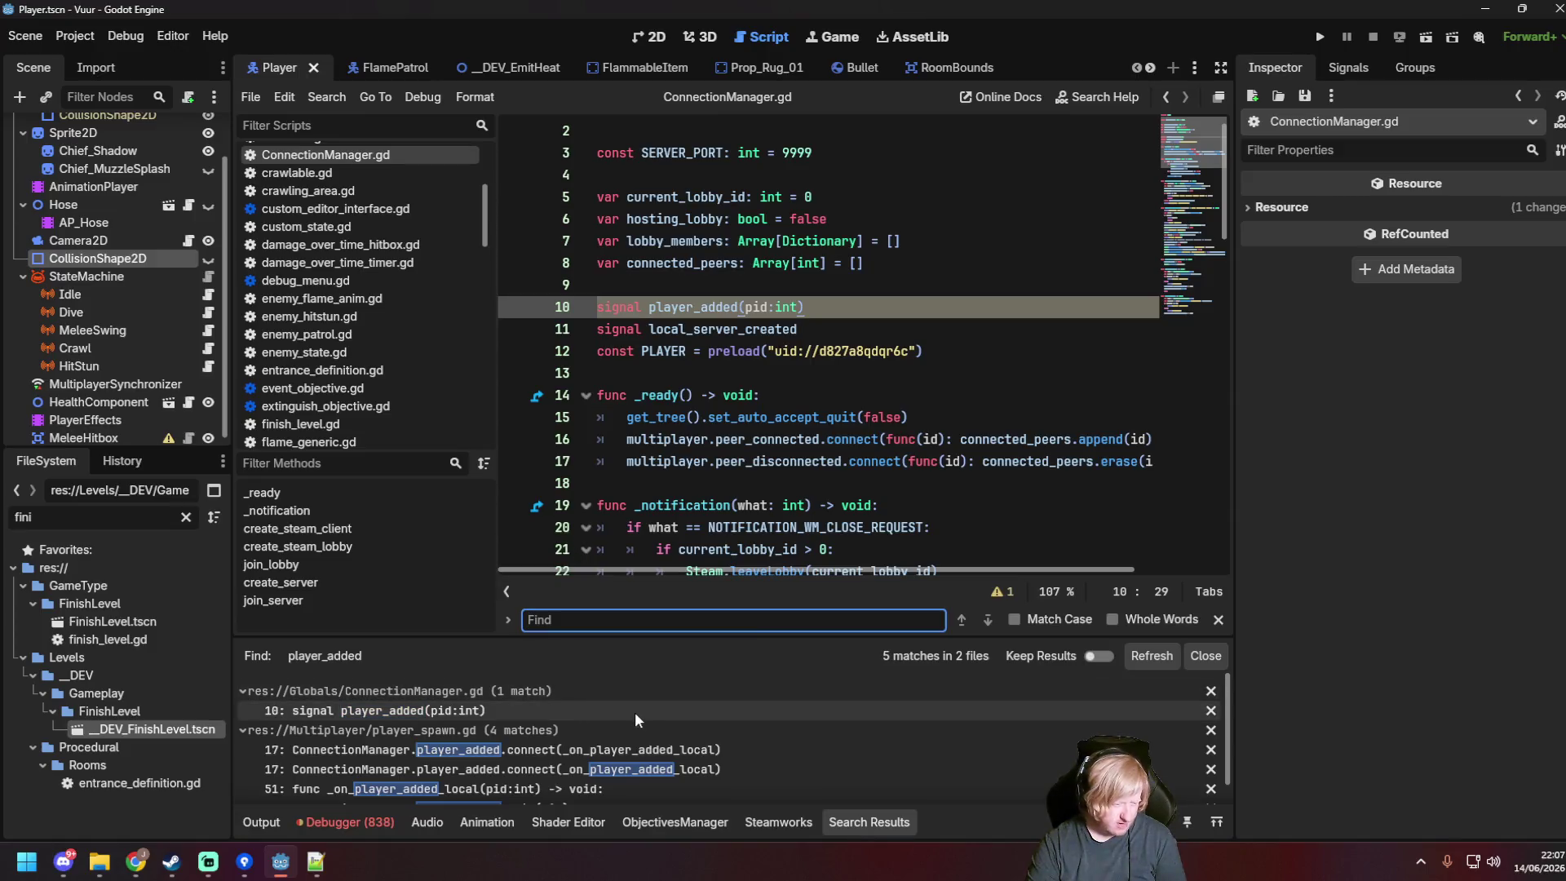
Open the player_spawn.gd player_added match and jump to the possess_own_player definition
click(660, 750)
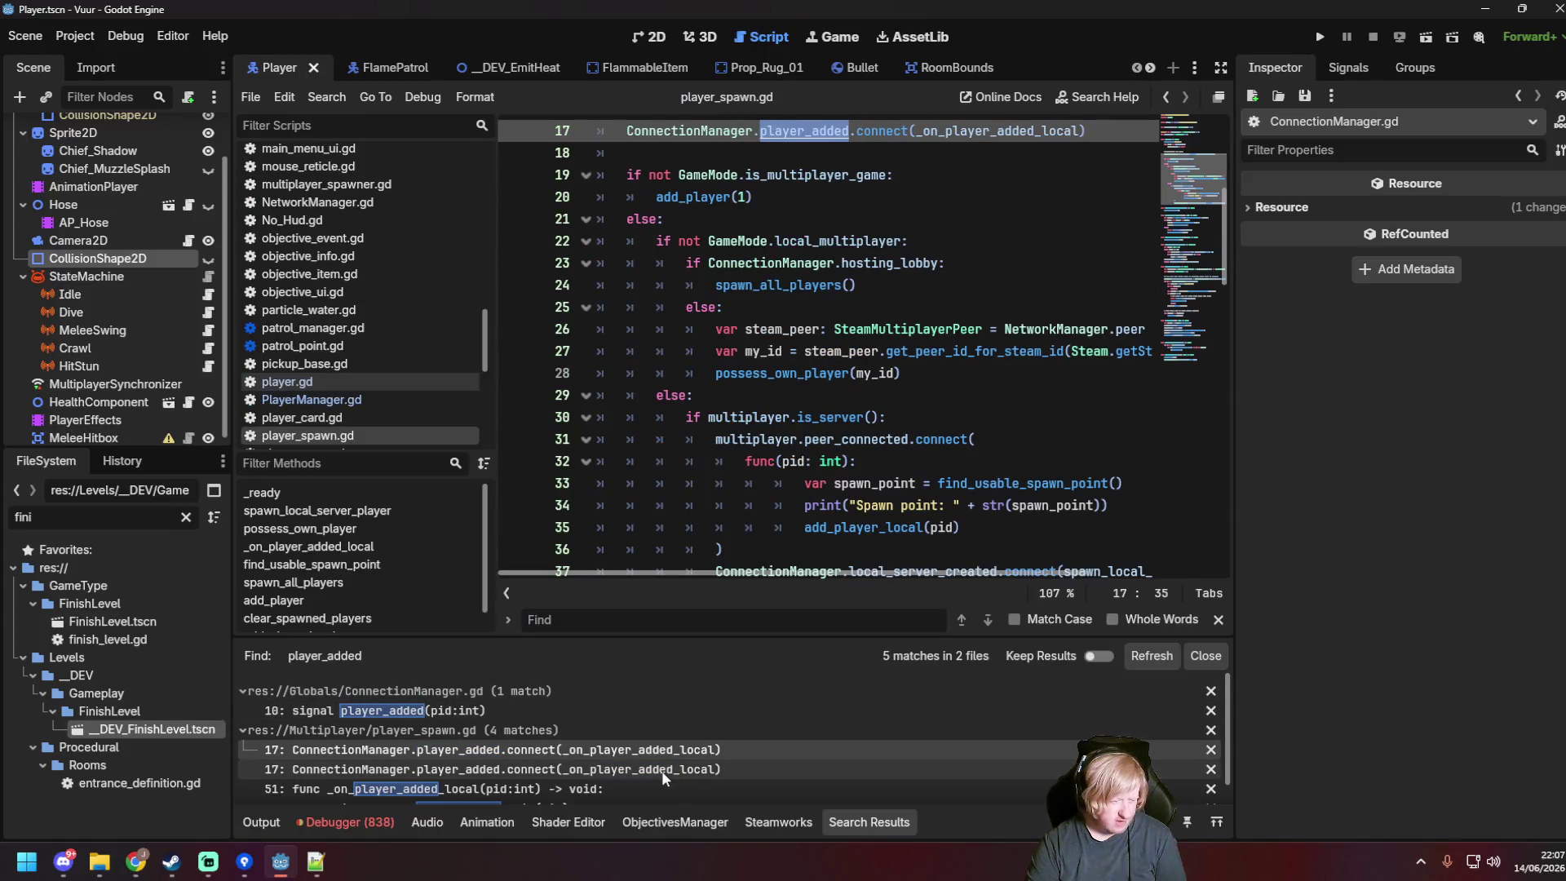
scroll(1023, 209, up, 1)
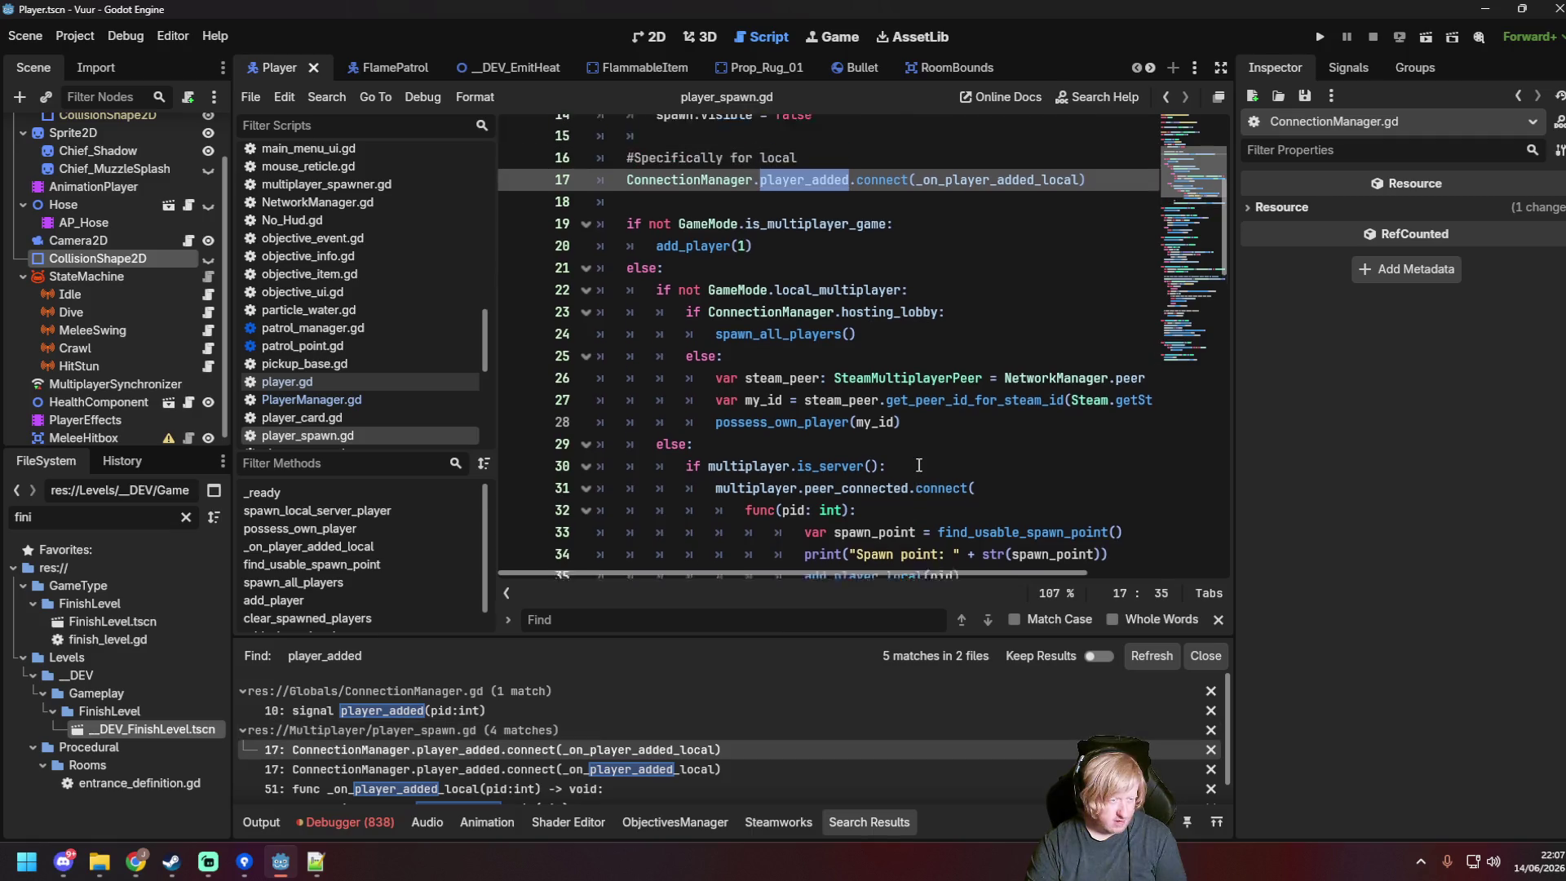
ctrl+click(995, 206)
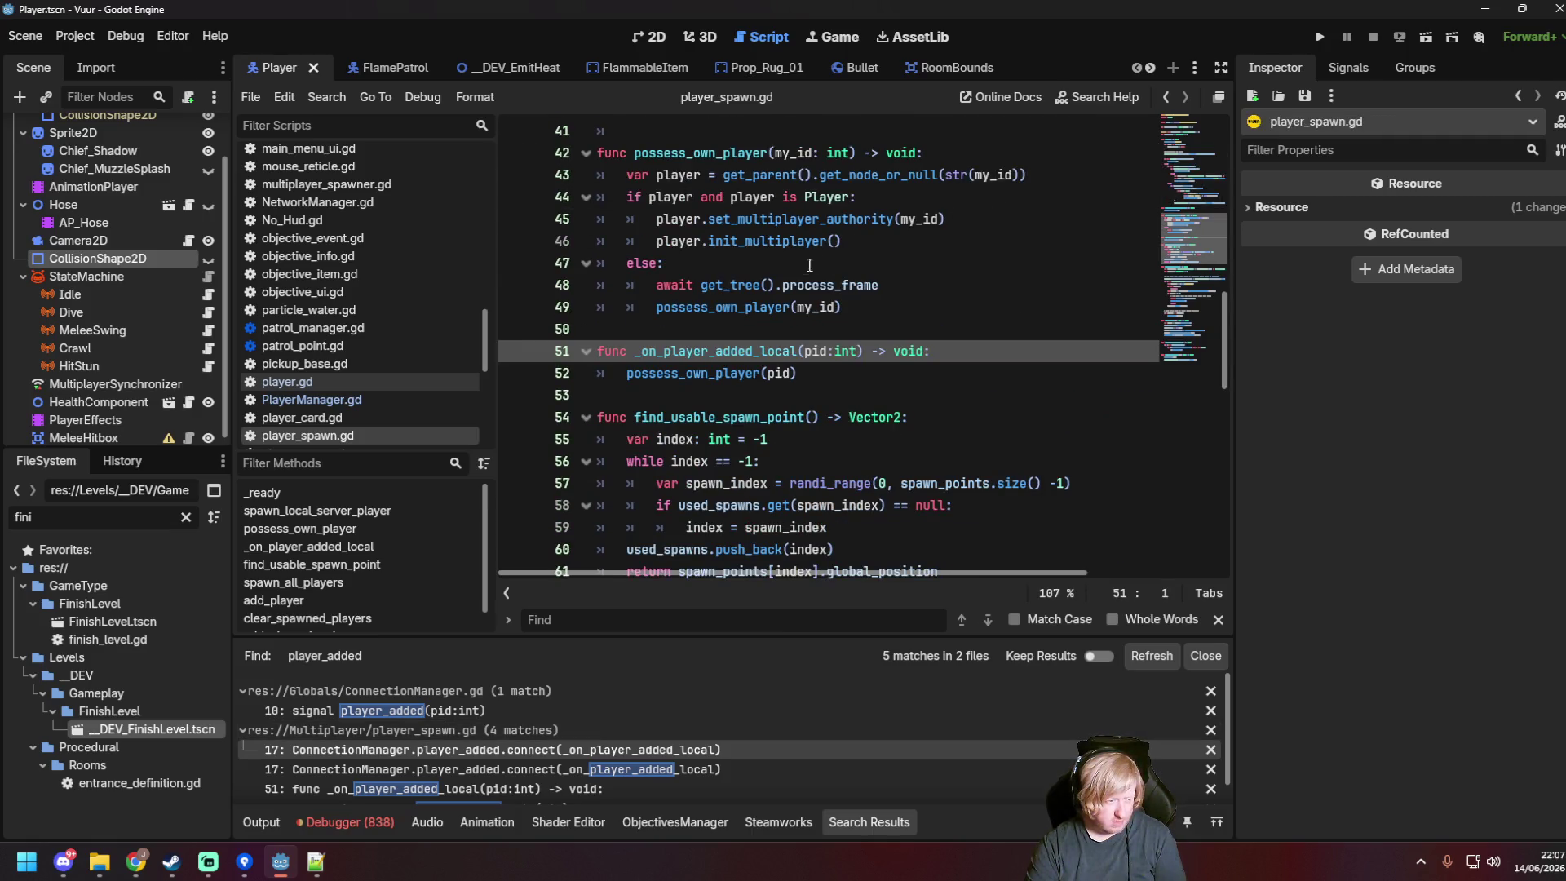
click(673, 374)
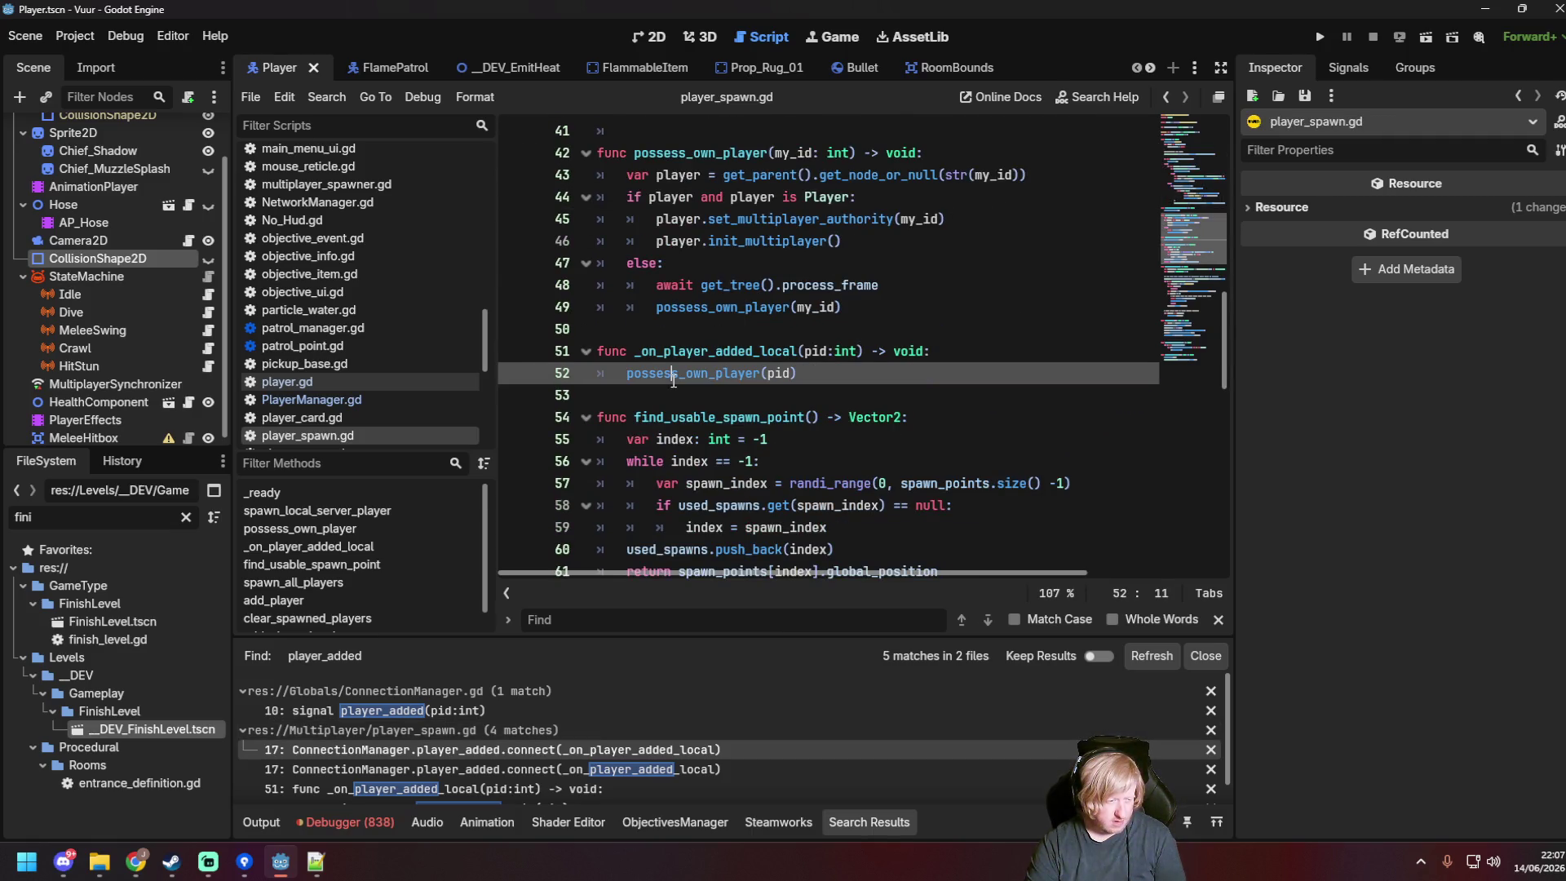
ctrl+click(719, 377)
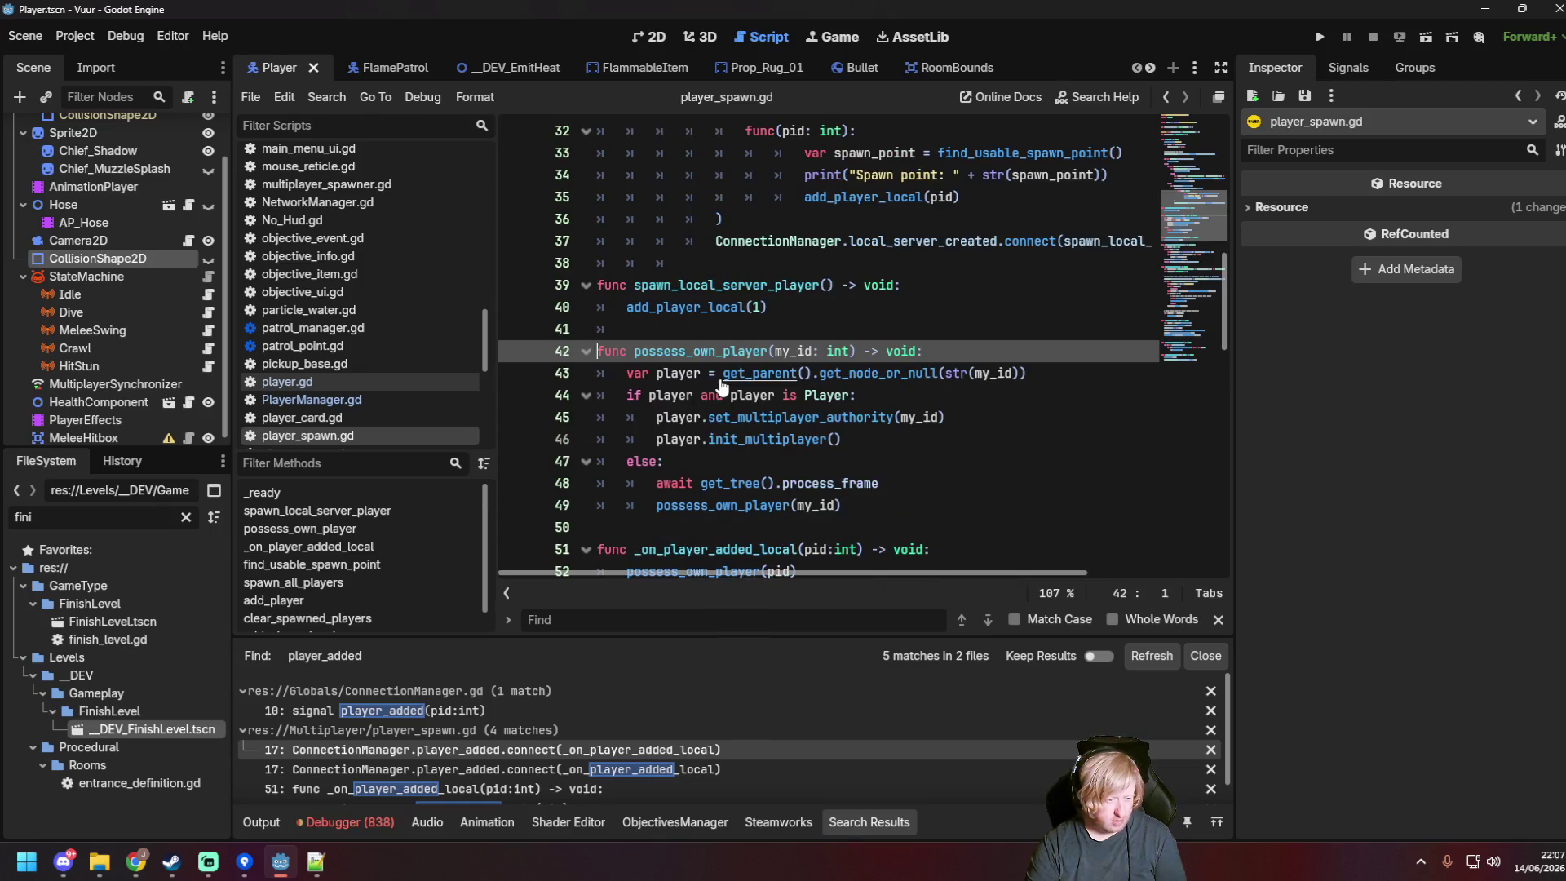
Inspect the Player check, retry call, and uses of used_spawns and spawn_points
click(998, 396)
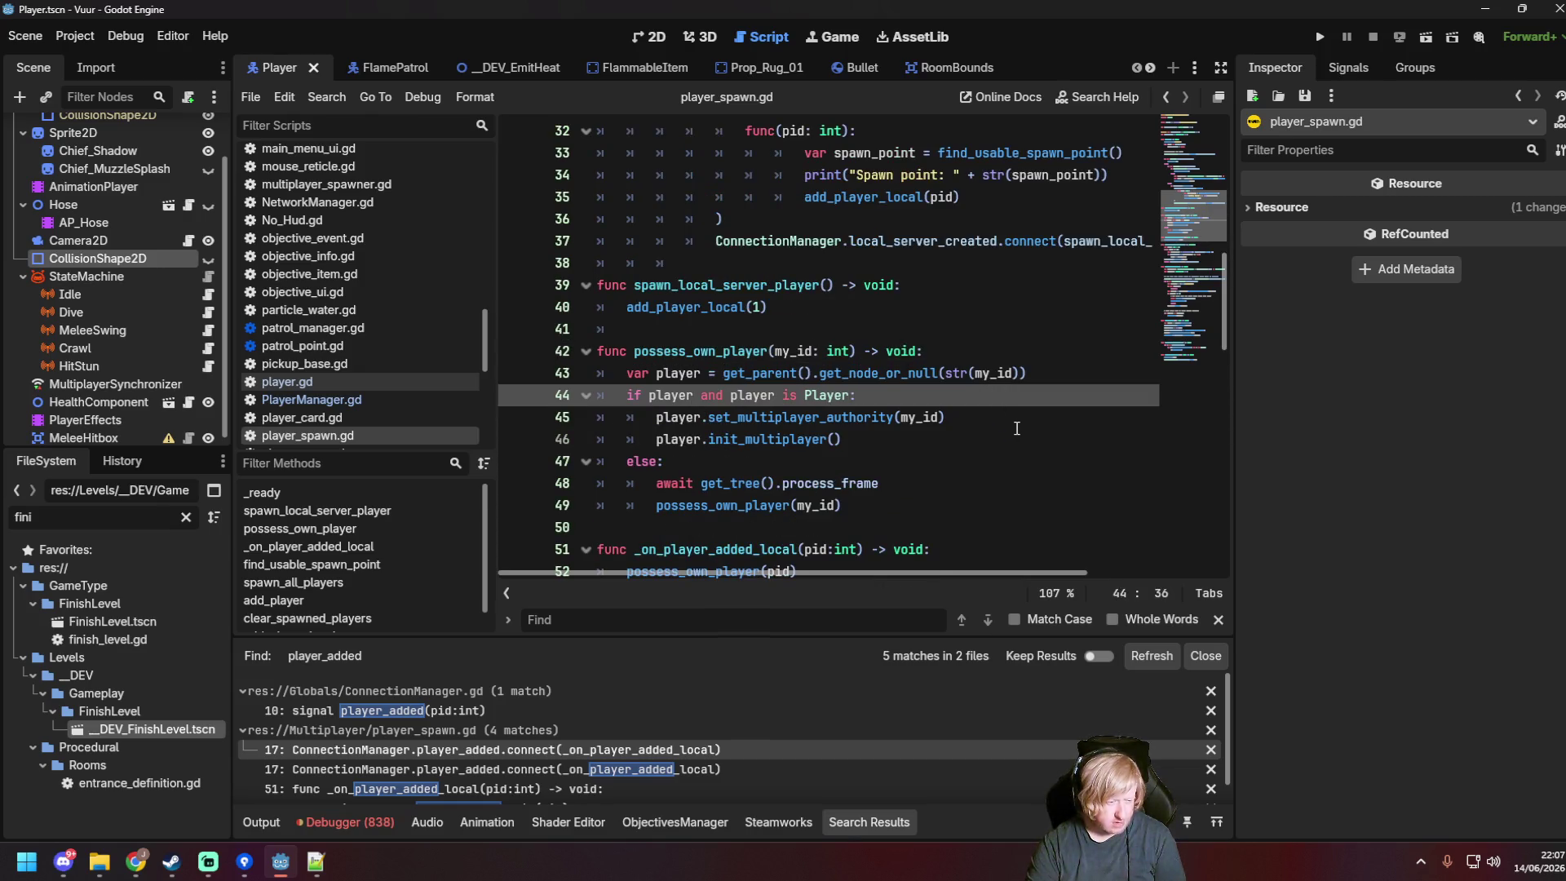
scroll(1011, 432, down, 2)
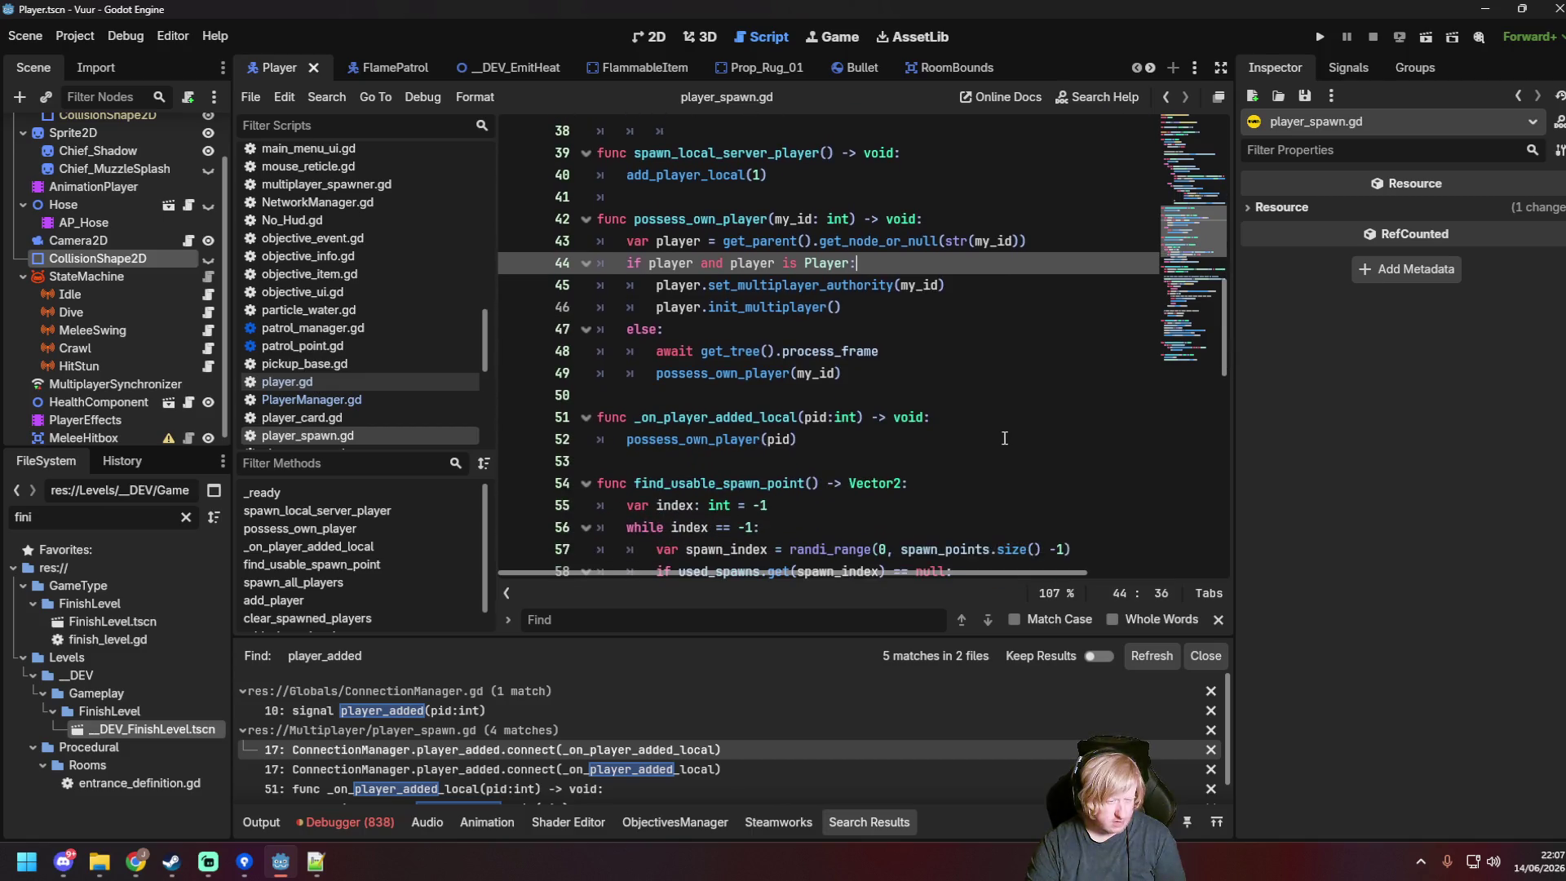
click(922, 365)
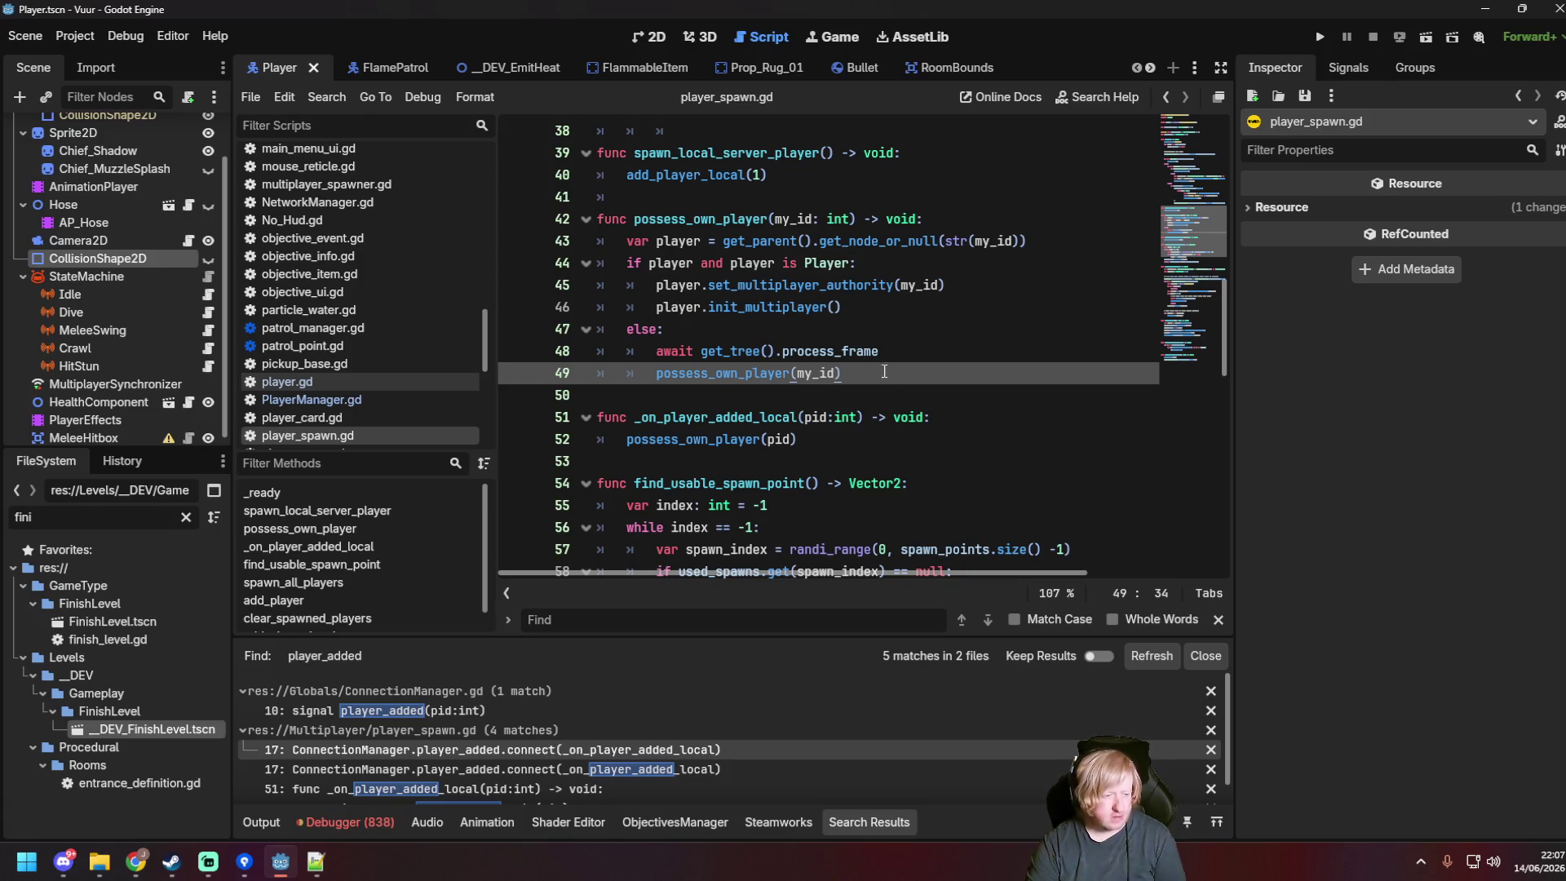
scroll(884, 372, down, 3)
scroll(835, 356, down, 1)
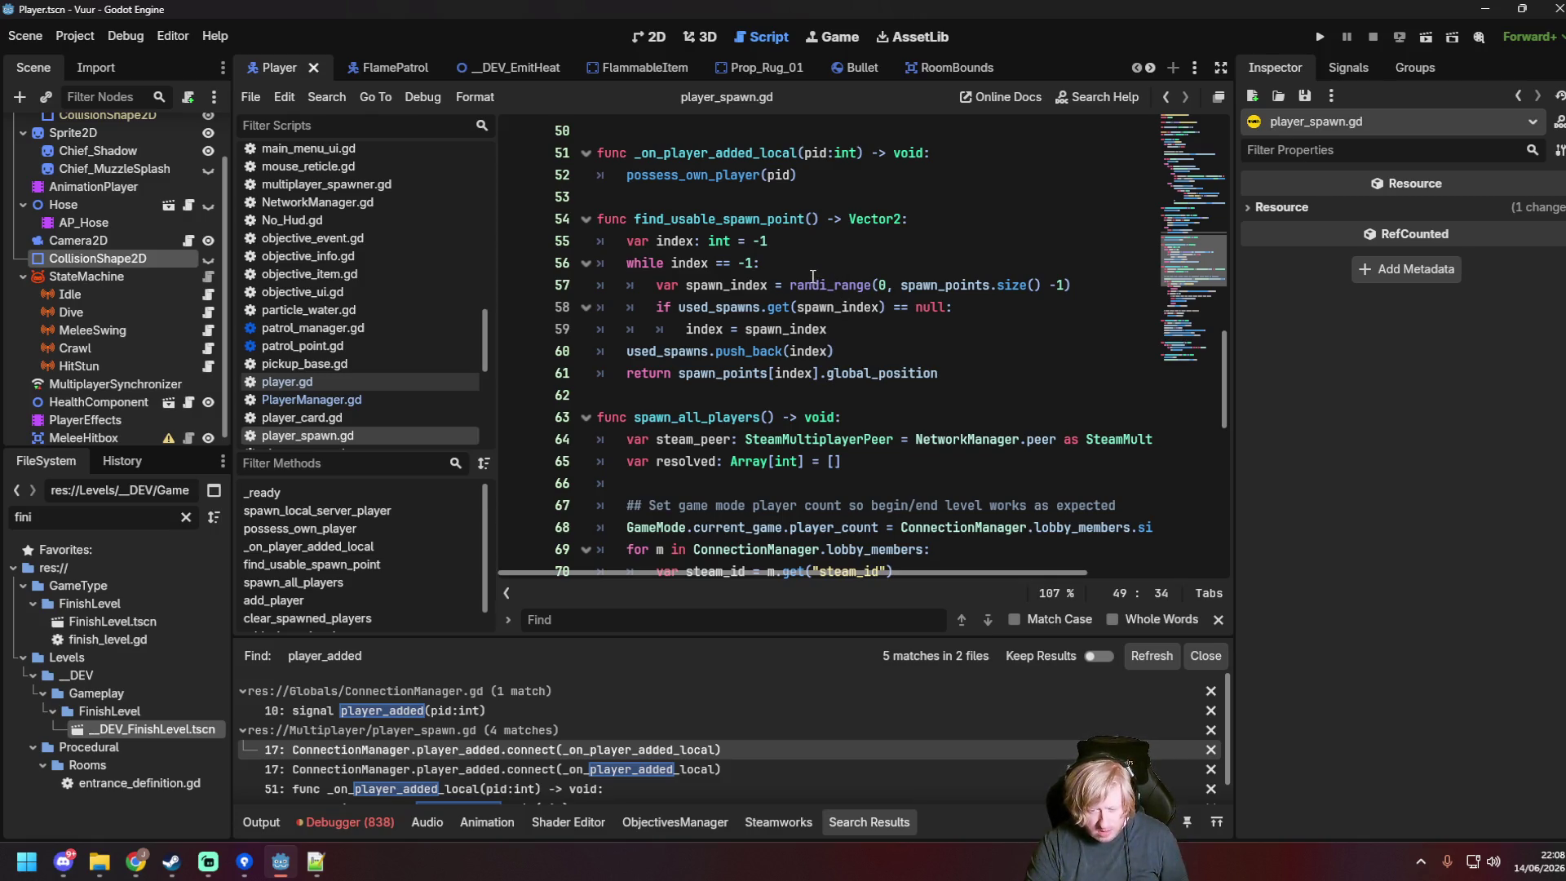
mouse_move(797, 290)
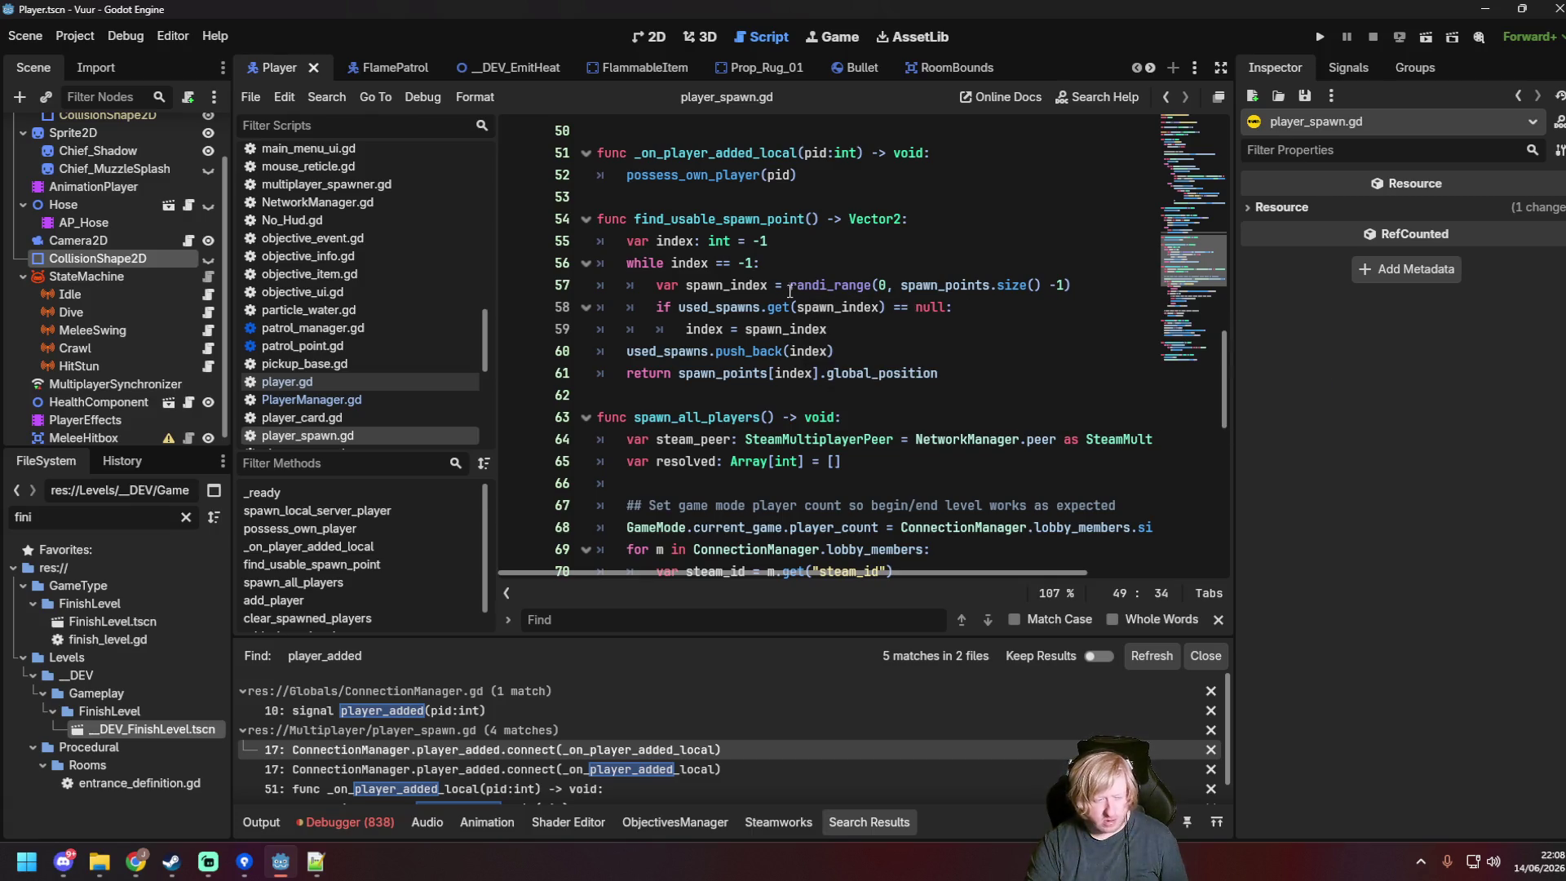
click(771, 296)
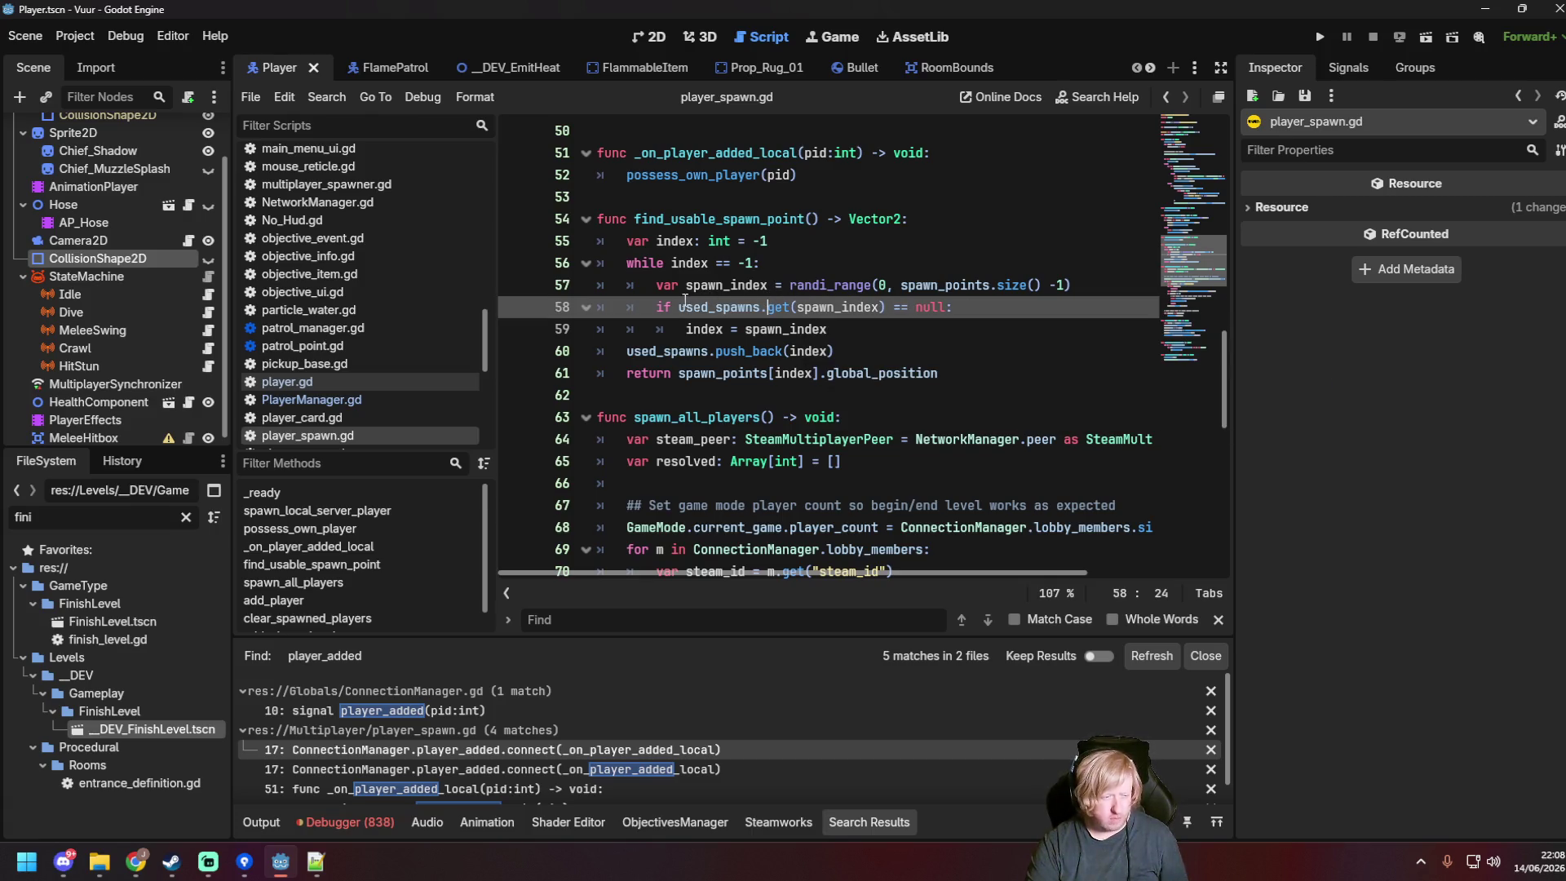
drag(680, 301, 761, 305)
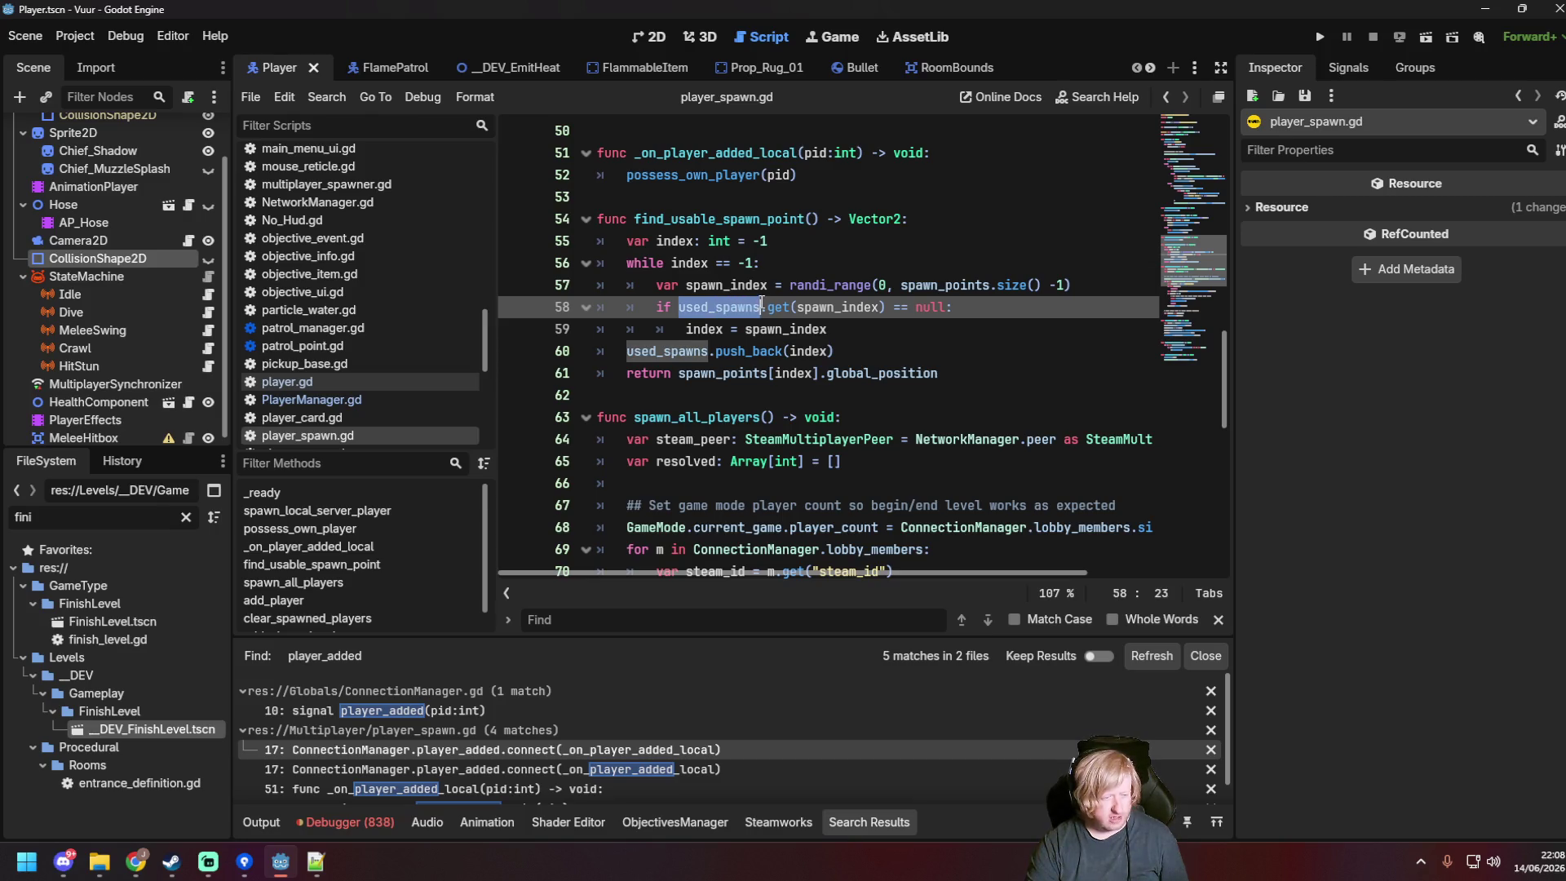
click(732, 353)
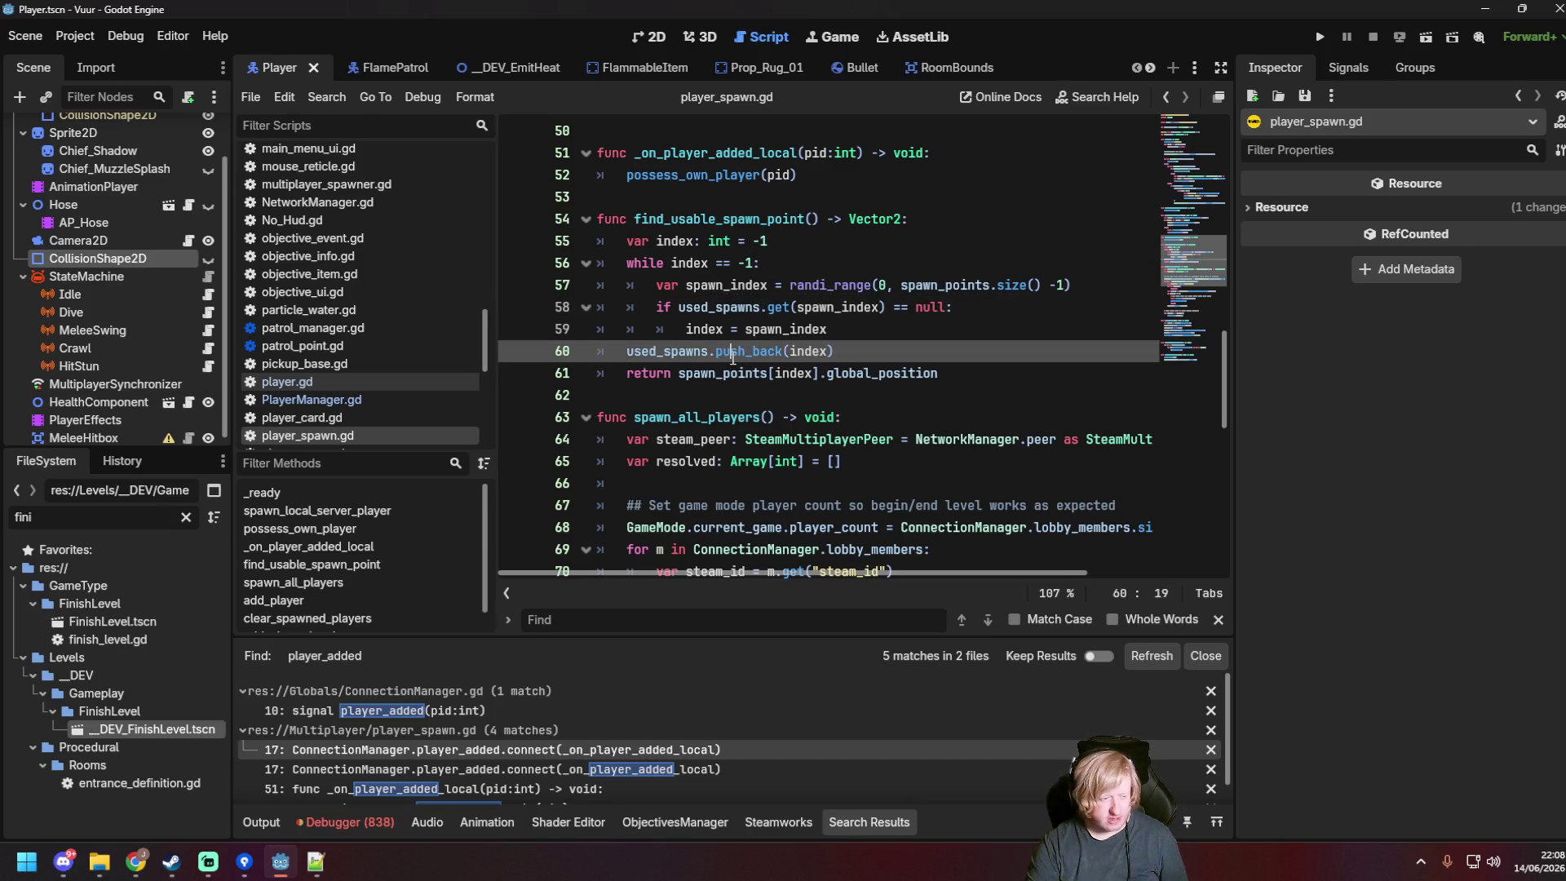
drag(681, 373, 768, 373)
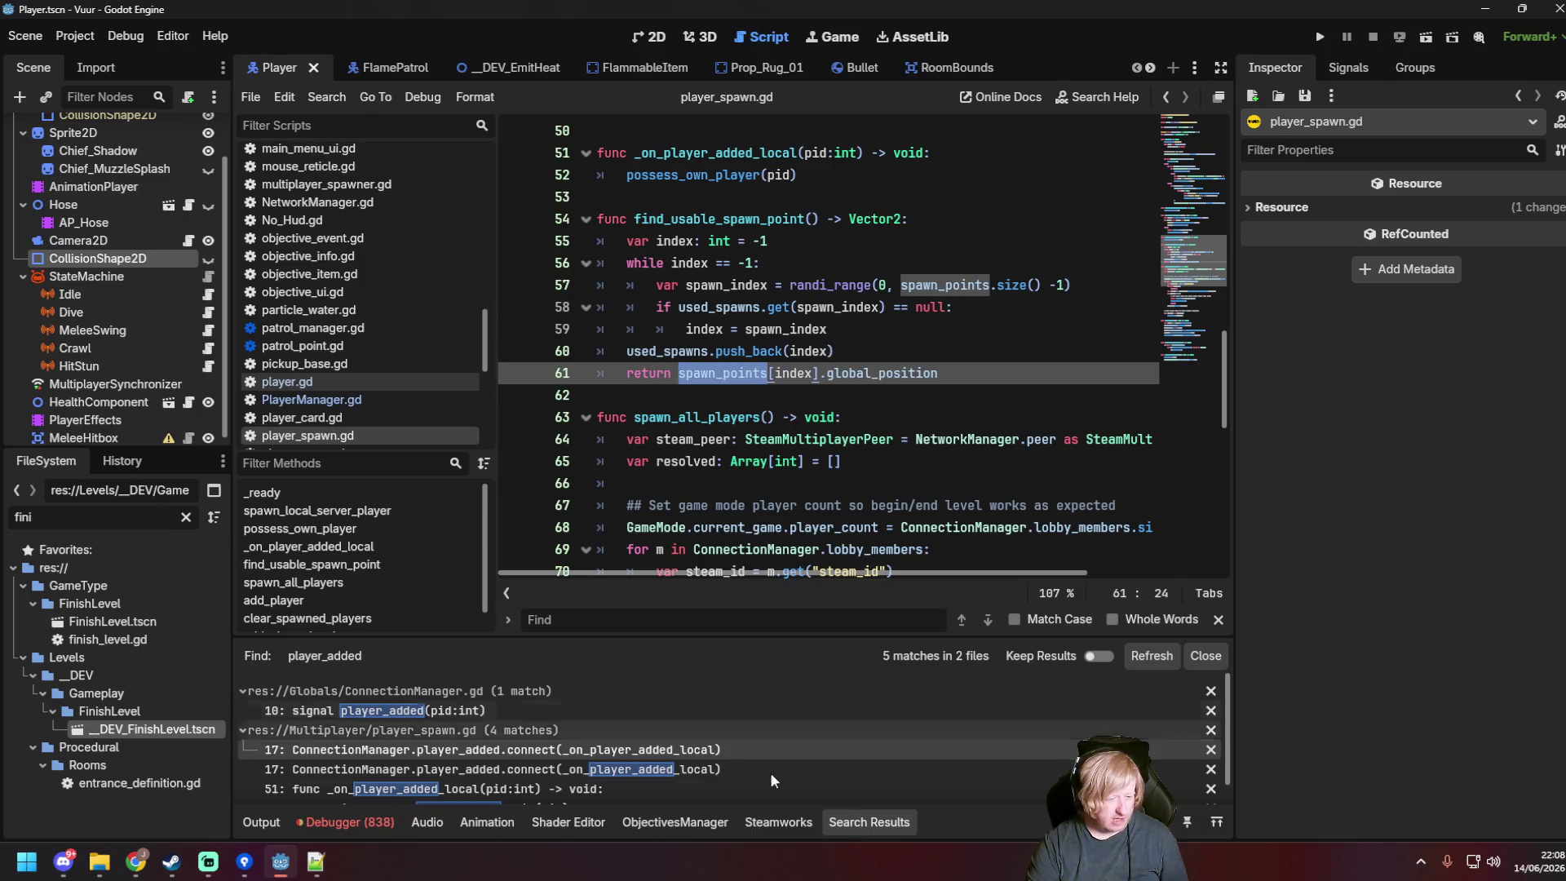
scroll(791, 763, down, 1)
Open the line 101 player_added emit match and go to line 85
click(524, 786)
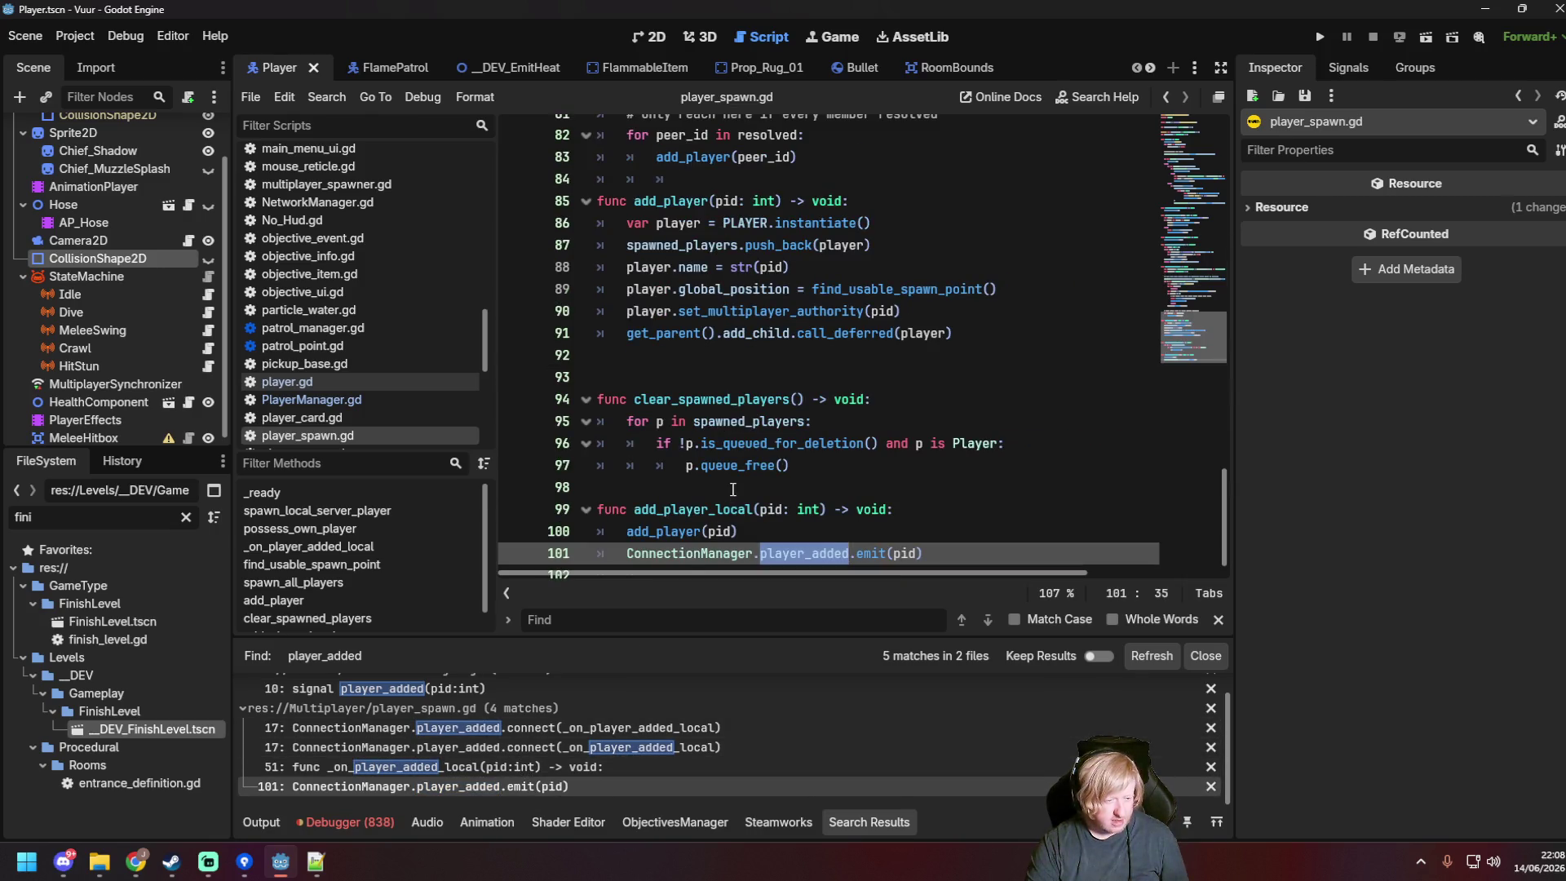
scroll(751, 457, up, 7)
scroll(765, 411, down, 4)
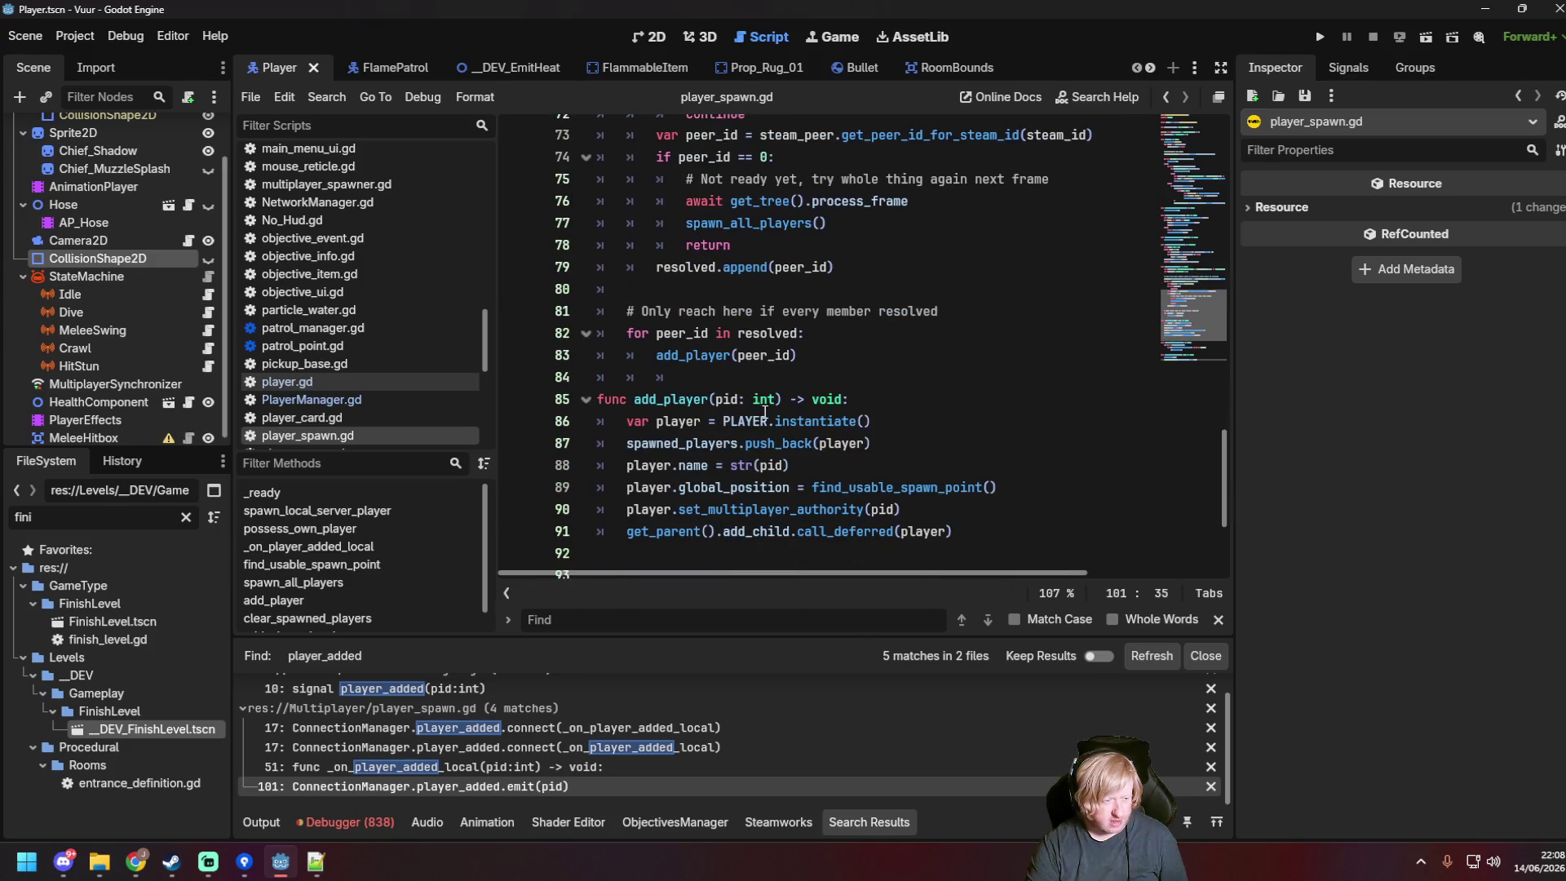
mouse_move(801, 416)
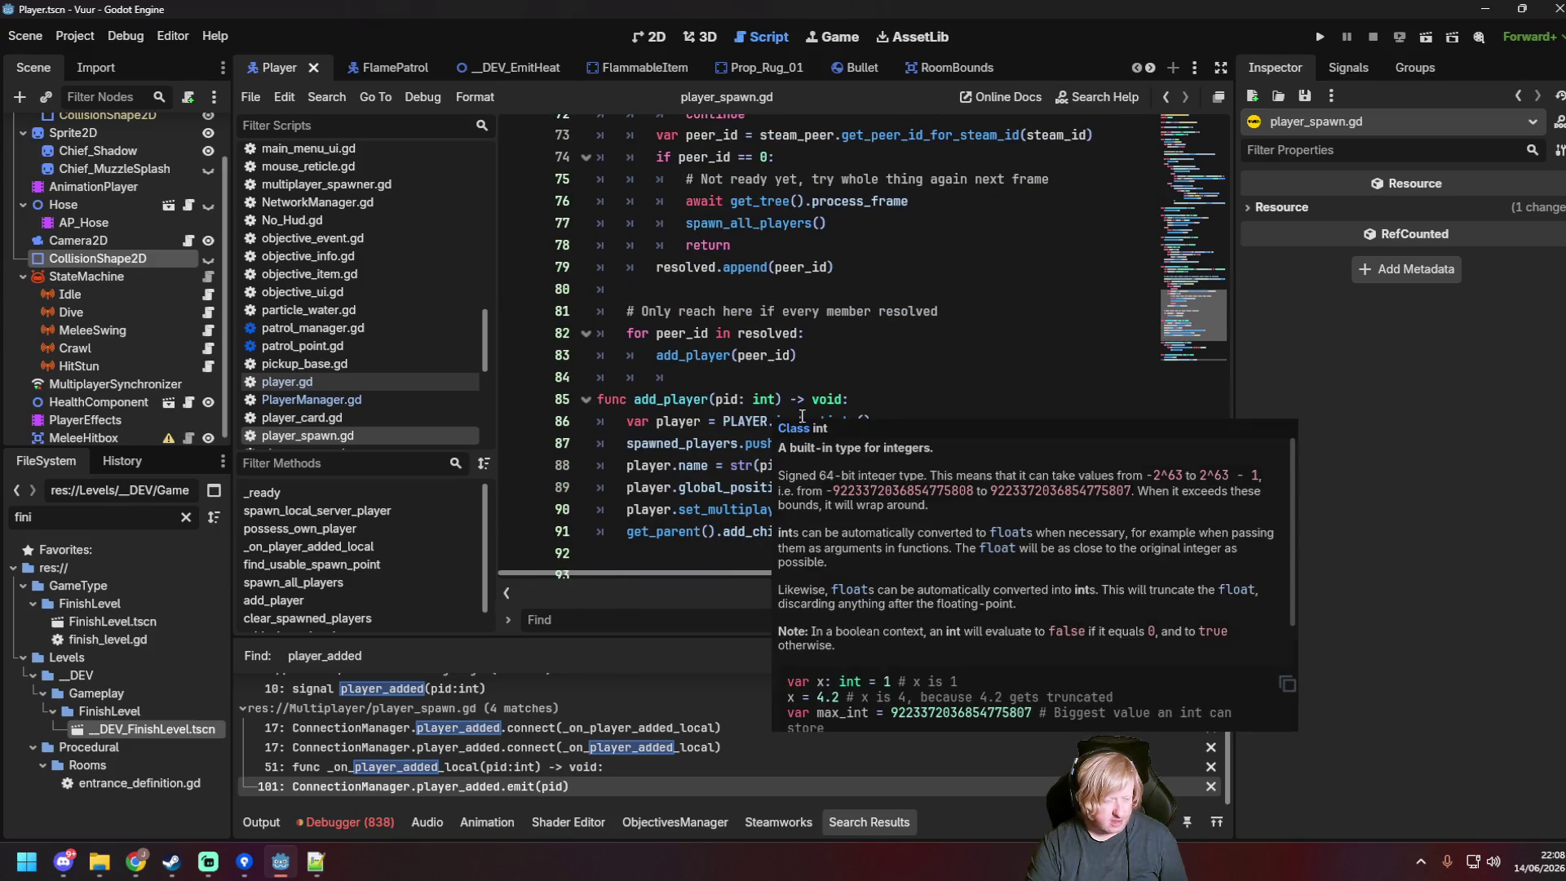
click(932, 397)
scroll(881, 406, down, 2)
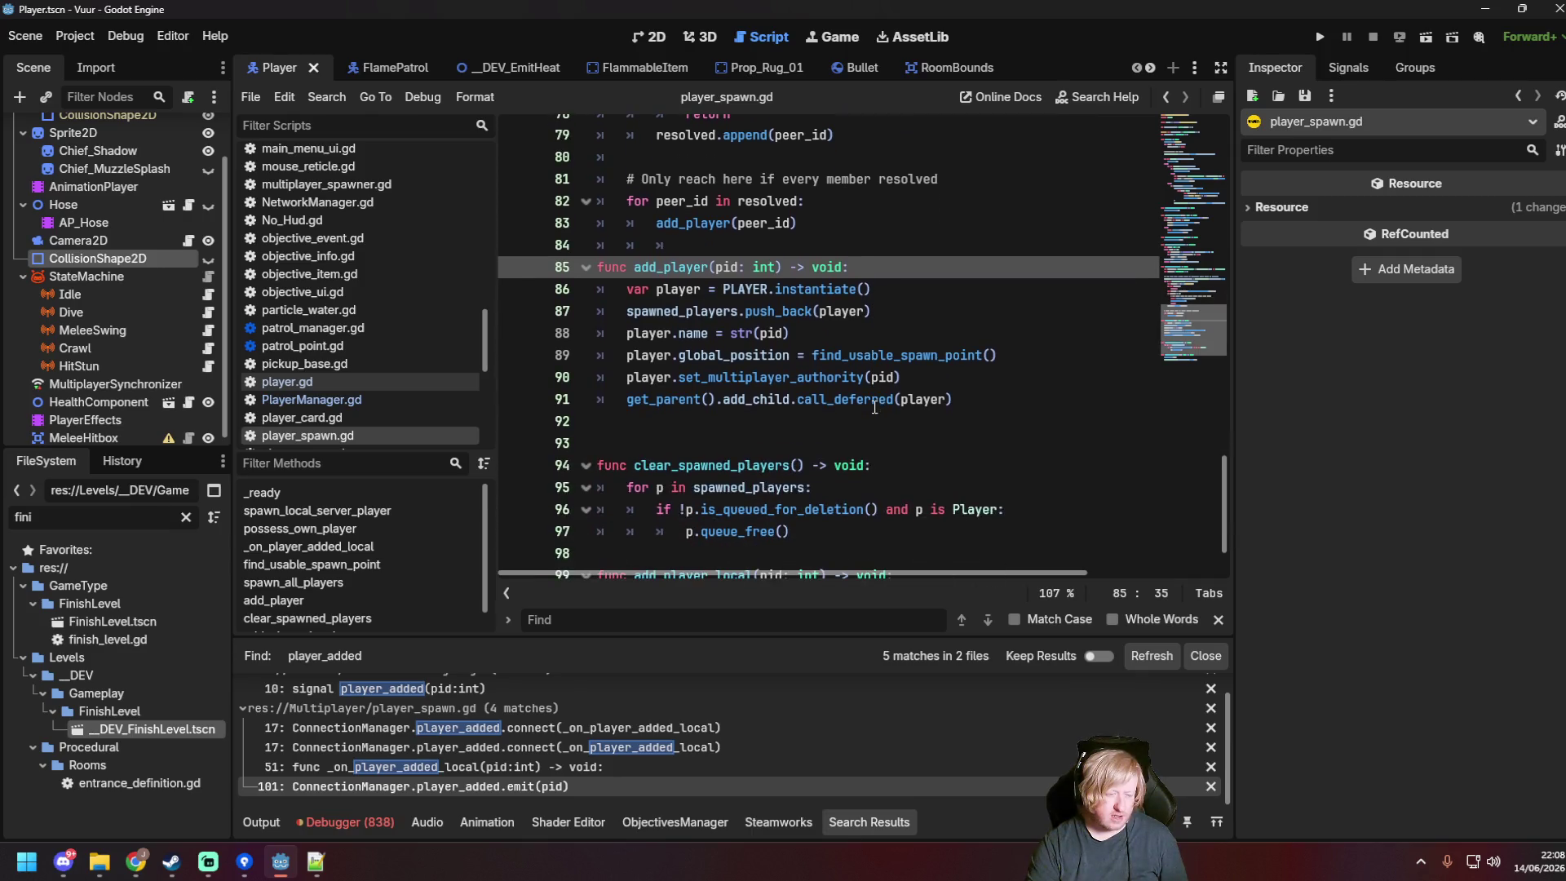
mouse_move(874, 406)
Scroll through add_player and place the caret at the end of its header
drag(635, 261, 708, 265)
scroll(748, 399, up, 3)
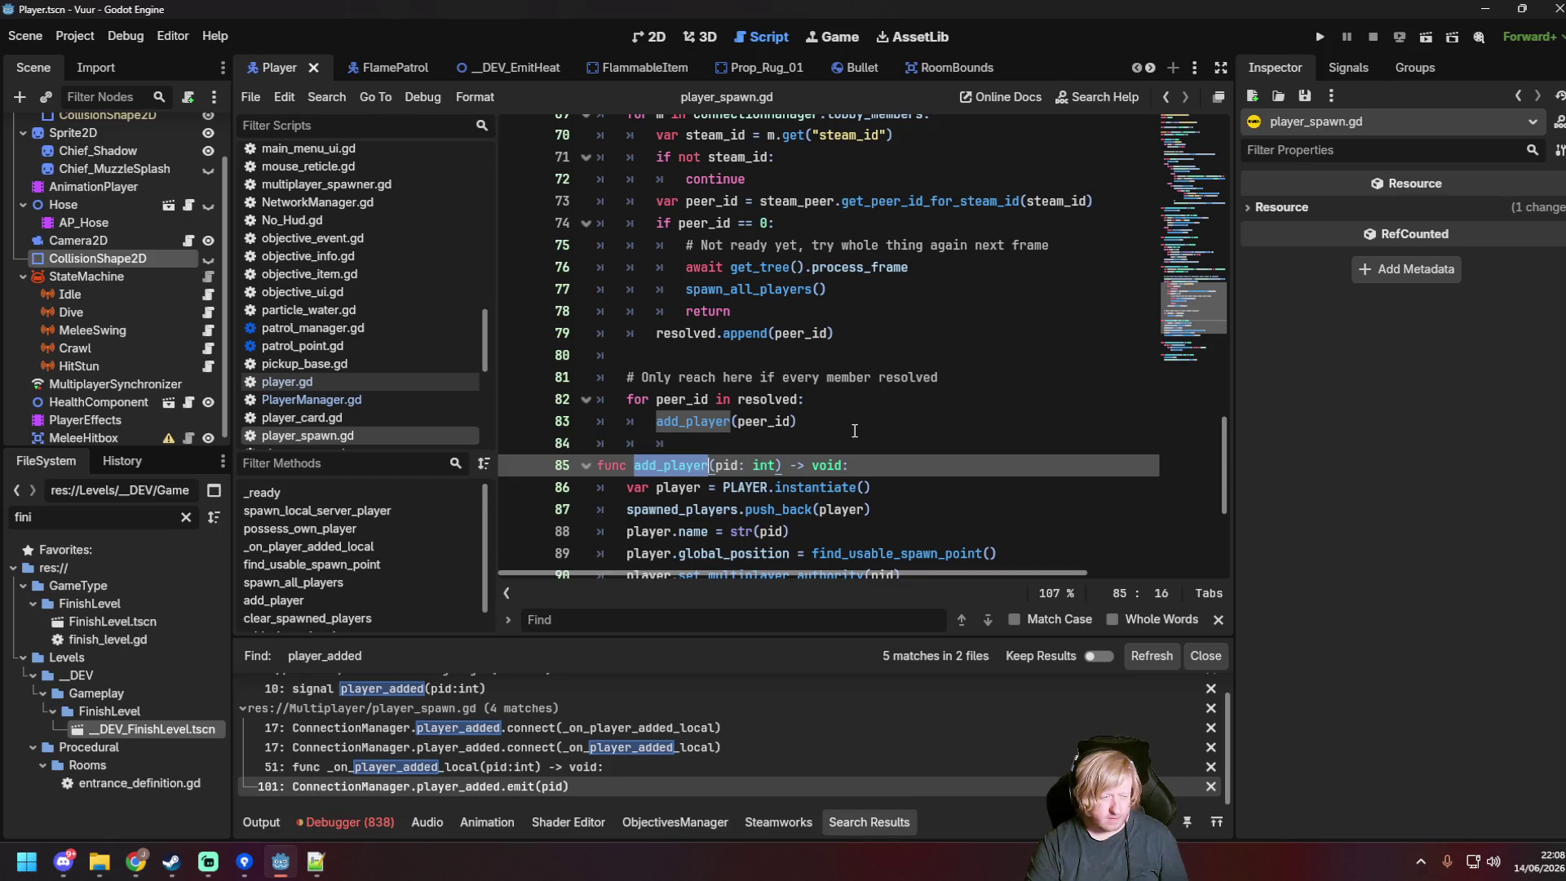
scroll(854, 430, up, 5)
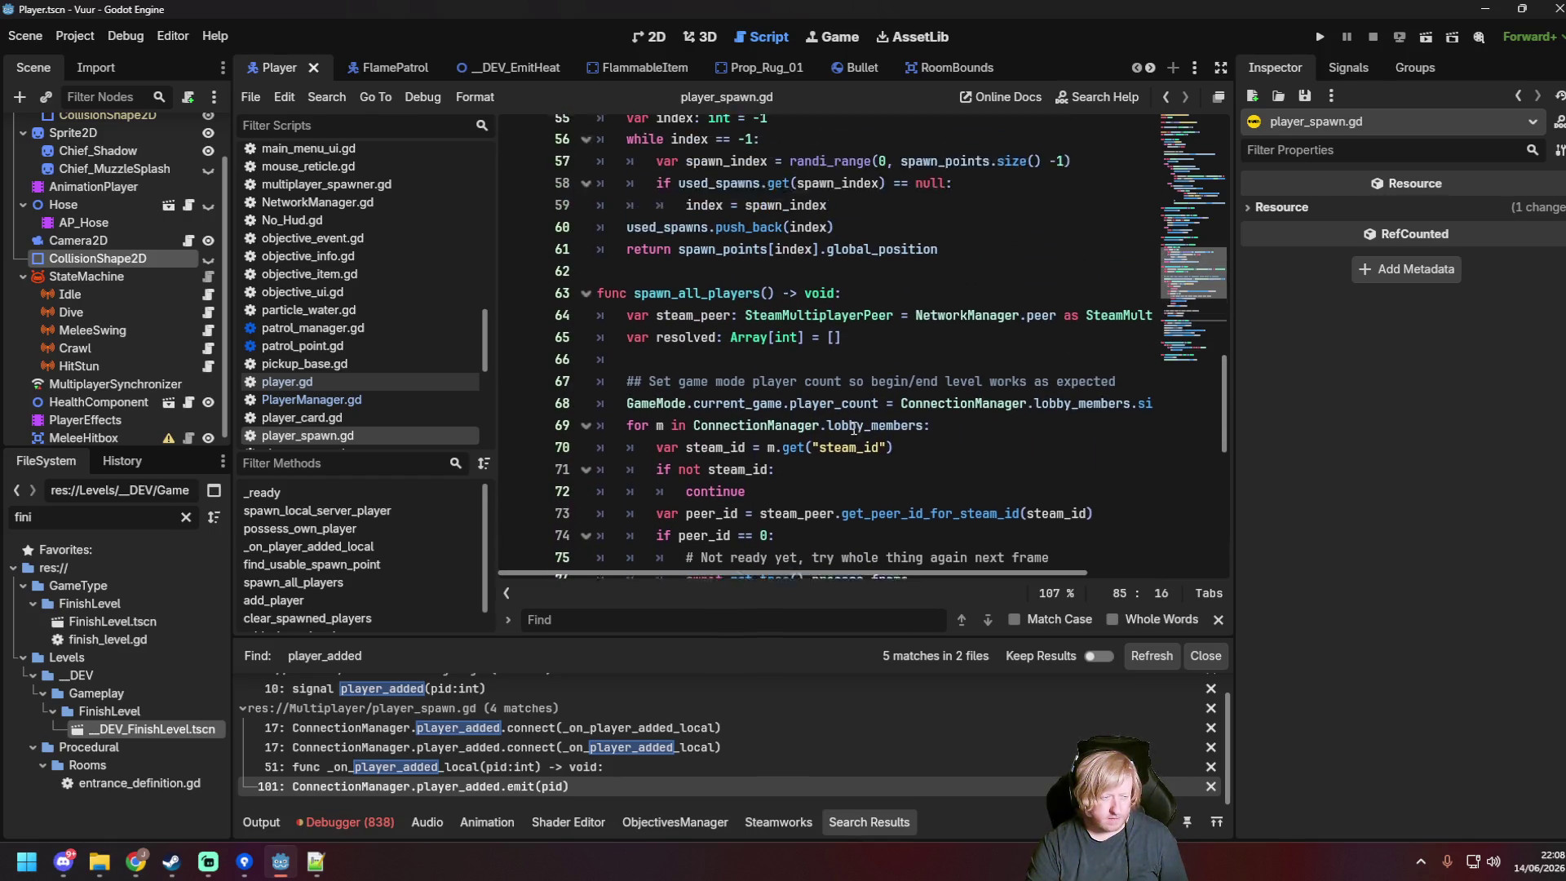
scroll(852, 428, down, 5)
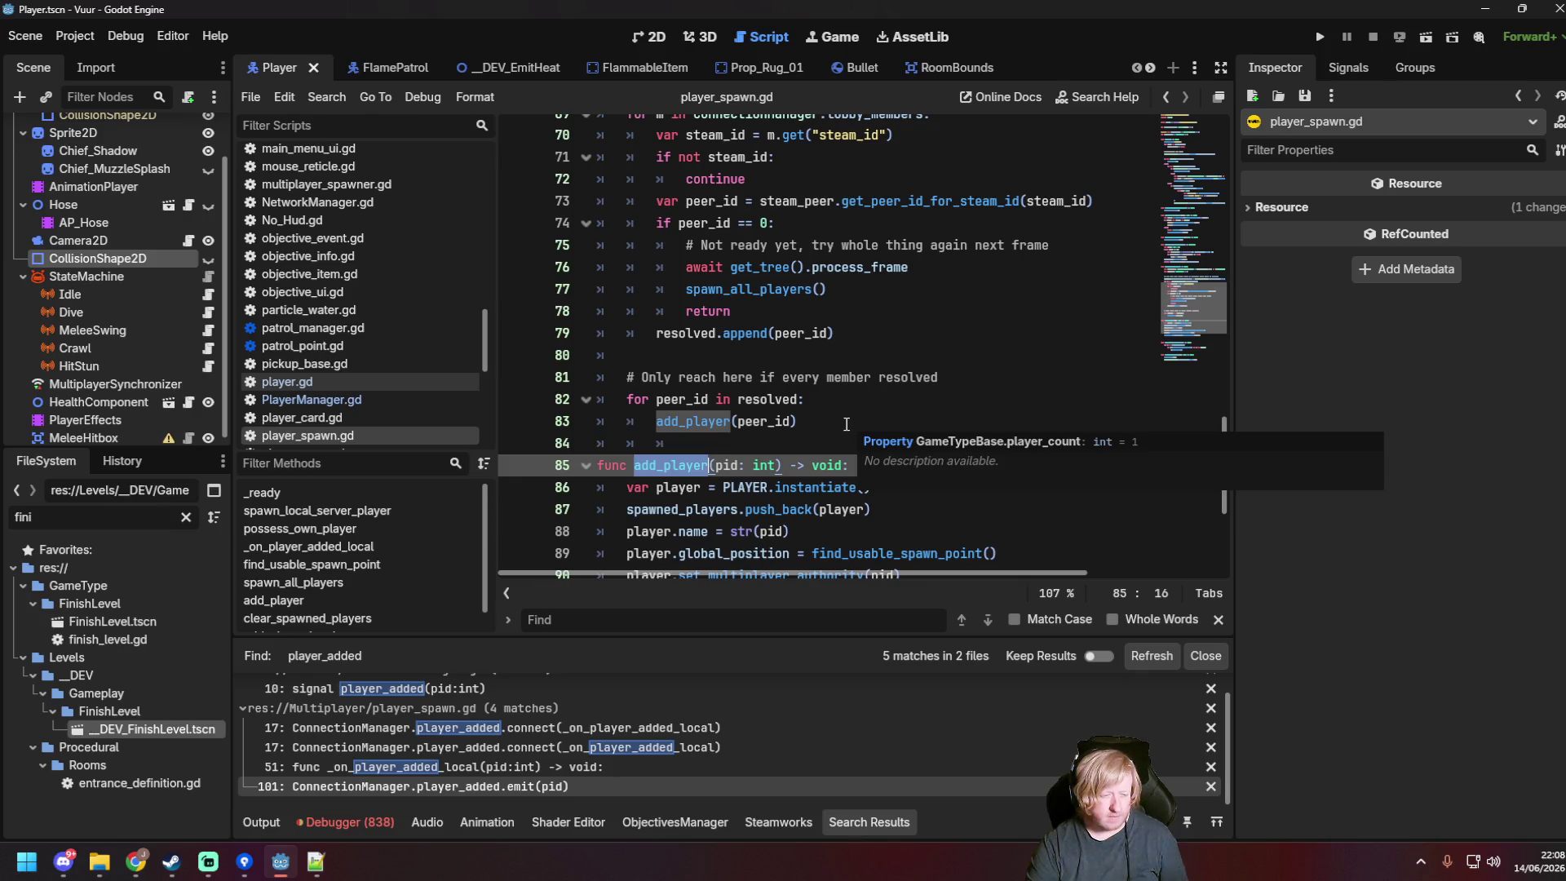
scroll(840, 424, down, 1)
scroll(836, 424, up, 1)
scroll(834, 425, down, 3)
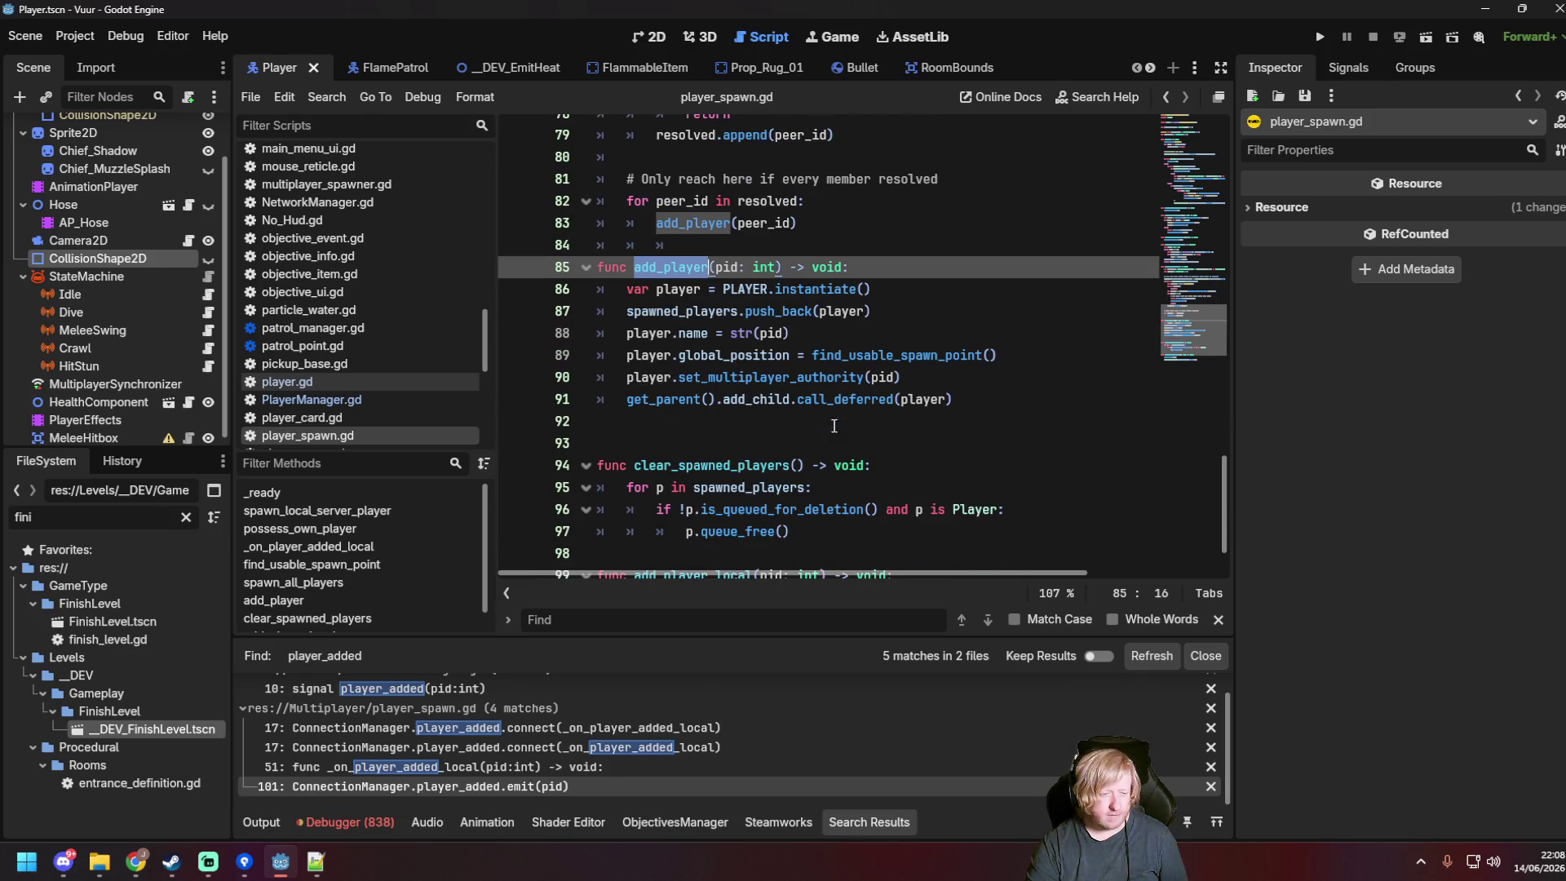
click(890, 267)
Wrap add_player's body in an 'if multiplayer.is_server():' check and run the project
key(Return)
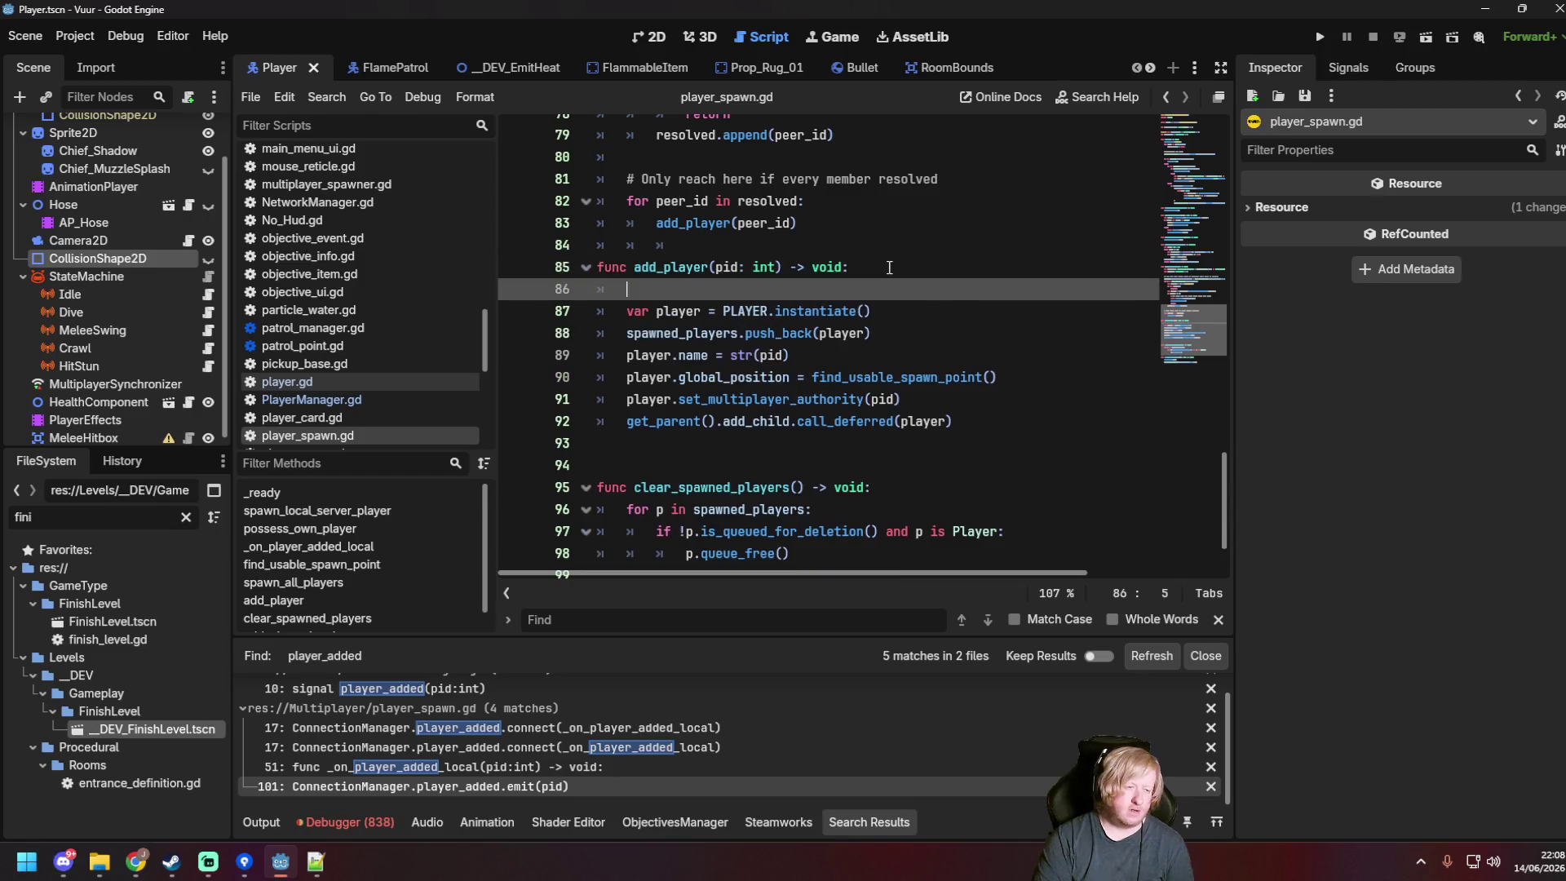
text(f multiplaye)
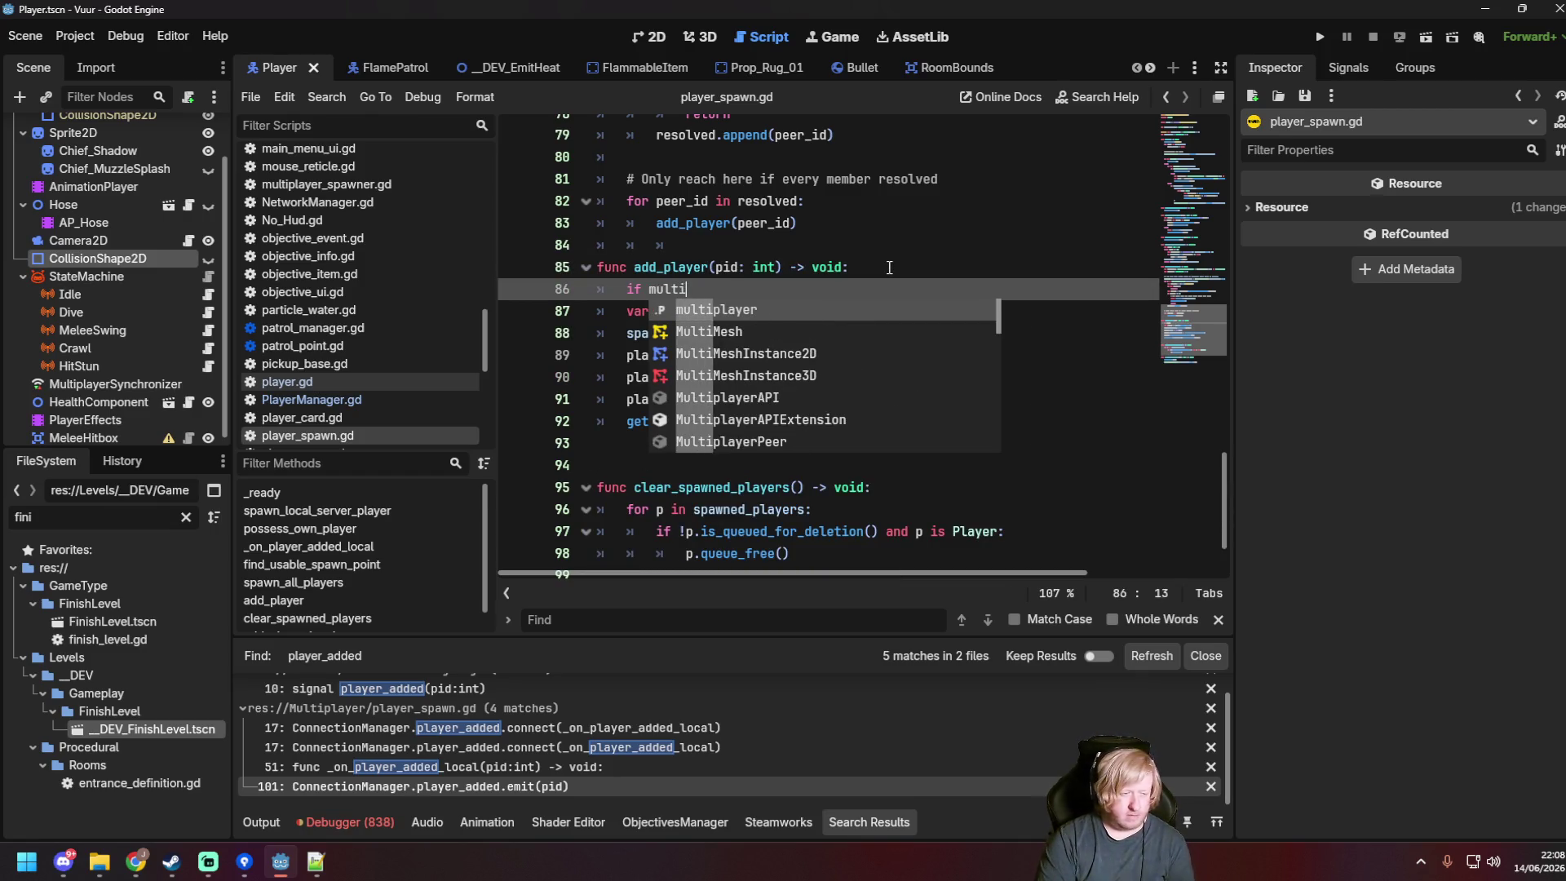
text(r.is_s)
key(Return)
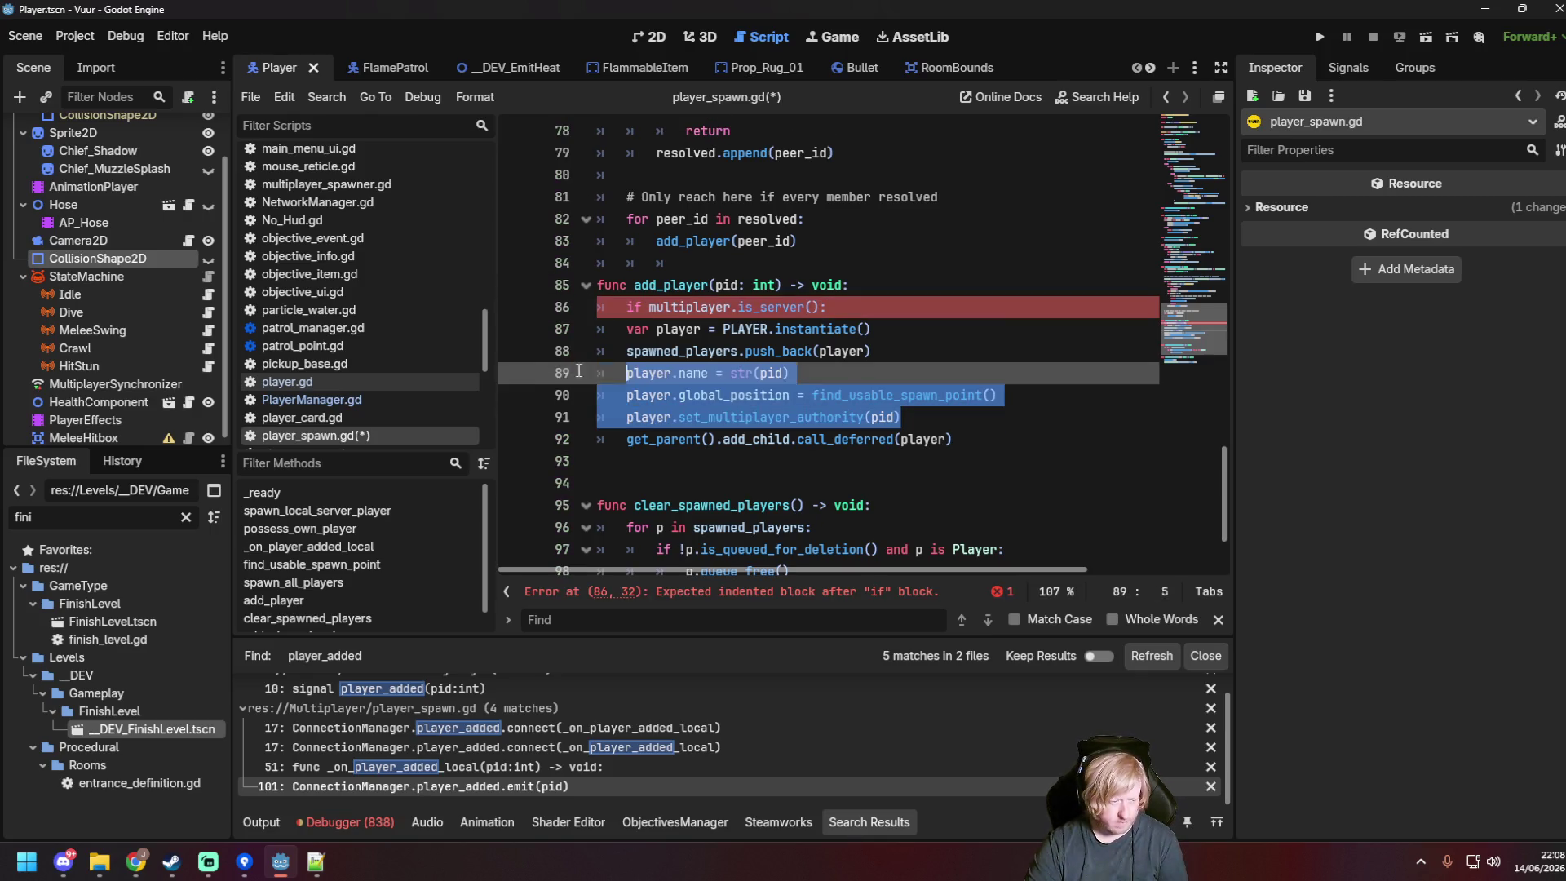
mouse_move(962, 440)
mouse_down()
mouse_move(446, 301)
mouse_move(458, 322)
mouse_up()
click(327, 438)
drag(954, 441, 512, 320)
key(Tab)
click(1038, 380)
key(ctrl+s)
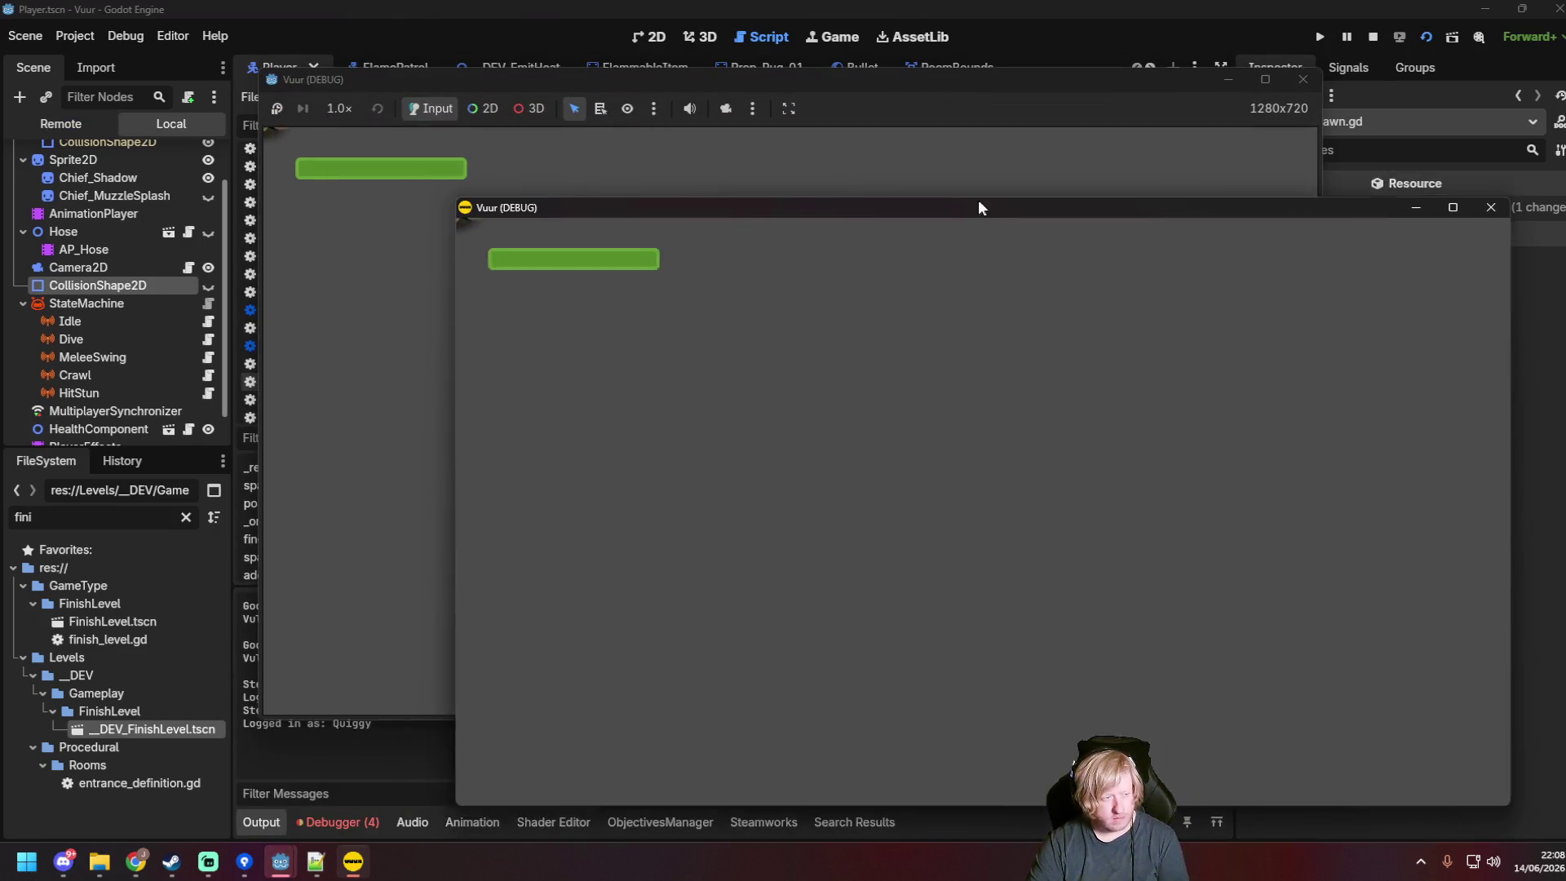
Close the running game windows and run the _DEV_EmitHeat scene with F6
key(alt+F4)
click(1211, 85)
click(1302, 79)
click(1329, 153)
click(514, 66)
key(F6)
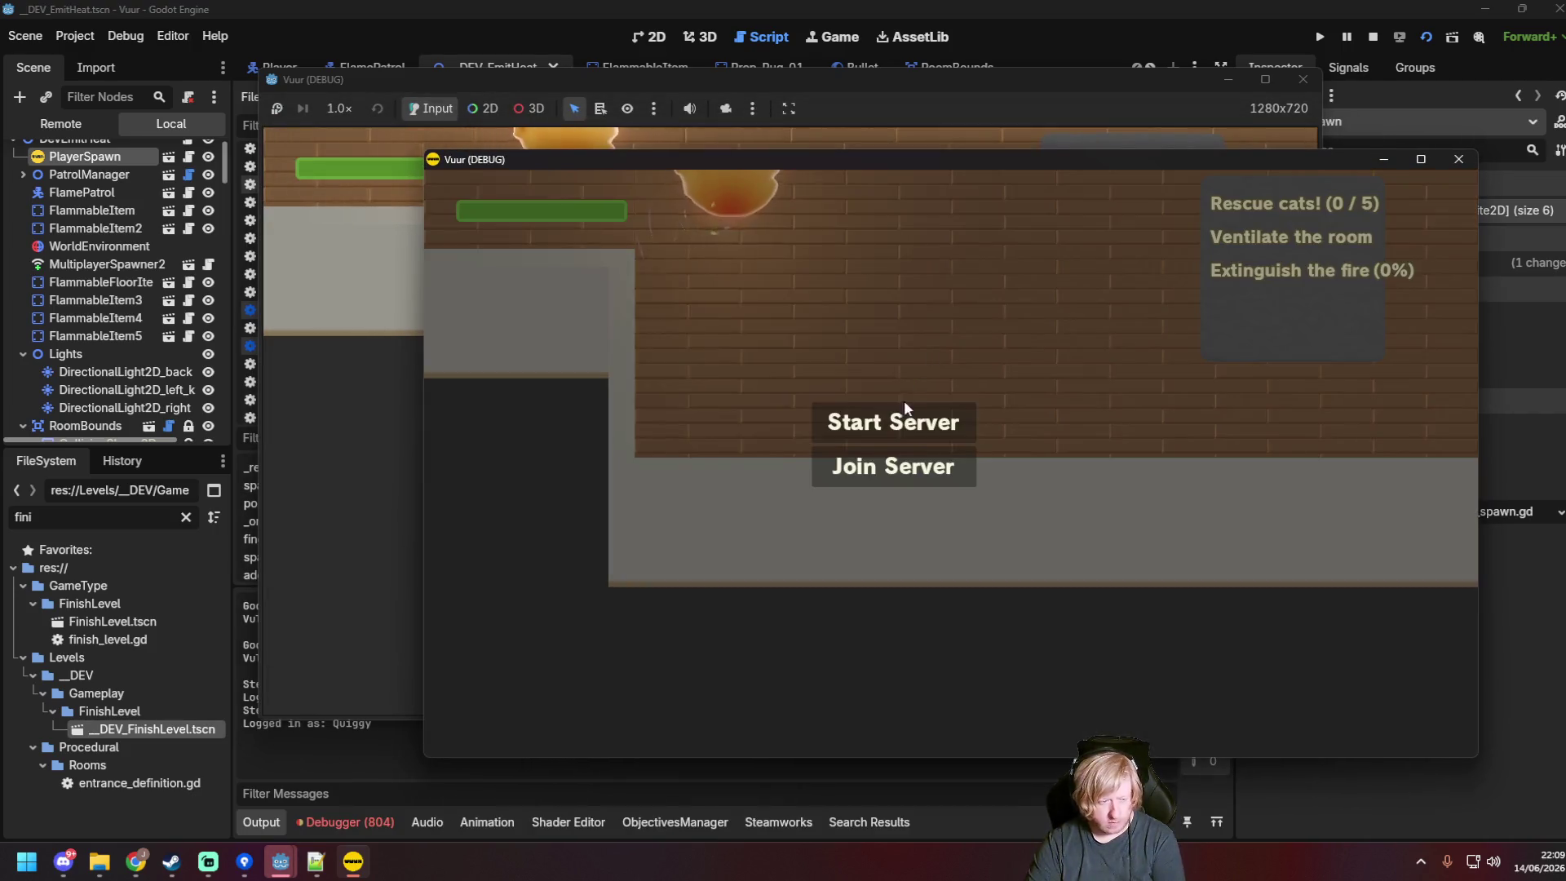
Start a server and spray water on the fire while walking the firefighter
click(894, 424)
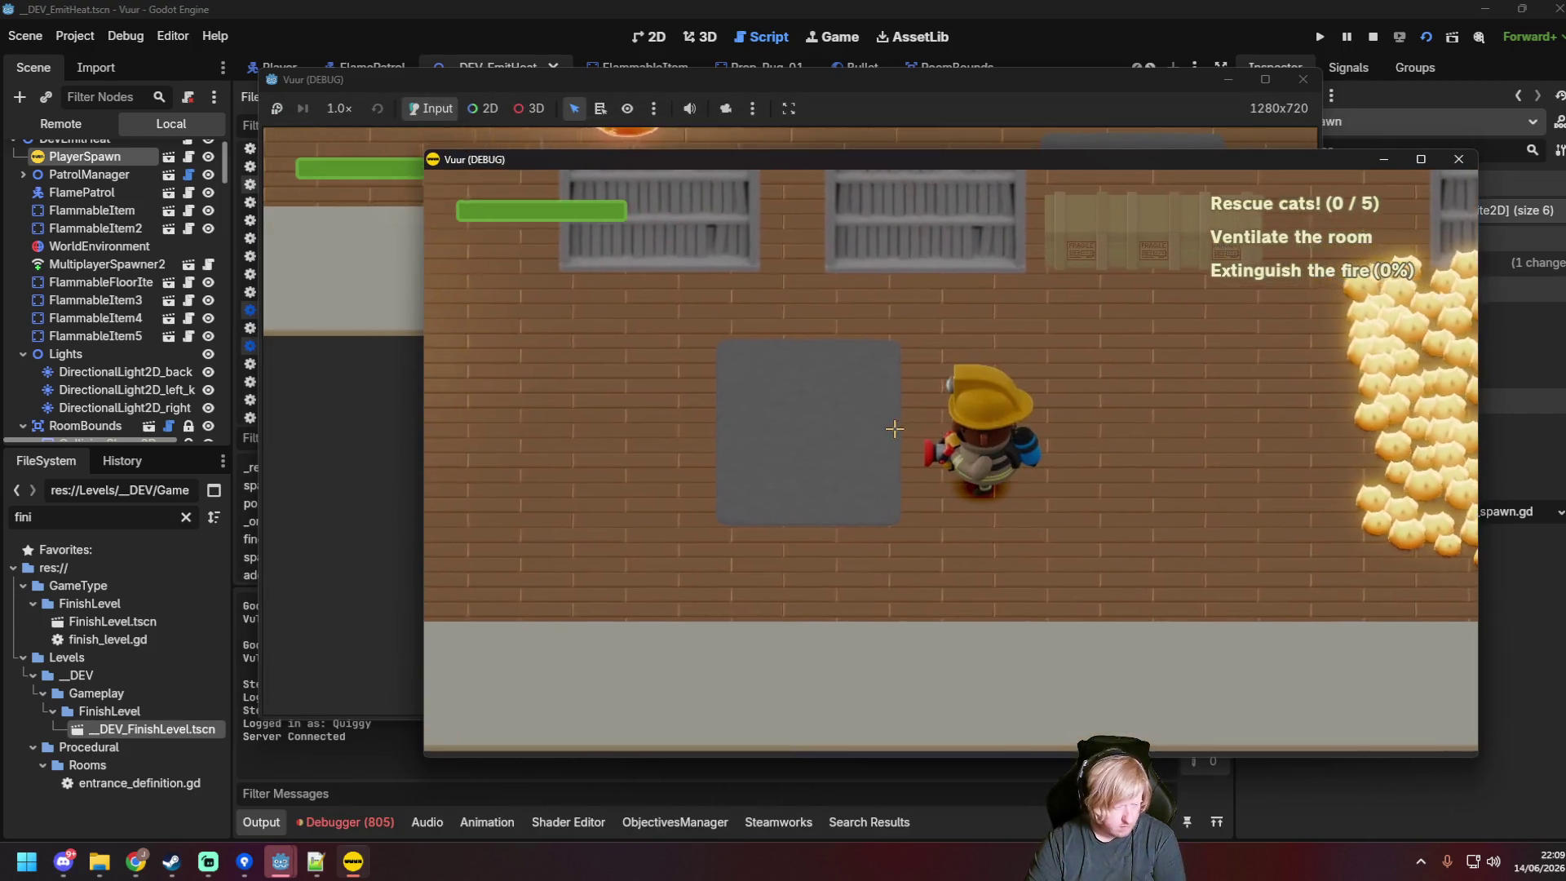
key(d)
mouse_move(1060, 408)
mouse_down()
mouse_move(1256, 414)
mouse_move(1060, 375)
mouse_up()
key(d)
key(w)
key(w)
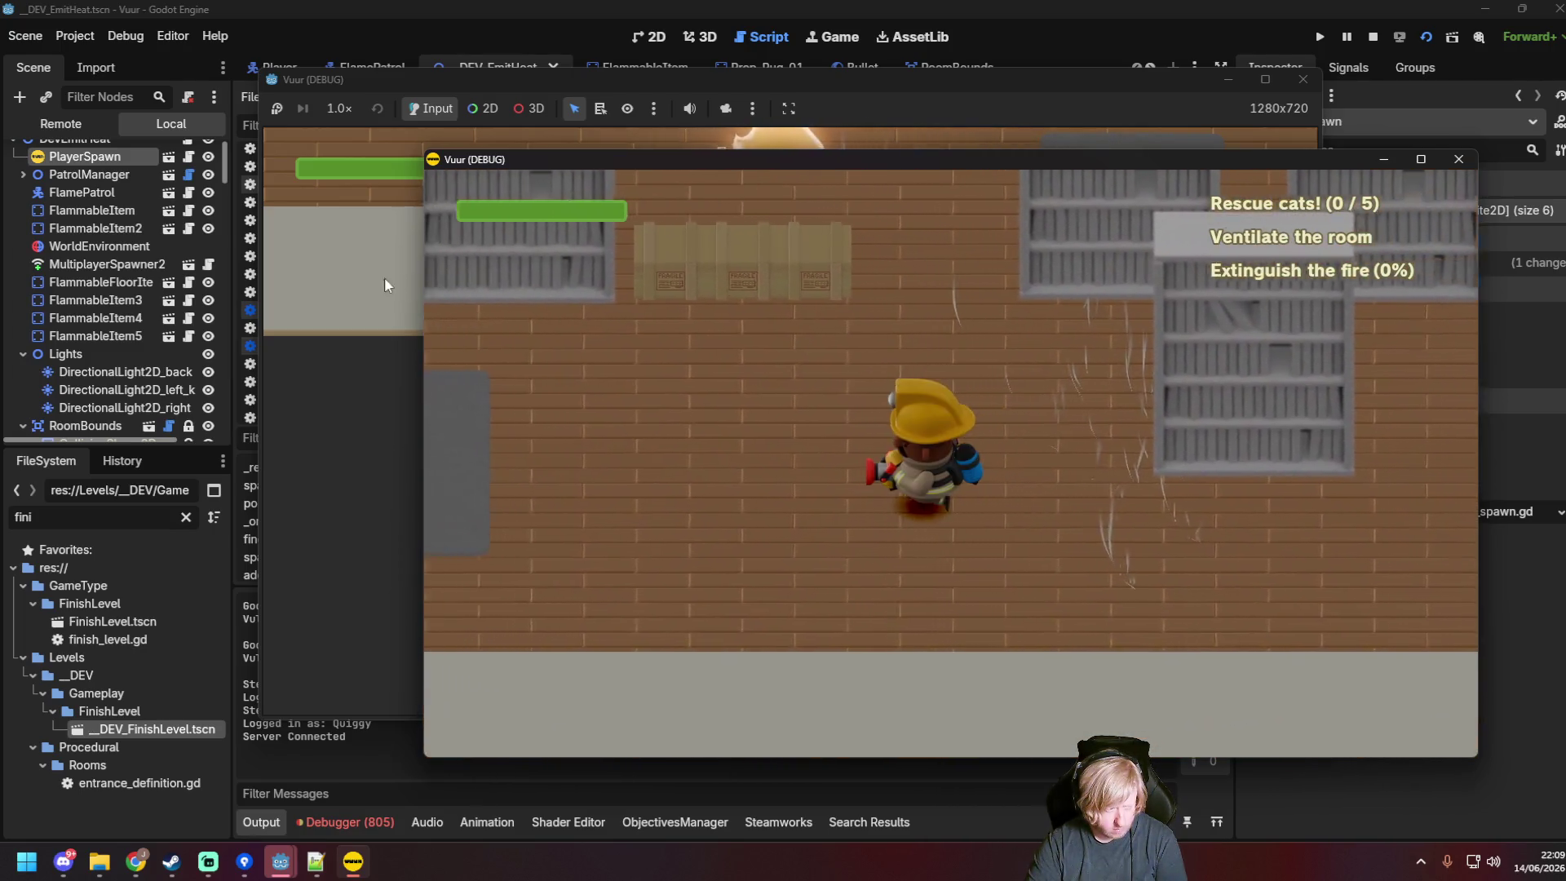
Join from the second game window, finish spraying the flames, then close both game windows
click(346, 277)
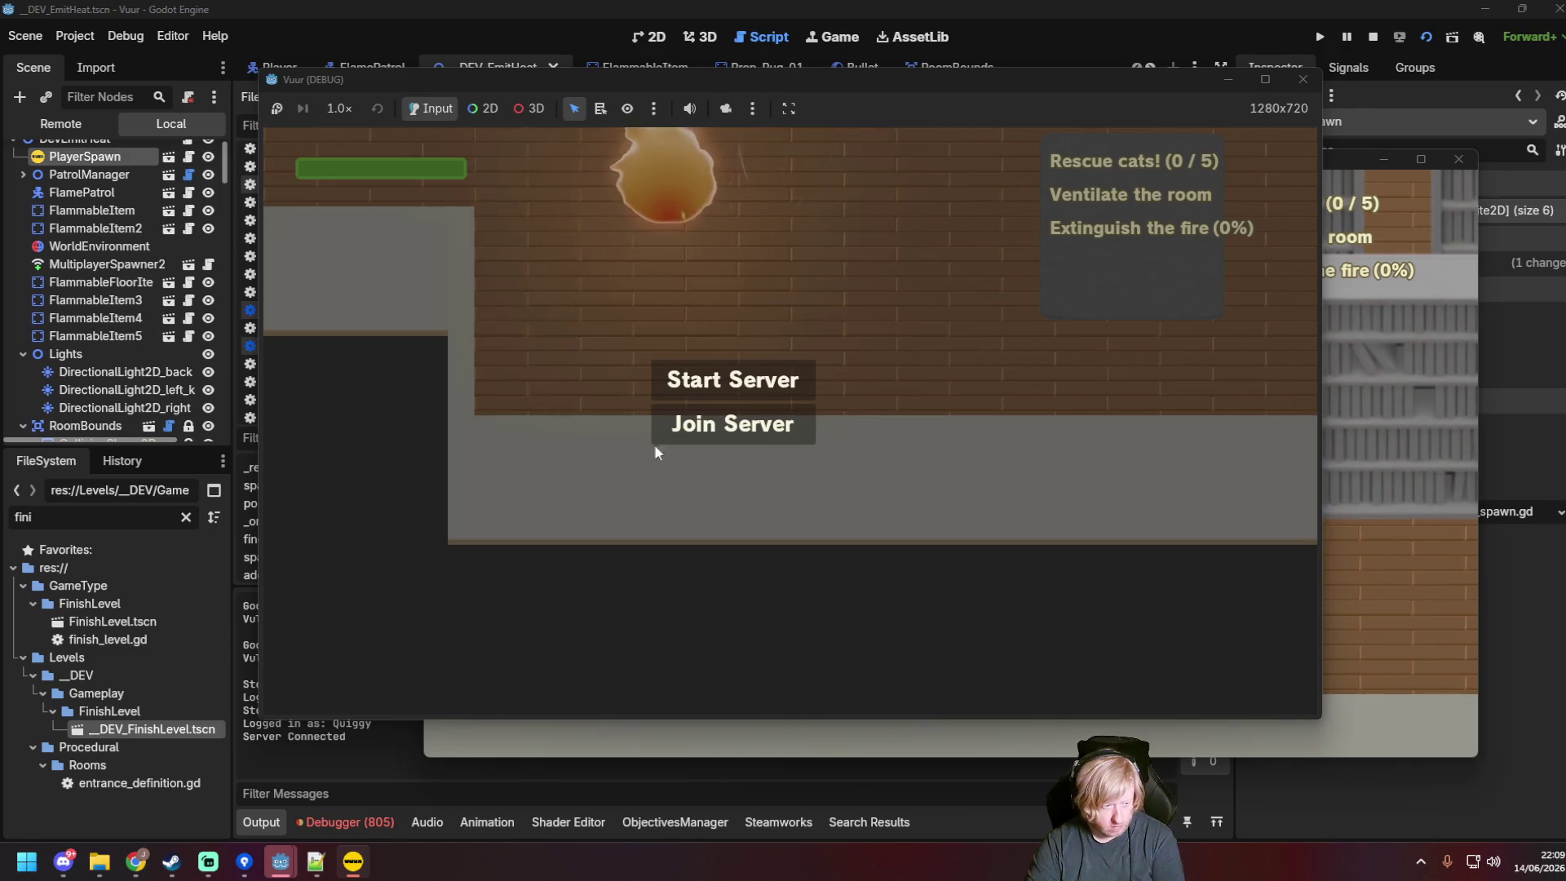
click(762, 418)
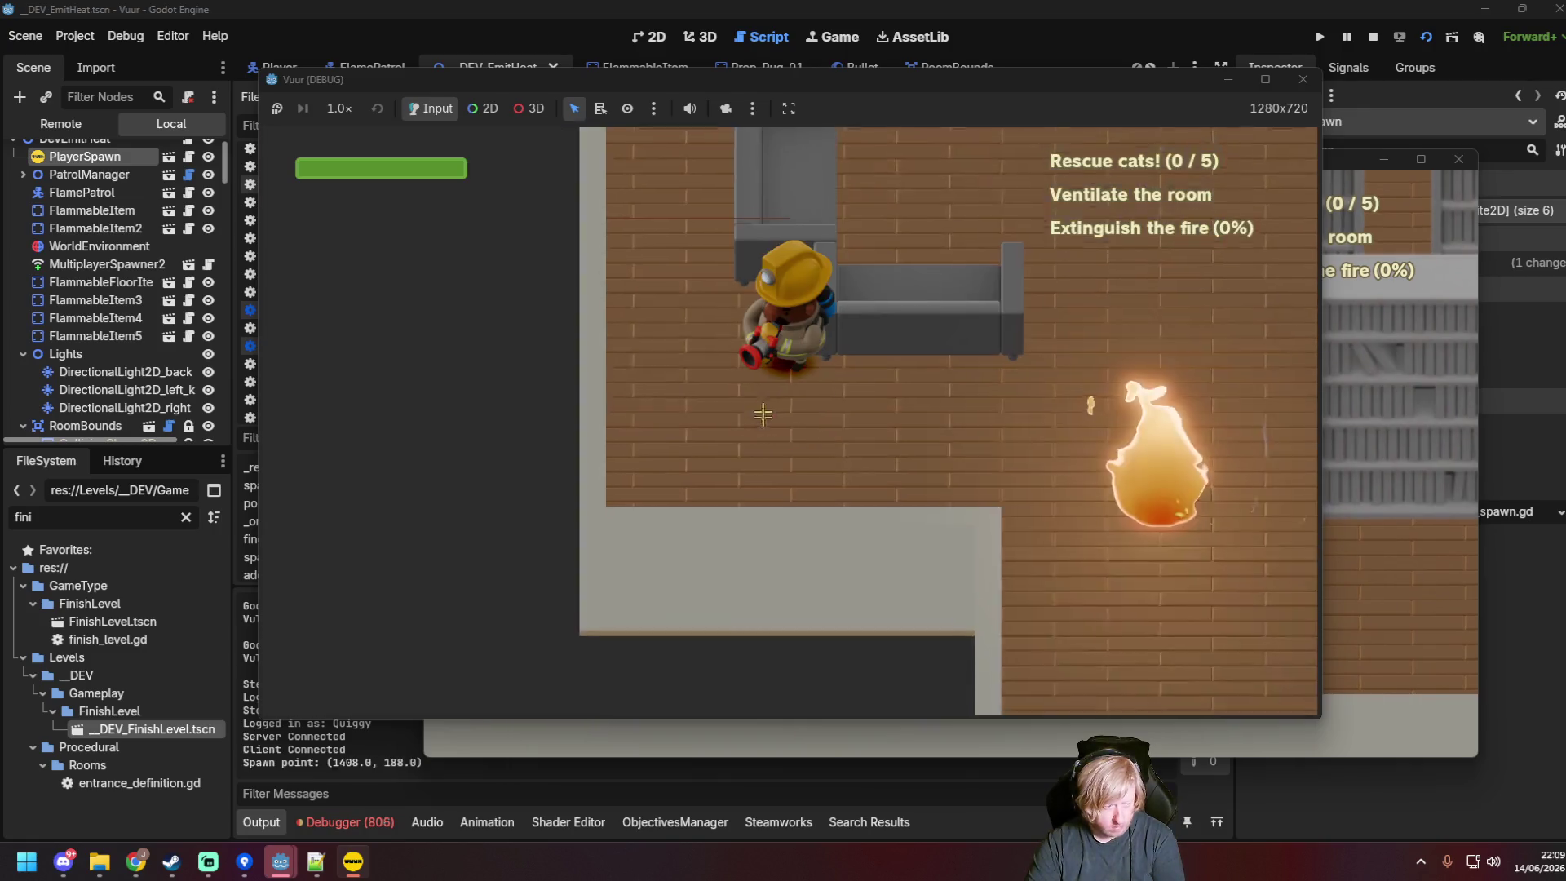
key(w)
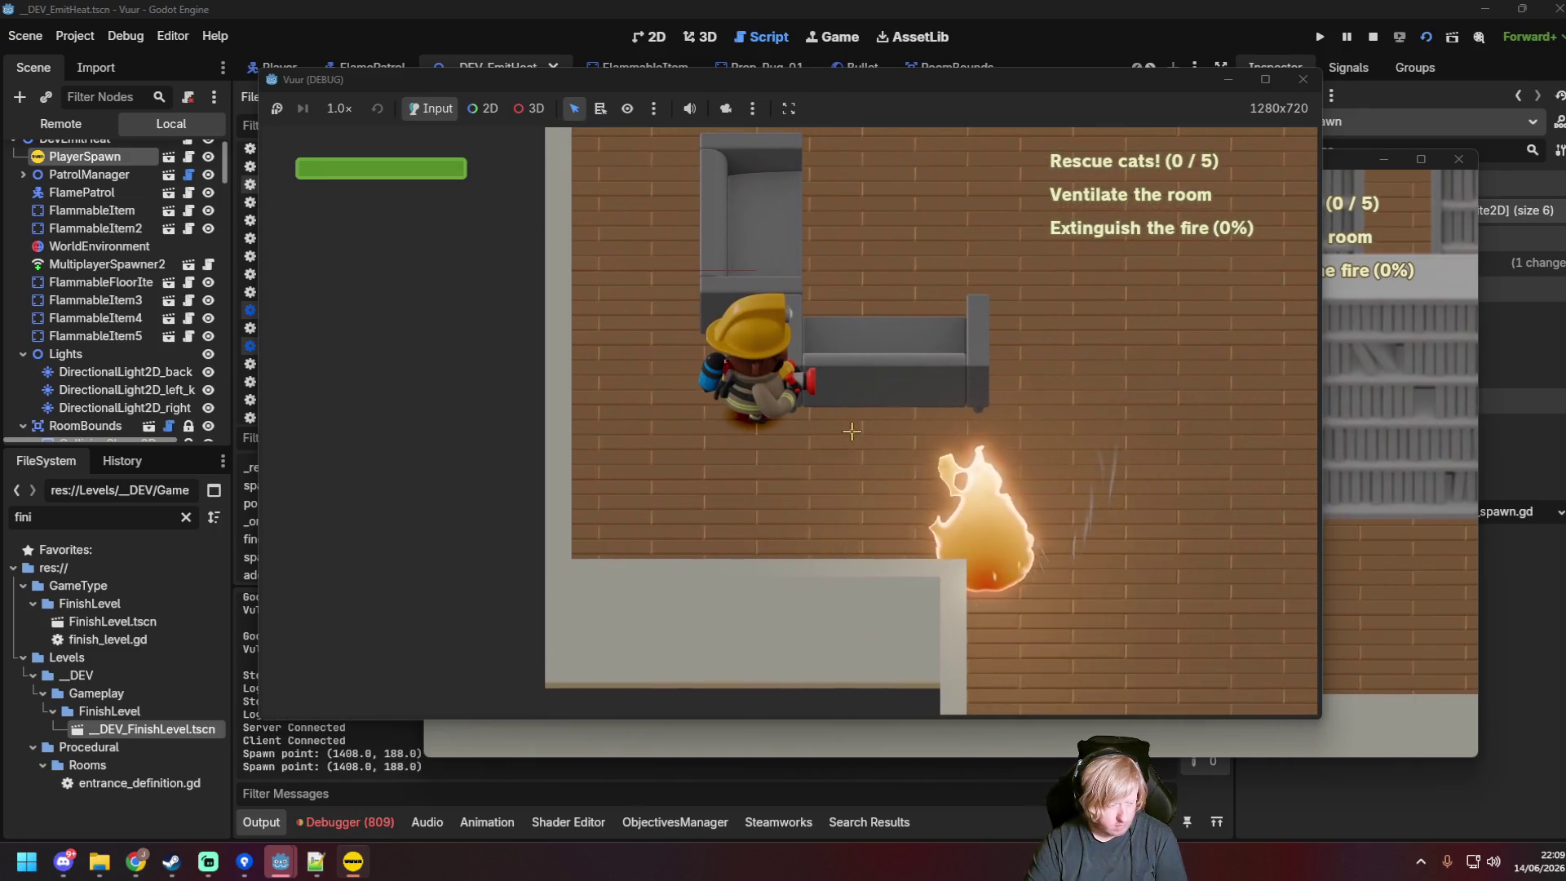
key(s)
key(d)
mouse_move(885, 434)
mouse_down()
mouse_move(869, 383)
mouse_move(905, 367)
mouse_up()
key(d)
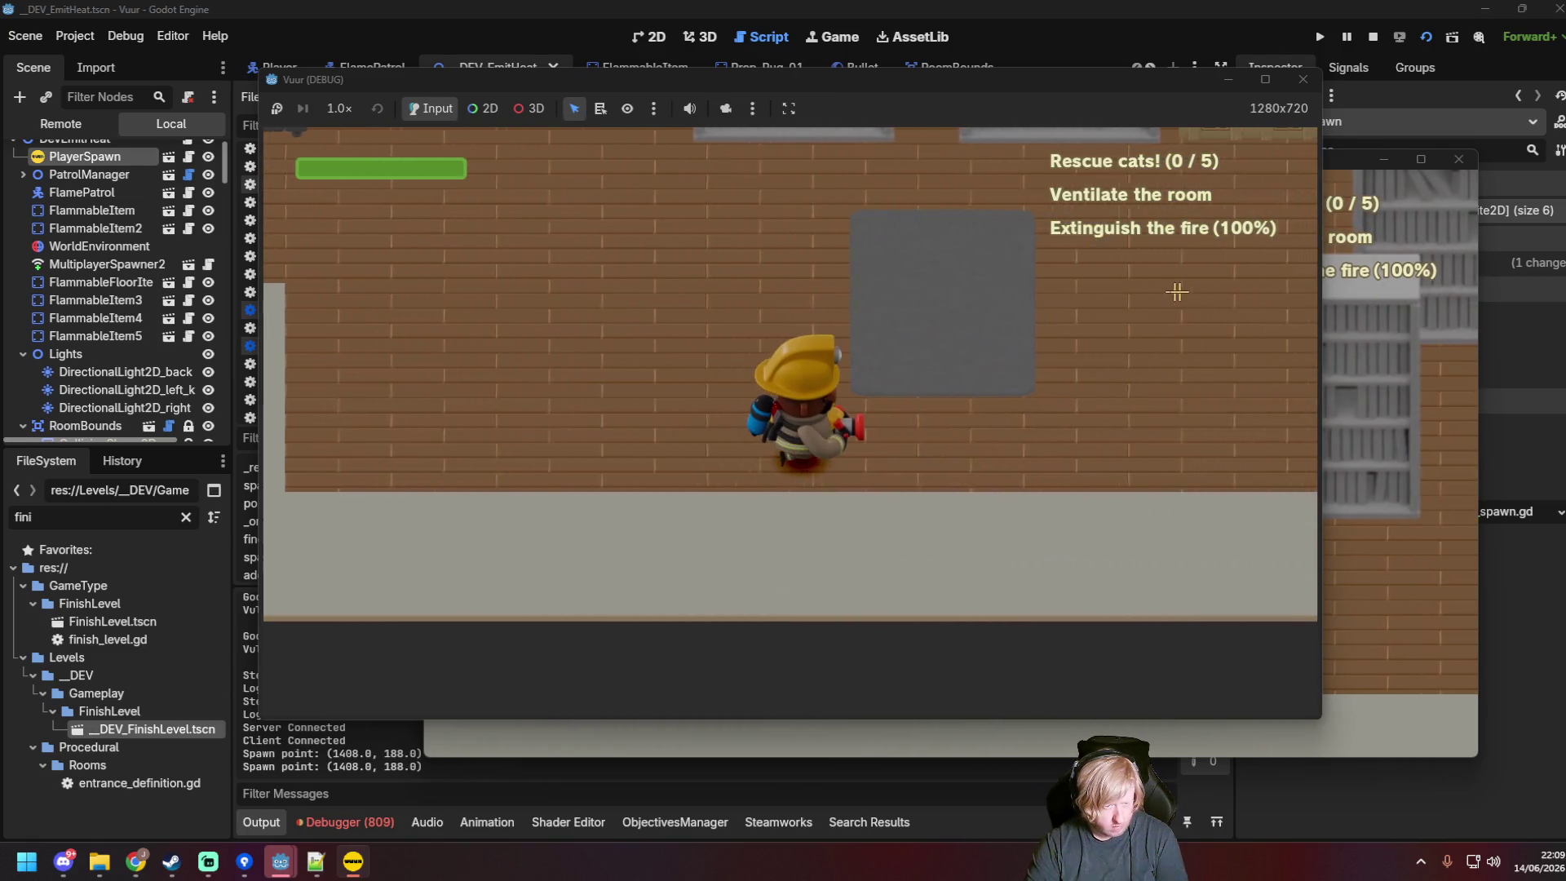
key(d)
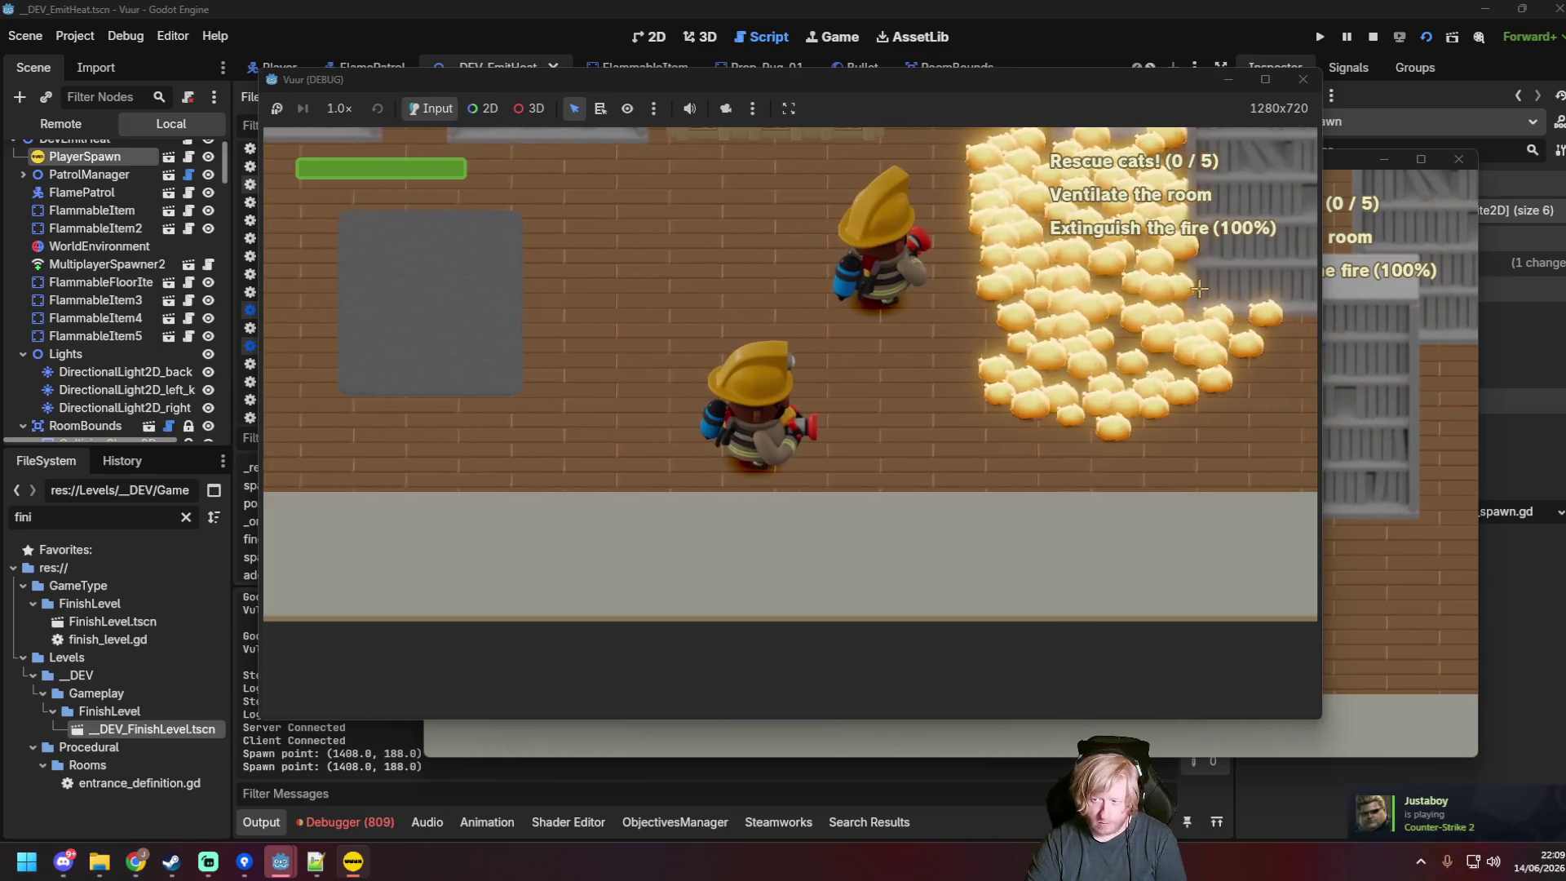
key(w)
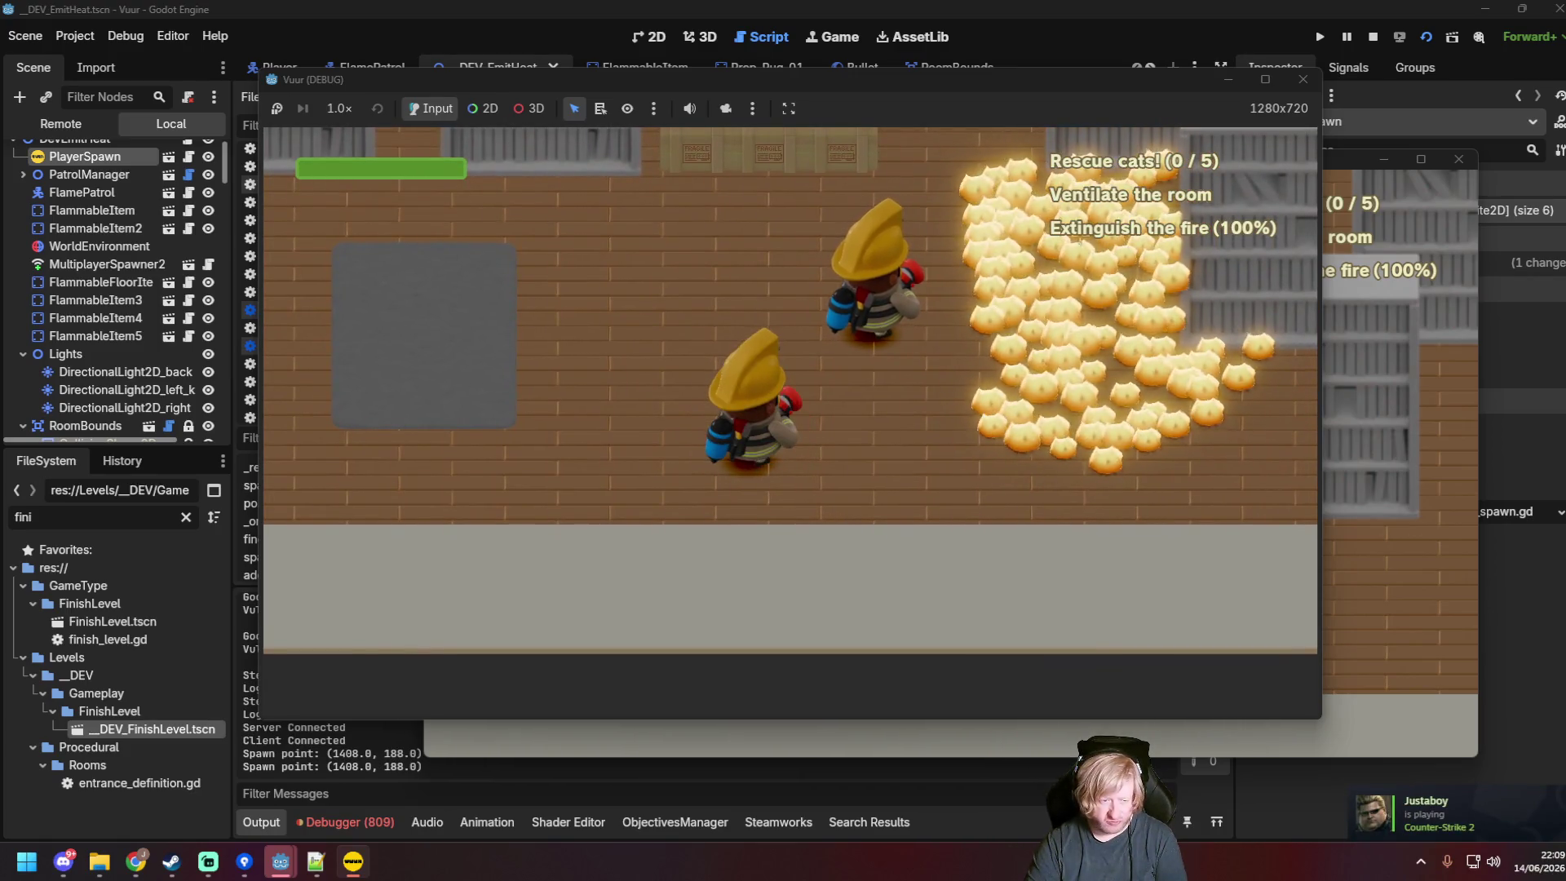
click(1302, 80)
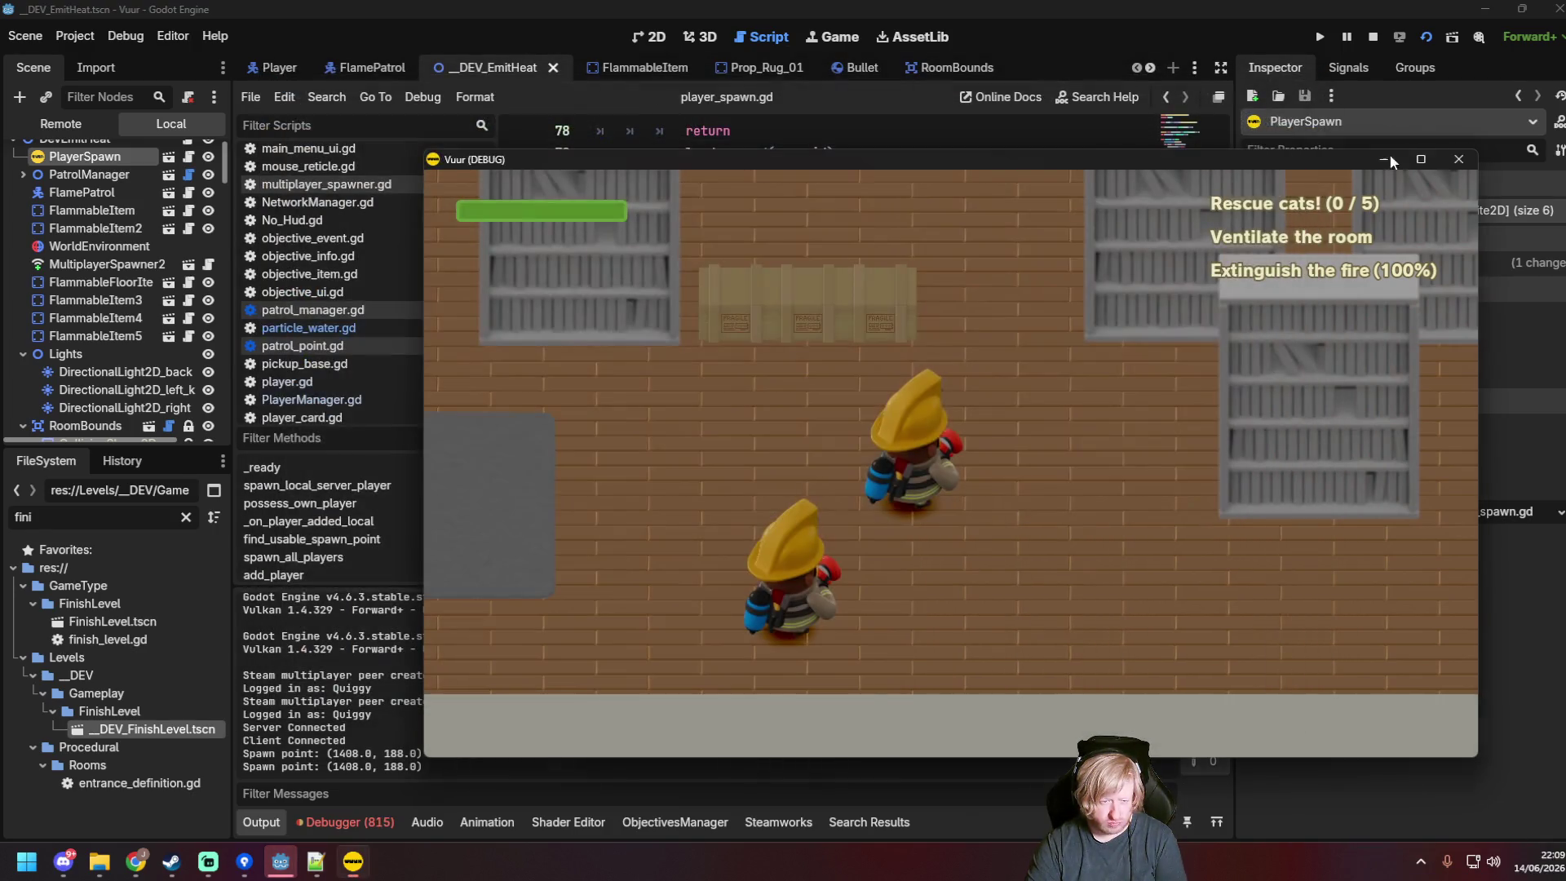
click(1458, 159)
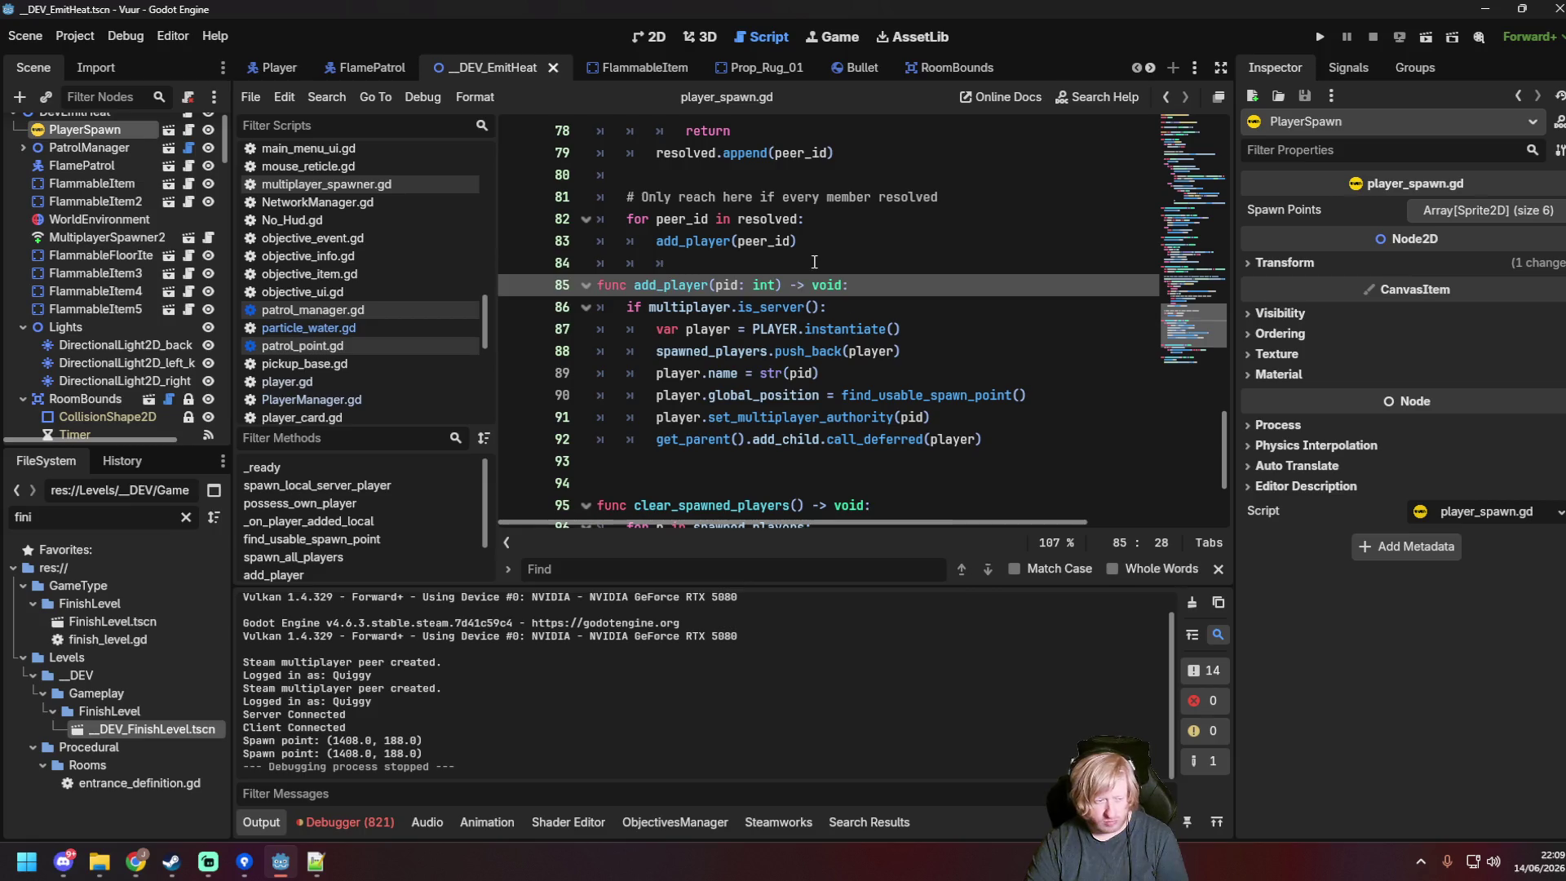
Review add_player's lines 84–85, then bring up the Notepad++ spawn point notes
click(814, 262)
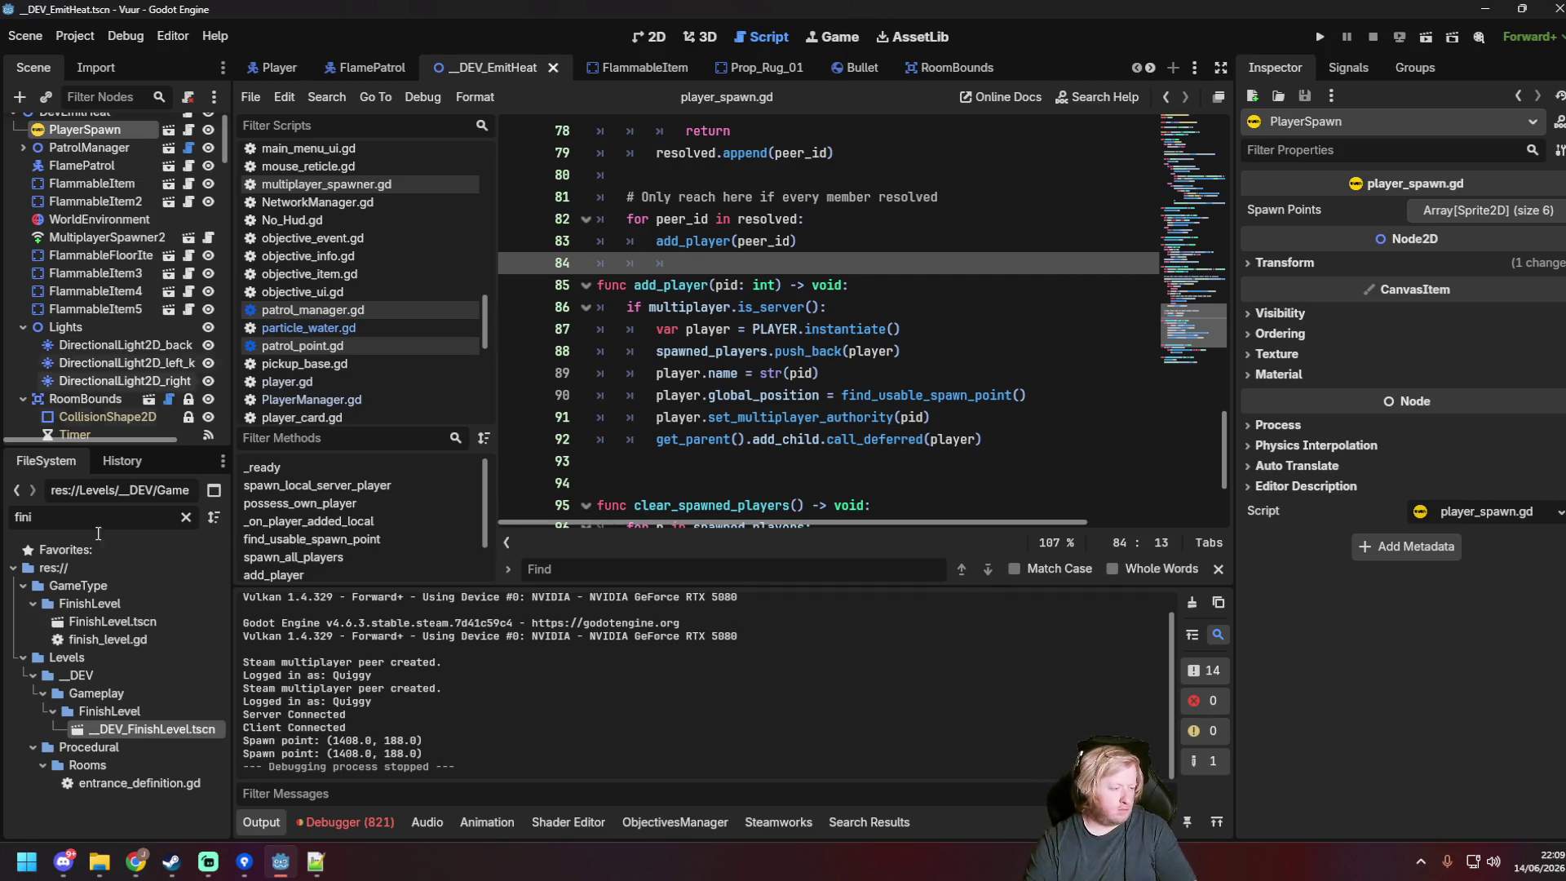
click(869, 280)
click(316, 861)
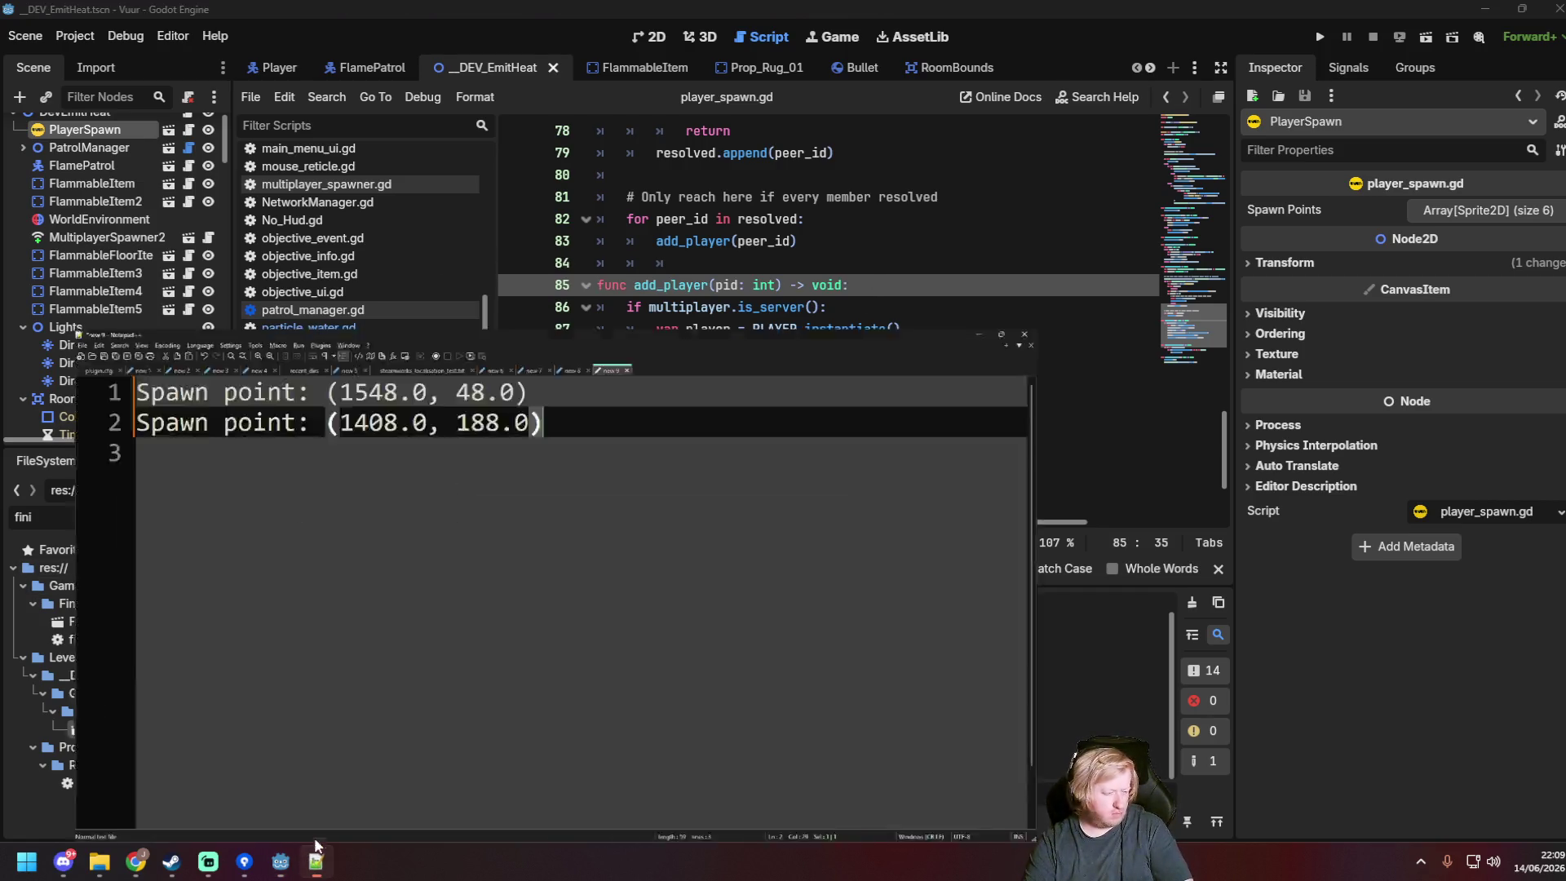
Add 'Randomise floor fire animation start point' below line 3 of the TODO note, then return to Godot's line 88
click(813, 70)
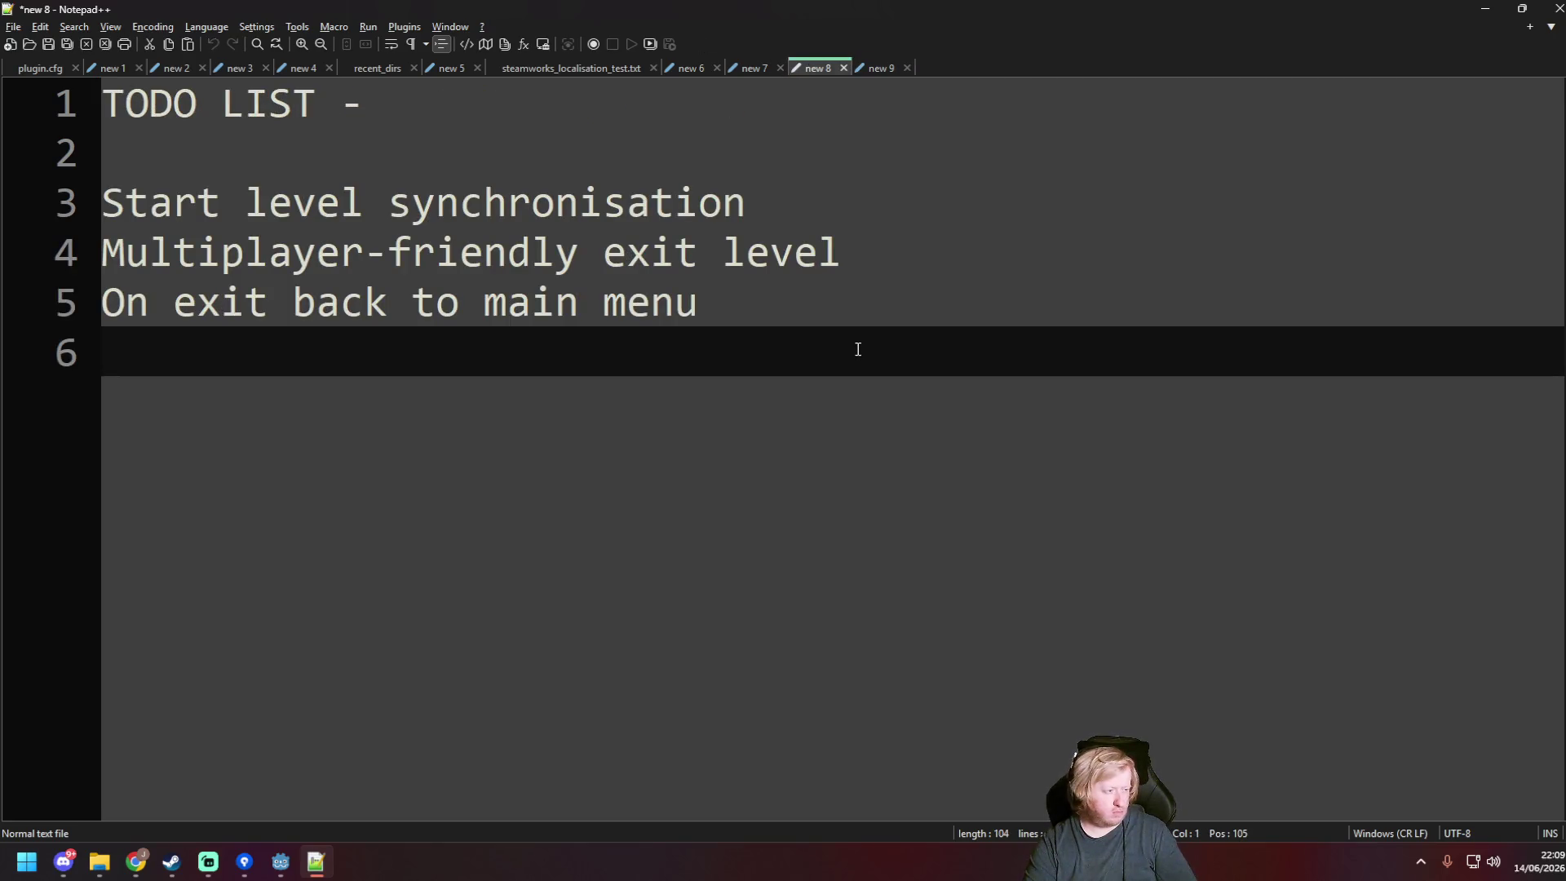
click(845, 196)
key(Return)
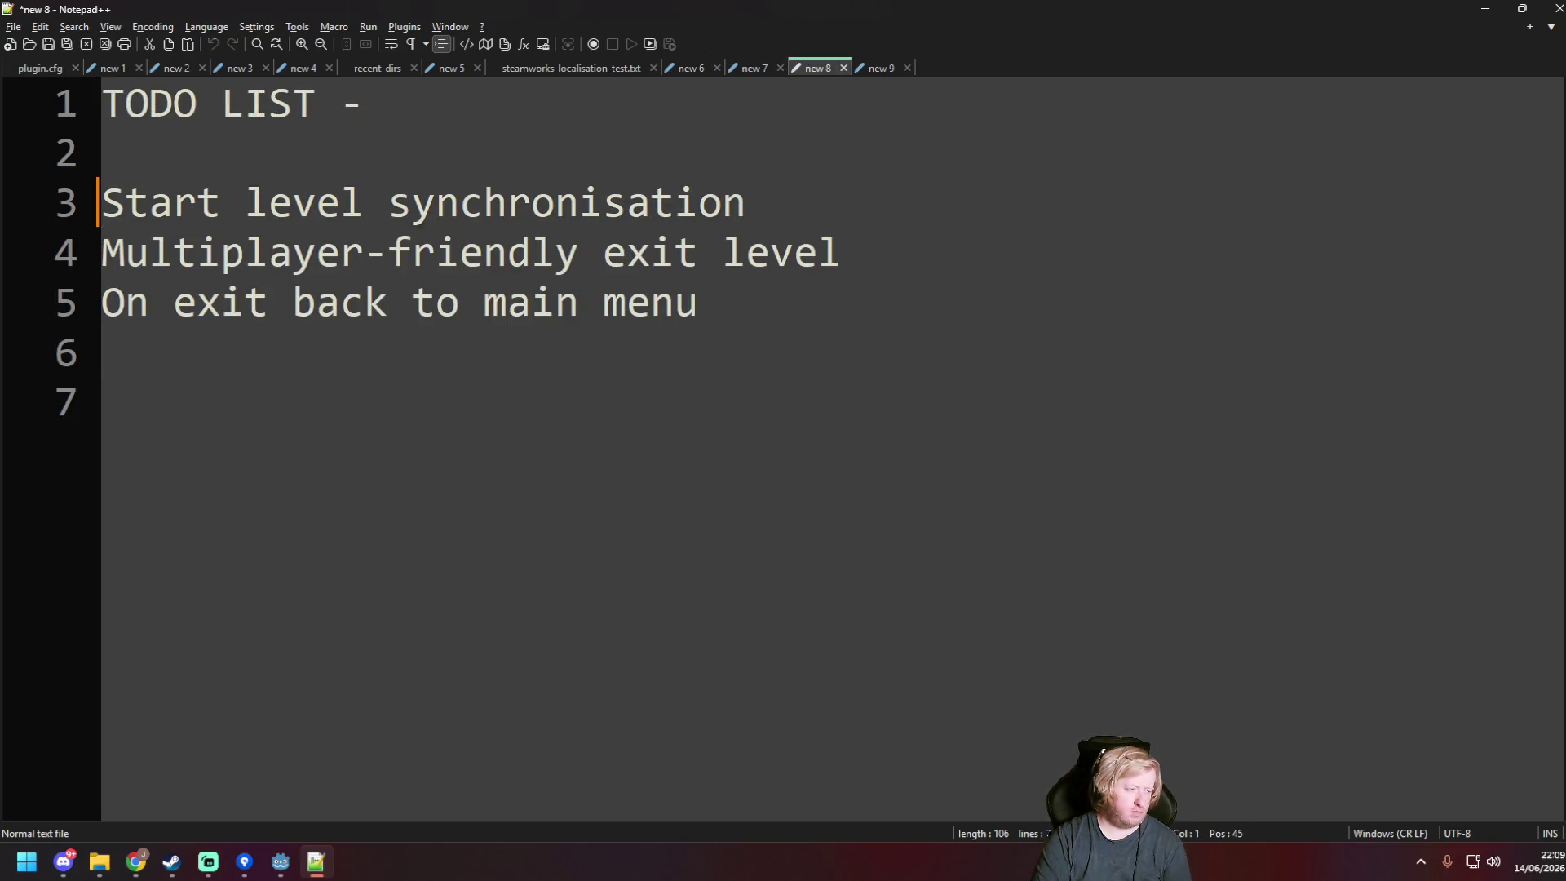
text(Randomise )
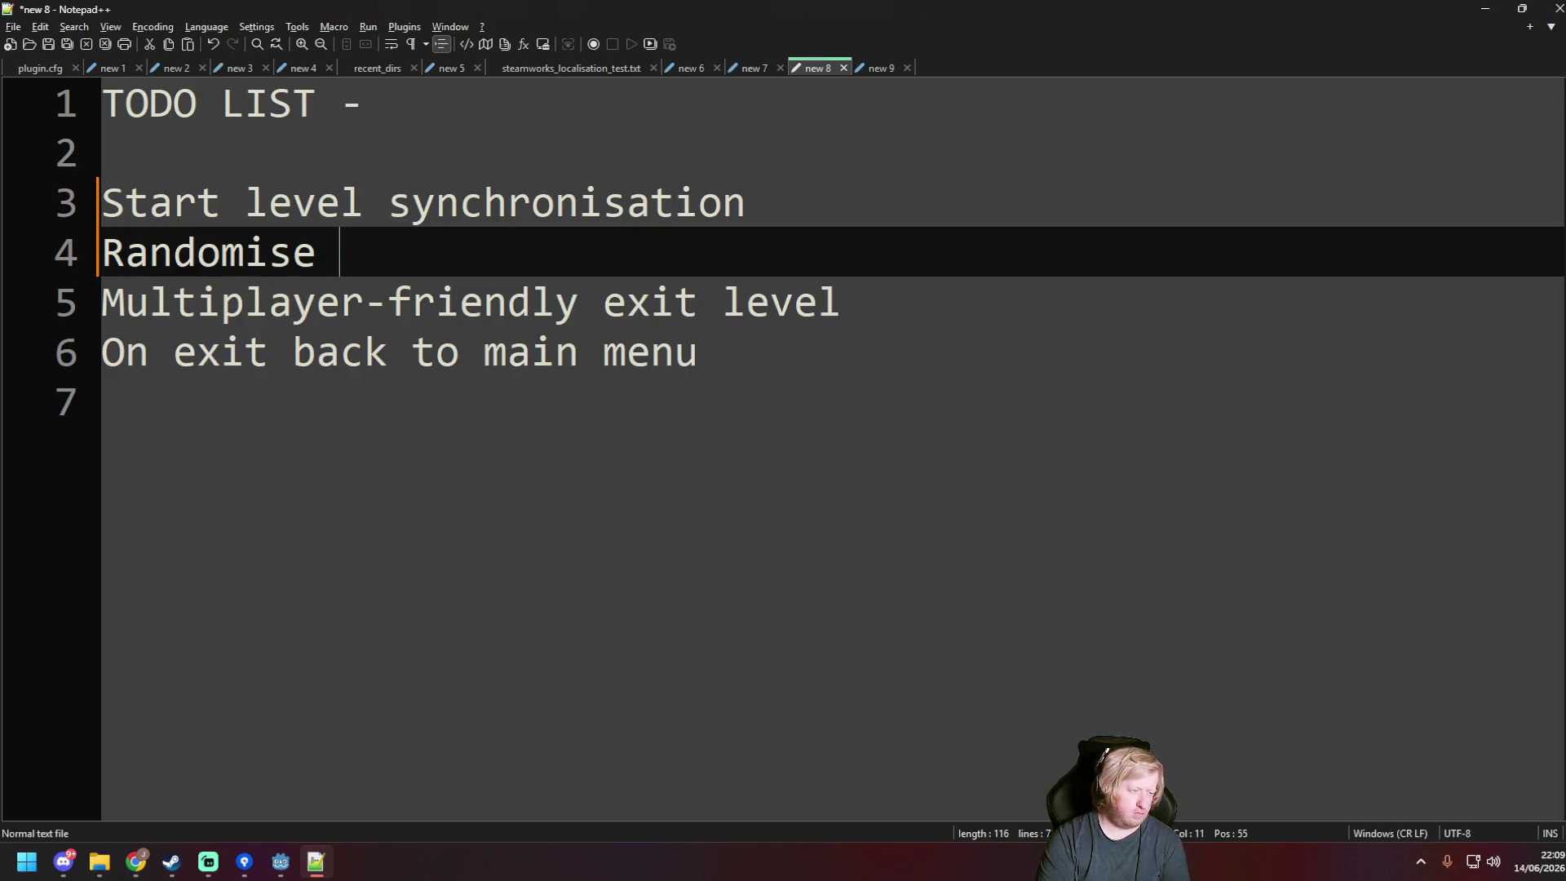
text(floor fire animatio)
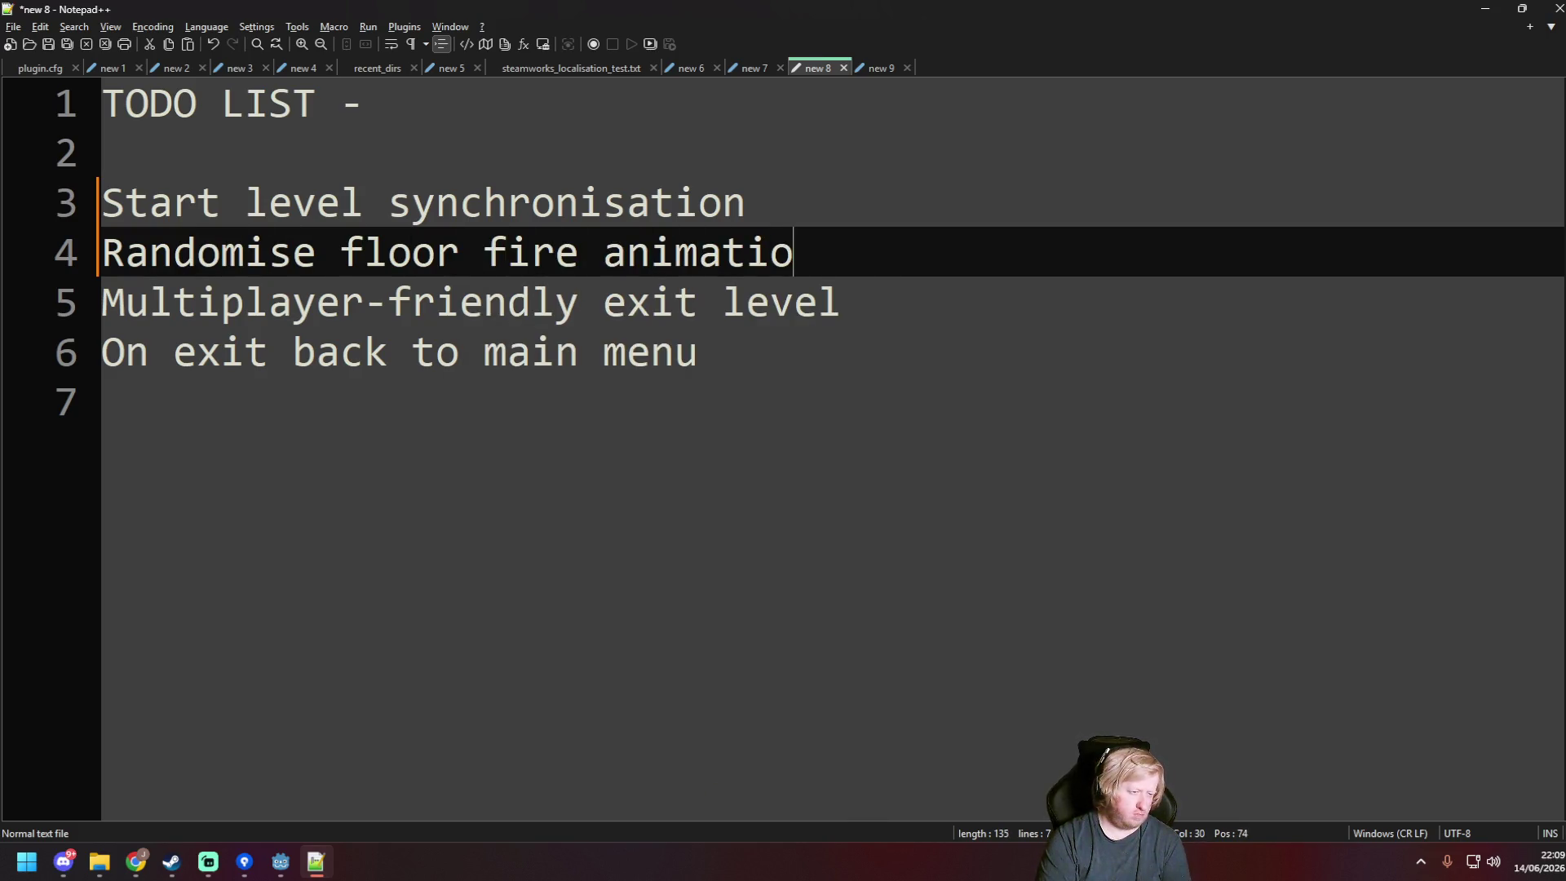
text(n start point)
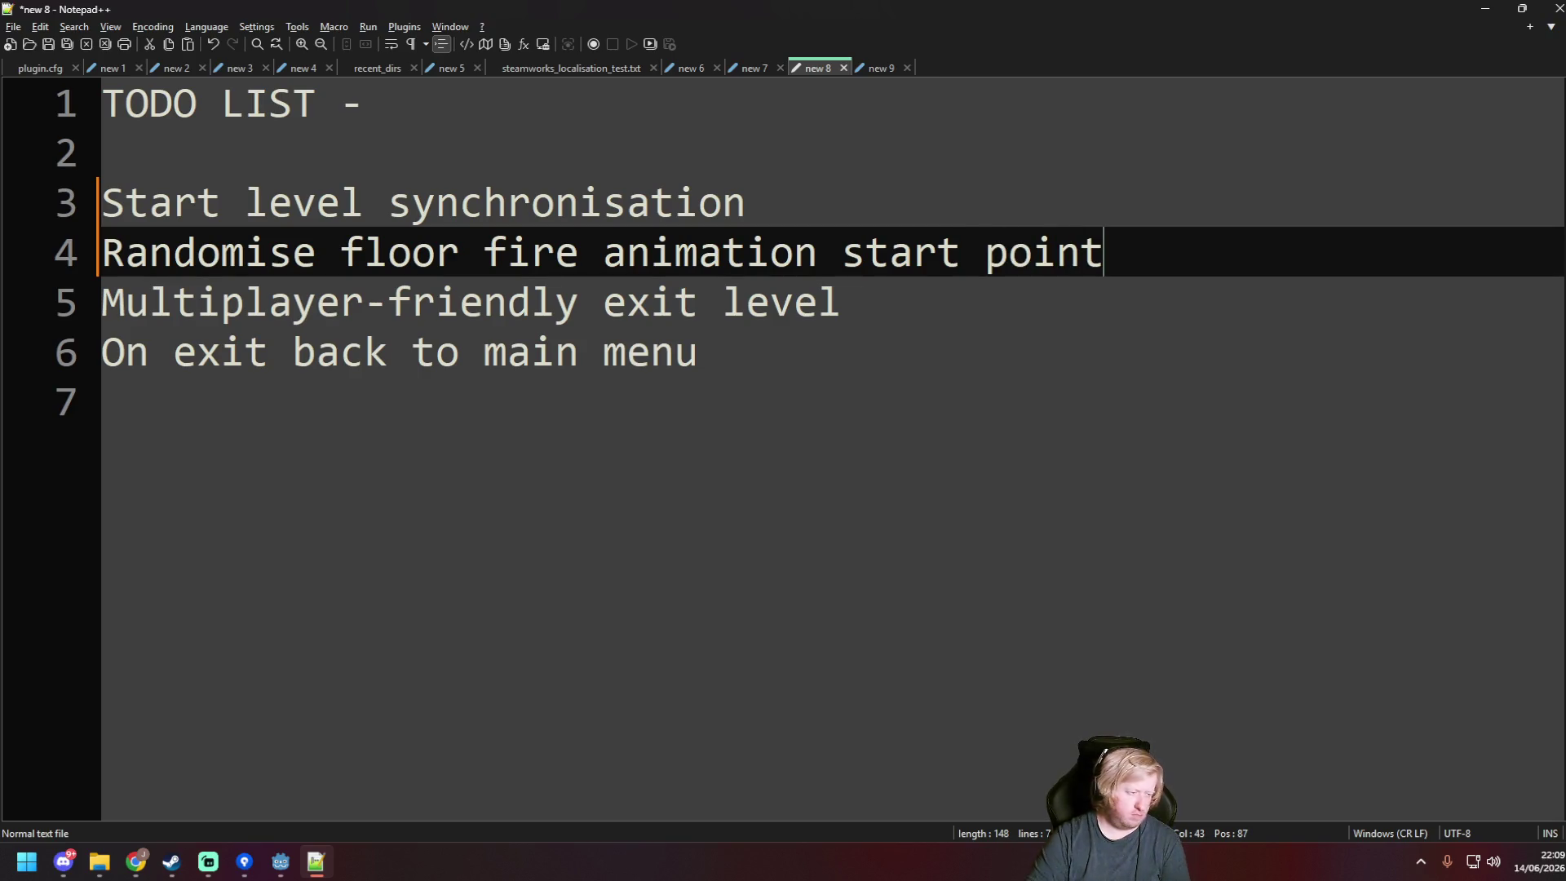
click(1484, 9)
click(836, 351)
mouse_move(836, 342)
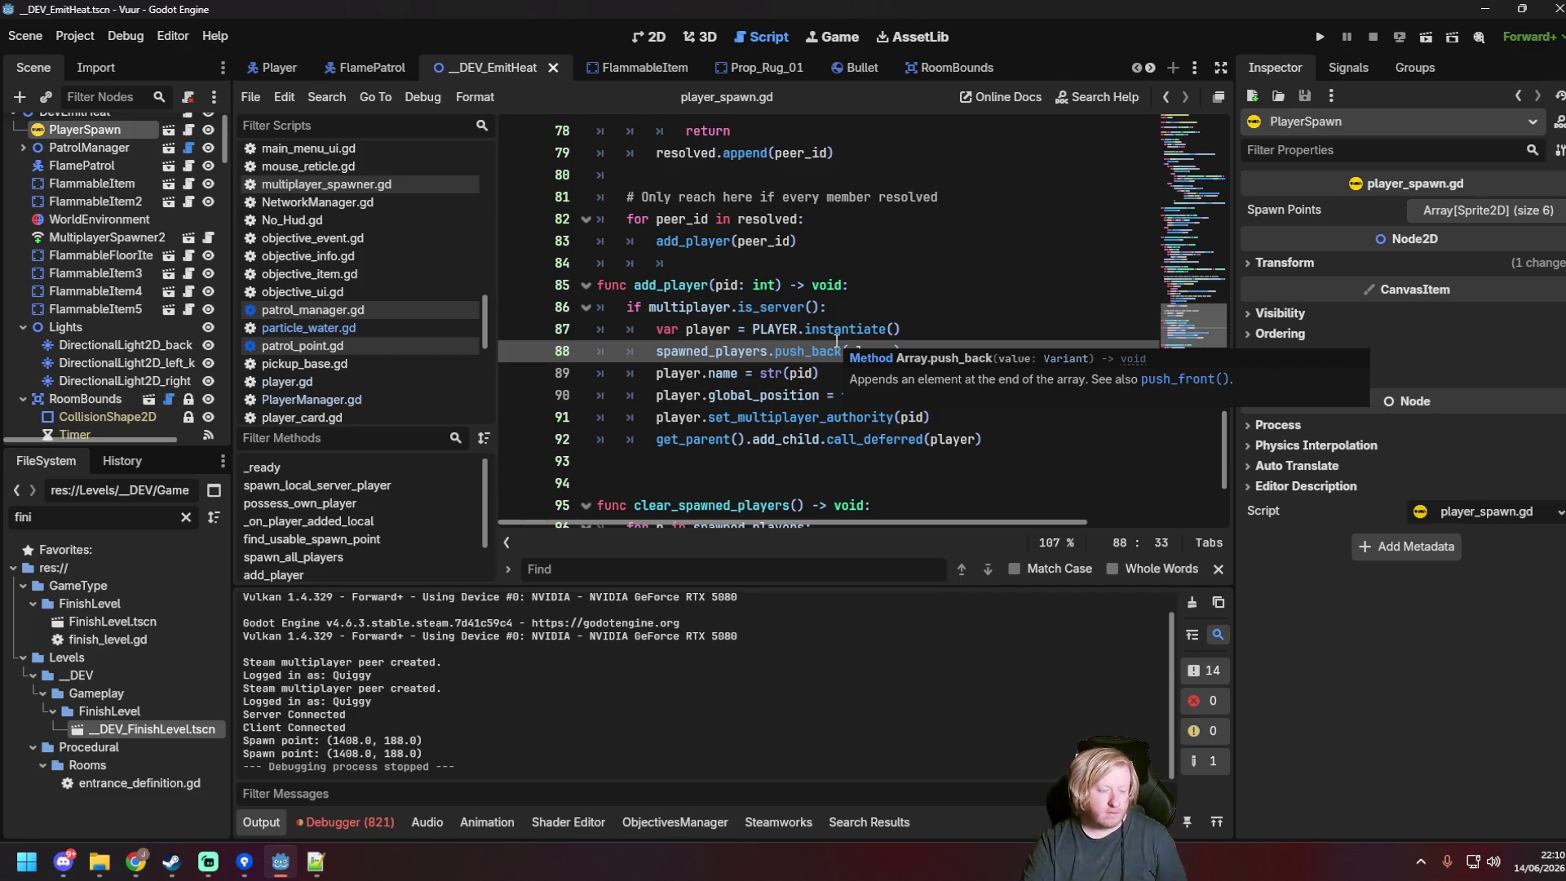
Move the global_position assignment from line 90 to below the add_child call
key(Down)
key(Down)
key(Down)
drag(656, 394, 1026, 395)
key(BackSpace)
key(shift+Home)
key(ctrl+c)
key(BackSpace)
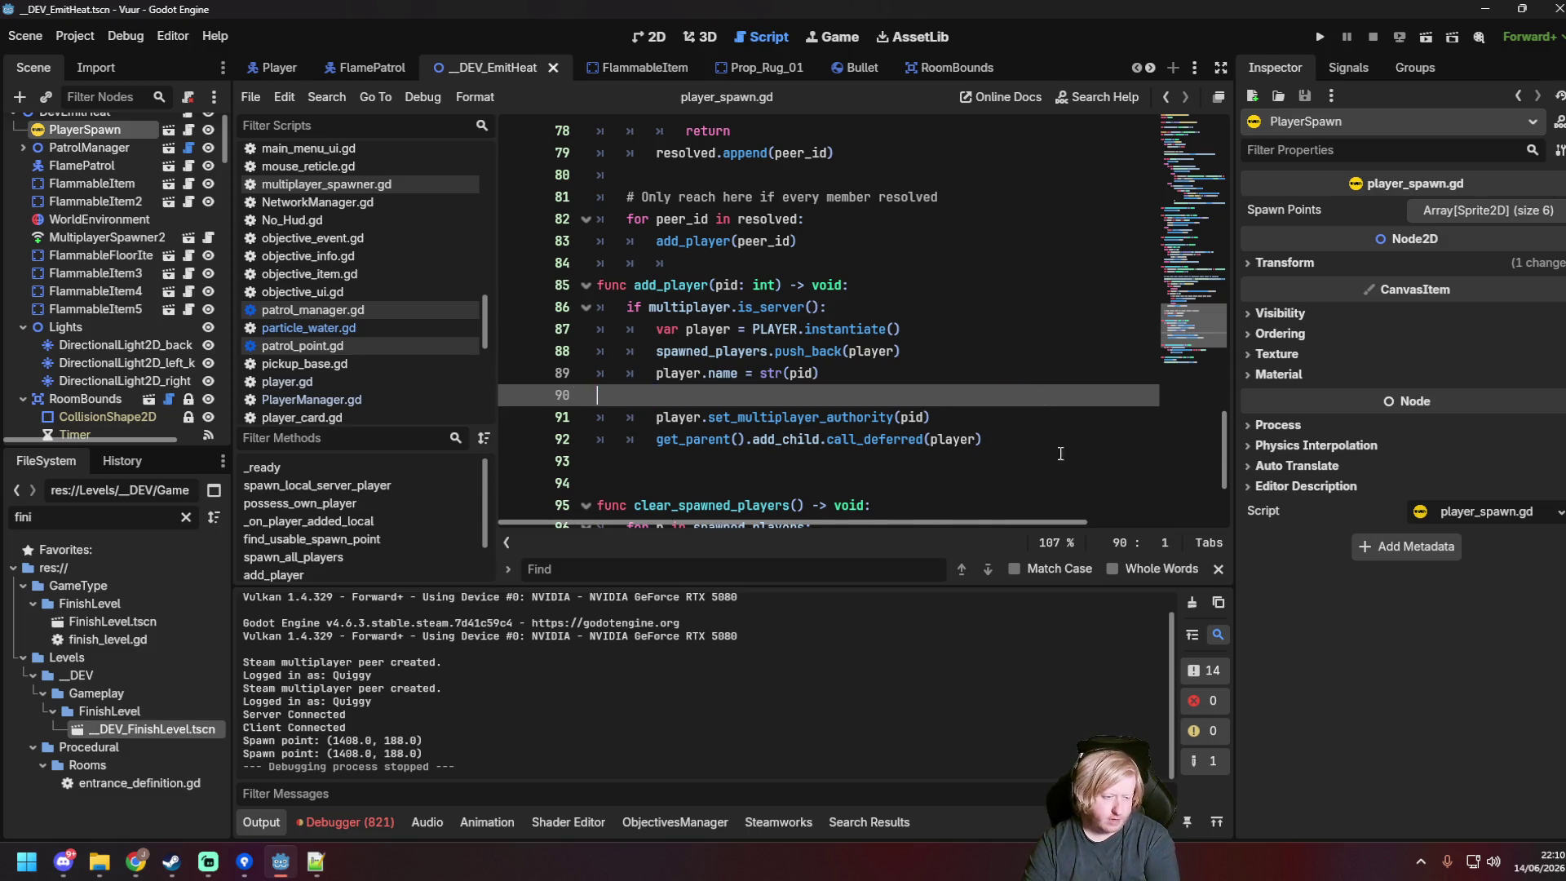
key(BackSpace)
click(1029, 419)
key(Return)
key(ctrl+v)
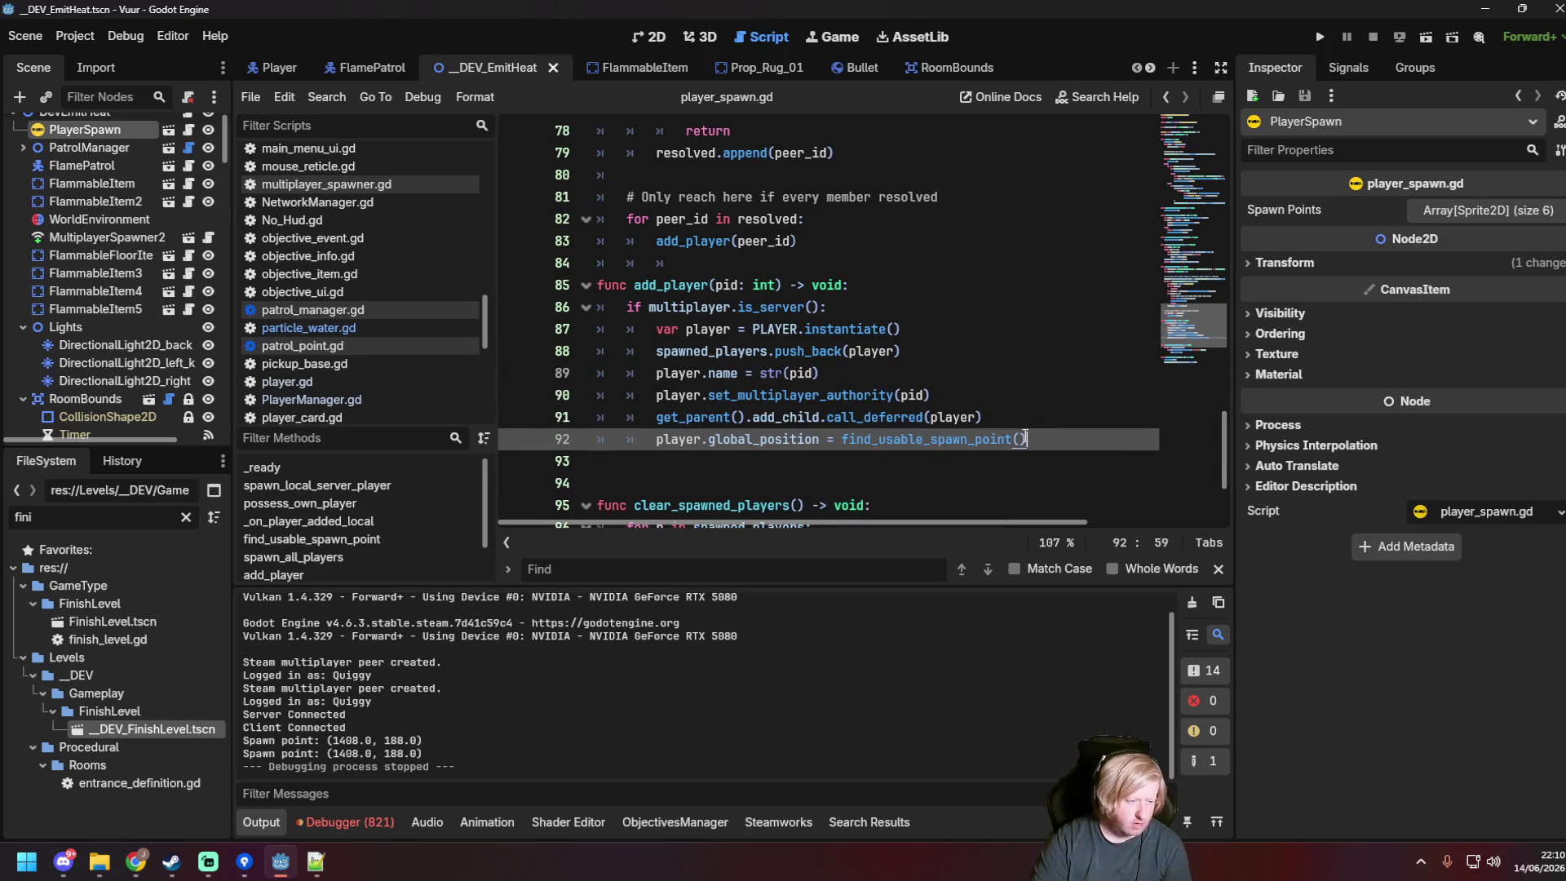
Rewrite it as player.set_deferred("global_position", find_usable_spawn_point())
click(819, 439)
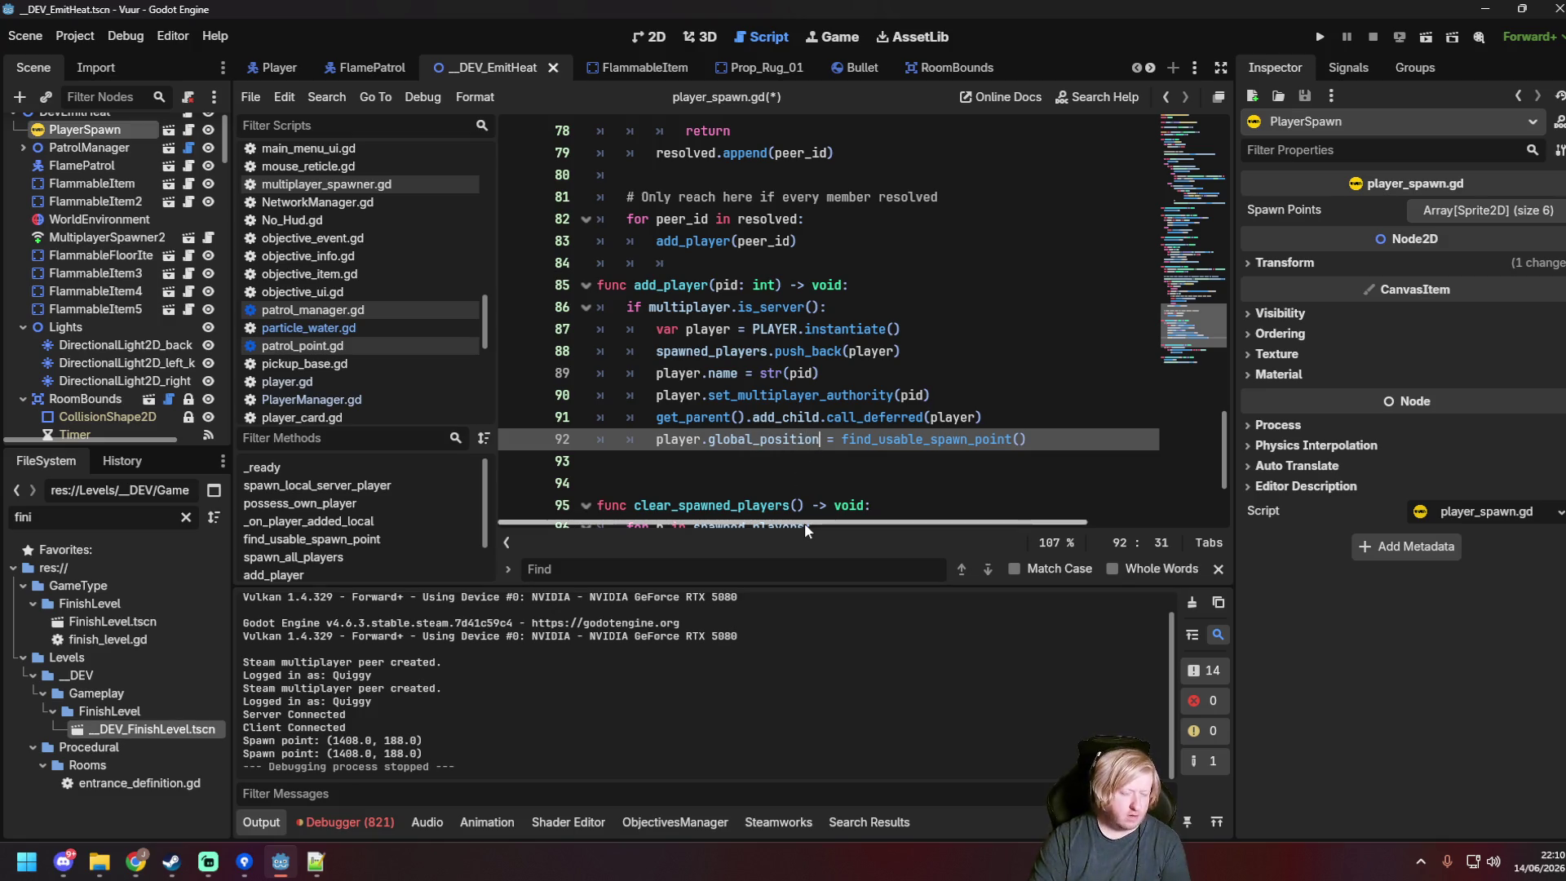
text(.set)
key(BackSpace)
key(BackSpace)
key(BackSpace)
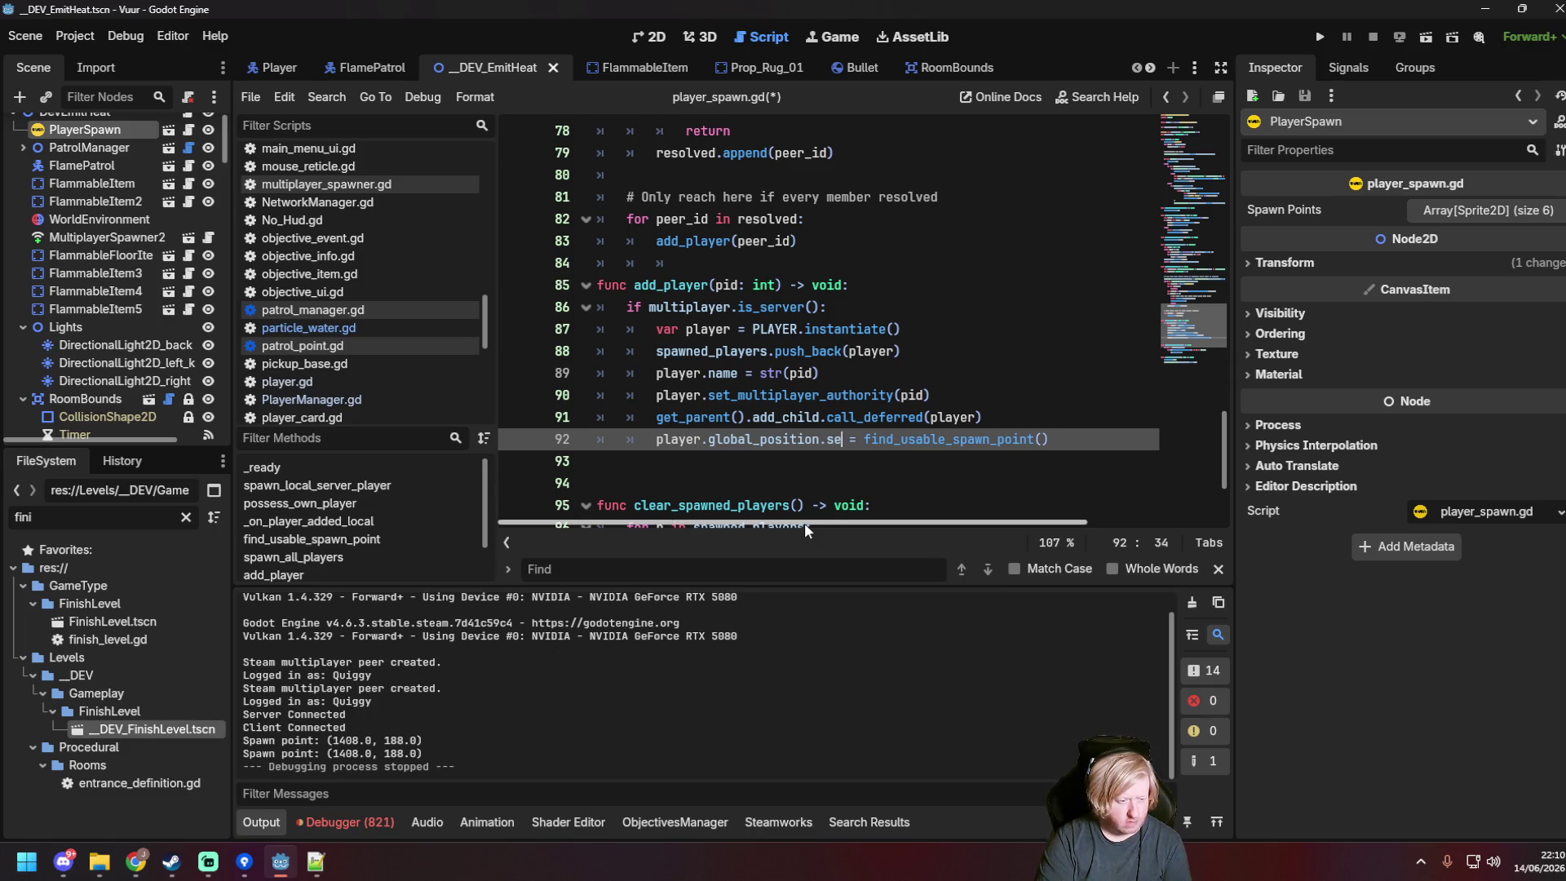
key(Left)
key(ctrl+Left)
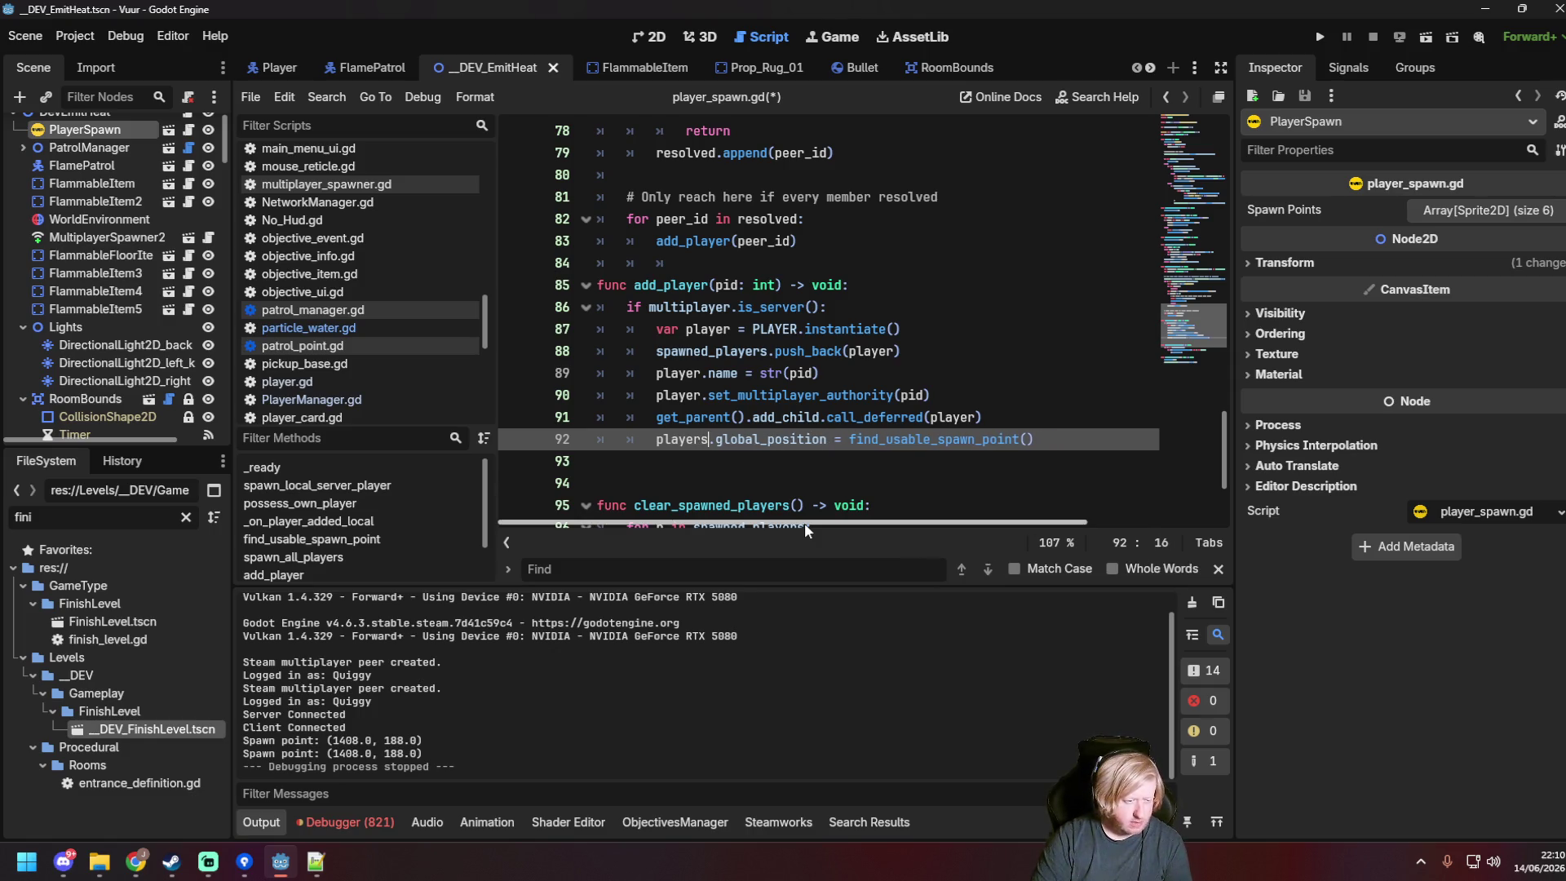
text(s)
text(et_def)
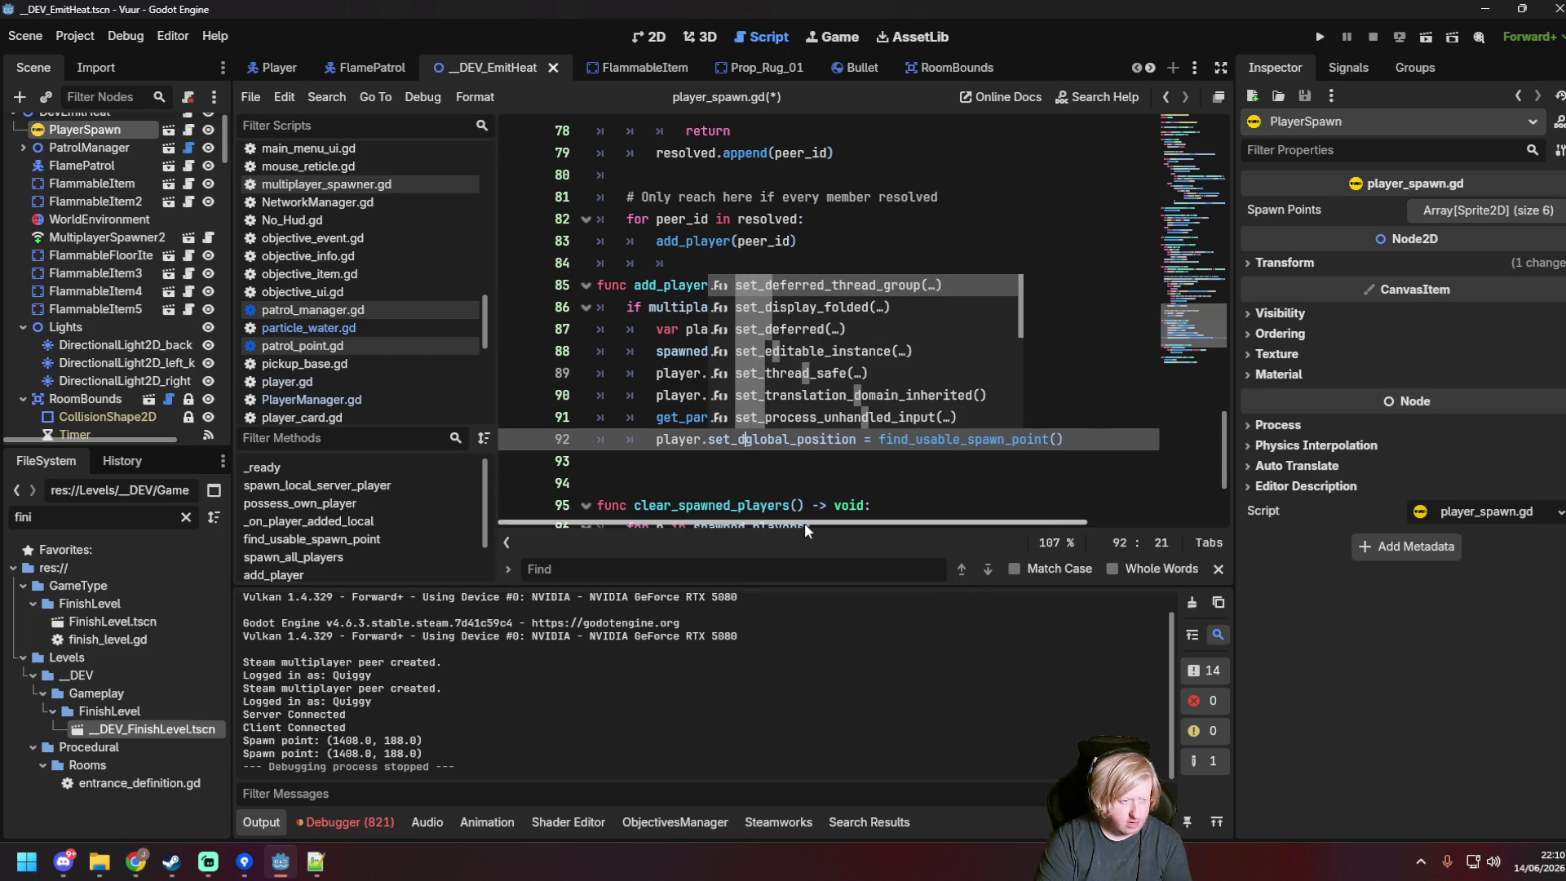
key(Return)
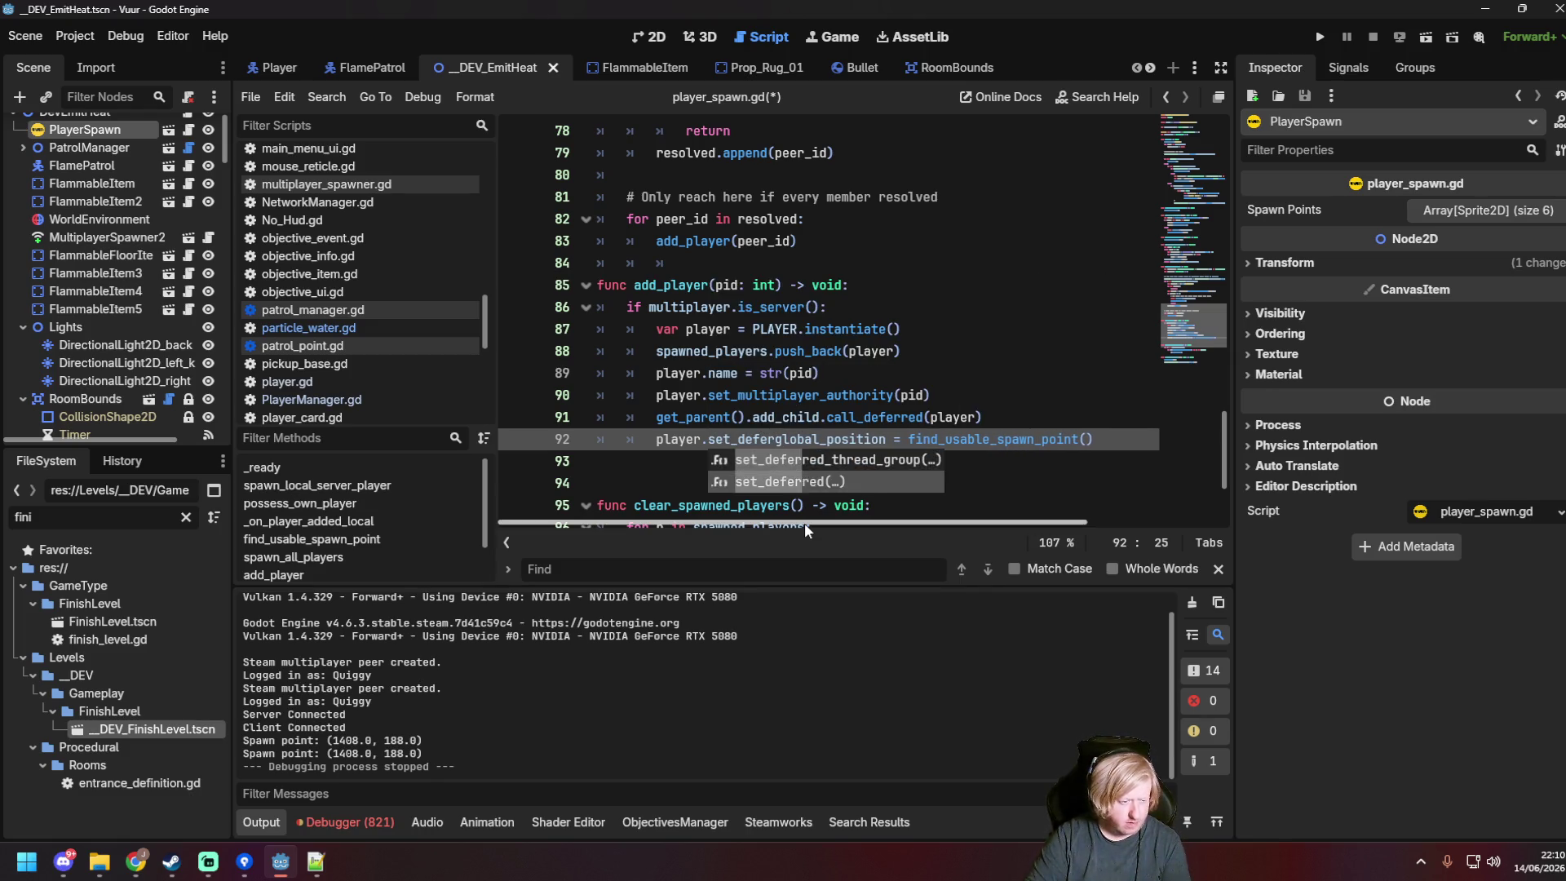
text("global_positio)
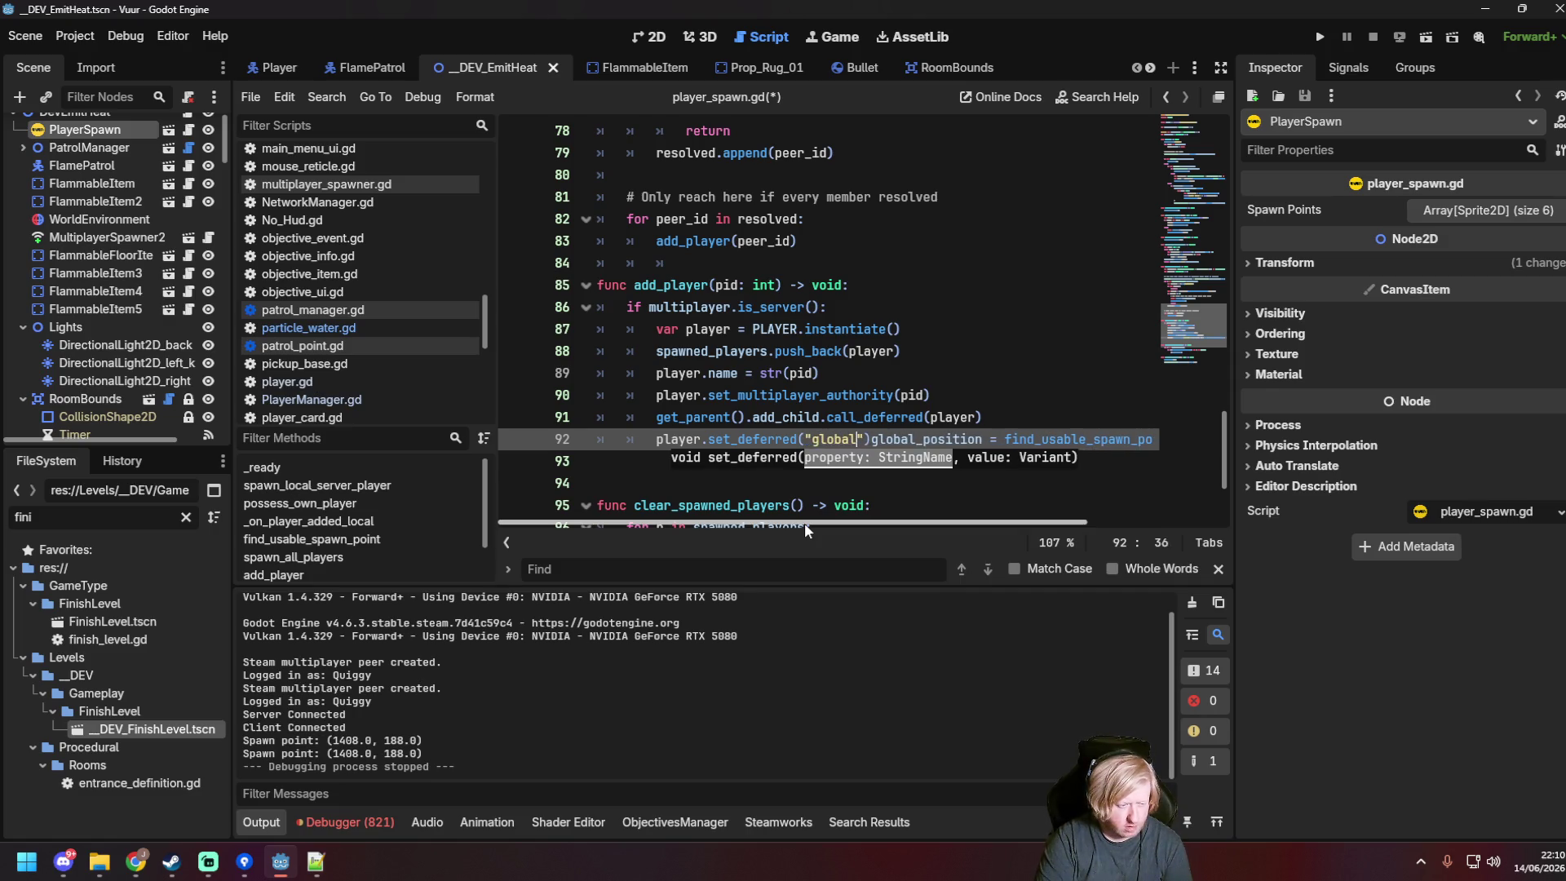
text(n",)
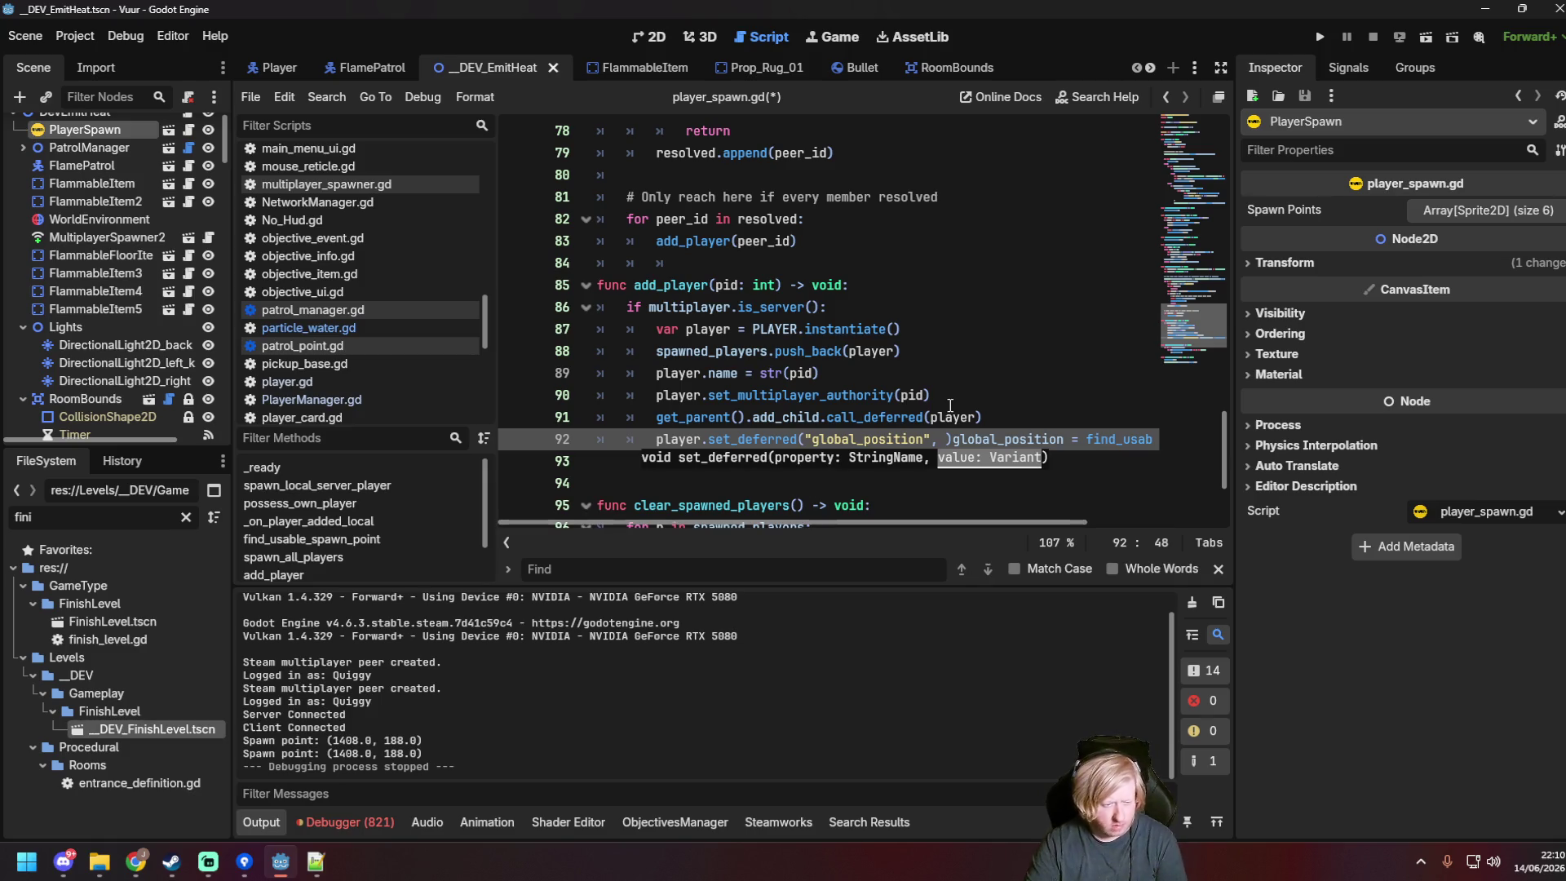
drag(1086, 439, 1291, 441)
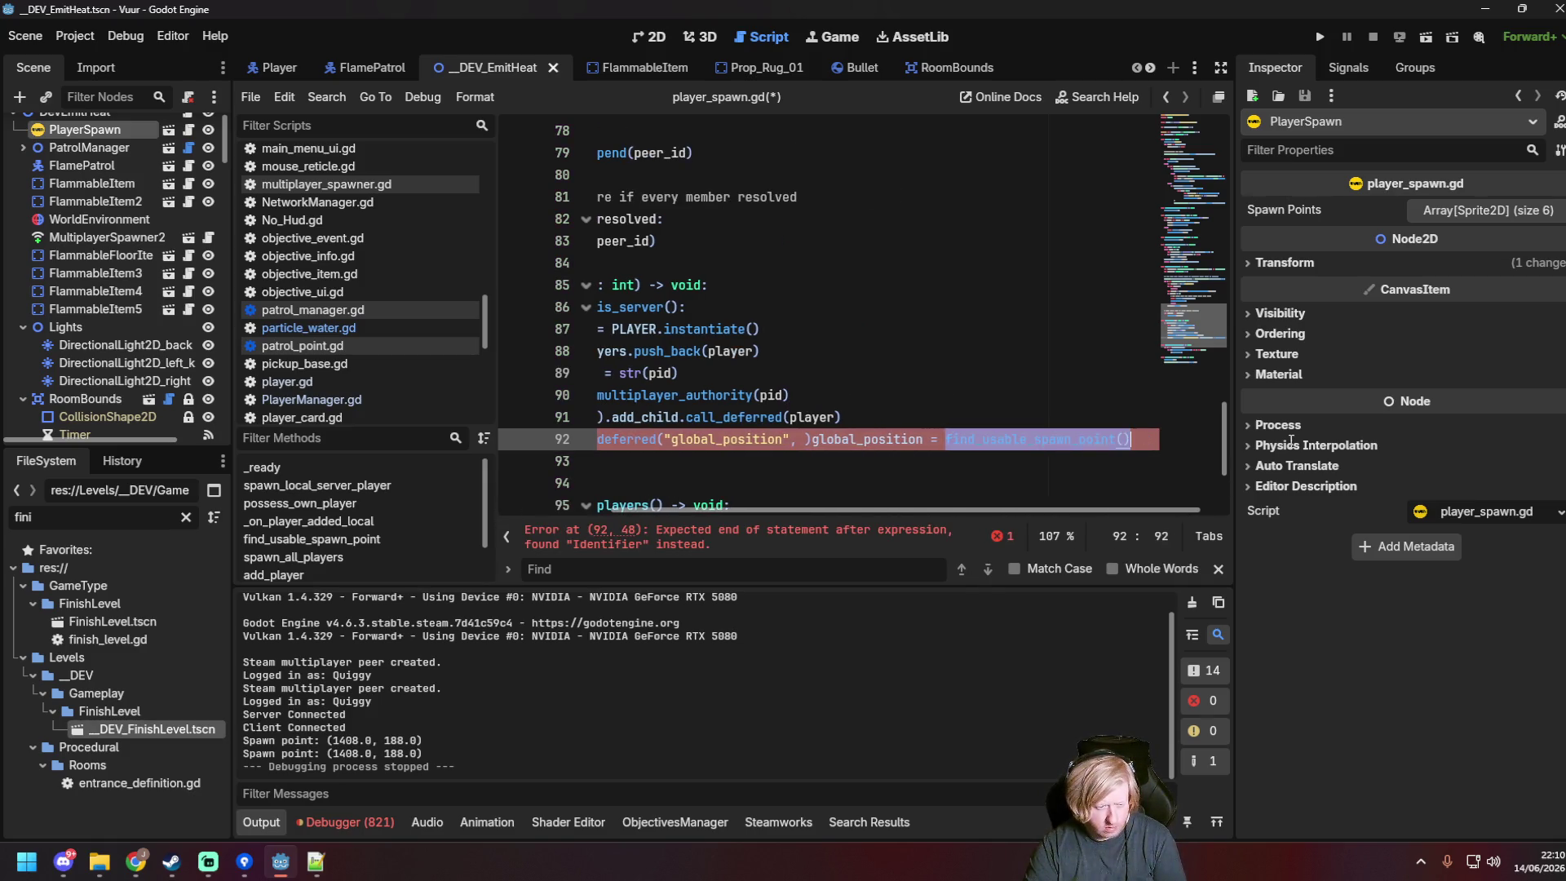
key(ctrl+x)
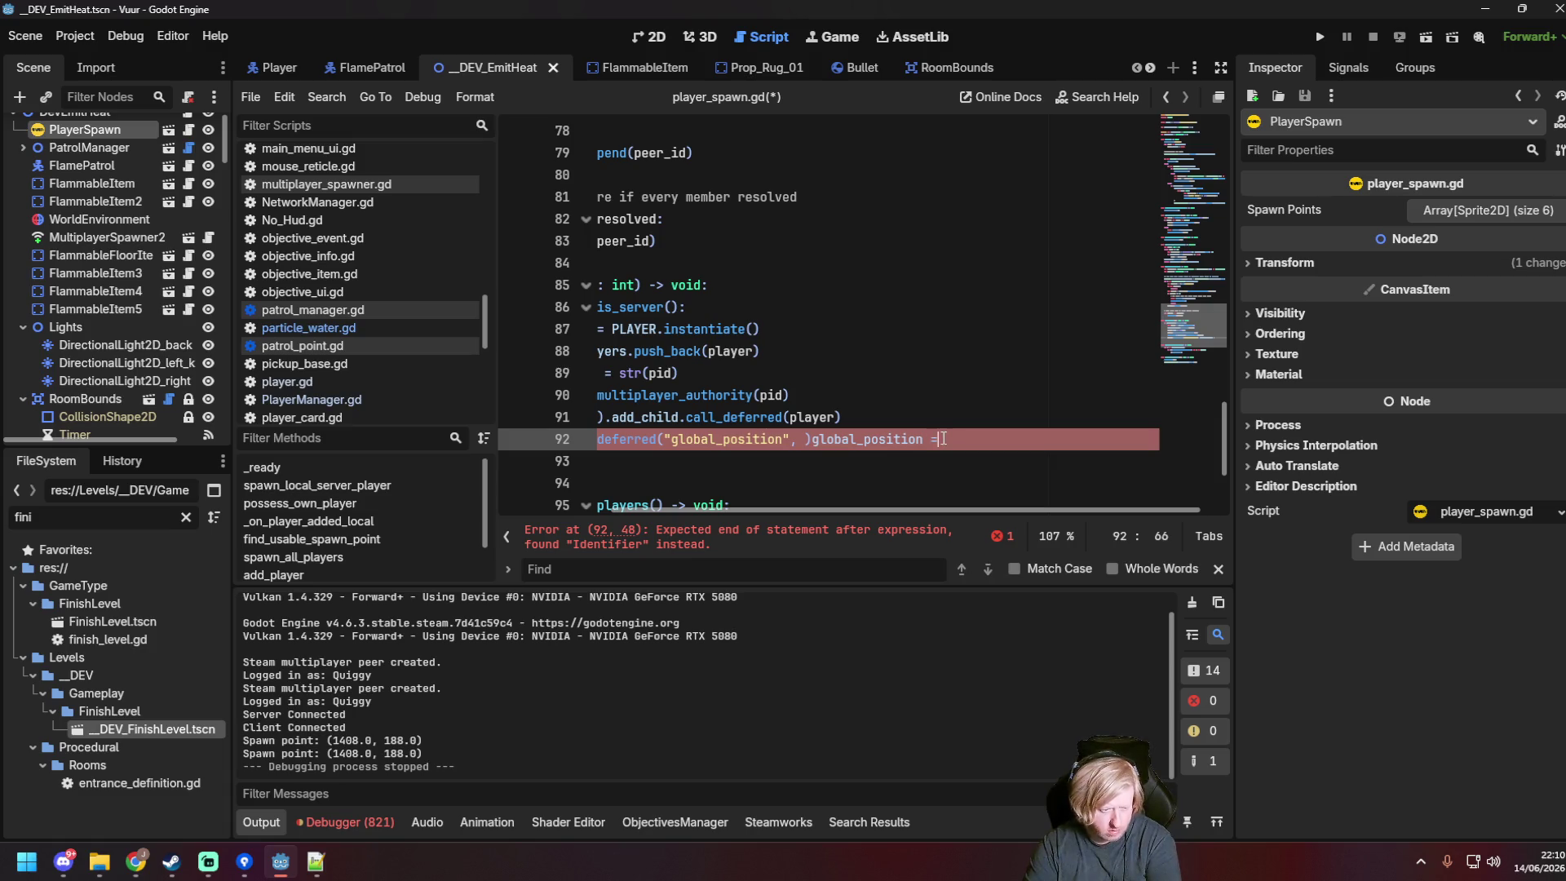
double_click(815, 441)
key(BackSpace)
click(796, 439)
key(ctrl+v)
Save the script and relaunch the game with F5
click(797, 395)
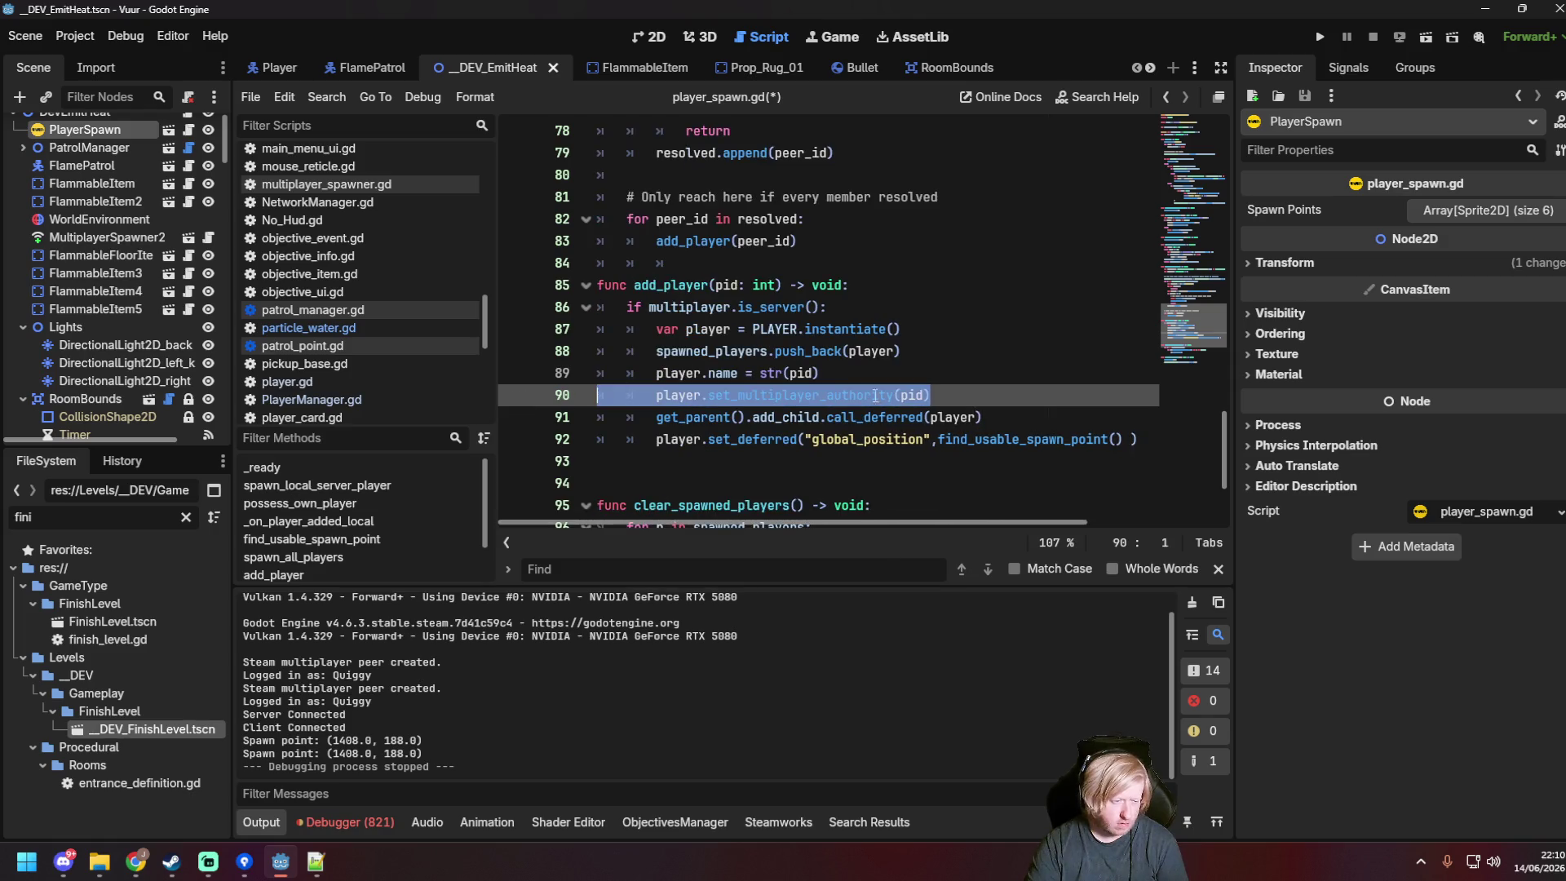
key(ctrl+s)
click(791, 322)
key(F5)
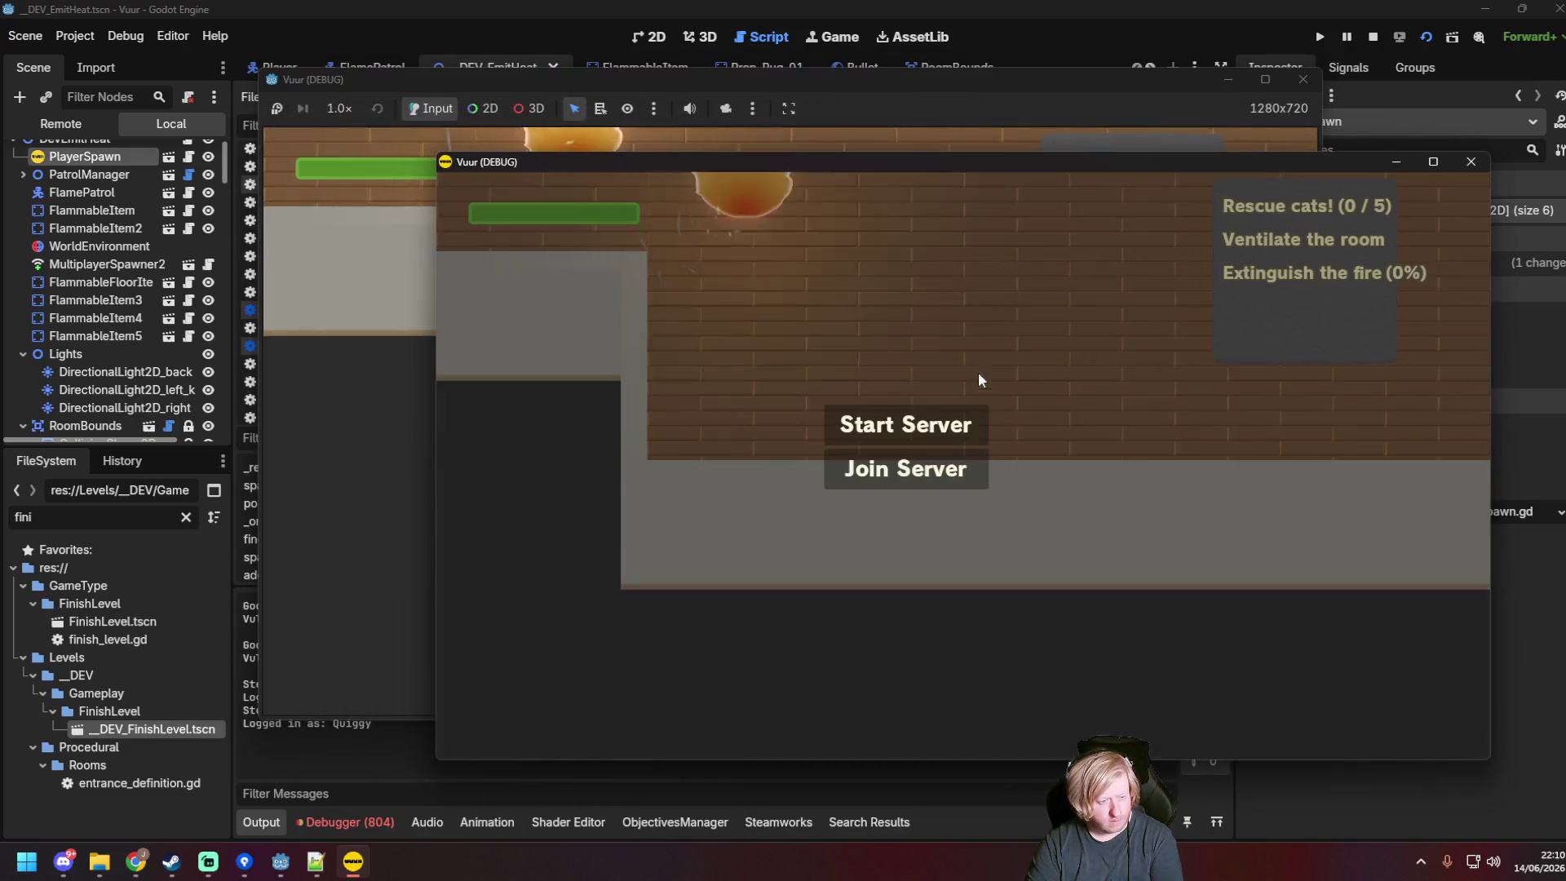
Host a server in one game window and join it from the other
click(905, 424)
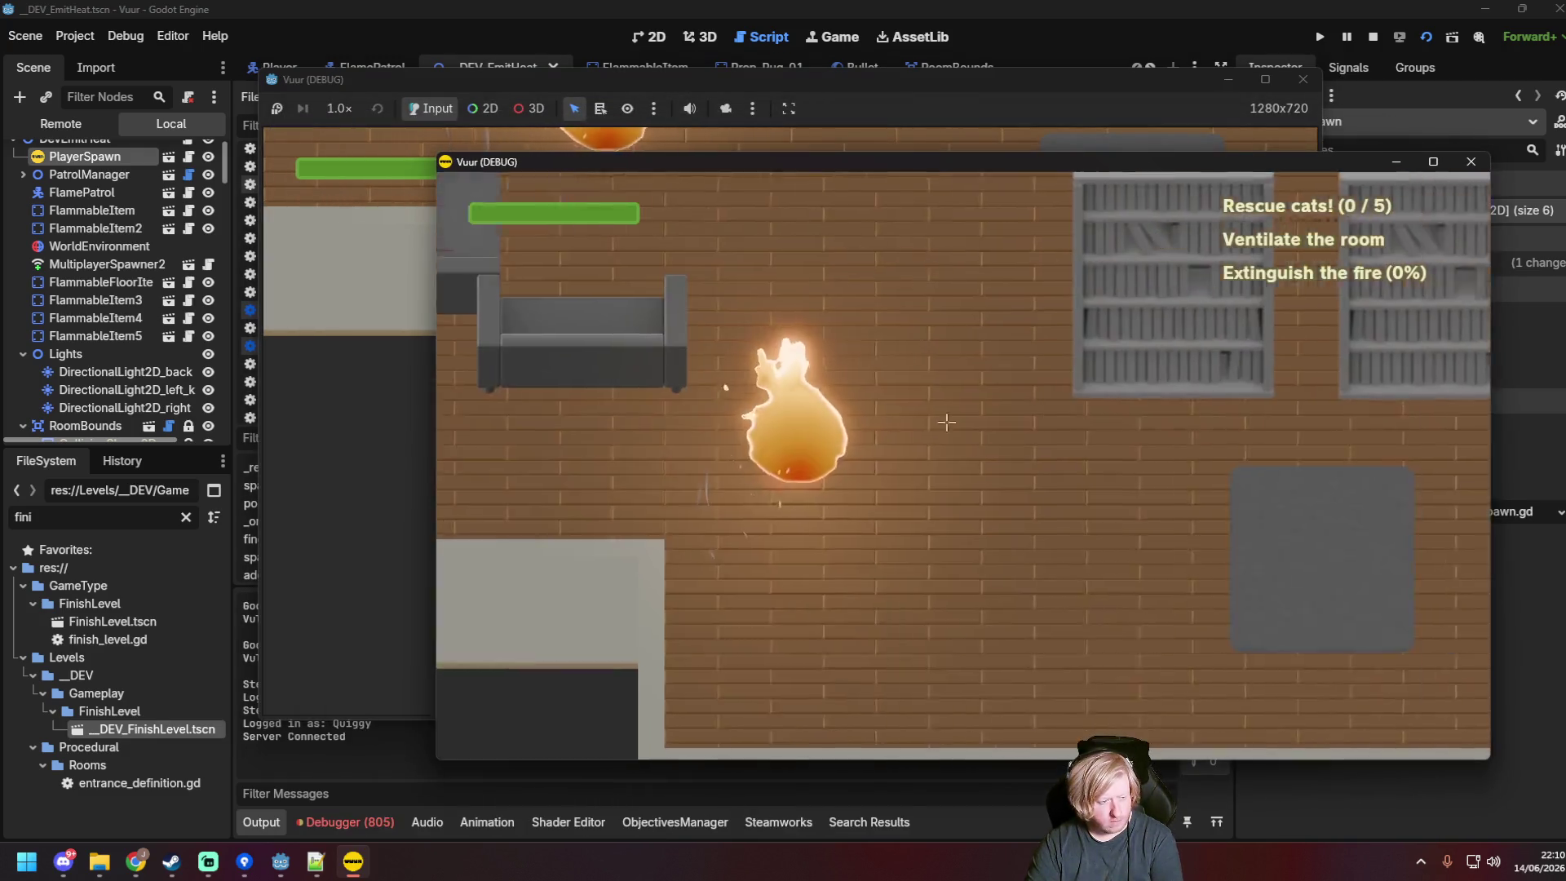
click(374, 329)
click(712, 426)
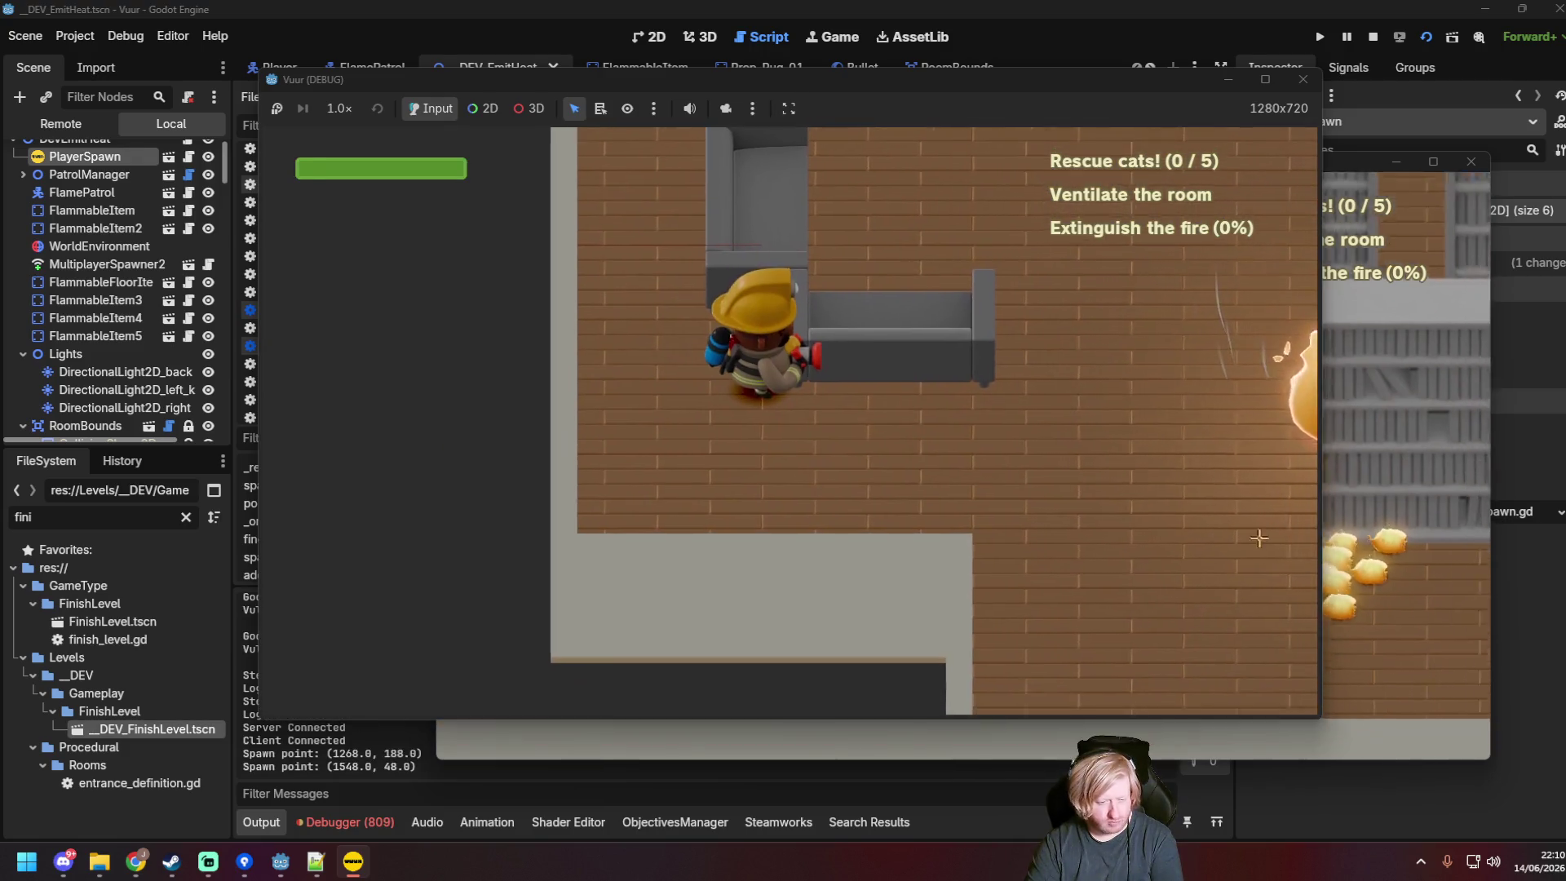
key(alt+Tab)
click(339, 353)
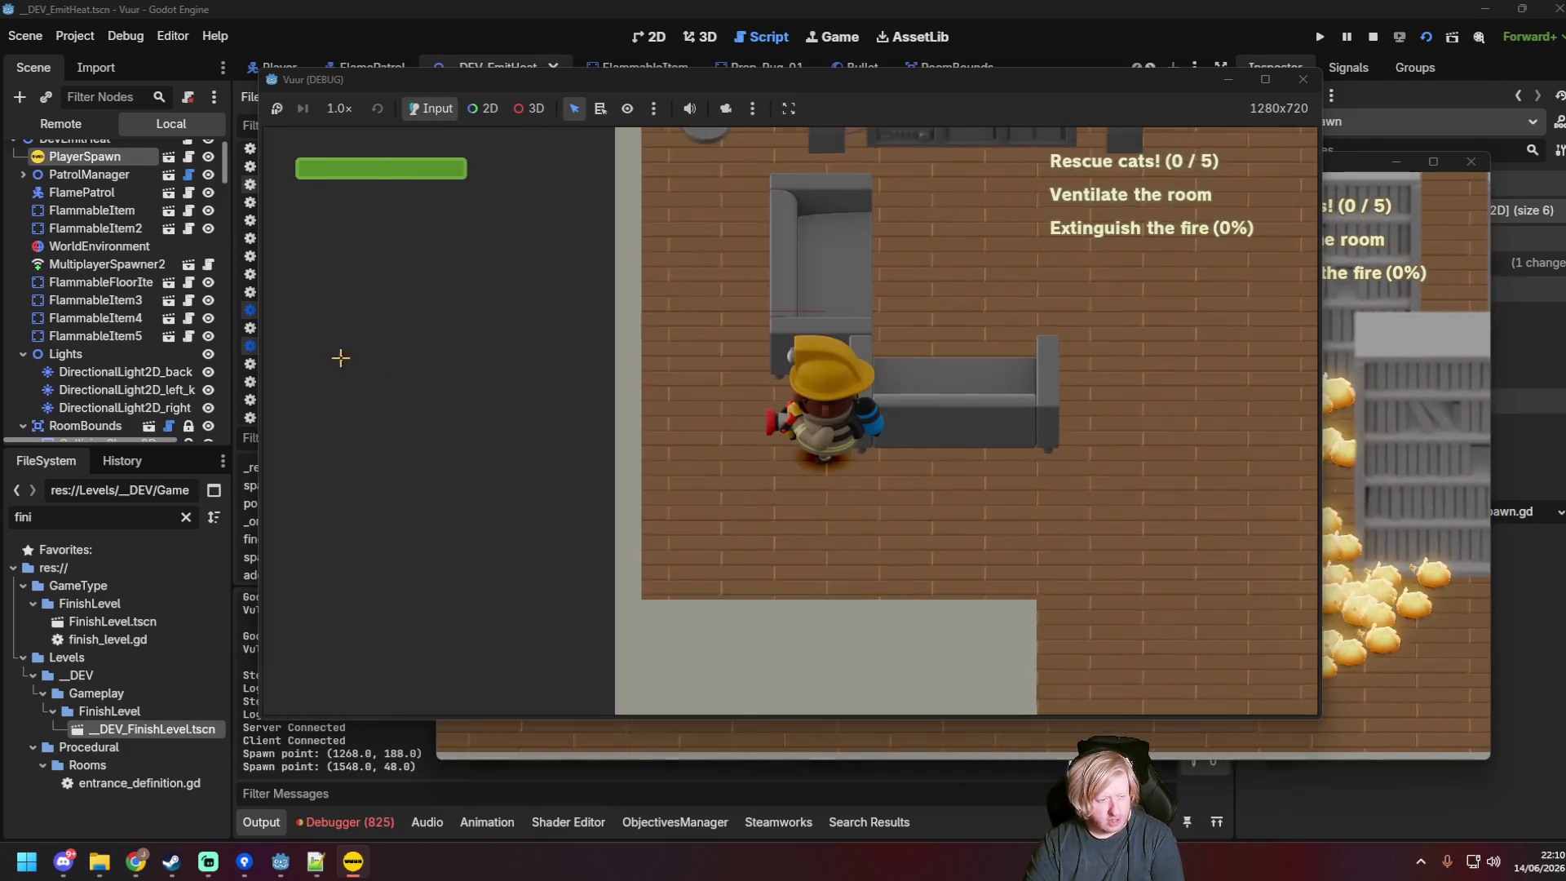
Walk the firefighter around spraying the fire, then close both game windows
key(a)
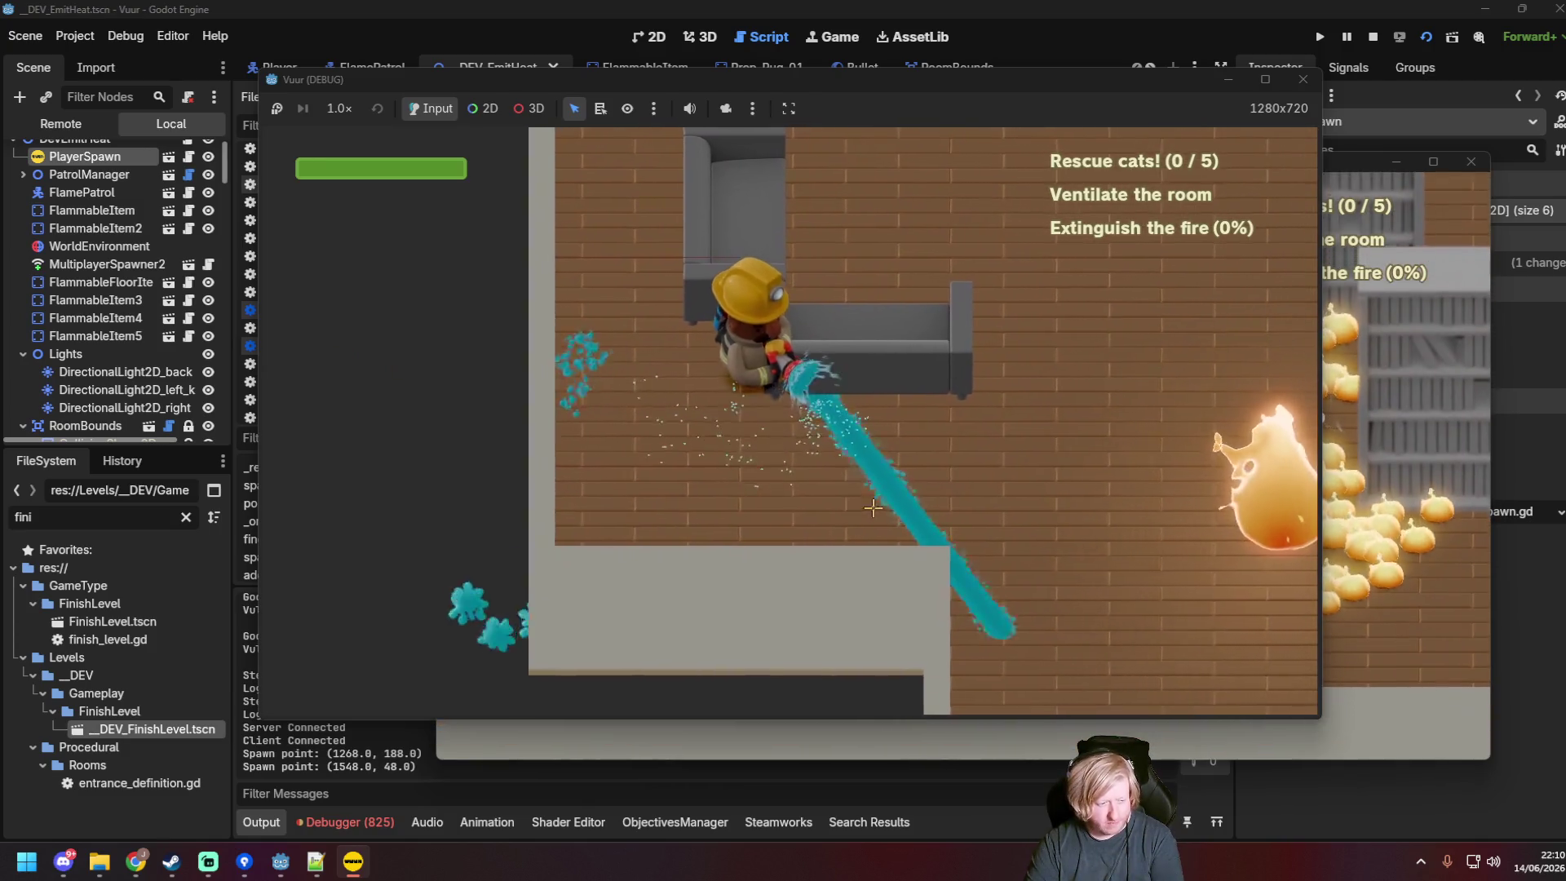
drag(926, 534, 1019, 405)
key(d)
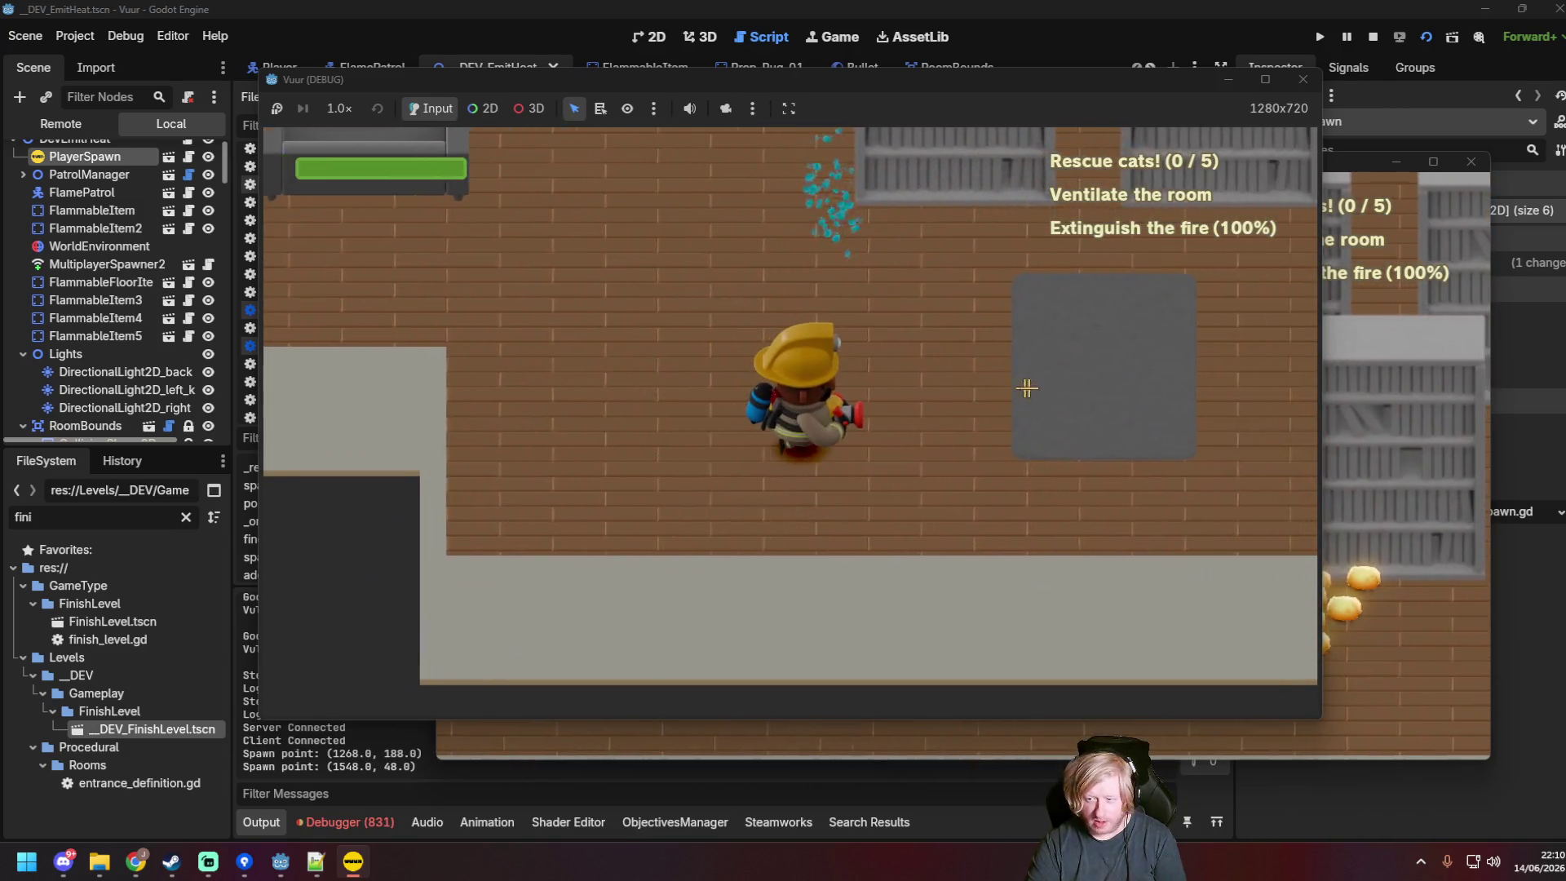
key(s)
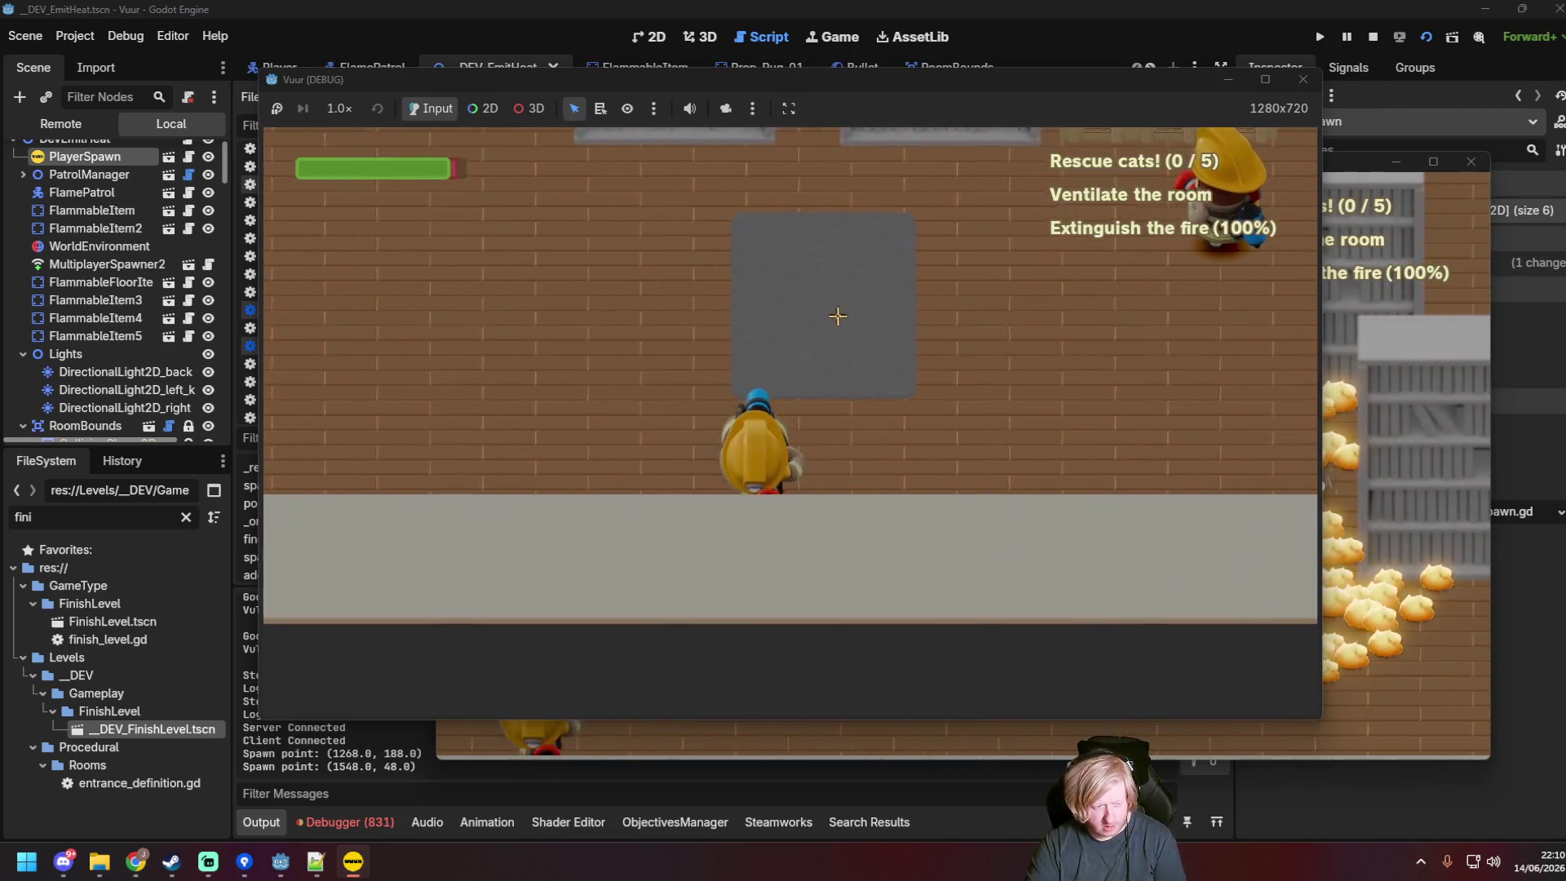
mouse_move(849, 339)
mouse_down()
mouse_move(894, 339)
mouse_move(824, 287)
mouse_move(761, 269)
mouse_move(830, 259)
mouse_up()
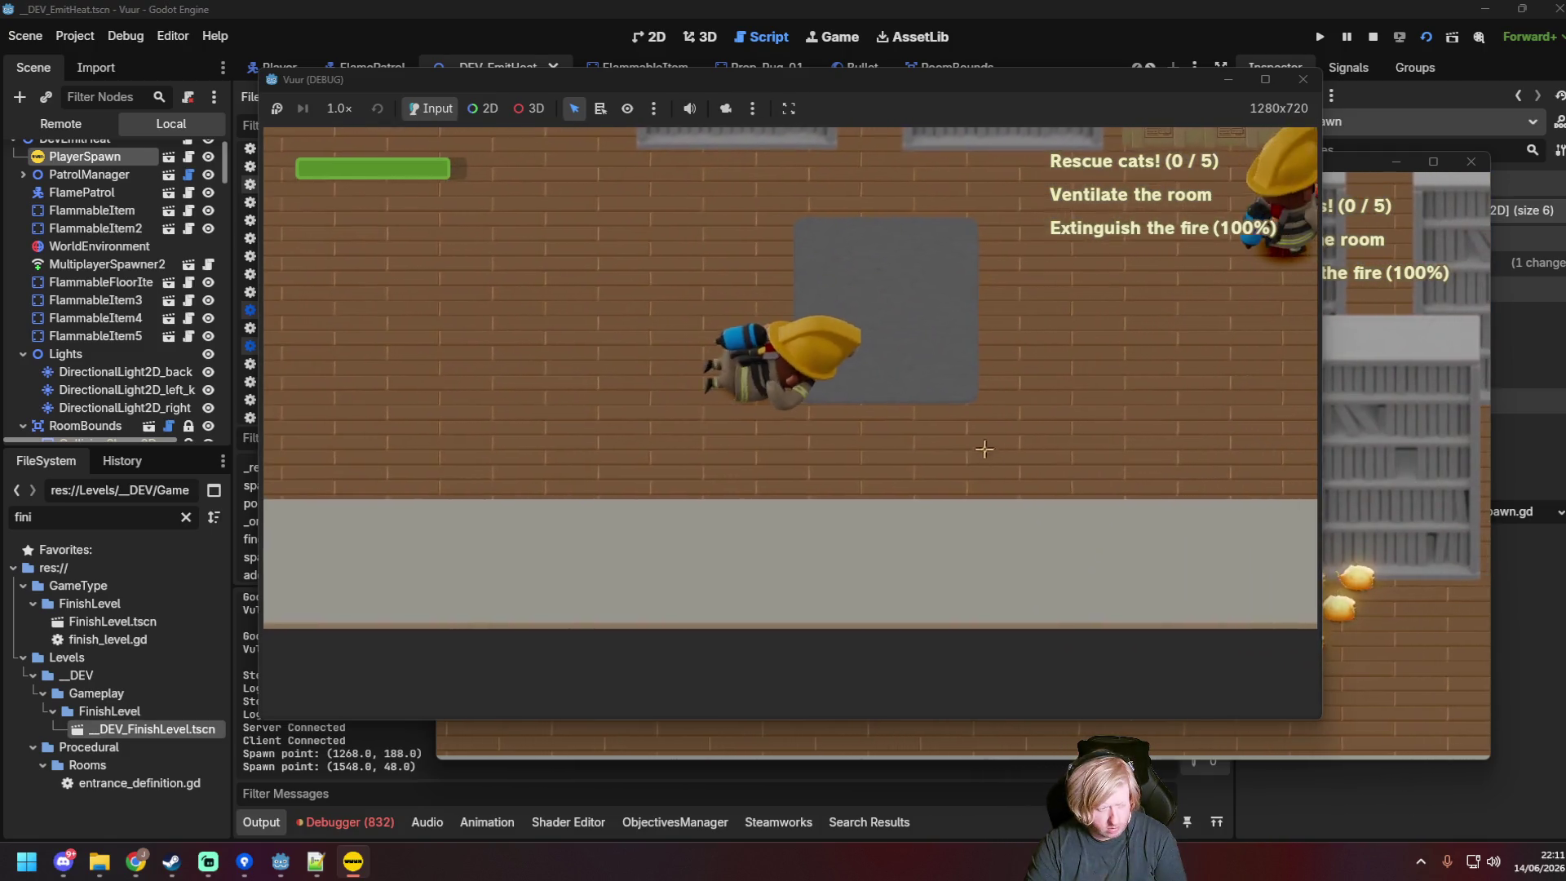
mouse_move(984, 275)
mouse_down()
mouse_move(1093, 393)
mouse_move(979, 326)
mouse_move(873, 229)
mouse_move(967, 235)
mouse_up()
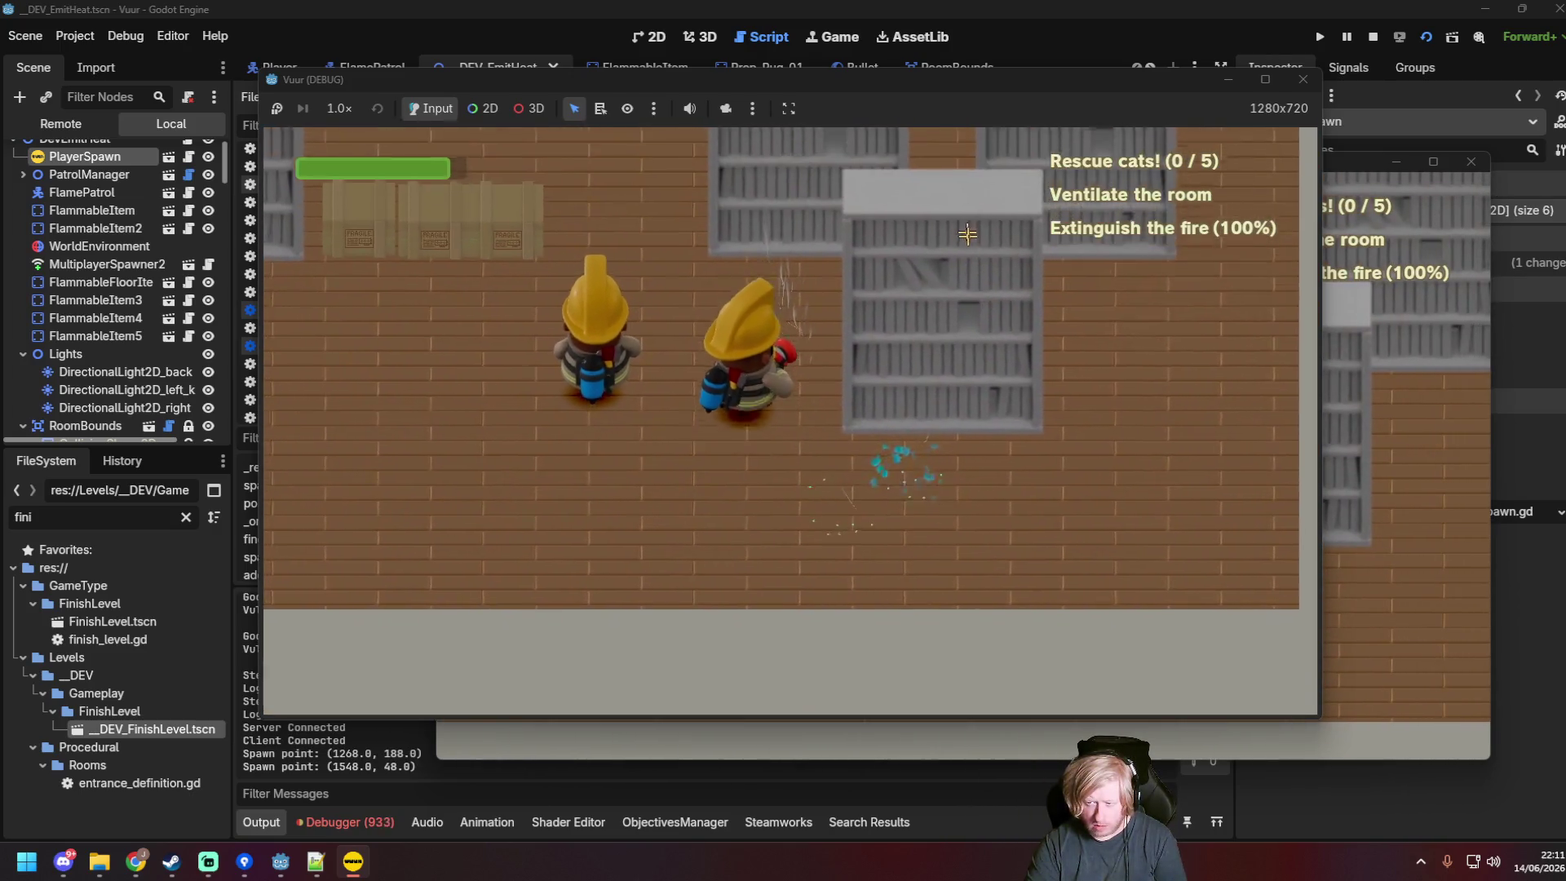
key(w)
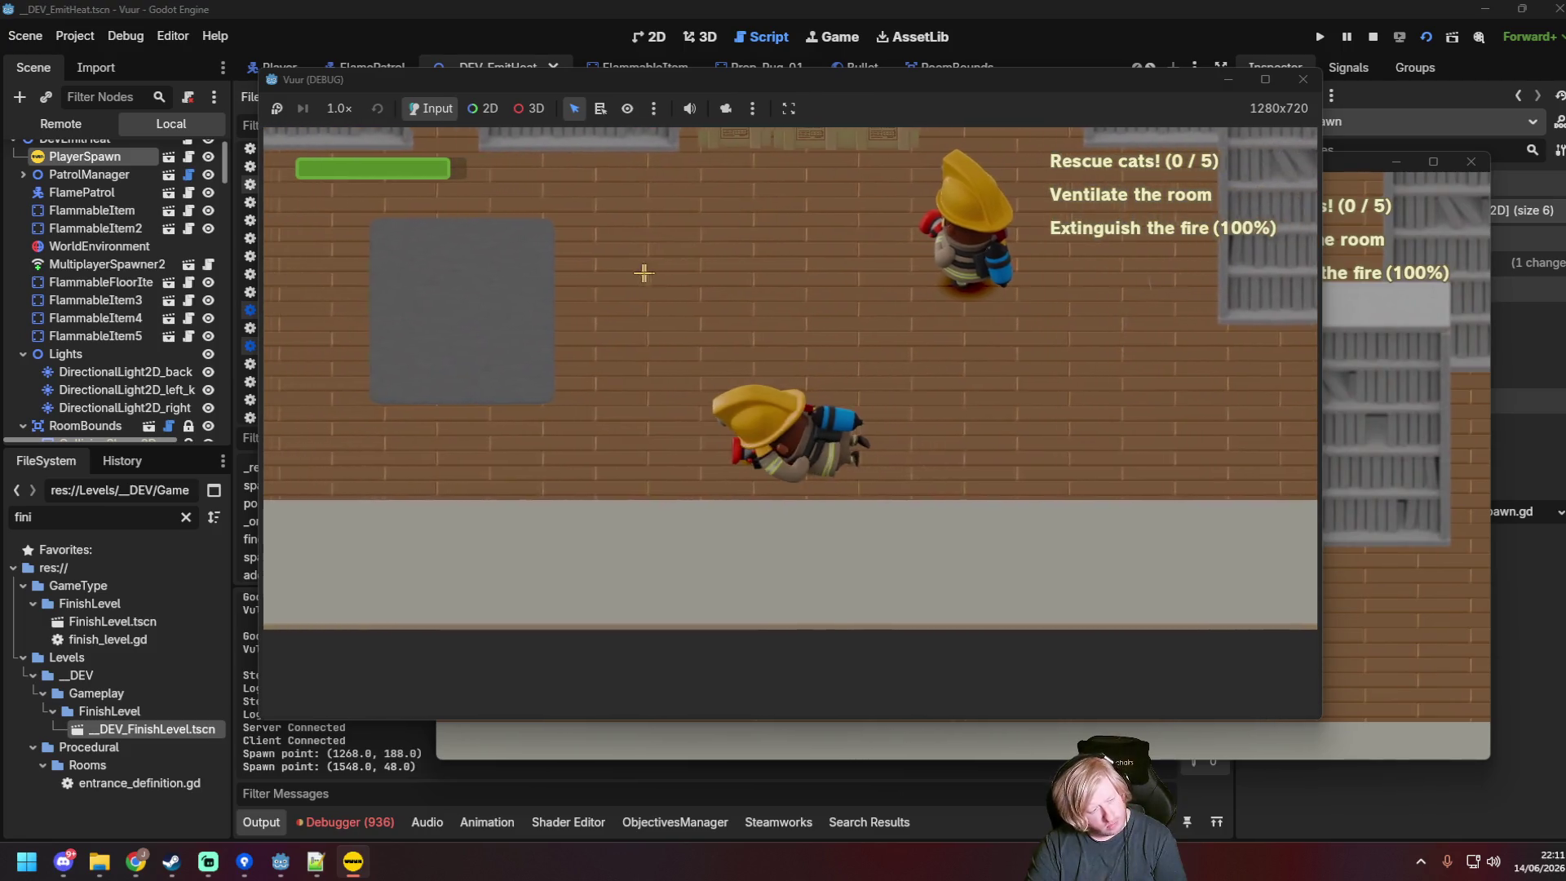
key(a)
click(1303, 79)
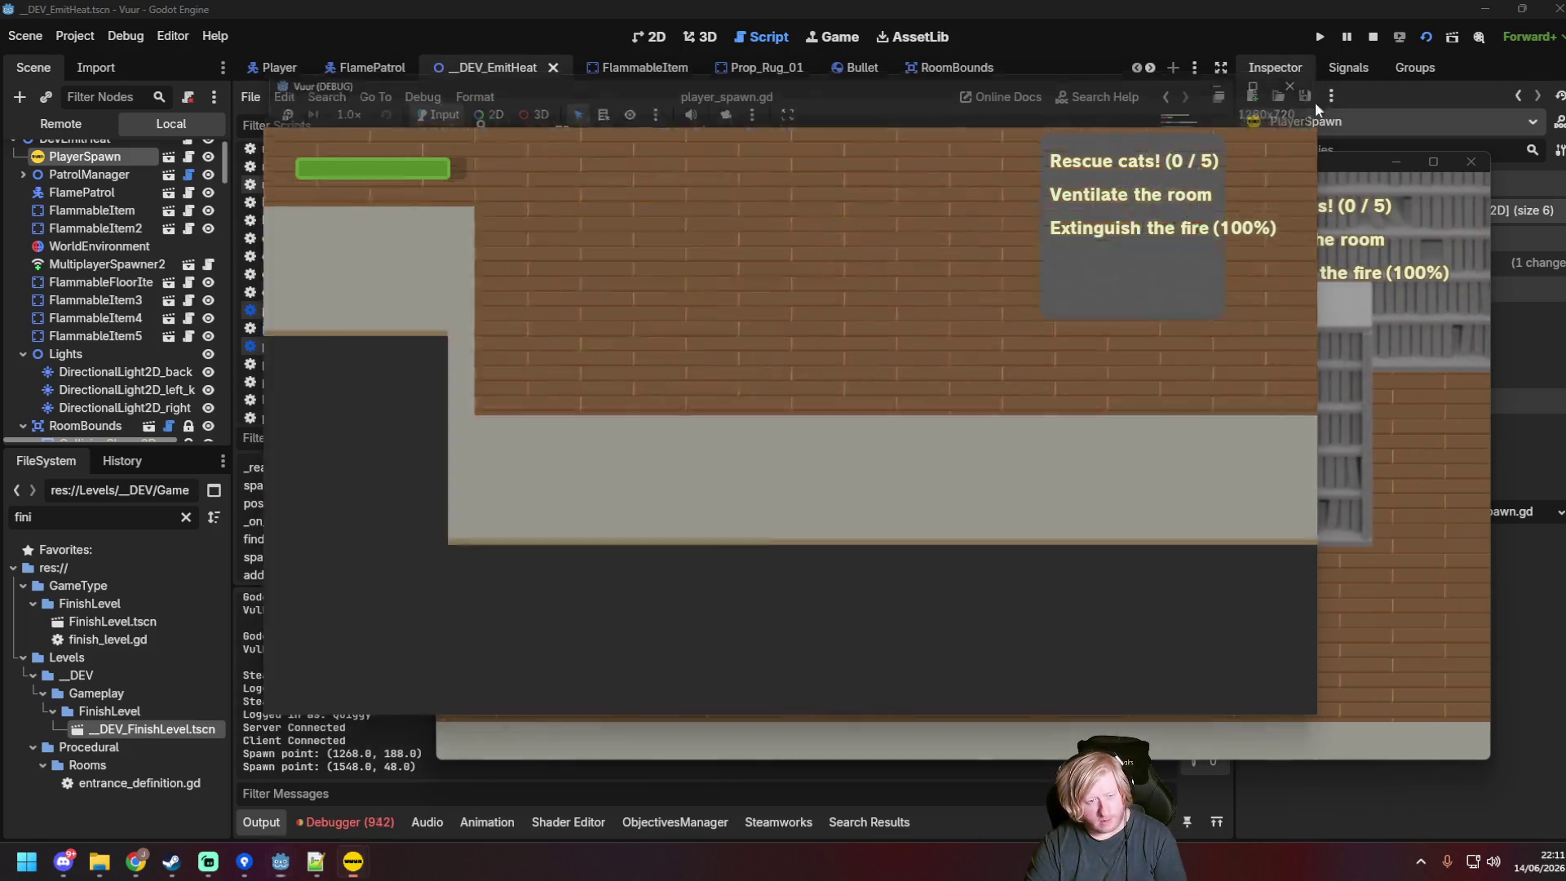
click(1471, 160)
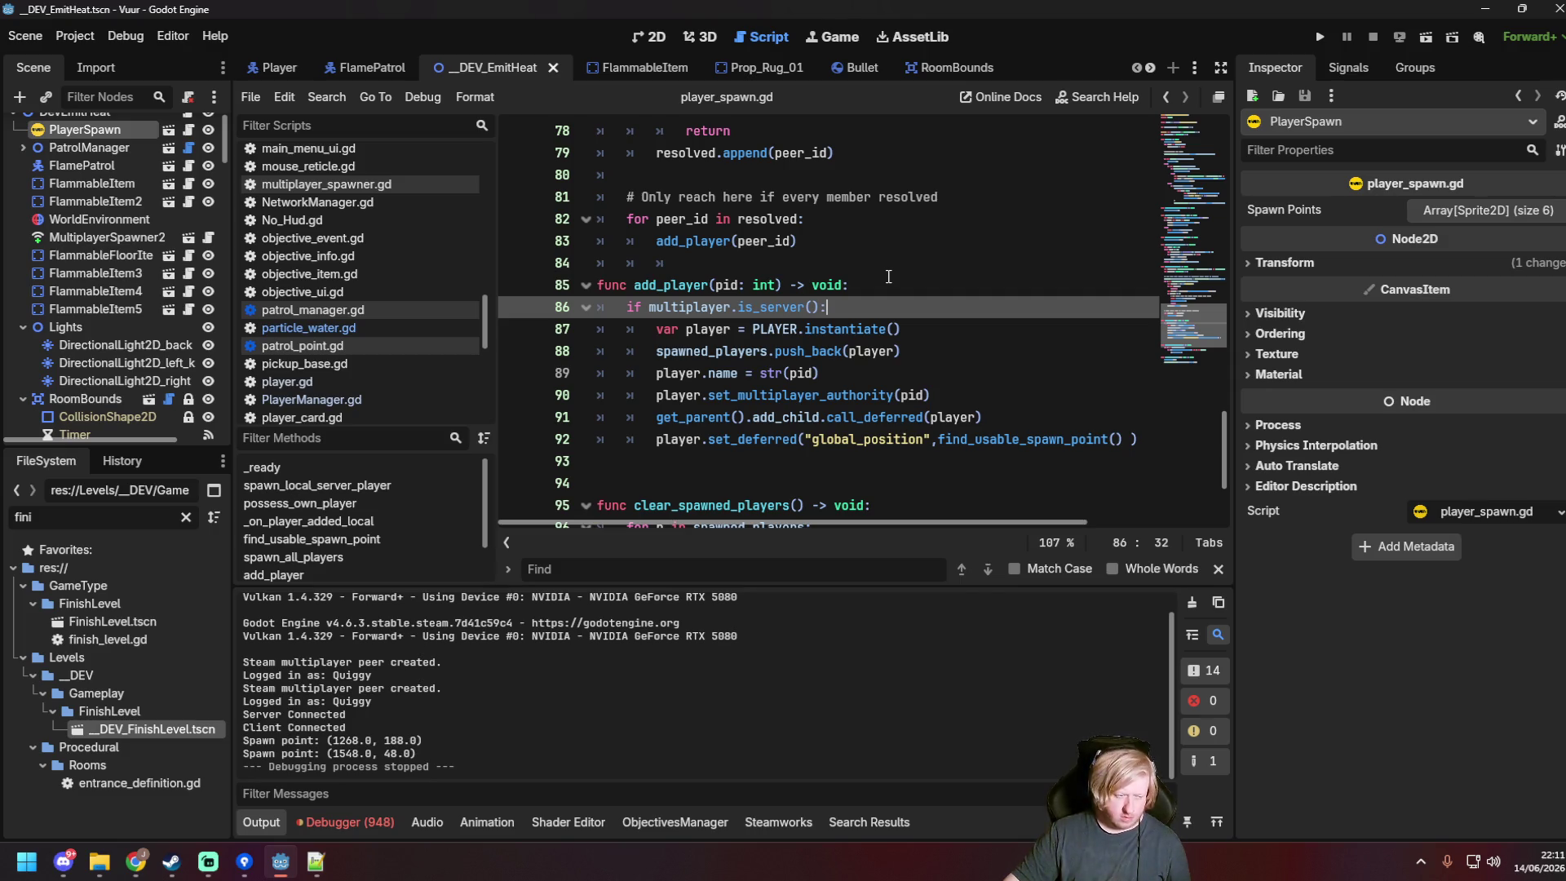
Undo the set_deferred edit to restore the direct global_position assignment on line 90, then save
click(888, 277)
key(ctrl+a)
click(939, 290)
scroll(1049, 395, down, 2)
click(1048, 395)
key(ctrl+z)
key(ctrl+z)
key(ctrl+z)
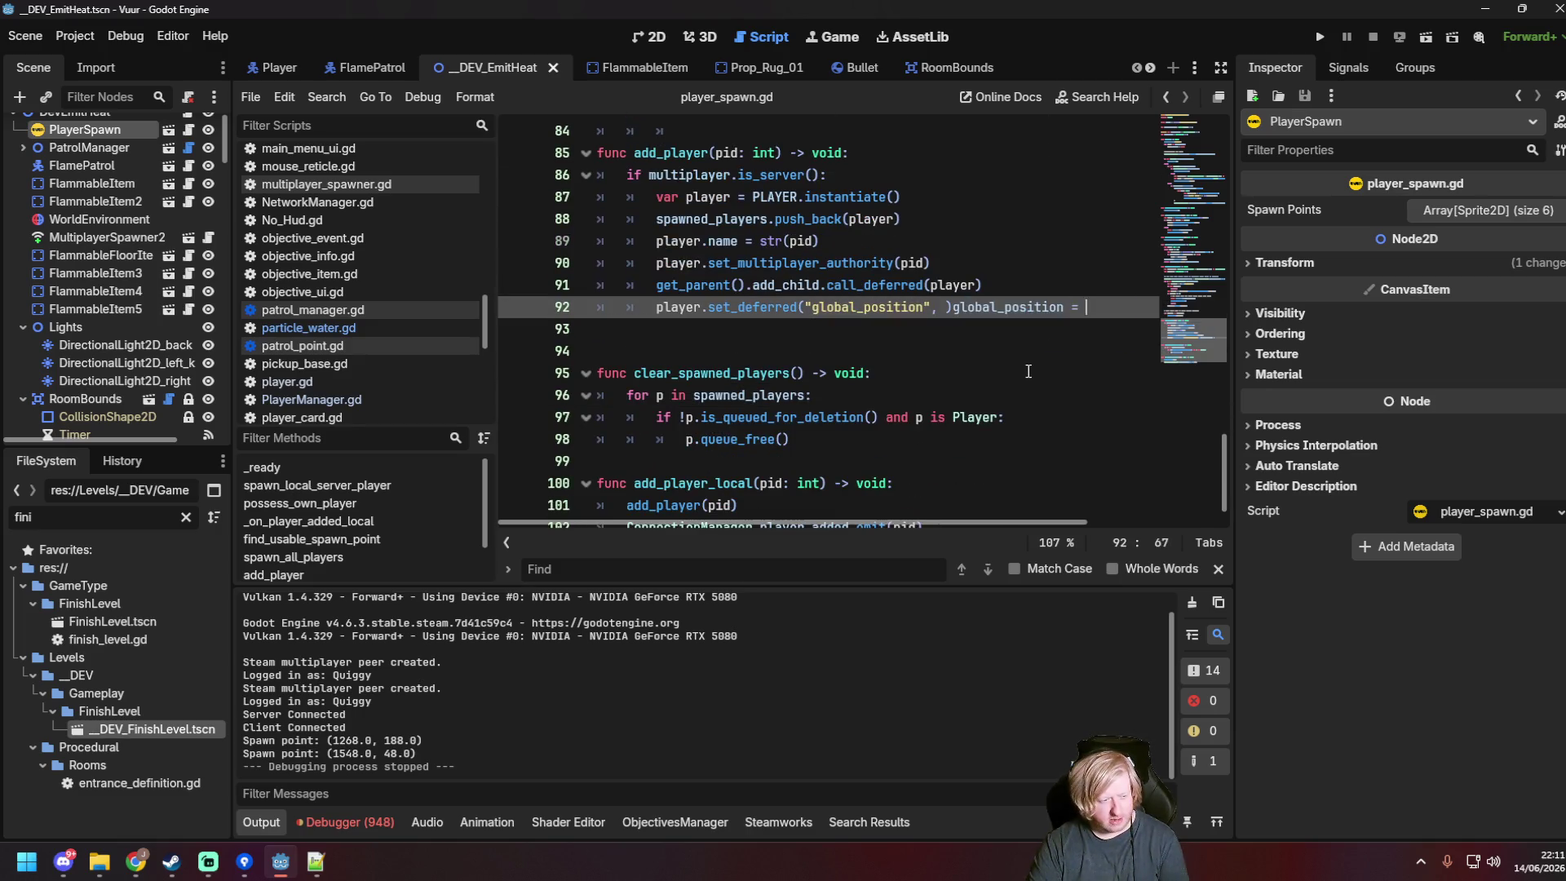
key(ctrl+z)
key(ctrl+z)
key(ctrl+z)
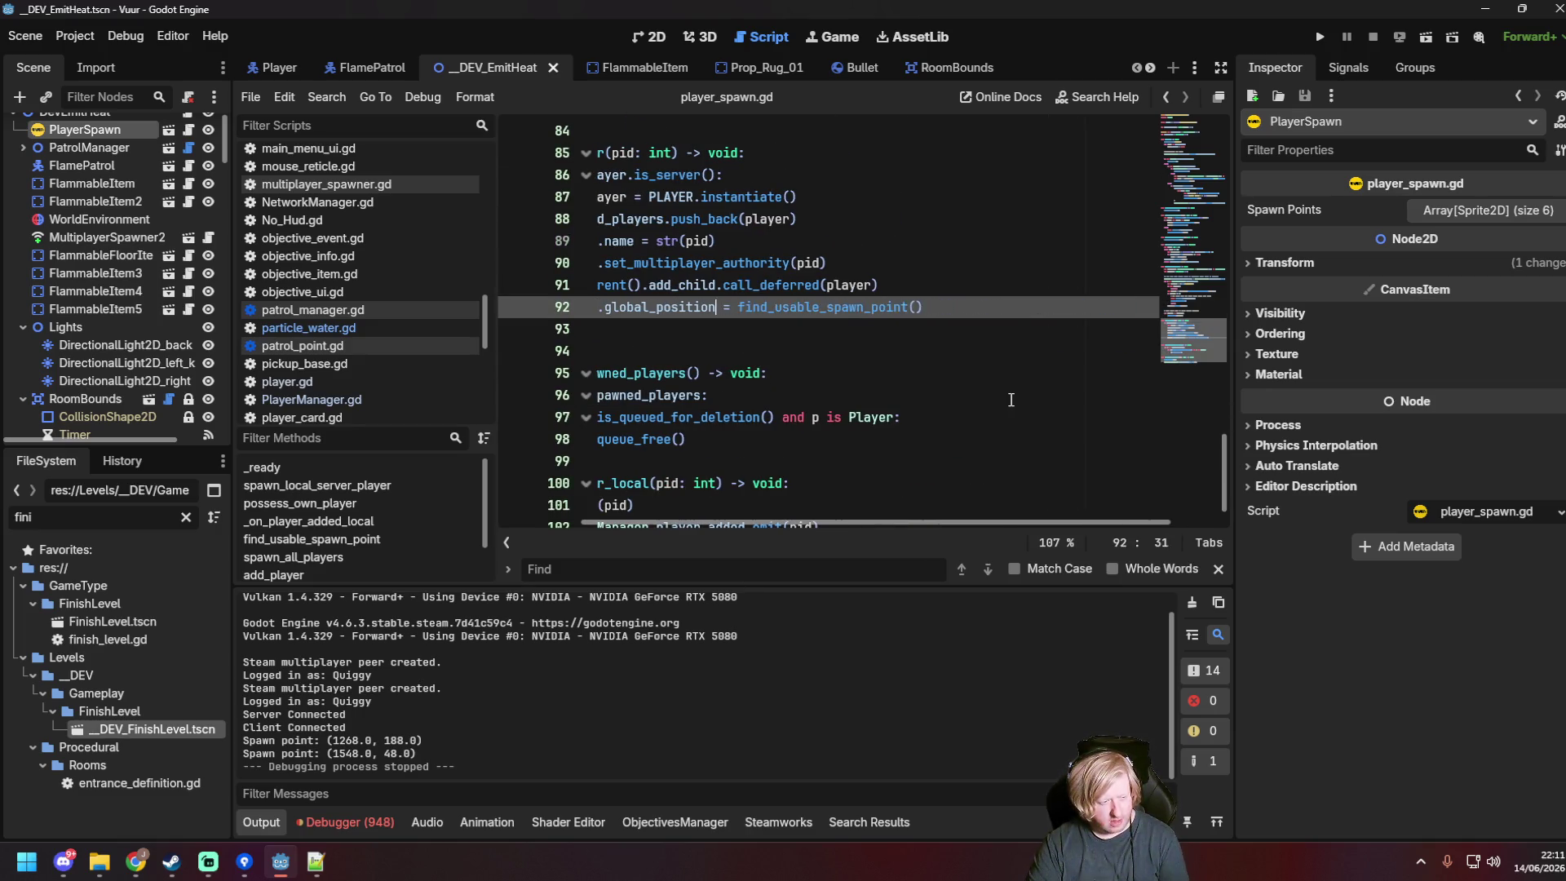
key(ctrl+y)
key(ctrl+y)
key(ctrl+y)
key(ctrl+s)
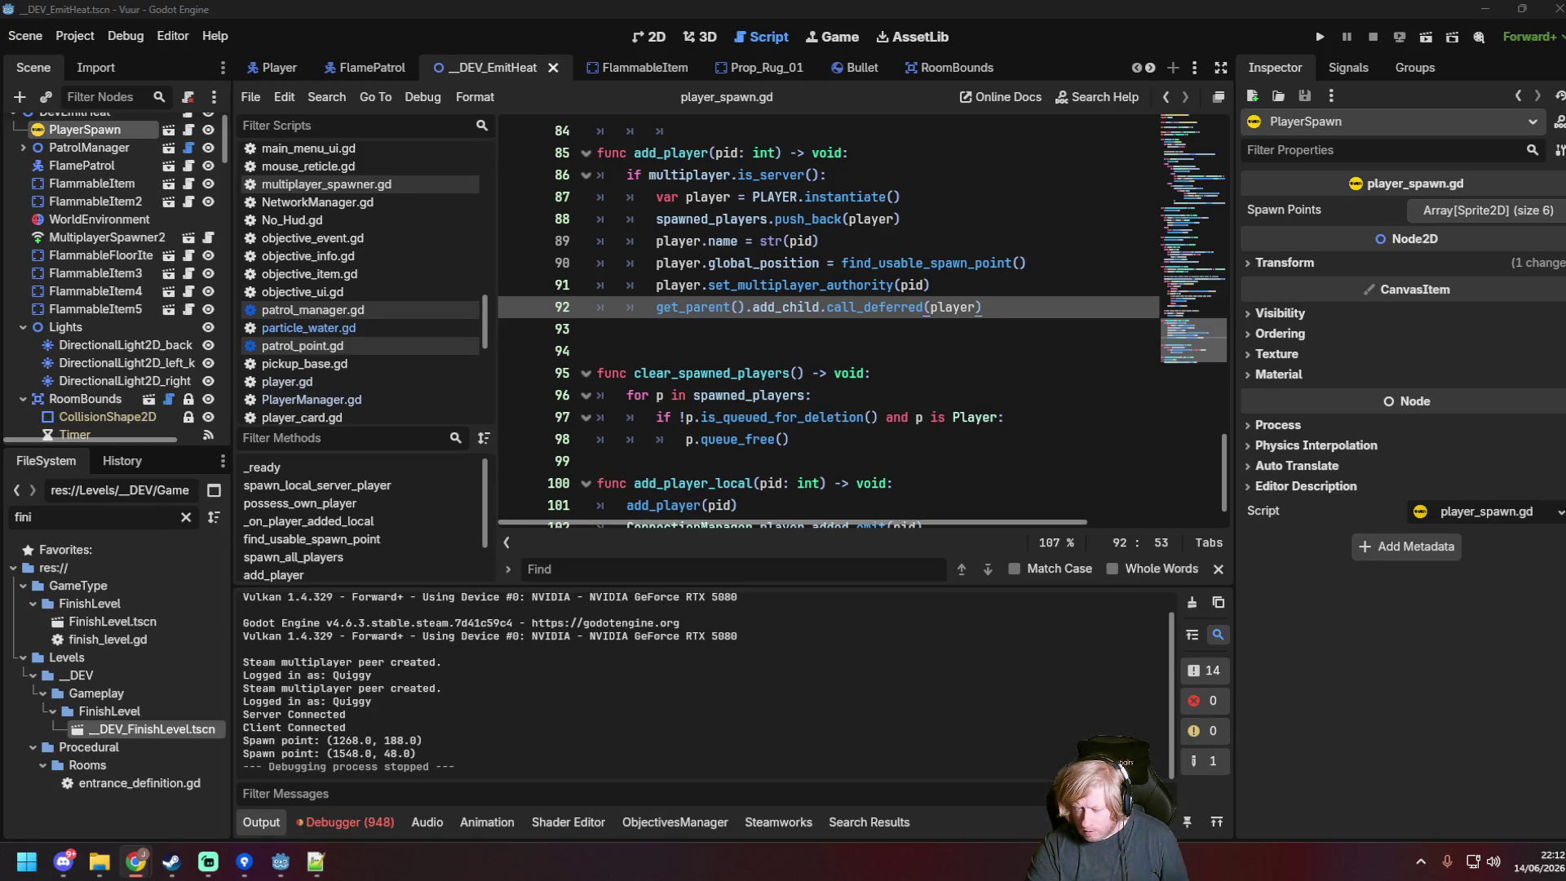
Delete 'global_' so line 90 assigns player.position, save, and launch with F5
click(690, 308)
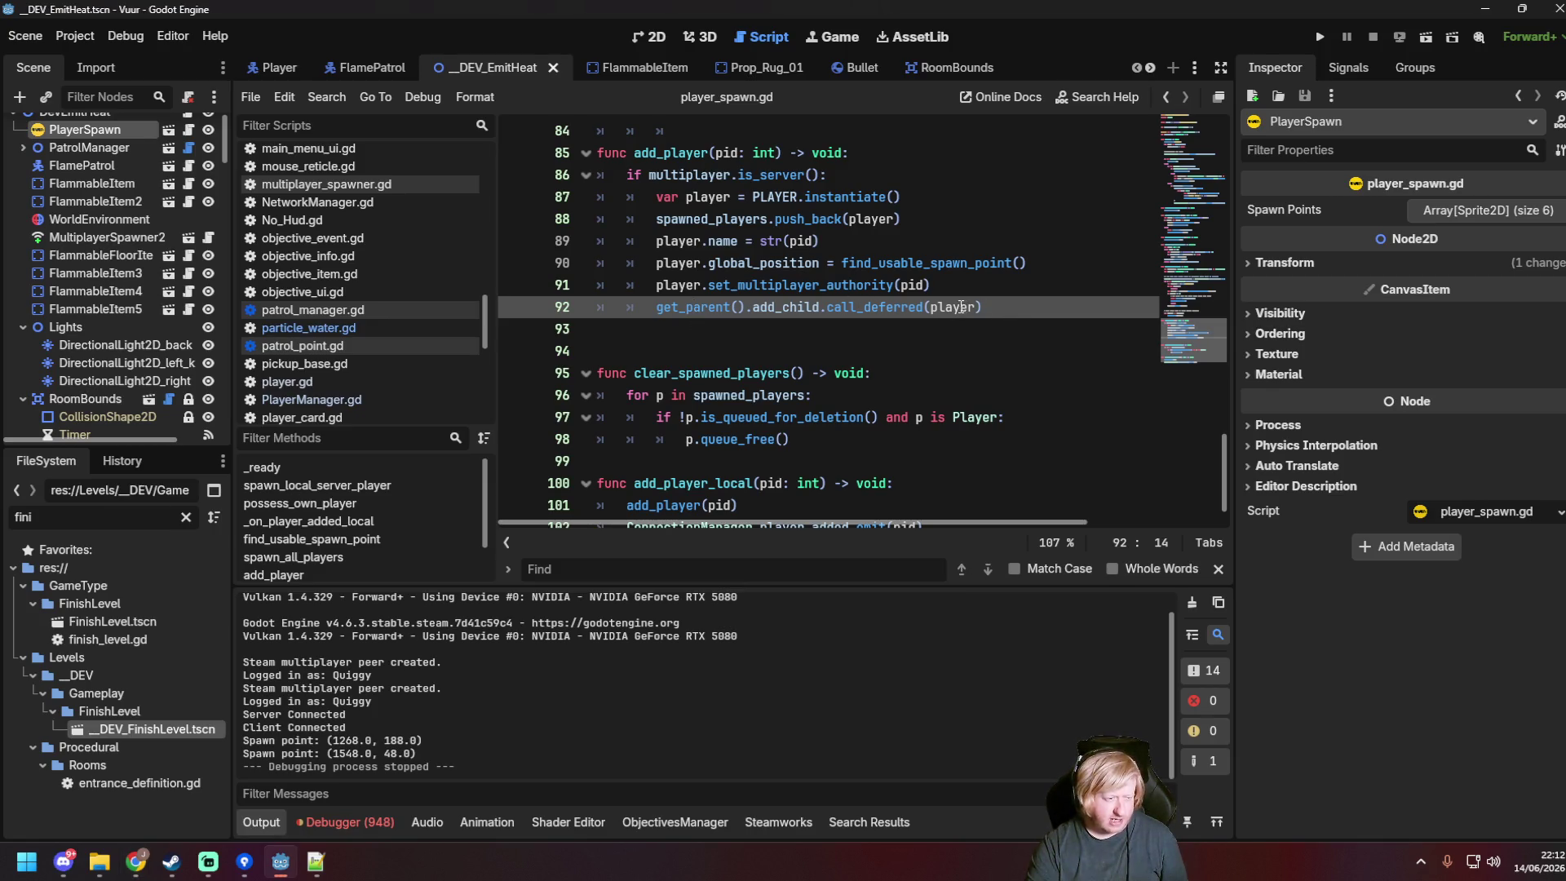
drag(759, 263, 708, 264)
key(BackSpace)
click(987, 291)
key(ctrl+s)
click(748, 200)
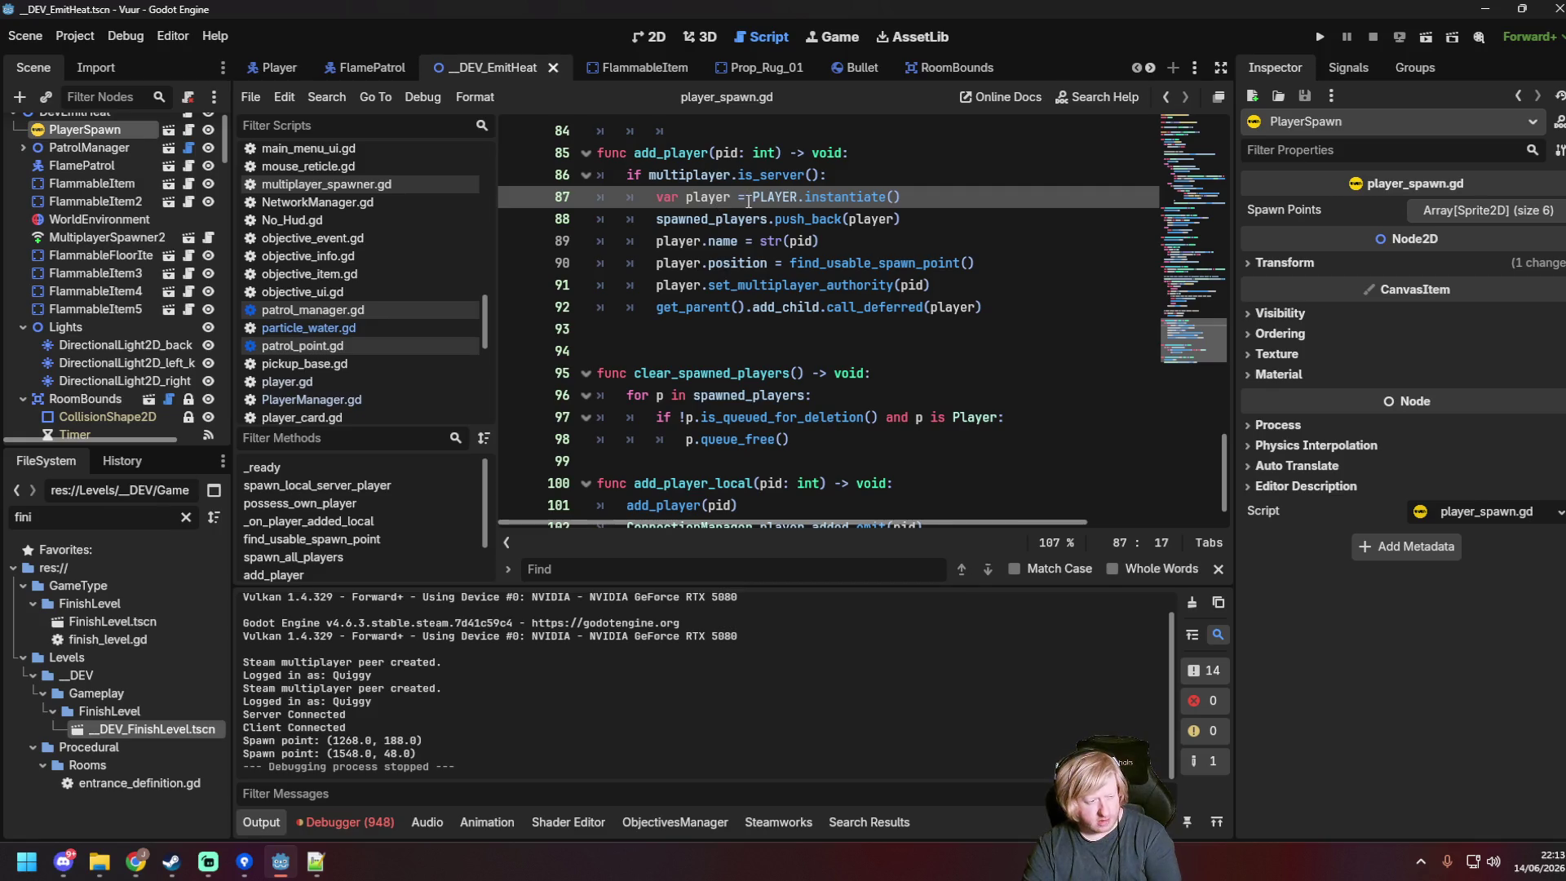
click(938, 285)
key(alt+Tab)
key(F5)
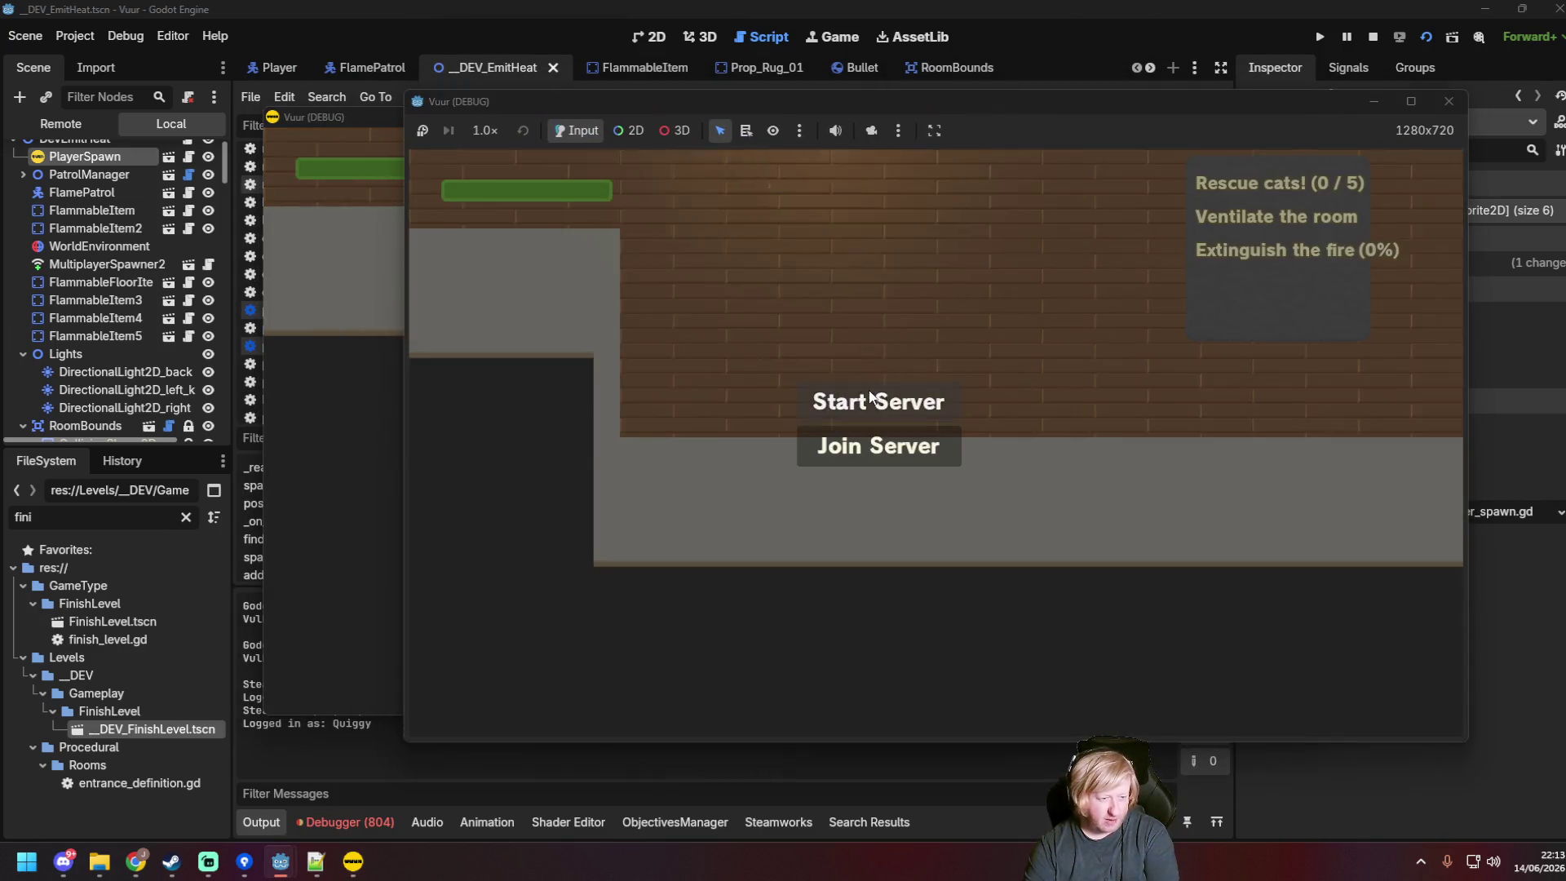
Start the server in one window, join from the other, then close both Vuur (DEBUG) windows
click(878, 402)
click(303, 307)
click(708, 425)
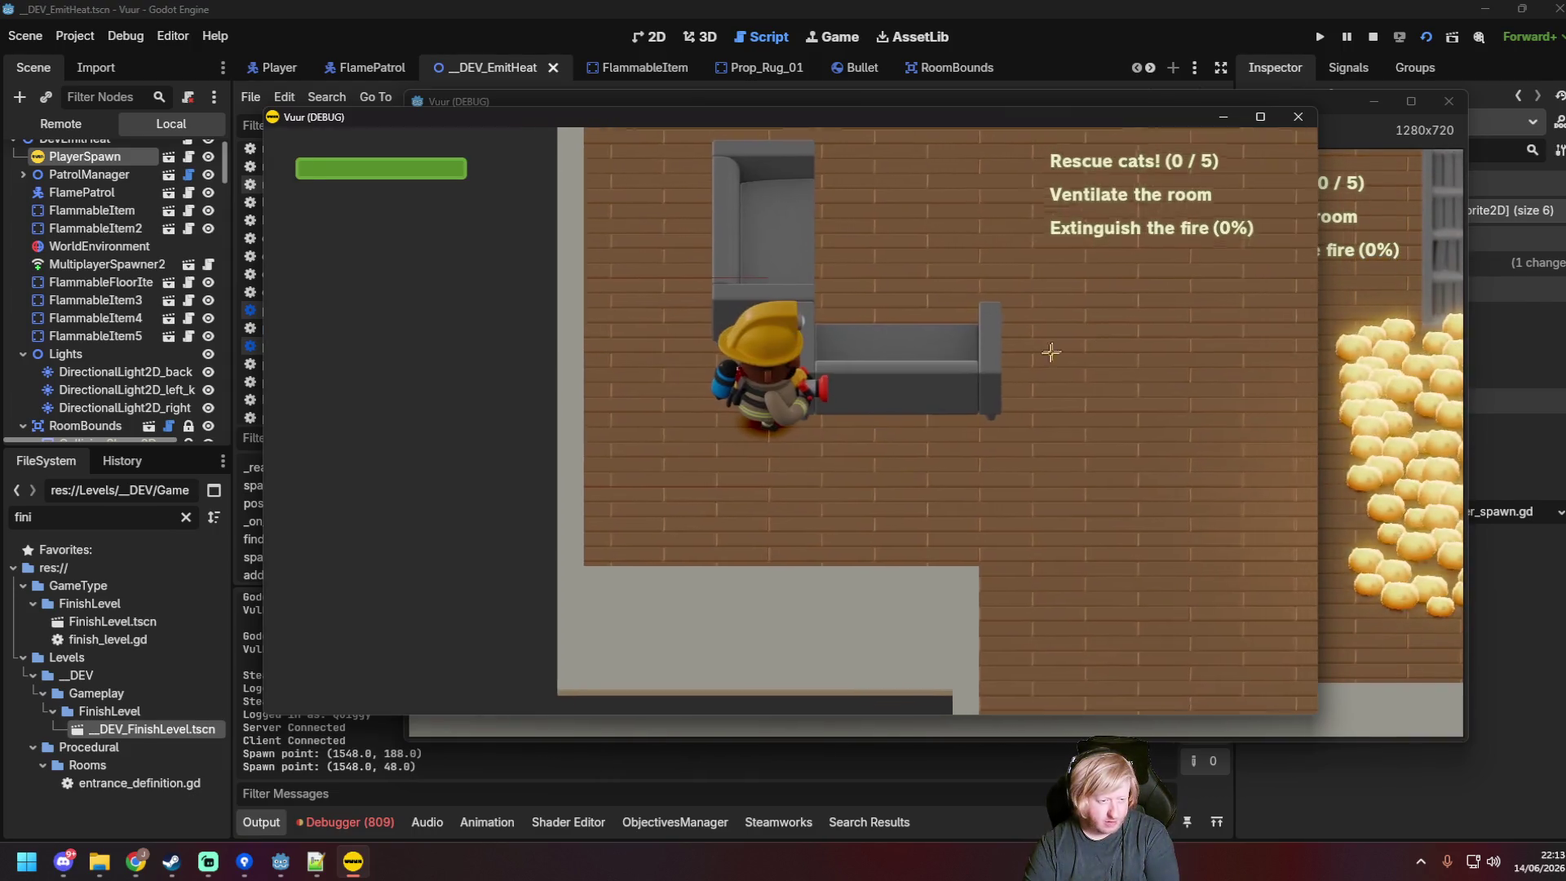
click(1298, 116)
click(1438, 101)
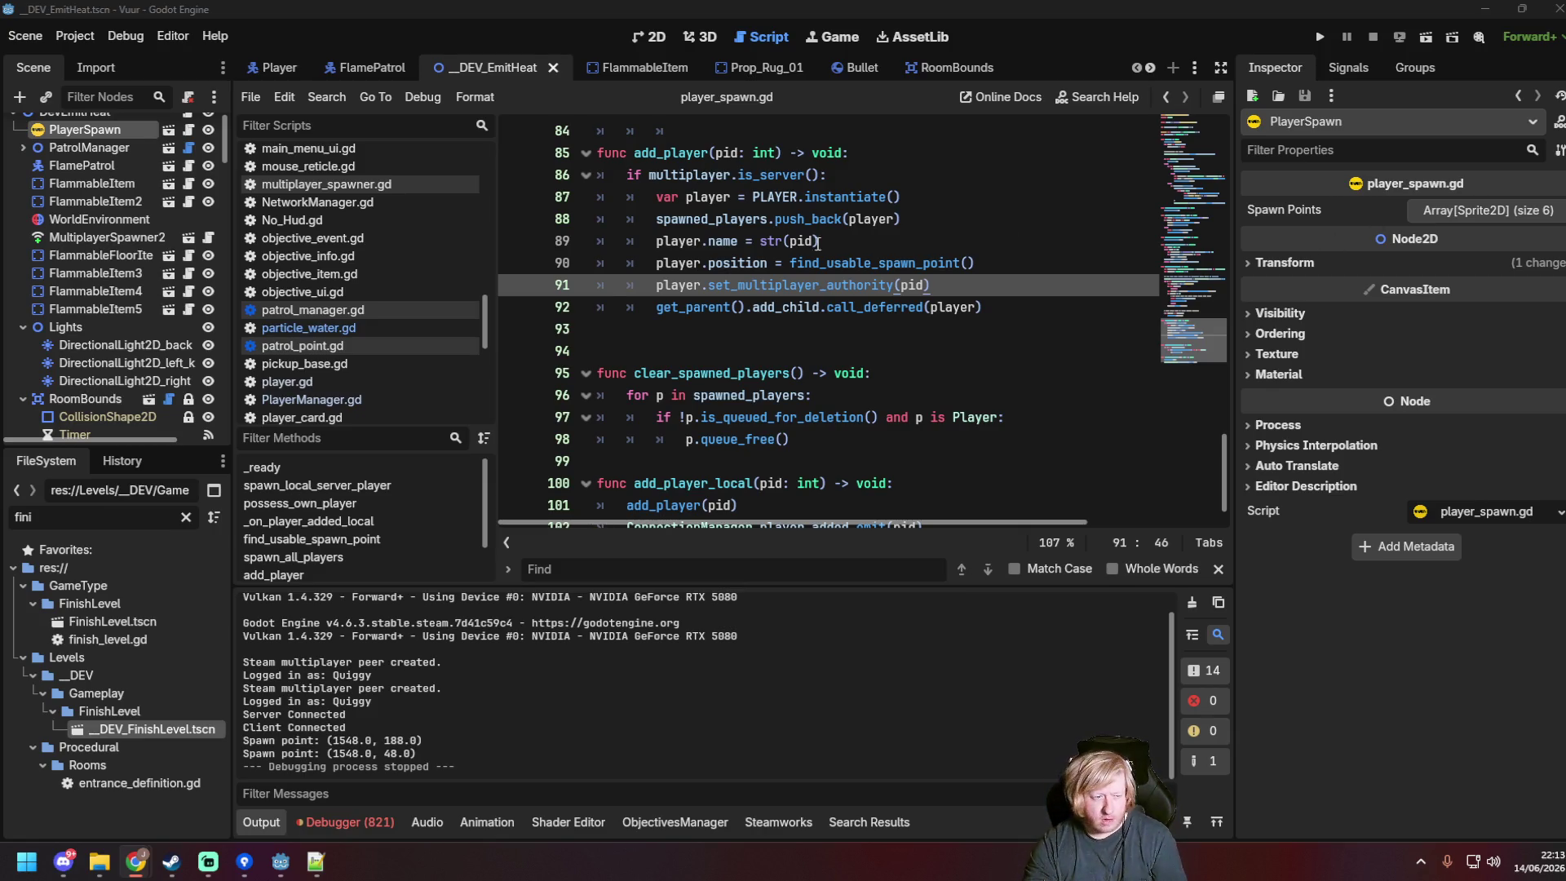
Change 'get' to 'has' for the used_spawns check on line 58 and save the script
key(Up)
key(Up)
scroll(749, 298, up, 5)
scroll(749, 298, up, 10)
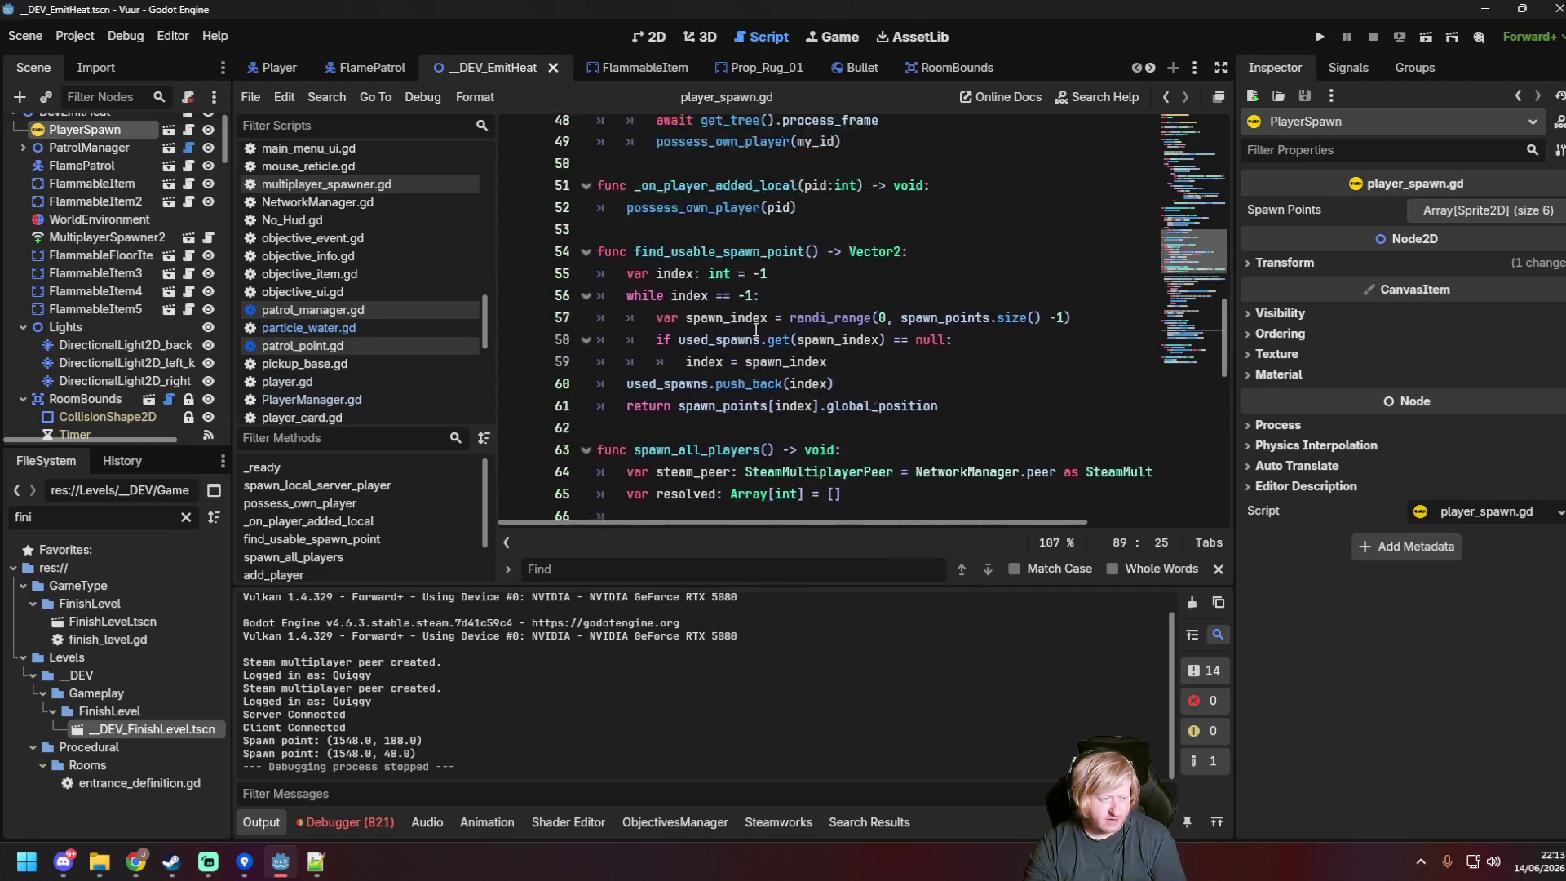
scroll(756, 332, down, 15)
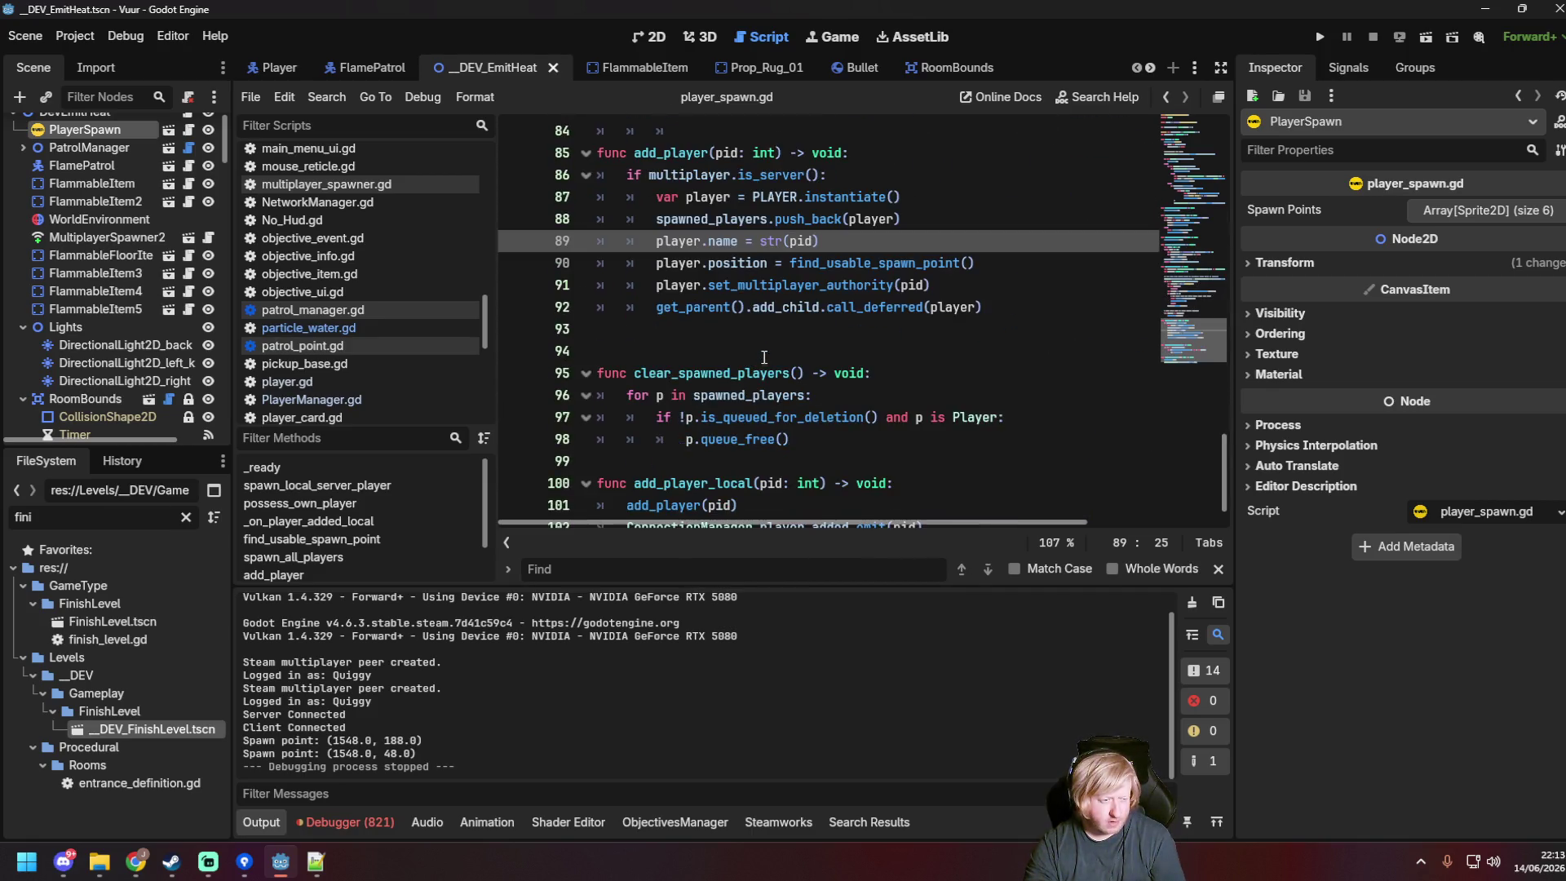
scroll(758, 329, up, 13)
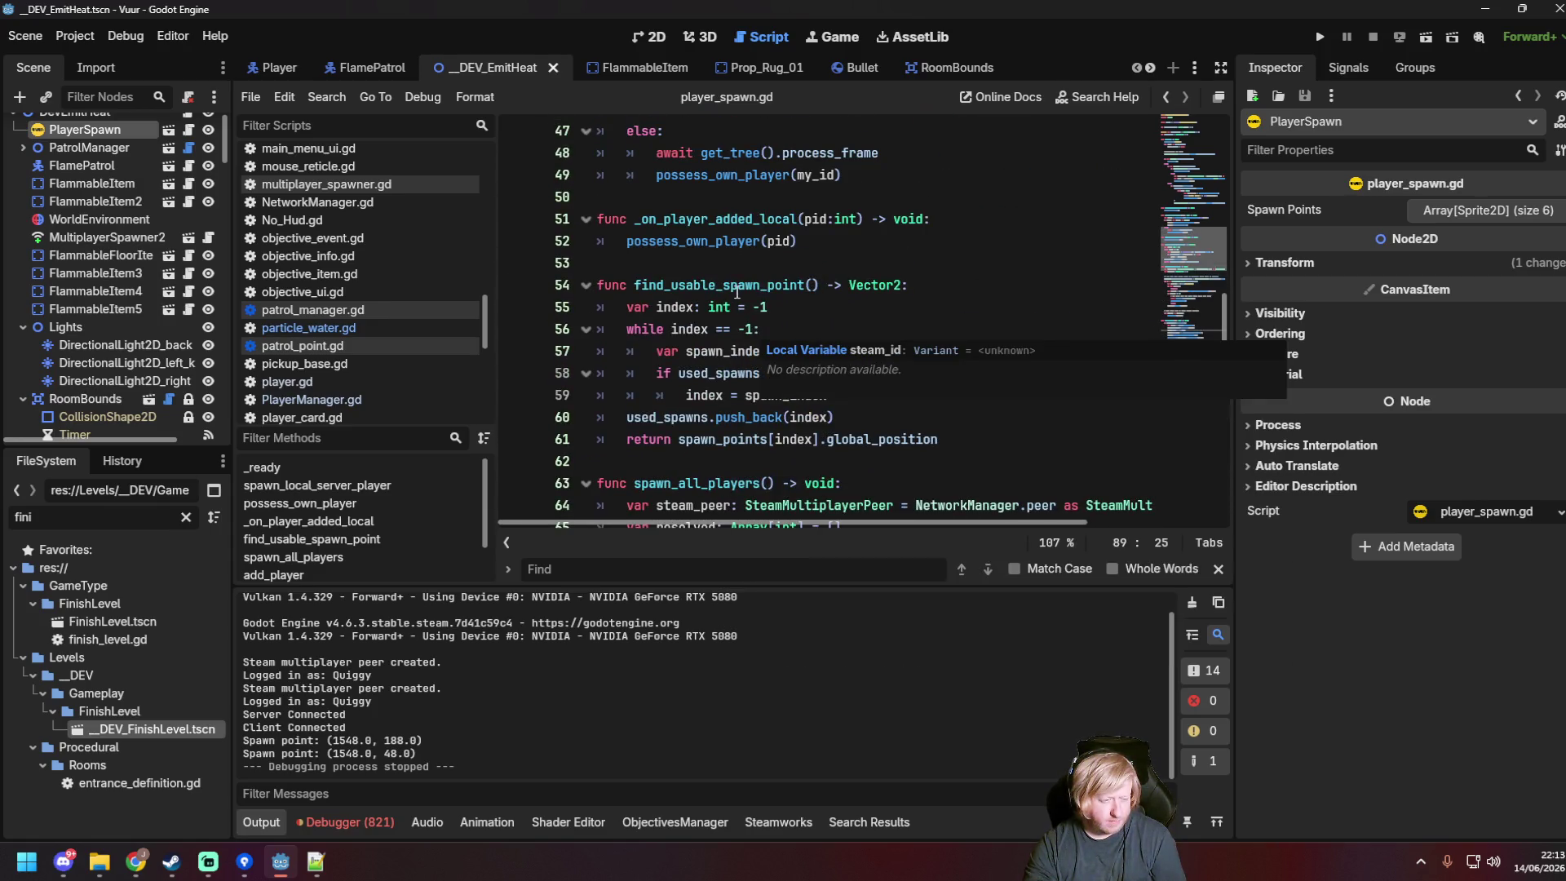
click(737, 292)
click(758, 308)
click(781, 329)
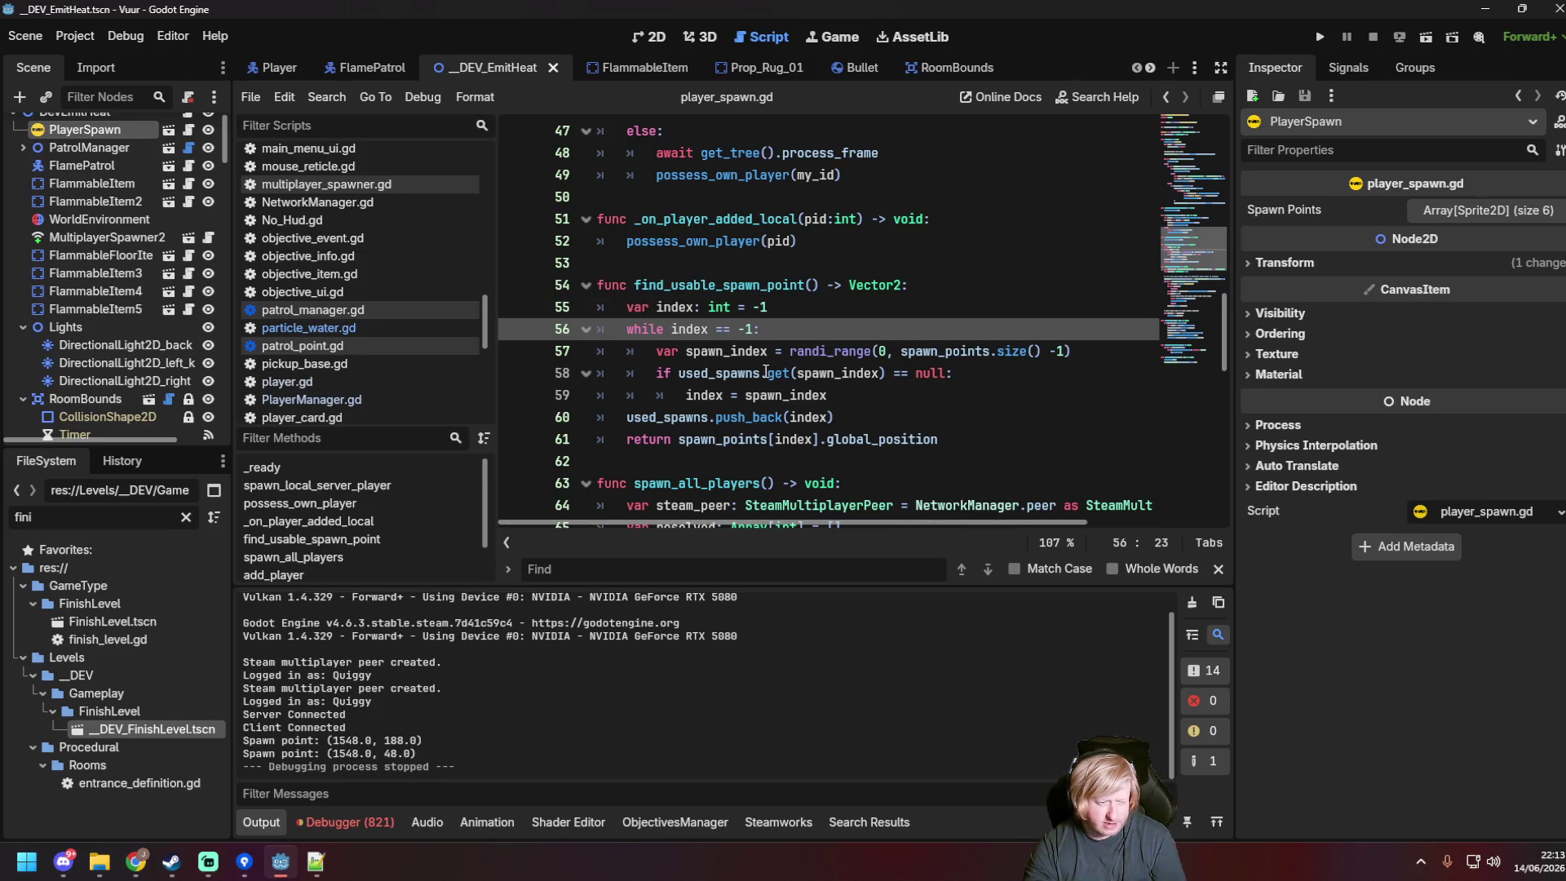
double_click(765, 373)
text(has)
click(986, 381)
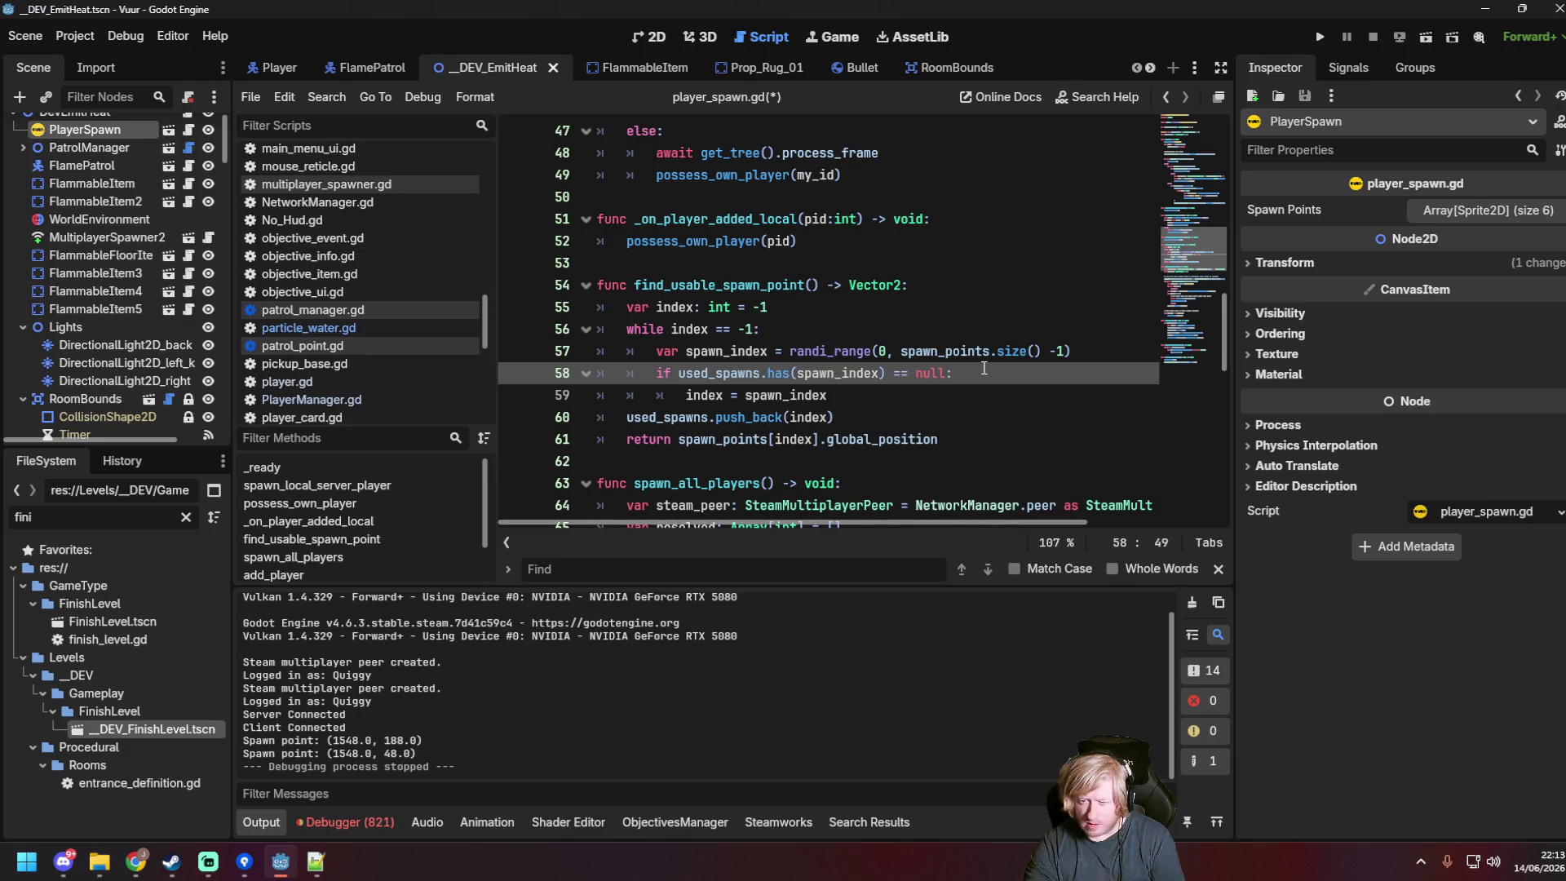
key(ctrl+s)
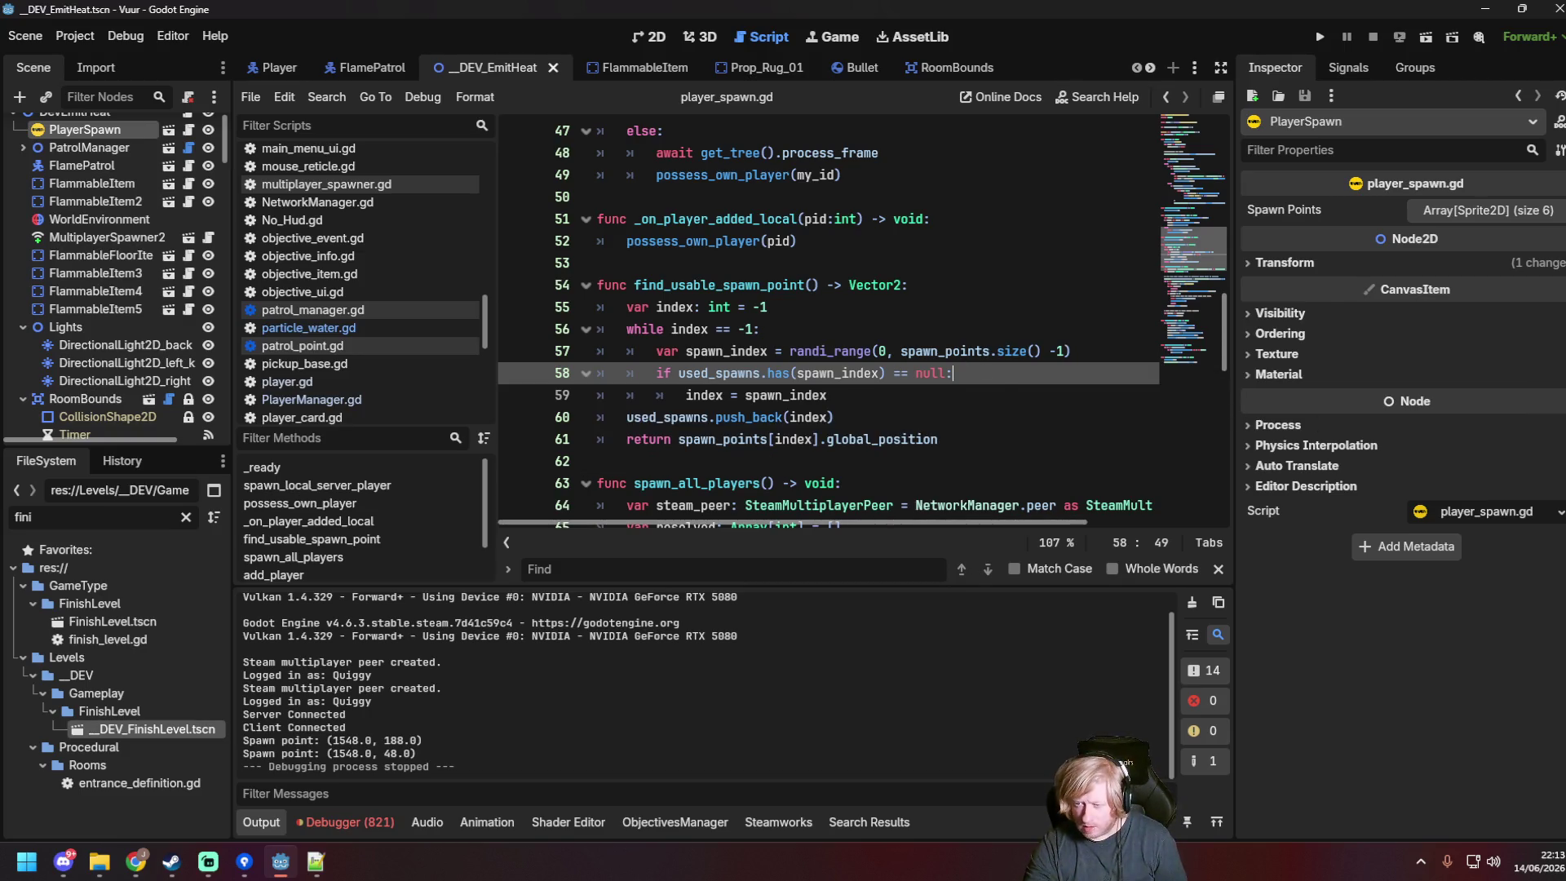
Switch to the web browser and back while reviewing the spawn code
key(alt+Tab)
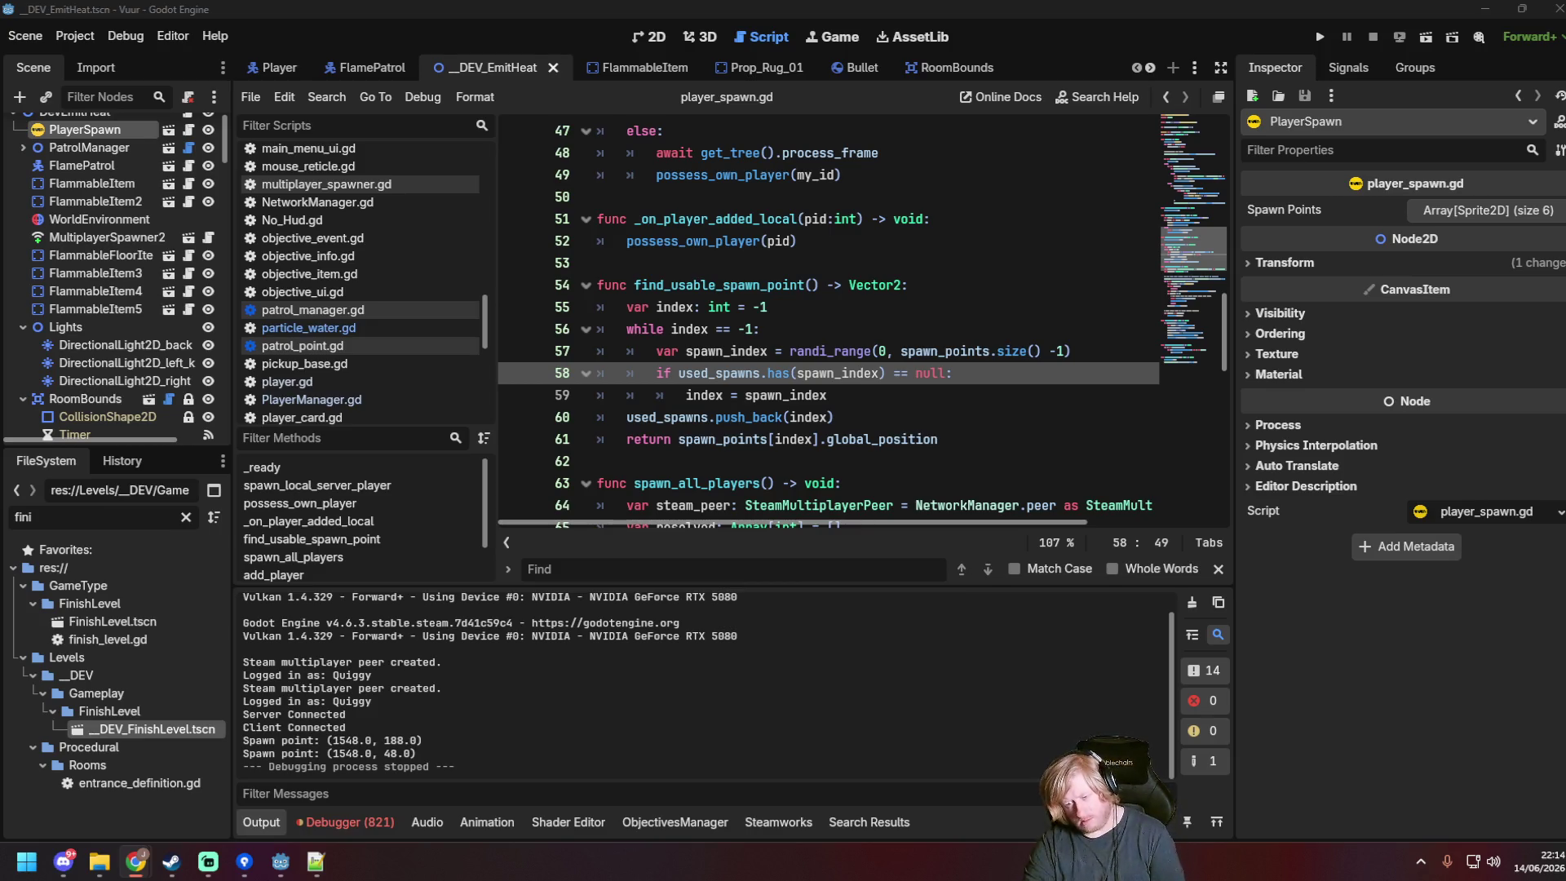
key(alt+Tab)
key(alt+Tab)
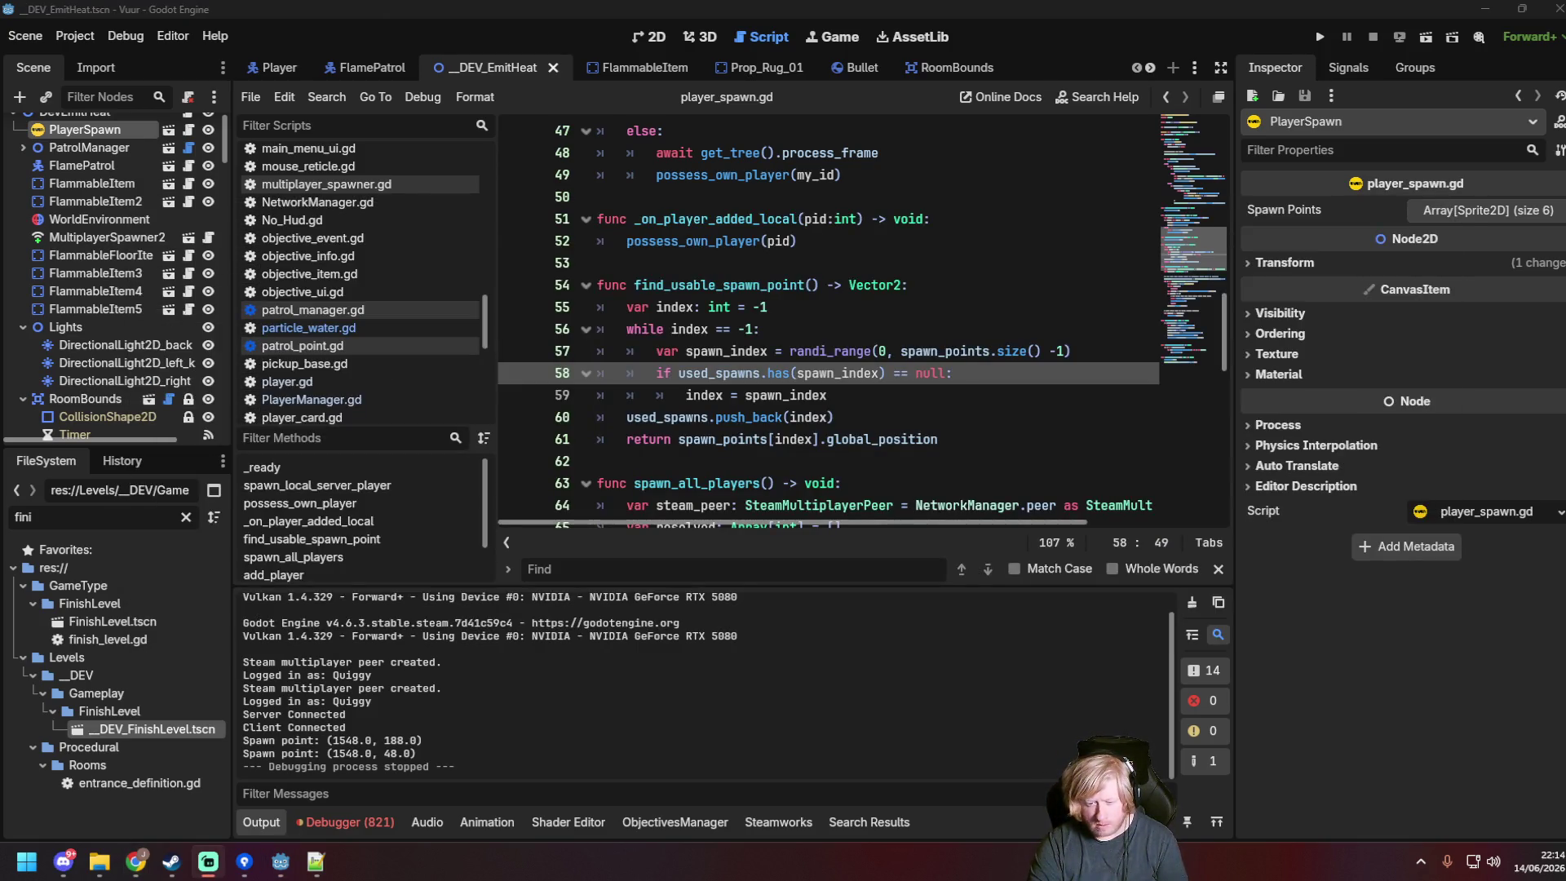
key(alt+Tab)
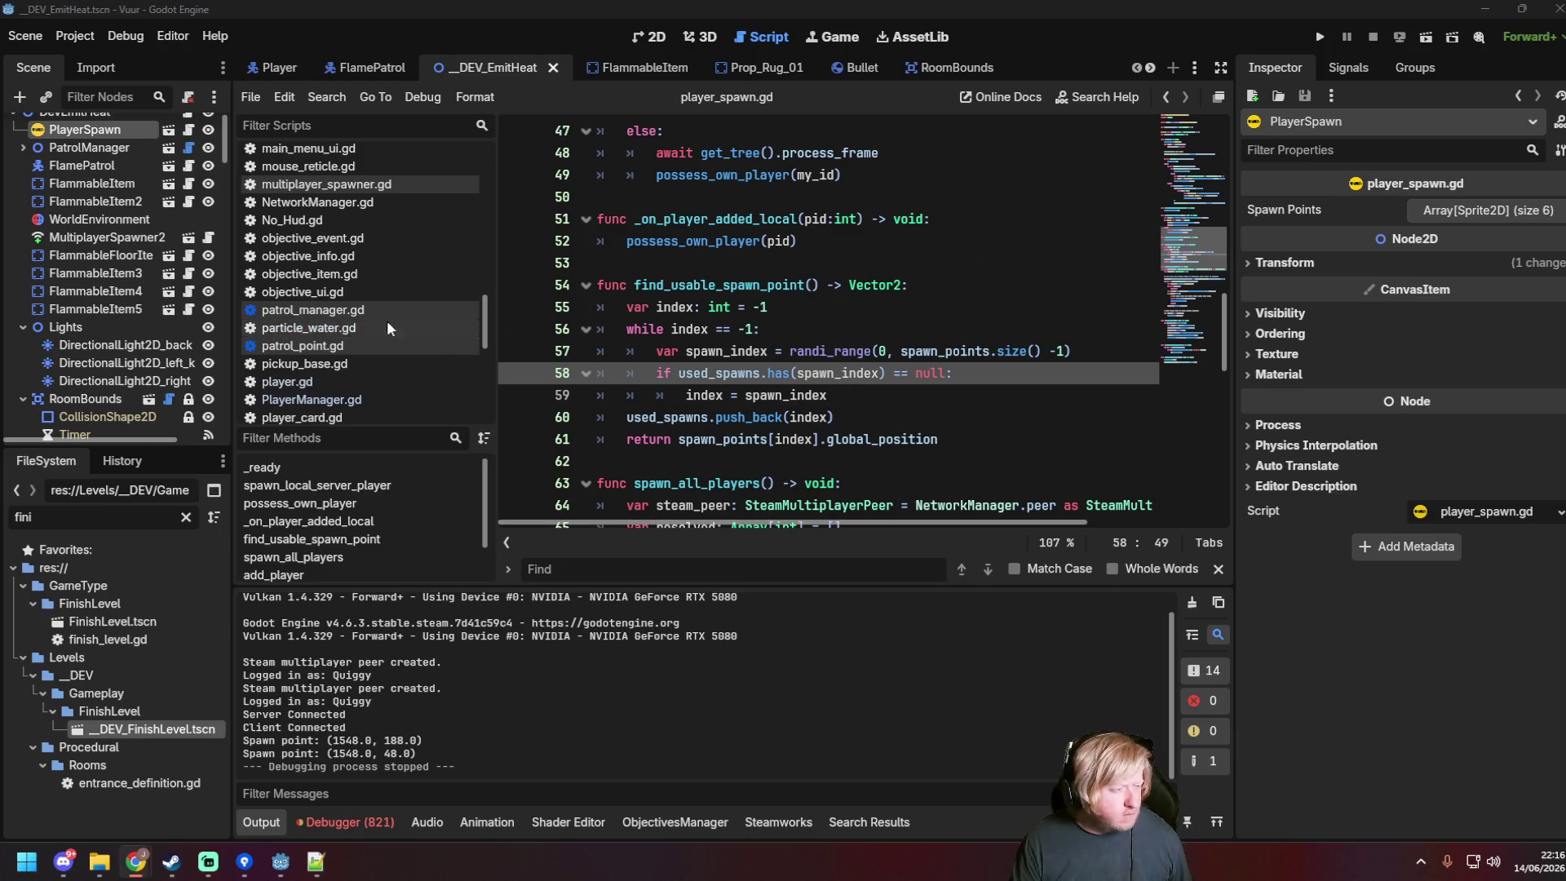
scroll(343, 334, down, 3)
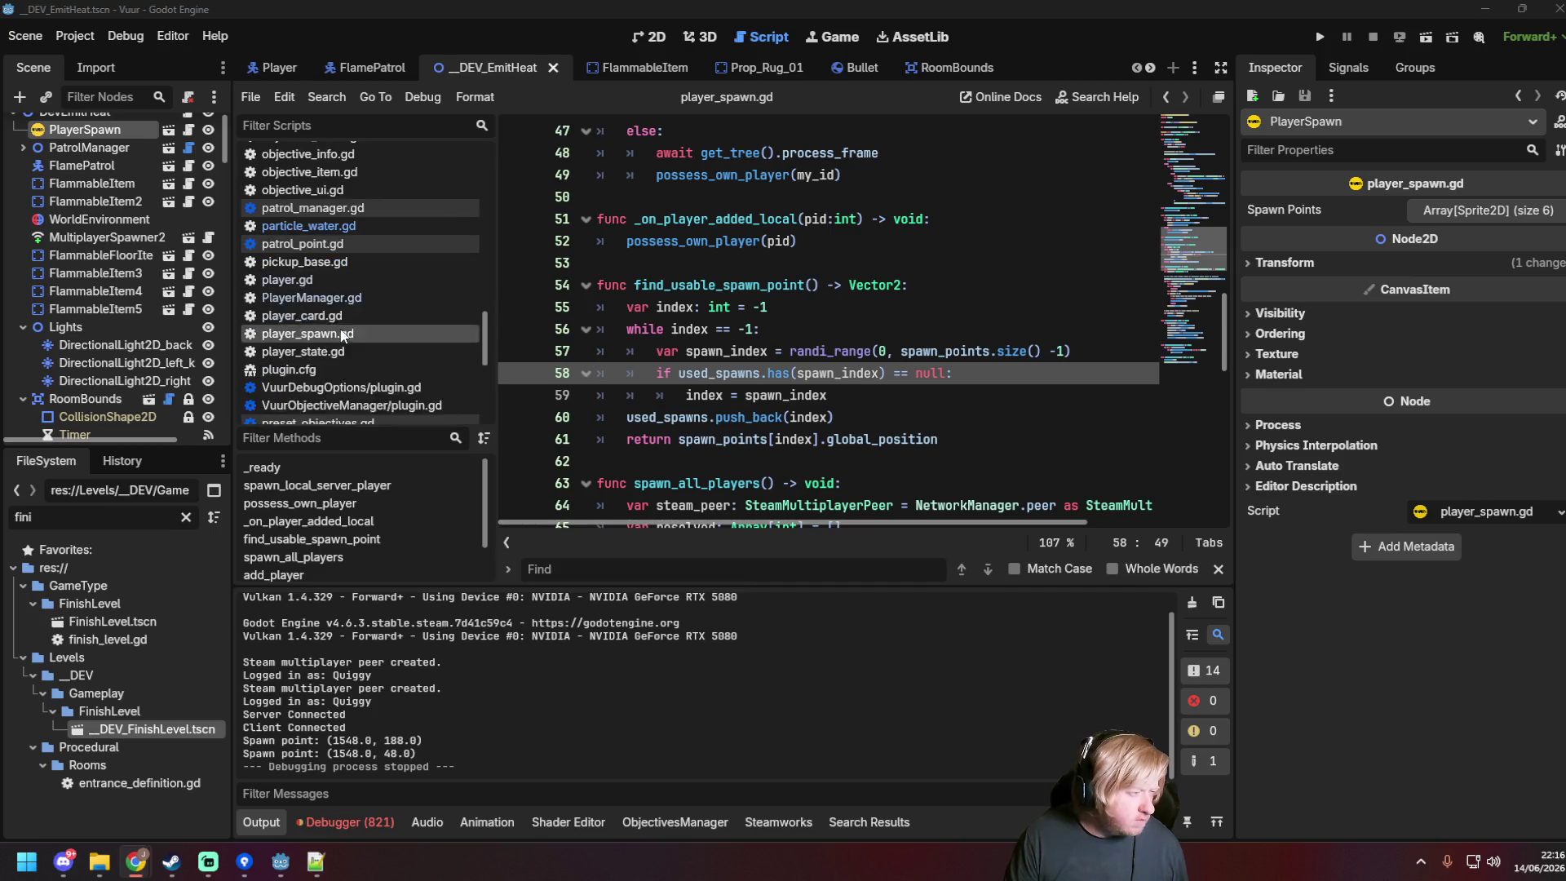
Delete '.call_deferred' on line 92 so it reads get_parent().add_child(player)
scroll(351, 310, down, 1)
scroll(355, 321, up, 1)
scroll(361, 335, up, 1)
scroll(362, 348, up, 15)
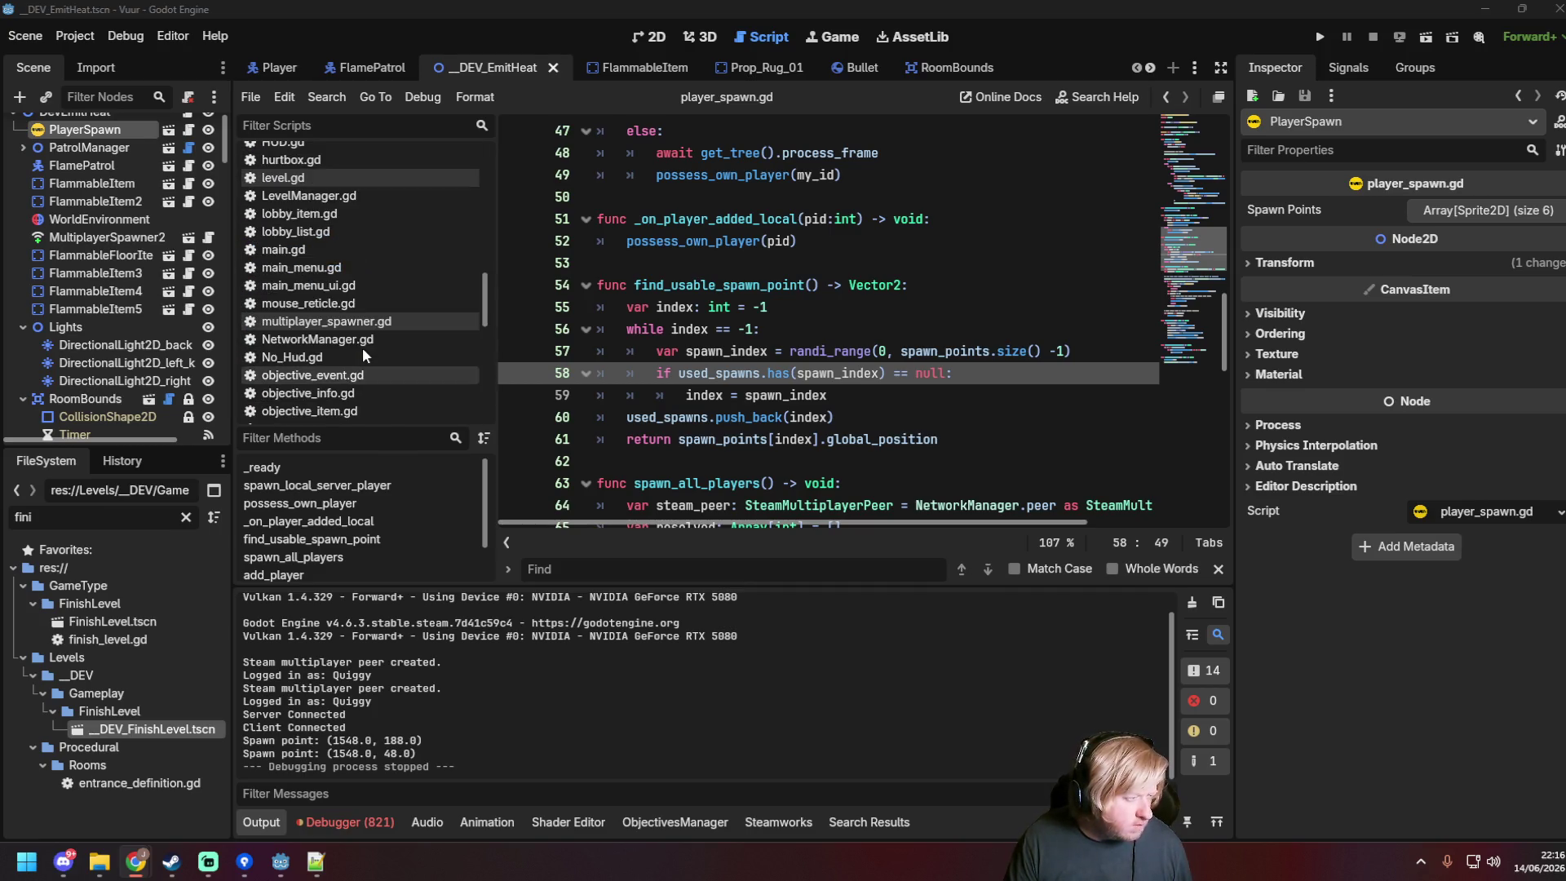
click(788, 337)
scroll(799, 359, down, 10)
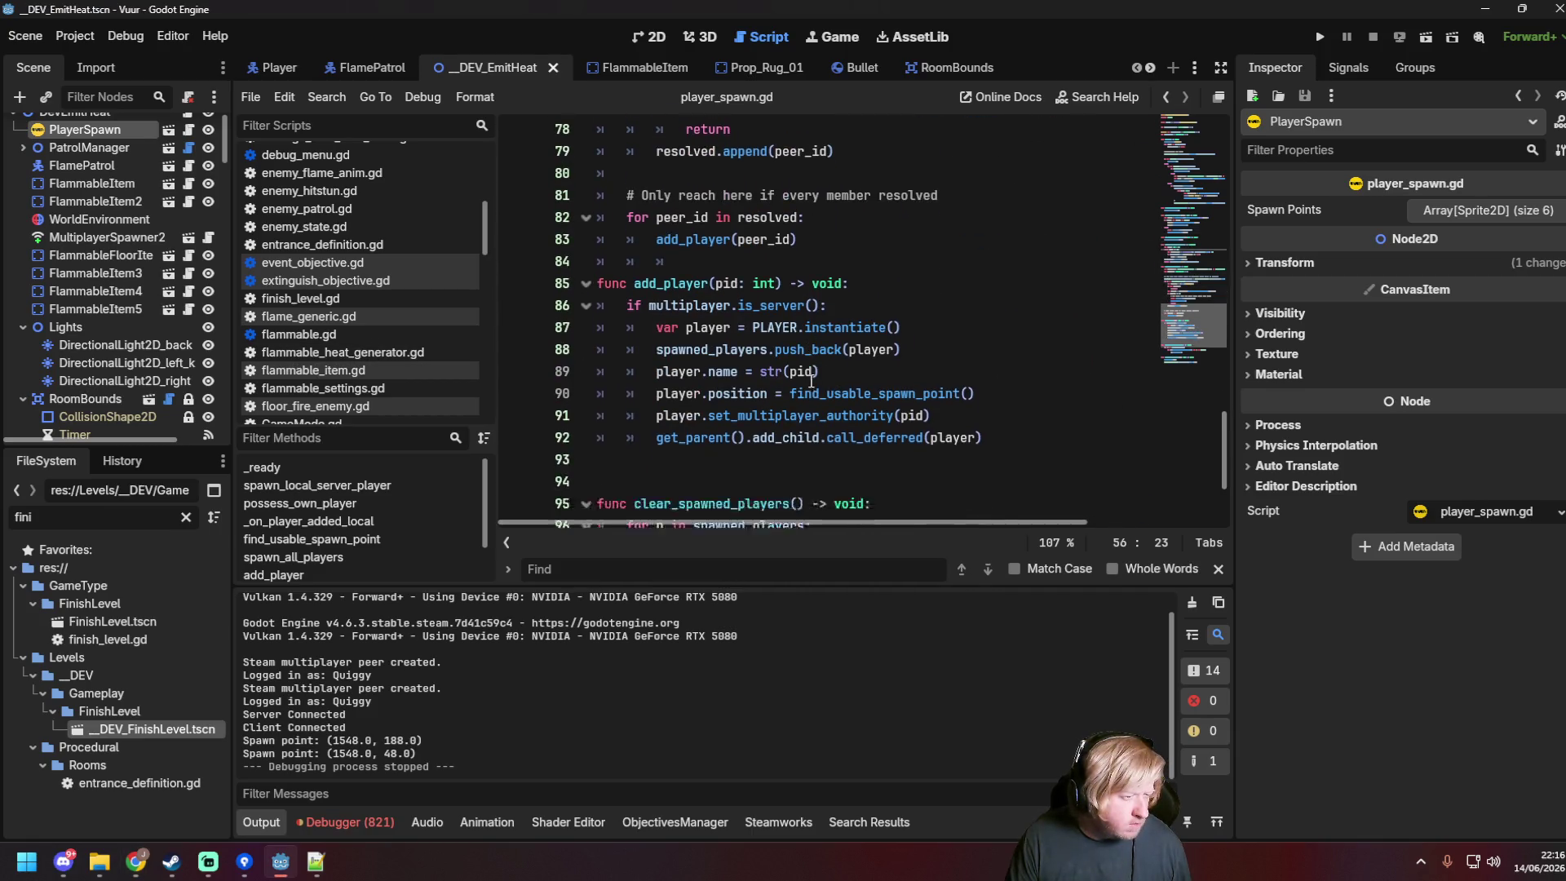
scroll(803, 392, down, 1)
drag(819, 397, 925, 397)
key(BackSpace)
click(922, 399)
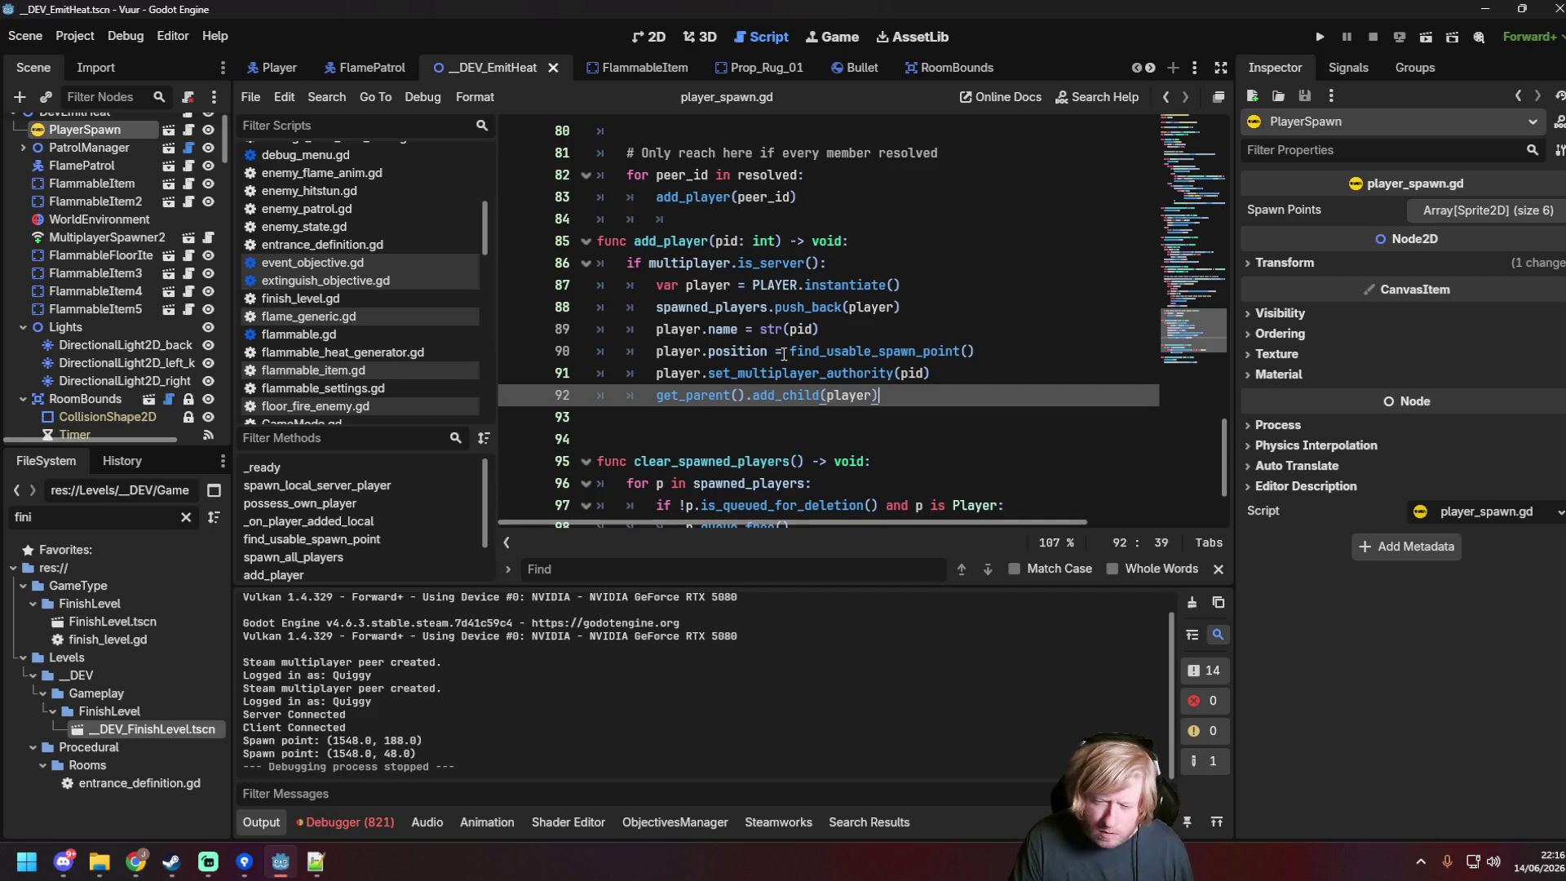
Dismiss the documentation box, check the browser, and return to the Godot script
mouse_move(798, 356)
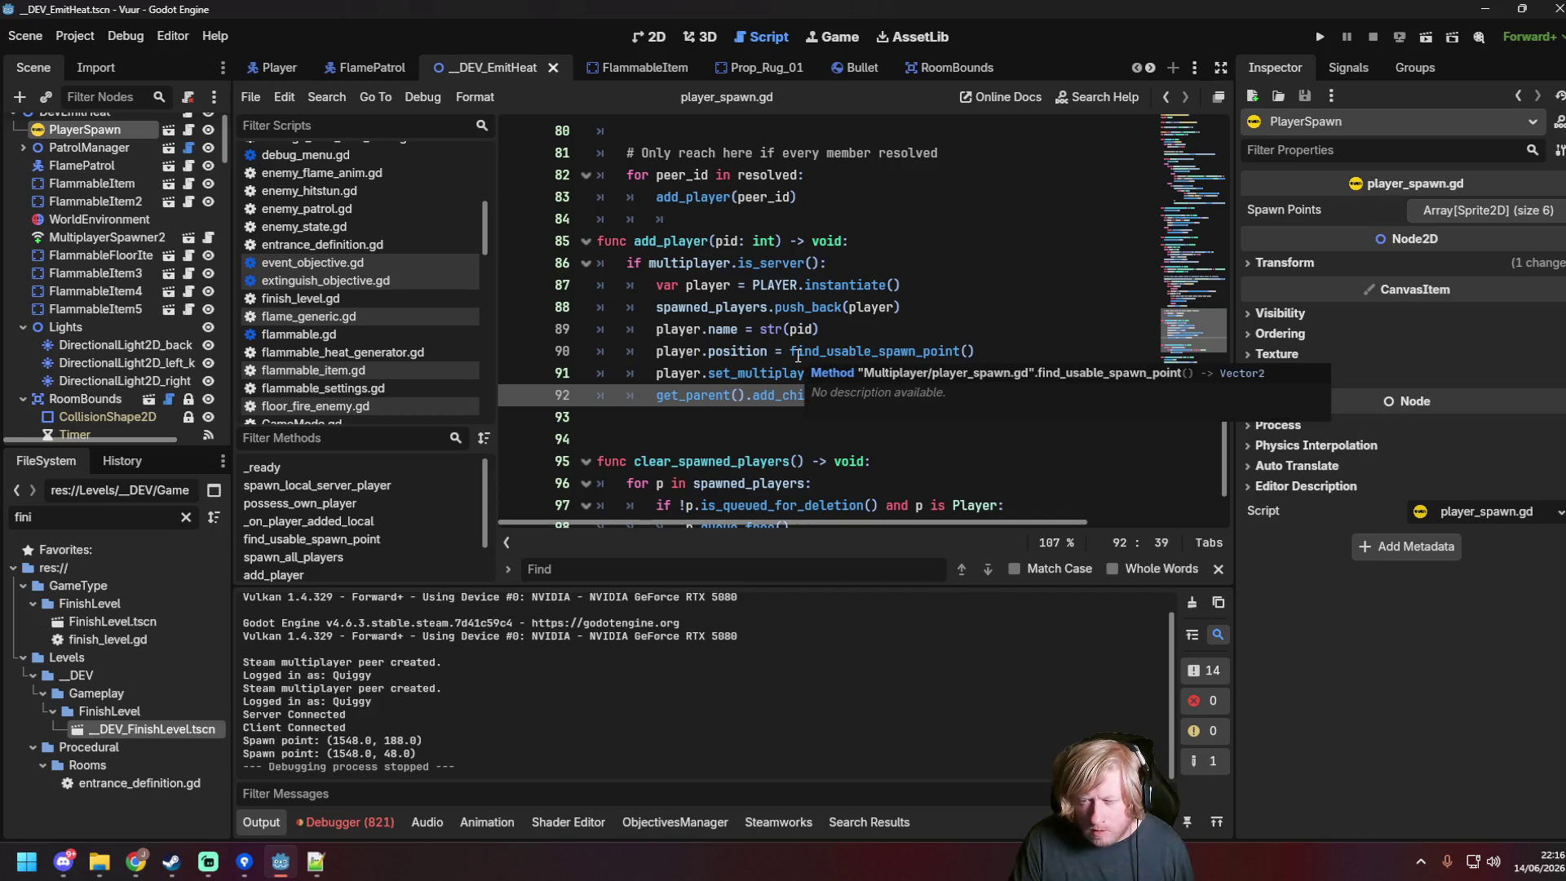
click(797, 352)
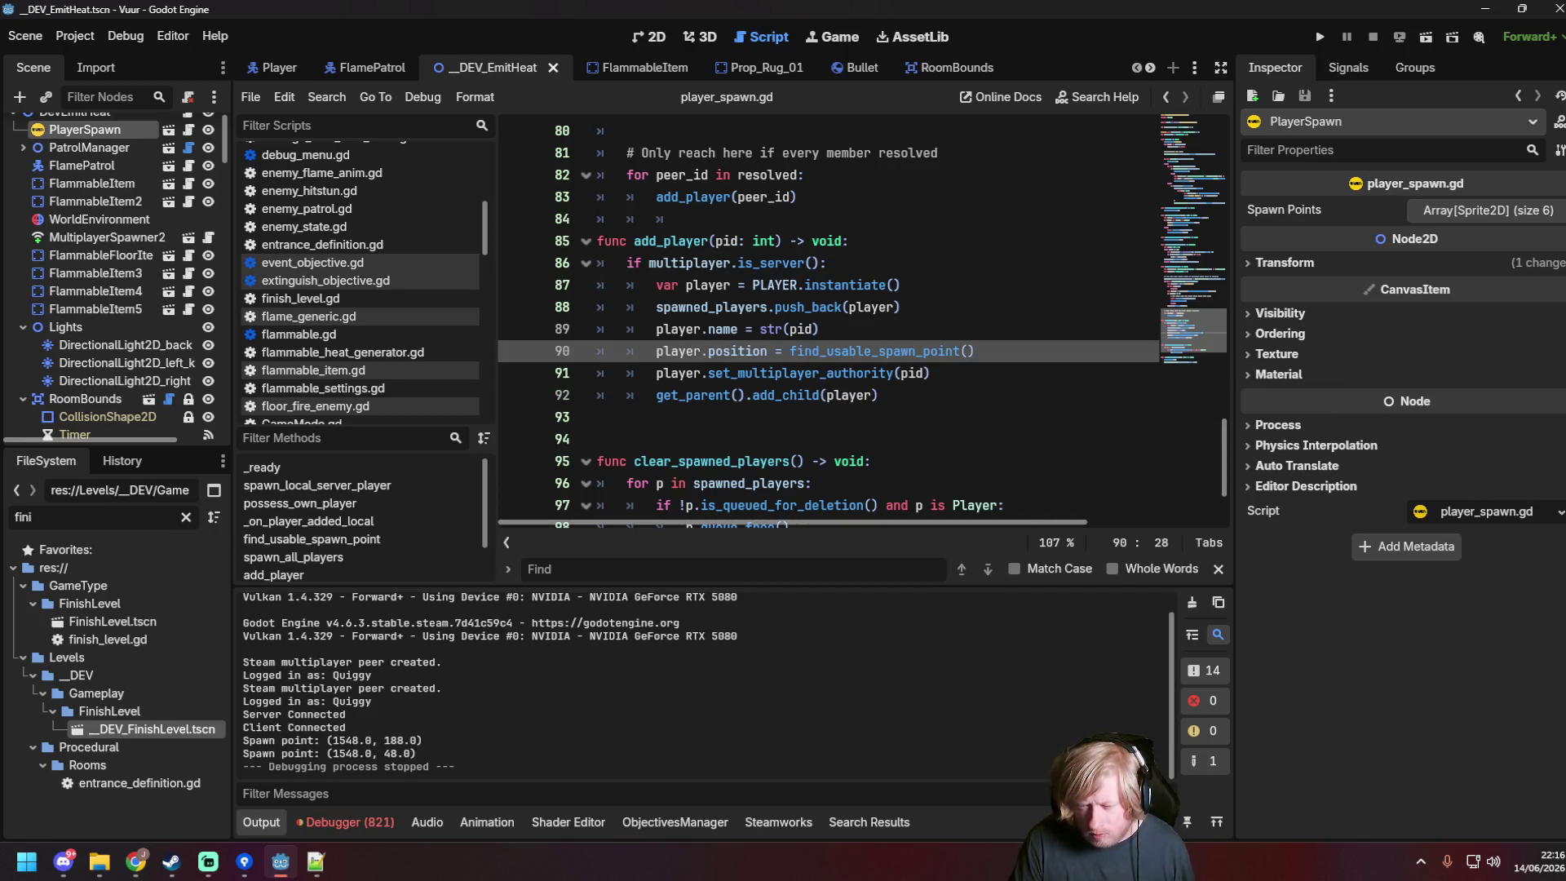
key(alt+Tab)
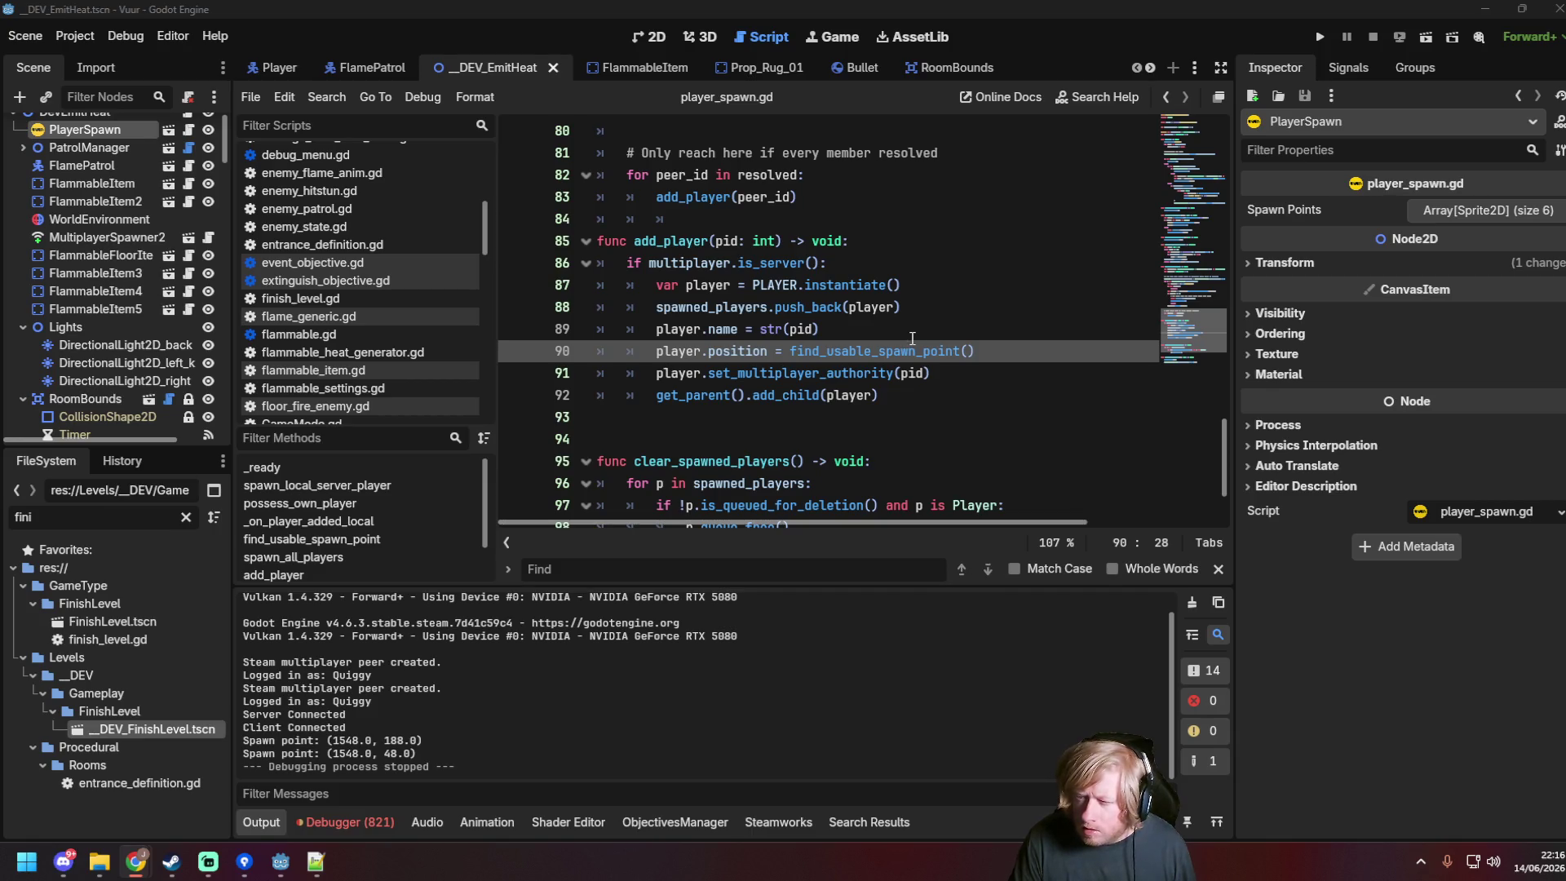
click(902, 286)
Run the game with F6, move its window aside, and click Start Server
key(F6)
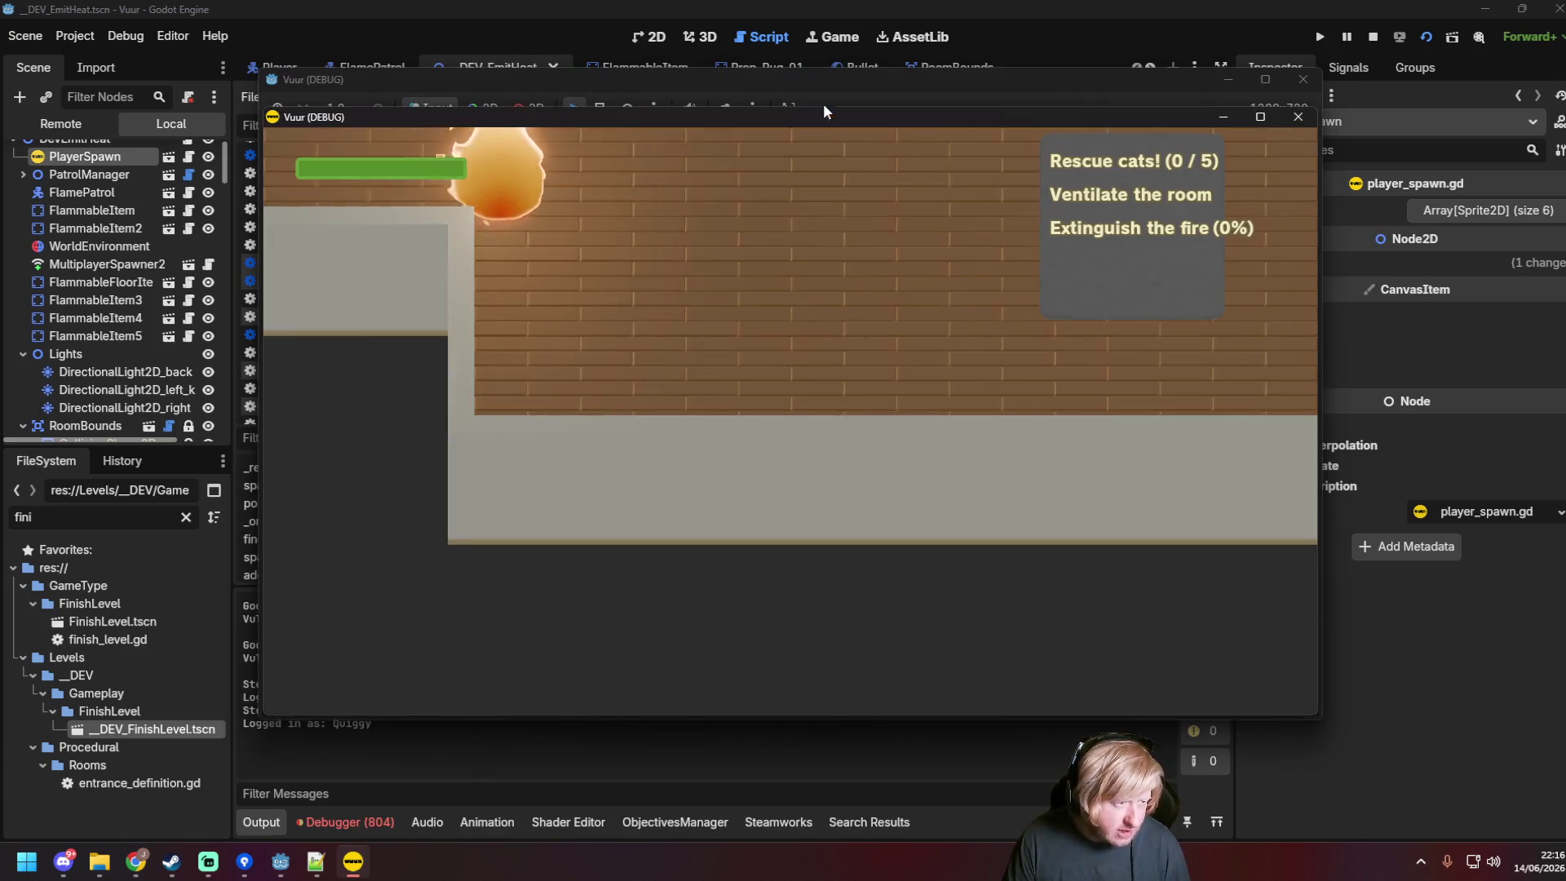
drag(822, 118, 907, 133)
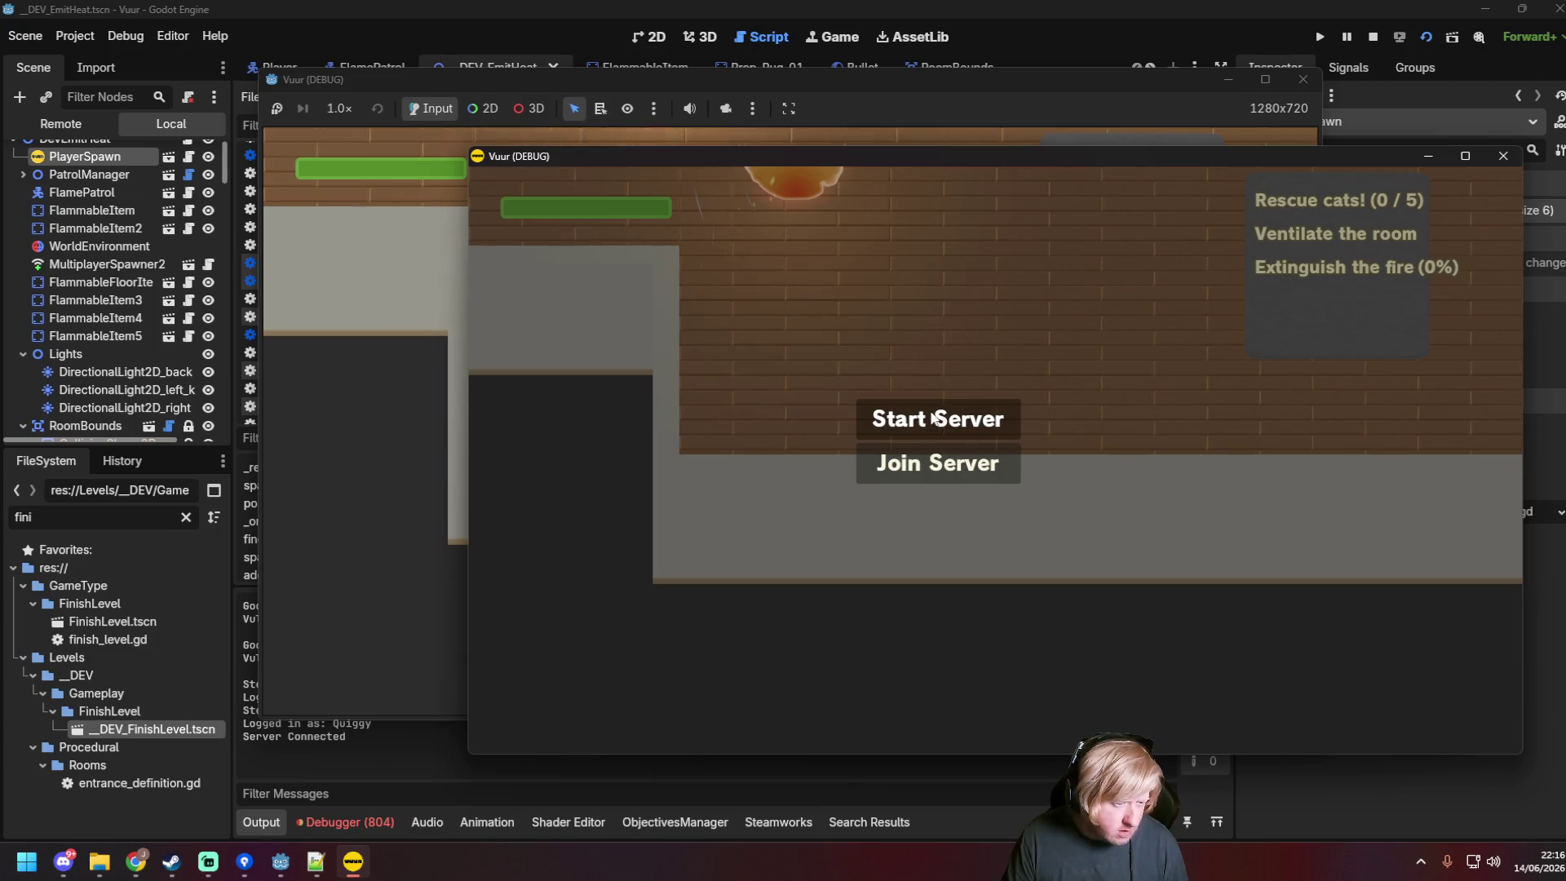
click(340, 307)
click(728, 384)
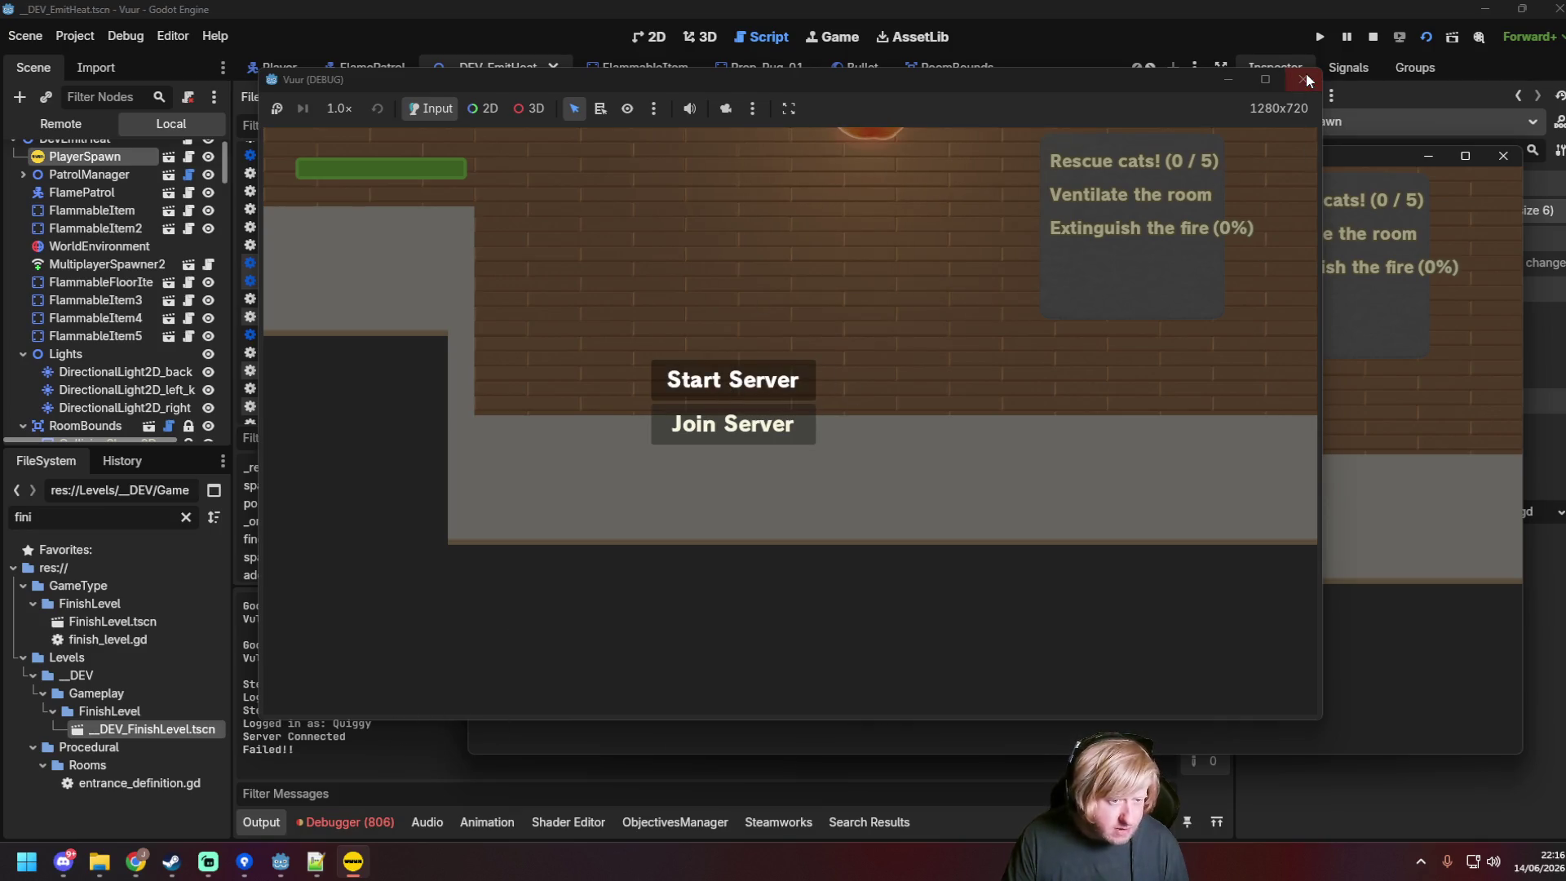
Close the frozen Vuur (DEBUG) windows and force the unresponsive programs to close
click(1485, 159)
click(1499, 158)
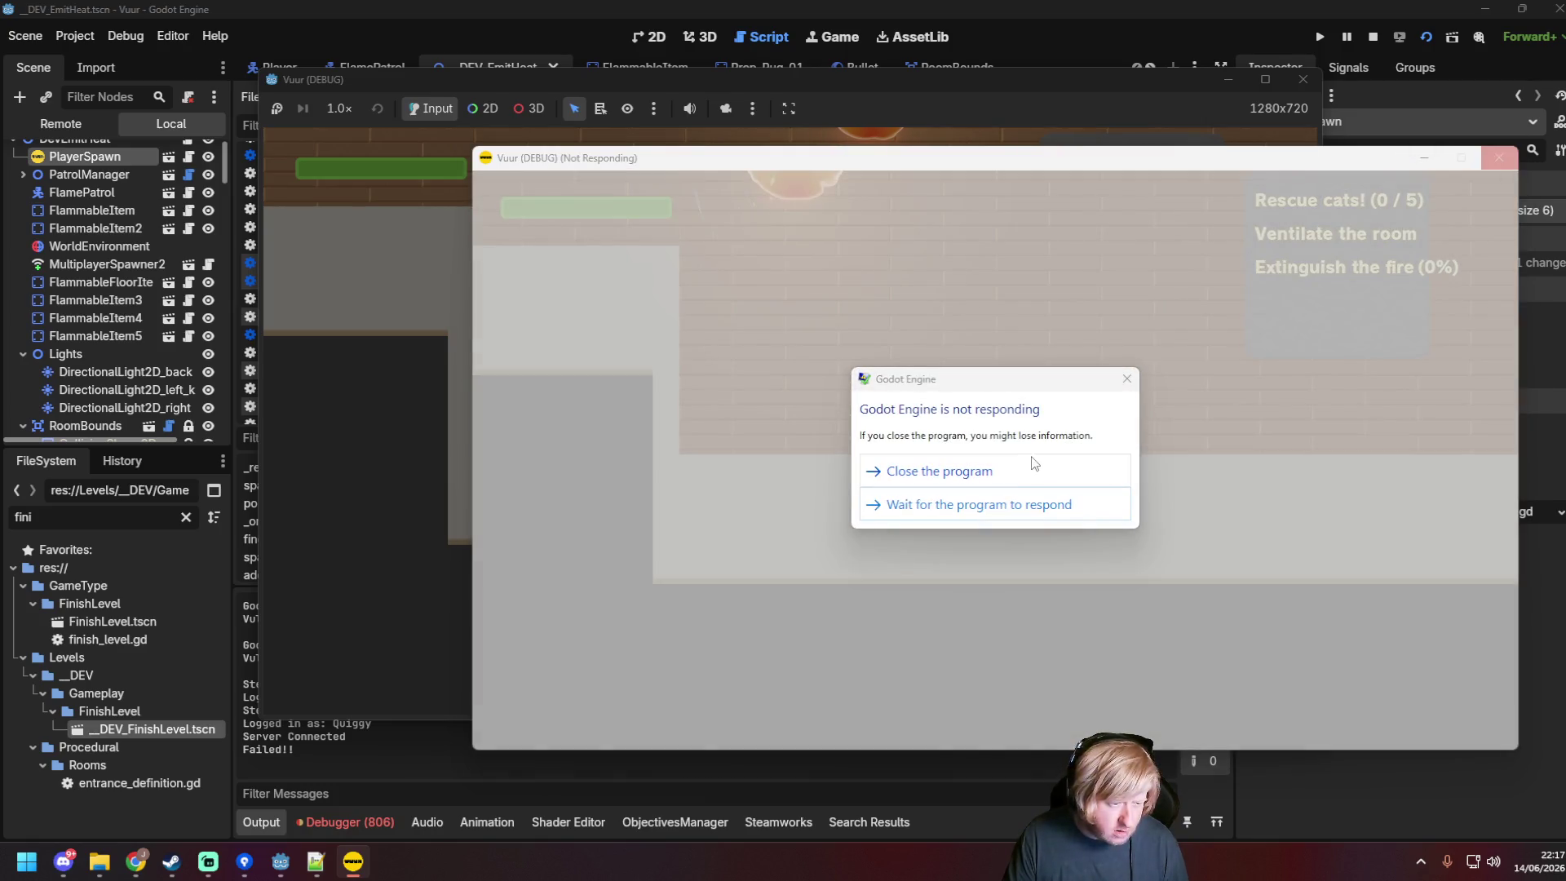
click(1025, 470)
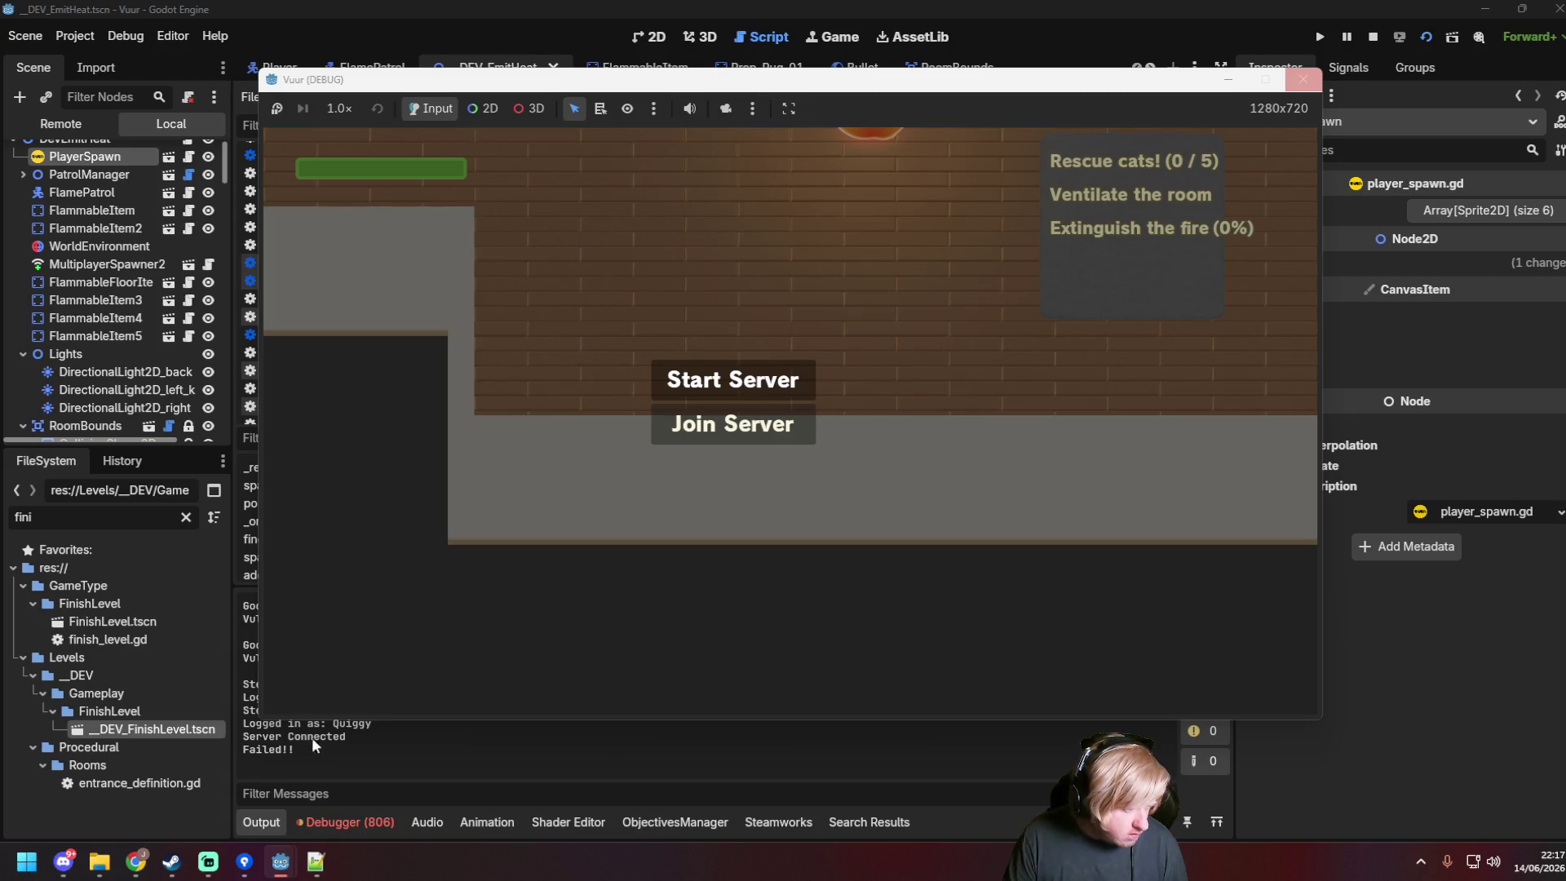
click(1303, 79)
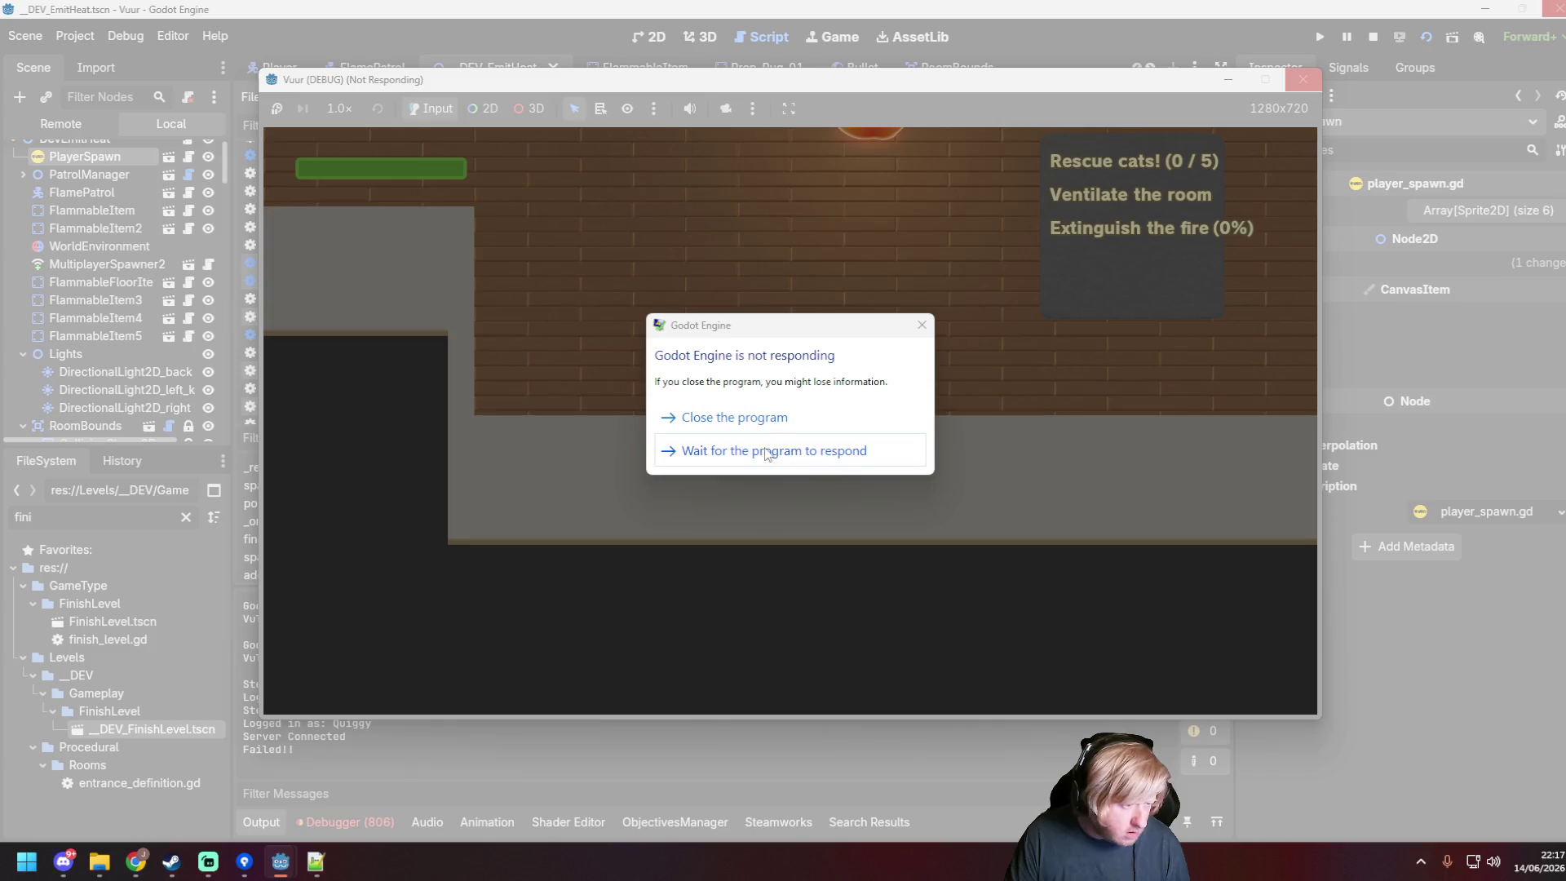
click(779, 418)
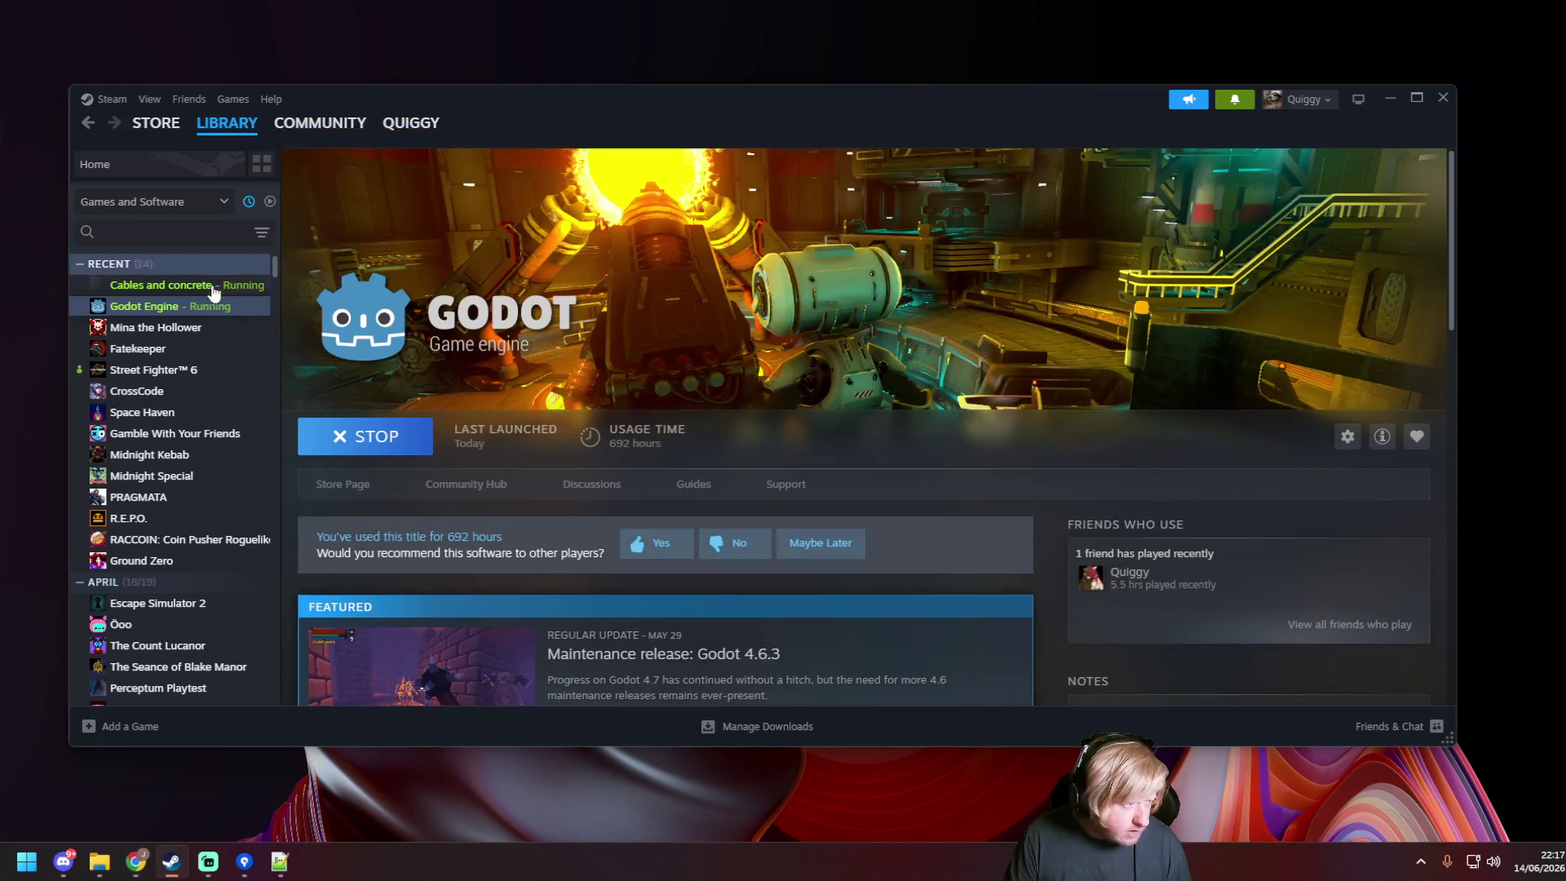
Stop Godot Engine from its Steam library page, confirm, then launch it again
click(348, 439)
click(786, 470)
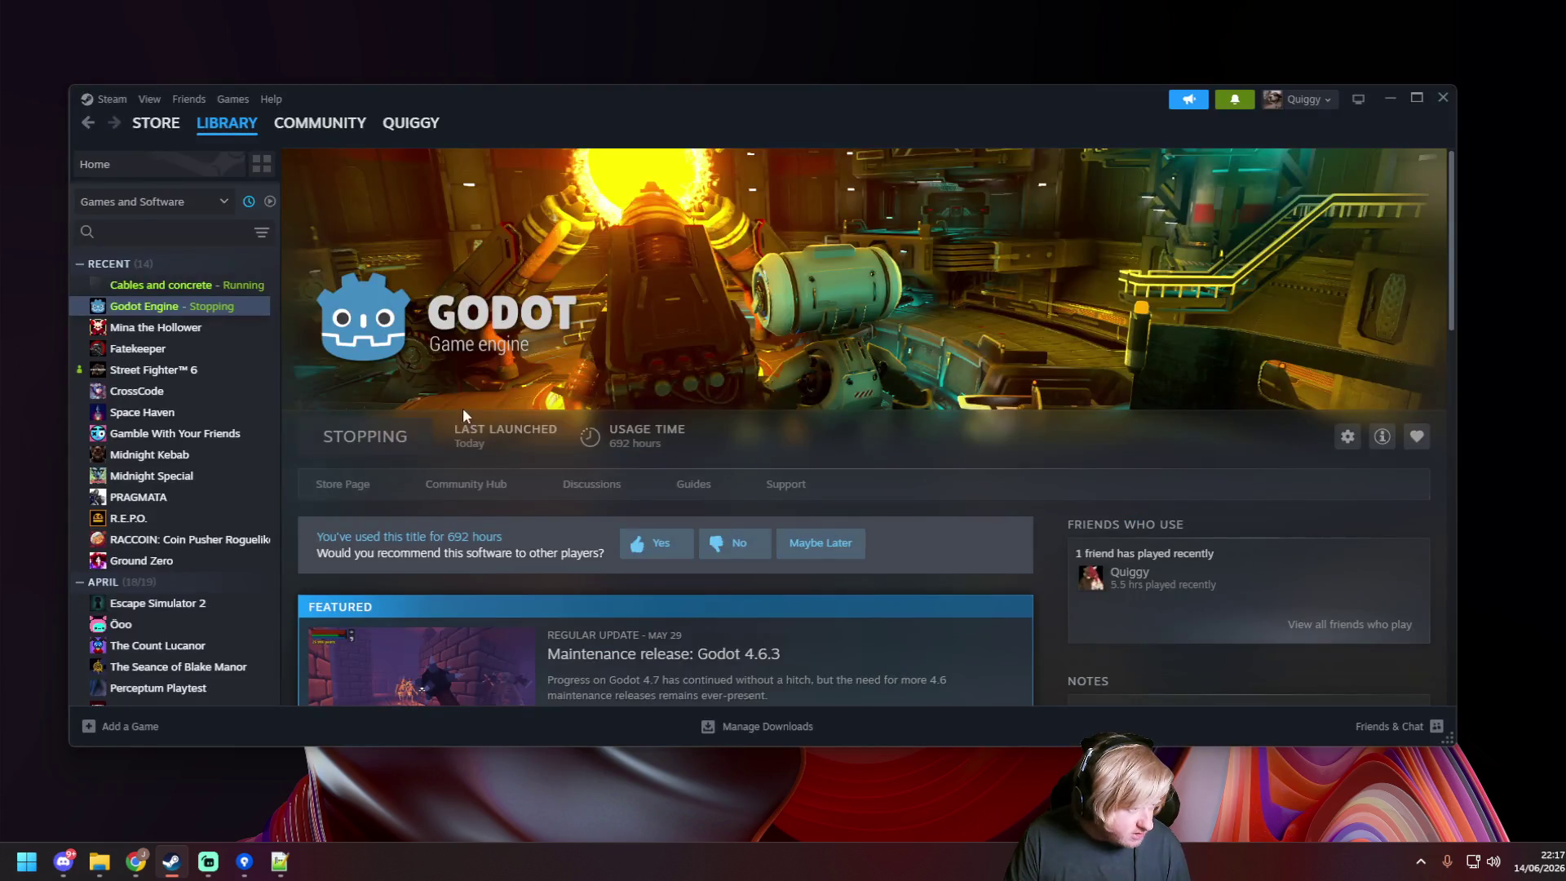
mouse_move(139, 863)
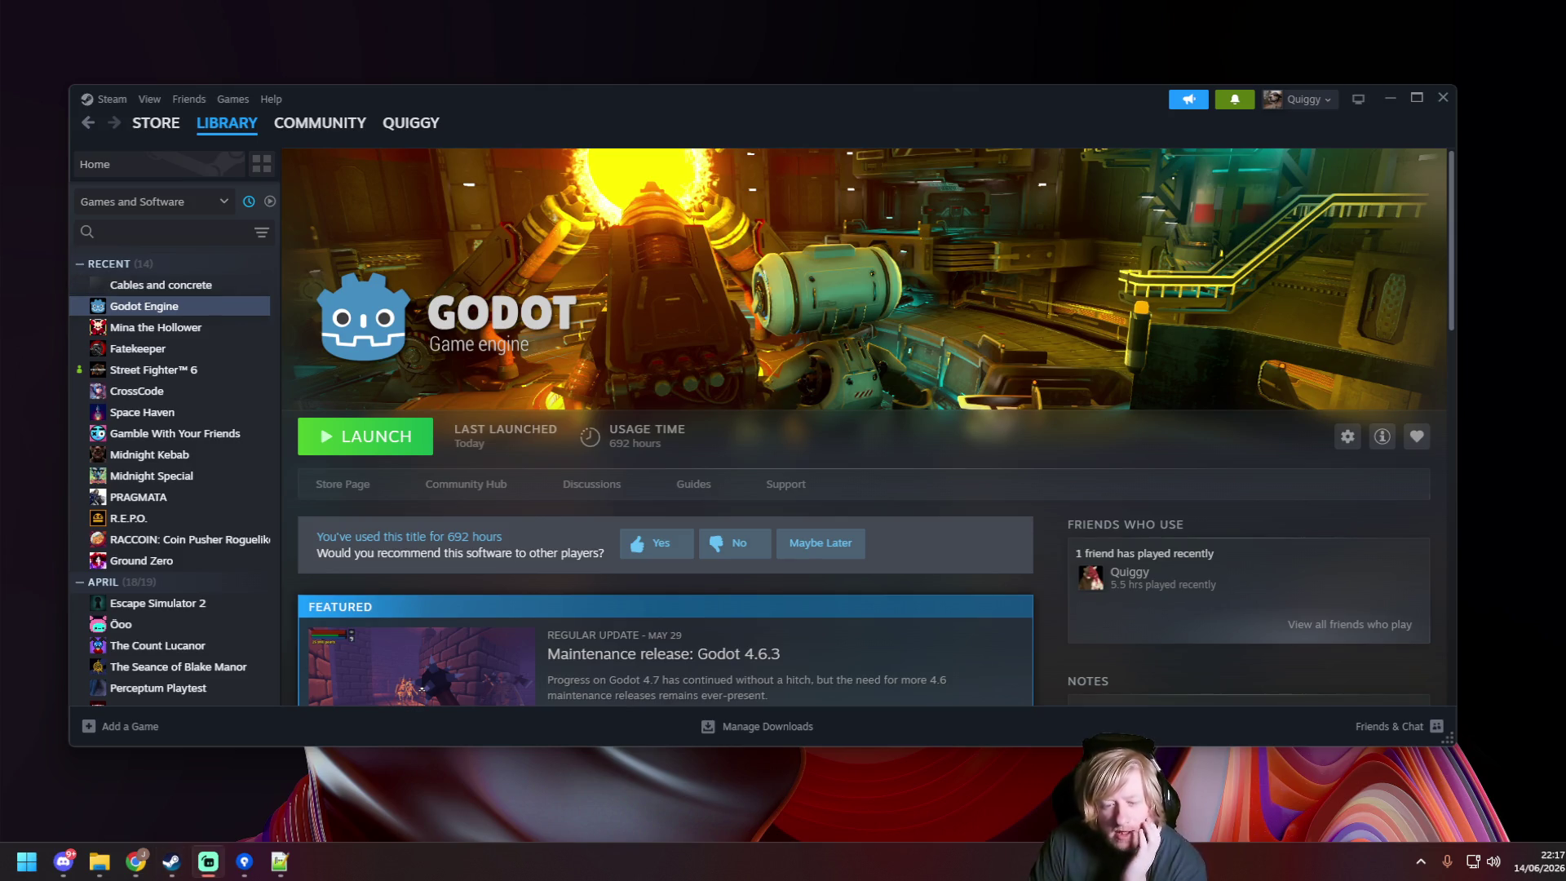
click(300, 444)
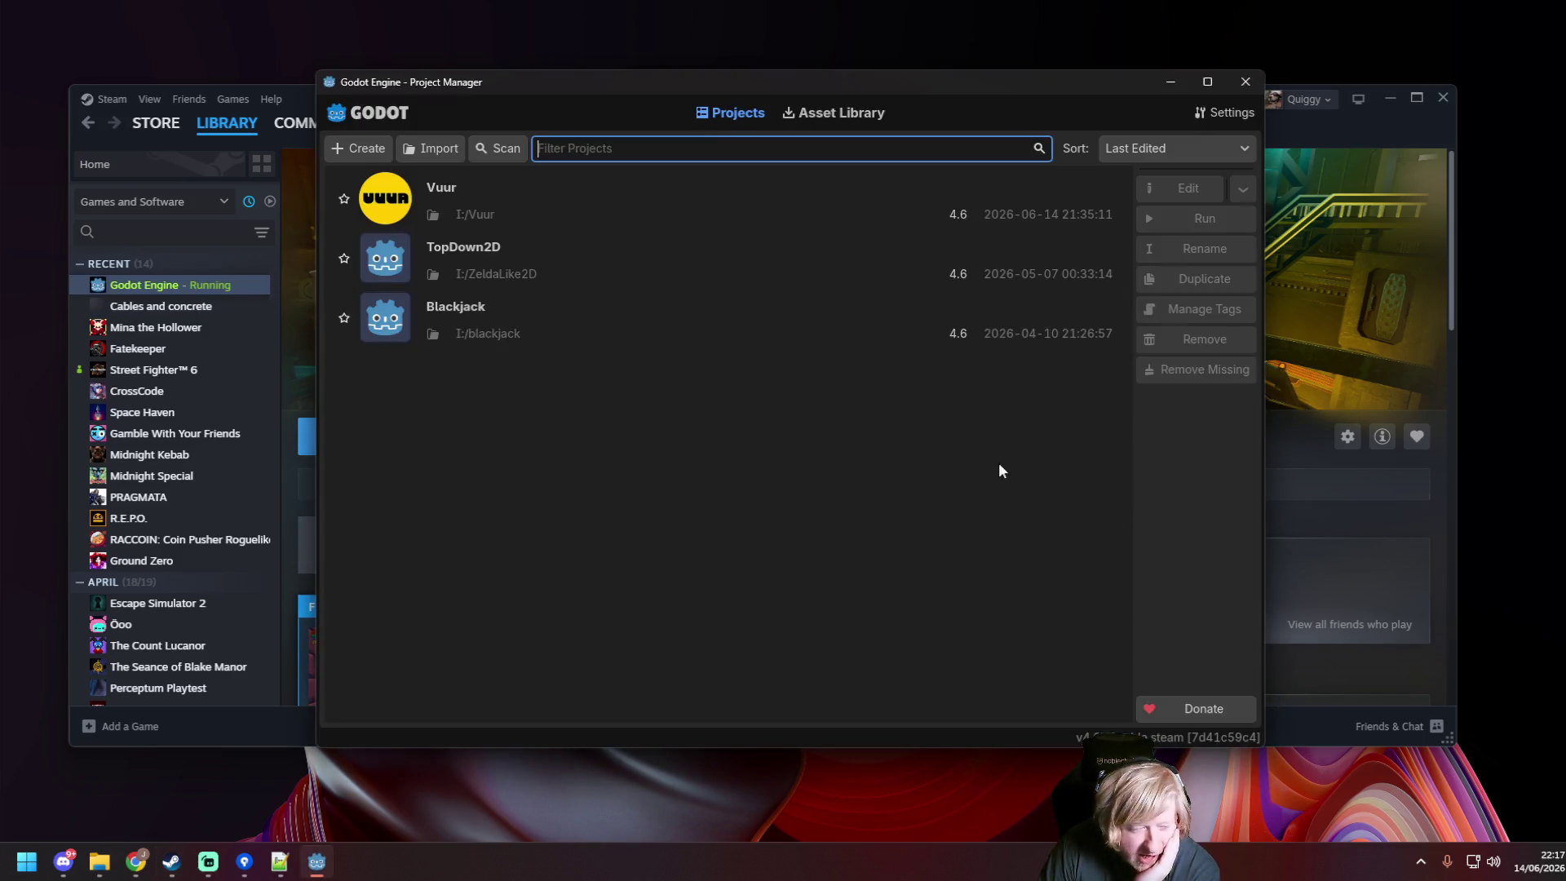
Open the Vuur project from the Godot Project Manager
double_click(512, 210)
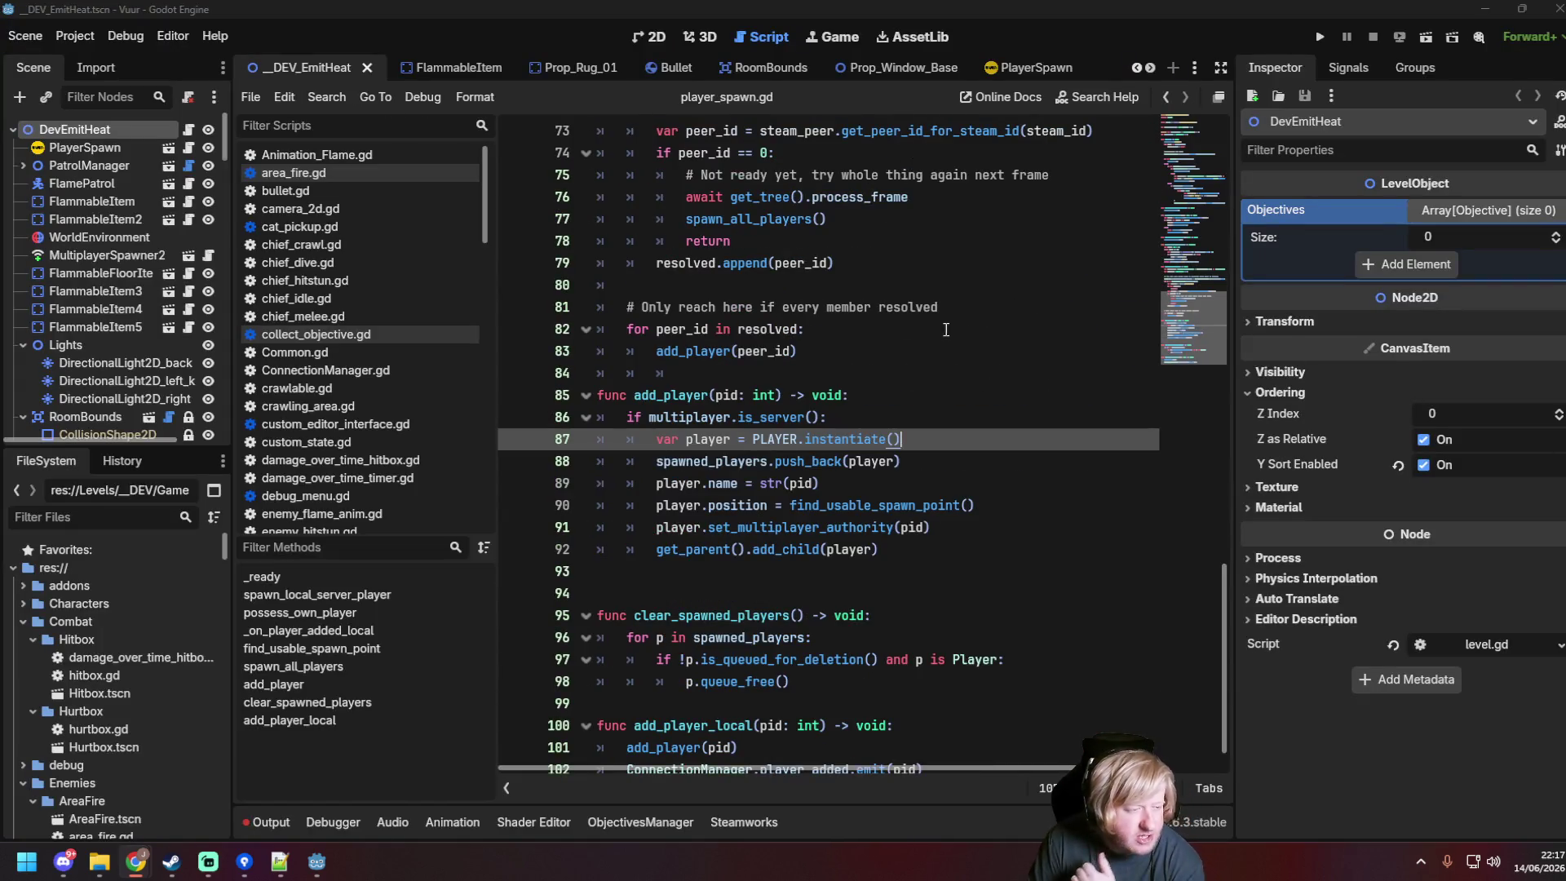
Change 'has' back to 'get' on line 58 and save the script
scroll(881, 316, up, 4)
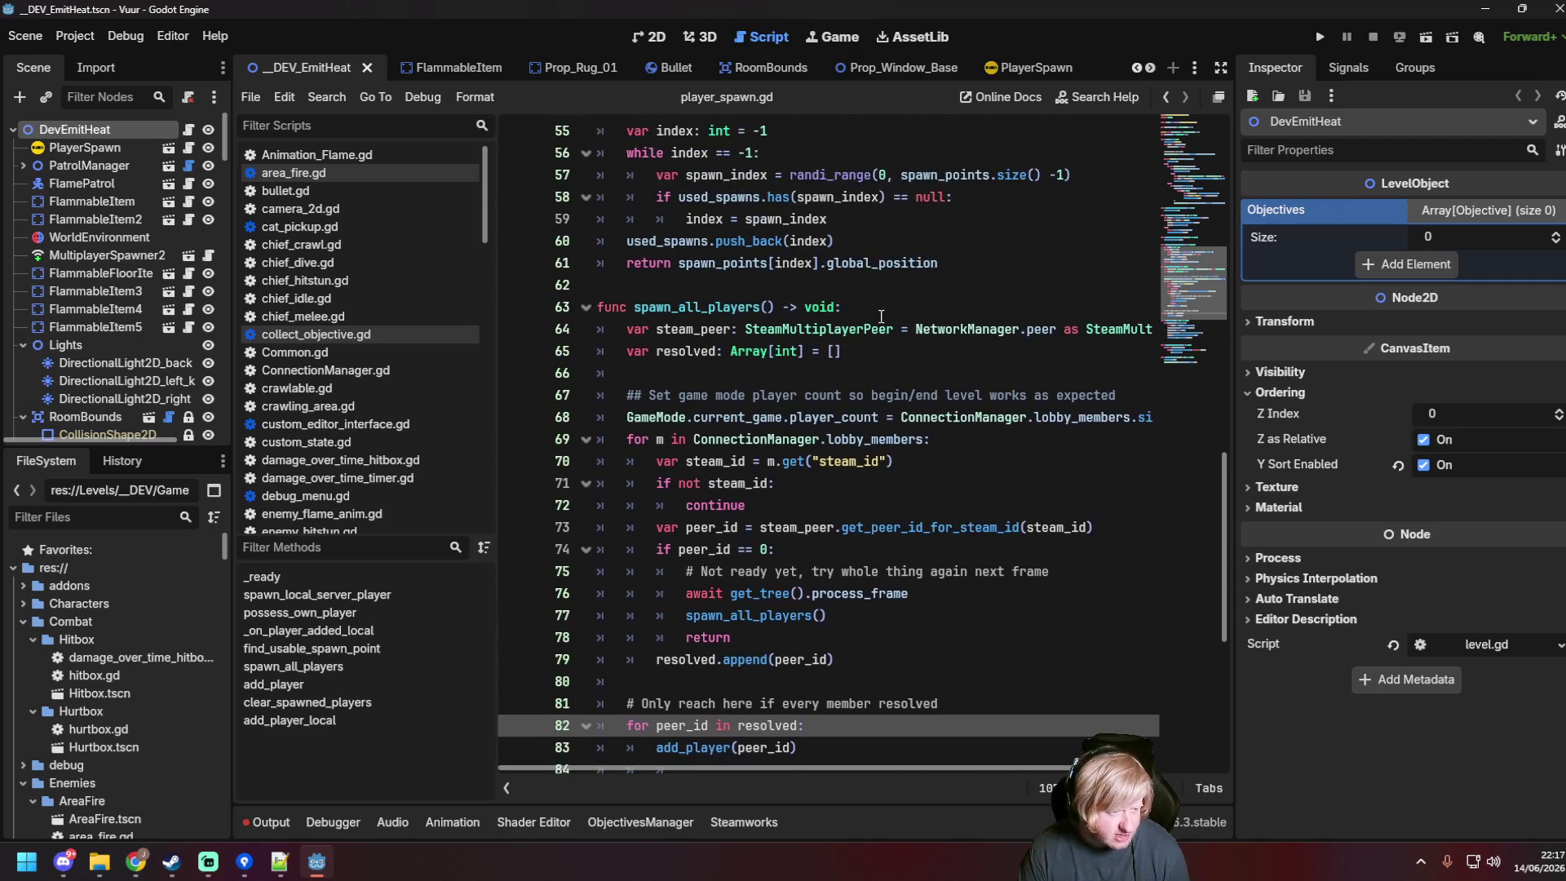
double_click(775, 326)
text(get)
click(1003, 372)
key(ctrl+s)
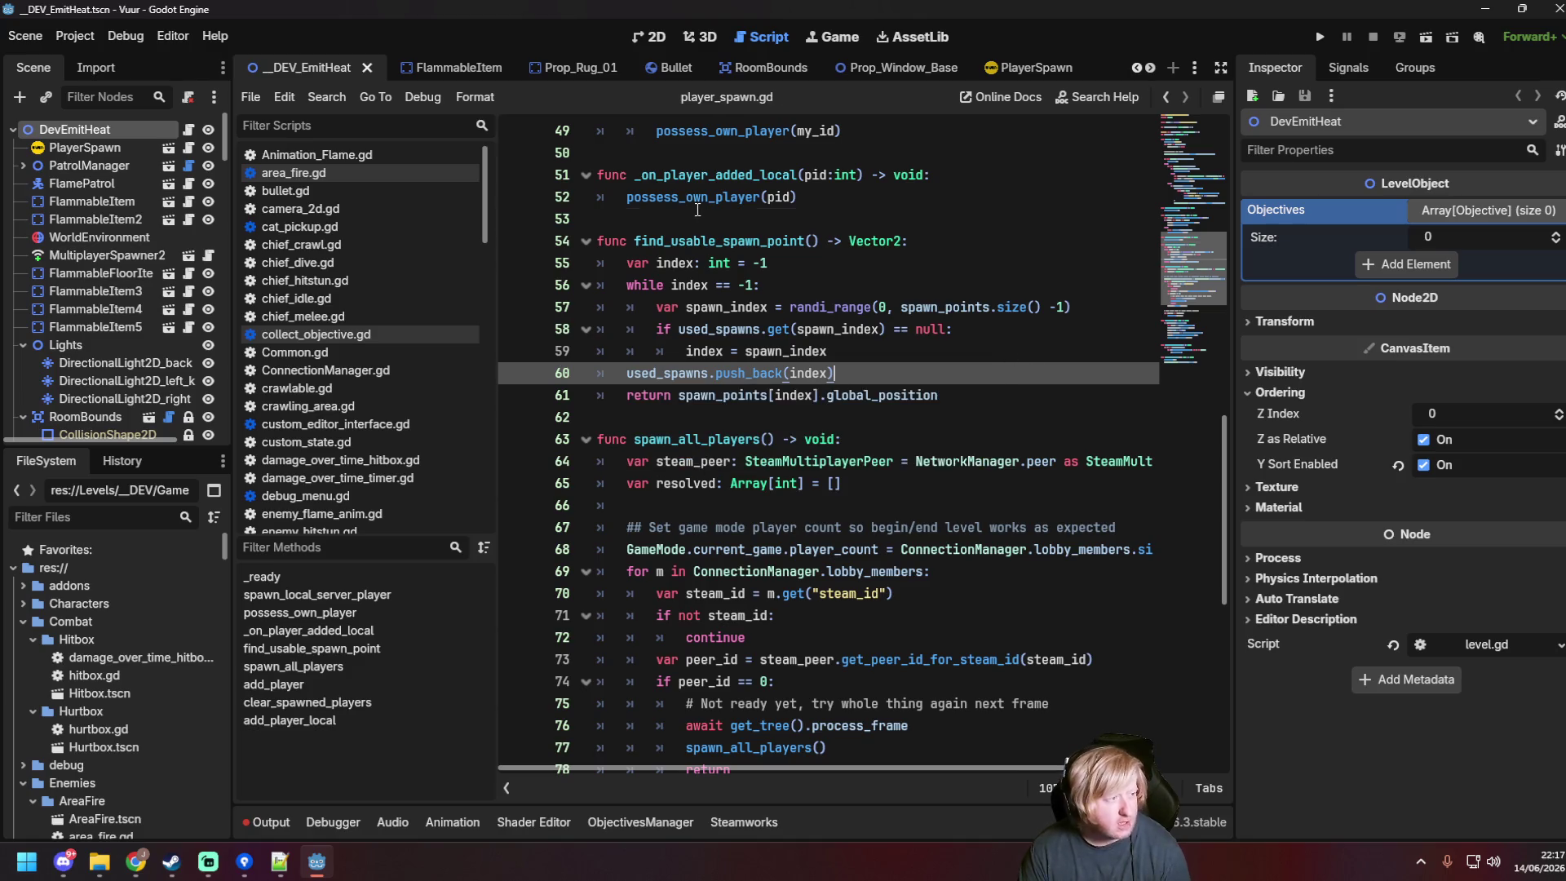
Run the game with F5, walk and spray at the fire, then close both game windows
key(F5)
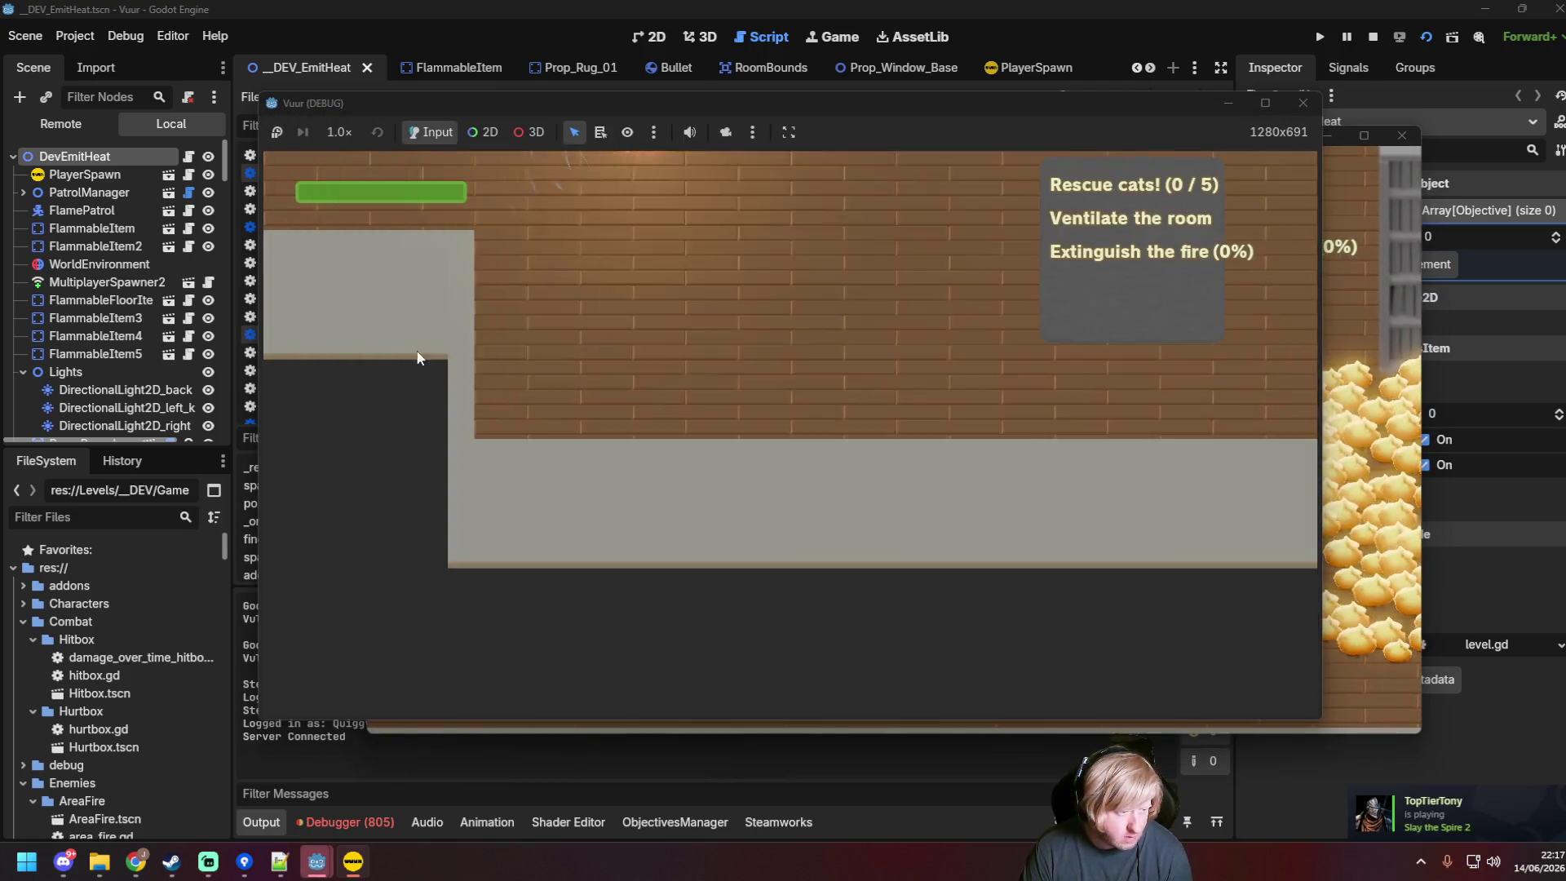
key(d)
key(s)
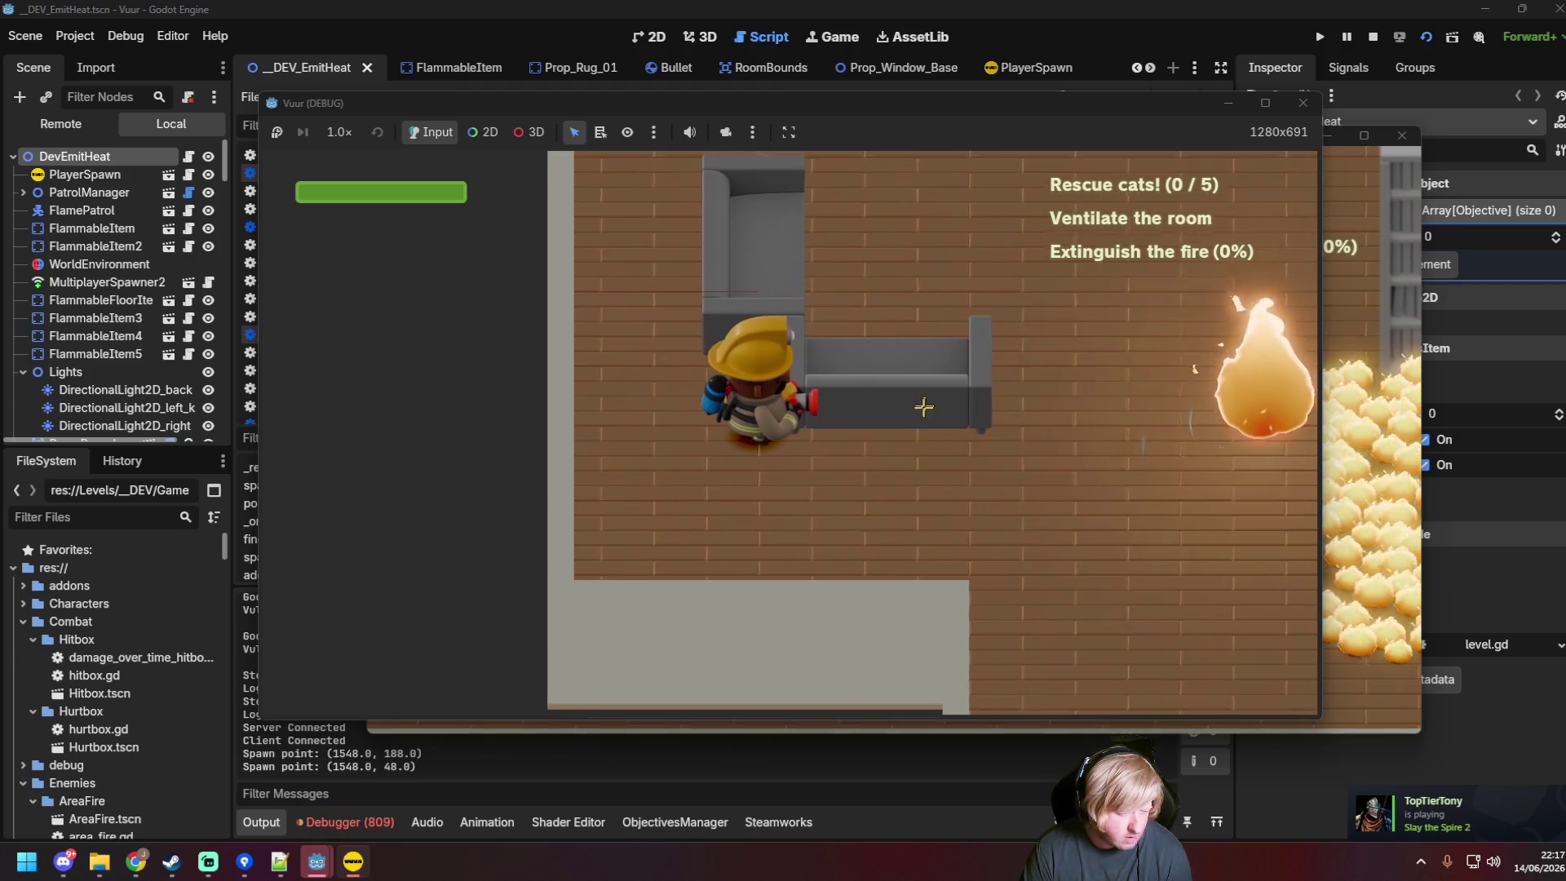
click(1157, 451)
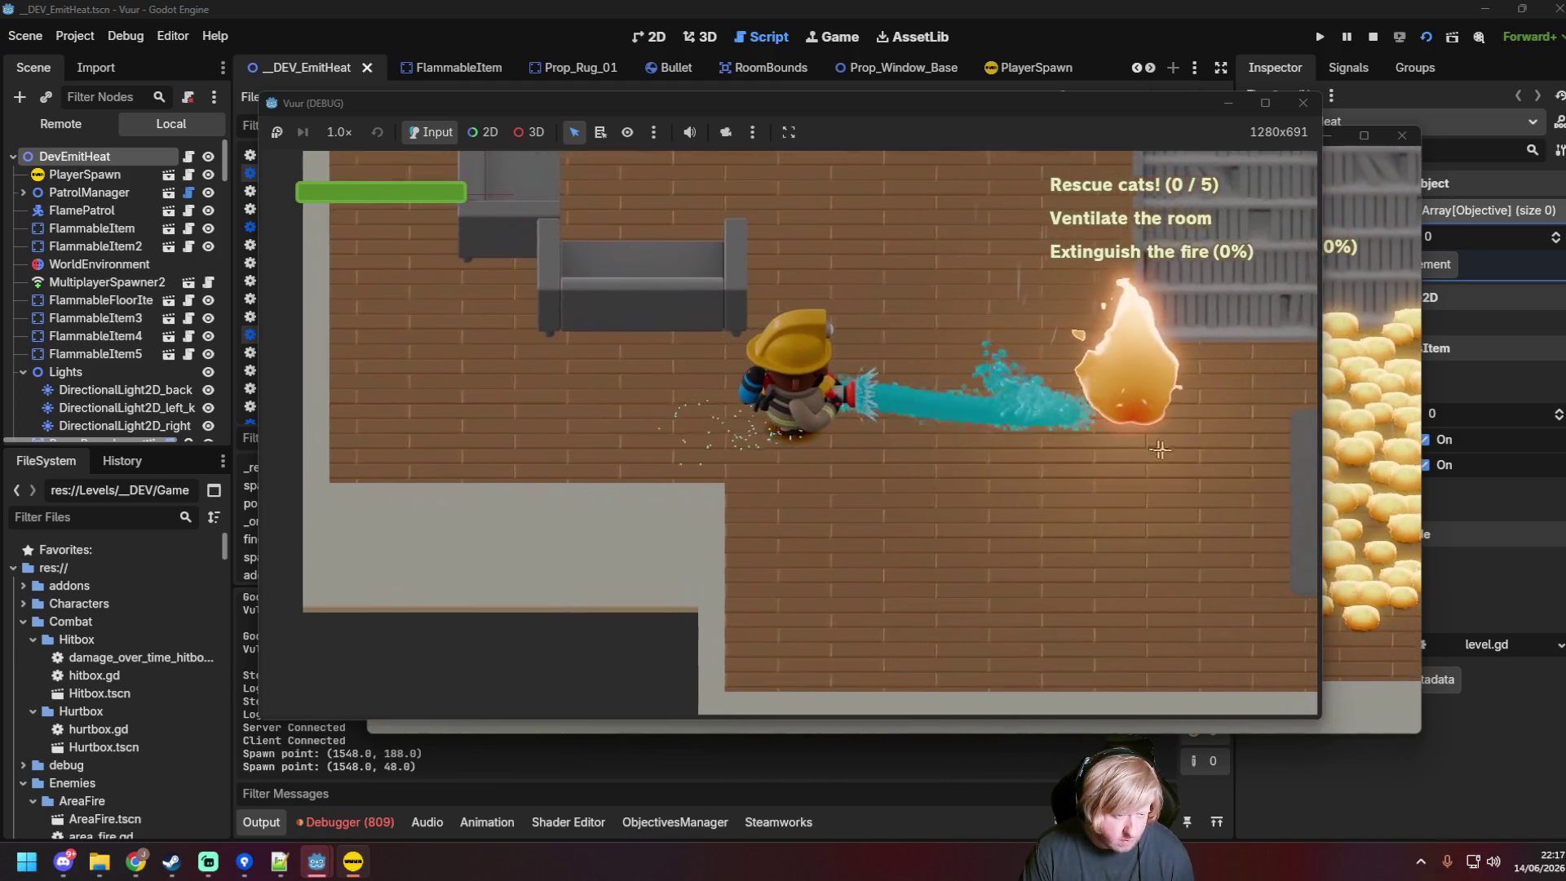
key(a)
click(1304, 105)
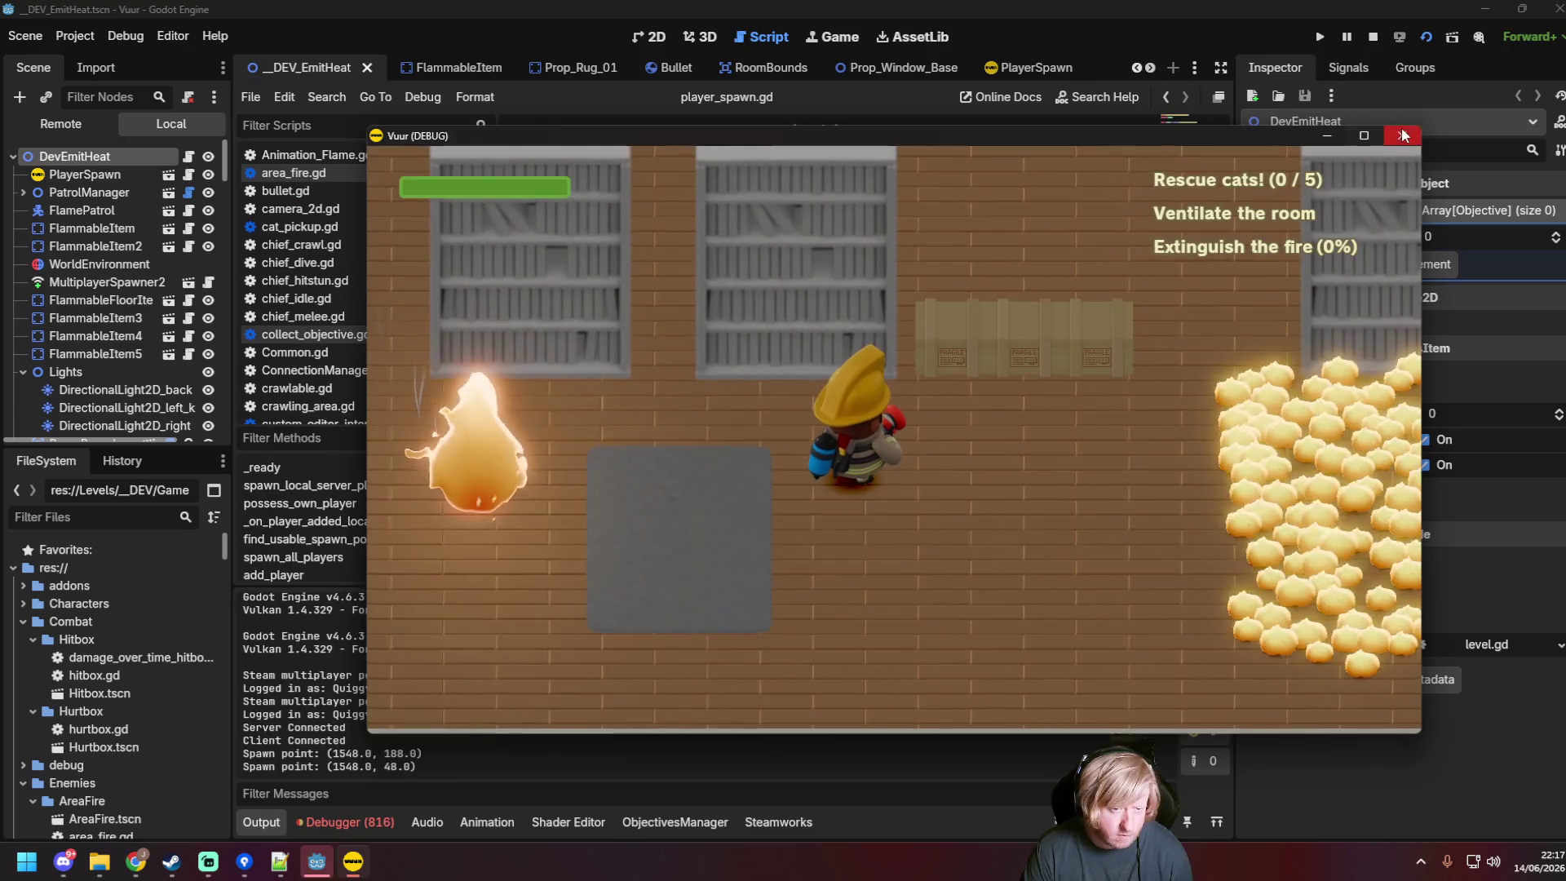
click(1401, 125)
click(1017, 351)
click(989, 396)
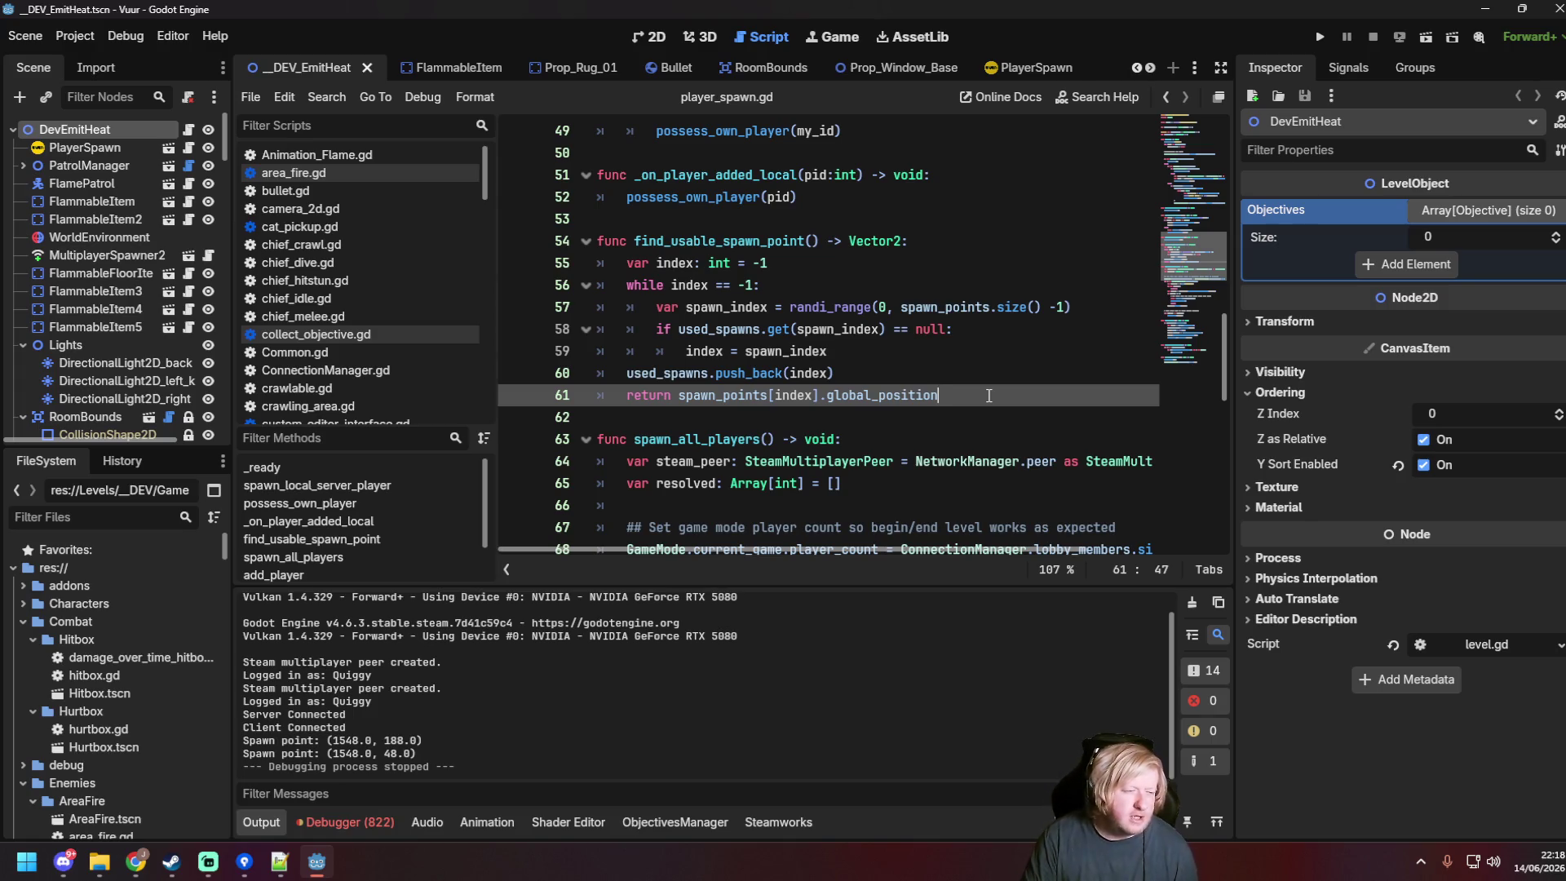
Undo the line 58 edit, re-add .call_deferred to add_child on line 92, and save
click(991, 372)
scroll(802, 383, down, 7)
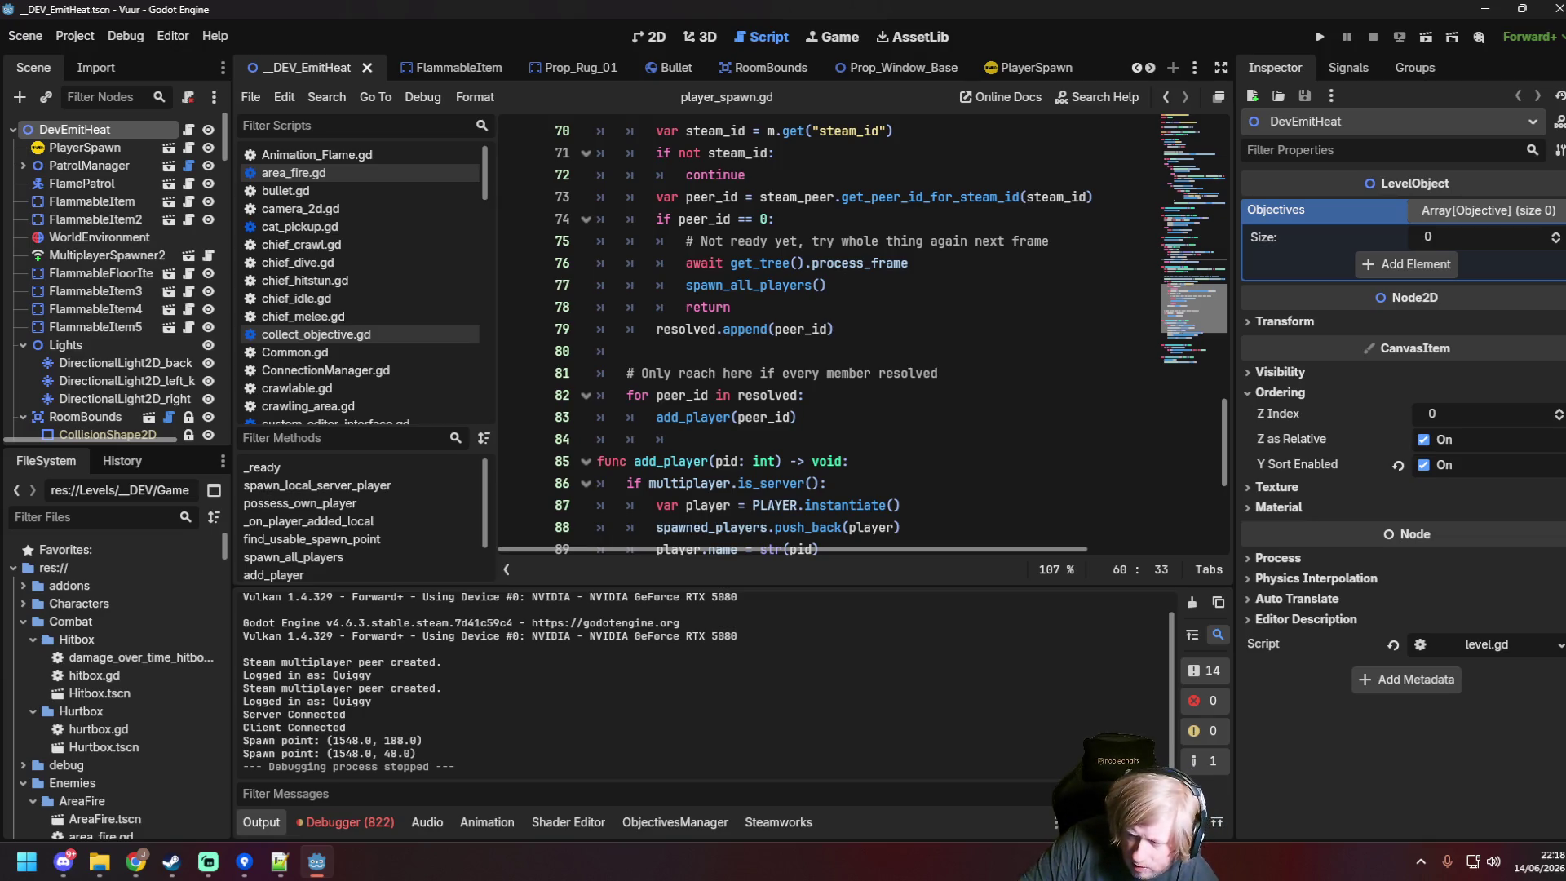
scroll(811, 502, down, 4)
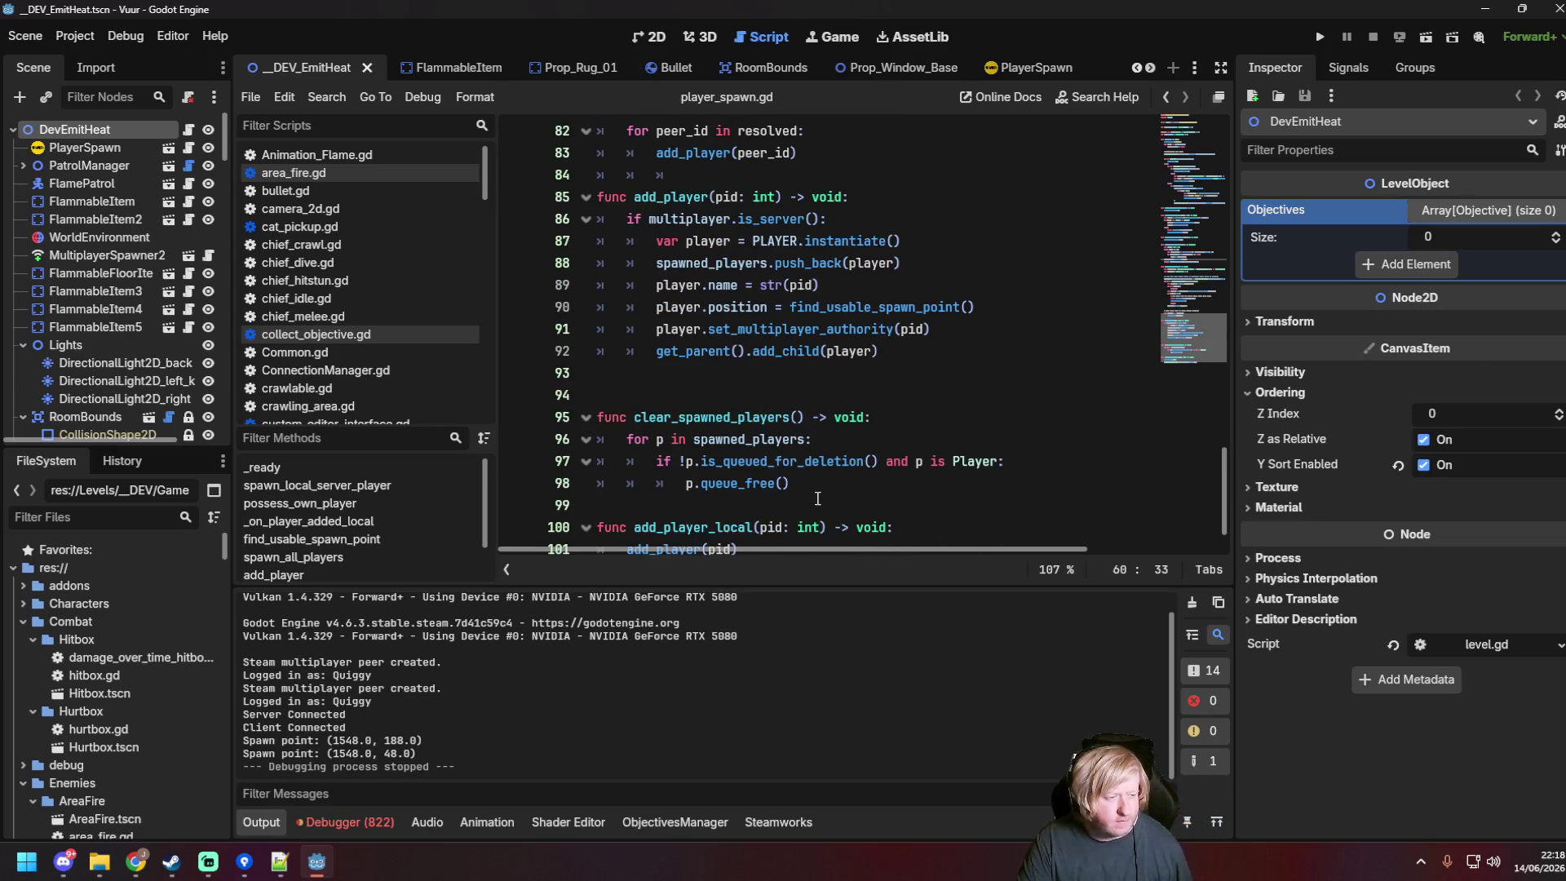
click(810, 352)
key(ctrl+z)
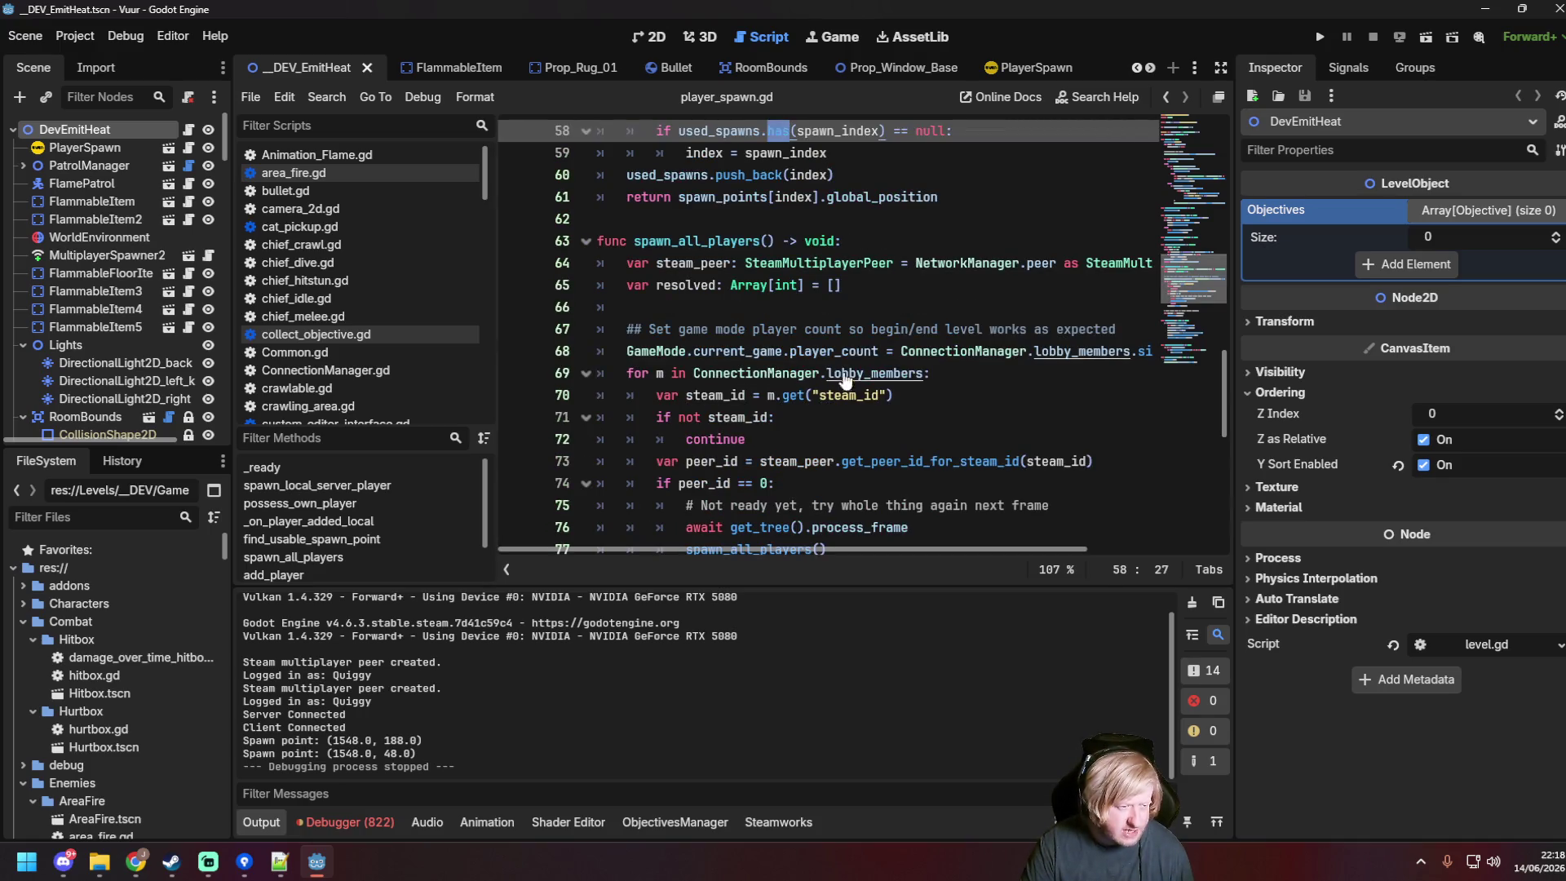
scroll(827, 392, down, 7)
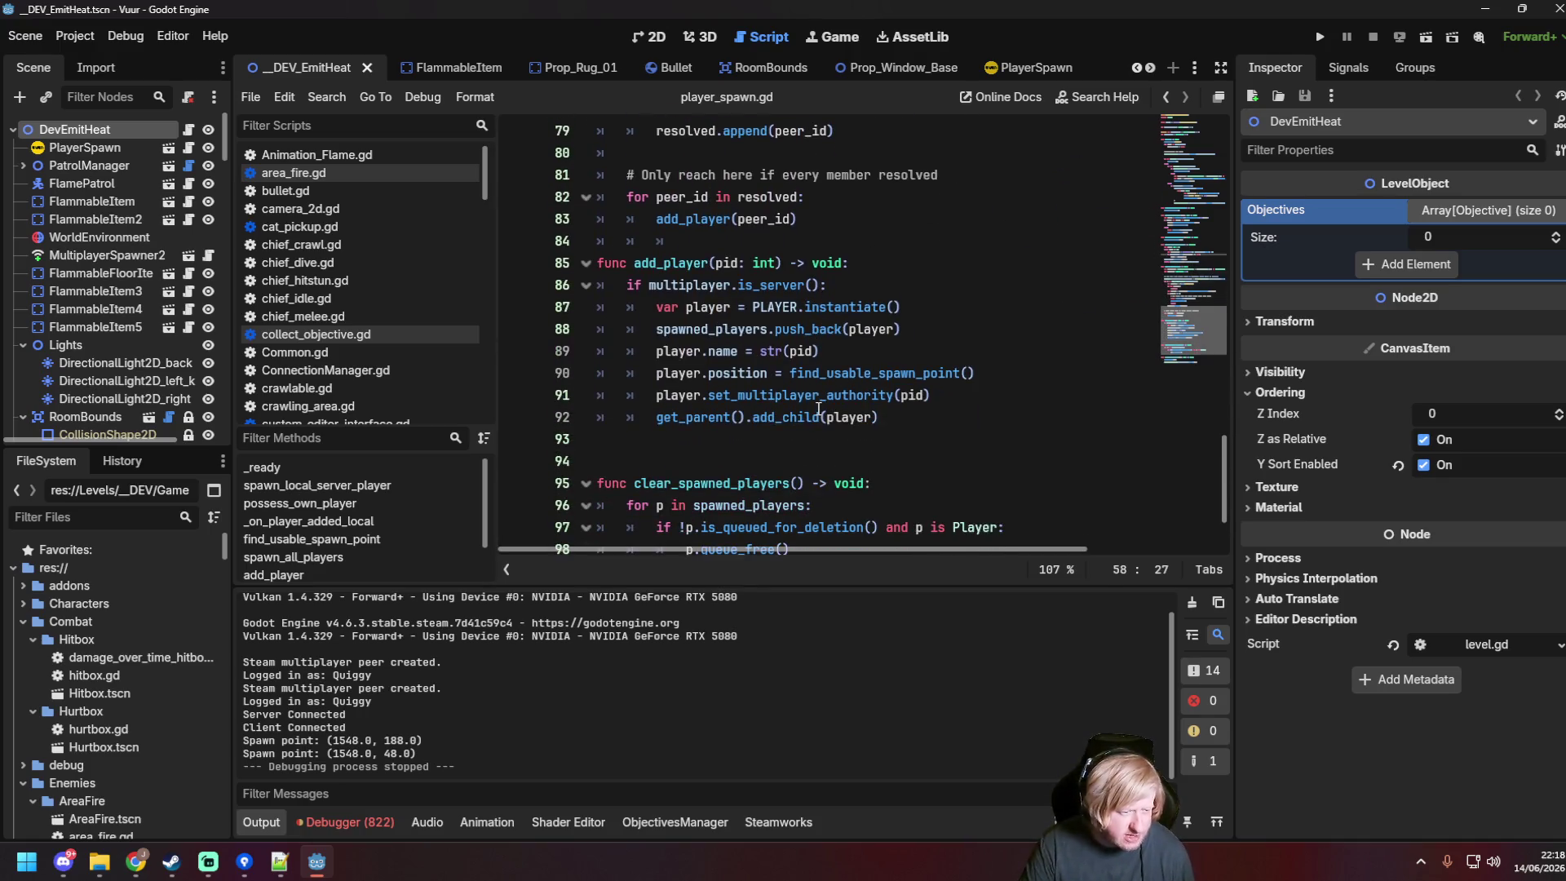
click(819, 418)
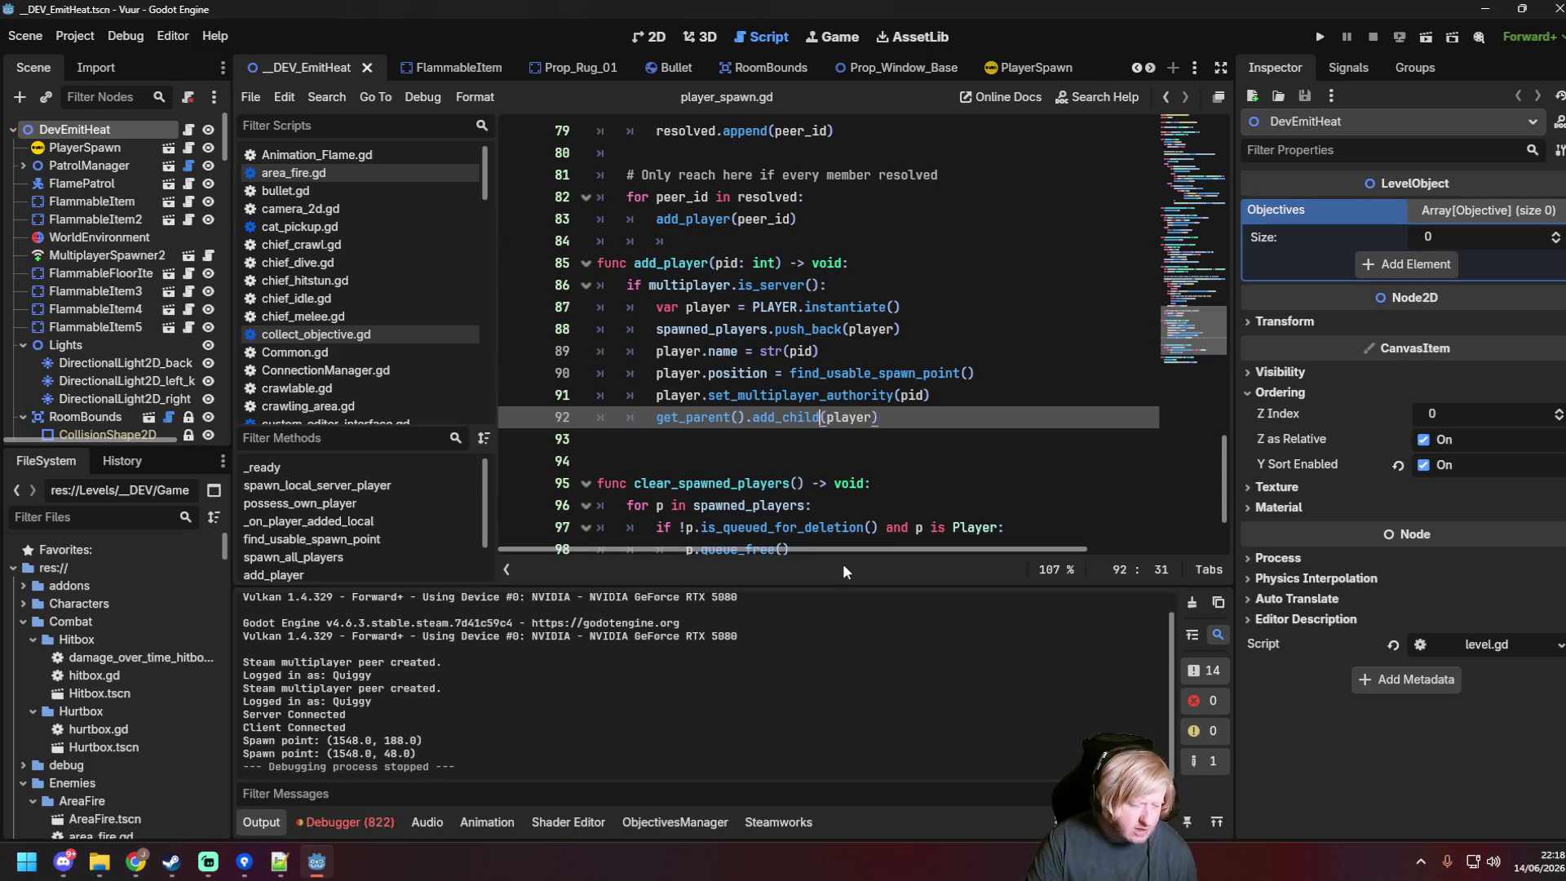
text(.call_d)
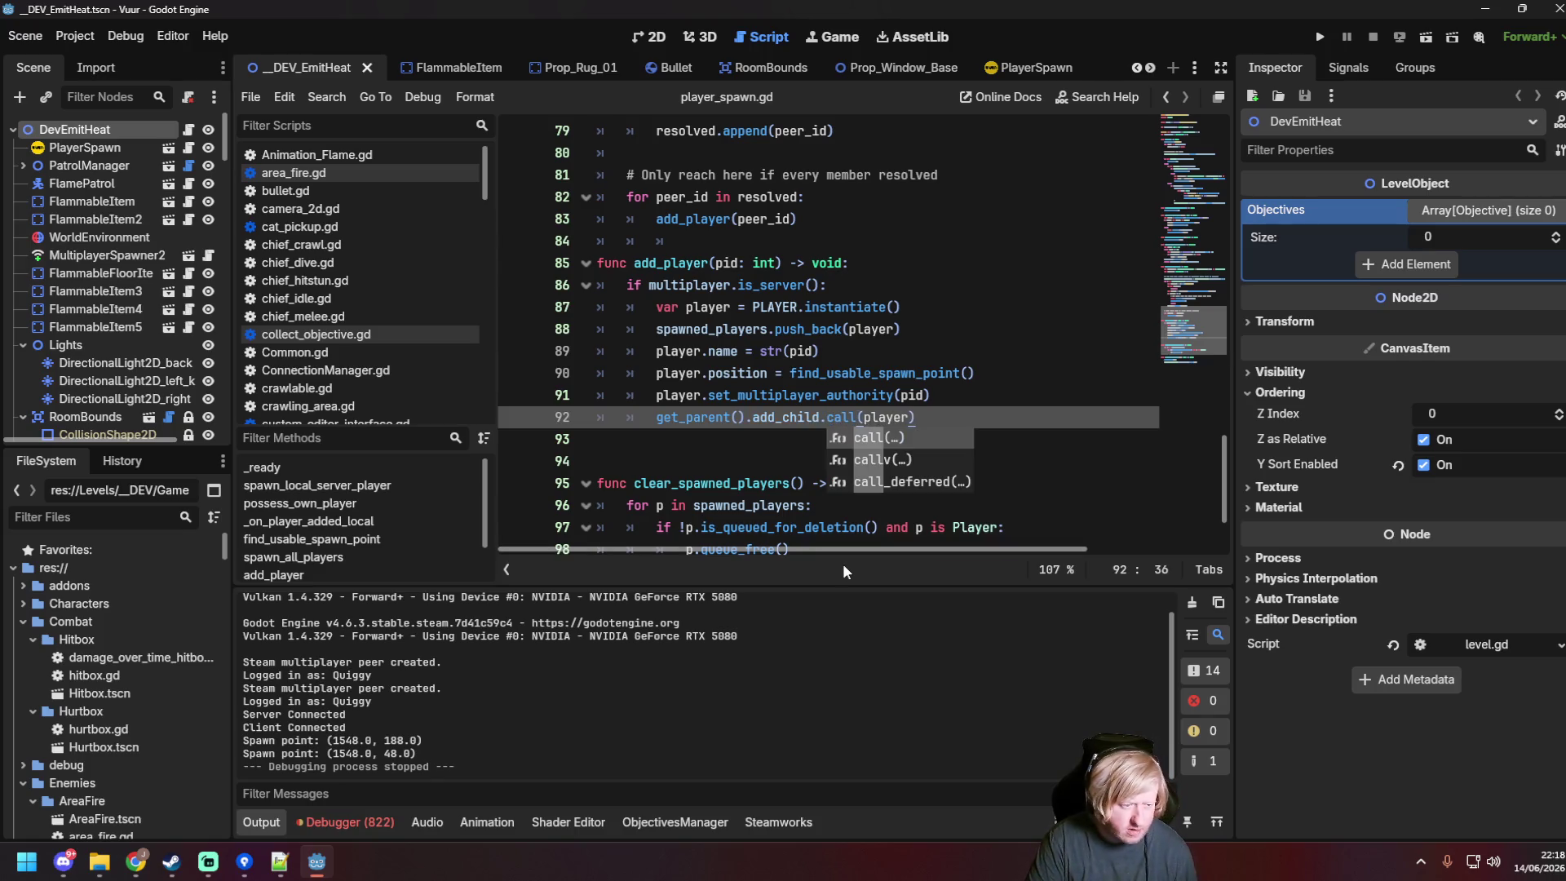
key(Return)
key(ctrl+s)
Paste the deferred spawn-position call copied from the browser onto line 93
click(879, 374)
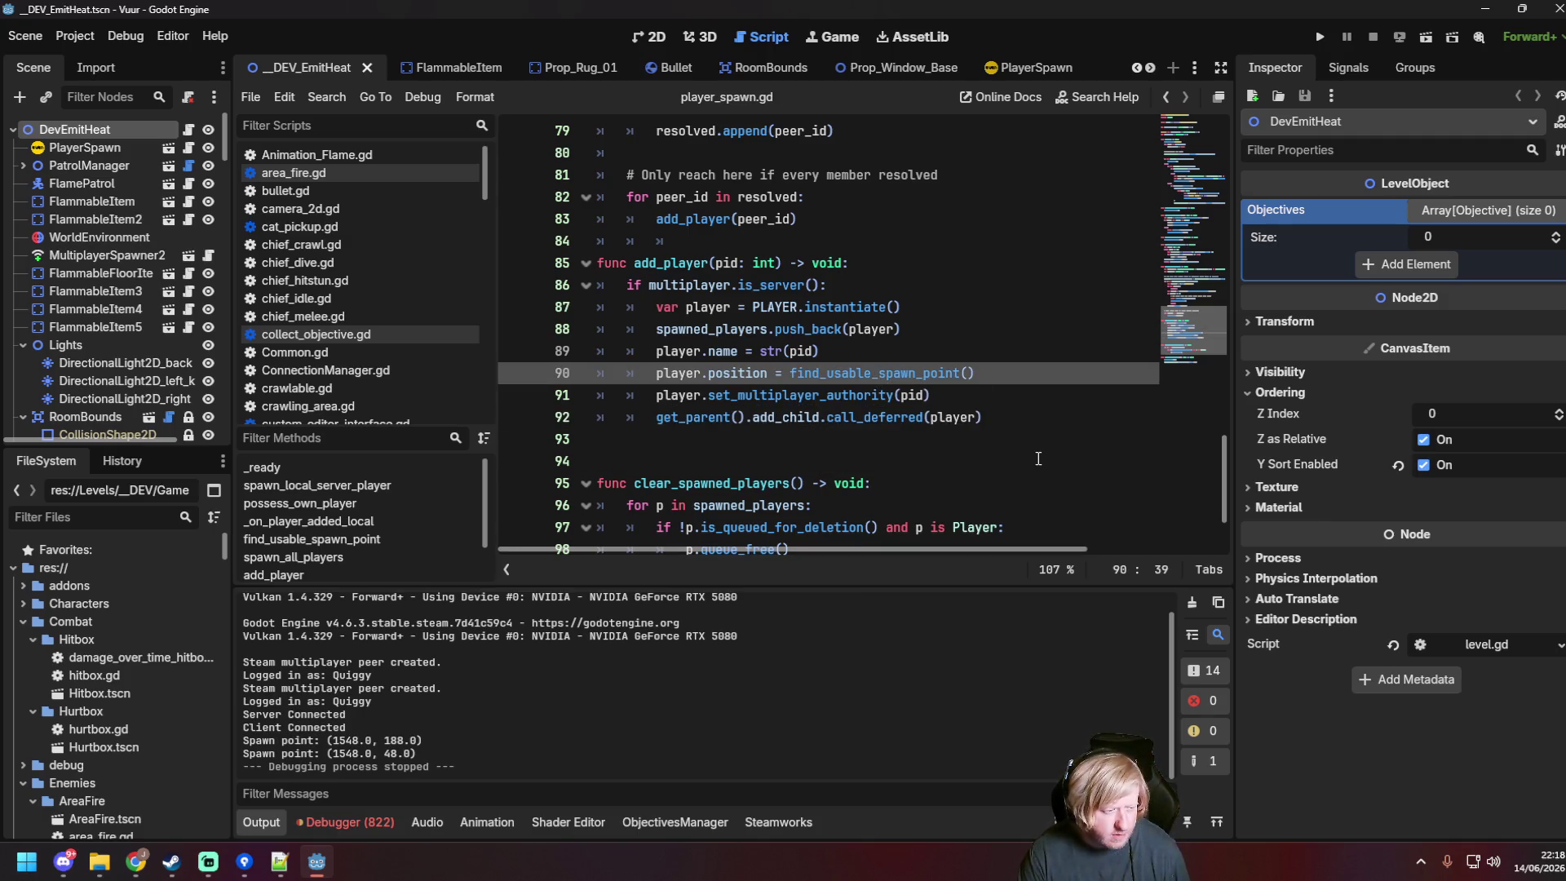
click(1037, 423)
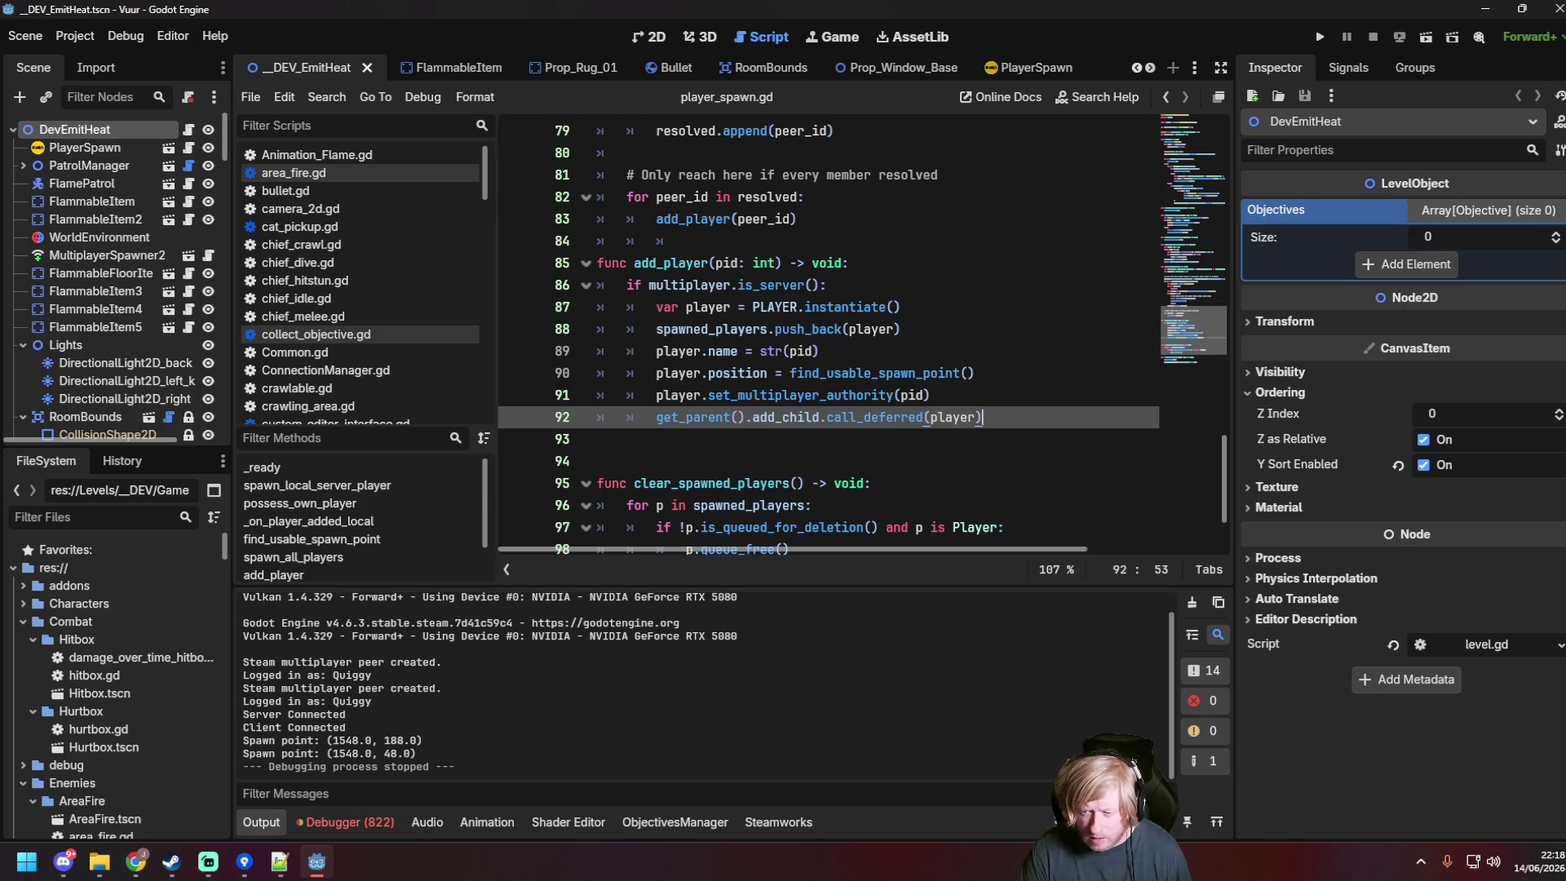
key(alt+Tab)
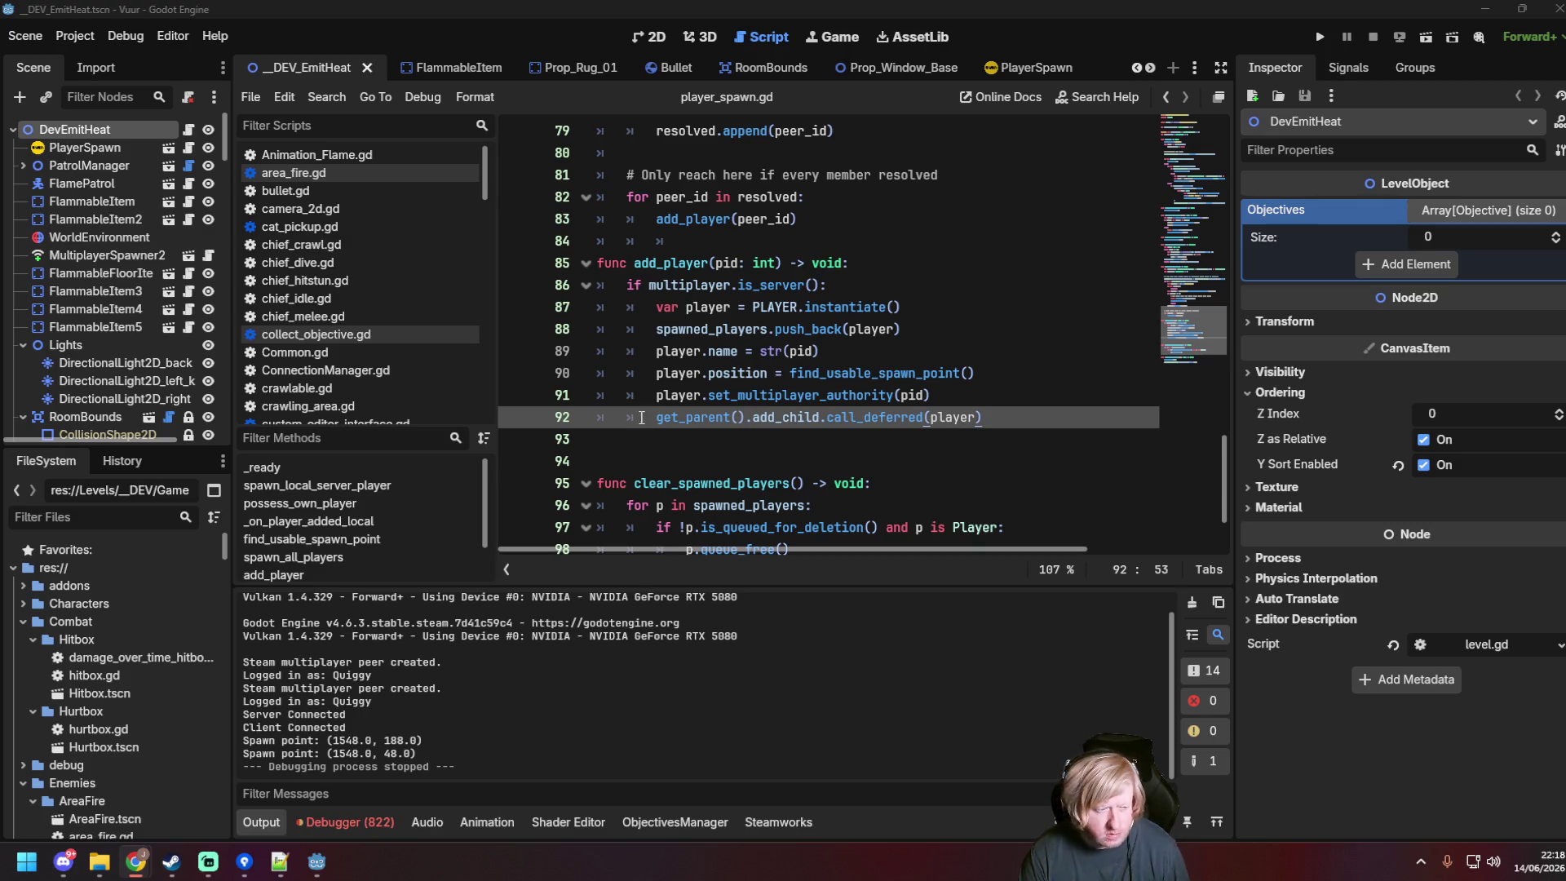
click(681, 437)
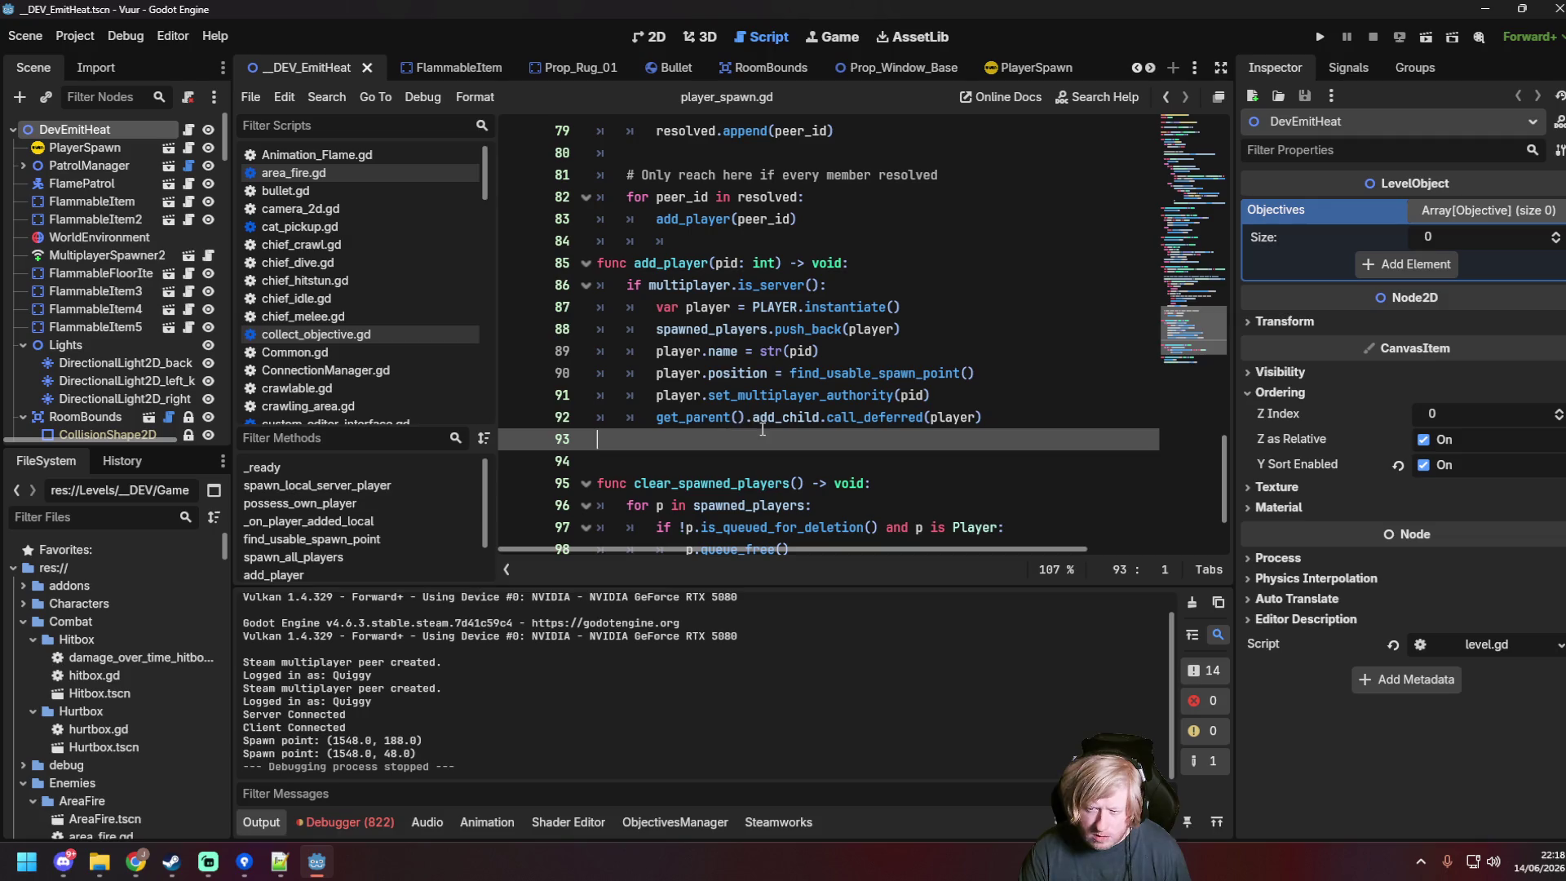
mouse_move(764, 421)
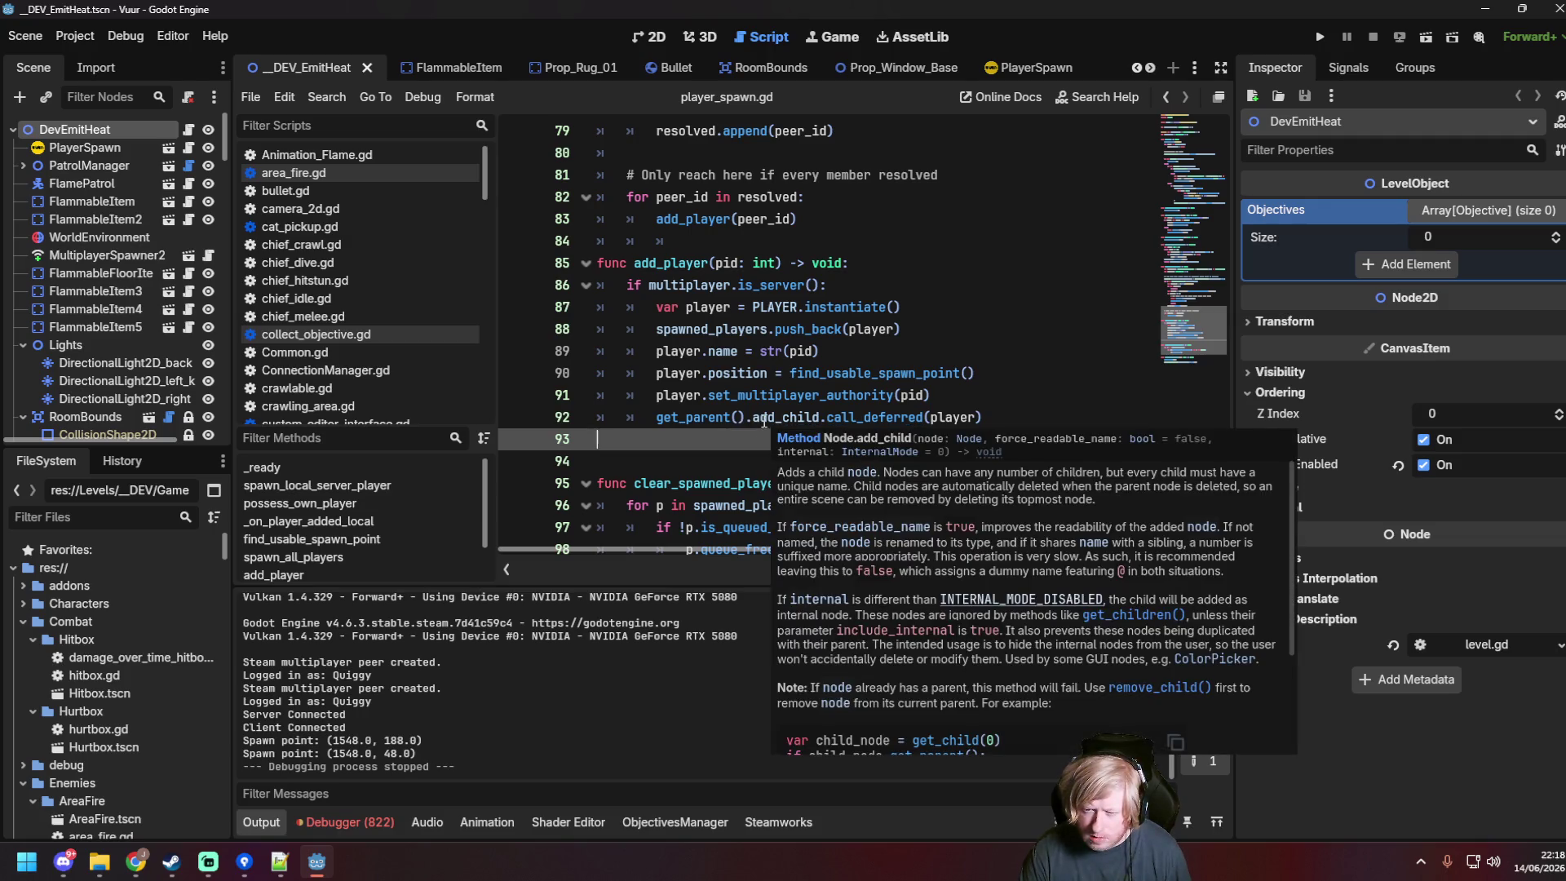
key(ctrl+v)
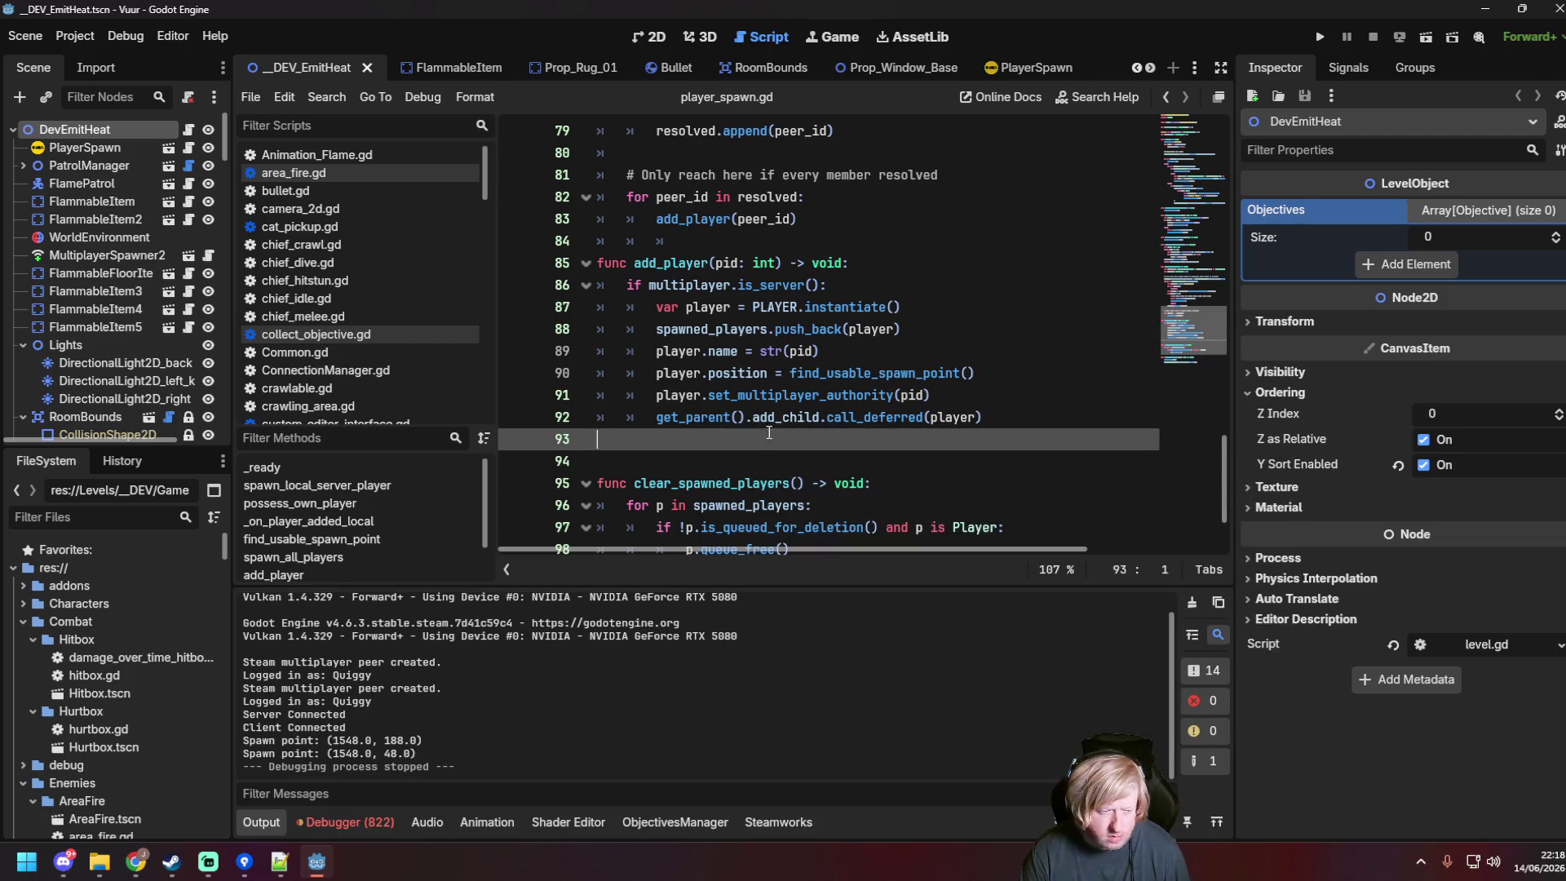
key(Tab)
key(Tab)
key(Tab)
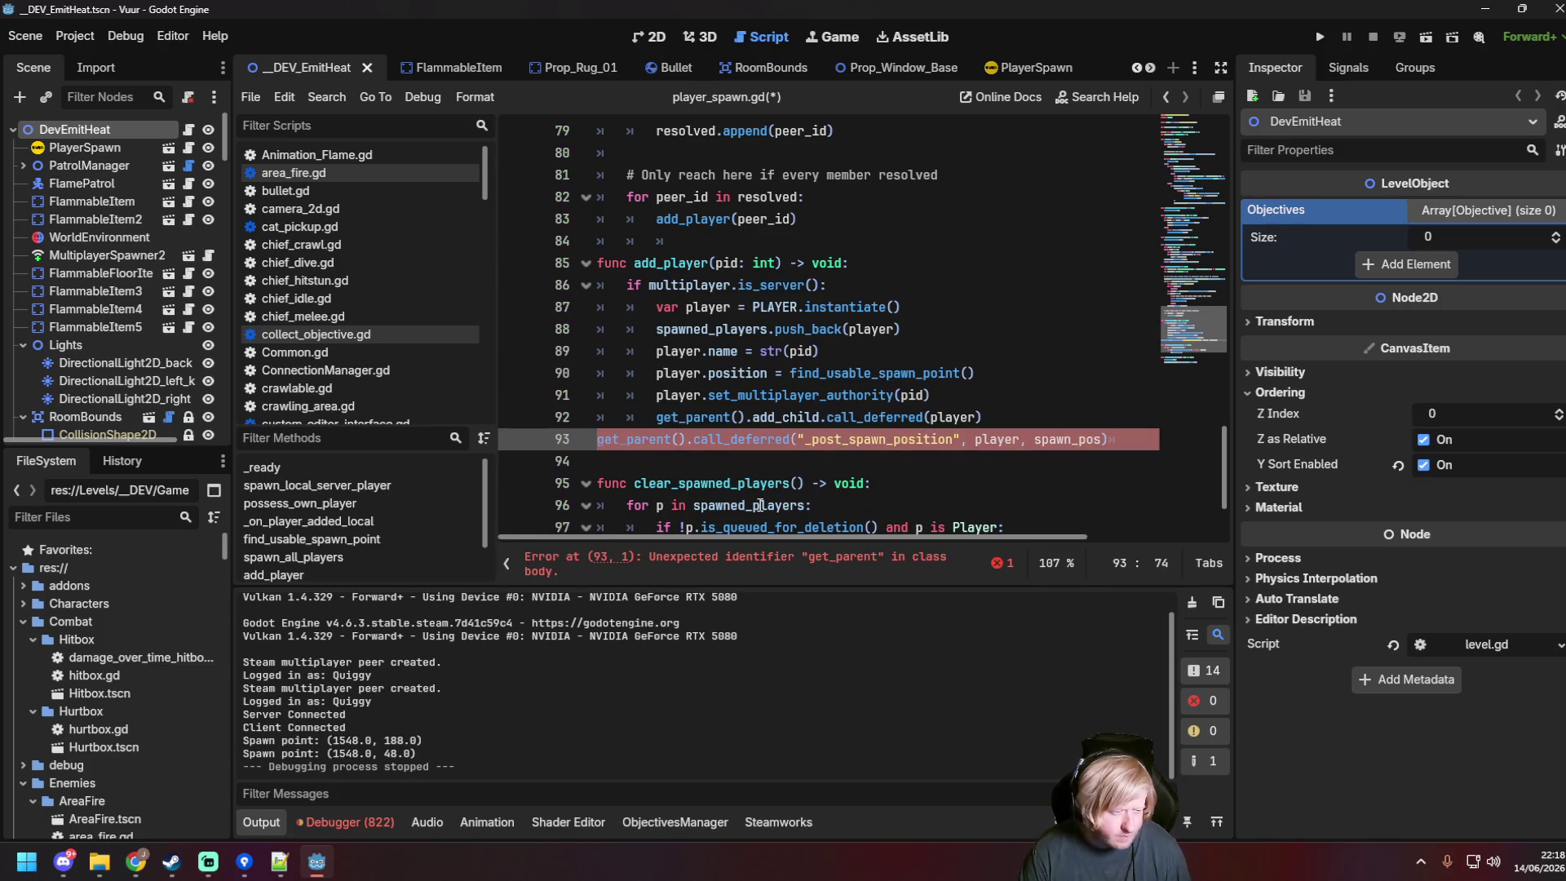
Rewrite line 90 as var spawn_position = find_usable_spawn_point()
click(788, 375)
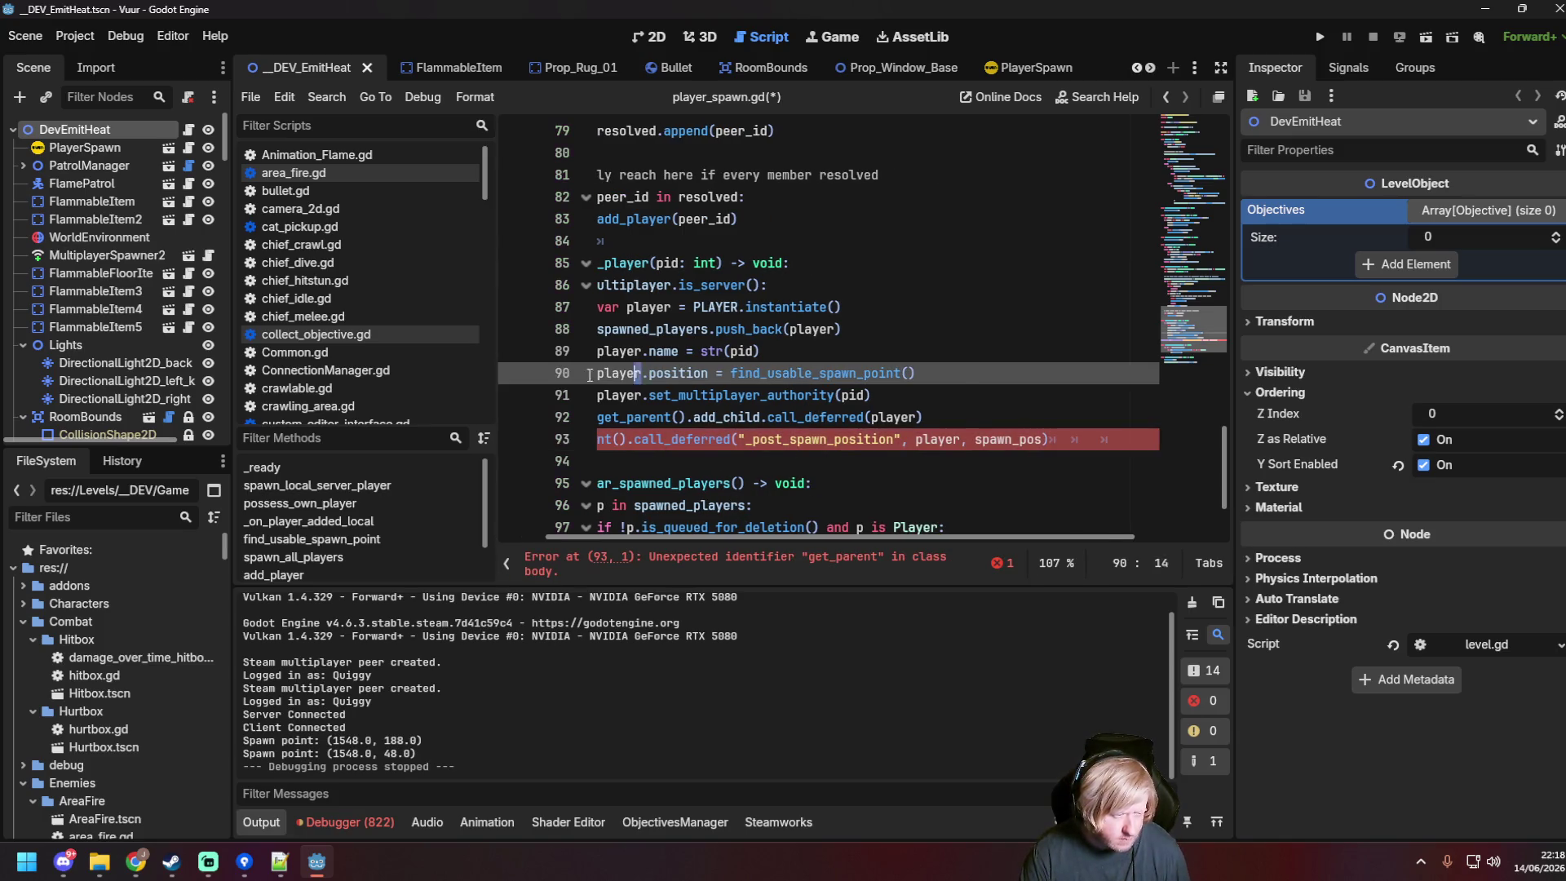
key(shift+End)
key(Delete)
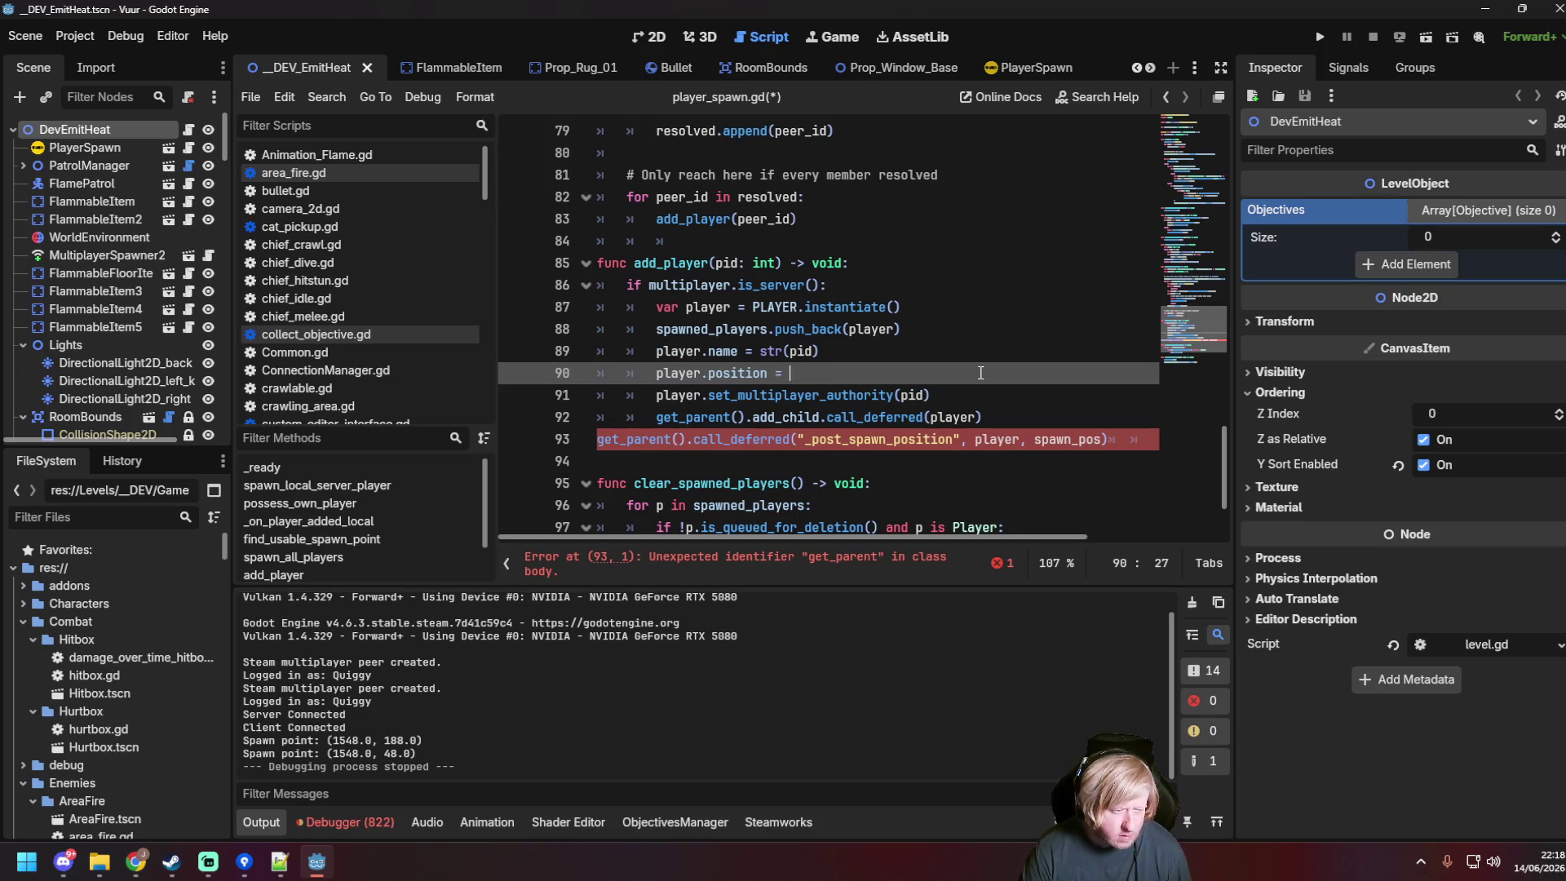
drag(655, 372, 788, 372)
text(var spawn)
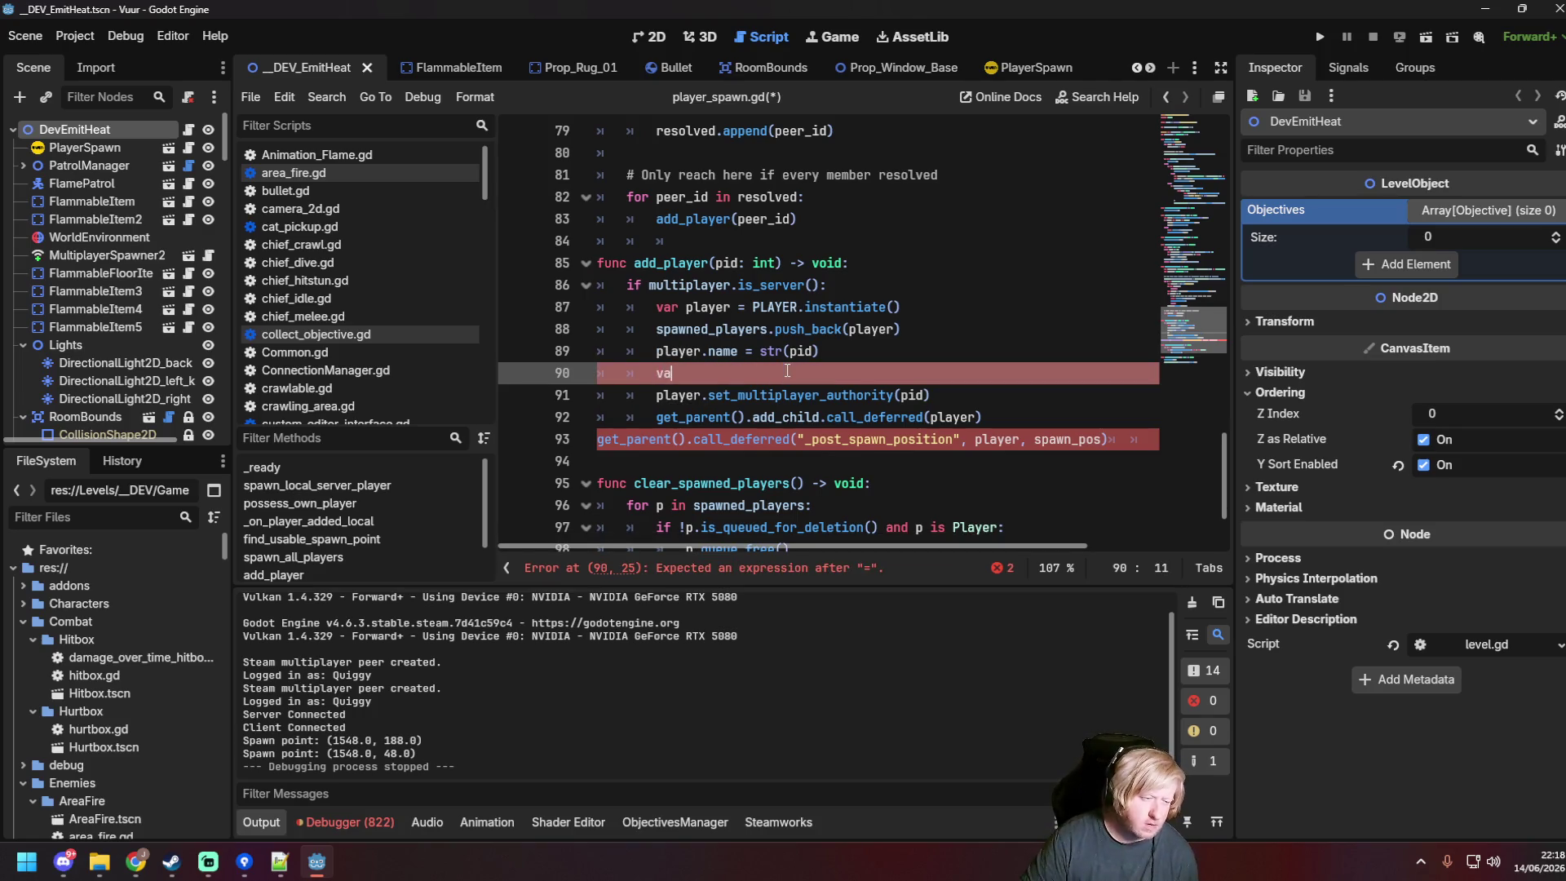
text(_position = f)
key(Return)
click(687, 372)
drag(682, 373, 790, 373)
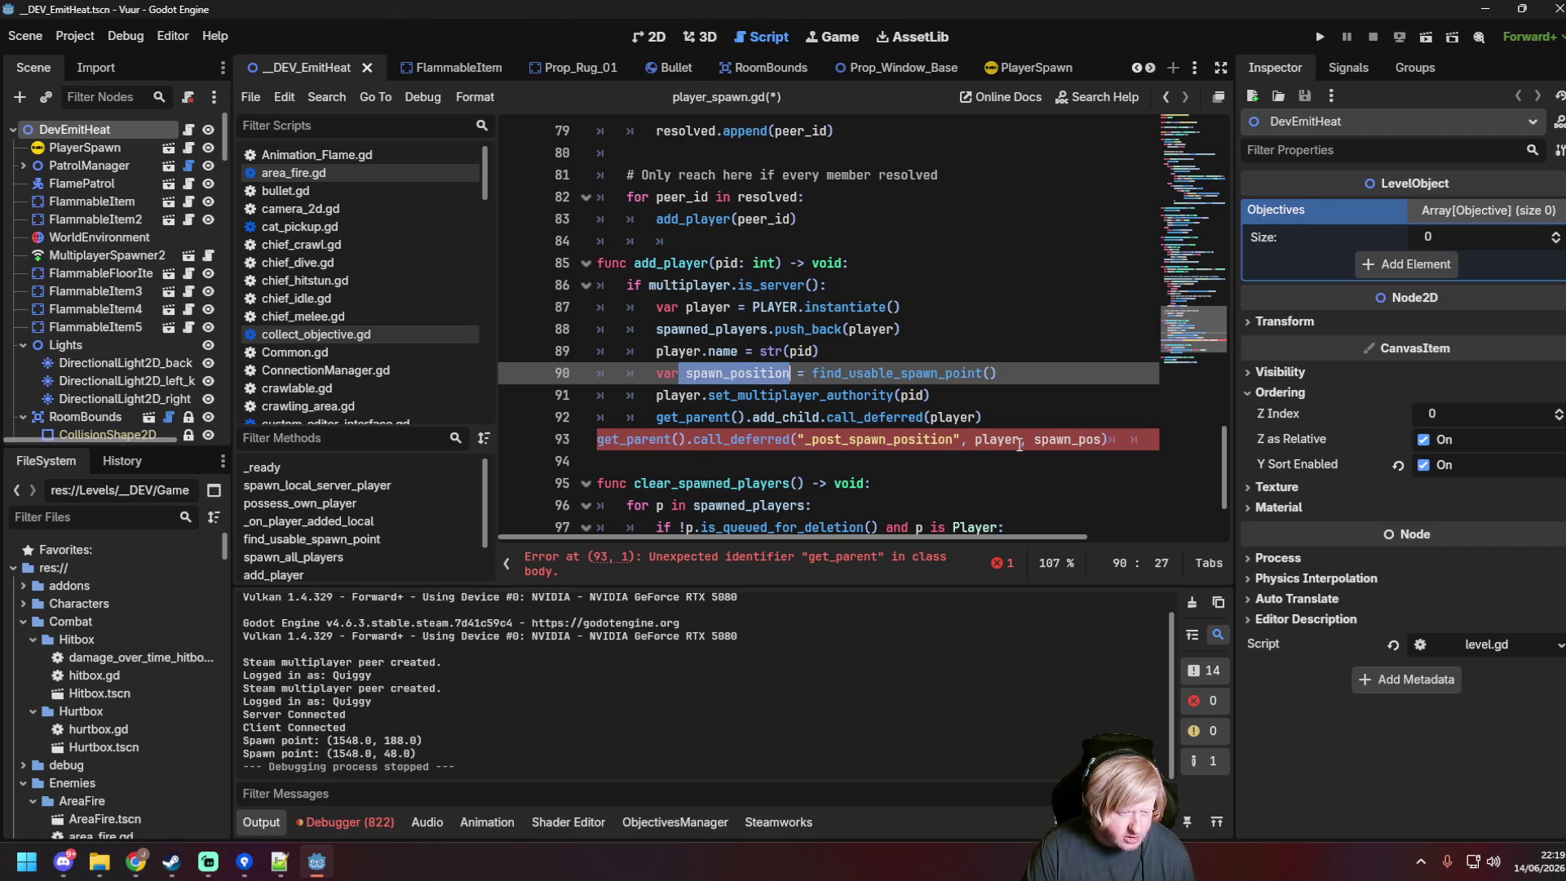
Pass spawn_position in the line 93 call, indent it into the server block, and add blank lines
drag(1036, 439, 1106, 439)
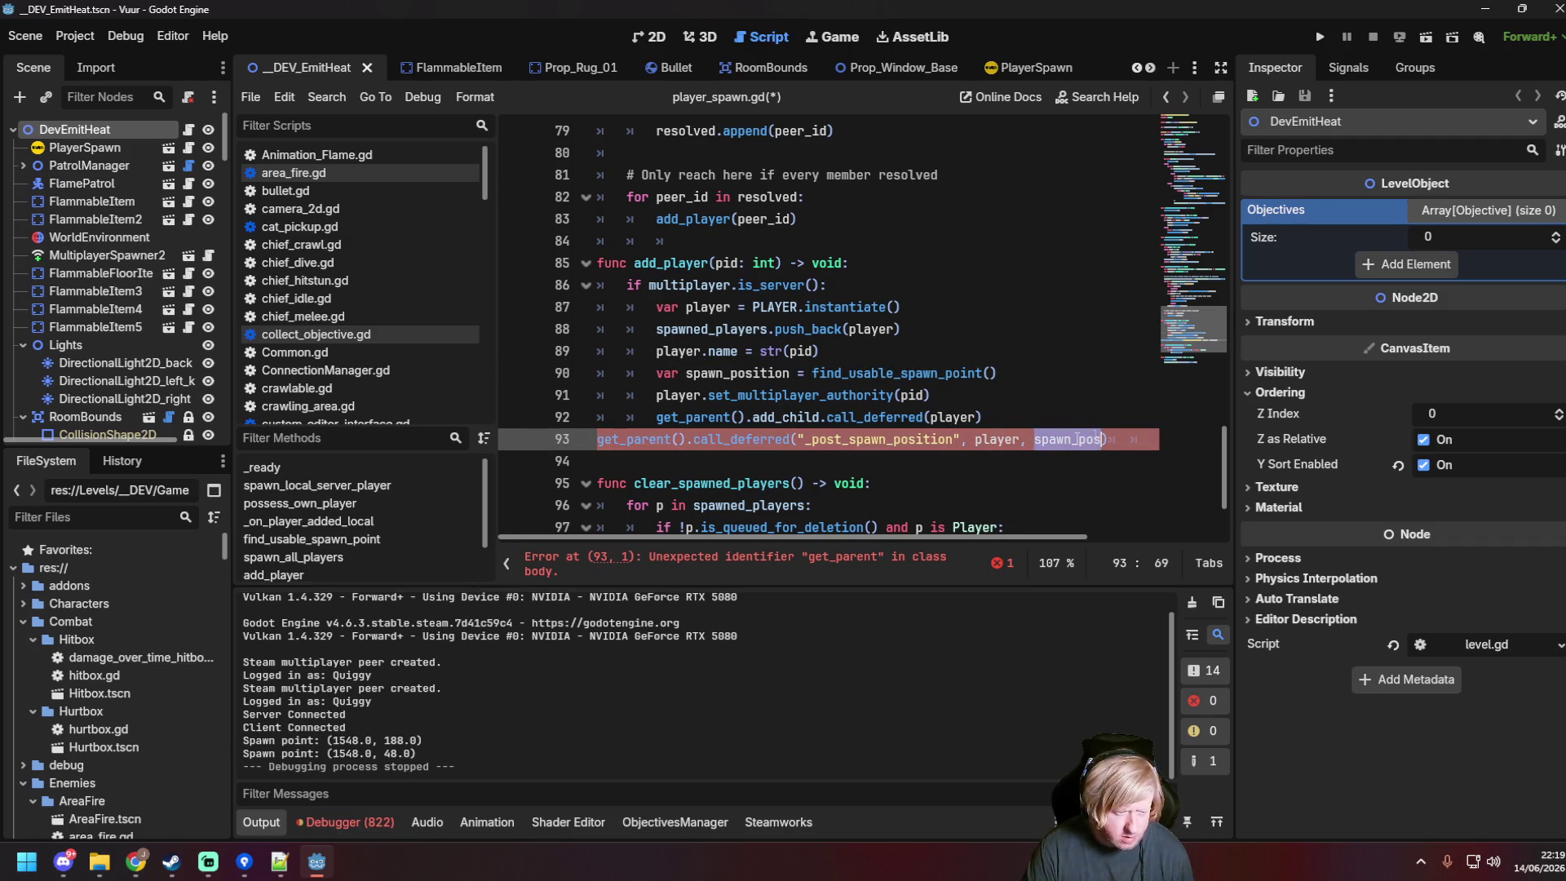
text(spawn_position))
click(962, 441)
click(643, 464)
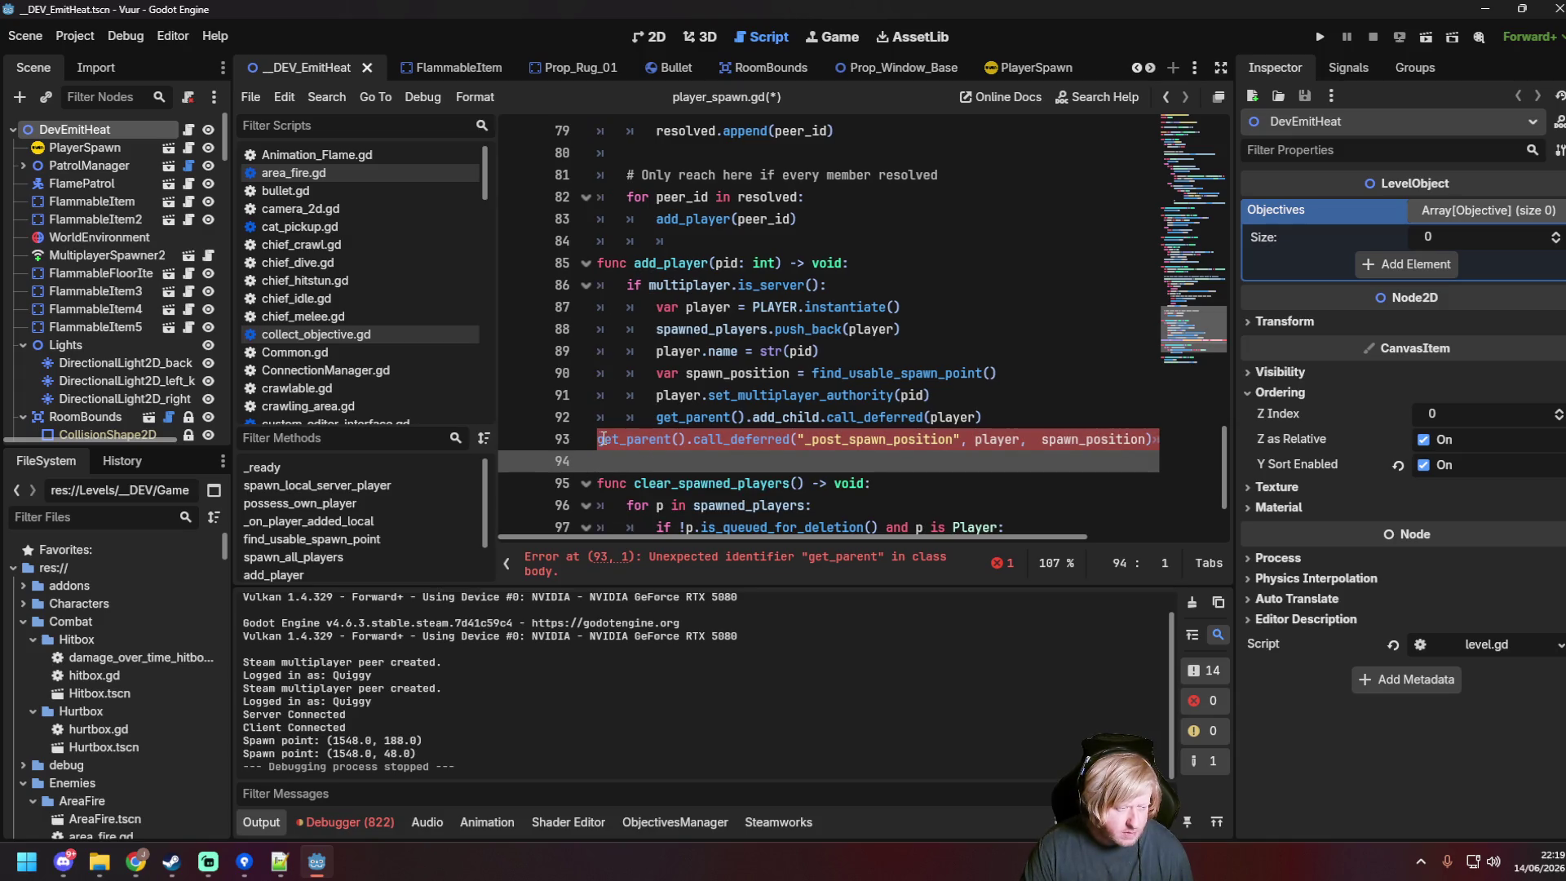
click(604, 439)
key(Tab)
key(Tab)
click(700, 459)
key(Return)
key(Return)
key(Up)
Paste the _post_spawn_position function and change its player parameter type to Player
key(alt+Tab)
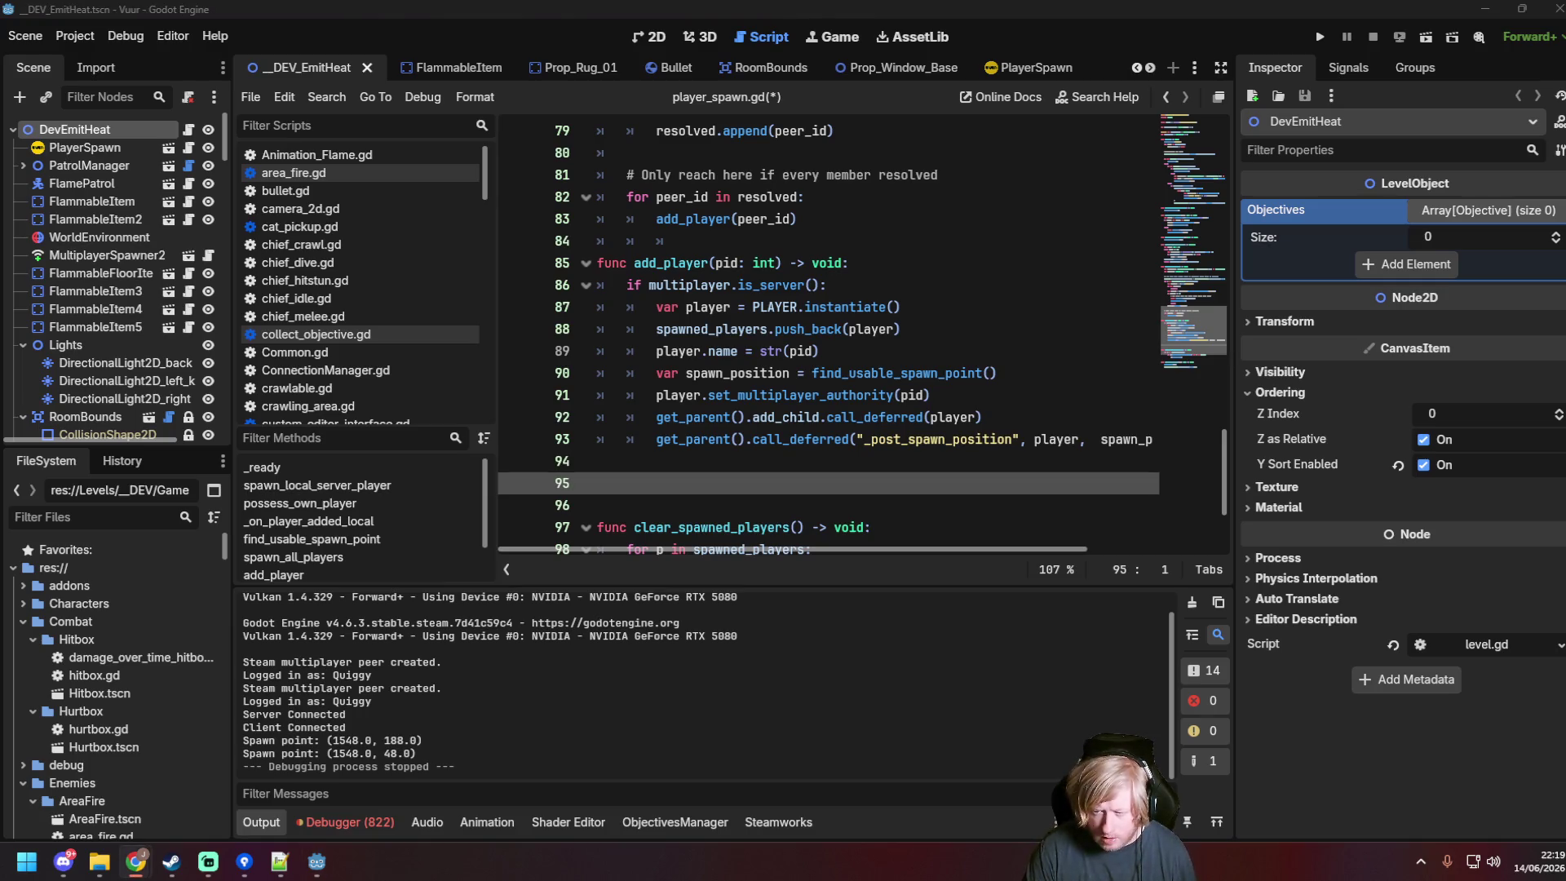
key(alt+Tab)
text(func _post_spawn_position(player: Node, pos: Vector2) -> void:     player.position = pos)
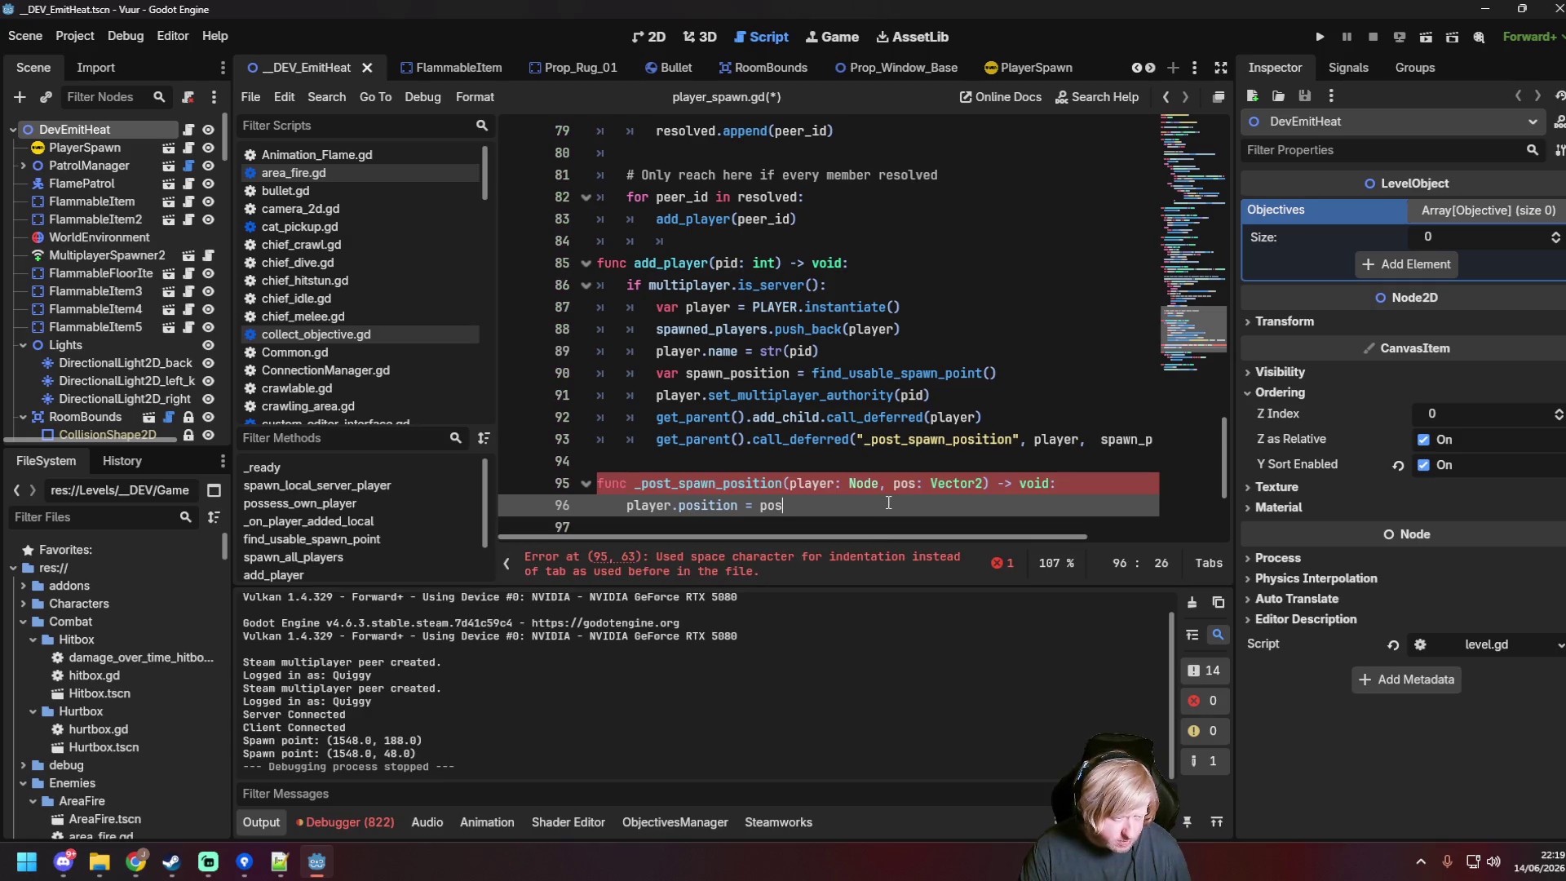
drag(849, 482, 879, 483)
text(Player)
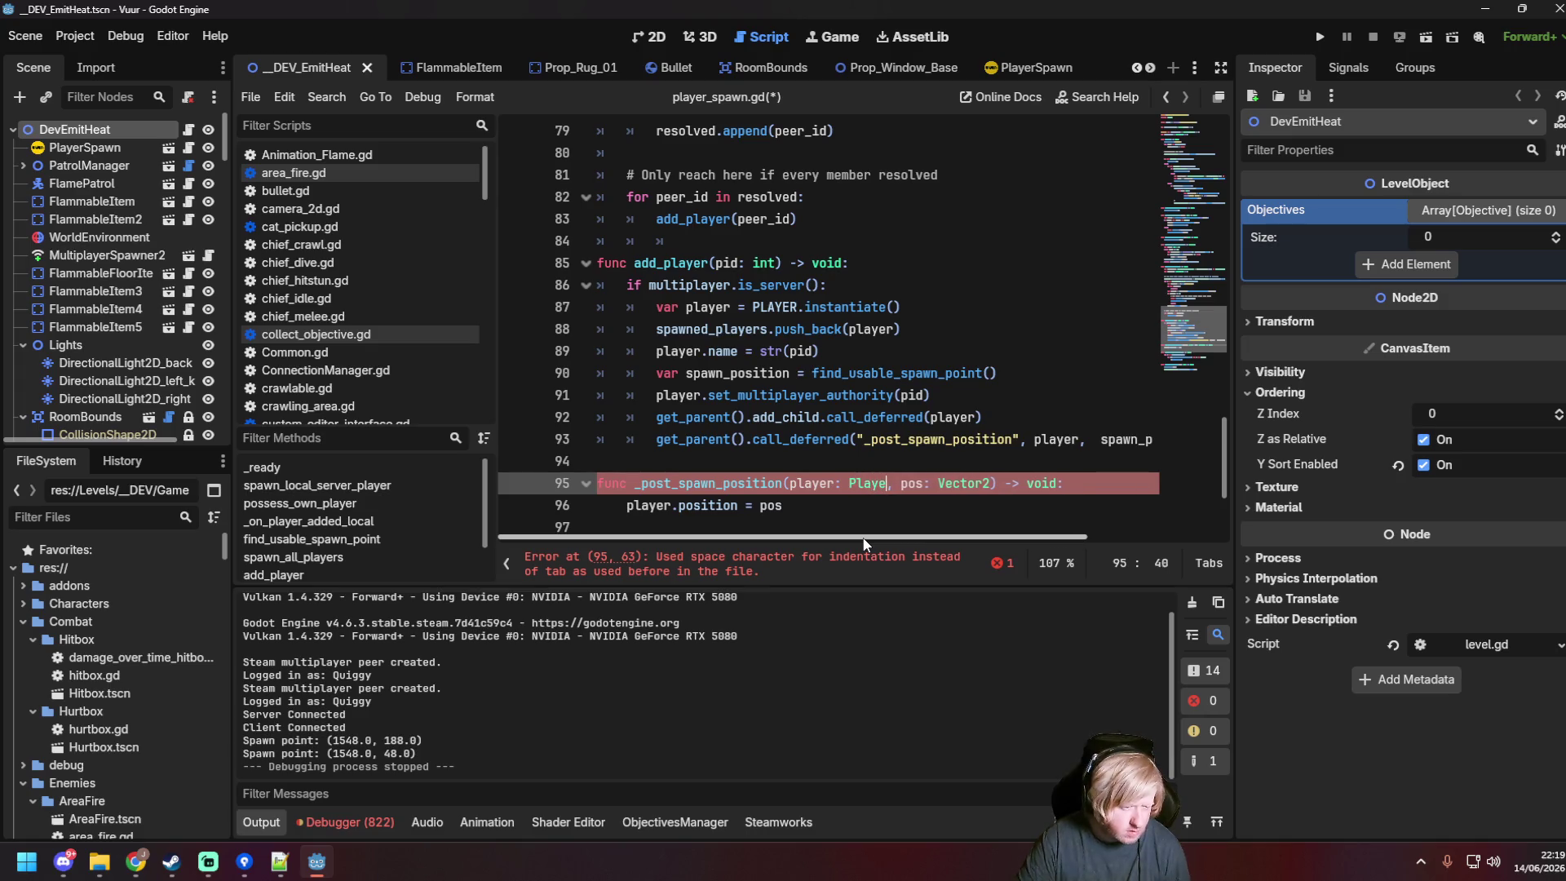
Auto-indent the pasted function via Edit > Indentation, save, and run the game with F6
click(285, 96)
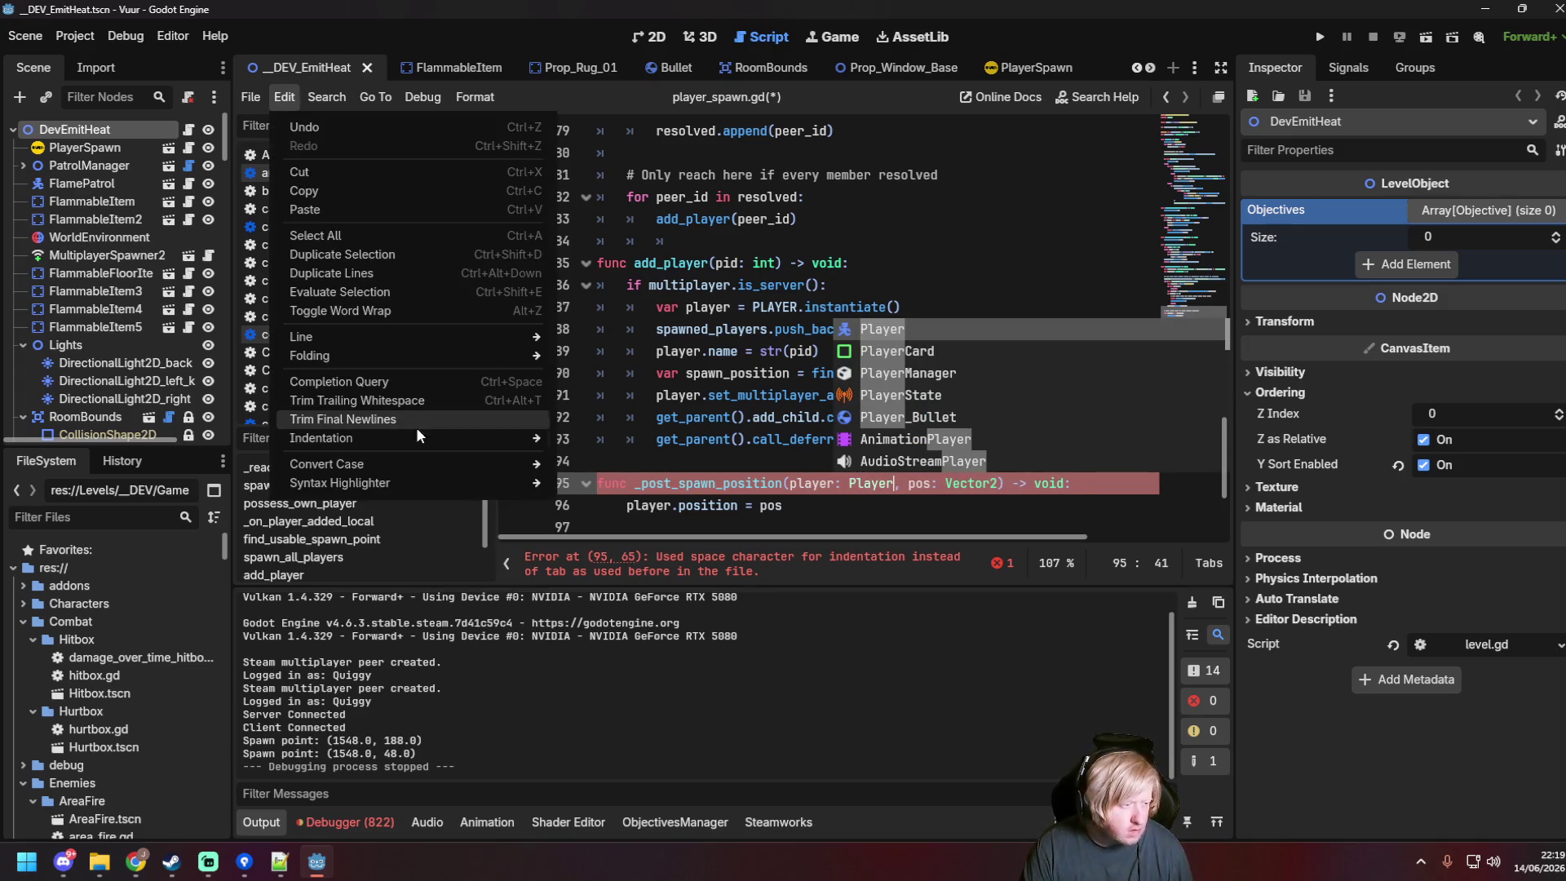
mouse_move(429, 436)
click(651, 473)
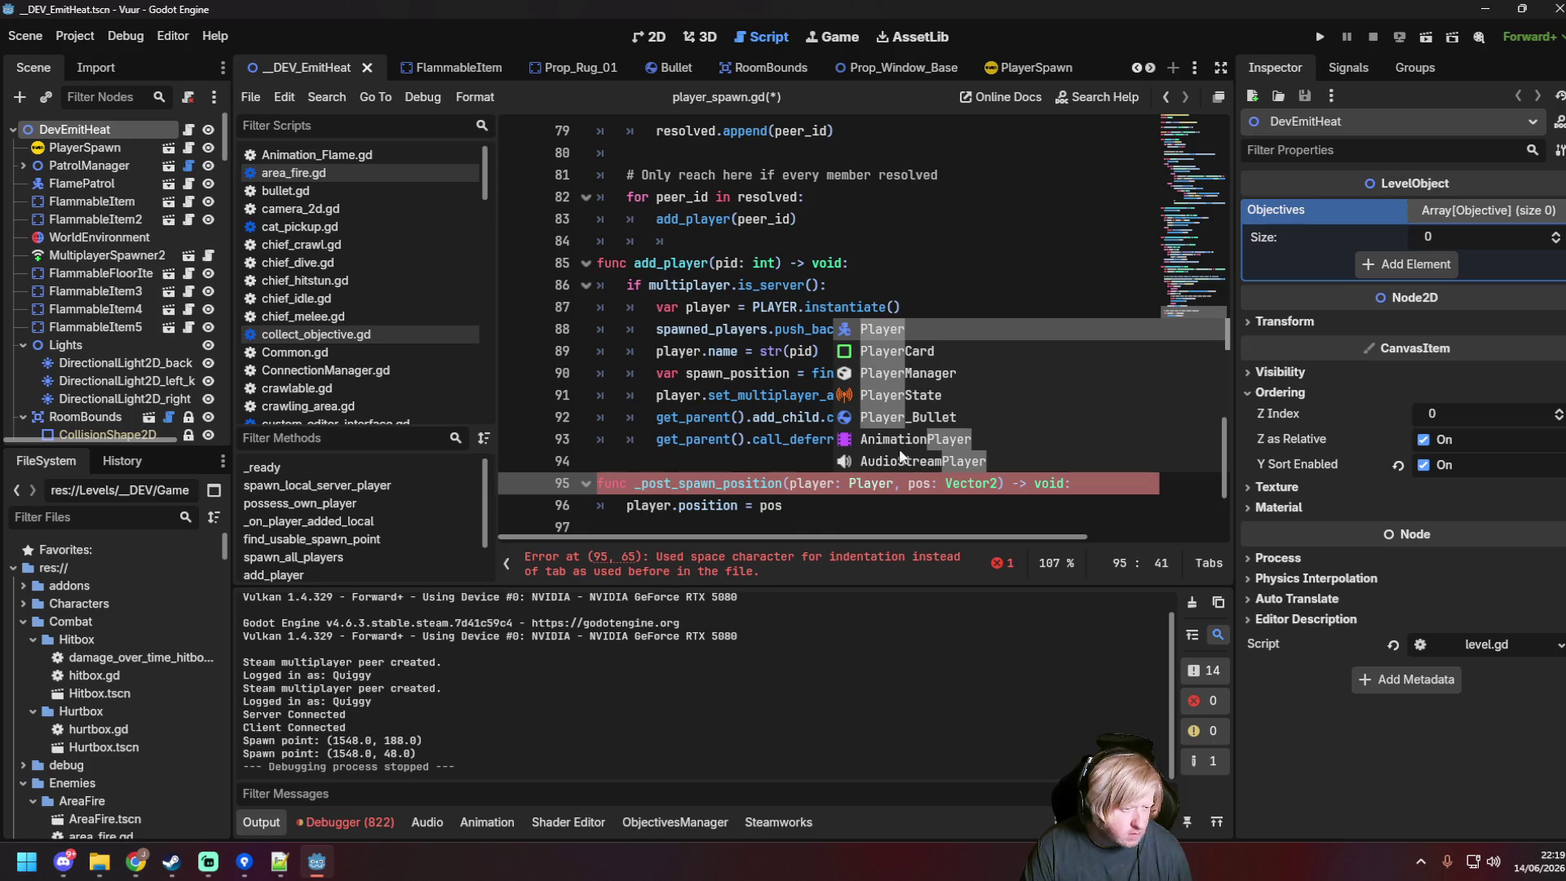
click(875, 502)
key(ctrl+s)
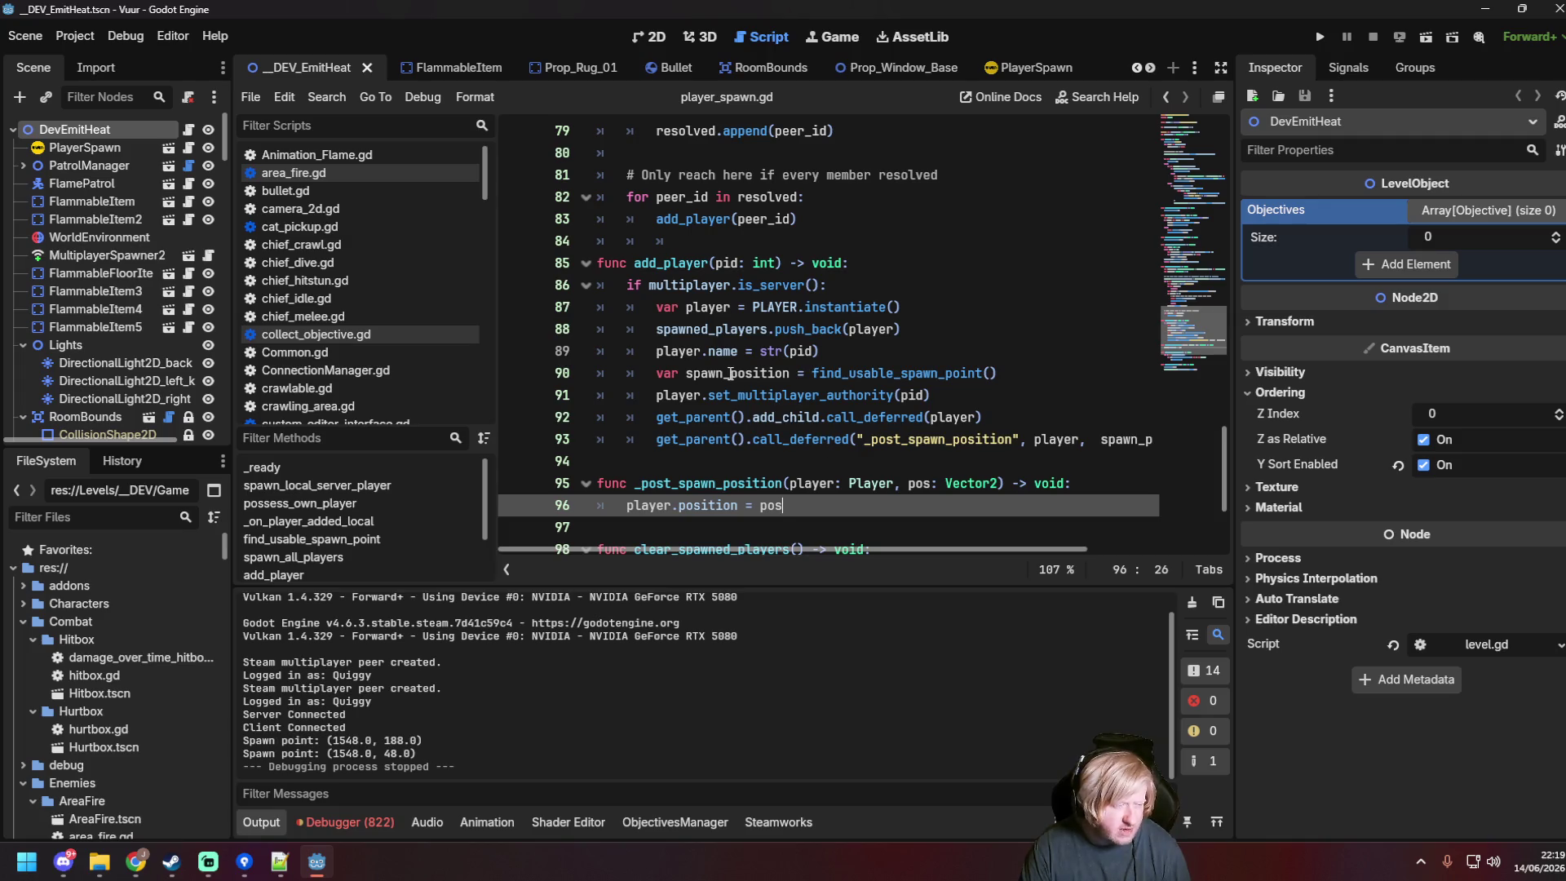
key(F6)
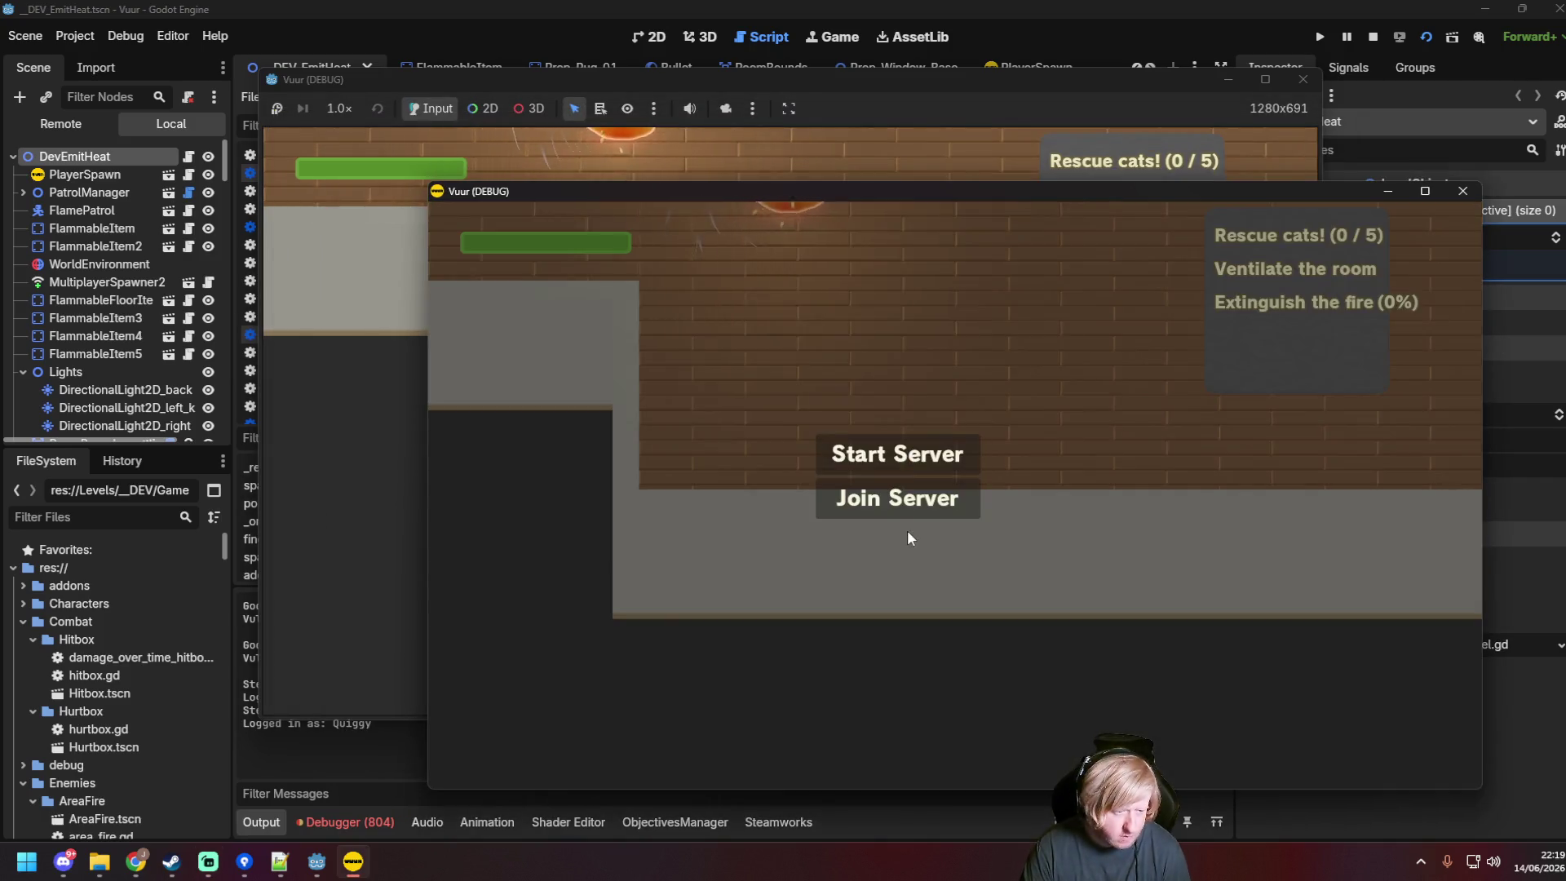
Start the server in one game window, join from the other, then close both
click(910, 503)
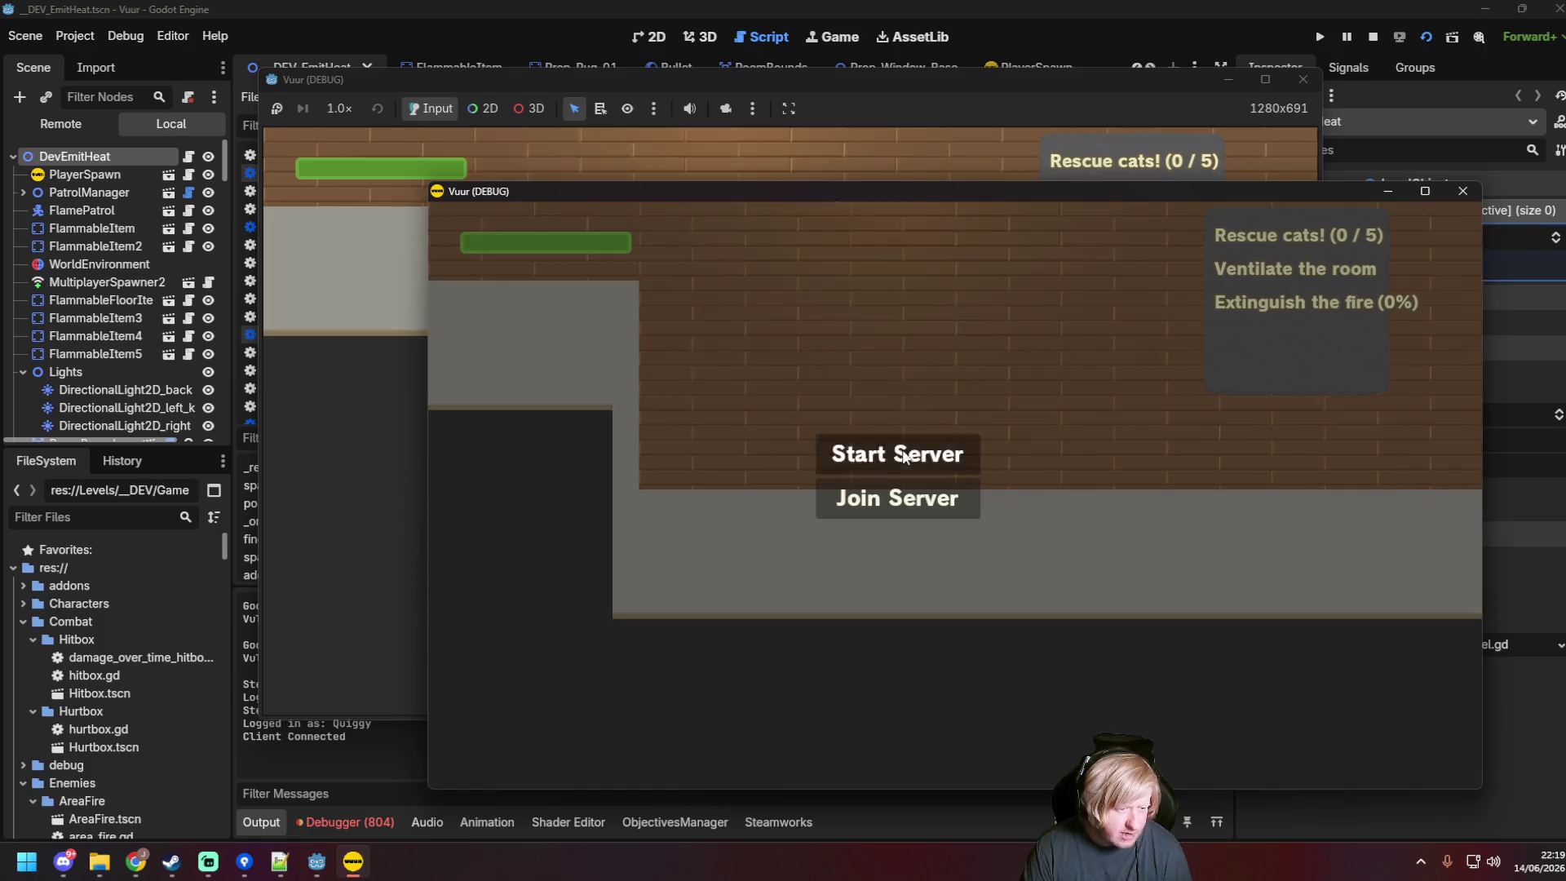
click(903, 457)
click(373, 291)
click(690, 430)
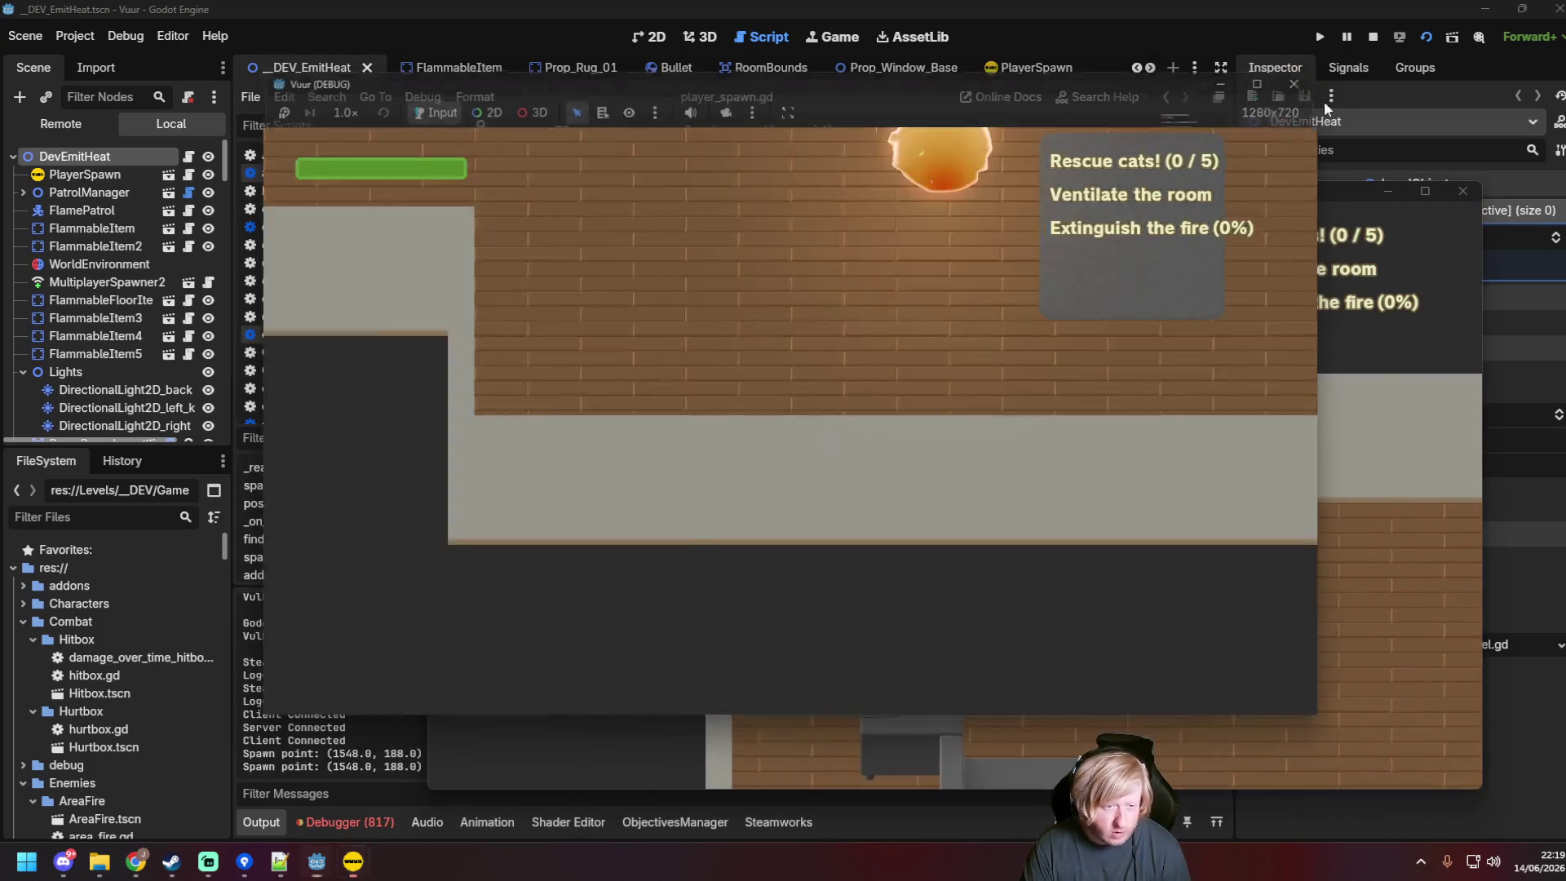
click(1302, 79)
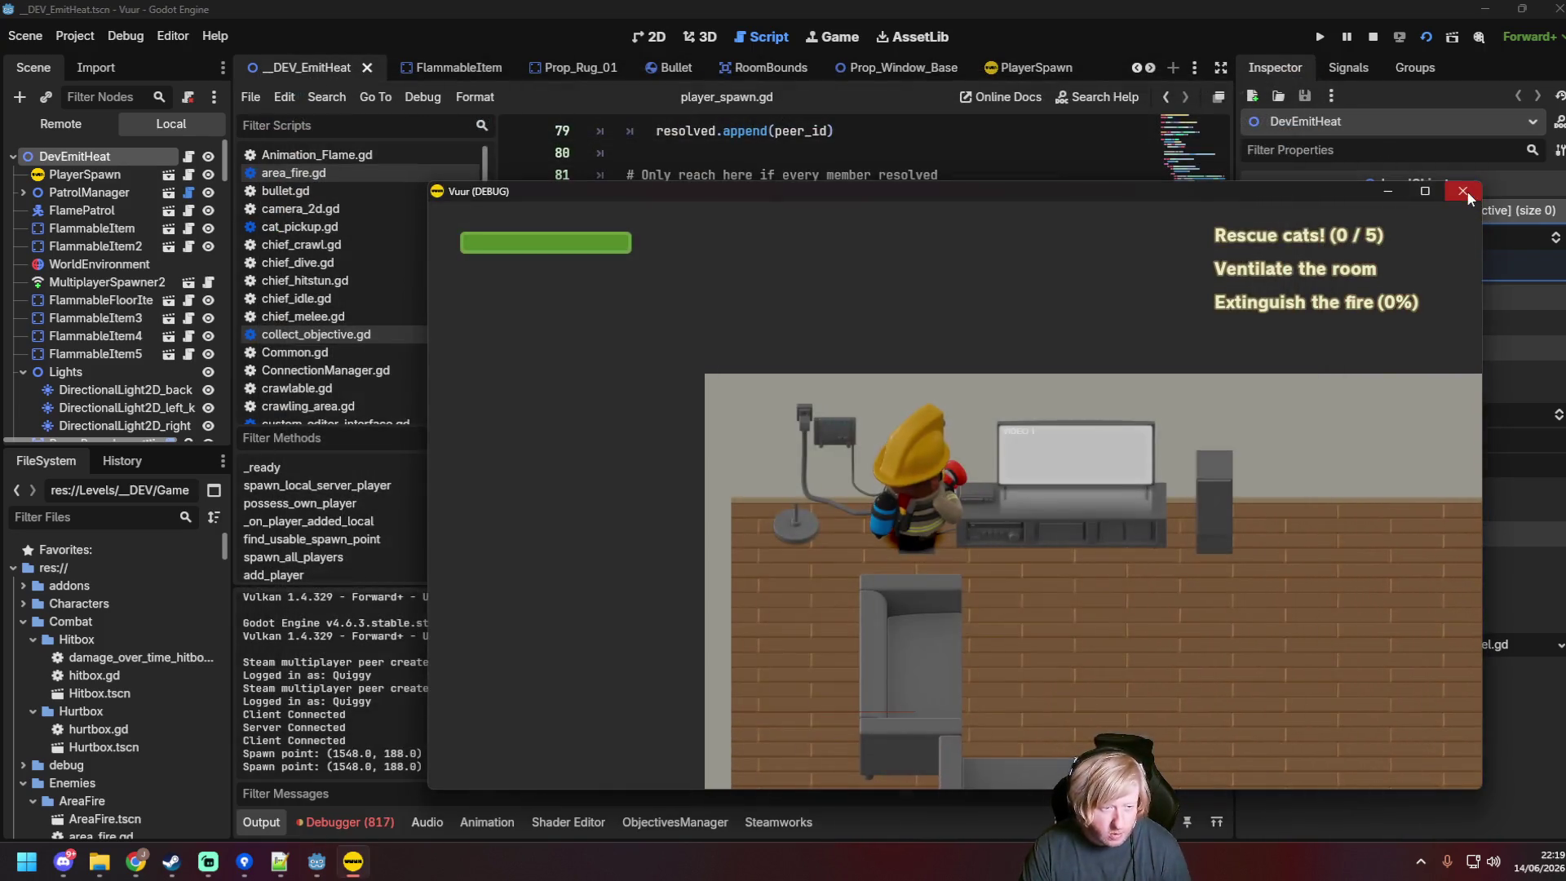
click(1463, 192)
Relaunch with F5, start the server in the second window and join from the first
key(F5)
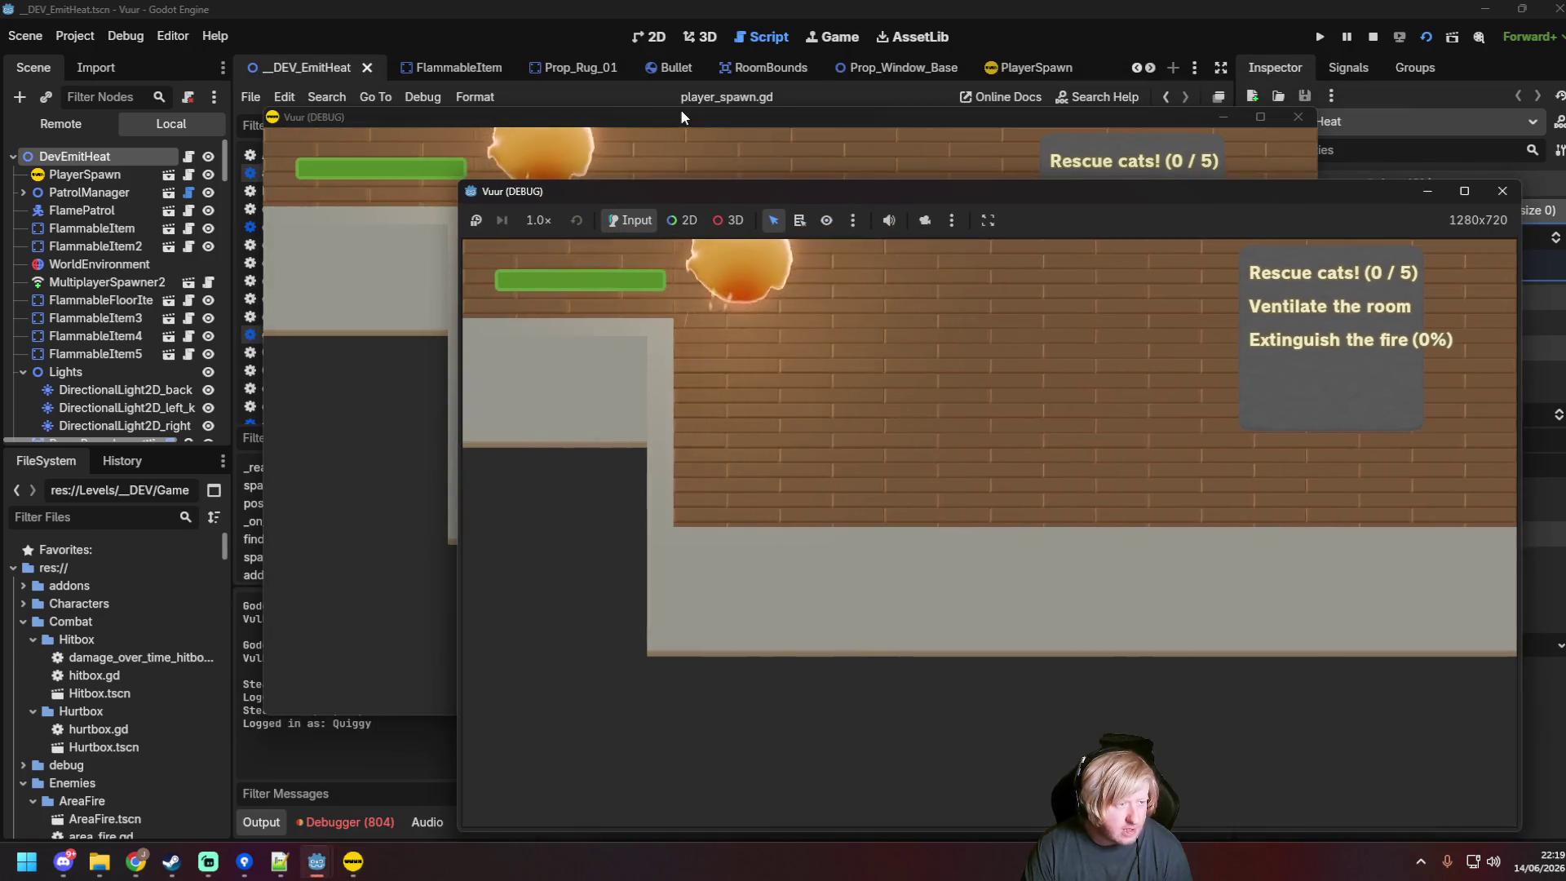
drag(671, 83, 426, 71)
click(1148, 429)
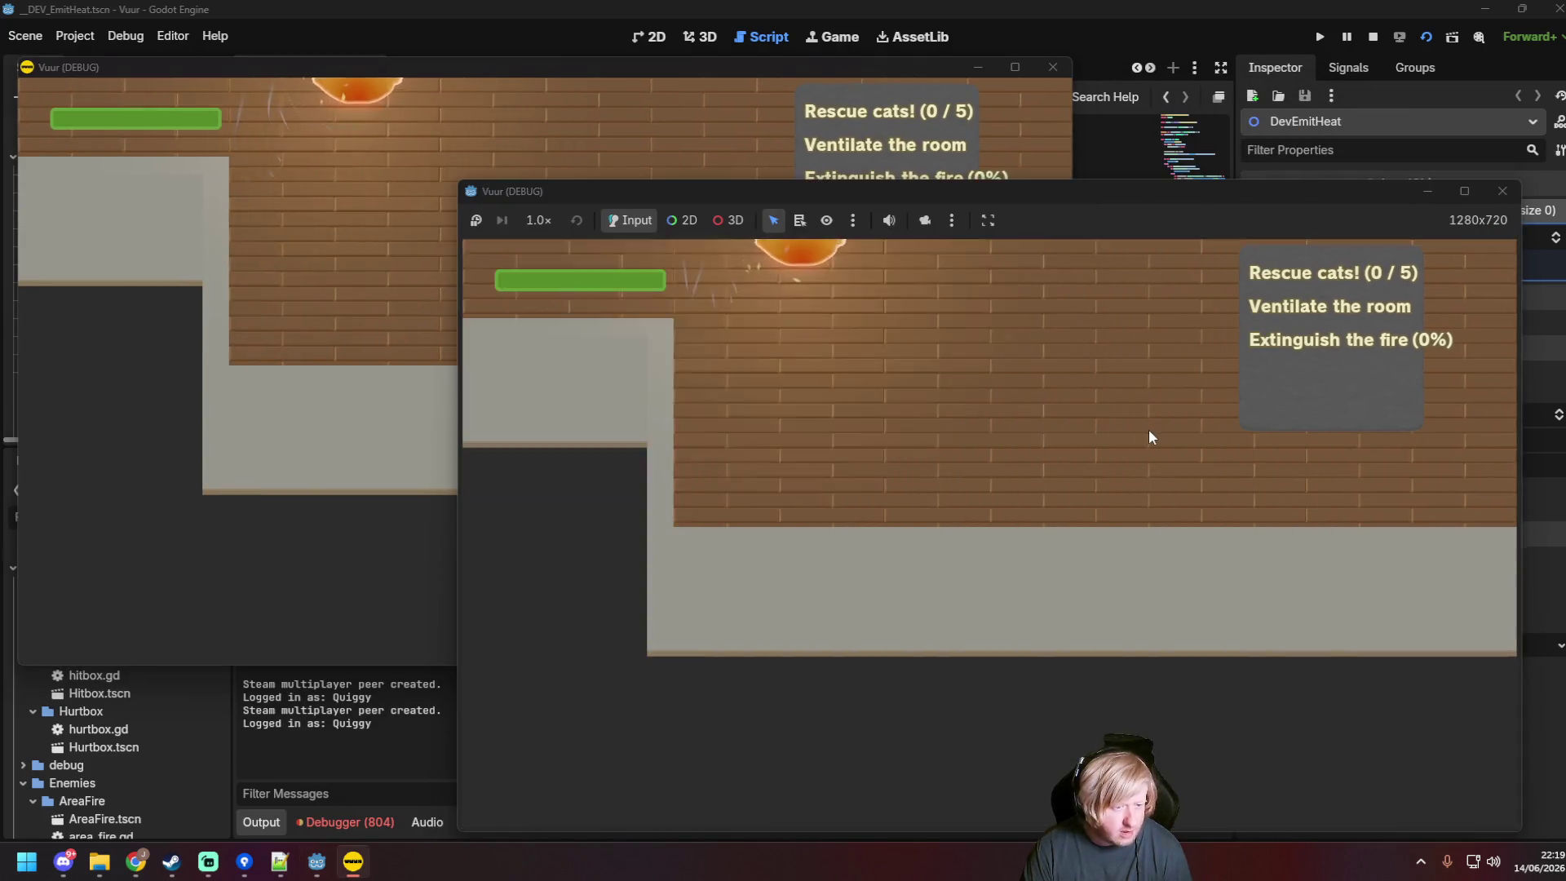
click(937, 489)
click(397, 247)
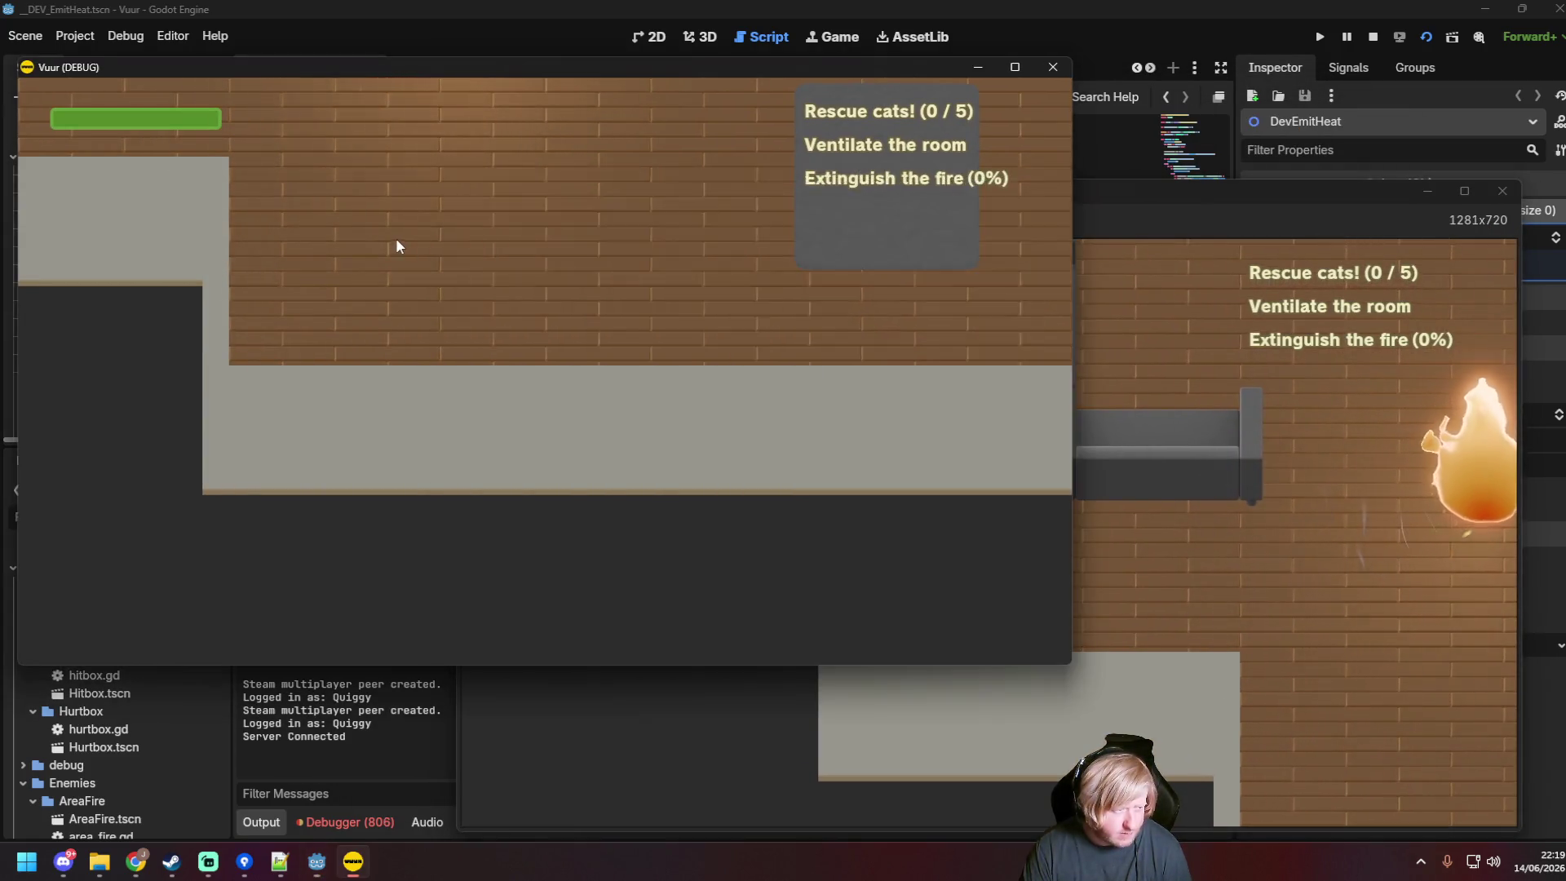
click(488, 371)
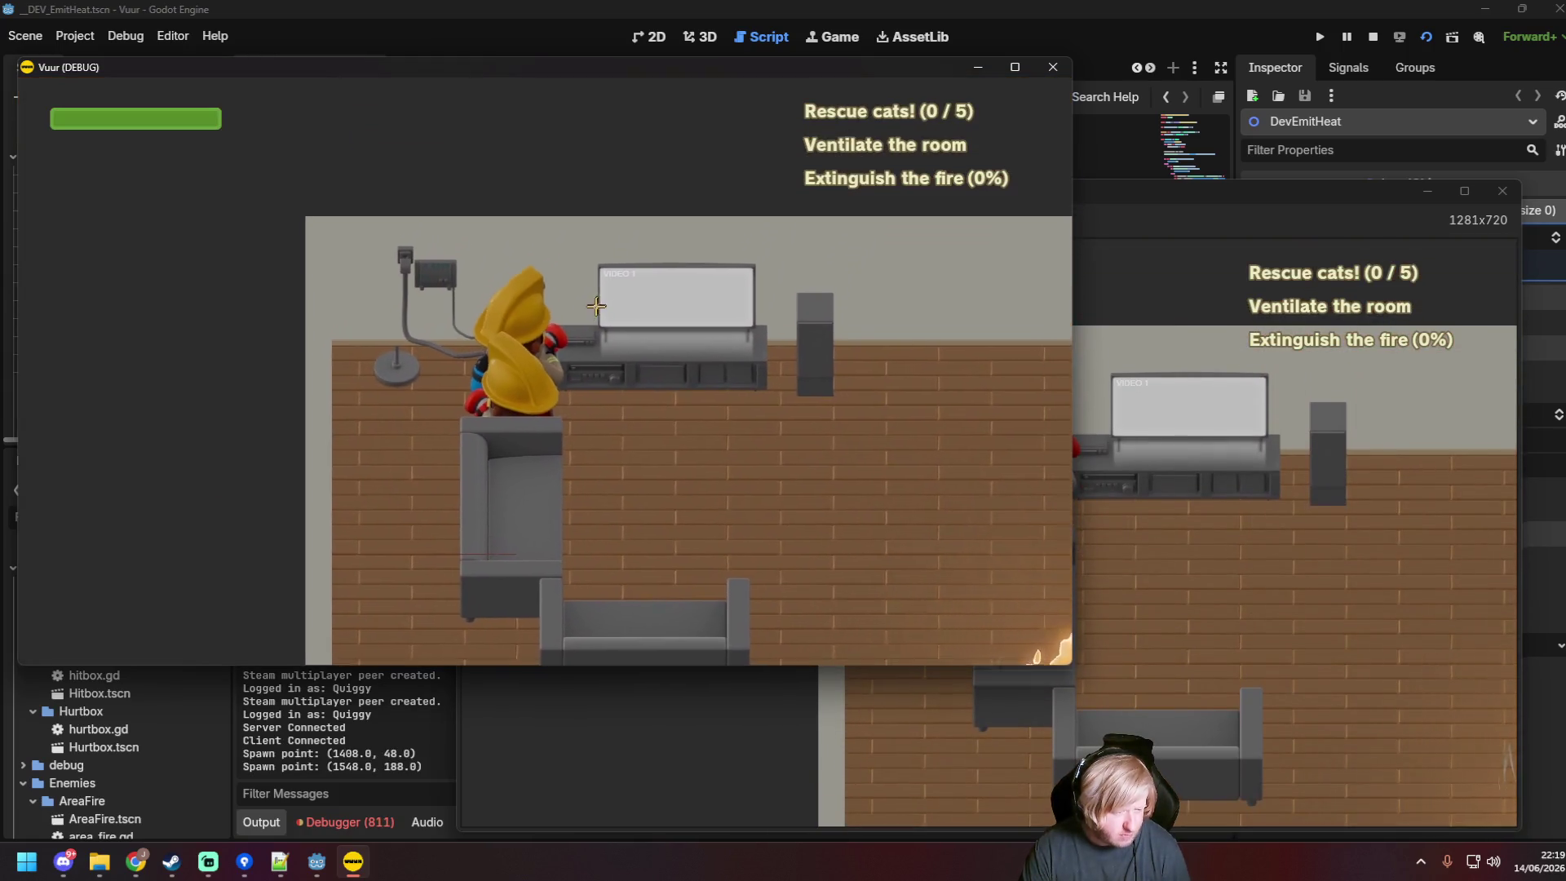
Walk the firefighter around spraying water at the fire, then close the game windows
click(439, 388)
key(s)
key(d)
mouse_move(601, 426)
mouse_down()
mouse_move(889, 605)
mouse_move(787, 350)
mouse_move(718, 330)
mouse_up()
key(w)
mouse_move(489, 310)
mouse_down()
mouse_move(456, 296)
mouse_move(587, 326)
mouse_move(554, 343)
mouse_move(815, 244)
mouse_up()
key(a)
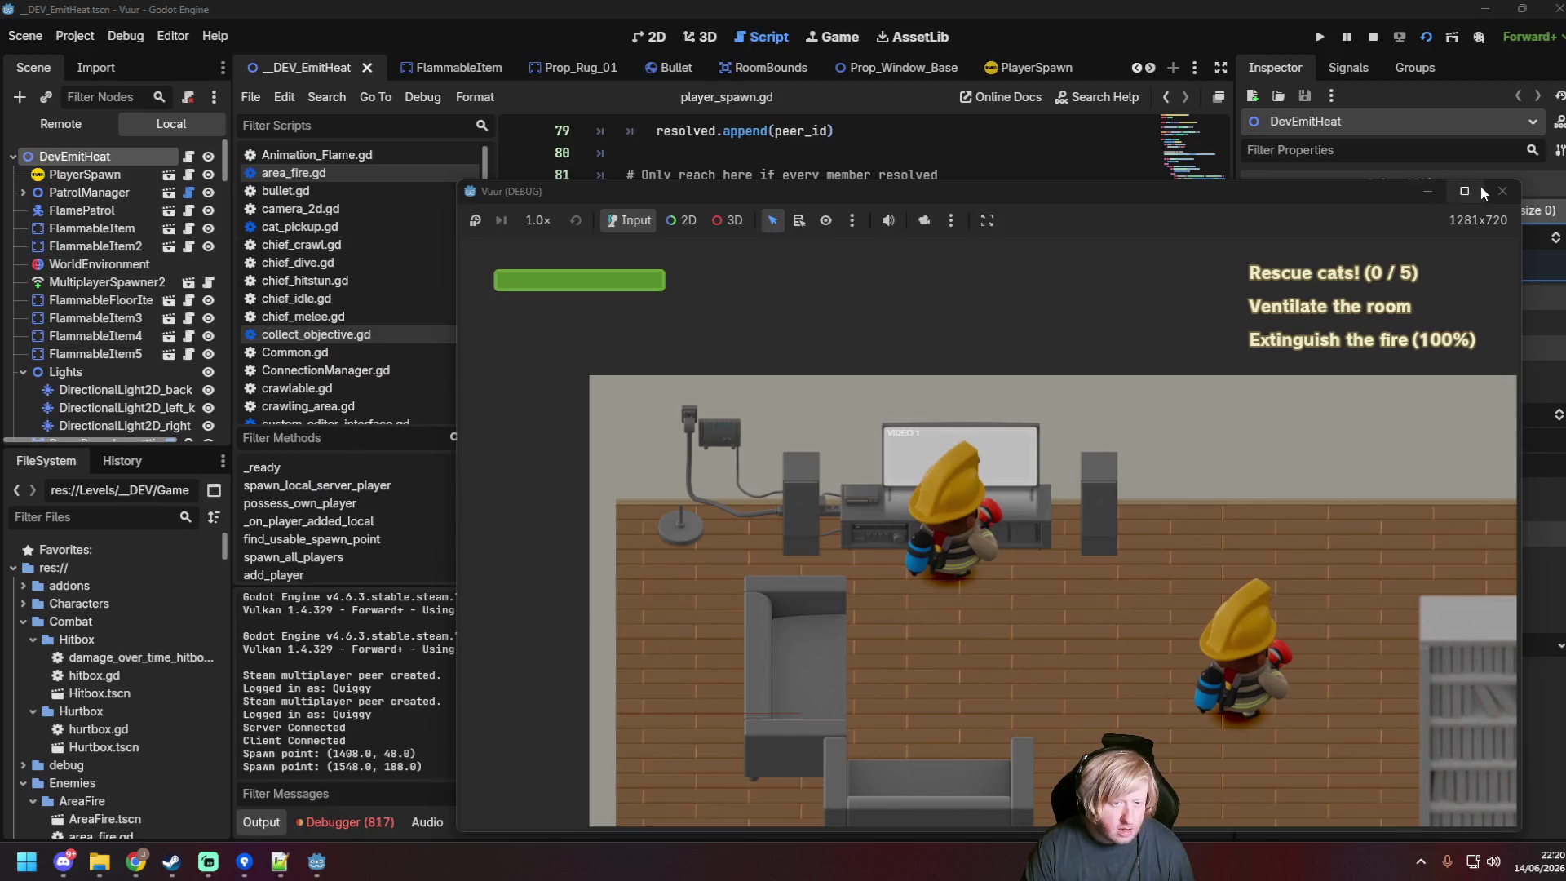
click(1503, 191)
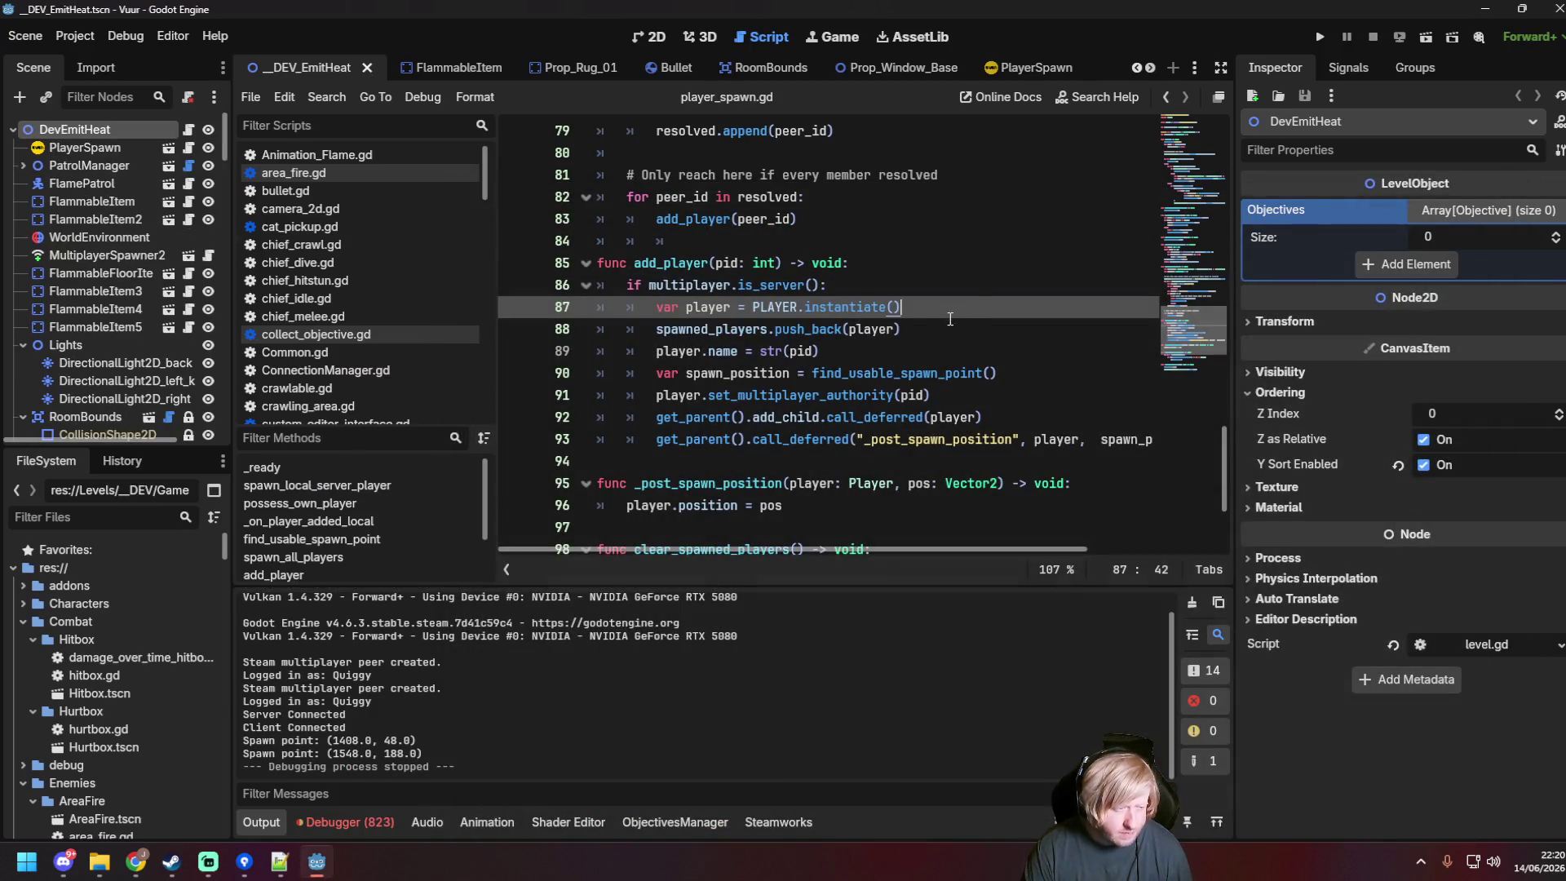
Remove the _post_spawn_position edits, restore call_deferred on line 92, and save
key(Down)
key(Down)
key(Down)
key(shift+Down)
key(shift+Down)
key(shift+Down)
key(Delete)
key(Up)
key(Up)
key(shift+Tab)
key(shift+Tab)
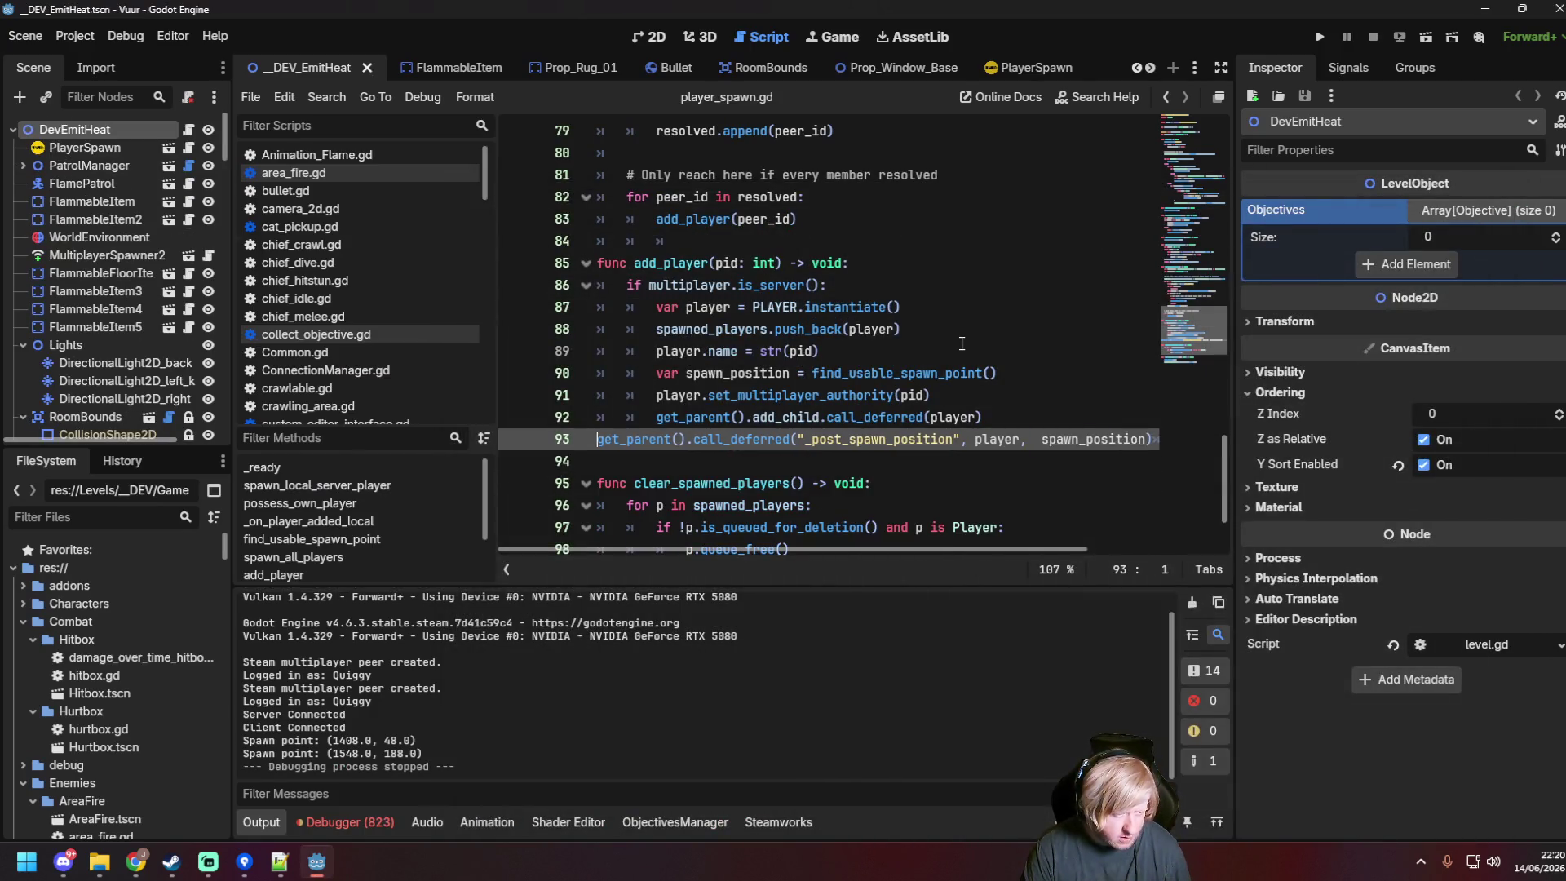
key(ctrl+z)
key(ctrl+z)
key(ctrl+z)
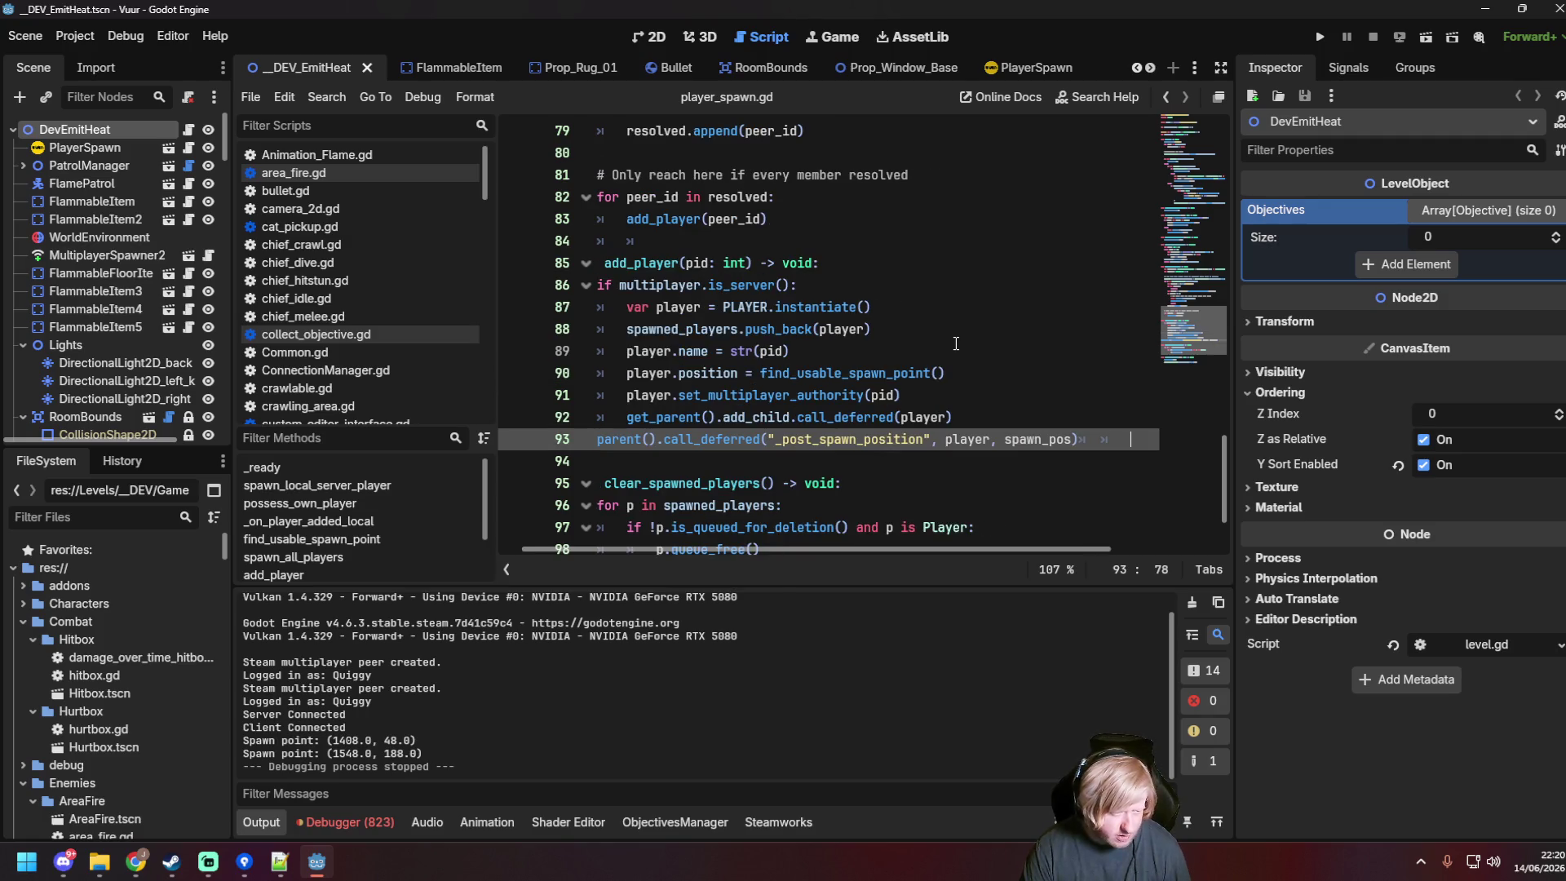
key(ctrl+z)
key(ctrl+z)
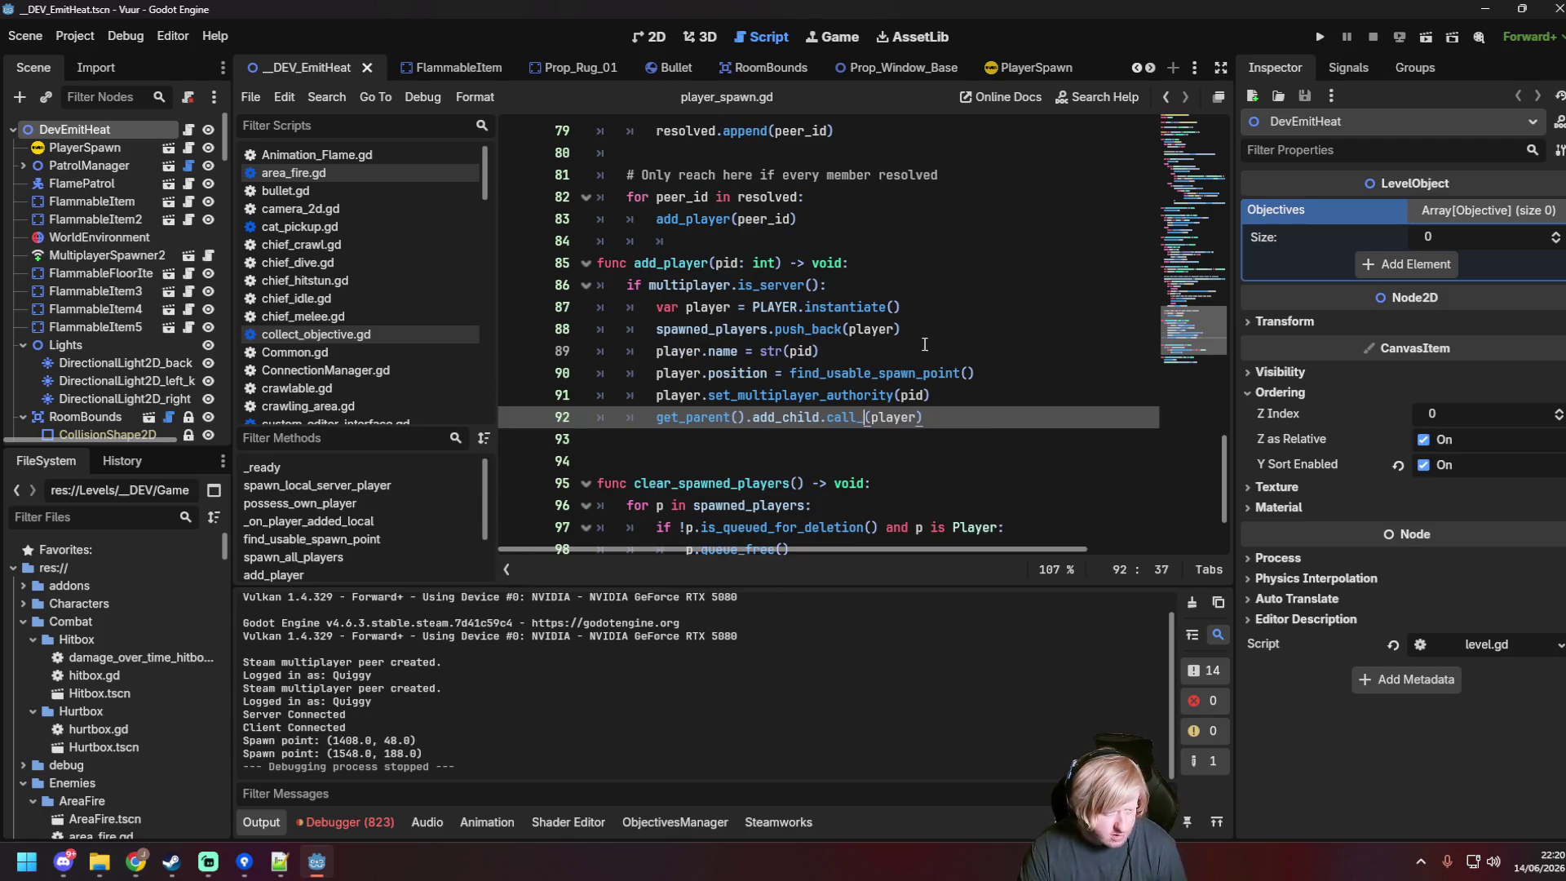
key(ctrl+z)
key(ctrl+s)
Run the game with F6, start the server and join from the other window, then close it
key(F6)
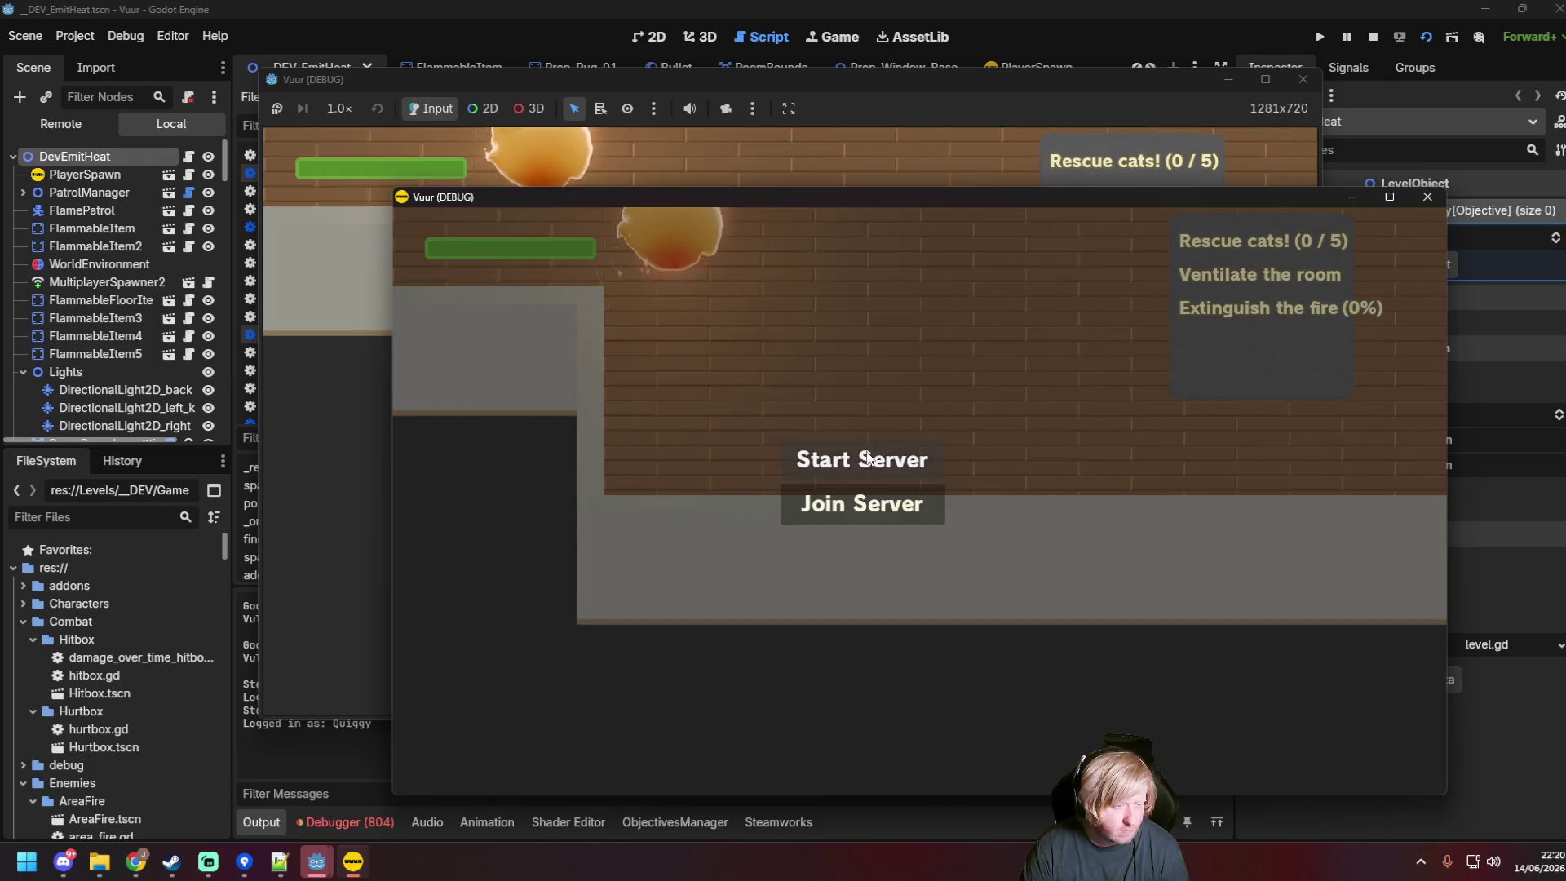
click(868, 459)
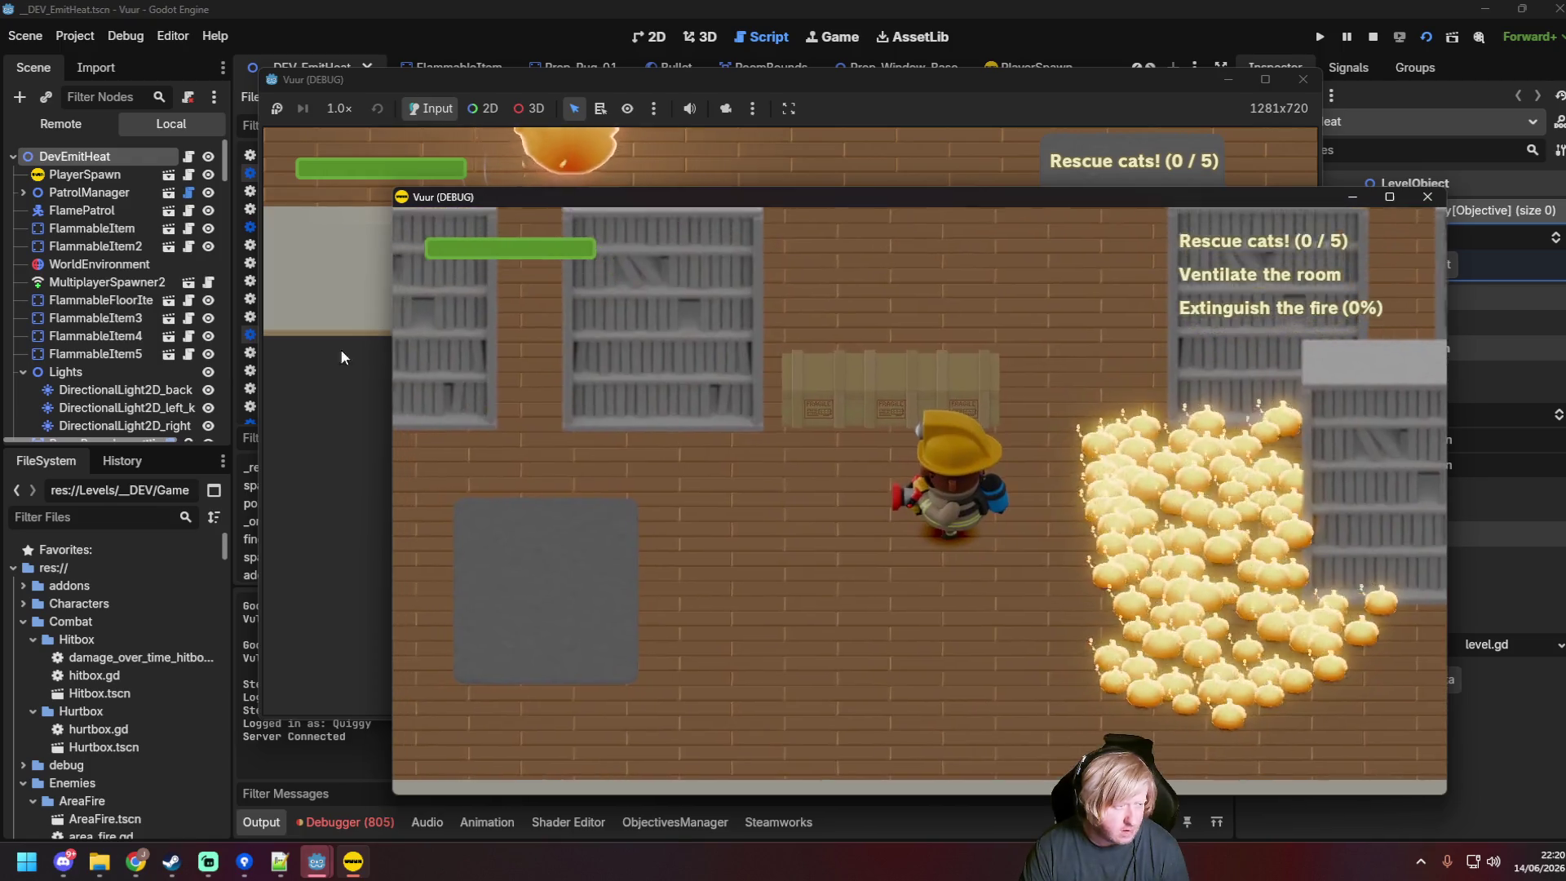
click(343, 392)
click(734, 423)
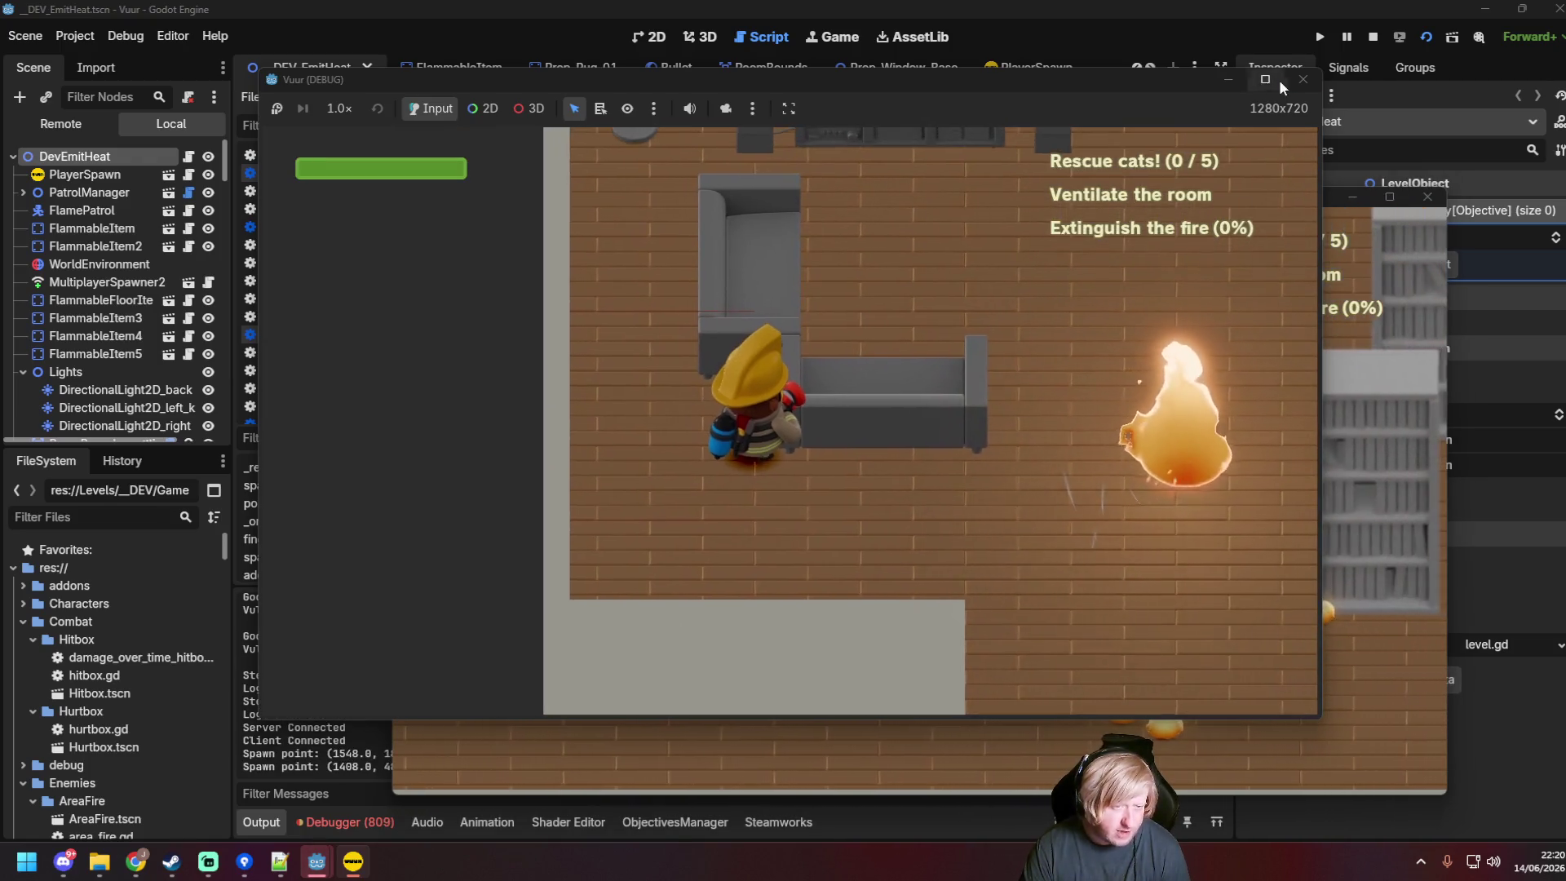
click(1302, 79)
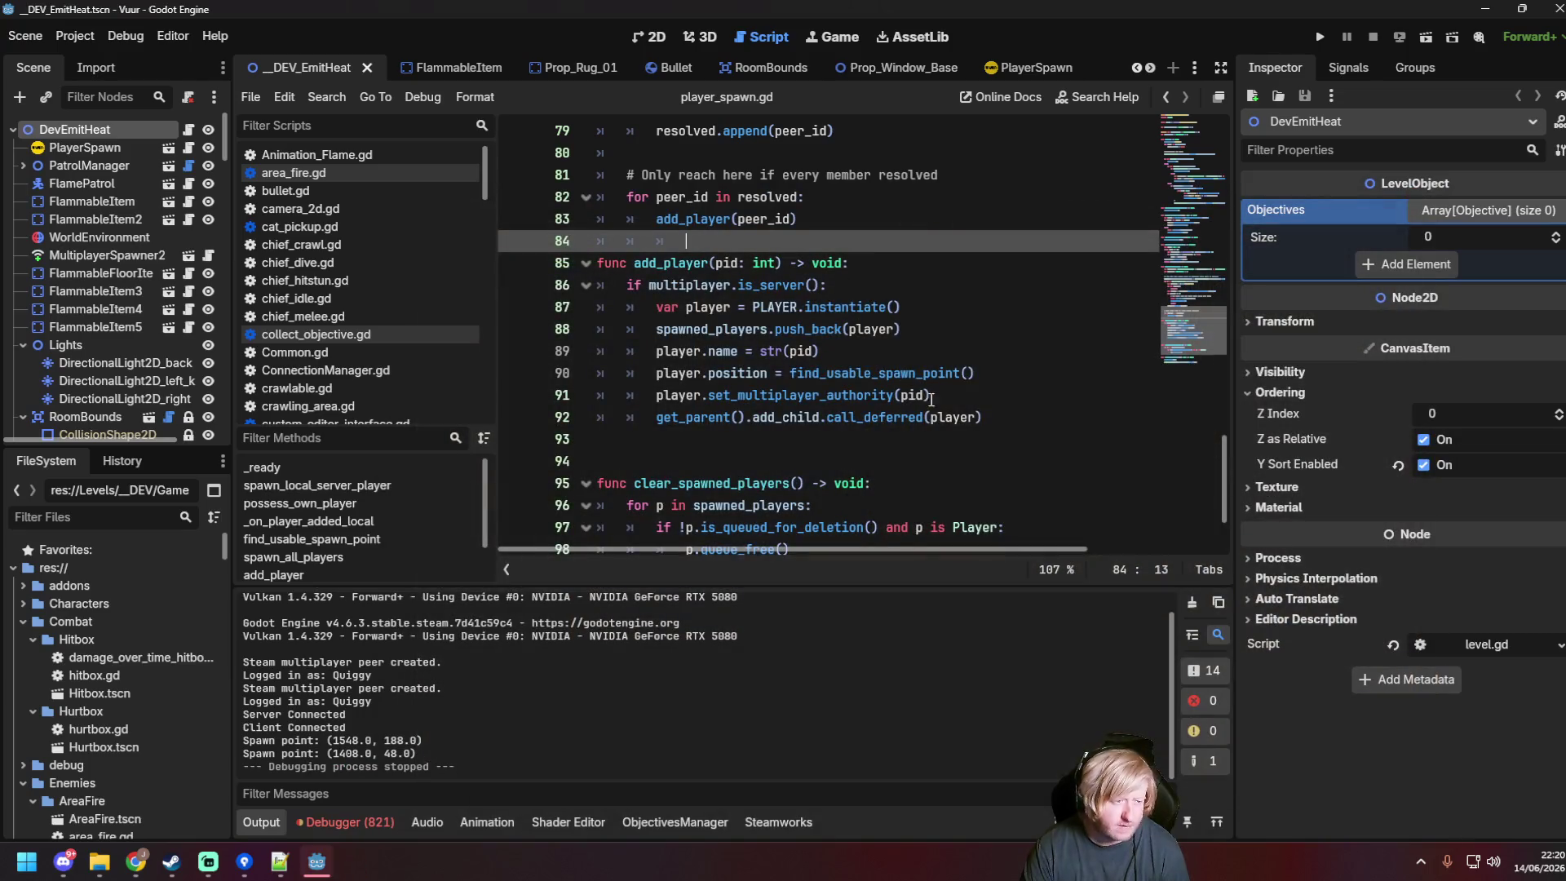
Scroll through the add_player spawn code around line 92 of player_spawn.gd
click(1038, 415)
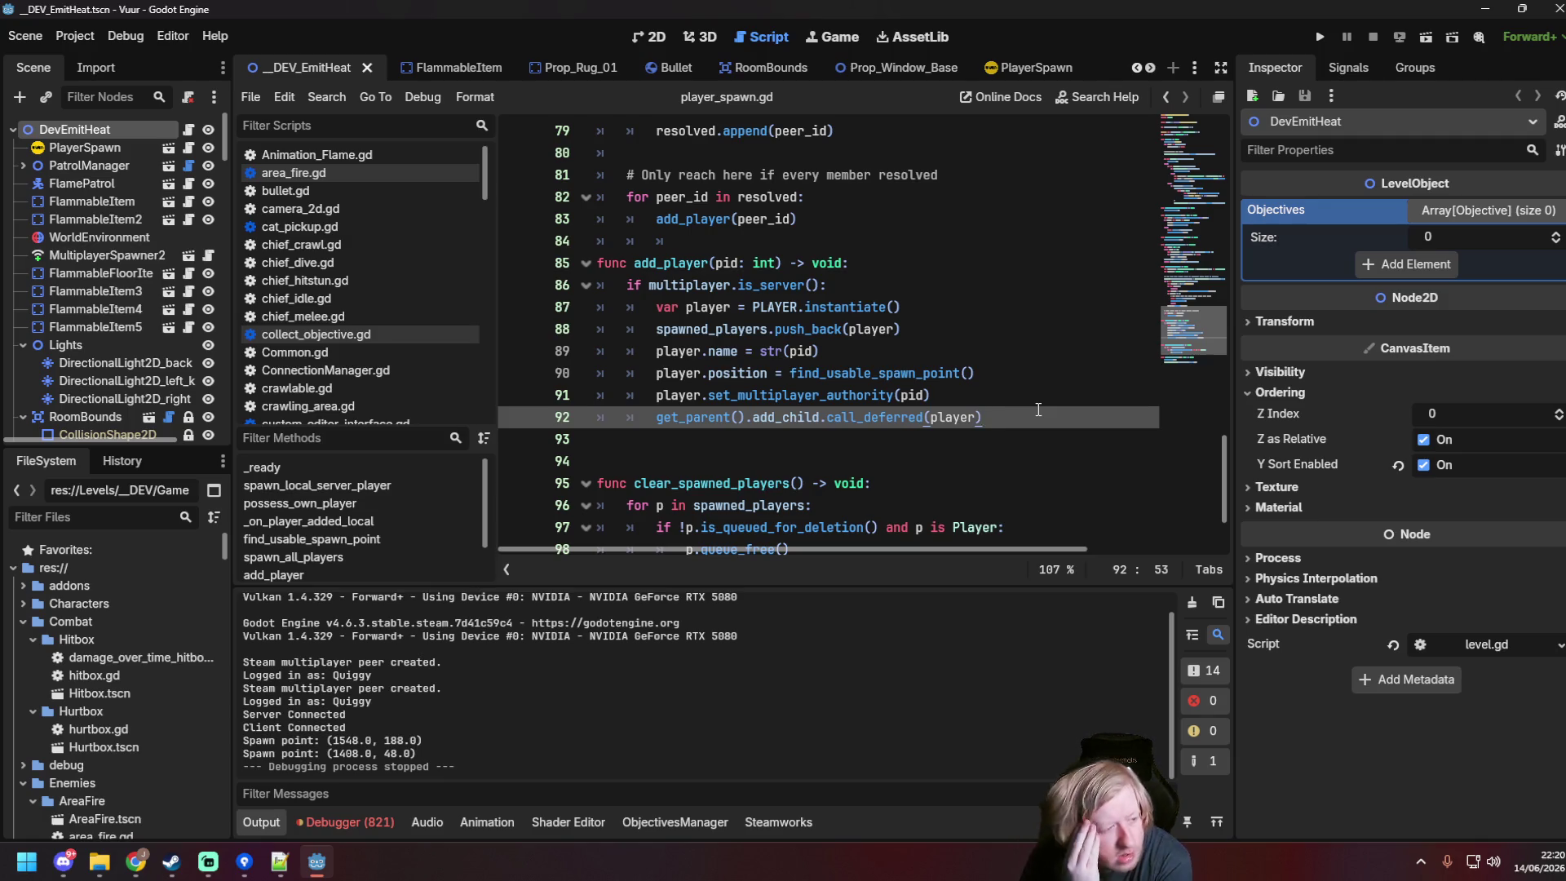
scroll(333, 352, down, 10)
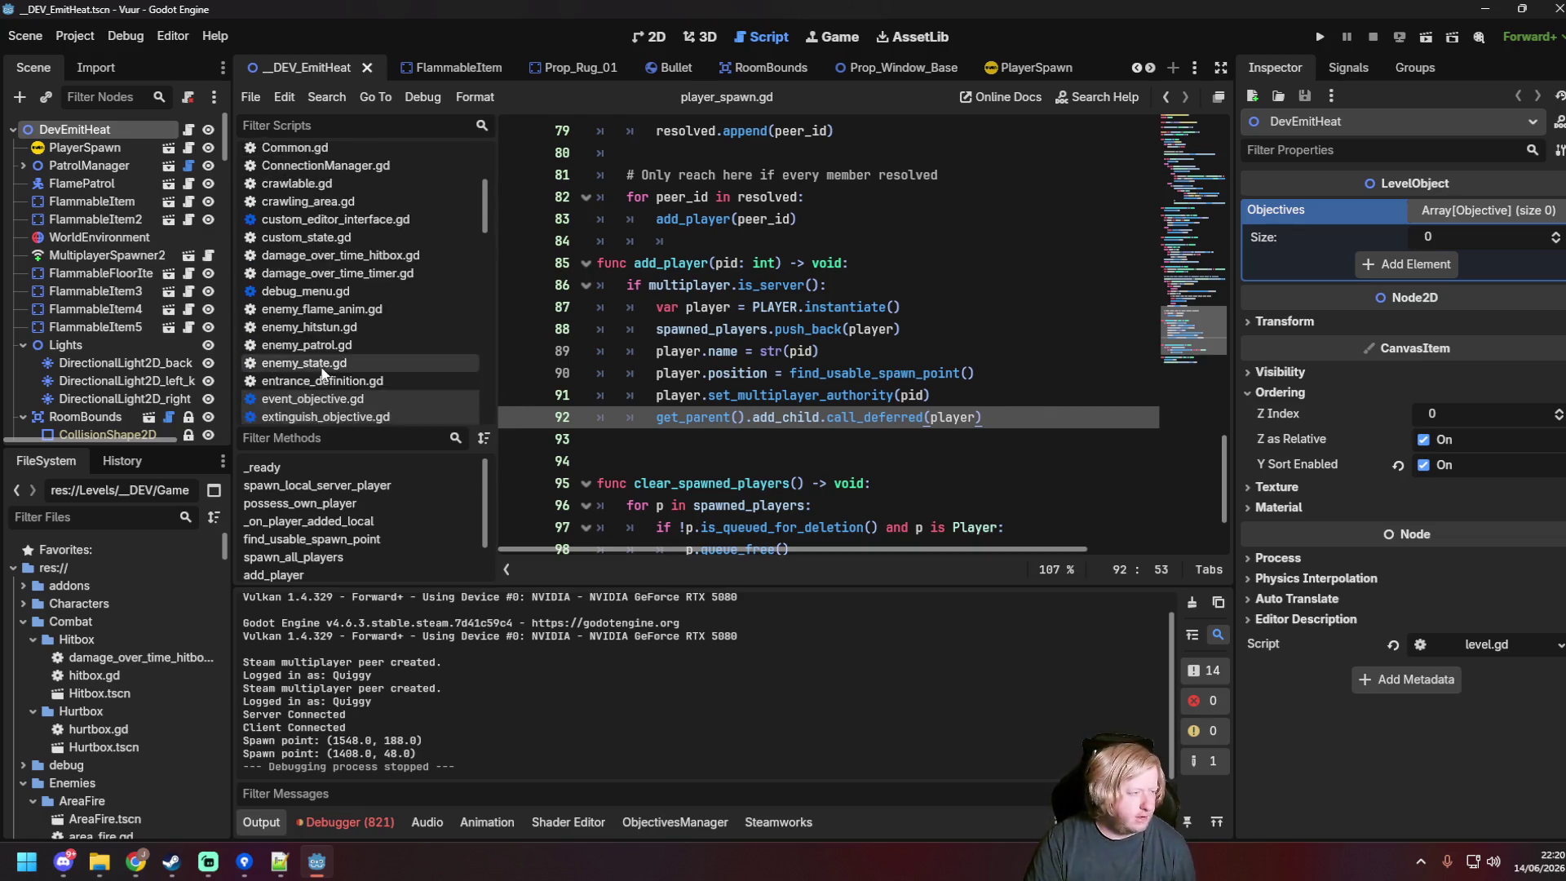
scroll(334, 352, down, 8)
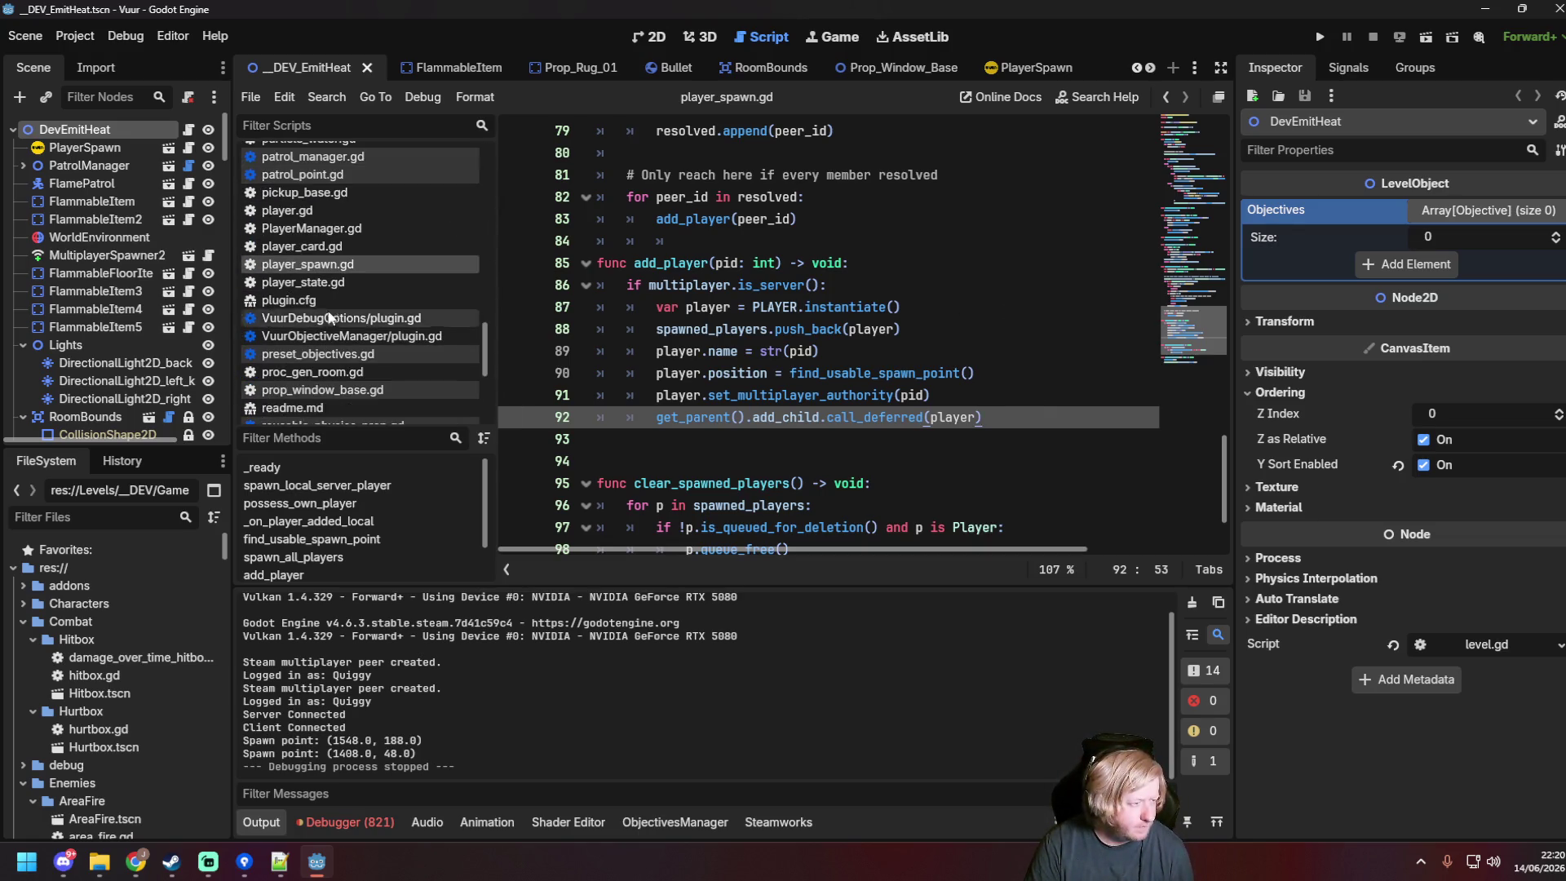
scroll(320, 269, up, 5)
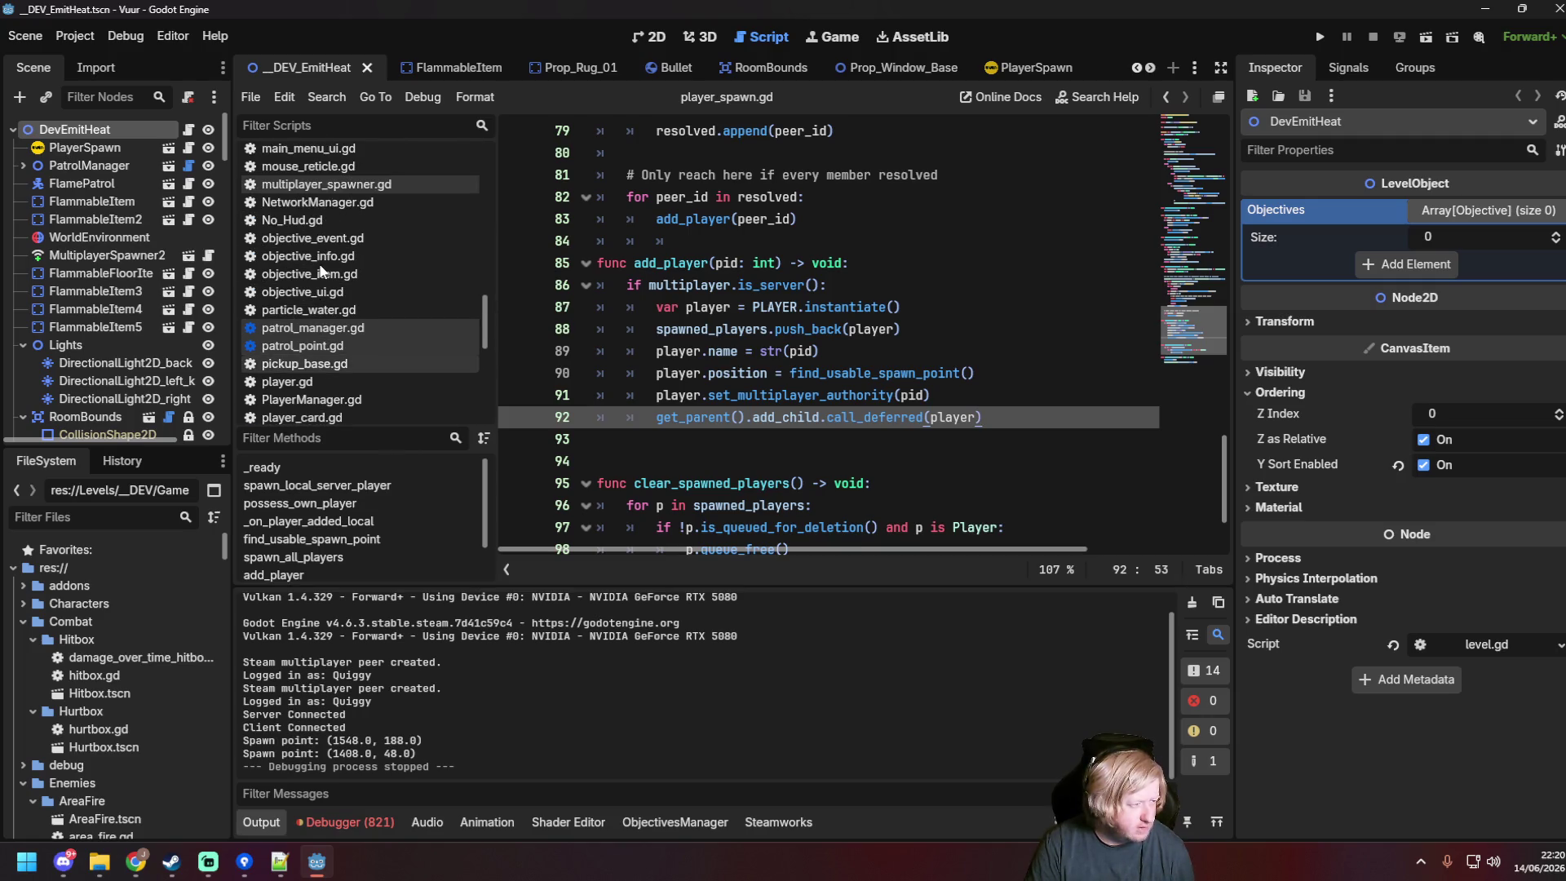
scroll(319, 269, down, 5)
click(364, 210)
At the end of player.gd, add func player_spawn_position(pos: Vector2) -> void setting global_position = pos
scroll(995, 463, down, 15)
scroll(995, 464, down, 20)
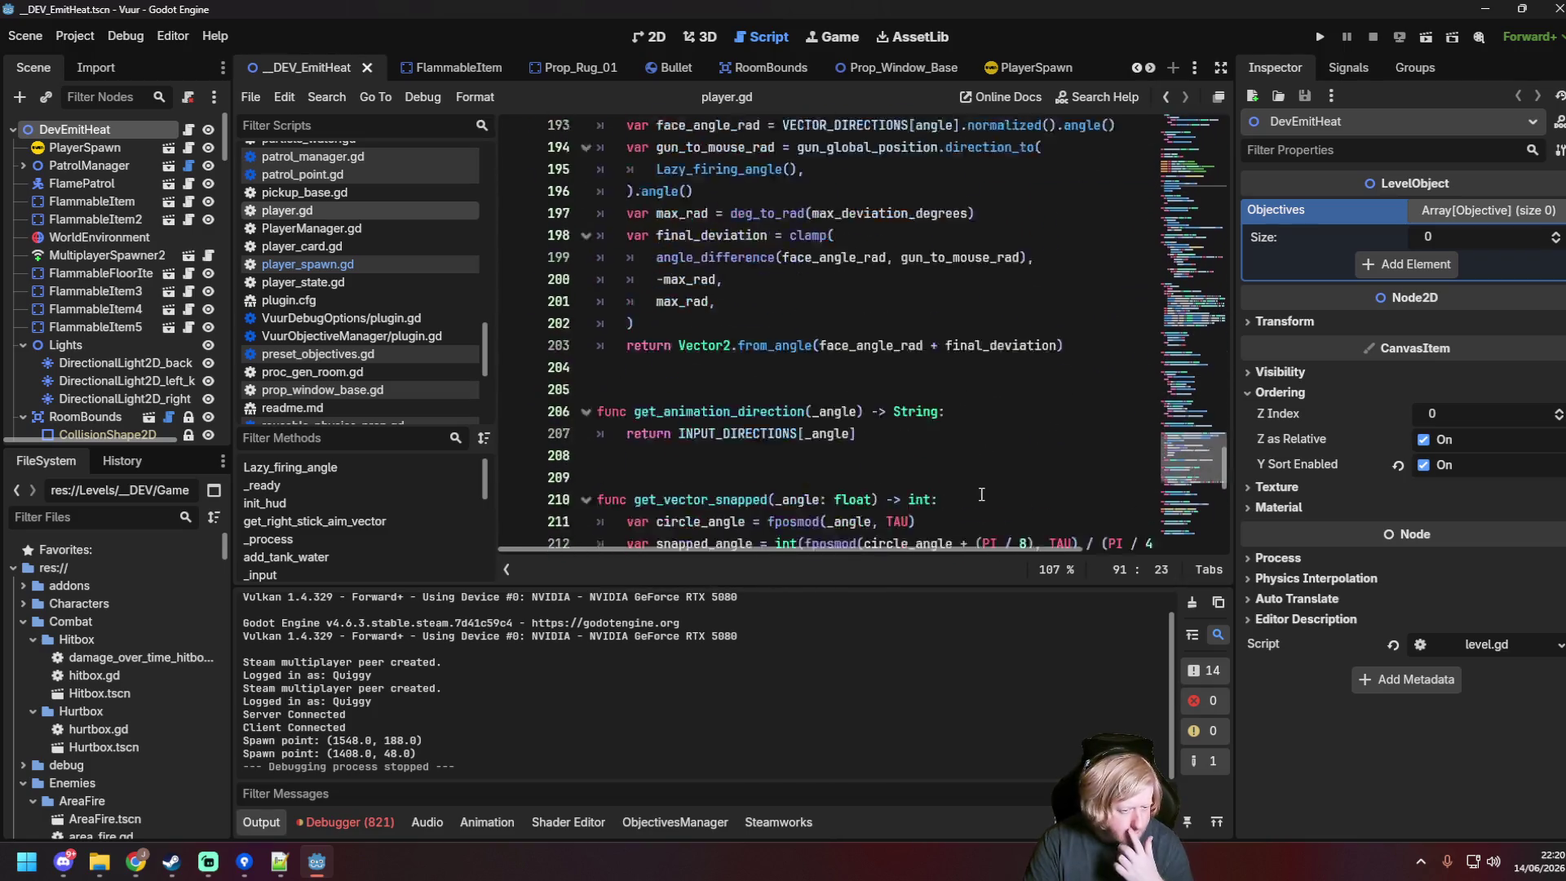
click(742, 523)
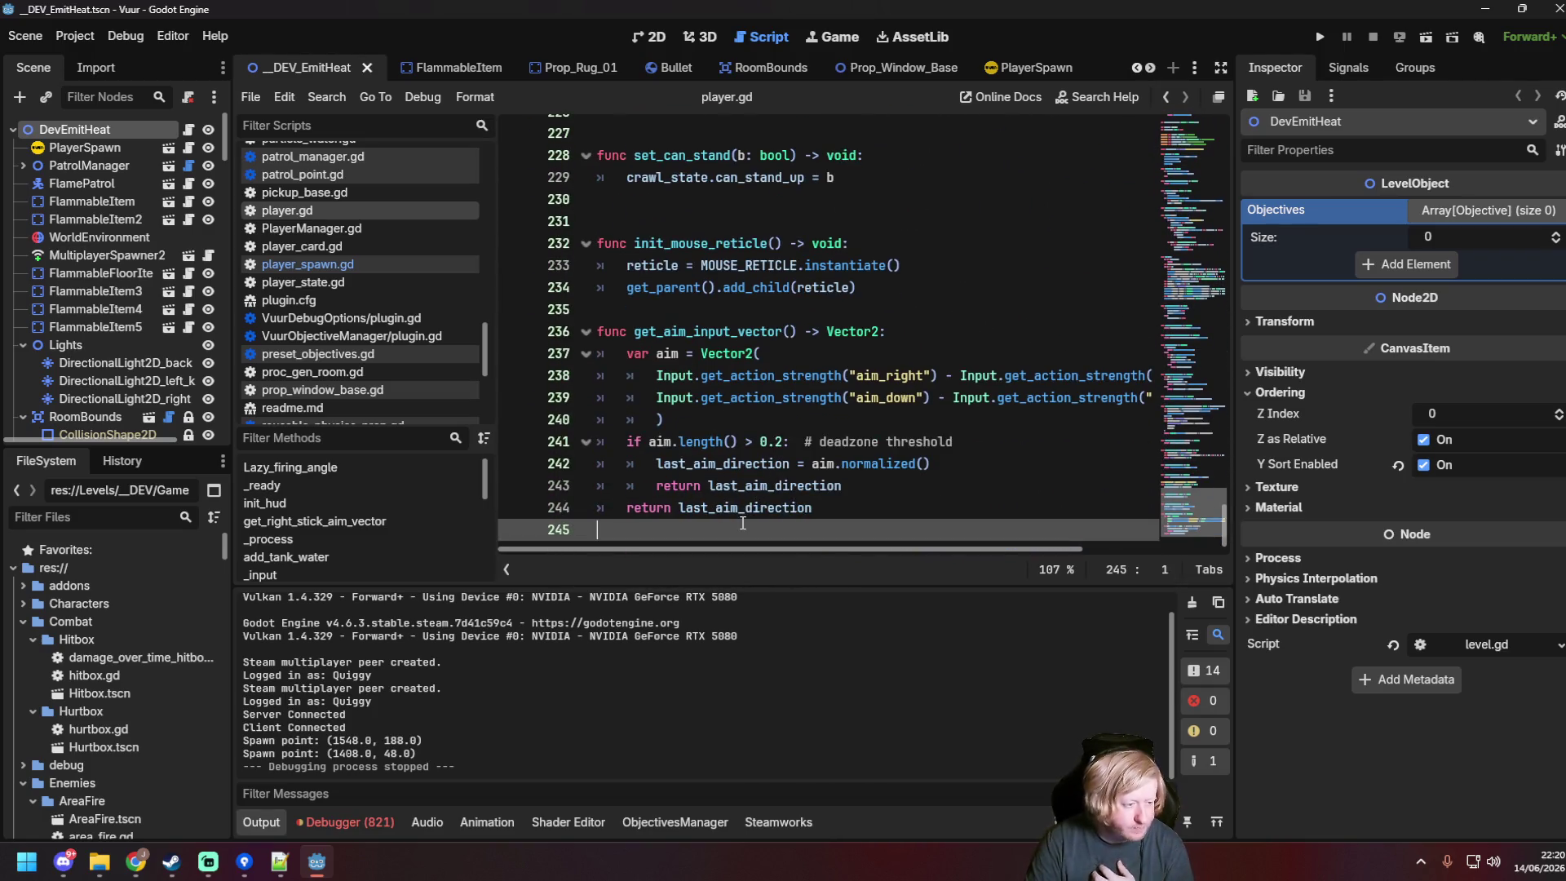
key(Return)
text(func player_spawn_position)
key(BackSpace)
text(()
text(pos: Vect)
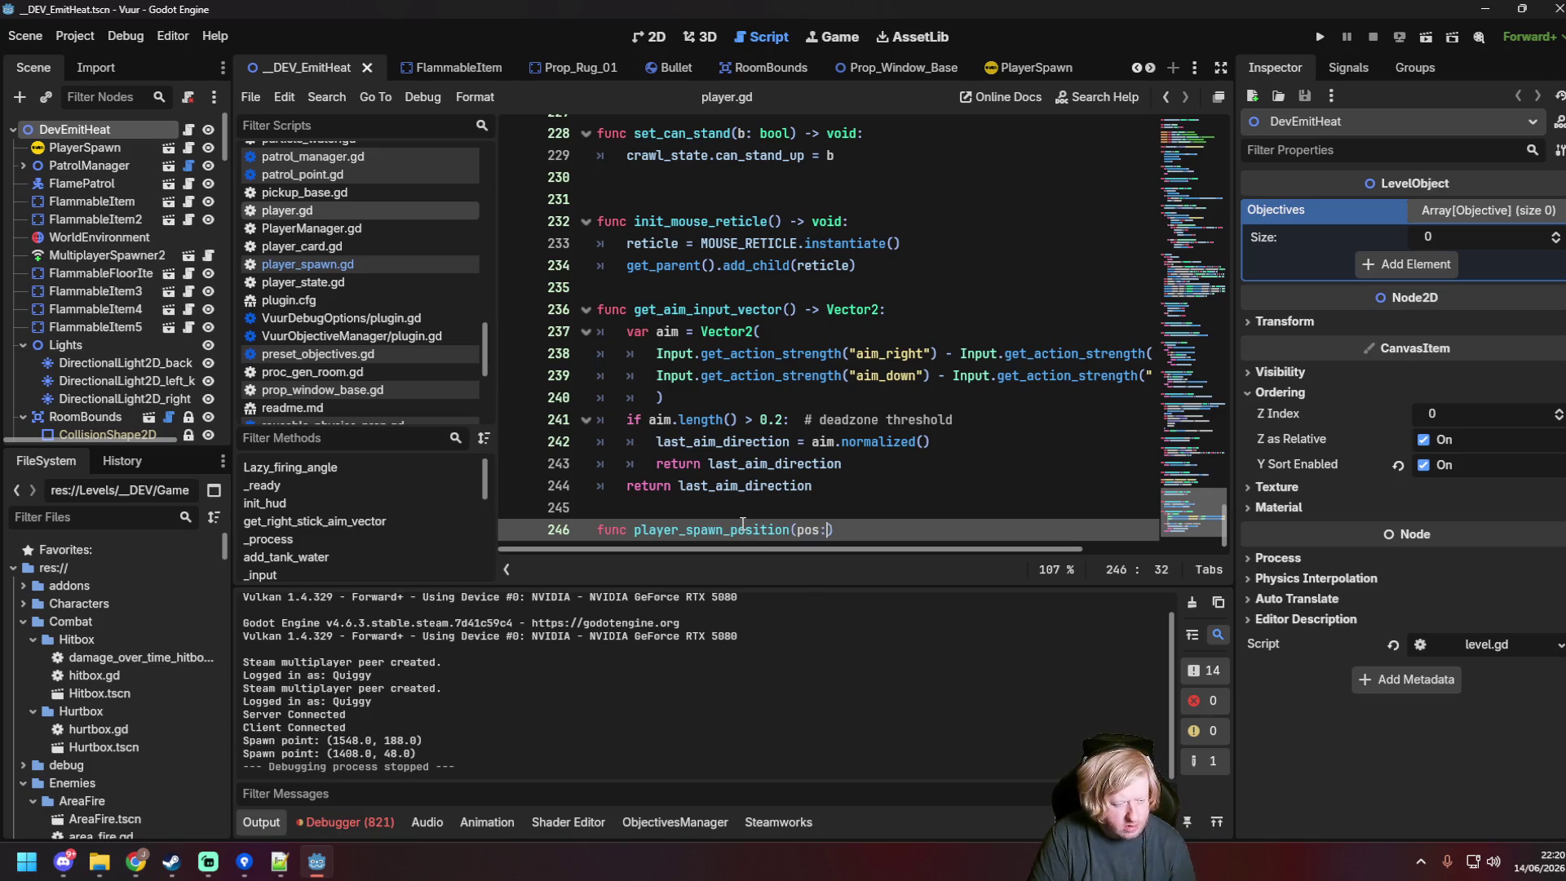
text(or2))
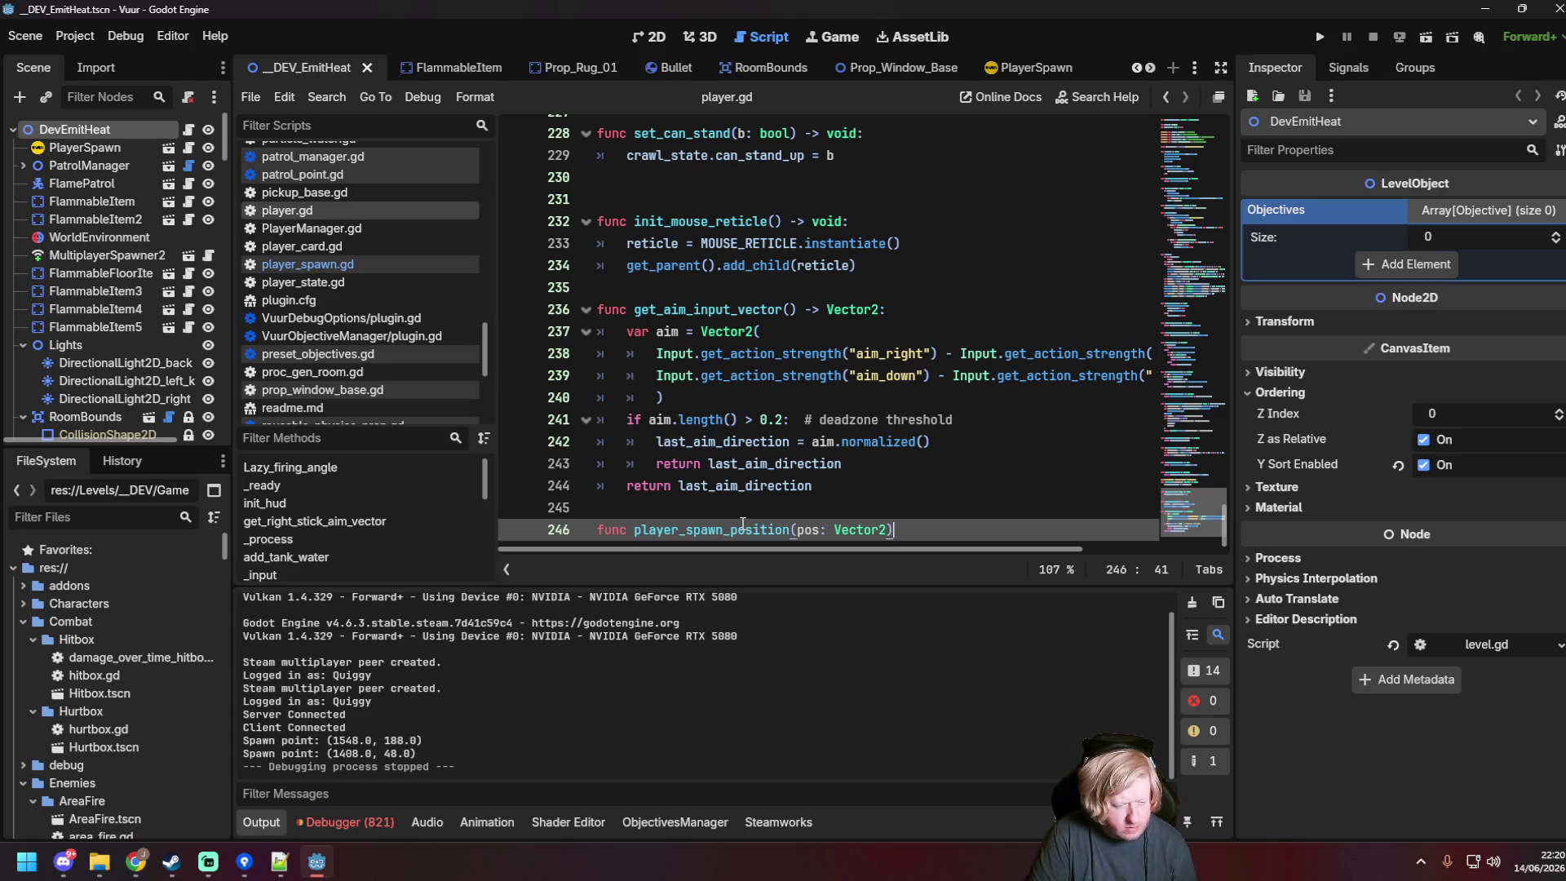
text( -> void:)
key(Return)
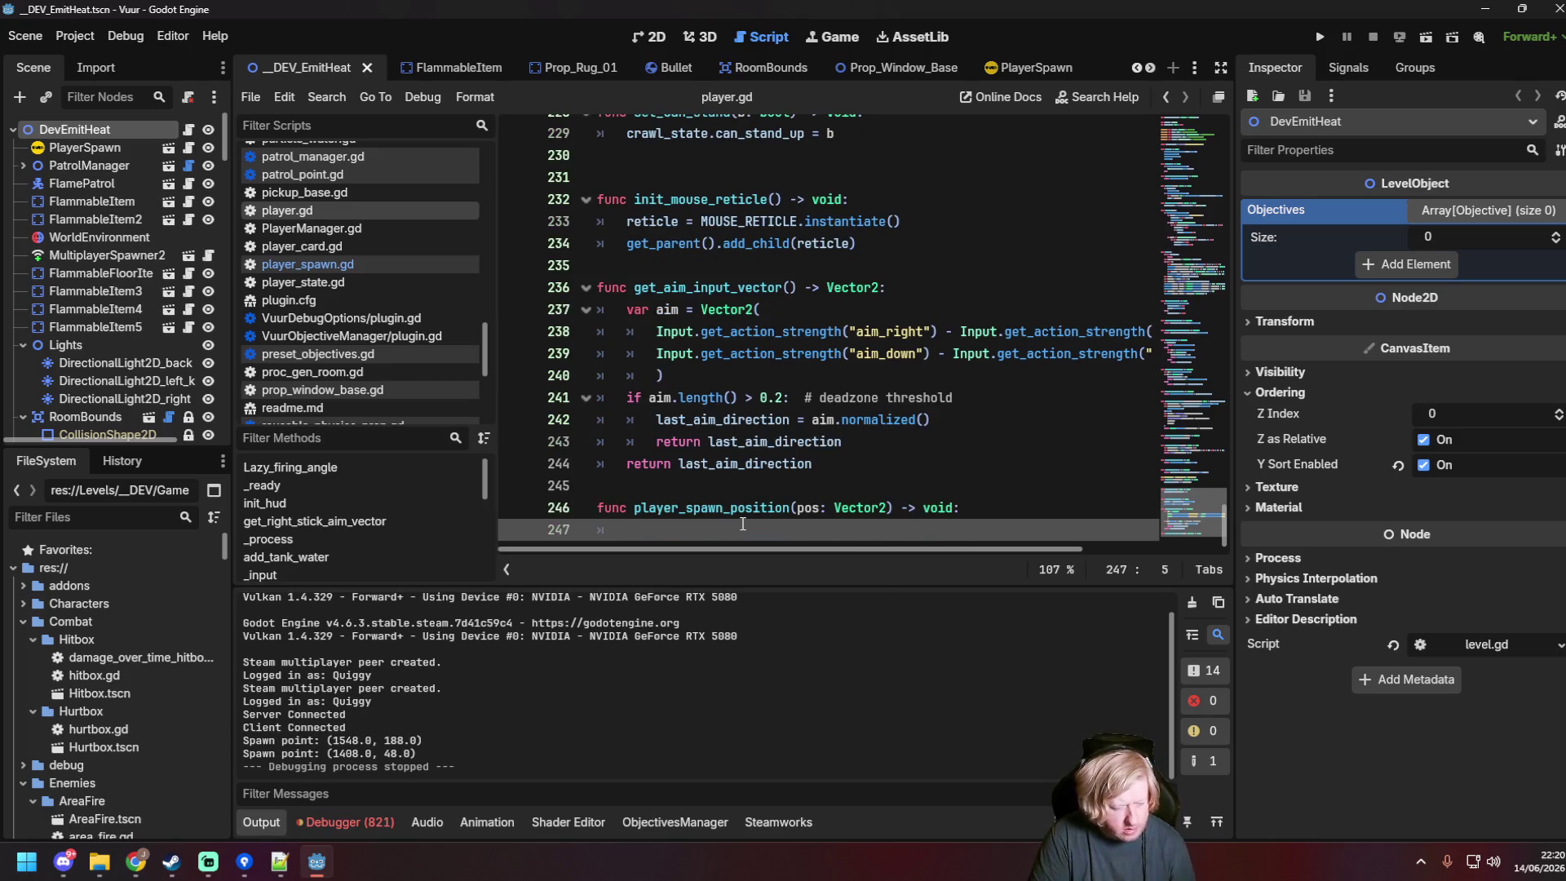
text(globa)
text(osition)
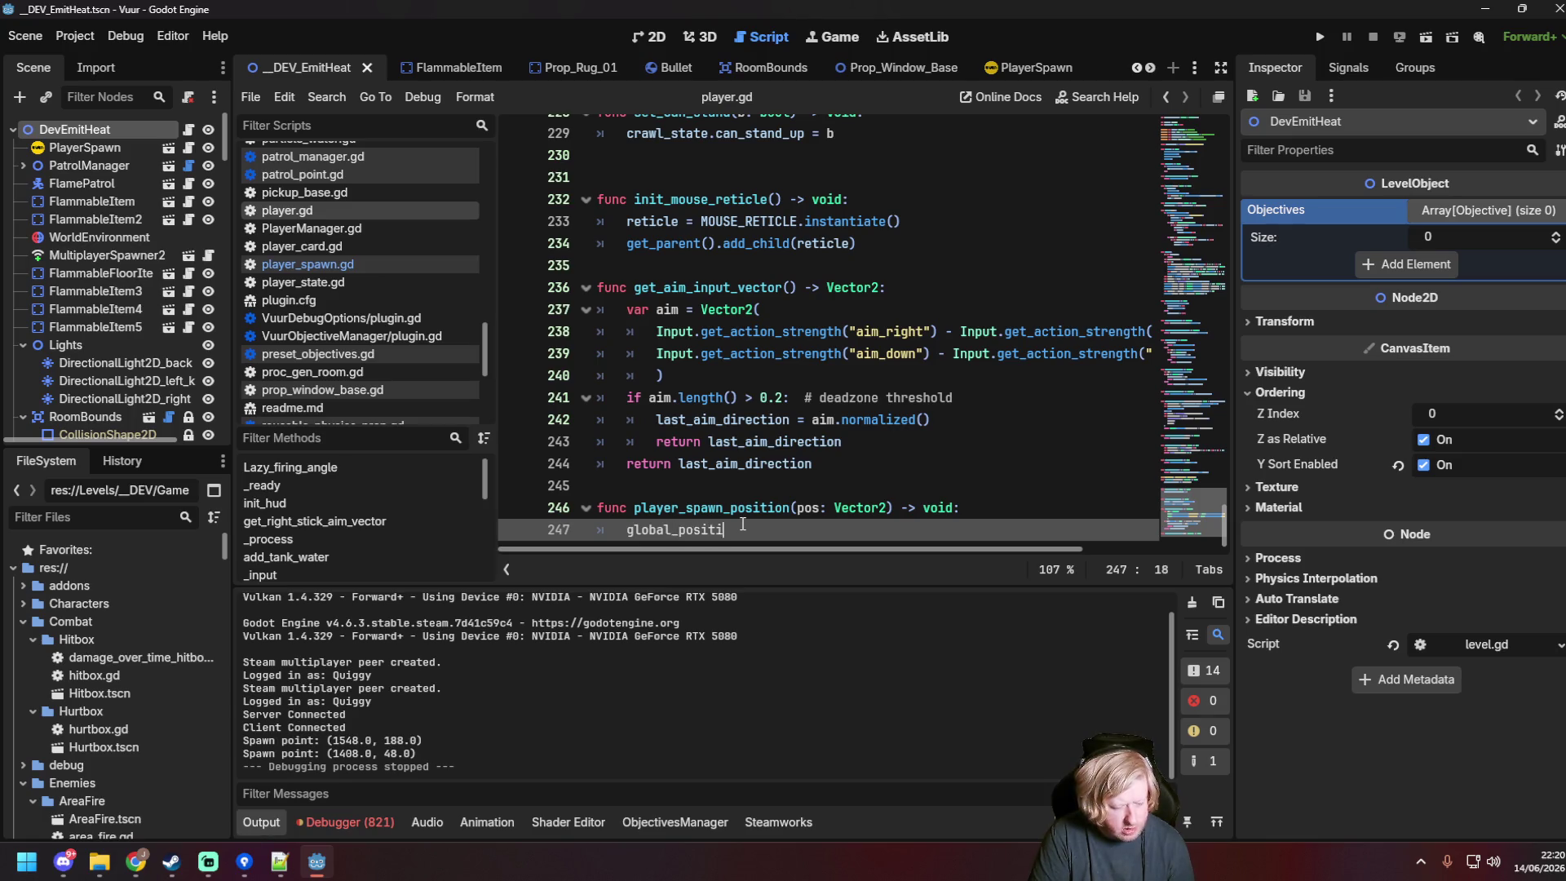
text( = pos)
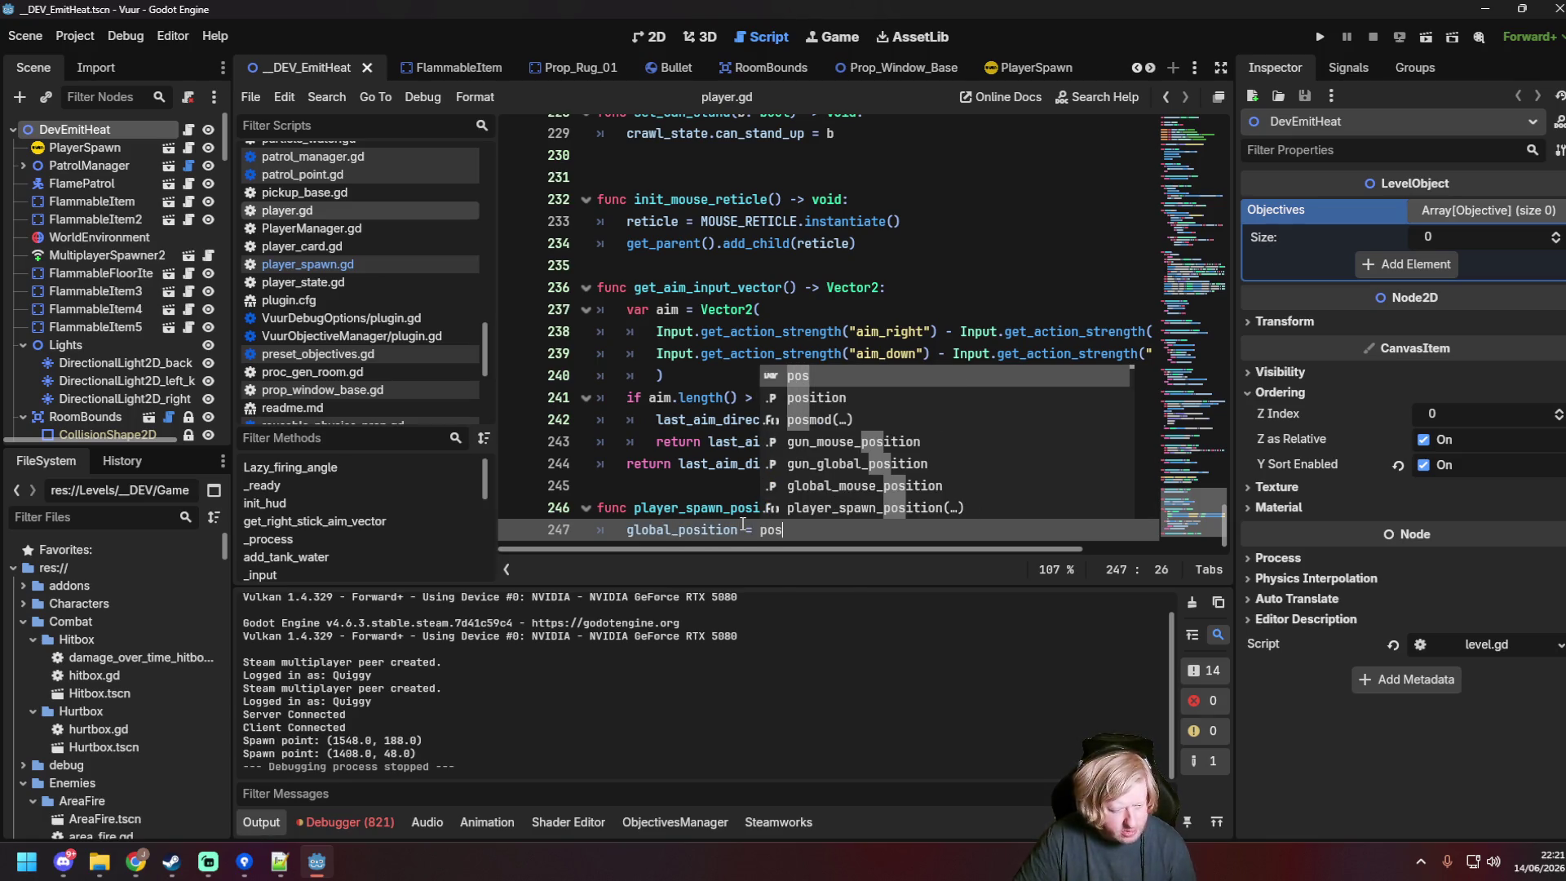
key(Escape)
key(Up)
key(Up)
key(Return)
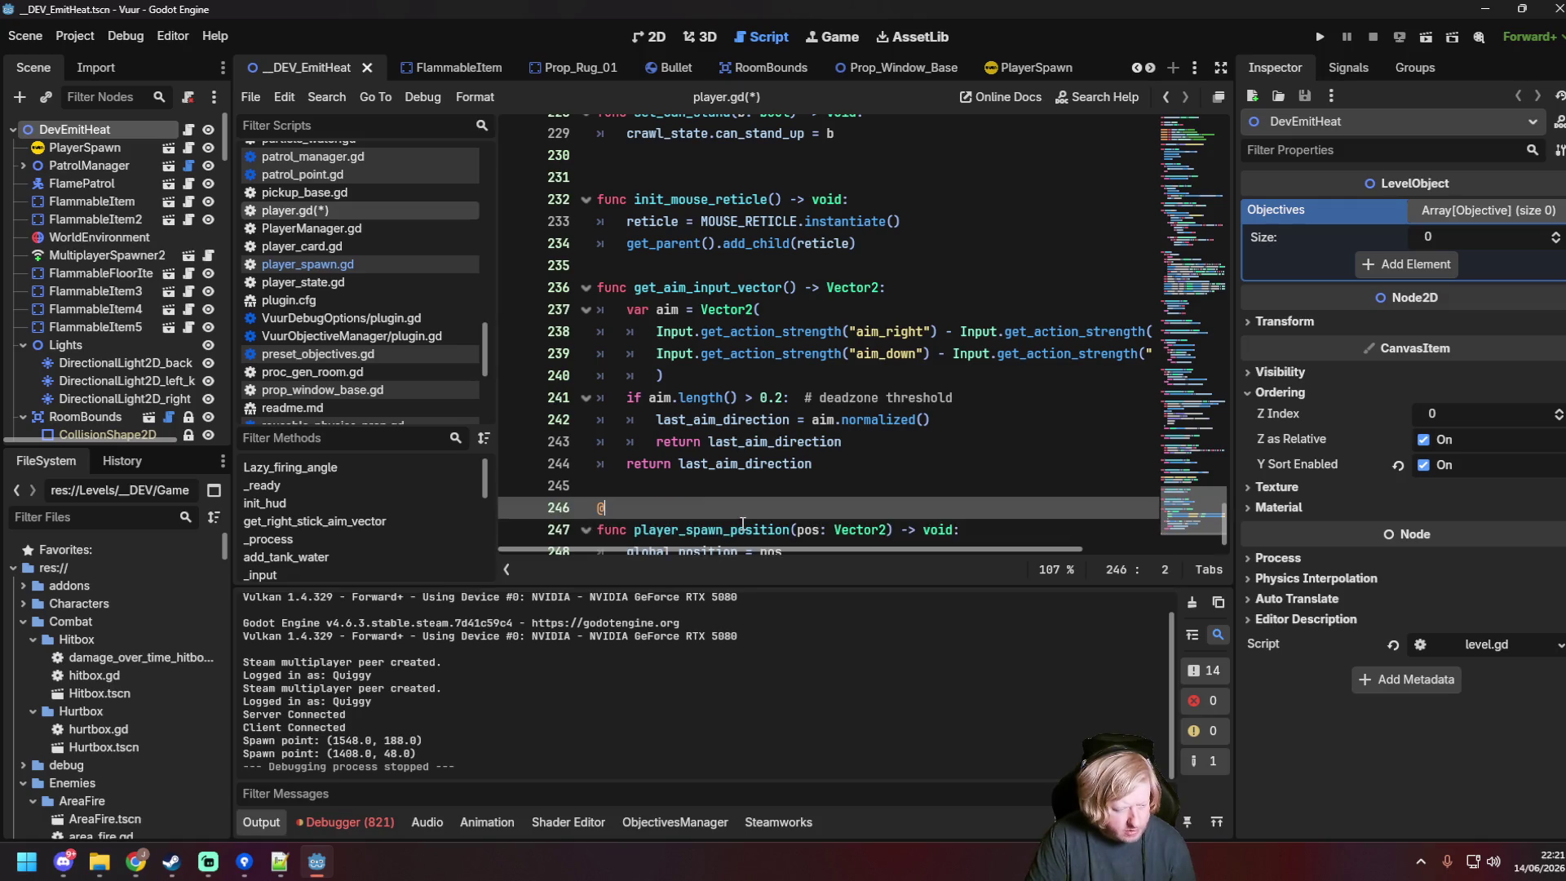
text(rpc(")
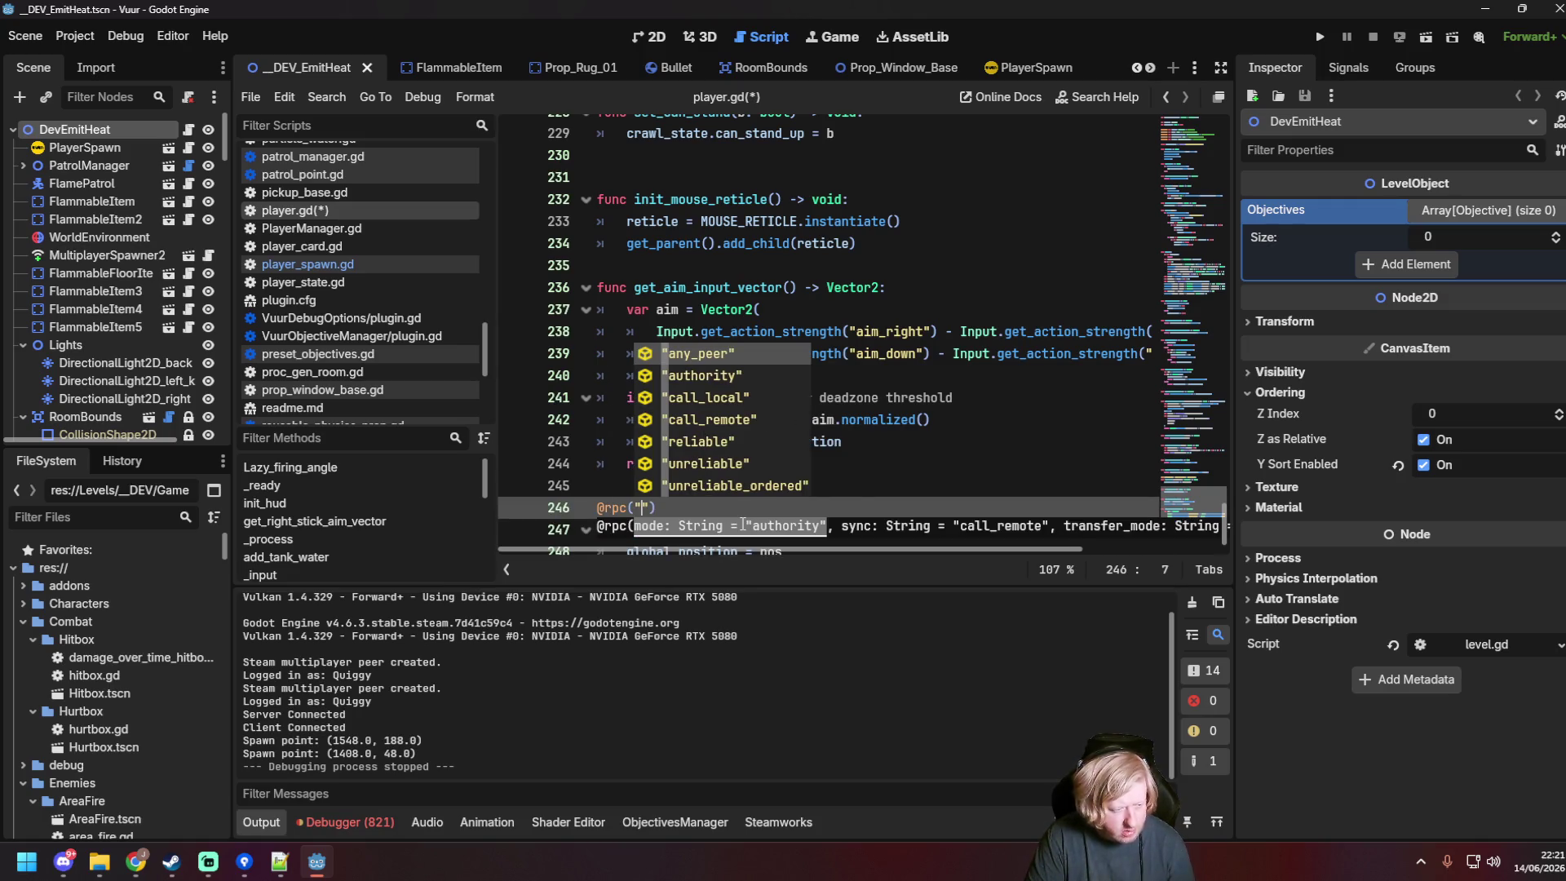
text(author)
key(Return)
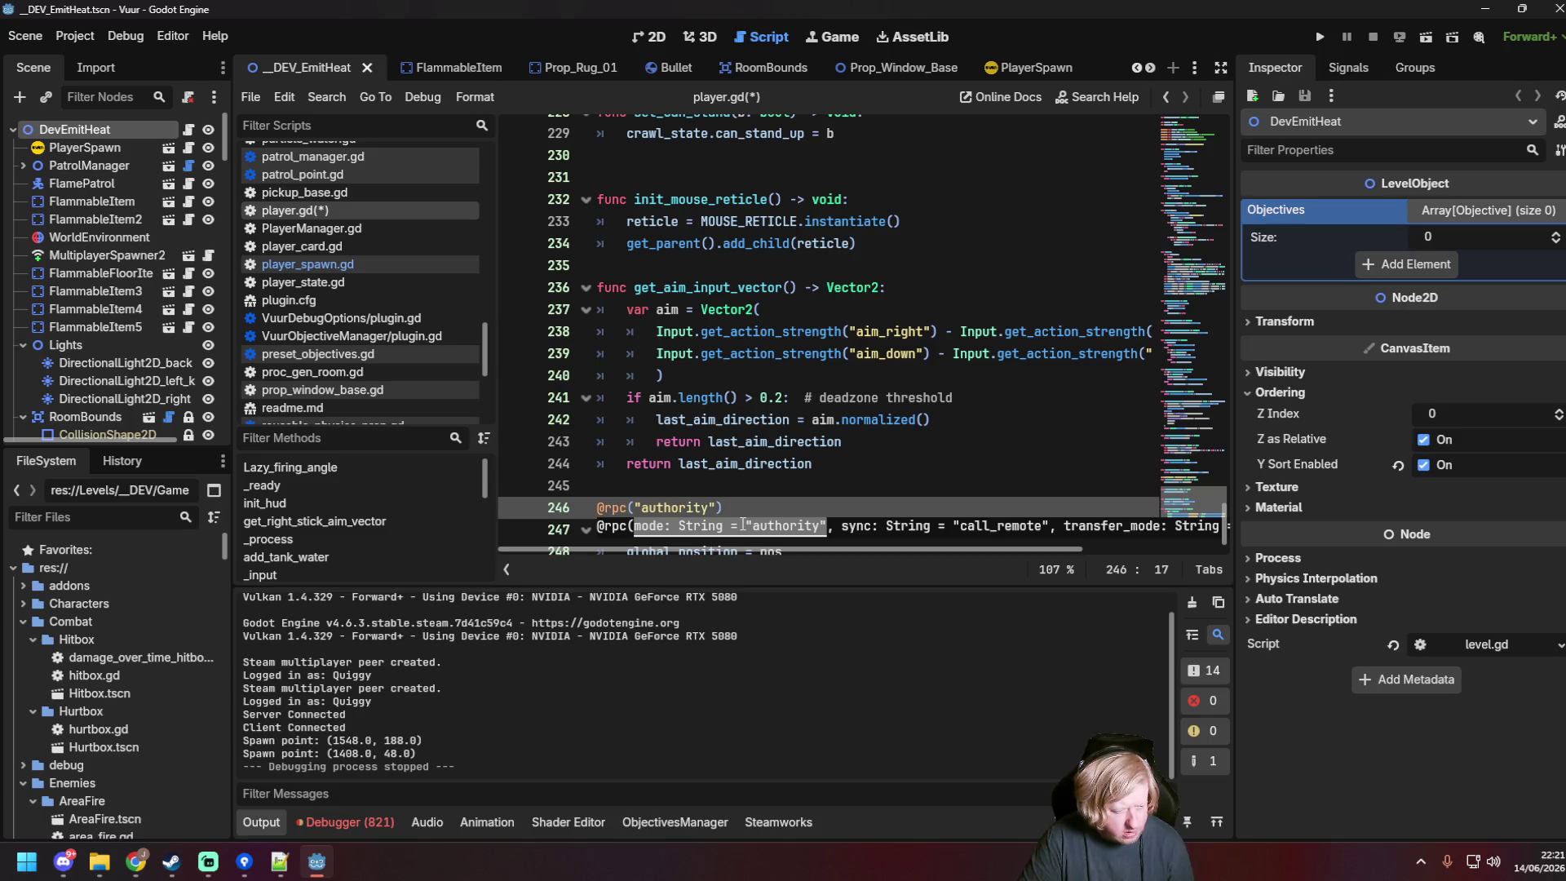
text(, "call)
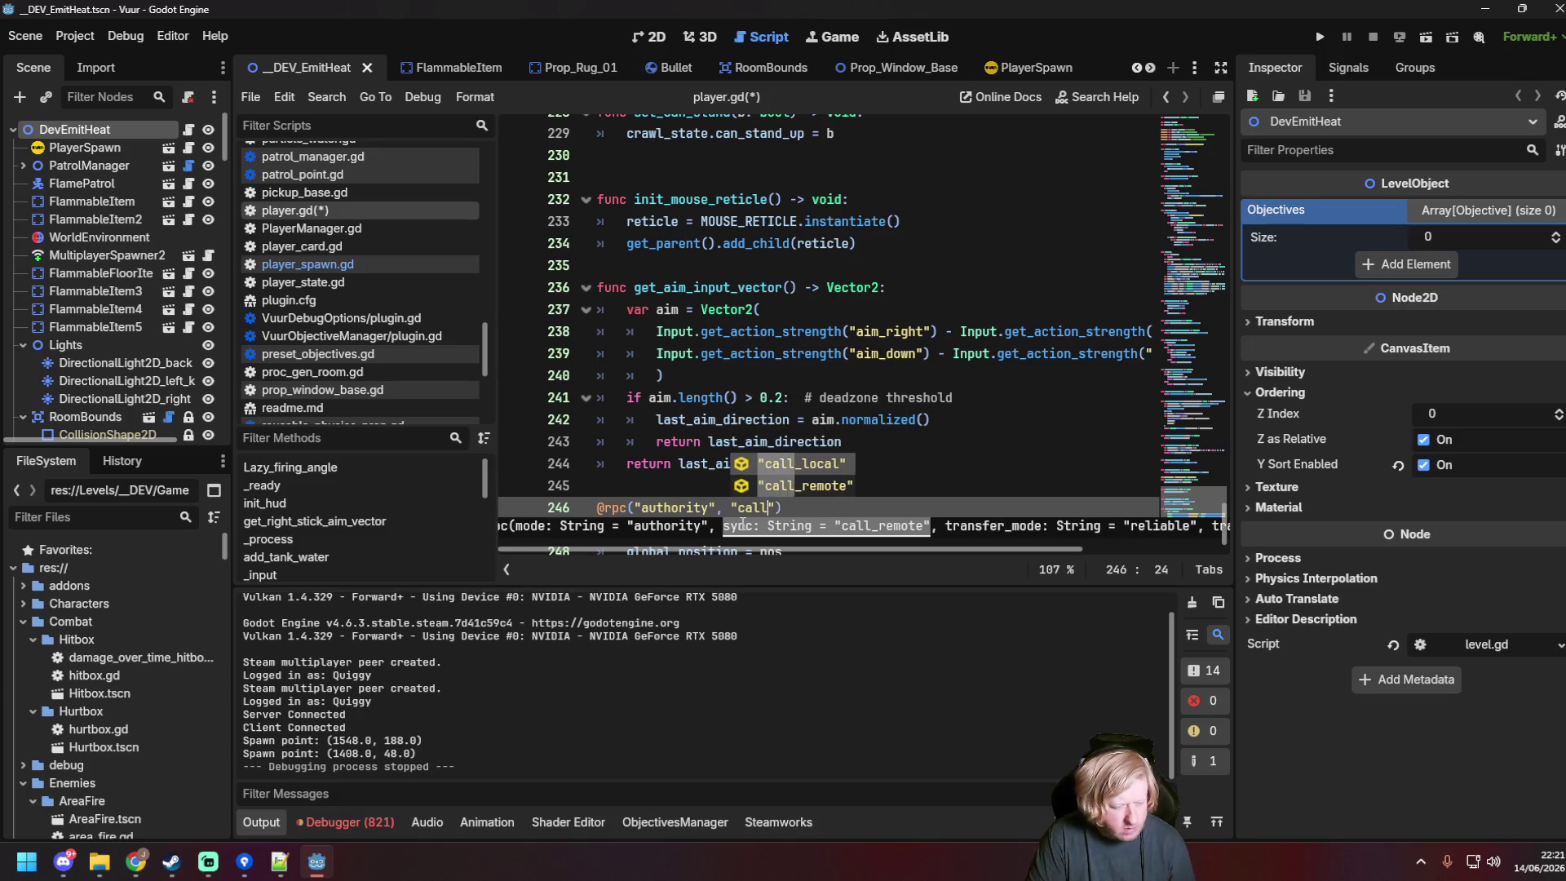
key(Return)
text())
text( ")
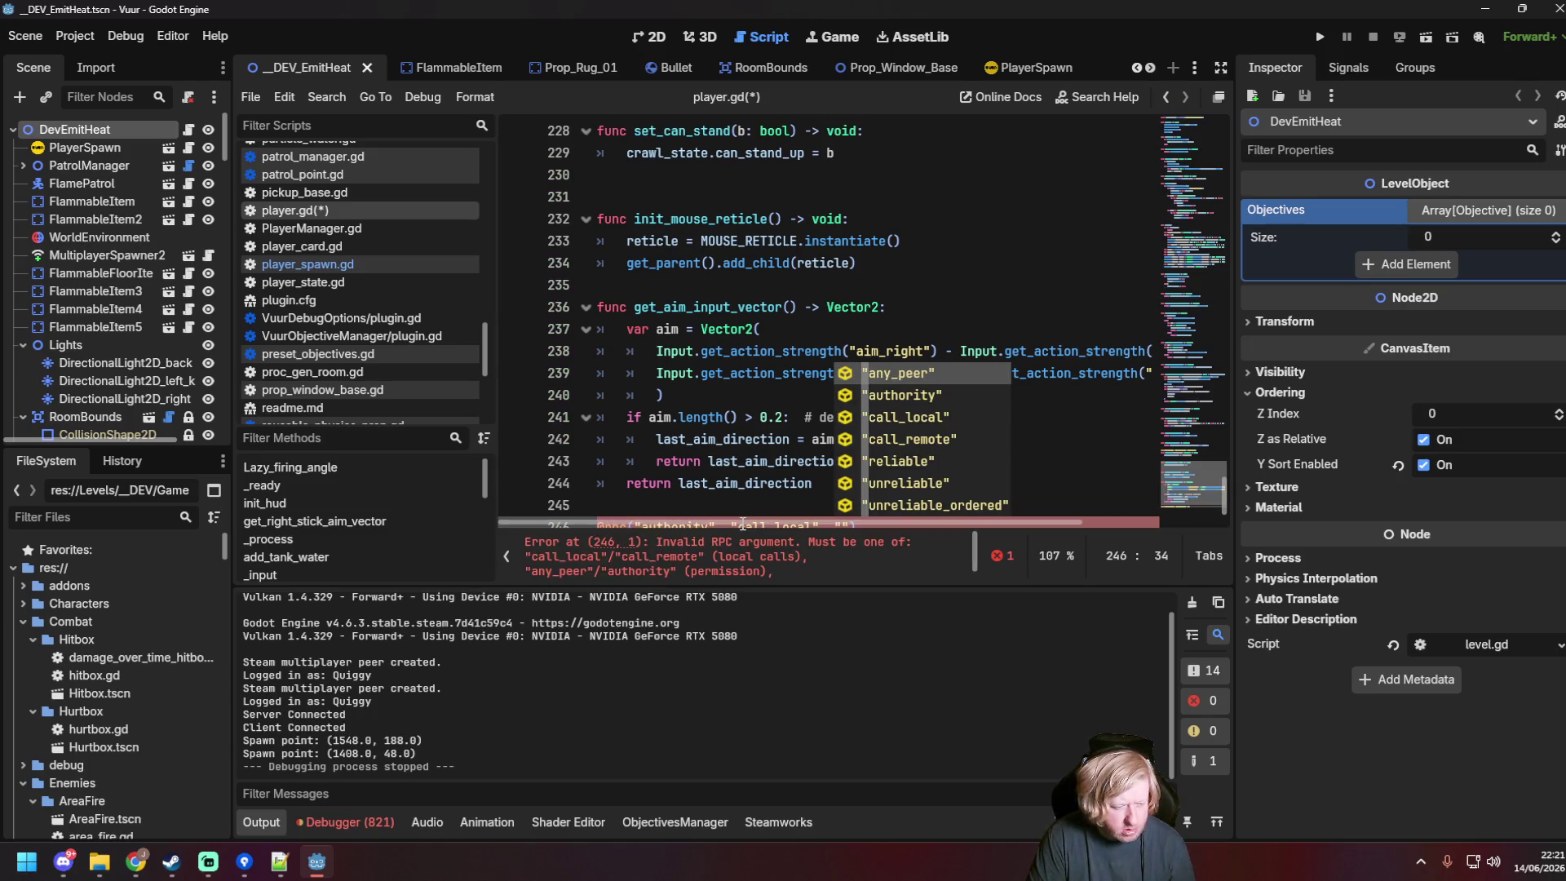
text(reliable)
key(Return)
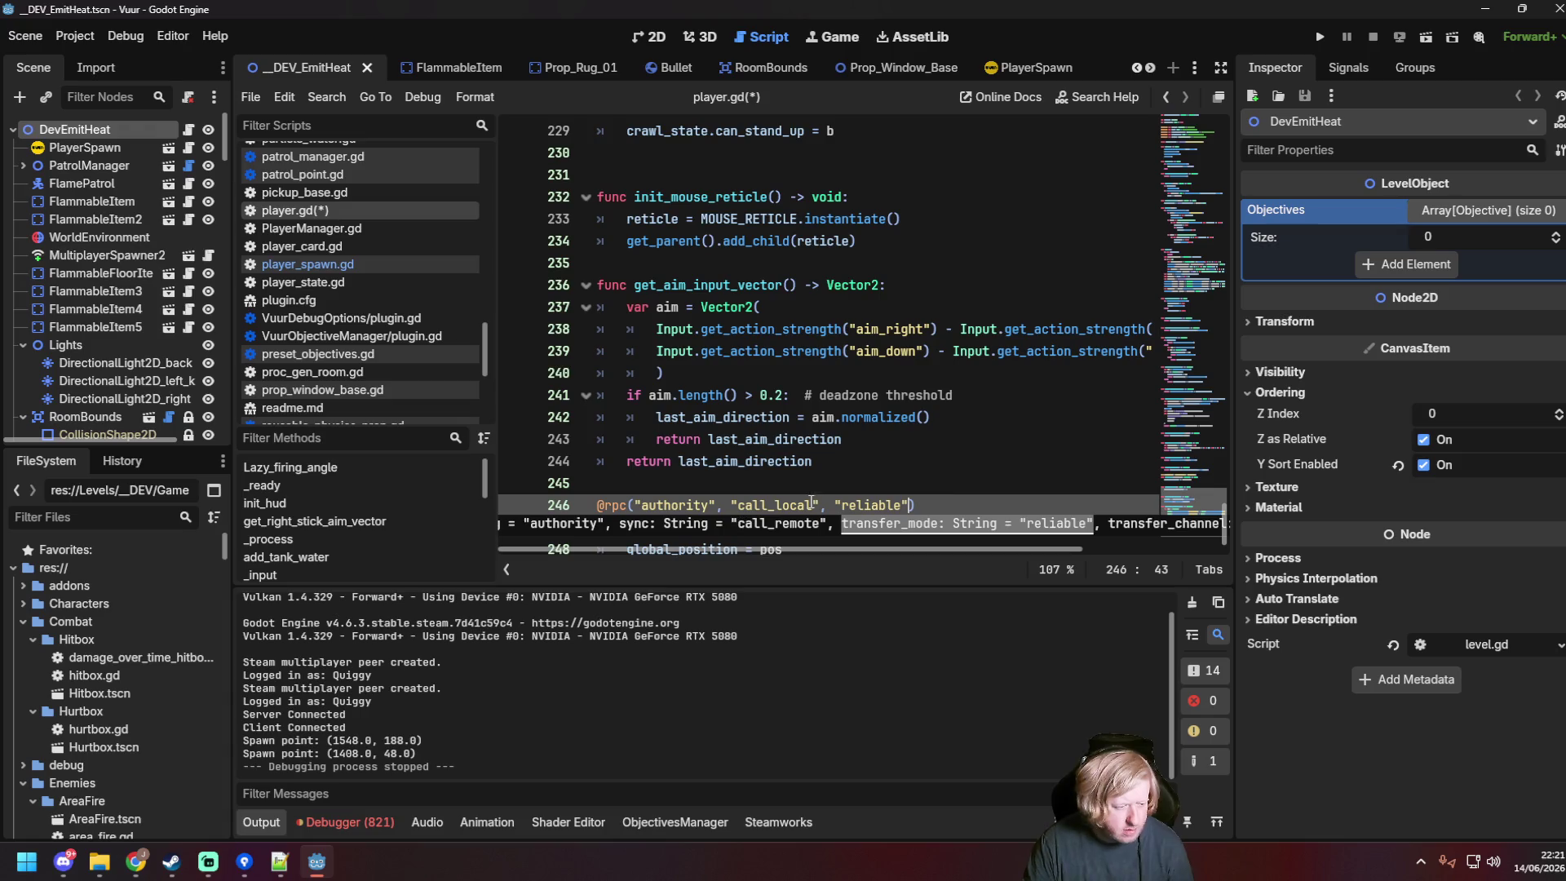
click(869, 522)
key(ctrl+s)
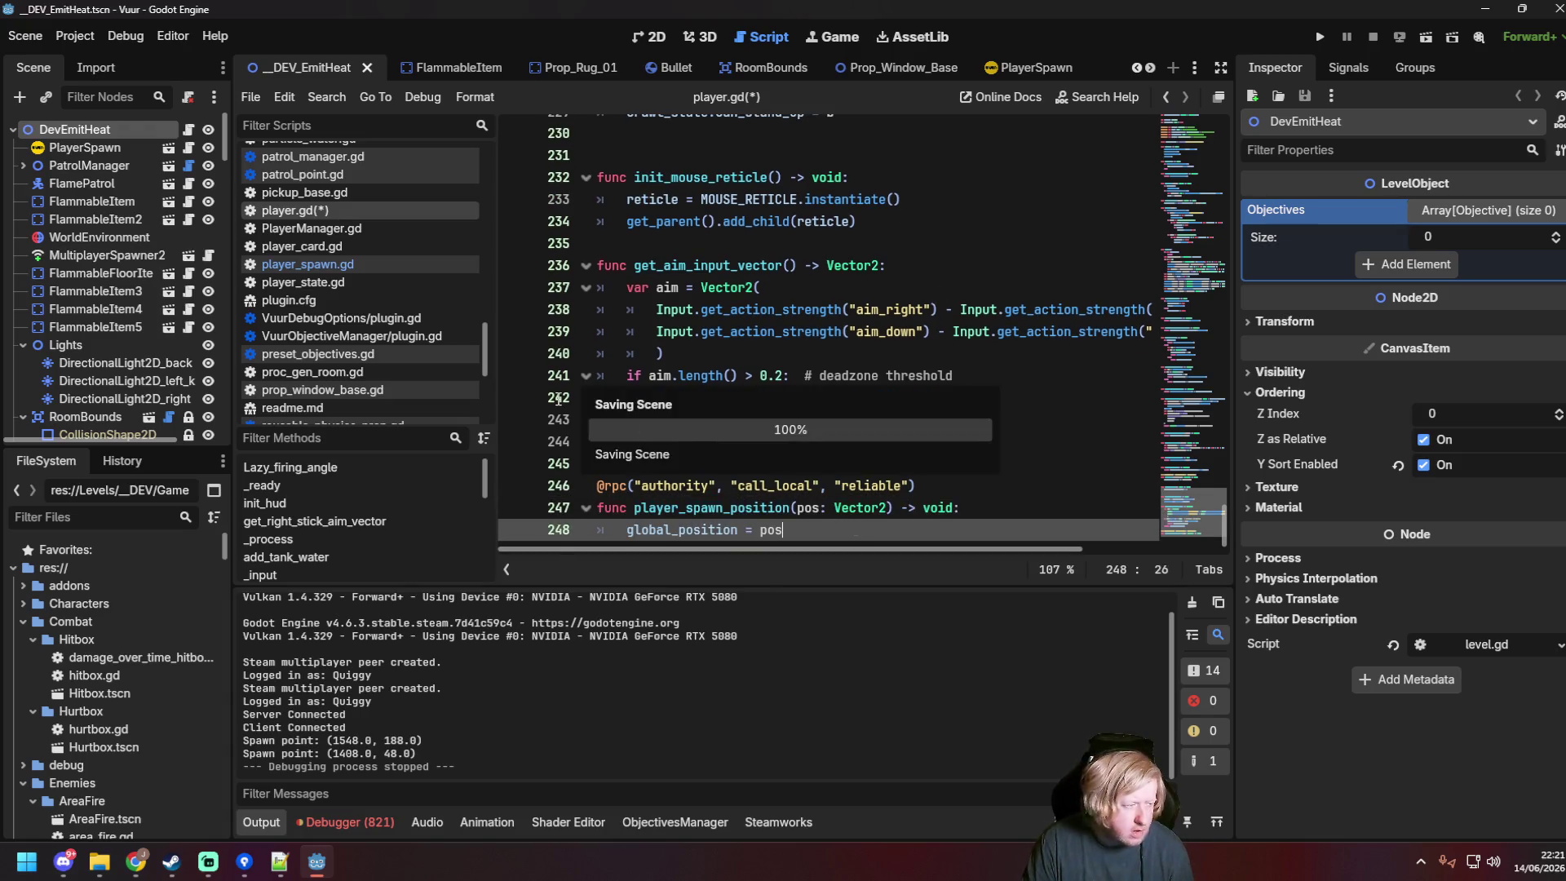
click(343, 269)
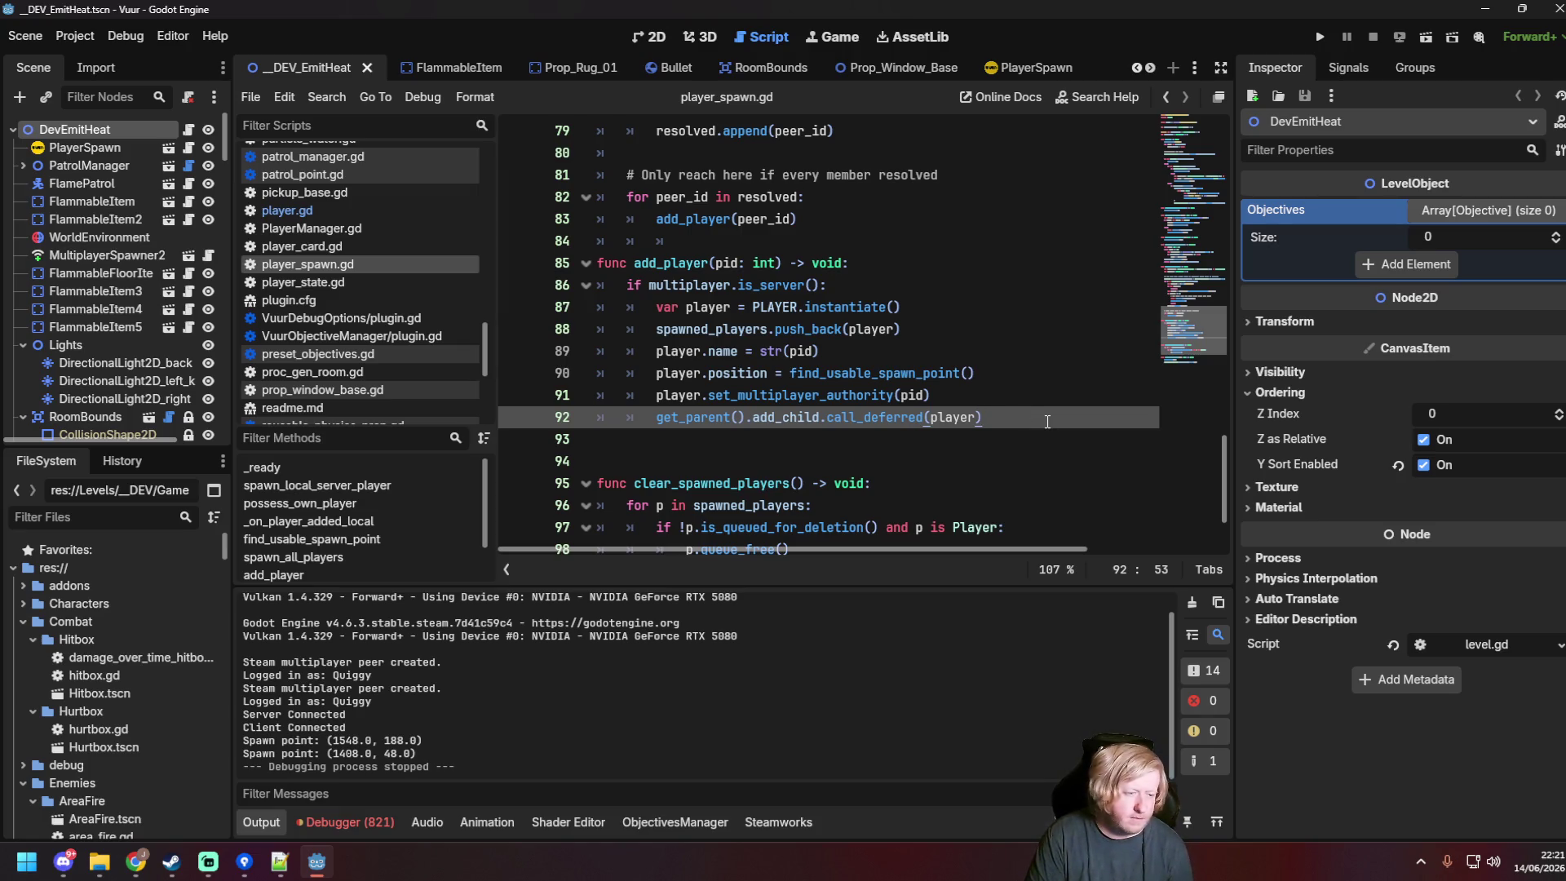
Cast the instantiated player 'as Player' and add a player_spawn_position call after add_child
key(Return)
text(player.)
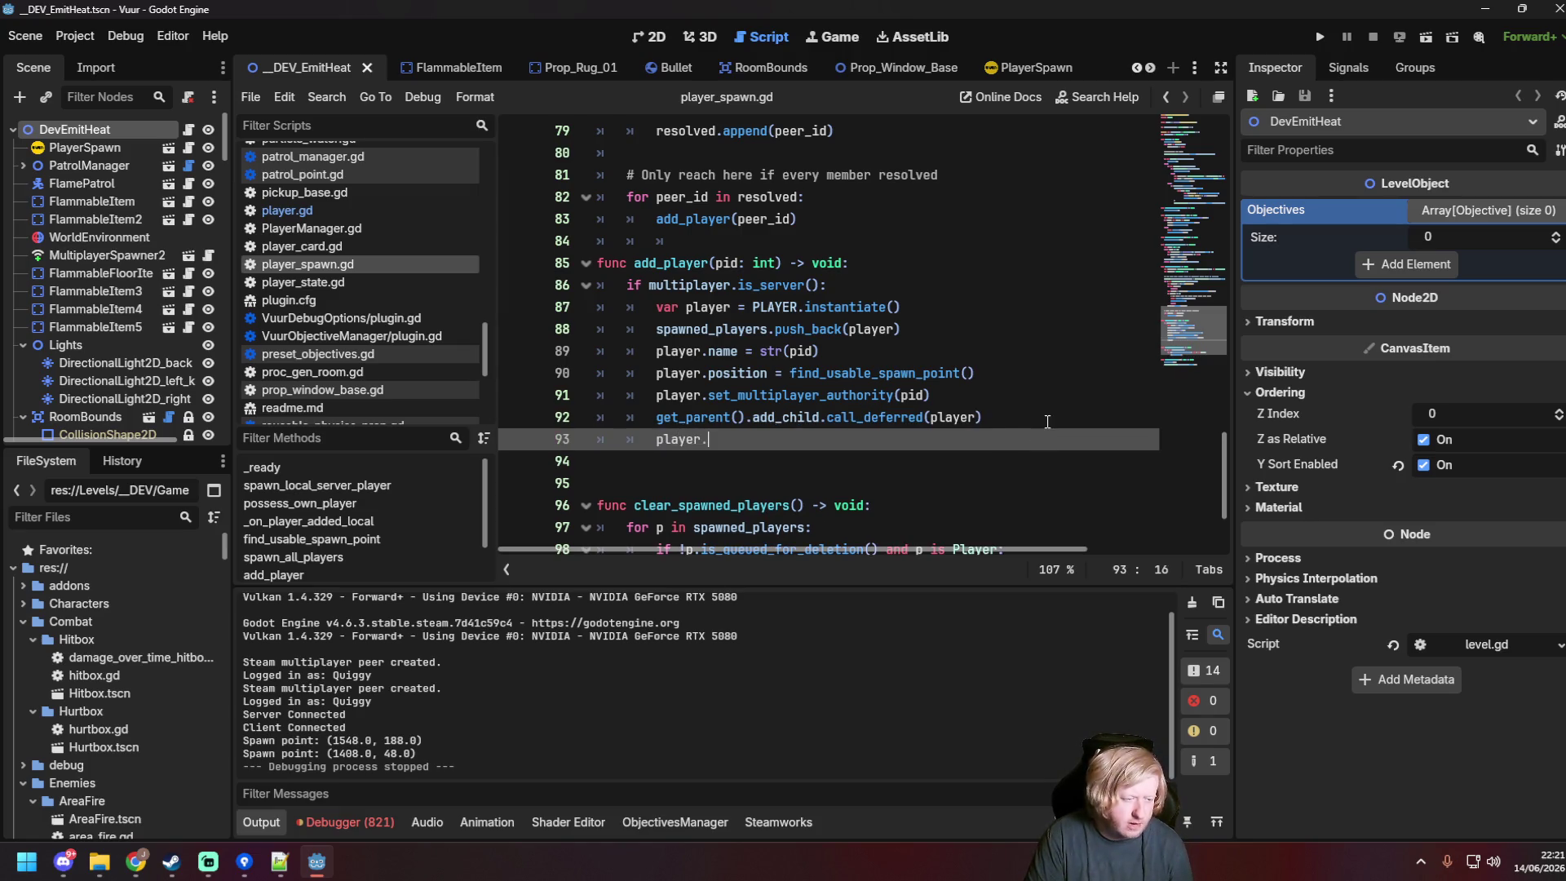
text(spa)
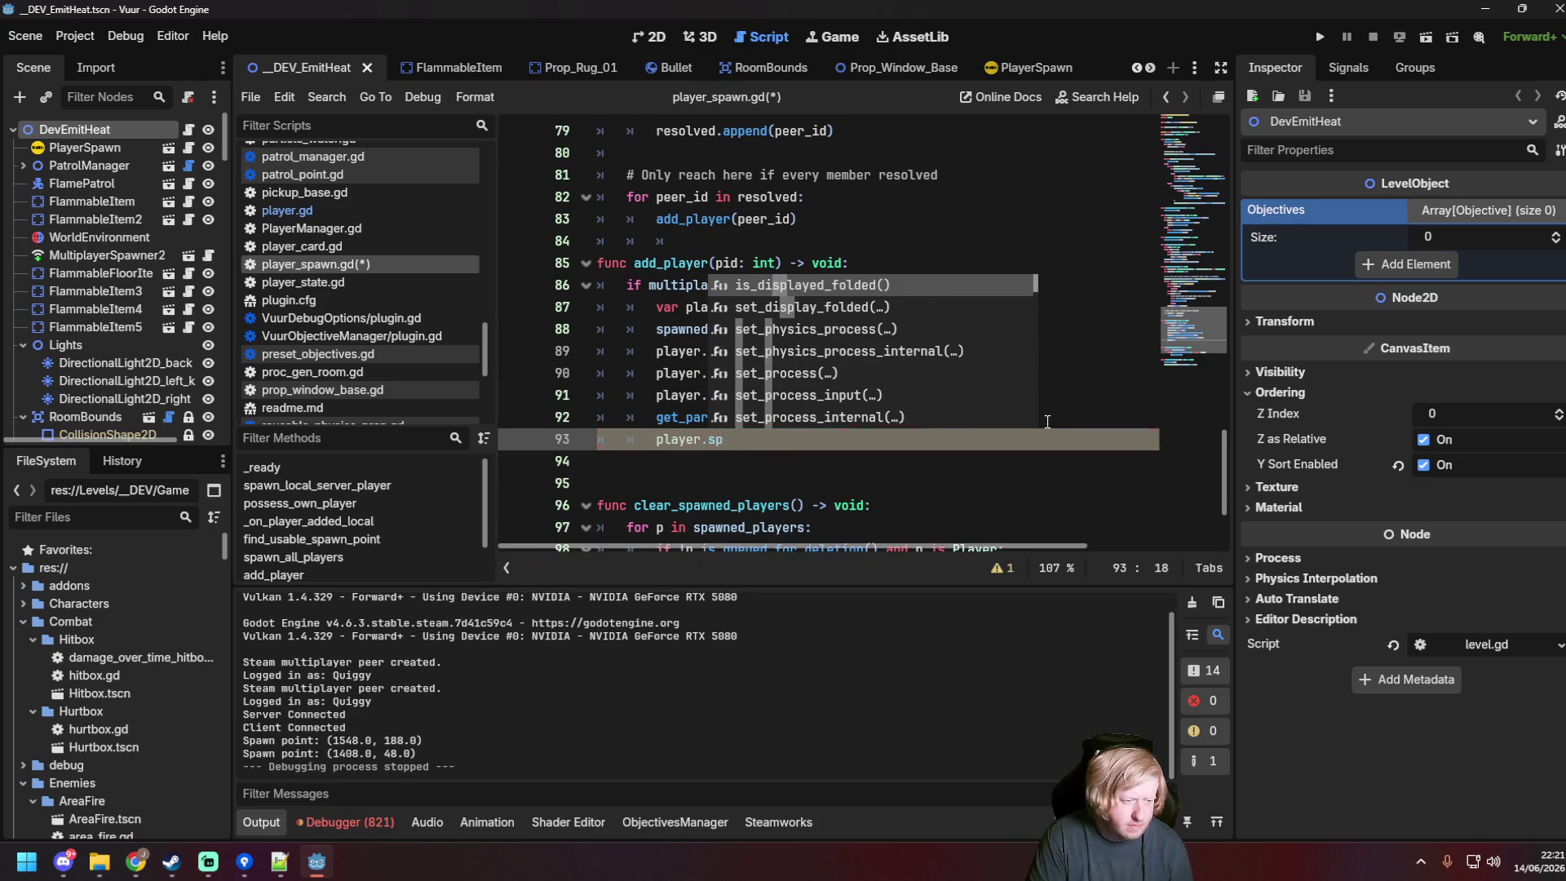
key(BackSpace)
key(BackSpace)
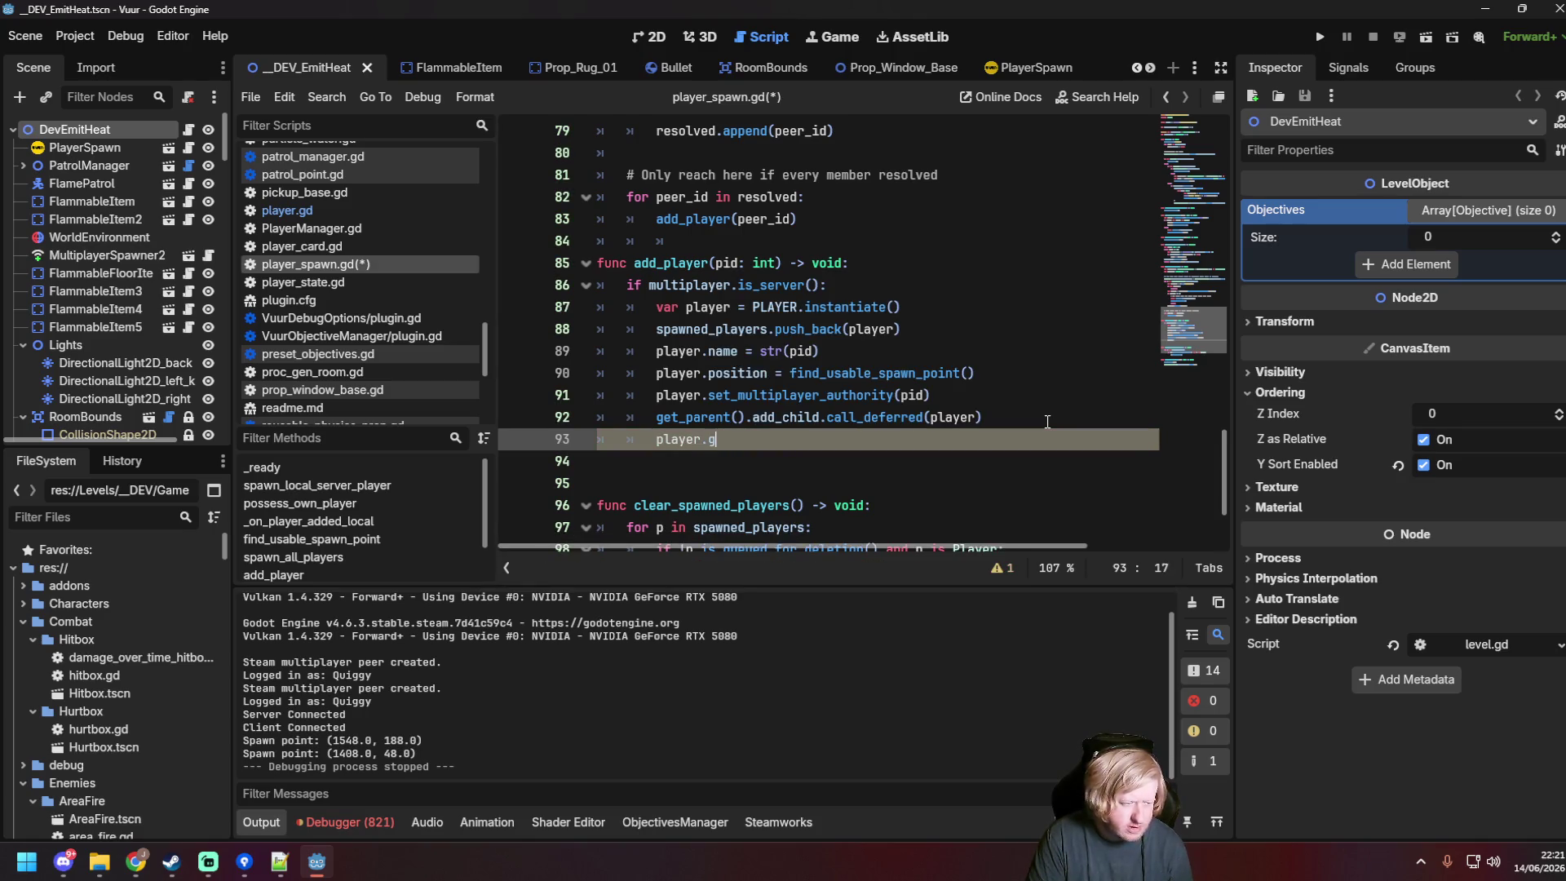
key(BackSpace)
text(set_spawn)
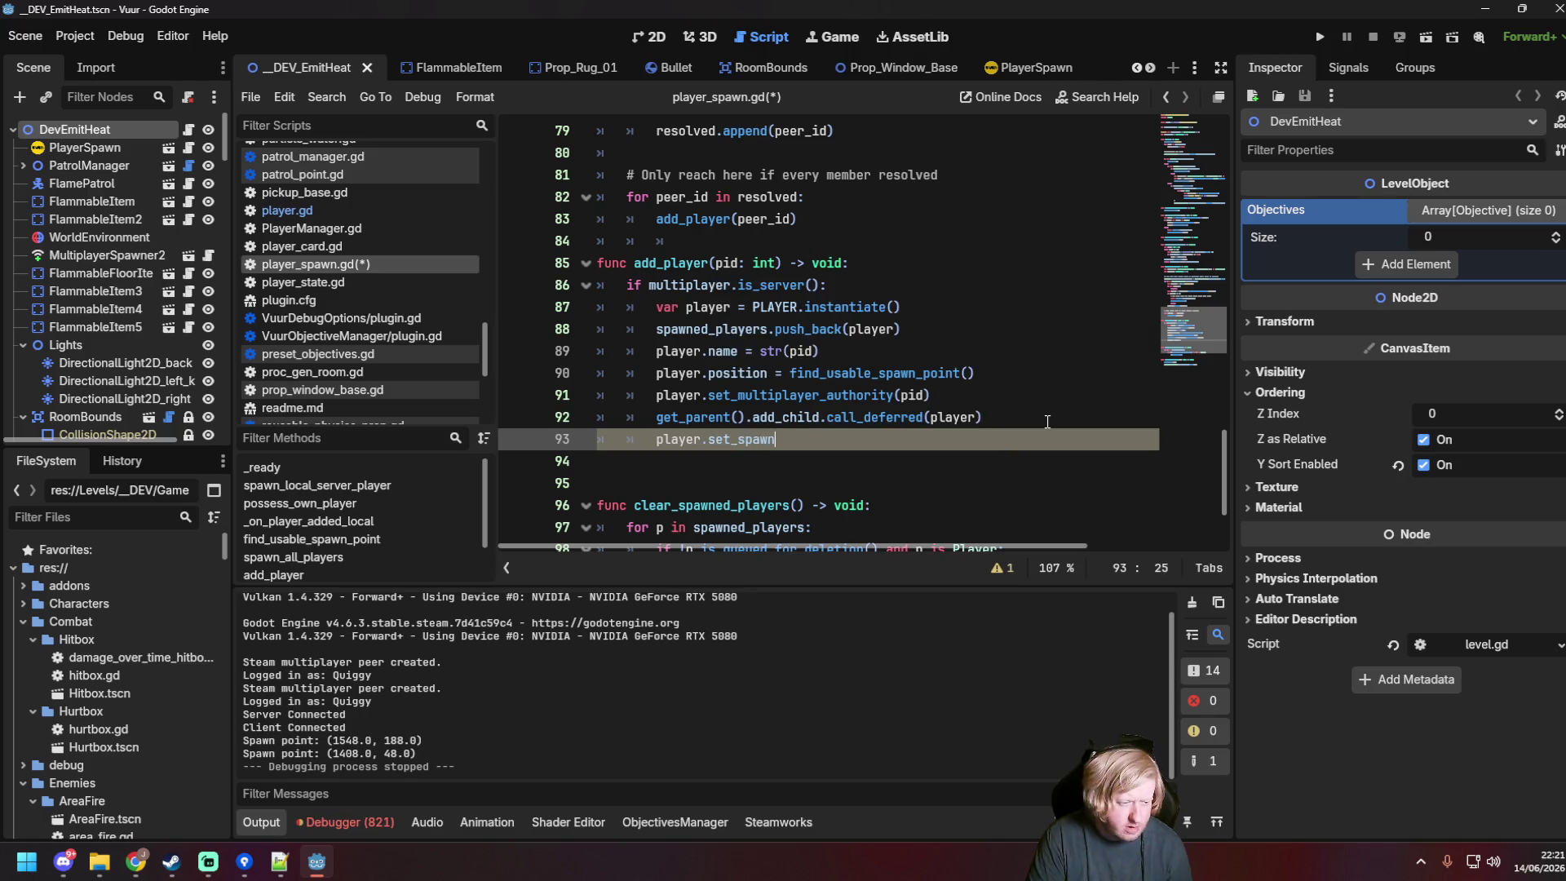
key(ctrl+BackSpace)
text(wn)
key(BackSpace)
key(BackSpace)
key(BackSpace)
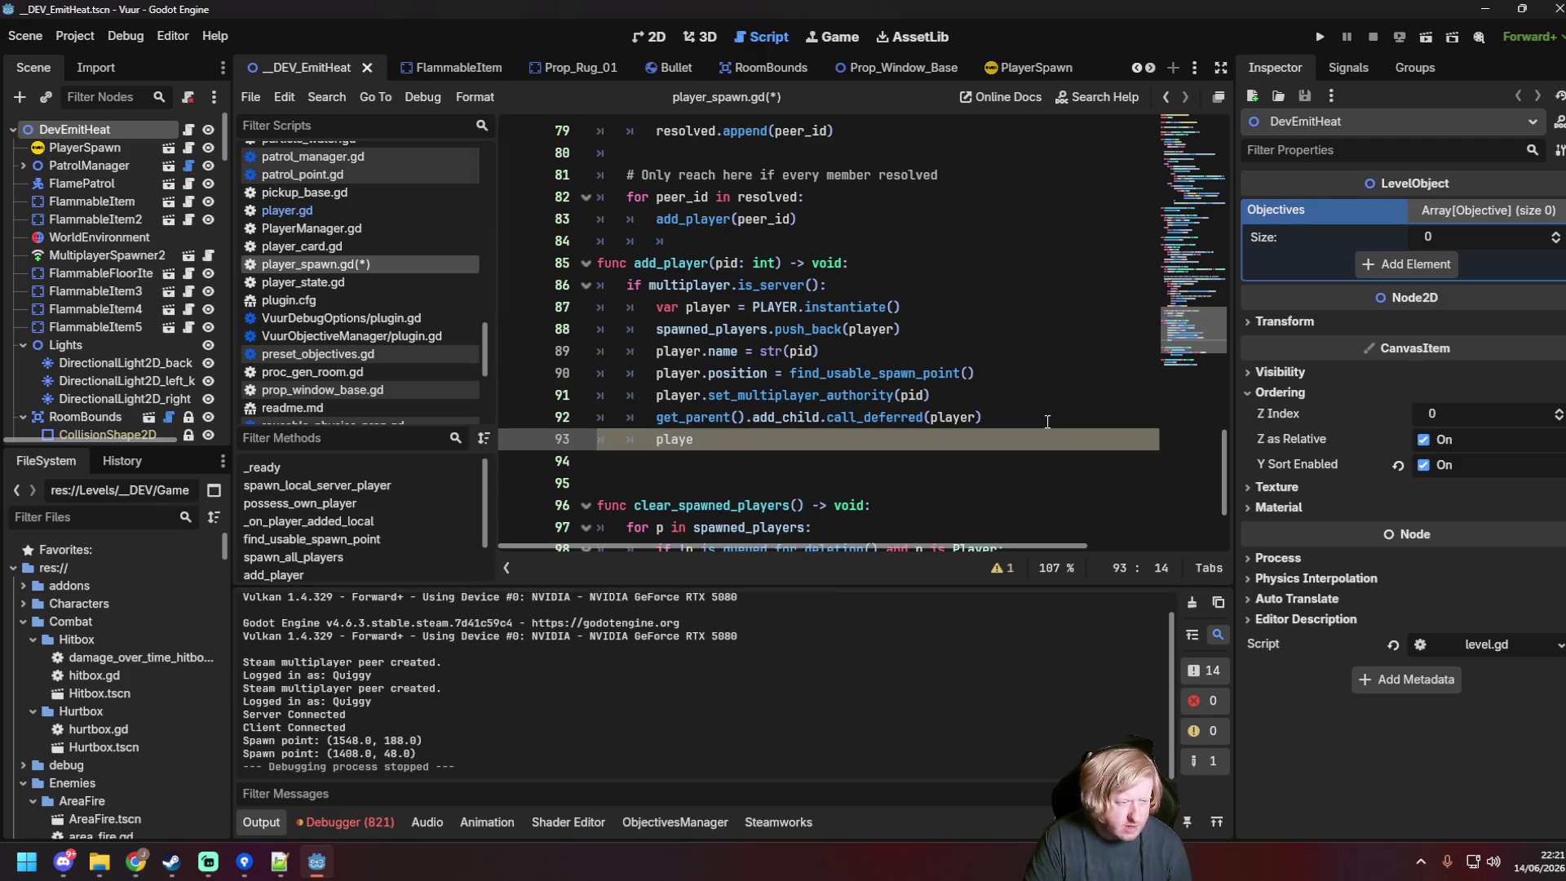
click(953, 307)
text(as Play)
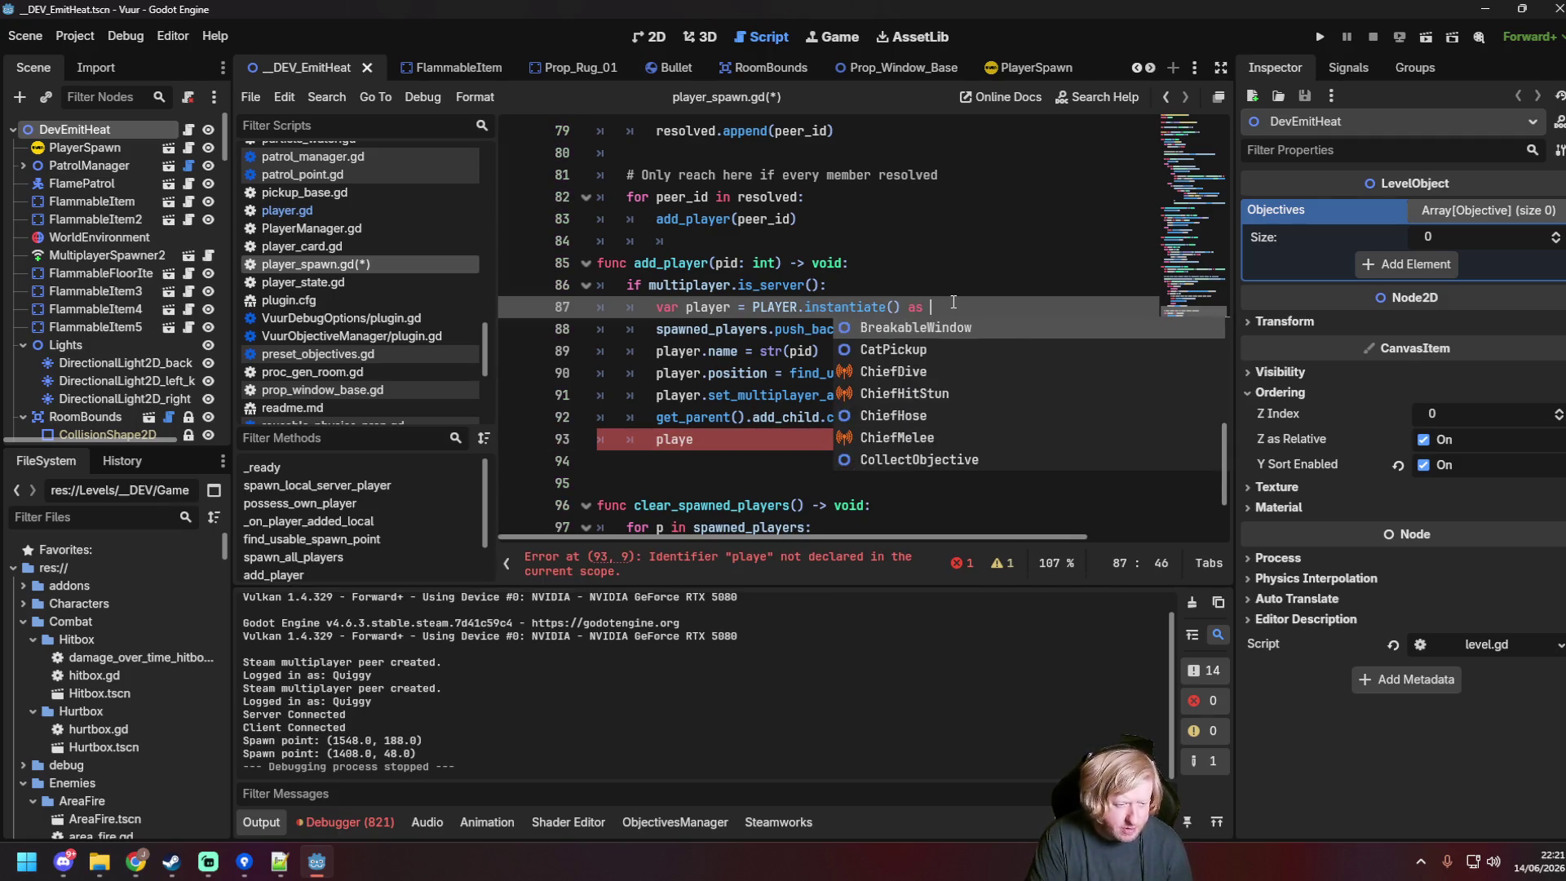
text(er)
click(714, 445)
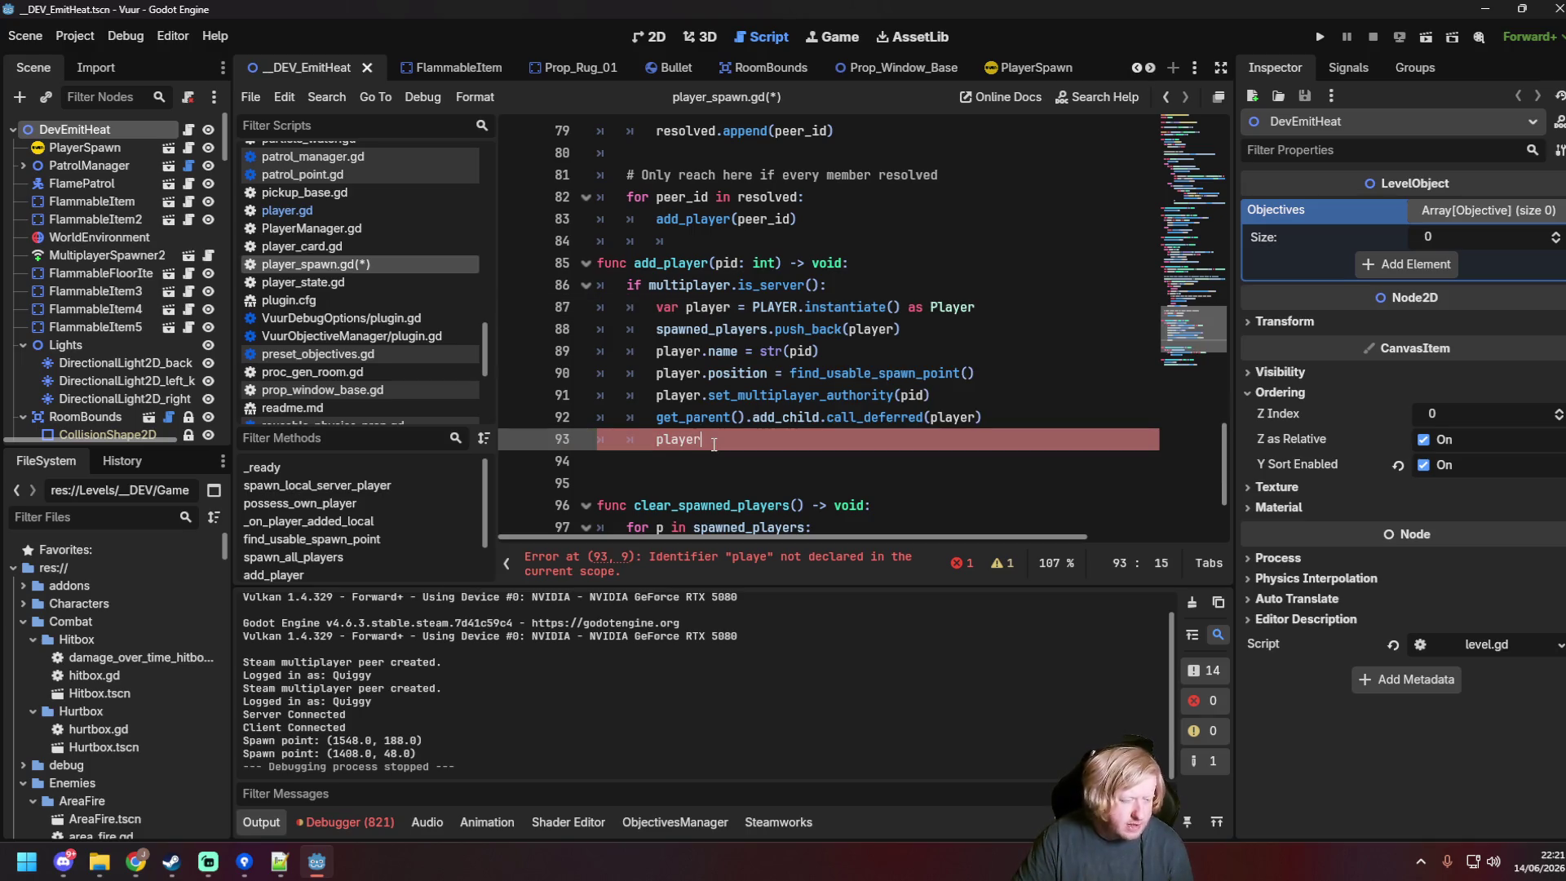
text(.spawn)
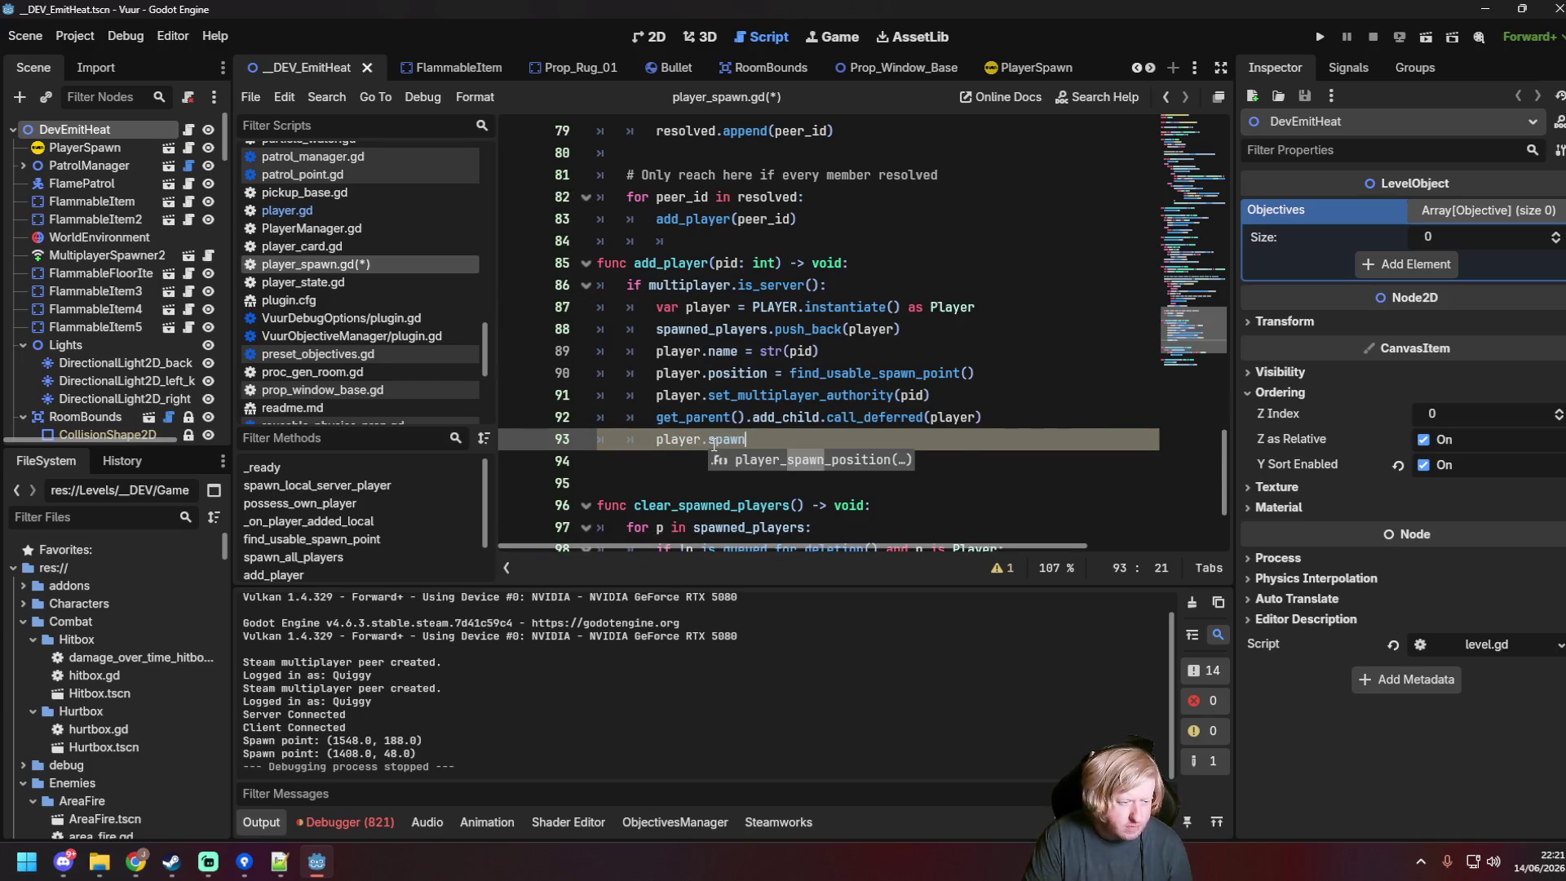
key(Return)
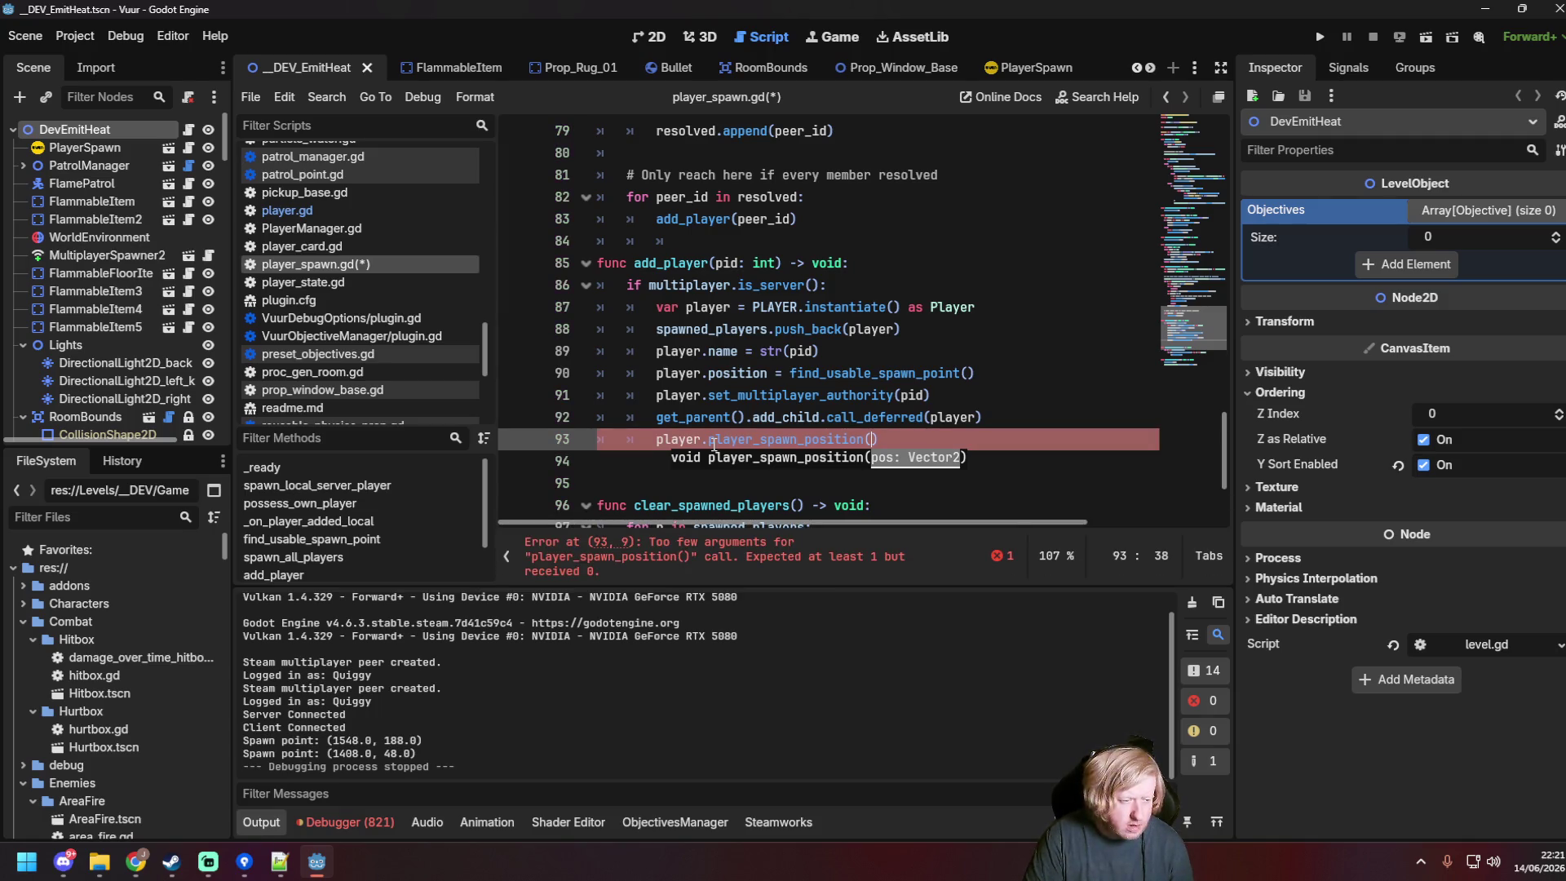
Replace the player.position line, moving find_usable_spawn_point() into the new call's argument
drag(791, 373, 657, 373)
key(BackSpace)
shift+click(845, 373)
key(BackSpace)
key(BackSpace)
key(BackSpace)
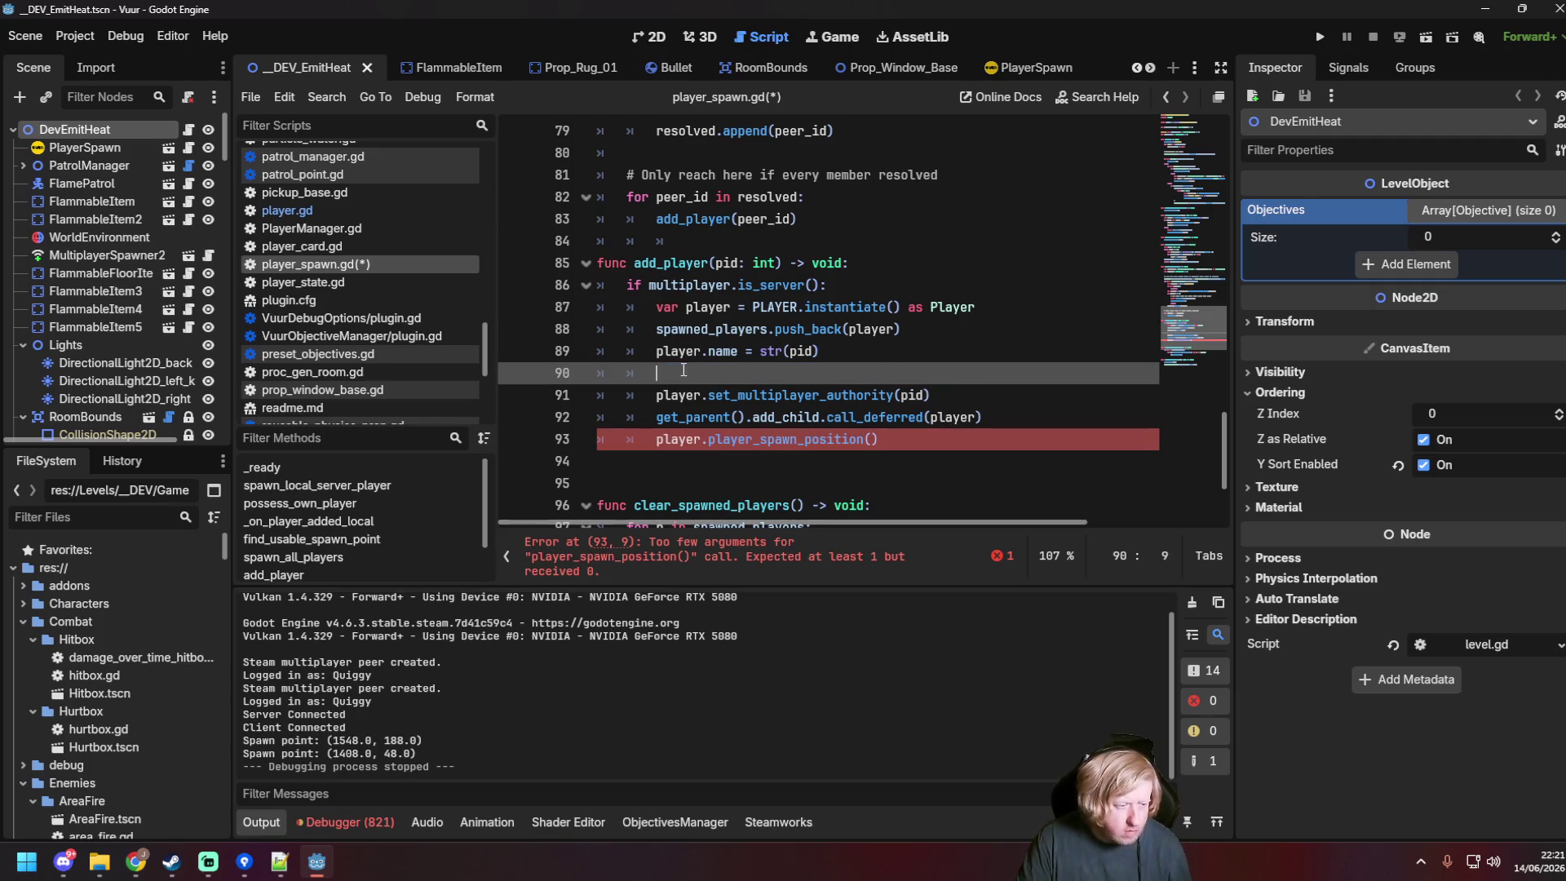
click(869, 421)
text(find_usable_spawn_point())
click(656, 417)
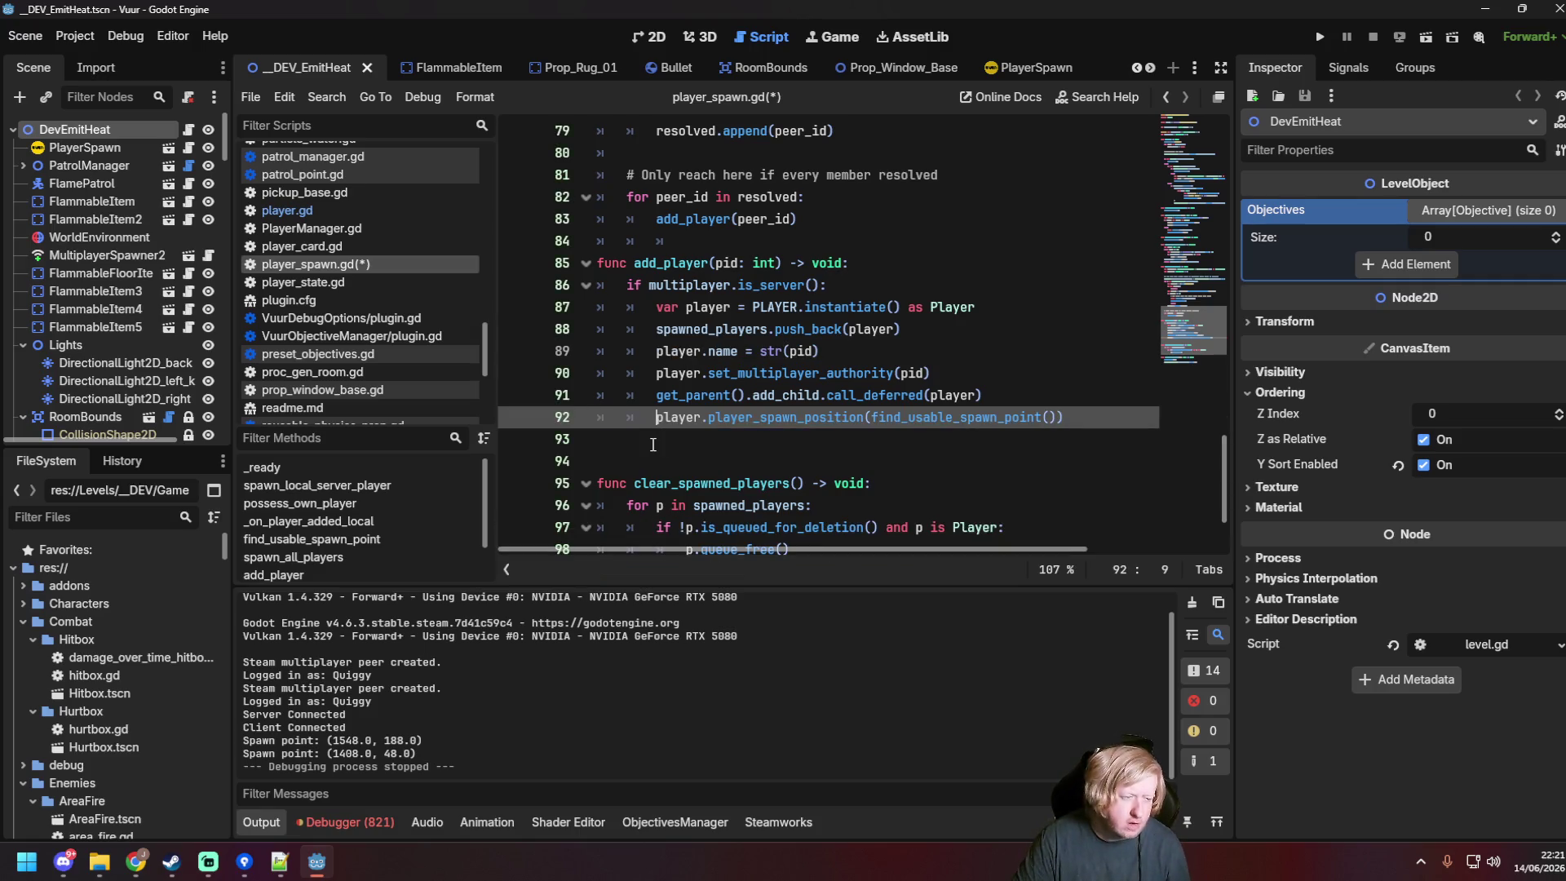
Make it player.player_spawn_position.rpc(find_usable_spawn_point()) and run the scene with F6
scroll(653, 443, up, 1)
key(ctrl+Right)
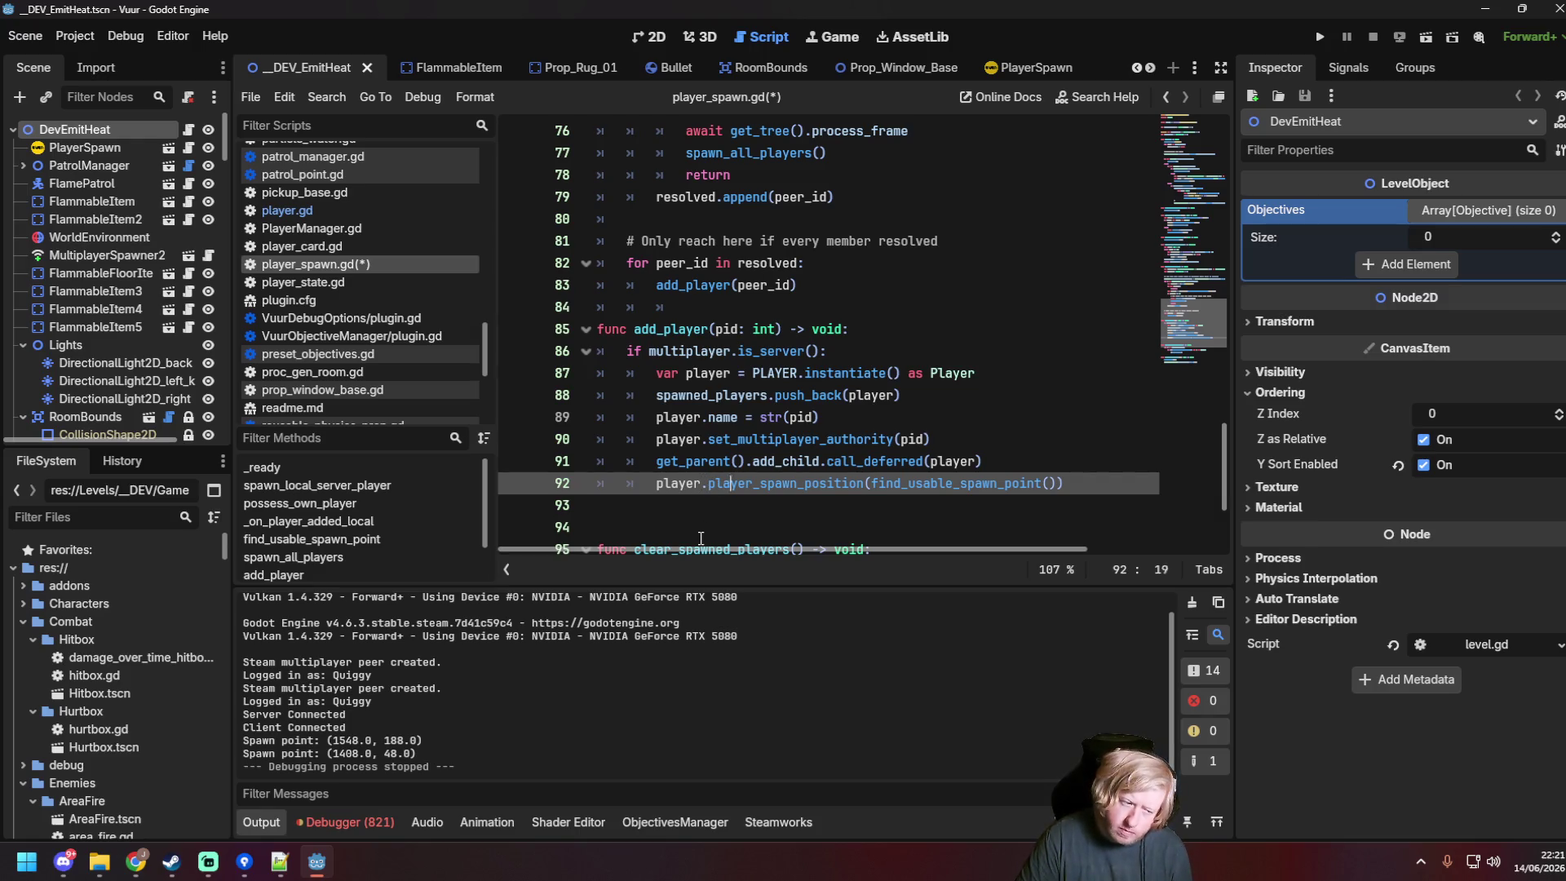
text(.rpc)
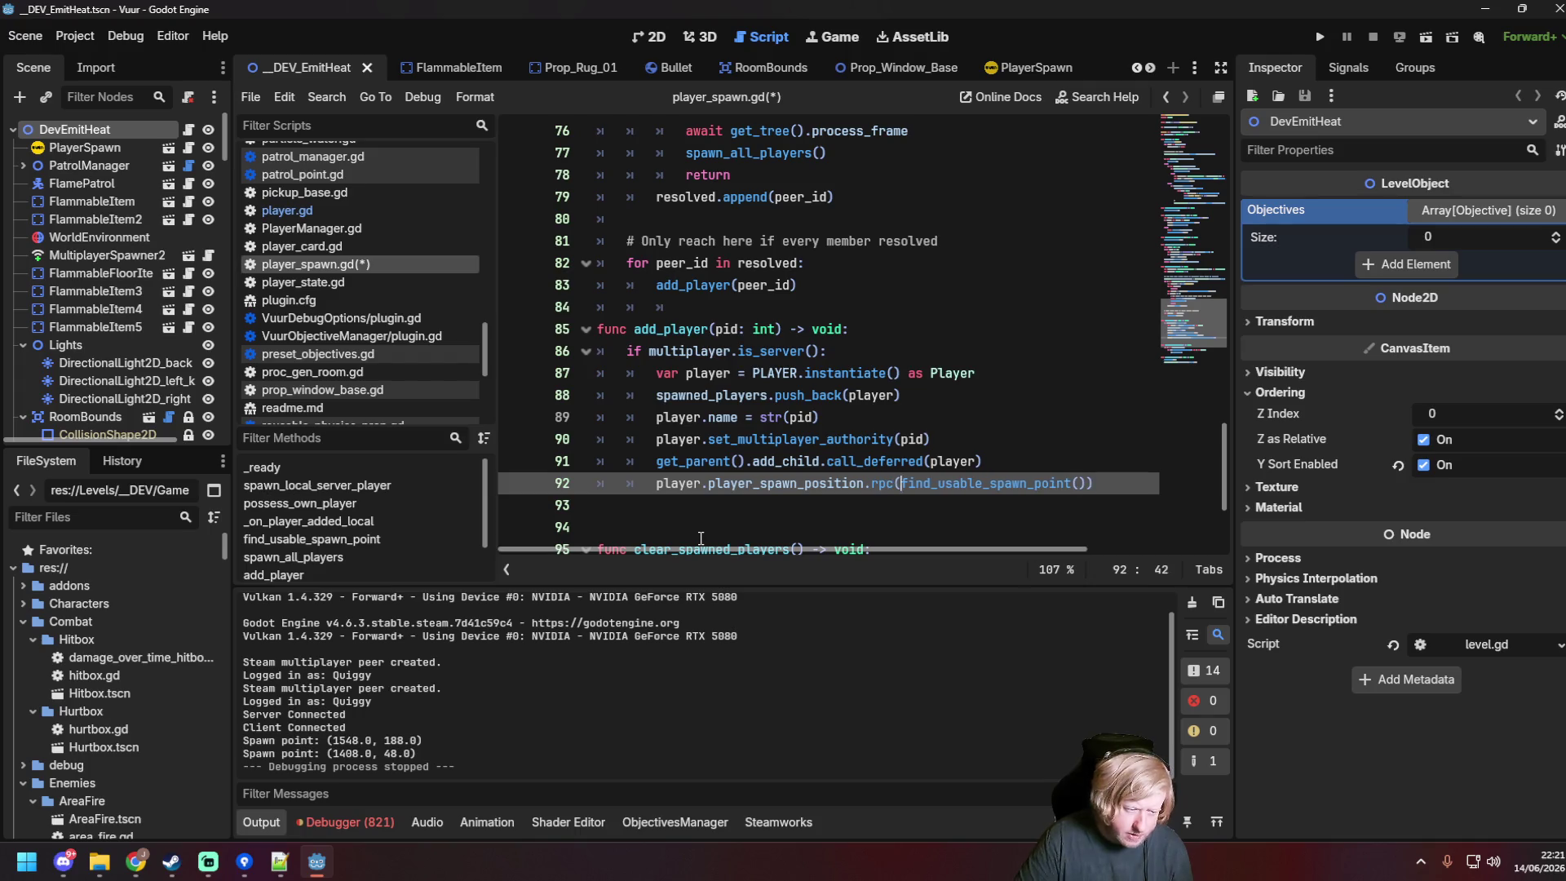
key(Right)
key(Right)
click(693, 424)
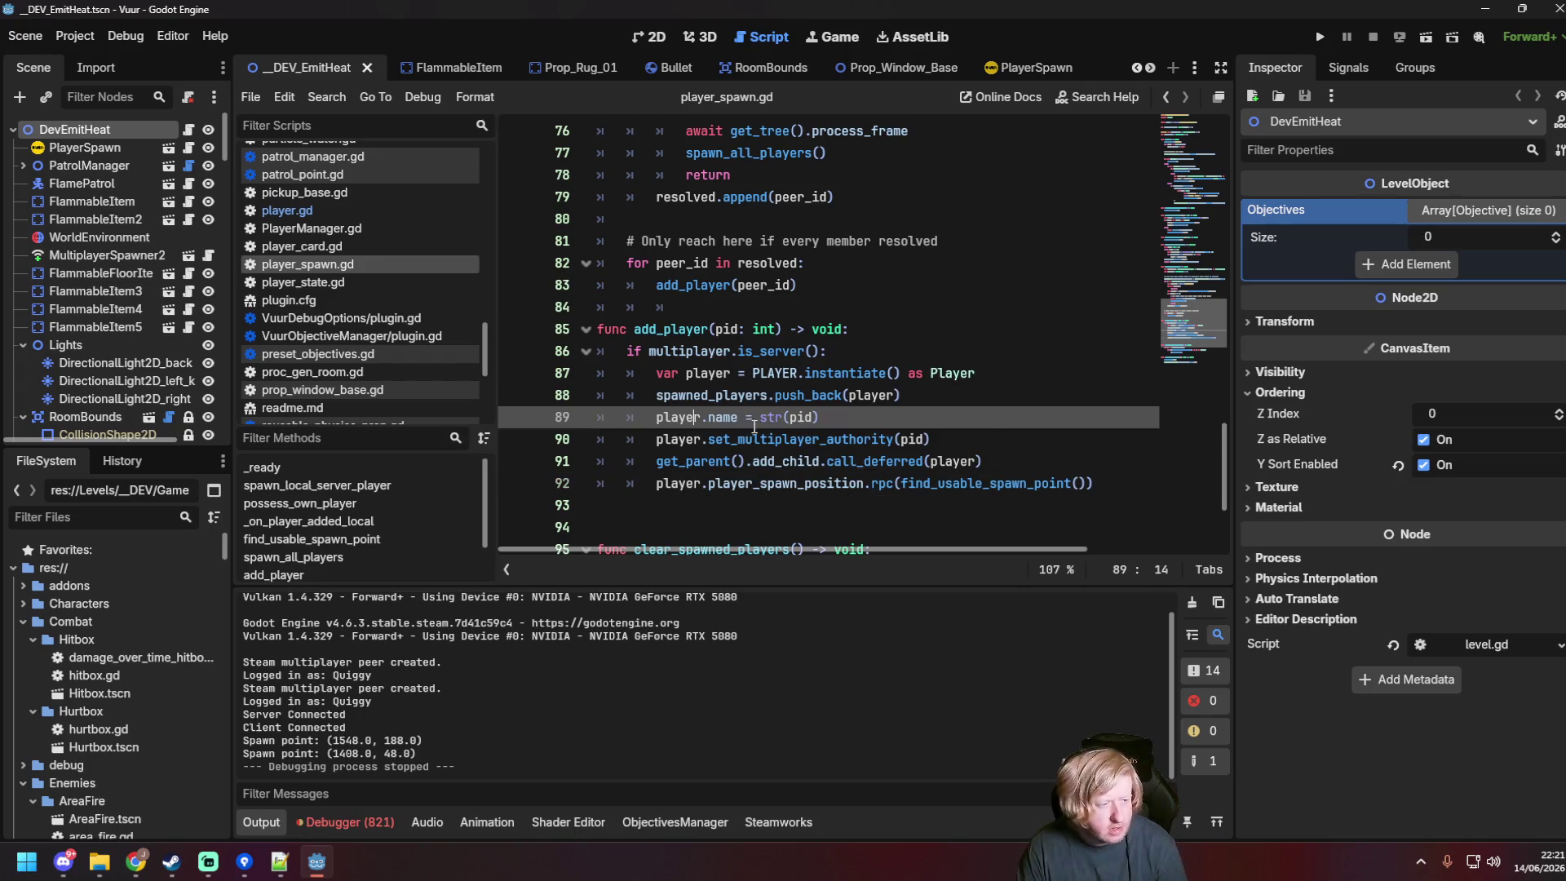
key(F6)
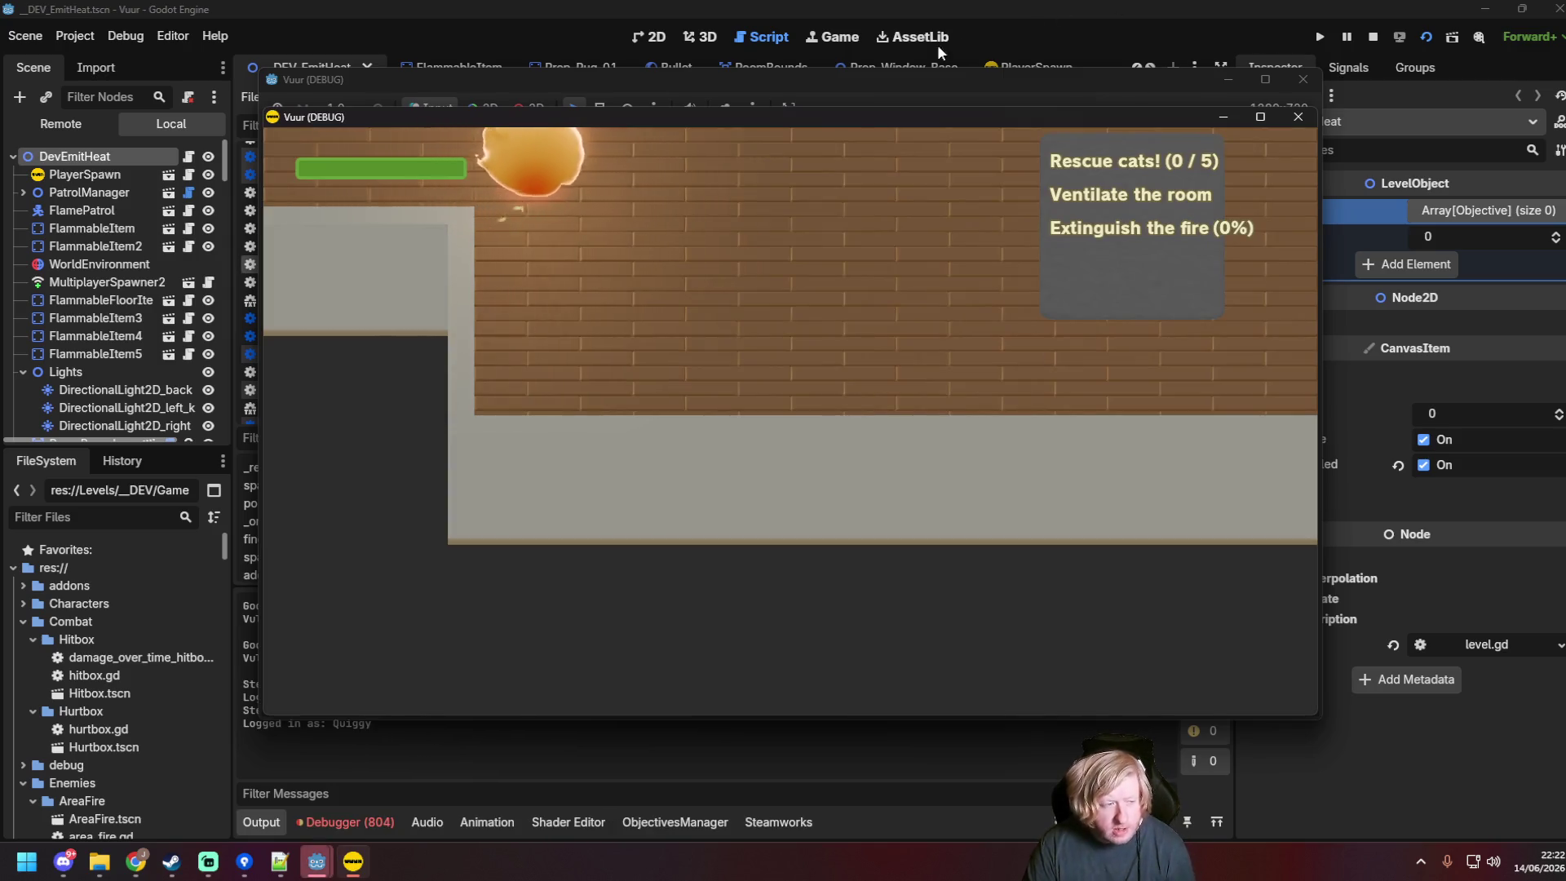
Arrange the two Vuur debug windows side by side and start the server in one
drag(789, 116, 901, 178)
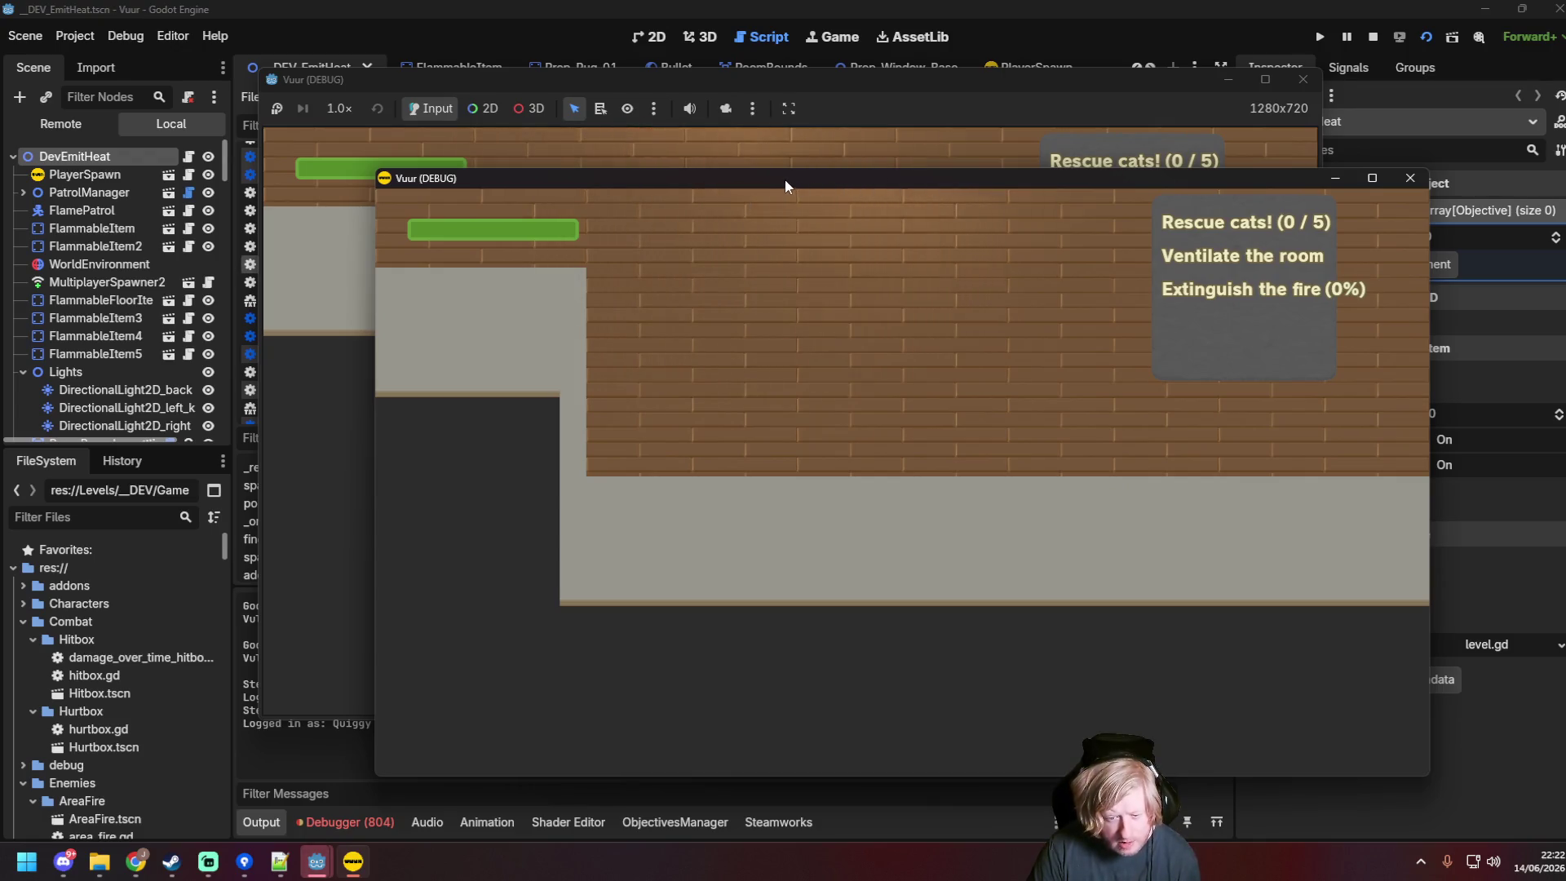
click(354, 222)
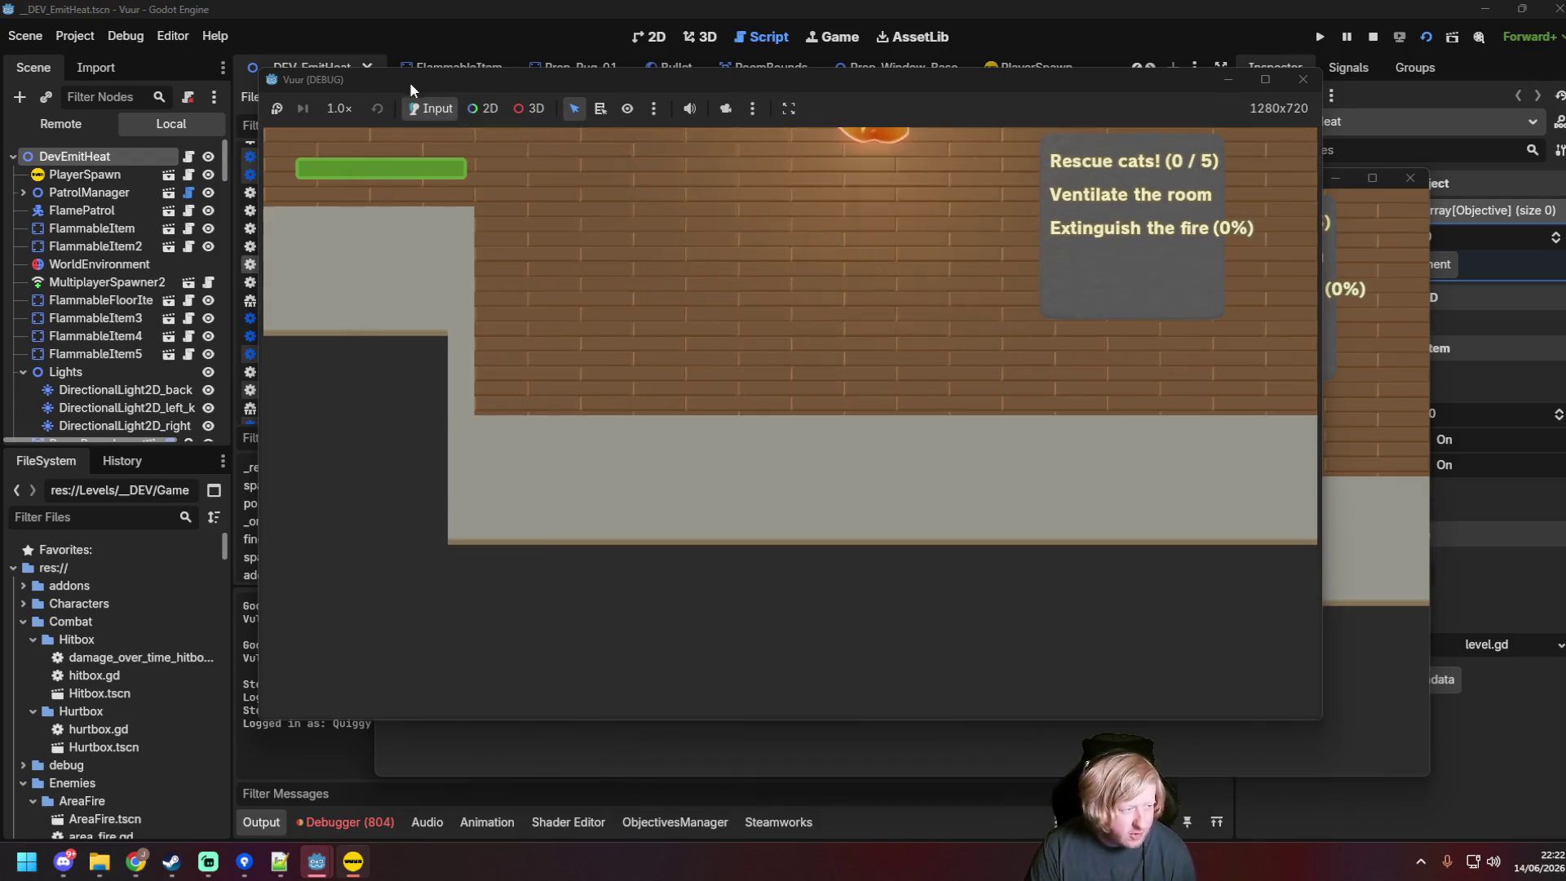
drag(410, 82, 213, 36)
click(1238, 463)
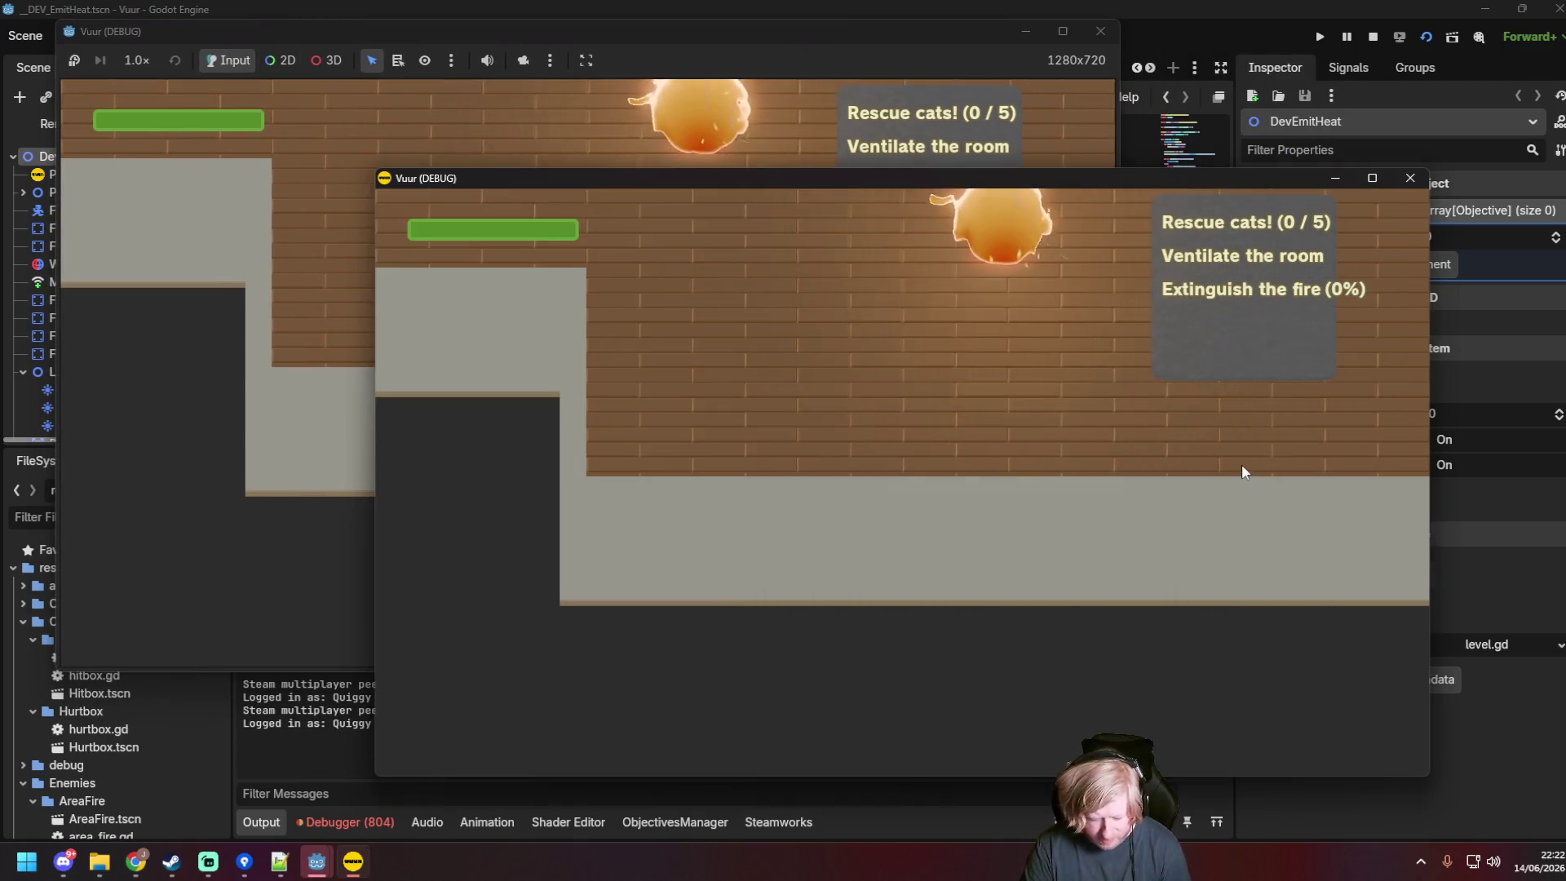
key(Escape)
click(840, 475)
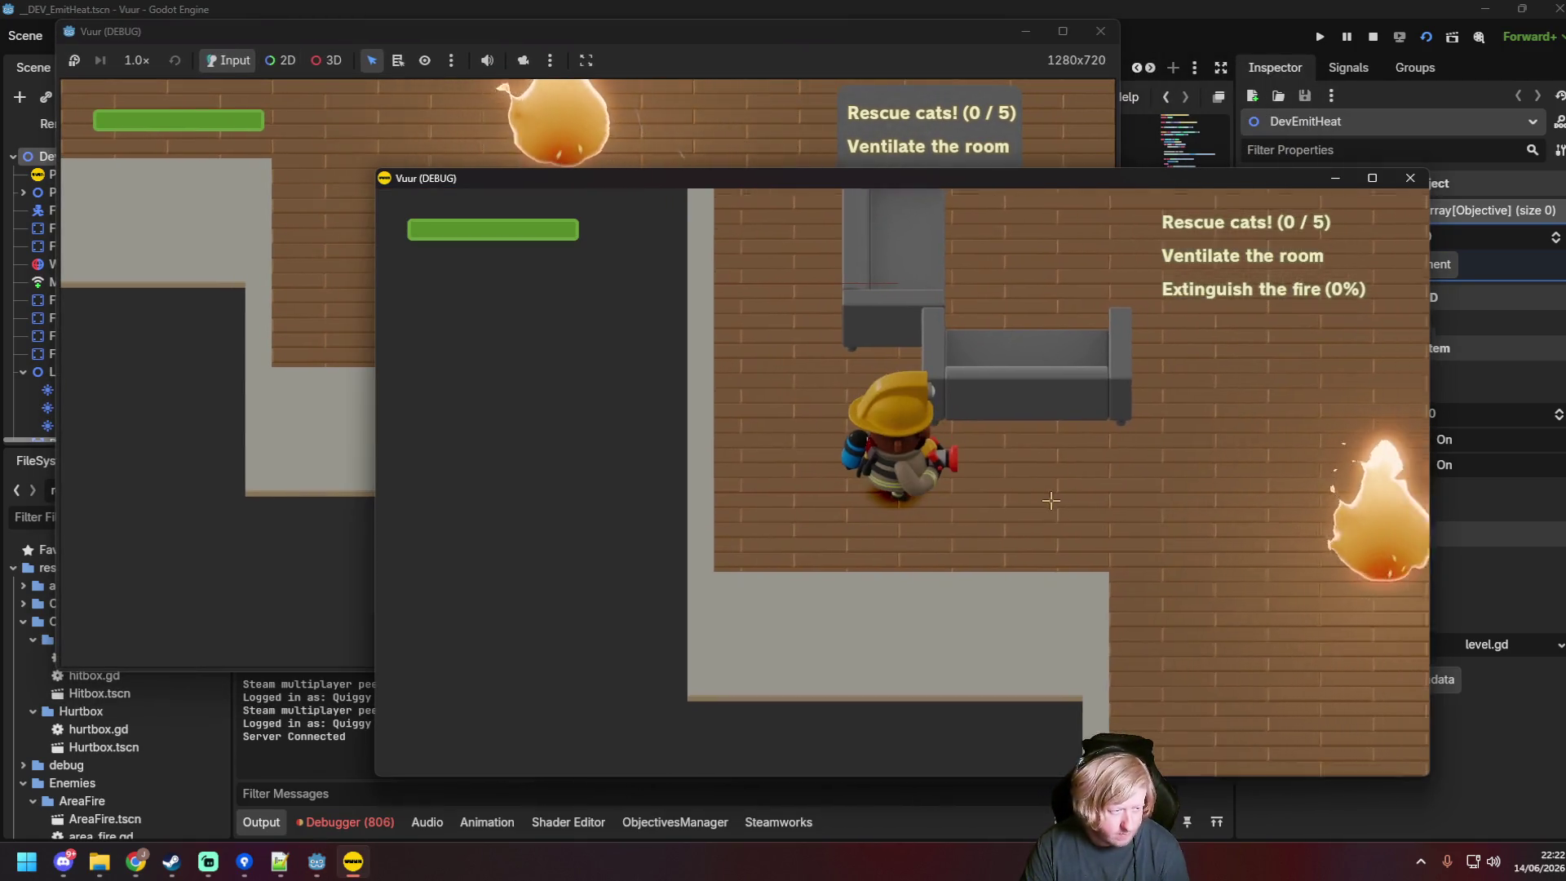
Join the session from the other Vuur window, then close both game windows
click(298, 341)
key(Escape)
click(560, 380)
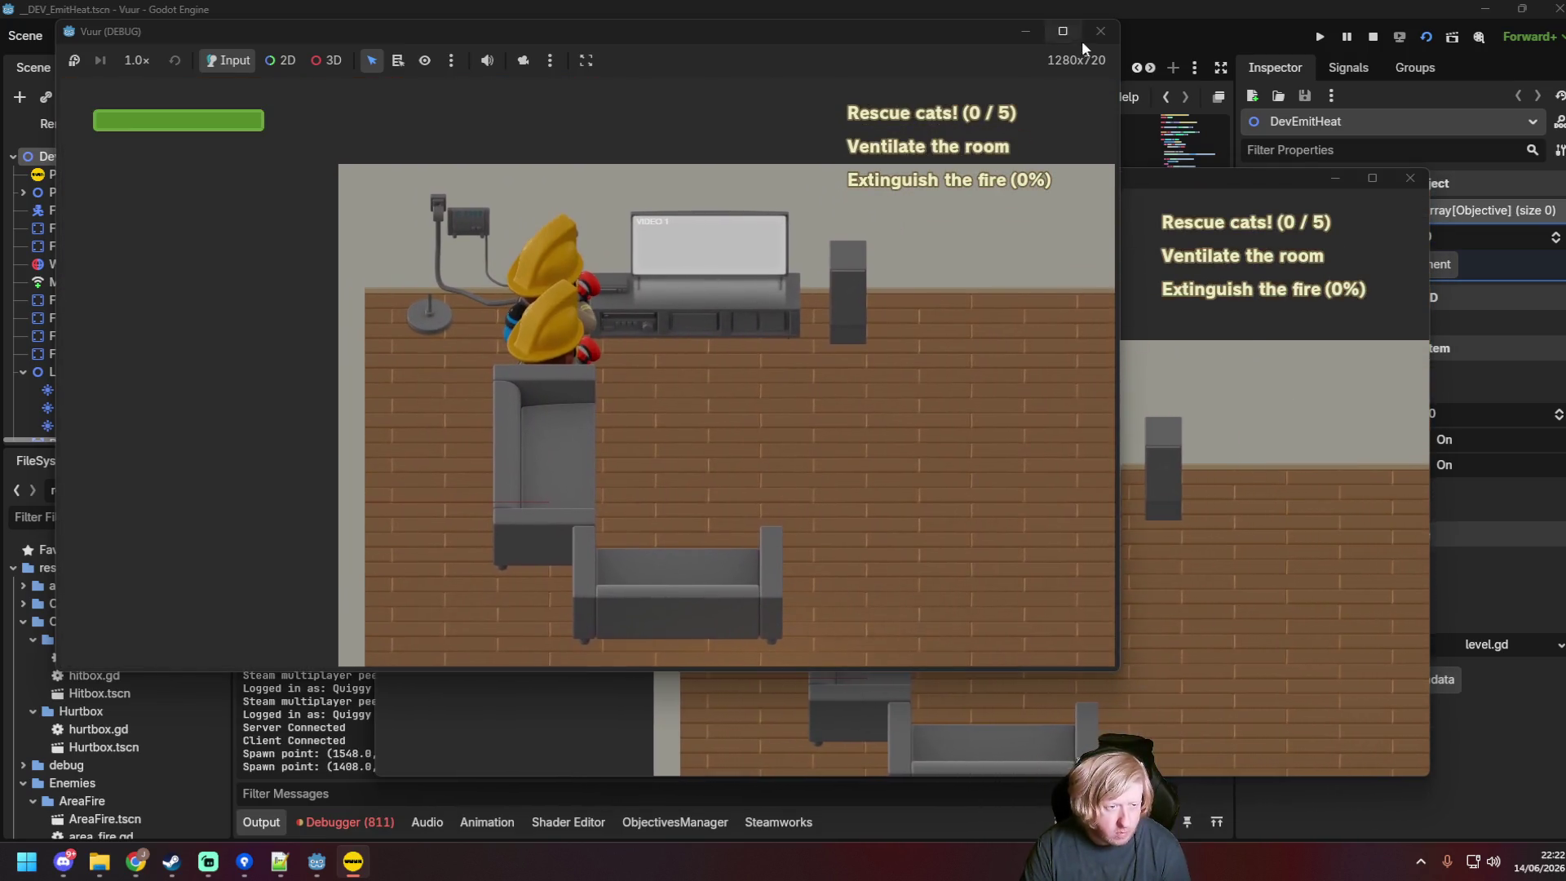
click(1100, 31)
click(1410, 180)
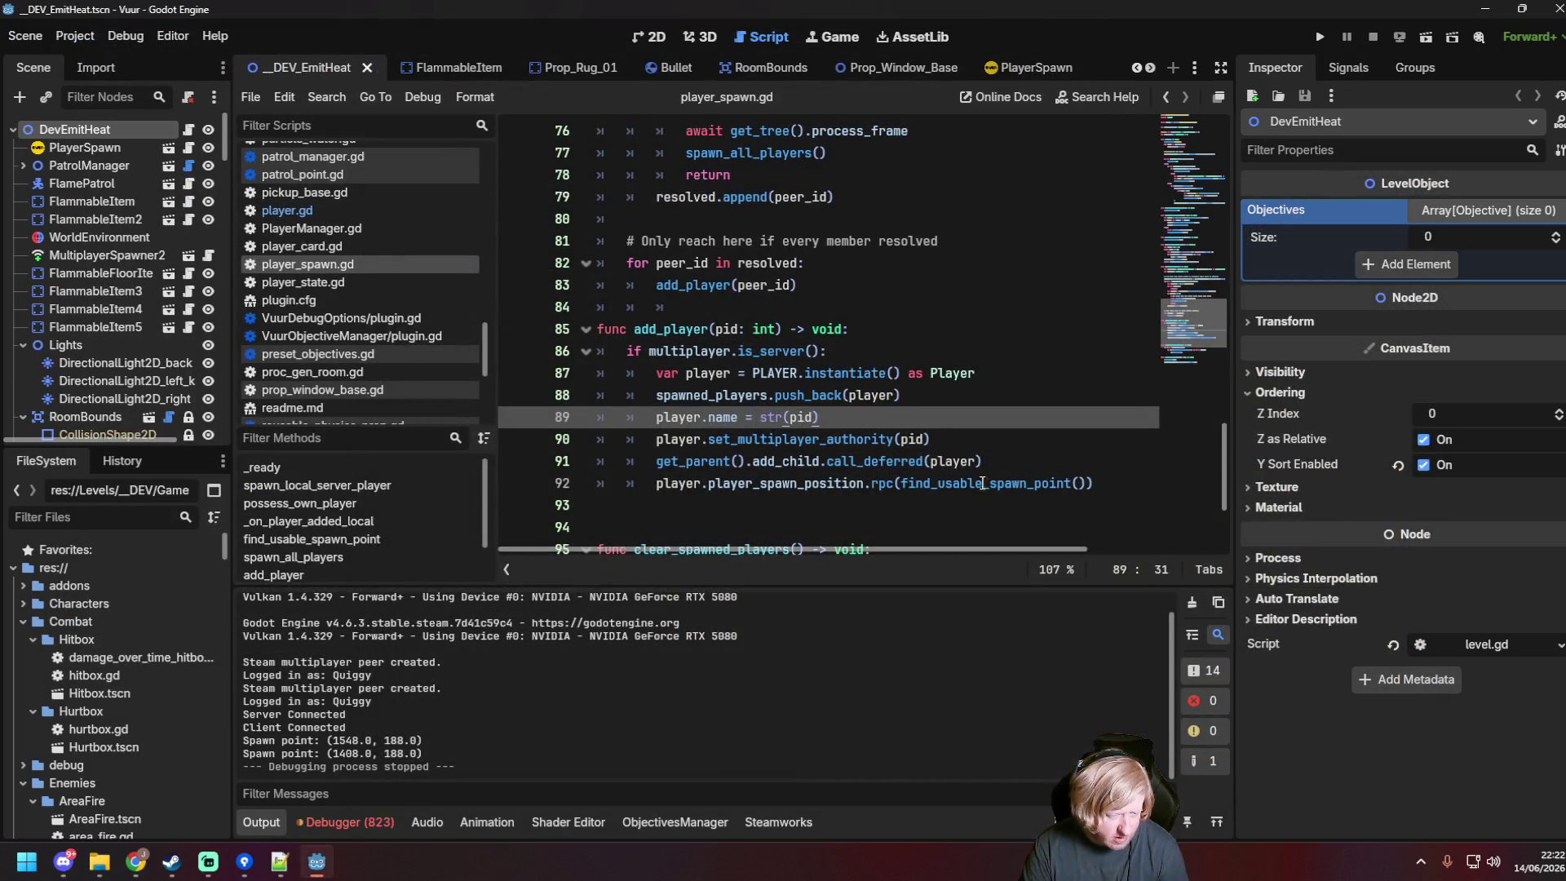
Add print("Setting position: " + str(pos)) at the top of player_spawn_position in player.gd, then run with F5
mouse_move(966, 491)
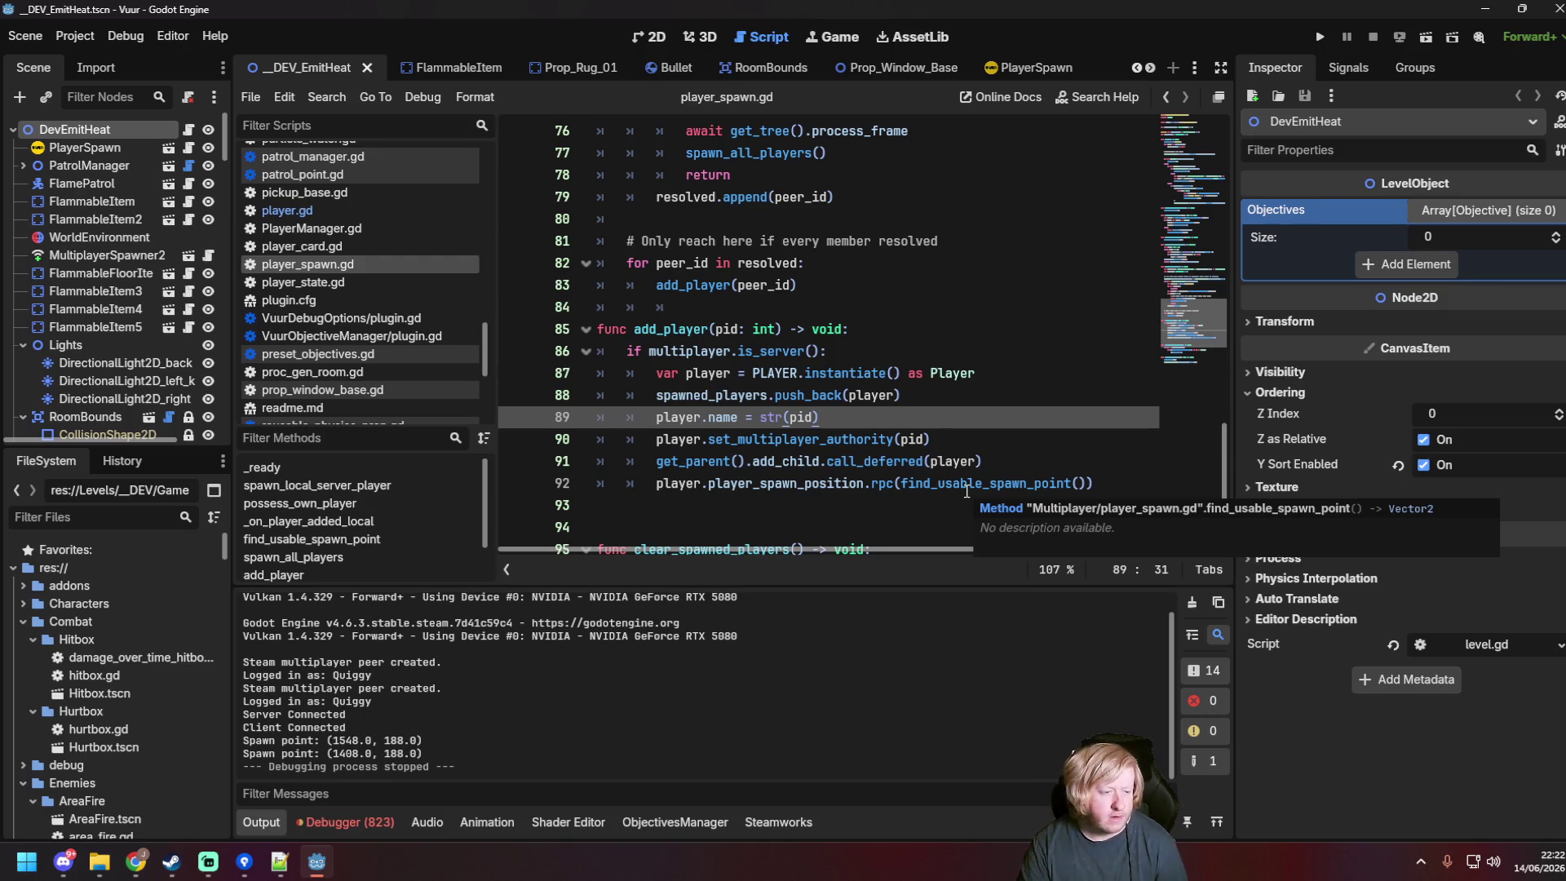
scroll(830, 431, down, 3)
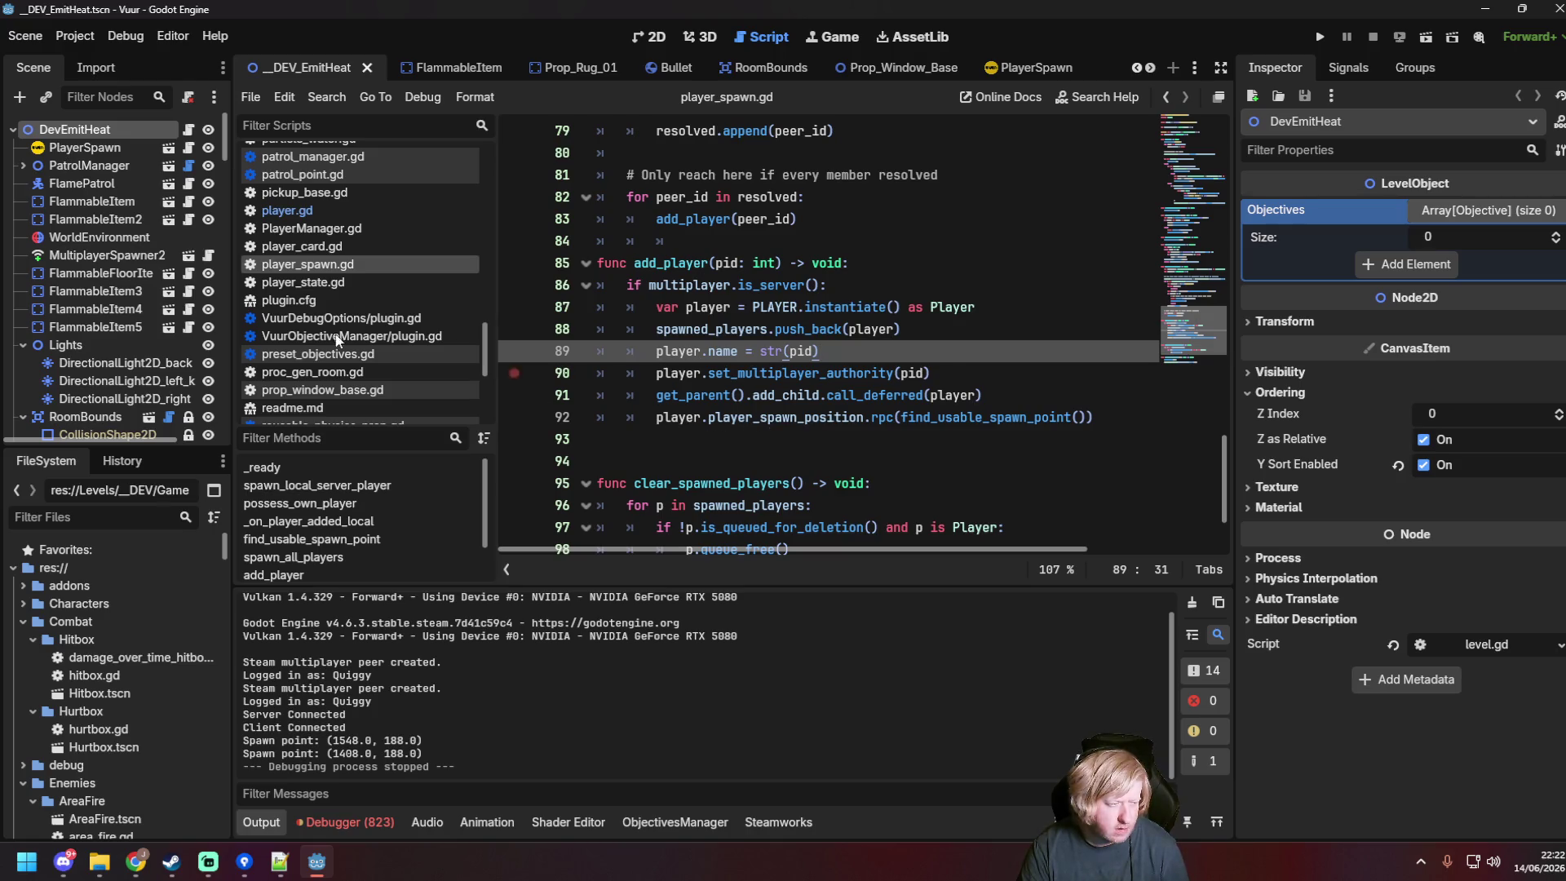
scroll(355, 354, up, 3)
click(332, 250)
scroll(843, 488, down, 1)
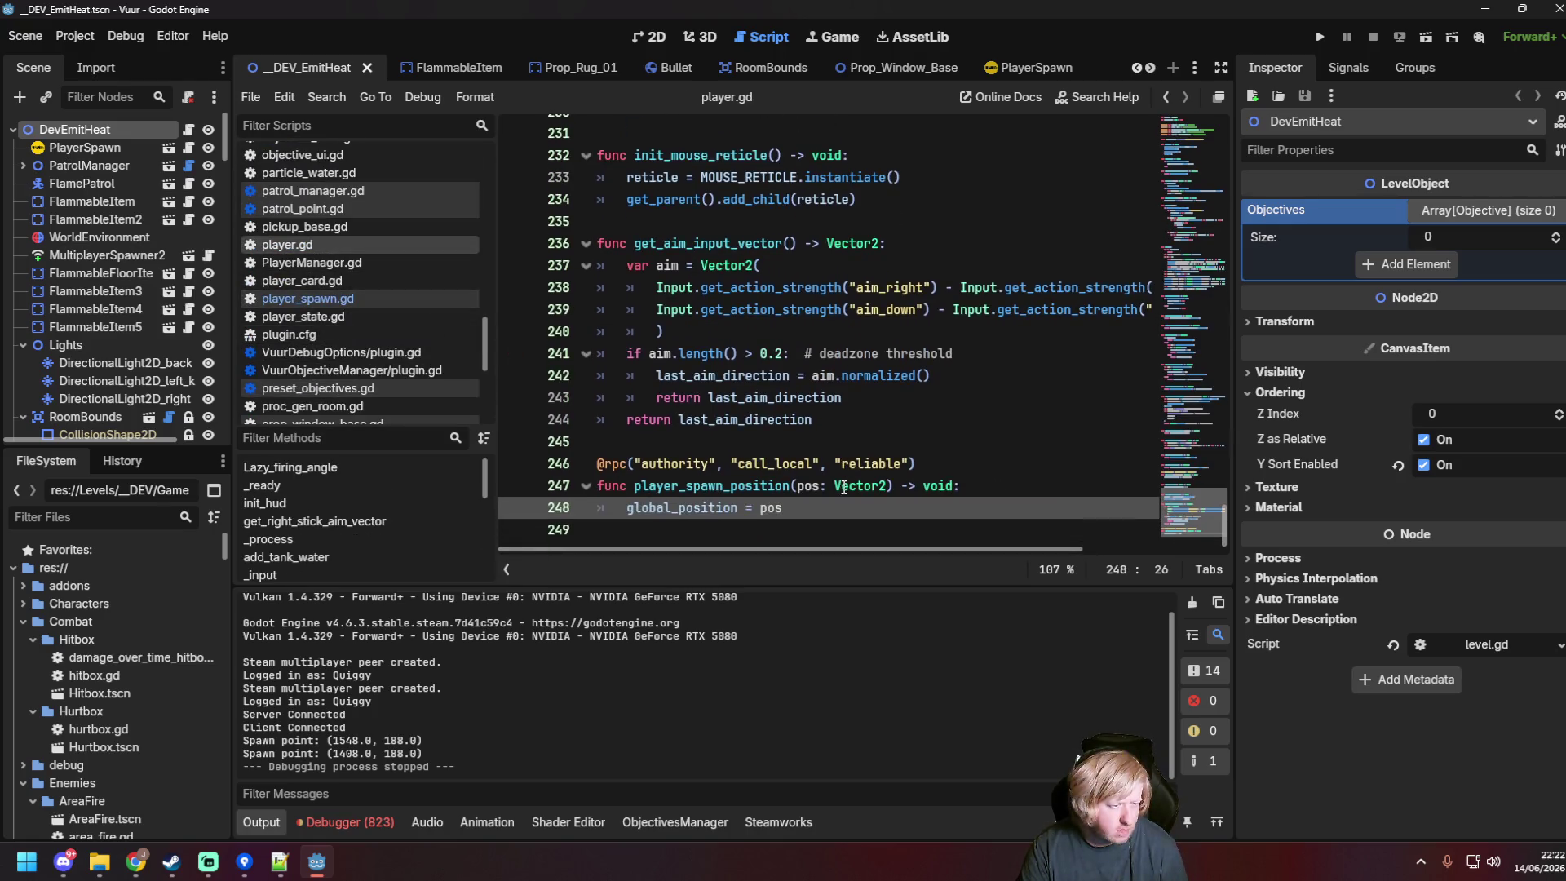
click(985, 485)
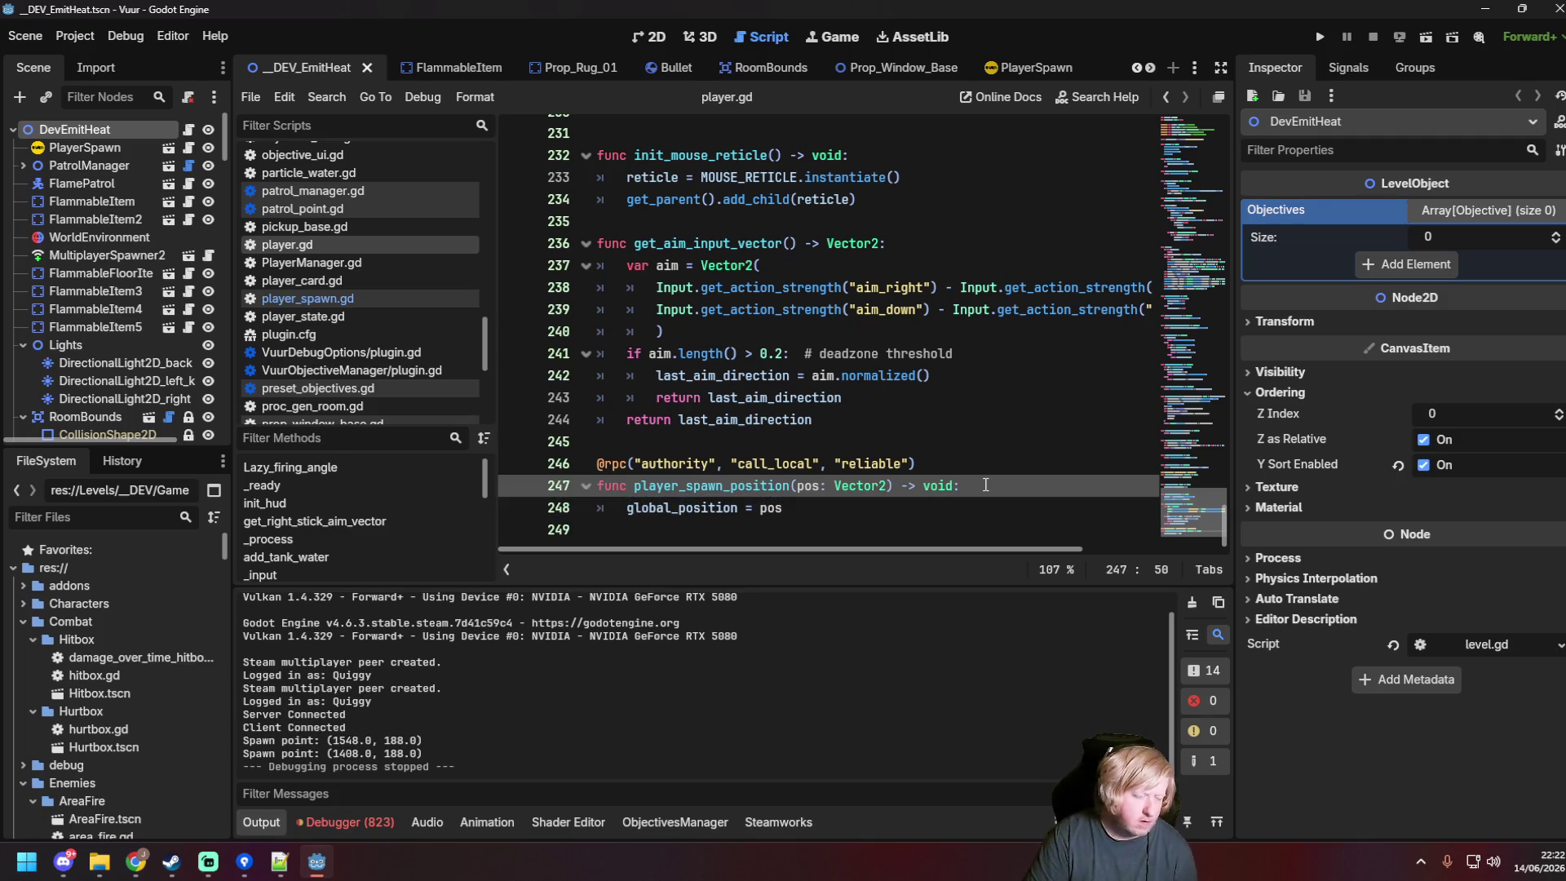
key(Return)
text(print("Setti)
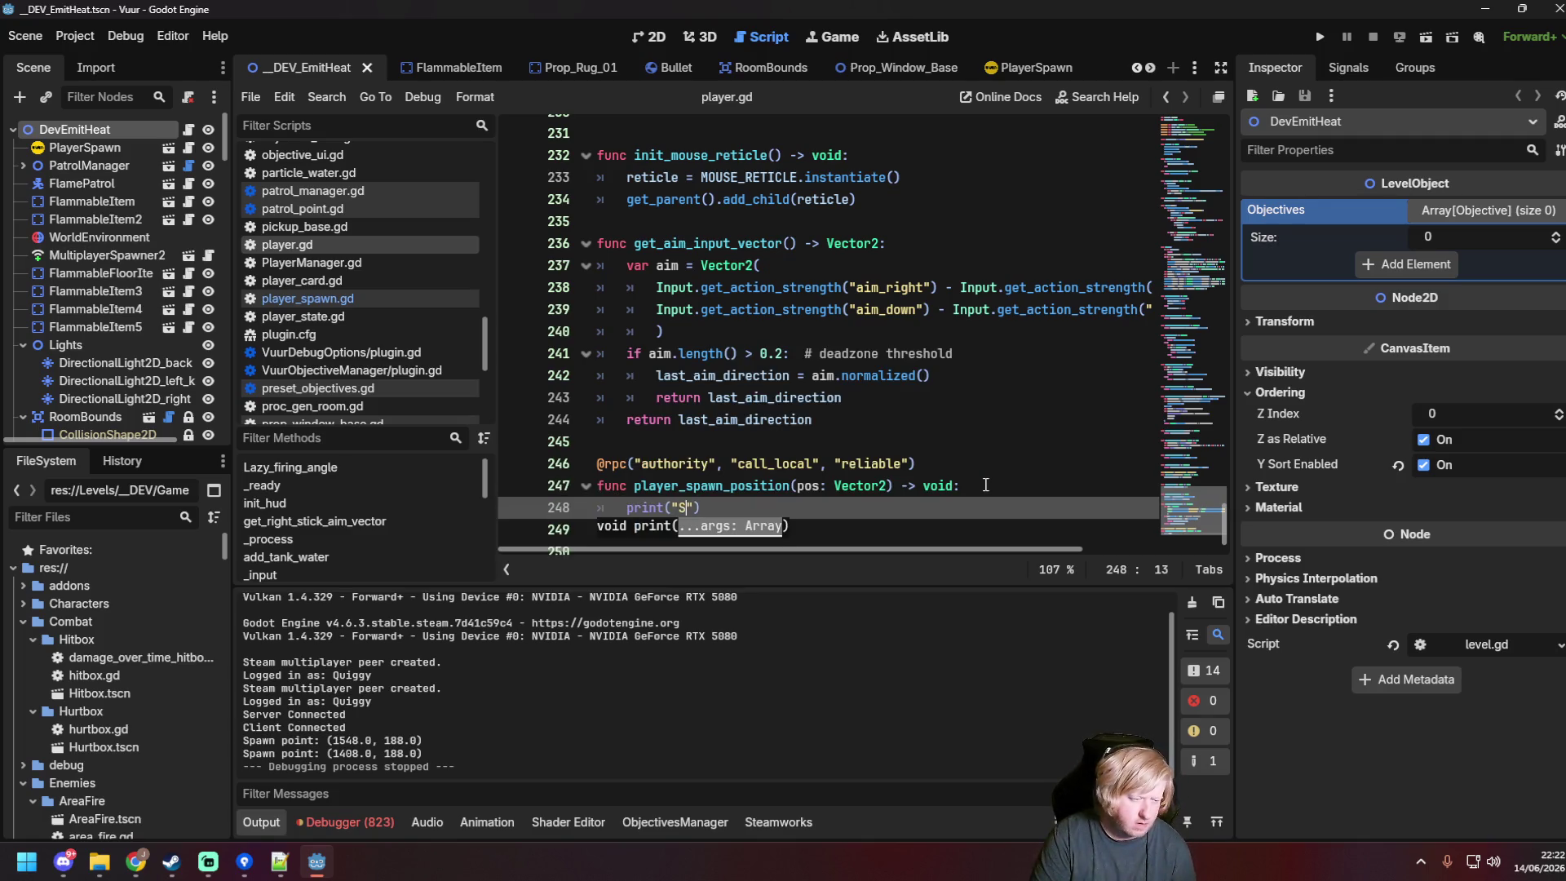
text(ng position: " + )
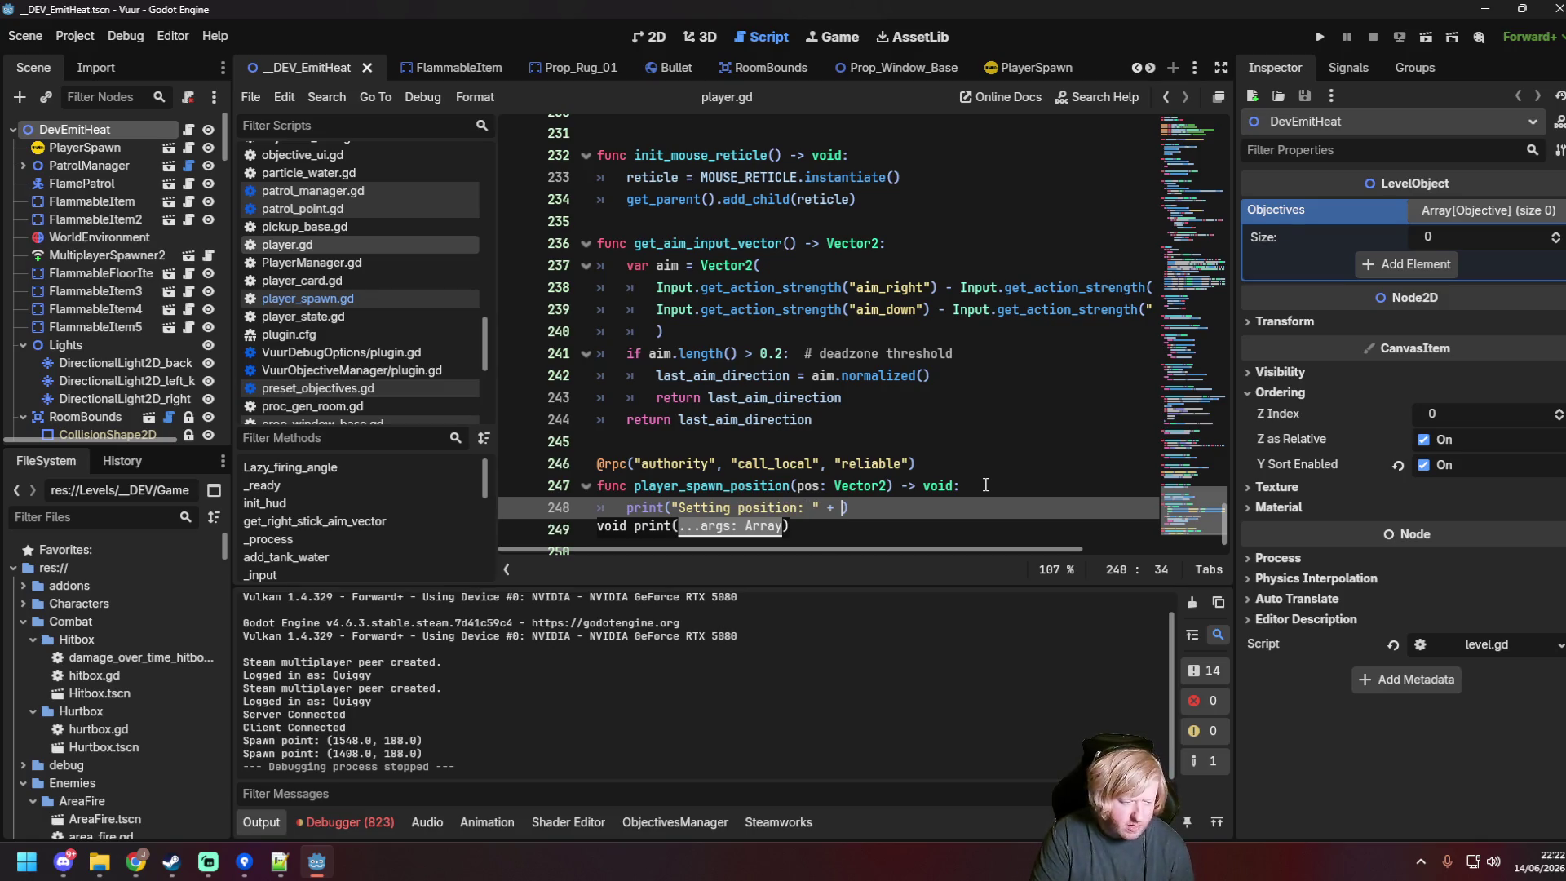
text(str(pos)))
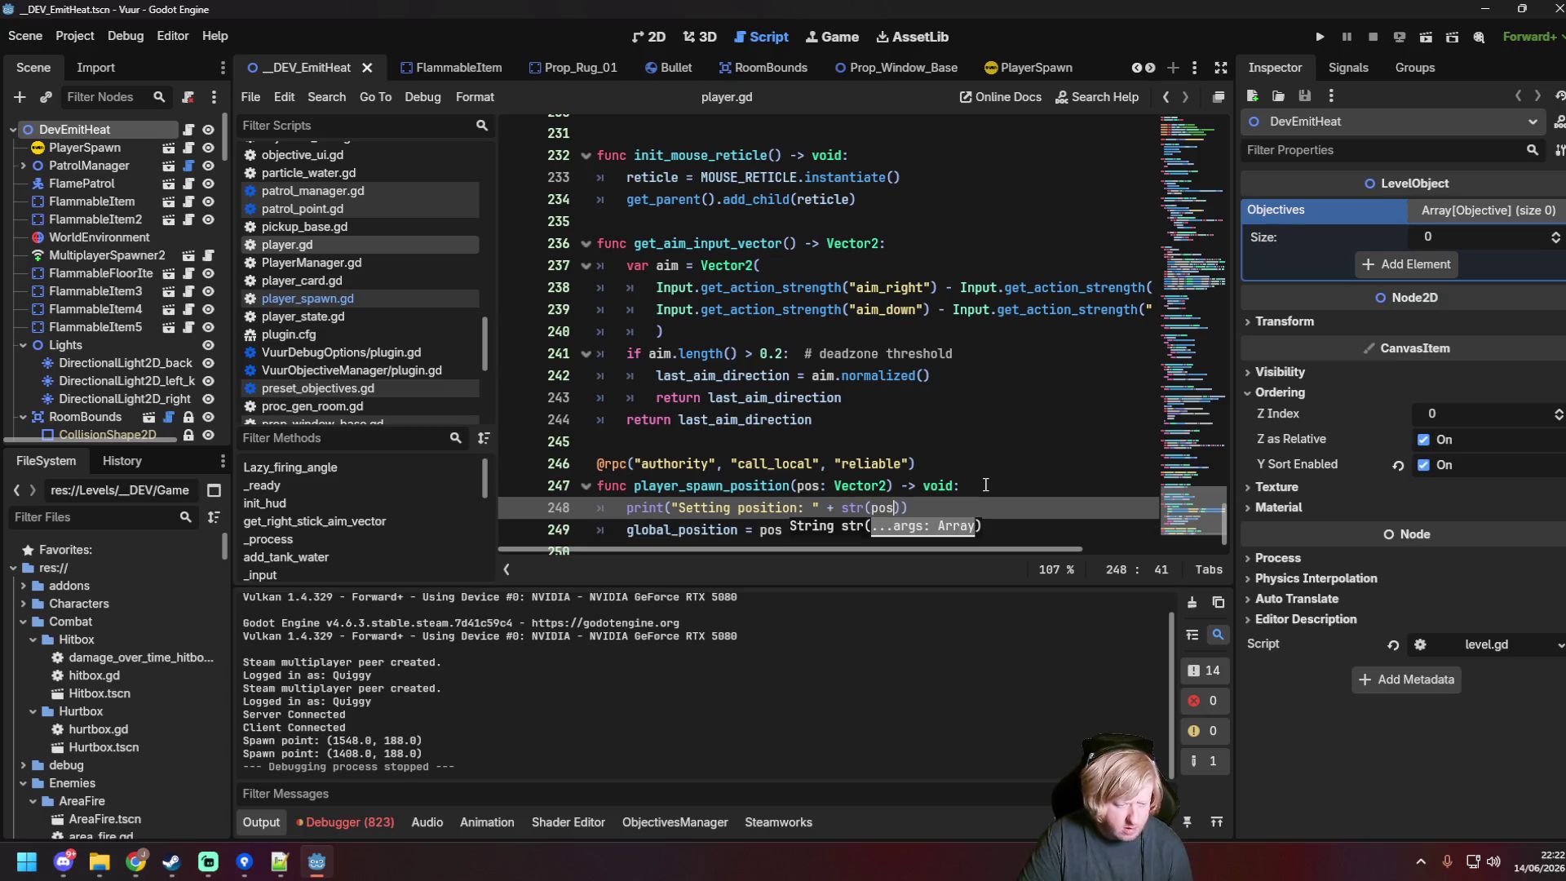
key(F5)
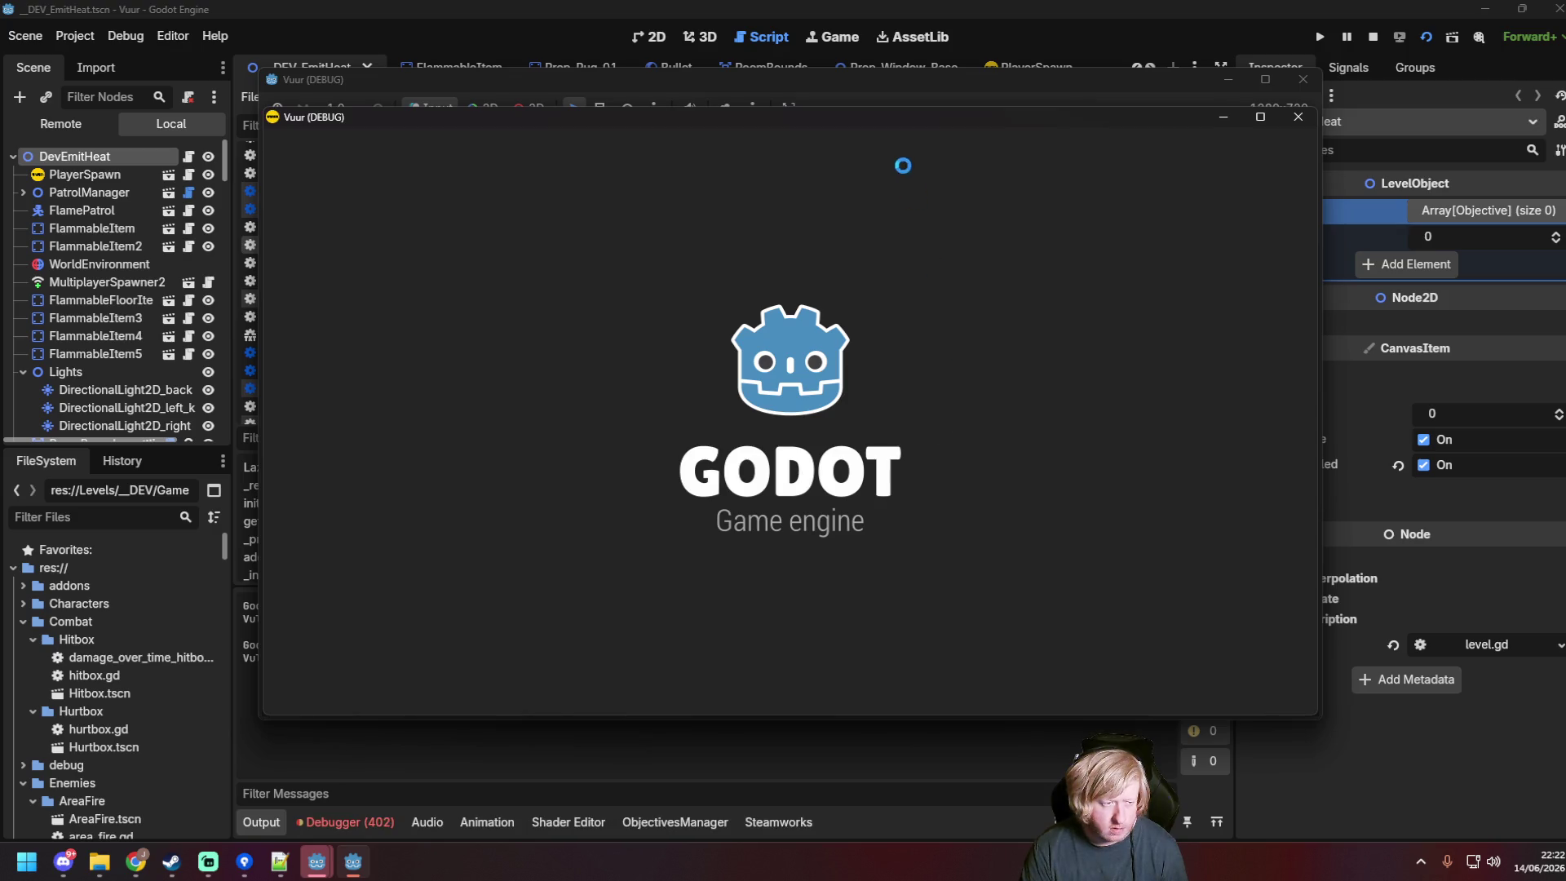
Host in one Vuur window, join from the other, spray the extinguisher briefly, then close the game
drag(887, 119, 1004, 157)
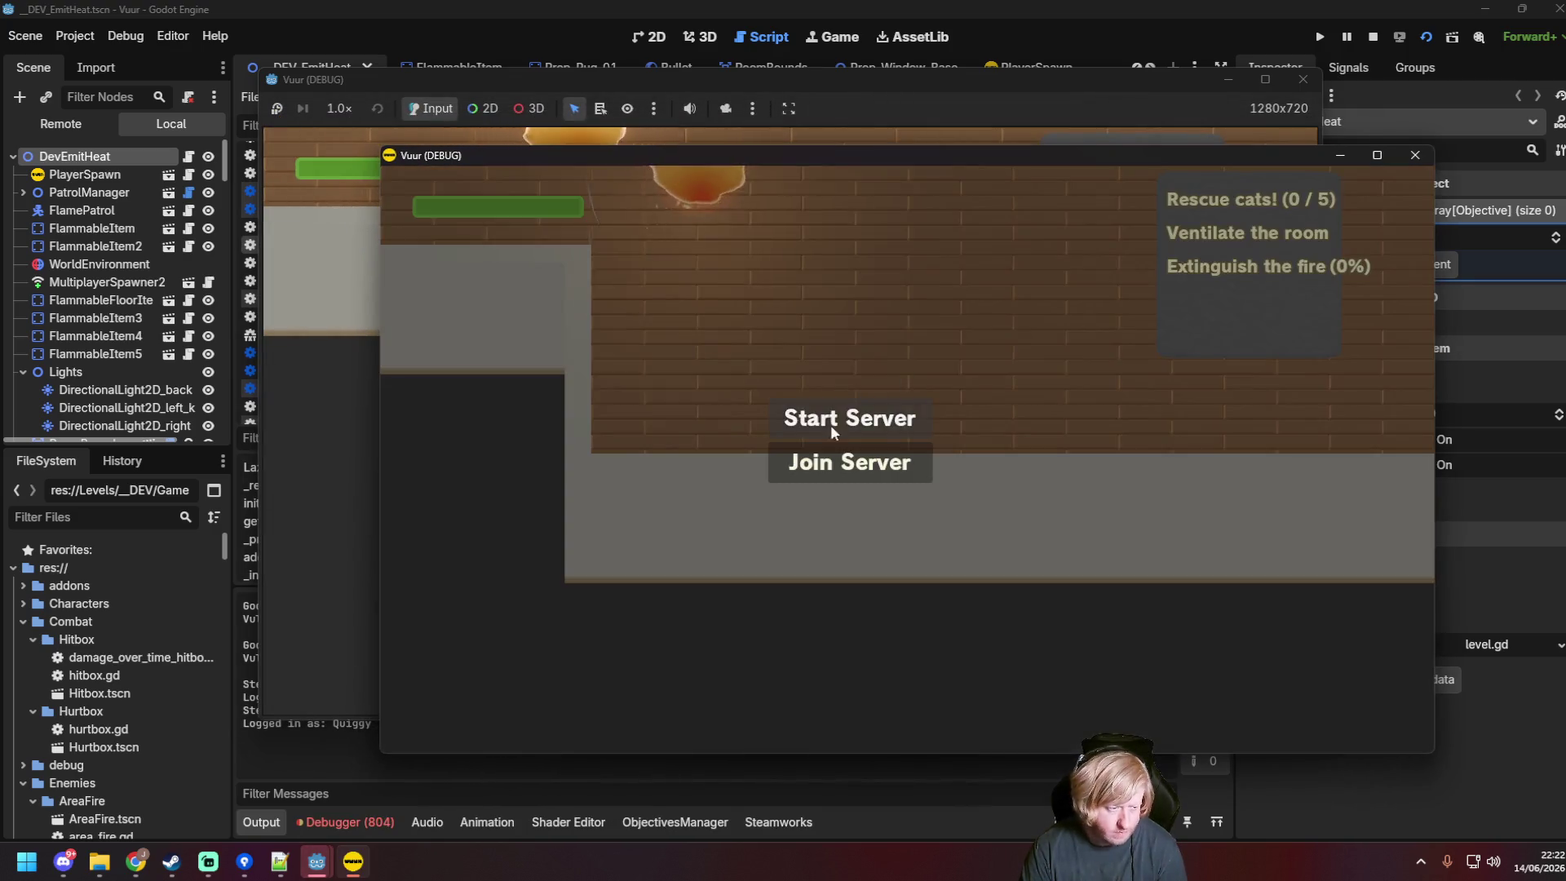
click(837, 413)
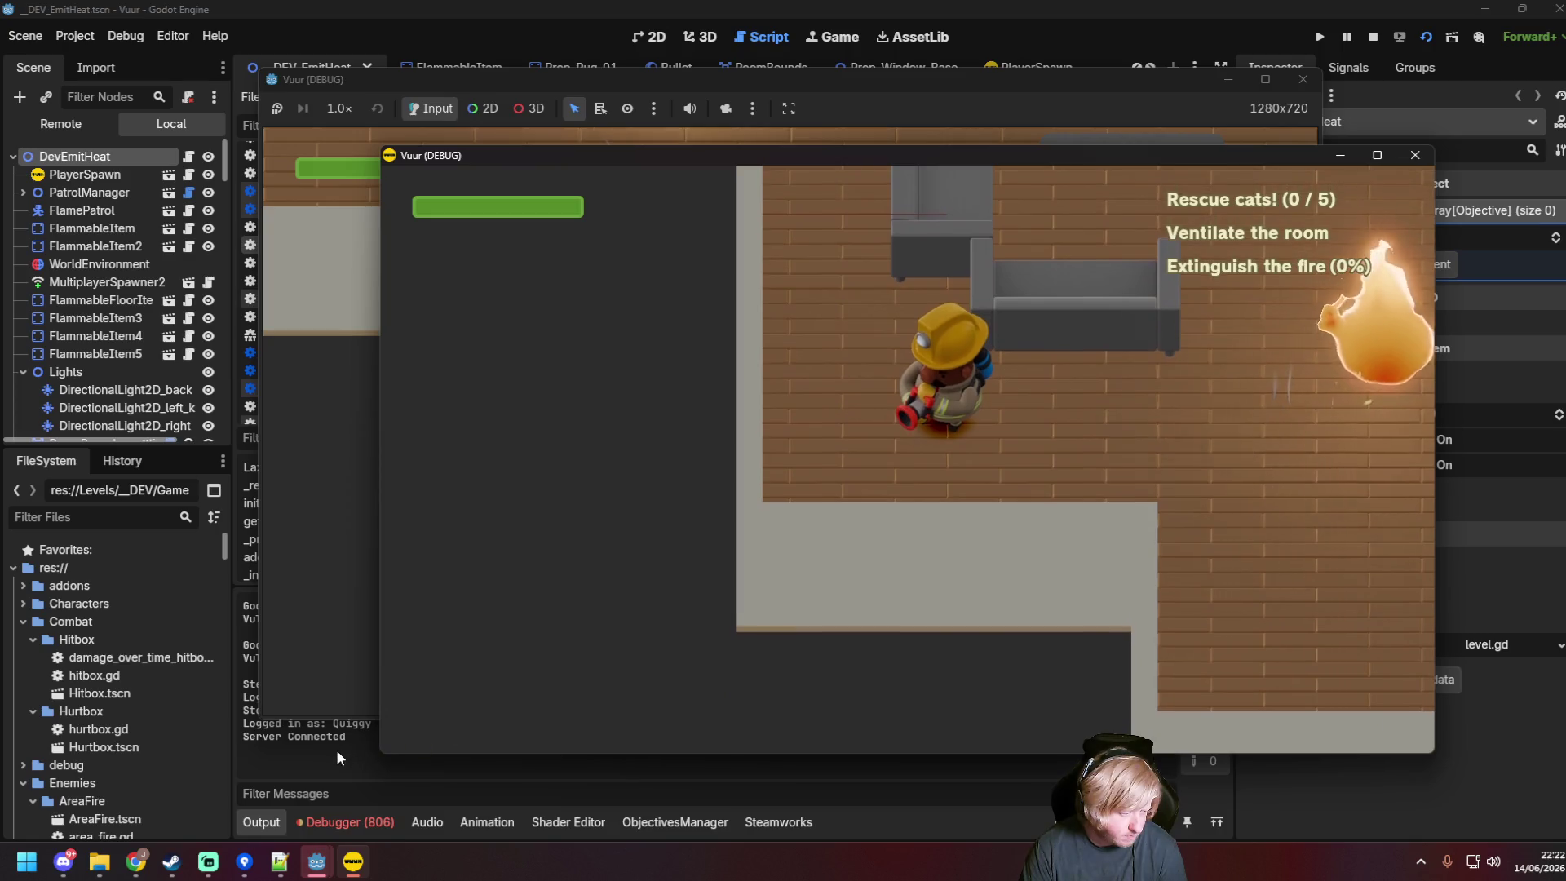
click(311, 697)
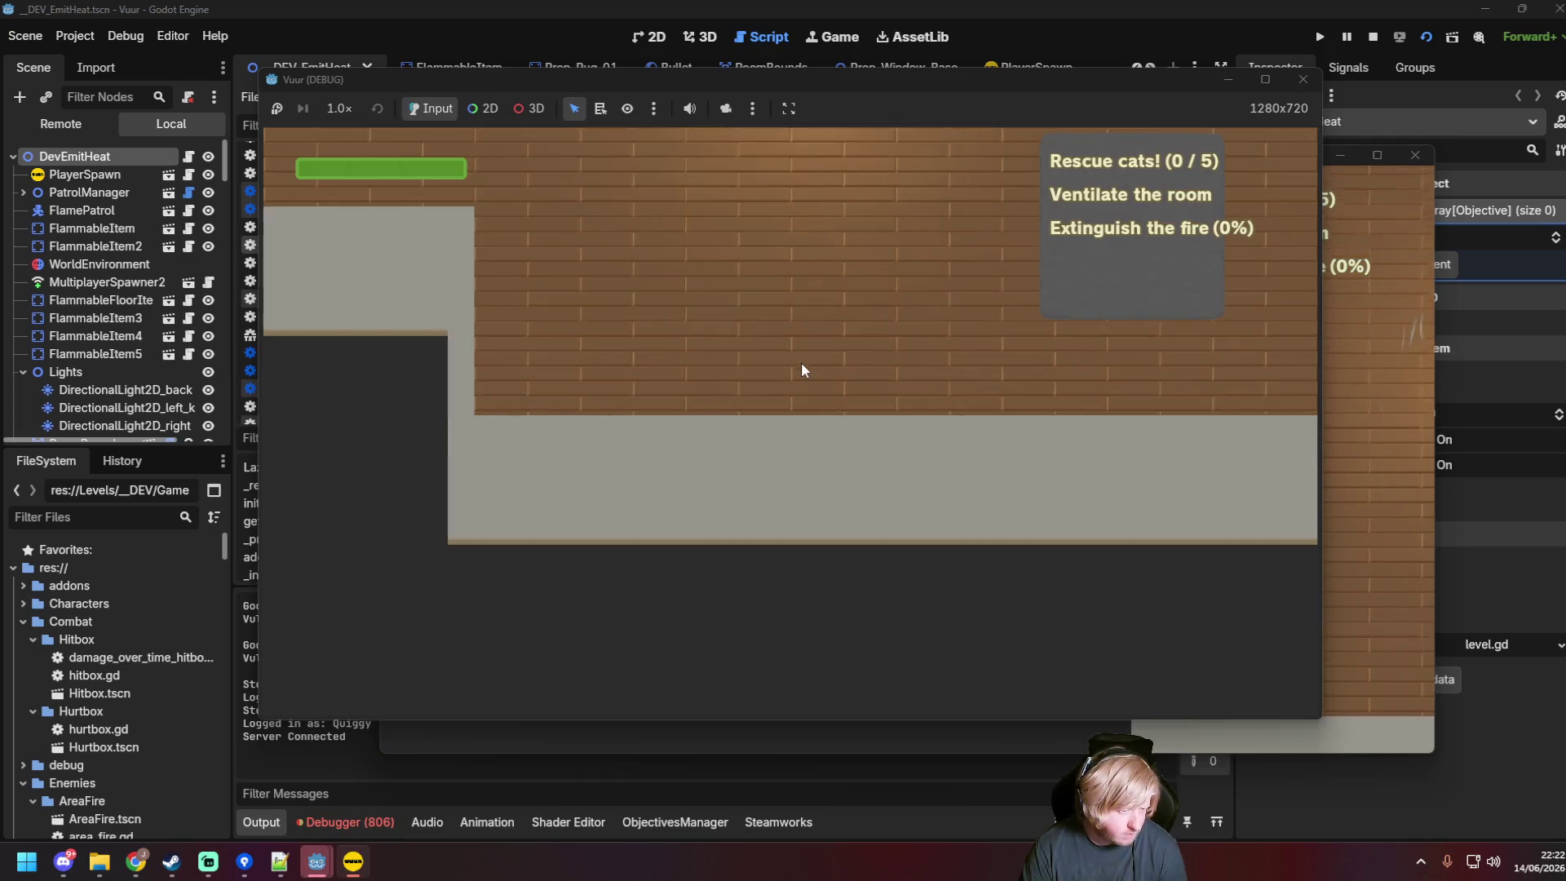
click(803, 418)
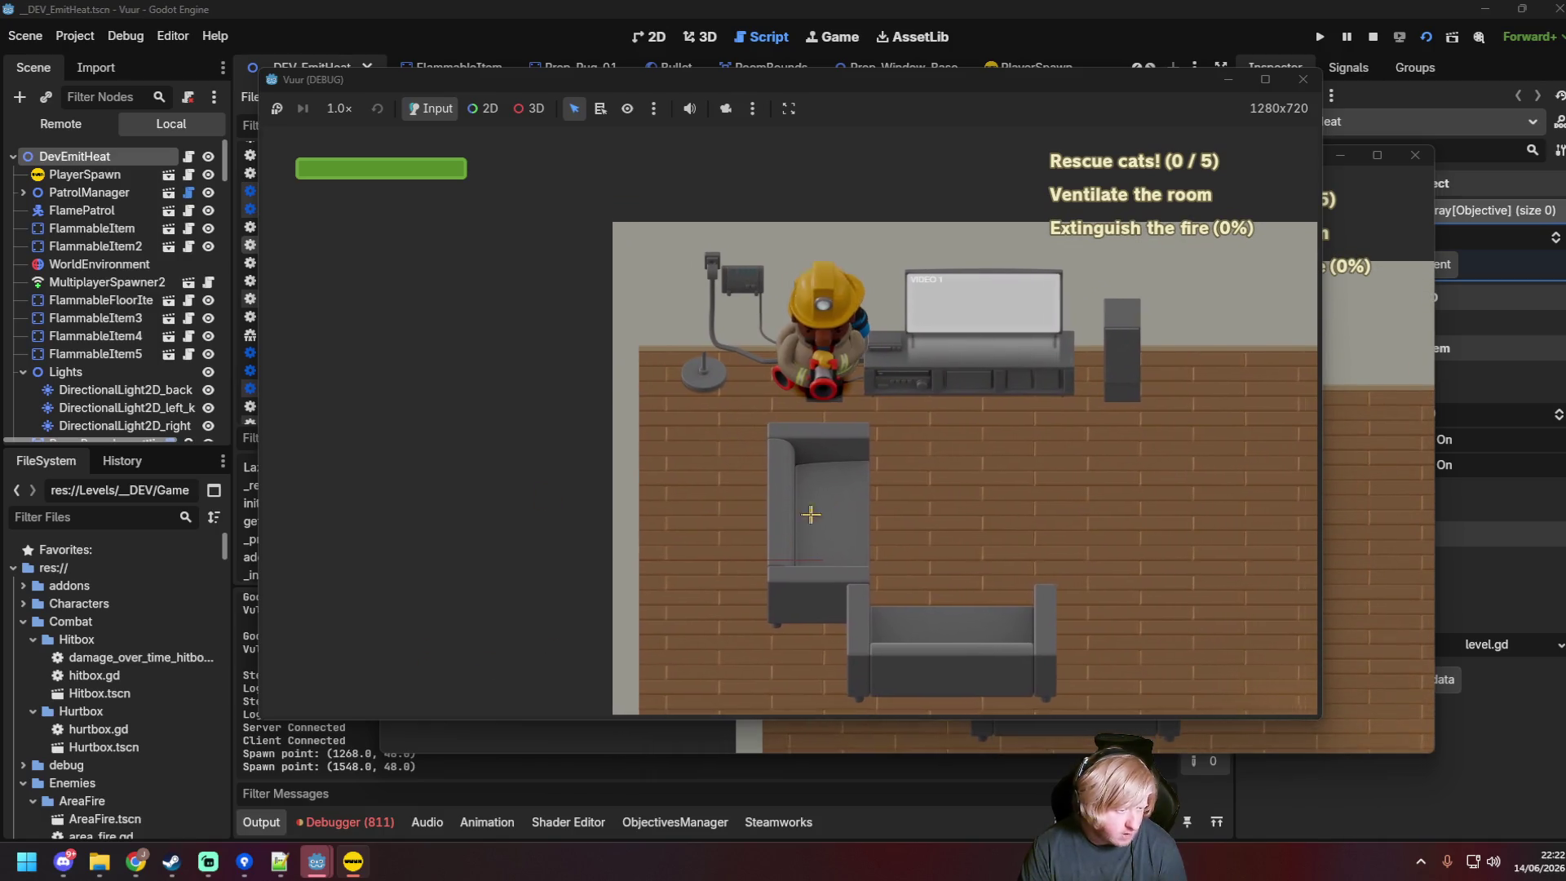
click(844, 448)
mouse_move(844, 448)
mouse_down()
mouse_move(913, 274)
mouse_move(754, 285)
mouse_move(693, 163)
mouse_move(1192, 448)
mouse_move(985, 420)
mouse_move(1398, 201)
mouse_up()
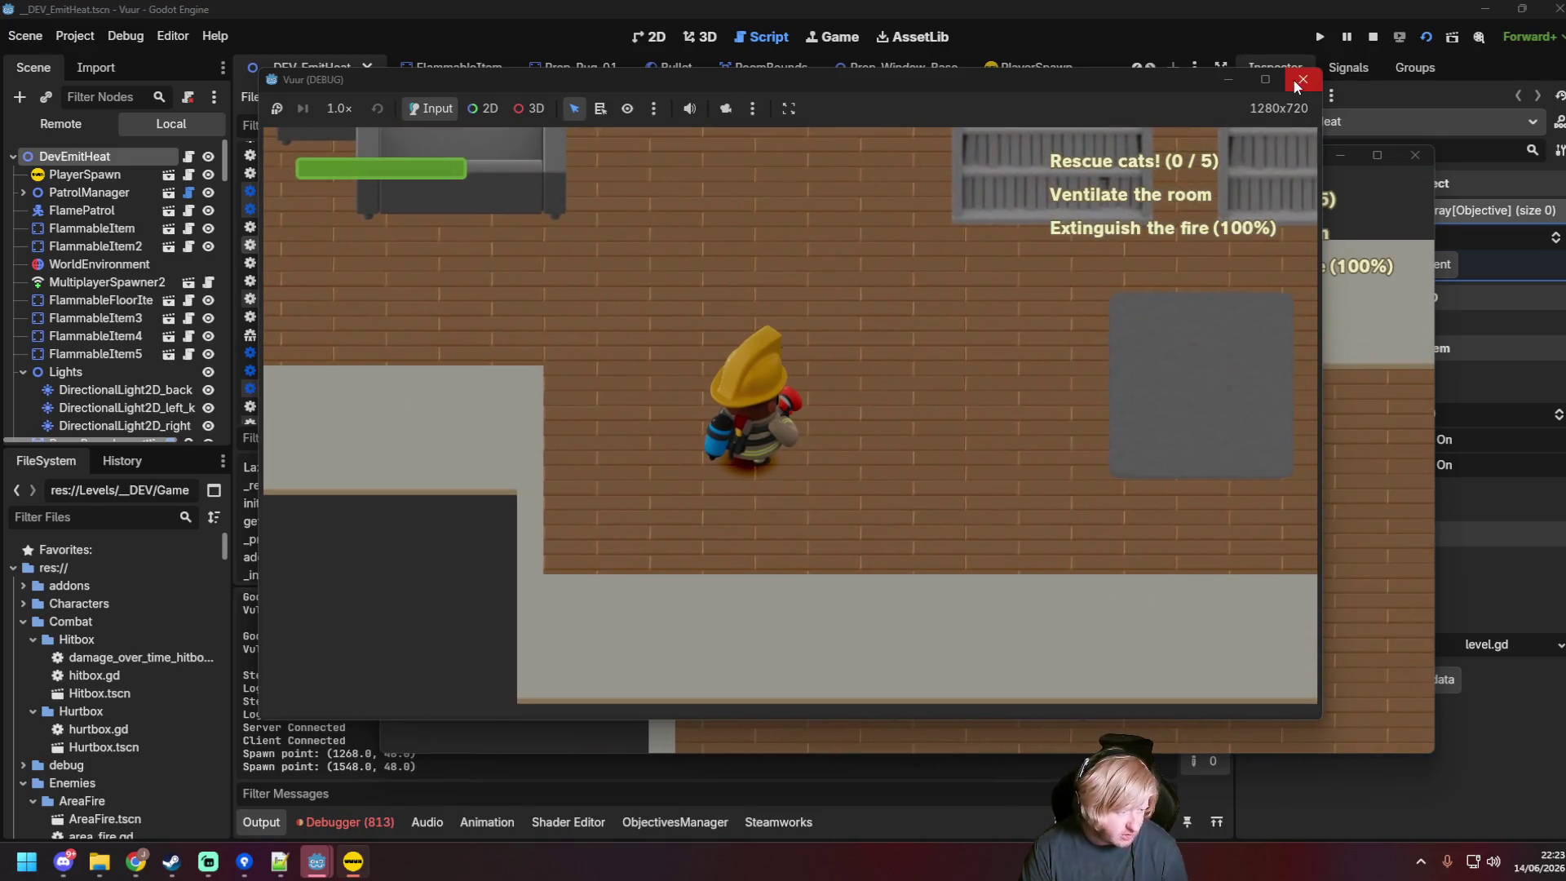
click(1289, 84)
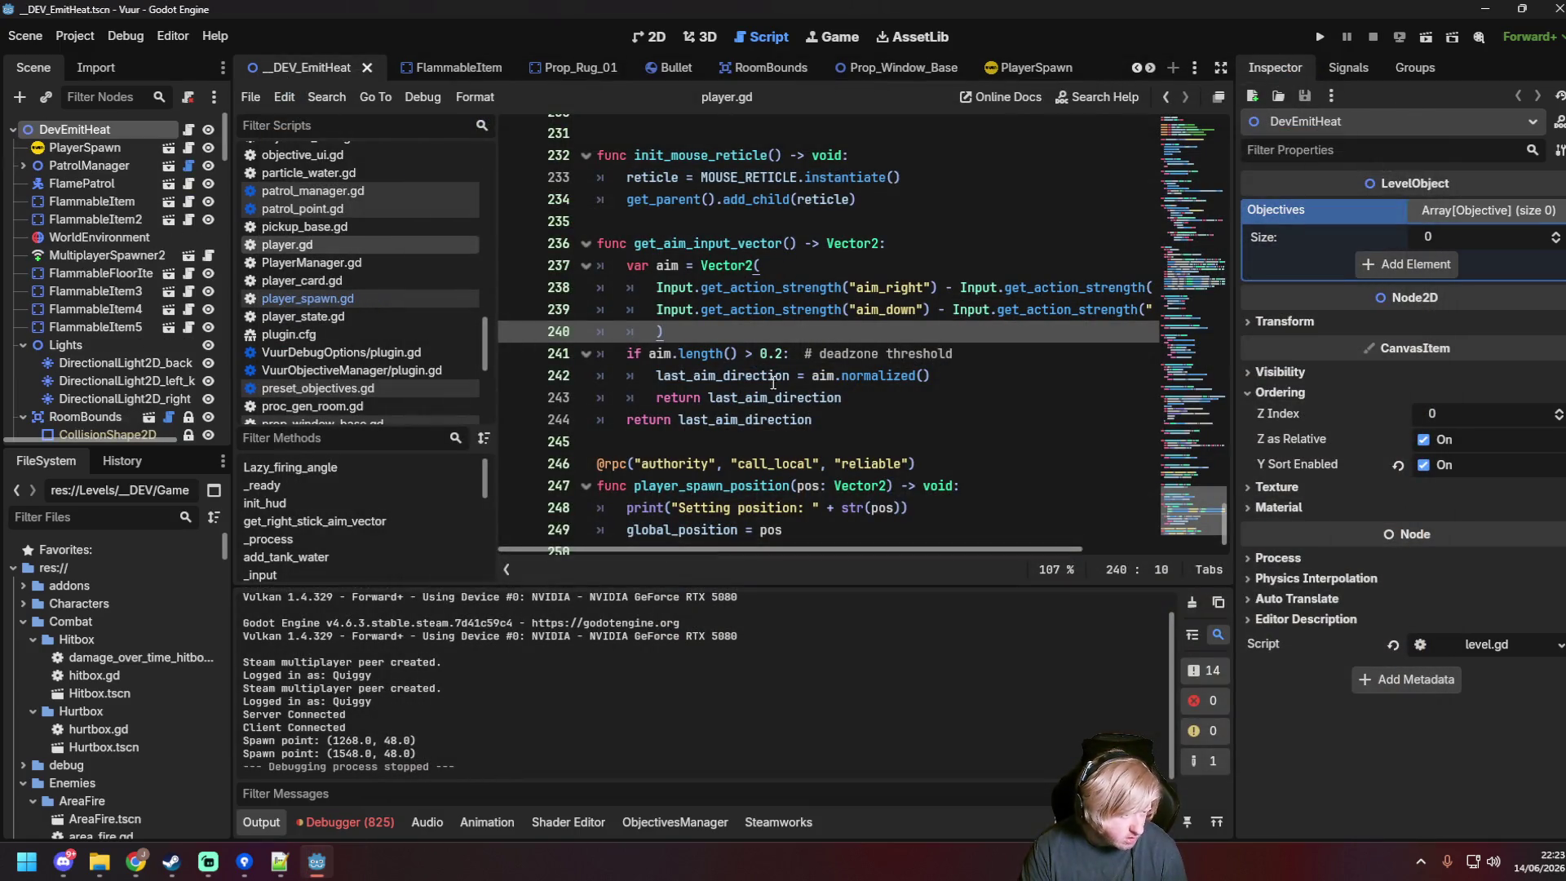
Switch to player_spawn.gd and look over the add_player code around lines 89-90
click(781, 349)
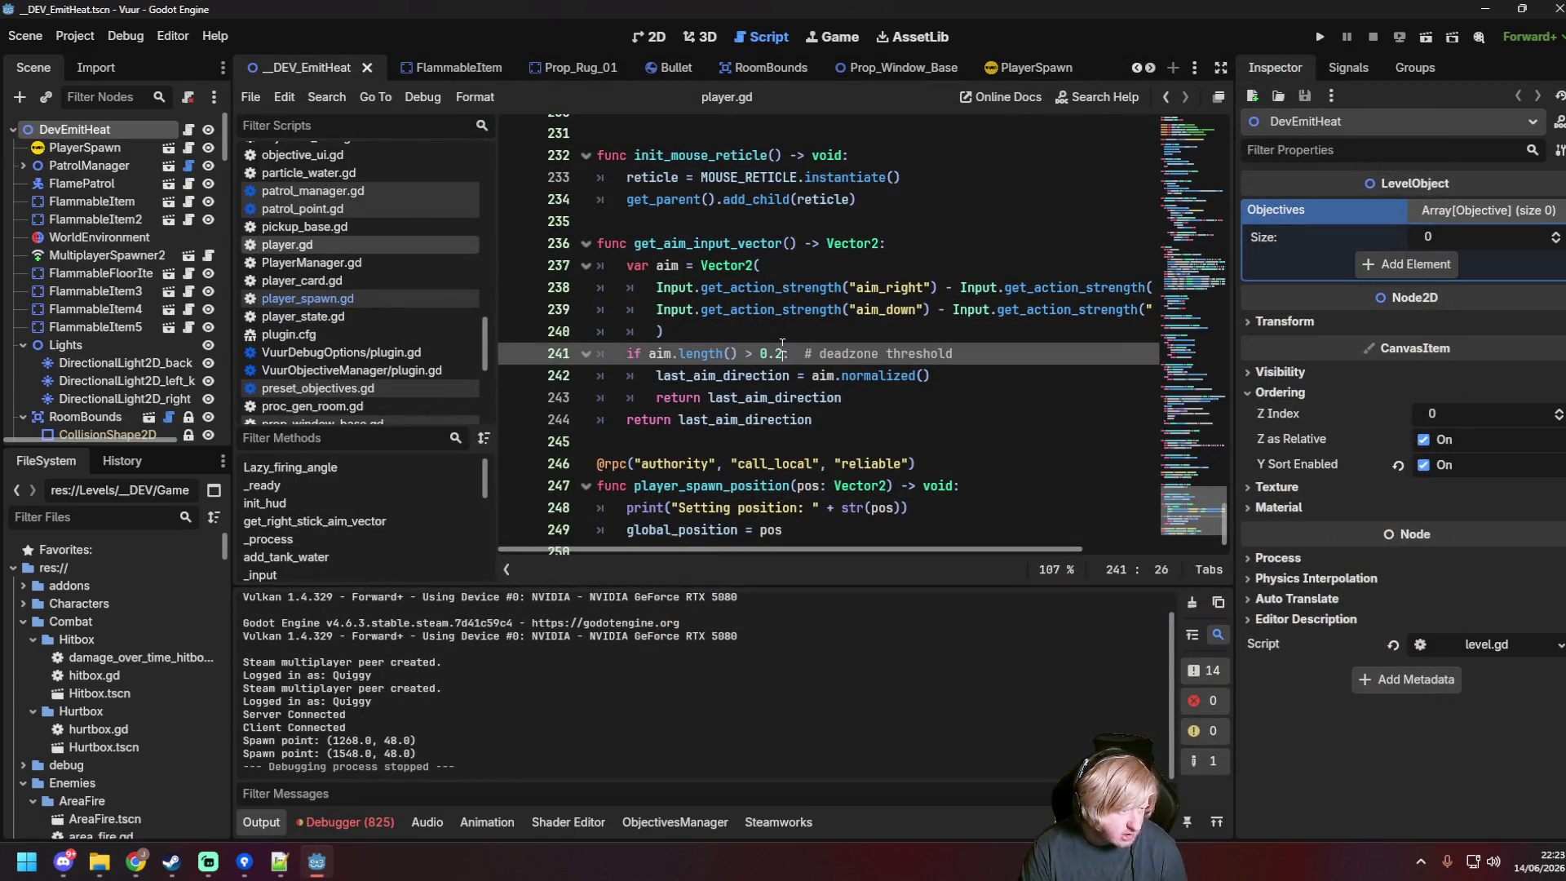
click(347, 300)
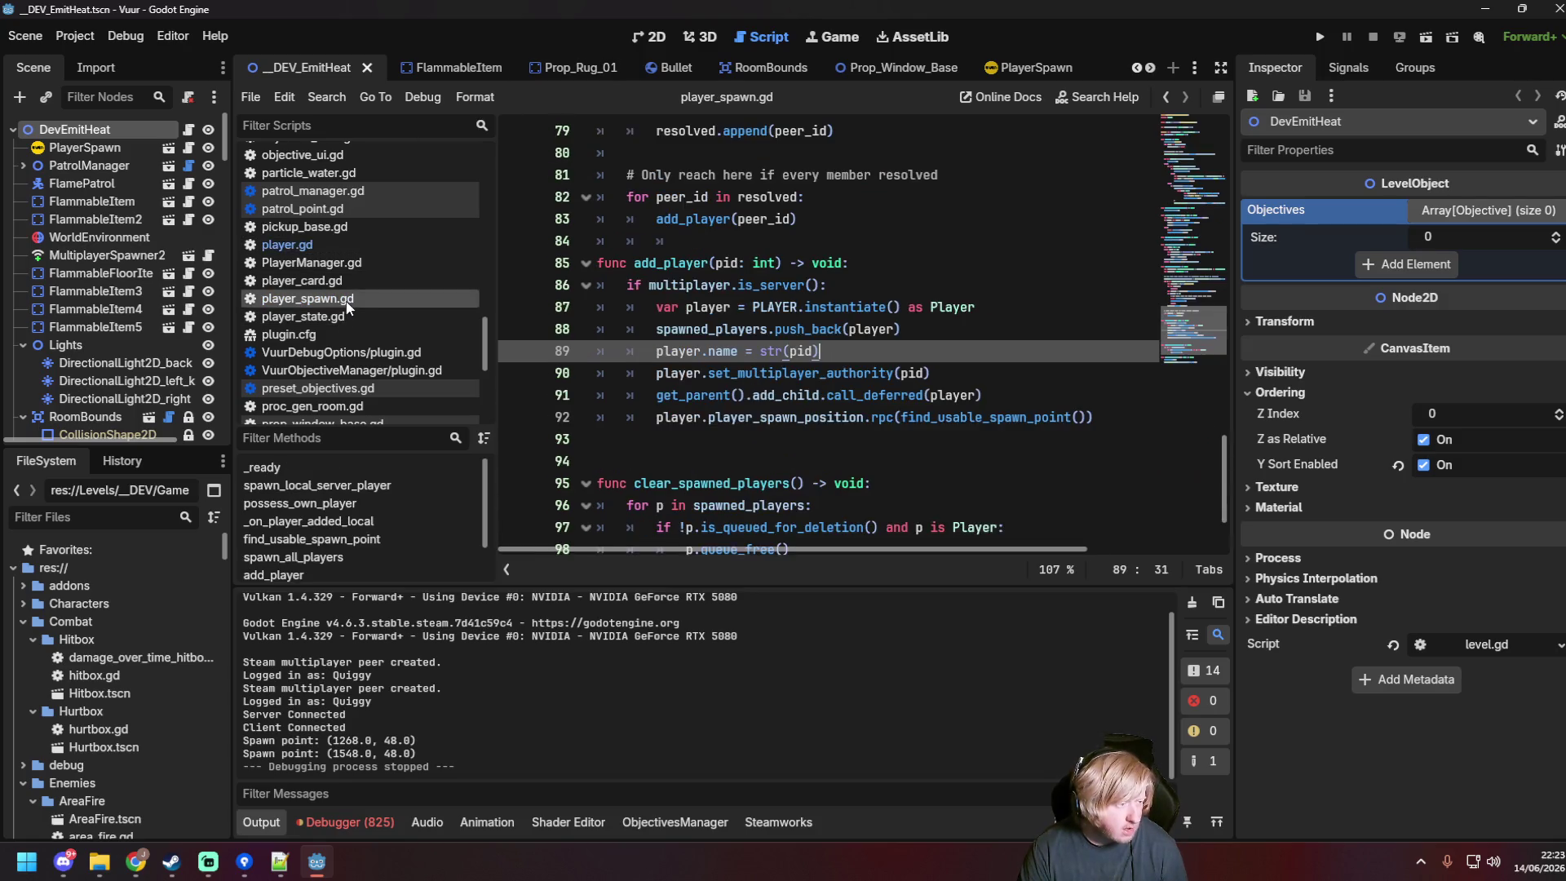
click(864, 372)
click(853, 350)
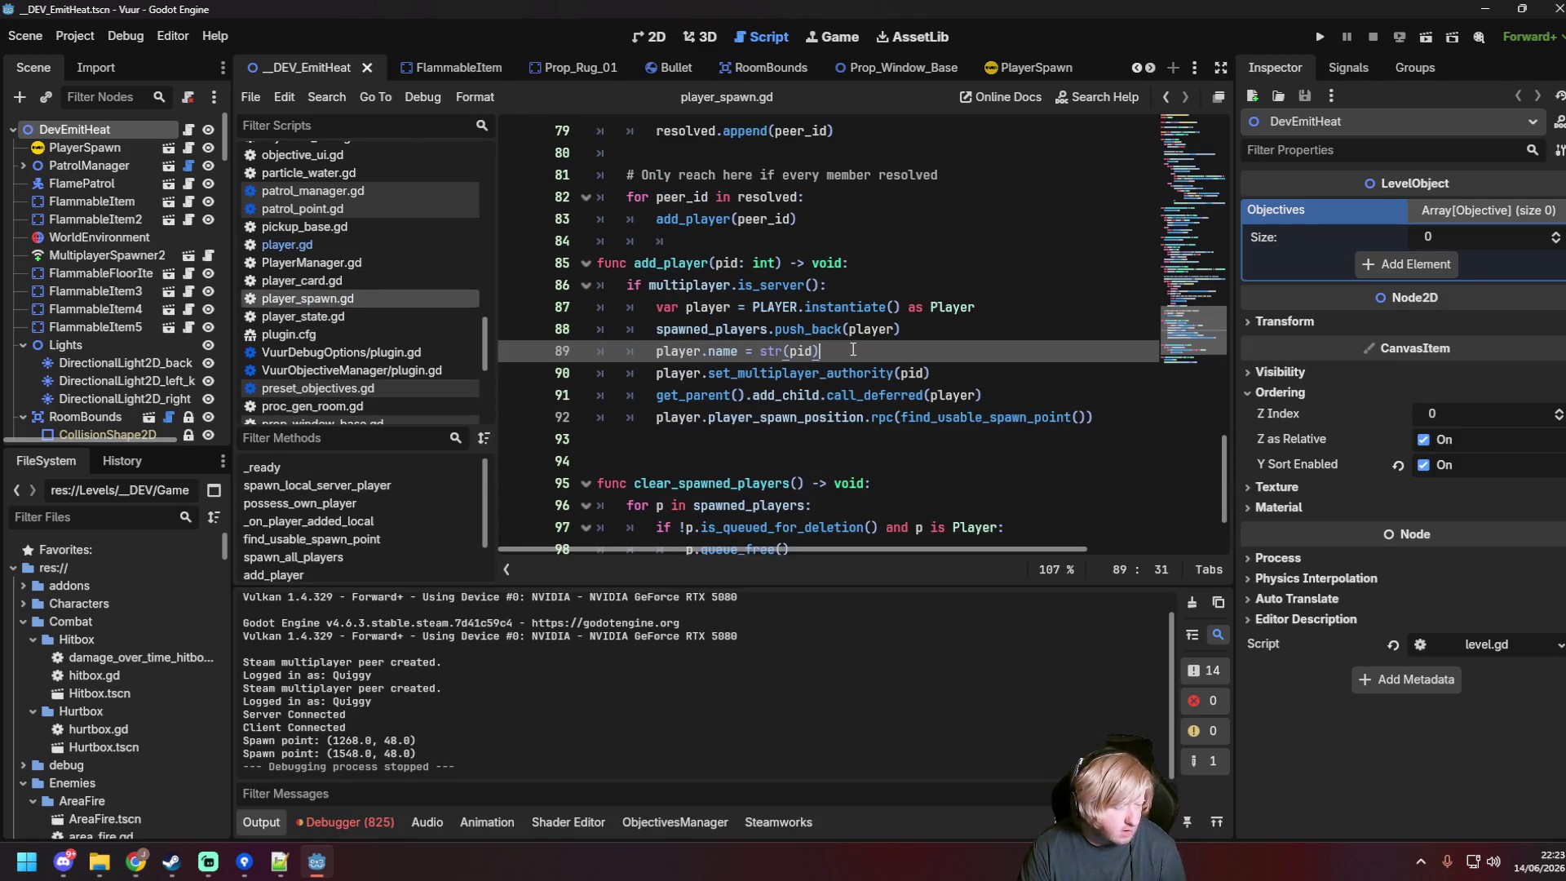
drag(633, 262, 713, 262)
scroll(828, 410, up, 7)
scroll(827, 410, up, 7)
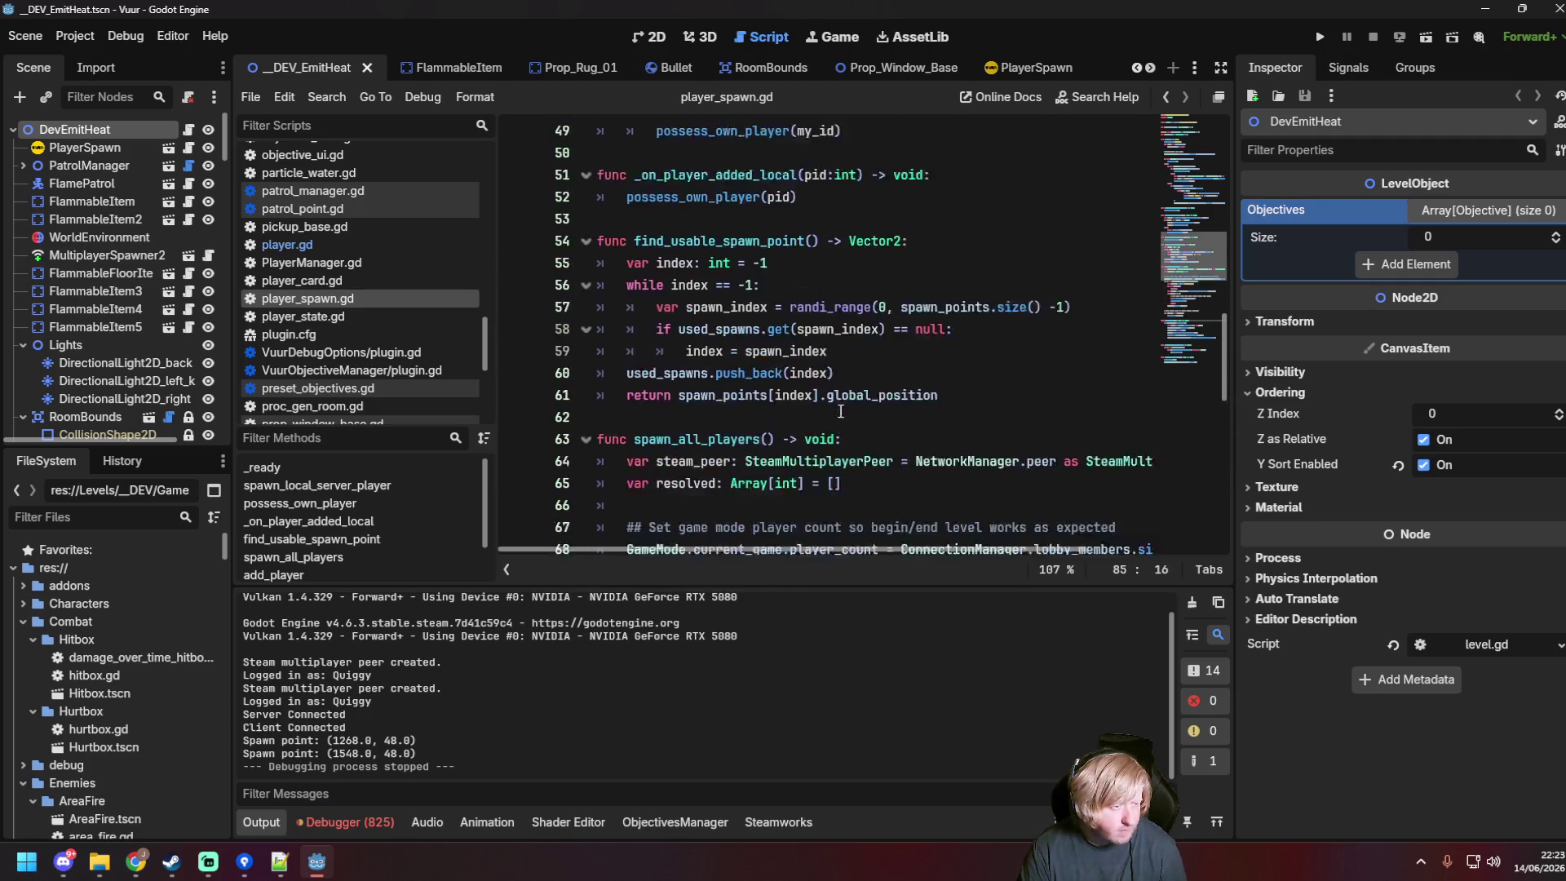
scroll(868, 413, up, 3)
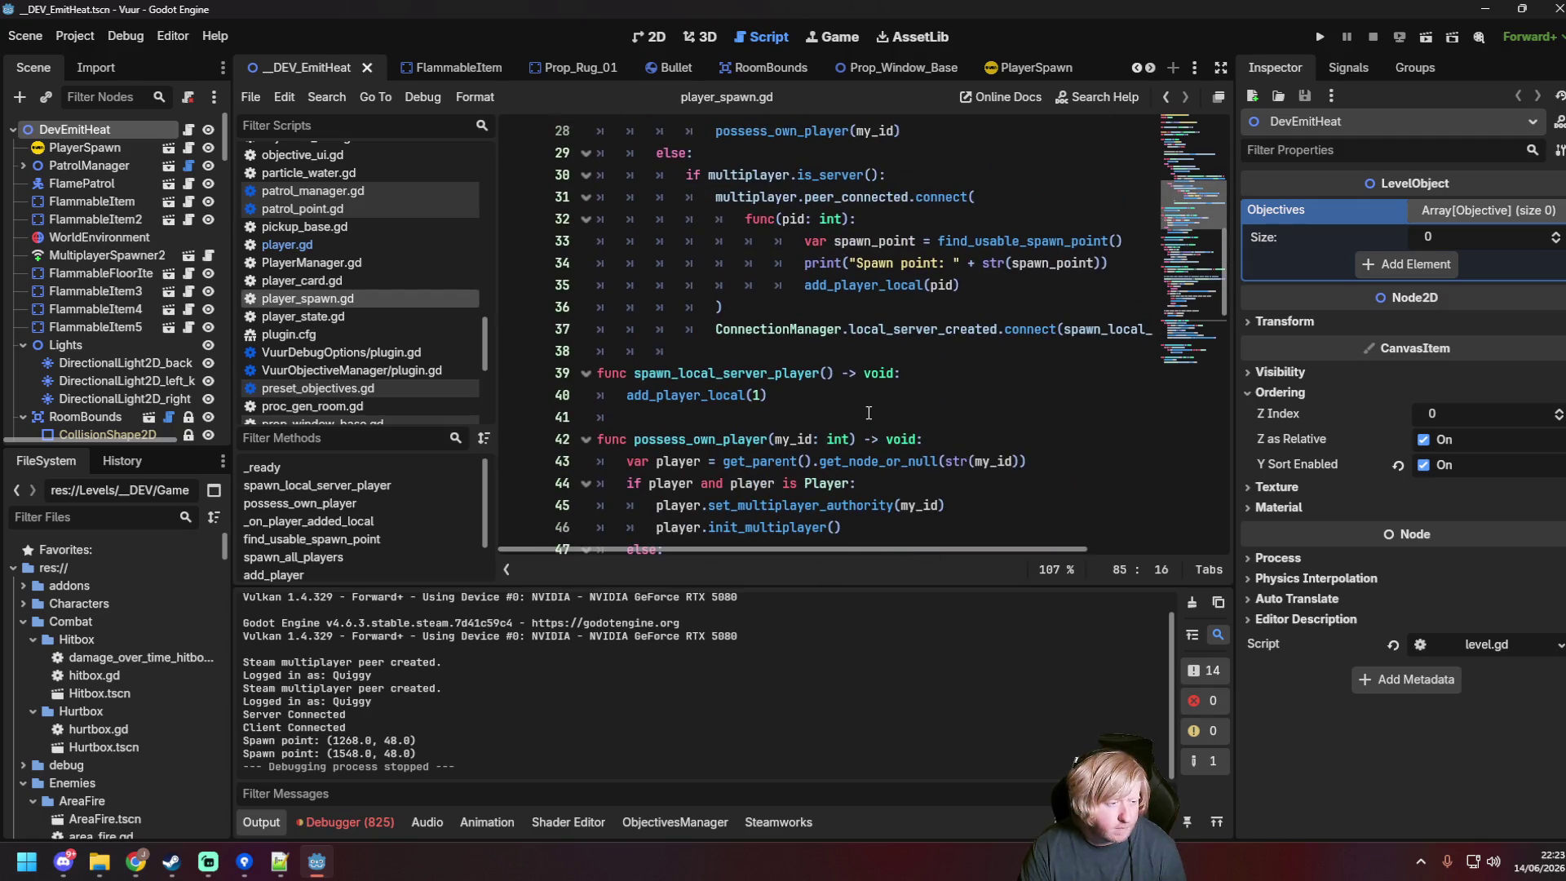
scroll(840, 404, down, 18)
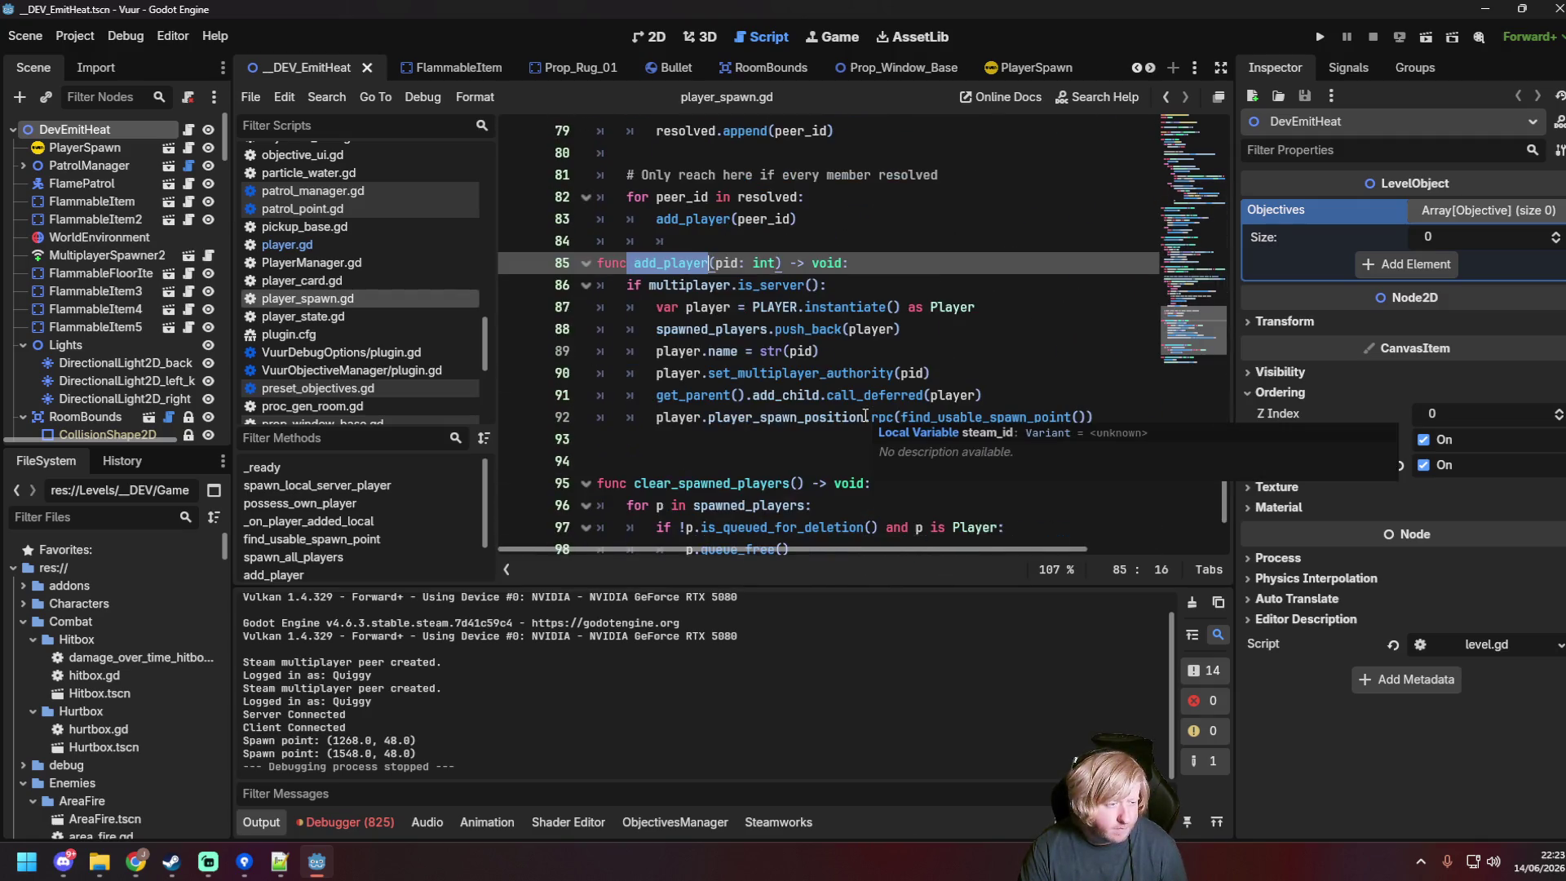
scroll(866, 415, down, 1)
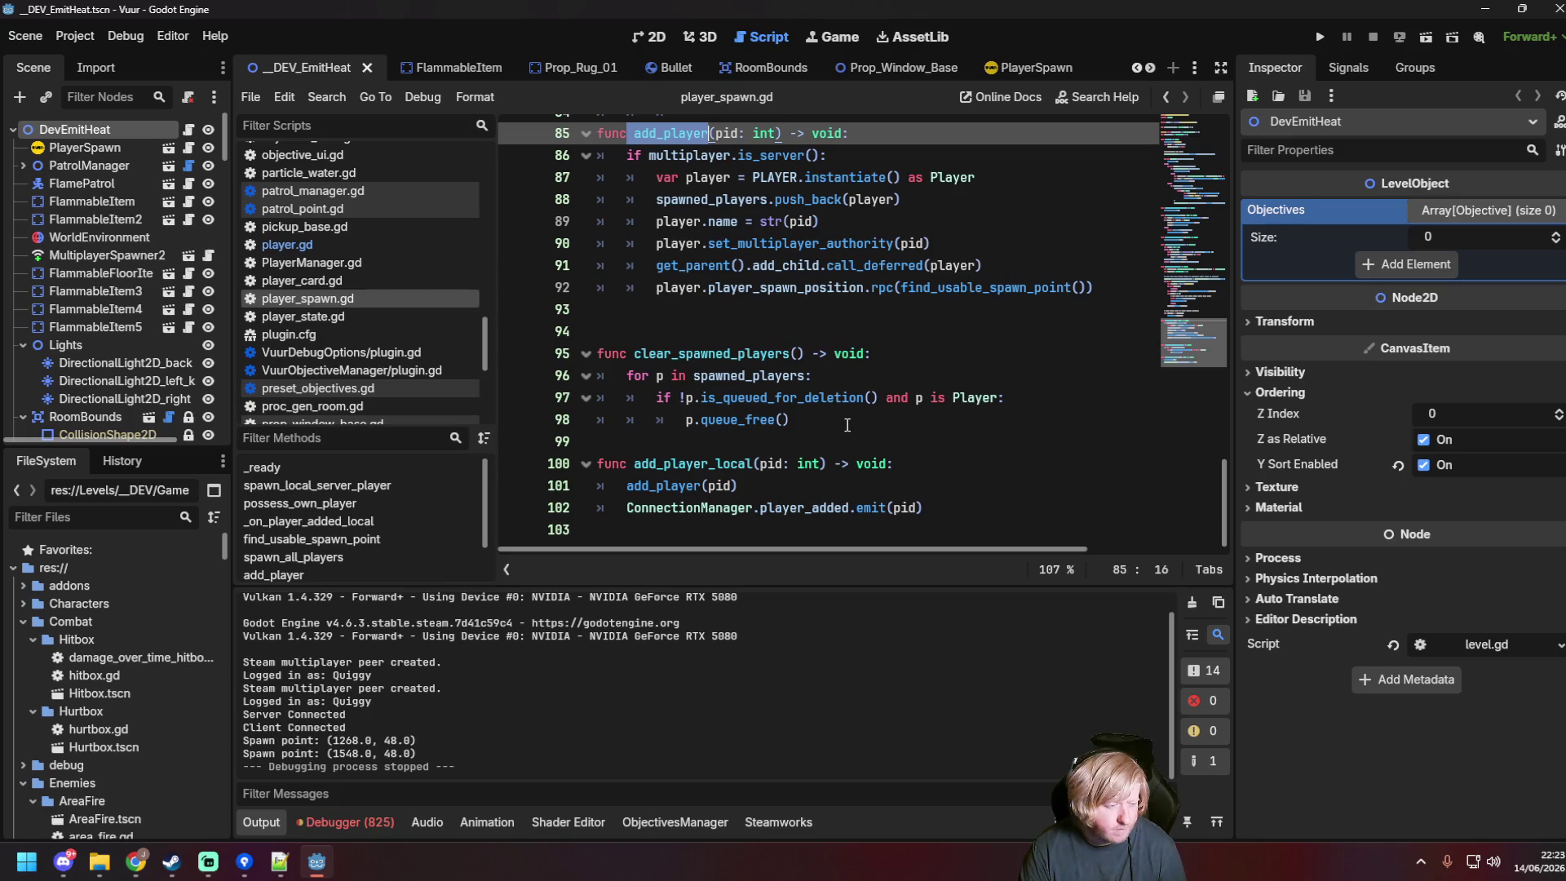
scroll(843, 432, up, 2)
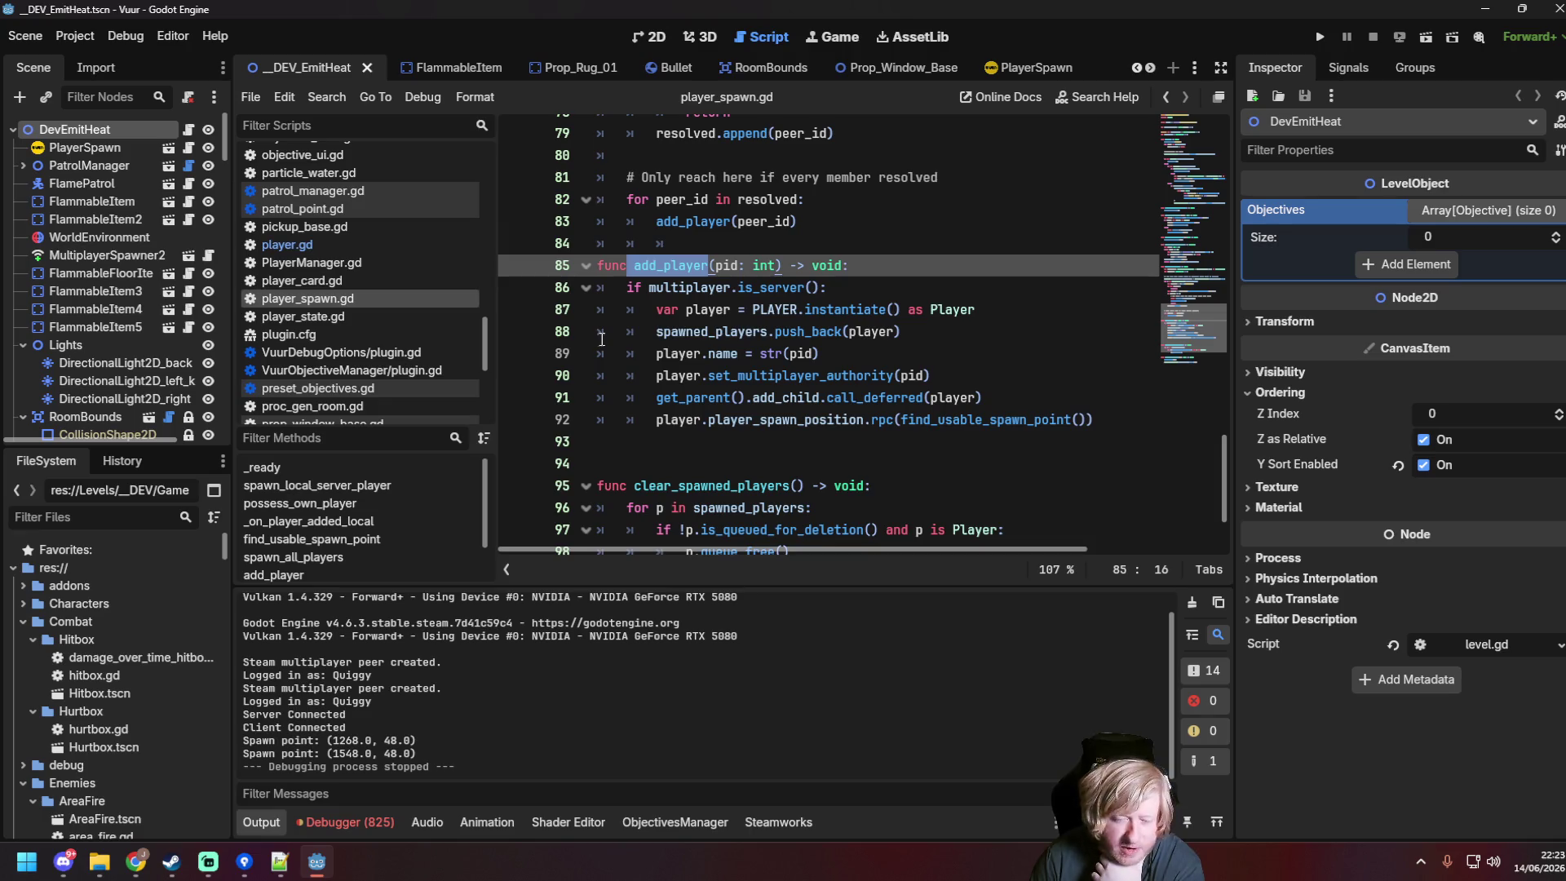
Check lines 88-95 of the spawn script, then bring up the Windows Start menu
click(968, 329)
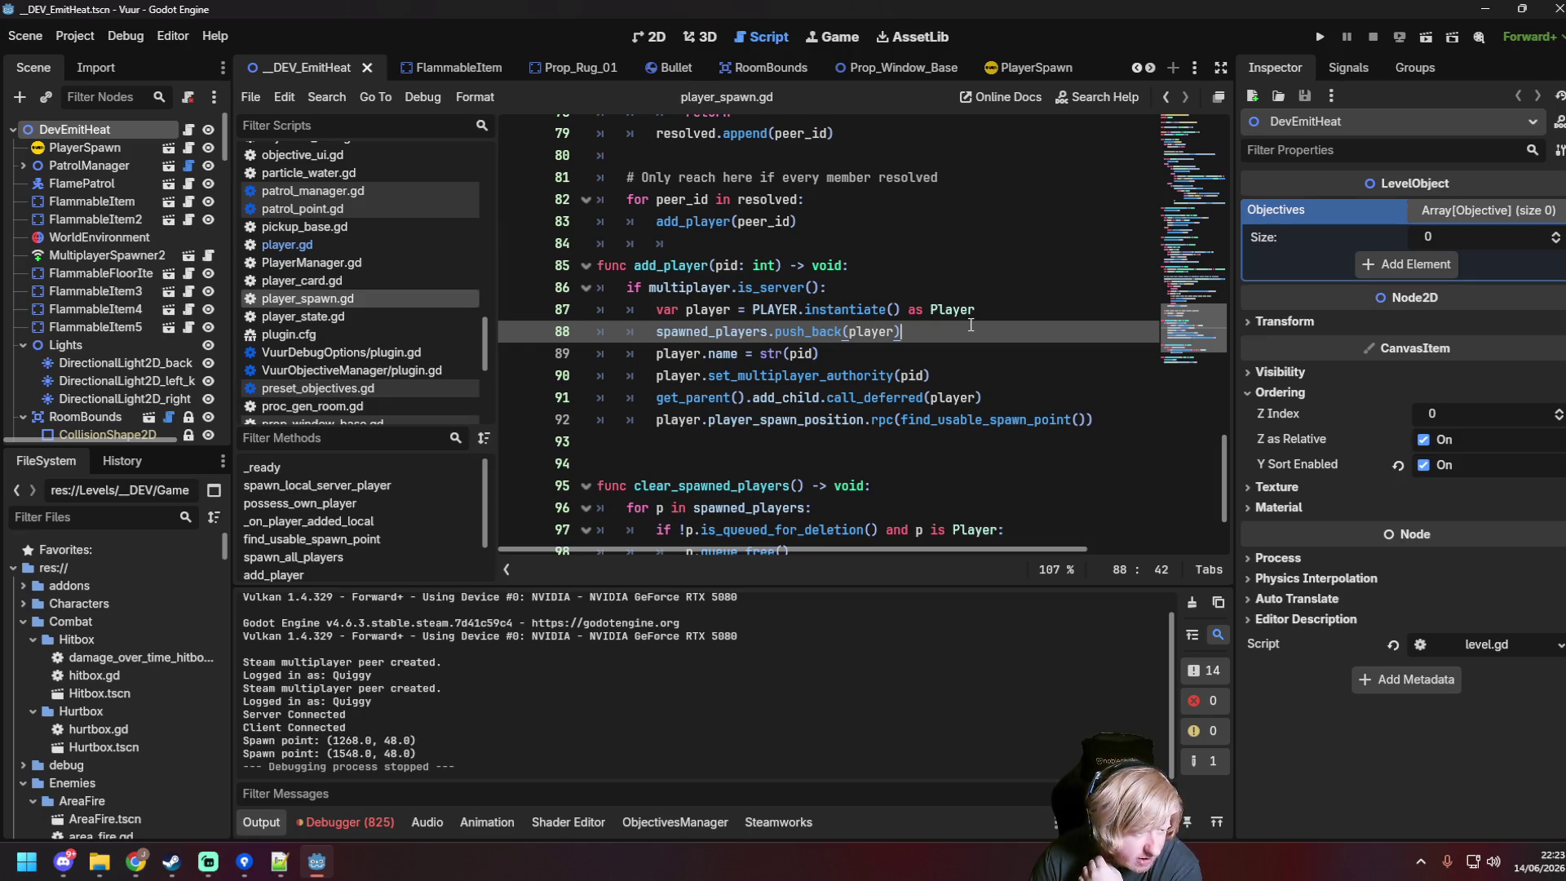
scroll(522, 270, up, 1)
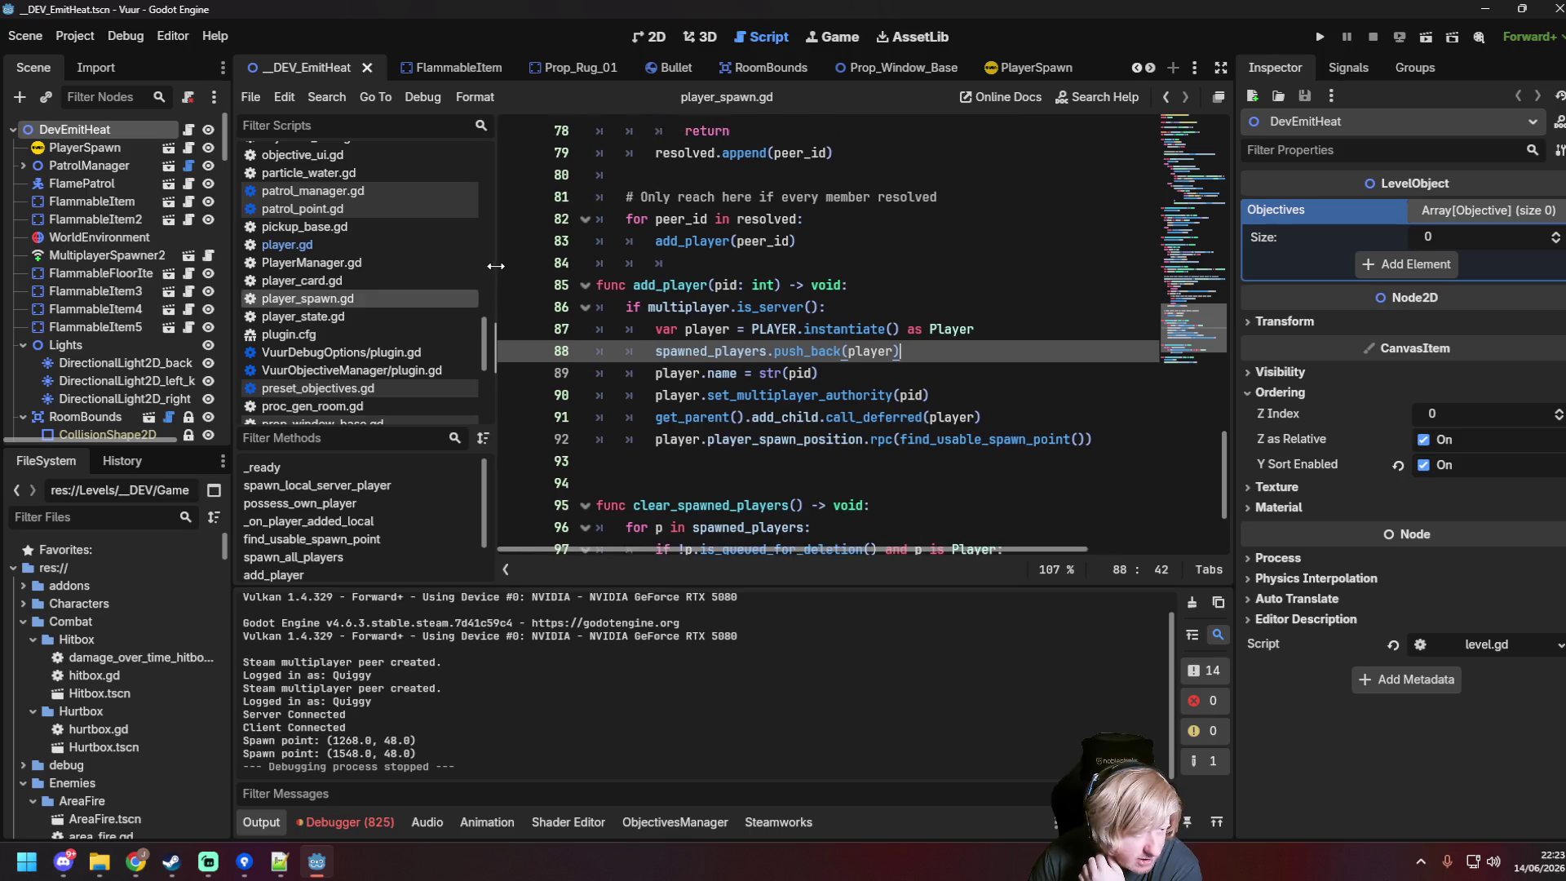
drag(499, 266, 436, 268)
click(850, 381)
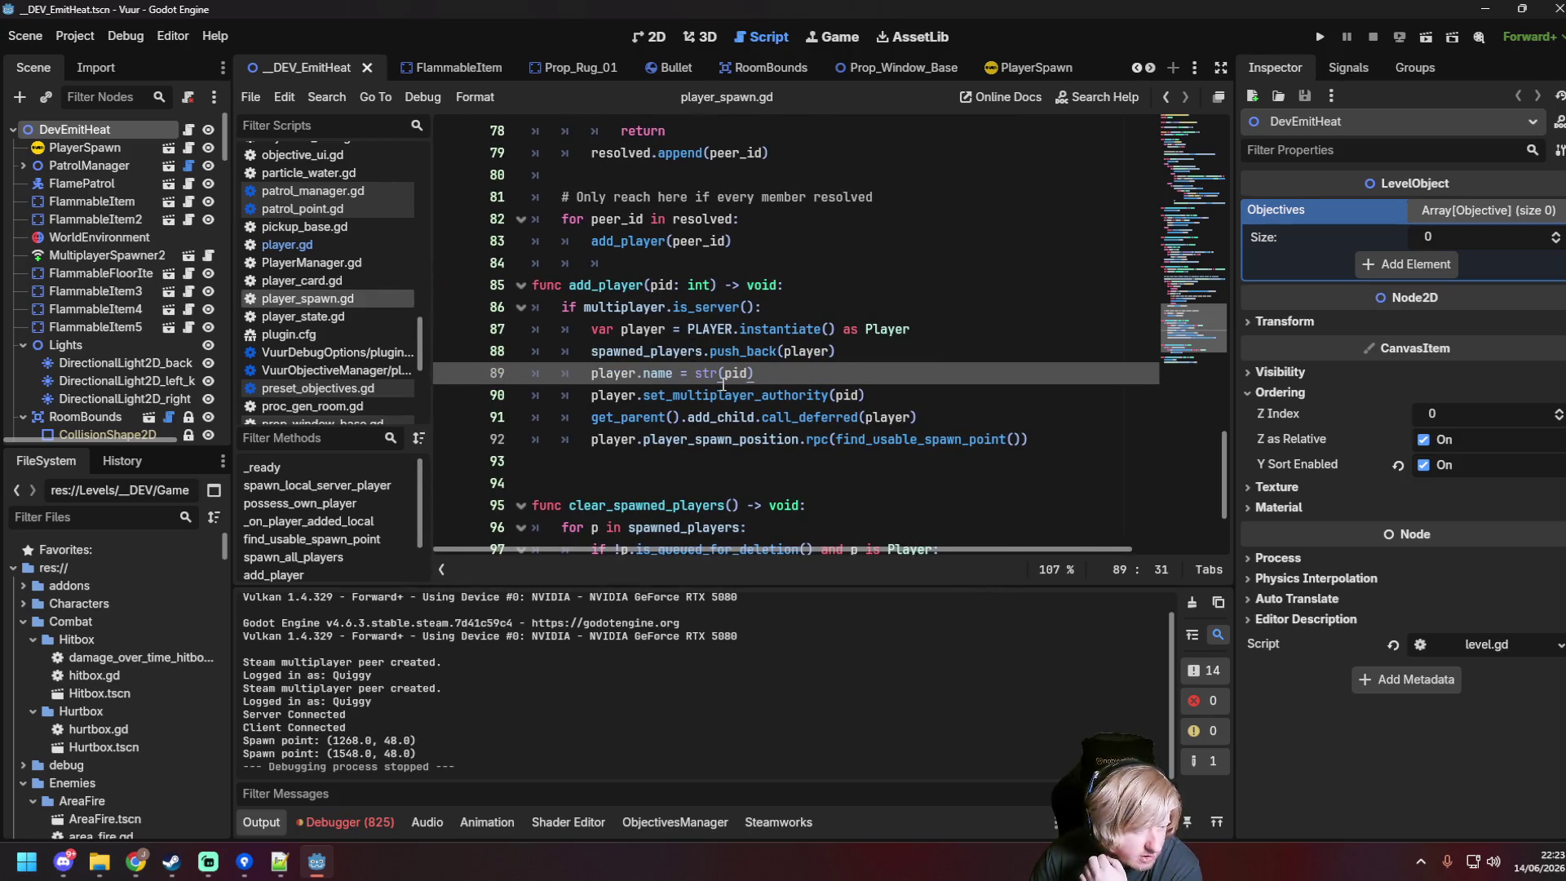
click(806, 505)
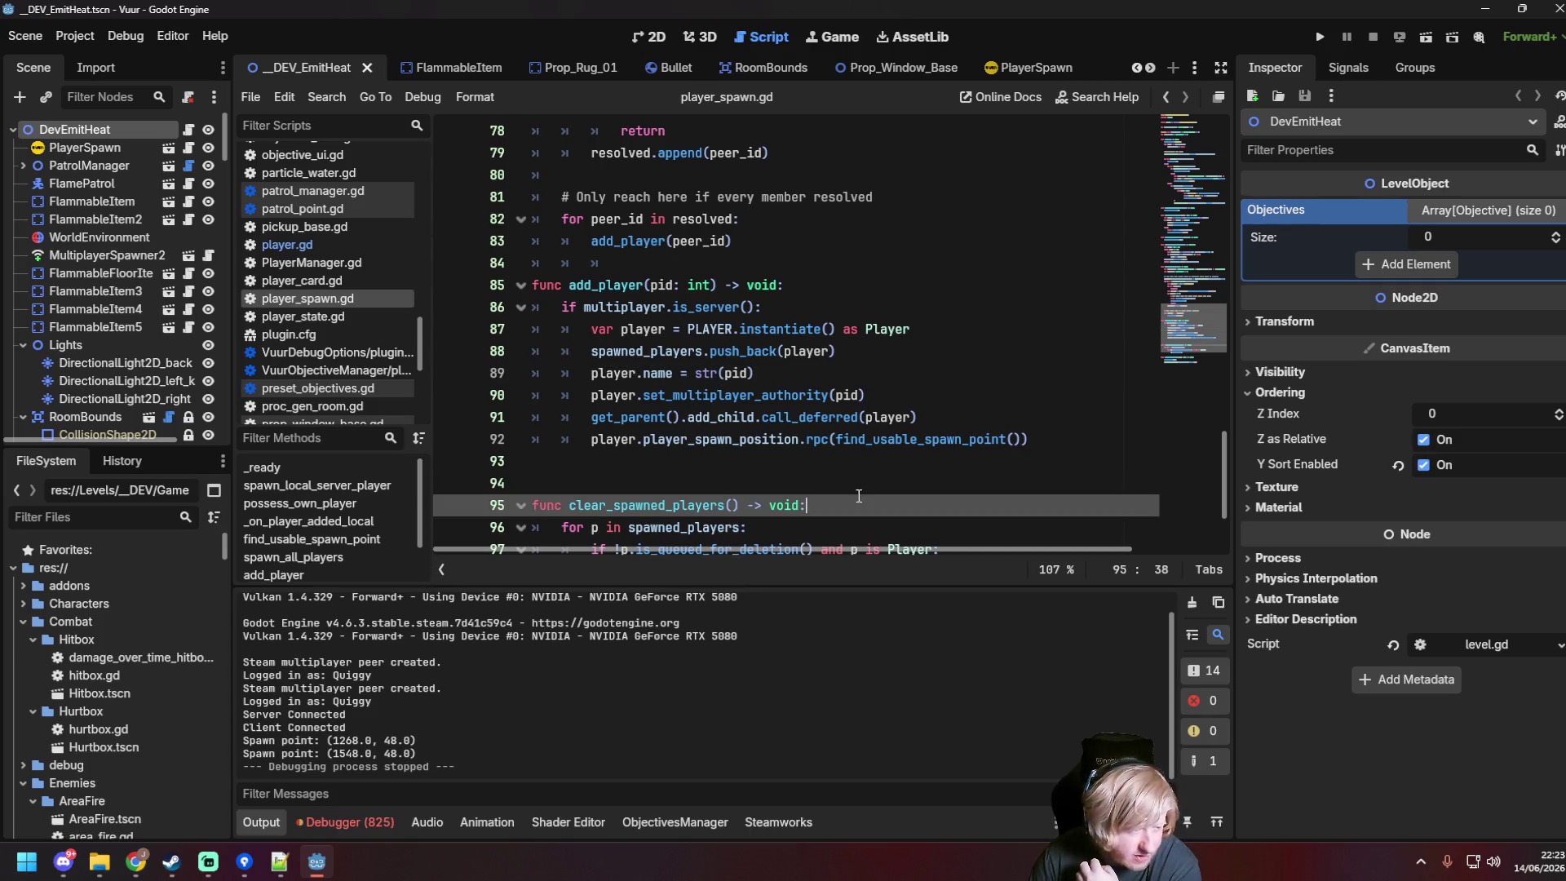
key(super)
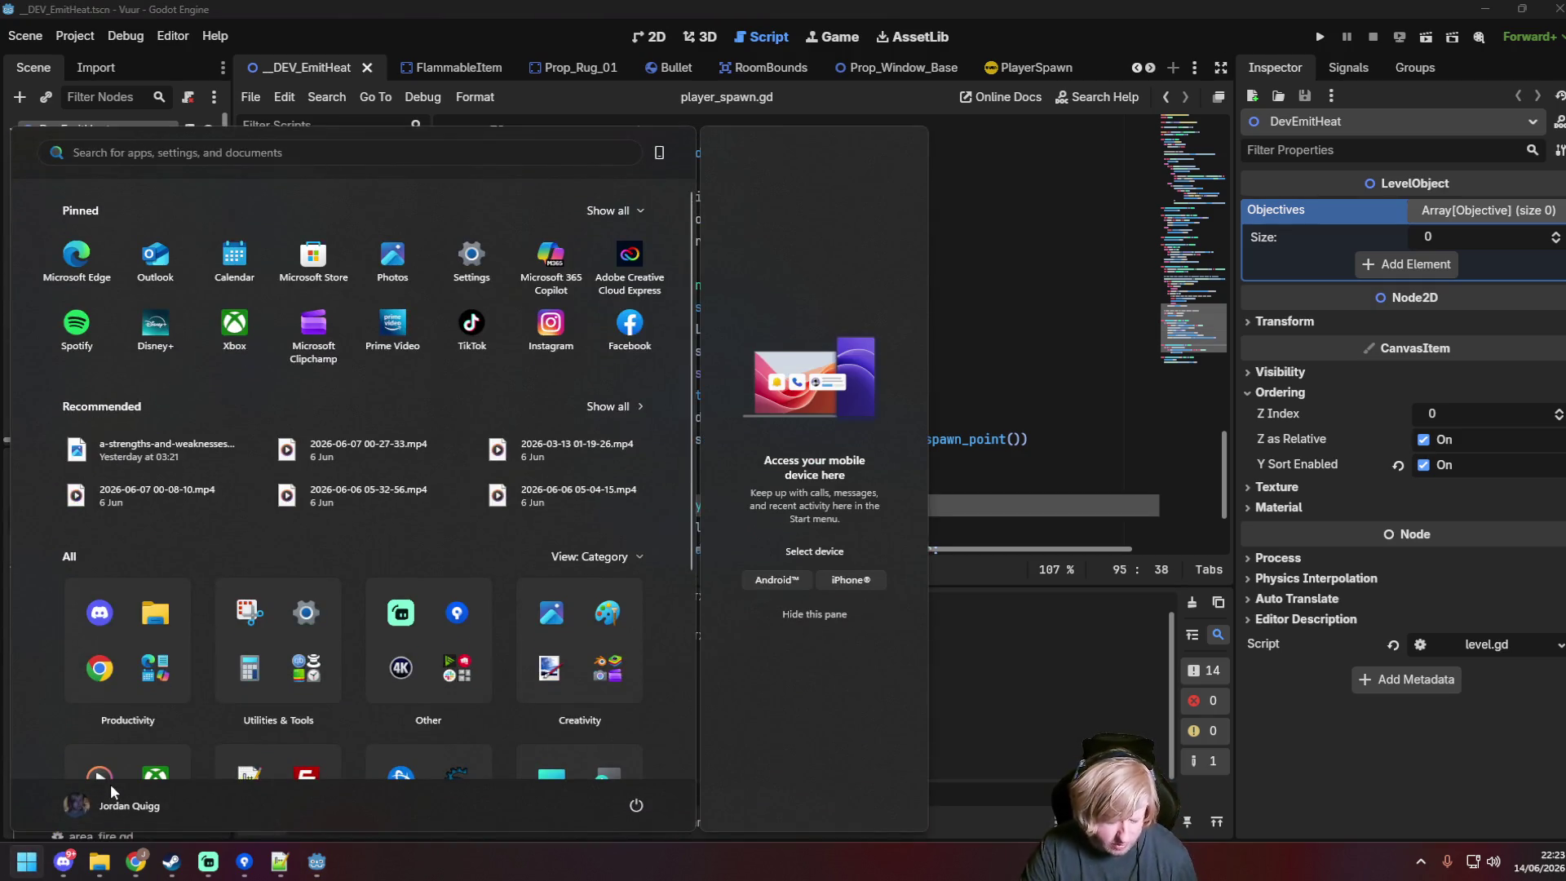
Launch Visual Studio Code via a 'code' search and dismiss the vscode-icons and Cody notifications
text(code)
key(Return)
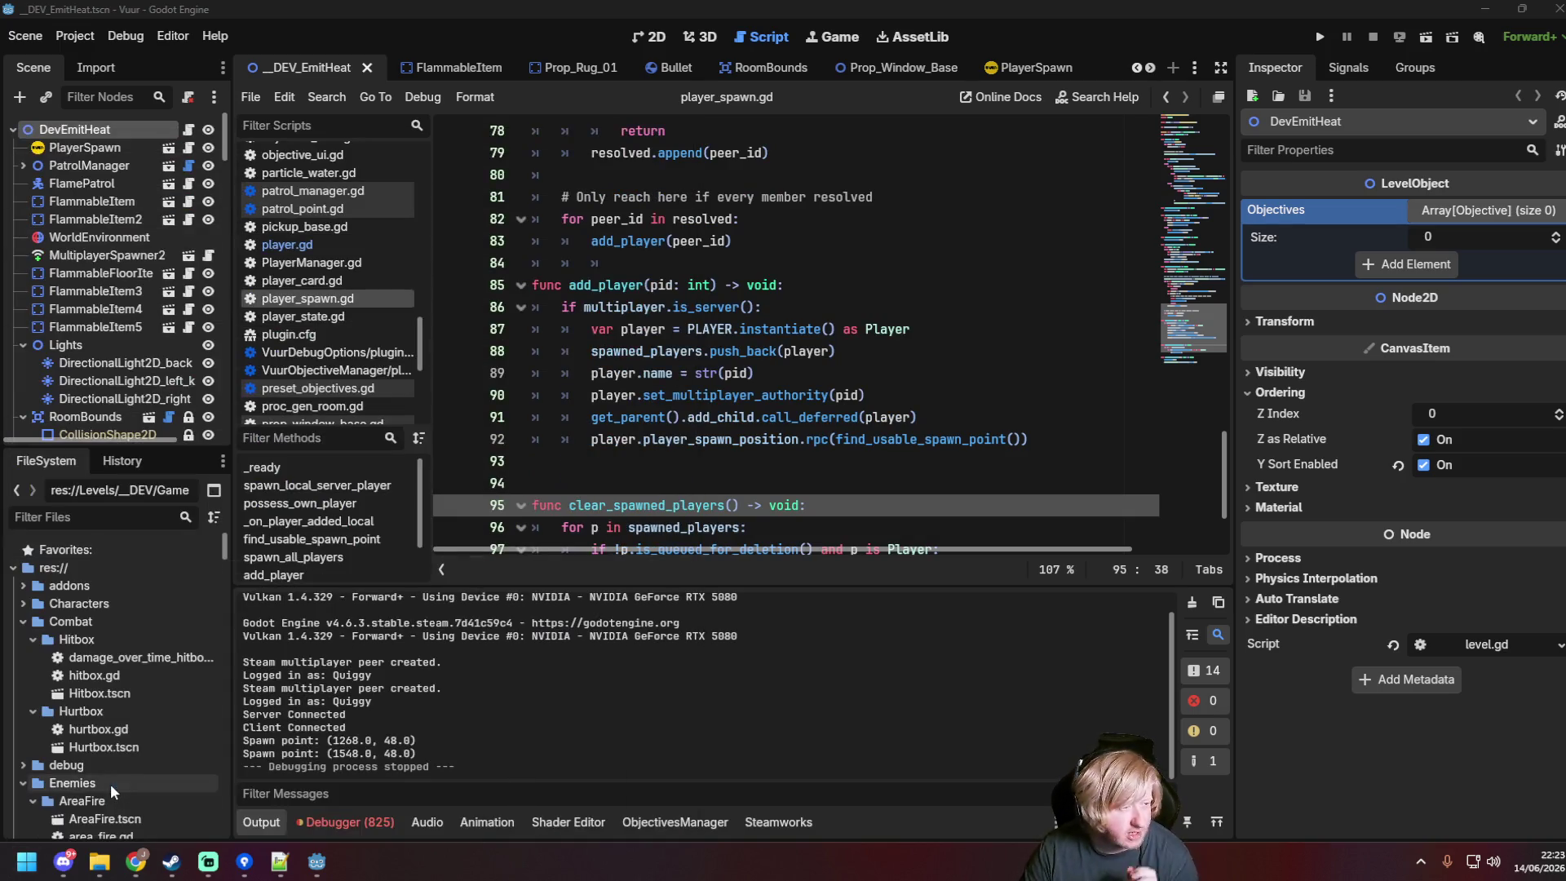
click(143, 63)
click(198, 155)
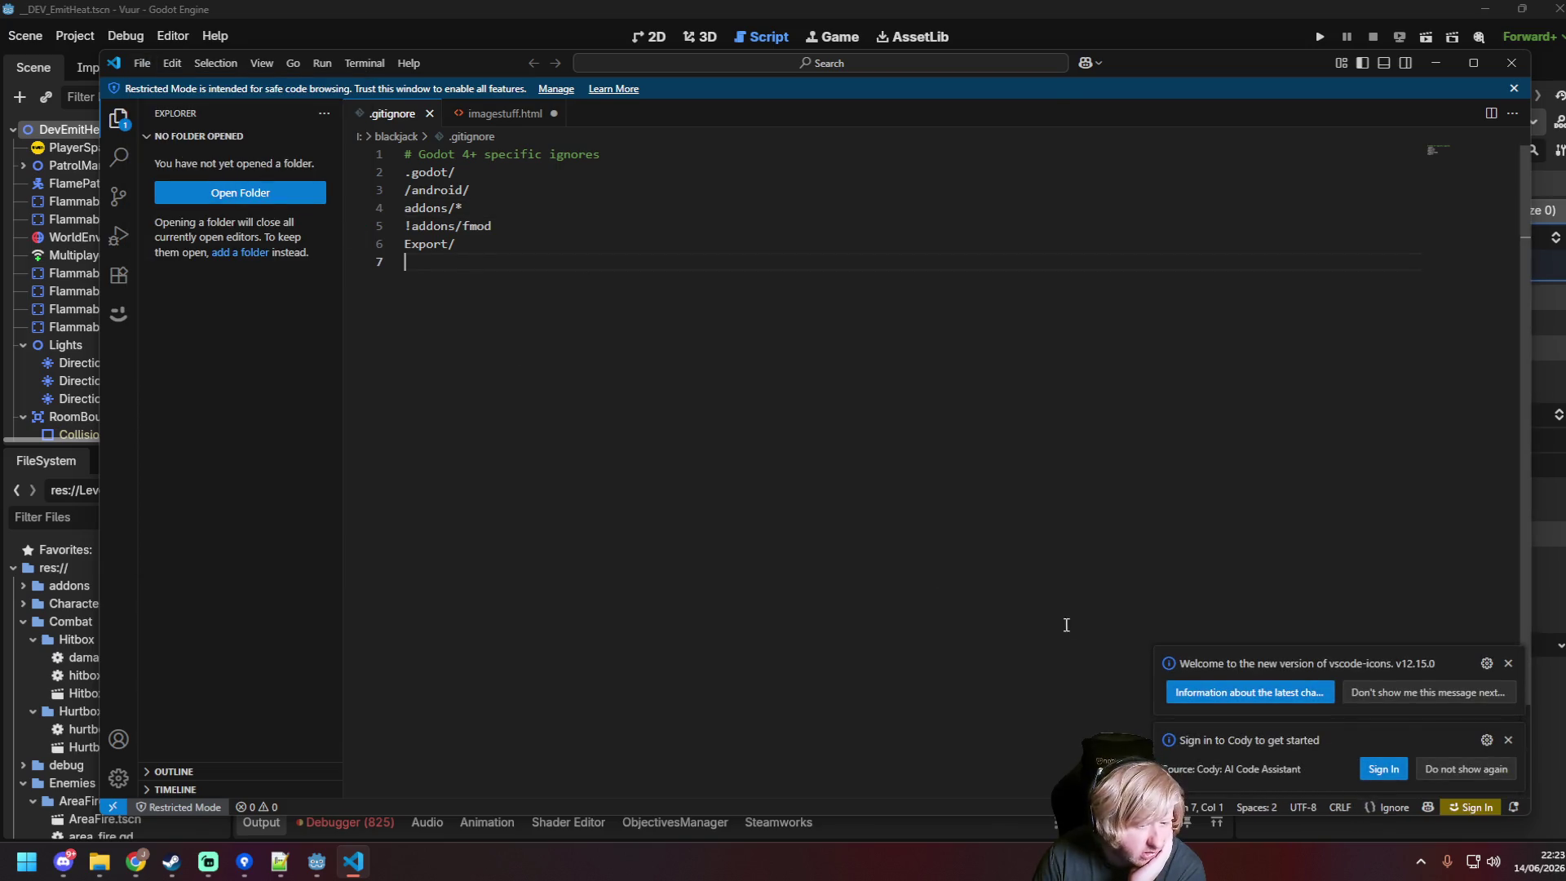
click(1508, 663)
click(1507, 739)
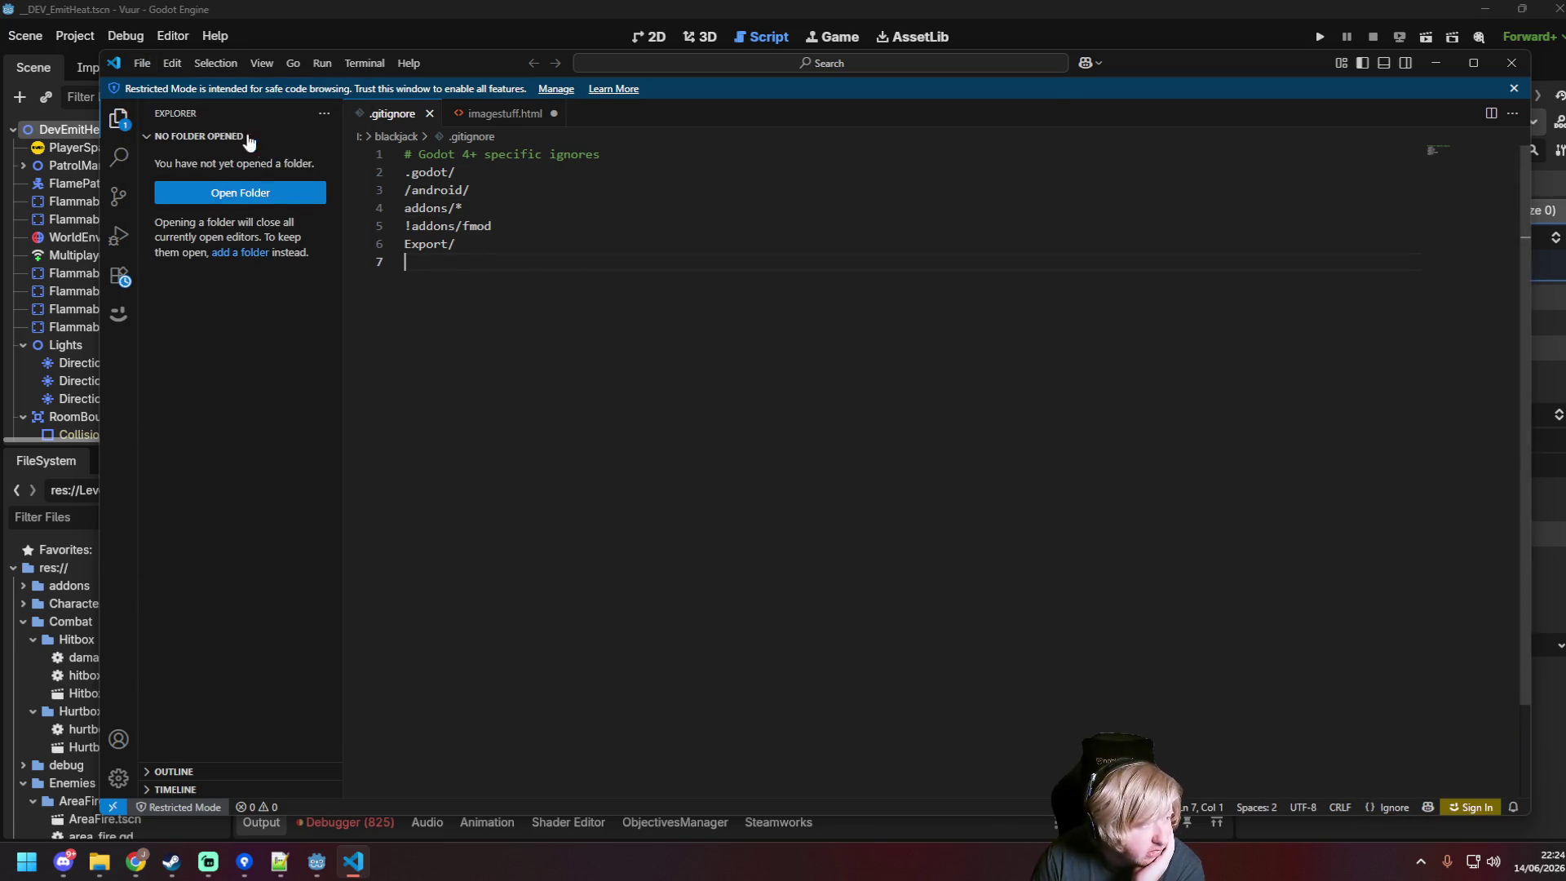
Try Open File from the File menu, cancel it, and bring up the Open Folder dialog
click(142, 62)
mouse_move(237, 243)
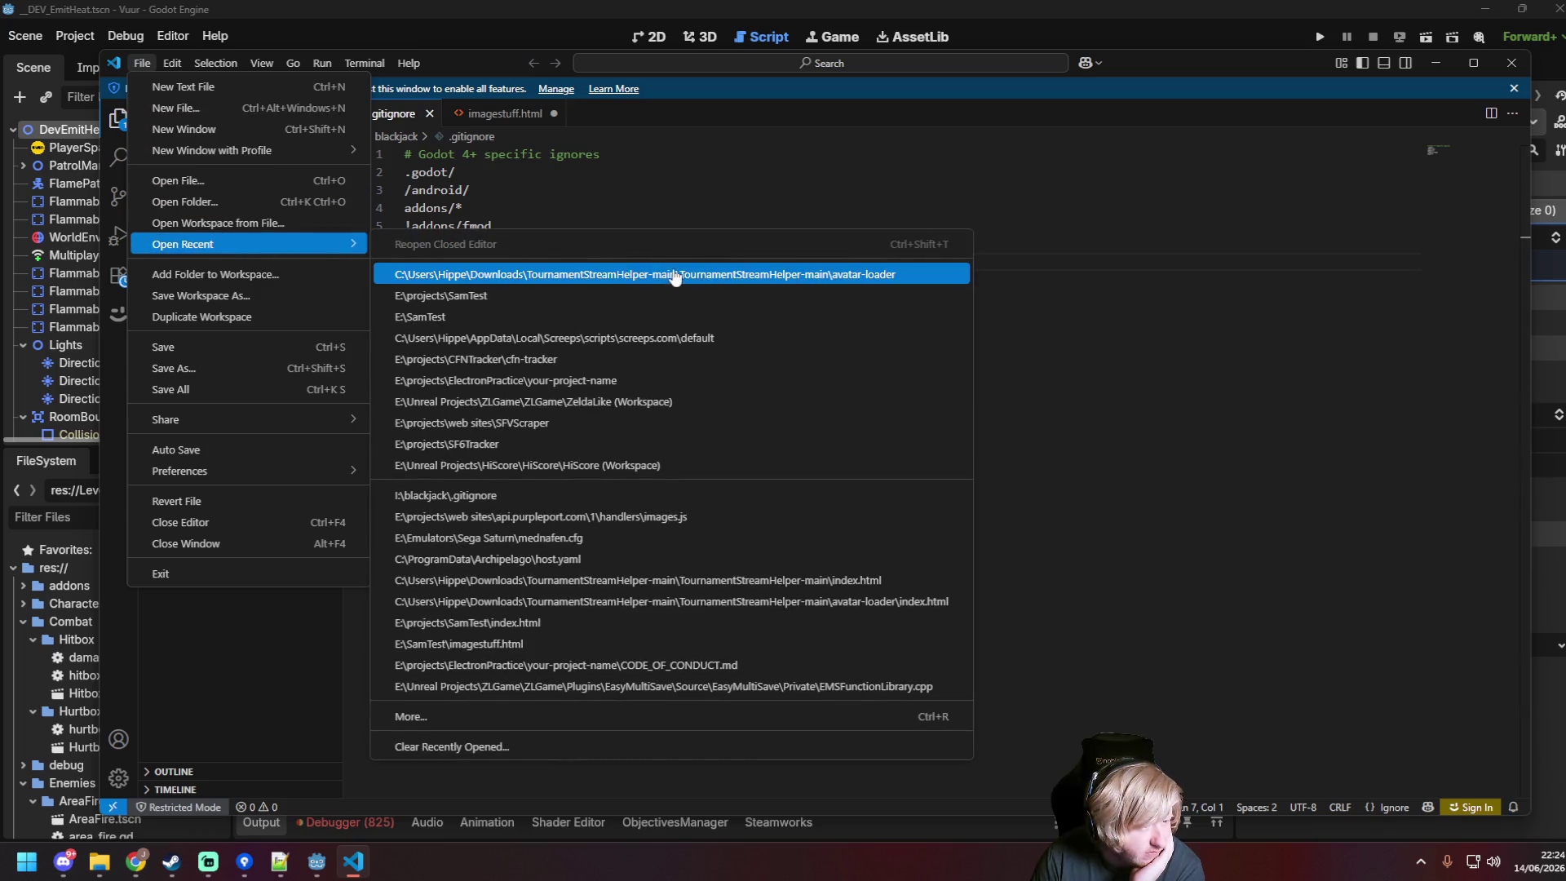
click(210, 181)
click(848, 459)
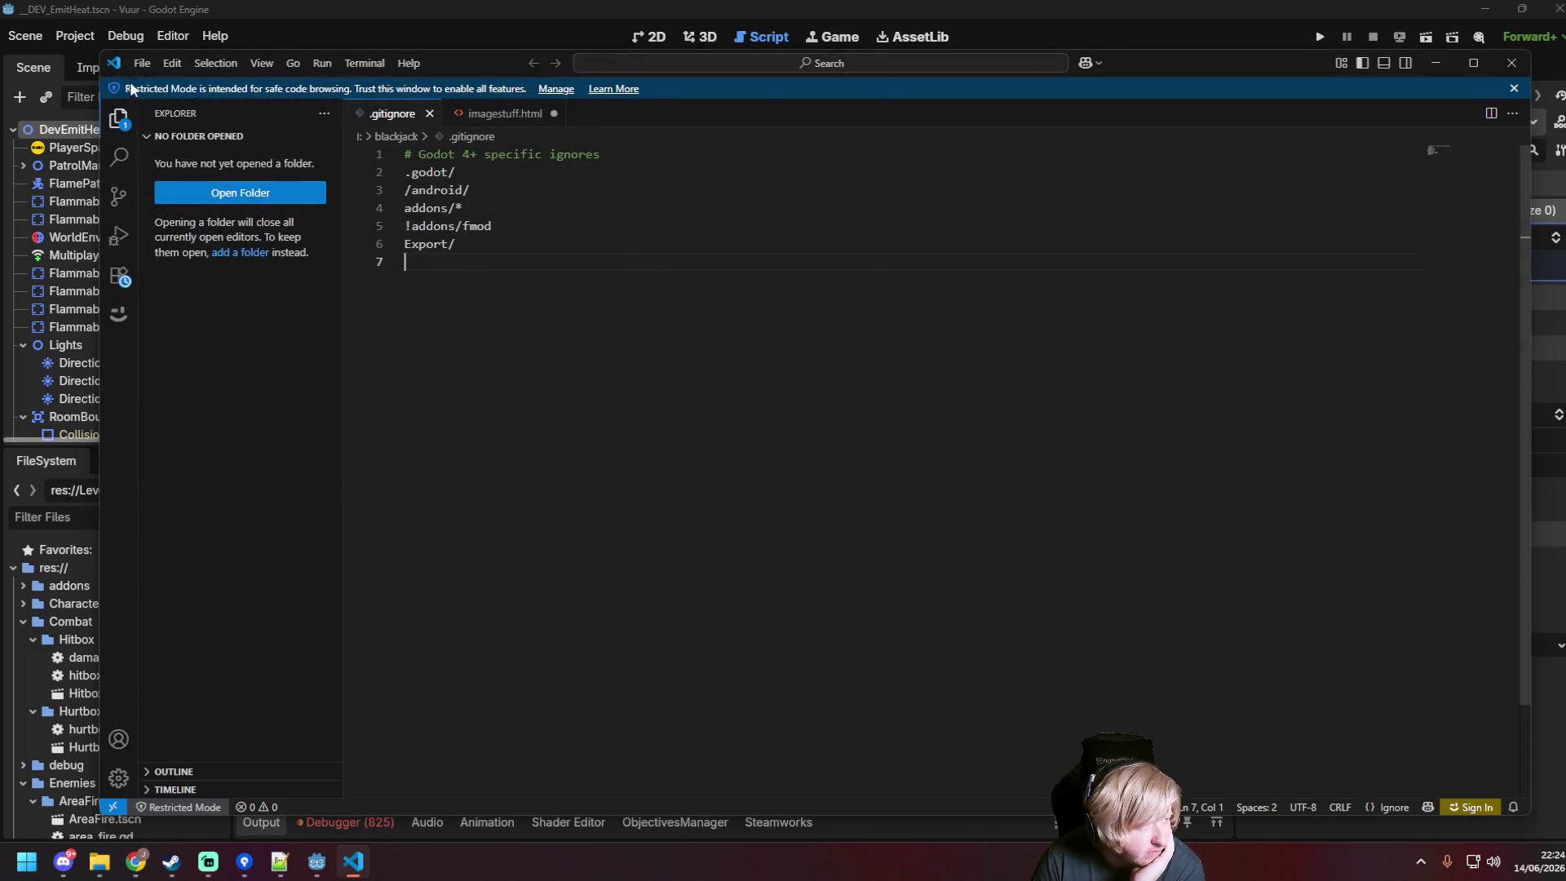
click(142, 63)
click(185, 202)
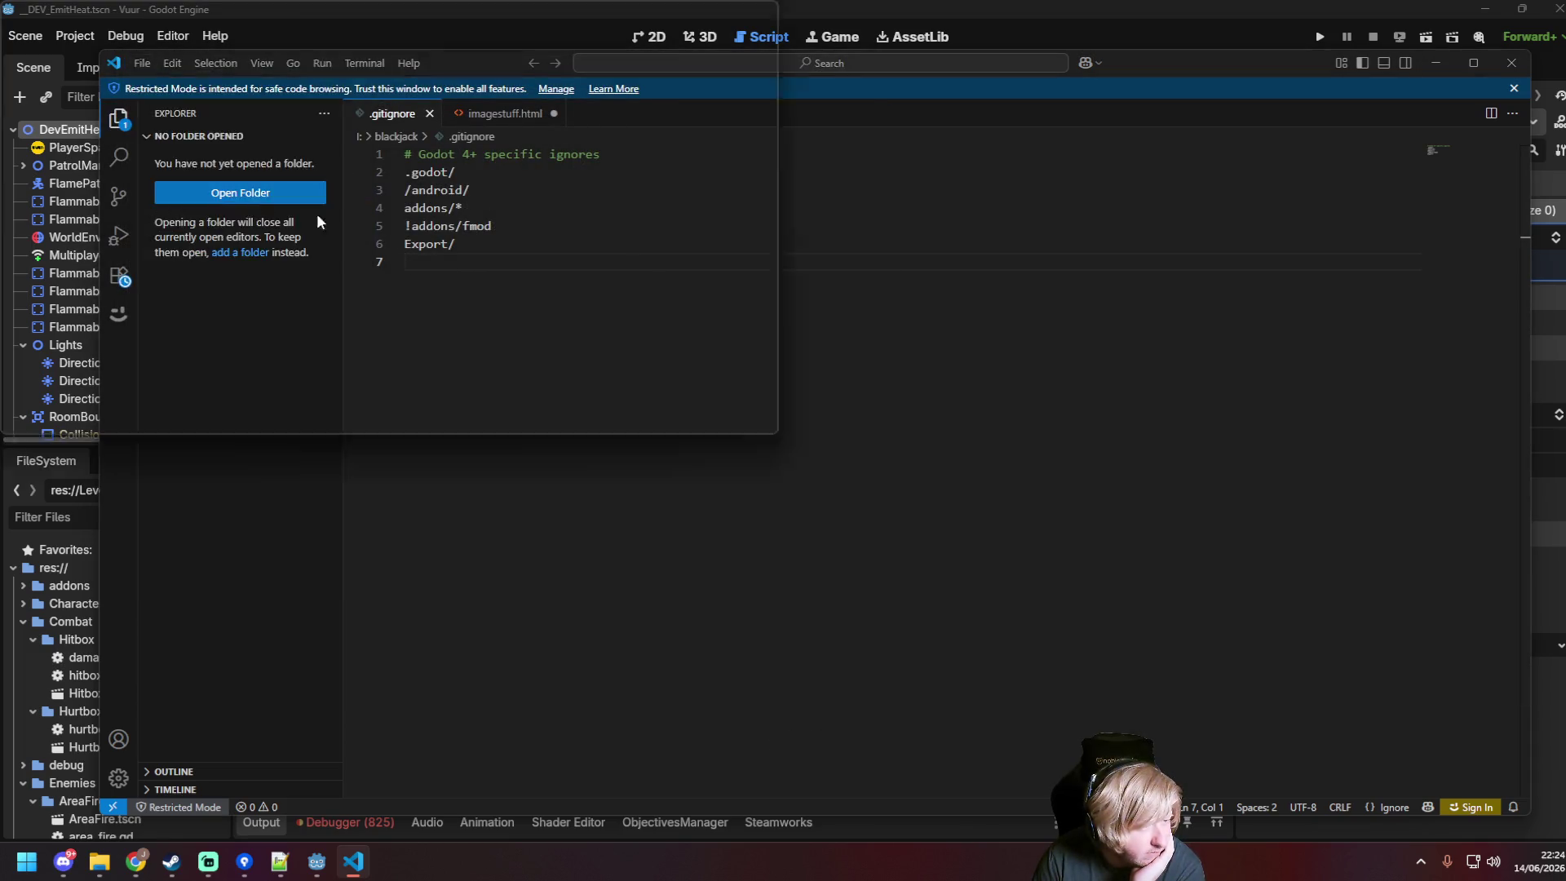
Open the I:\Vuur folder, discarding imagestuff.html changes and allowing VS Code through the firewall
click(290, 96)
scroll(388, 279, down, 3)
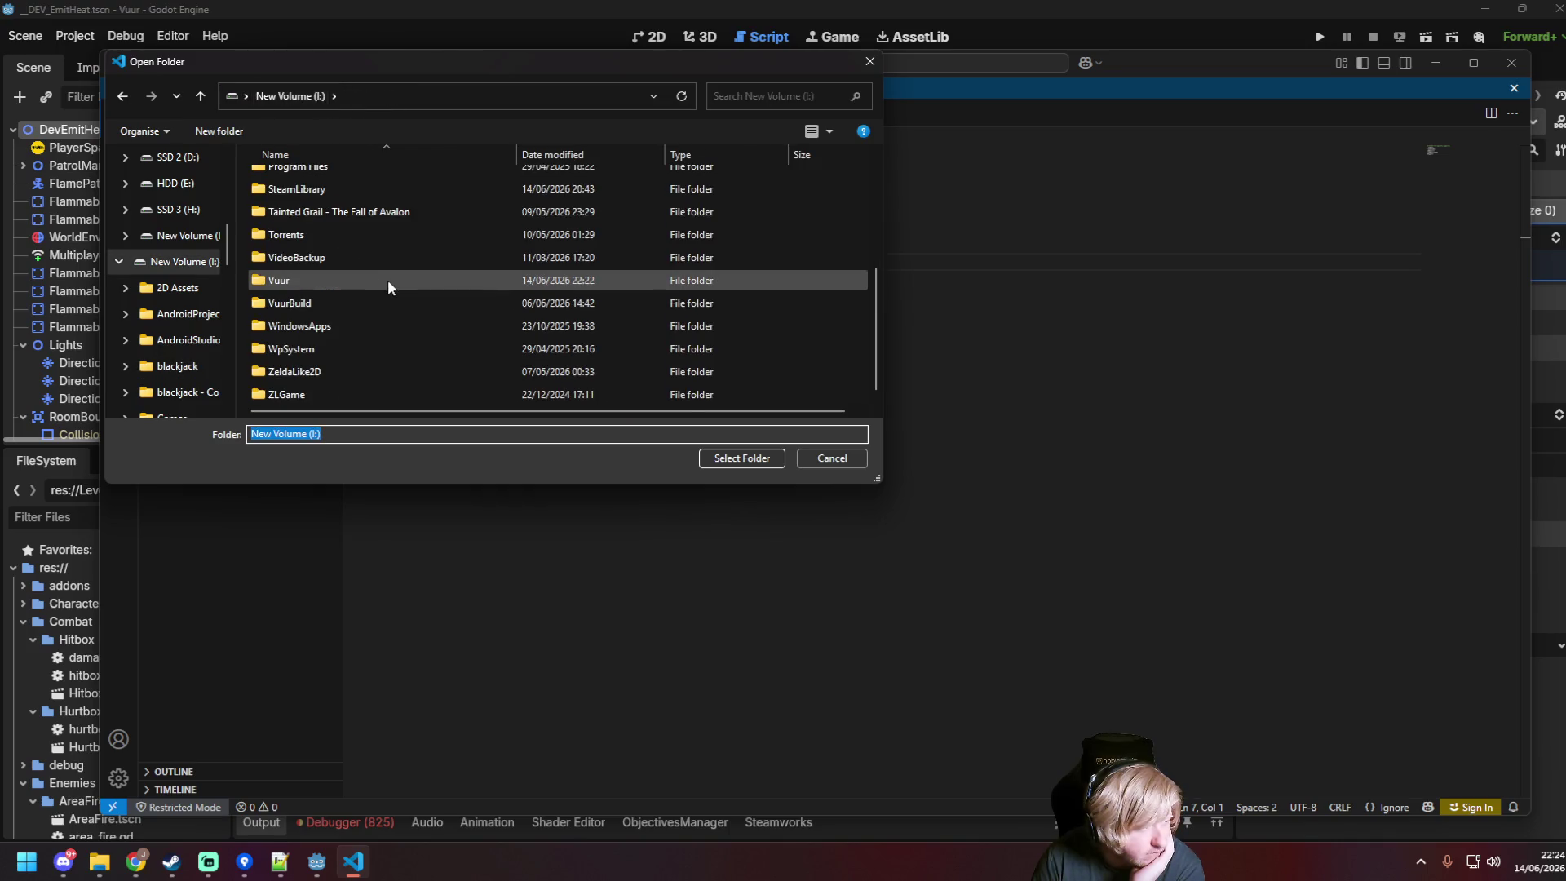
double_click(294, 280)
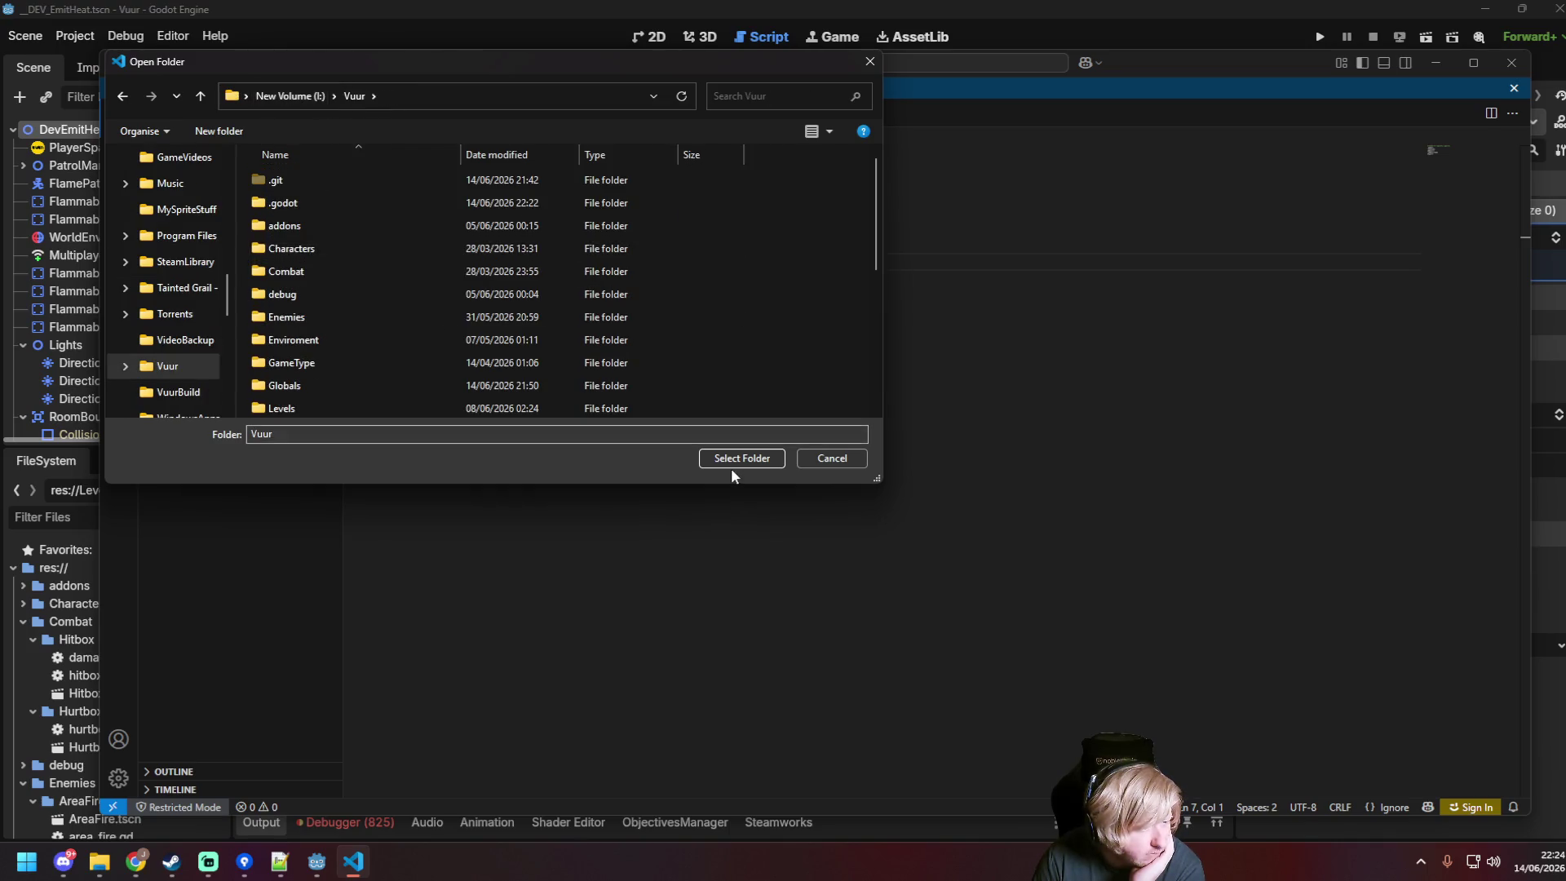
click(734, 461)
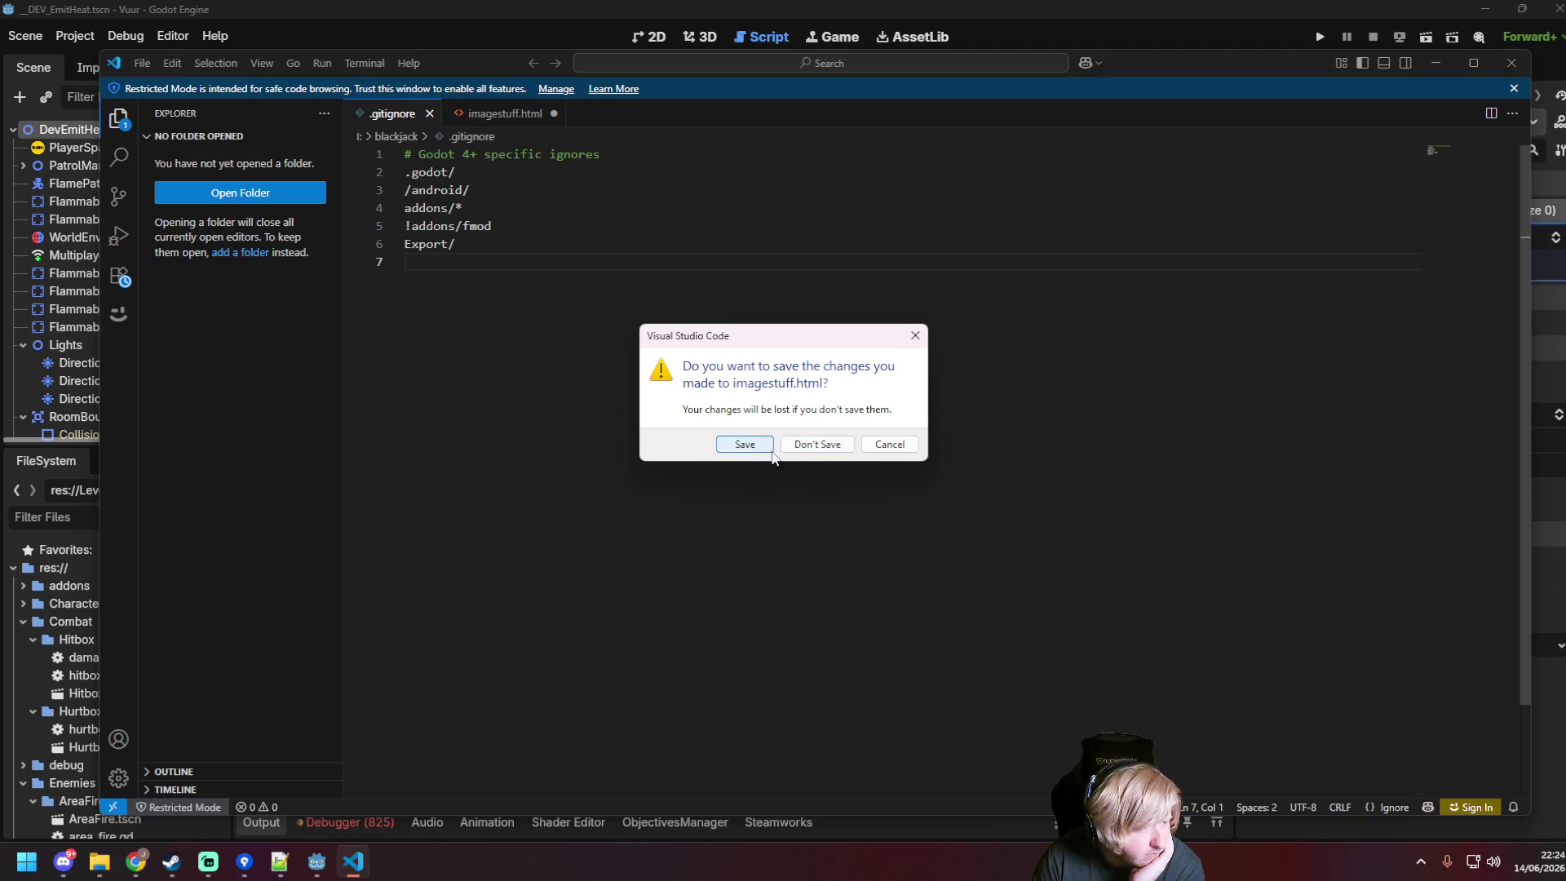
click(803, 449)
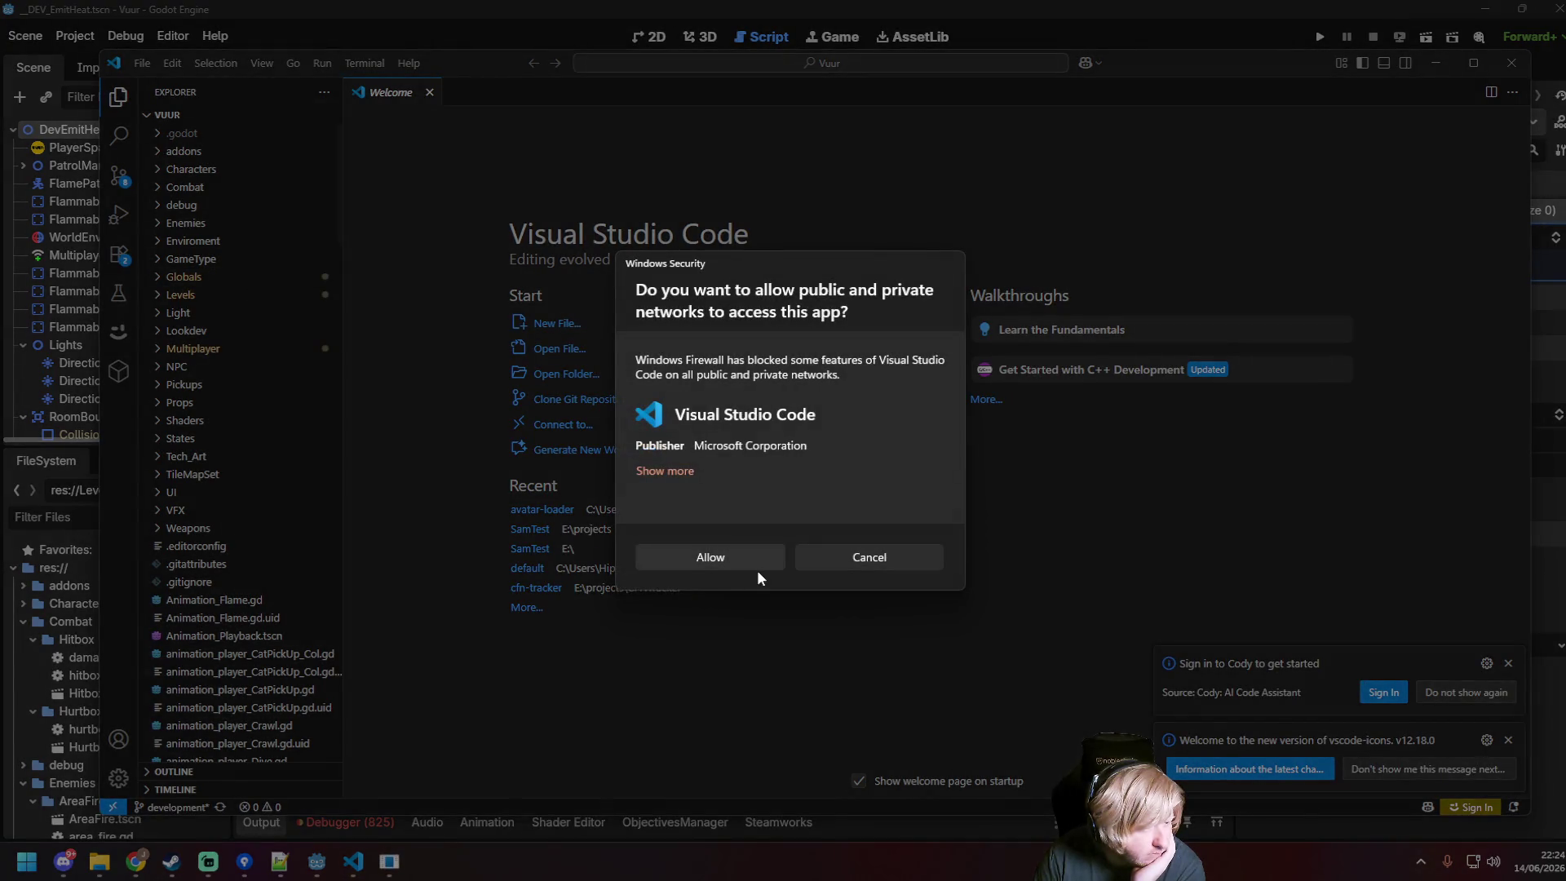
click(718, 555)
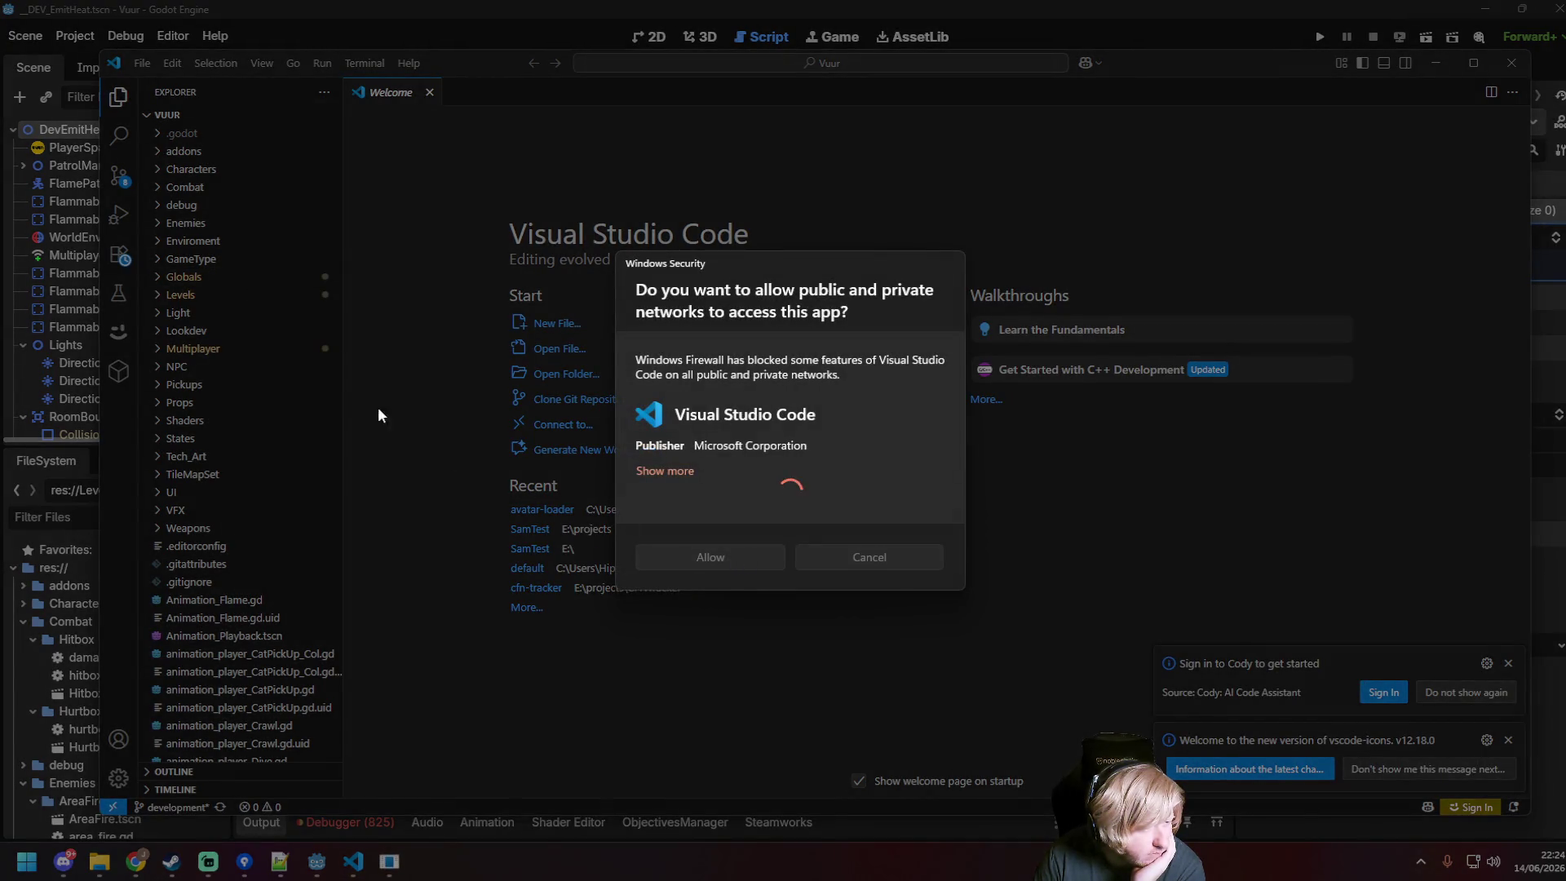
Expand the Multiplayer folder and open player_spawn.gd, inspecting line 6
scroll(245, 334, down, 6)
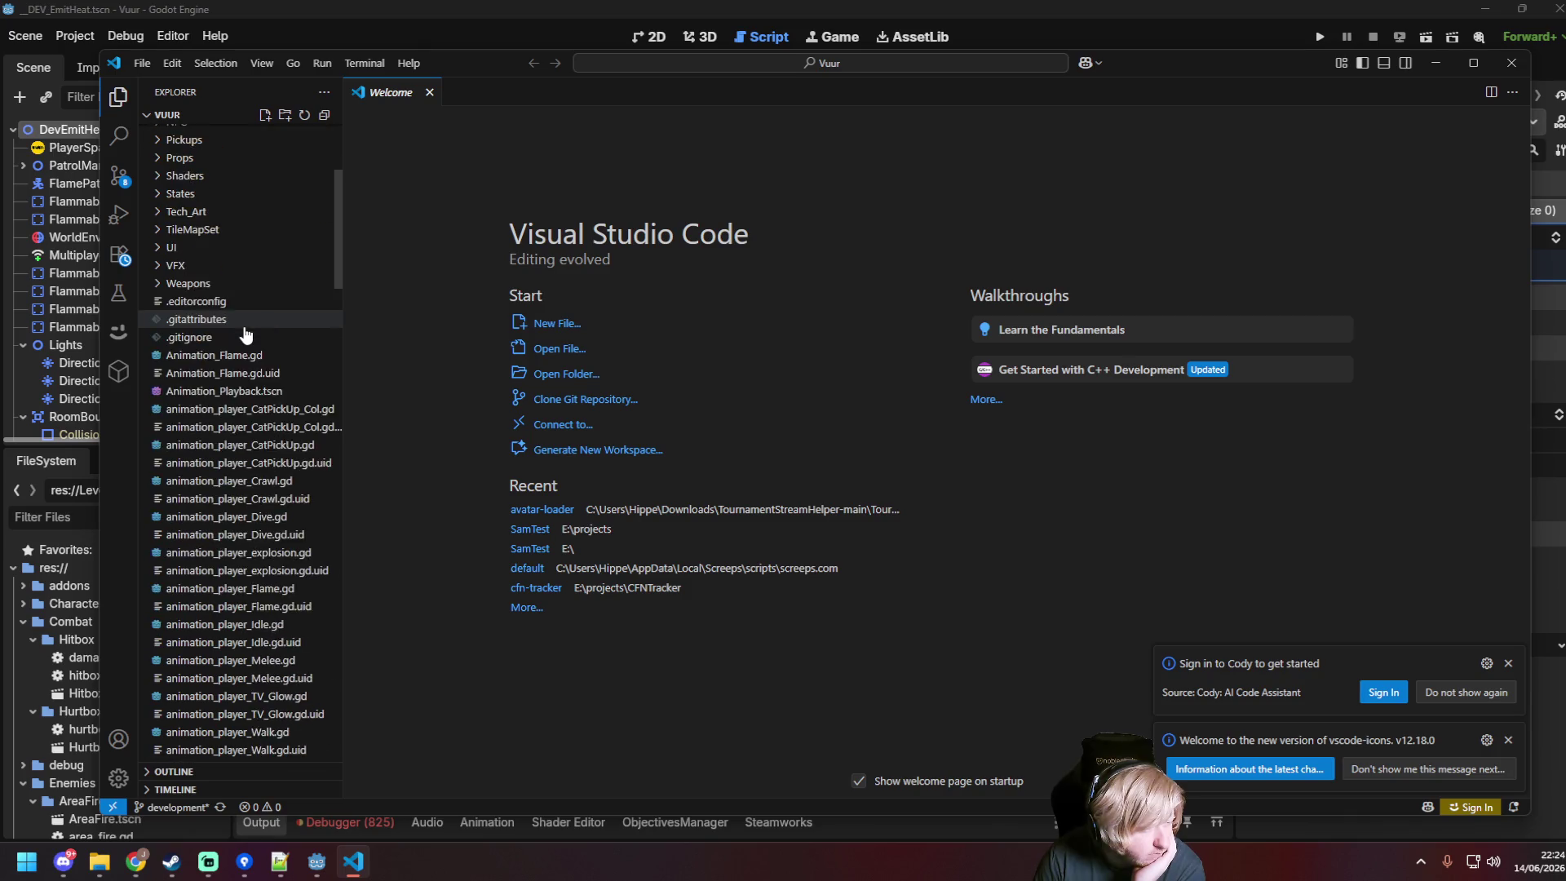
scroll(248, 343, up, 6)
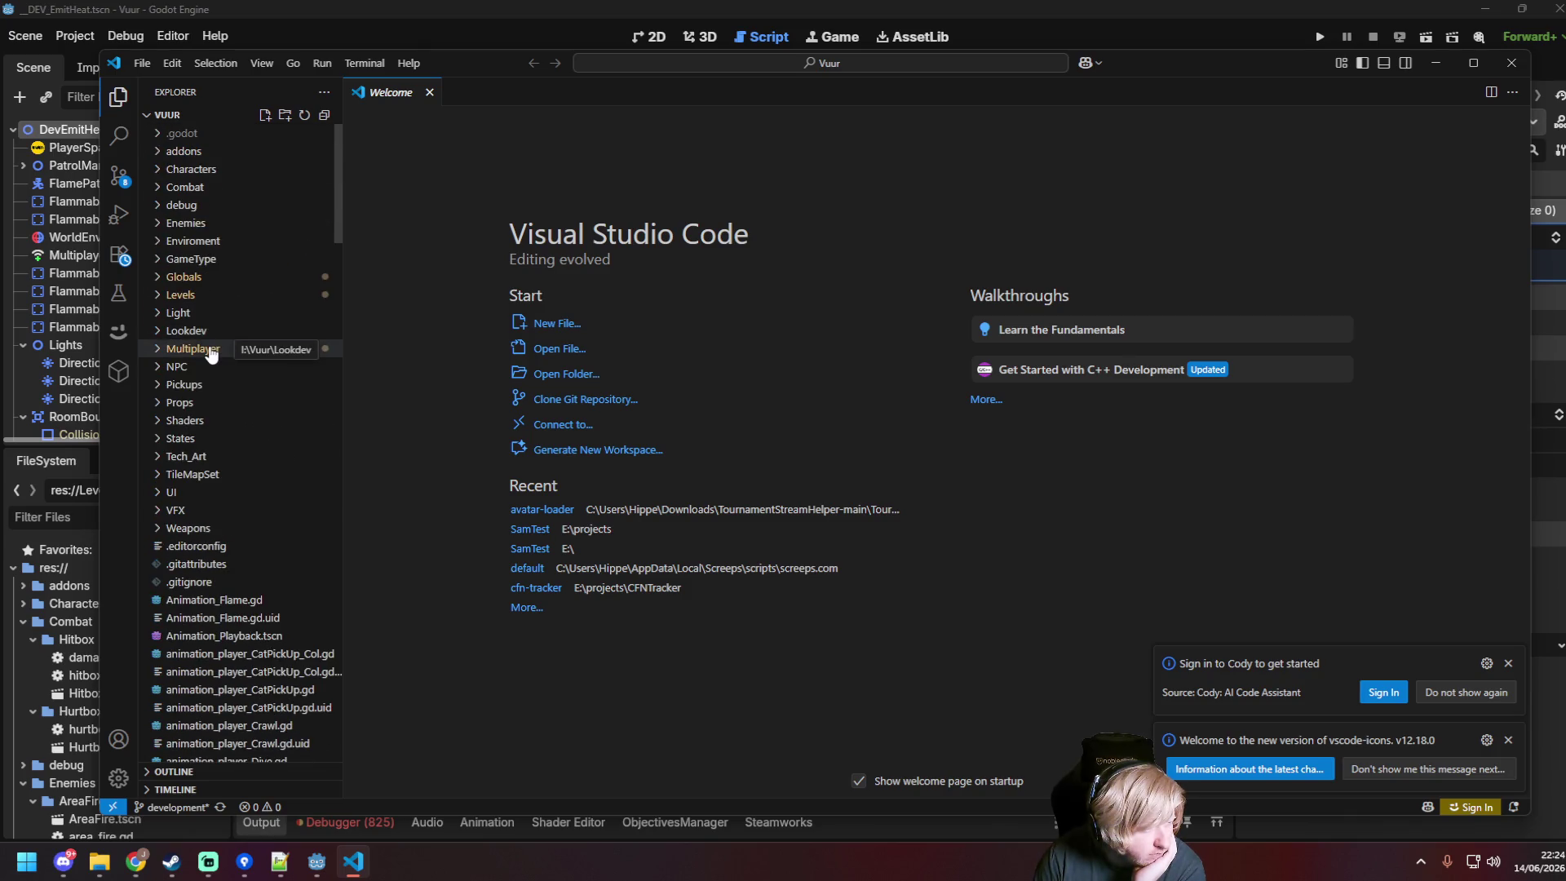
click(203, 349)
click(245, 421)
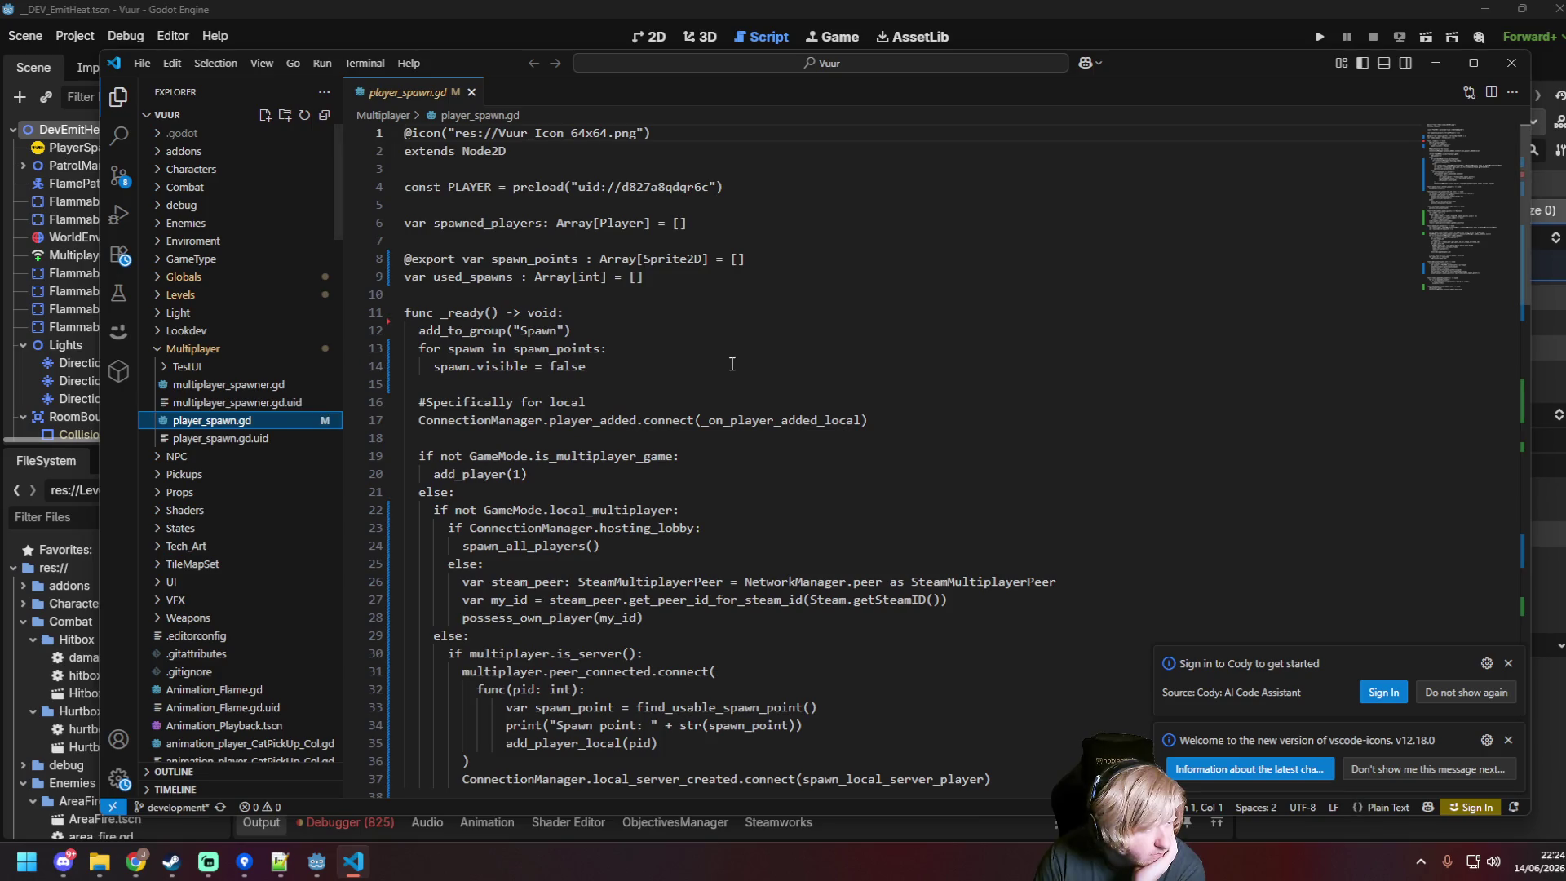
double_click(646, 222)
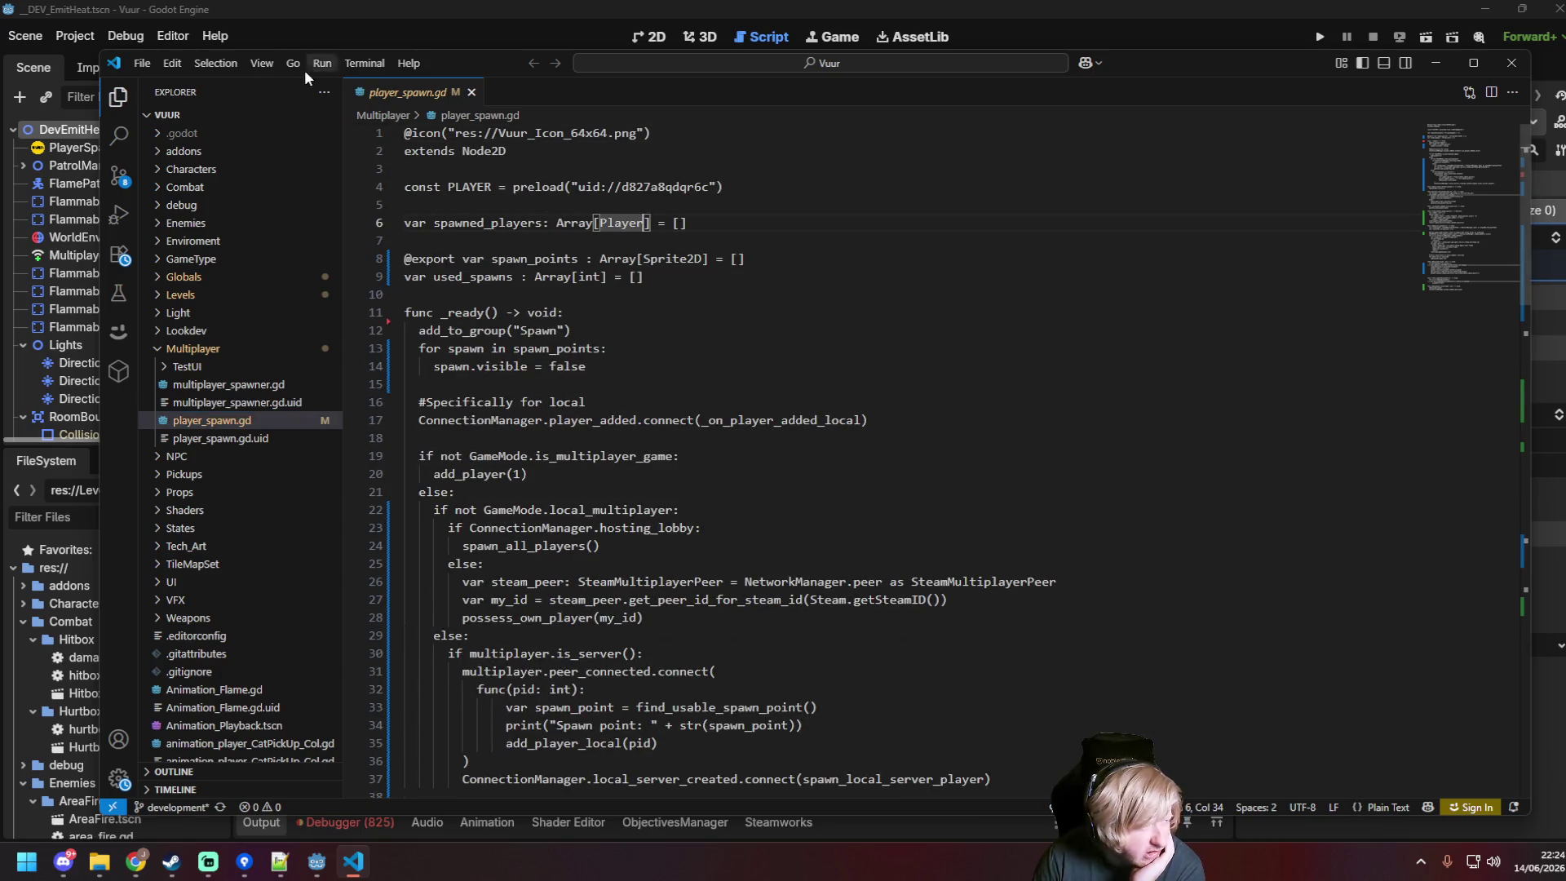
click(261, 63)
click(808, 213)
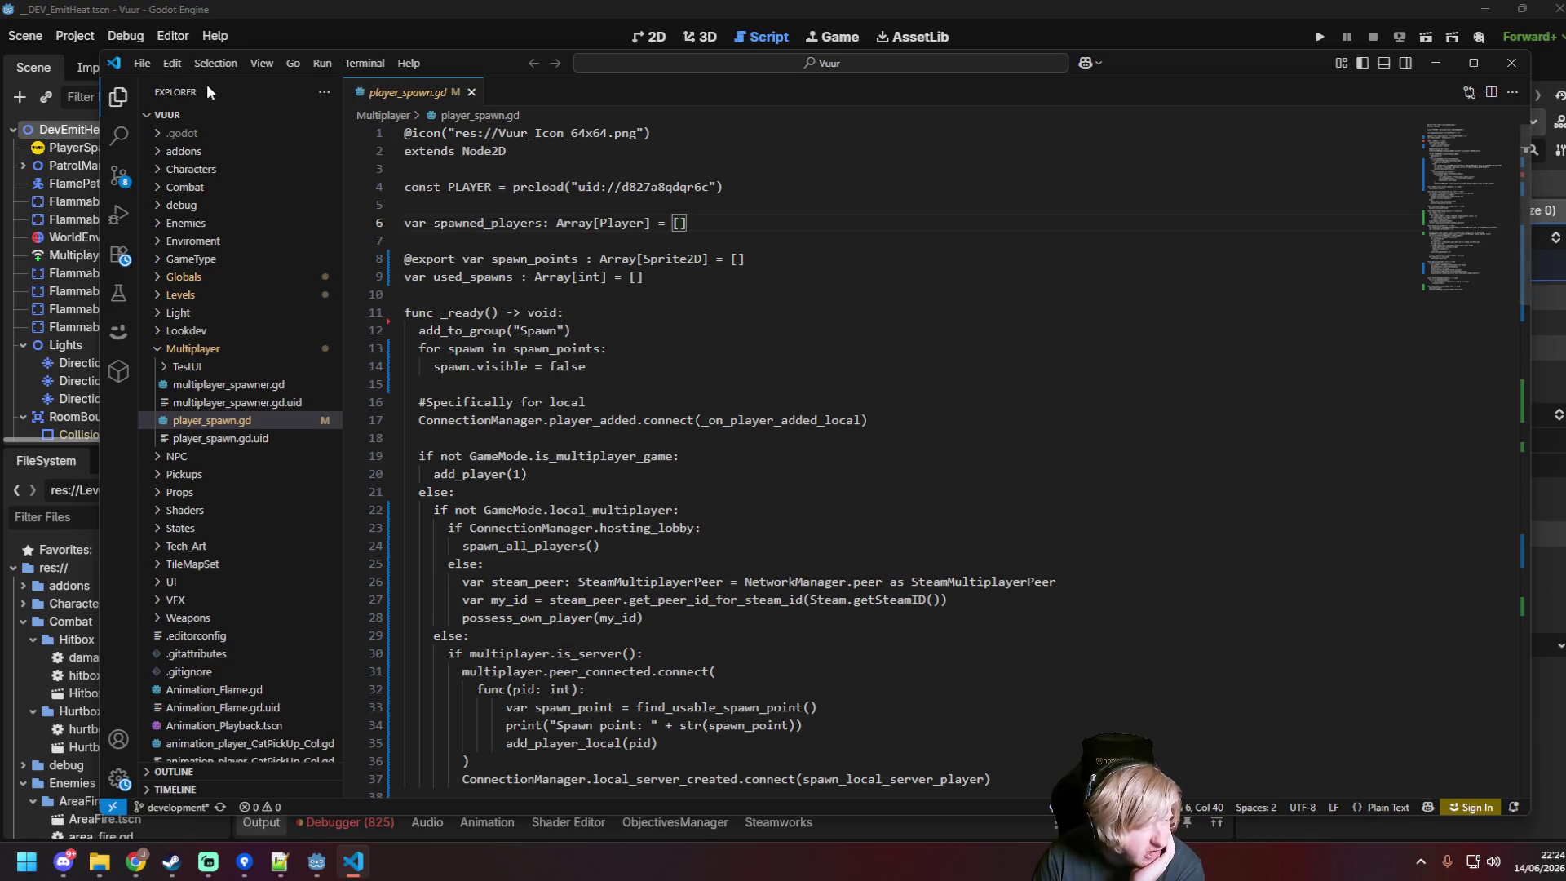
click(265, 63)
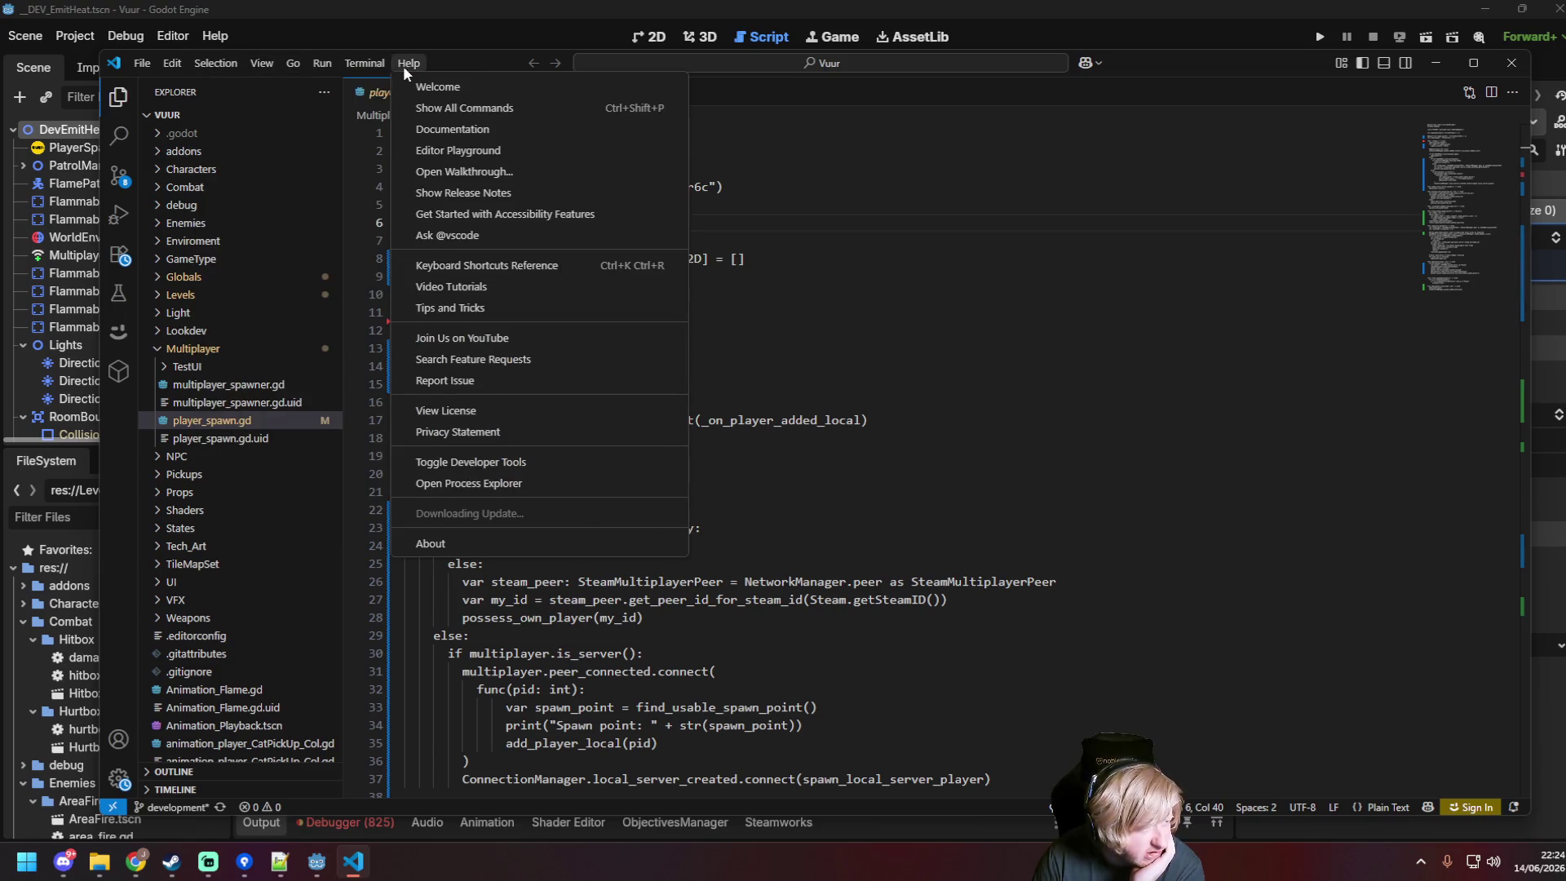
mouse_move(142, 62)
click(118, 254)
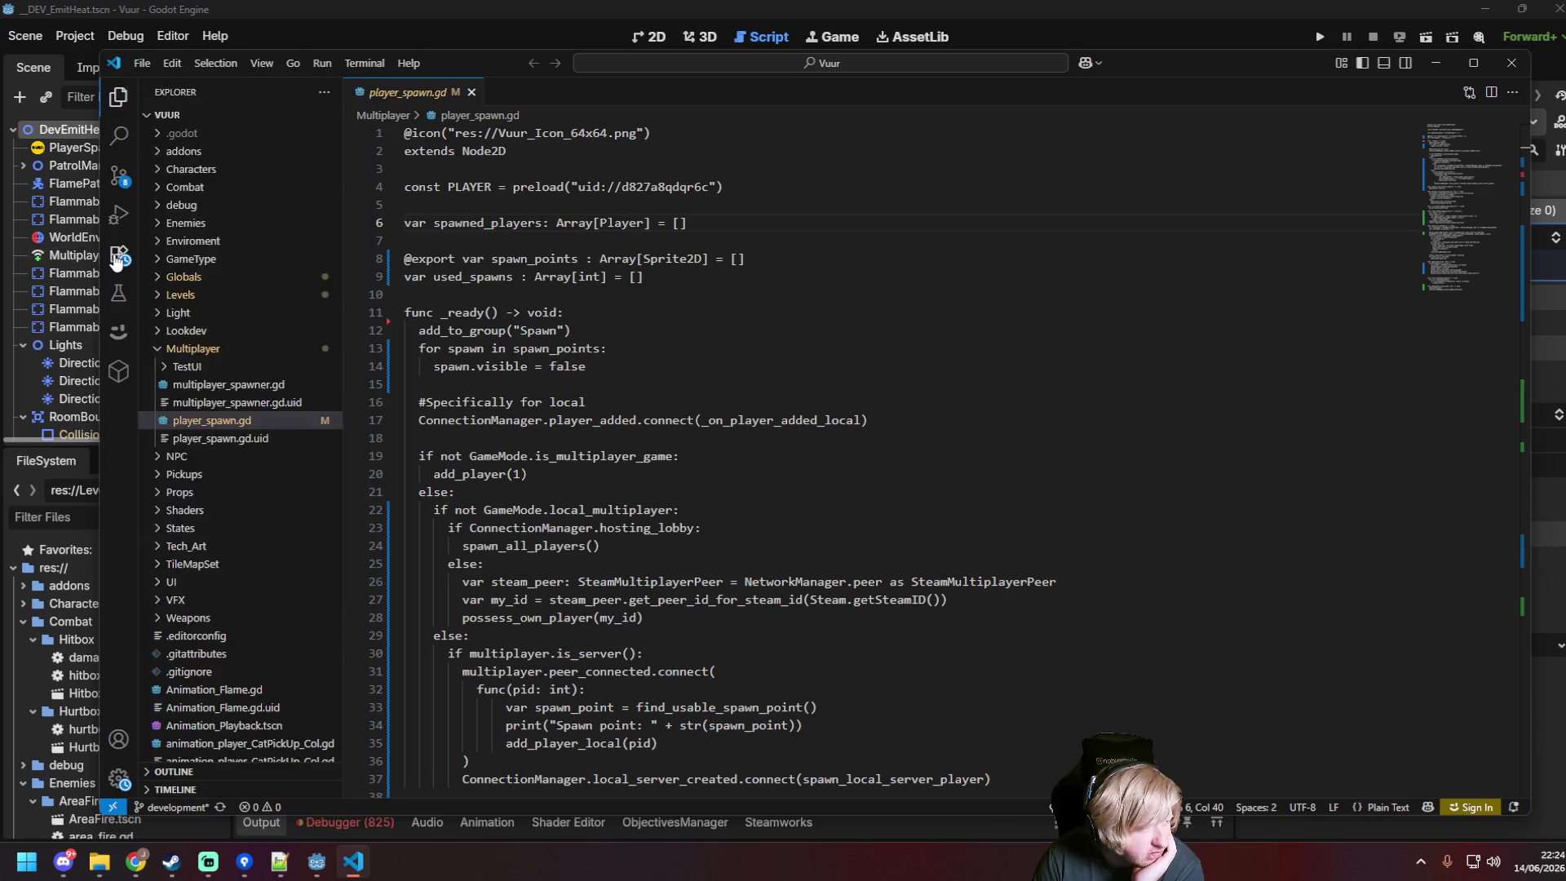
Search the marketplace for 'godot' and install godot-tools, trusting its publisher
click(118, 253)
text(godot)
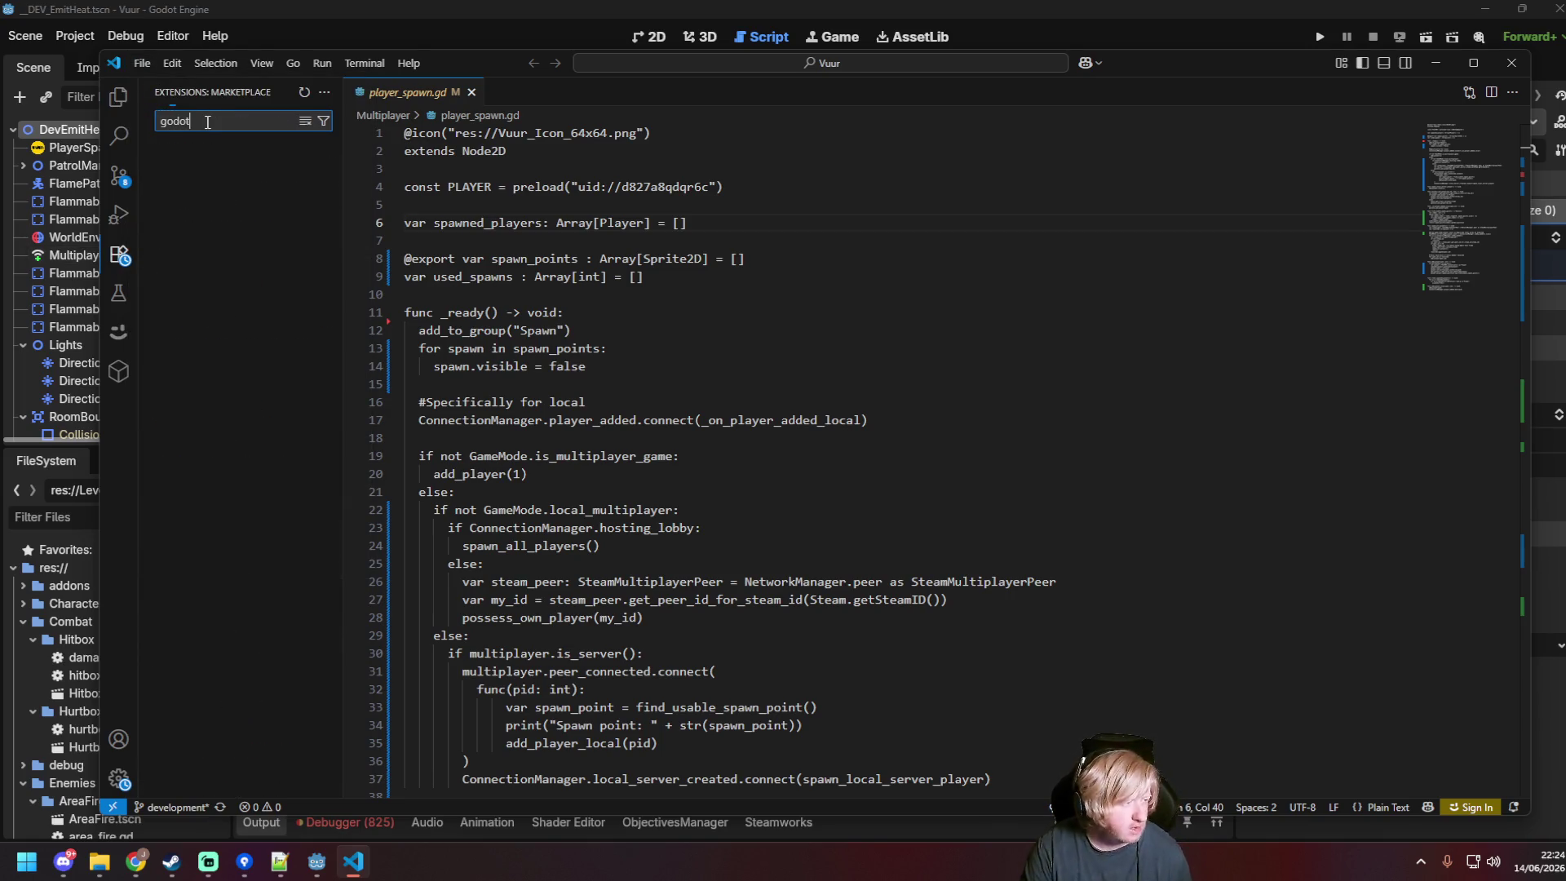
mouse_move(342, 197)
mouse_down()
mouse_move(808, 200)
mouse_move(752, 200)
mouse_up()
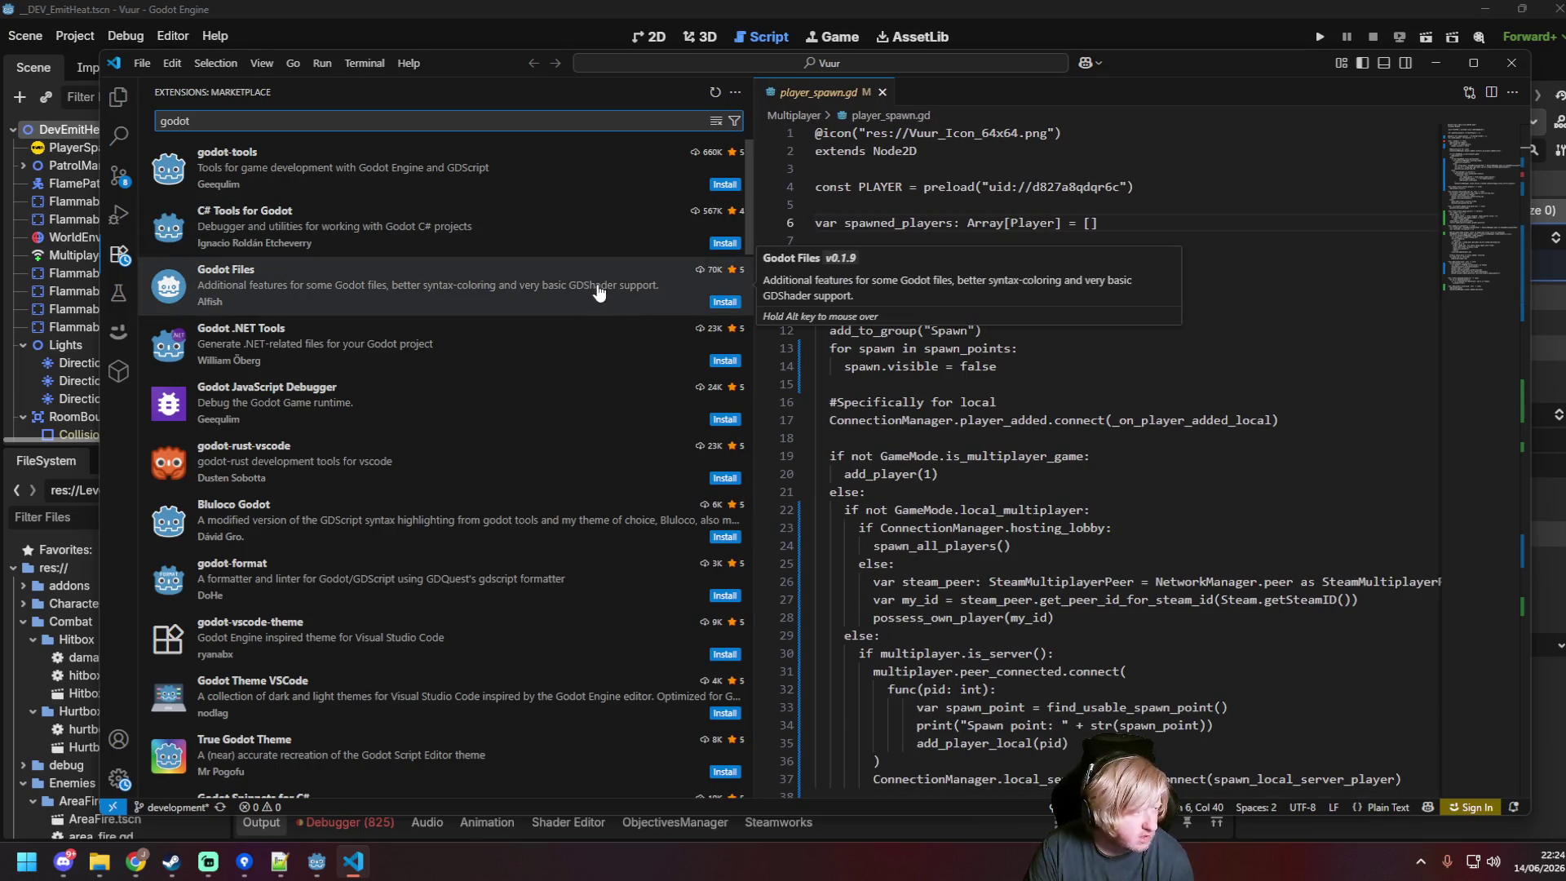
click(570, 171)
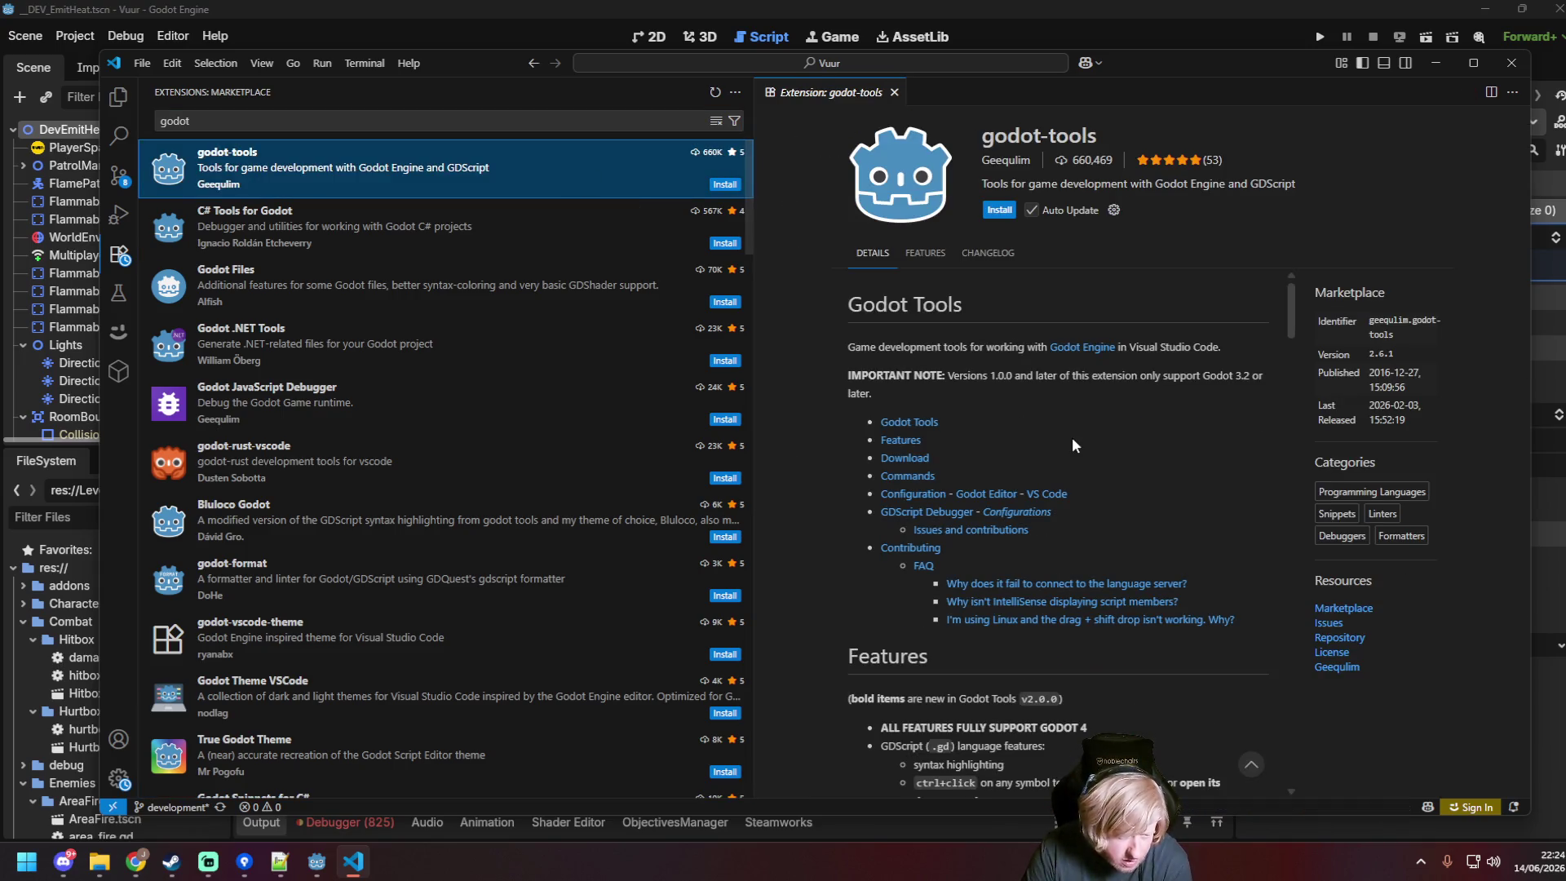
scroll(1084, 434, down, 4)
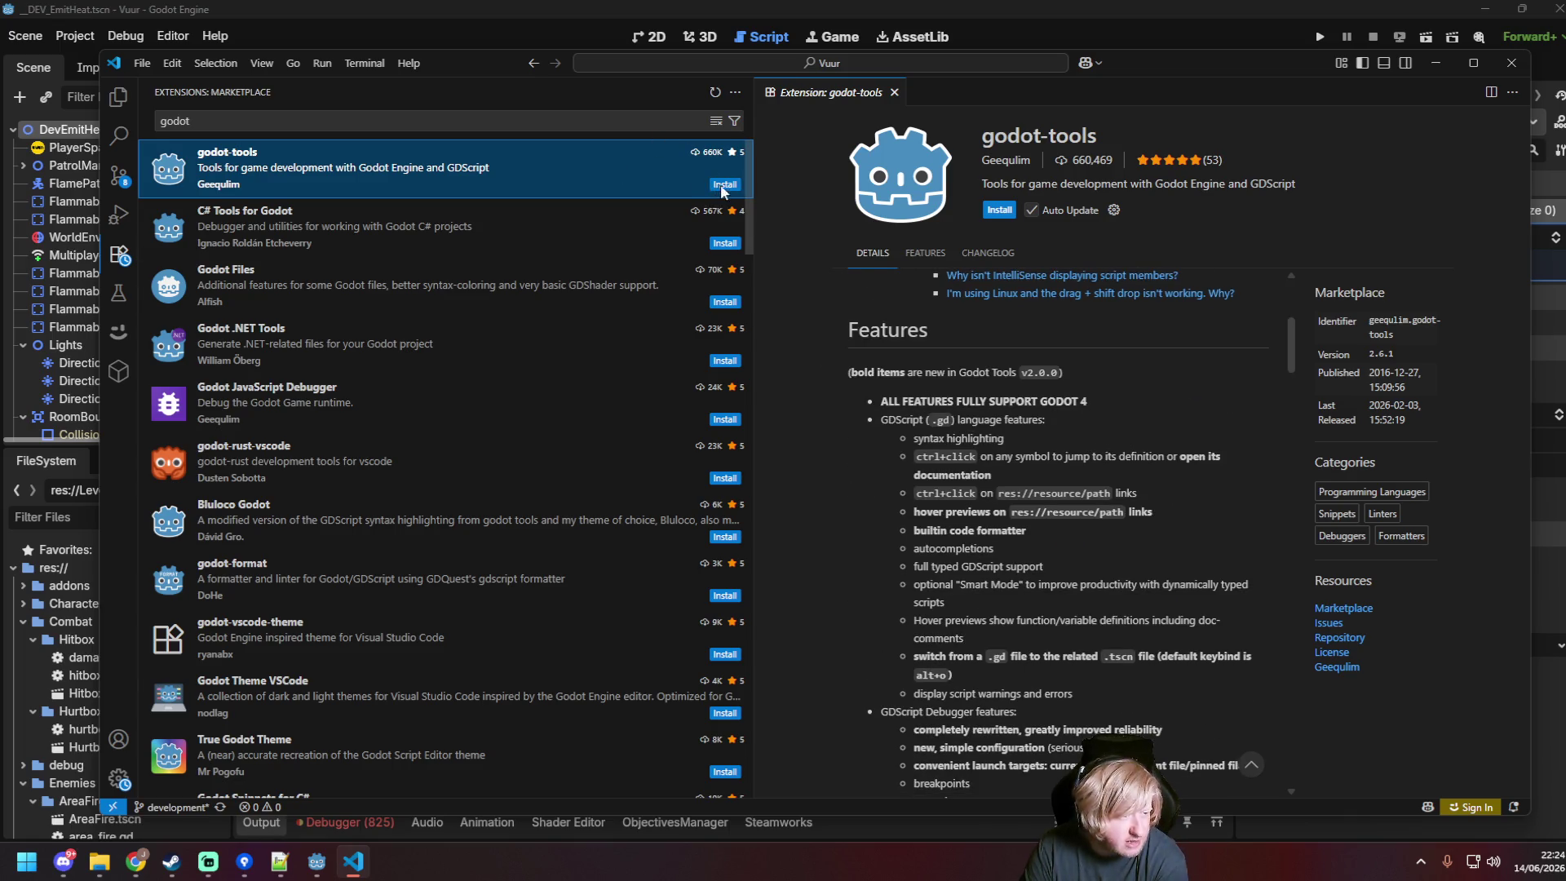
click(724, 185)
click(815, 540)
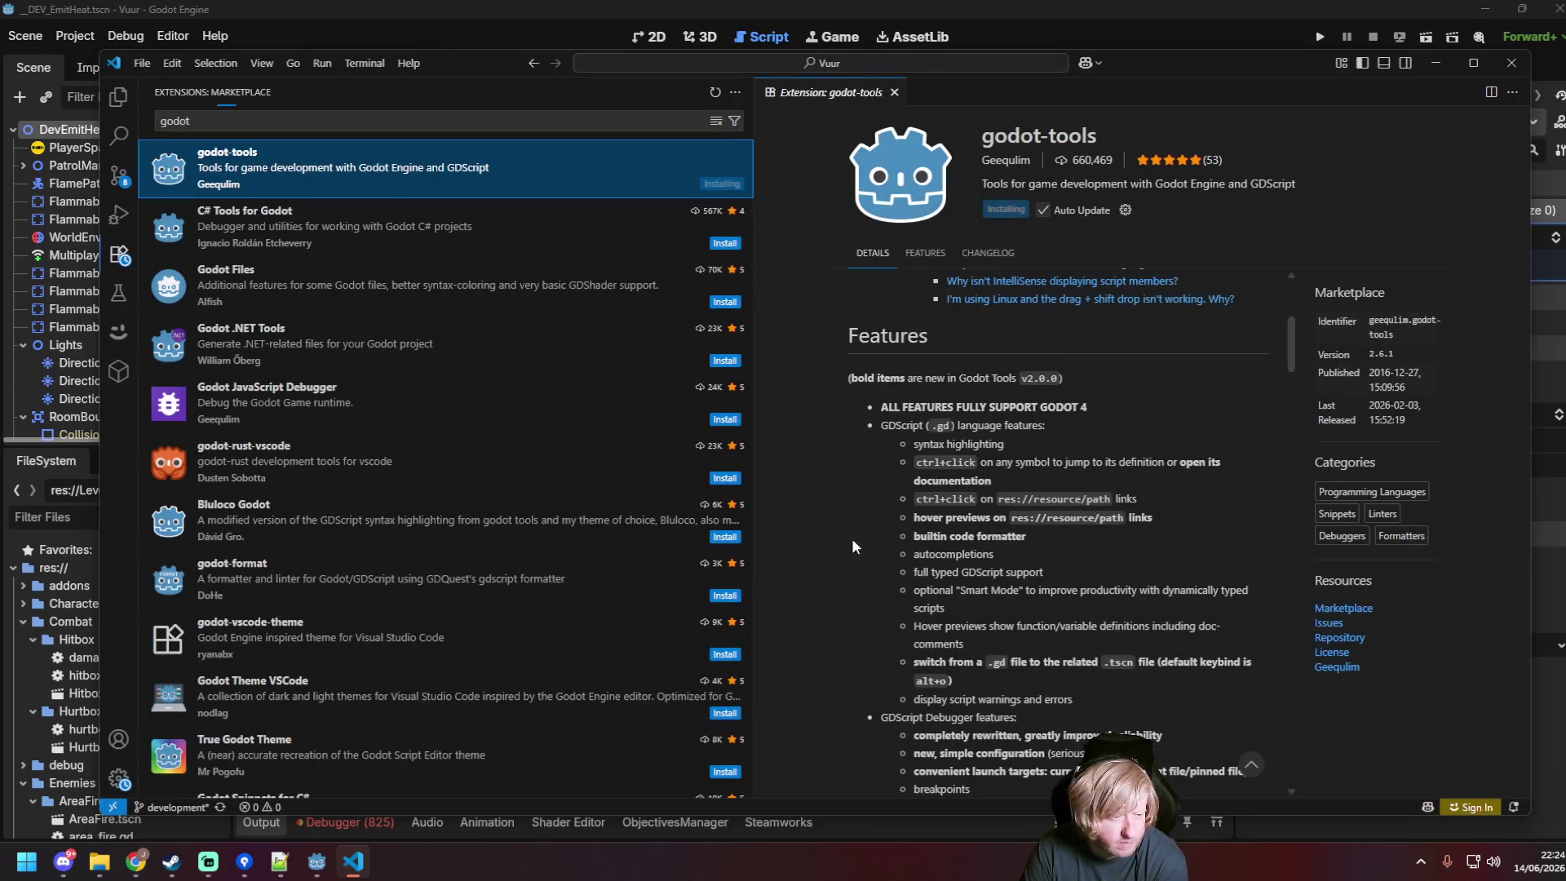
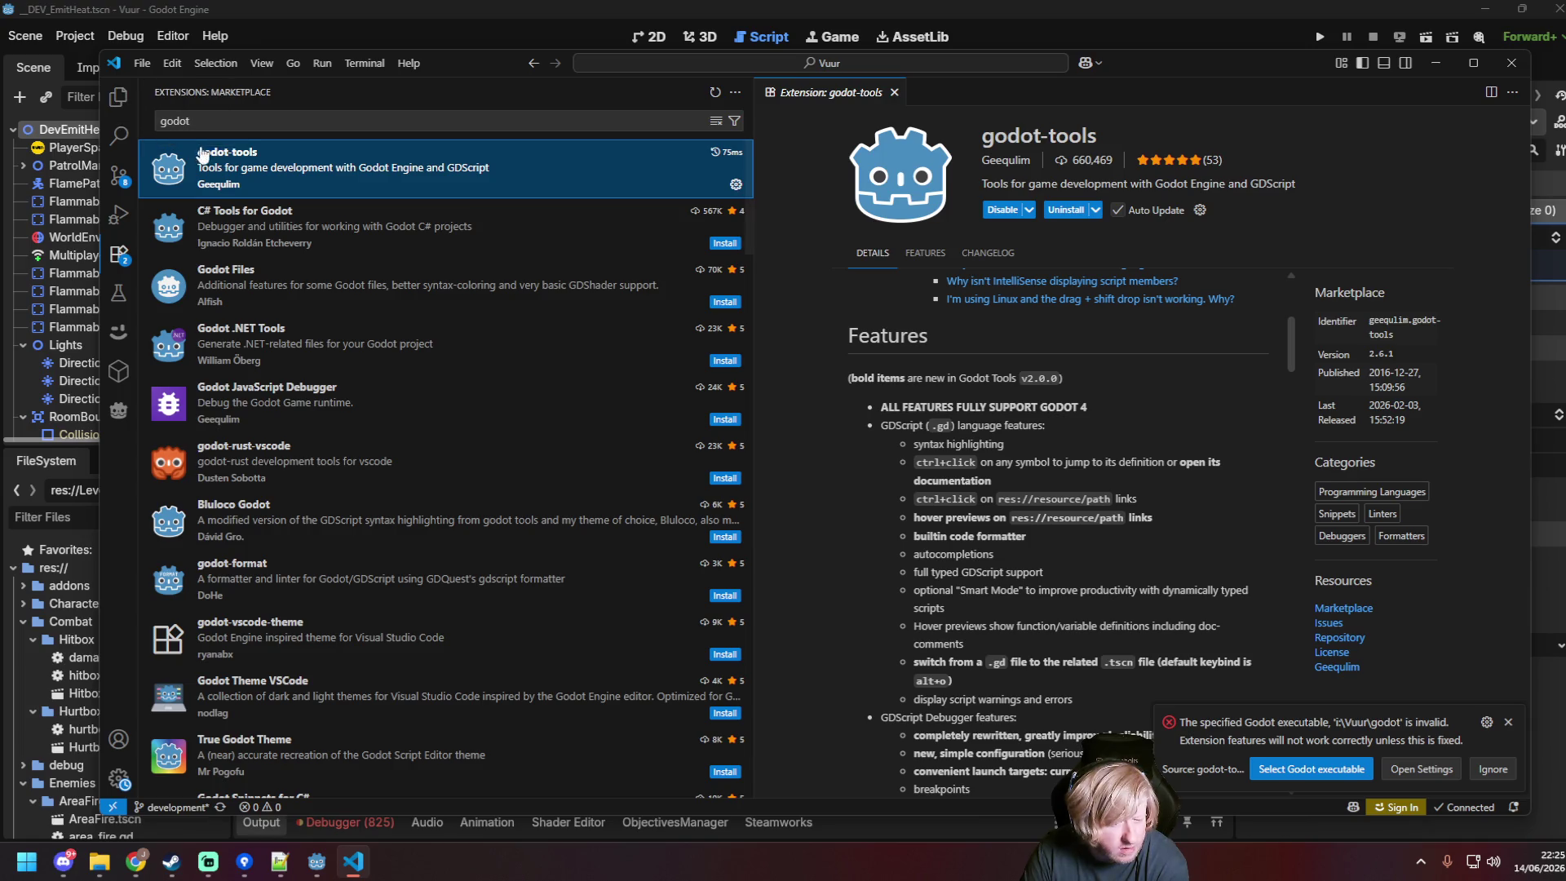
Show the project file tree, close the godot-tools extension page, and open Multiplayer/player_spawn.gd
click(120, 102)
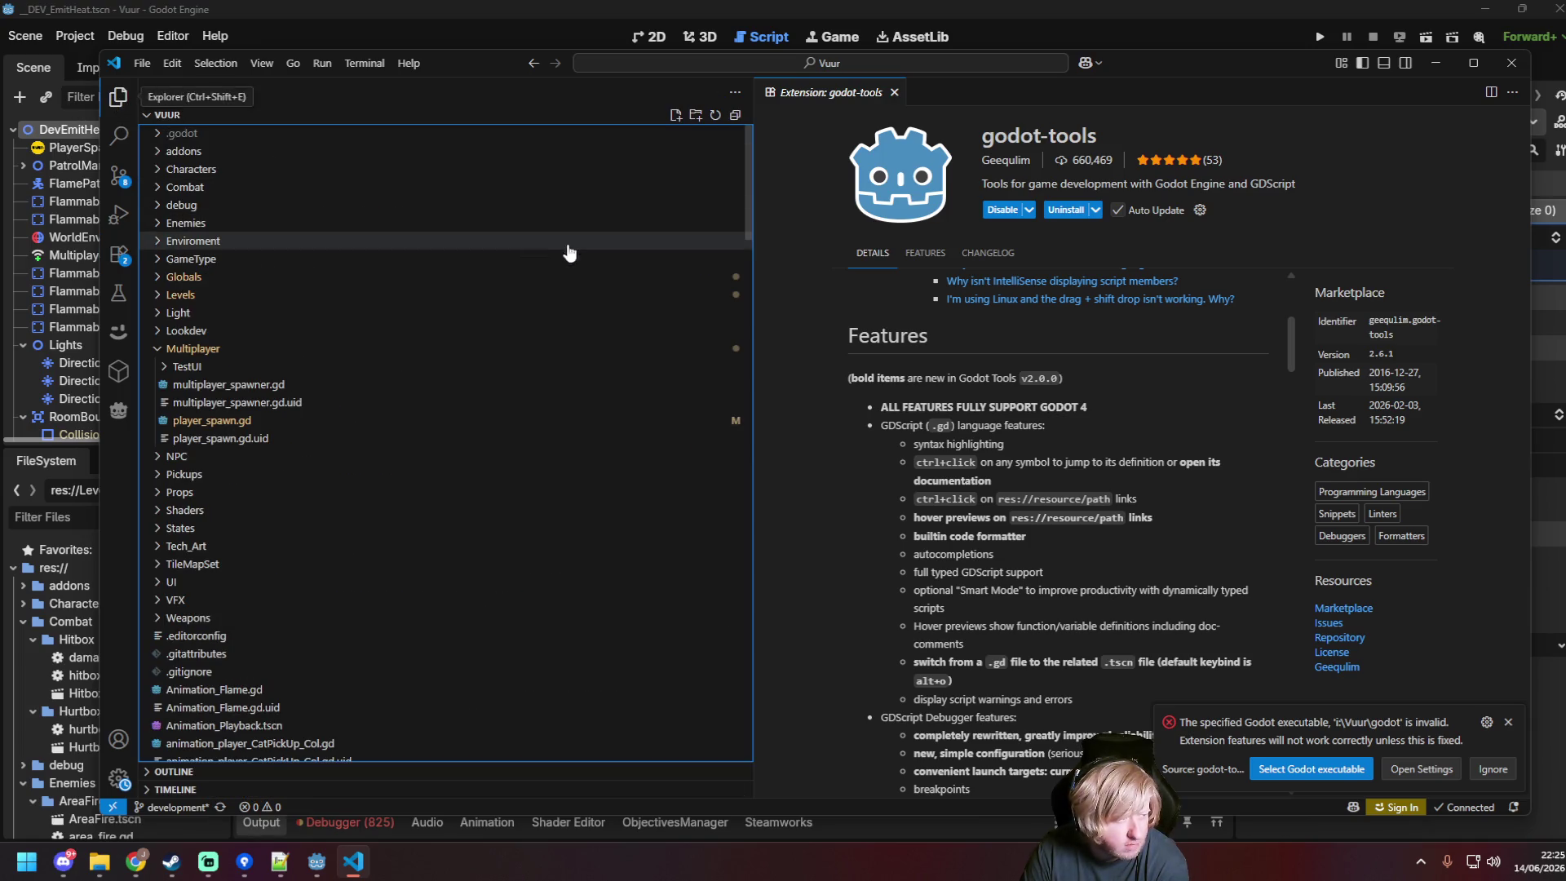
middle_click(825, 94)
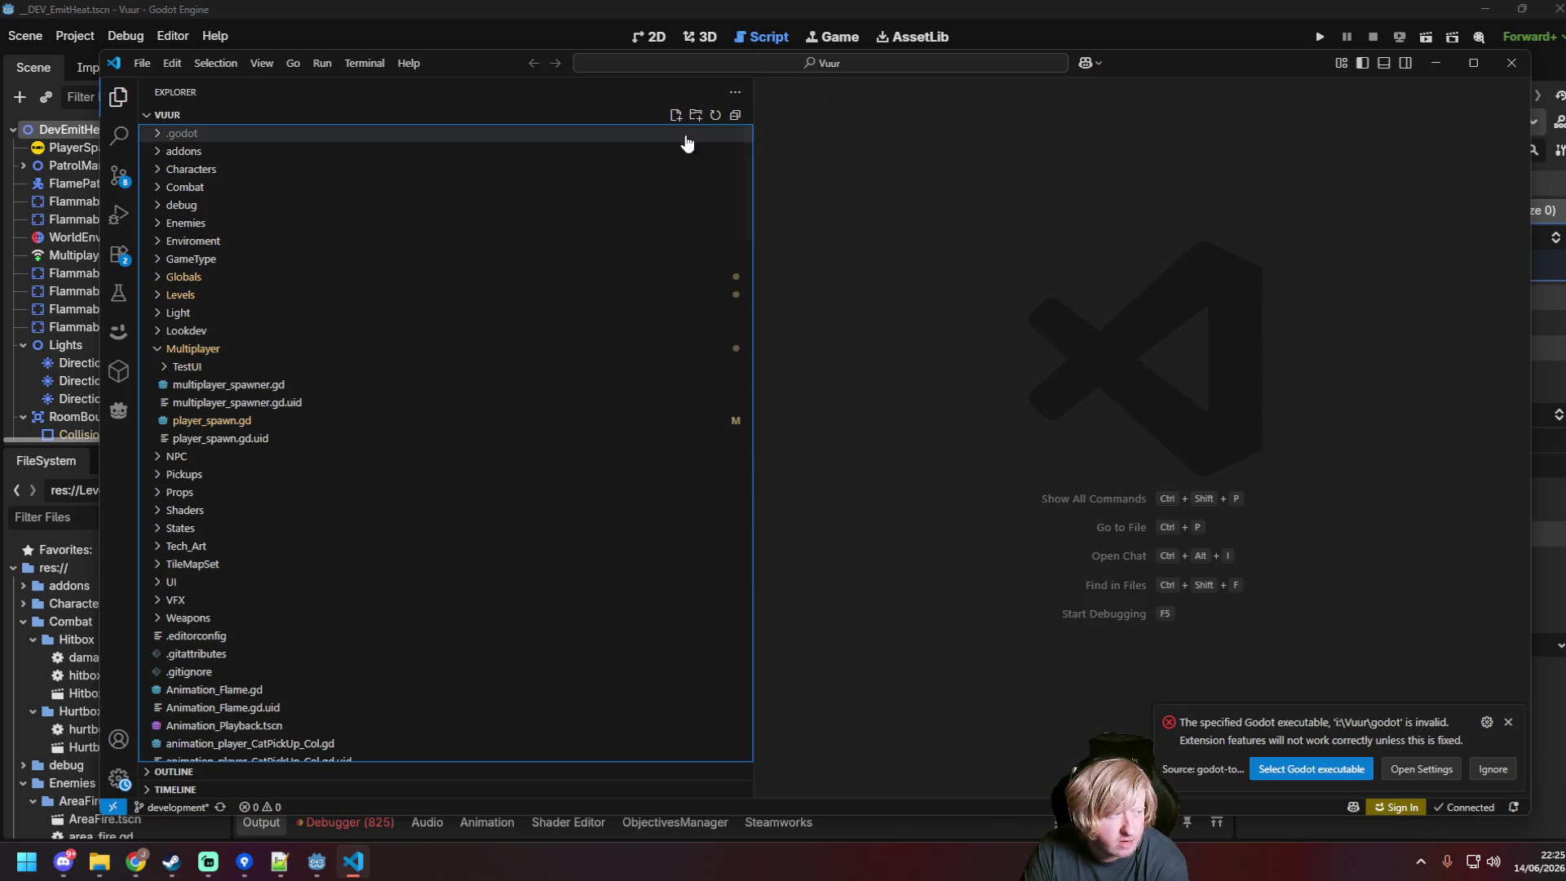
click(242, 420)
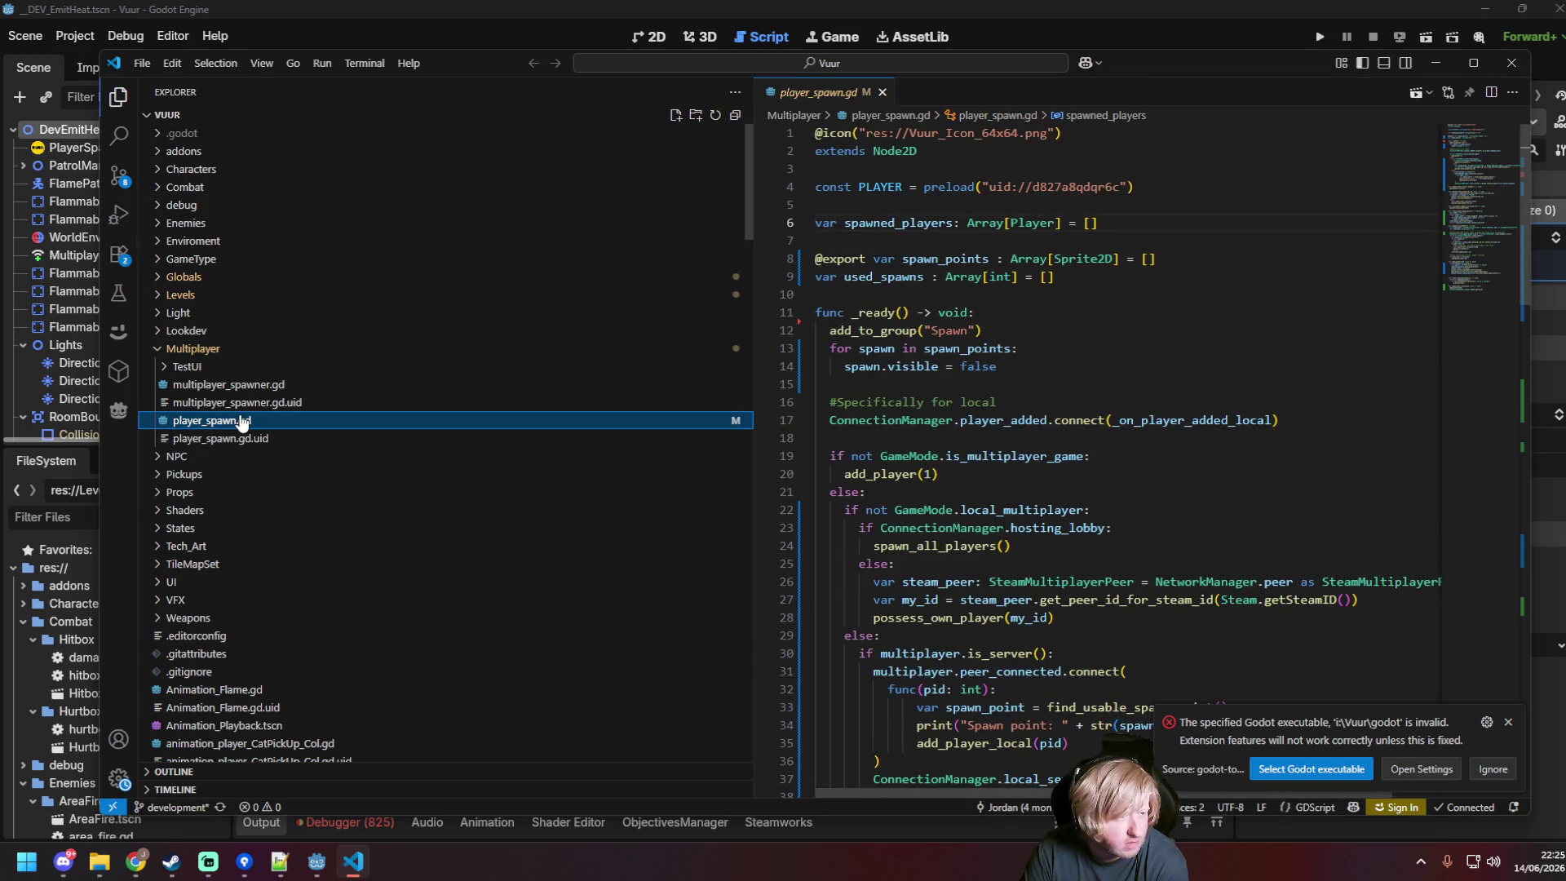
drag(754, 251, 342, 248)
scroll(784, 434, down, 3)
scroll(783, 433, down, 20)
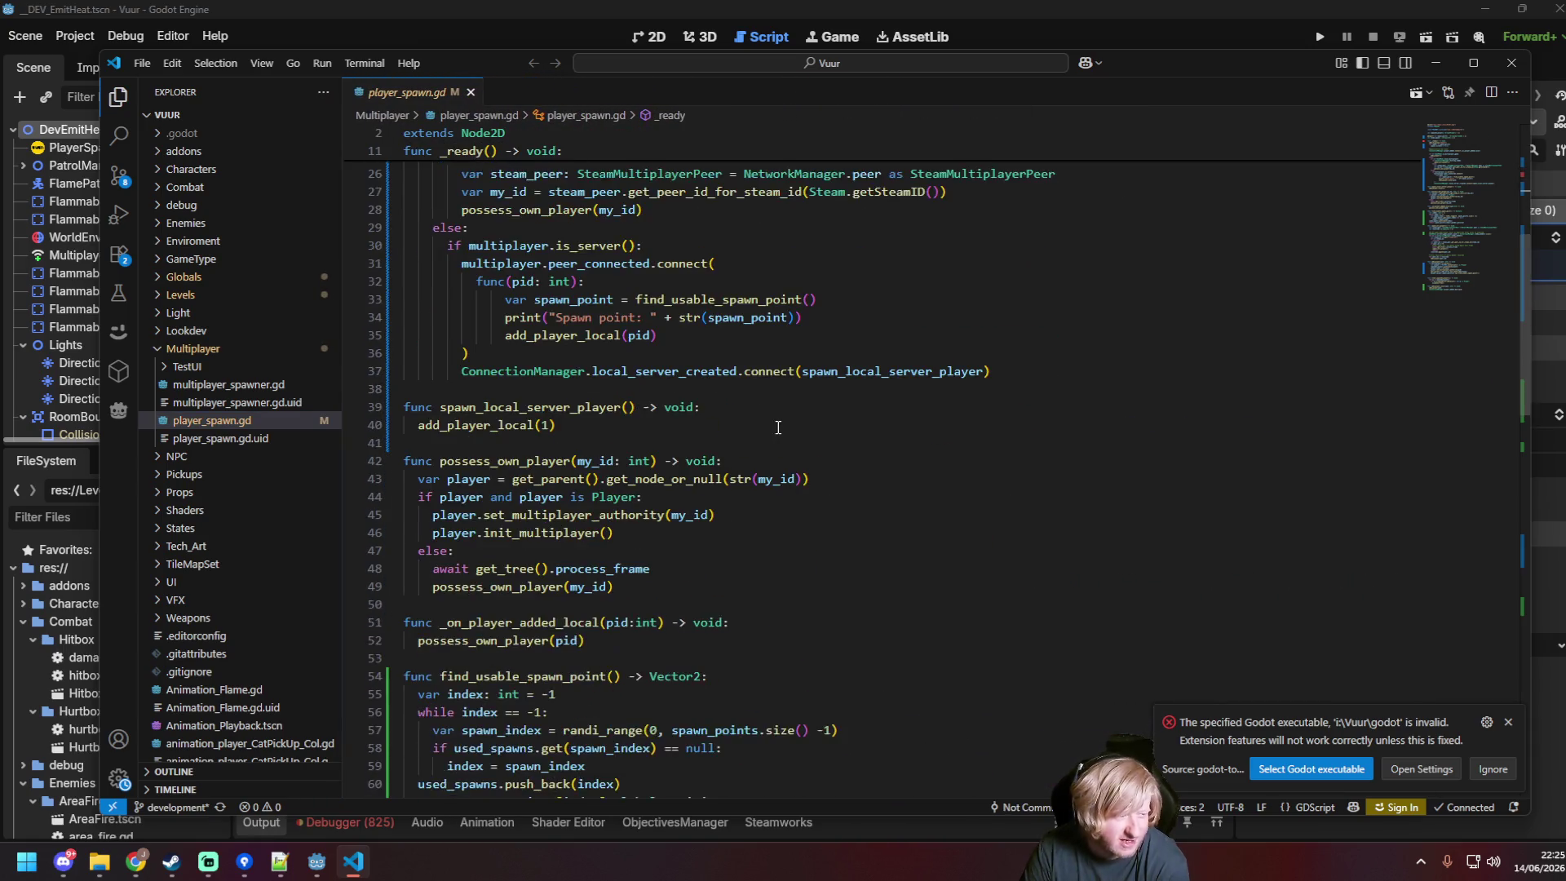
scroll(876, 478, down, 3)
scroll(872, 479, up, 3)
Compare Godot's add_player code at line 87 with the spawn-position rpc call on line 92
key(alt+Tab)
click(854, 329)
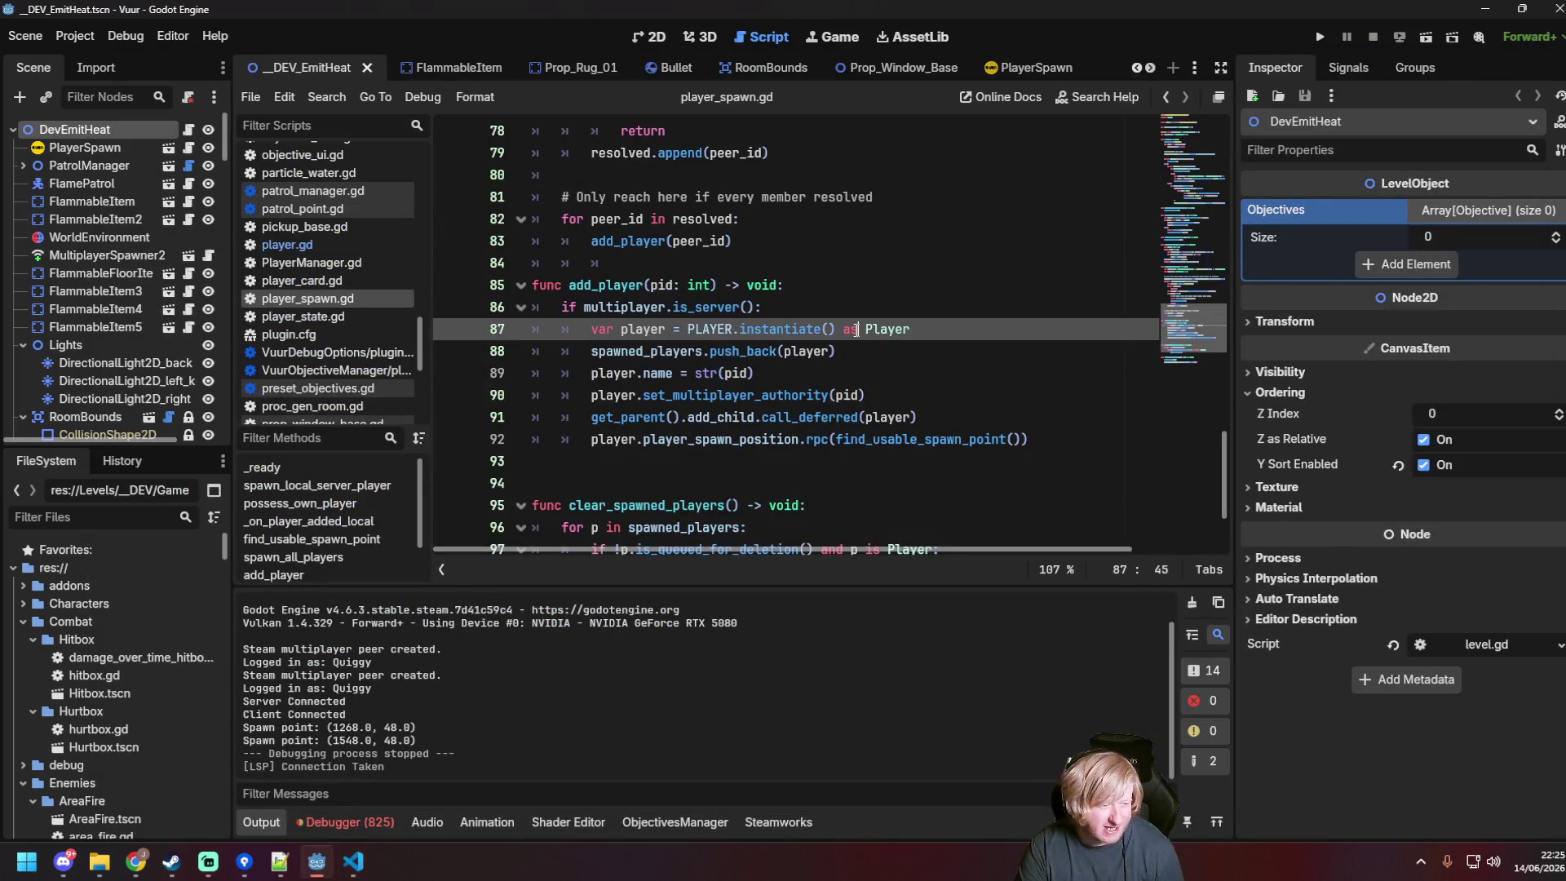
key(alt+Tab)
scroll(665, 435, up, 5)
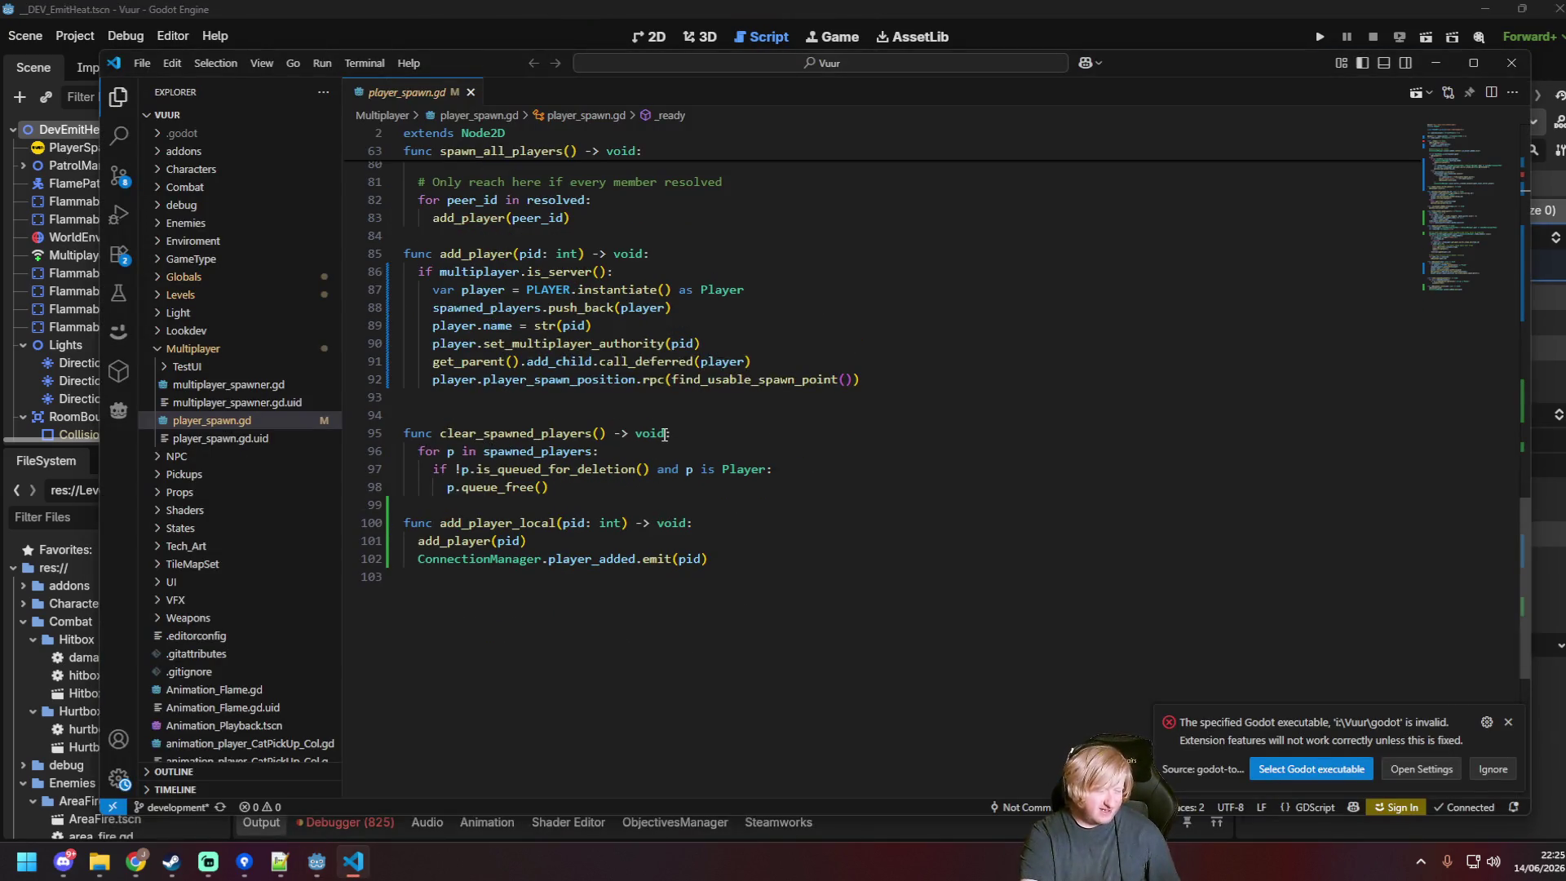
scroll(753, 617, up, 1)
drag(881, 584, 411, 475)
click(917, 569)
click(962, 583)
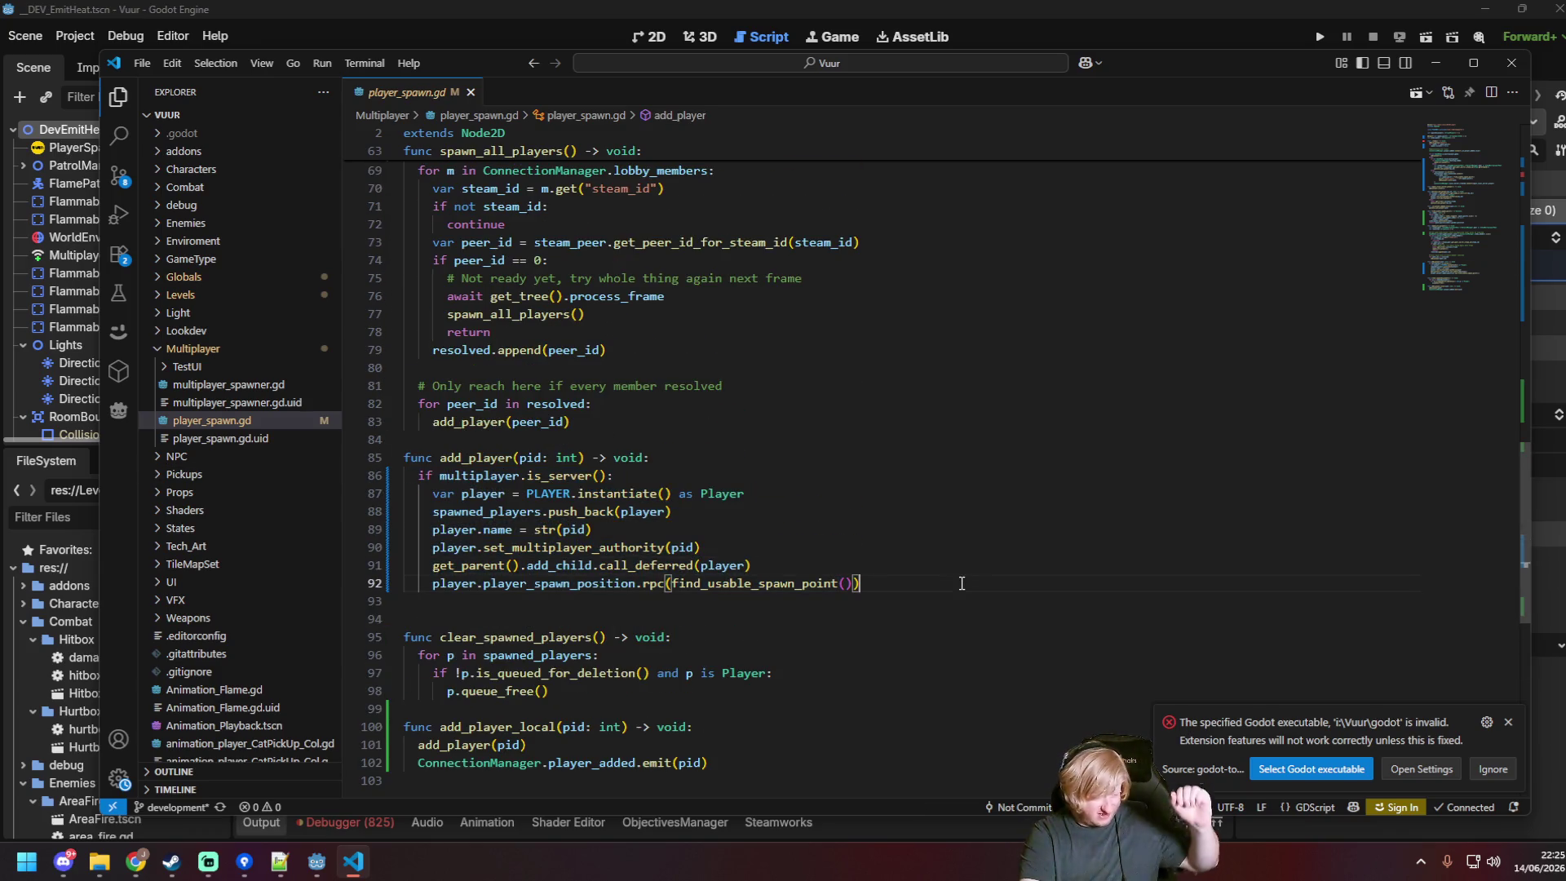
Preview the Godot scene structure, then return to the project file tree
click(119, 410)
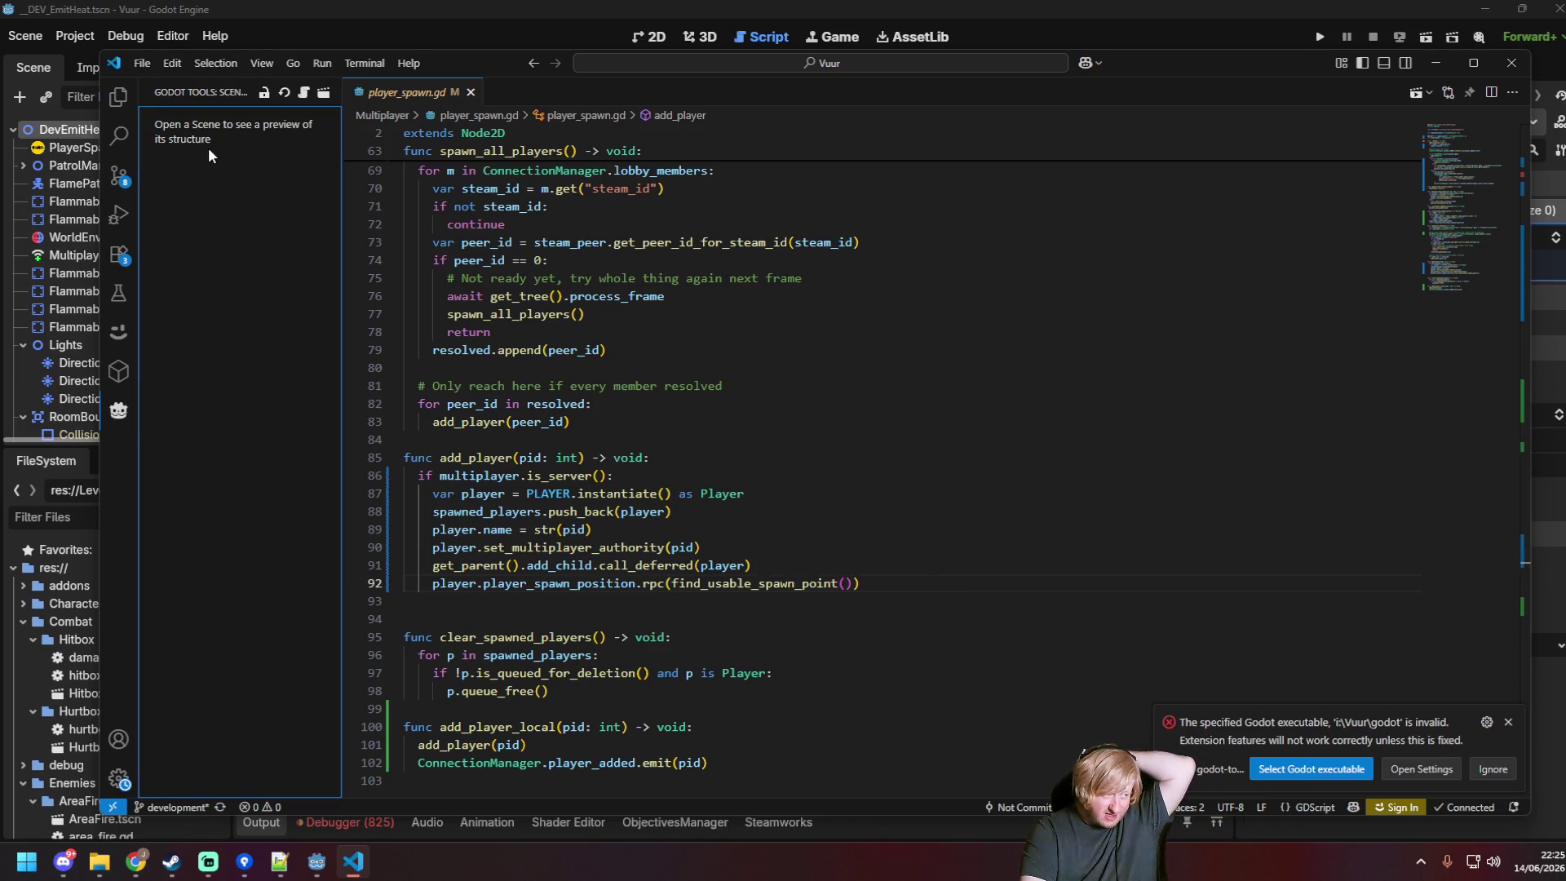
click(118, 96)
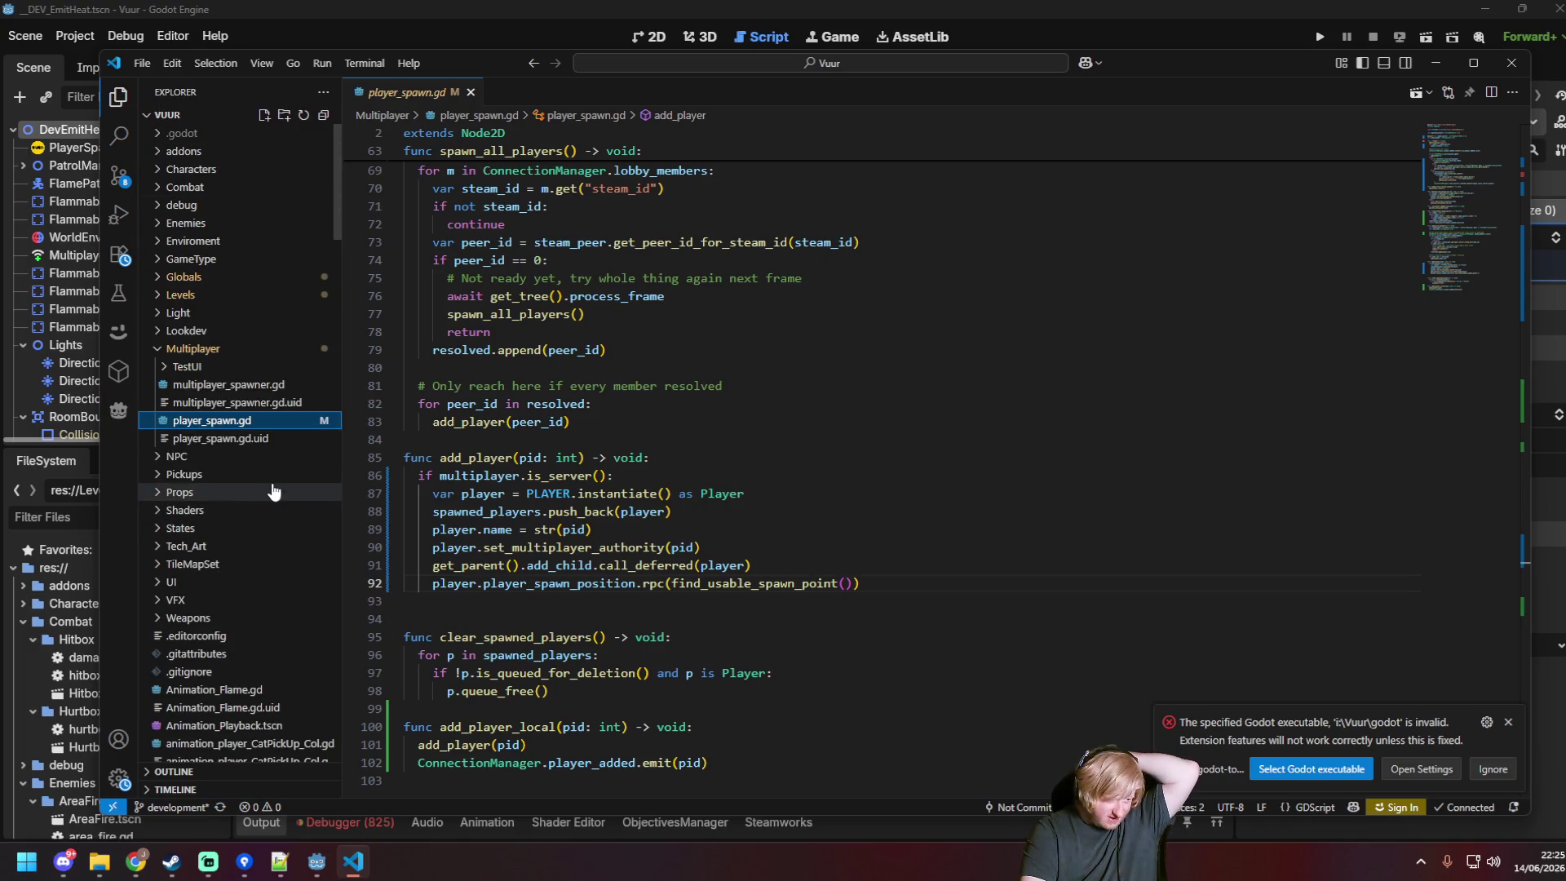
scroll(707, 546, down, 3)
scroll(705, 544, up, 7)
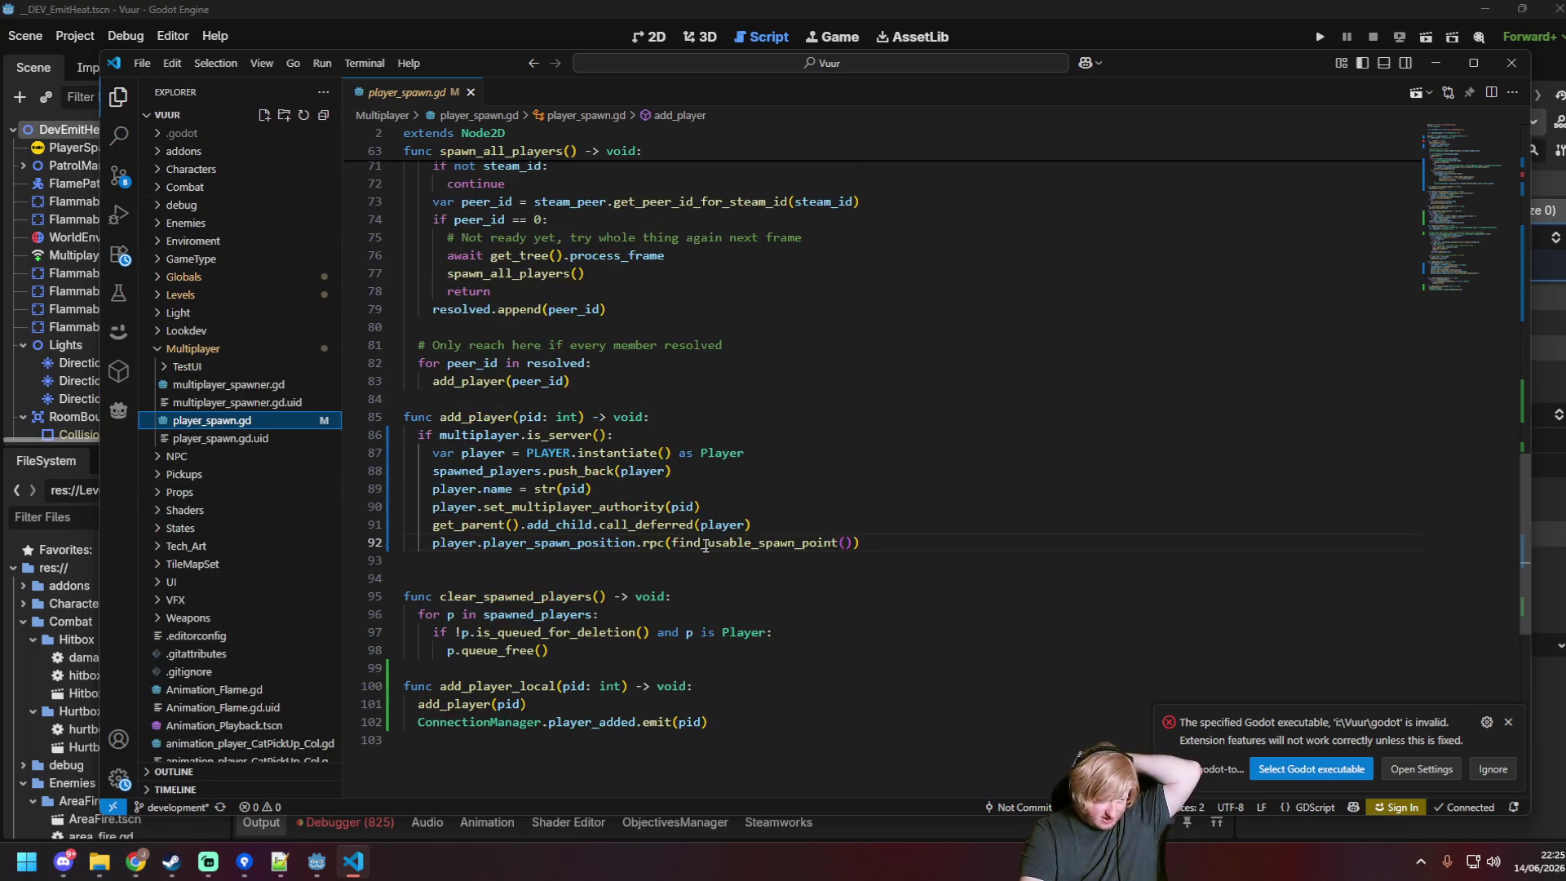
scroll(709, 548, up, 1)
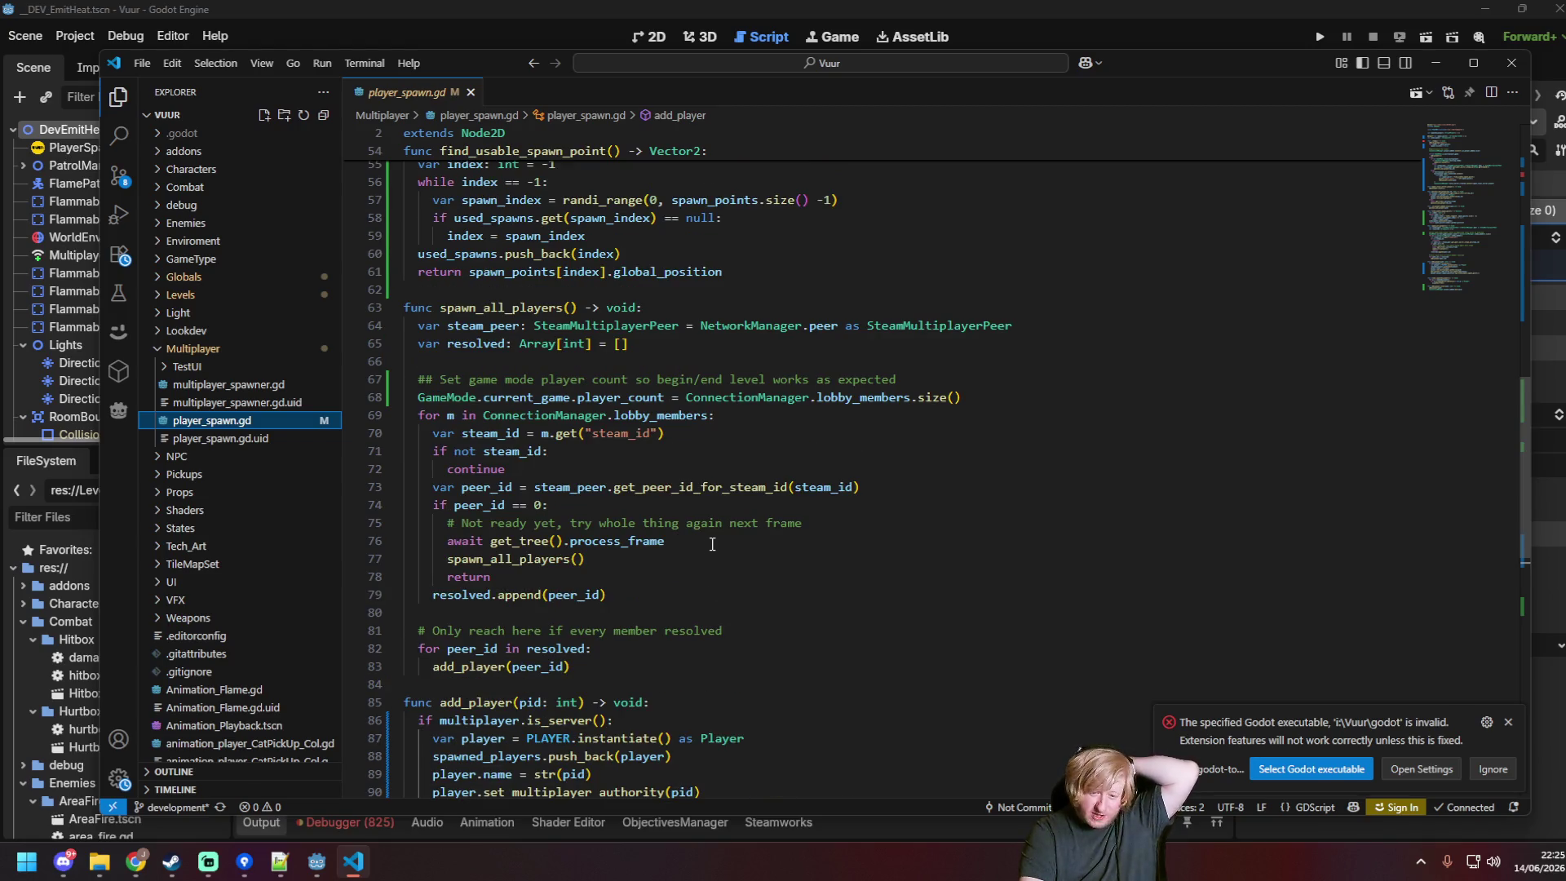
Dismiss the invalid Godot executable error while reviewing spawn_all_players around lines 73–75
click(803, 526)
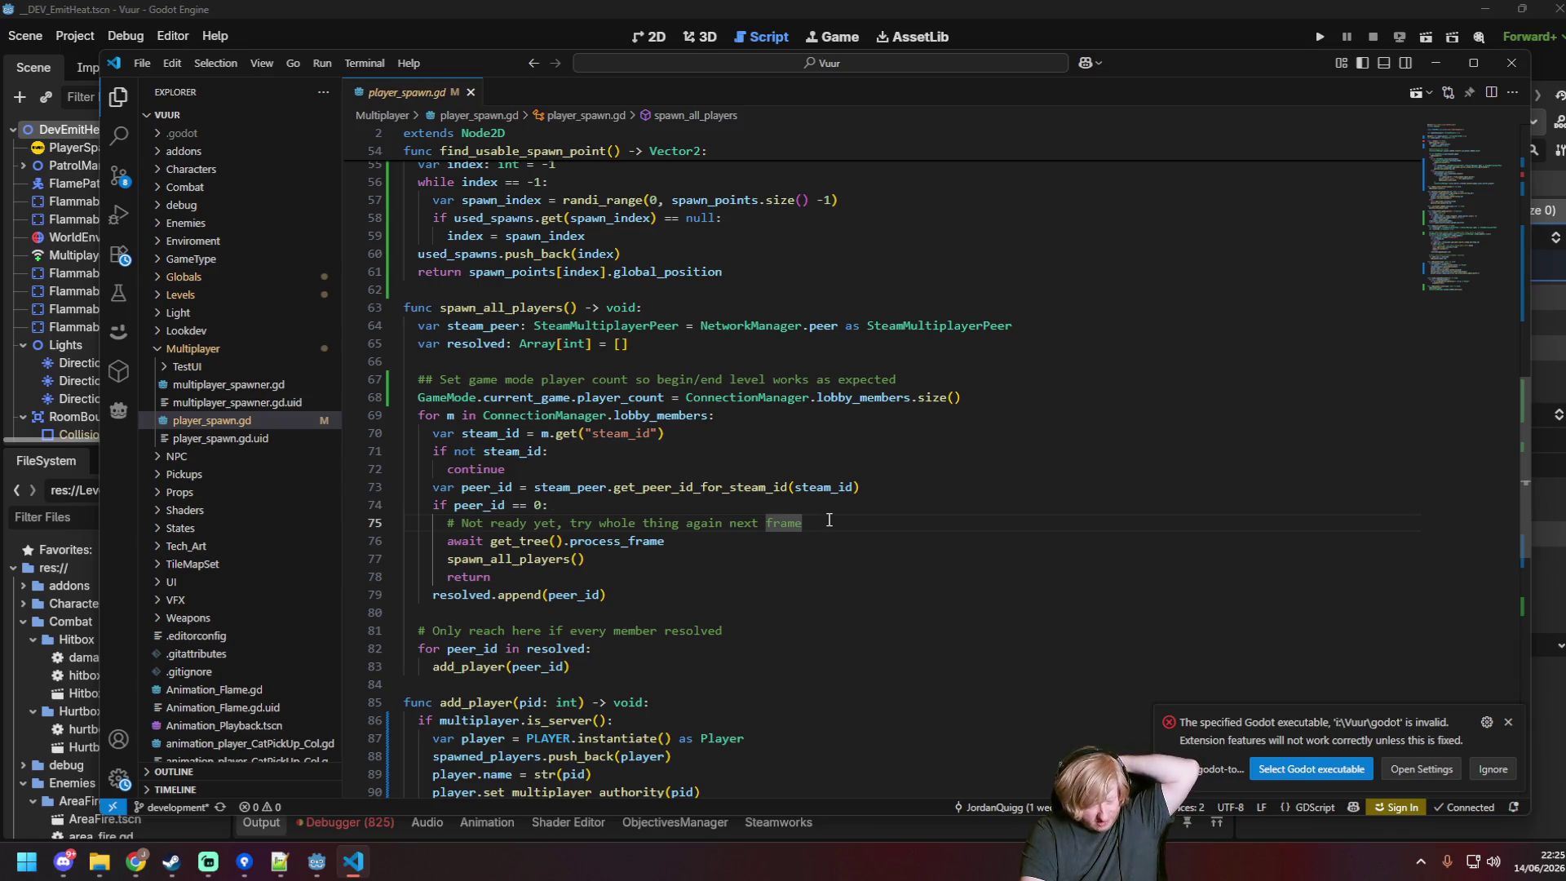
click(1508, 722)
click(852, 465)
click(911, 487)
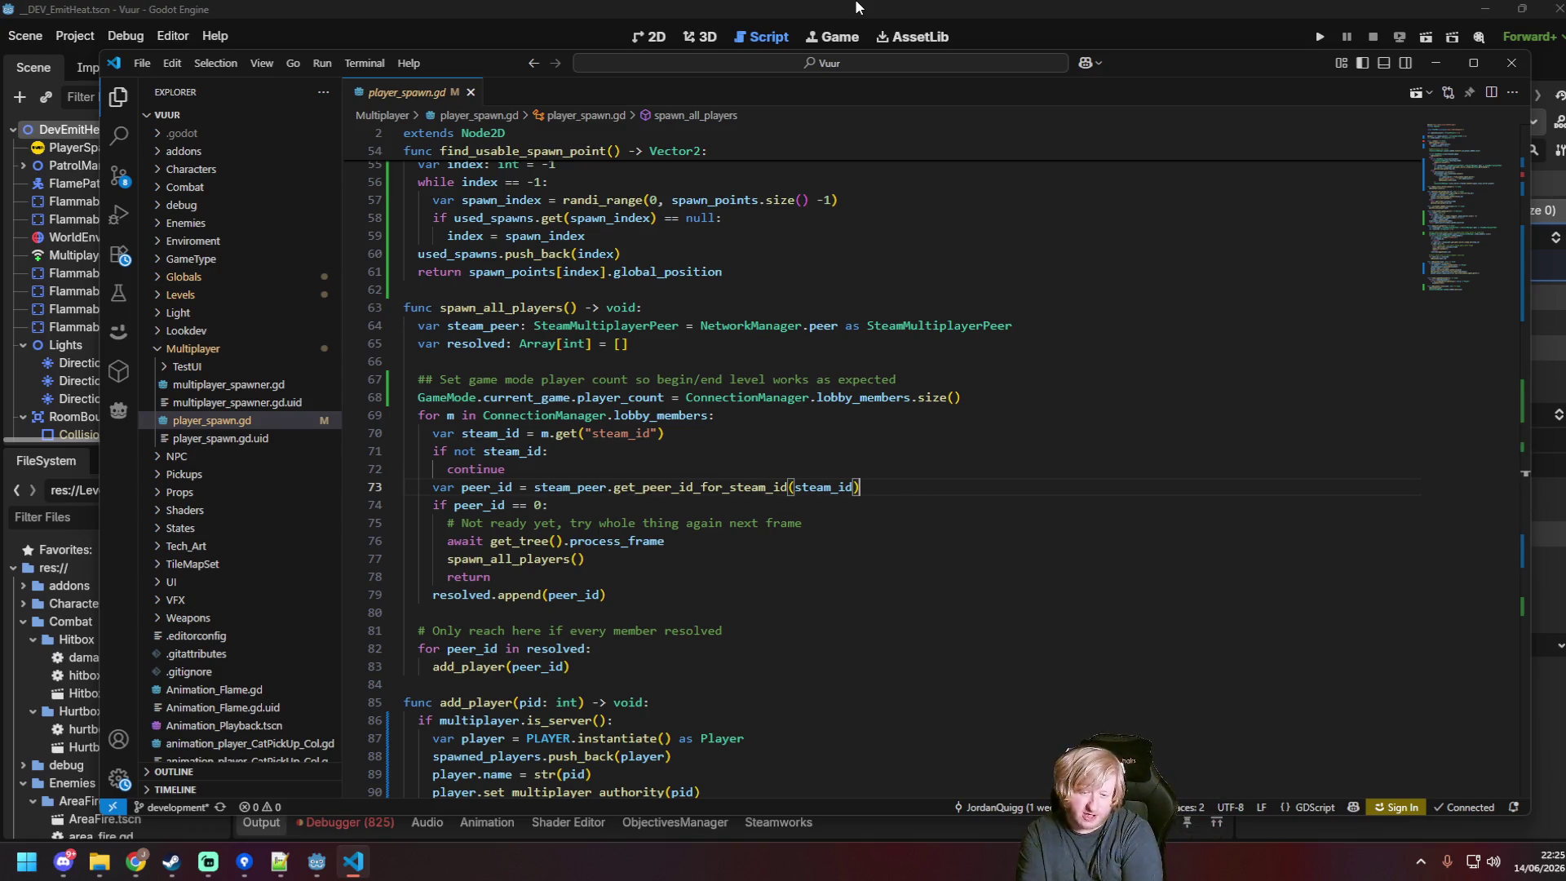
Compare Godot's add_player with the player-count lines 67–70, then close Visual Studio Code
click(856, 8)
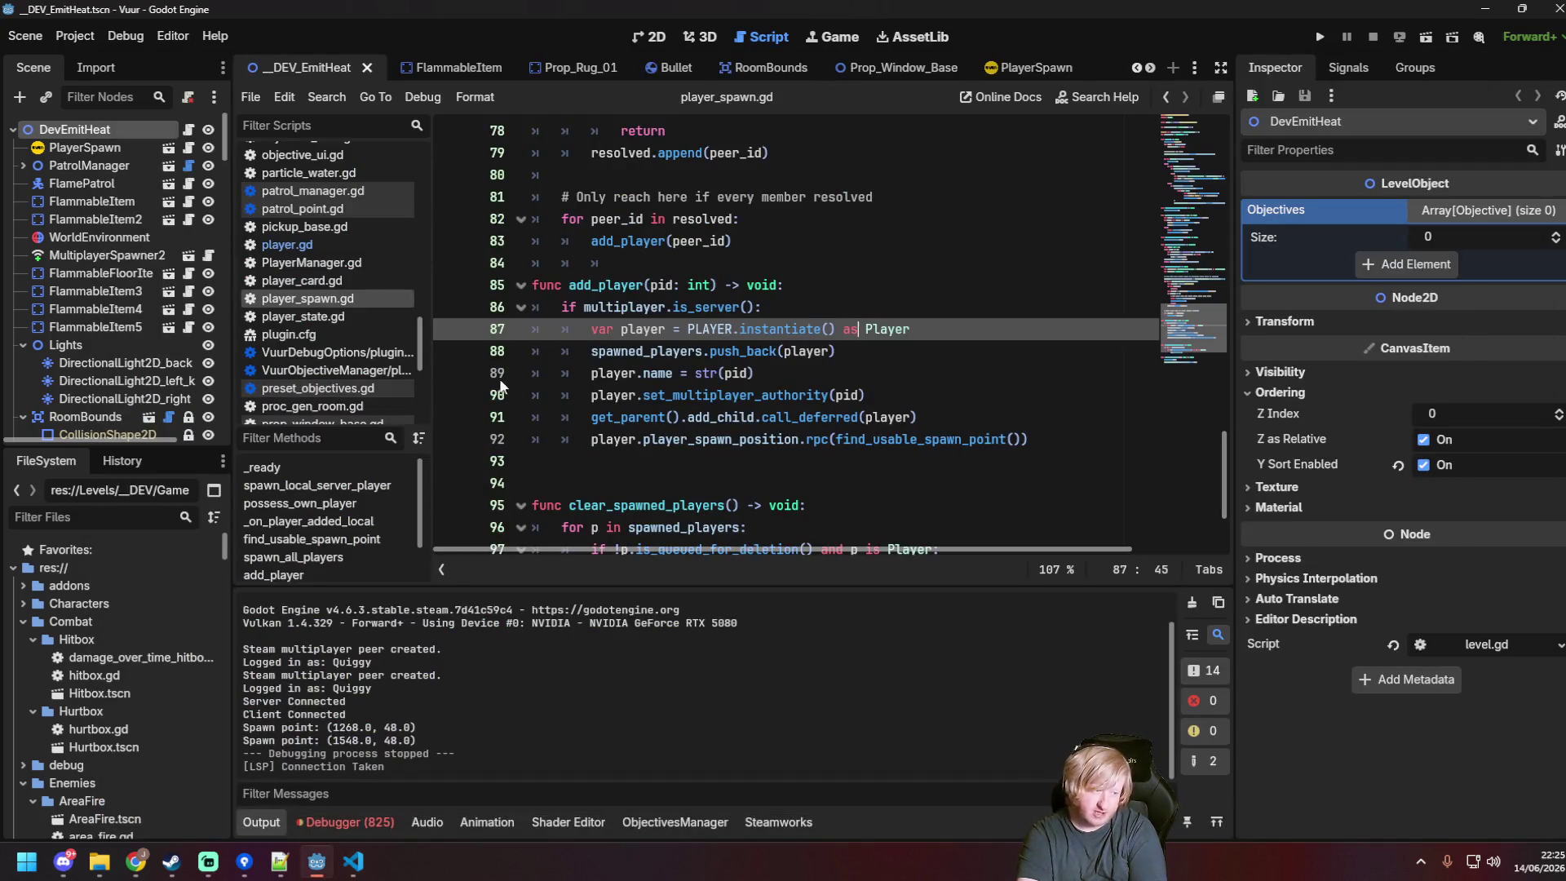
click(734, 285)
key(alt+Tab)
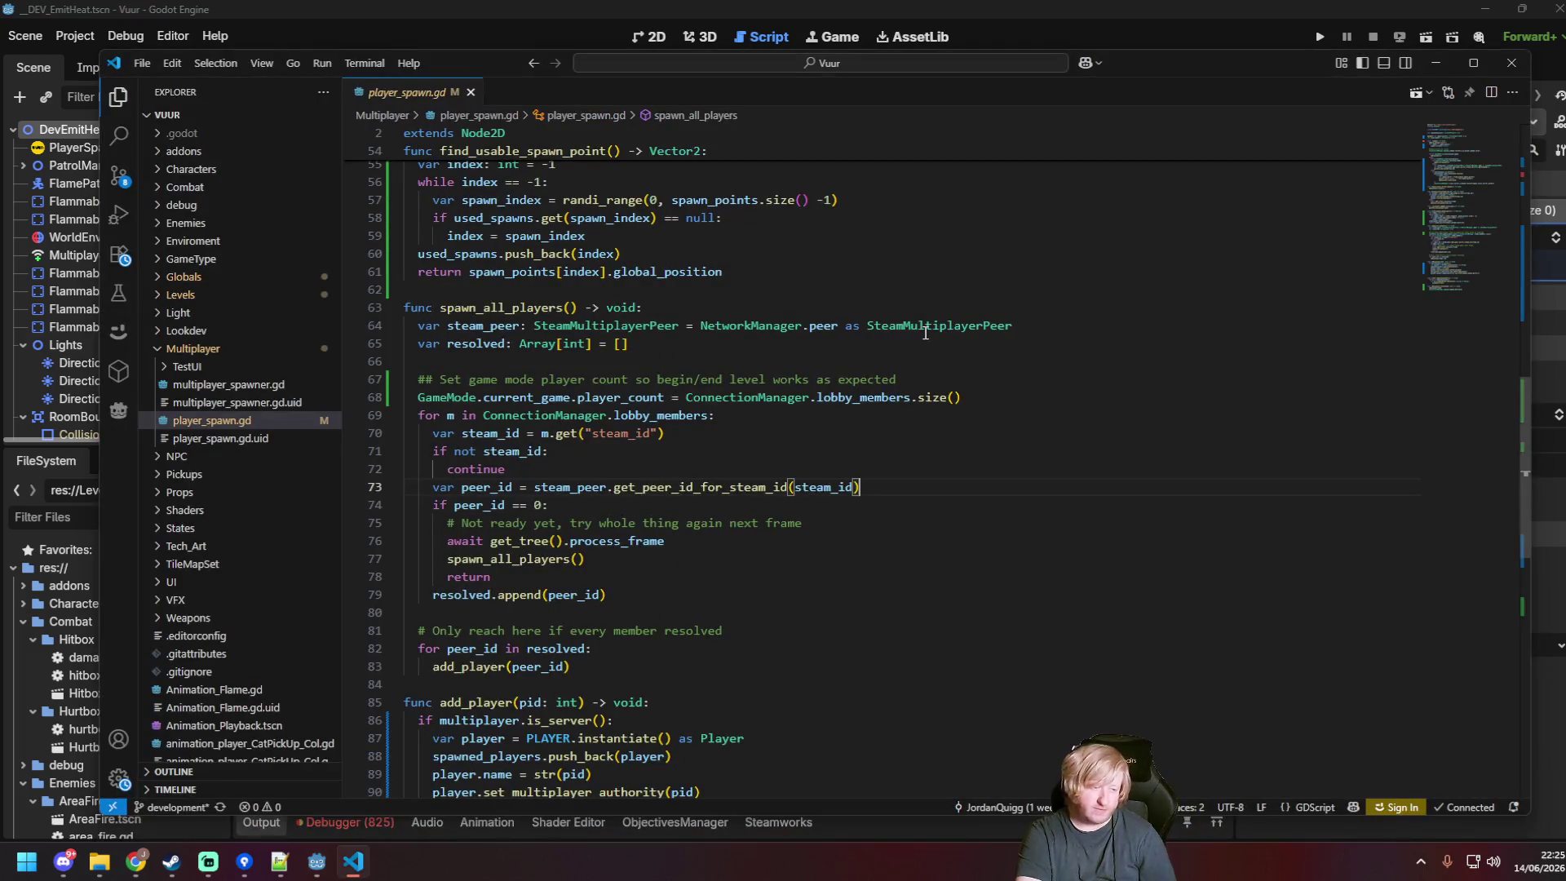
click(802, 375)
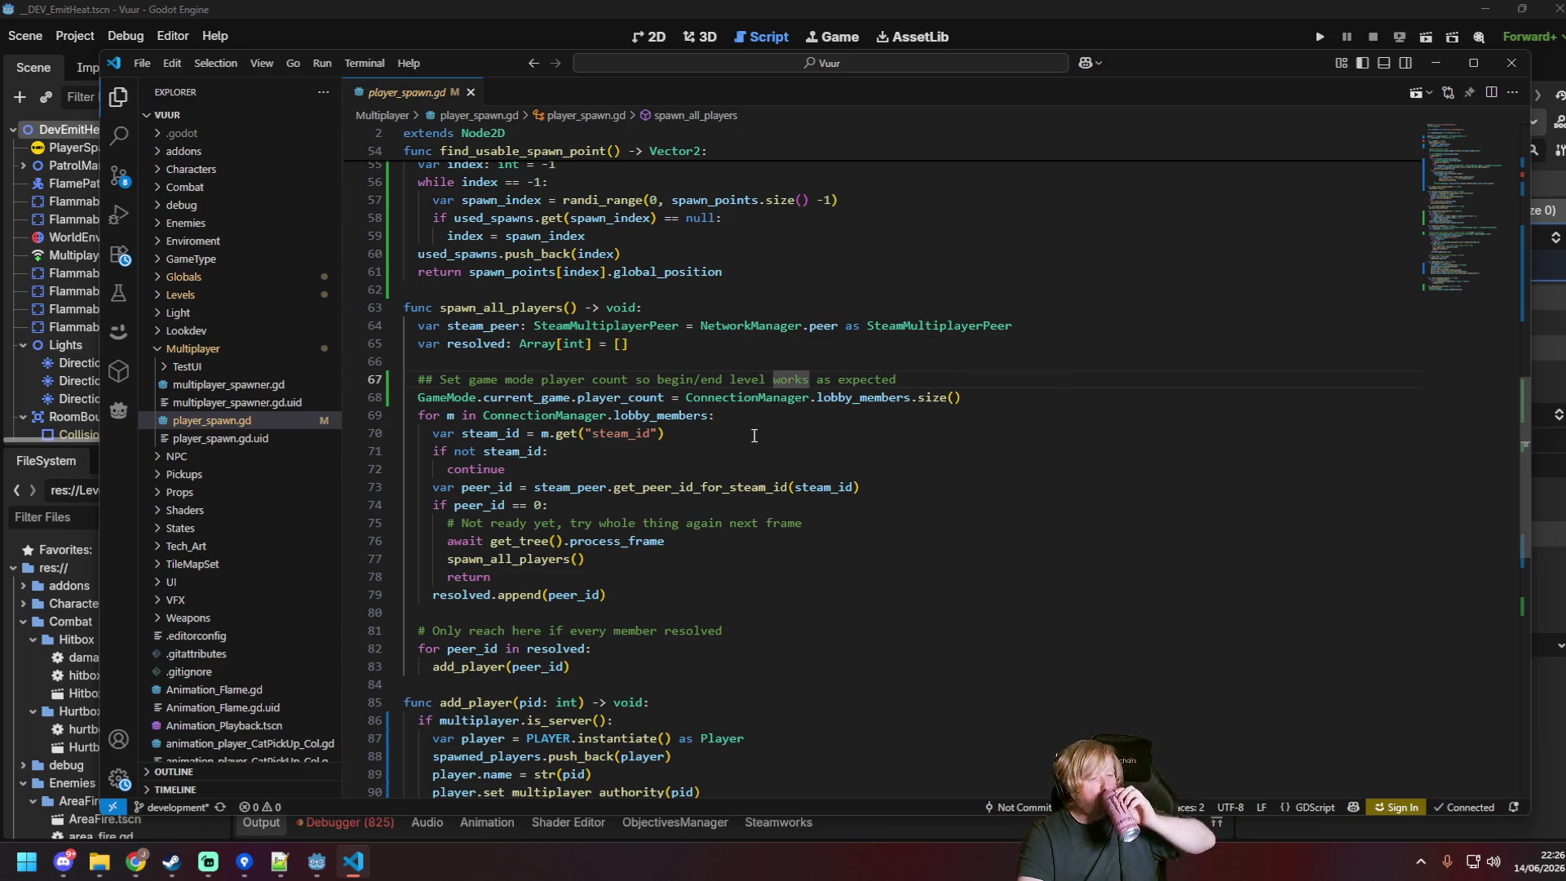
click(915, 440)
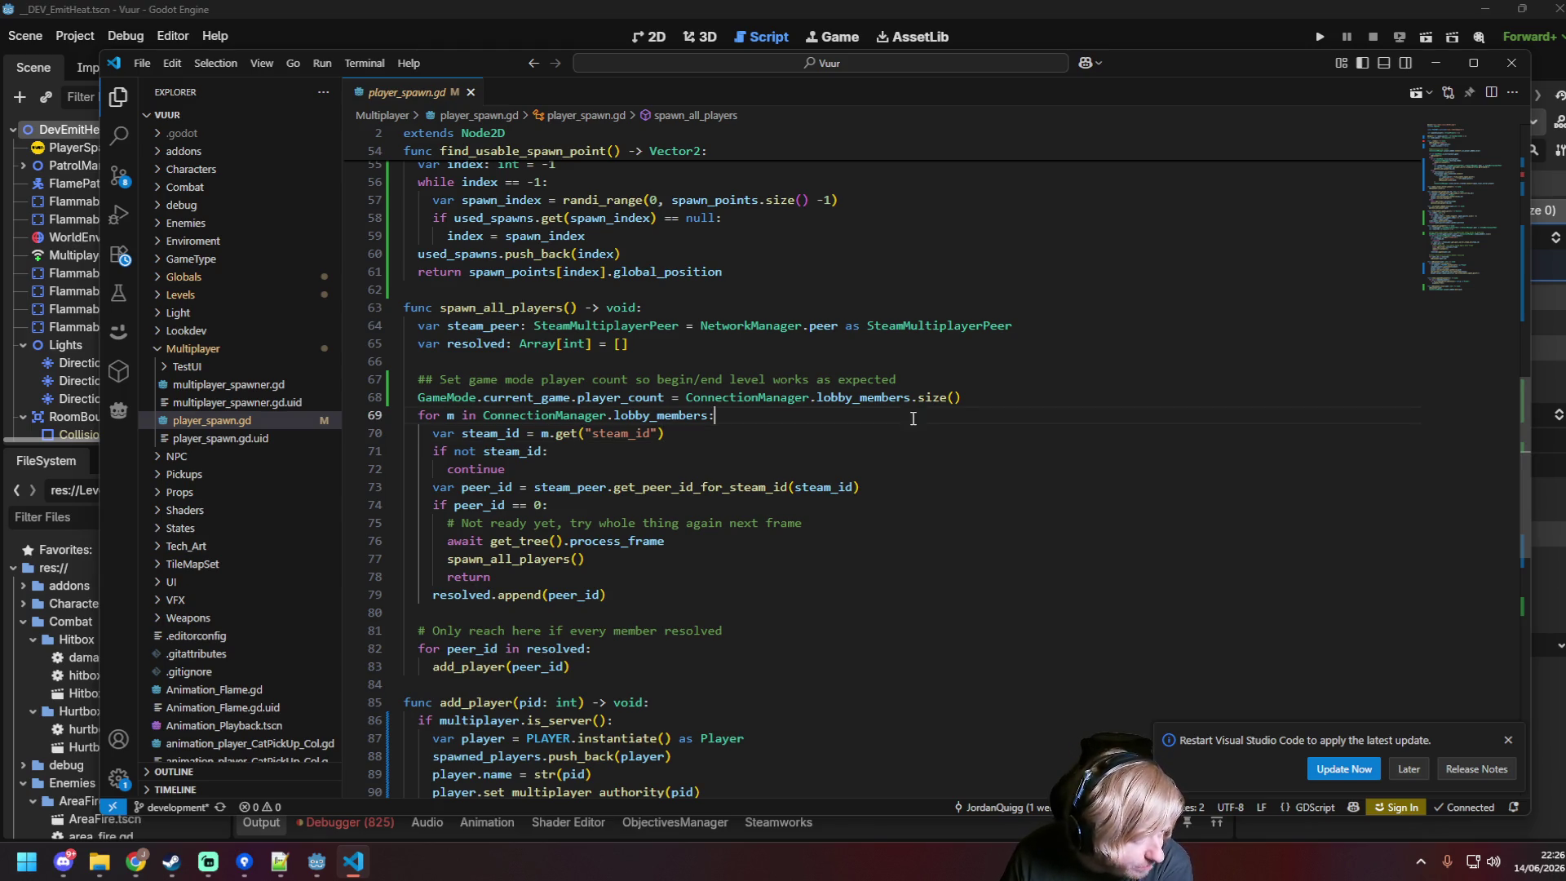
scroll(915, 505, up, 10)
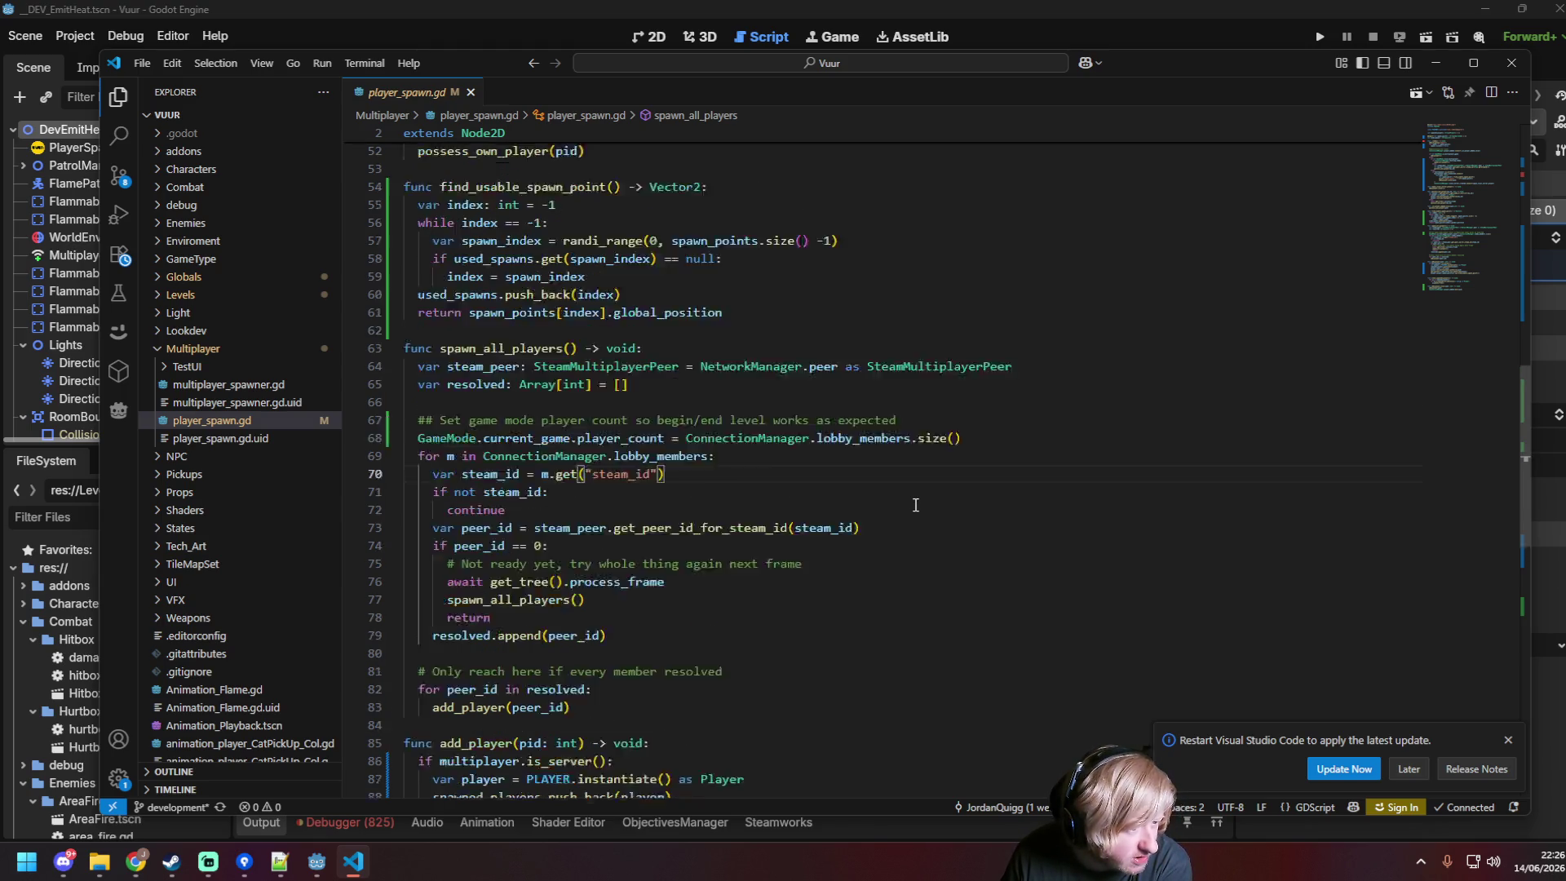
scroll(928, 569, up, 6)
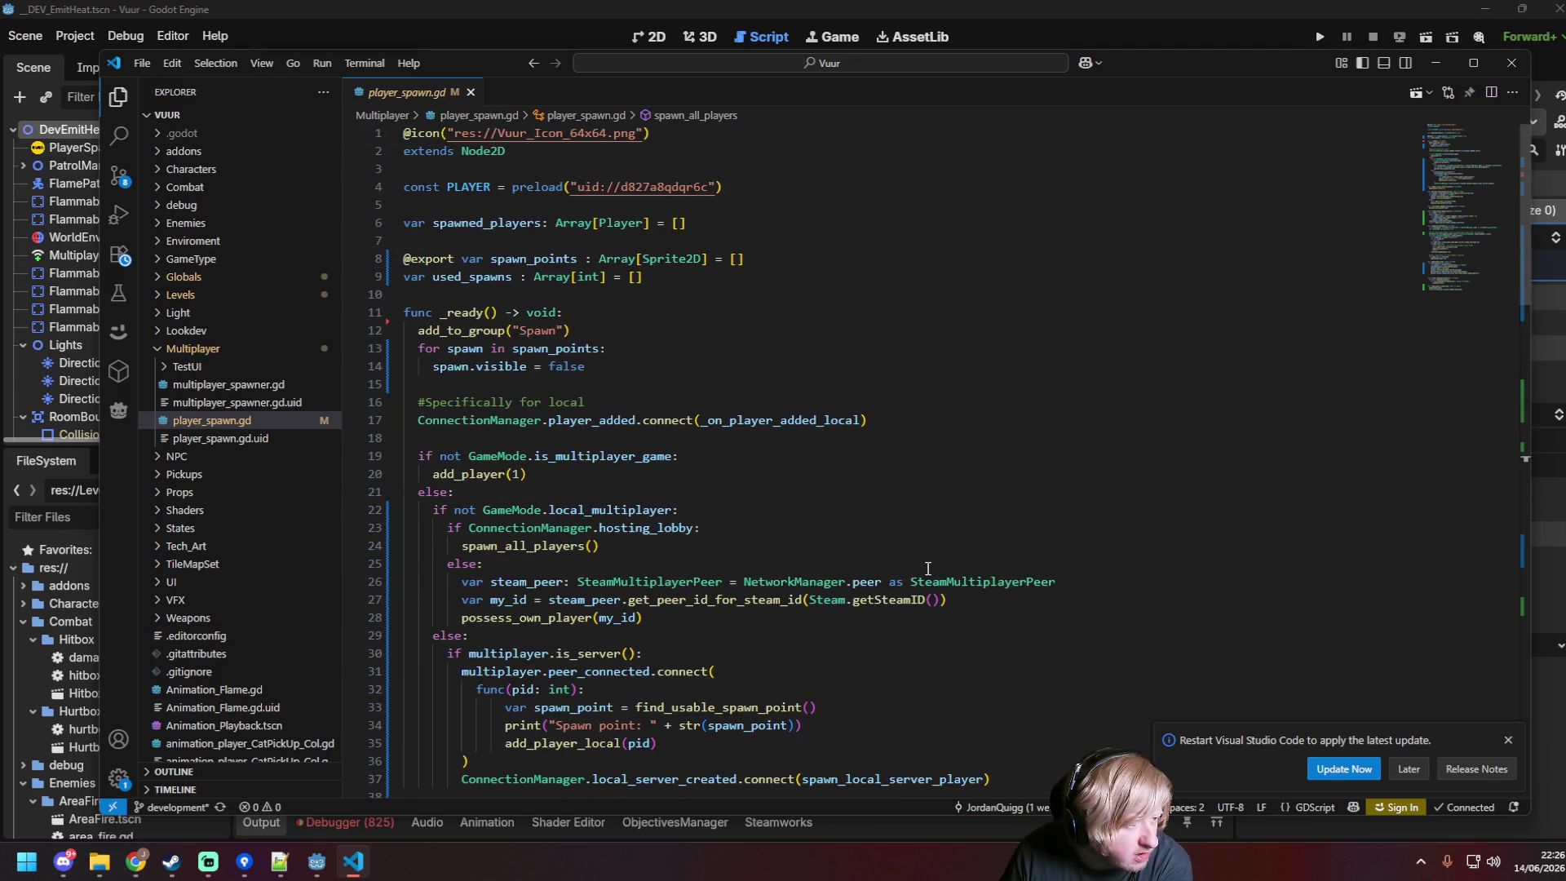
scroll(940, 545, down, 5)
scroll(734, 367, up, 5)
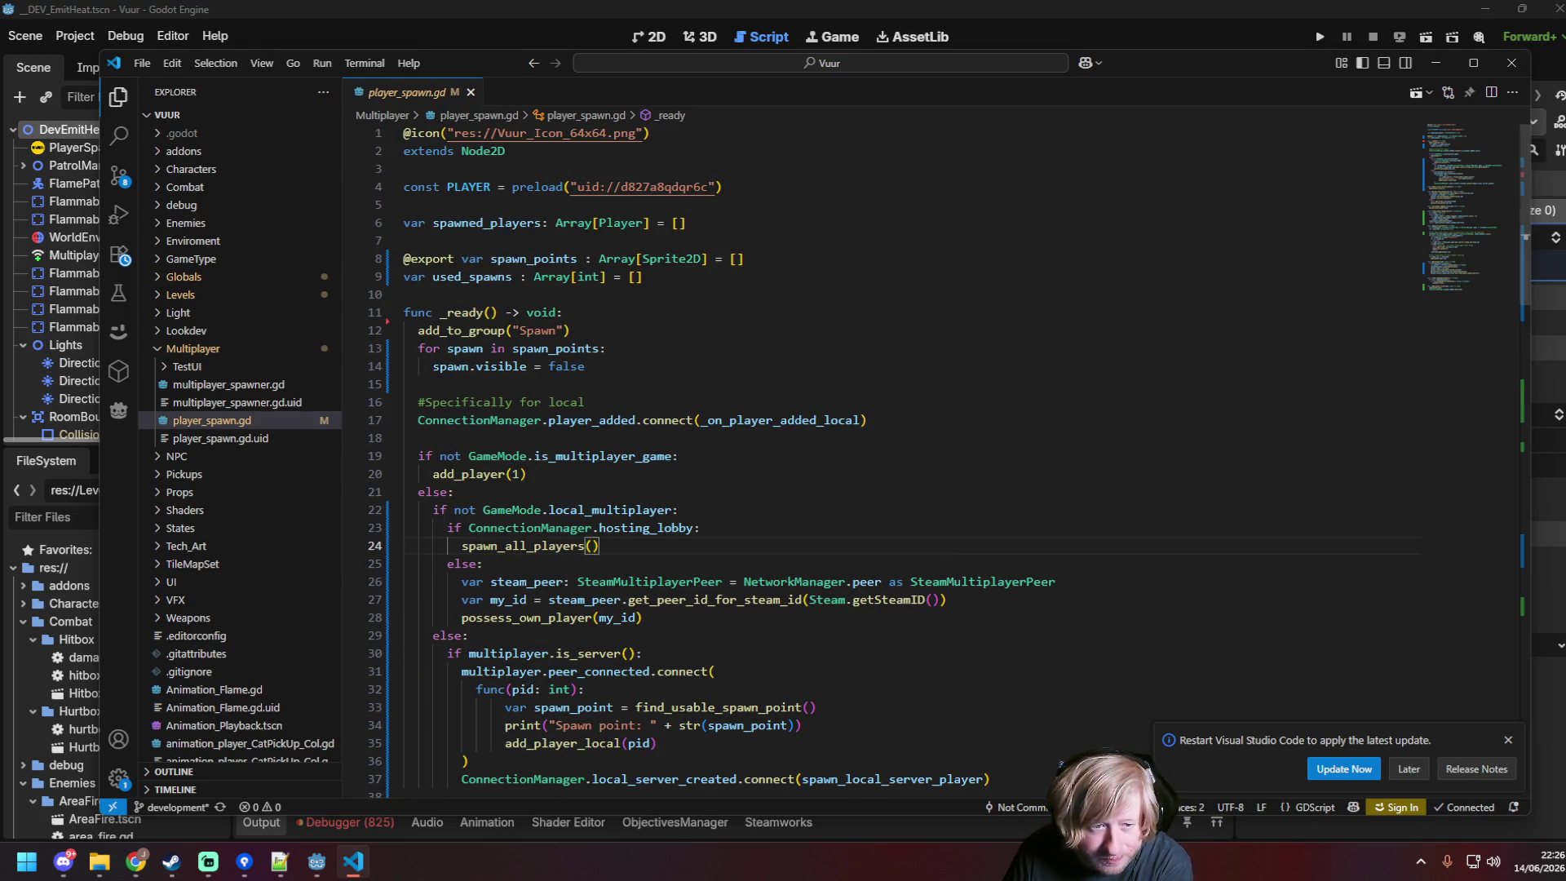
click(1511, 63)
scroll(659, 366, up, 15)
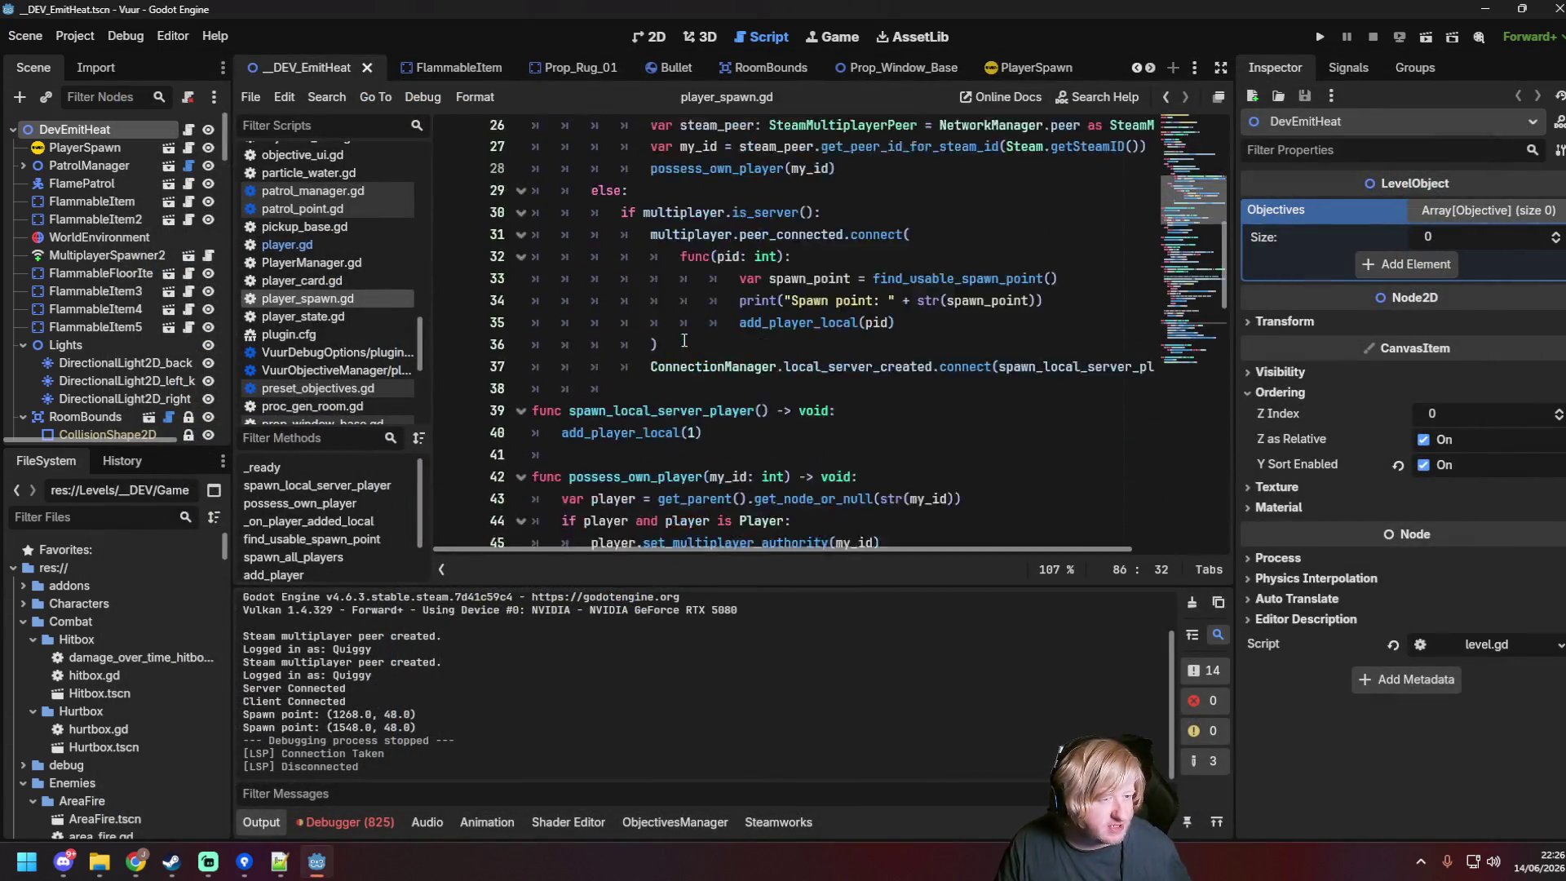
Check the PLAYER preload in player_spawn.gd, then reopen the Player scene and its player.gd script
click(484, 194)
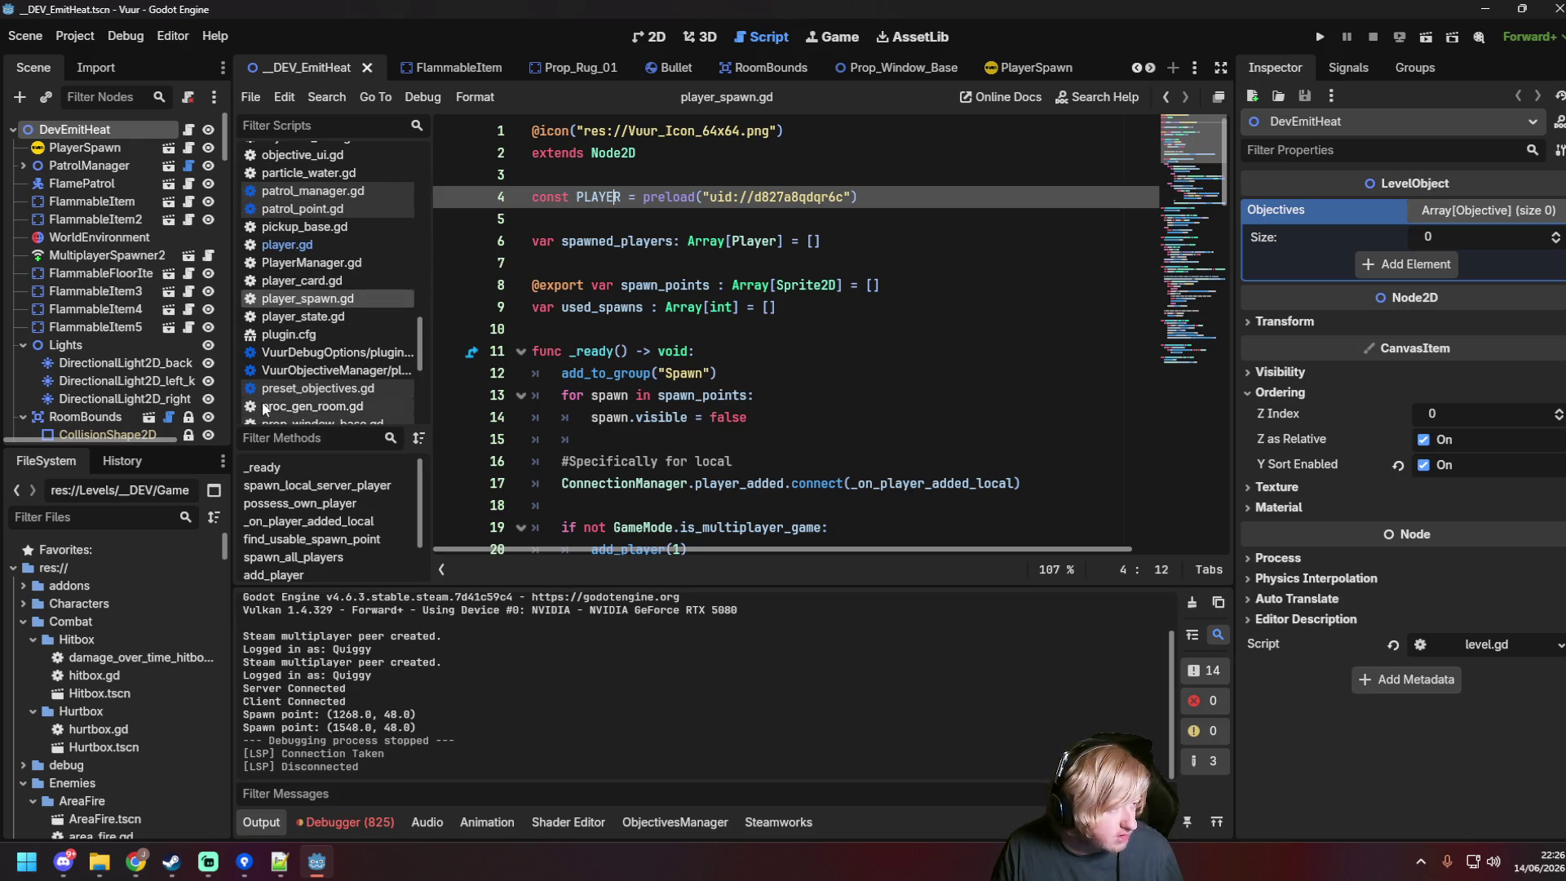
scroll(123, 685, down, 10)
scroll(113, 677, up, 10)
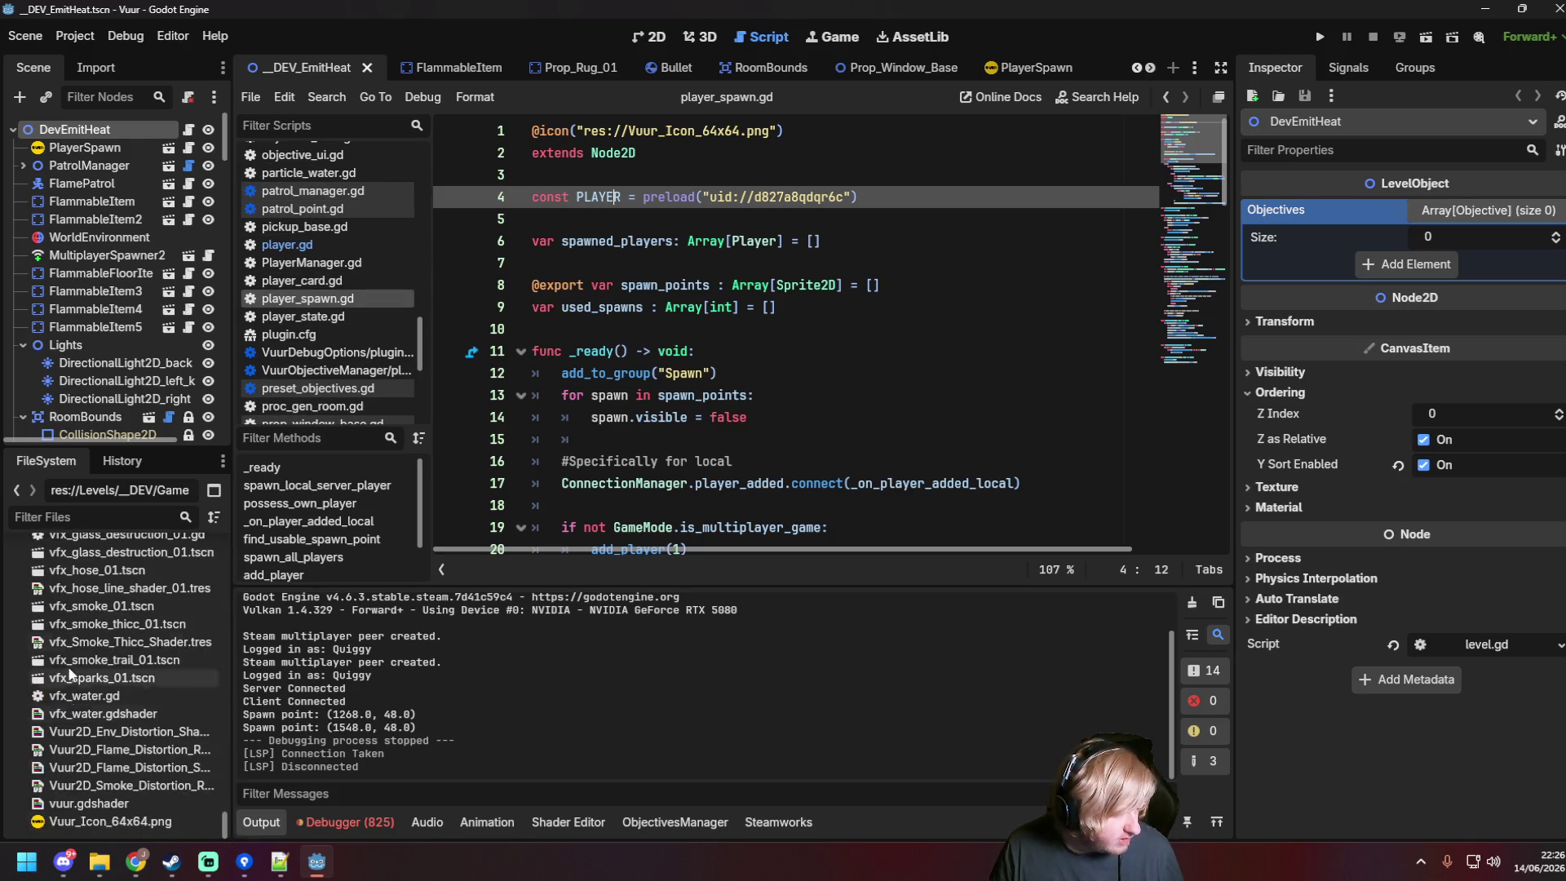
scroll(114, 689, down, 4)
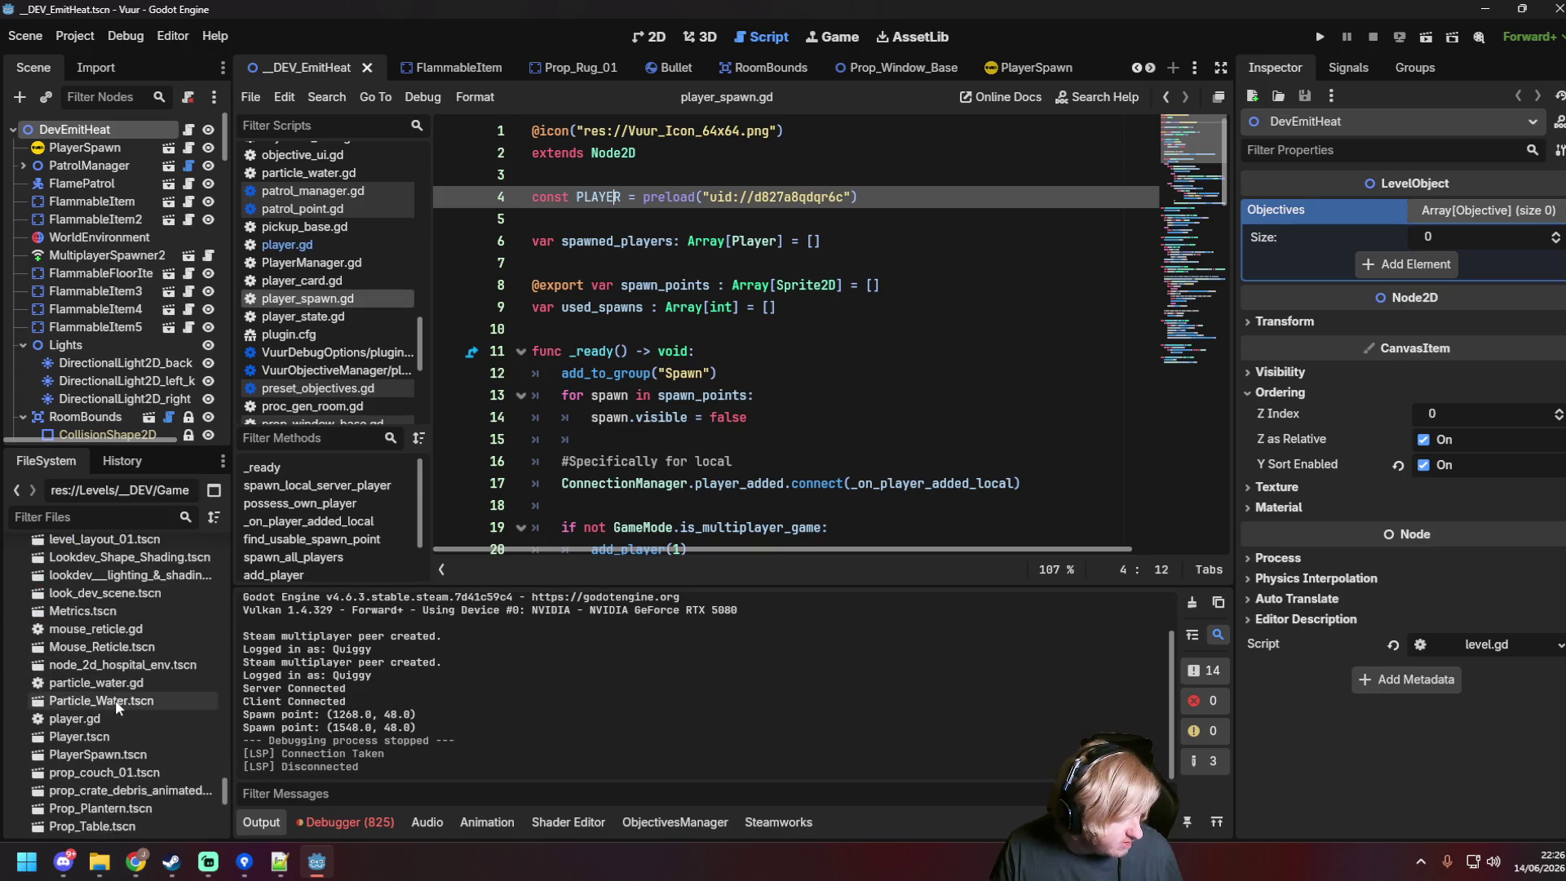
double_click(116, 733)
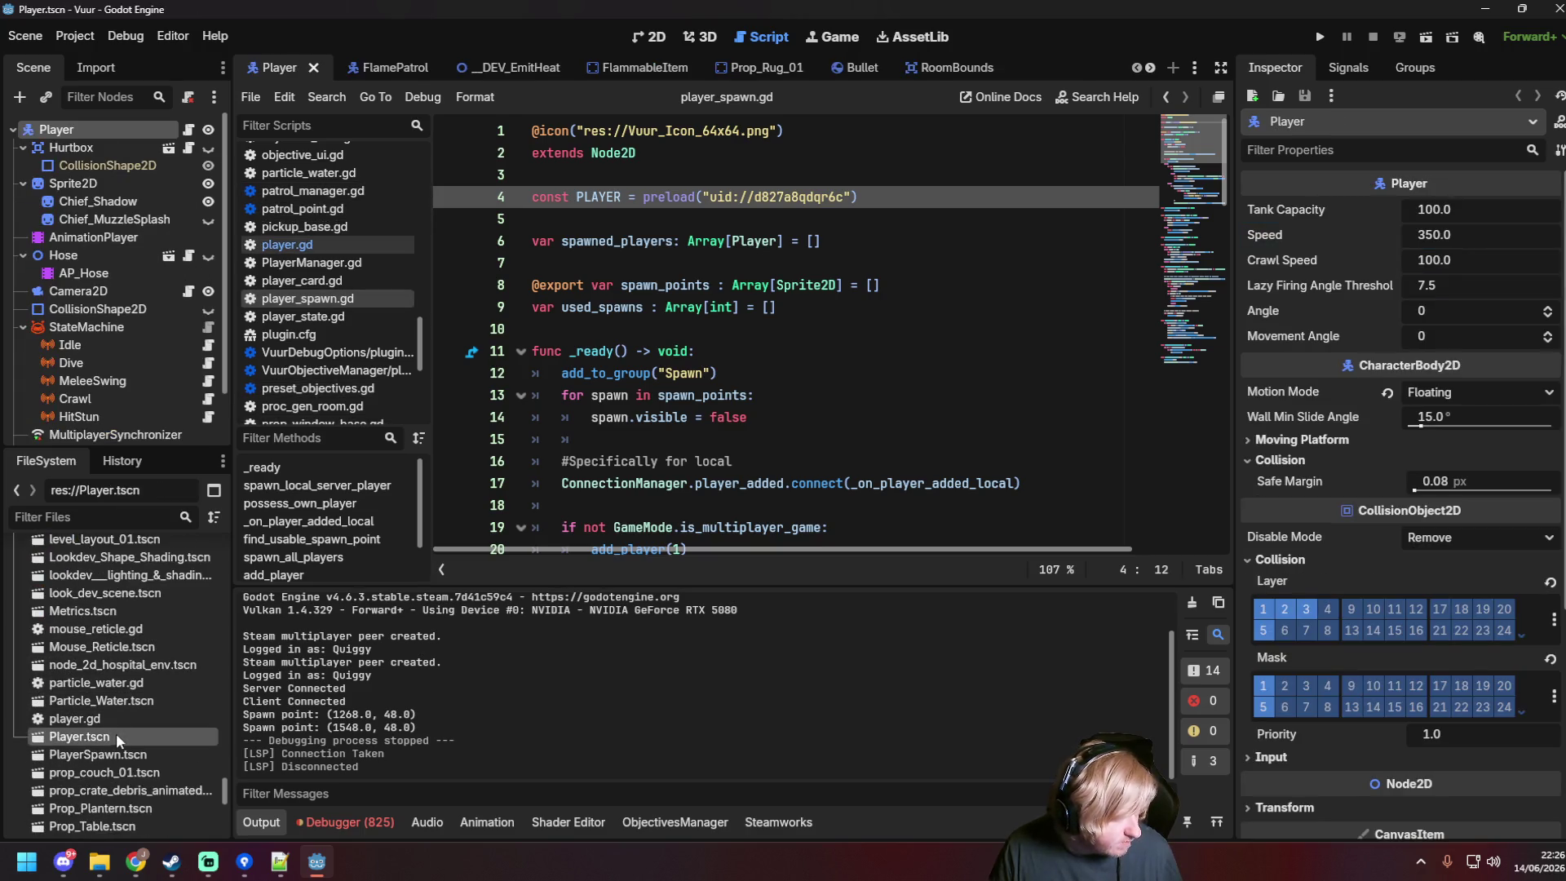
click(321, 240)
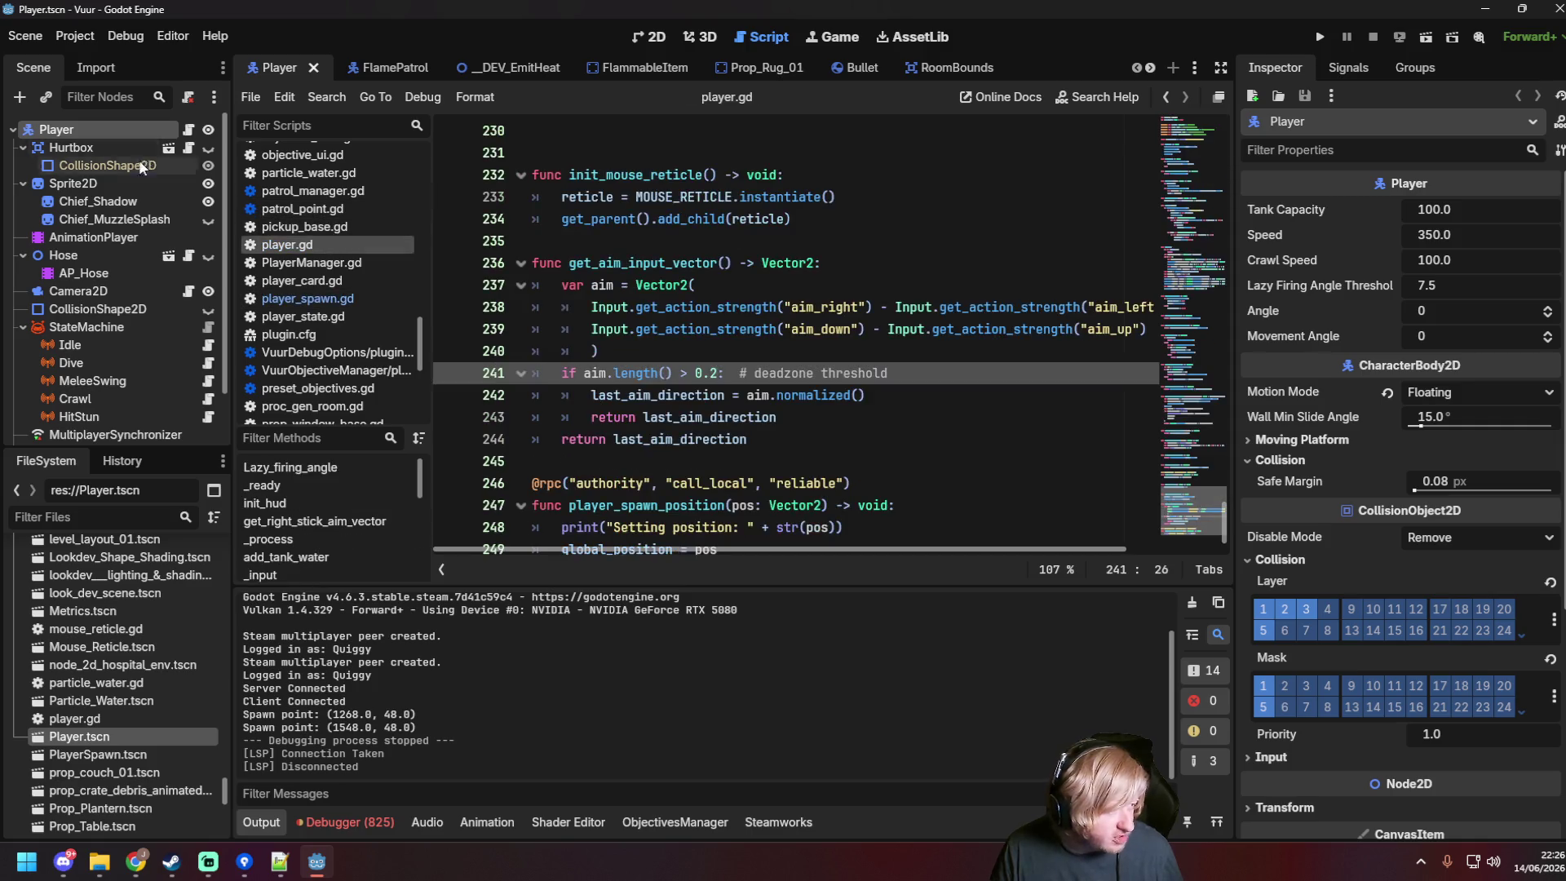
key(ctrl+shift+w)
double_click(116, 733)
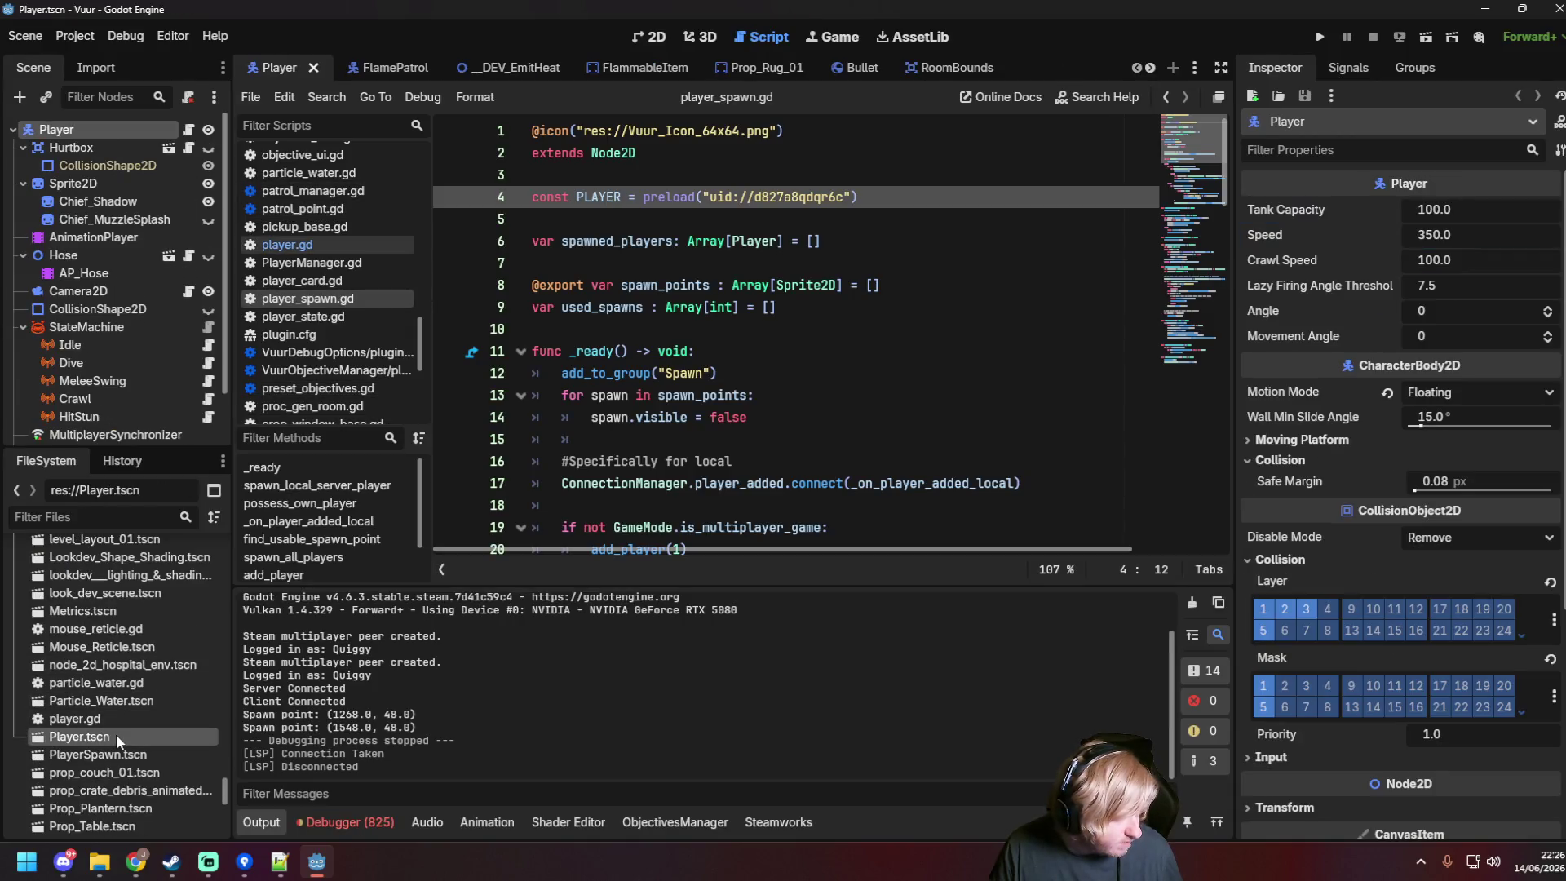
click(321, 241)
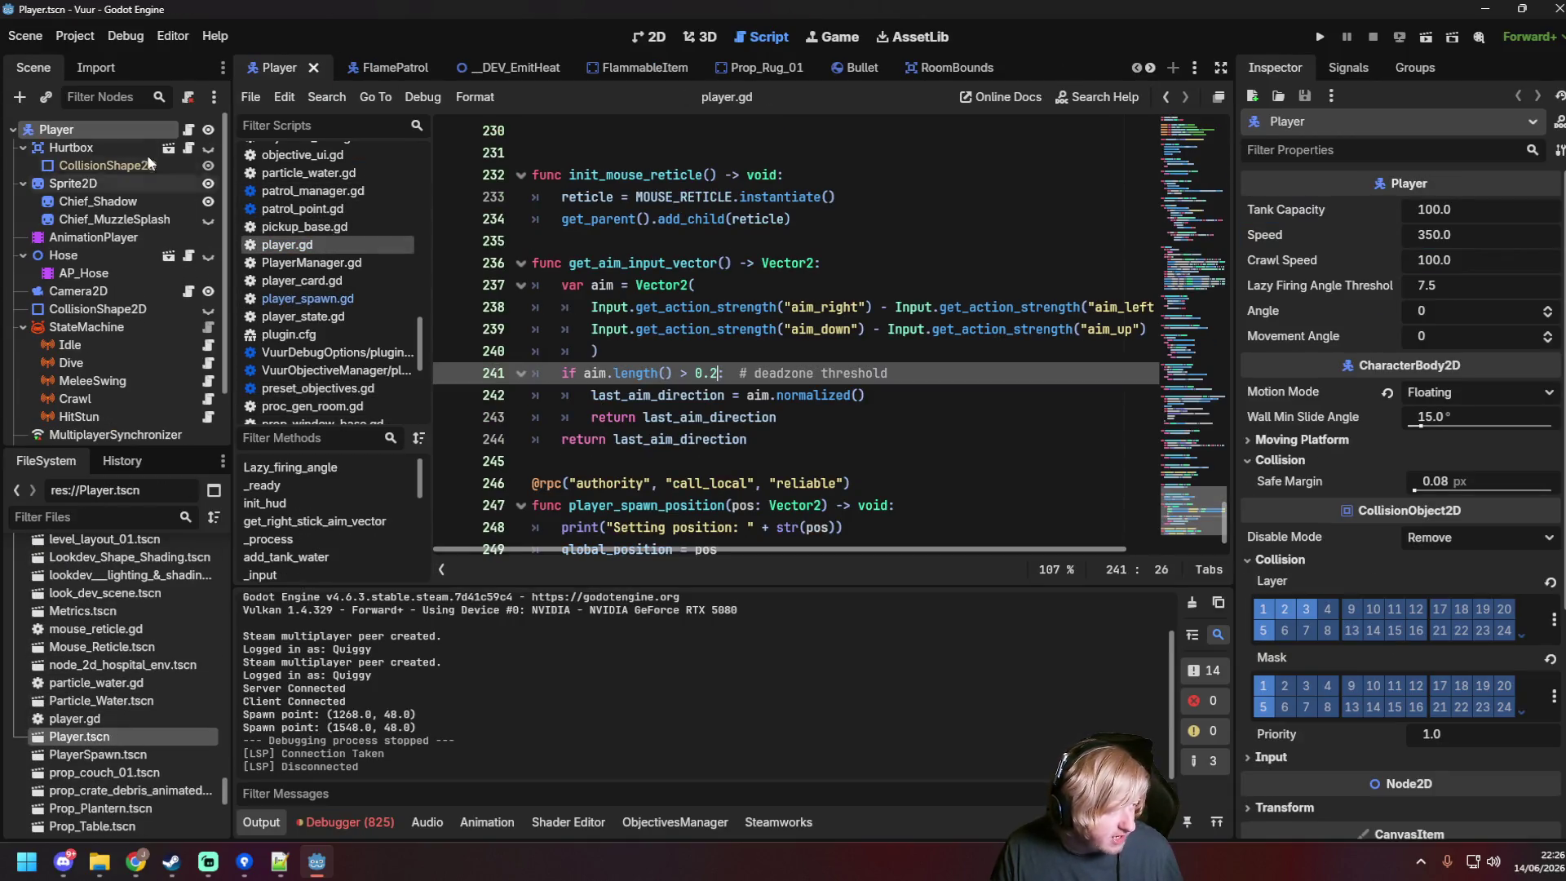
Insert a Hurtbox reference into player.gd, undo it, and save
mouse_move(92, 151)
mouse_down()
mouse_move(505, 199)
mouse_move(571, 241)
mouse_up()
key(ctrl+z)
key(ctrl+s)
scroll(692, 278, up, 20)
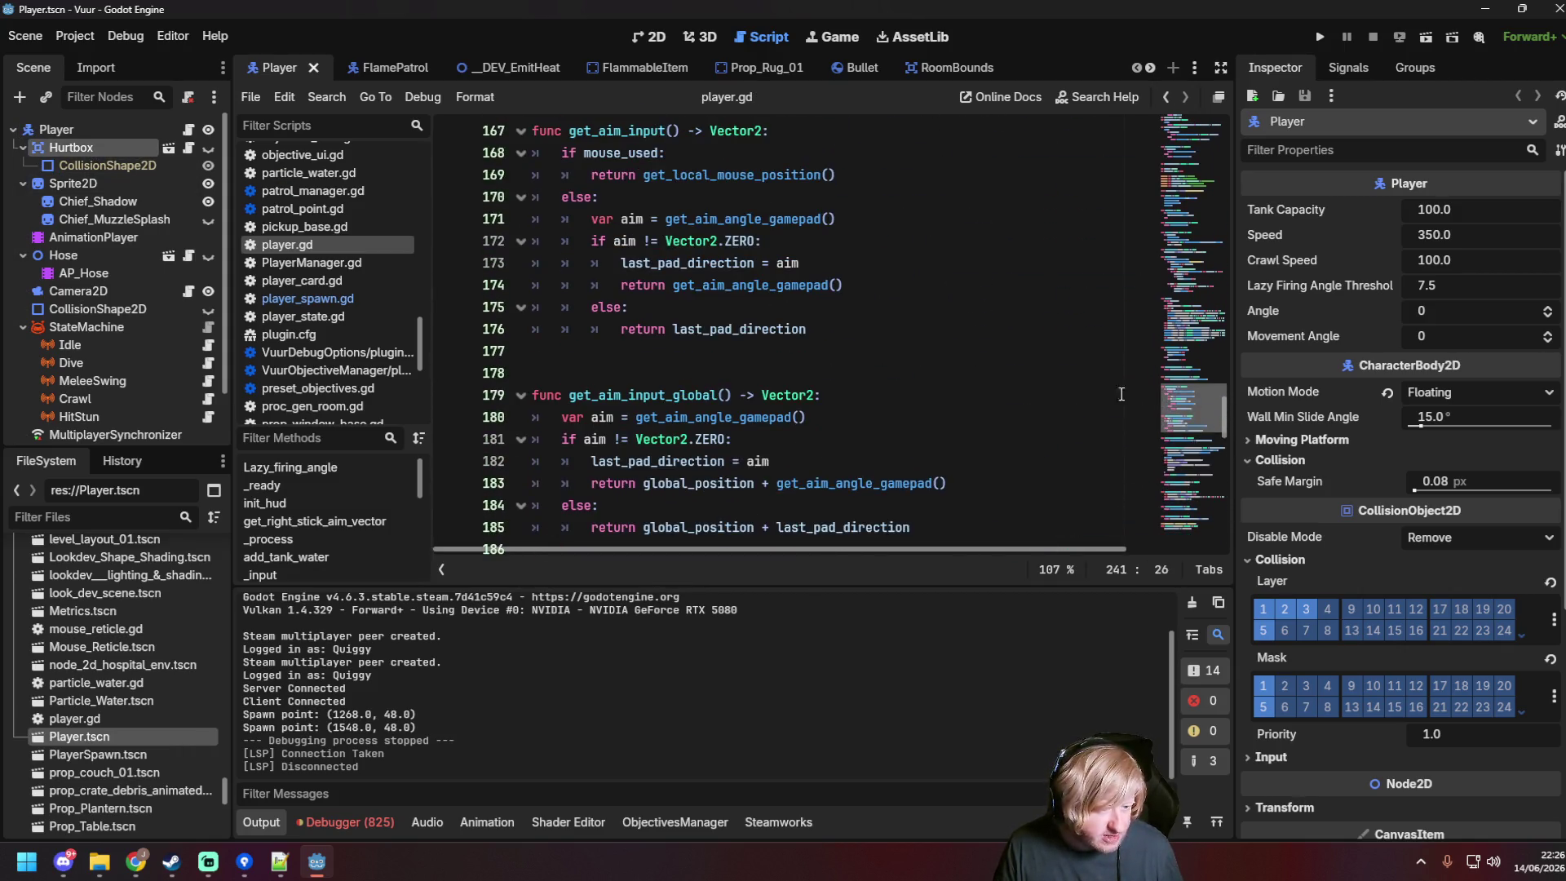
scroll(1187, 164, up, 15)
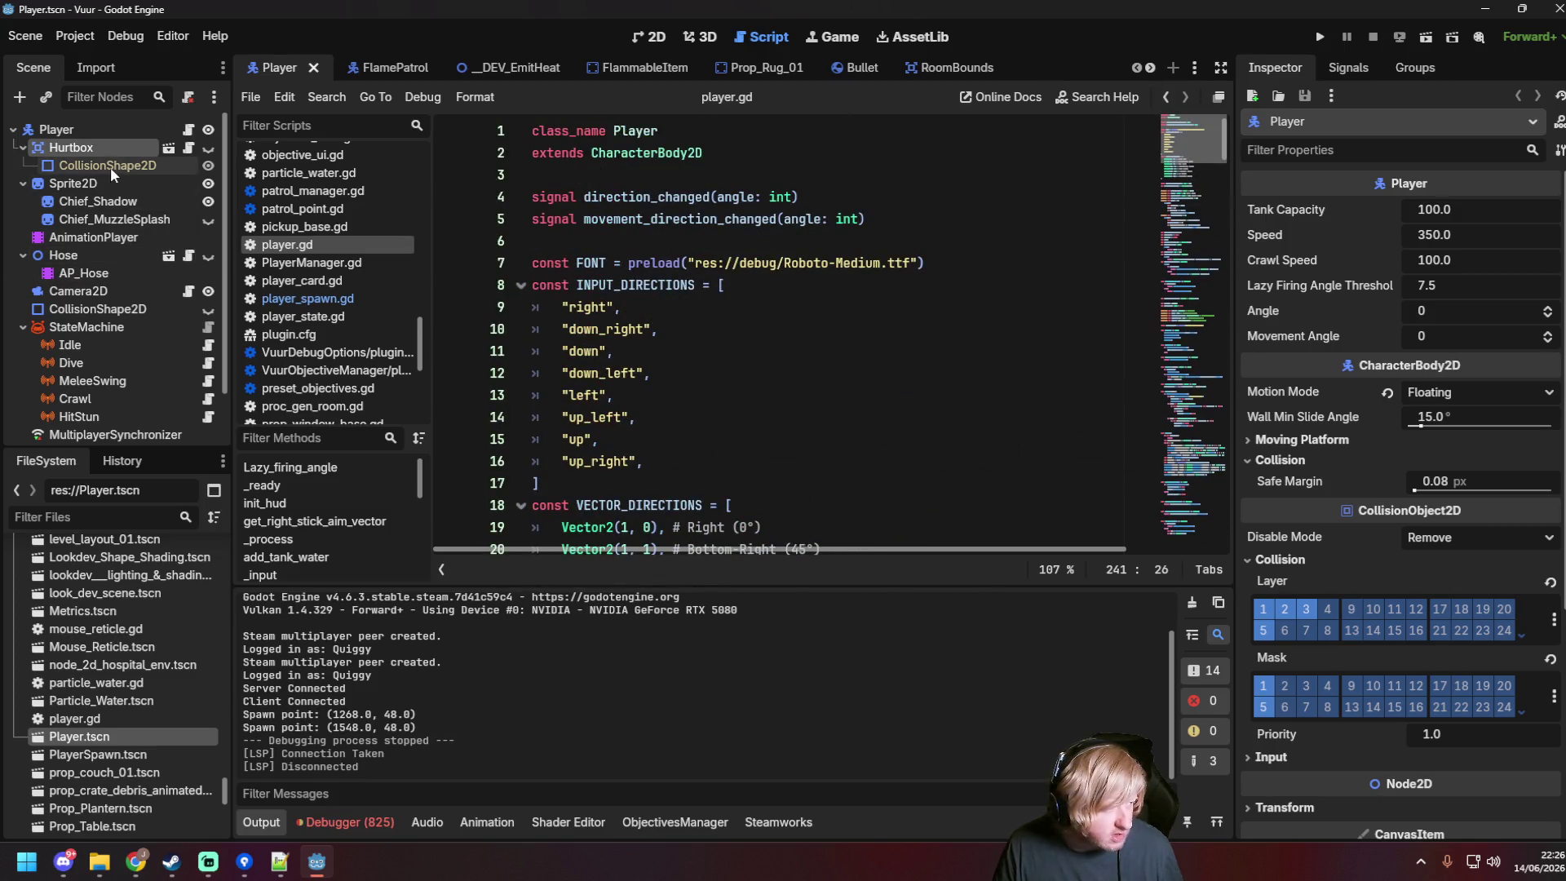
click(110, 164)
click(71, 147)
mouse_move(71, 147)
mouse_down()
mouse_move(530, 229)
mouse_move(618, 174)
mouse_up()
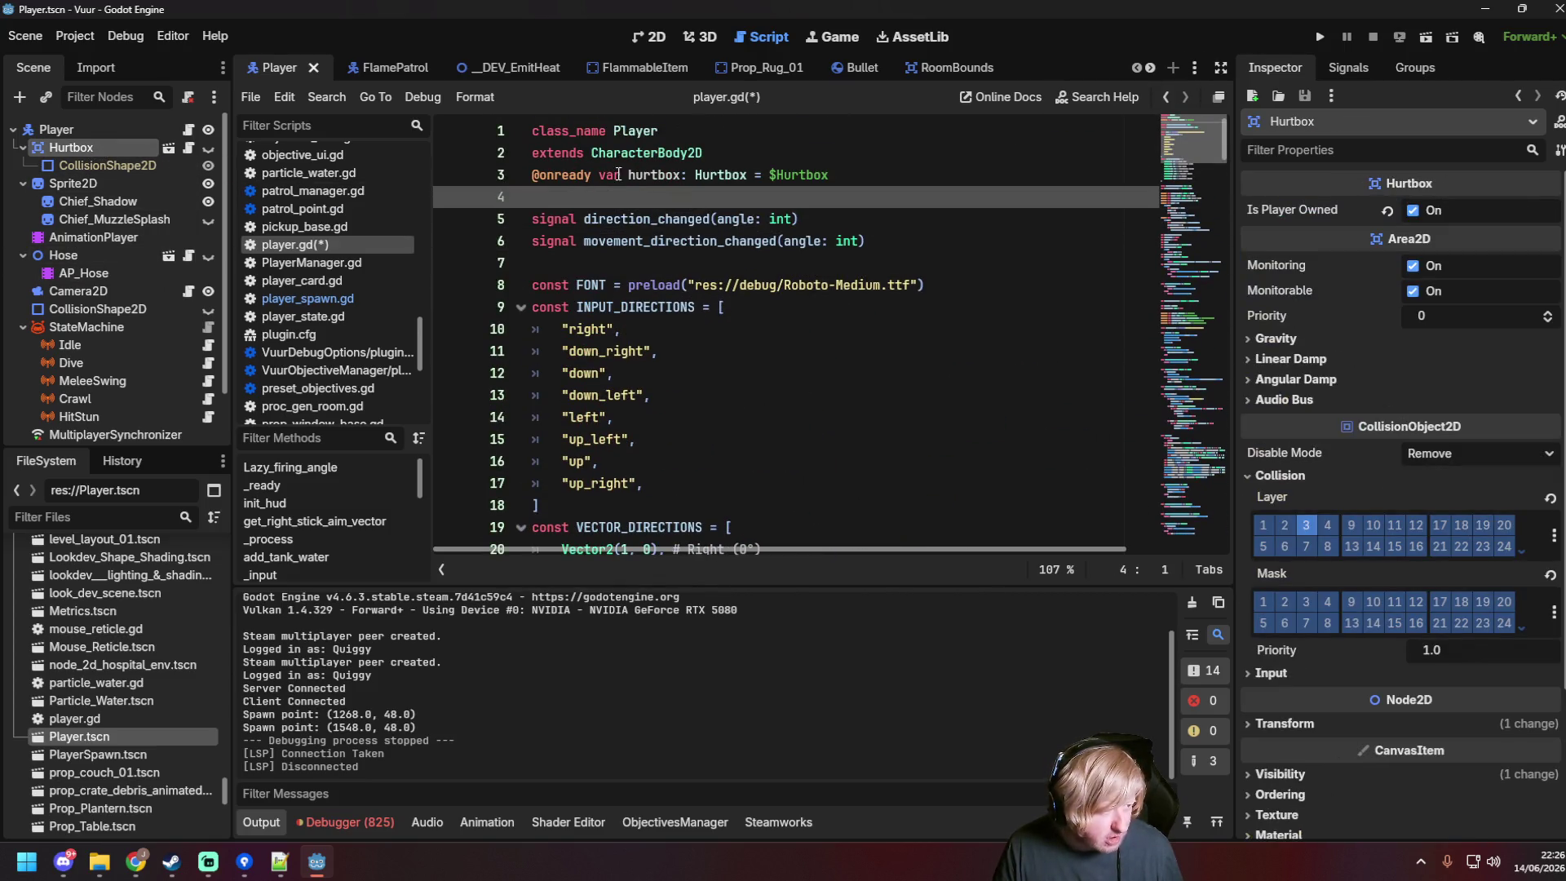
double_click(631, 169)
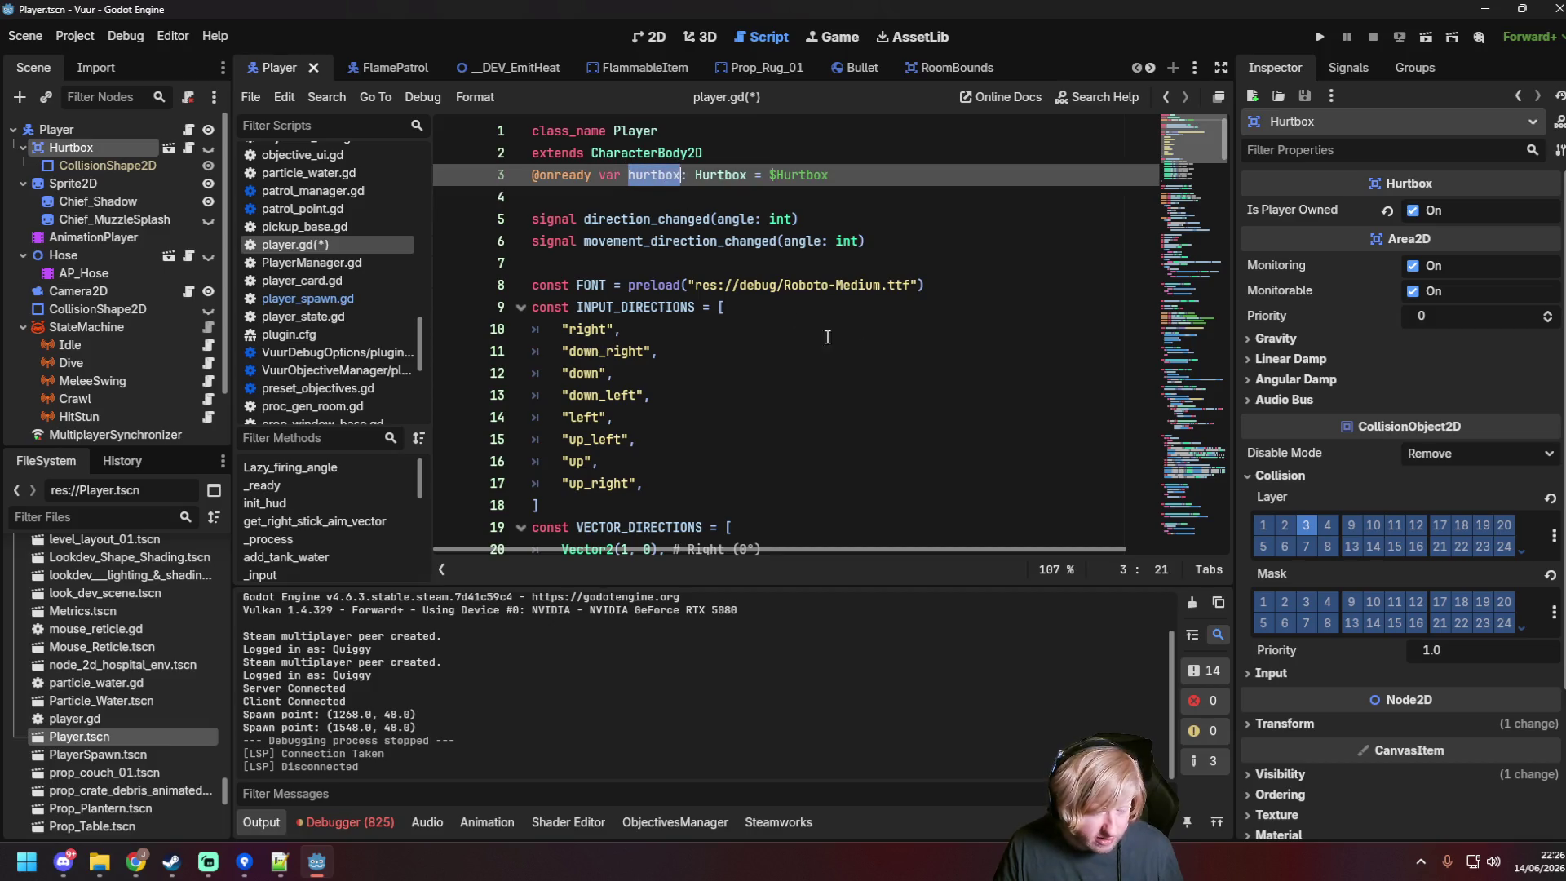
click(930, 352)
triple_click(855, 169)
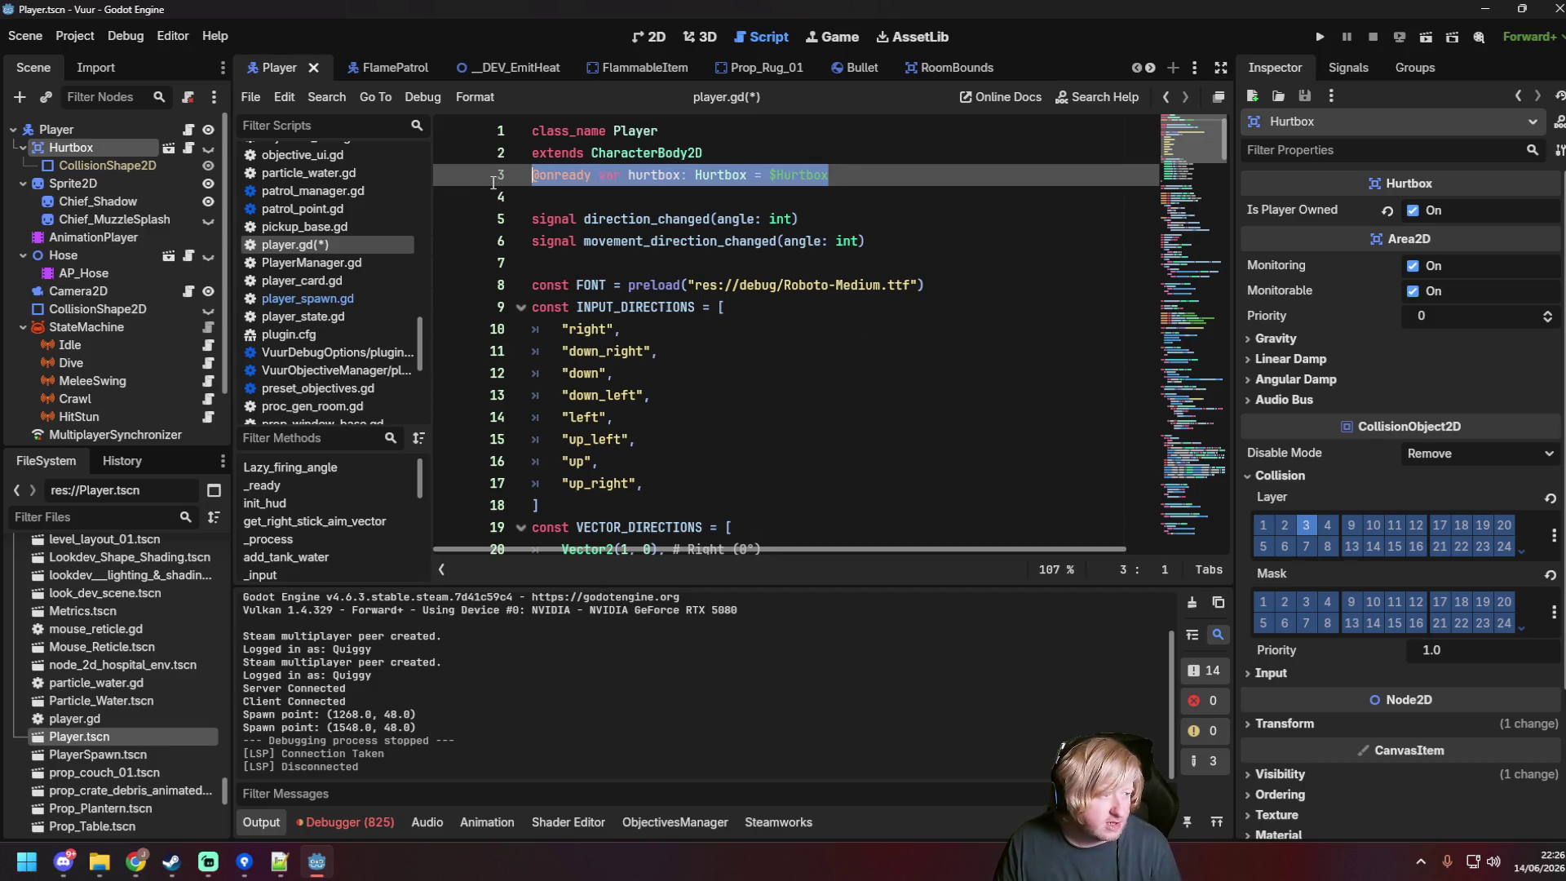
key(BackSpace)
click(998, 244)
key(ctrl+s)
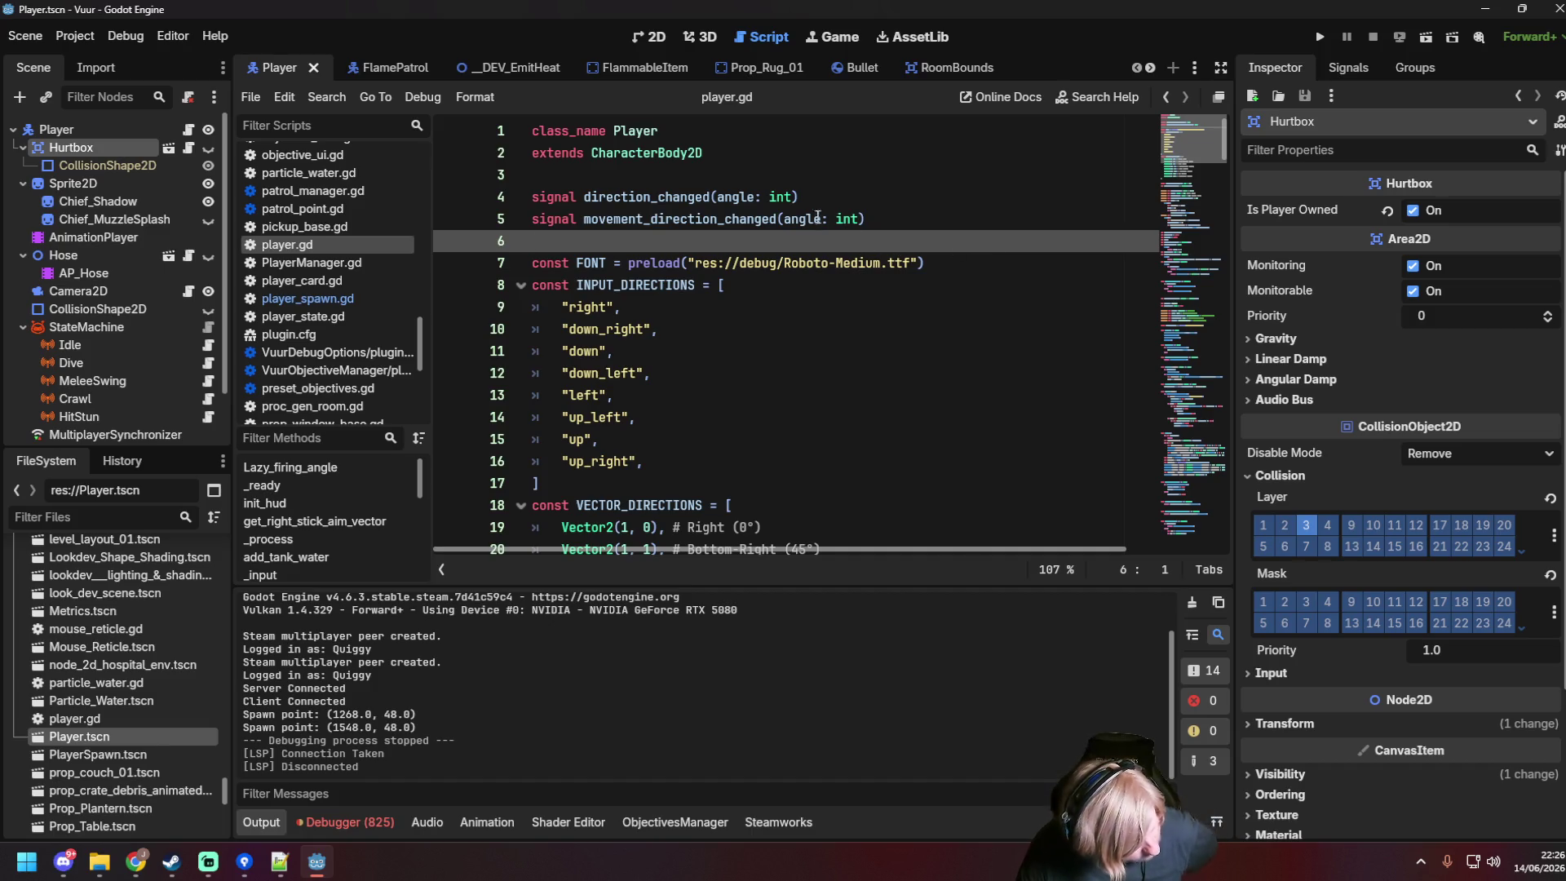
click(356, 299)
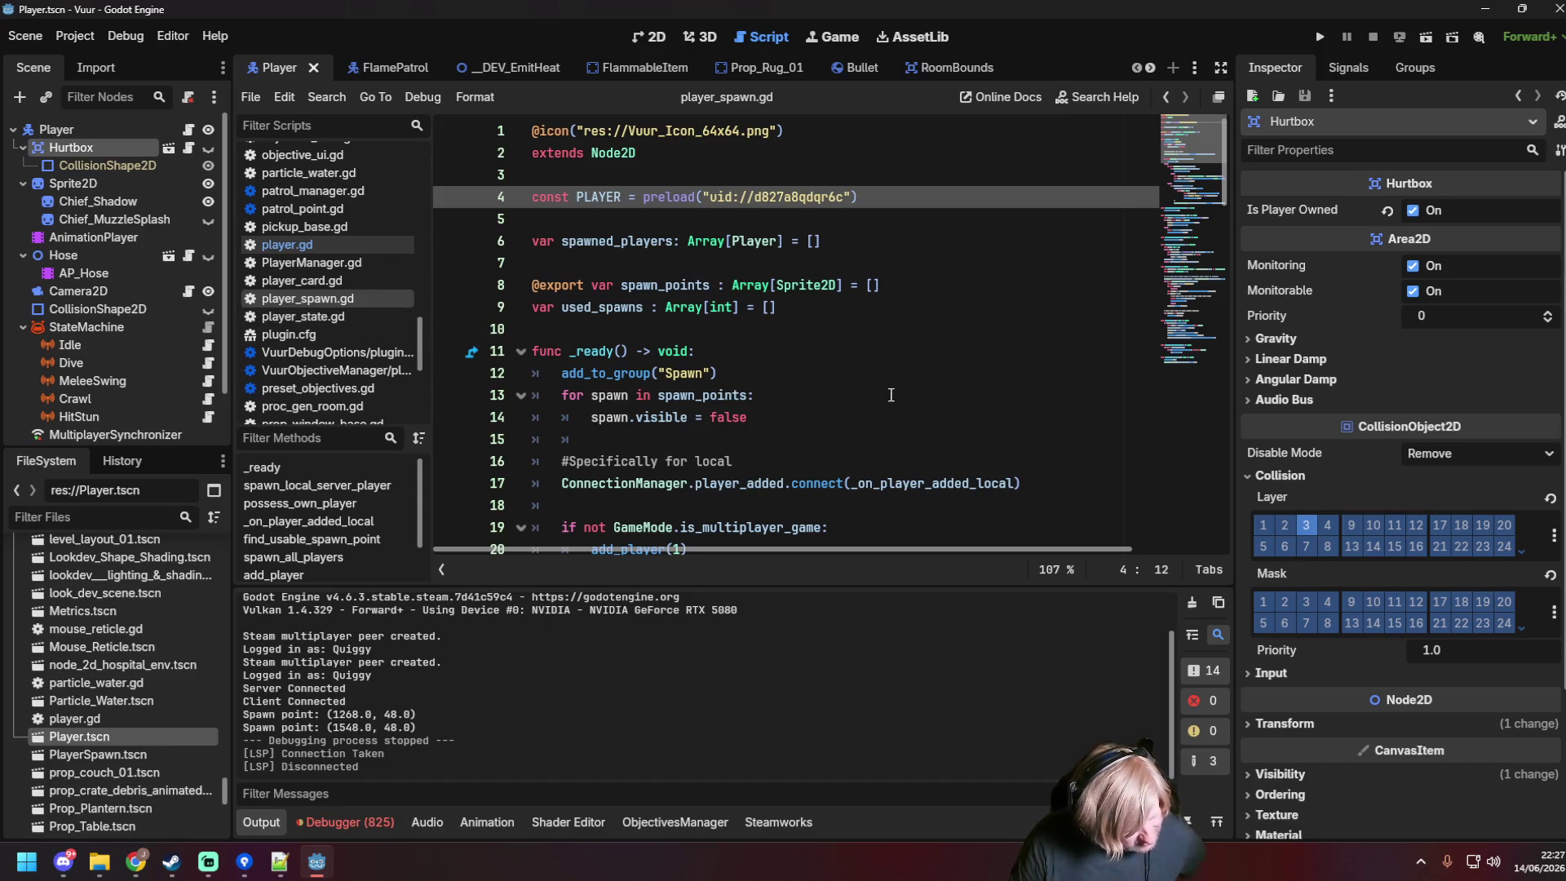
Look over the add_player function in player_spawn.gd
scroll(812, 363, down, 19)
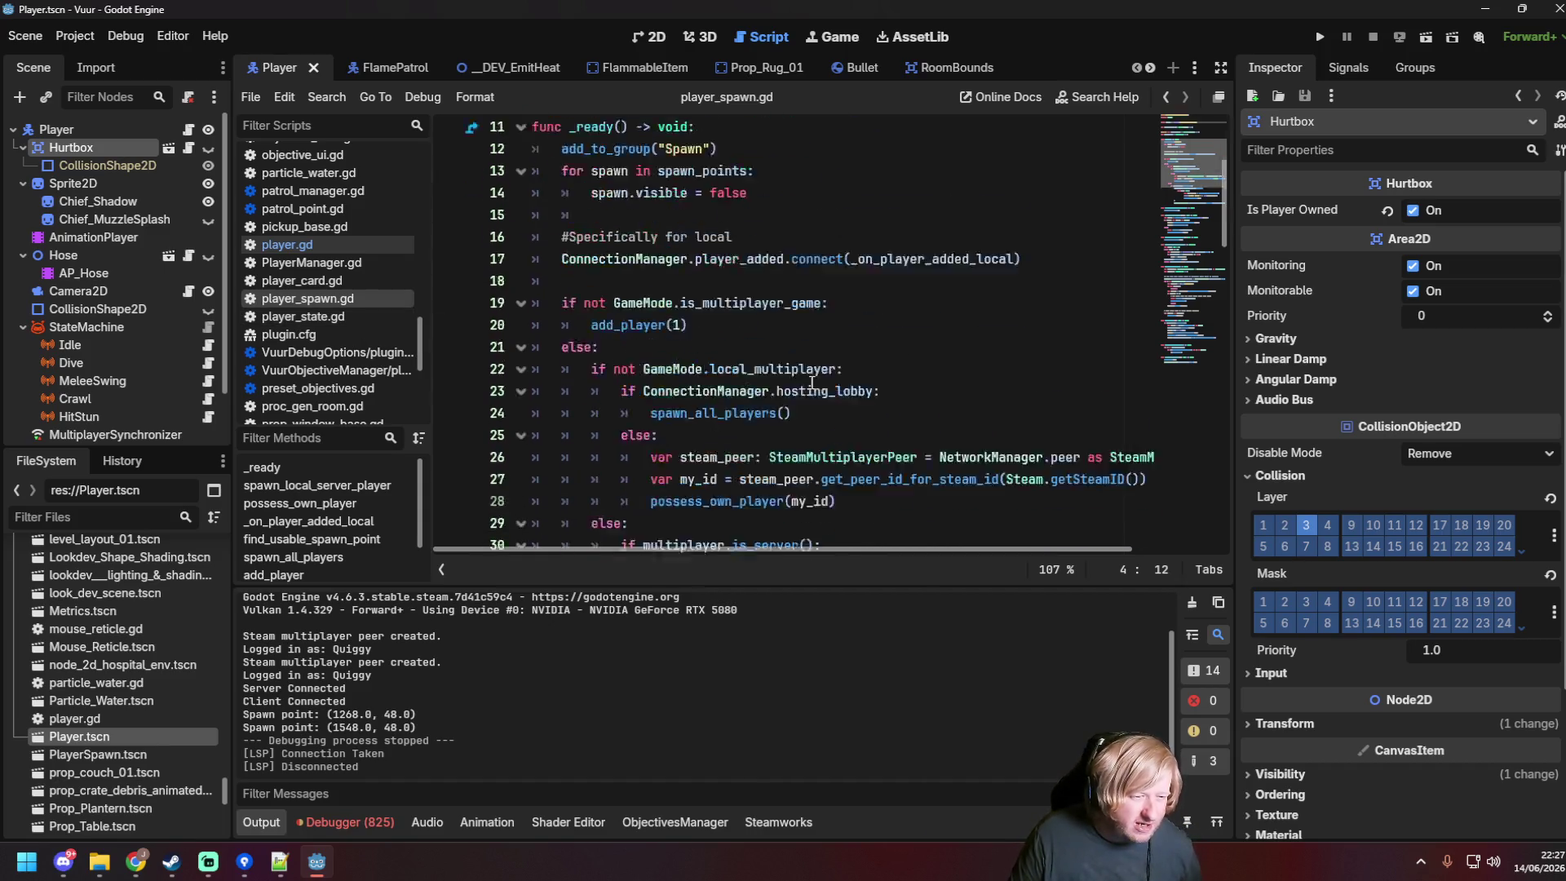
scroll(896, 427, down, 9)
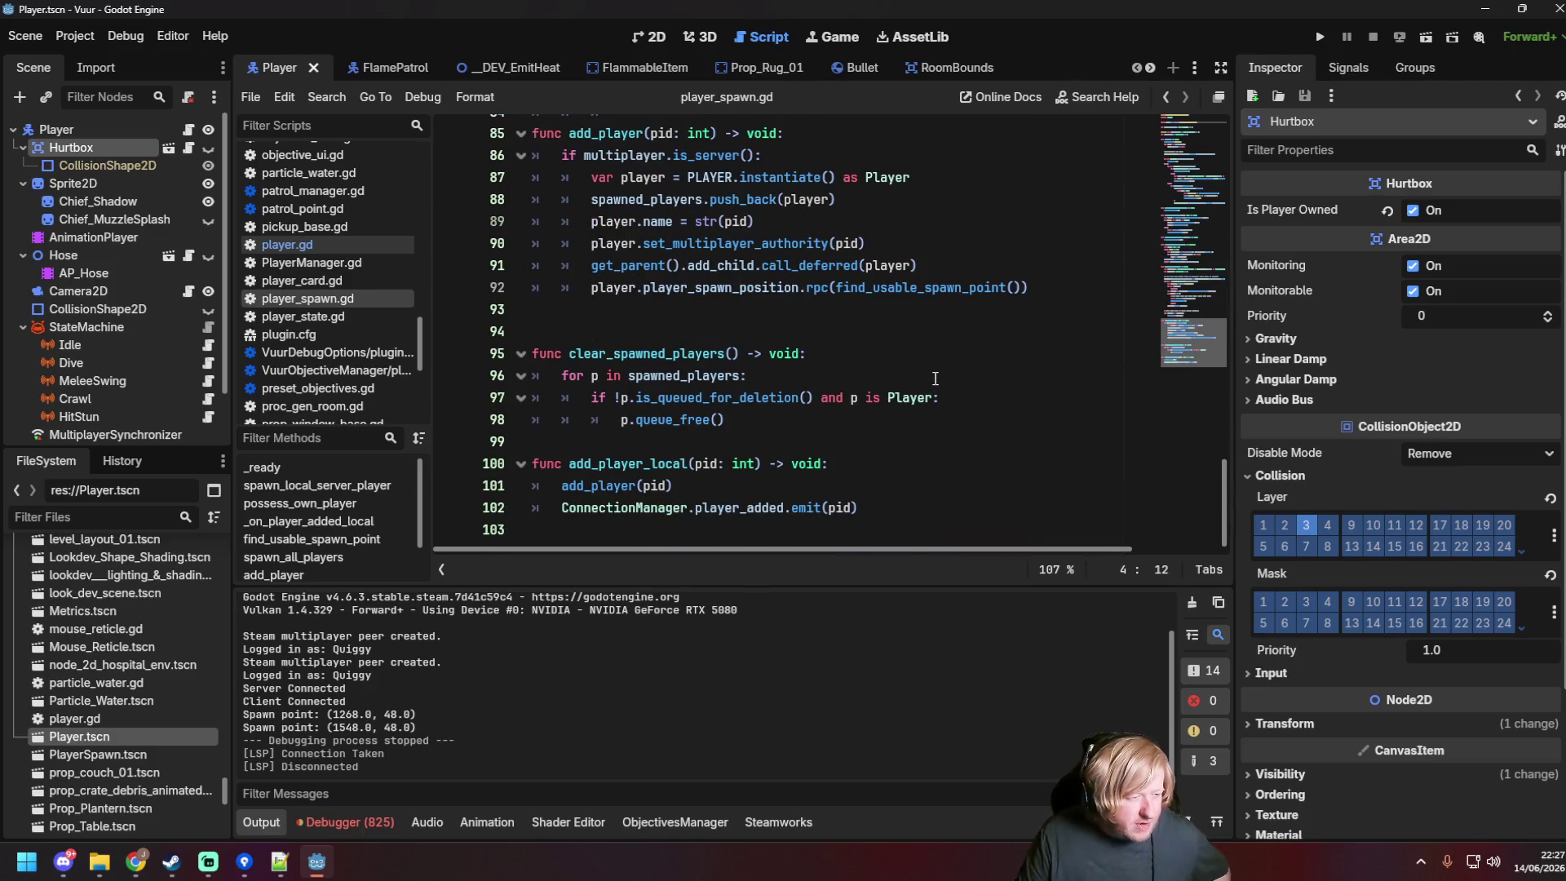
click(956, 332)
scroll(985, 335, up, 1)
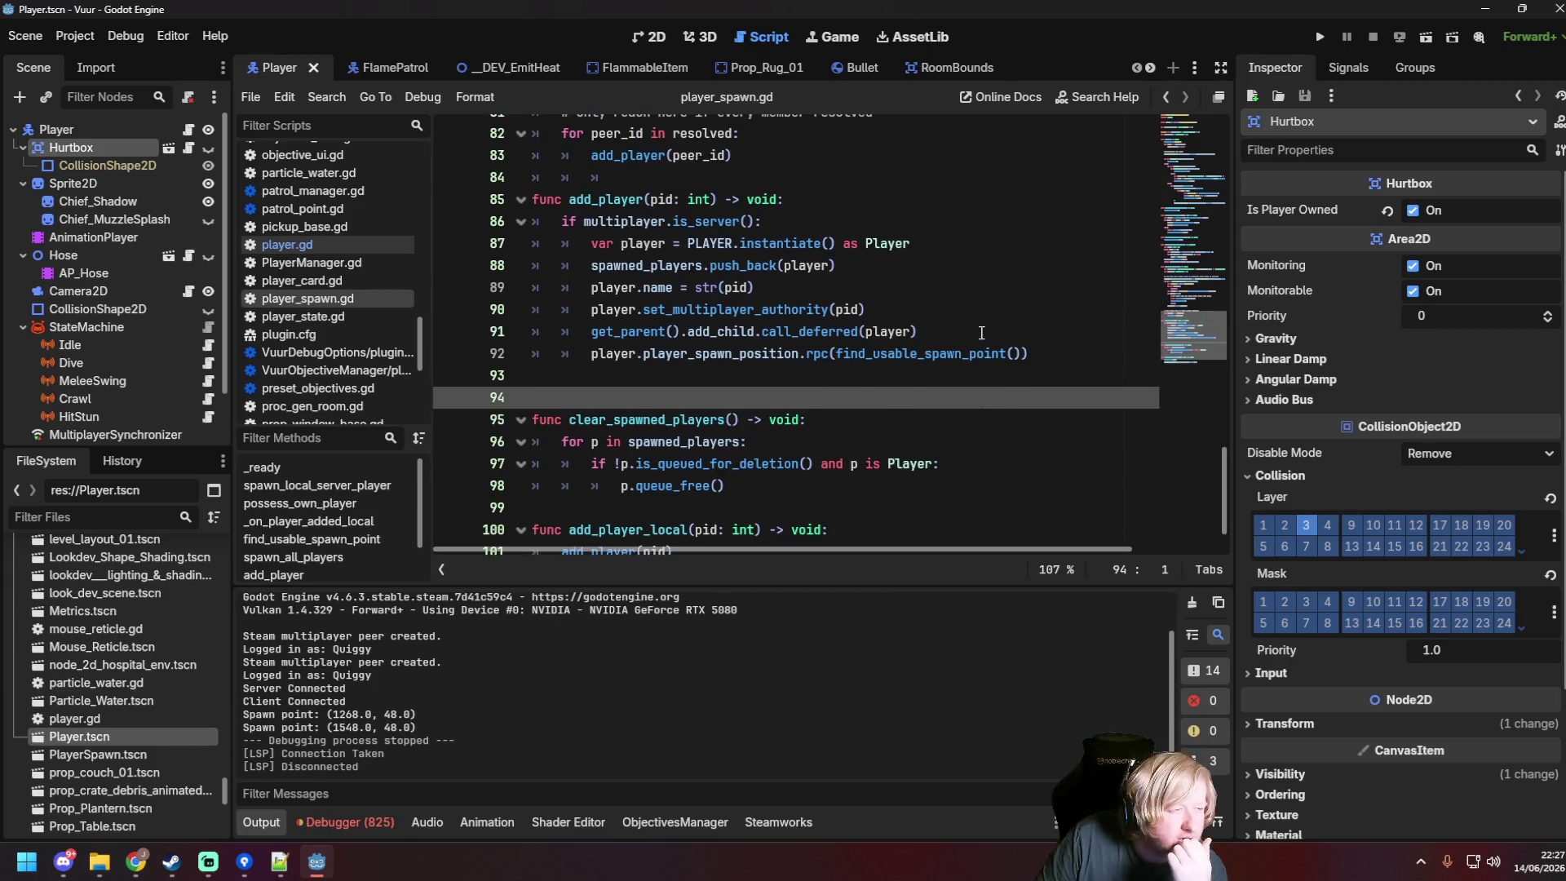
scroll(340, 261, up, 10)
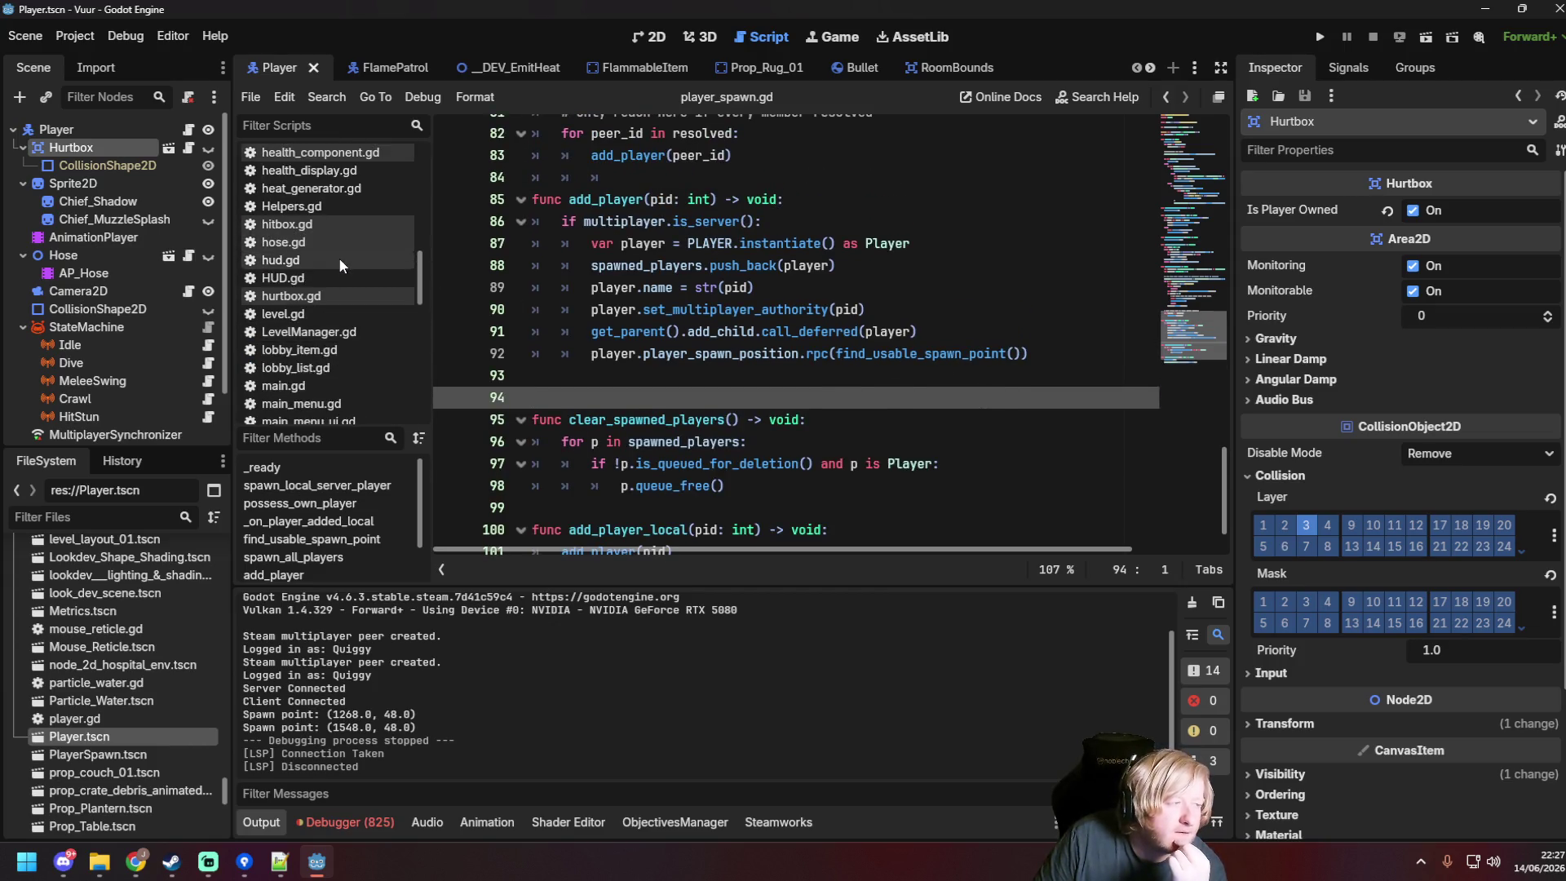
scroll(339, 272, up, 8)
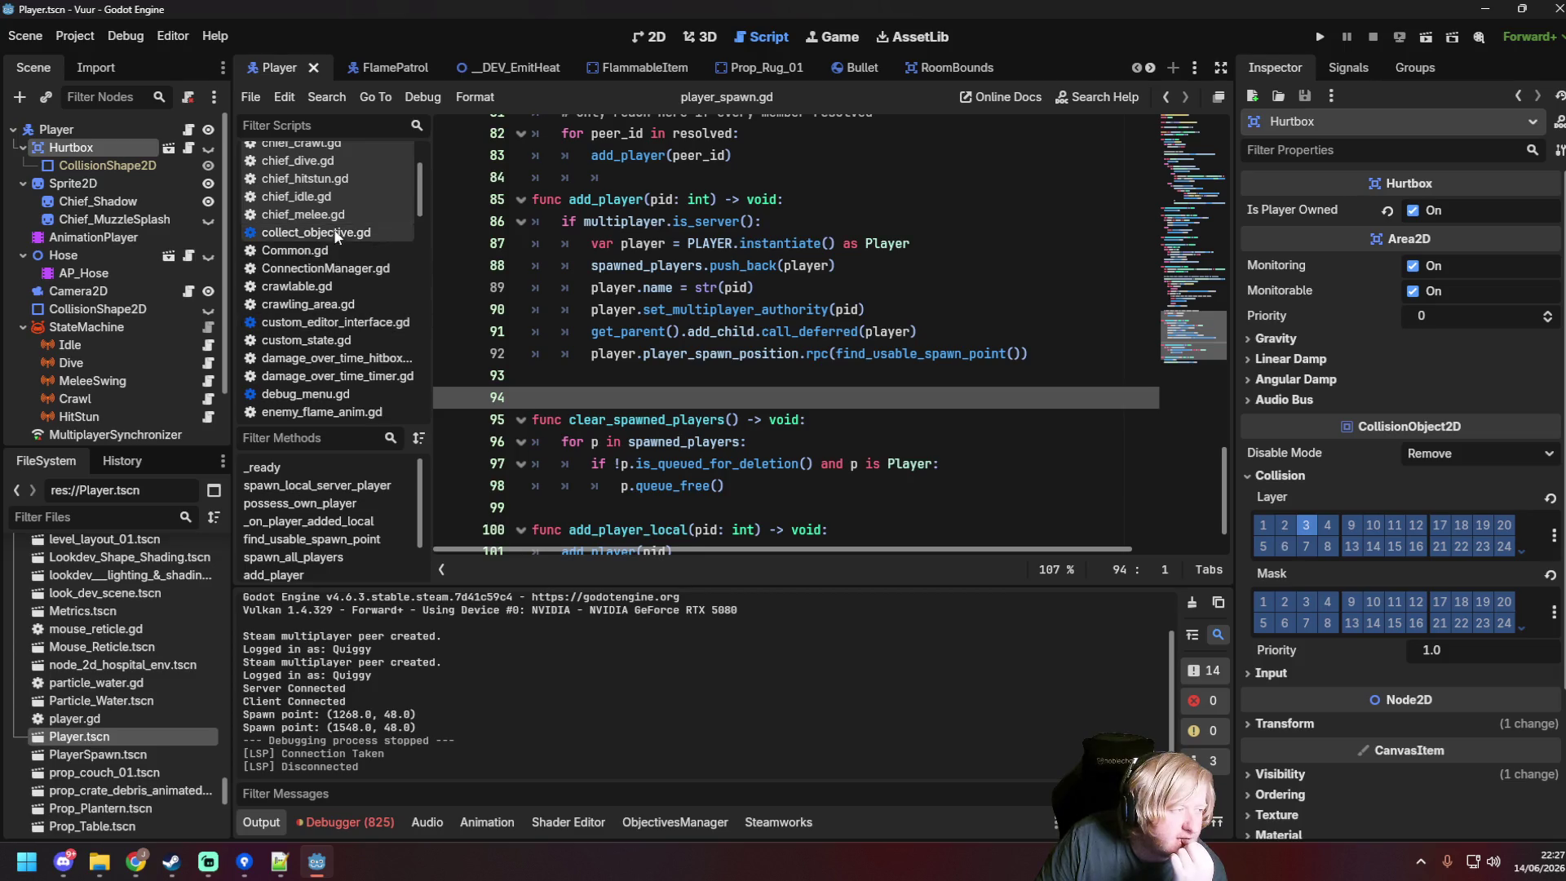
Open ConnectionManager.gd from the script list and scroll through it
click(337, 244)
click(297, 388)
click(325, 370)
click(863, 373)
scroll(878, 389, down, 4)
scroll(877, 389, down, 15)
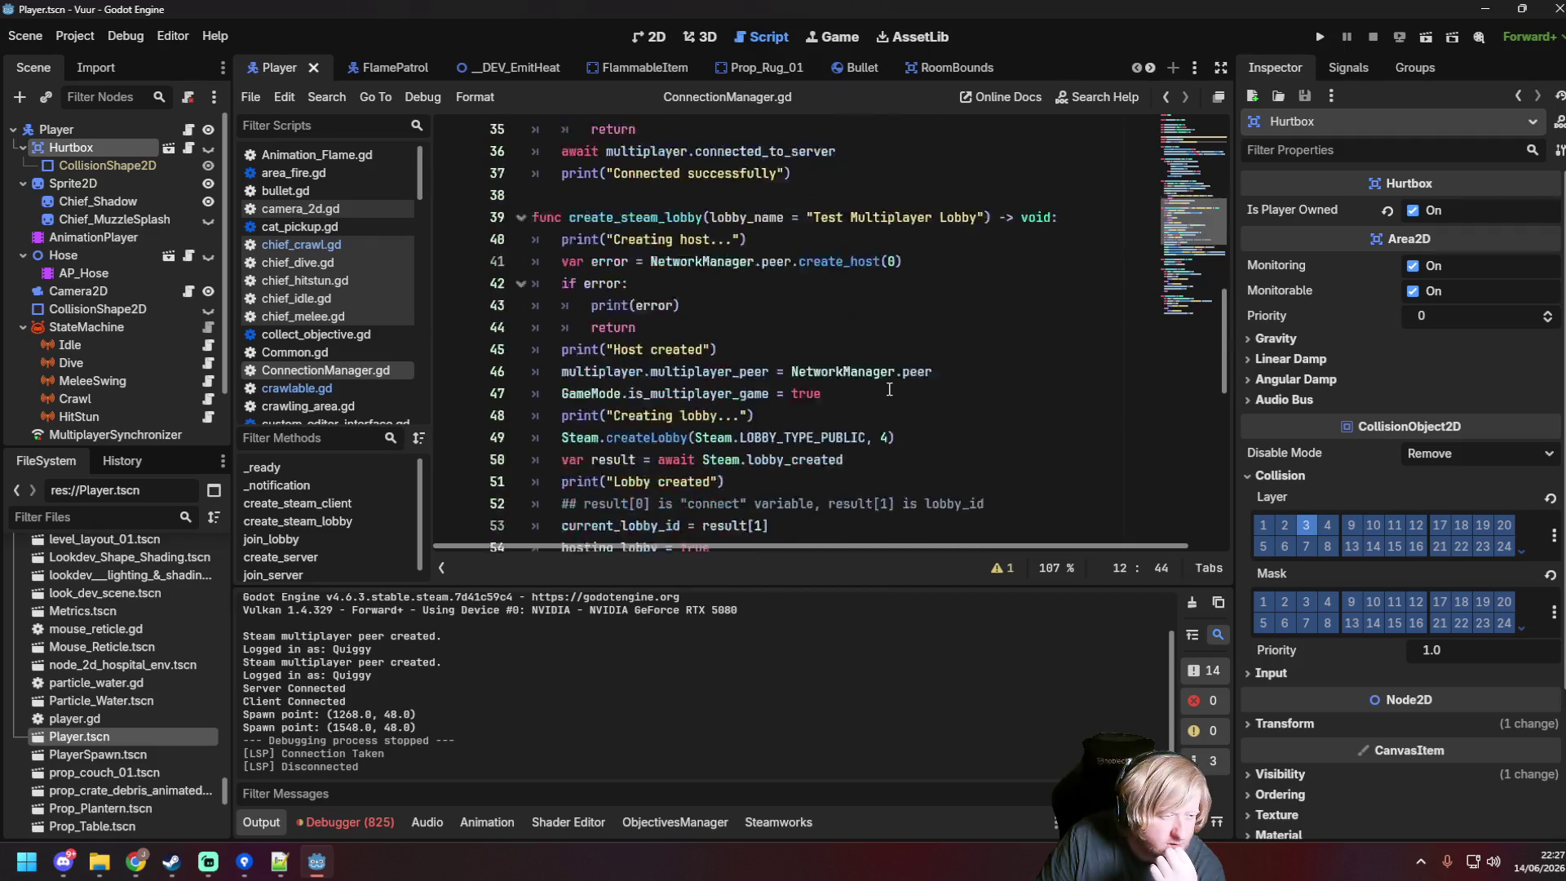
Select the player_added signal name on line 10 of ConnectionManager.gd
scroll(889, 389, down, 2)
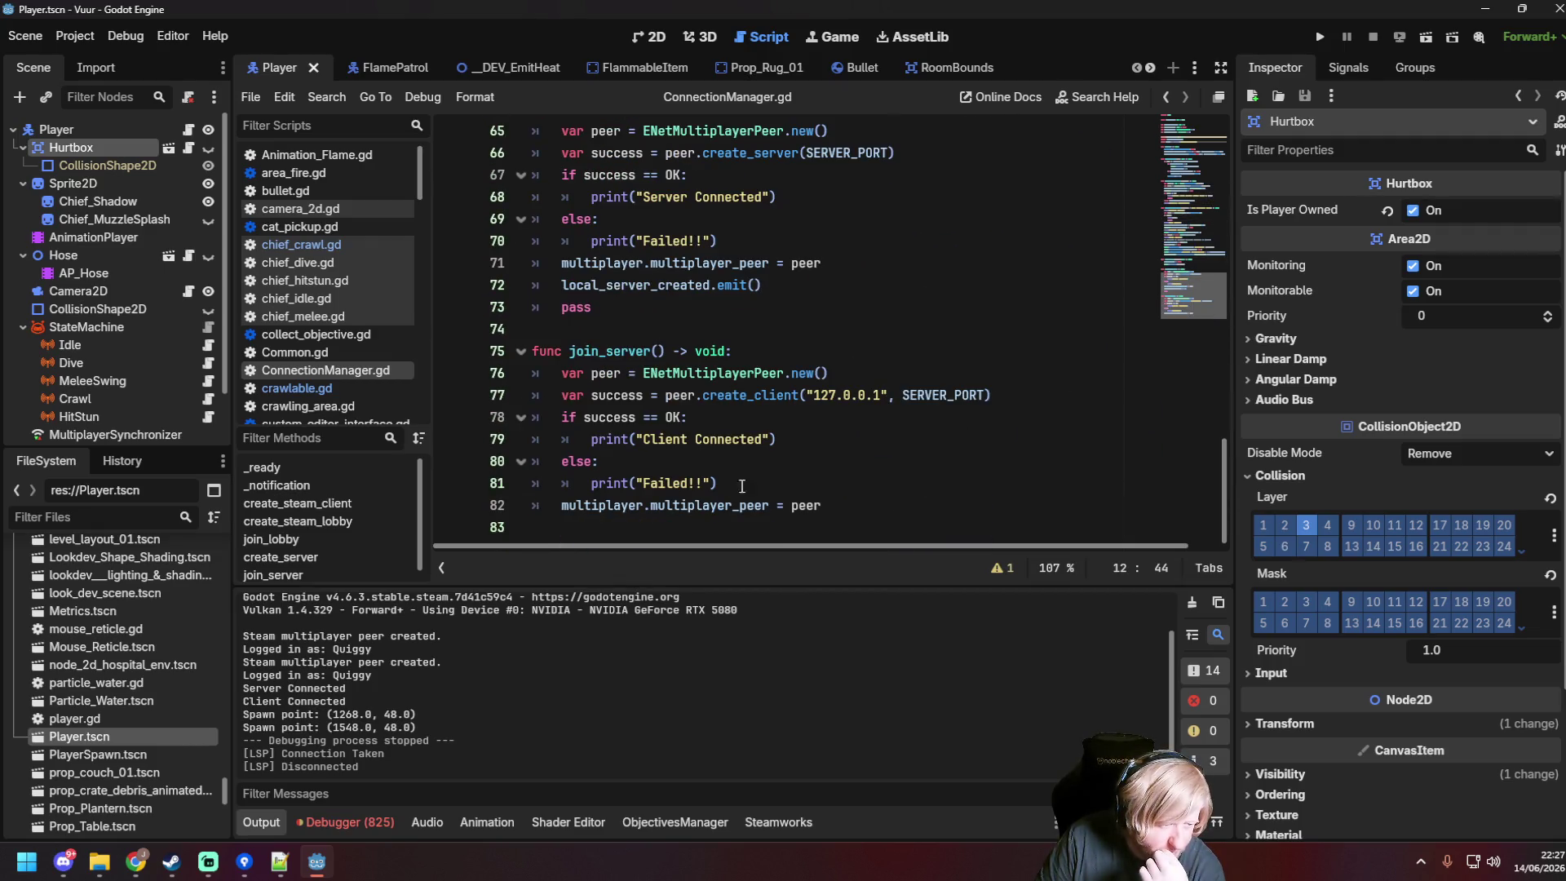
scroll(760, 495, up, 20)
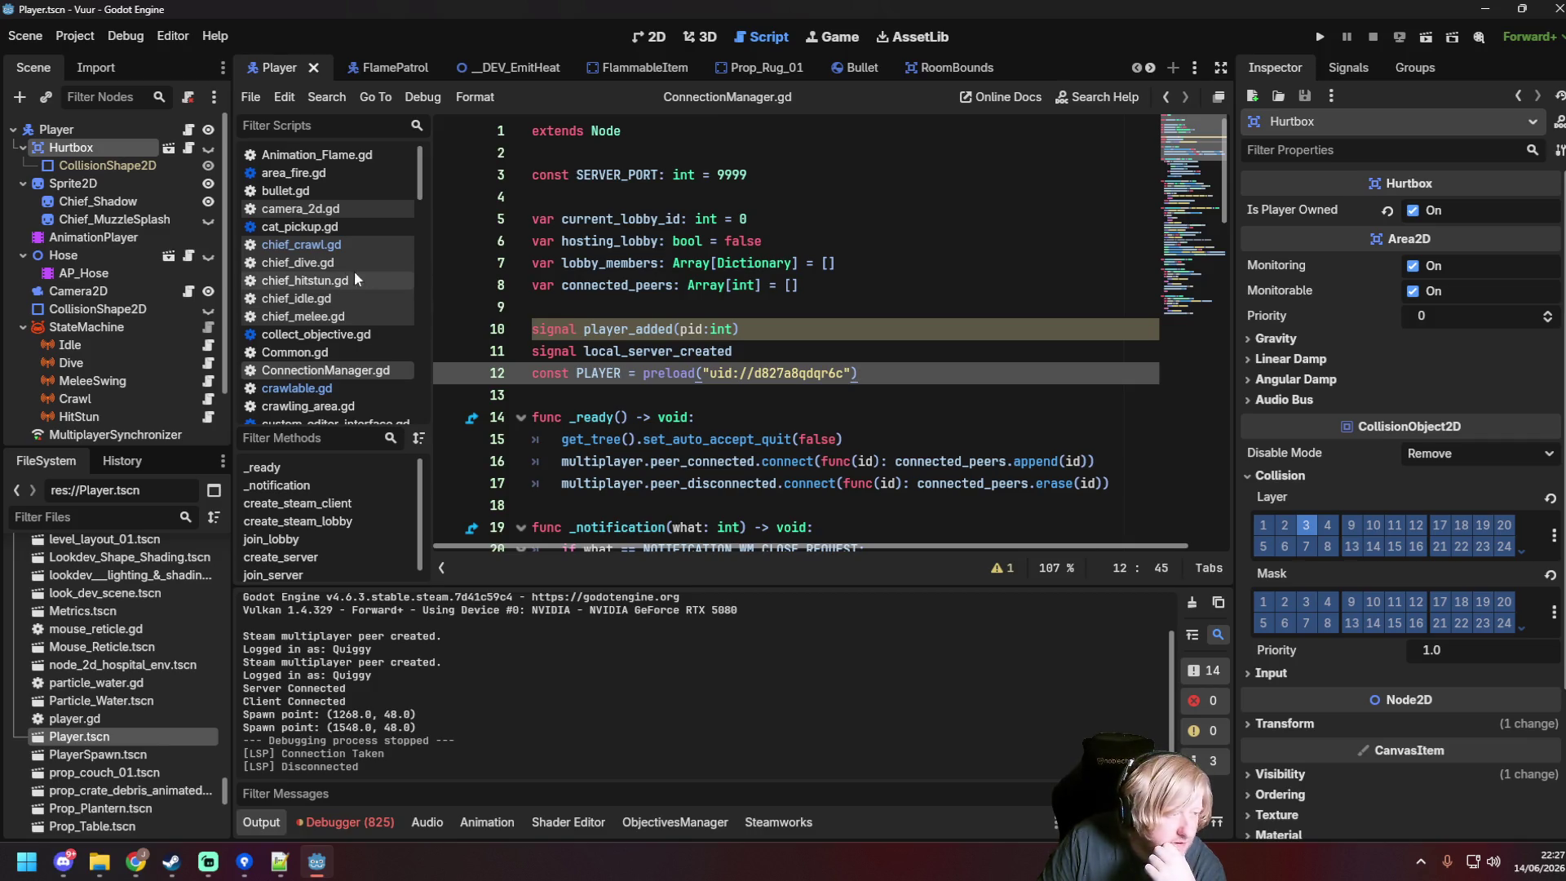
click(586, 326)
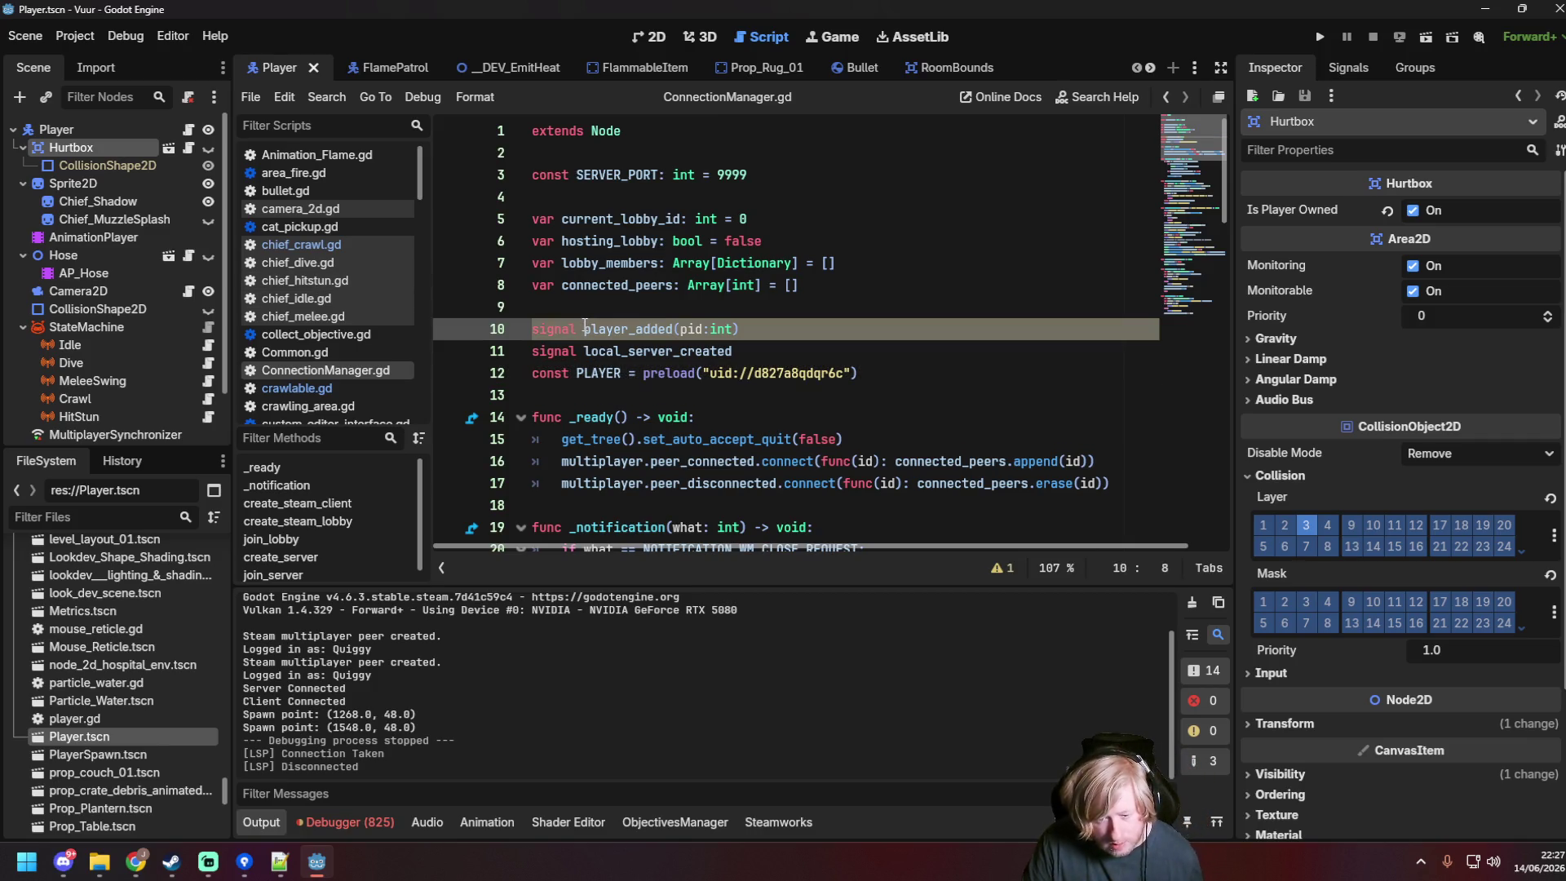
double_click(676, 326)
double_click(674, 327)
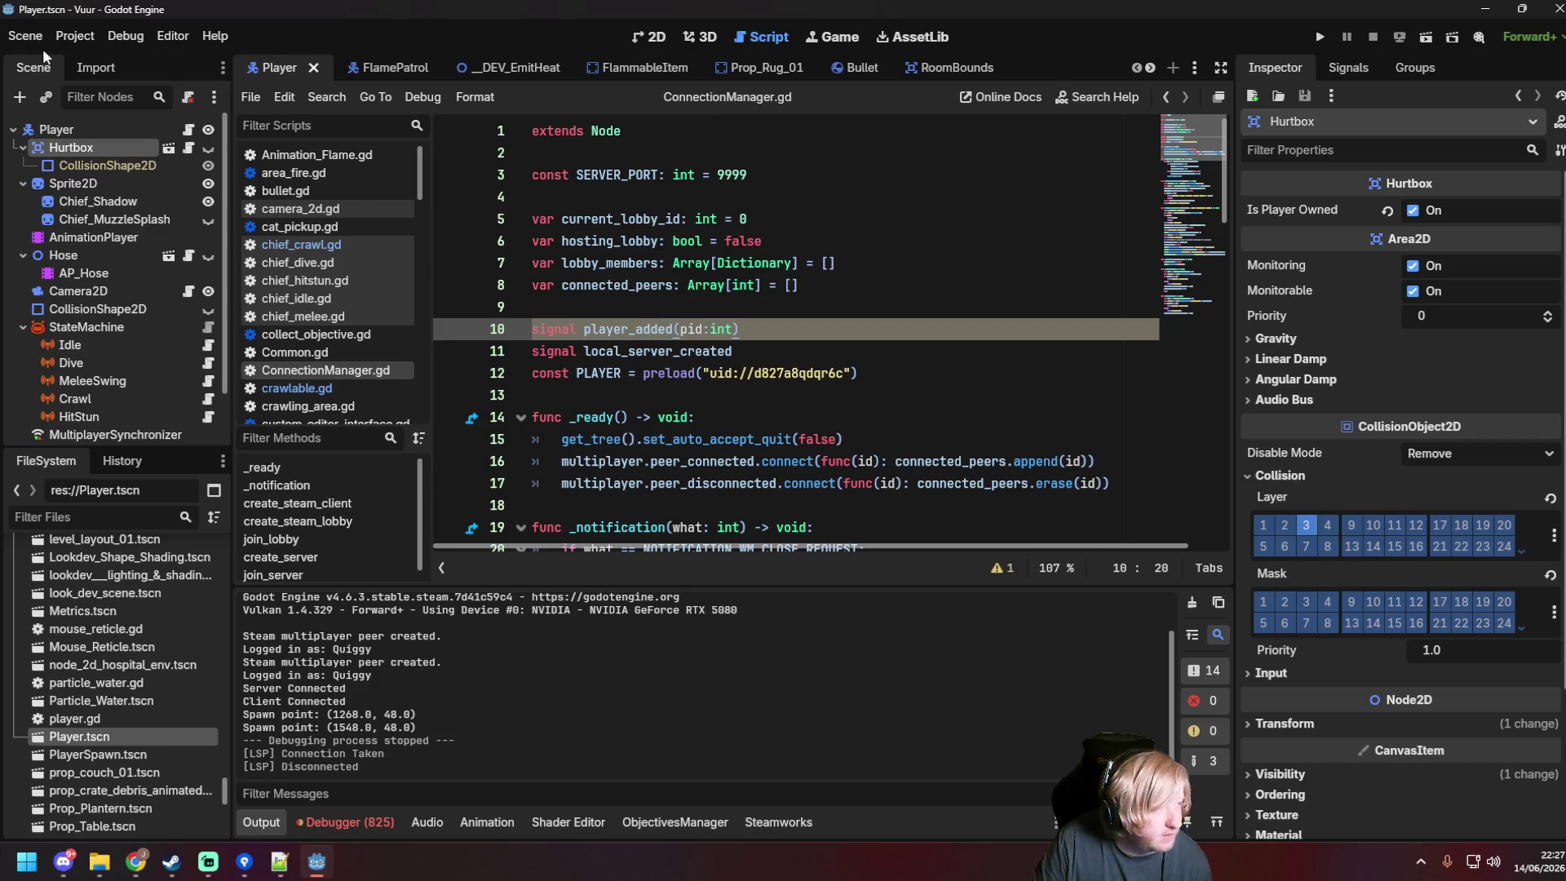
Run a project-wide Find in Files for player_added, returning 5 matches in 2 files
click(77, 36)
mouse_move(108, 37)
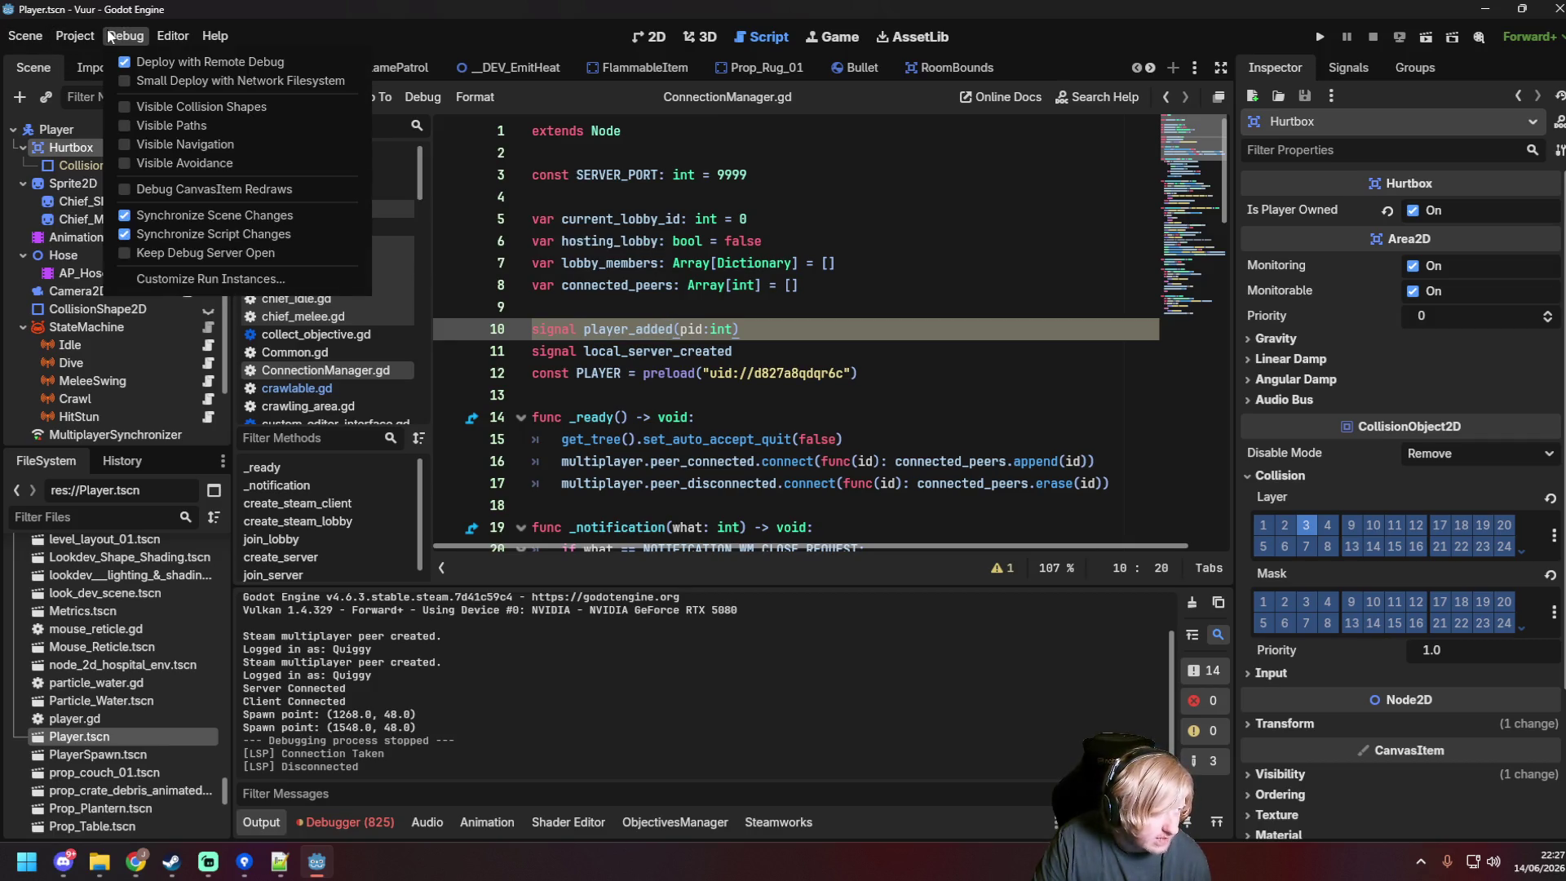
click(326, 96)
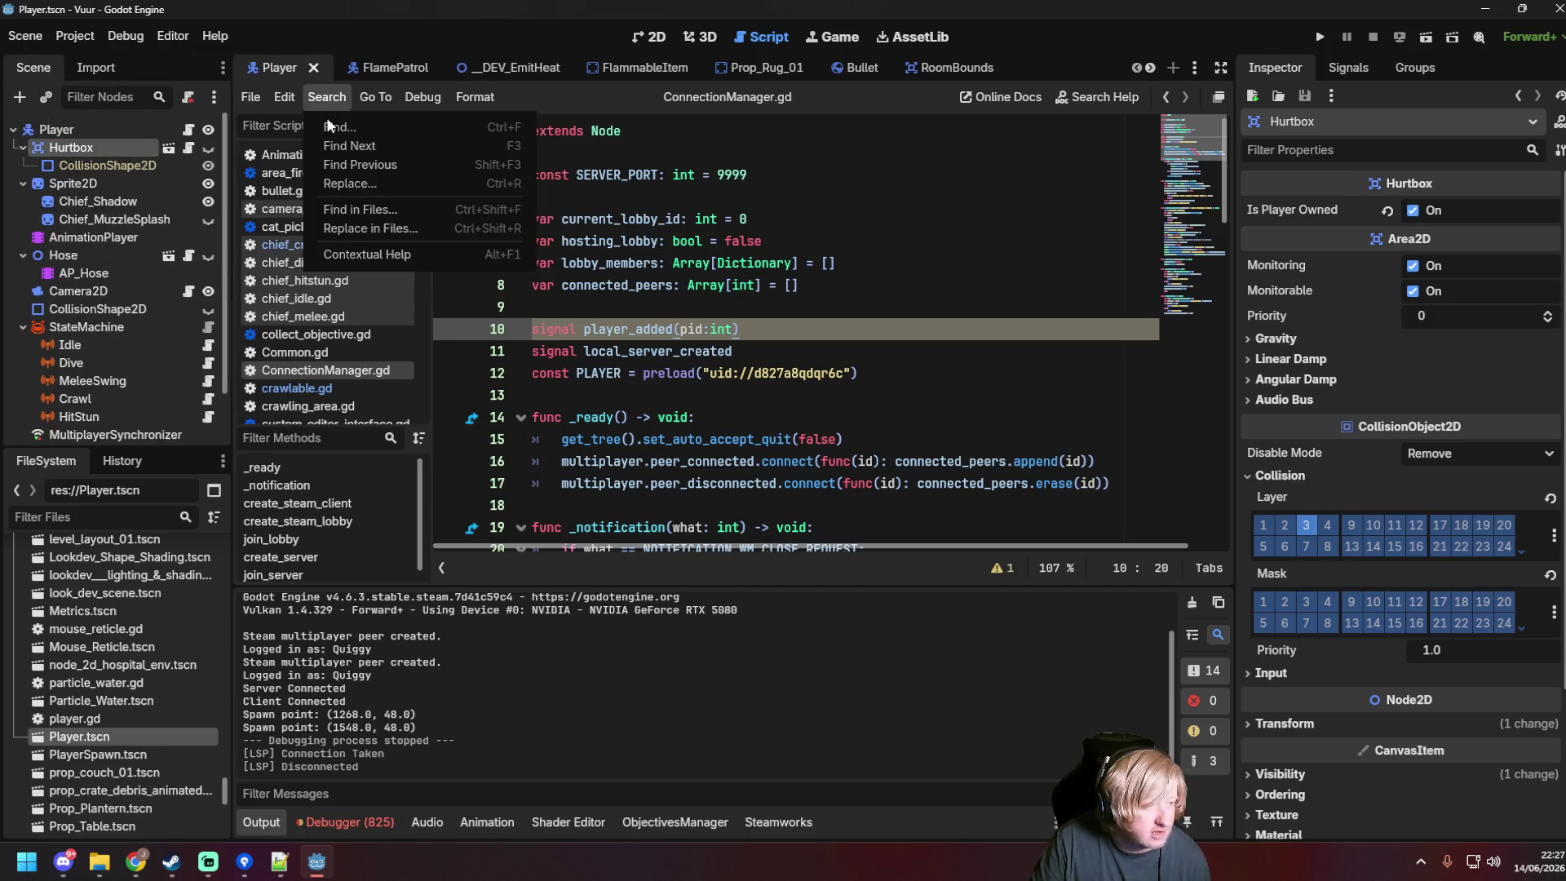
click(358, 209)
click(779, 519)
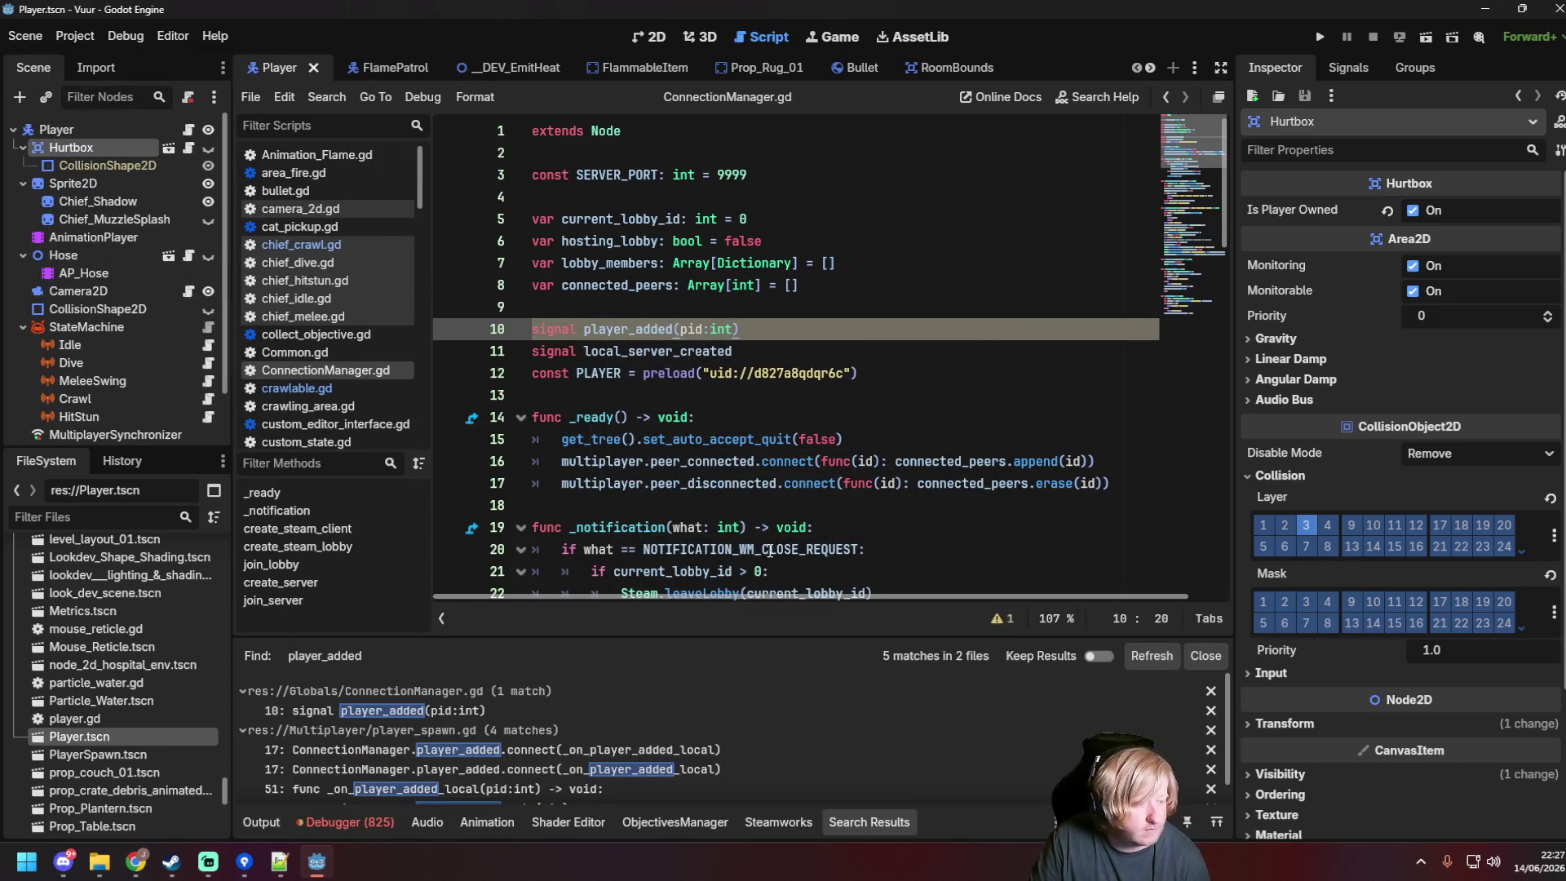
Follow the player_added connection to _on_player_added_local and possess_own_player in player_spawn.gd
scroll(738, 706, down, 1)
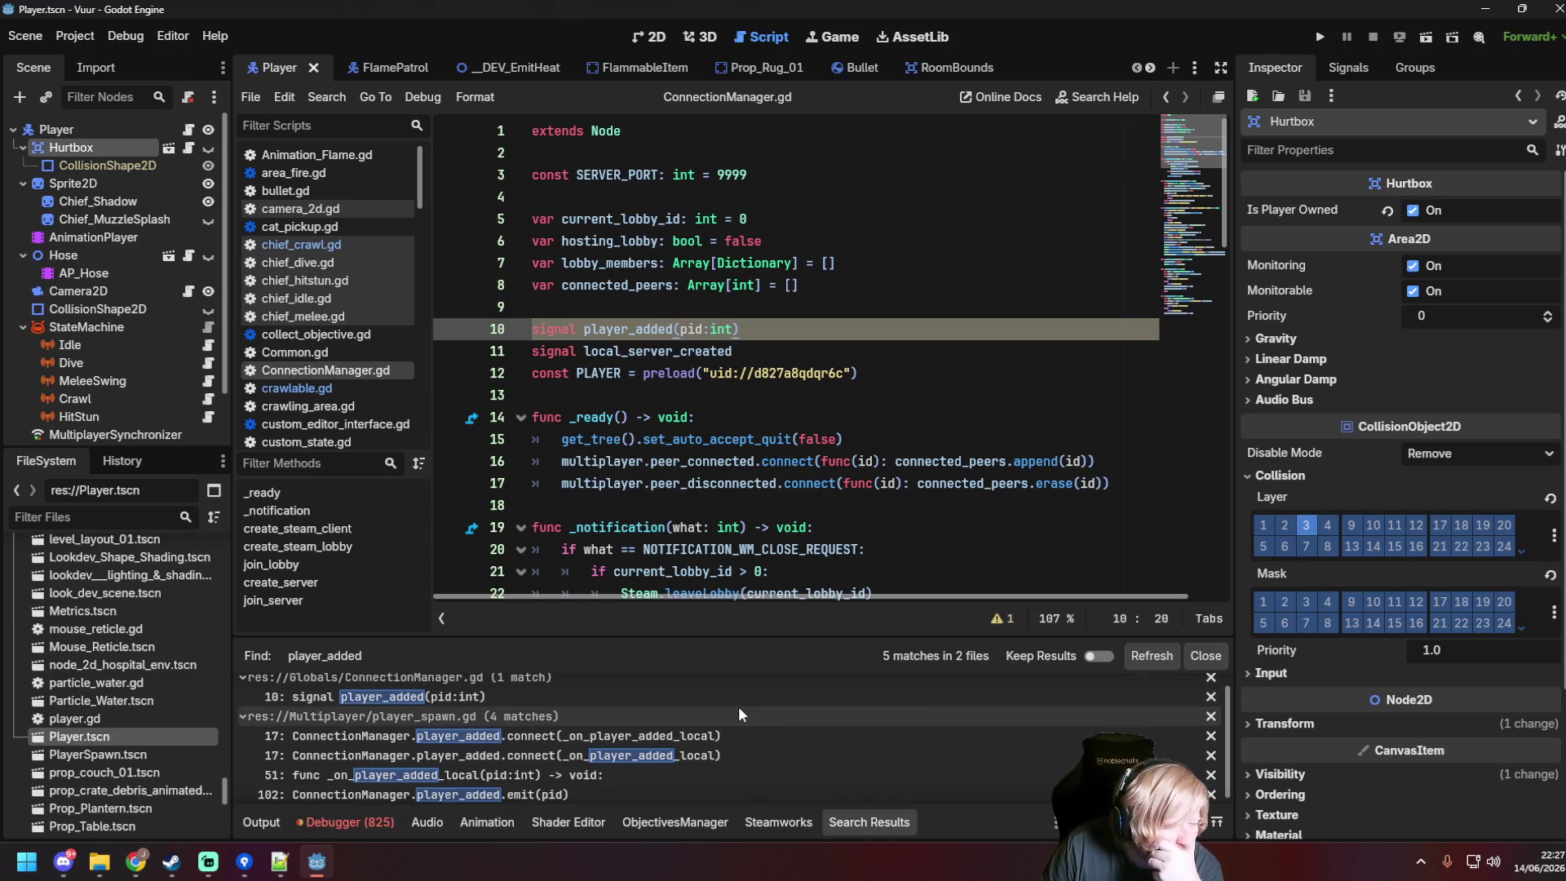
click(732, 731)
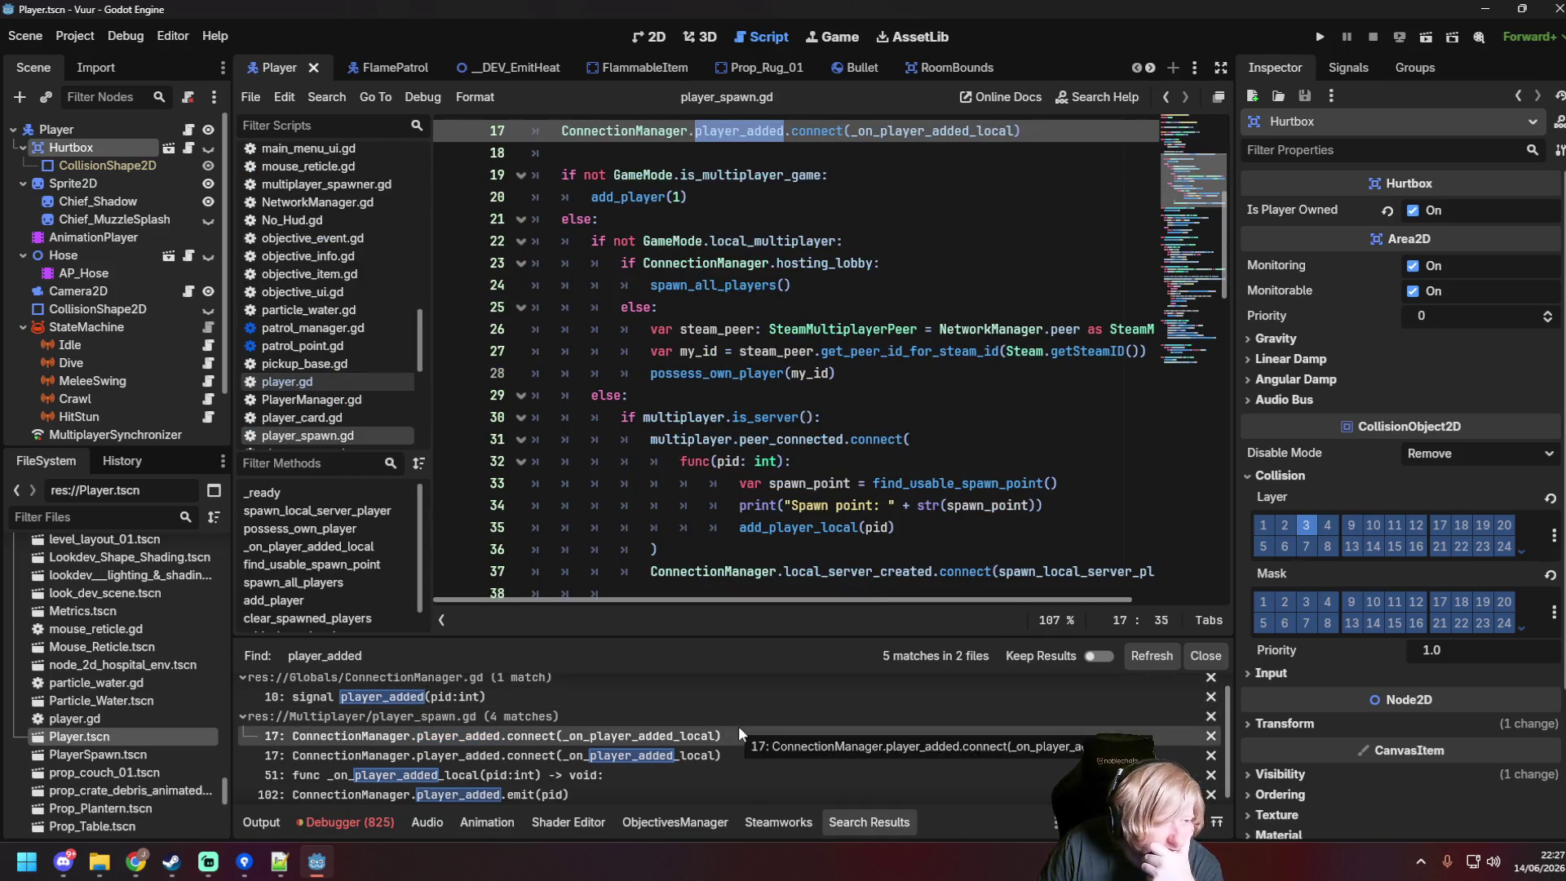
click(929, 132)
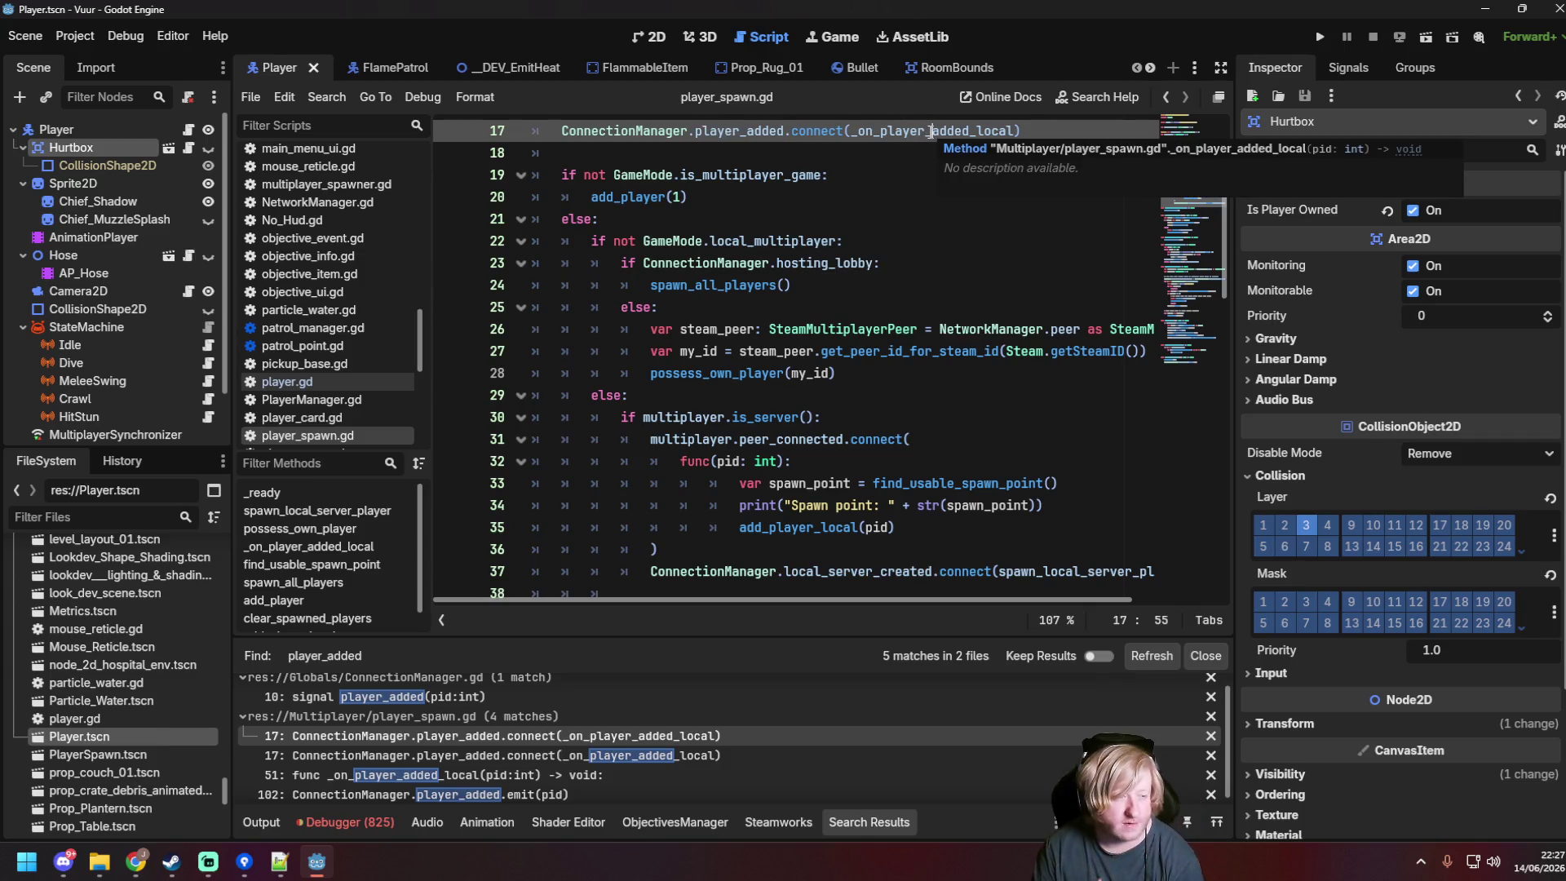
ctrl+click(910, 132)
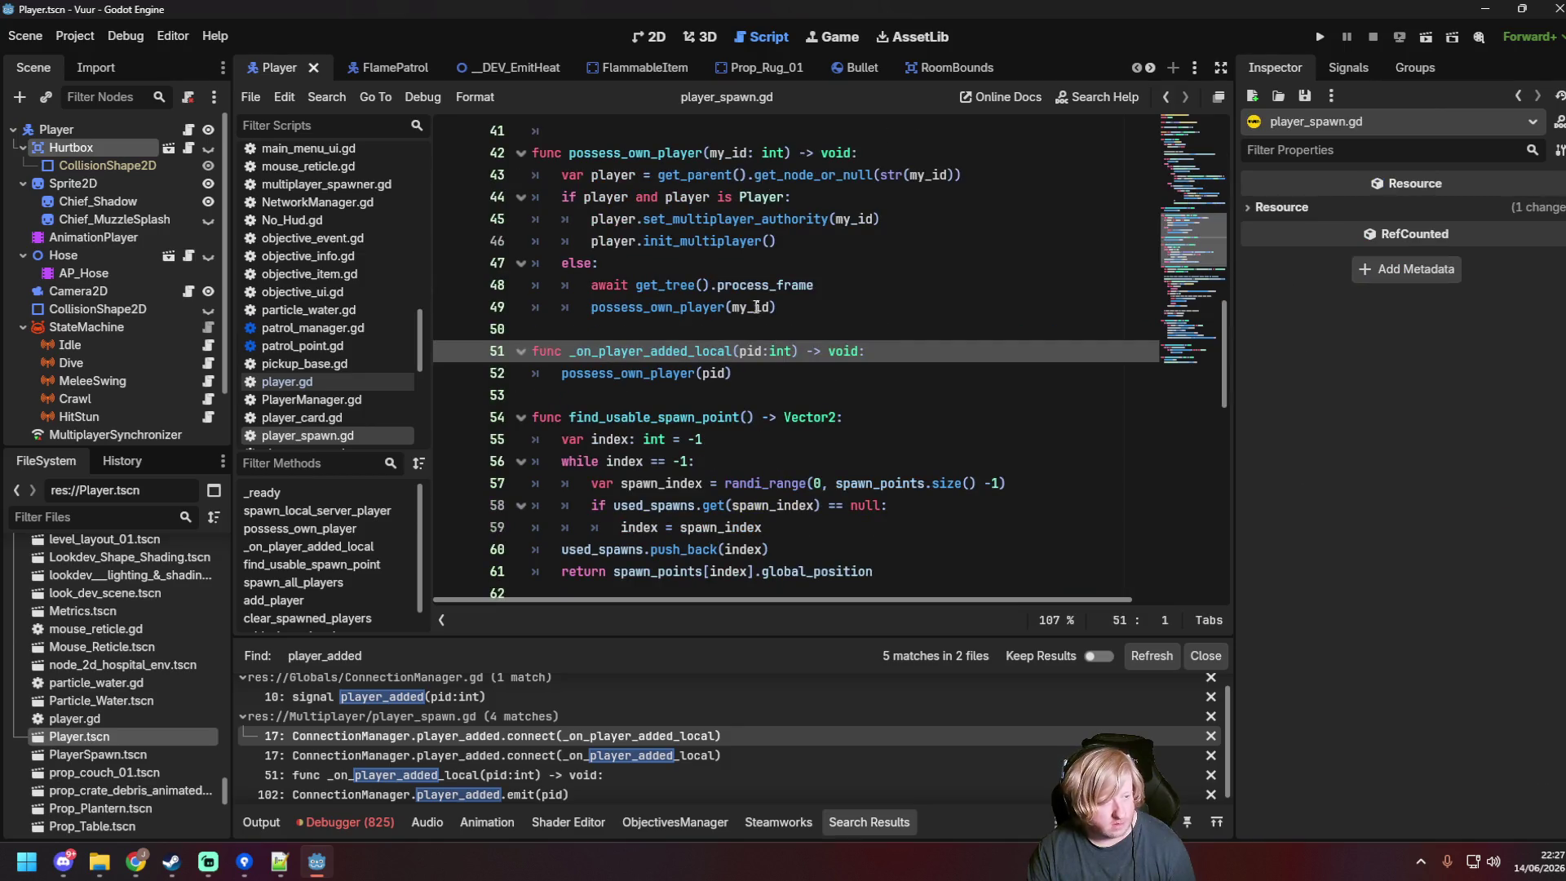
scroll(582, 360, down, 4)
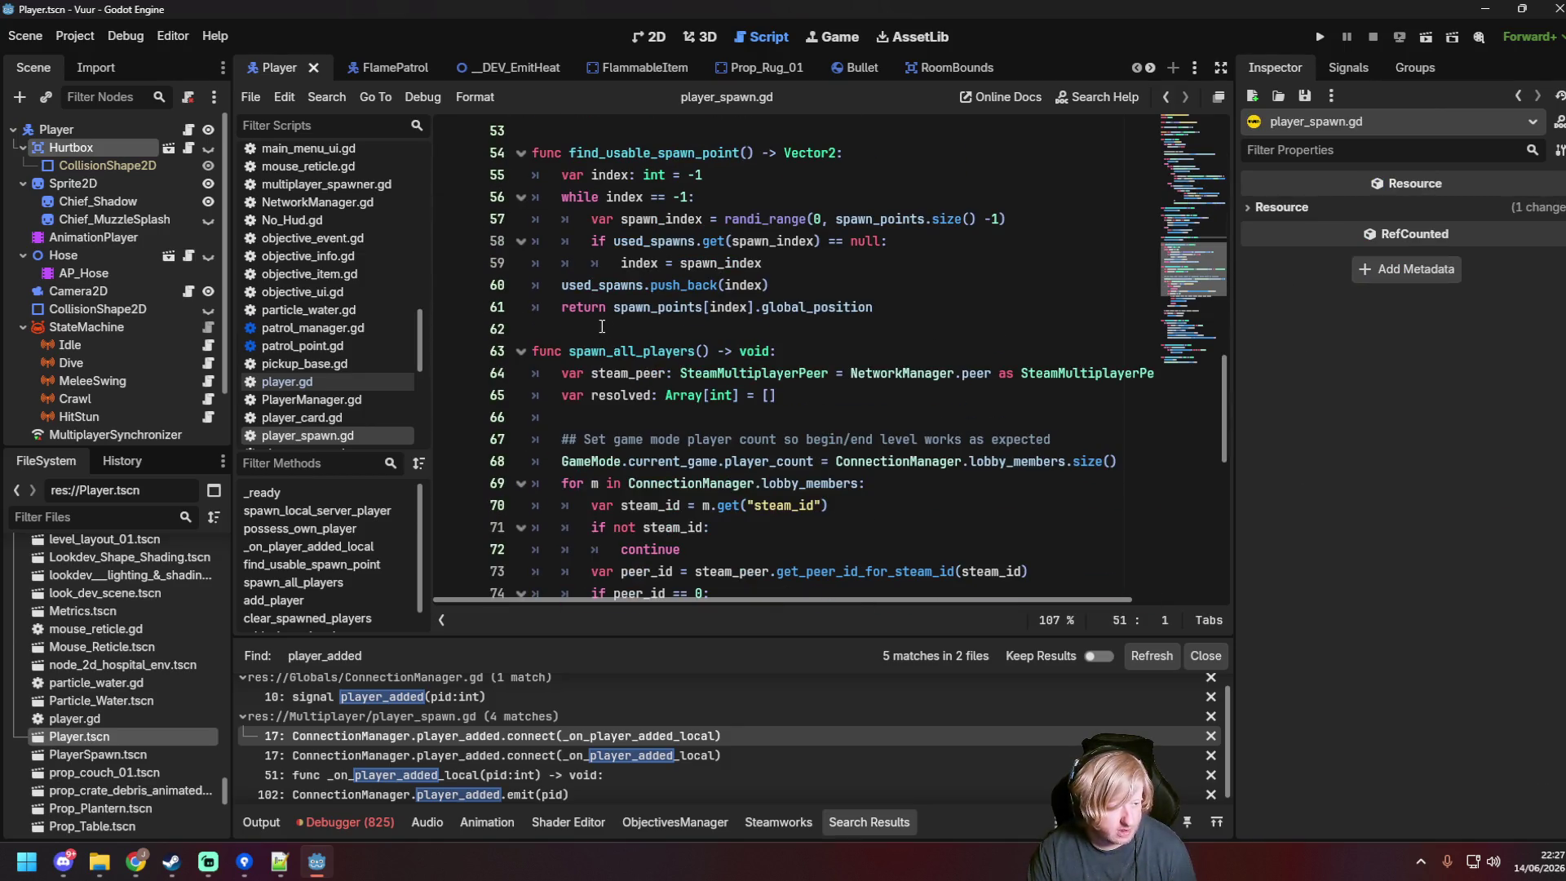
scroll(620, 326, up, 3)
ctrl+click(640, 309)
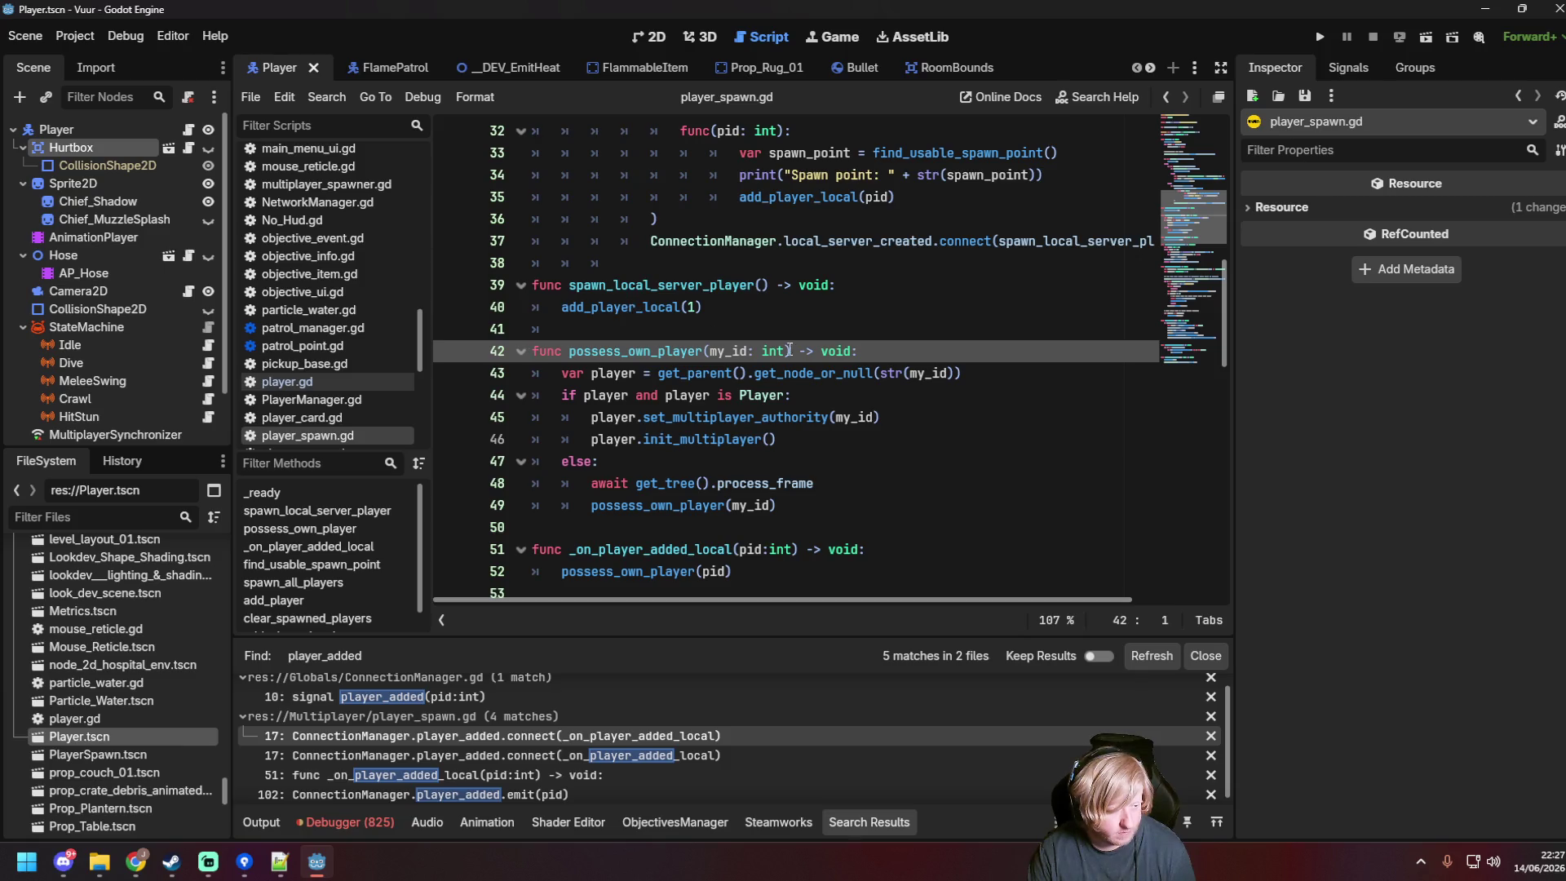
Review lines 48–49 and the player_added emit at line 102
scroll(913, 368, down, 2)
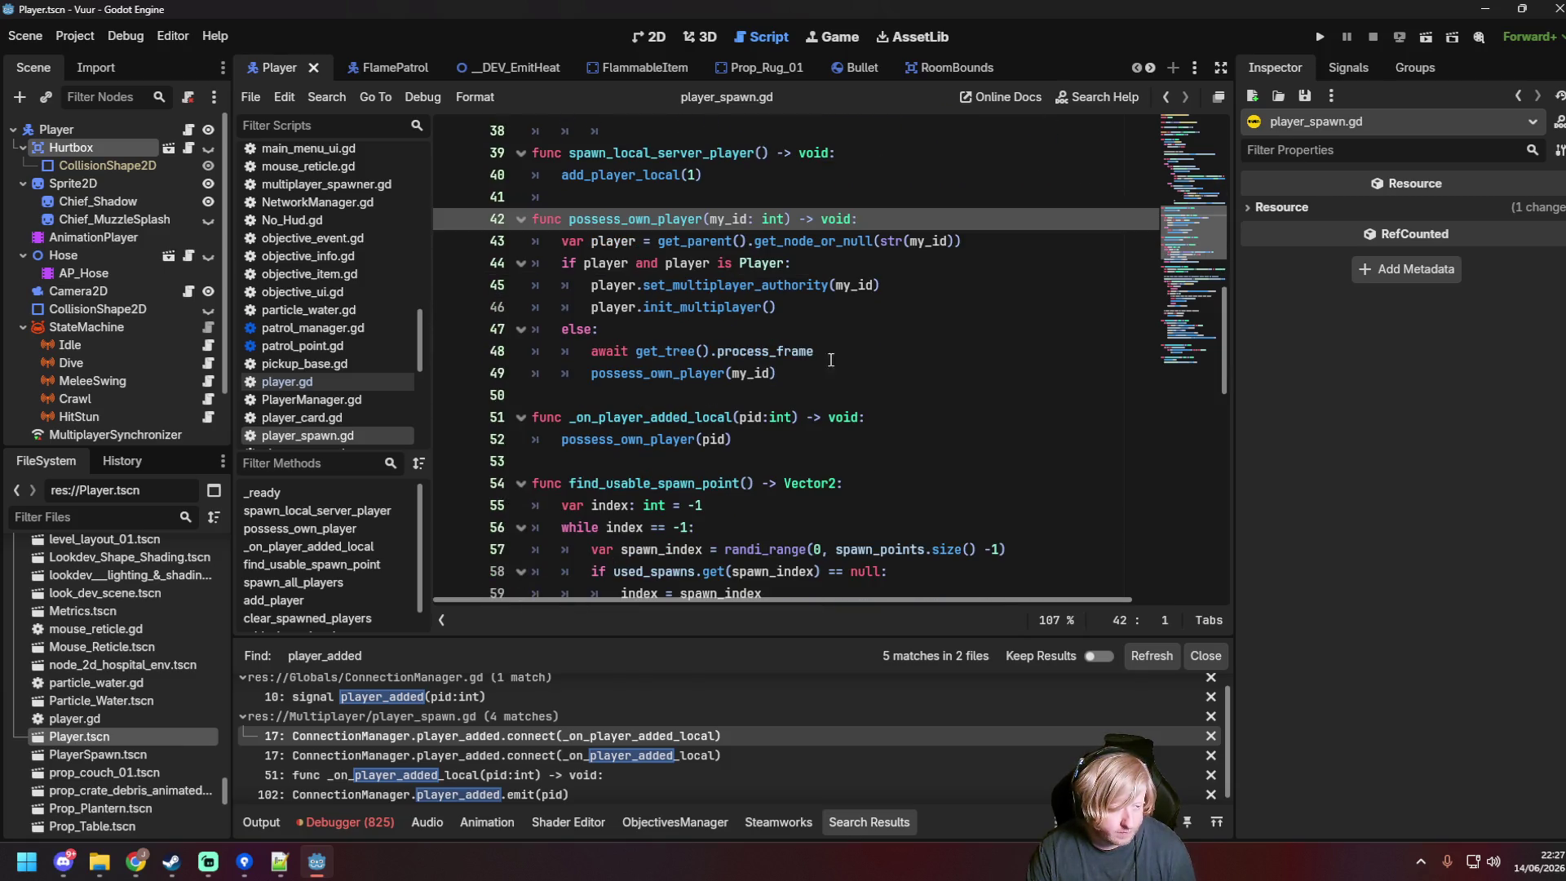
click(769, 368)
scroll(680, 386, down, 2)
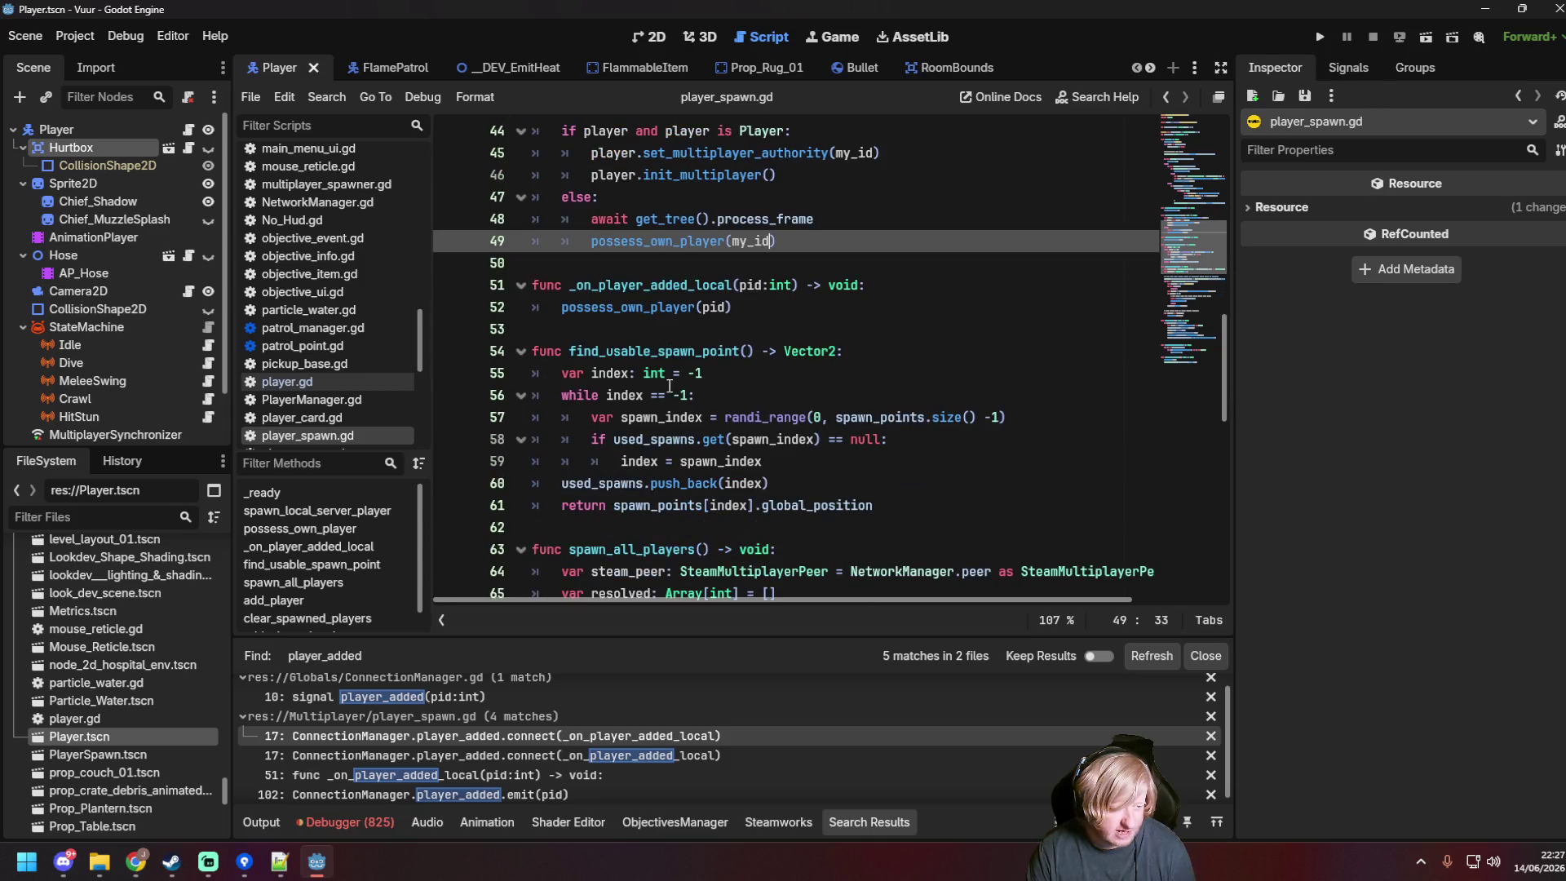
scroll(693, 333, up, 4)
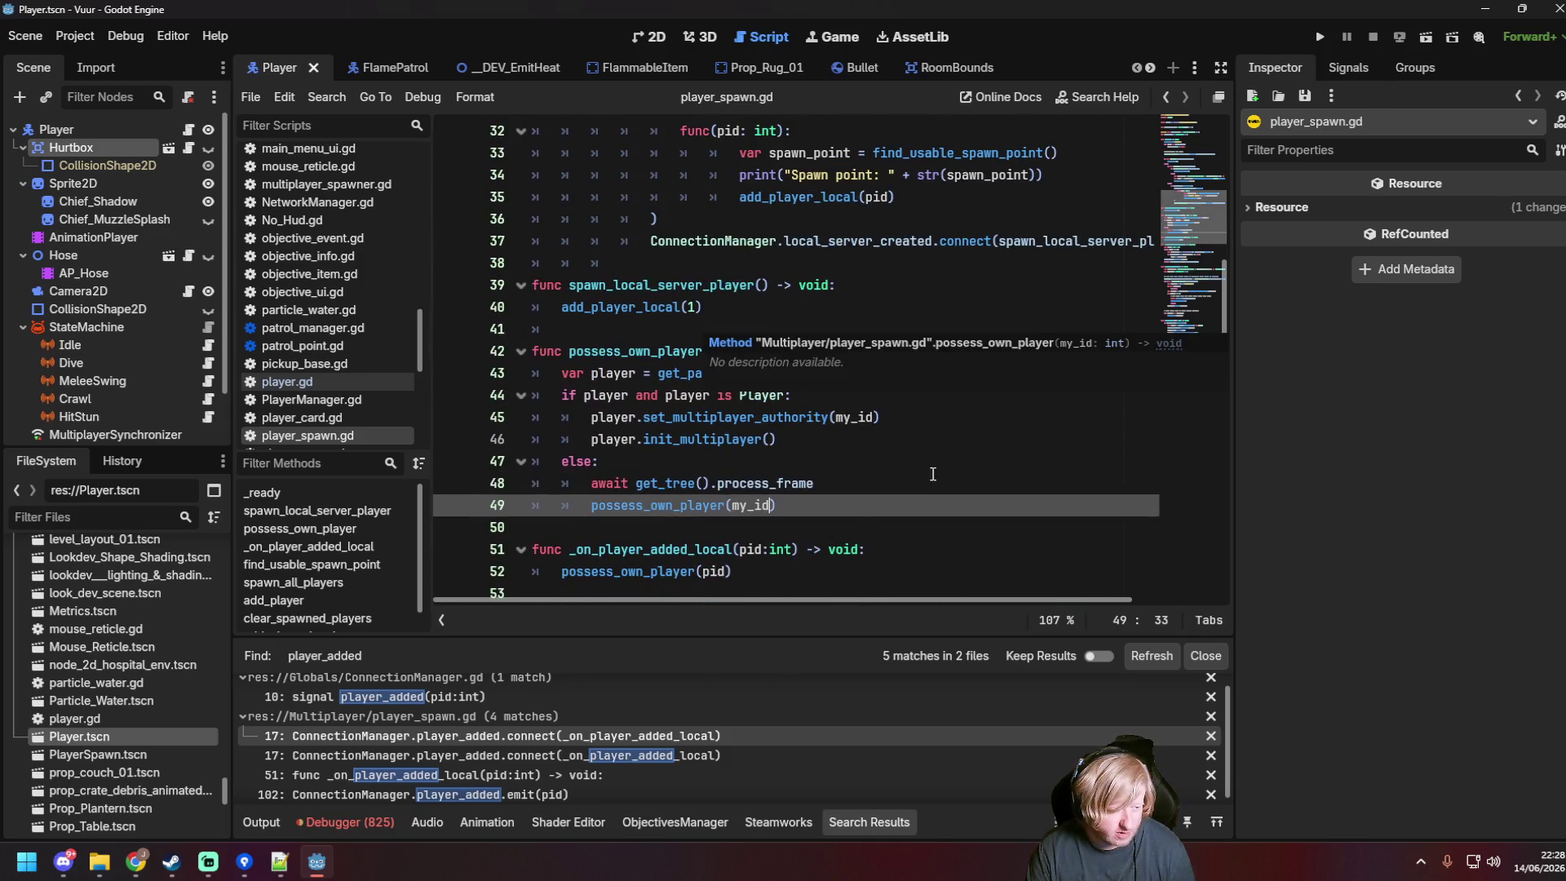
click(860, 482)
scroll(834, 442, down, 3)
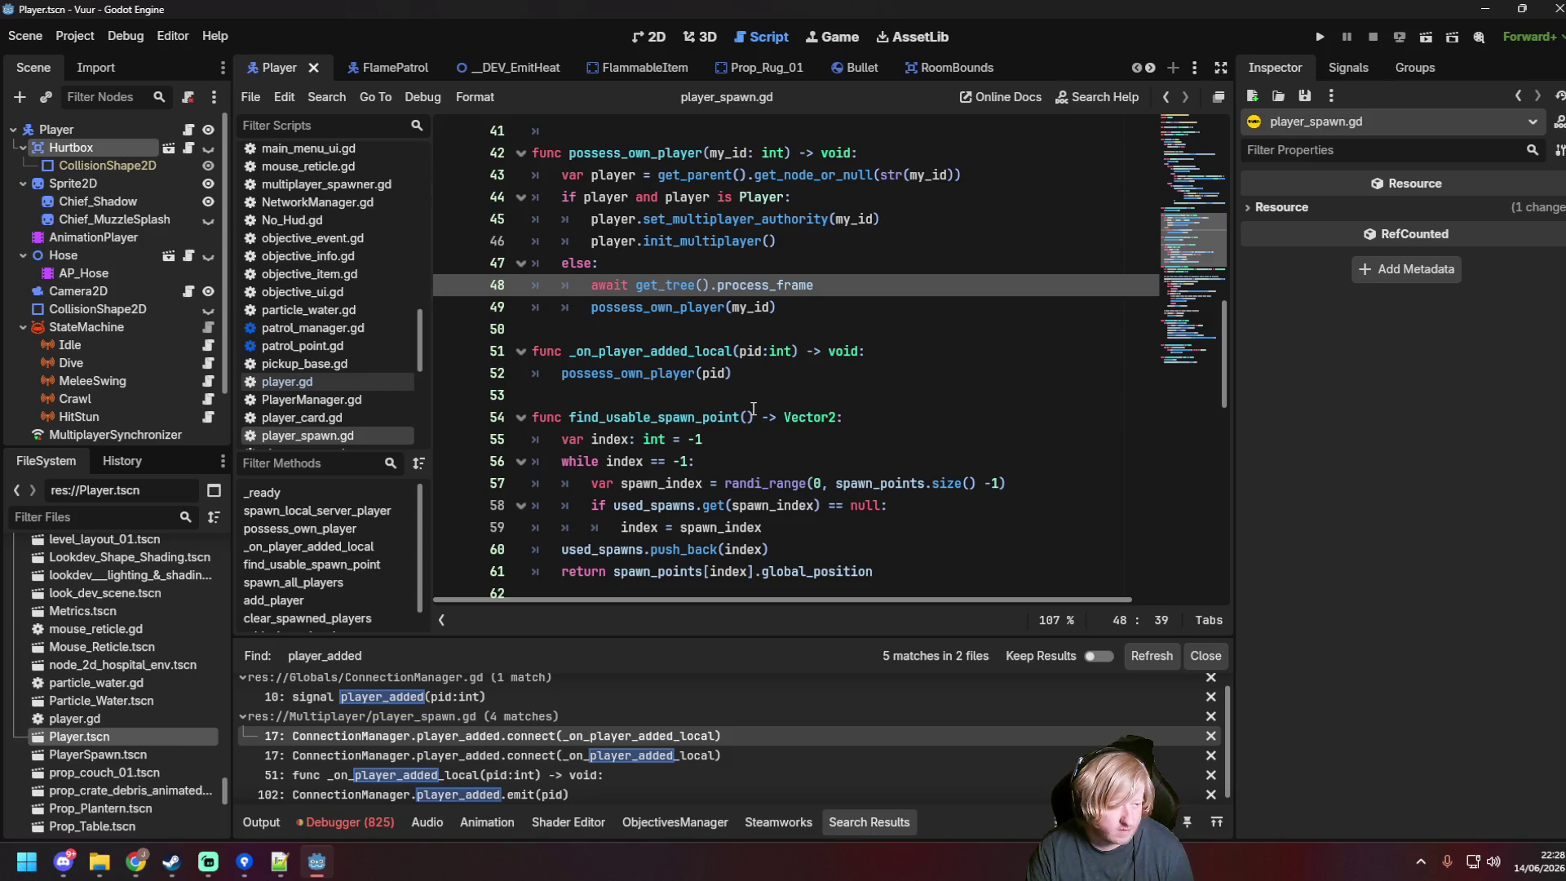
click(486, 776)
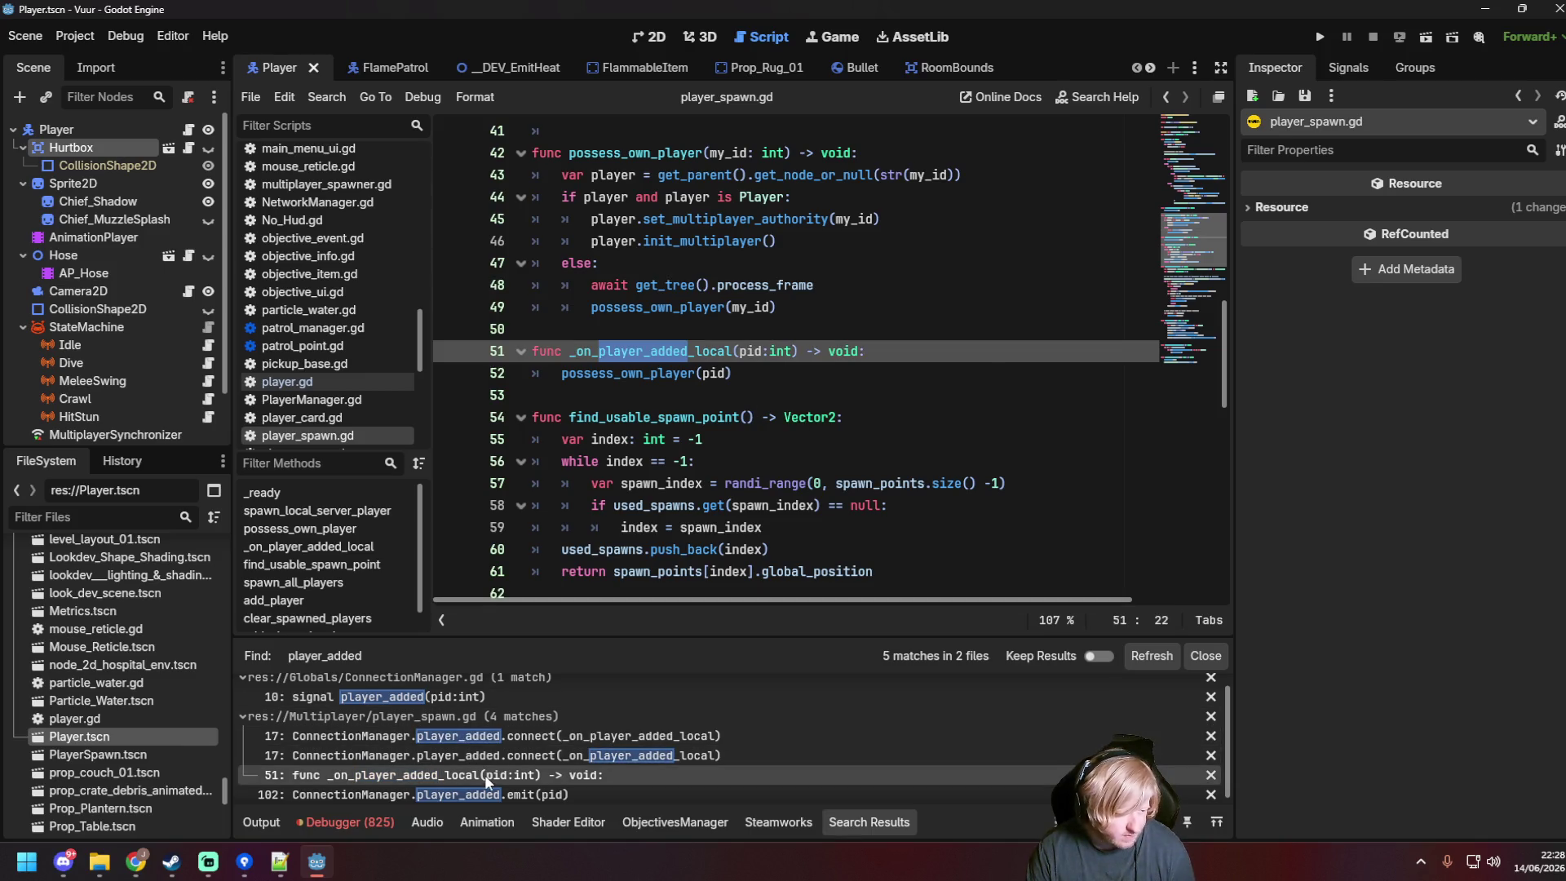
click(487, 795)
Confirm add_player's player_spawn_position.rpc(find_usable_spawn_point()) after the is_server check, then run the scene
scroll(805, 478, down, 1)
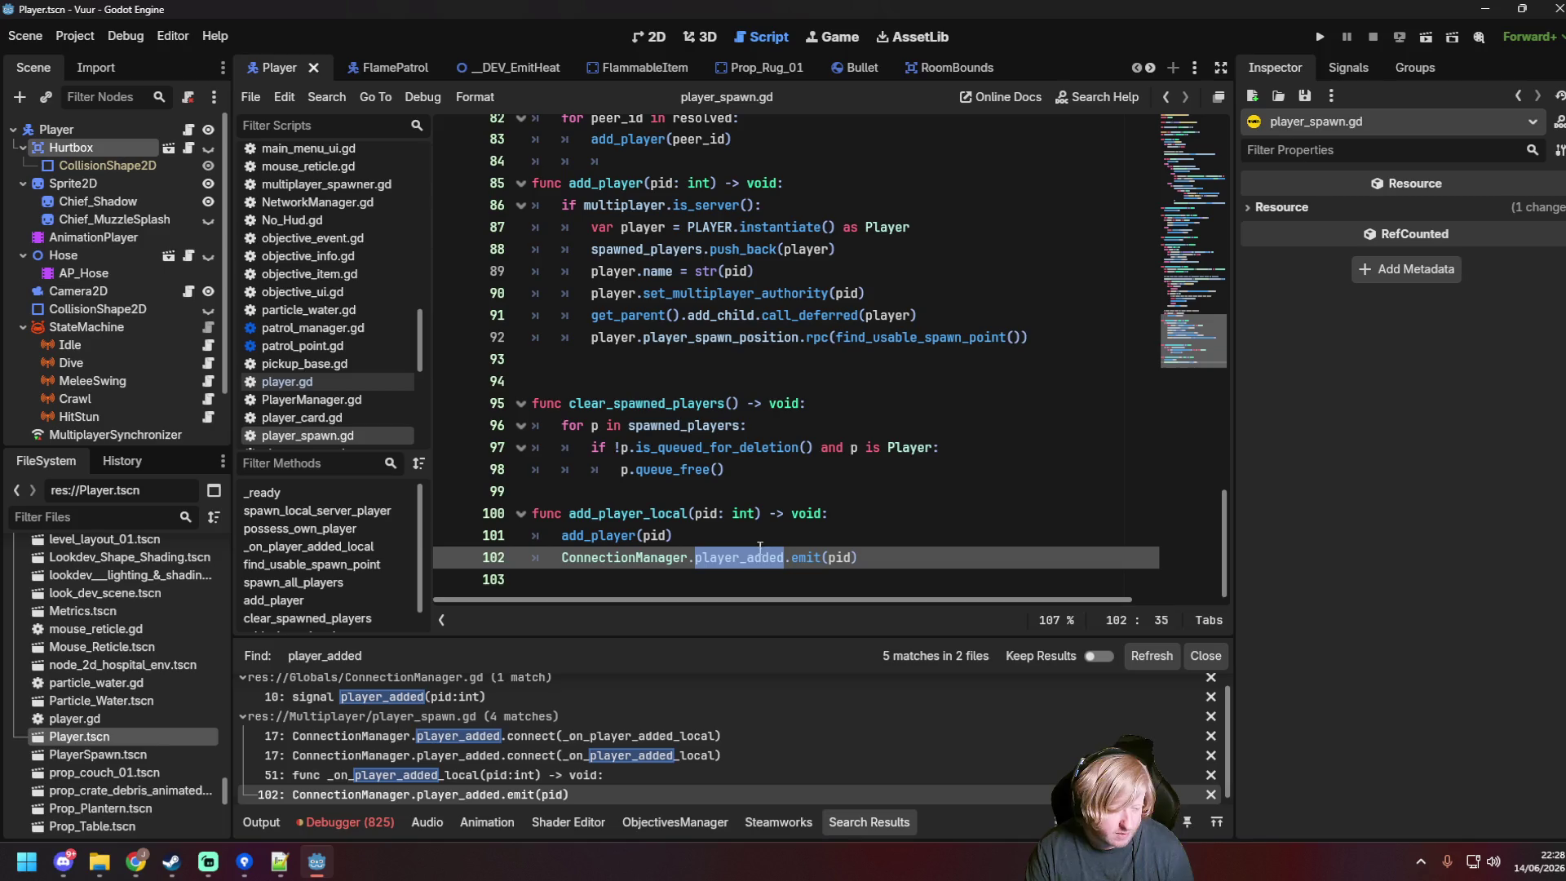
click(681, 536)
ctrl+click(575, 538)
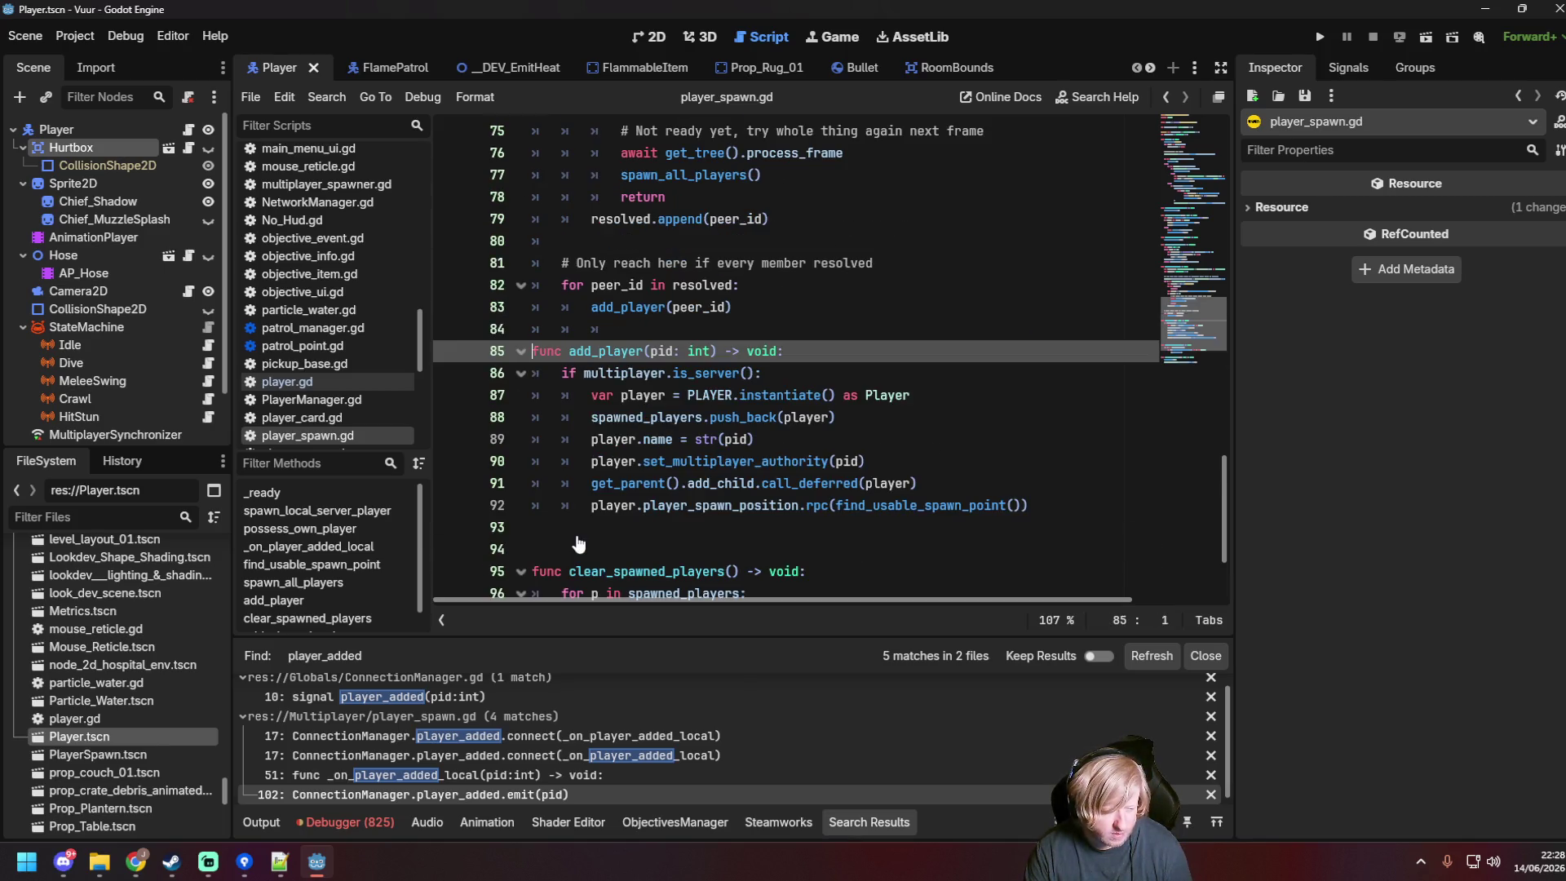
click(800, 368)
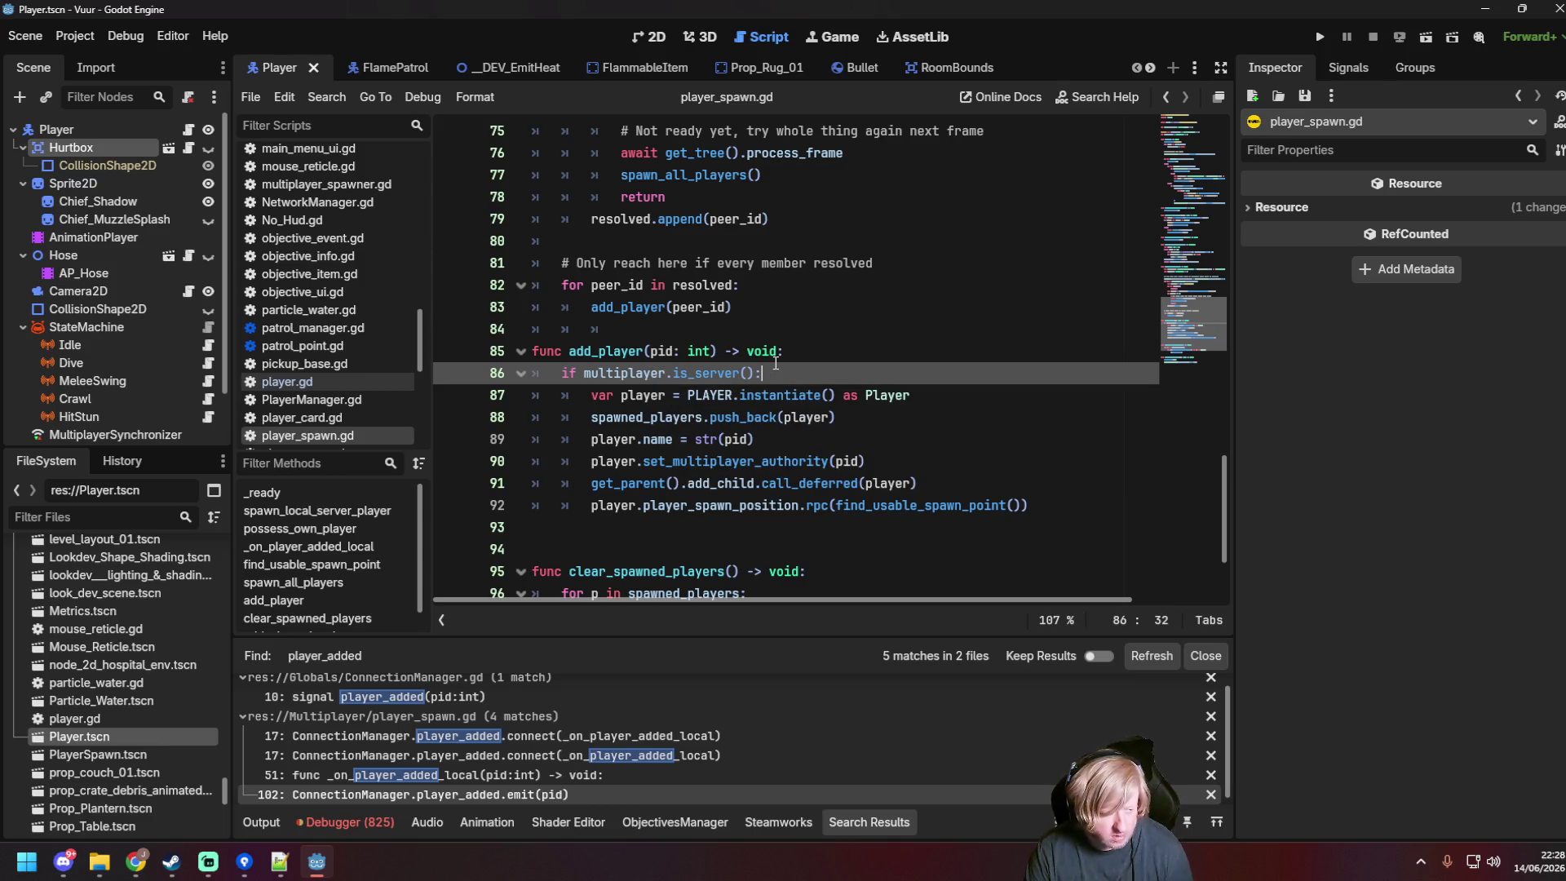
key(F5)
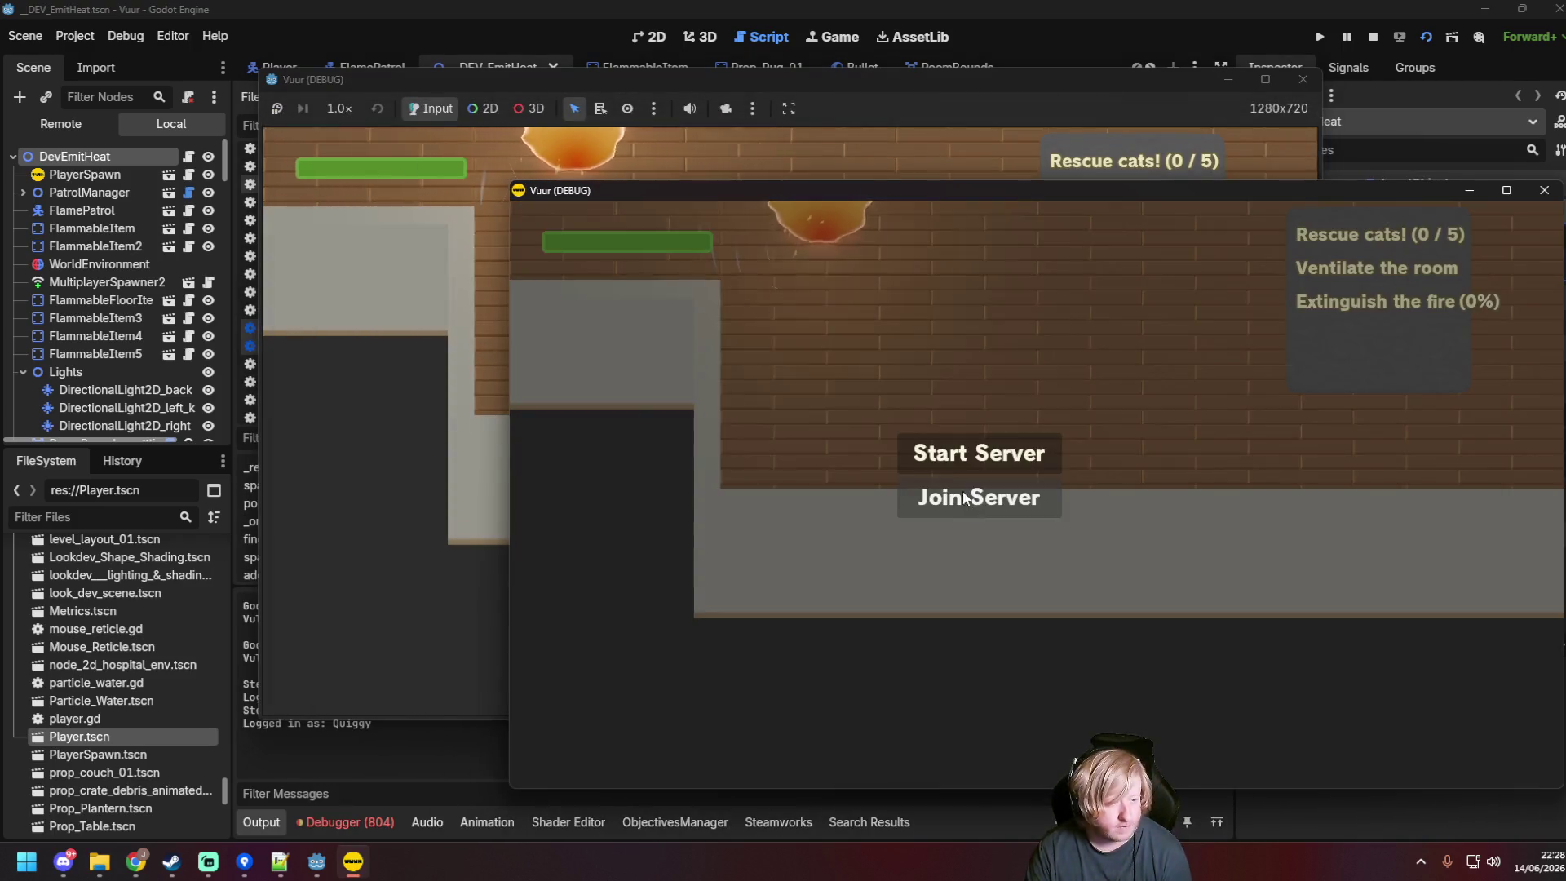
Start a server in one Vuur window, join it as a client from the other, then close the game
click(982, 496)
click(489, 350)
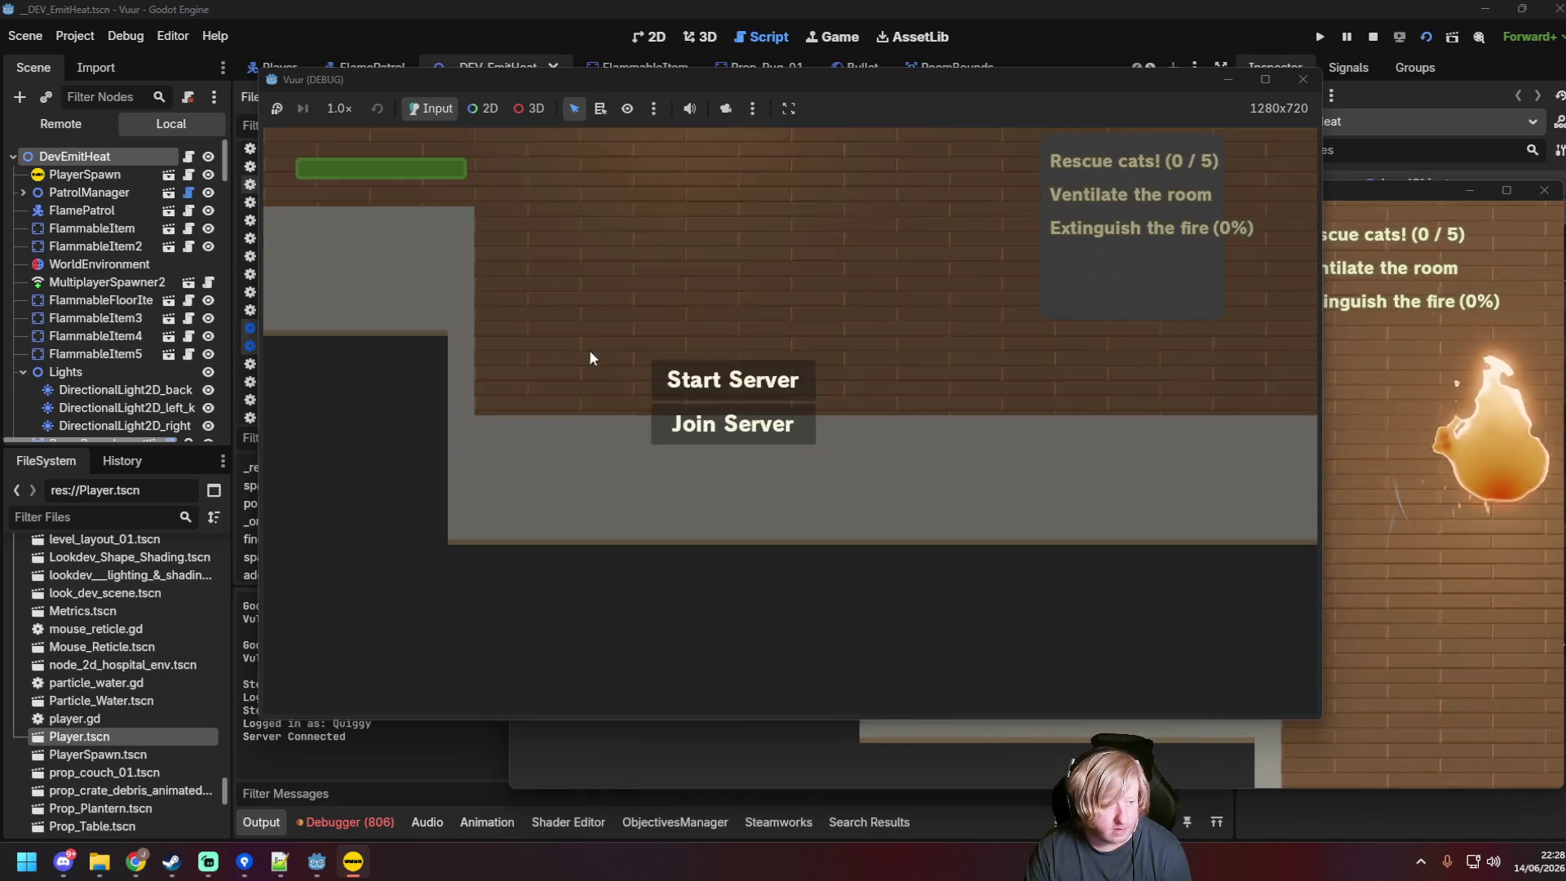
click(734, 423)
click(1303, 79)
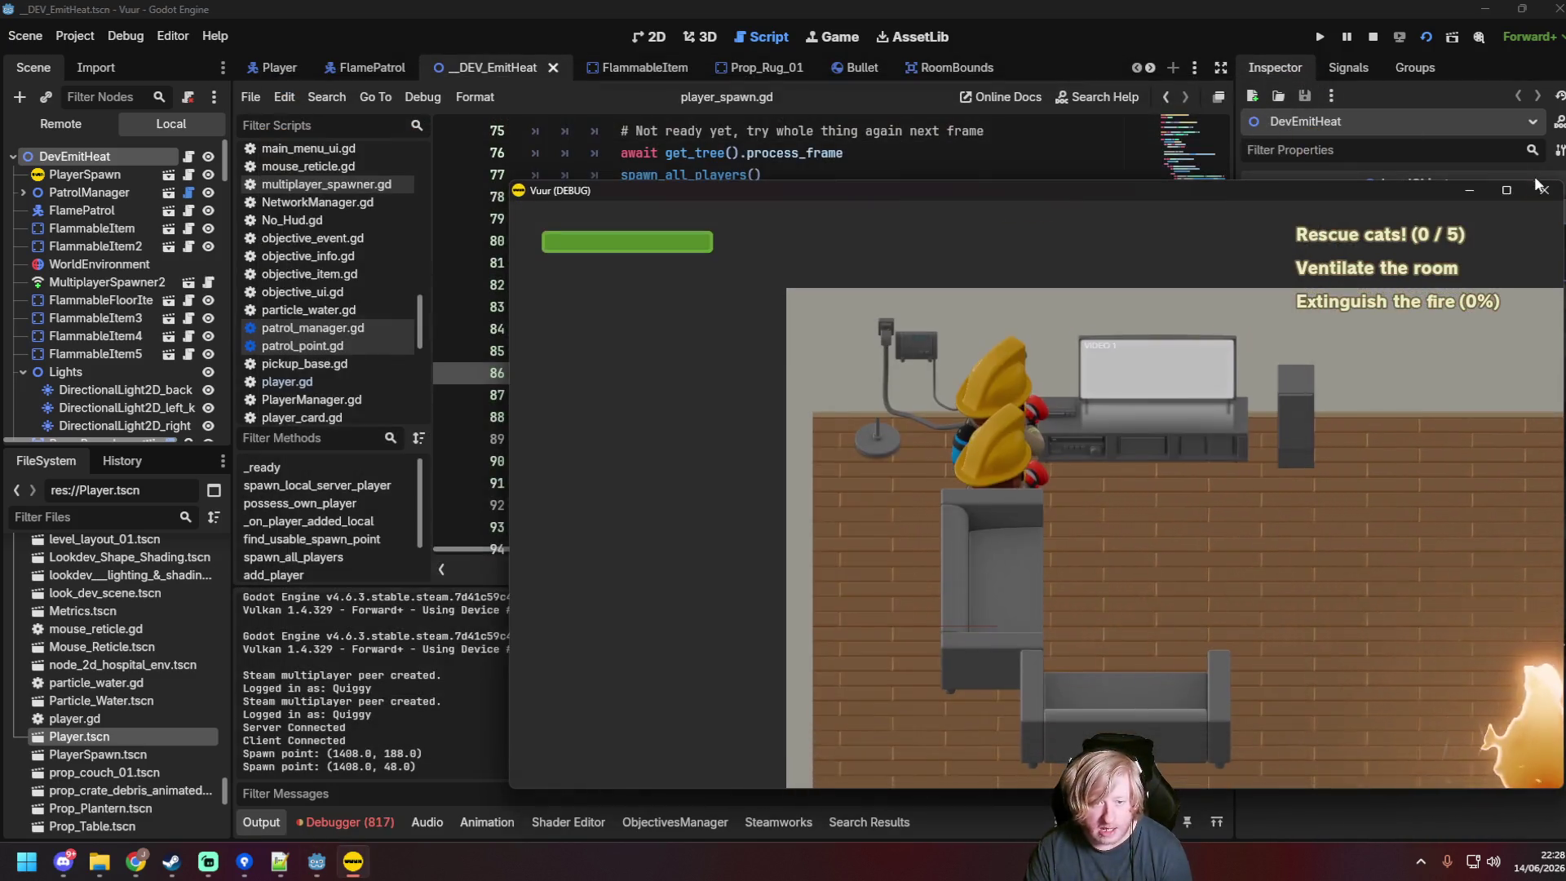
Return to add_player in the script editor and save
click(736, 290)
click(716, 373)
key(ctrl+s)
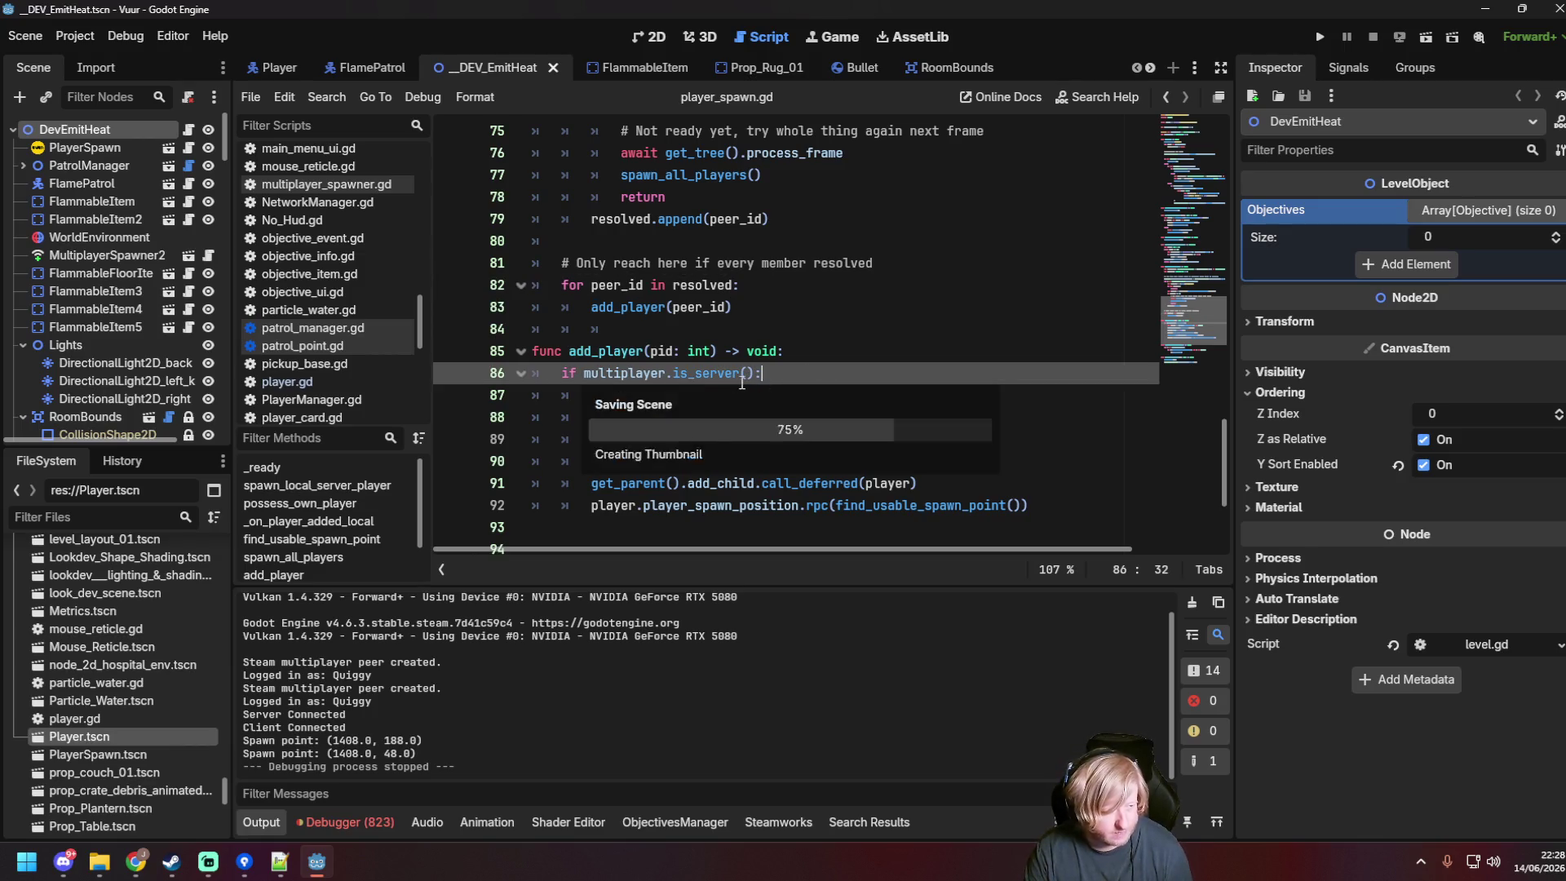
Undo the RPC spawn-position change back to direct assignment, delete the stray 'playe' line, and save
key(ctrl+z)
key(ctrl+z)
key(ctrl+z)
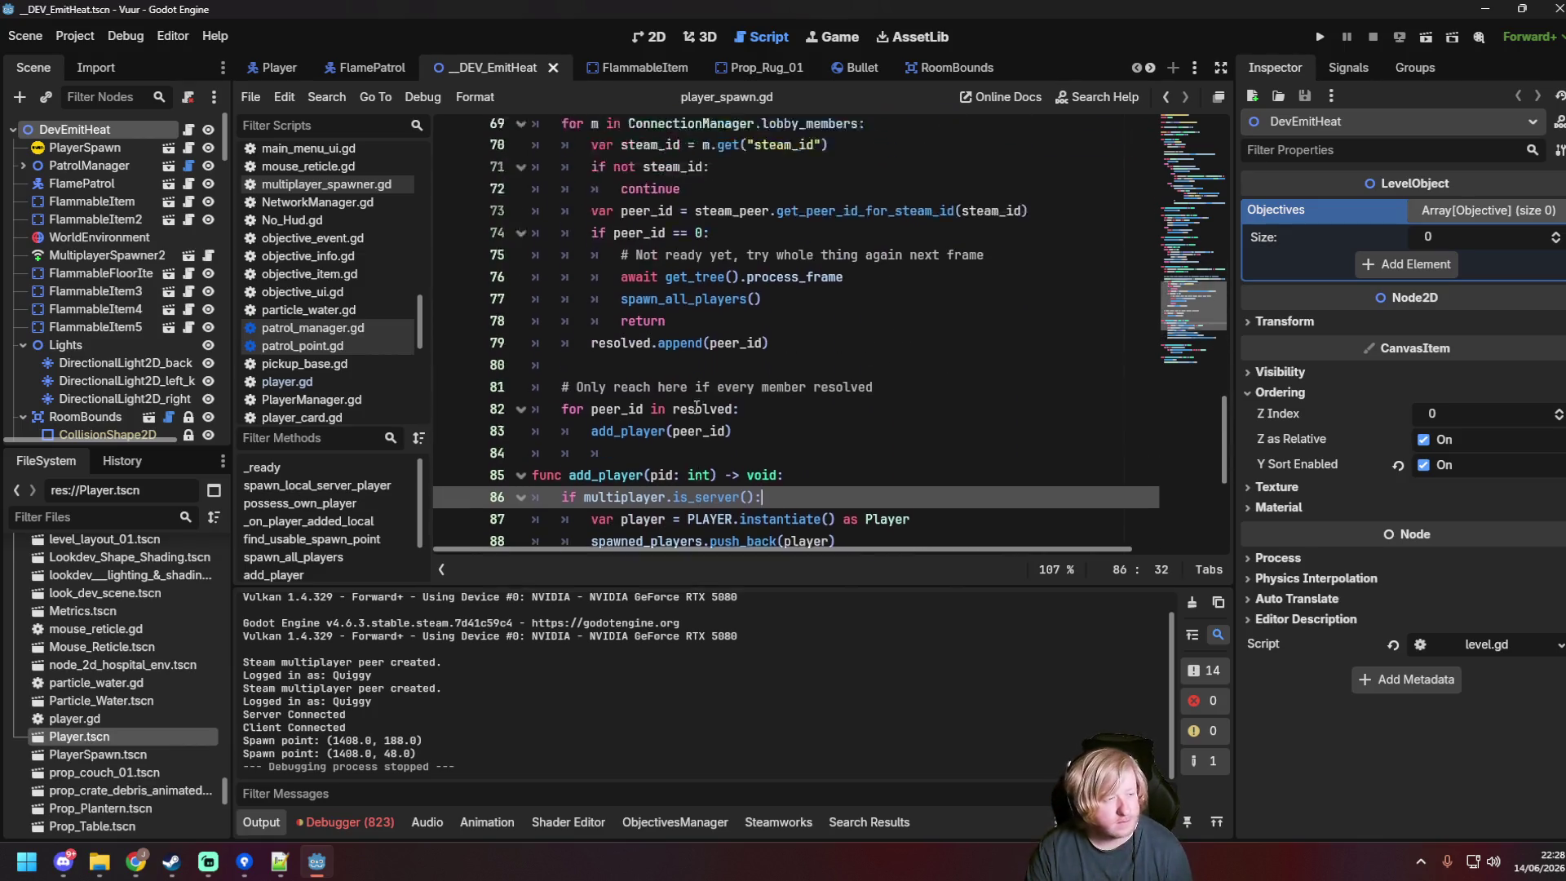
key(ctrl+z)
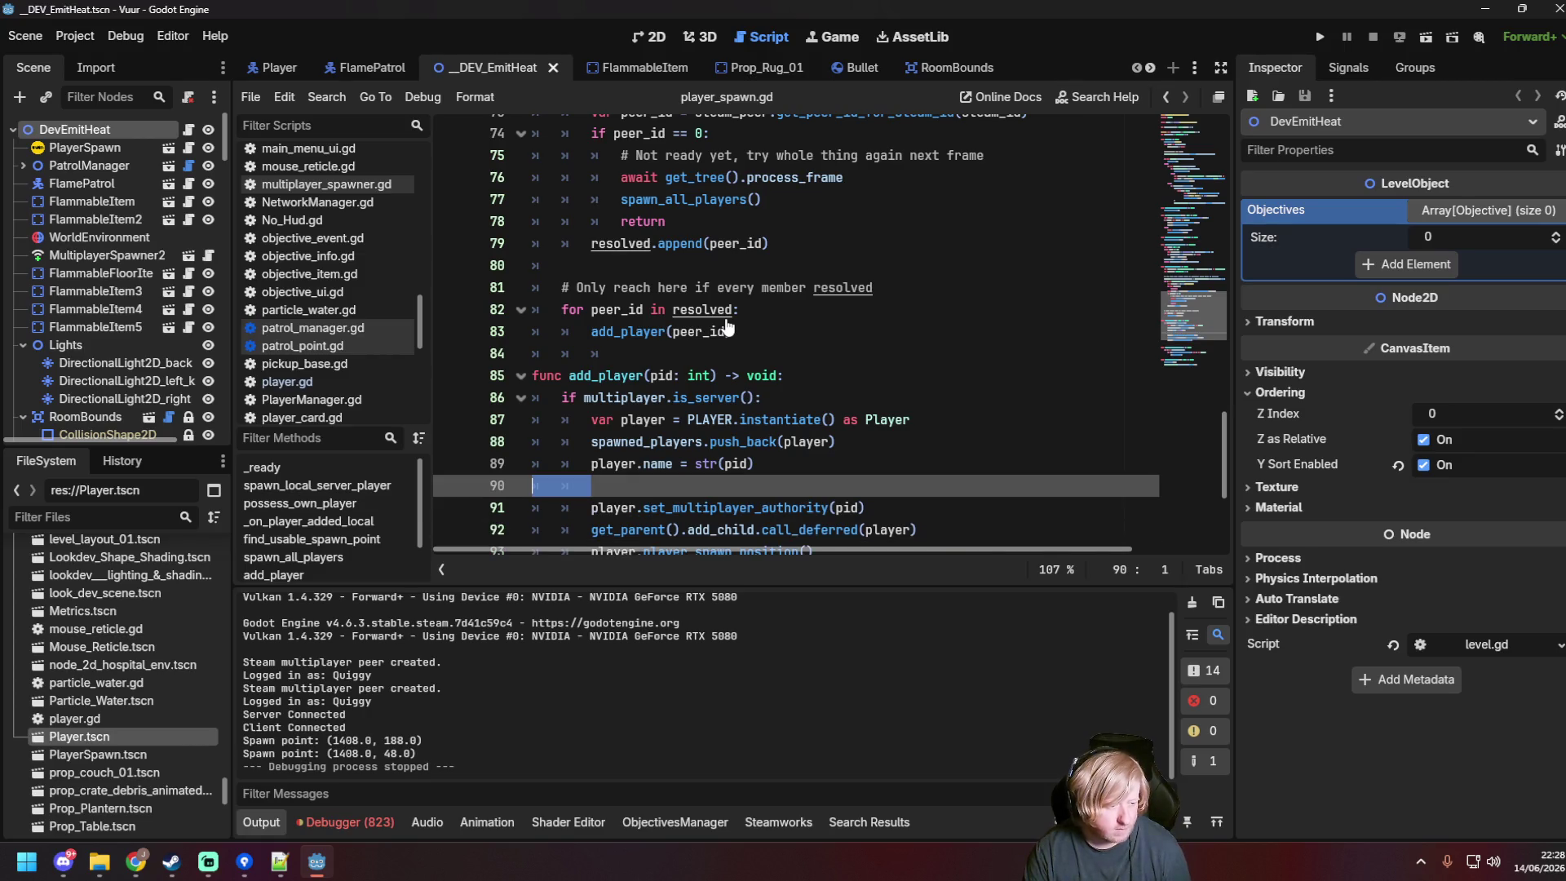
key(ctrl+z)
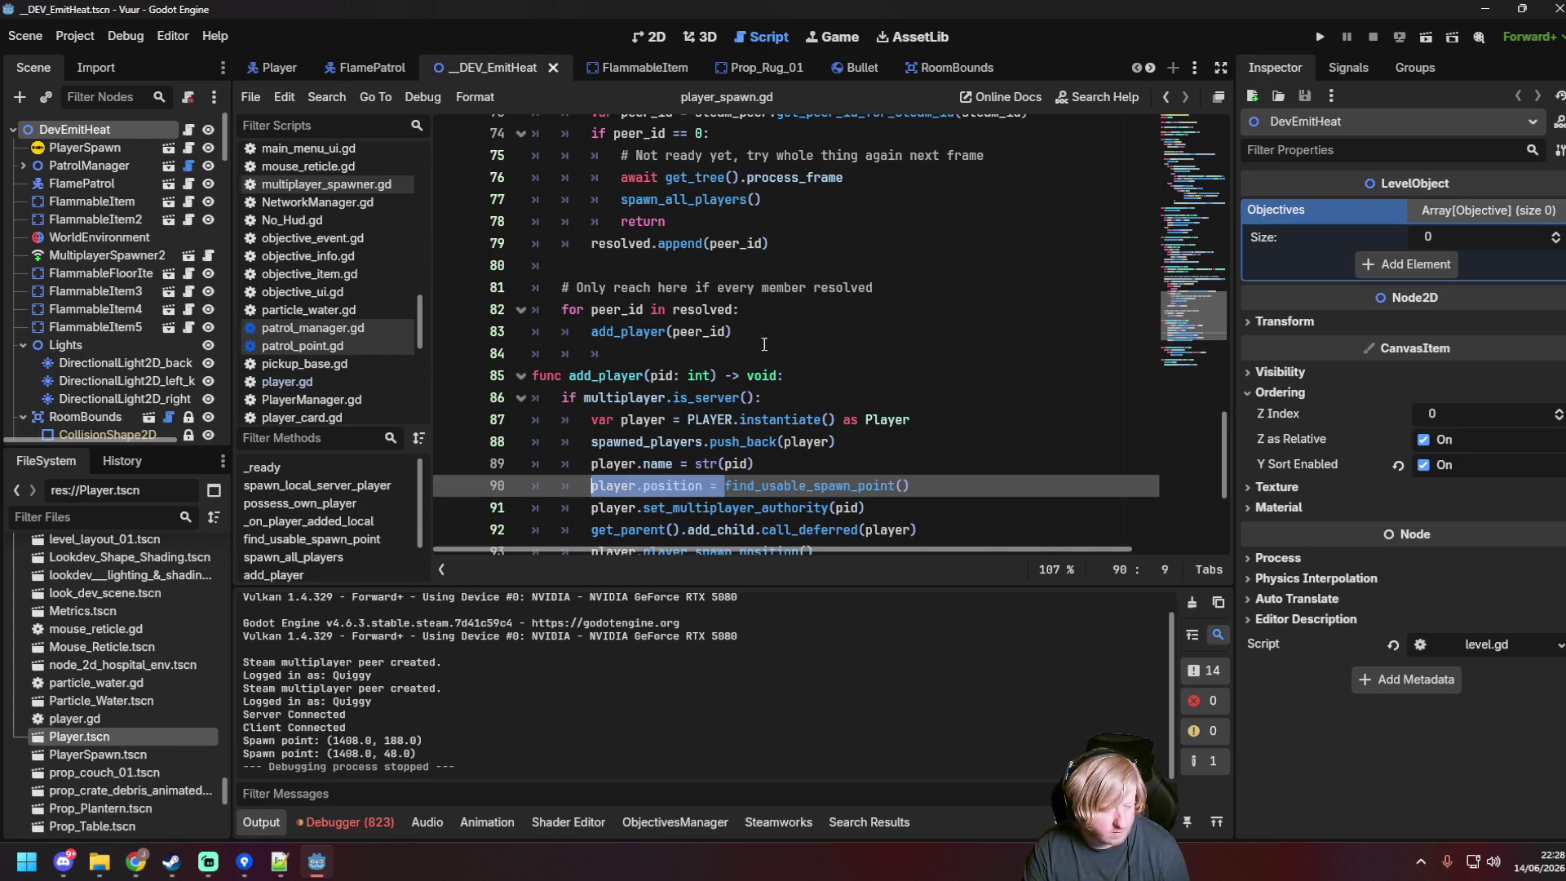
key(ctrl+z)
key(ctrl+z)
key(ctrl+z)
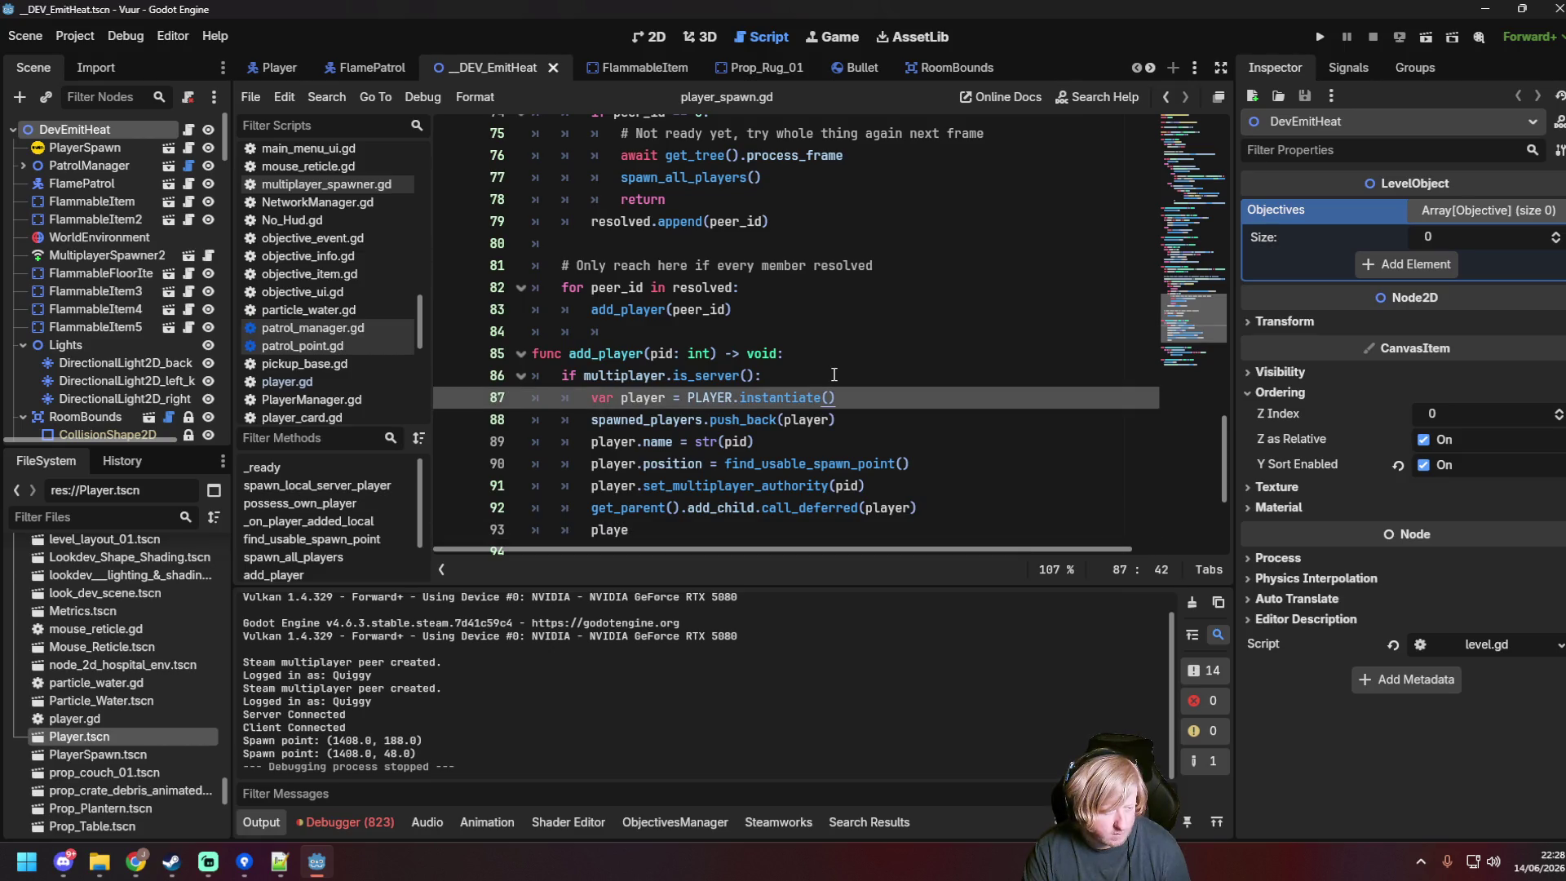
key(ctrl+y)
key(Up)
key(Up)
key(Up)
scroll(803, 366, down, 3)
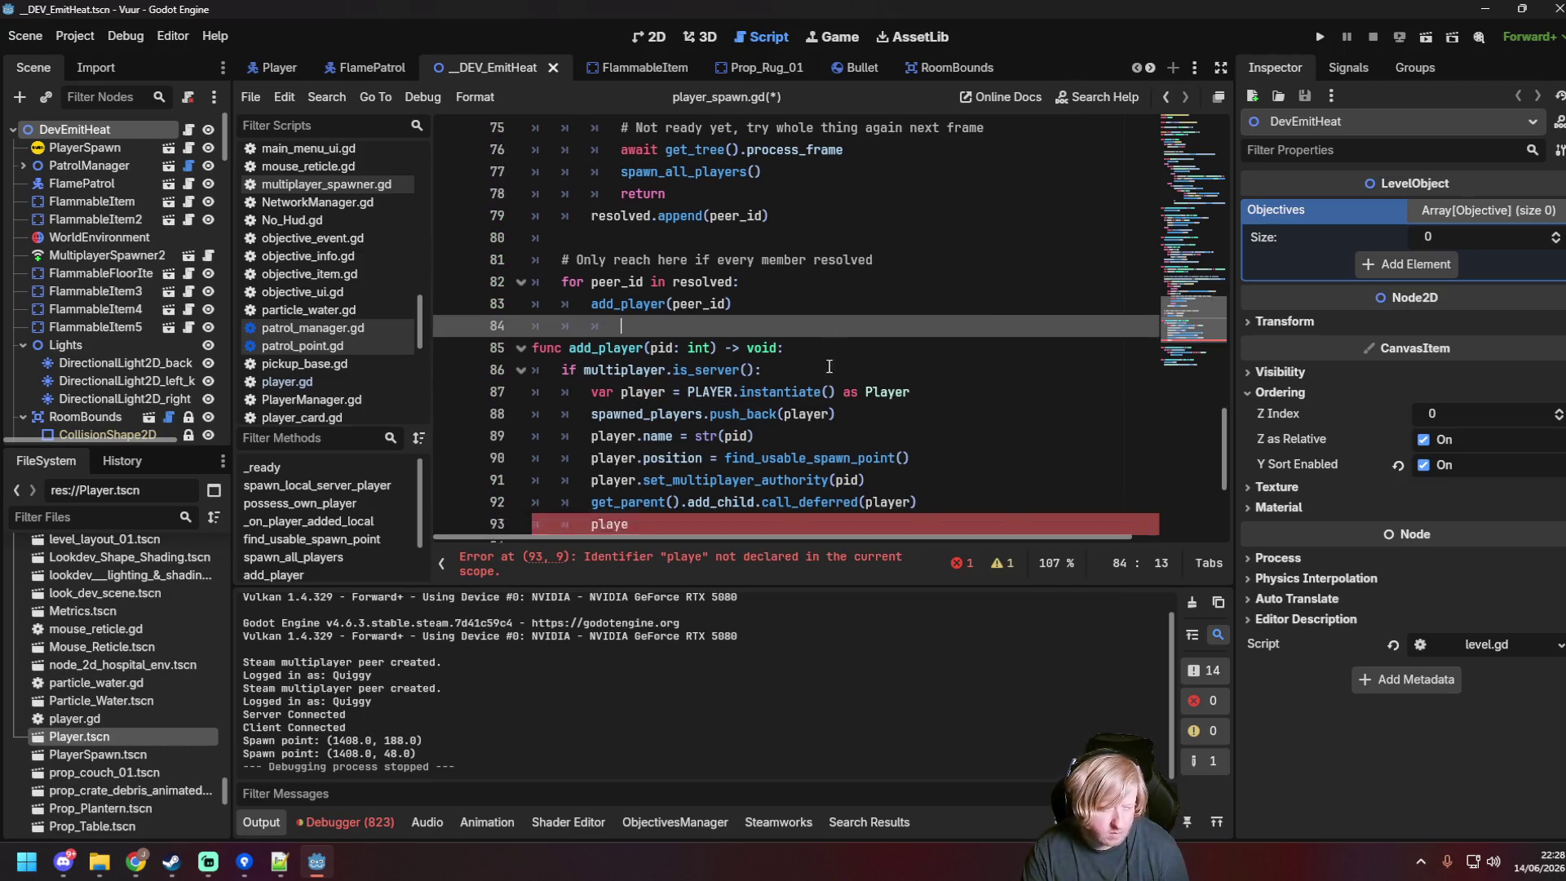
drag(705, 353, 470, 354)
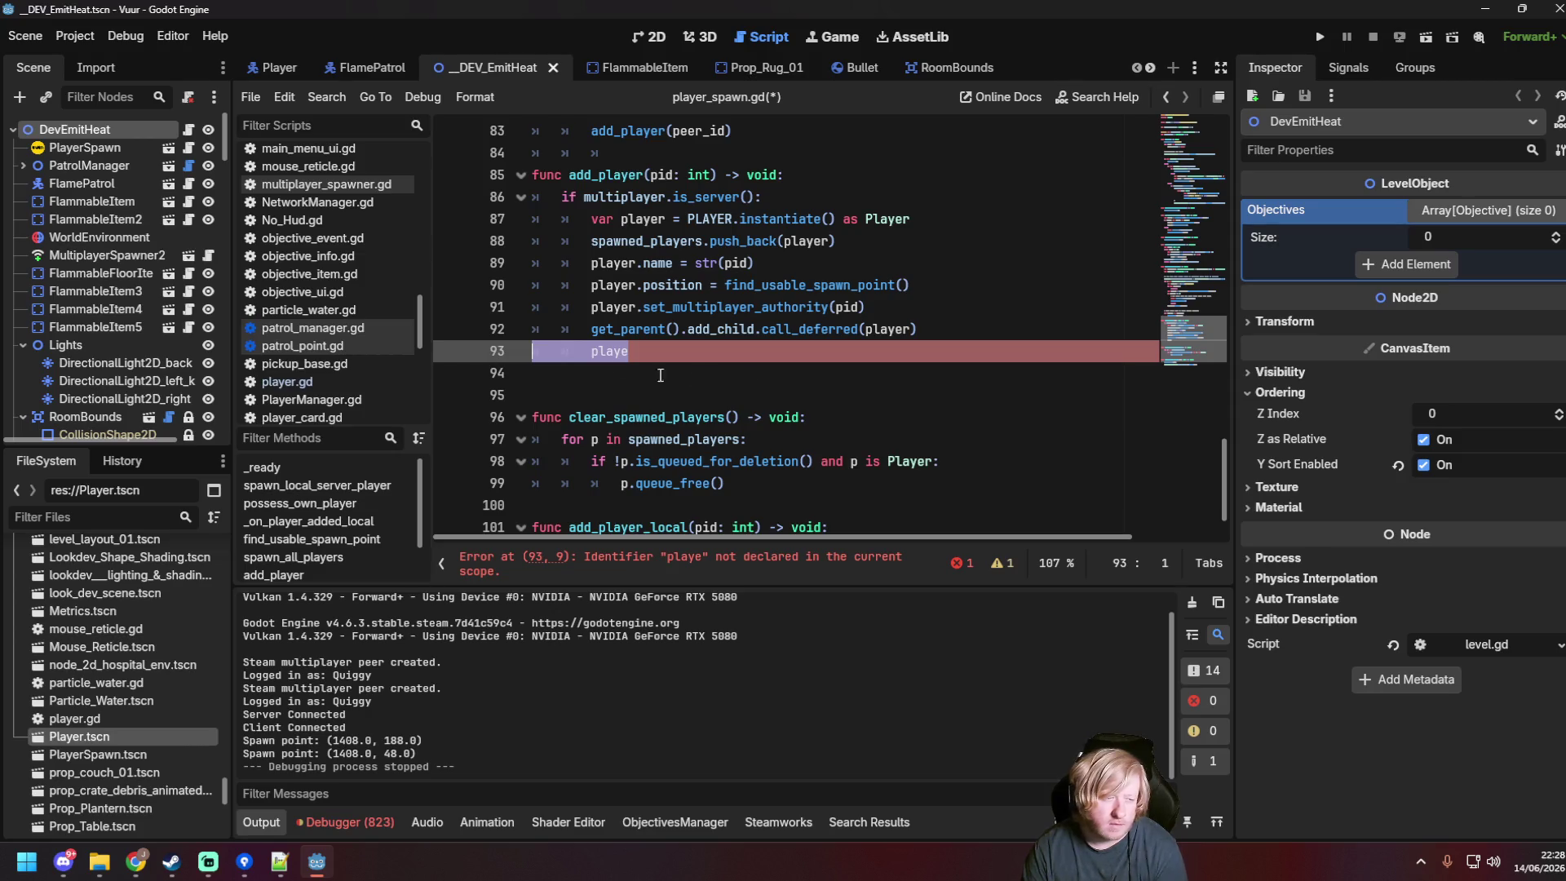
key(BackSpace)
key(BackSpace)
key(ctrl+s)
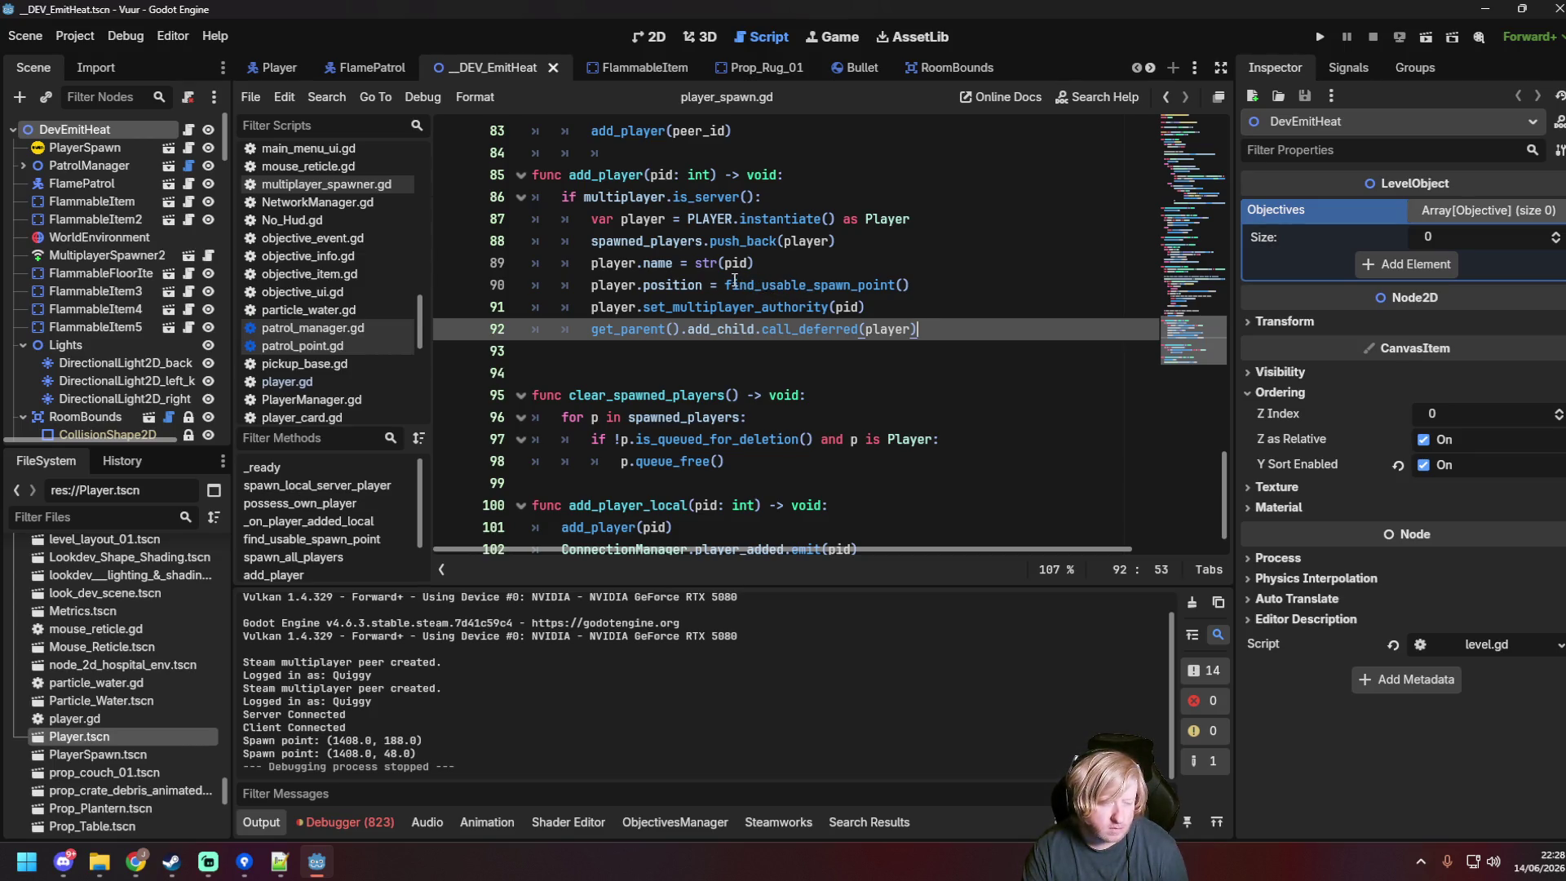
Find the old 'spawn point' print with Ctrl+F, delete it and its empty line, and save
drag(726, 285, 918, 287)
click(922, 289)
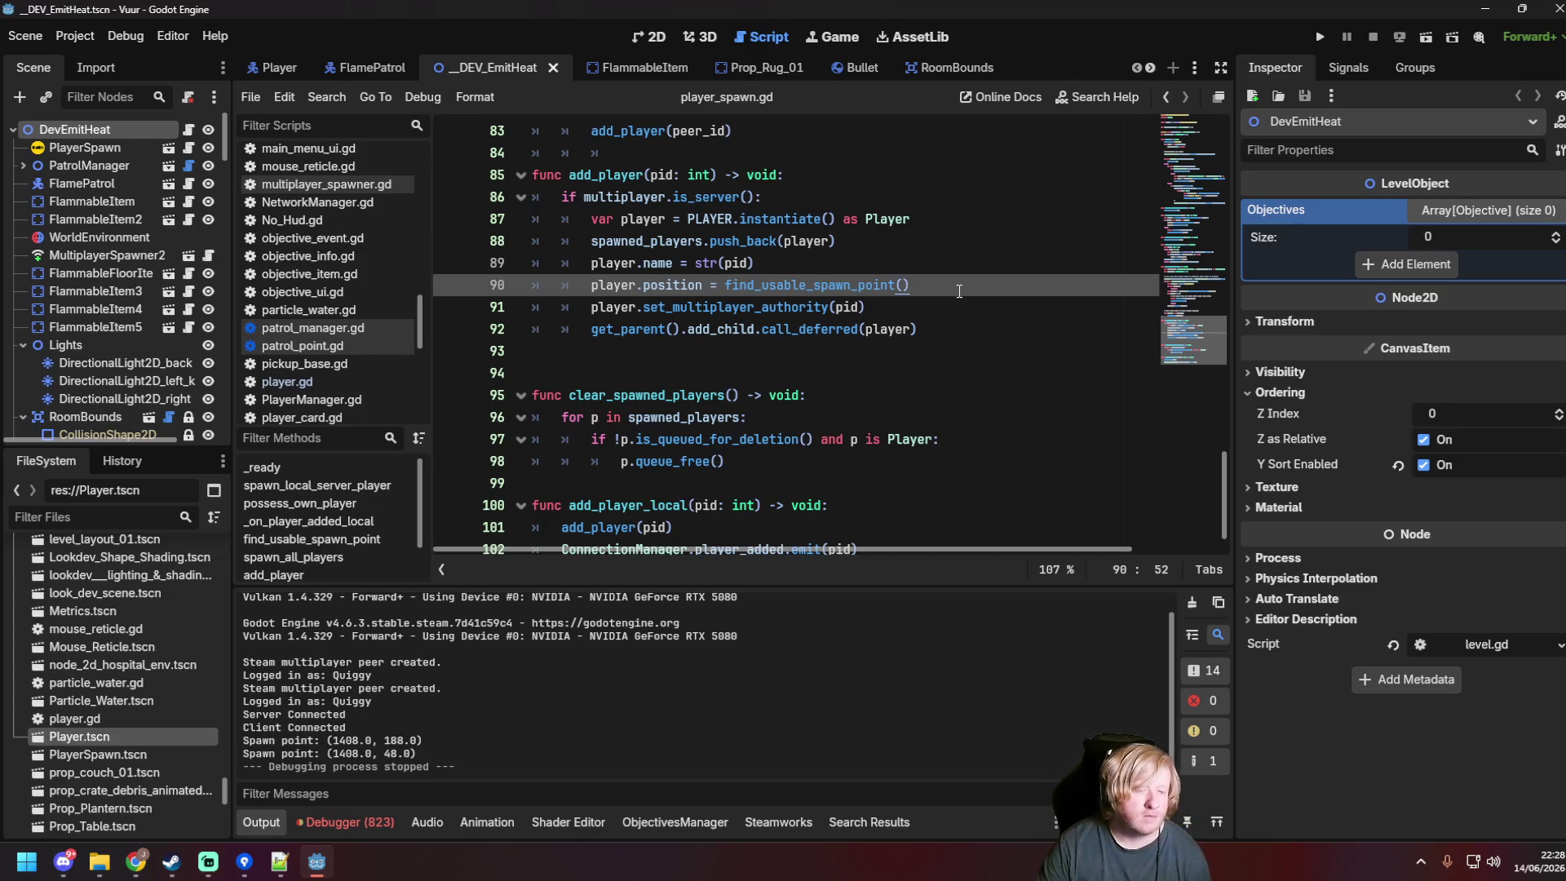
key(ctrl+f)
text(spawn poin)
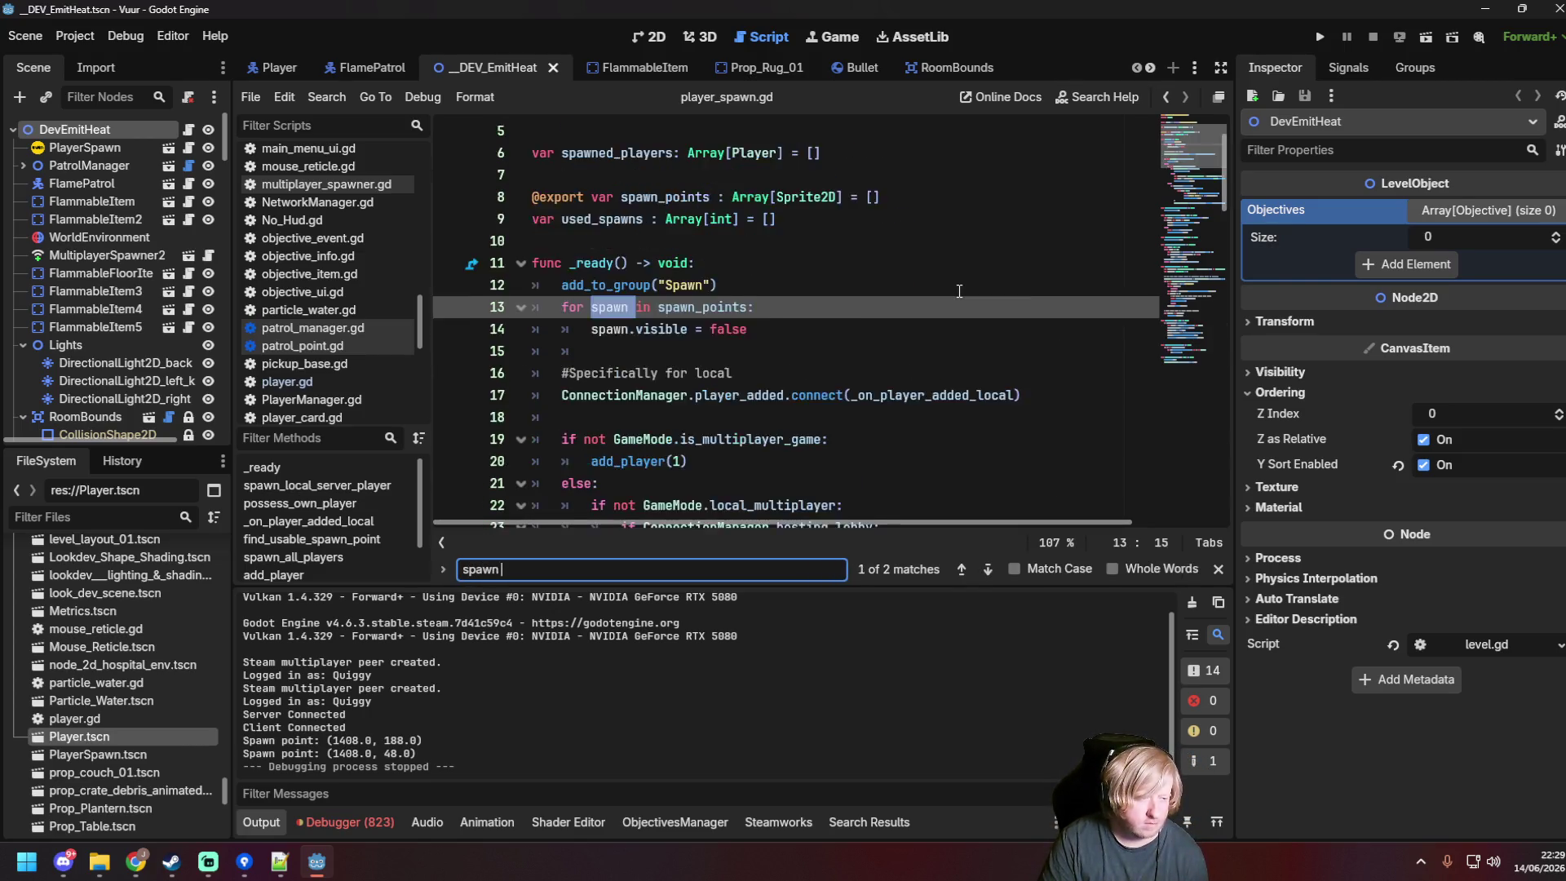
text(t)
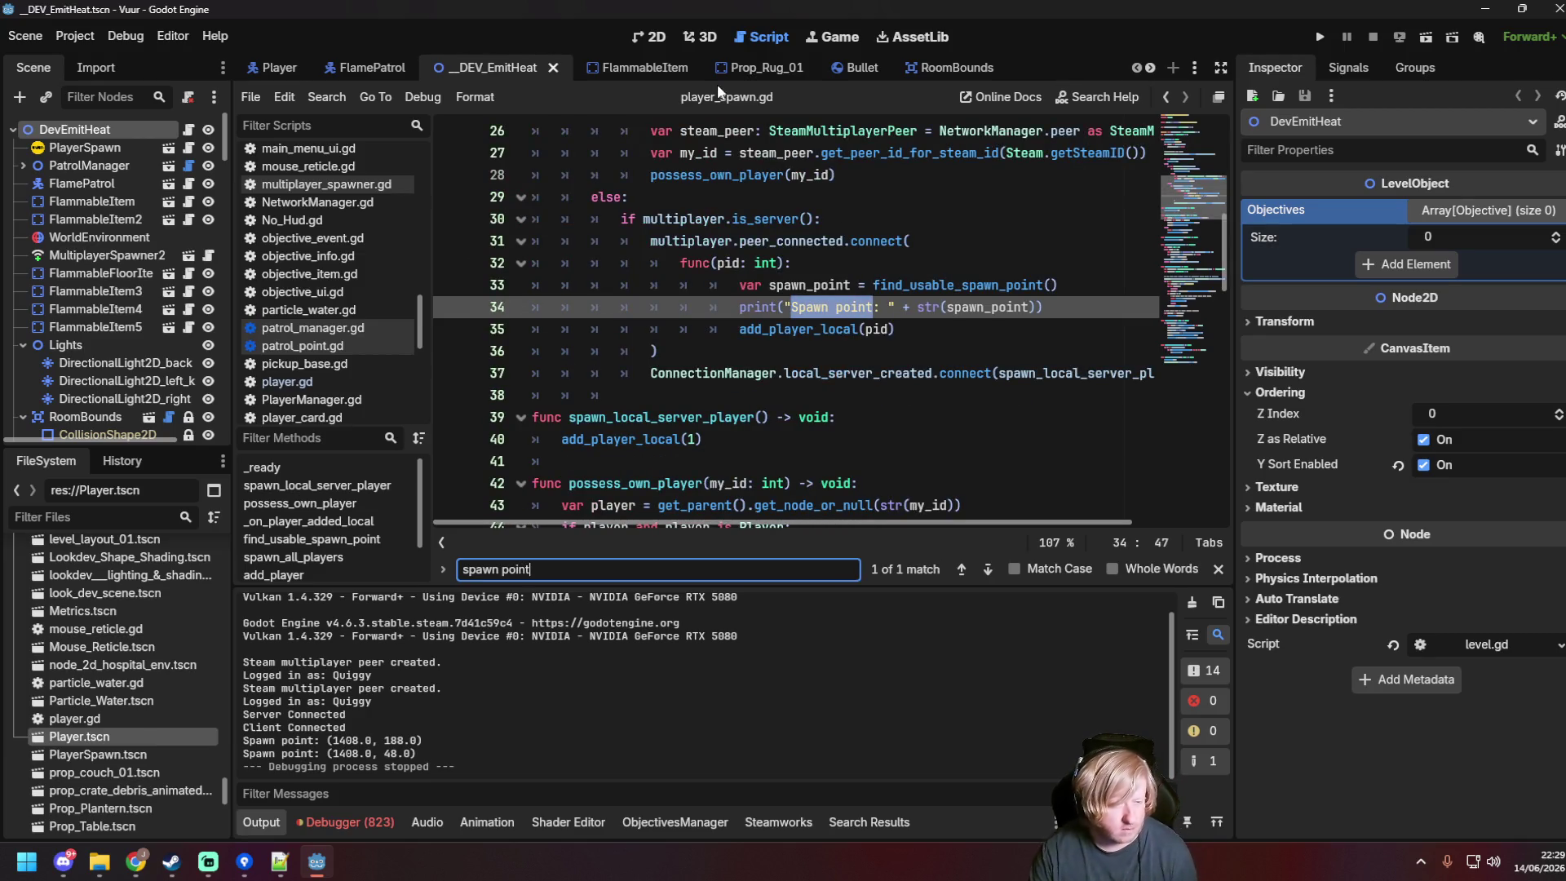
click(916, 338)
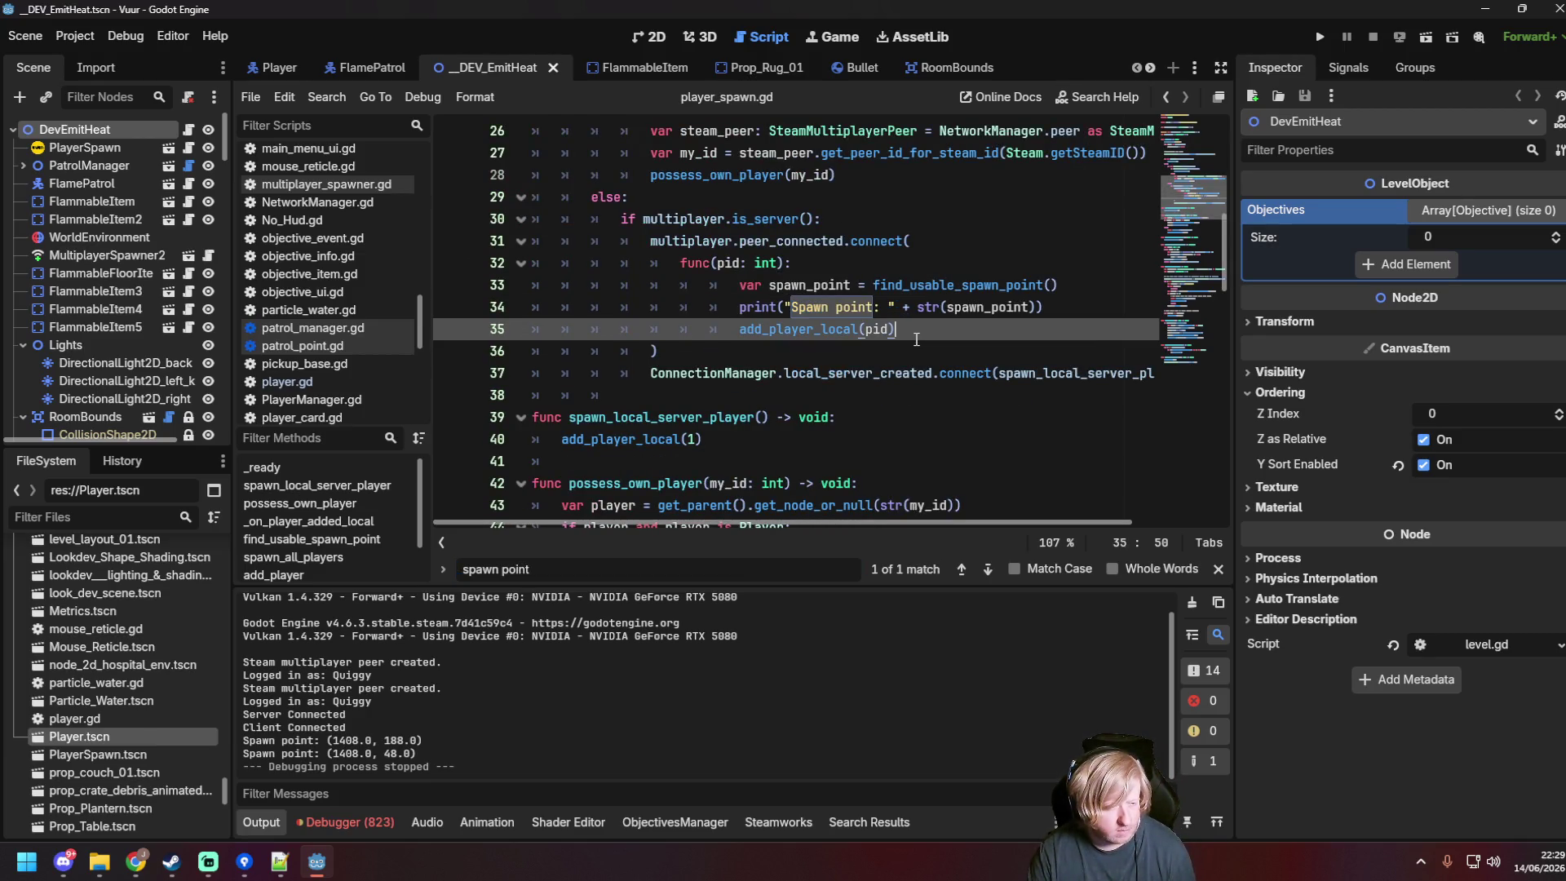
drag(1052, 307, 423, 304)
key(BackSpace)
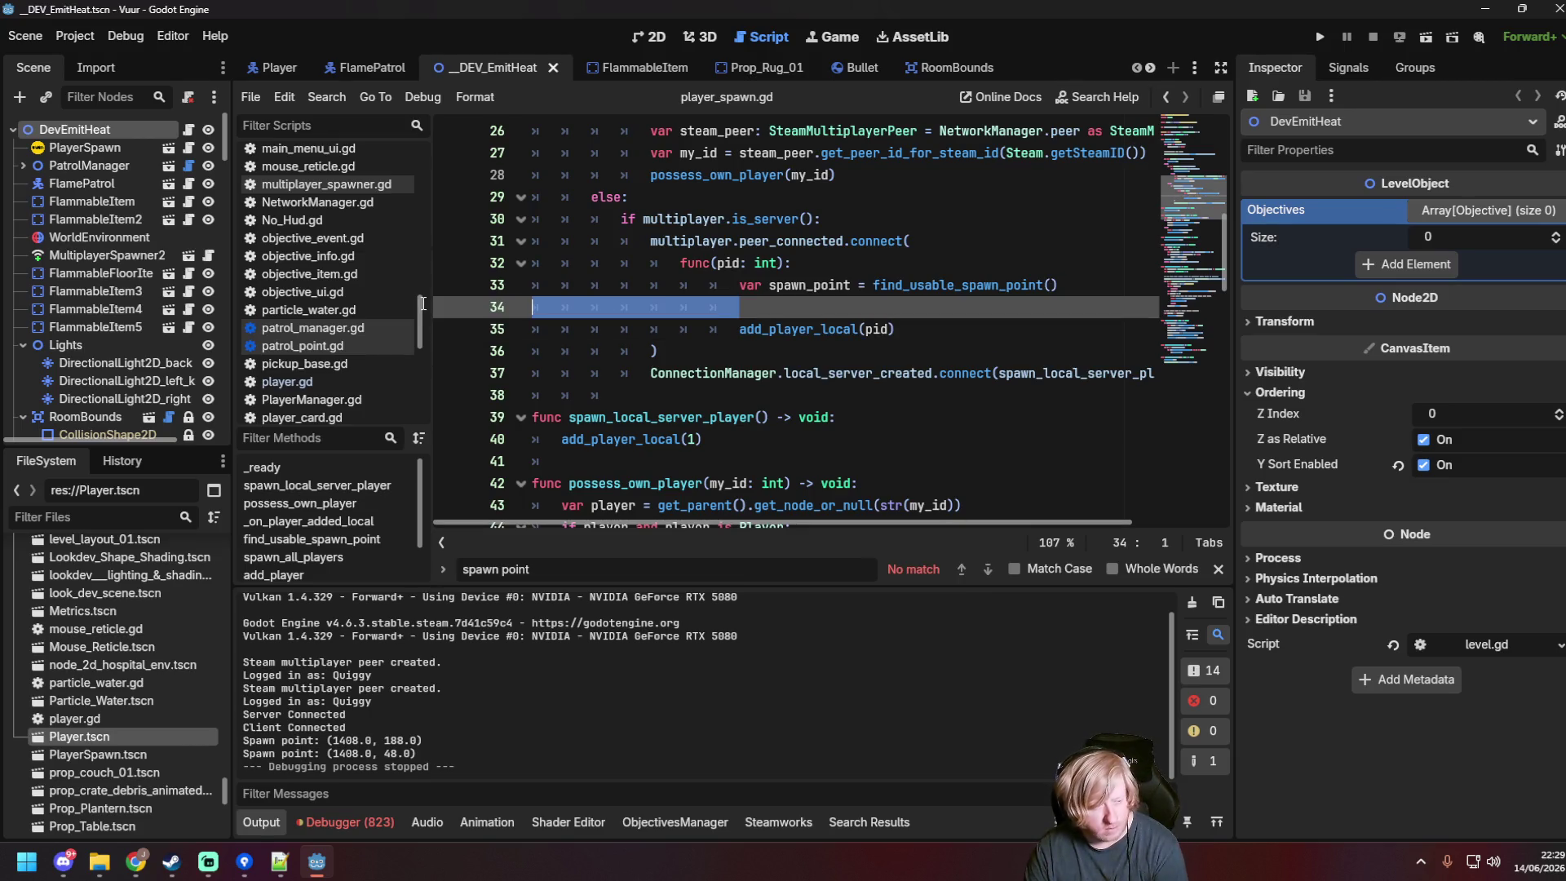
key(BackSpace)
key(BackSpace)
scroll(756, 377, down, 5)
scroll(756, 377, up, 4)
click(756, 377)
key(ctrl+s)
In add_player, add print("Spawn point: " + player.position) below the position assignment and run the scene
ctrl+click(632, 352)
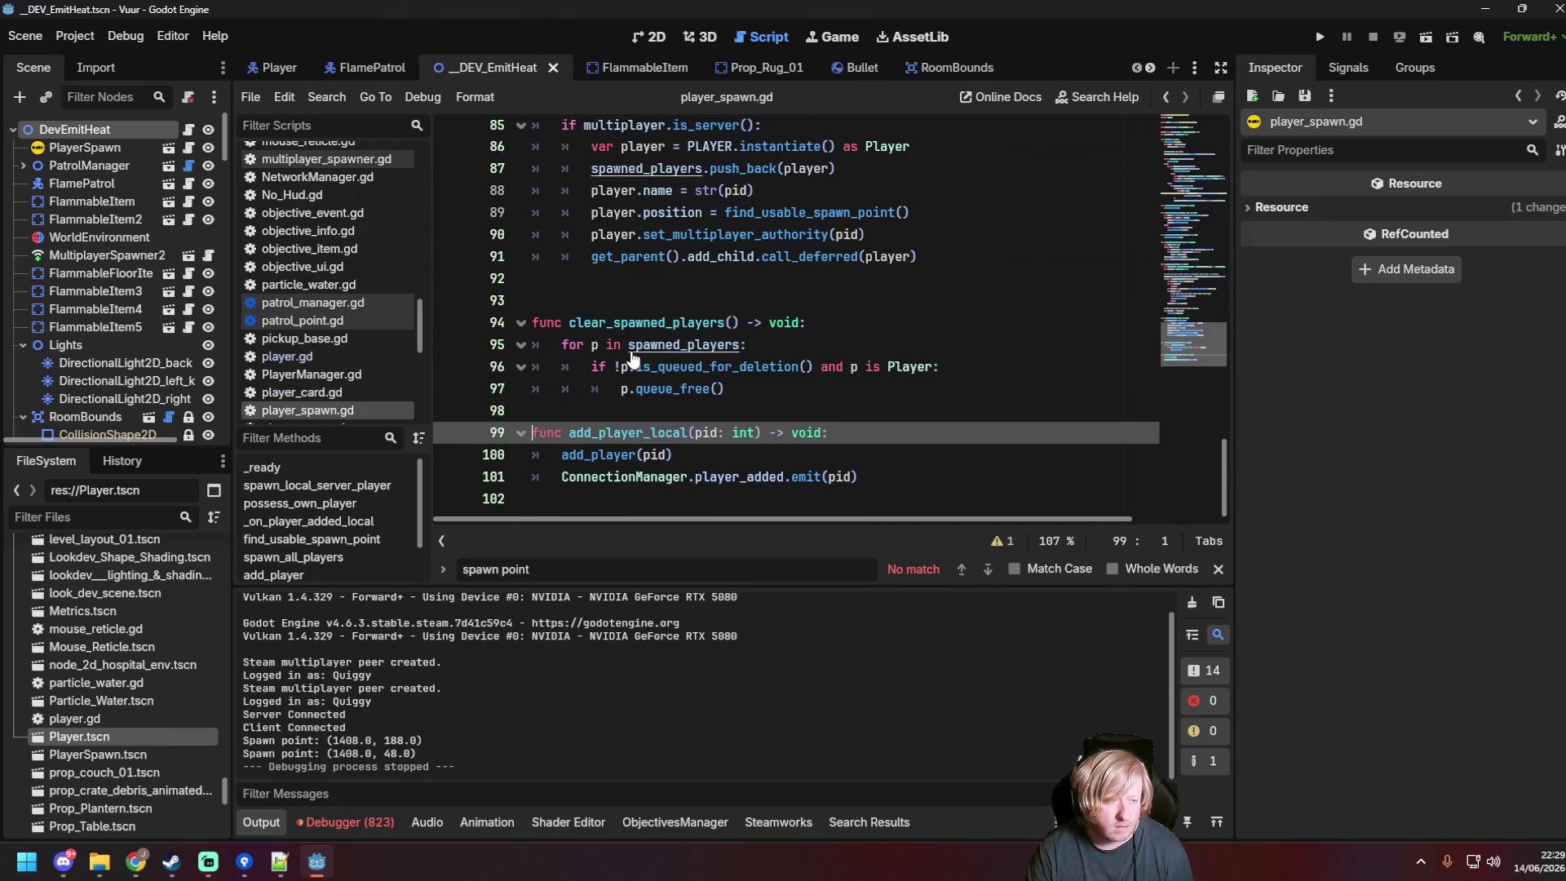
ctrl+click(617, 460)
click(928, 417)
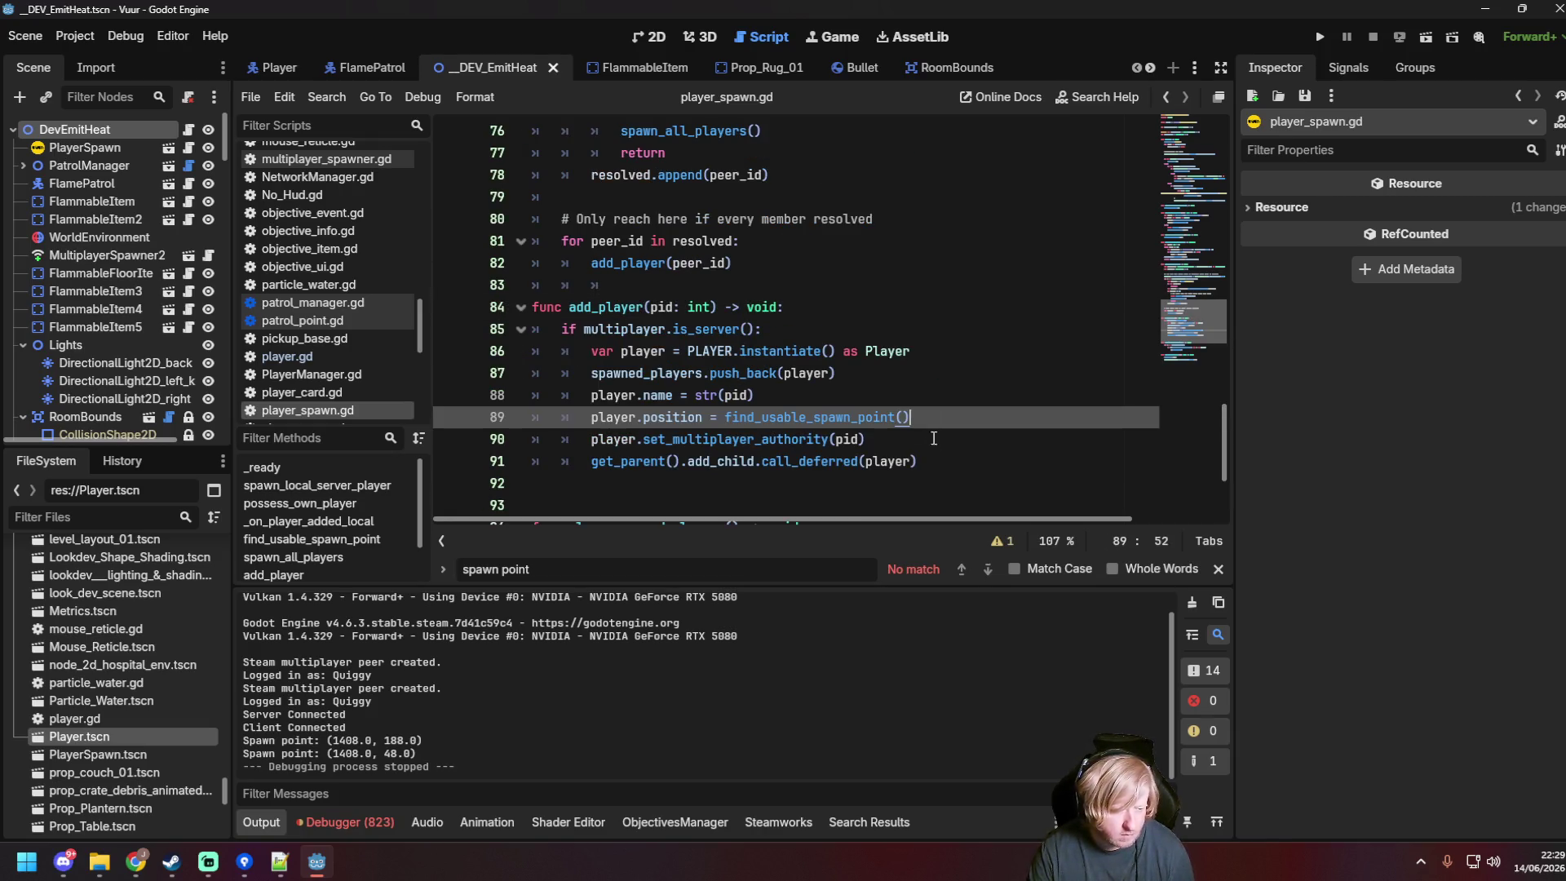
key(Return)
key(ctrl+v)
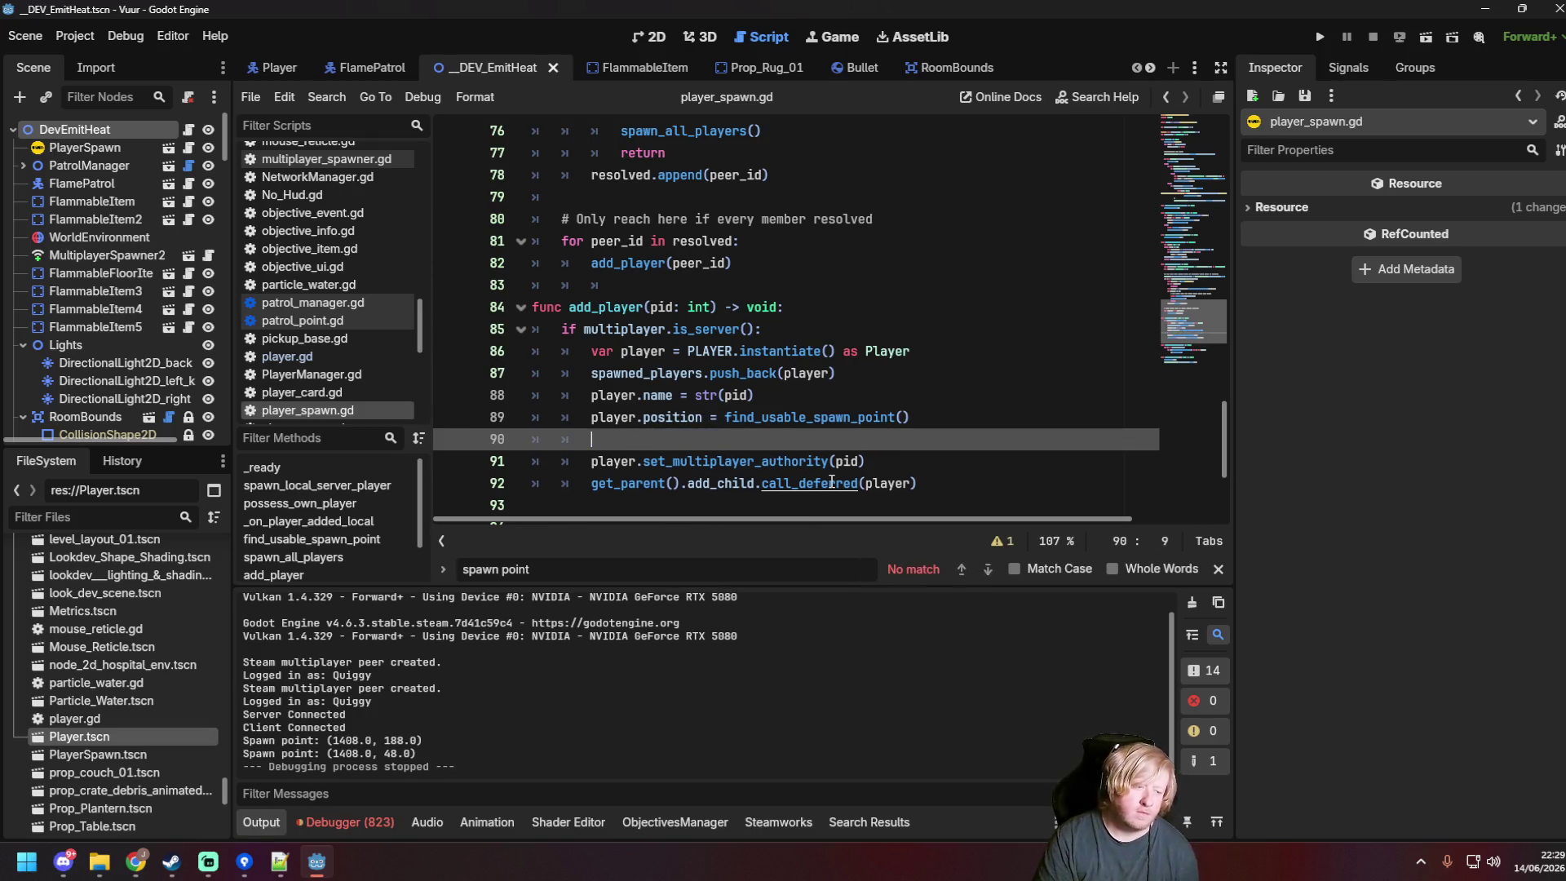
key(Left)
key(BackSpace)
key(BackSpace)
key(BackSpace)
text(r.posi)
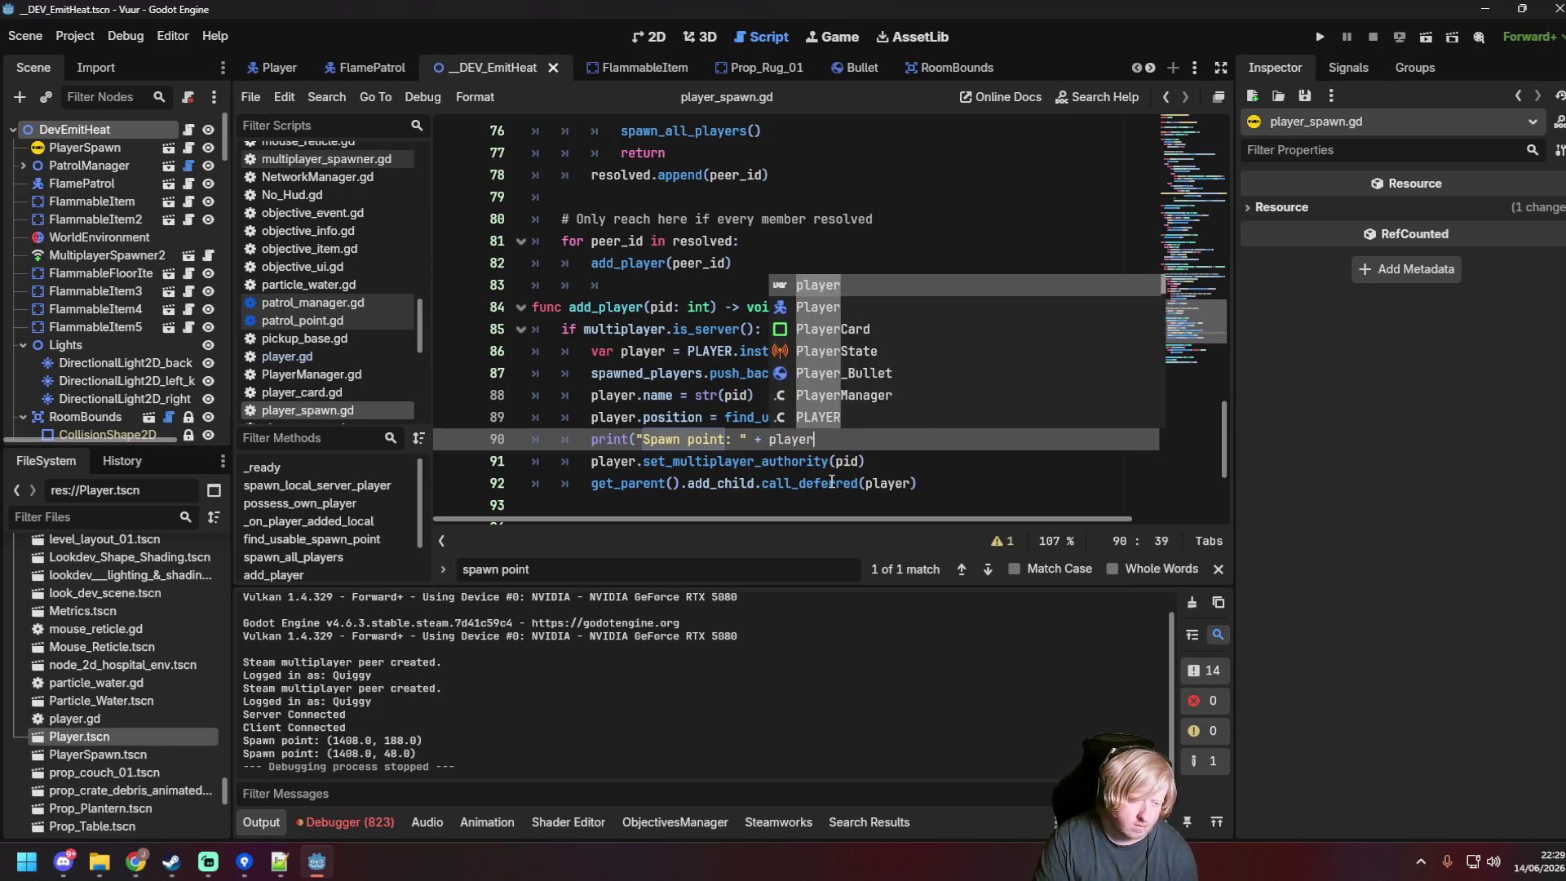
key(Return)
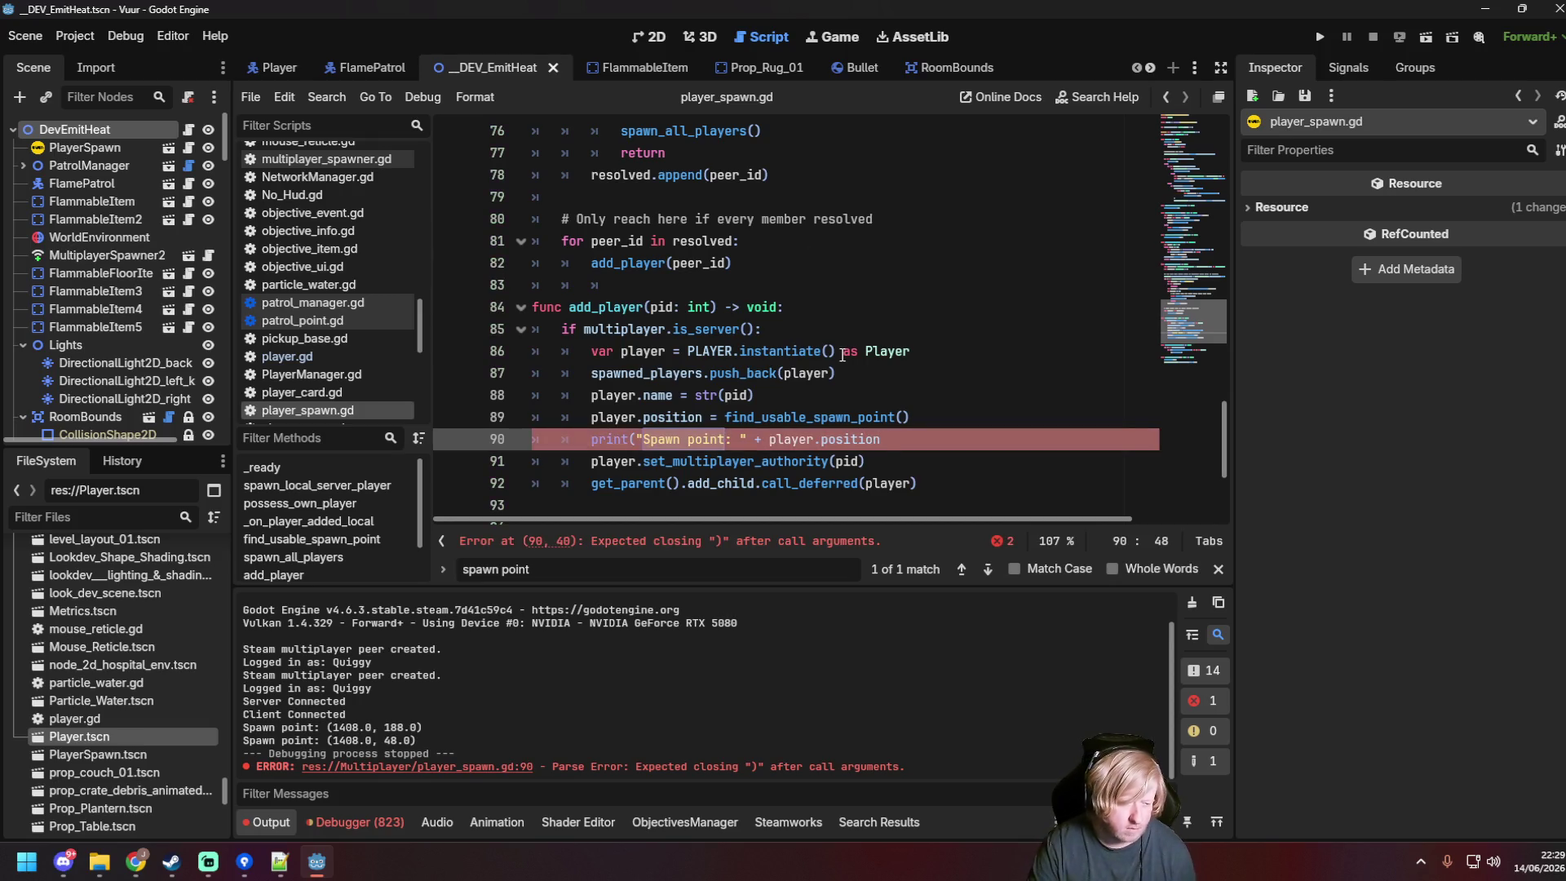
key(F6)
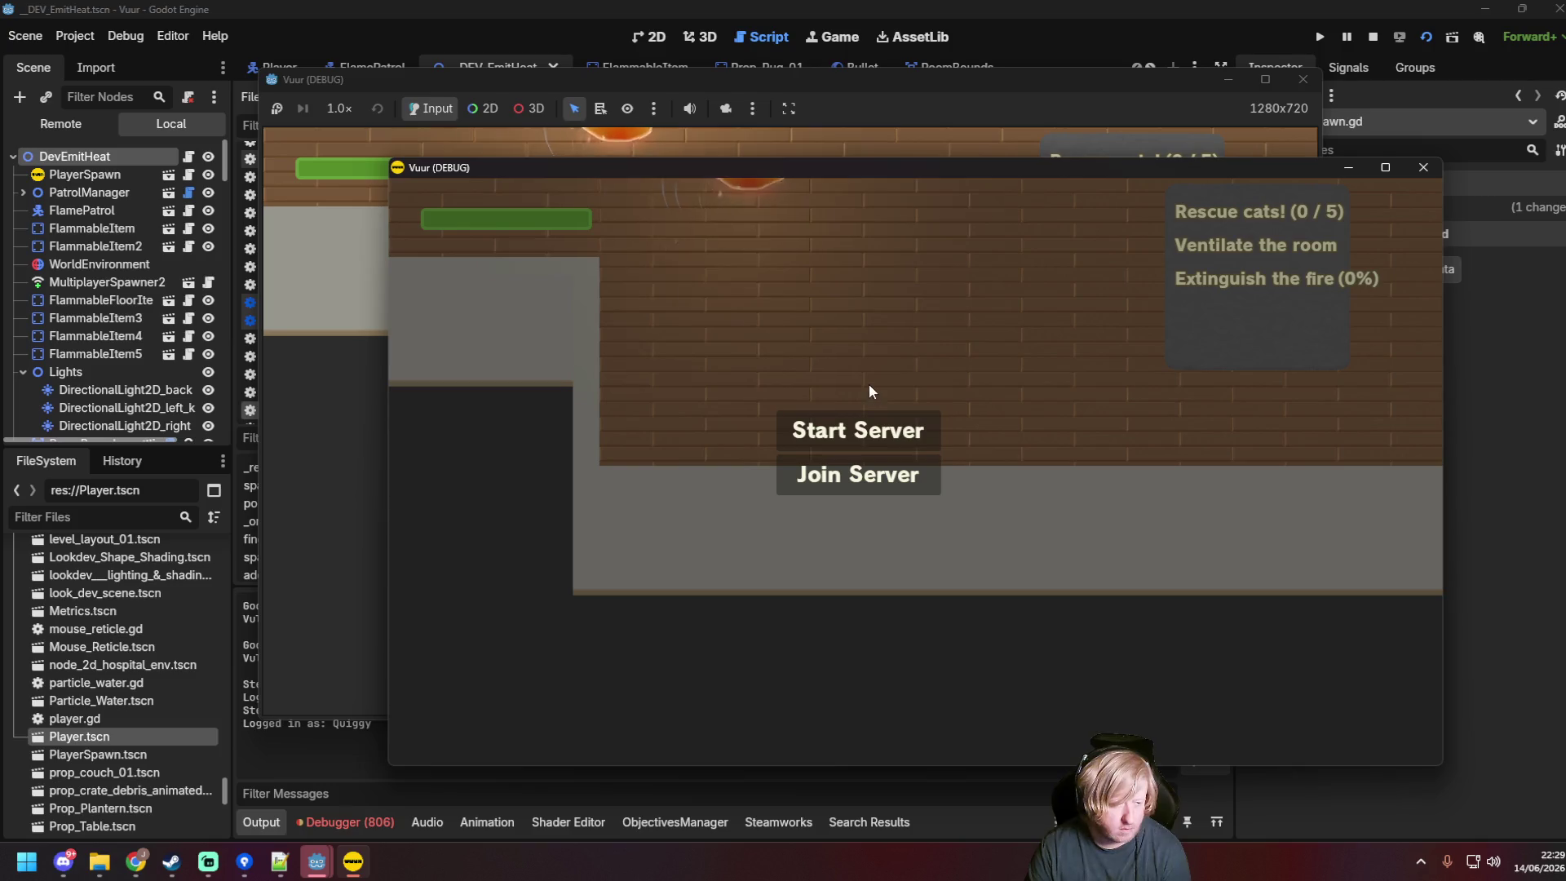
After the String + Vector2 error, change the print to str(player.position), save, and rerun
click(859, 431)
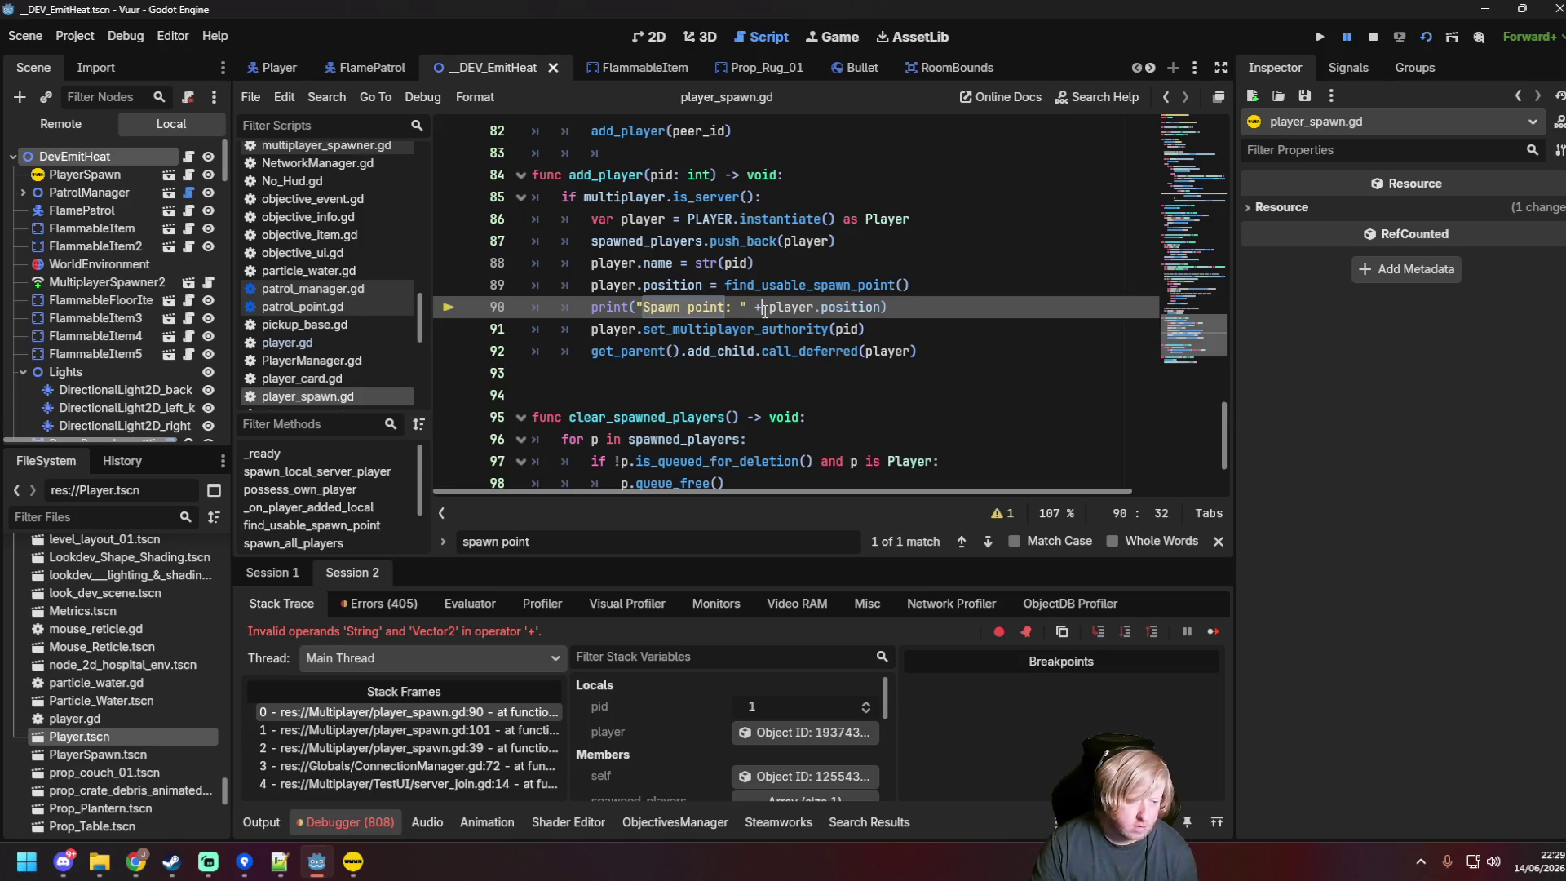
text(str()
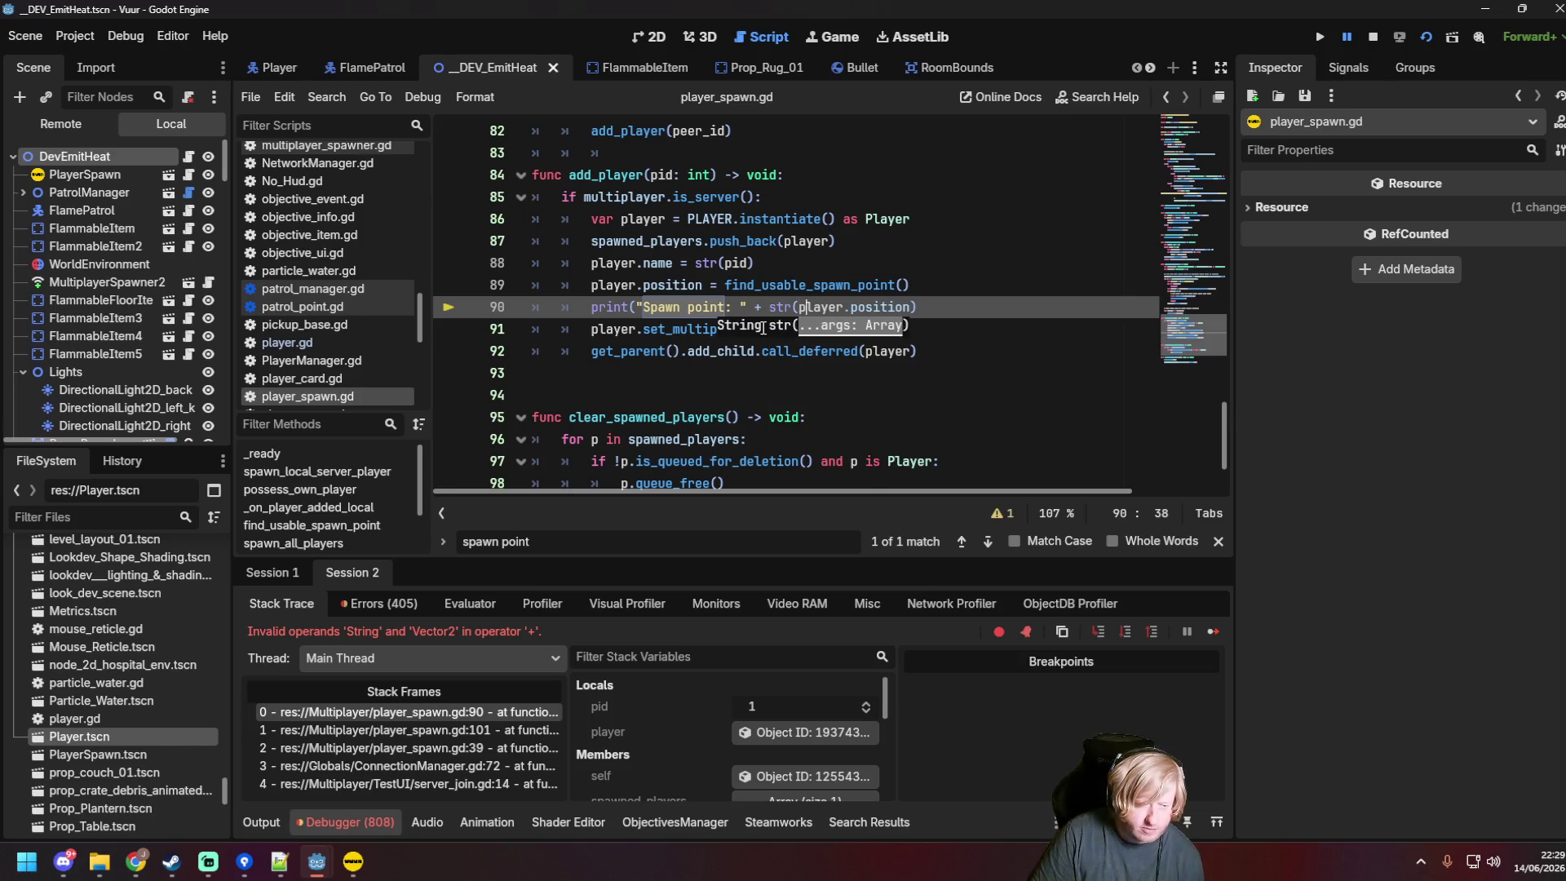
key(End)
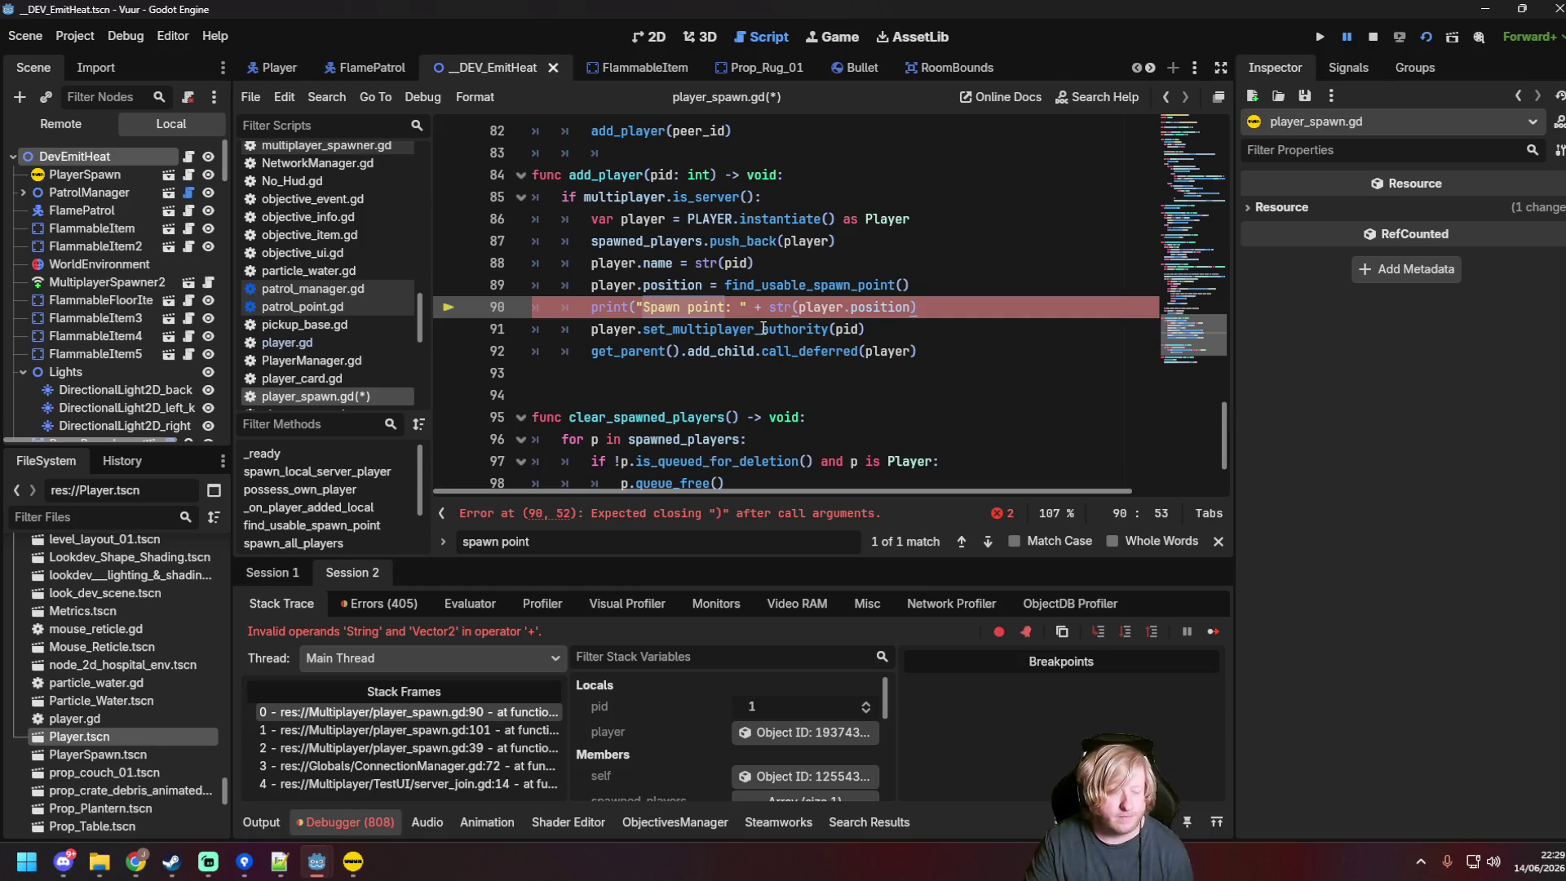
text())
key(ctrl+s)
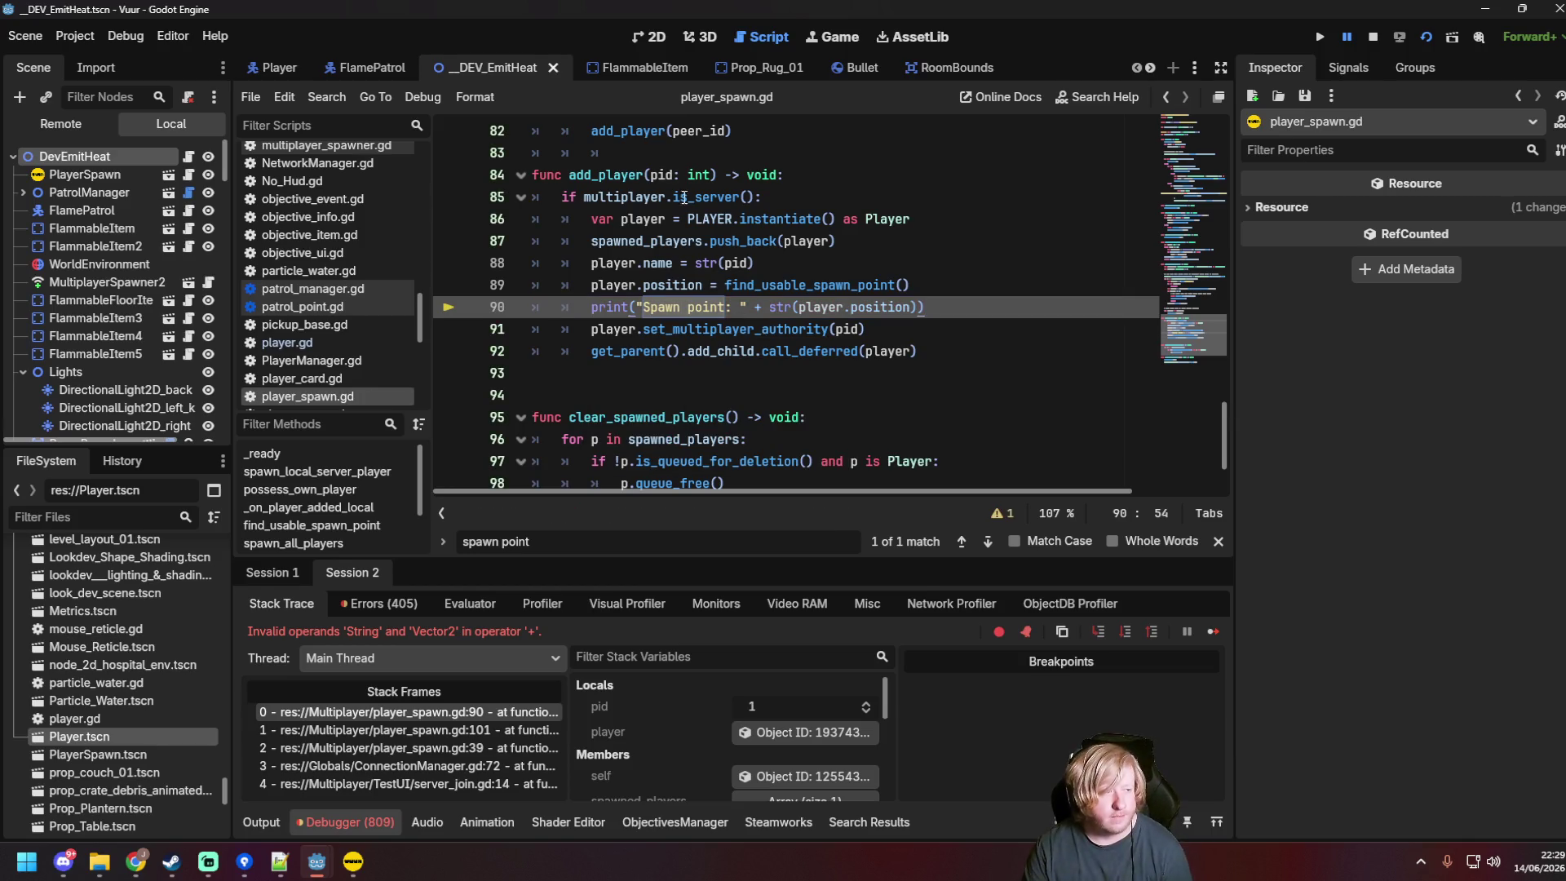
click(680, 197)
key(F5)
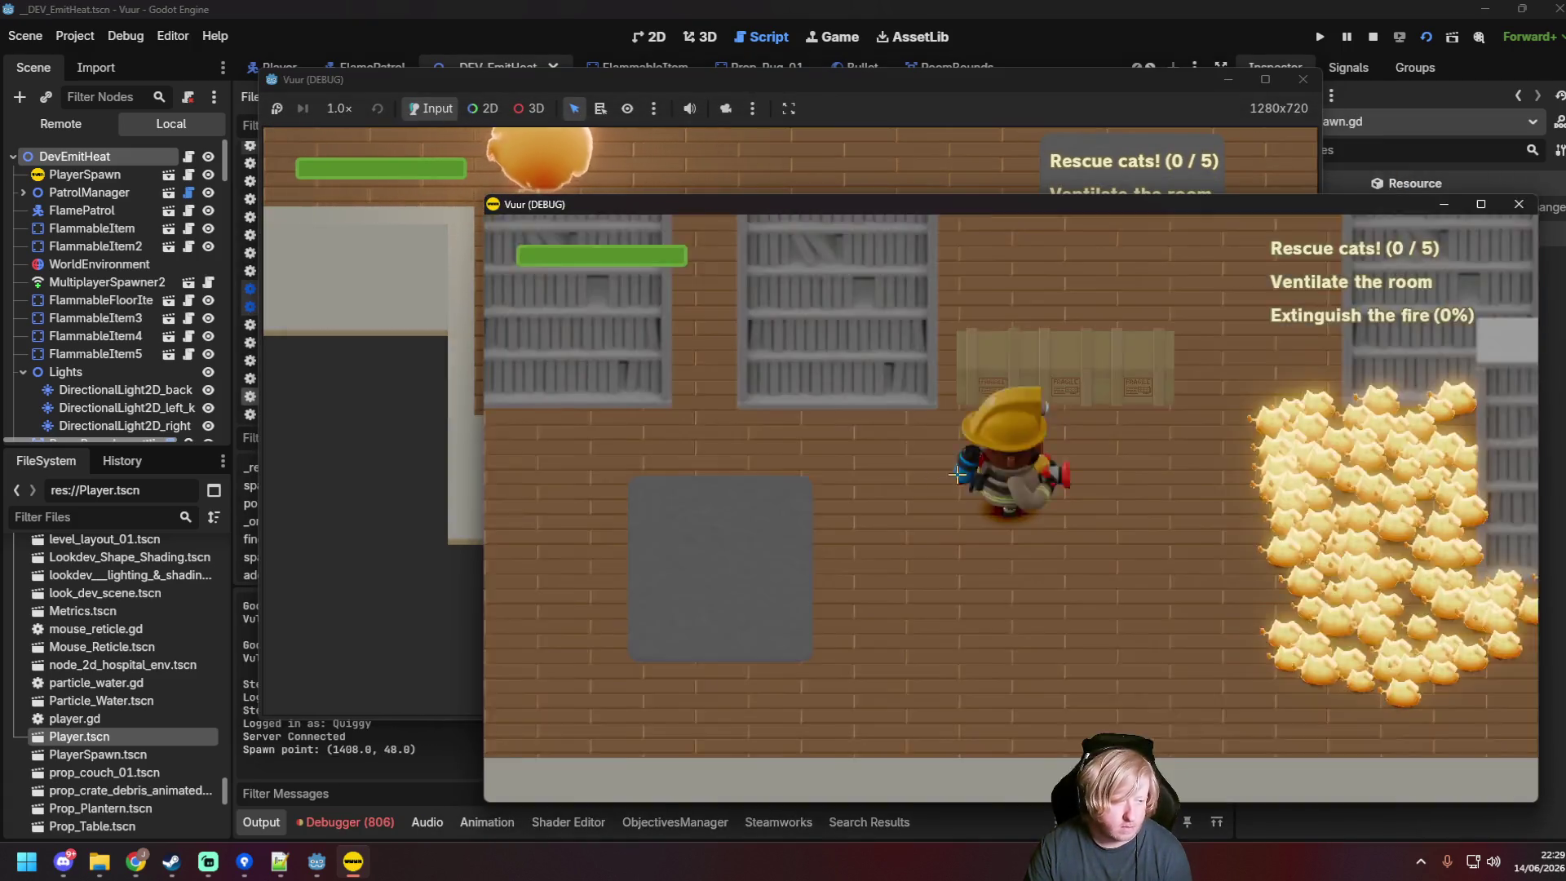
Join the server from the second game window, then close the game windows
click(423, 425)
click(759, 423)
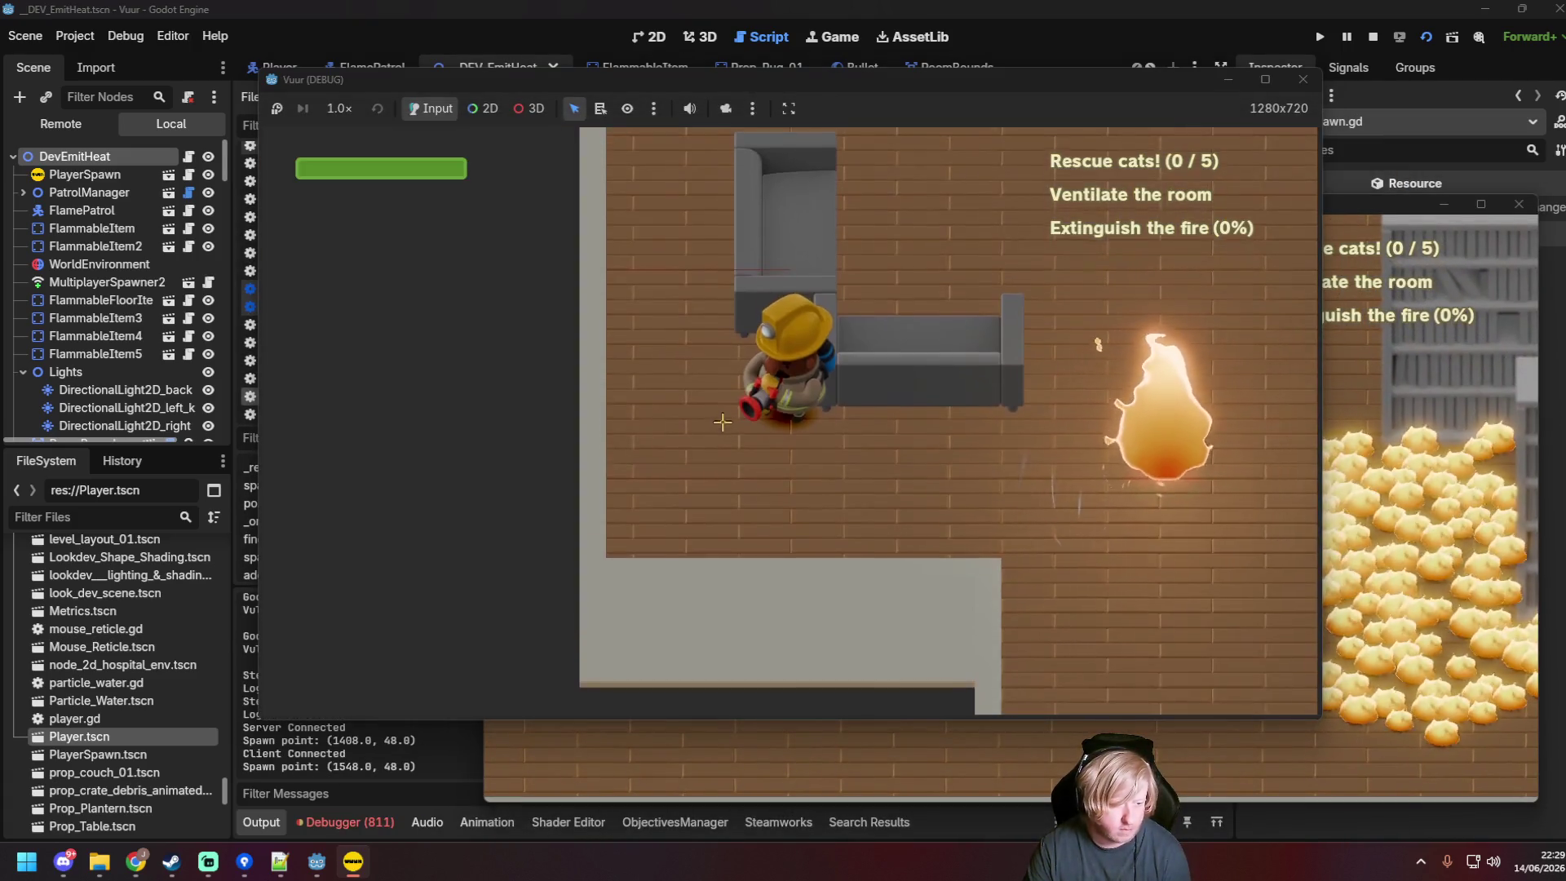
click(1304, 83)
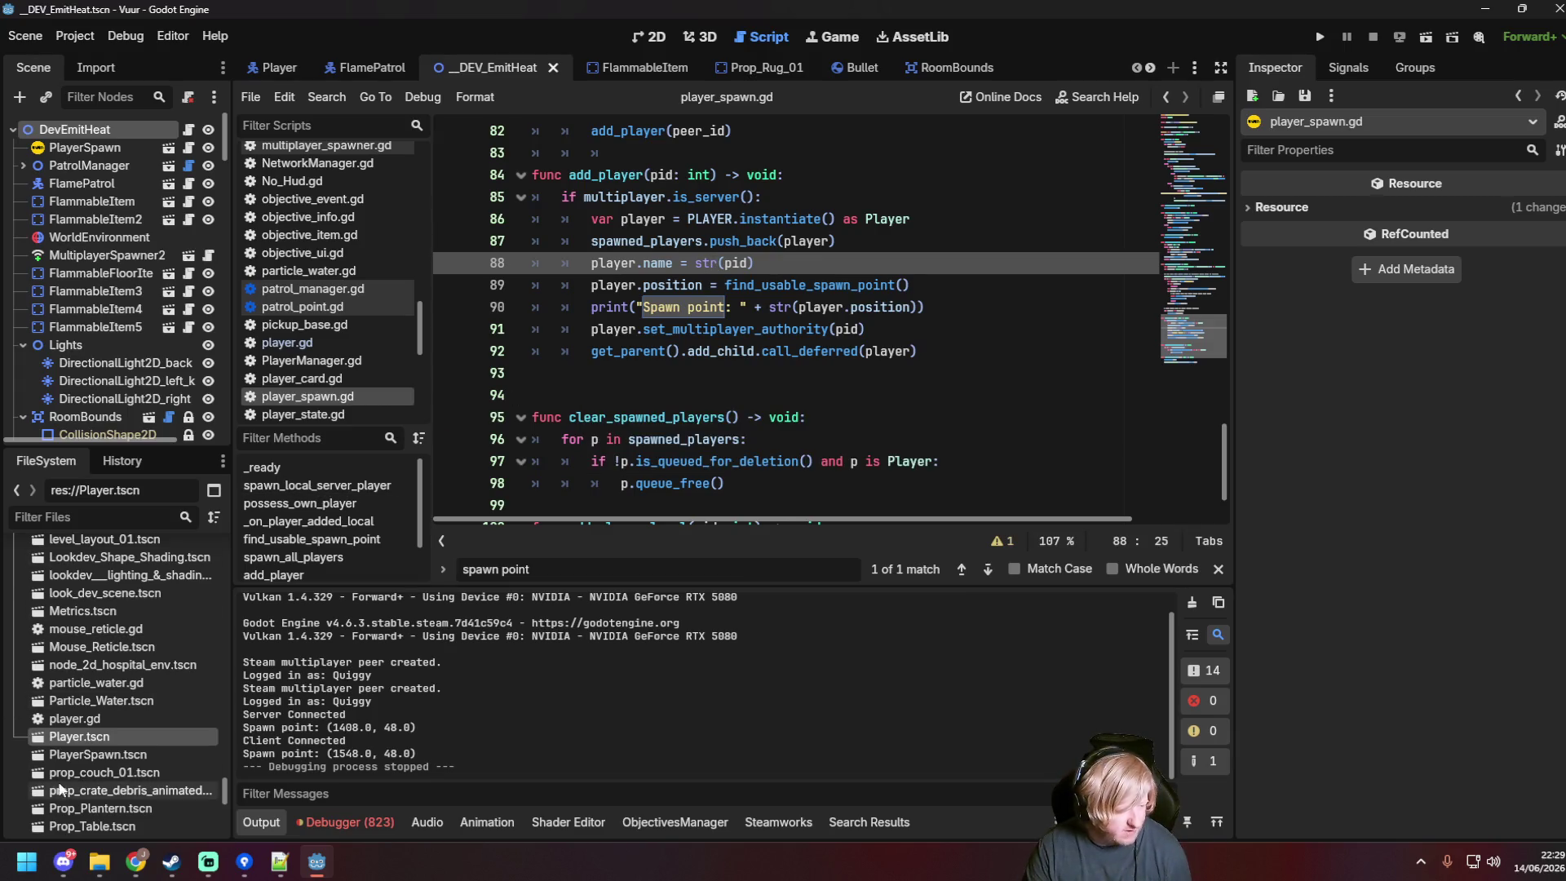
Record the screen while rerunning the test: host in one window, join in the other, close both
click(208, 862)
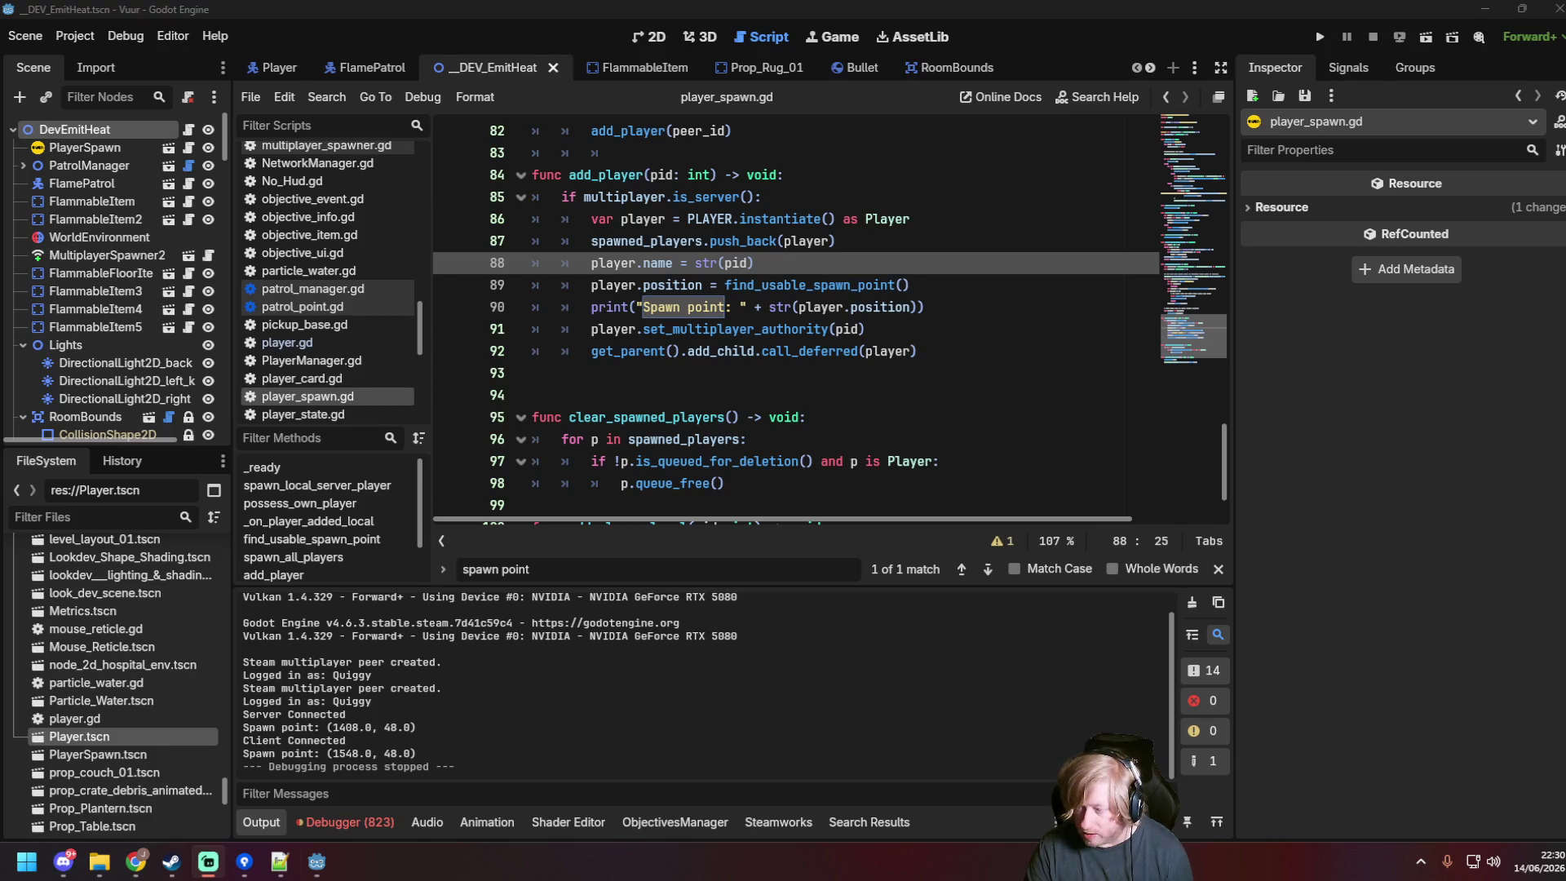
key(F6)
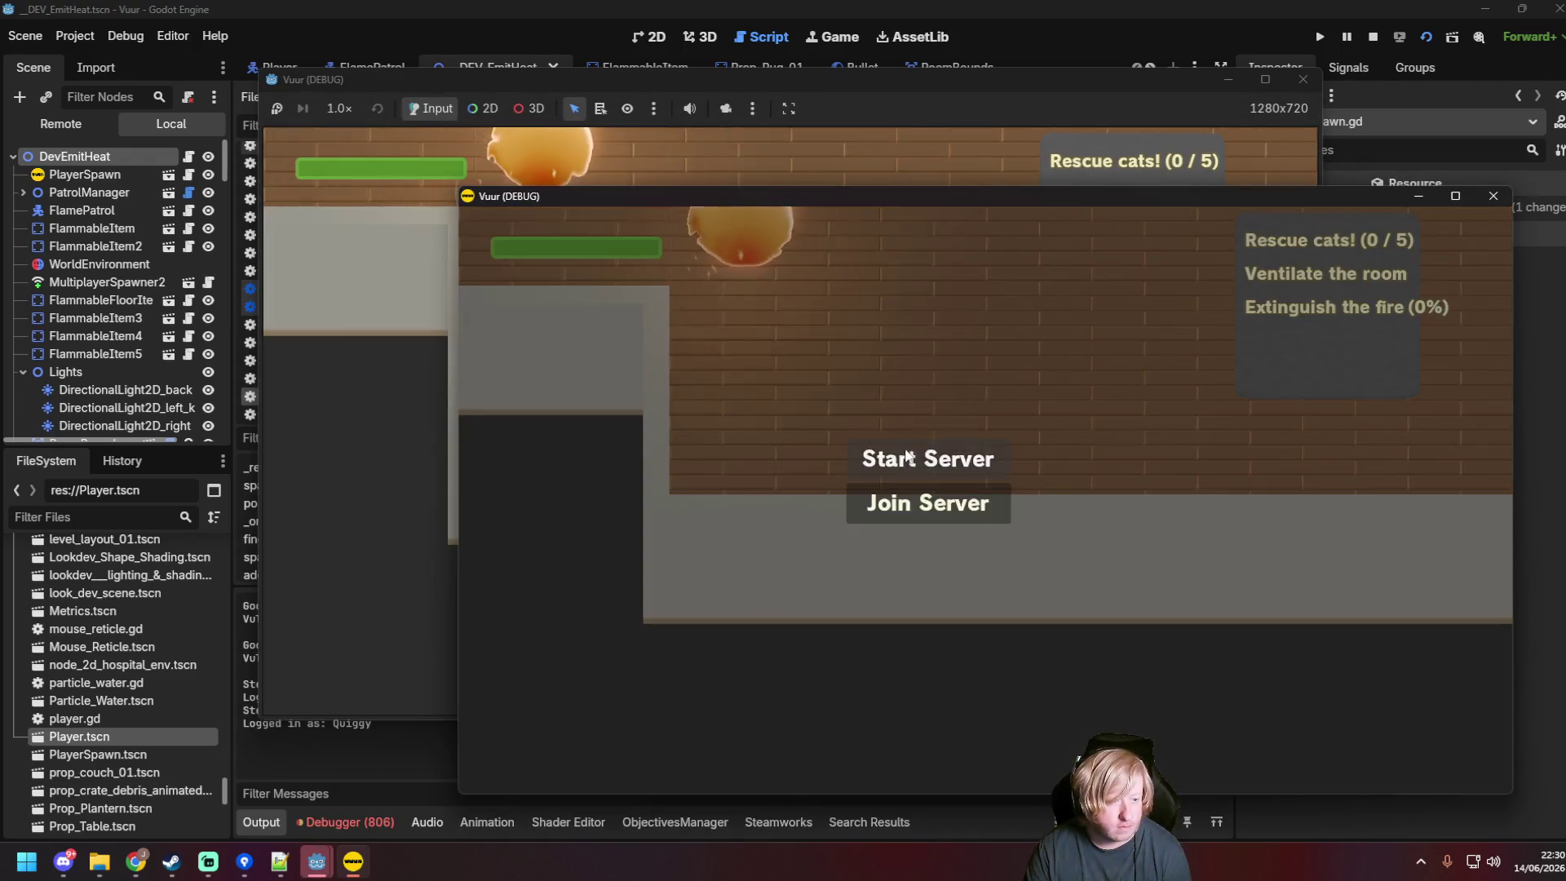
click(928, 459)
click(395, 374)
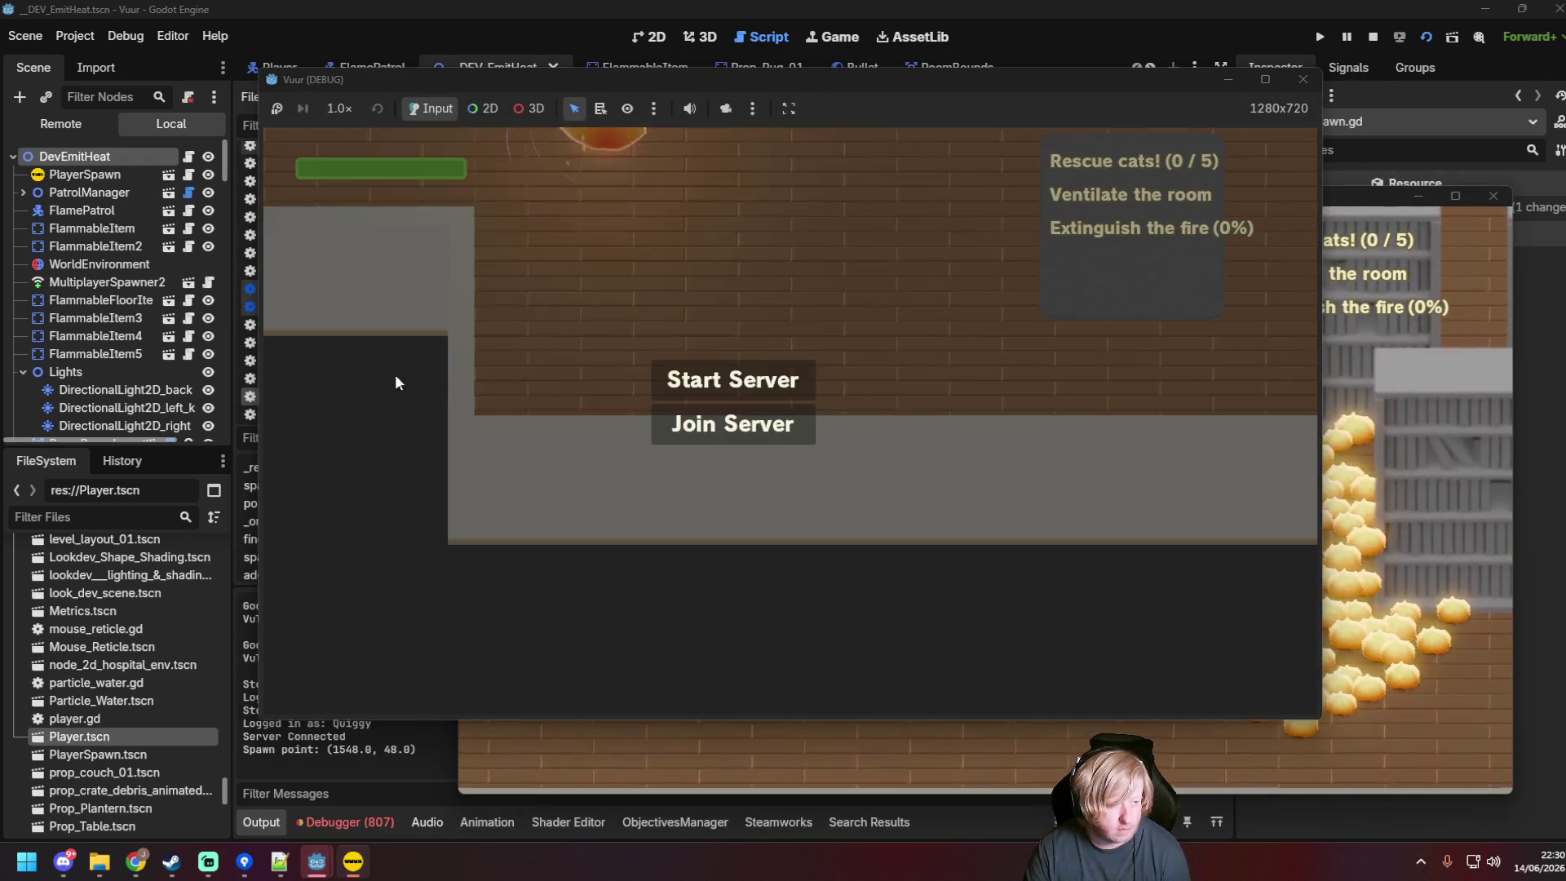
click(726, 433)
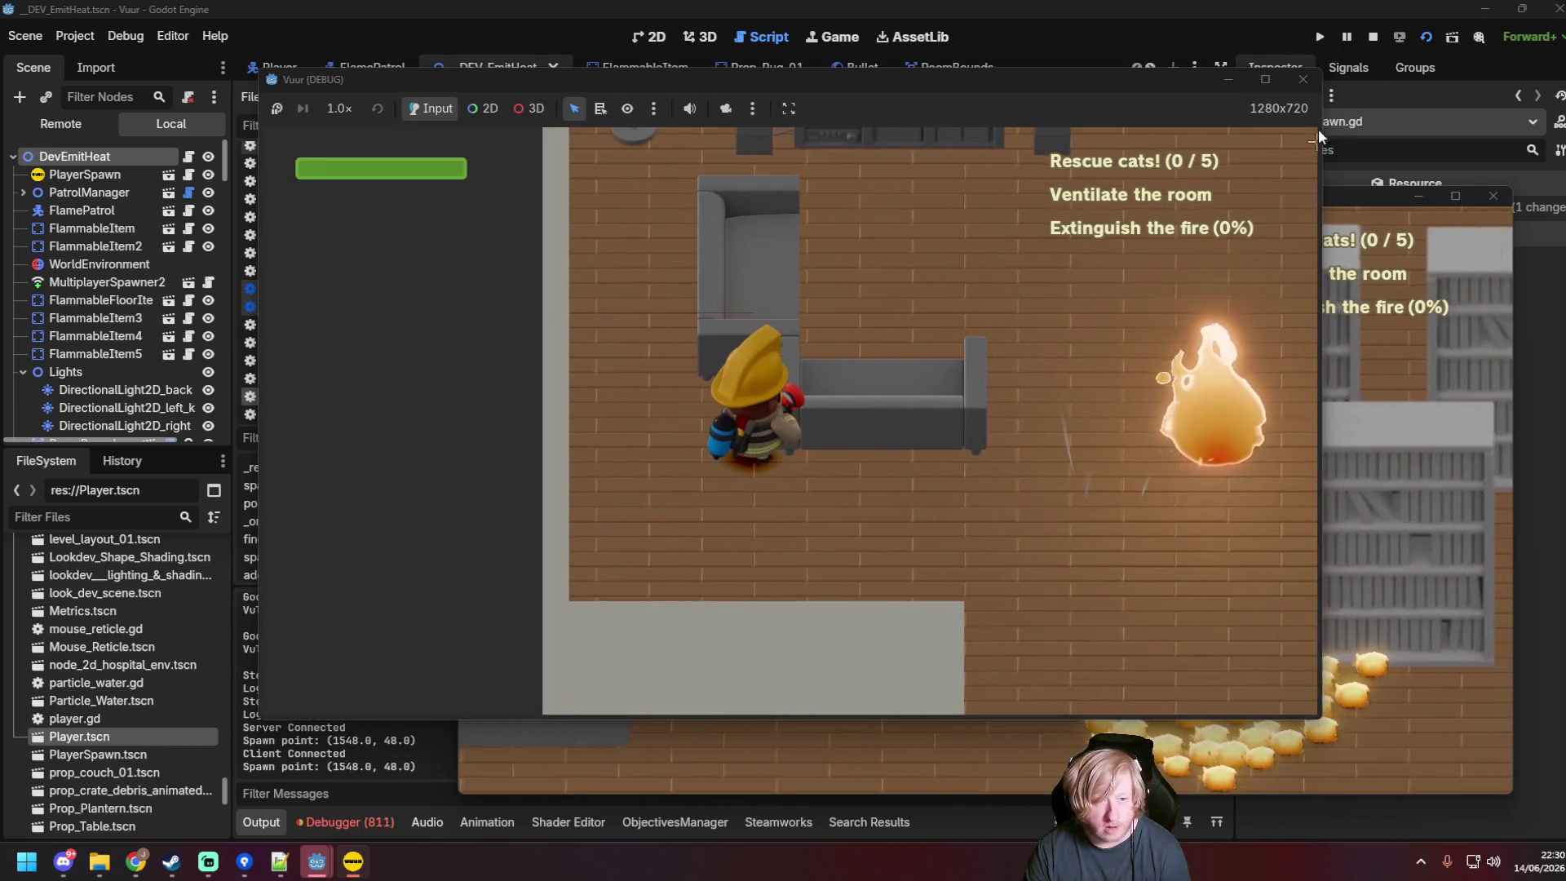
click(1303, 80)
click(1492, 196)
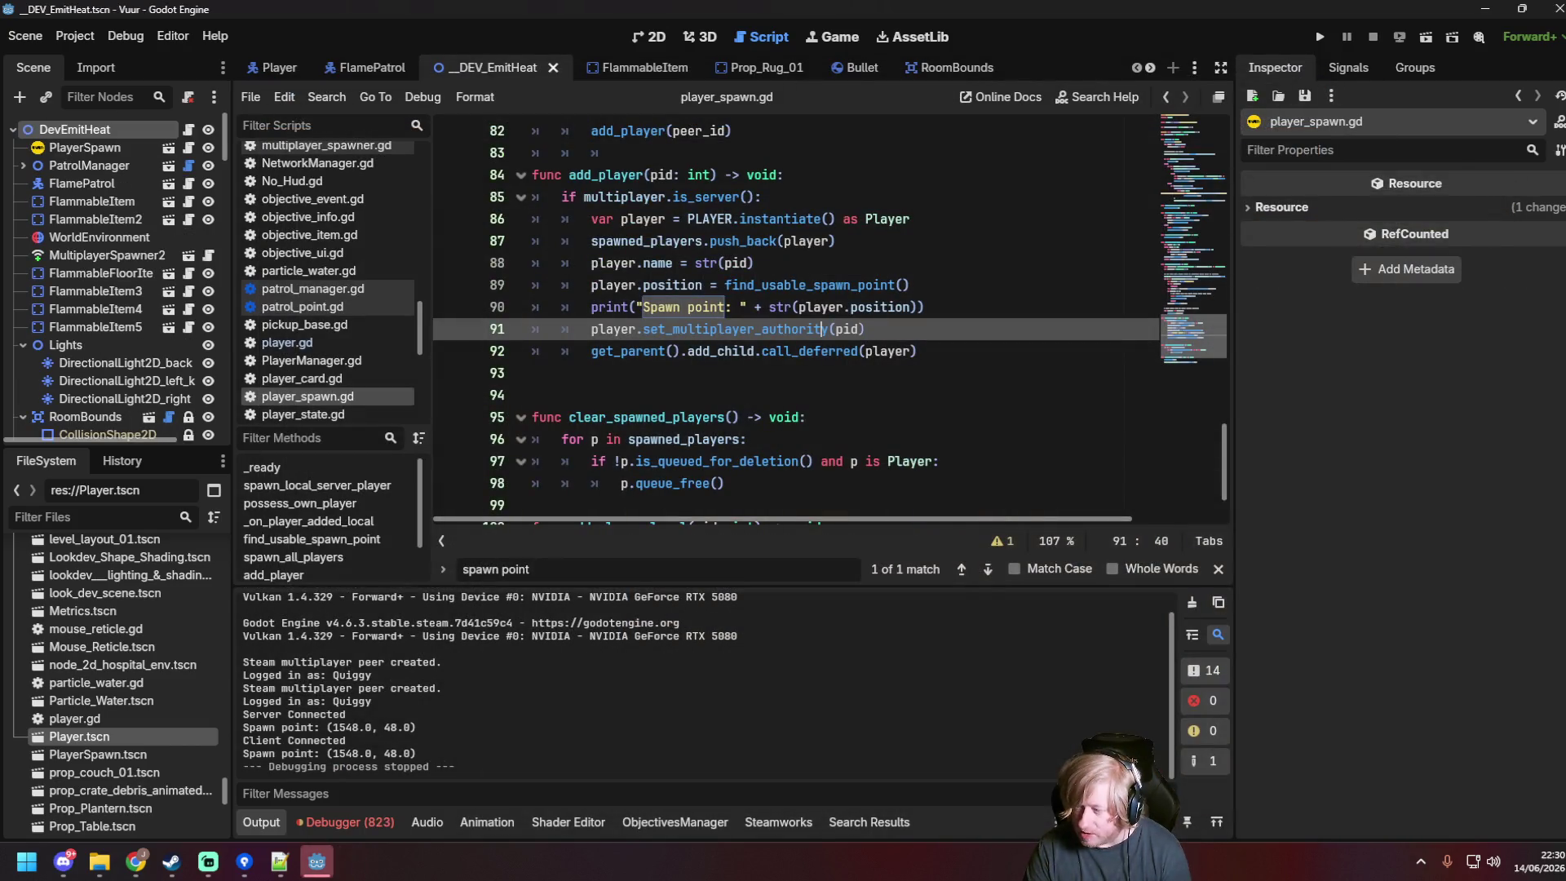
Open the saved screen recording of the test for playback
key(alt+Tab)
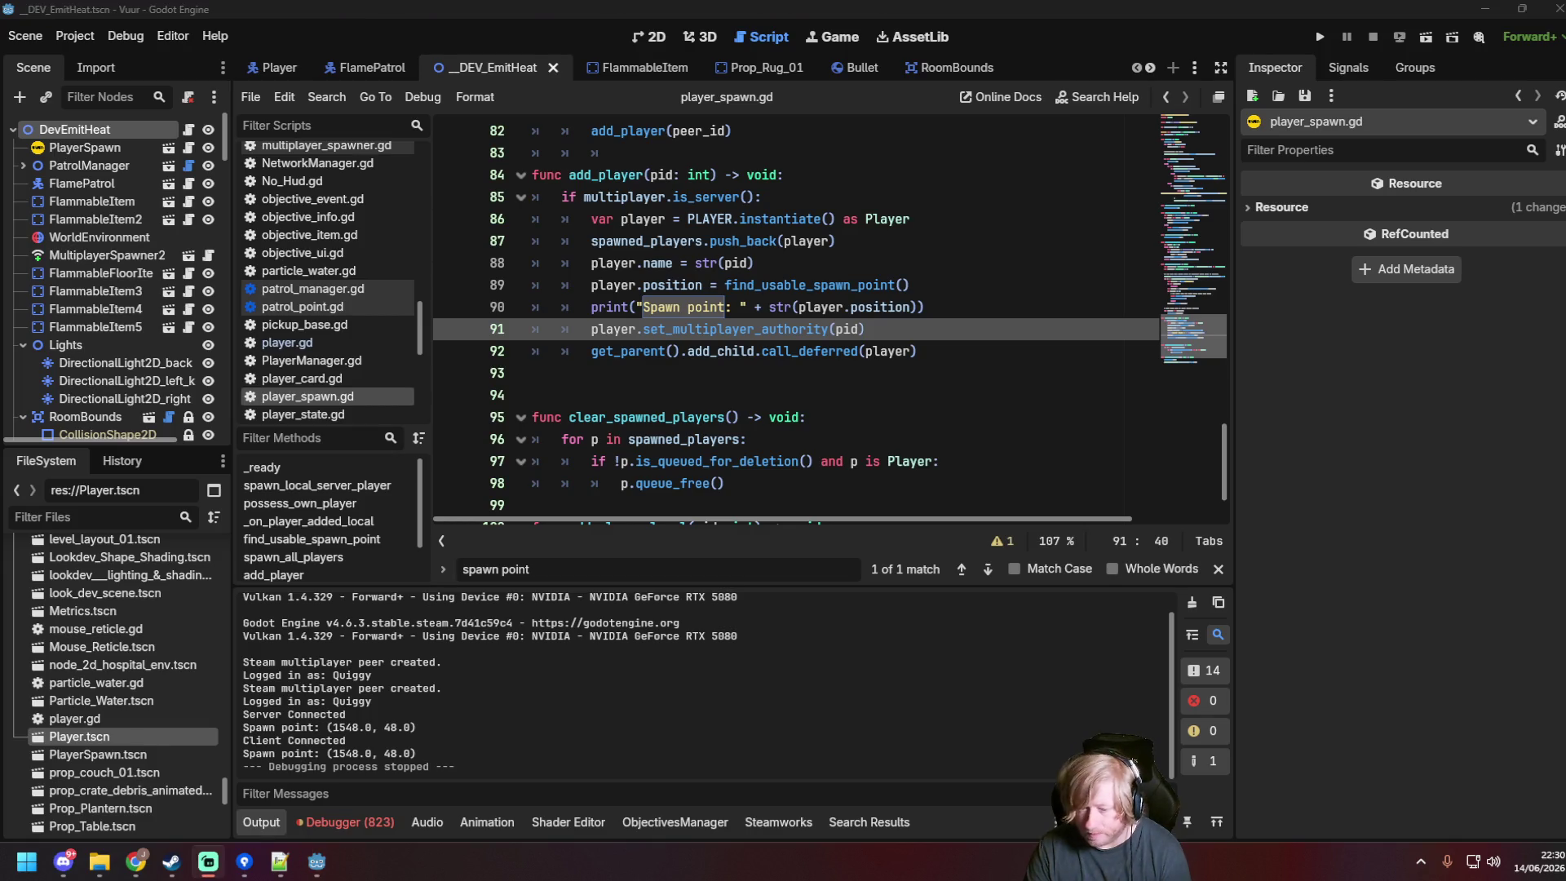
key(alt+Tab)
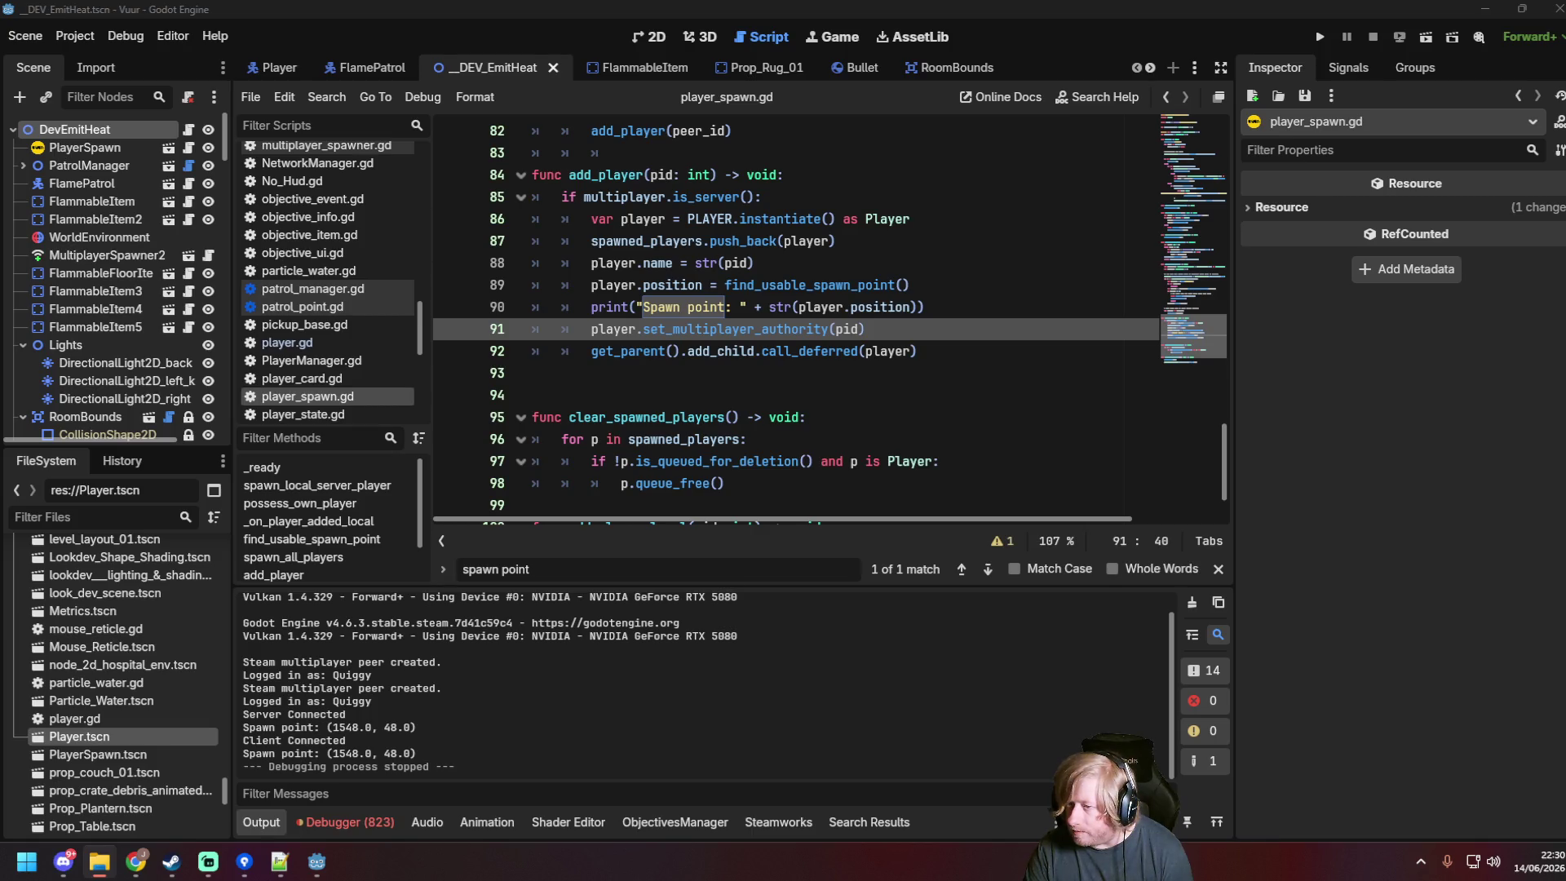
key(F5)
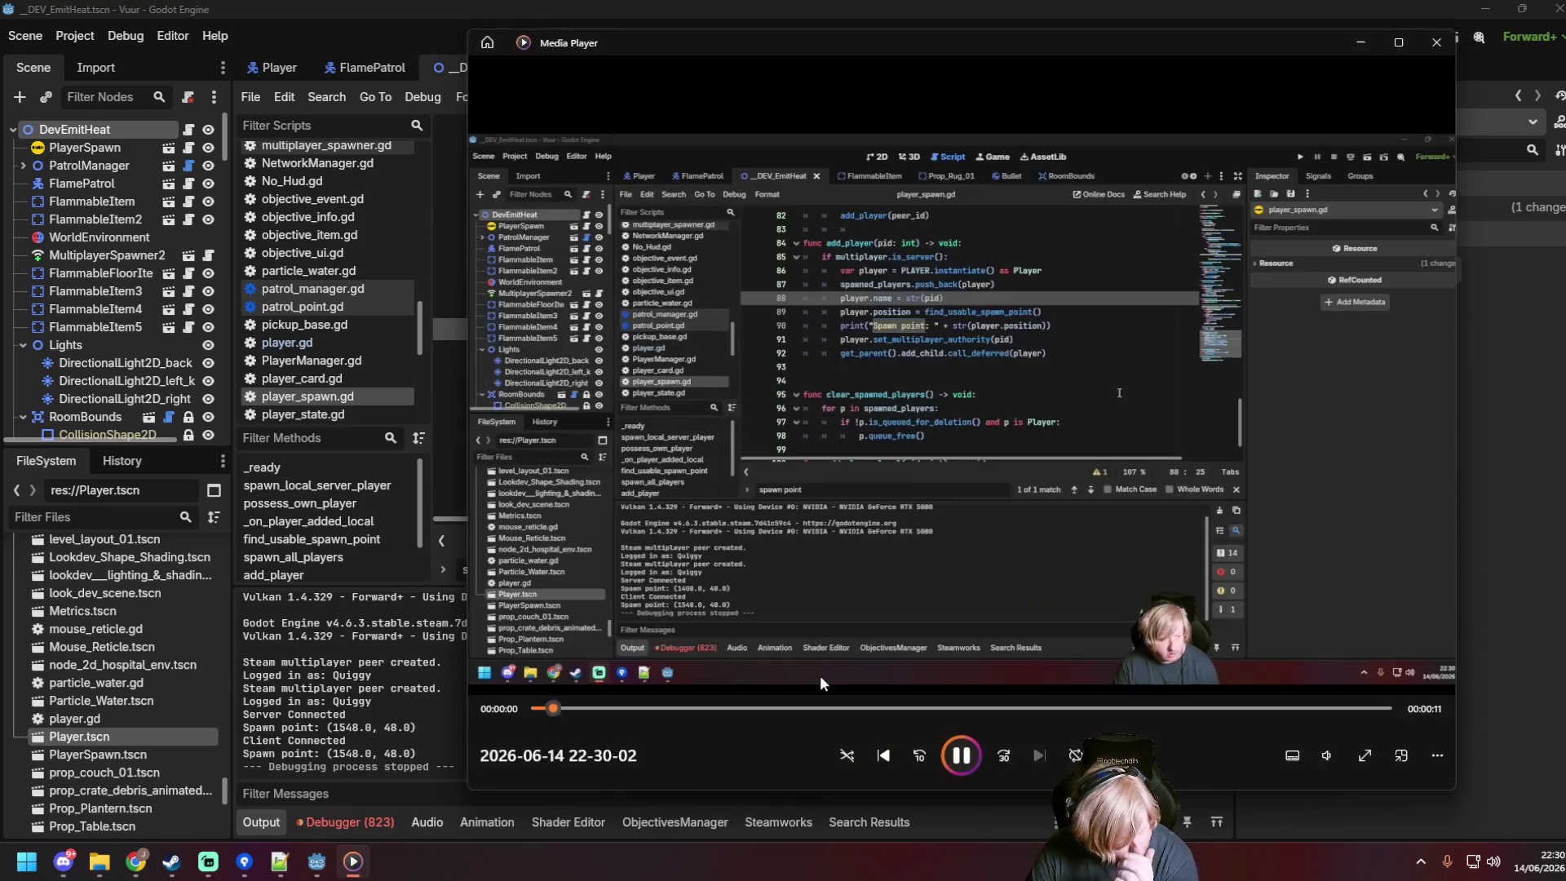
Pause and scrub the clip around the client joining and spawning, then close Media Player
click(961, 757)
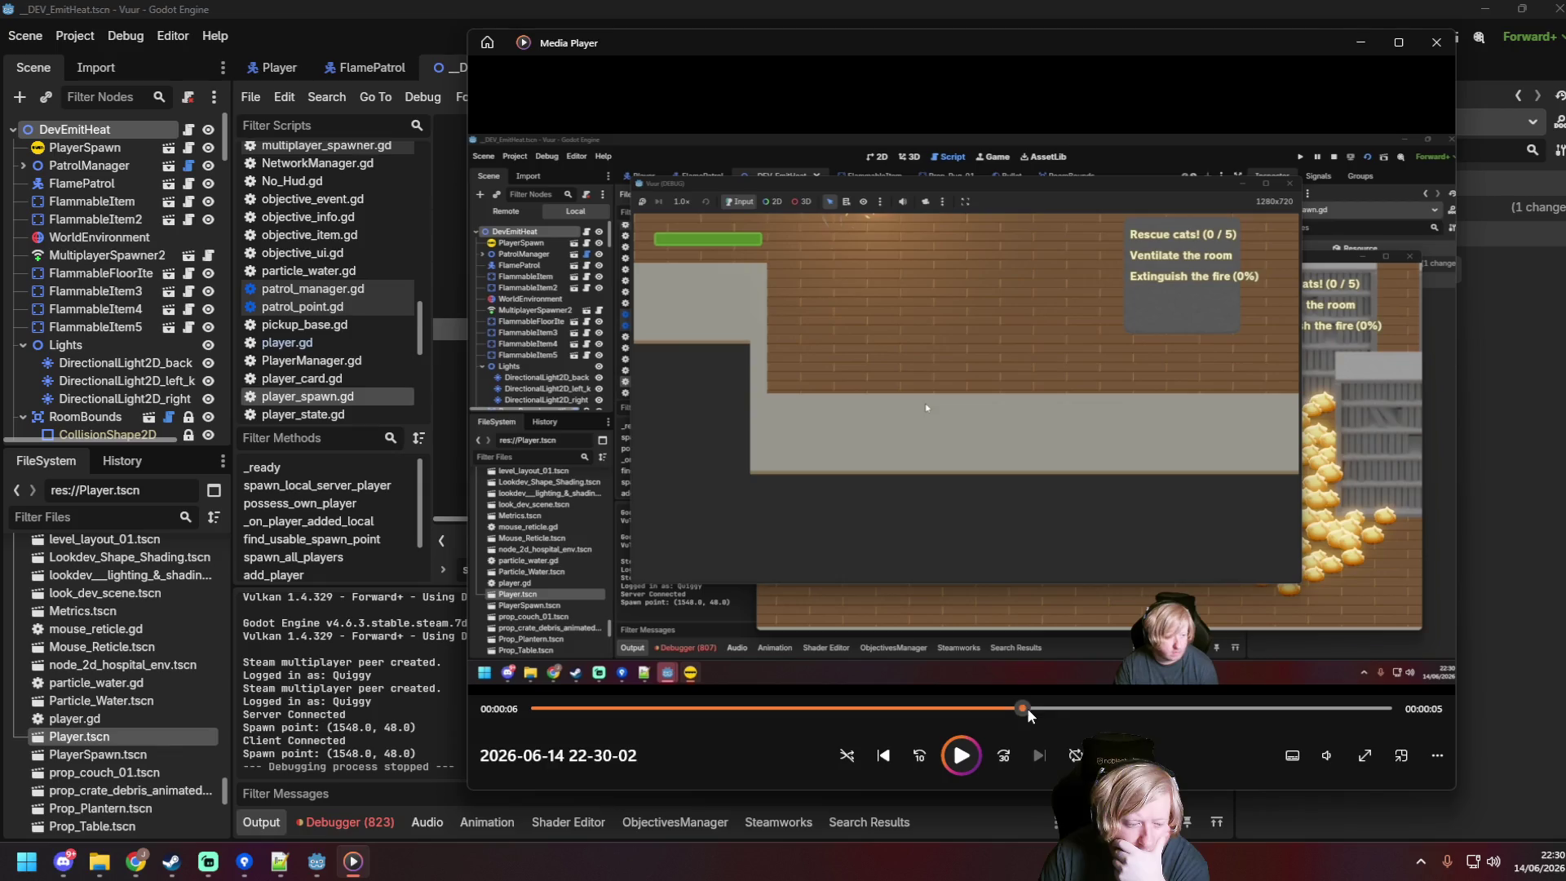
drag(1027, 713, 1054, 712)
click(956, 765)
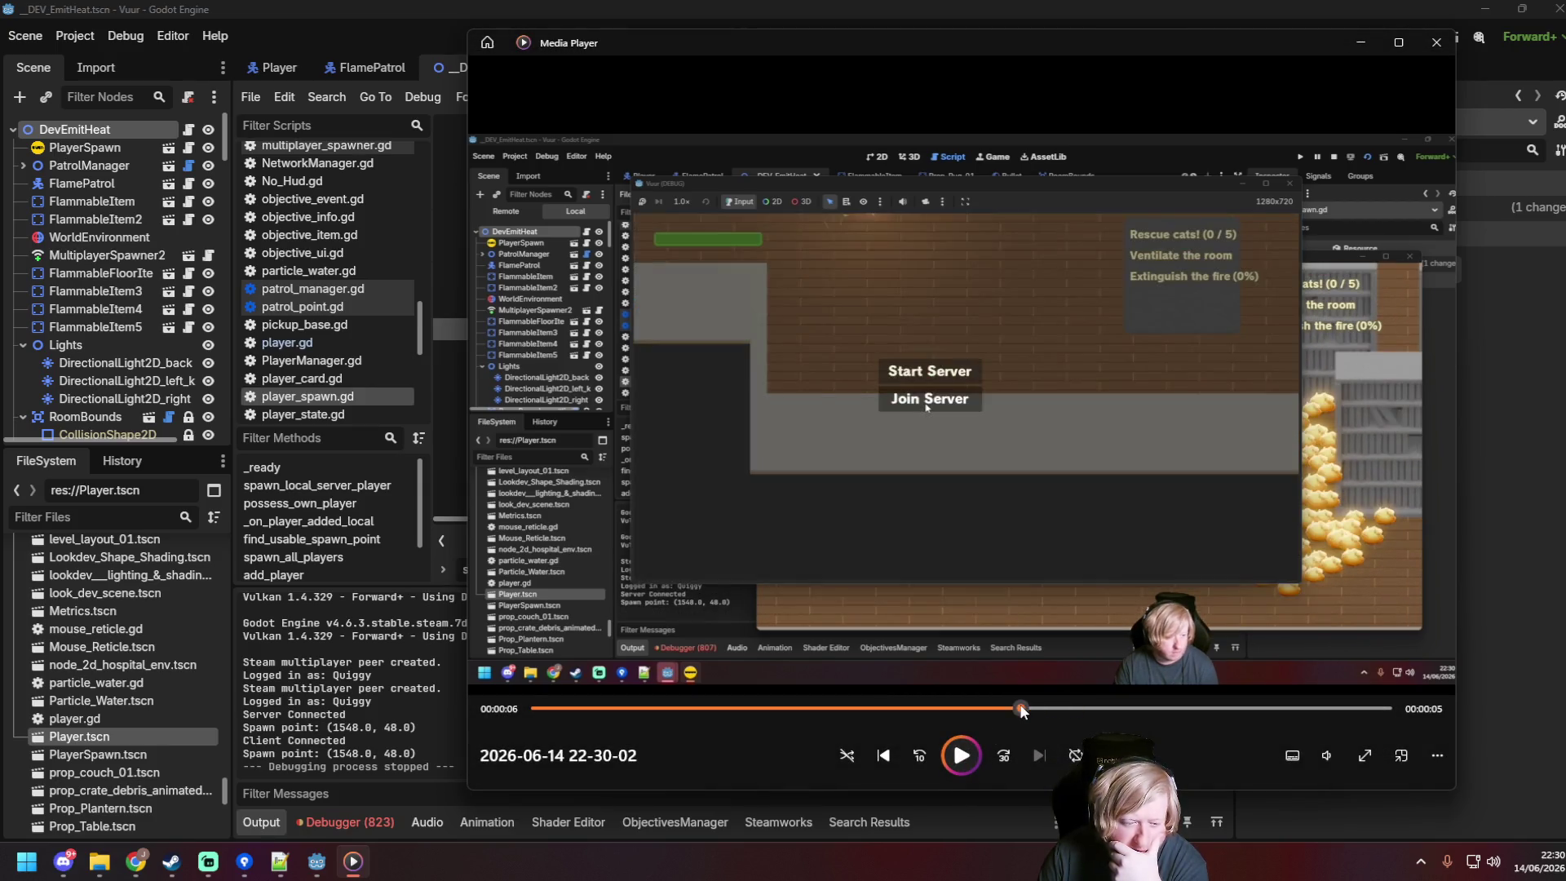
click(960, 758)
click(960, 765)
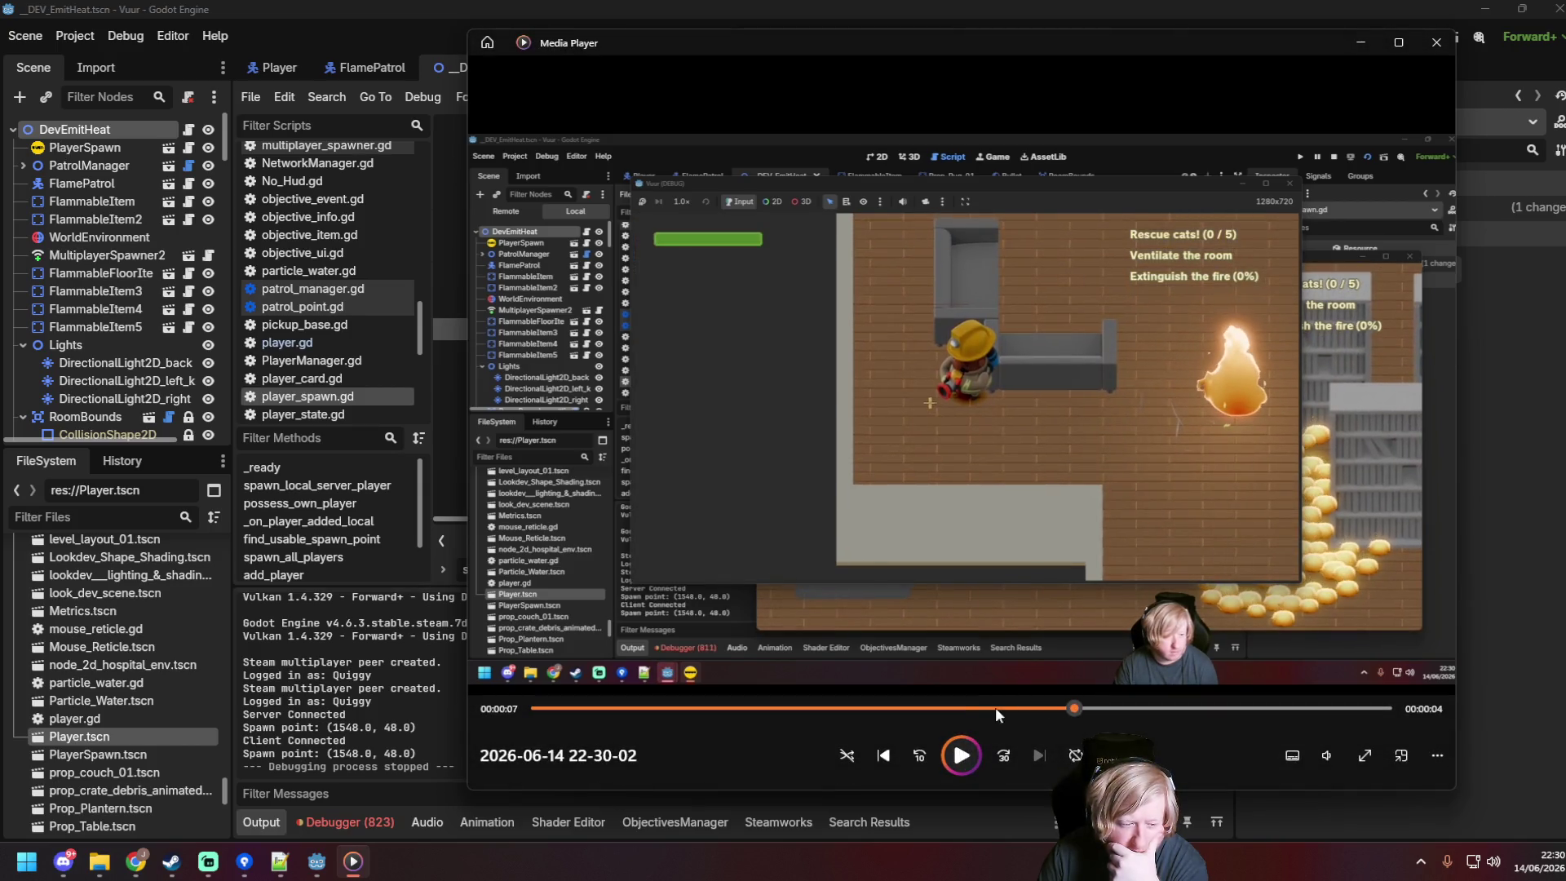
click(1048, 710)
drag(1025, 706, 1027, 709)
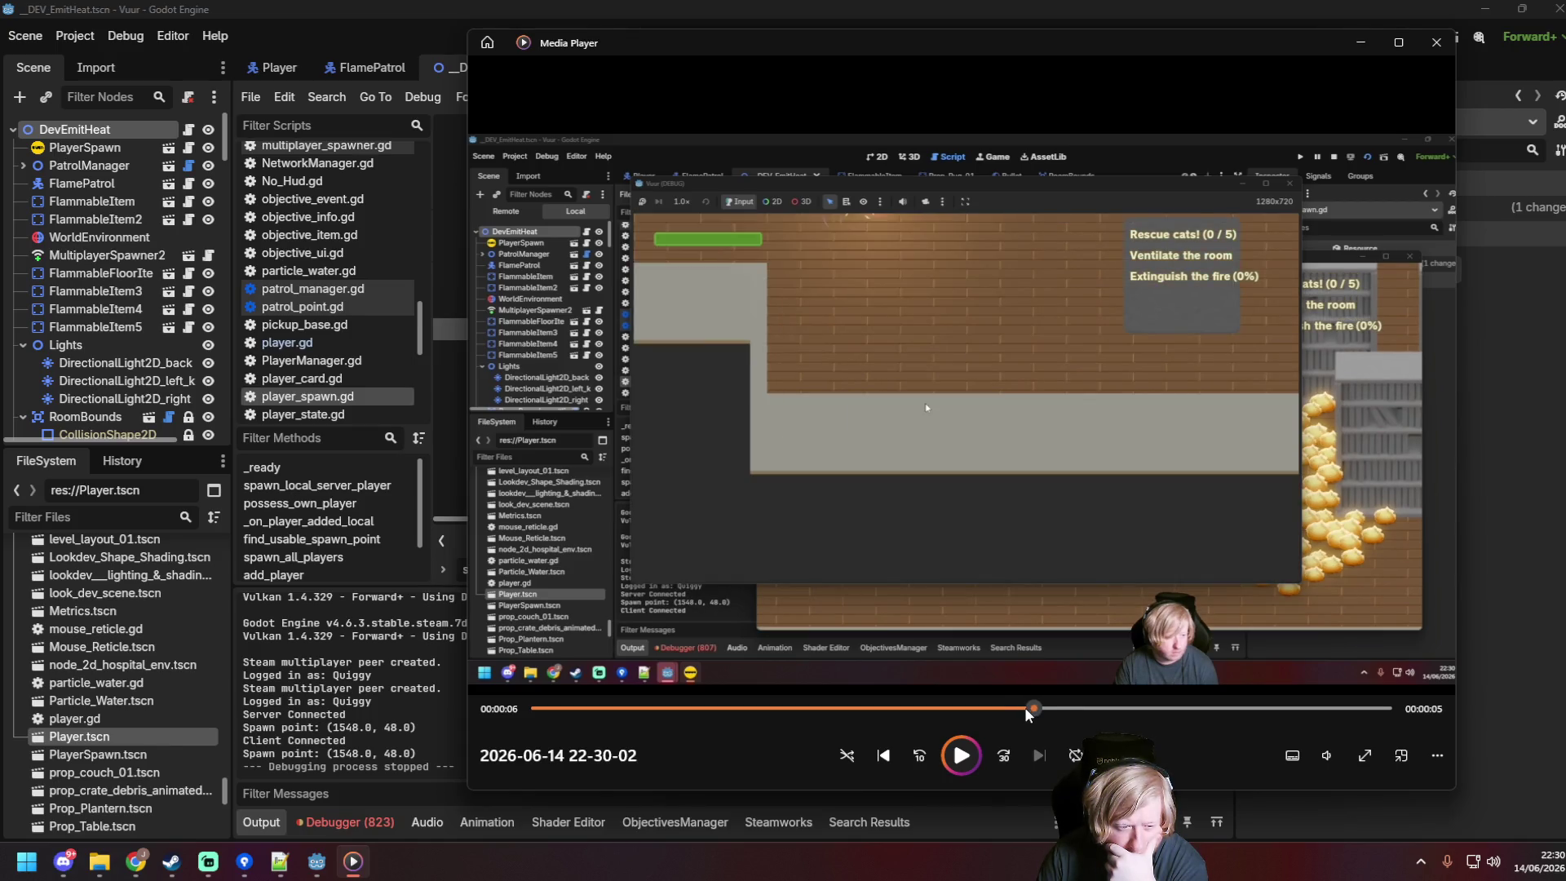
click(1436, 43)
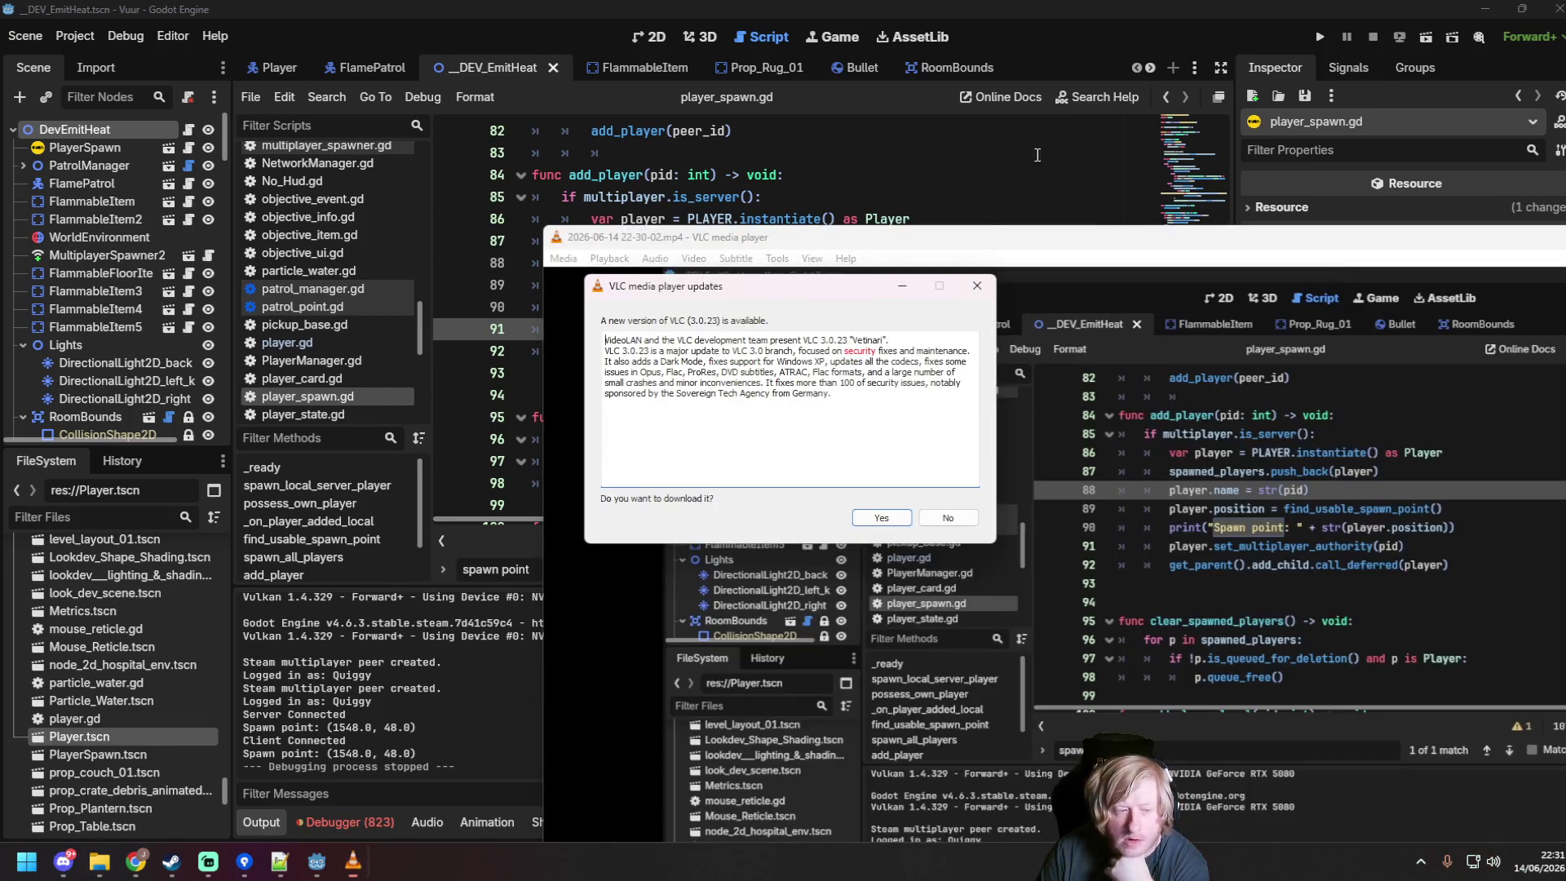
Dismiss VLC's update notice, maximise the video, and step through the clip from the server menu
key(Escape)
double_click(1030, 256)
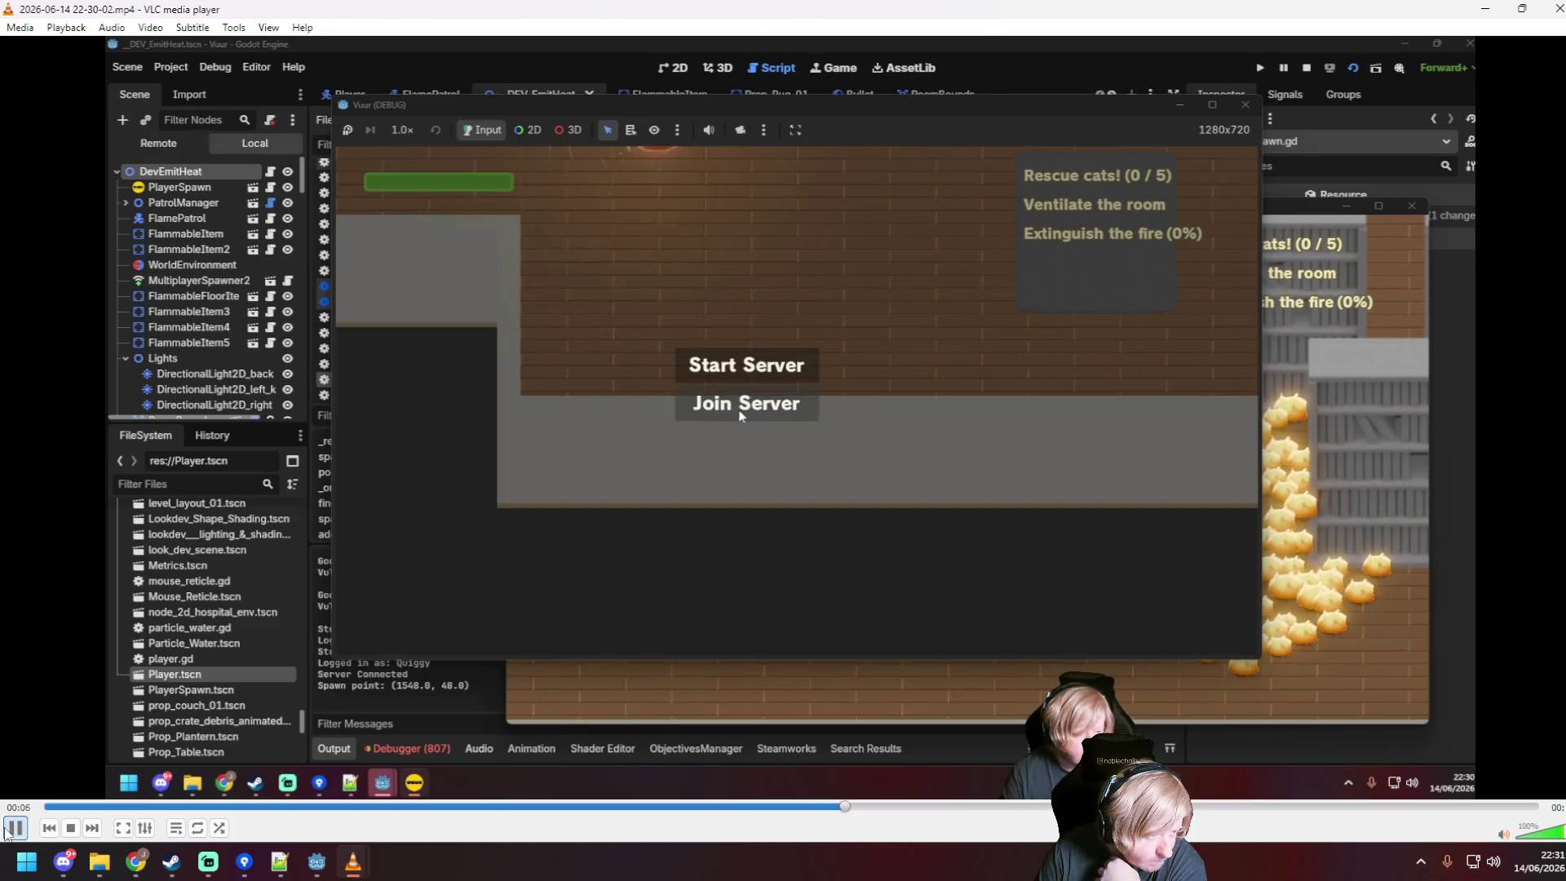
click(9, 828)
click(10, 827)
click(10, 828)
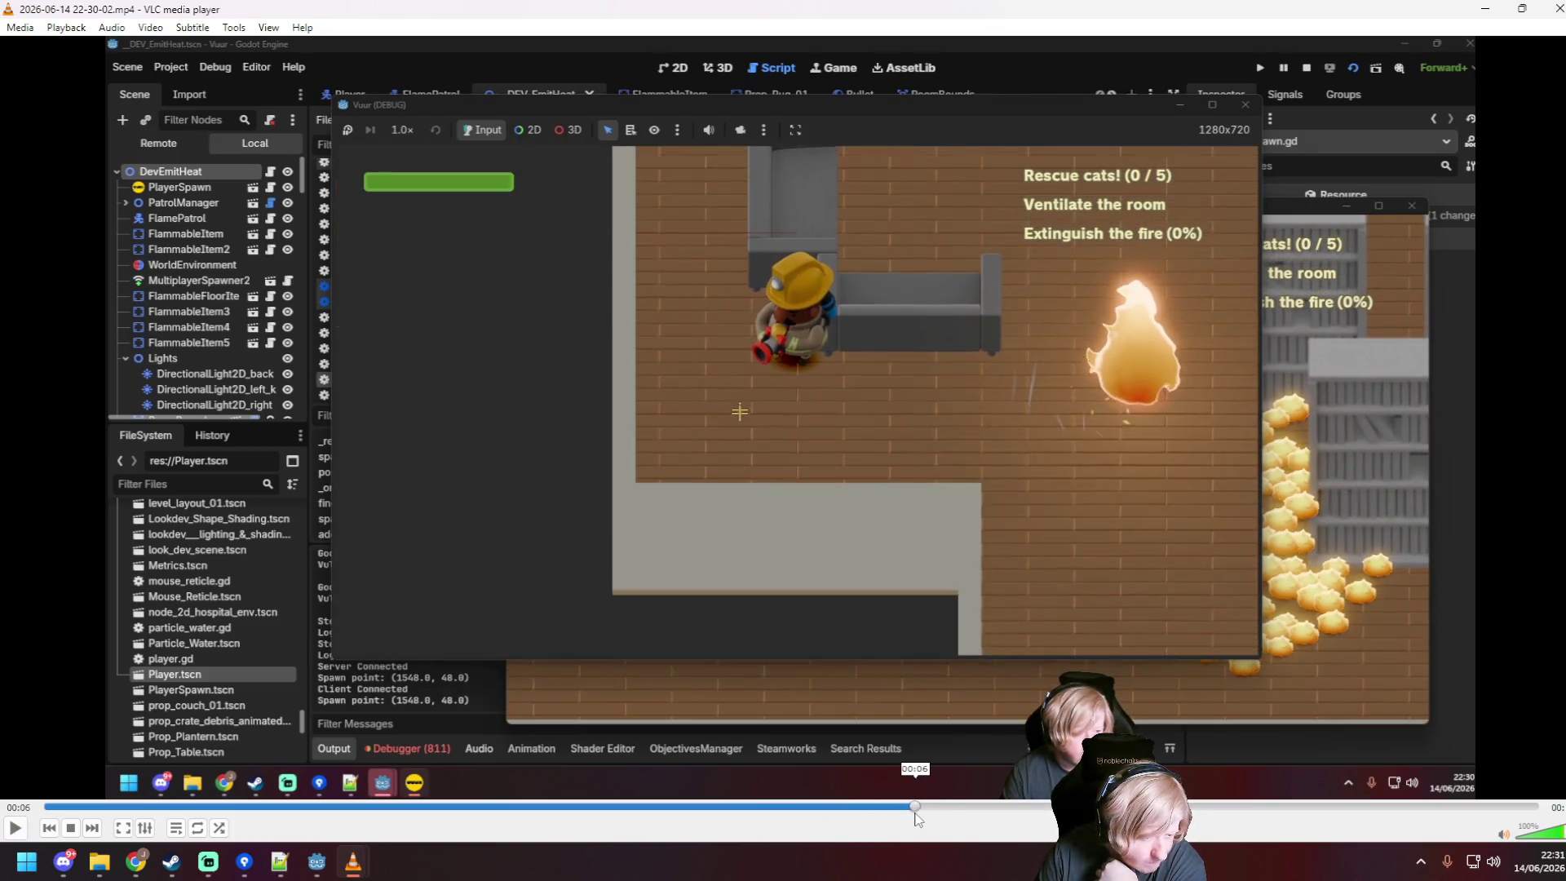
click(916, 810)
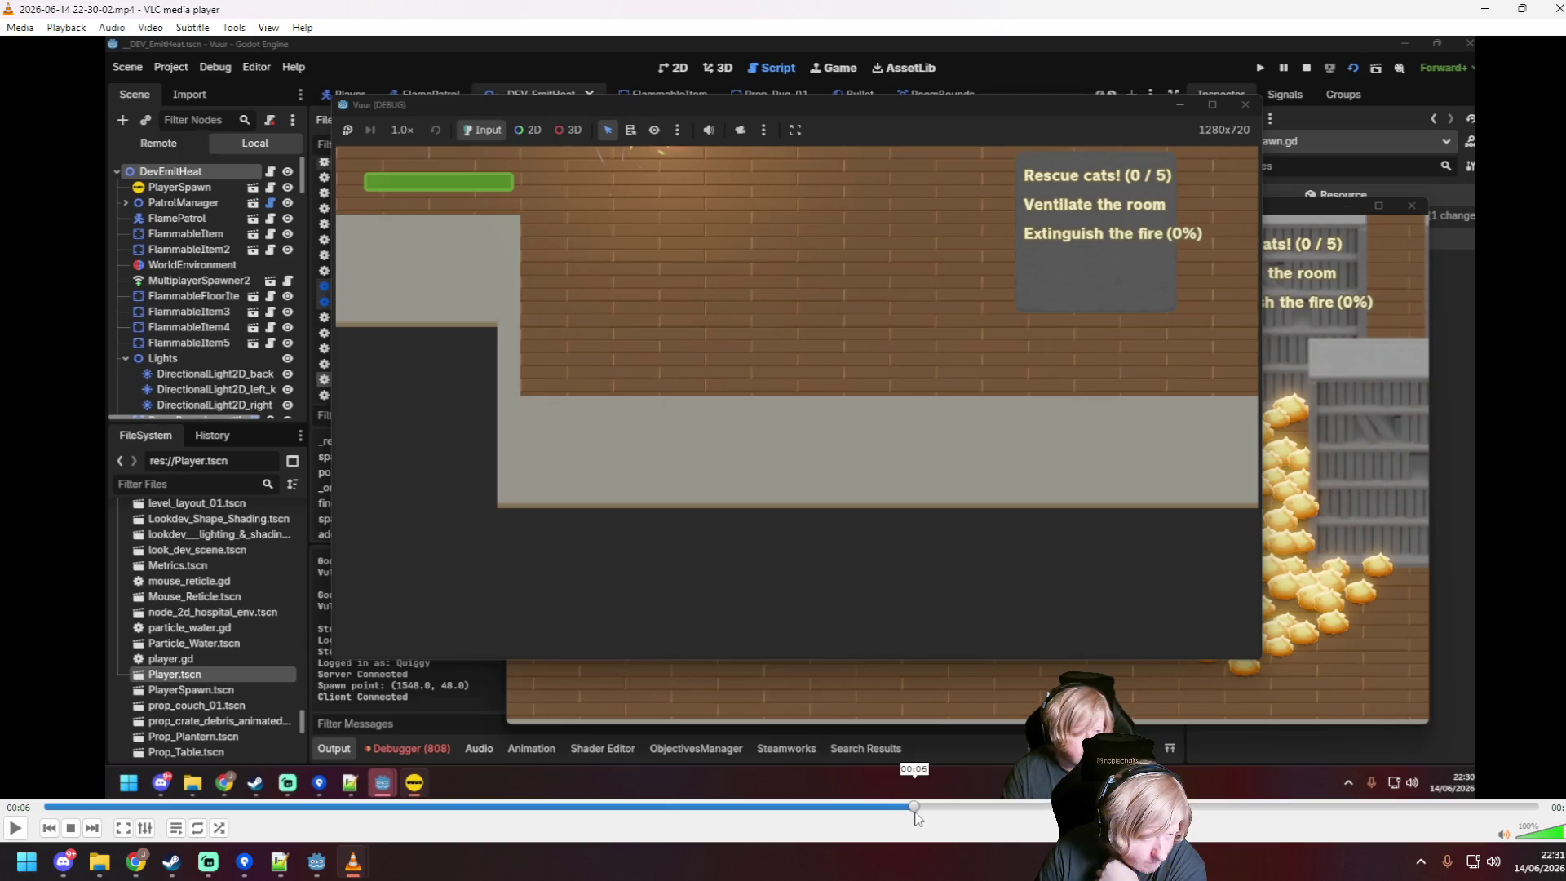
click(917, 810)
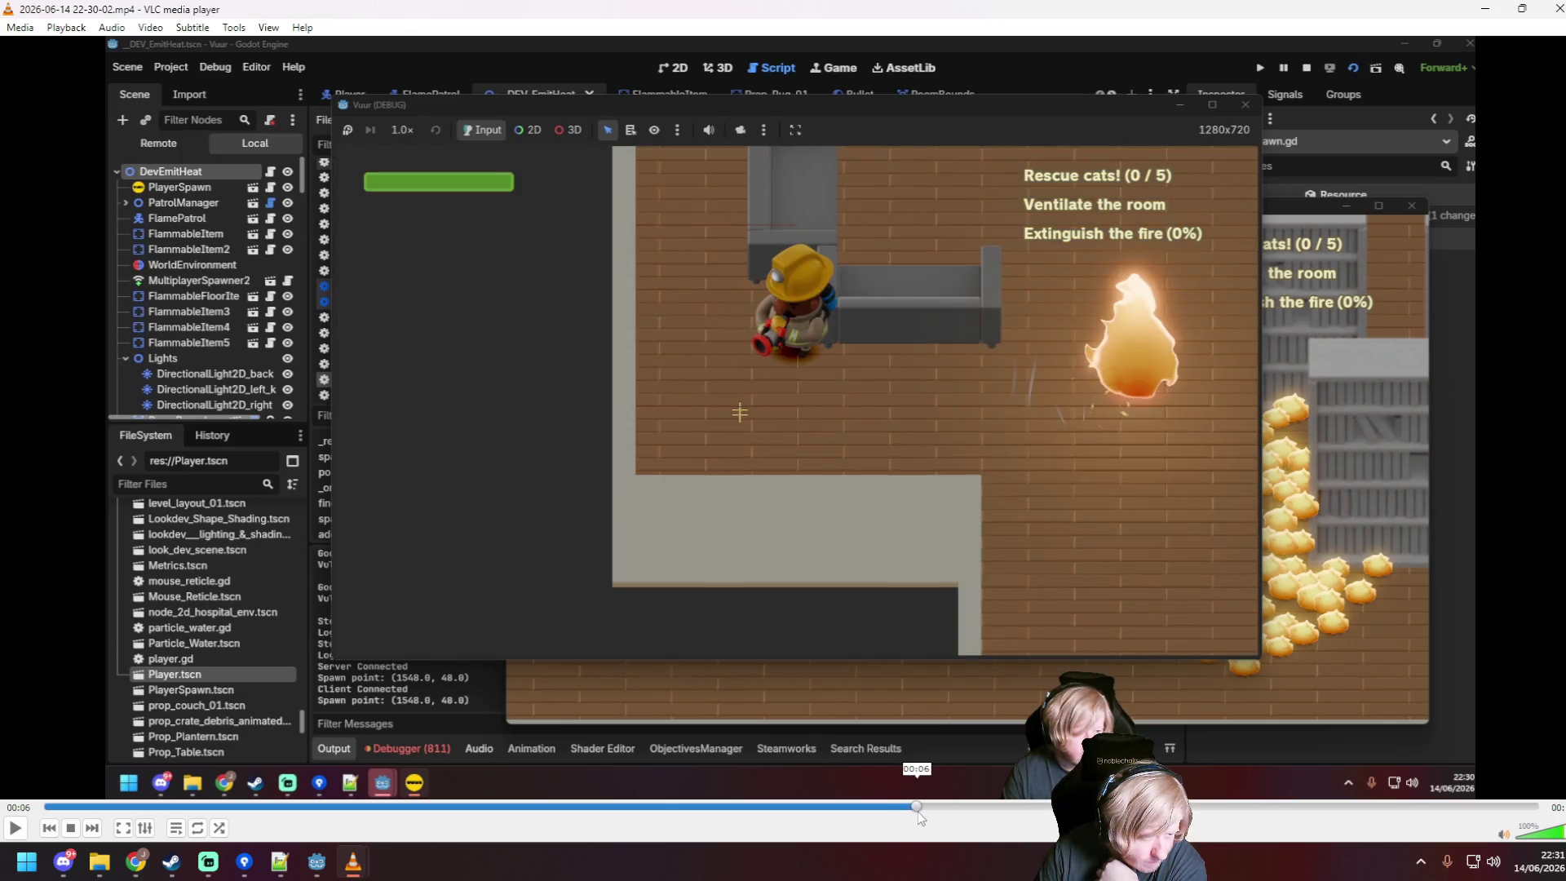
click(915, 808)
Slow playback to 0.67x, review 00:05–00:06 around the spawn, then close VLC
right_click(882, 634)
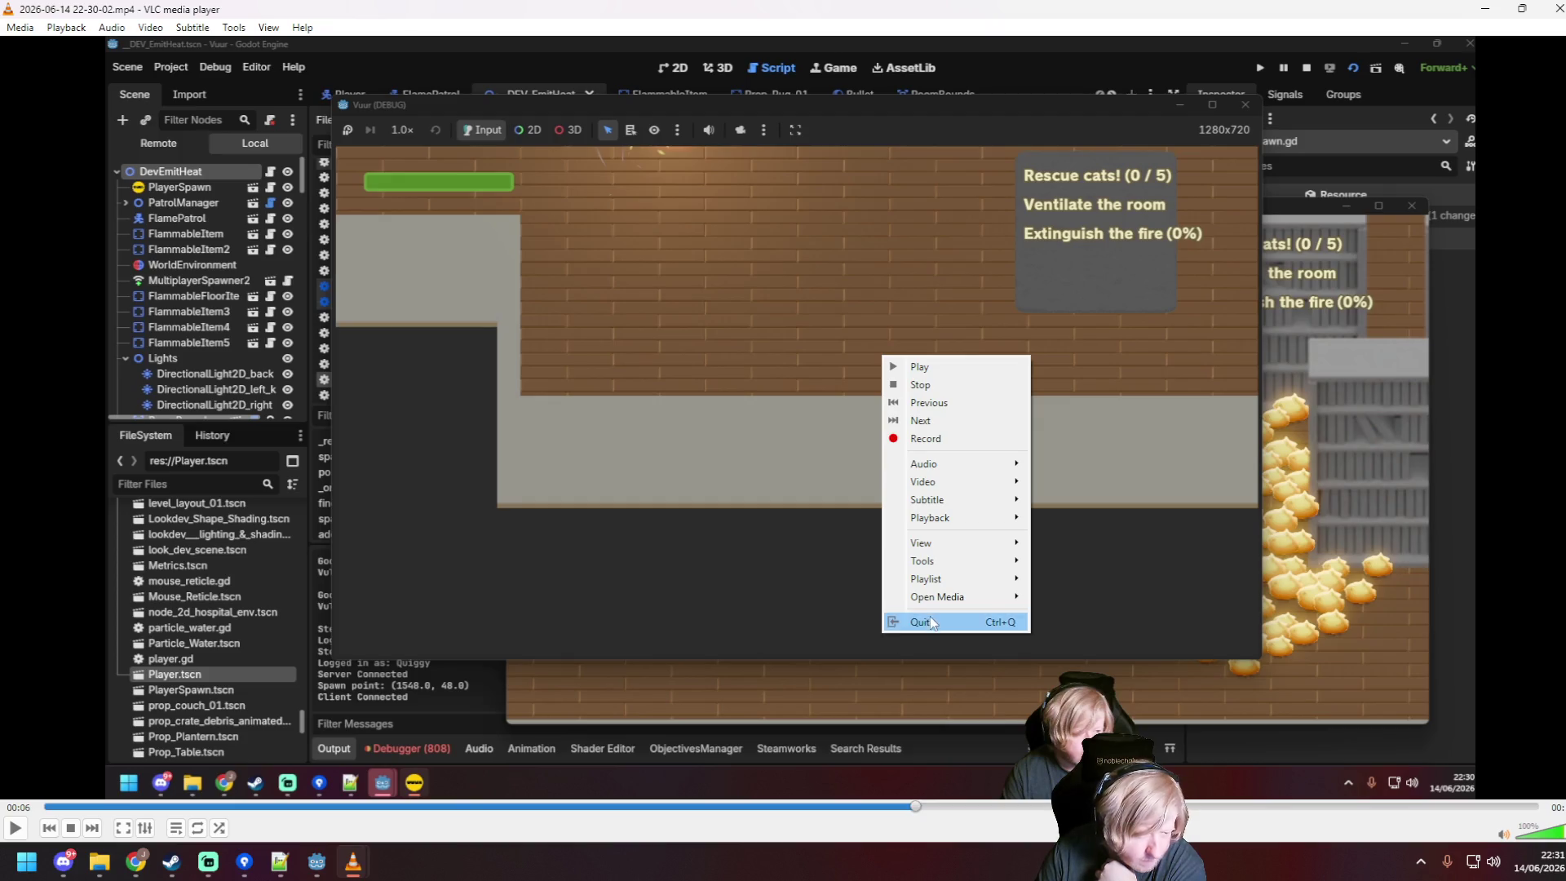
mouse_move(970, 499)
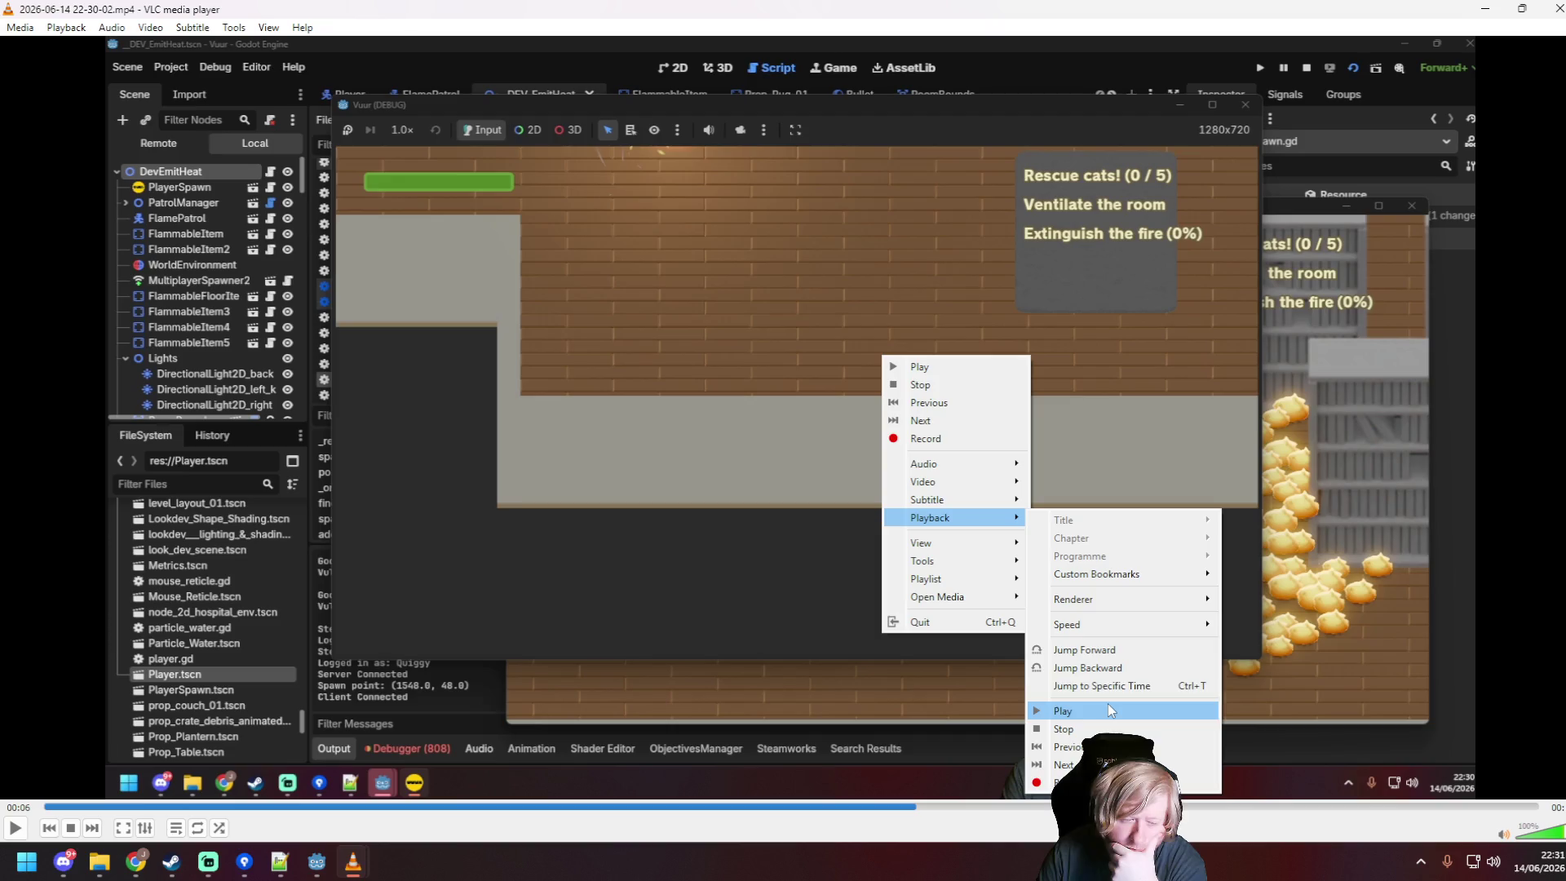
mouse_move(1135, 625)
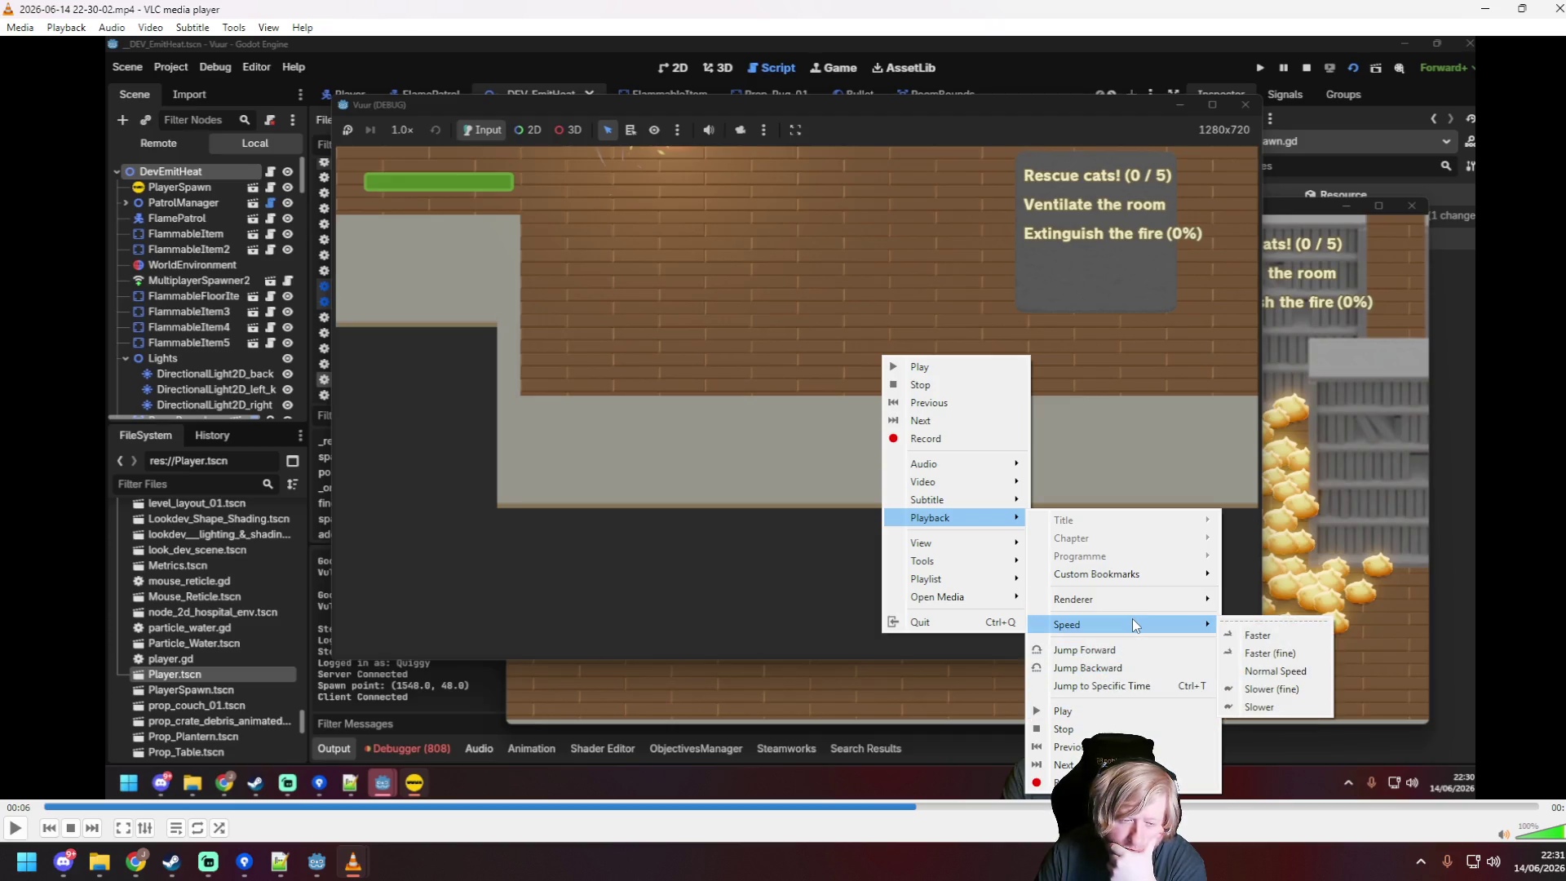
click(1277, 709)
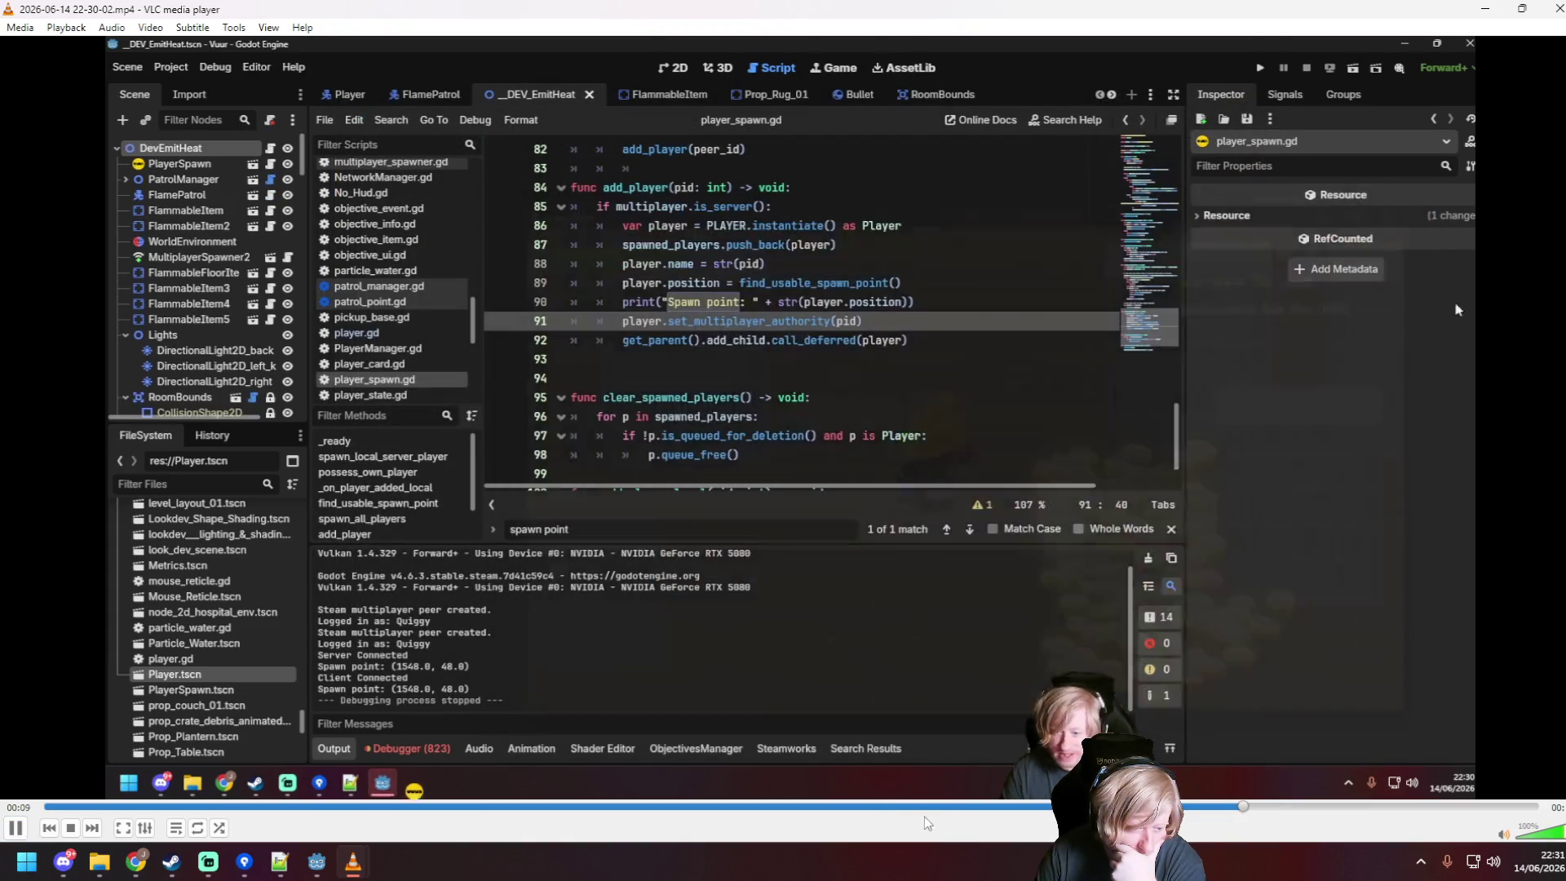
click(885, 809)
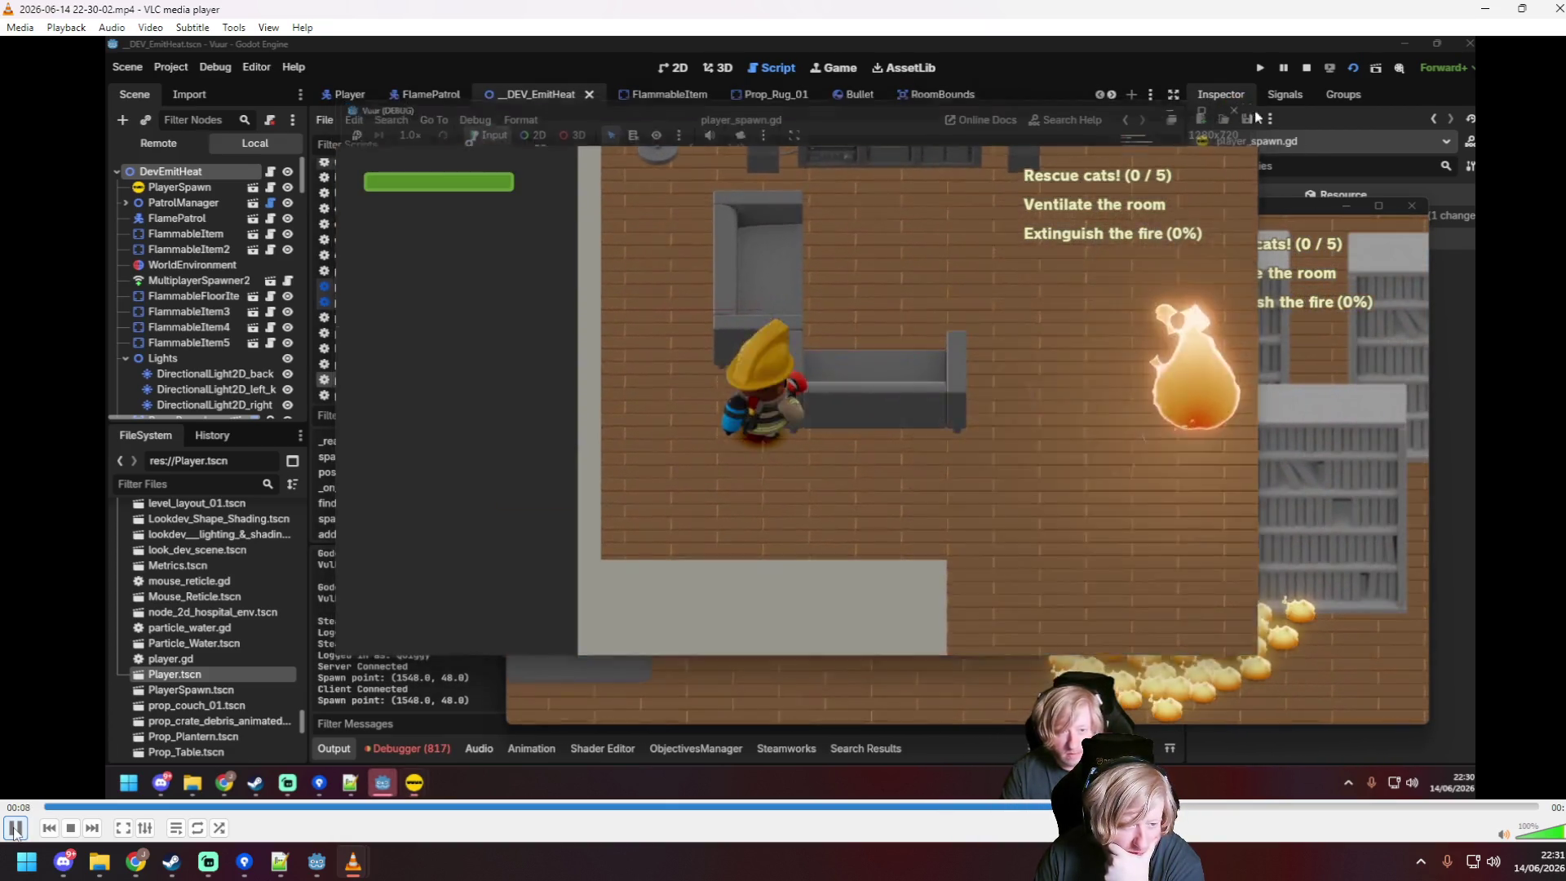
click(15, 828)
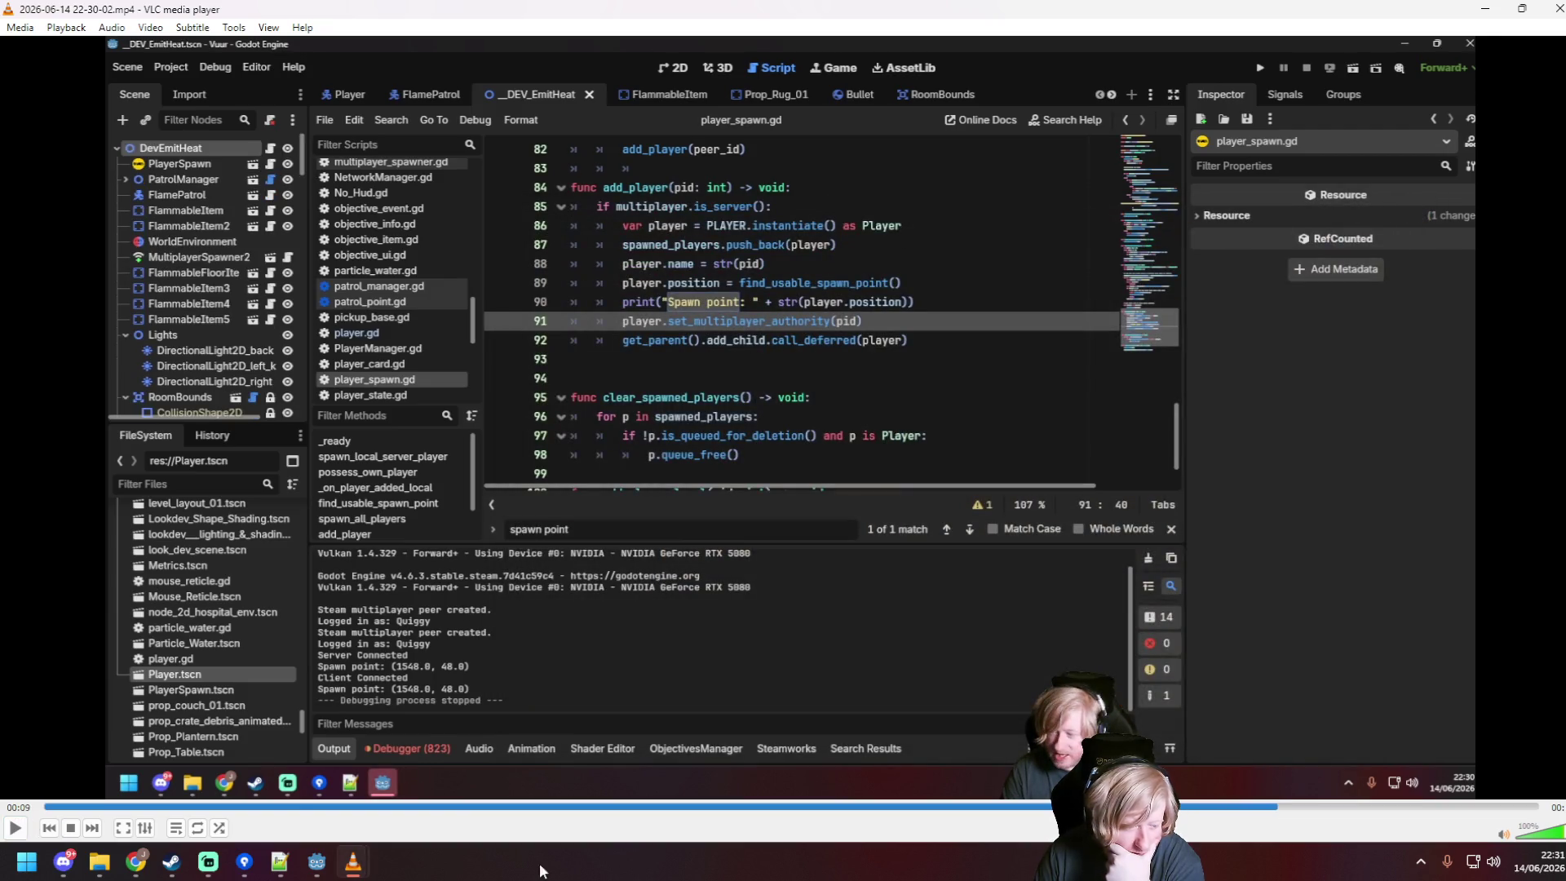
click(711, 807)
click(15, 827)
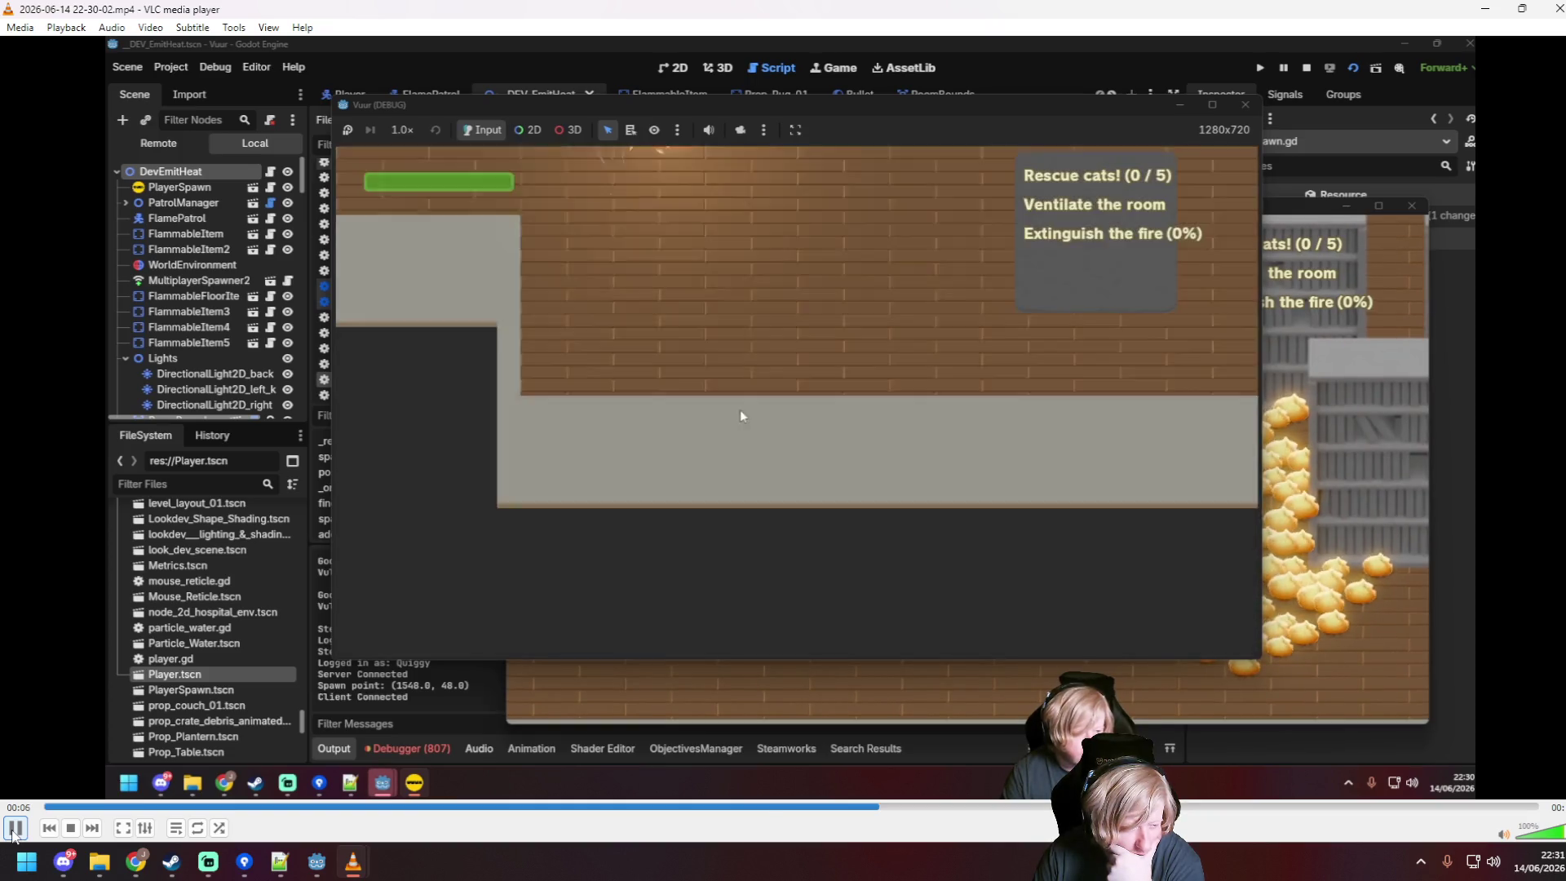
click(15, 827)
drag(965, 812, 916, 811)
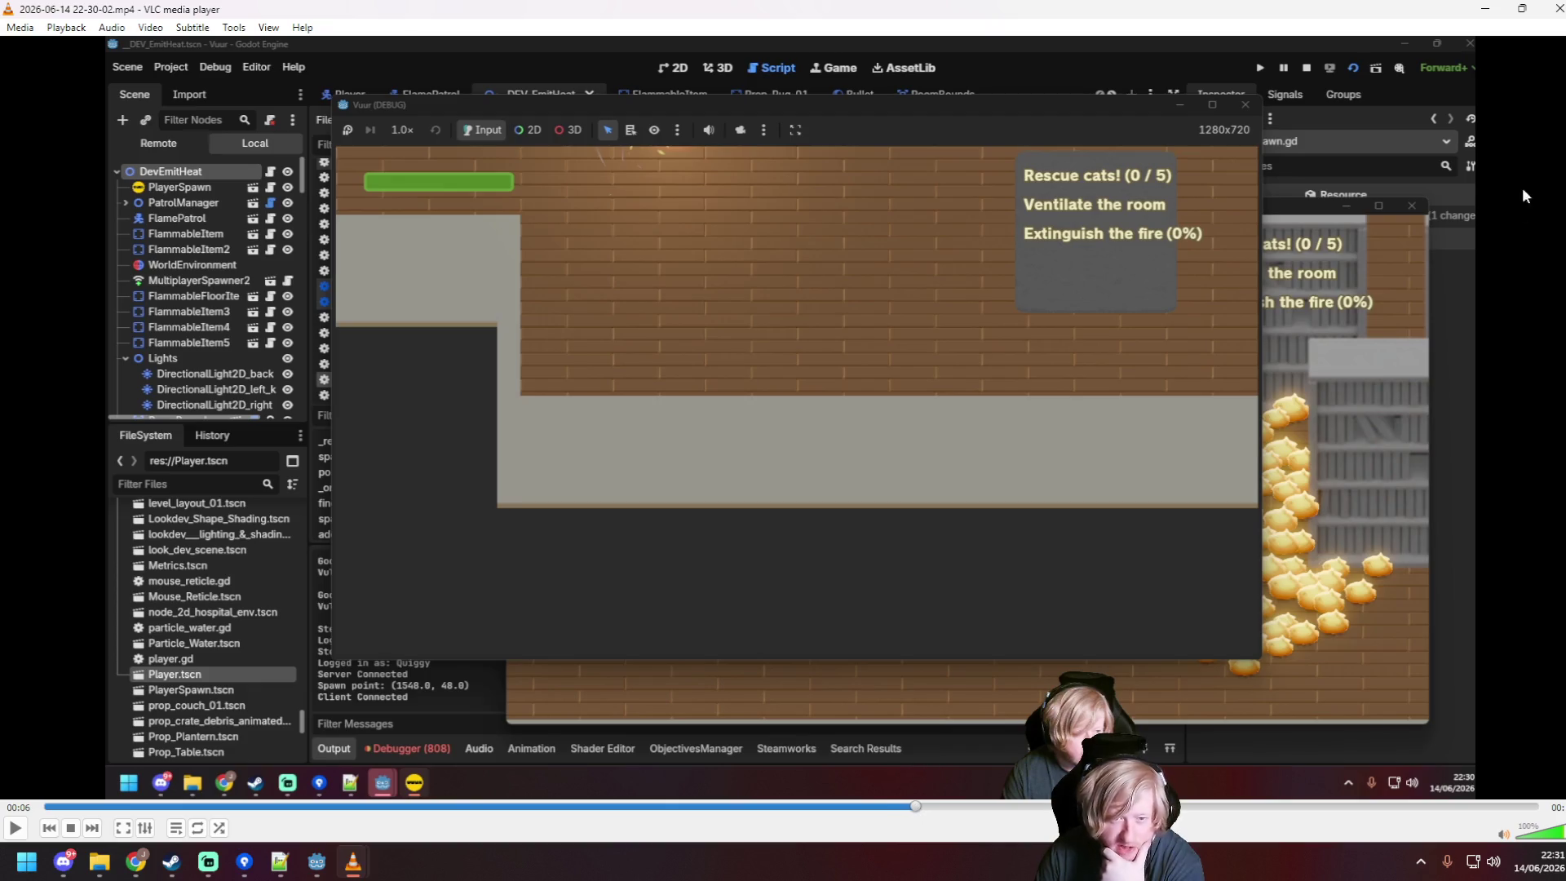
click(1558, 9)
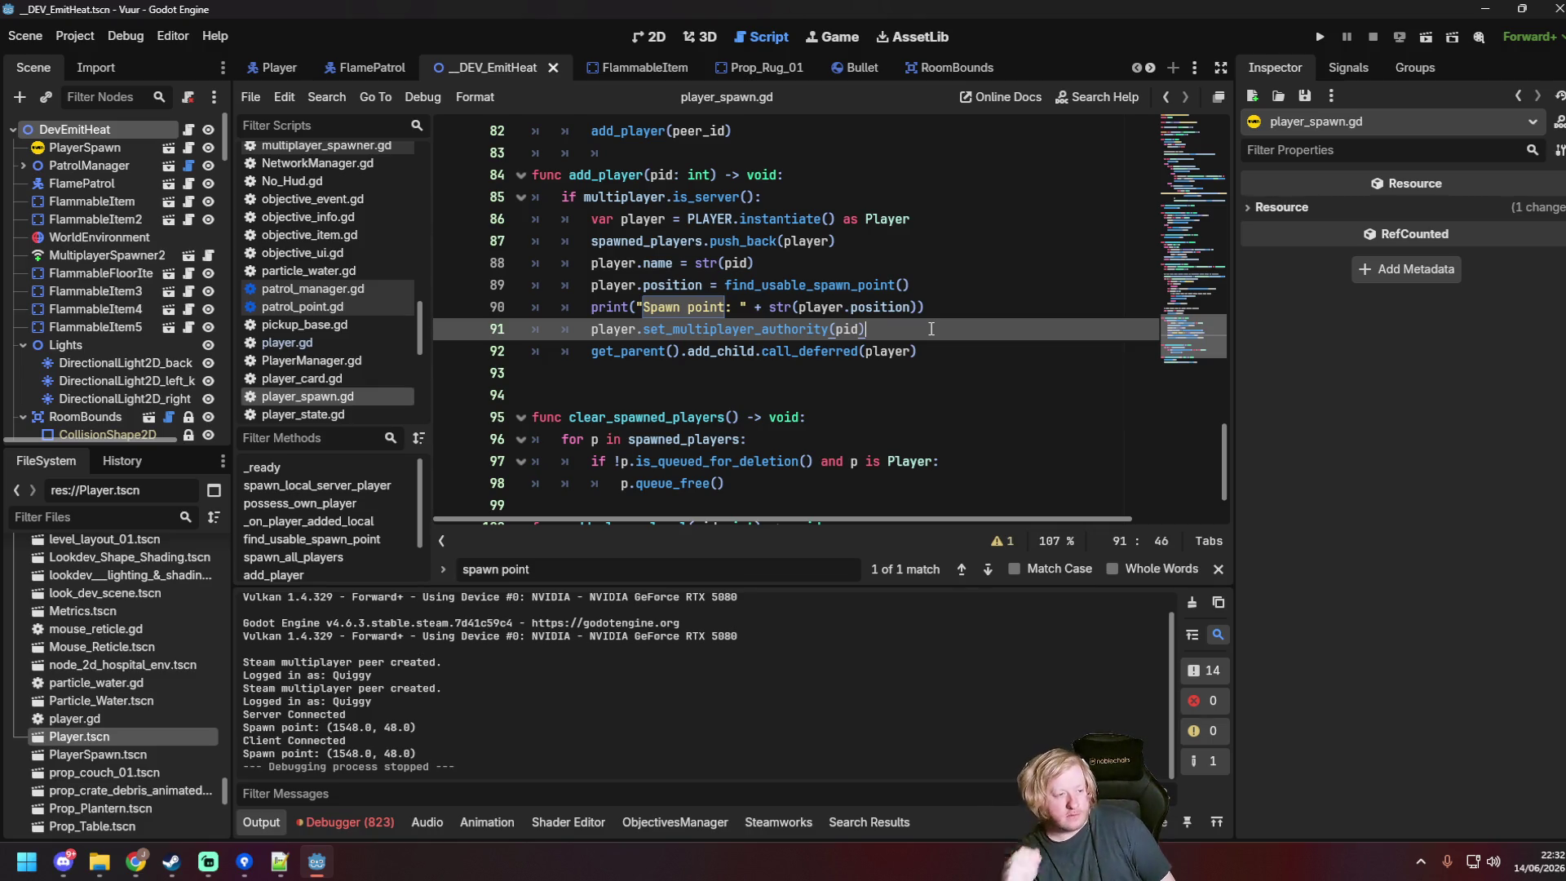
Search player_spawn.gd for add_player and step back through matches to the peer_connected handler
drag(568, 175, 651, 175)
click(902, 271)
scroll(901, 277, up, 4)
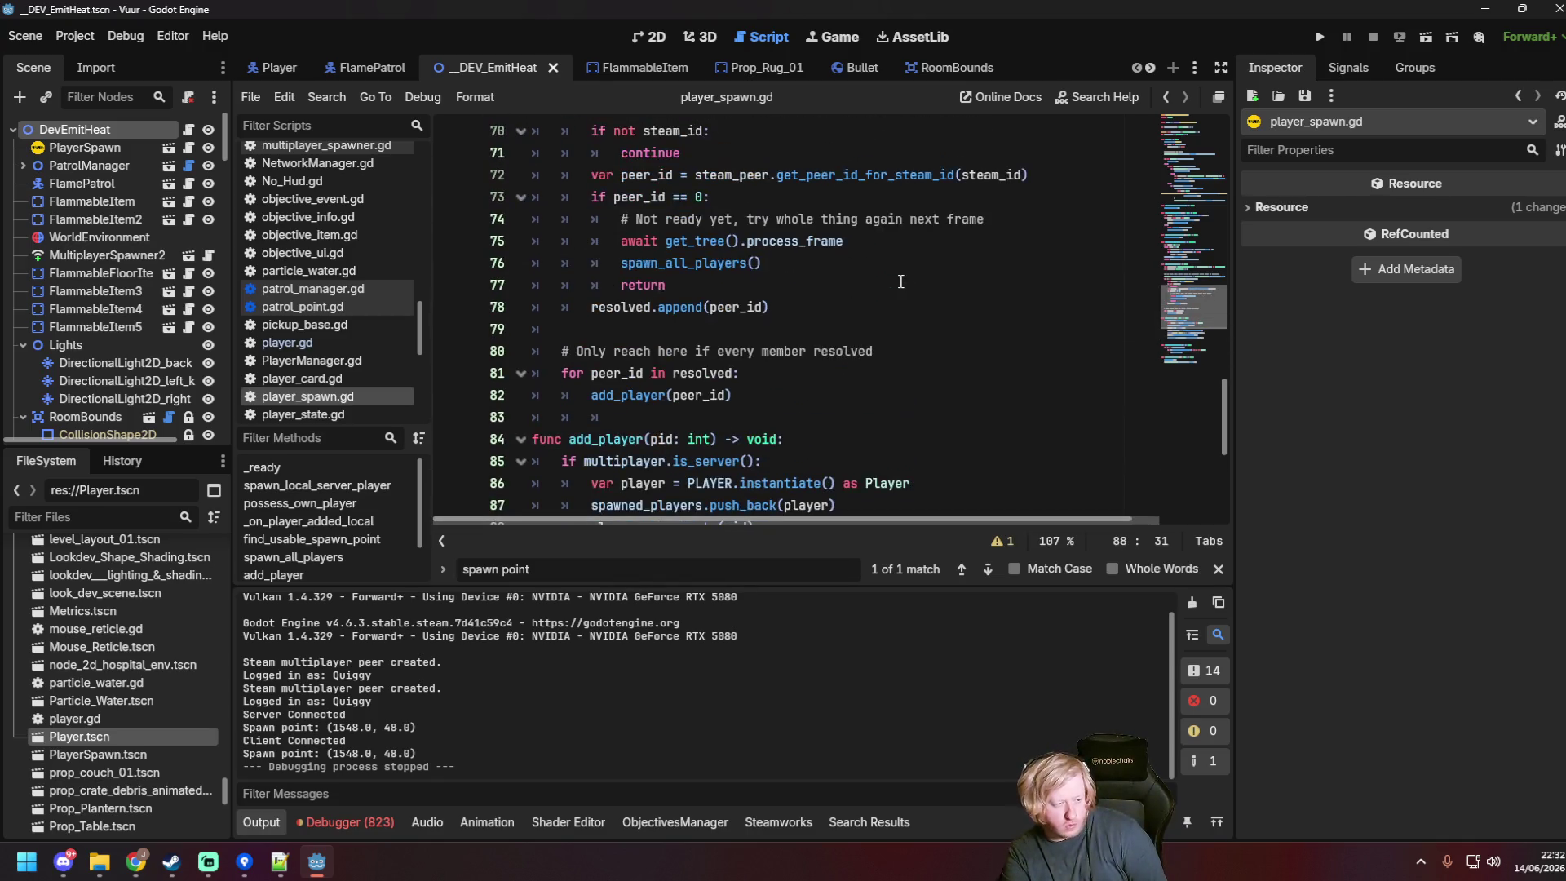
key(ctrl+f)
text(add_player)
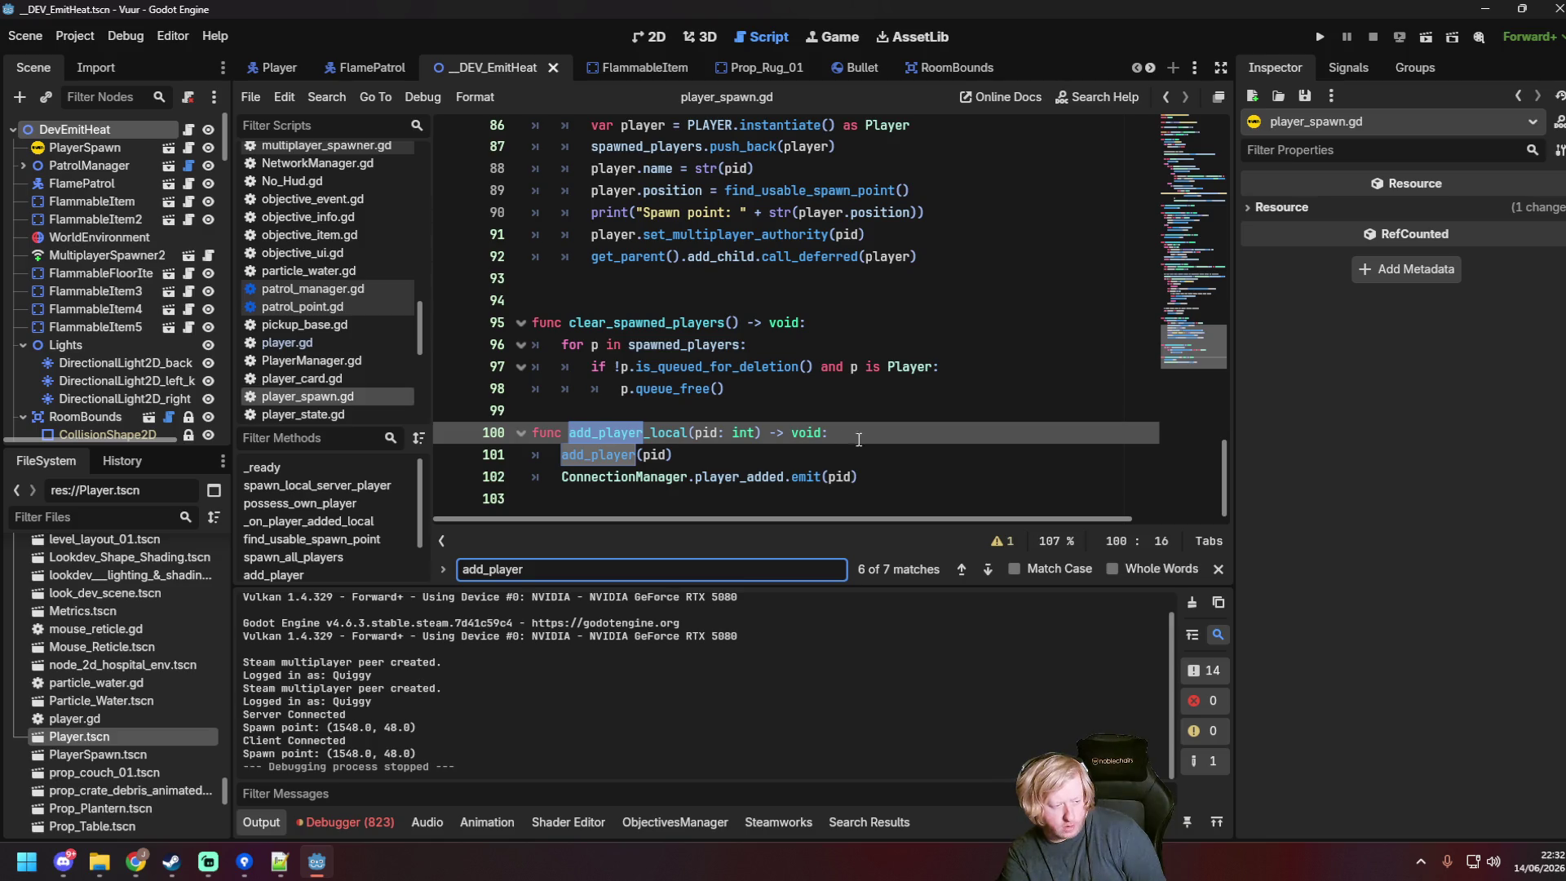
click(963, 568)
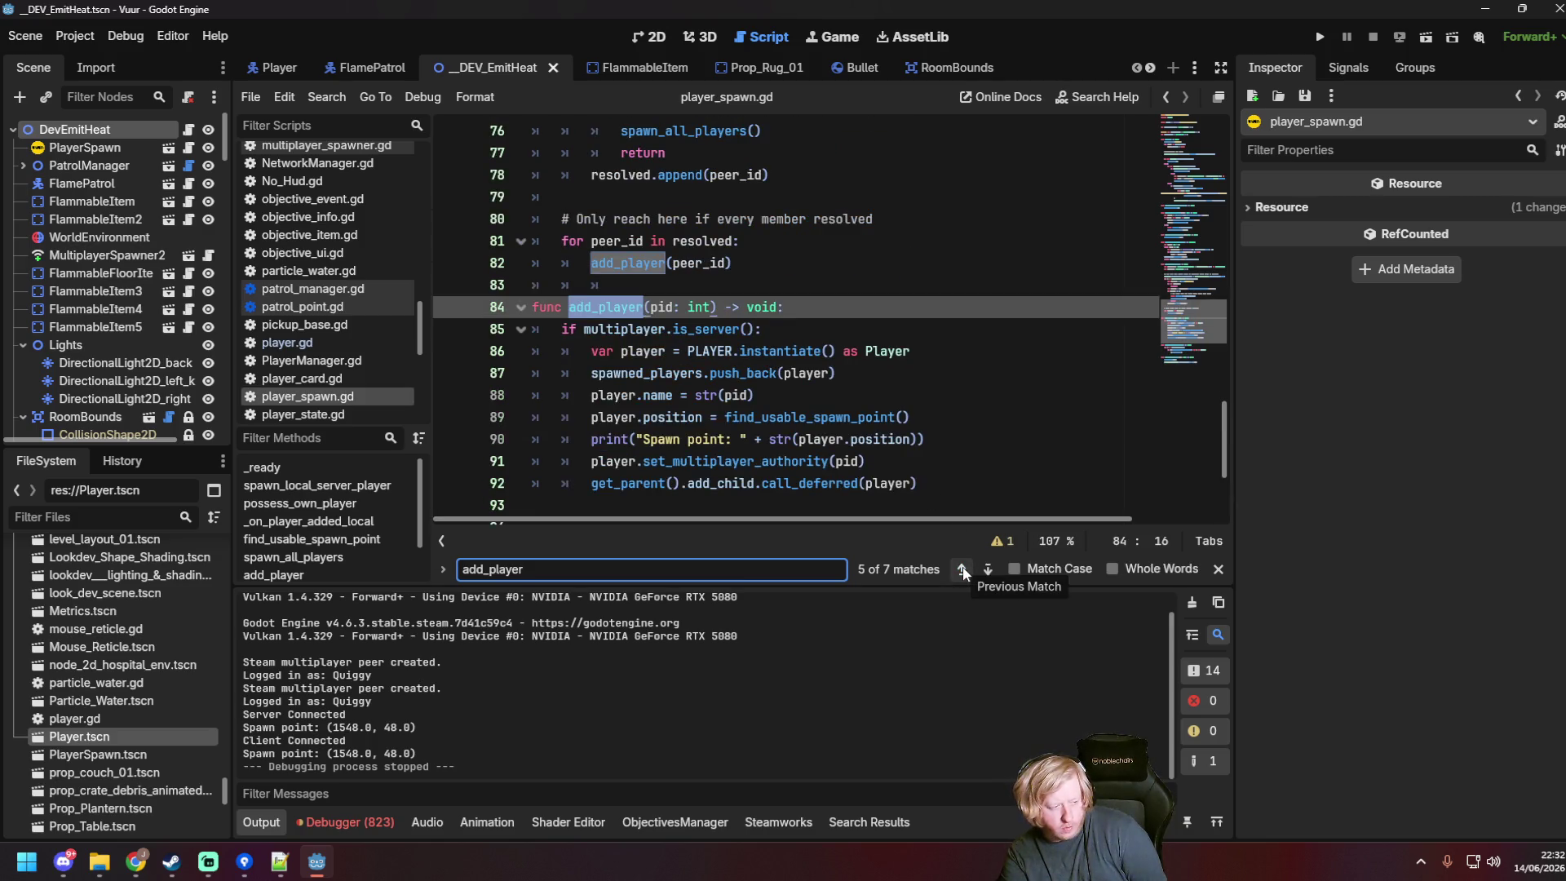
click(964, 569)
click(963, 568)
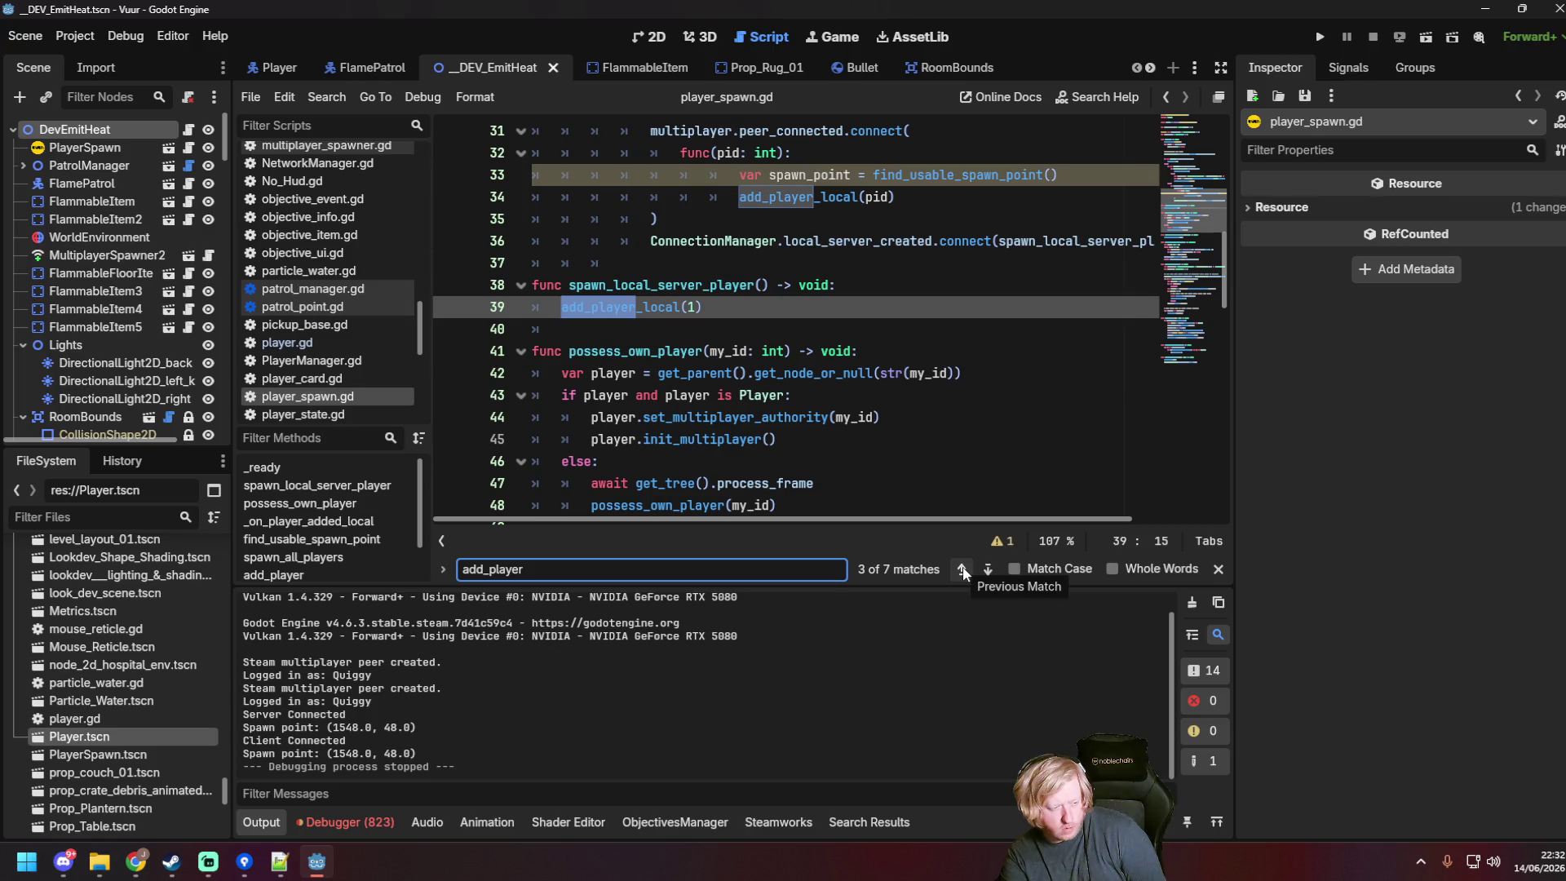
scroll(935, 444, up, 2)
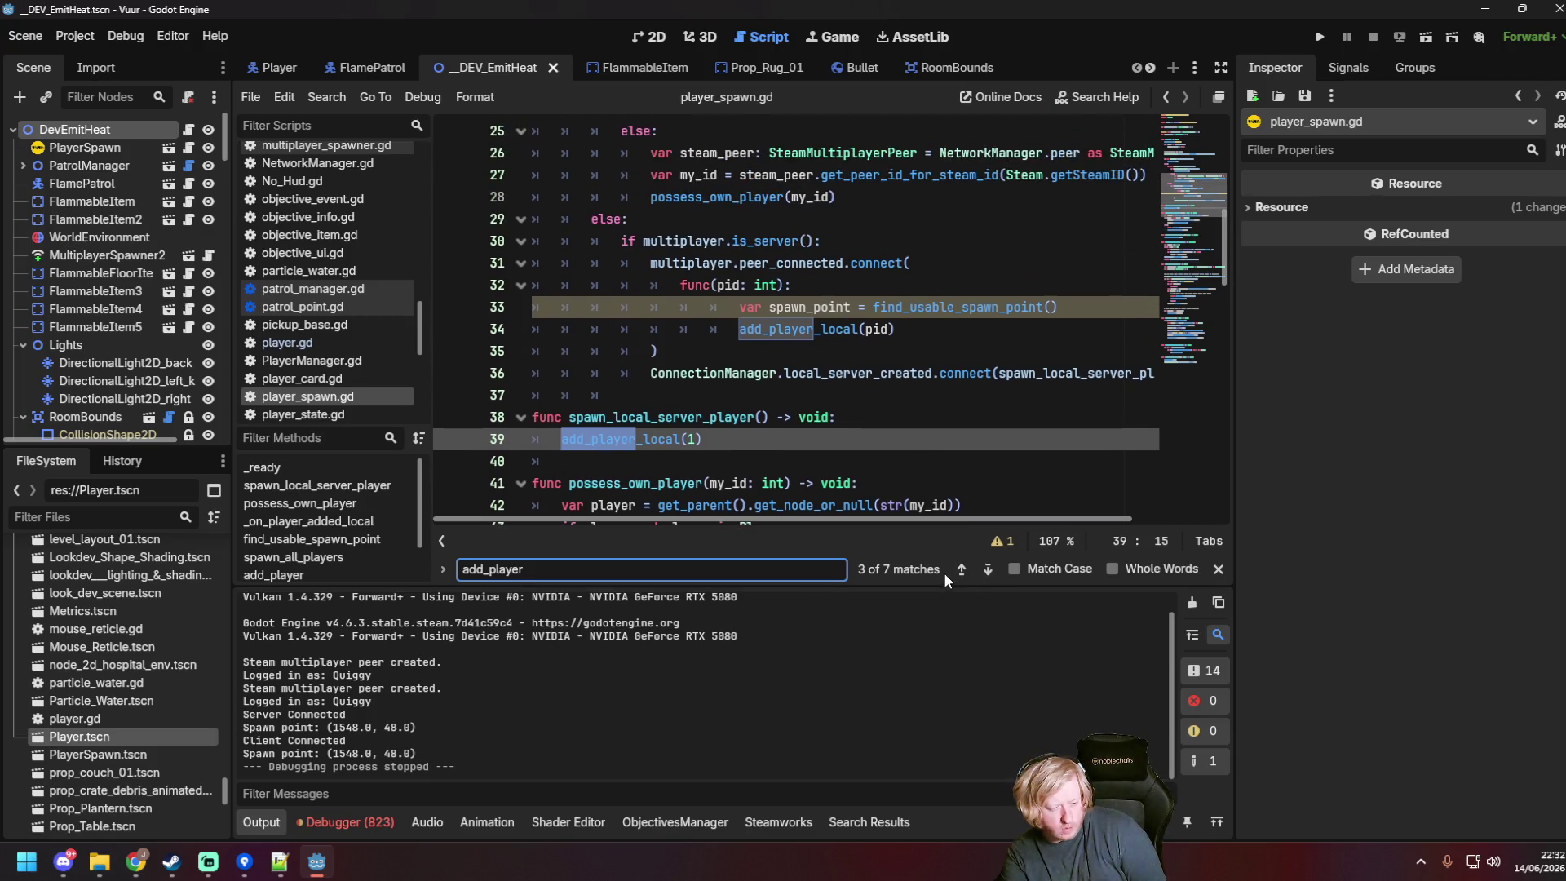
click(962, 570)
Delete the unused spawn_point declaration line, save the script, and jump to add_player_local
click(928, 405)
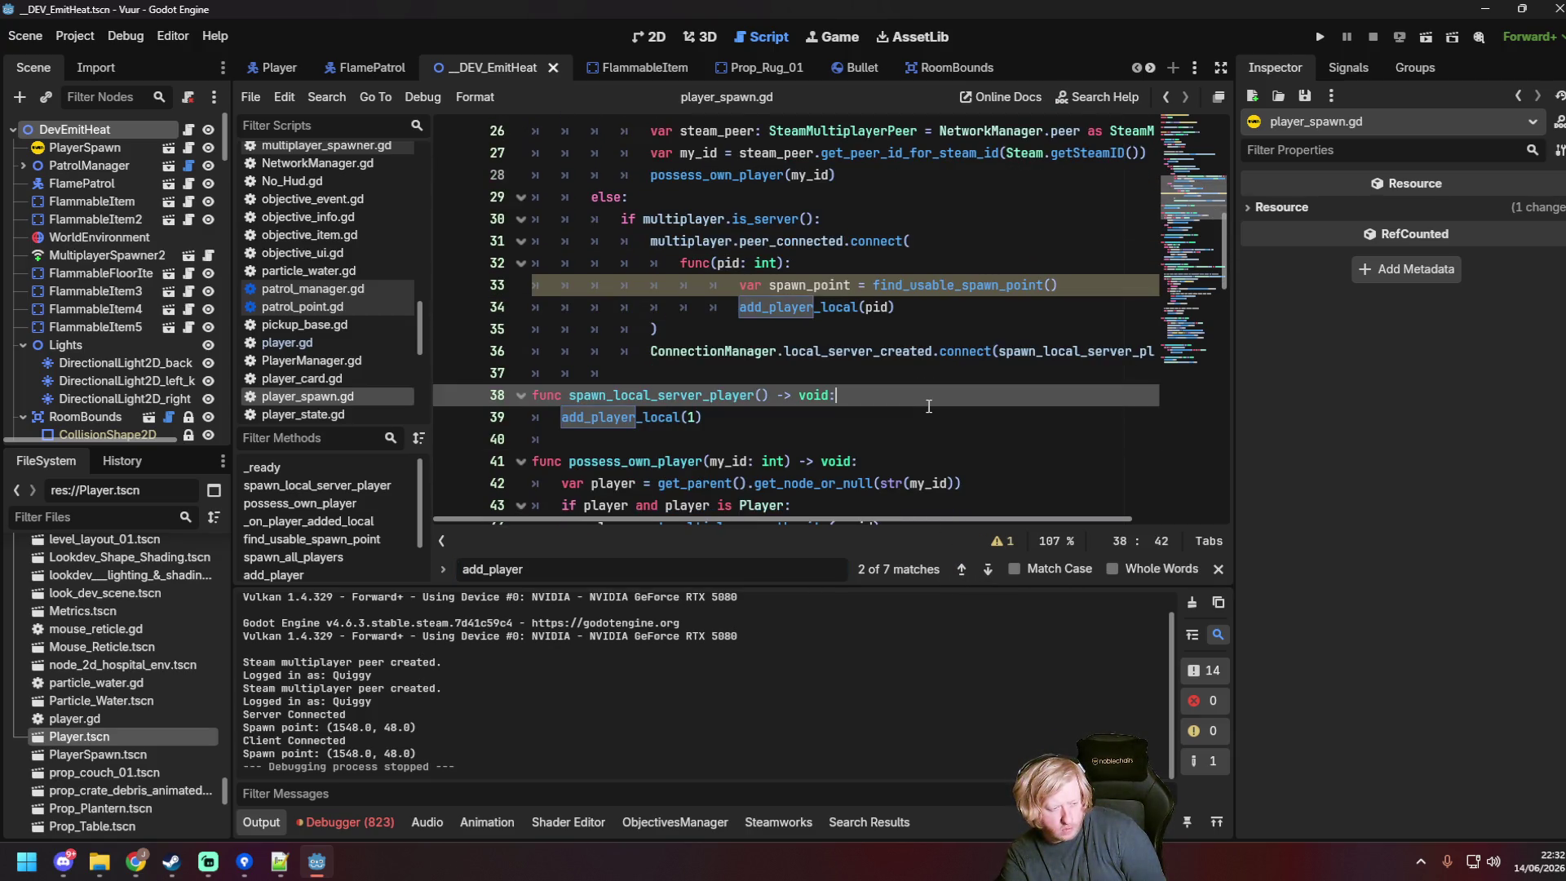
mouse_move(1060, 284)
mouse_down()
mouse_move(530, 281)
mouse_move(463, 313)
mouse_up()
triple_click(923, 281)
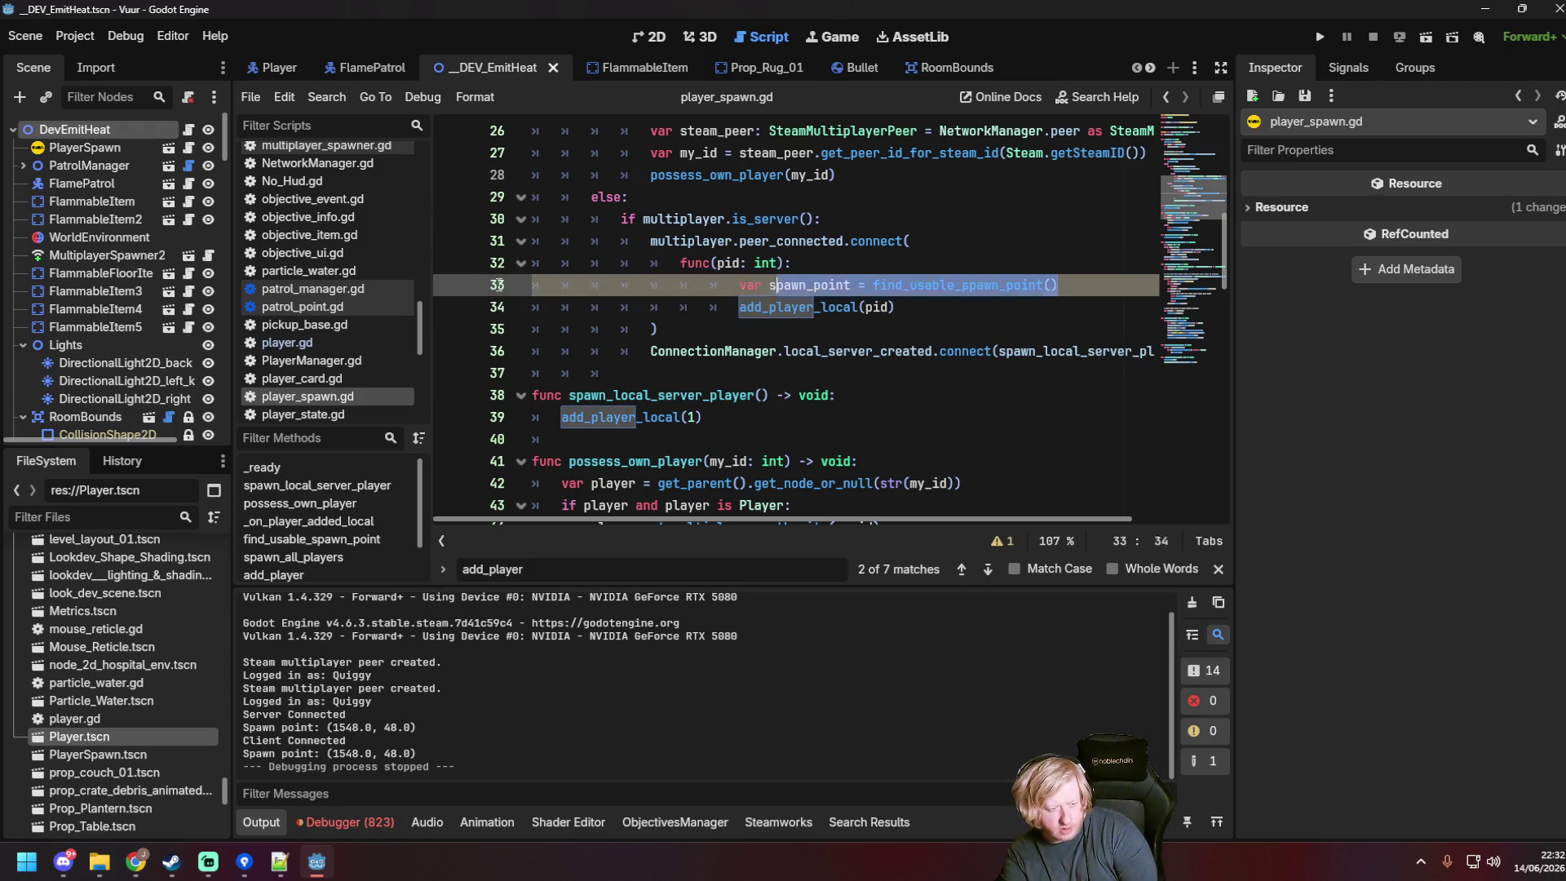
key(BackSpace)
key(BackSpace)
click(935, 290)
key(ctrl+s)
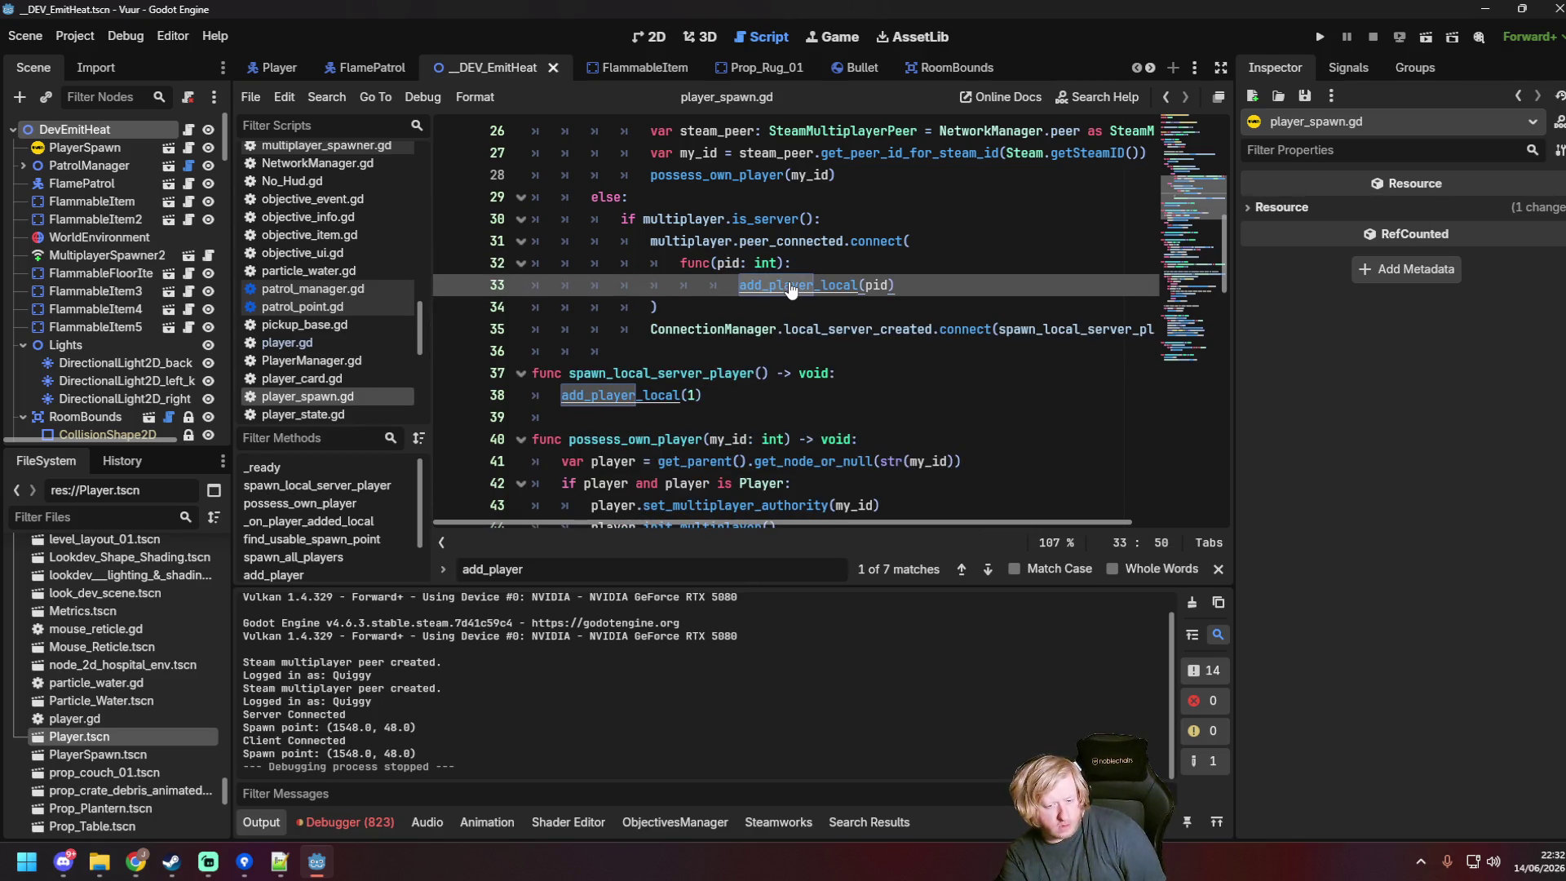
ctrl+click(791, 287)
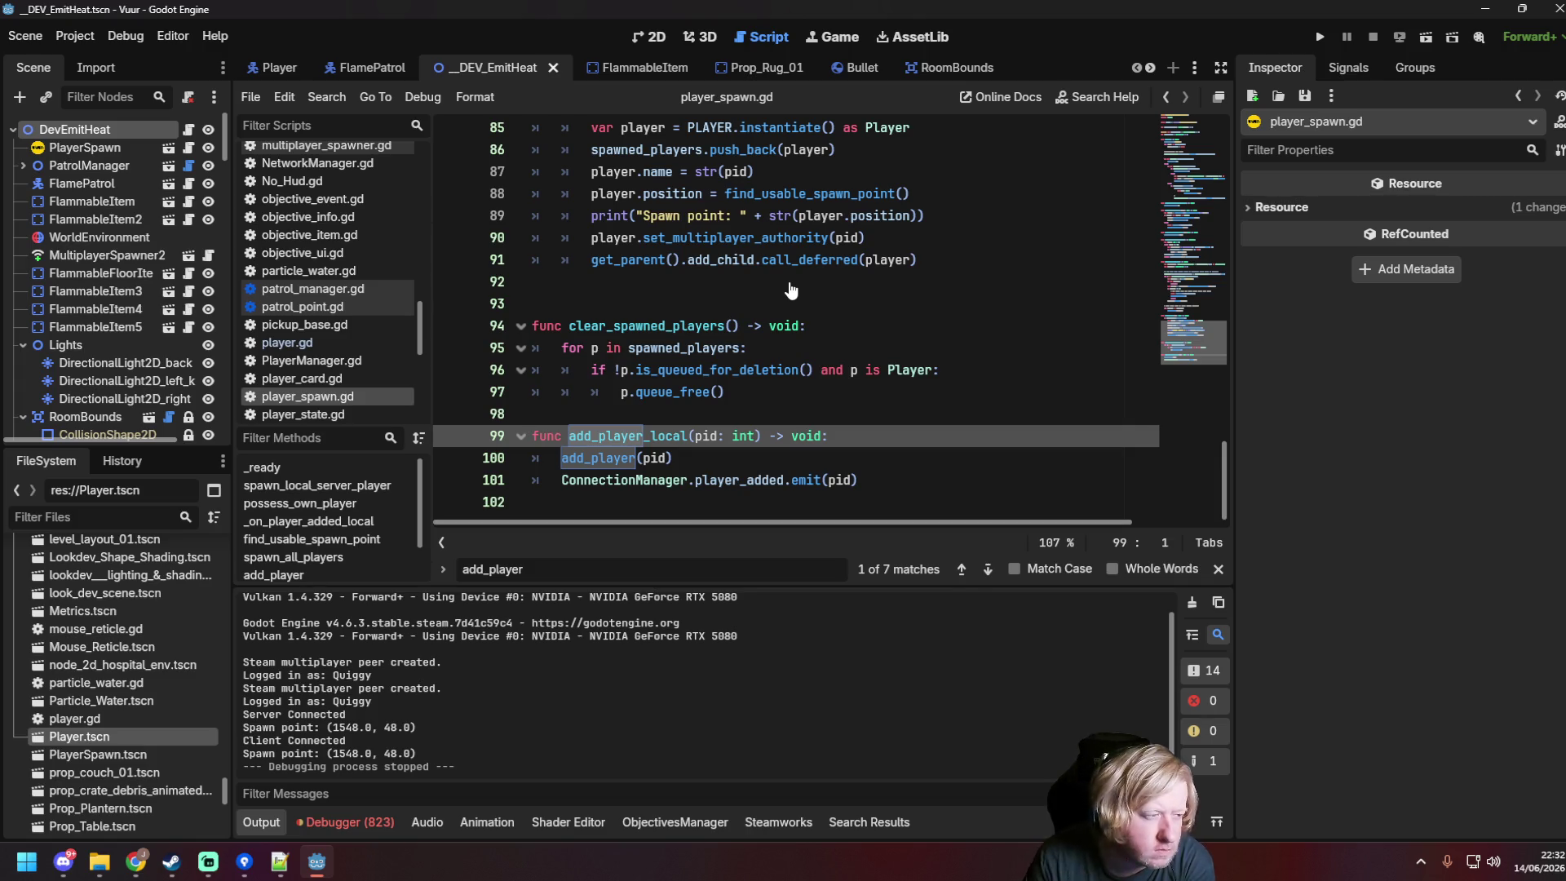
key(alt+Tab)
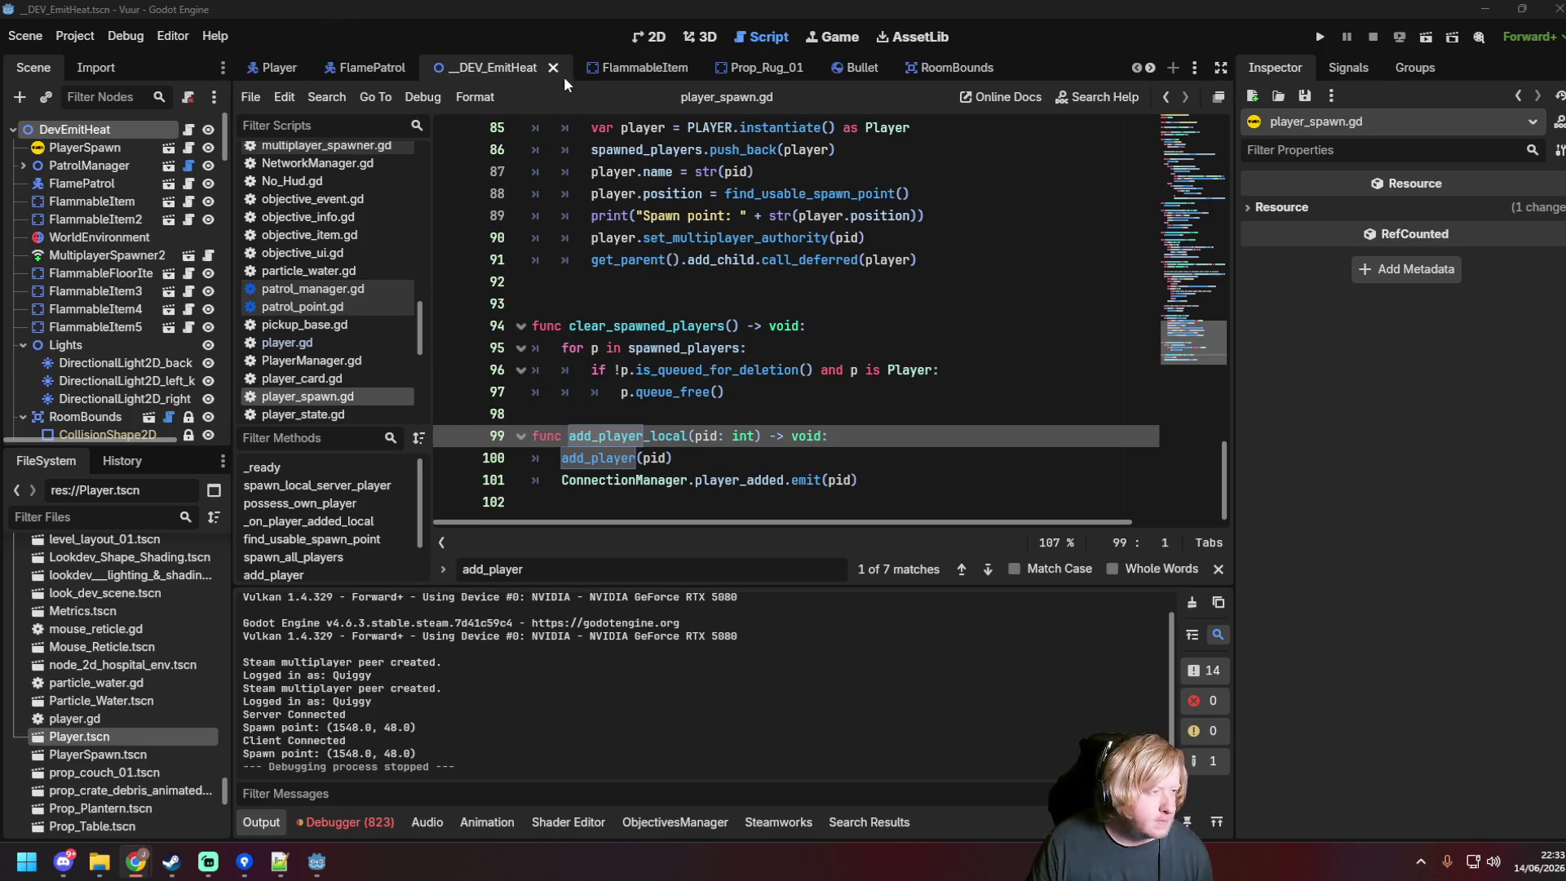
Open Player.tscn and select its MultiplayerSynchronizer to show the replicated properties
click(650, 38)
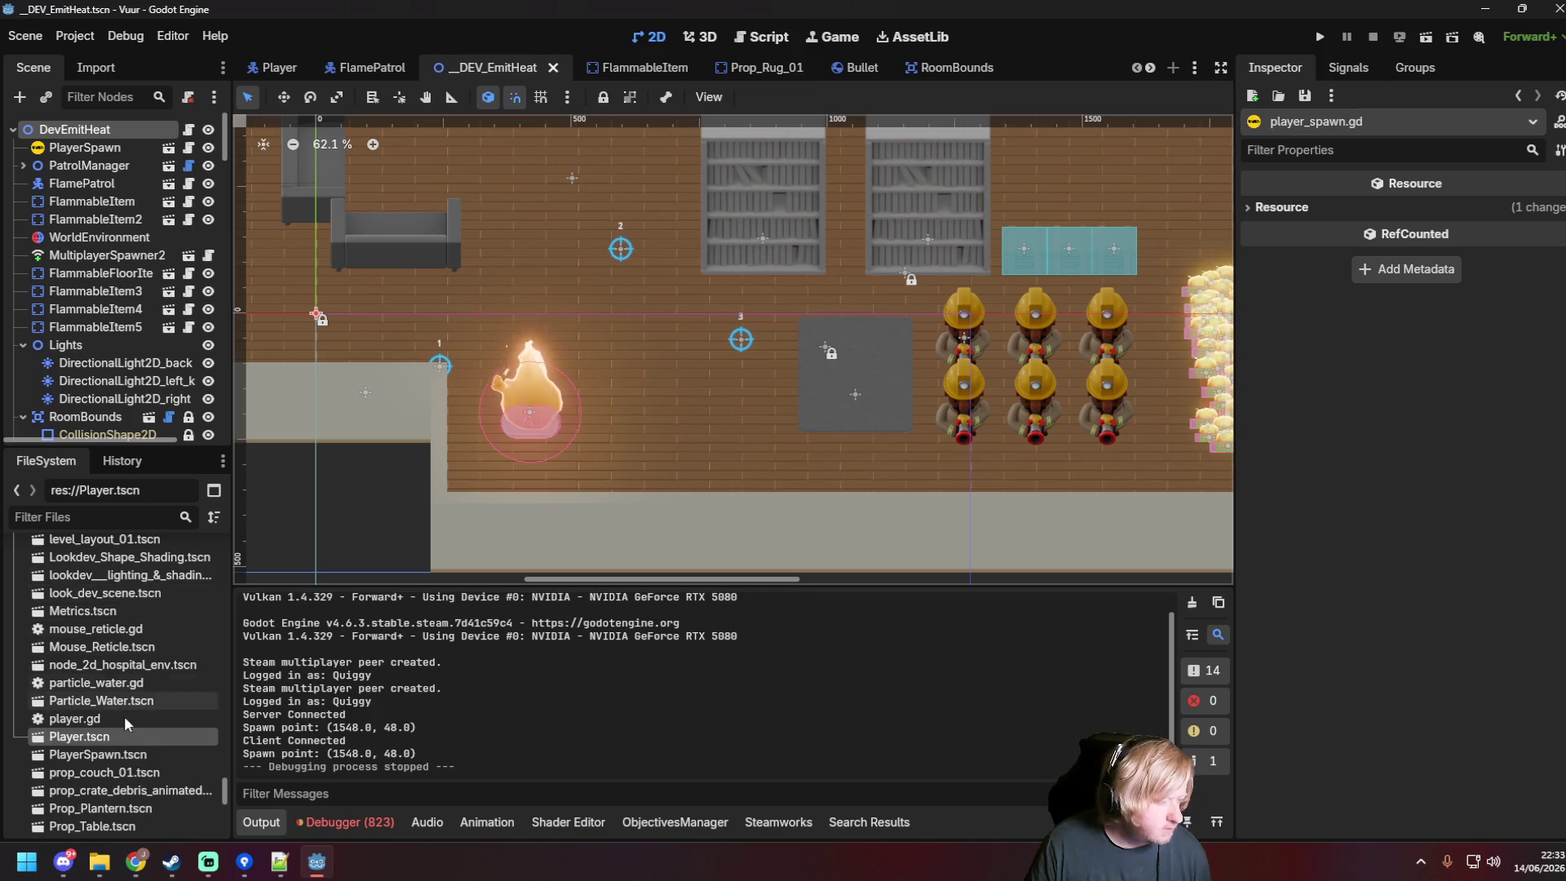
double_click(115, 736)
click(106, 127)
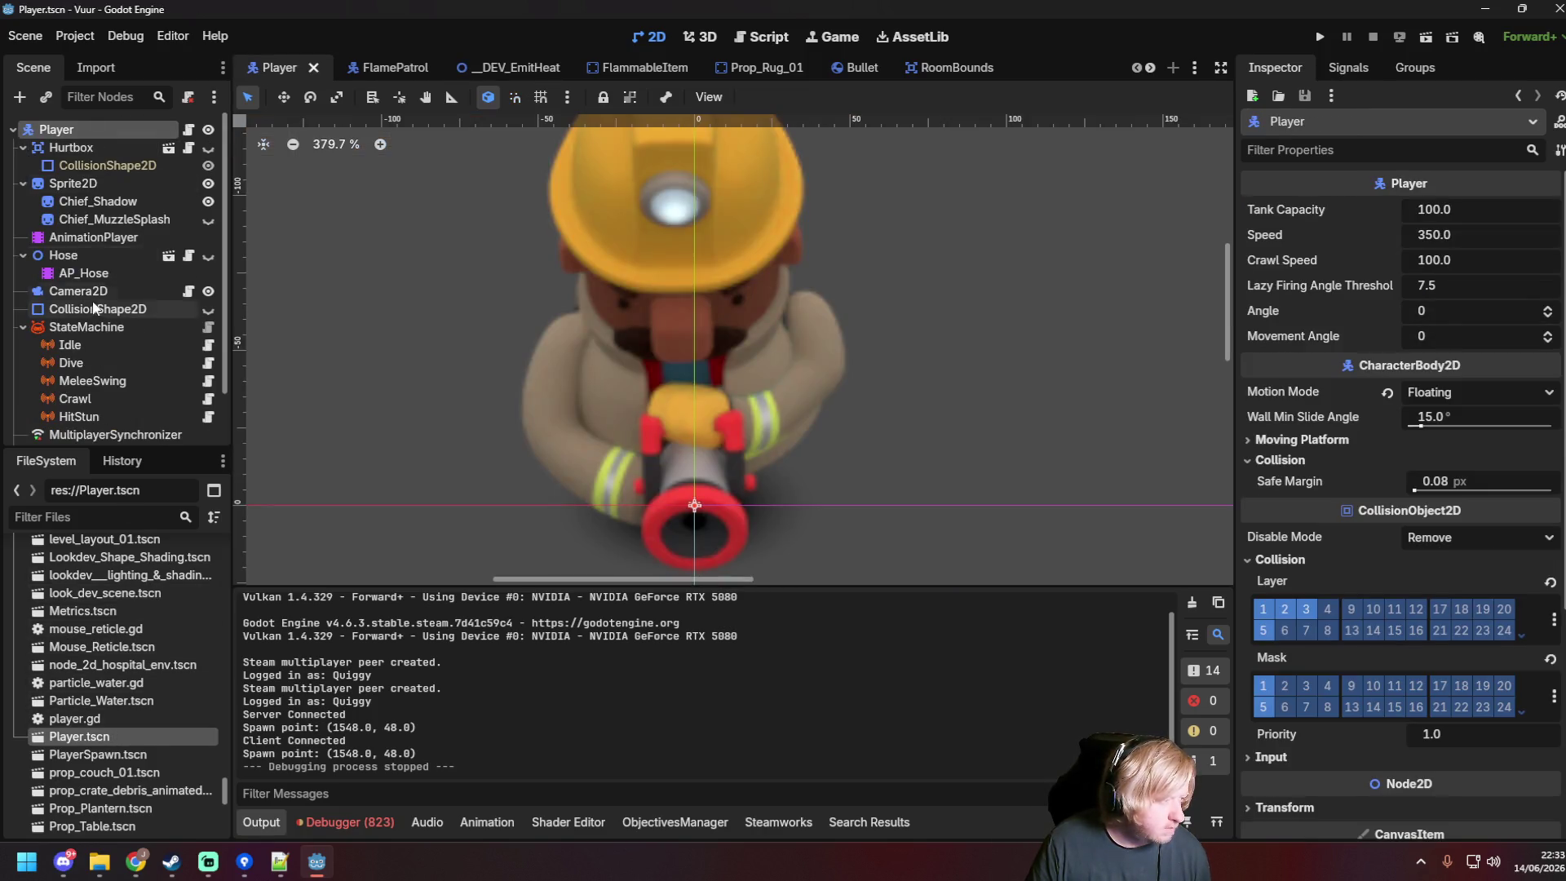
scroll(102, 367, down, 2)
click(99, 374)
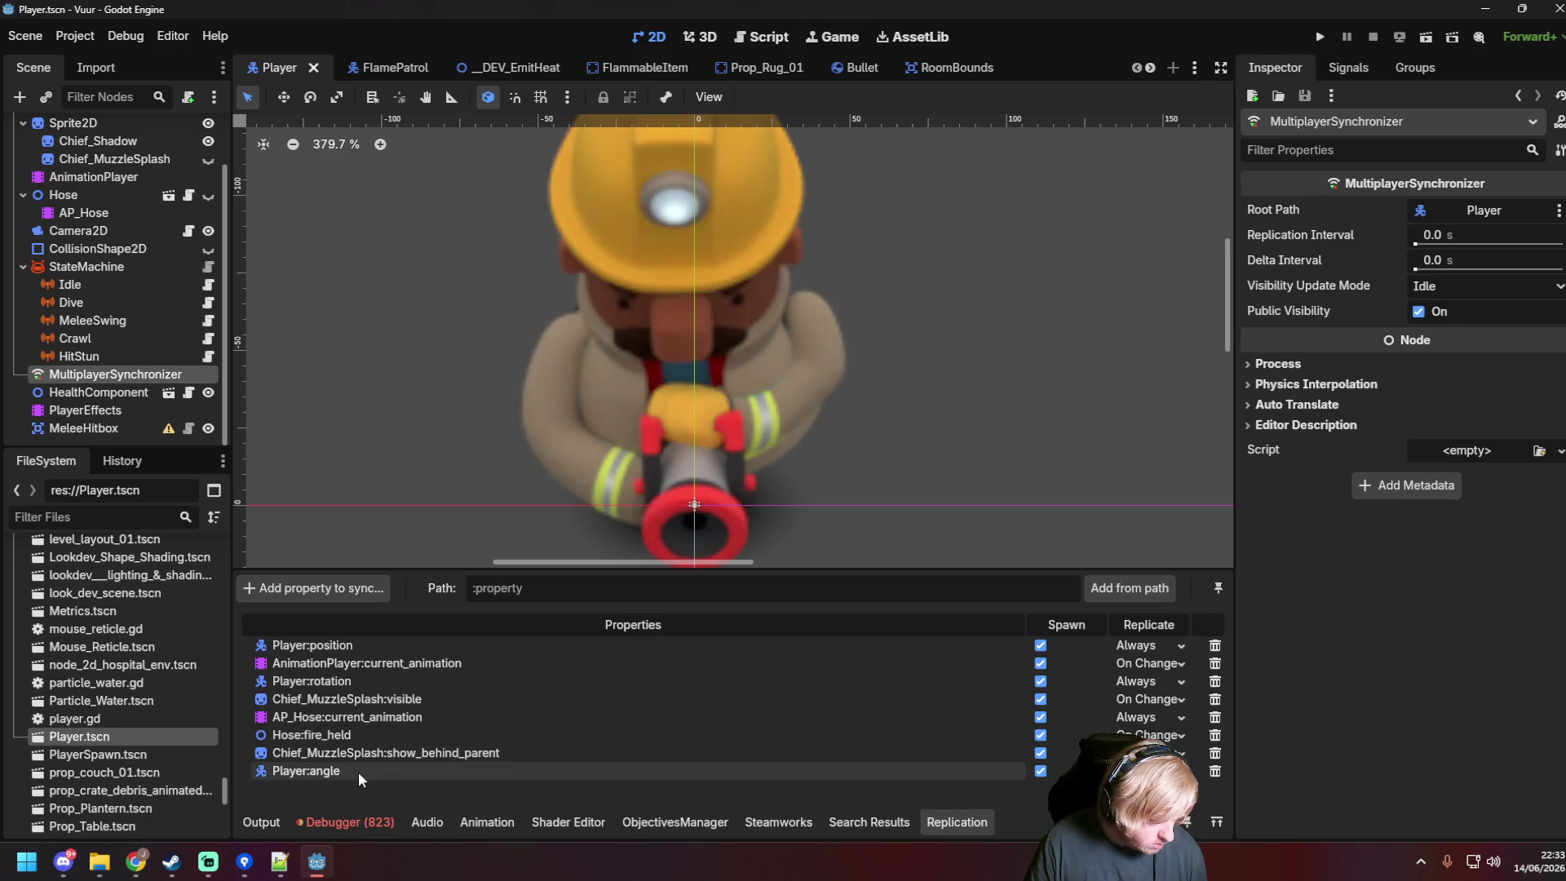
click(335, 821)
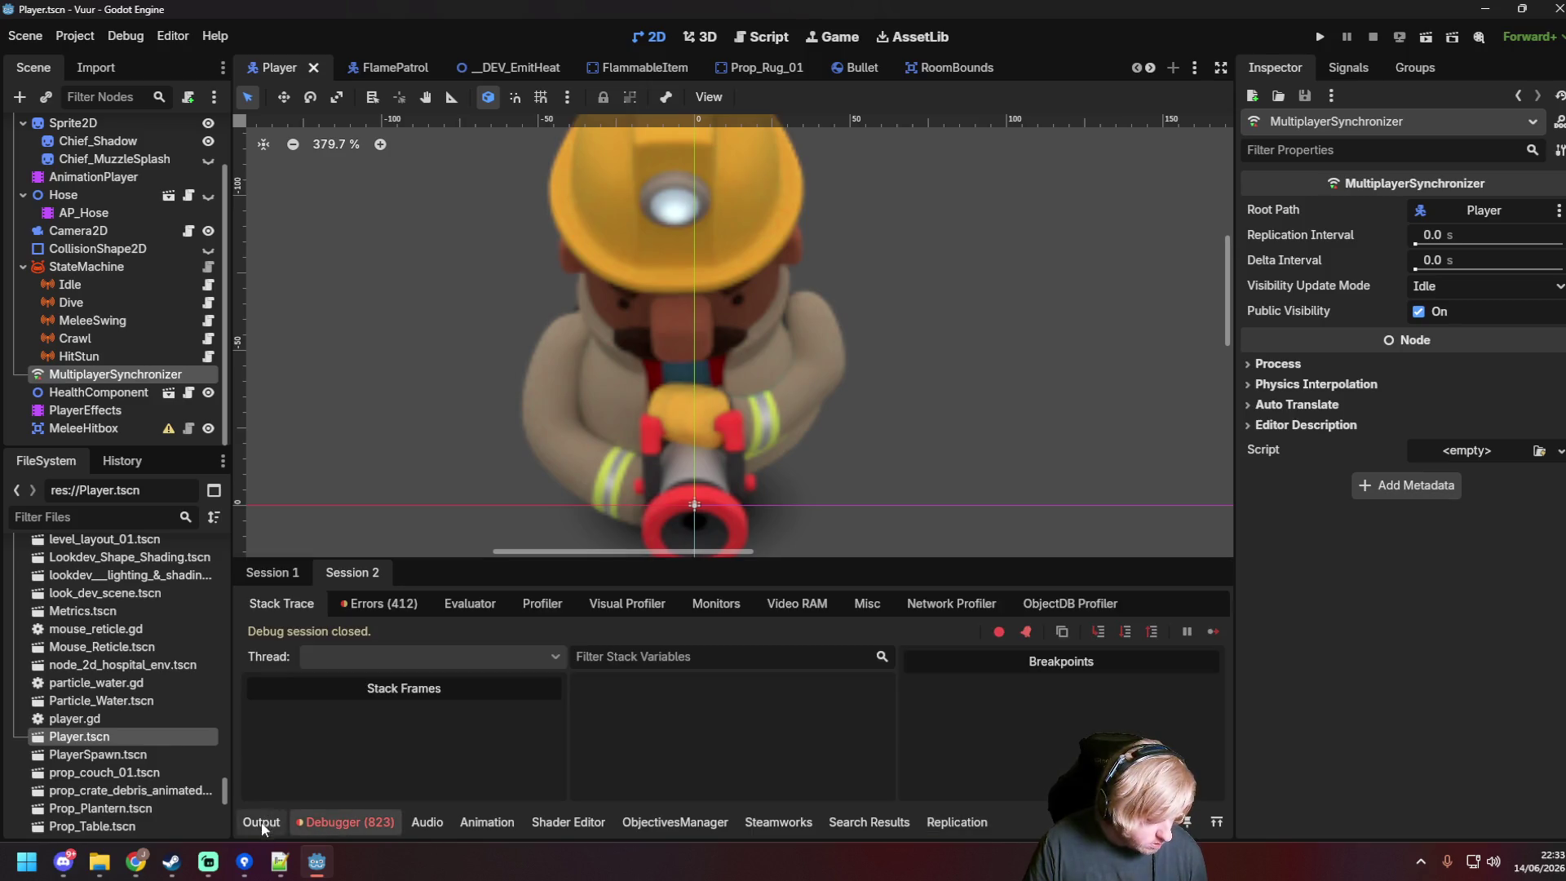
click(280, 820)
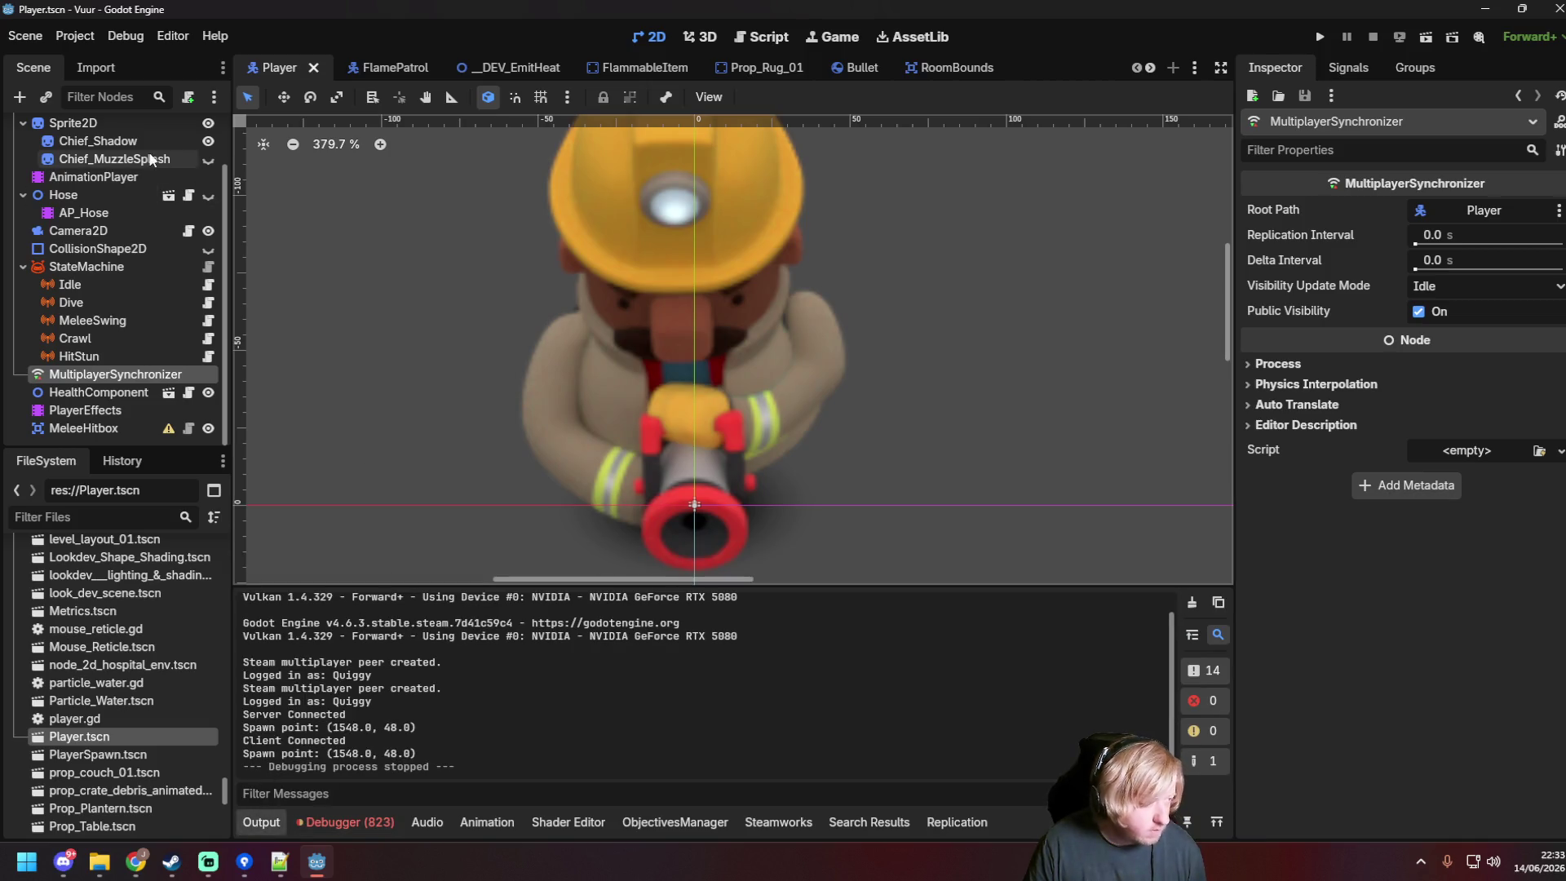
click(118, 122)
click(120, 374)
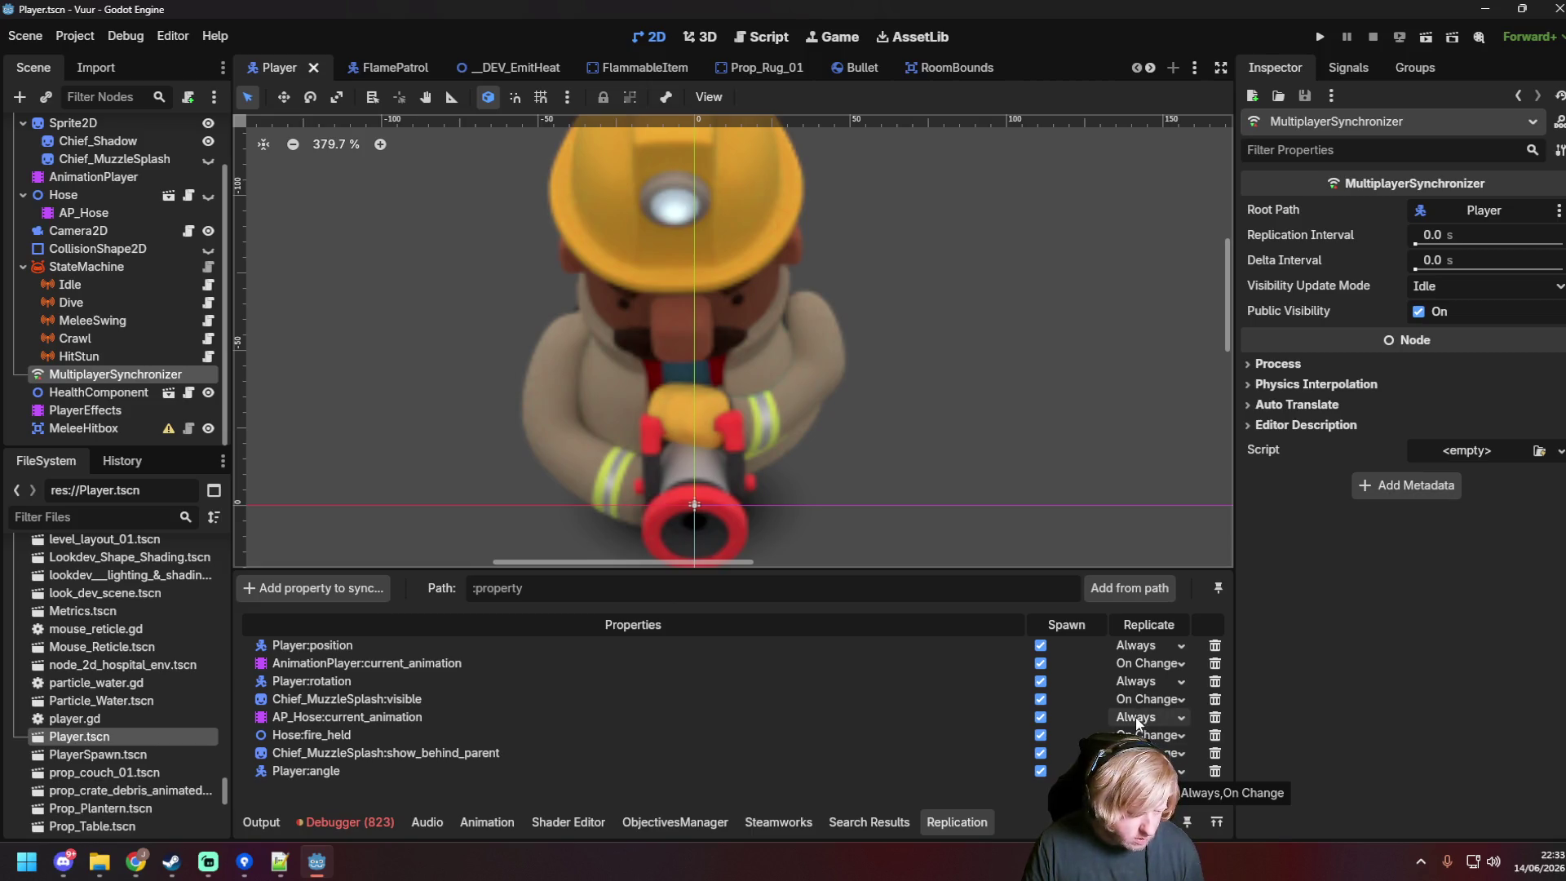
Set AP_Hose:current_animation to replicate On Change, save Player.tscn, and run _DEV_EmitHeat
click(1142, 717)
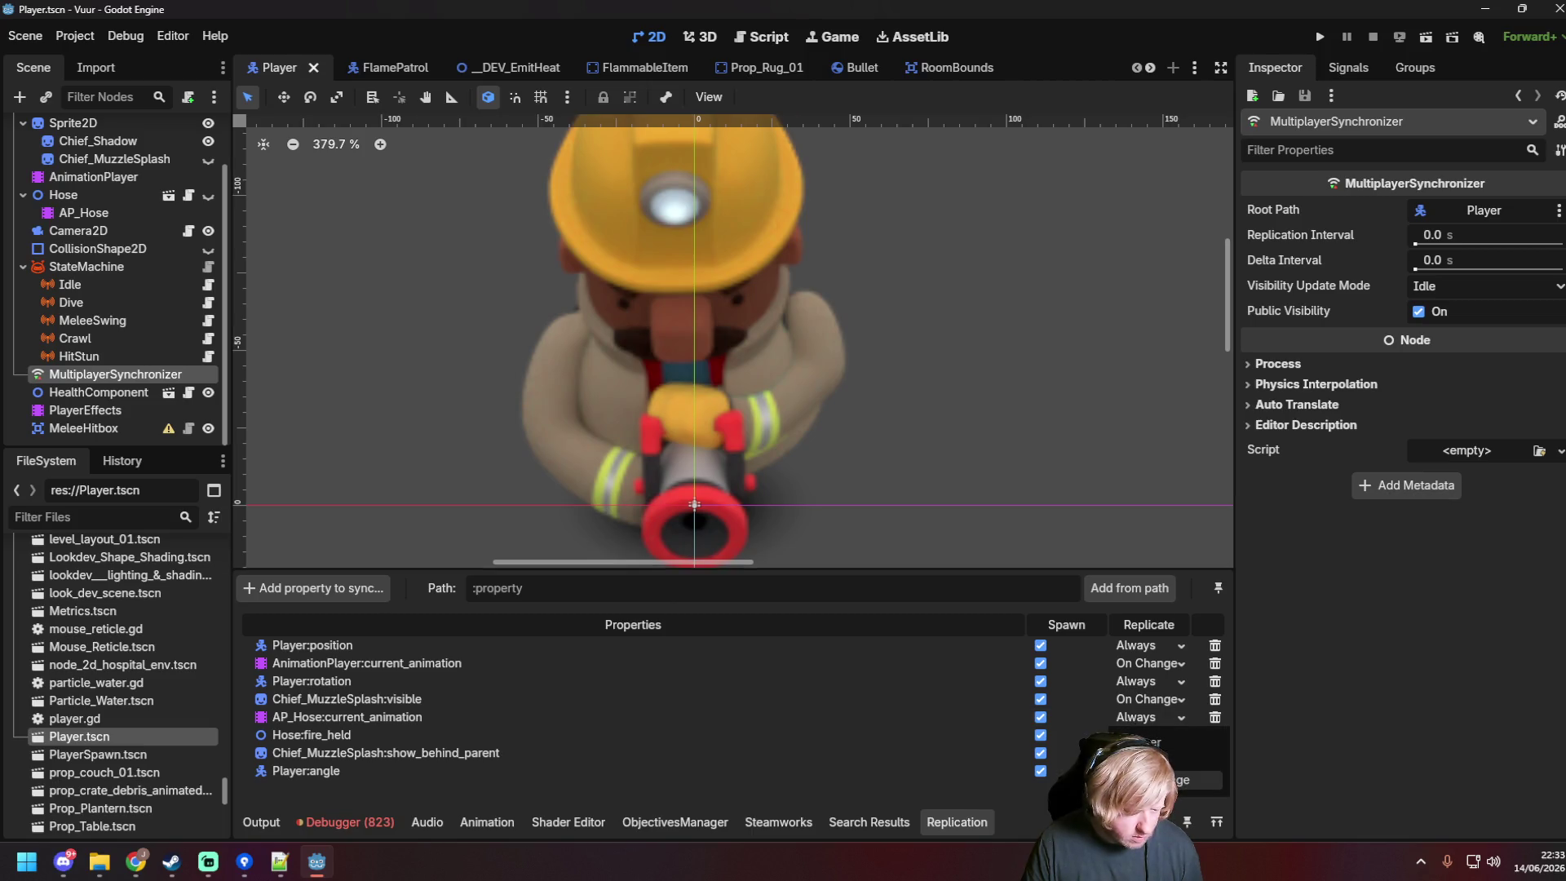
click(1146, 775)
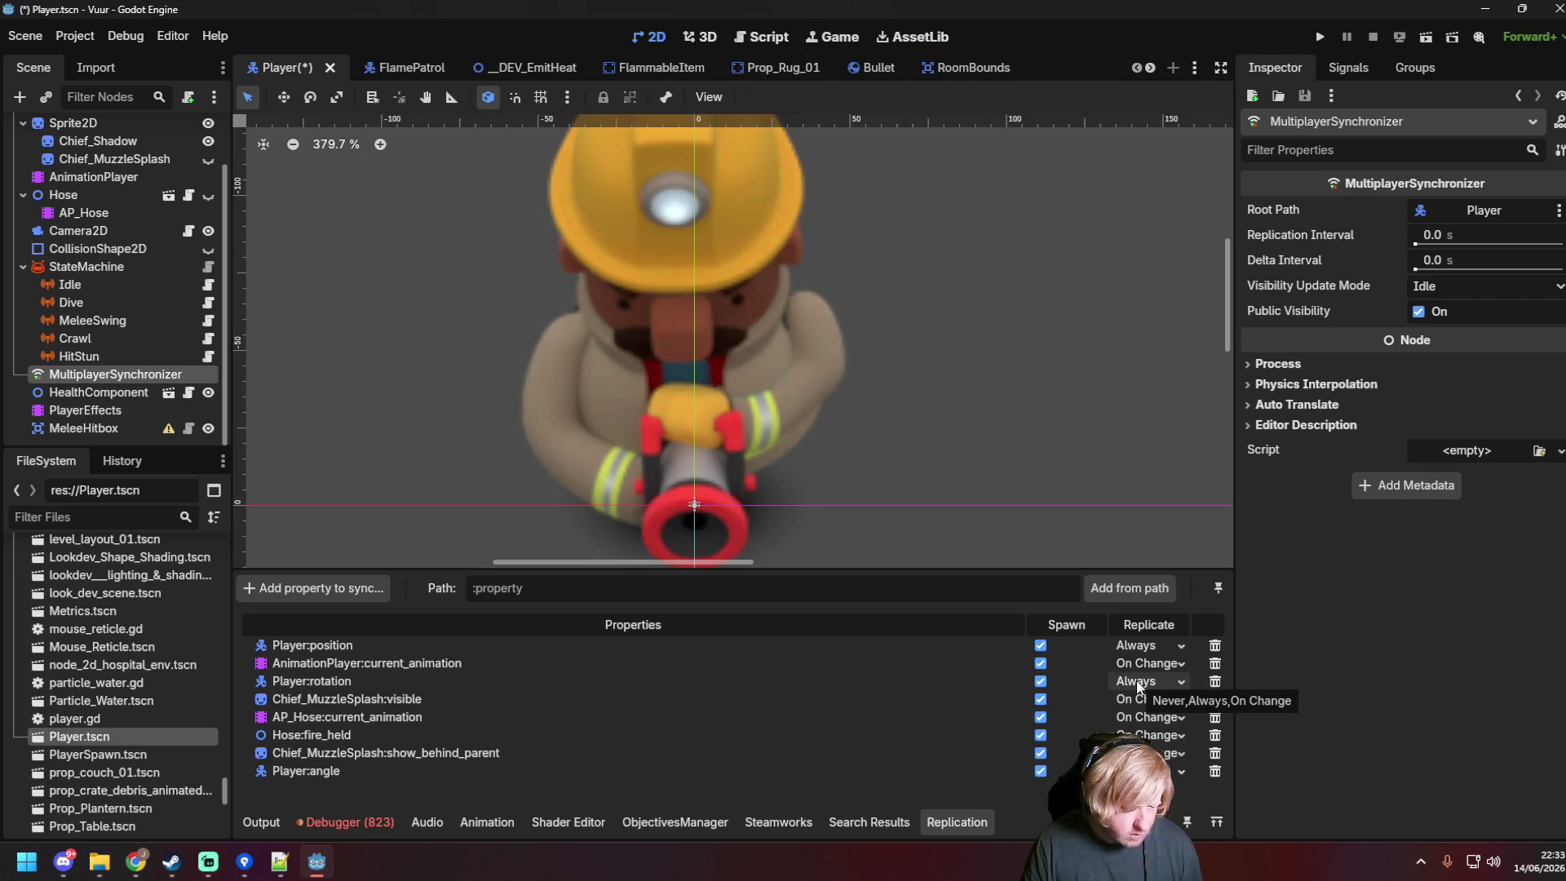
click(834, 472)
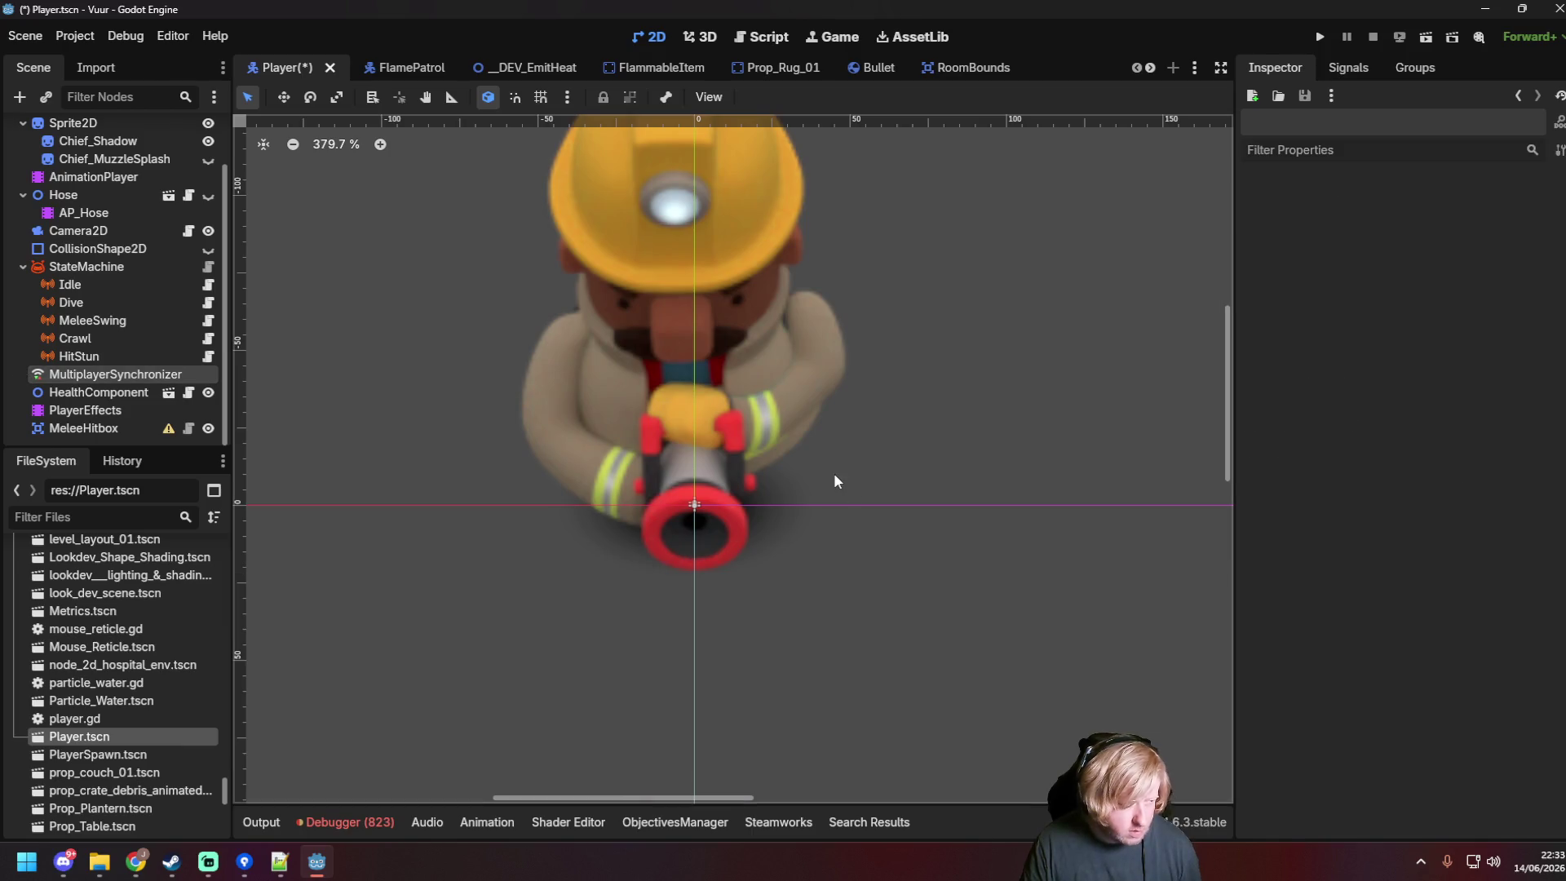
key(ctrl+s)
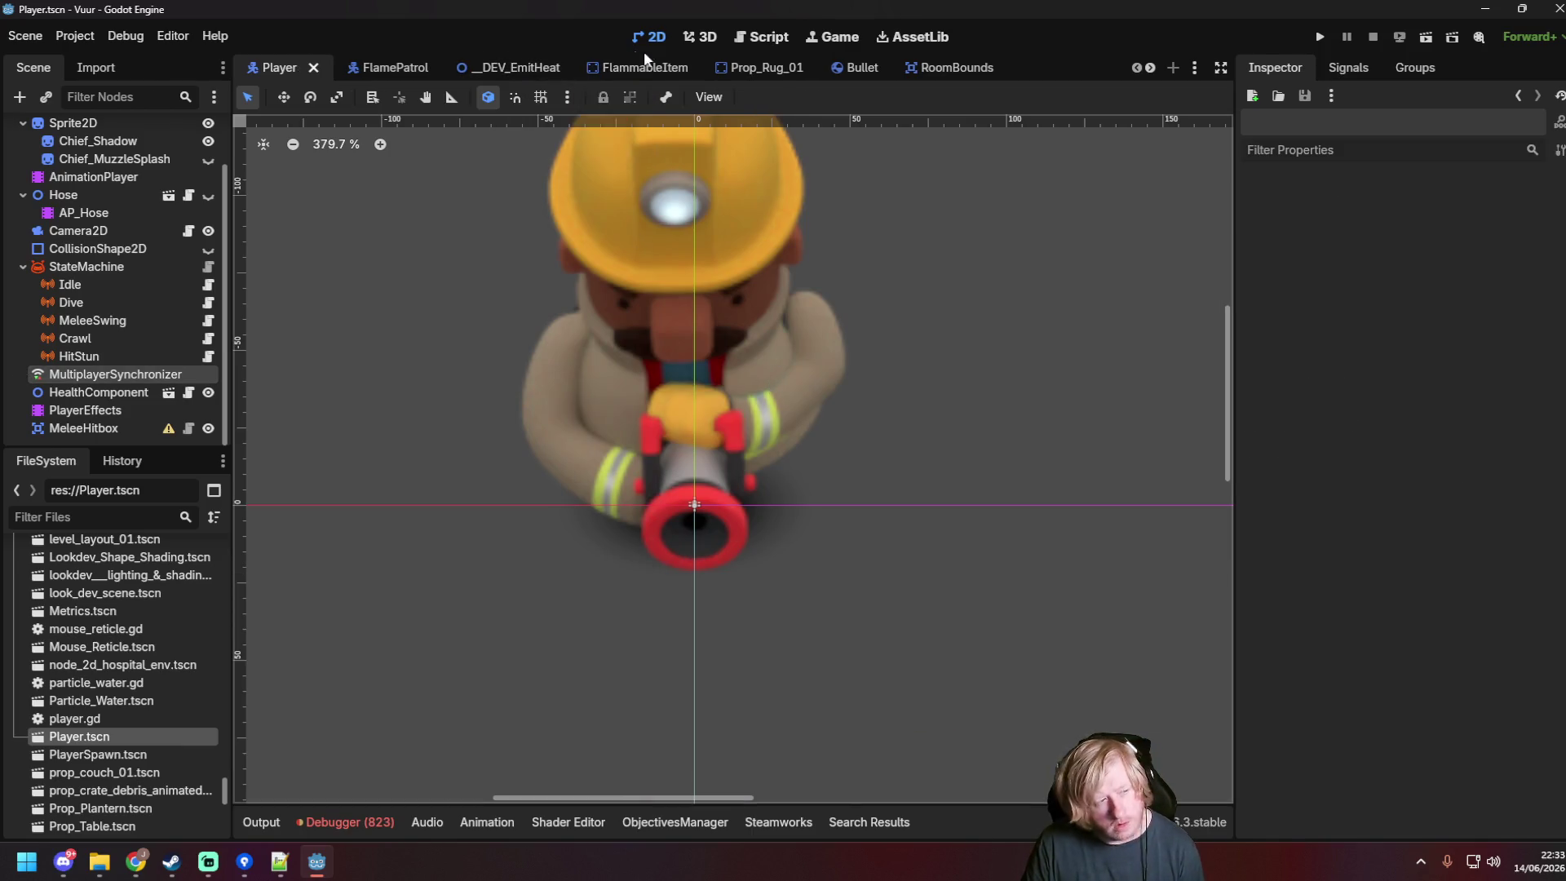
click(492, 70)
key(F6)
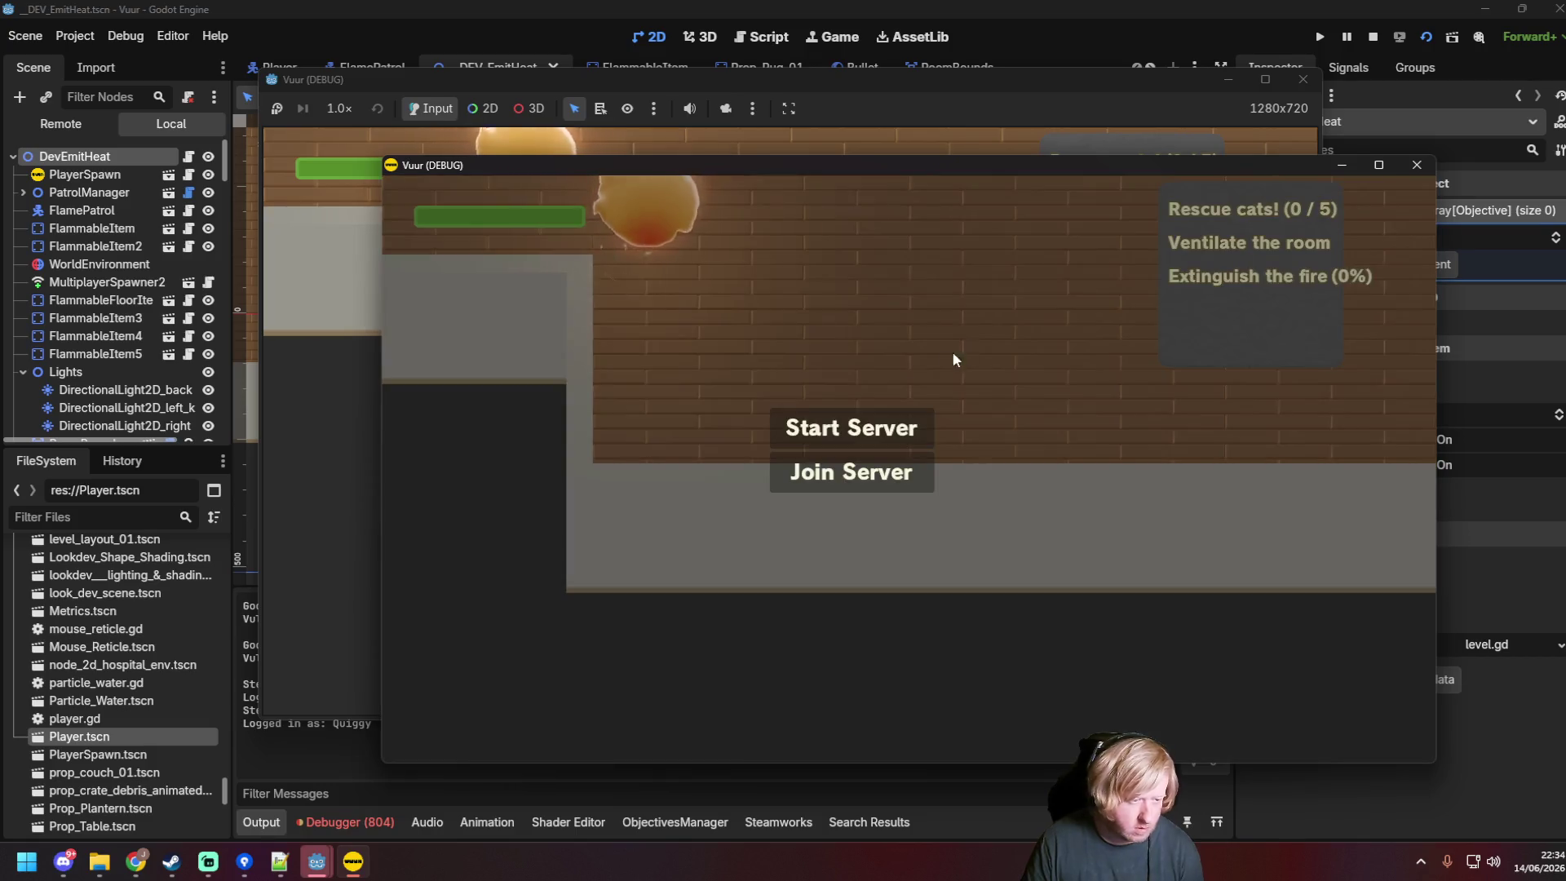
Host in one debug window, join from the other, and arrange the two game windows side by side
click(851, 427)
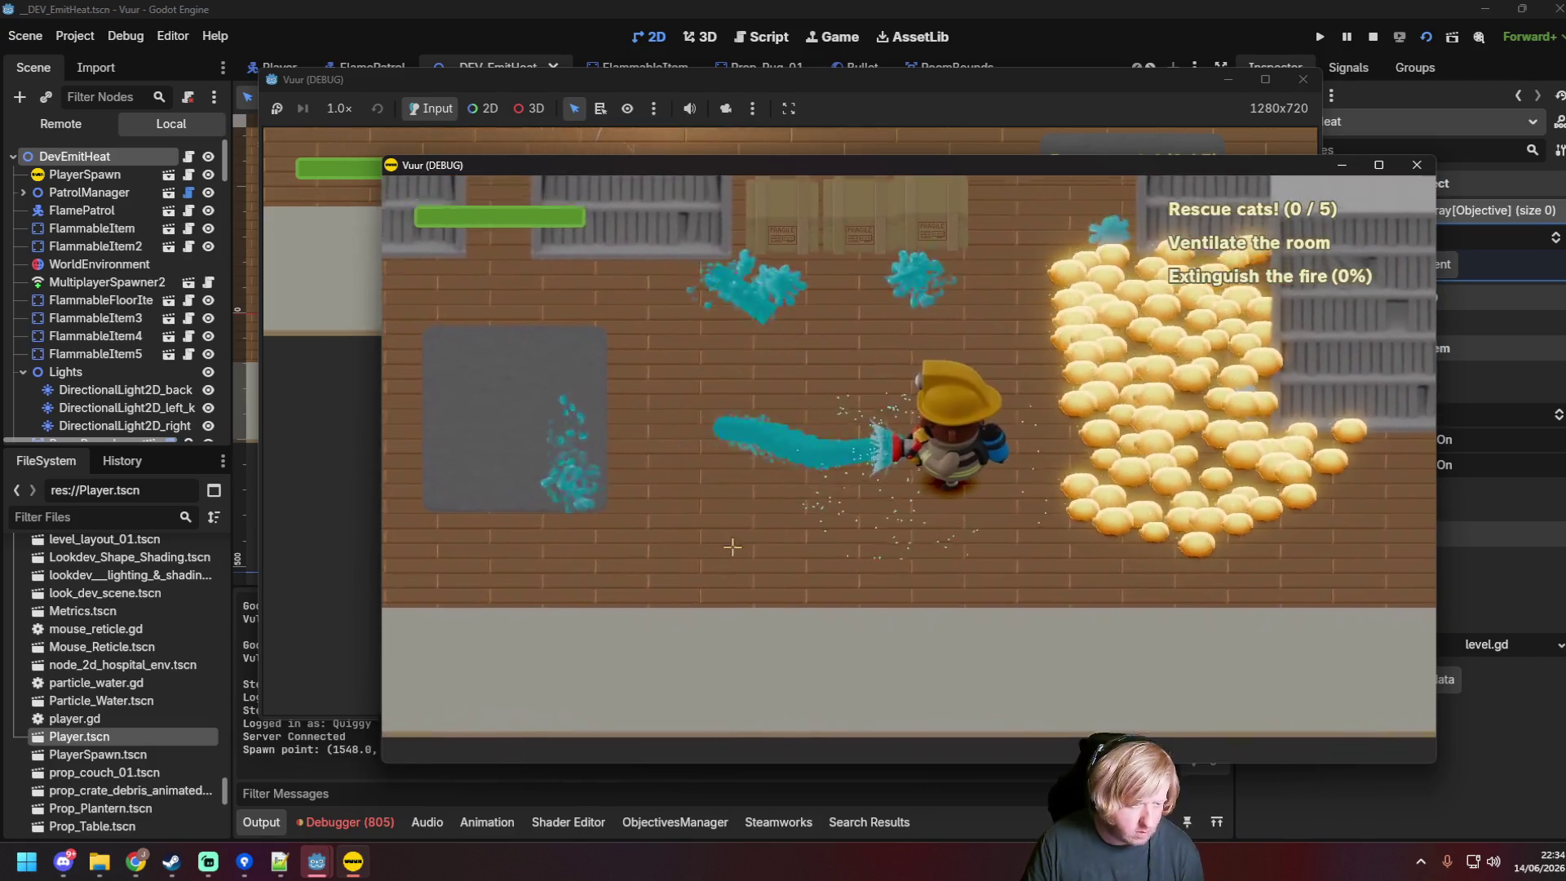
click(273, 393)
click(683, 431)
key(d)
mouse_move(684, 431)
mouse_down()
mouse_move(951, 406)
mouse_move(965, 441)
mouse_move(1142, 326)
mouse_move(1044, 268)
mouse_up()
mouse_move(946, 81)
mouse_down()
mouse_move(604, 41)
mouse_move(666, 28)
mouse_up()
click(1142, 165)
mouse_move(653, 172)
mouse_down()
mouse_move(1069, 234)
mouse_move(1244, 200)
mouse_up()
Move the firefighters and spray the fire until it's out, then close the windows and stop the game
key(a)
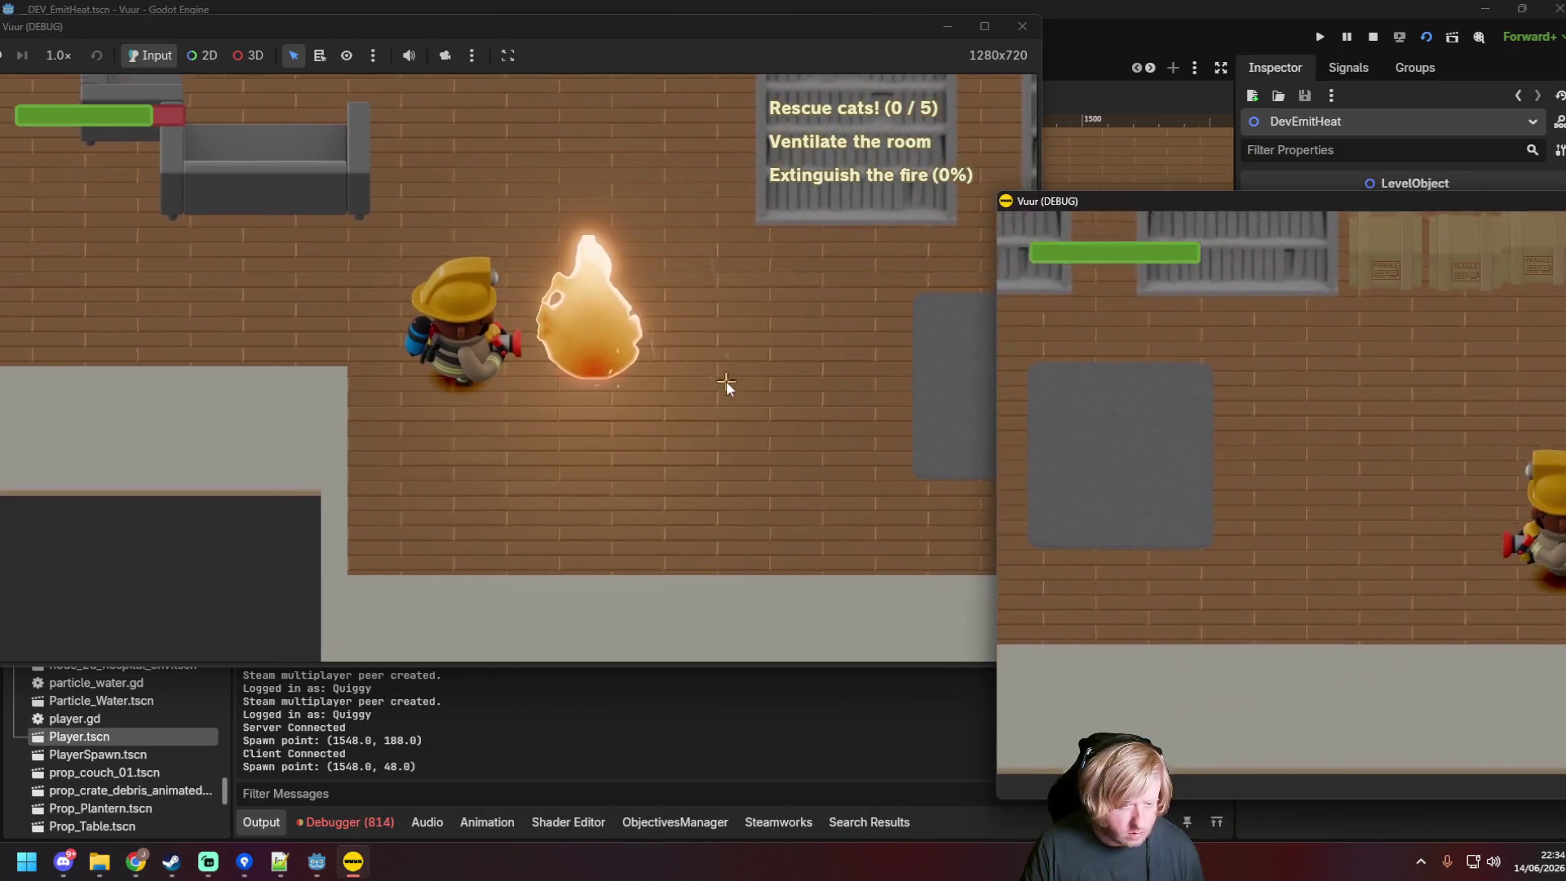
mouse_move(745, 353)
mouse_down()
mouse_move(718, 326)
mouse_move(601, 378)
mouse_move(840, 307)
mouse_move(489, 73)
mouse_move(730, 332)
mouse_up()
key(s)
key(d)
key(d)
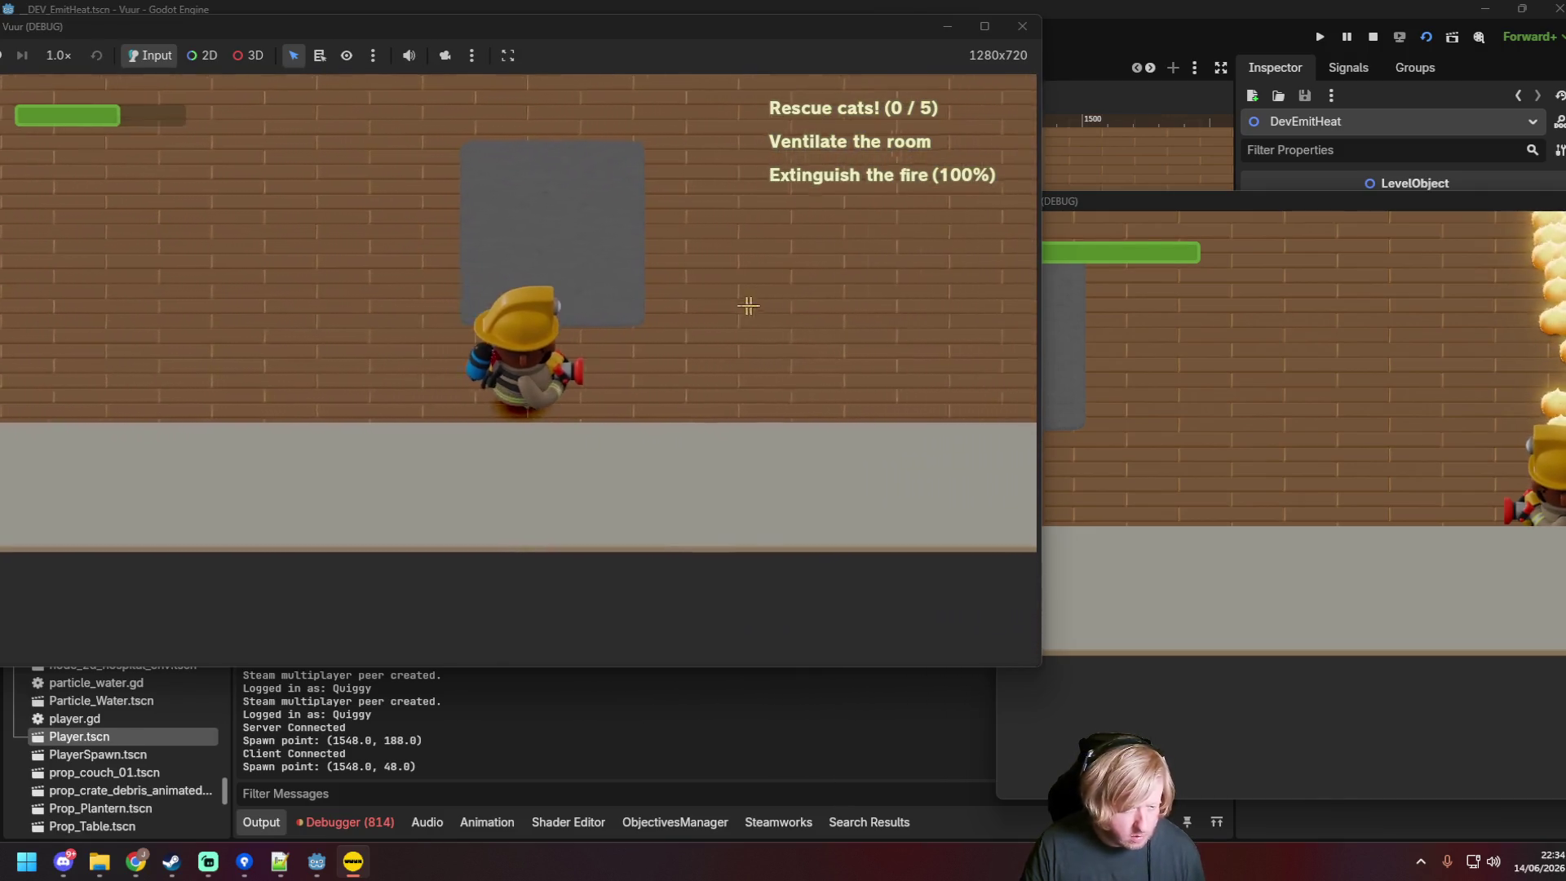
mouse_move(769, 222)
mouse_down()
mouse_move(741, 252)
mouse_move(804, 326)
mouse_move(506, 457)
mouse_move(504, 408)
mouse_move(514, 425)
mouse_move(734, 383)
mouse_move(897, 377)
mouse_move(781, 336)
mouse_up()
key(w)
key(d)
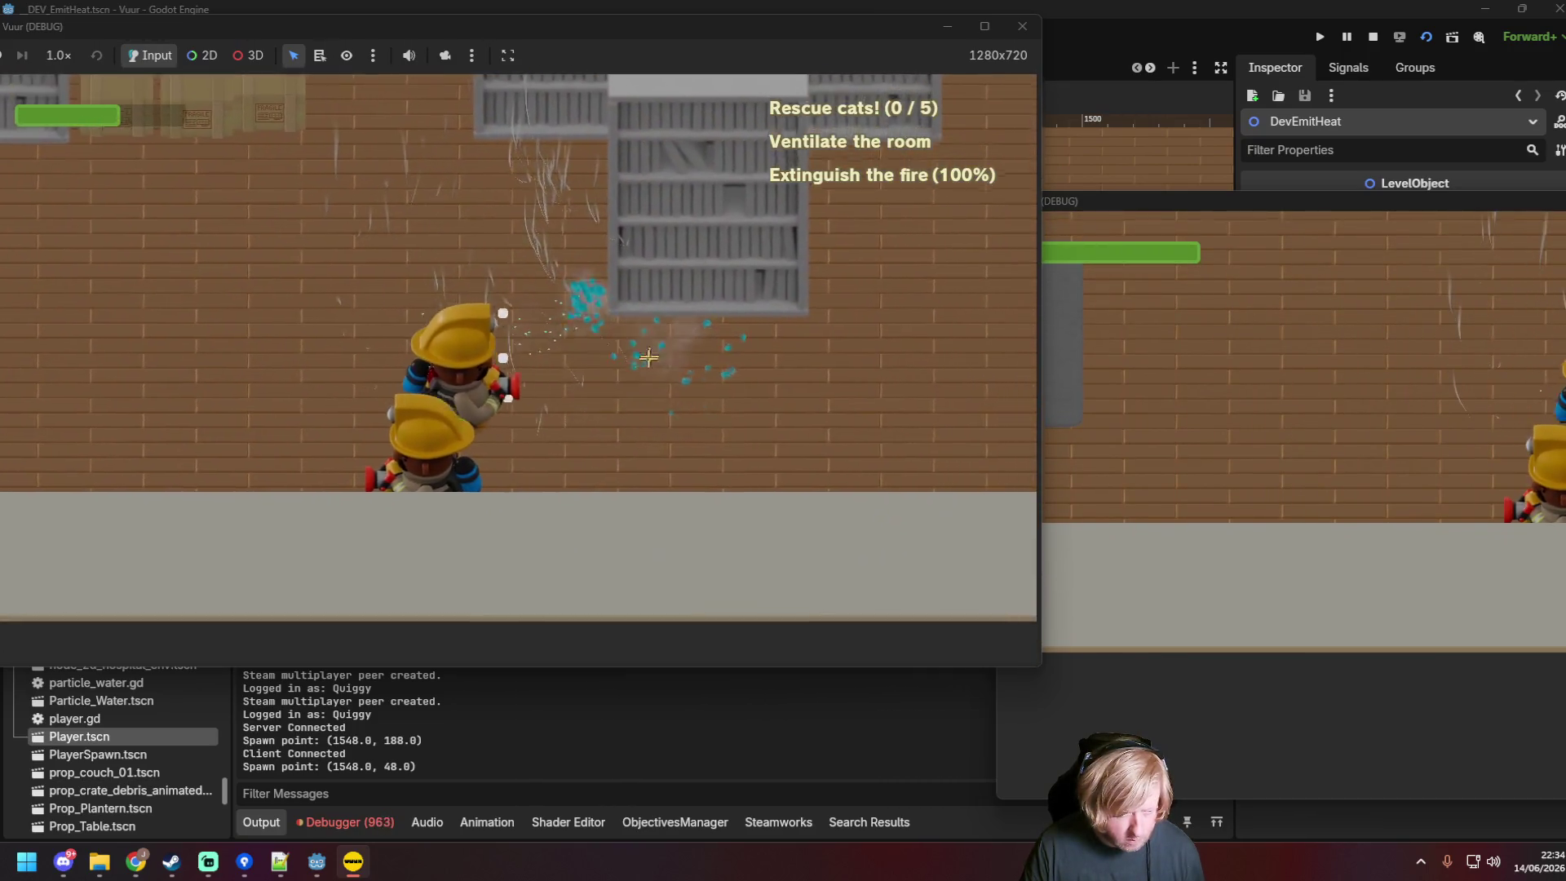
click(1022, 26)
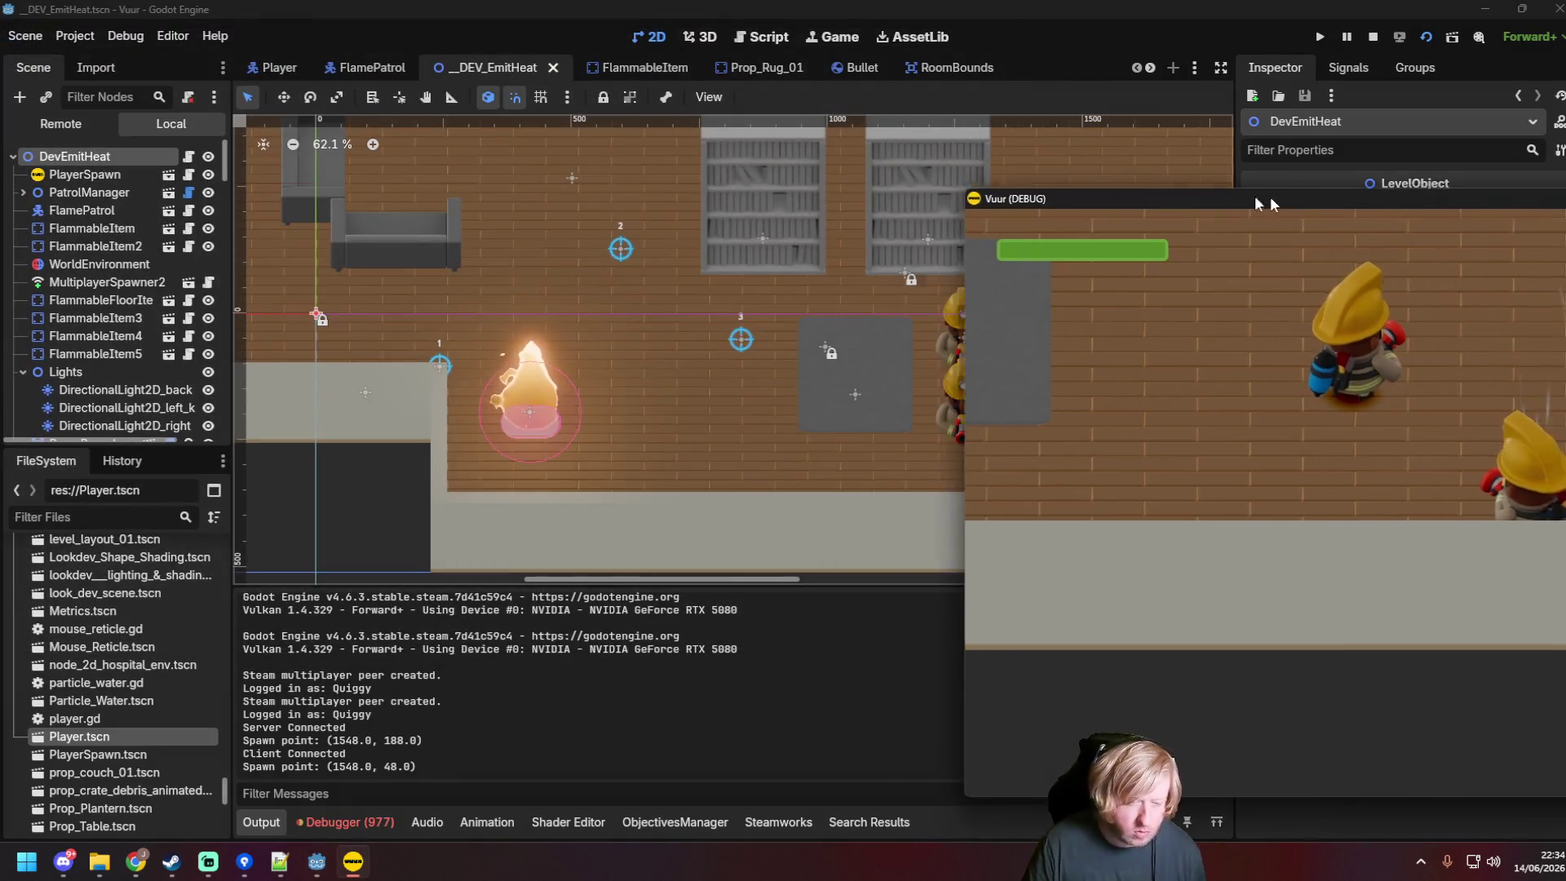
drag(1254, 200, 717, 175)
key(F8)
click(873, 333)
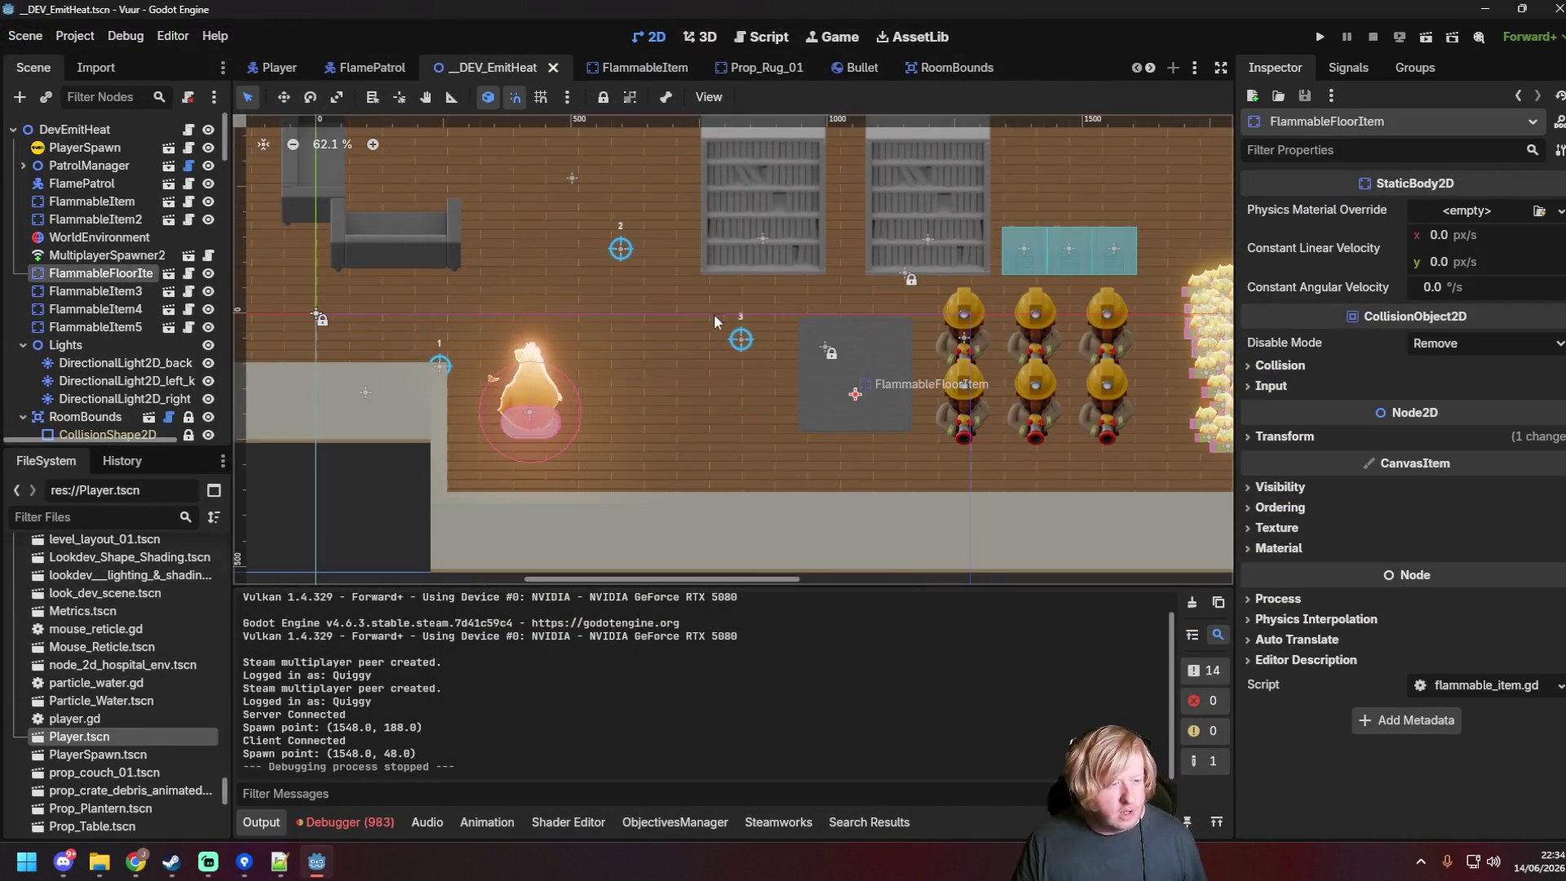
Select the flame in the level, reopen the Player scene's replication settings, and bring up the TODO notes
click(530, 408)
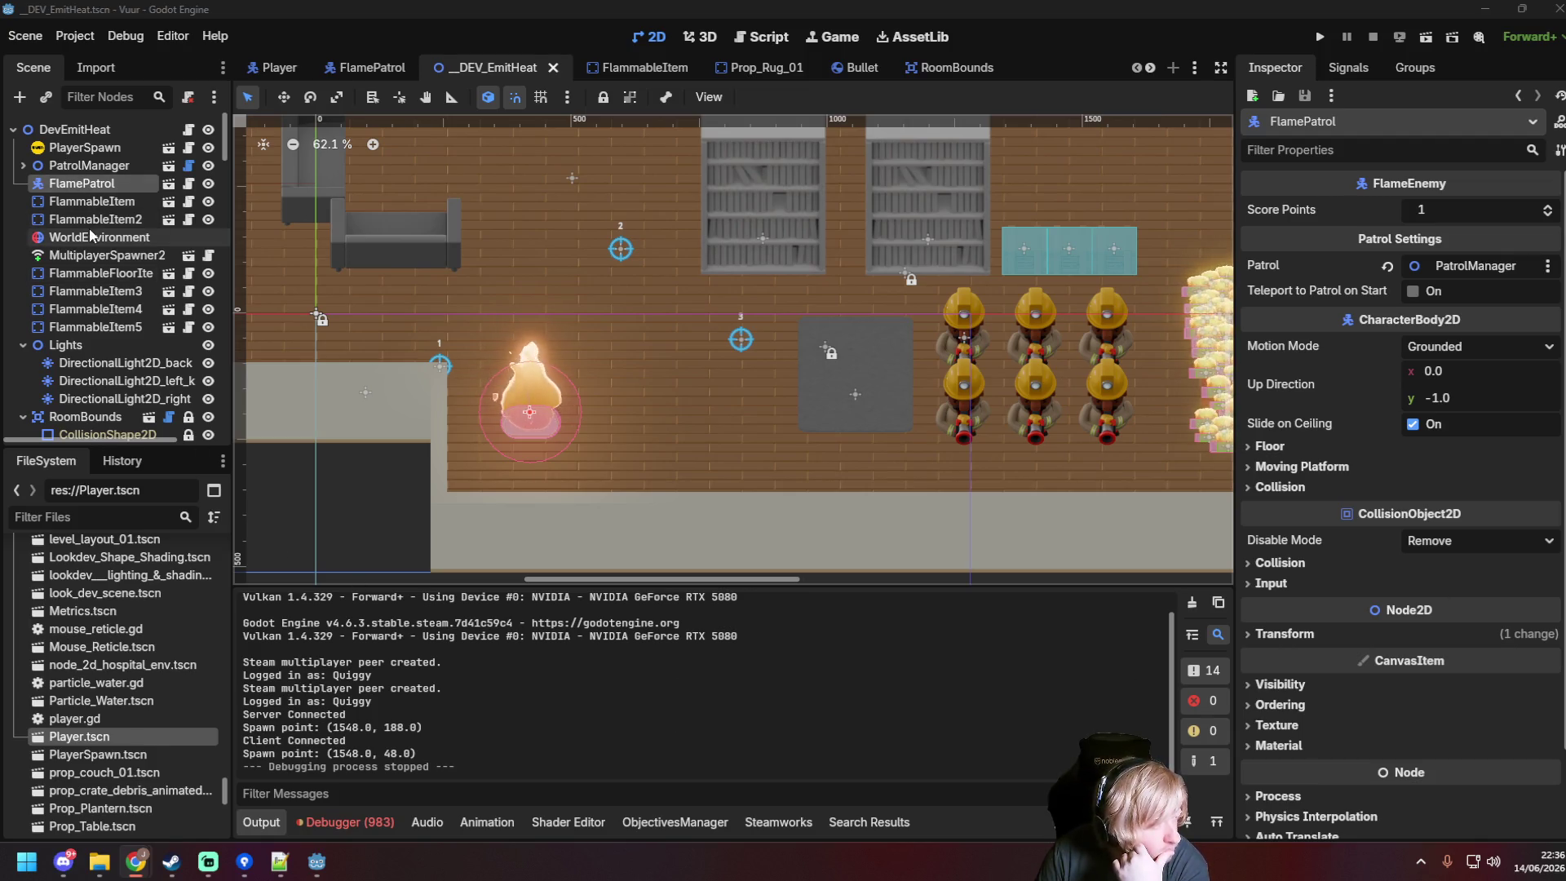
scroll(142, 283, down, 5)
double_click(151, 734)
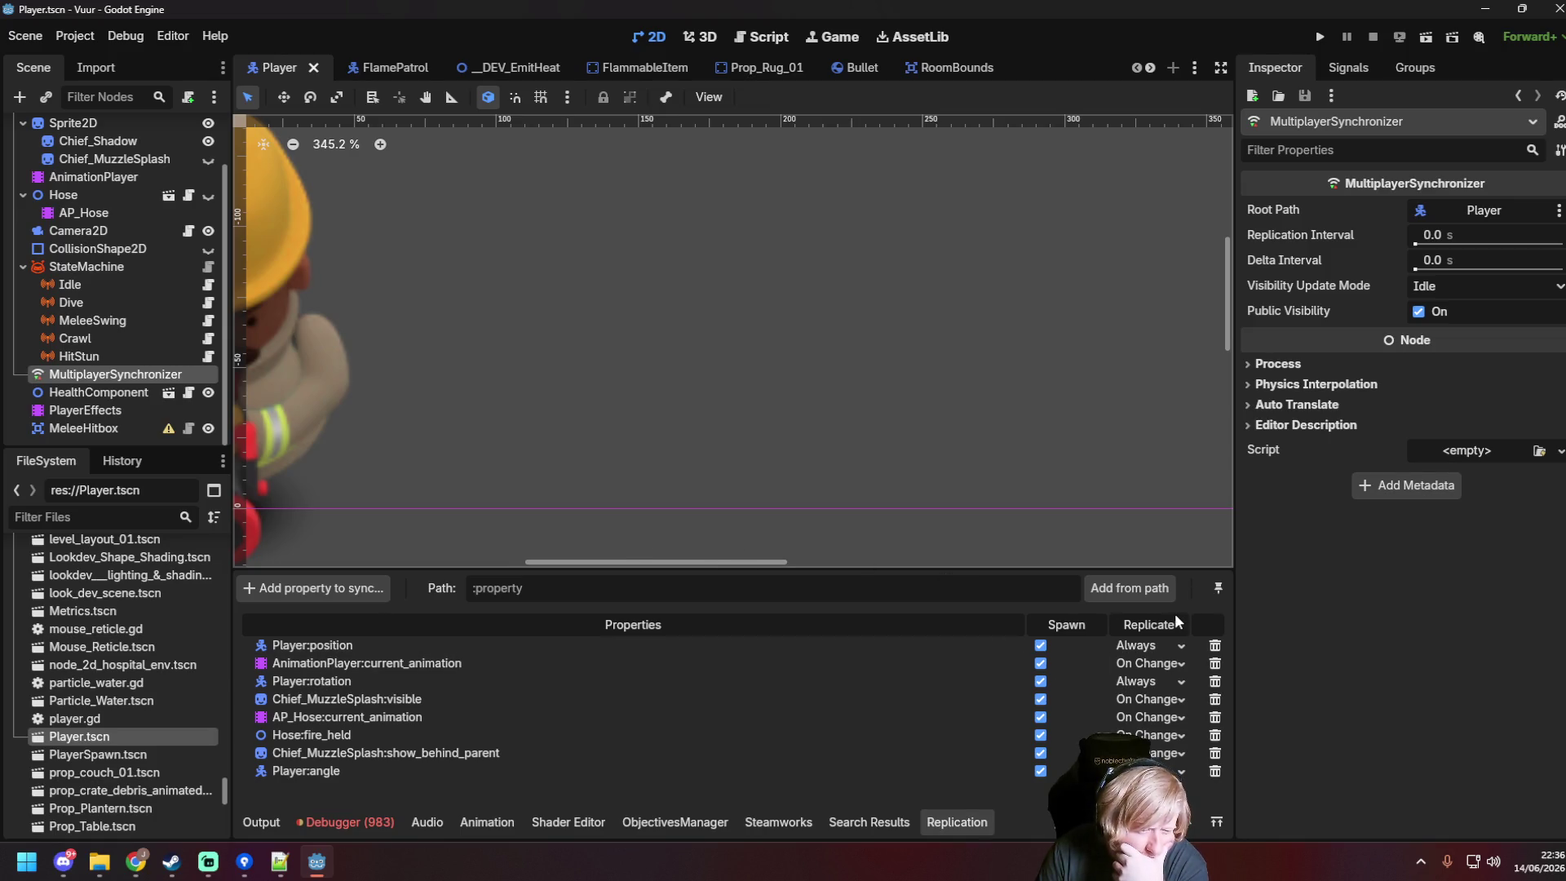
click(279, 862)
Open Player.tscn from the Vuur folder as a text file in Notepad++
key(super+Down)
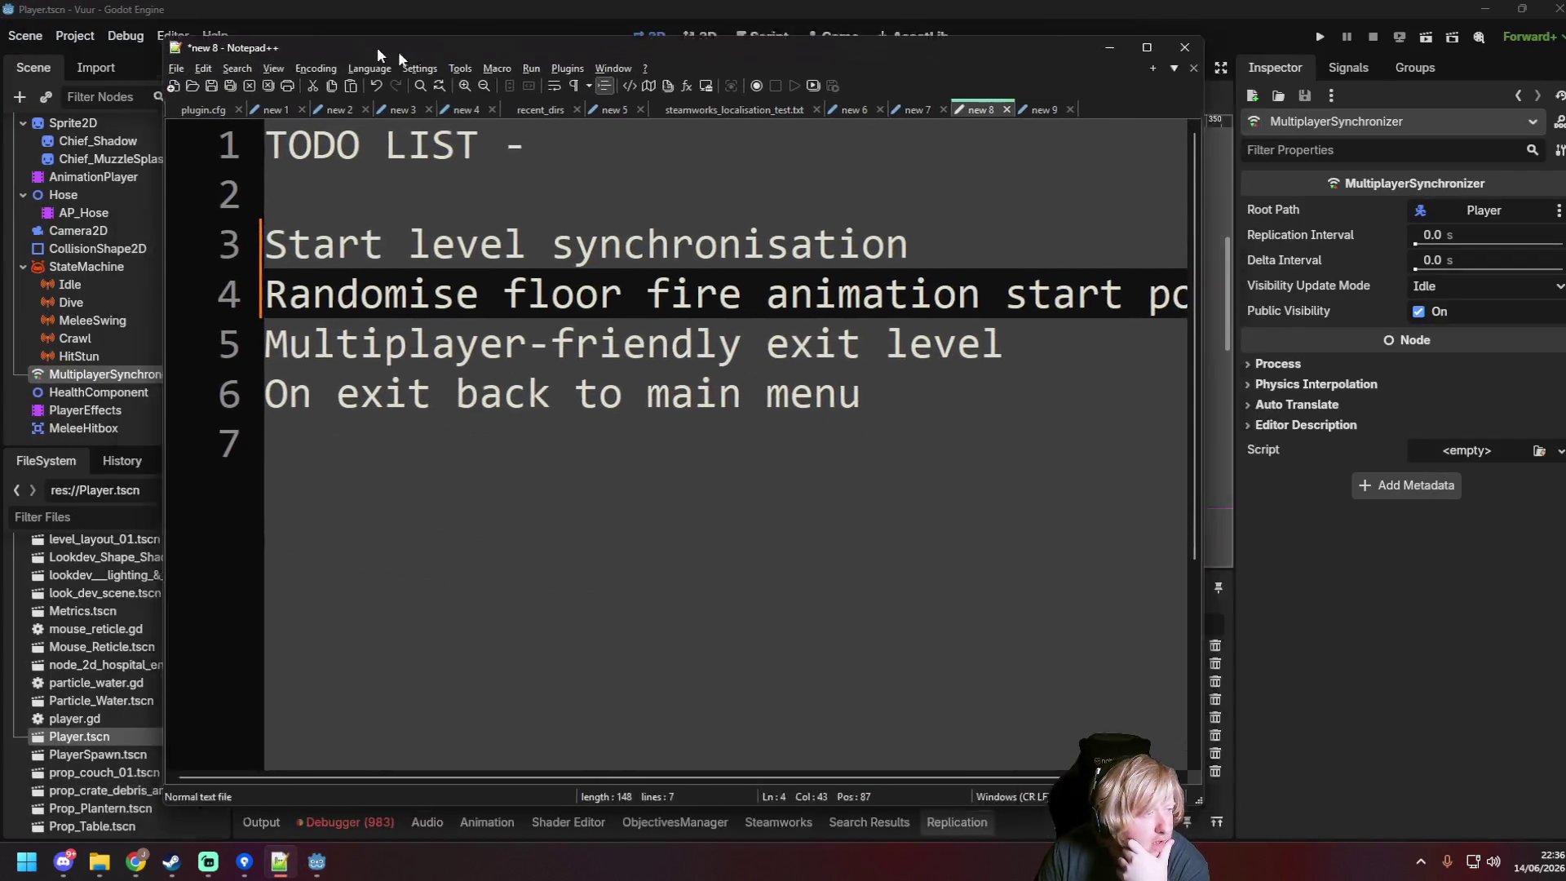
click(982, 120)
click(239, 78)
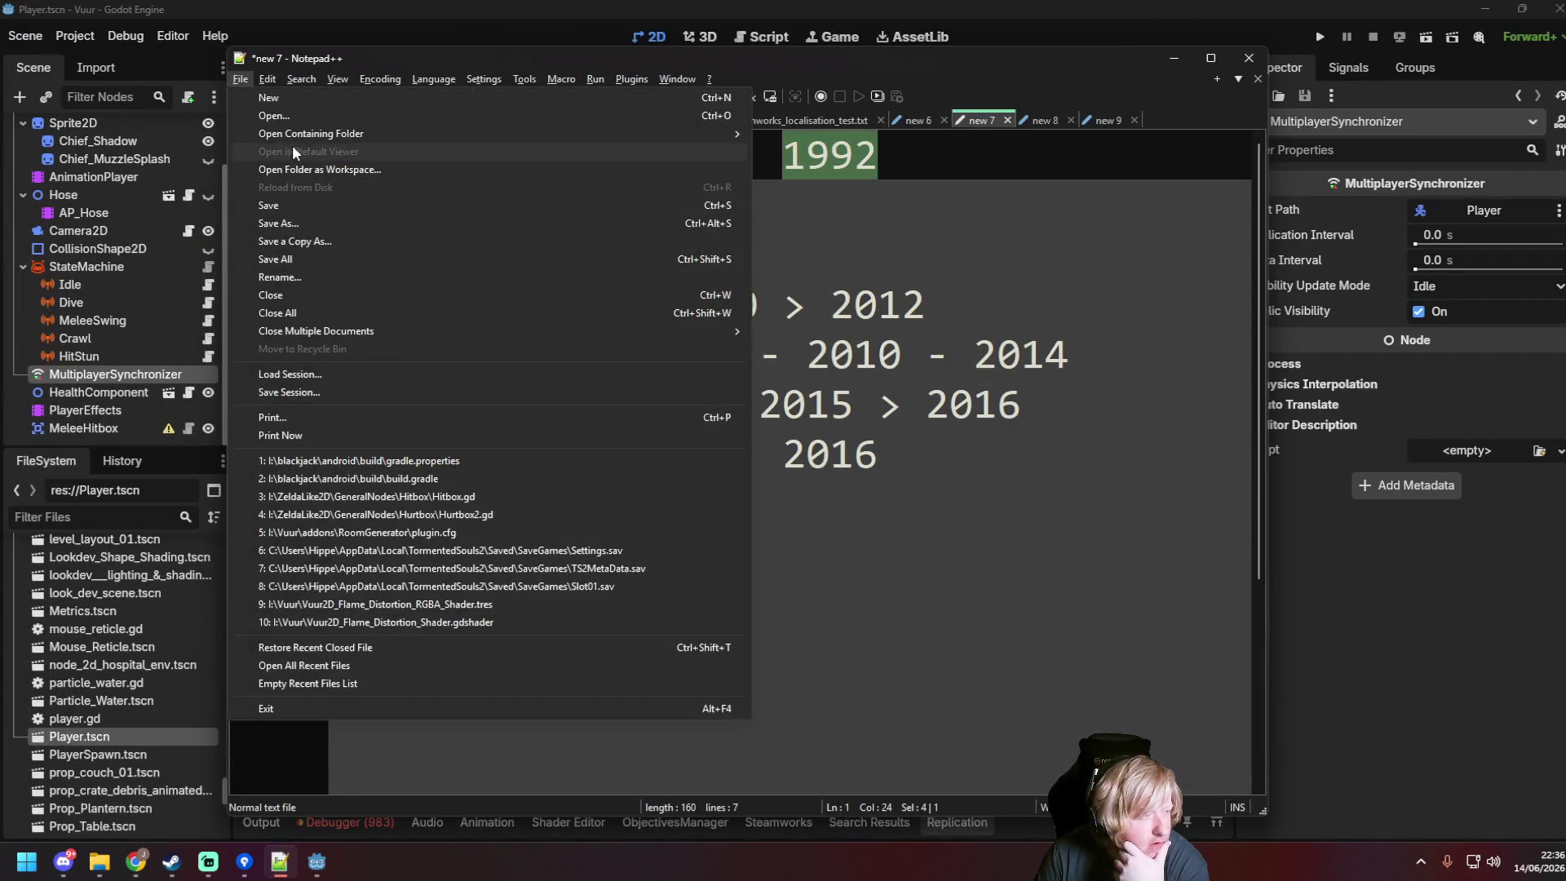
click(306, 116)
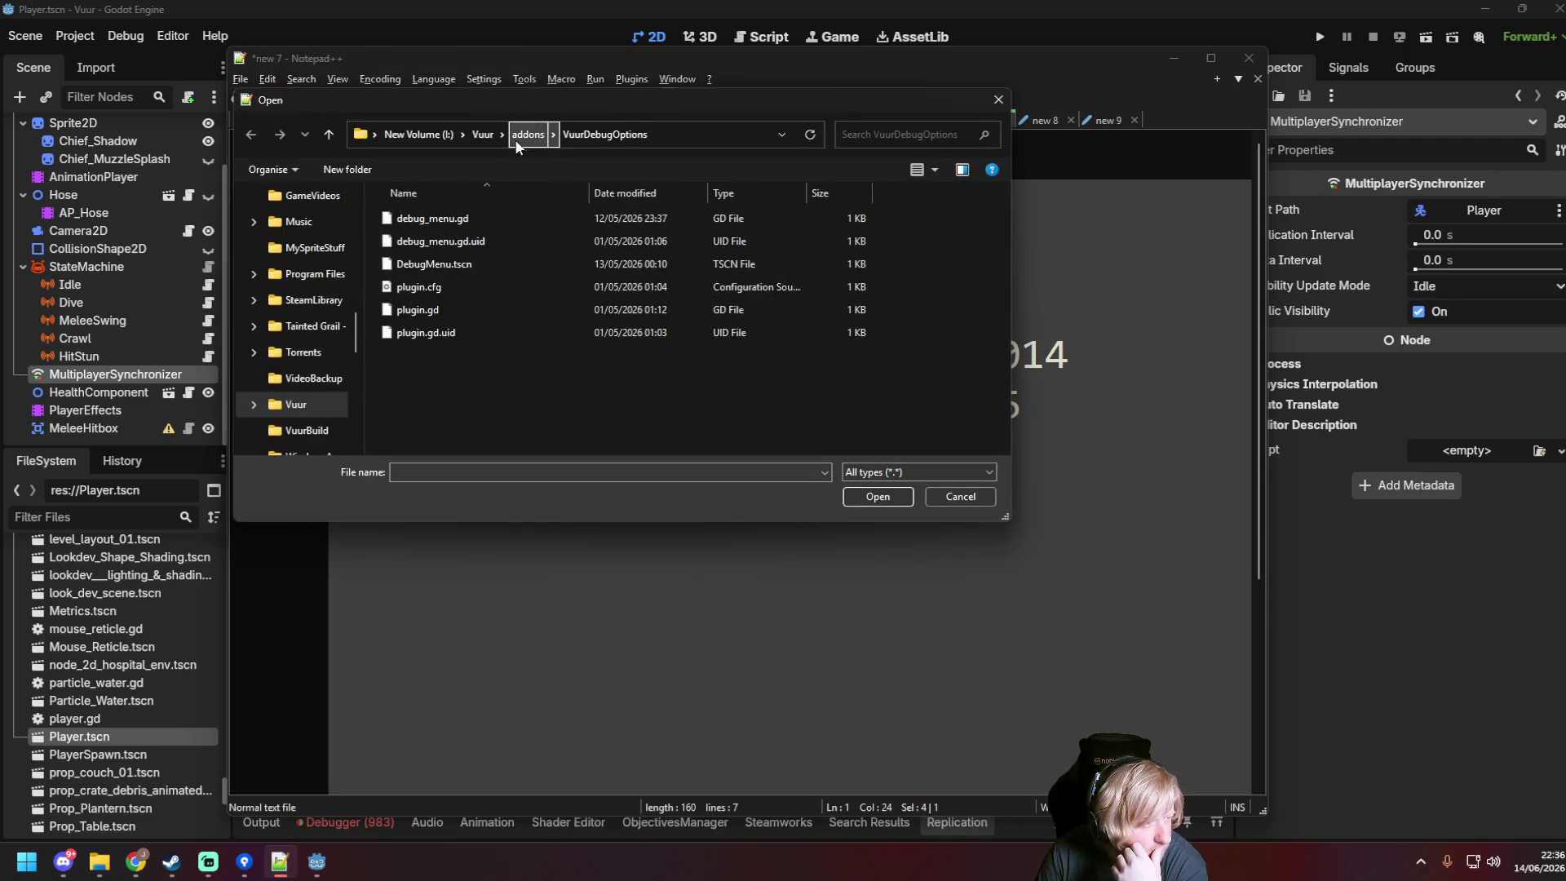
click(471, 134)
scroll(583, 423, down, 20)
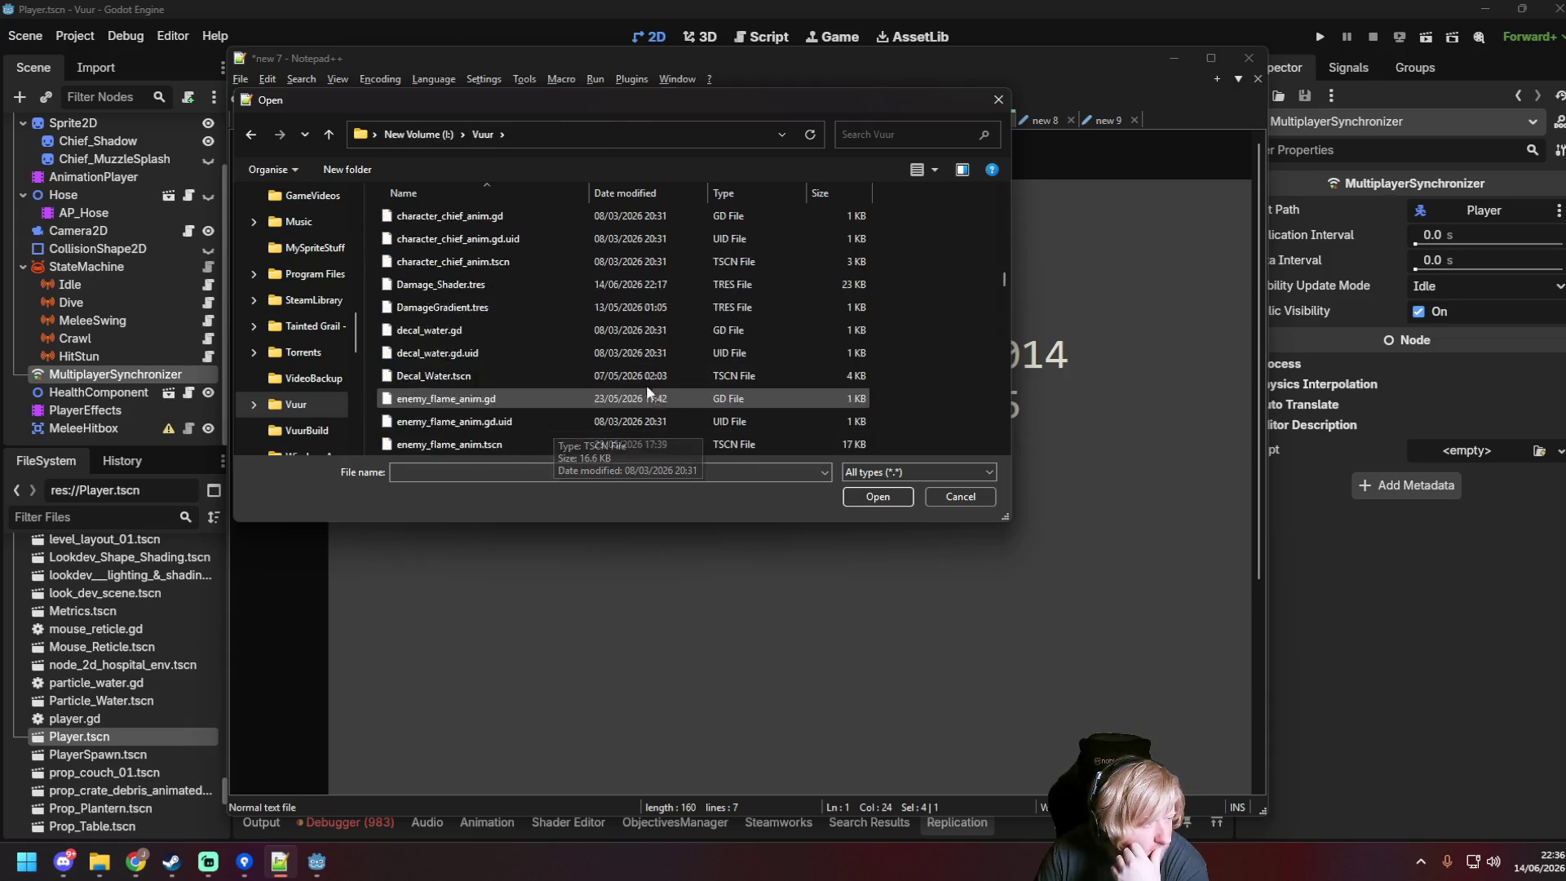
scroll(490, 346, up, 10)
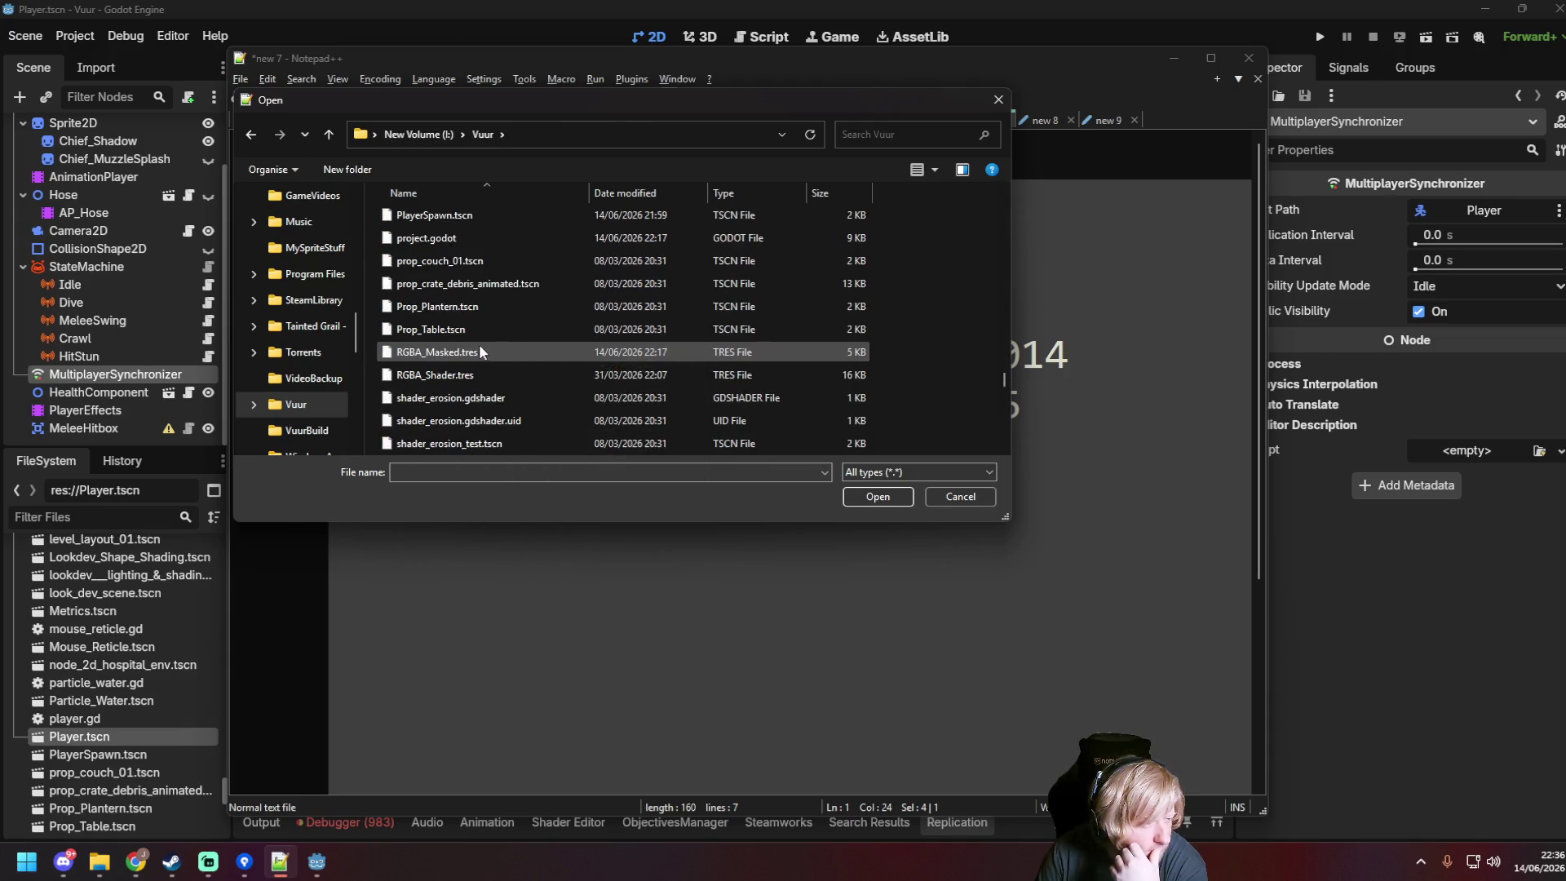
double_click(458, 349)
Select all of Player.tscn's text and switch back to the Godot editor
scroll(752, 359, down, 7)
scroll(752, 358, down, 12)
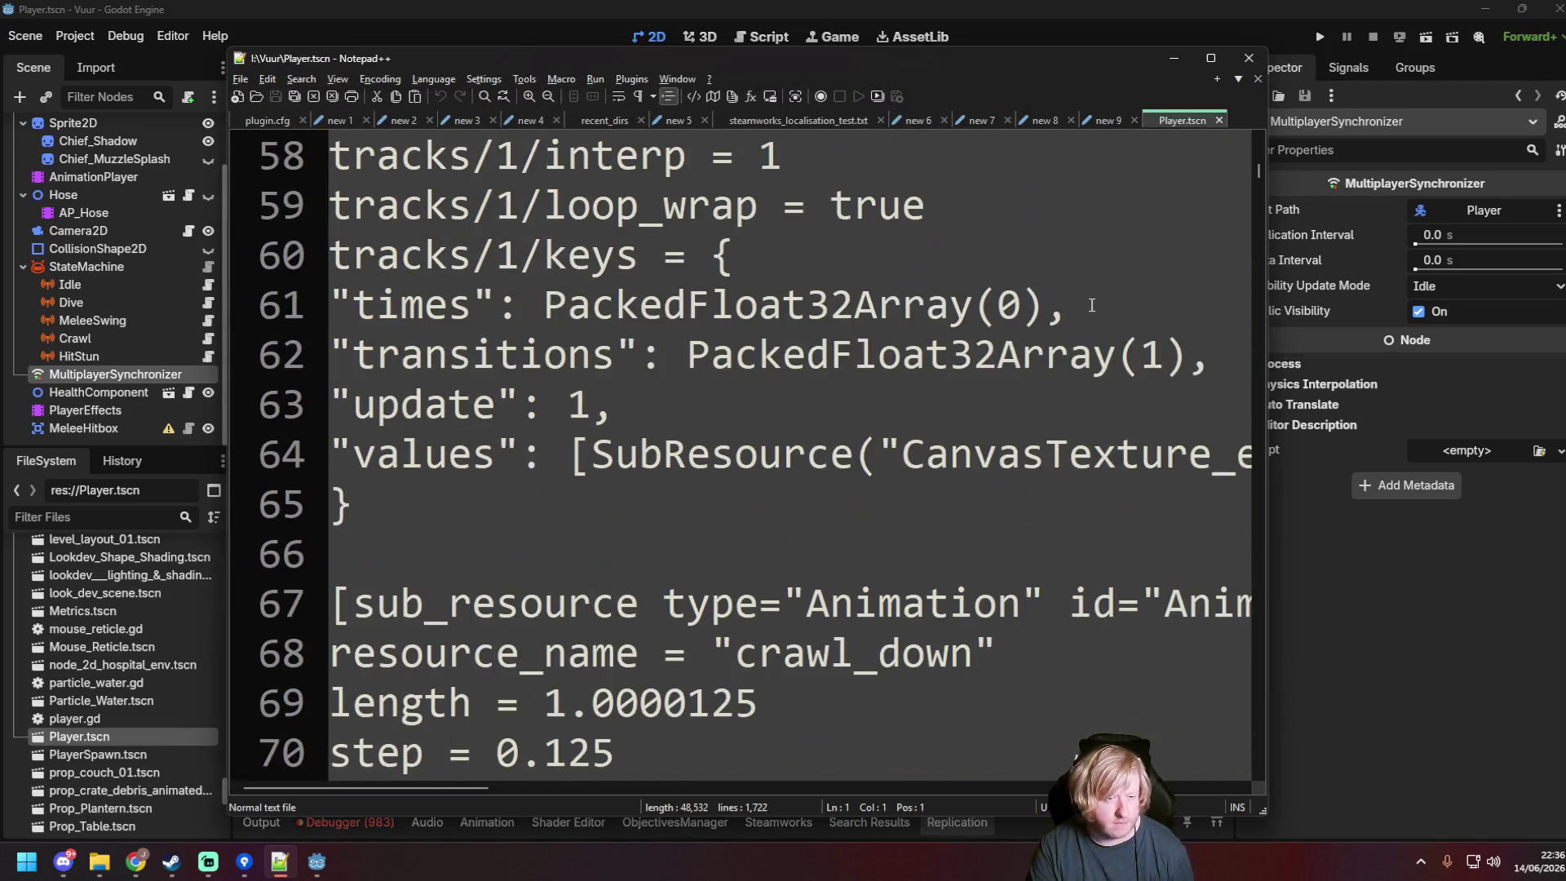
key(ctrl+a)
key(alt+Tab)
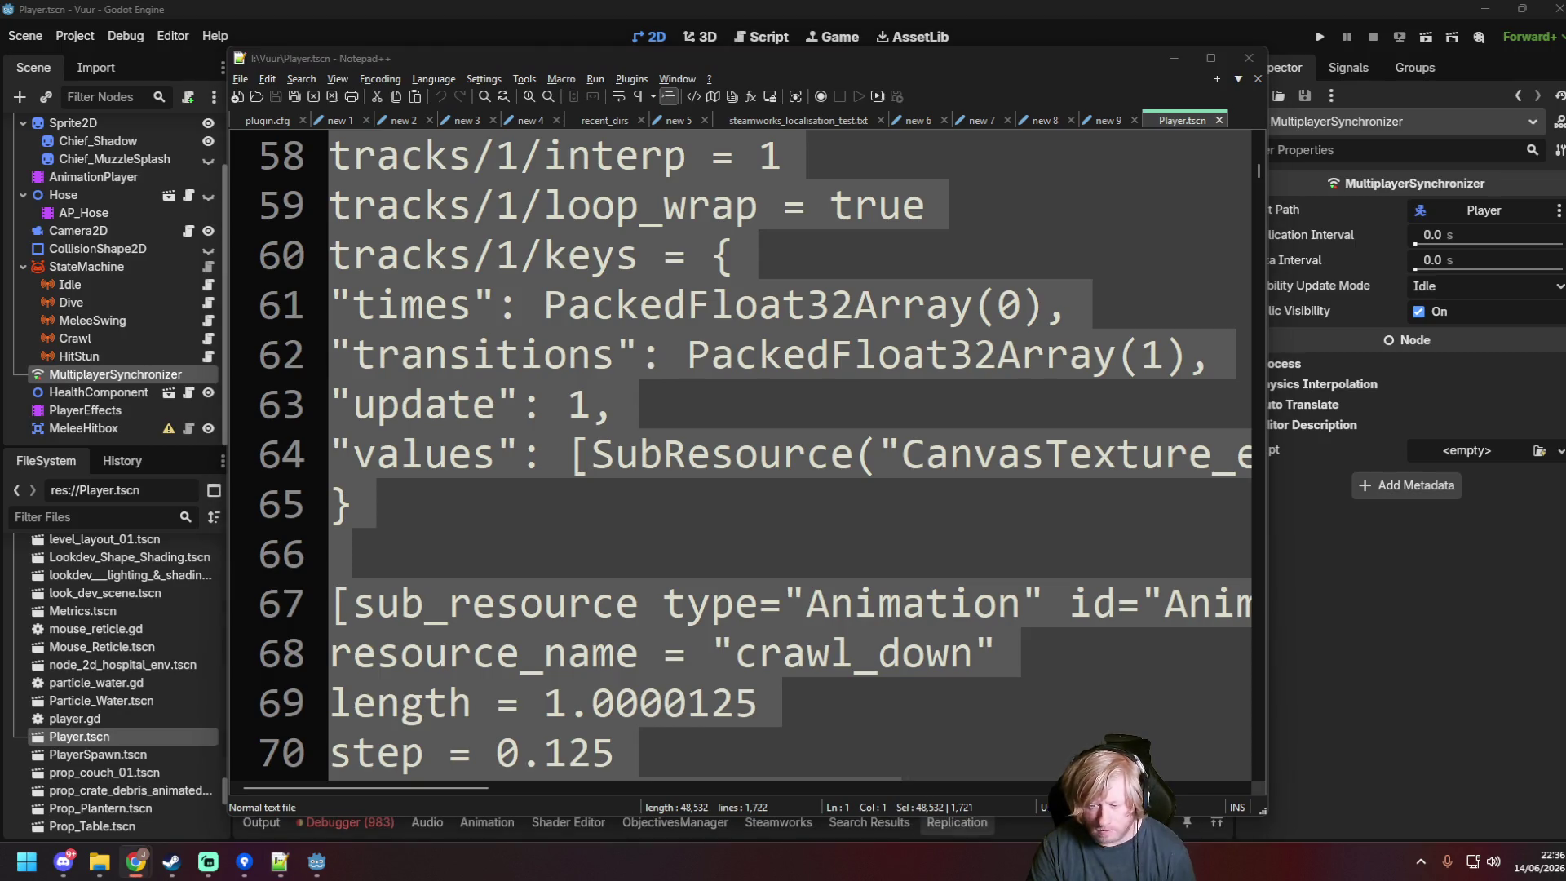
key(alt+Tab)
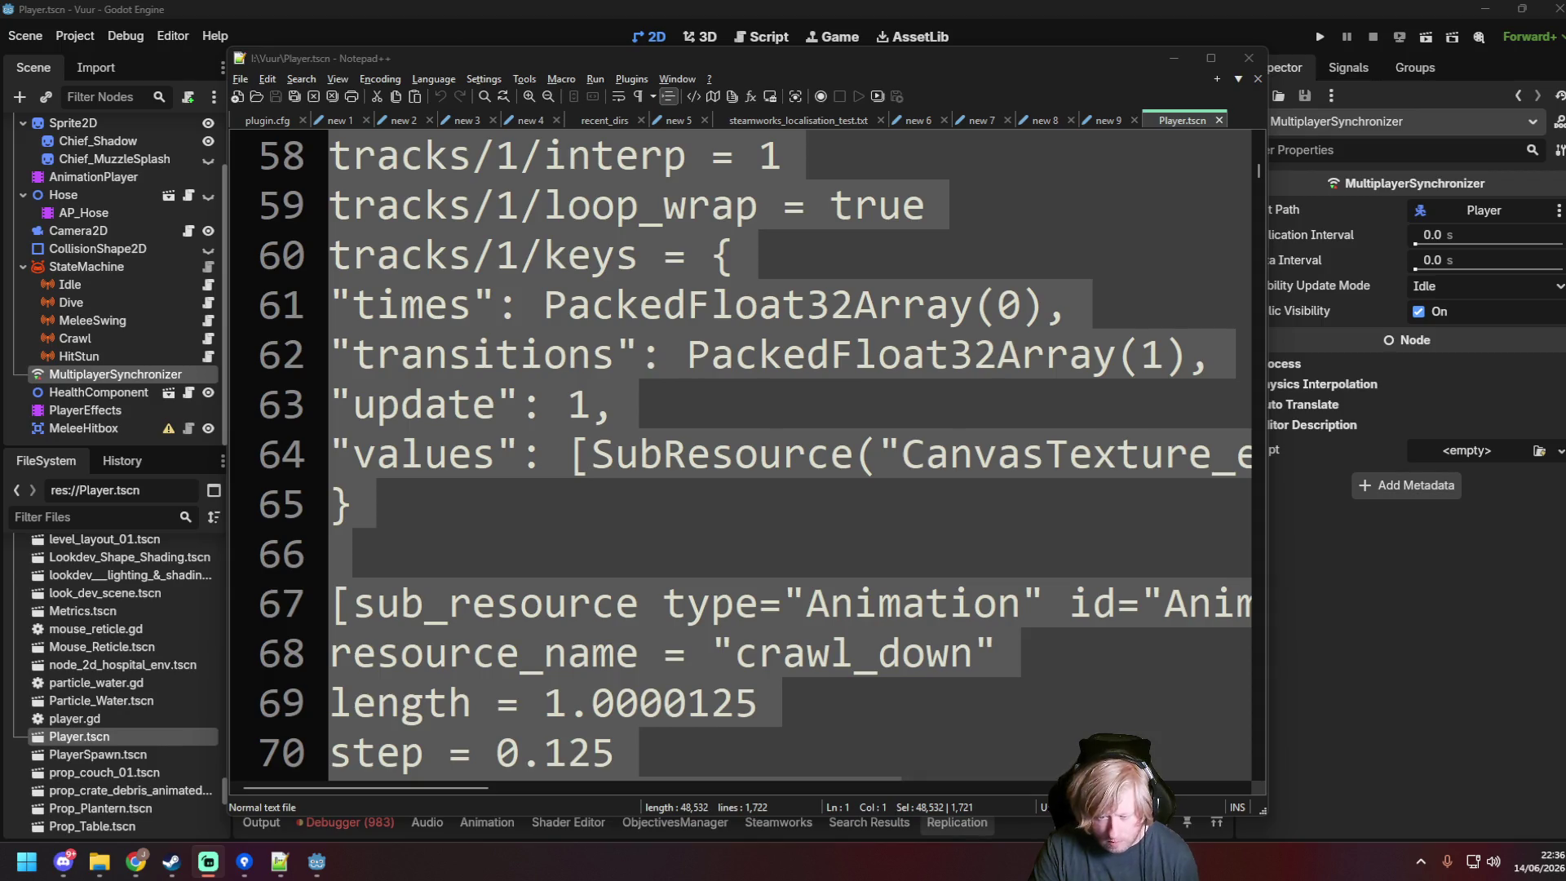
key(alt+Tab)
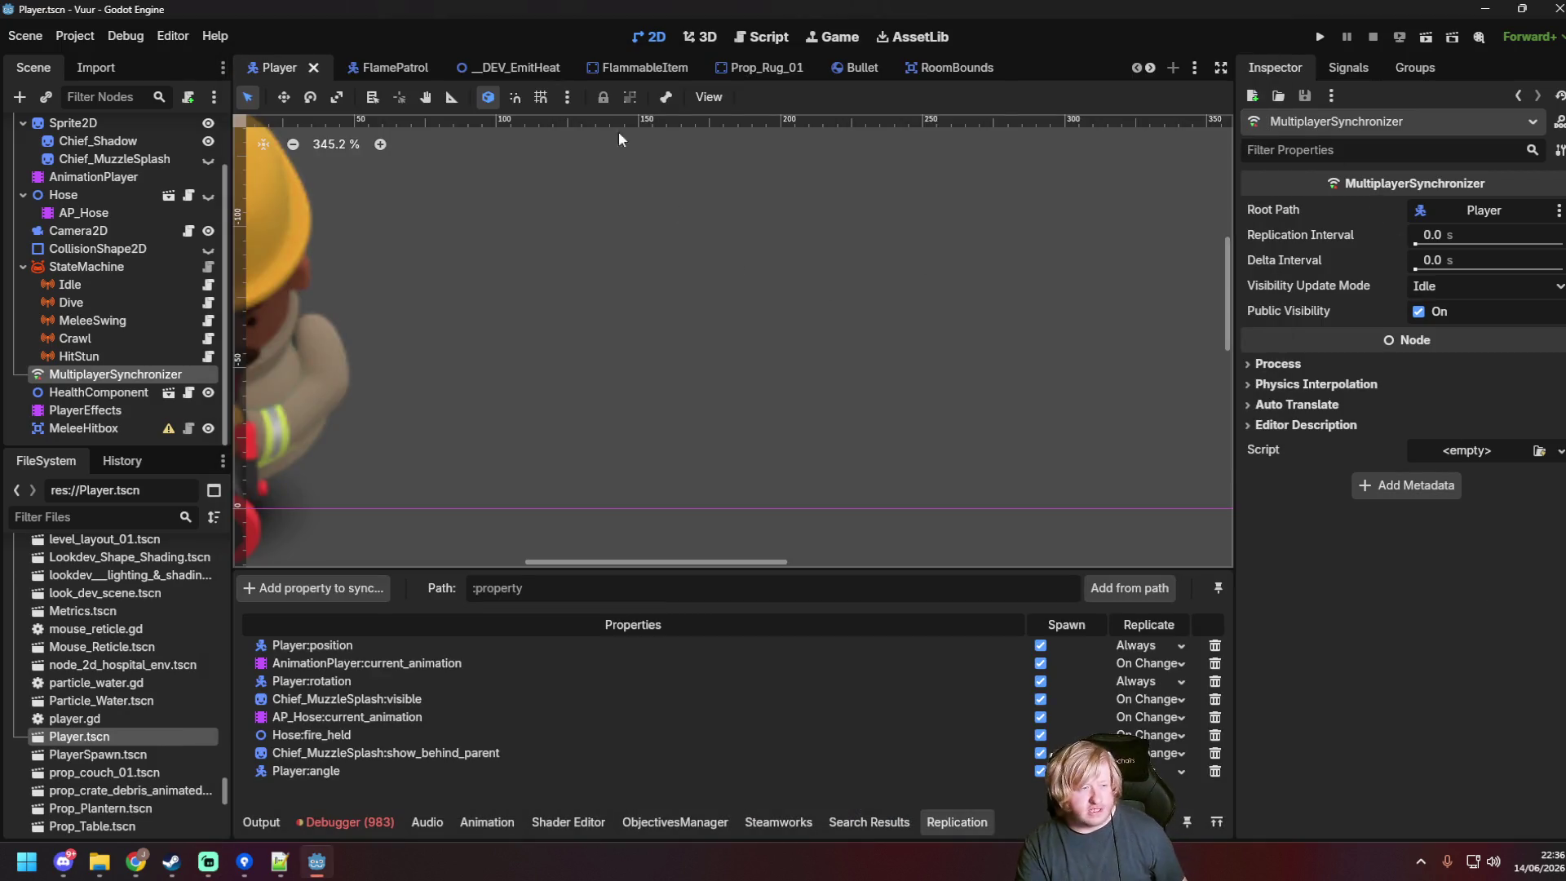
Run the _DEV_EmitHeat scene with F6, close the debug window, and save the scene
scroll(574, 290, down, 6)
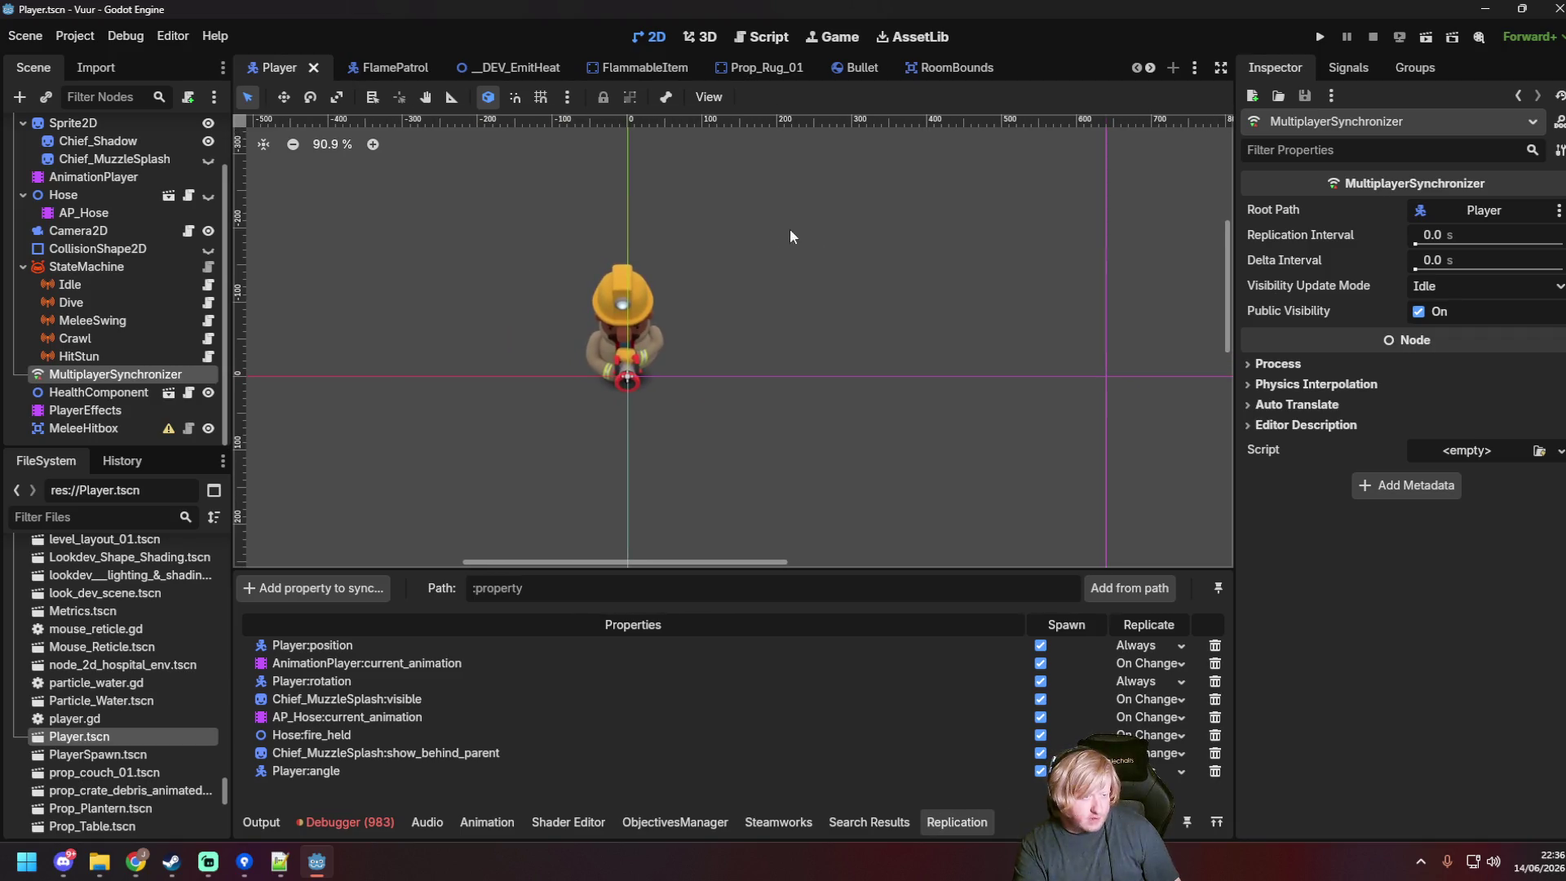
click(498, 67)
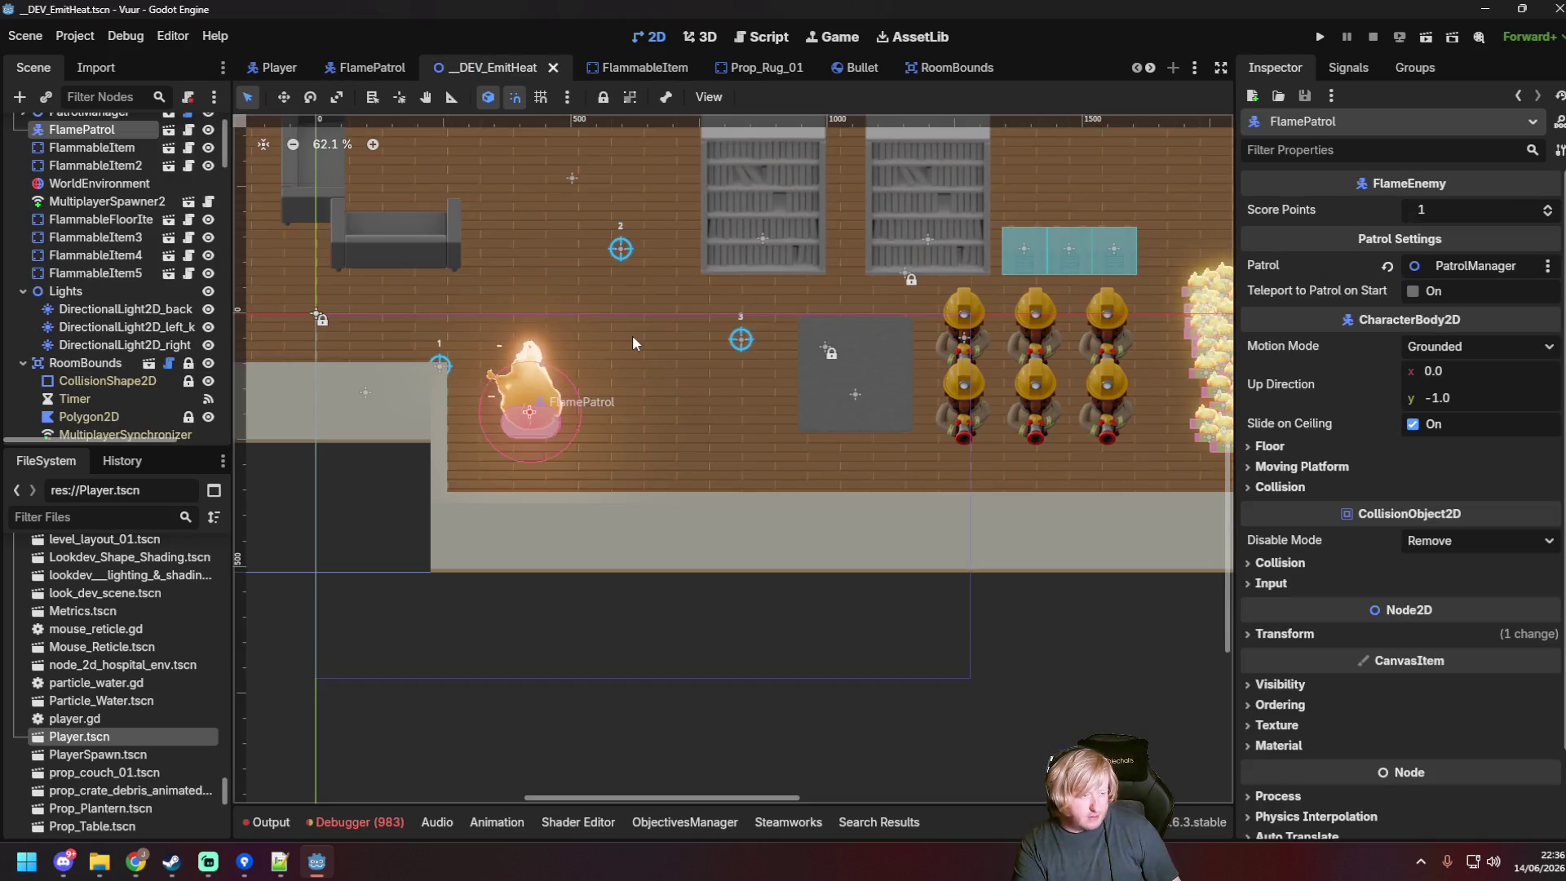
scroll(634, 343, down, 1)
scroll(634, 343, up, 2)
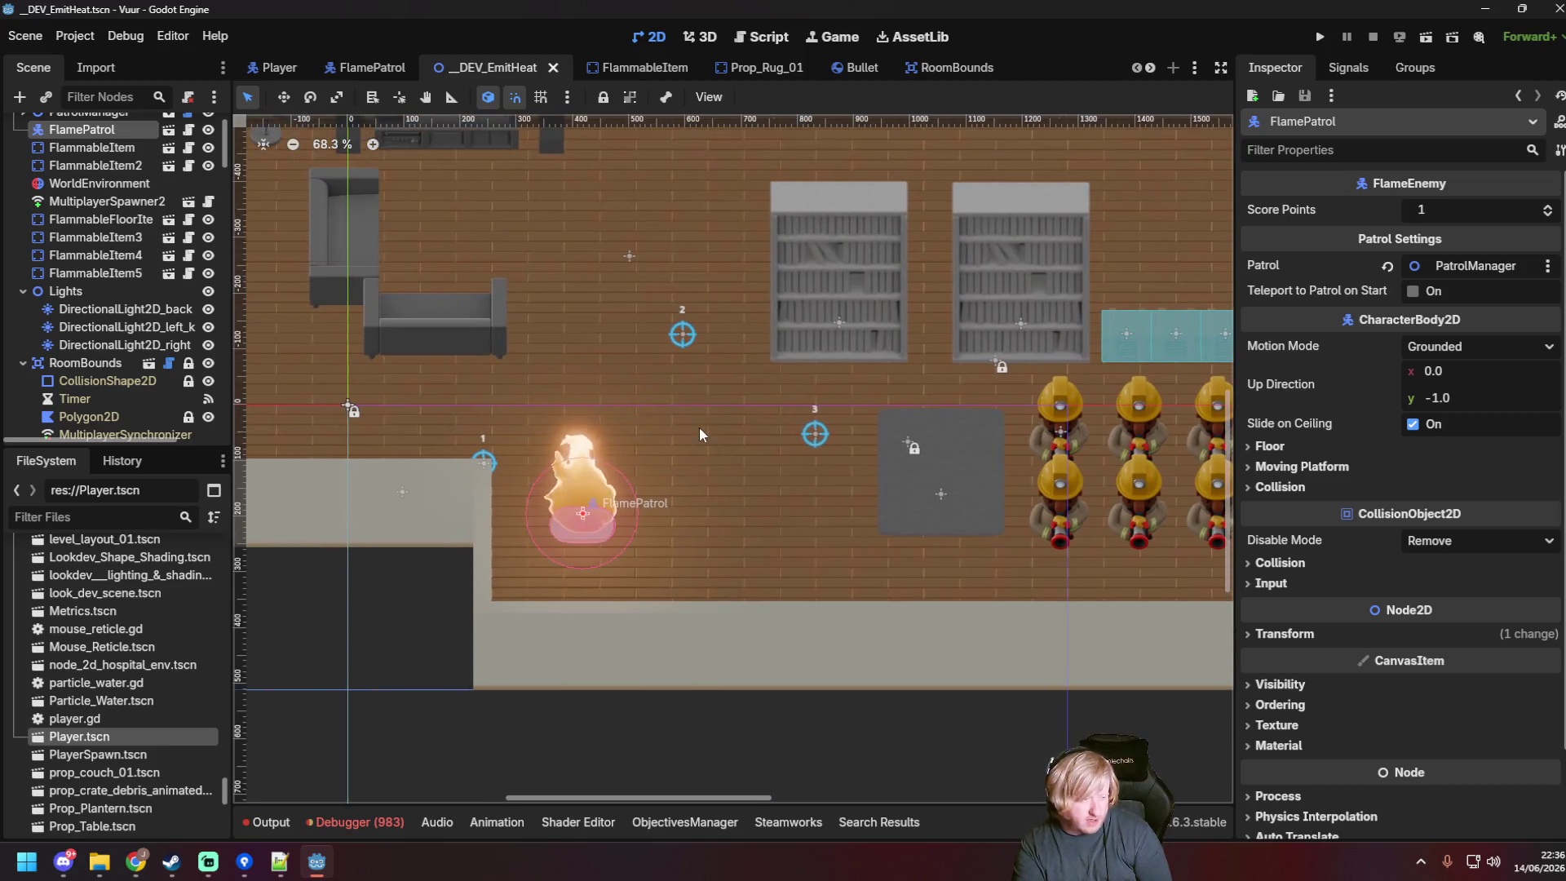
key(F6)
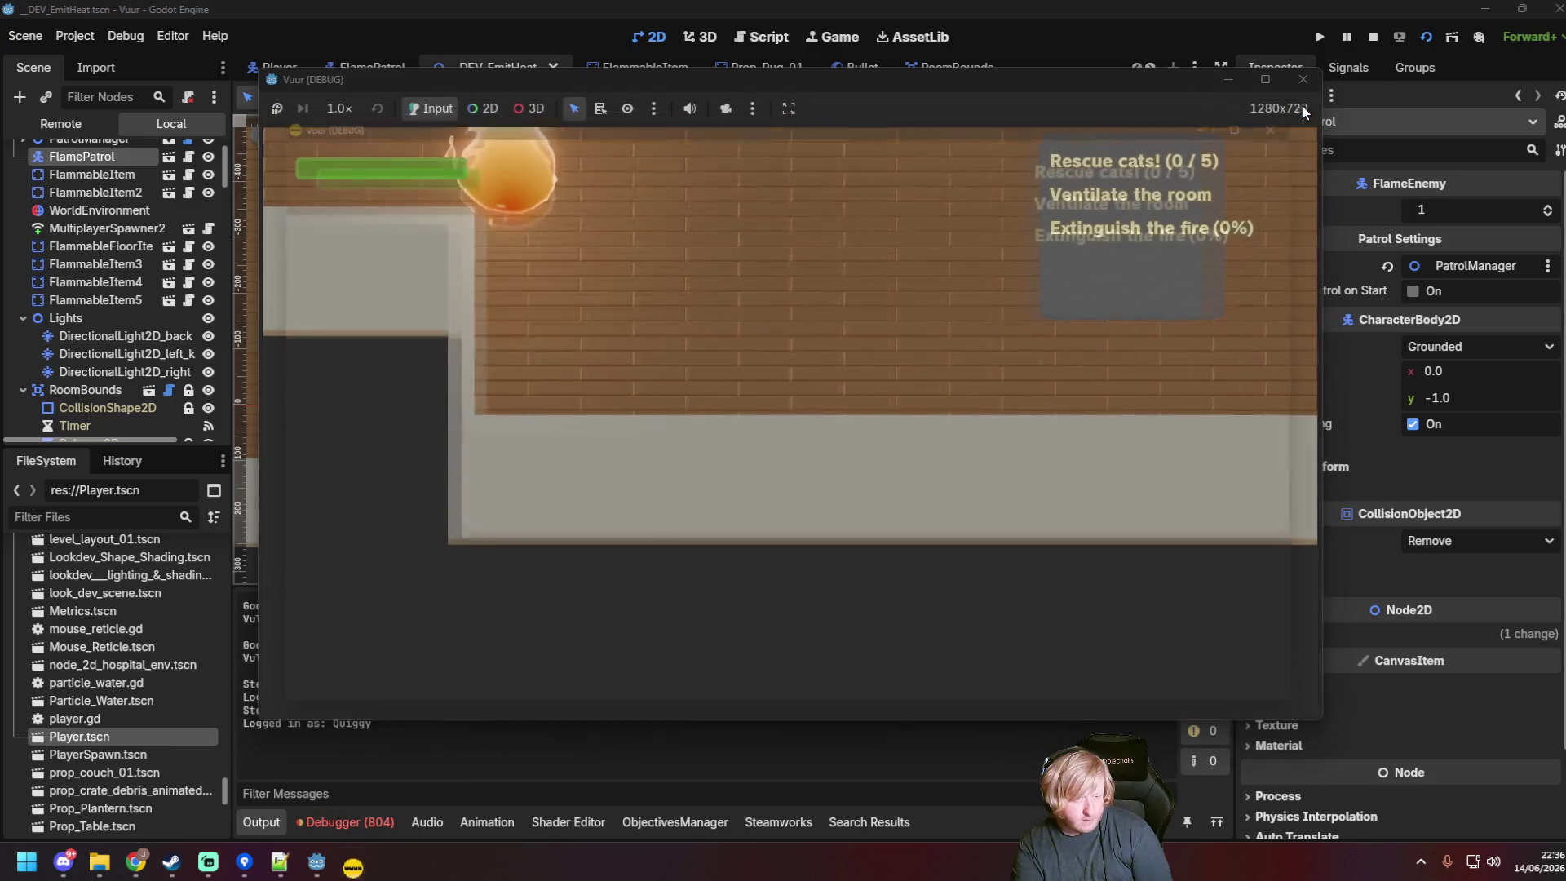
click(1302, 79)
key(ctrl+s)
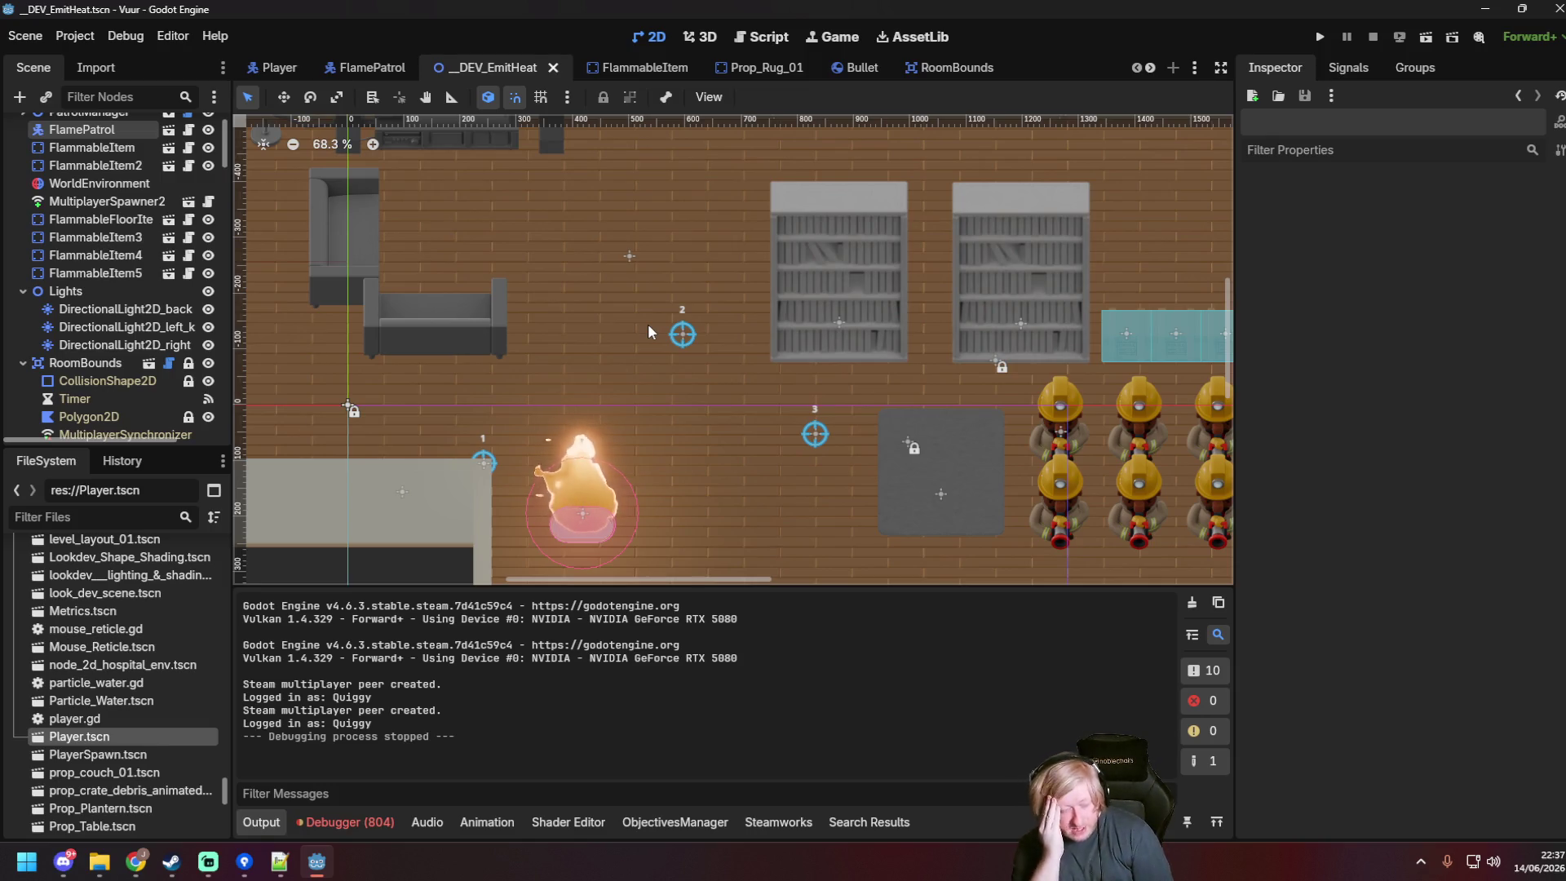
mouse_move(690, 440)
mouse_down()
mouse_move(412, 328)
mouse_move(429, 346)
mouse_move(508, 282)
mouse_move(471, 258)
mouse_up()
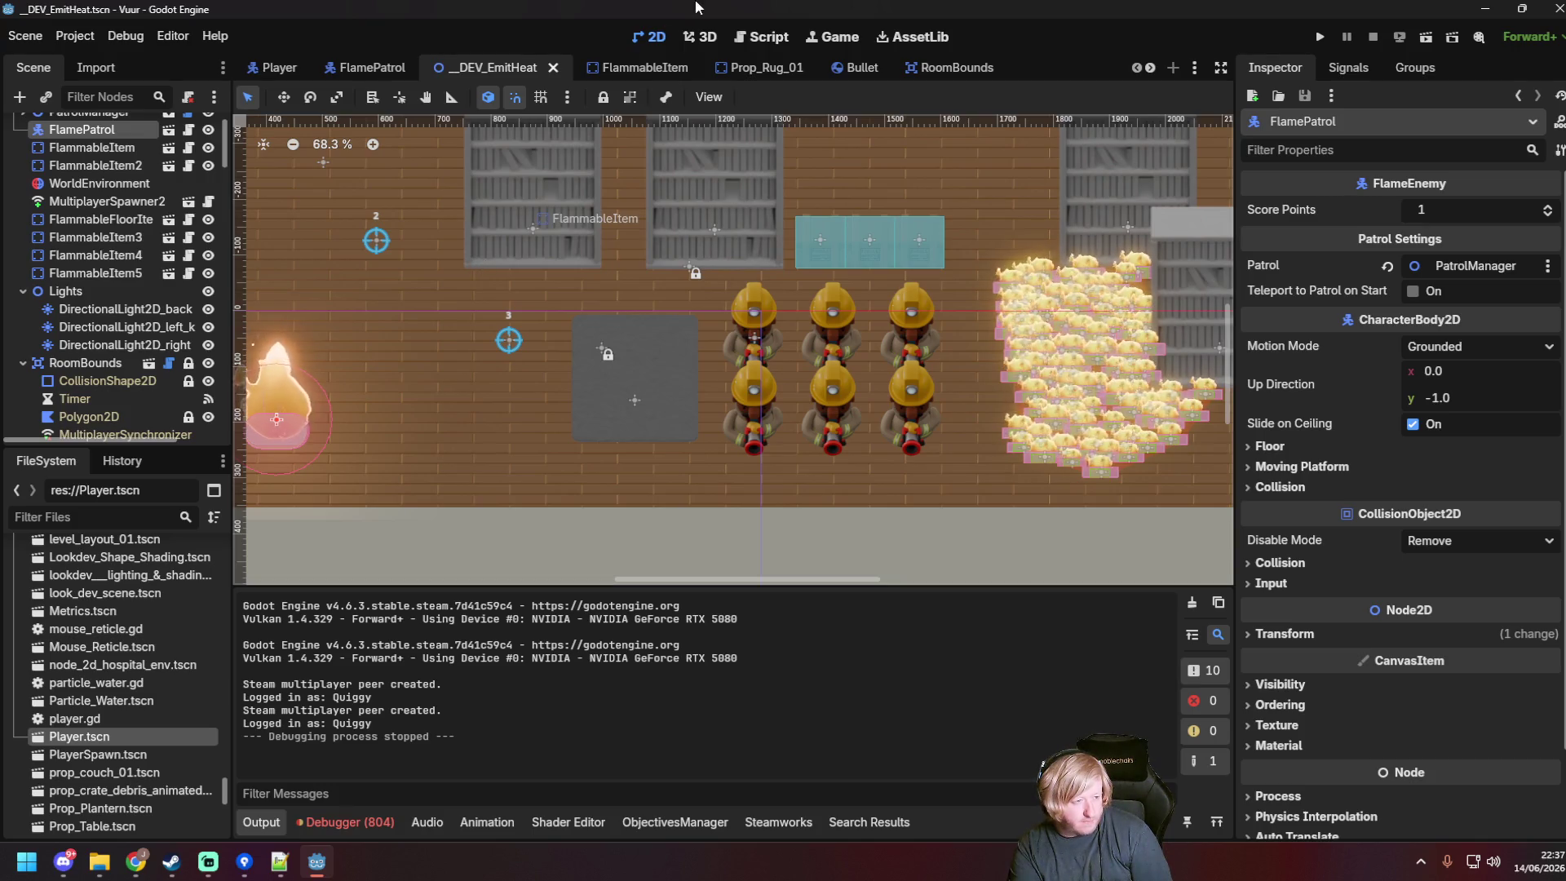
click(754, 38)
click(640, 34)
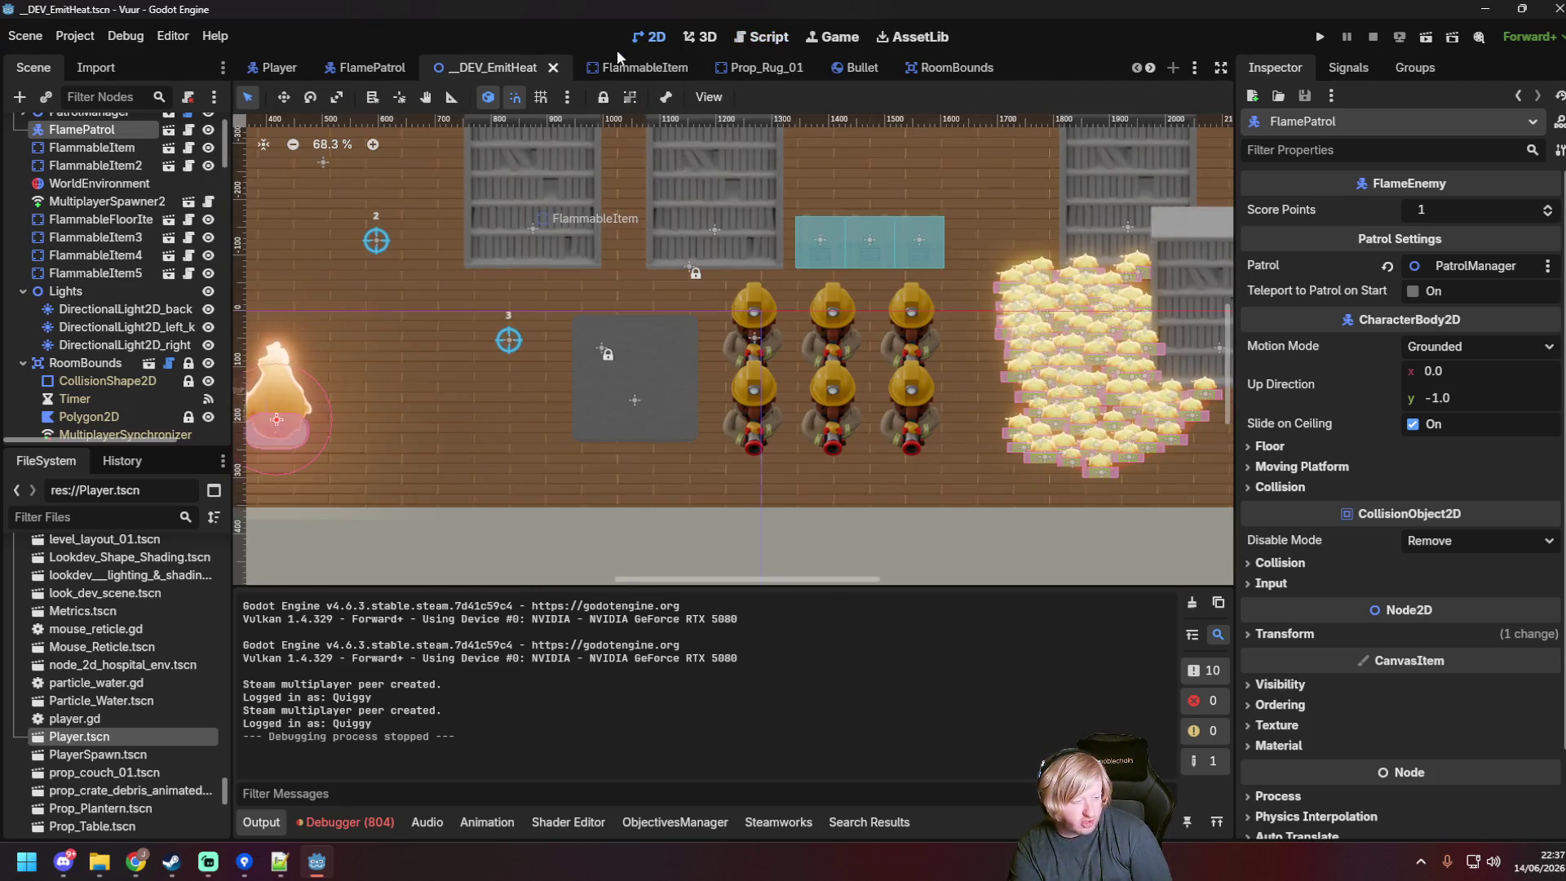
mouse_move(299, 218)
mouse_down()
mouse_move(591, 298)
mouse_move(590, 281)
mouse_move(344, 233)
mouse_move(596, 267)
mouse_up()
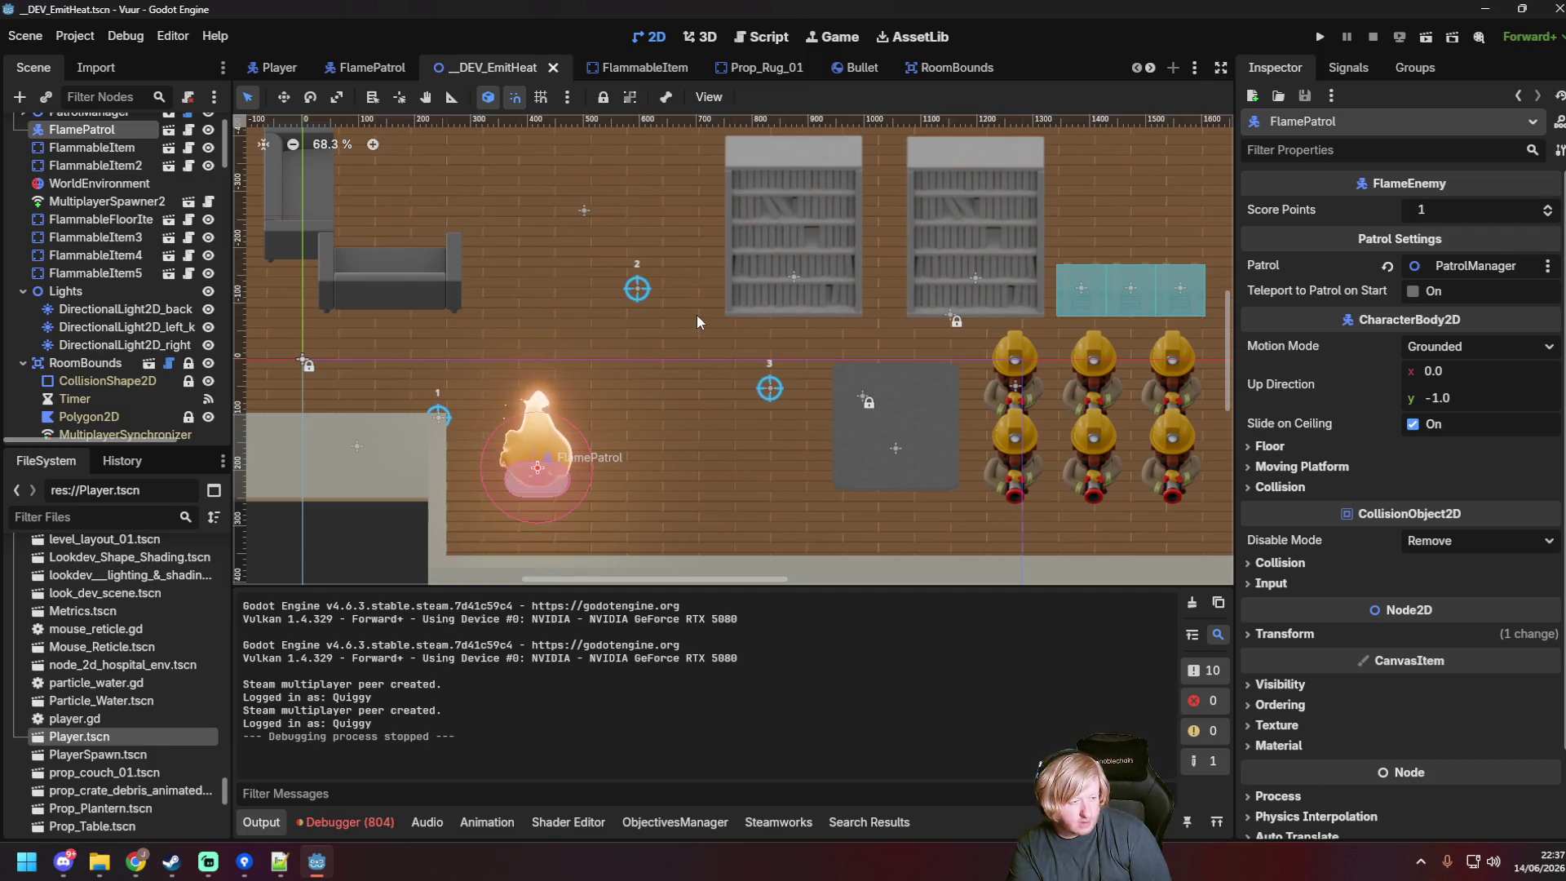
click(310, 863)
click(320, 863)
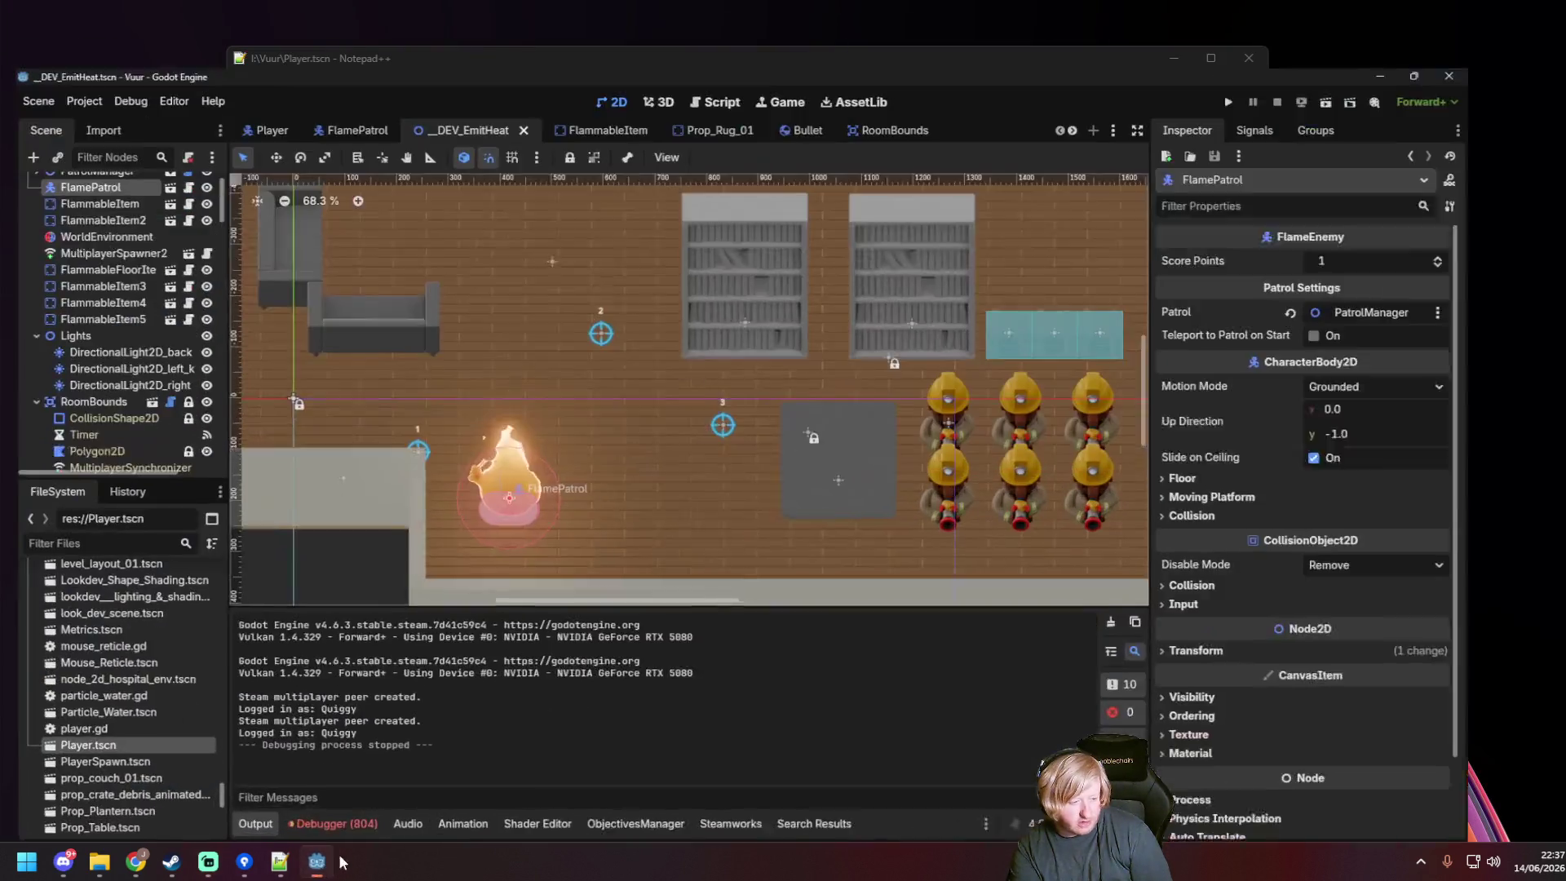
key(ctrl+s)
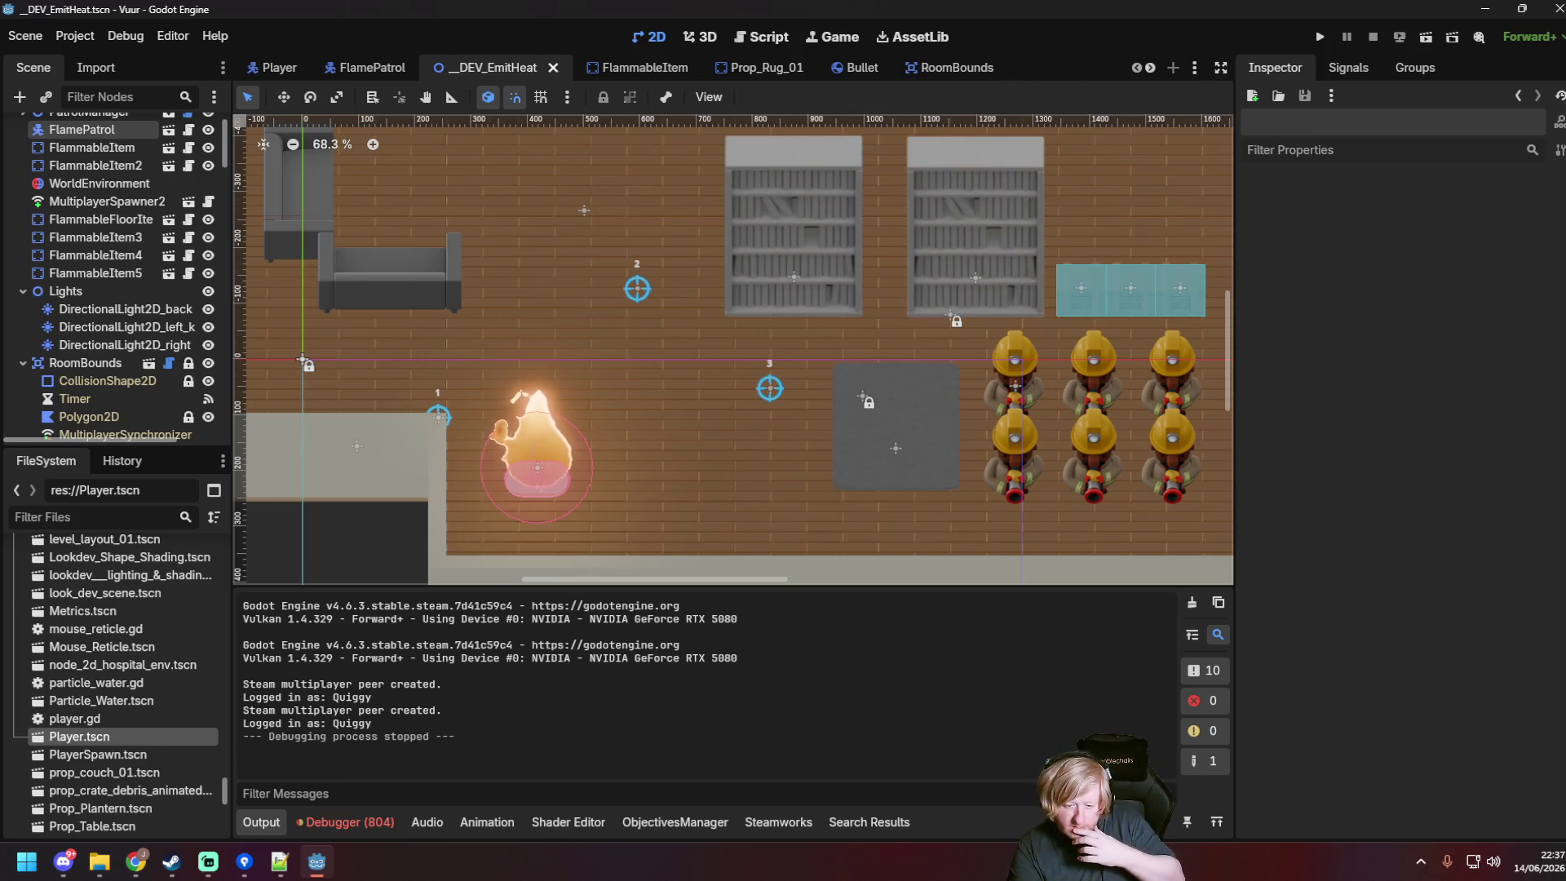
key(alt+Tab)
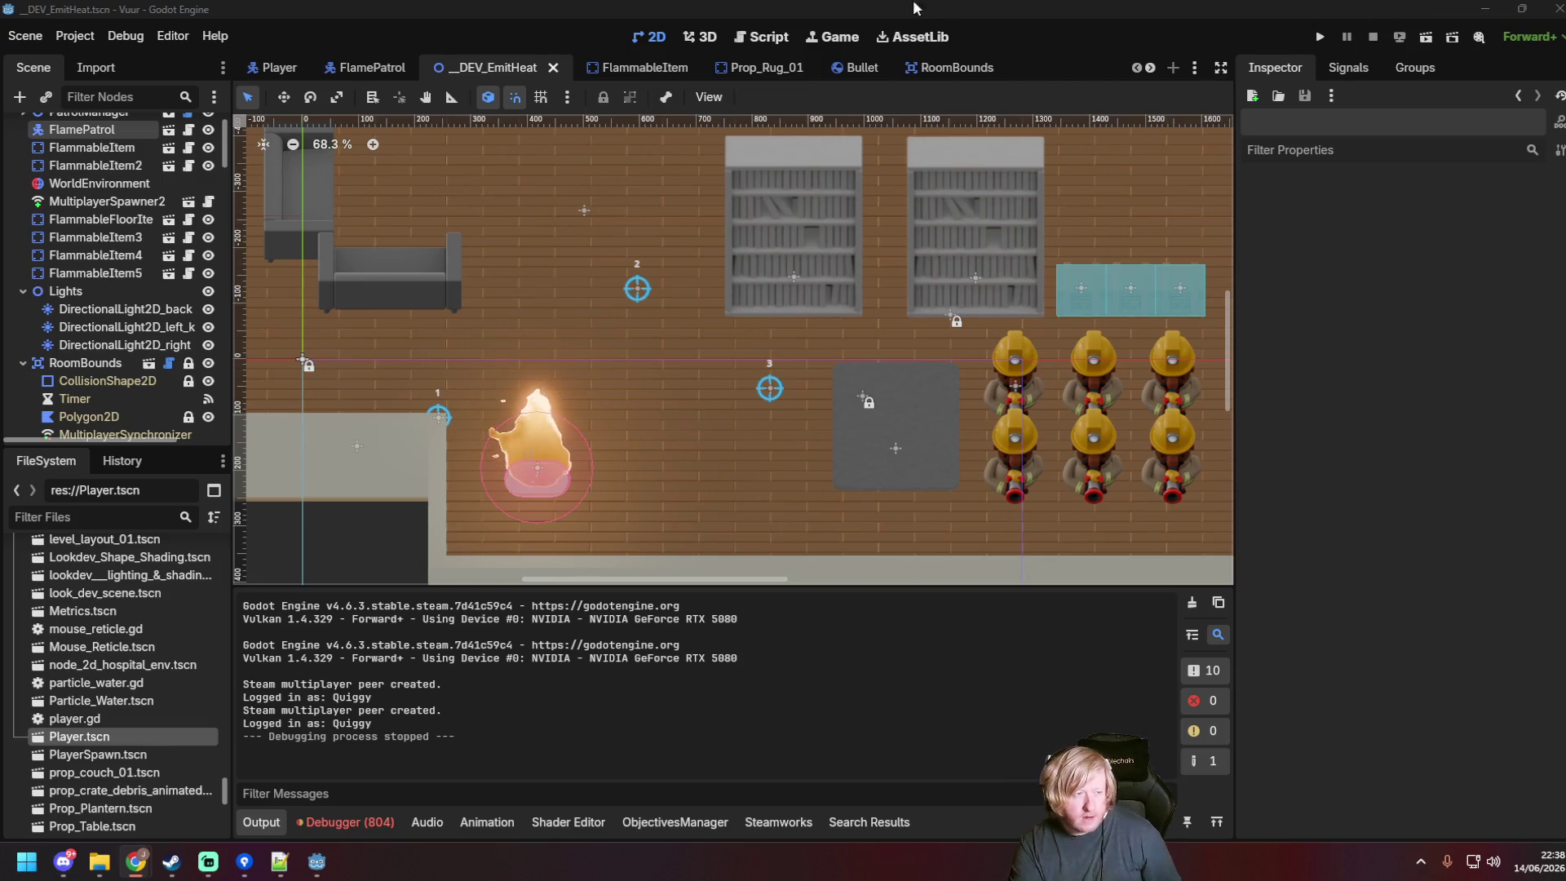
click(760, 36)
Review the clear_spawned_players code in player_spawn.gd, briefly checking the browser
click(979, 328)
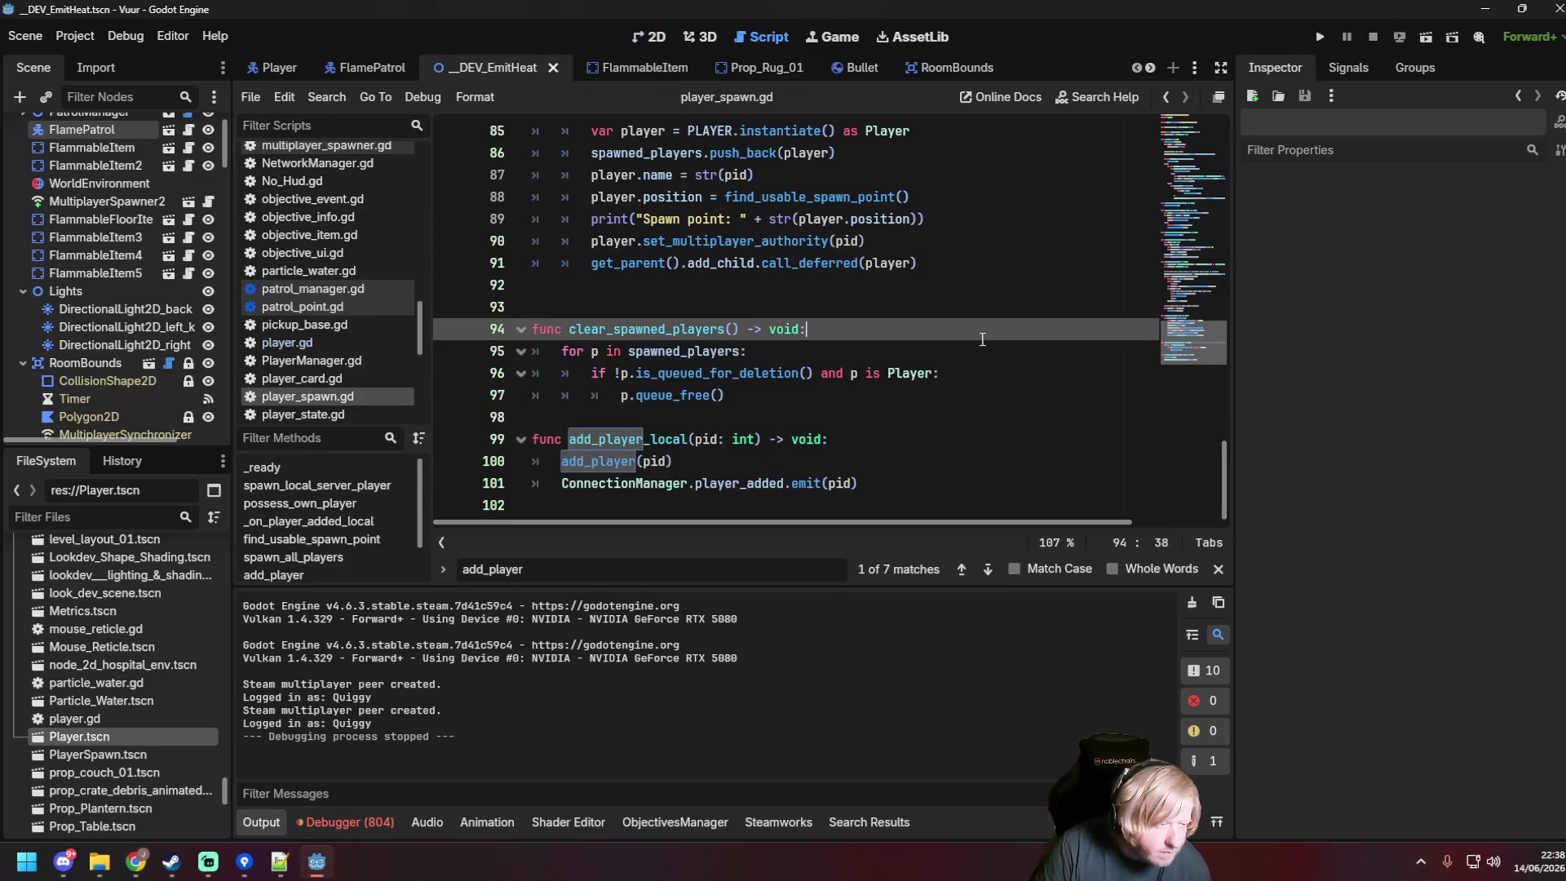
scroll(981, 342, up, 1)
key(alt+Tab)
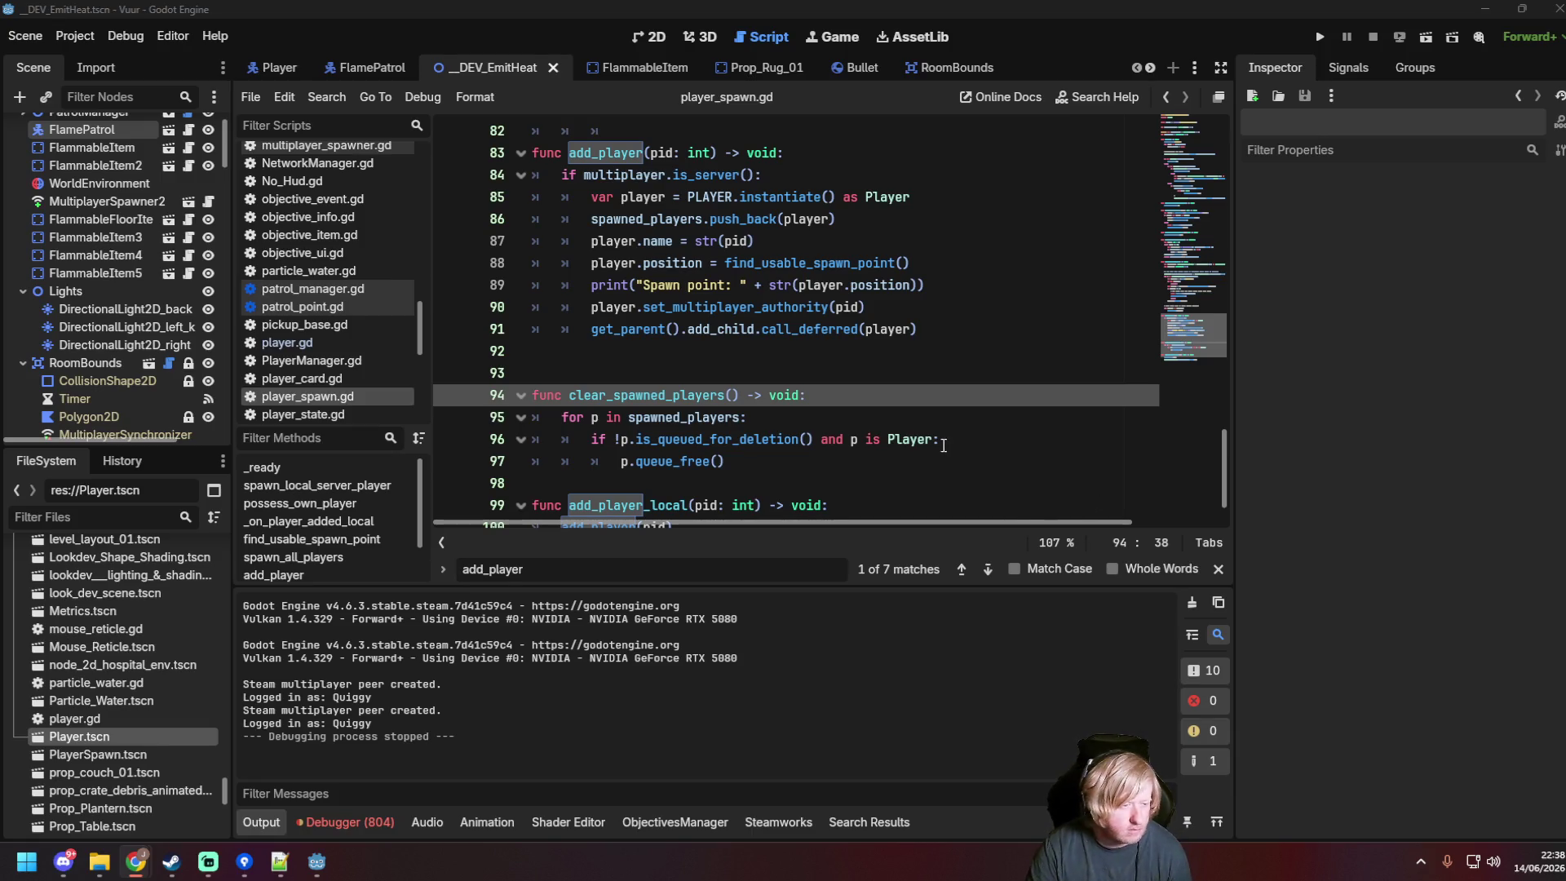
key(alt+Tab)
key(ctrl+a)
key(Up)
click(208, 864)
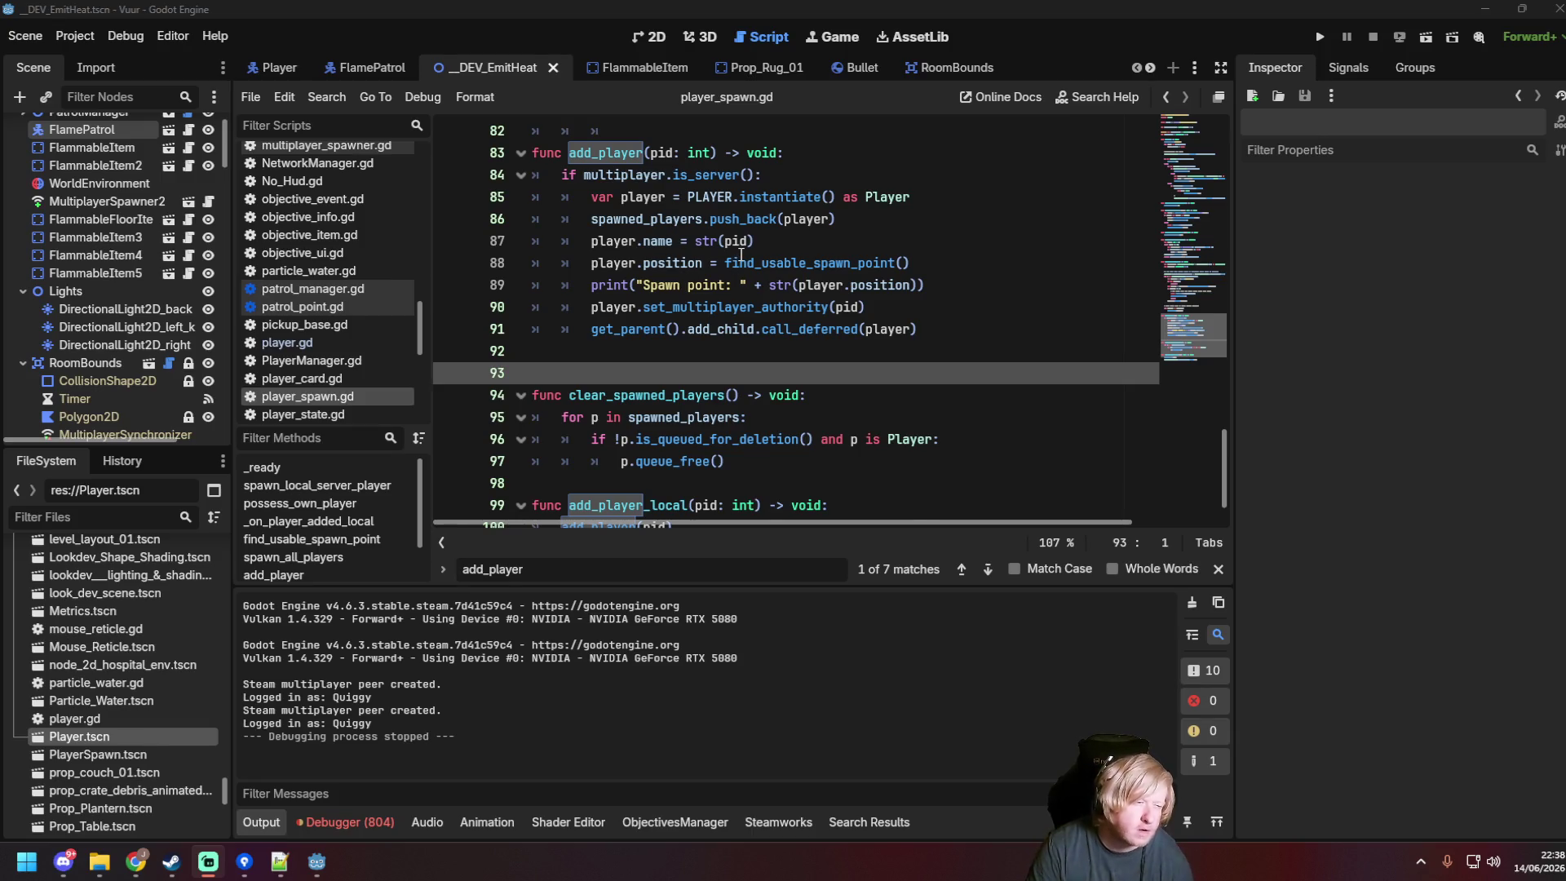
scroll(737, 262, up, 1)
Locate add_player's set_multiplayer_authority line and show PlayerSpawn's six Spawn Points in the Inspector
click(951, 352)
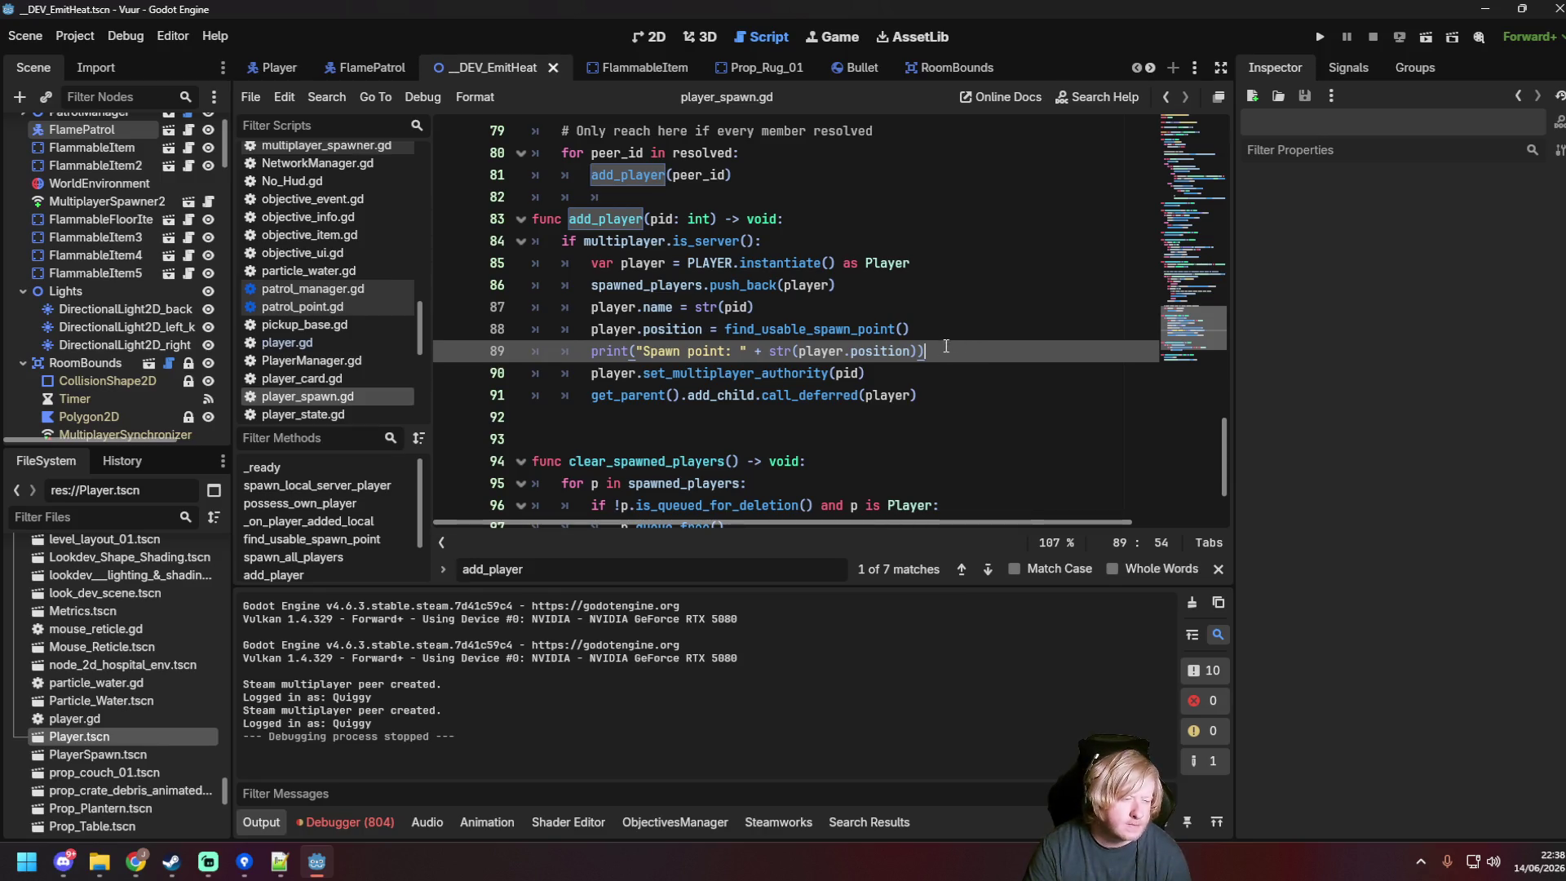
click(901, 371)
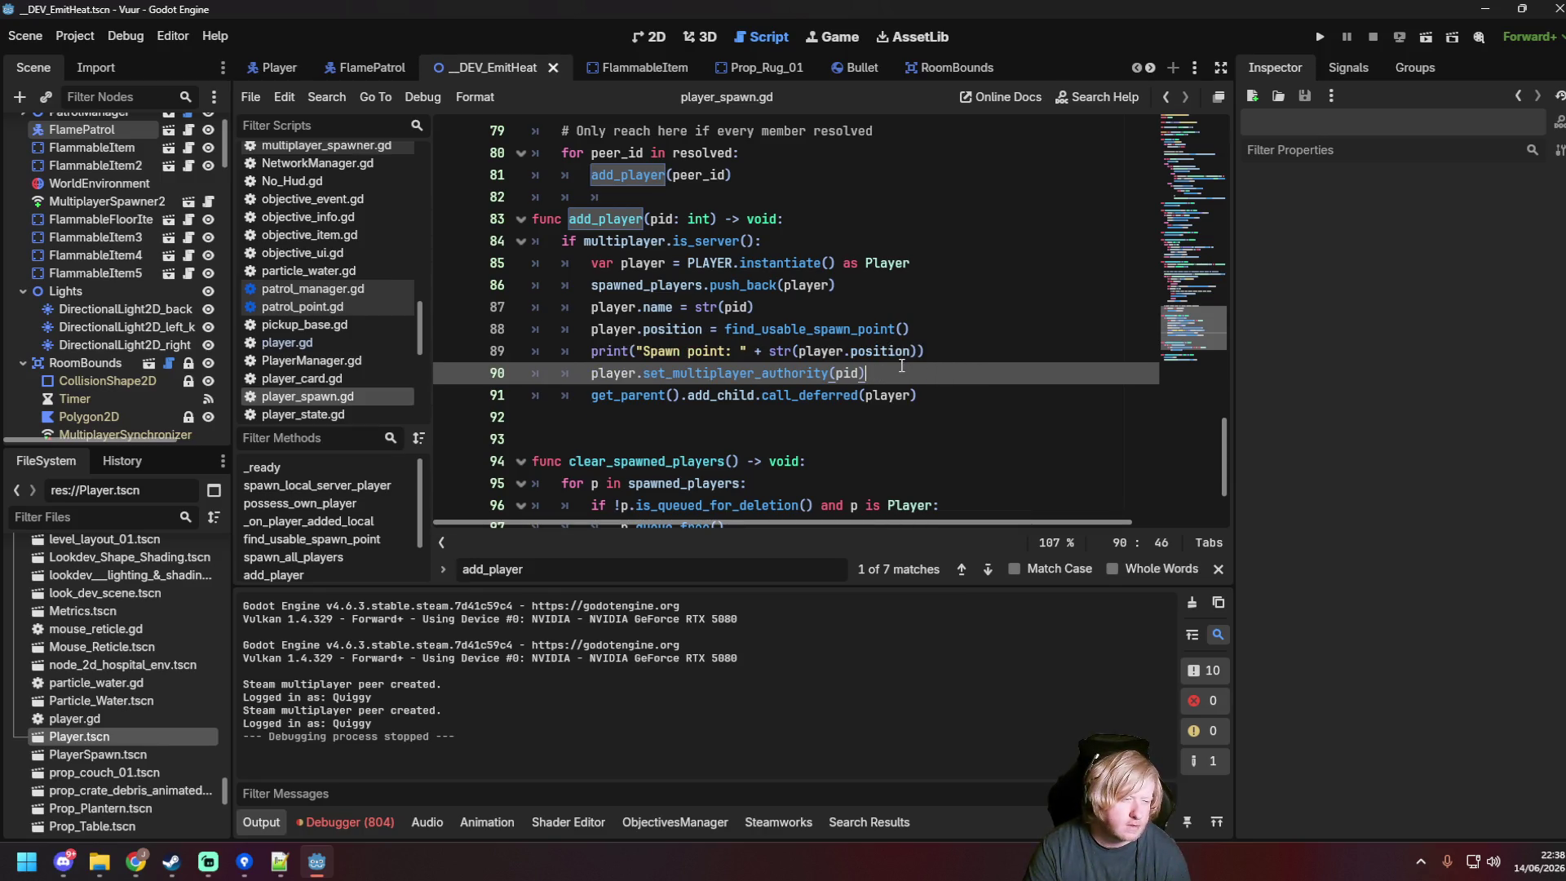
scroll(130, 160, up, 2)
click(127, 150)
scroll(121, 266, down, 2)
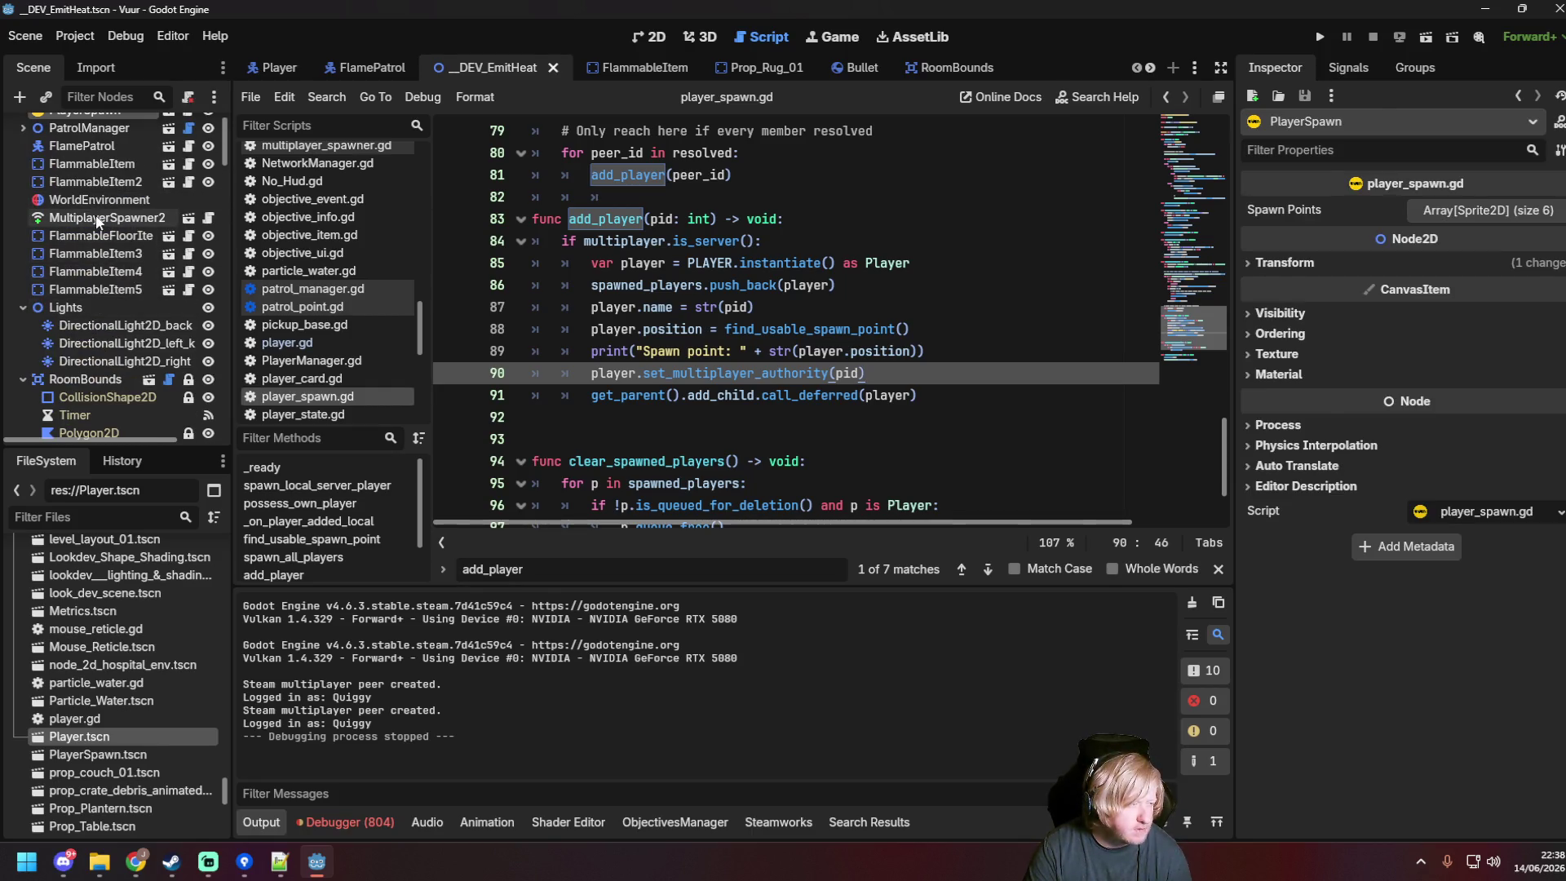
Recommit MultiplayerSpawner2's Auto Spawn List element paths 2, 1, 0 and 3
click(100, 217)
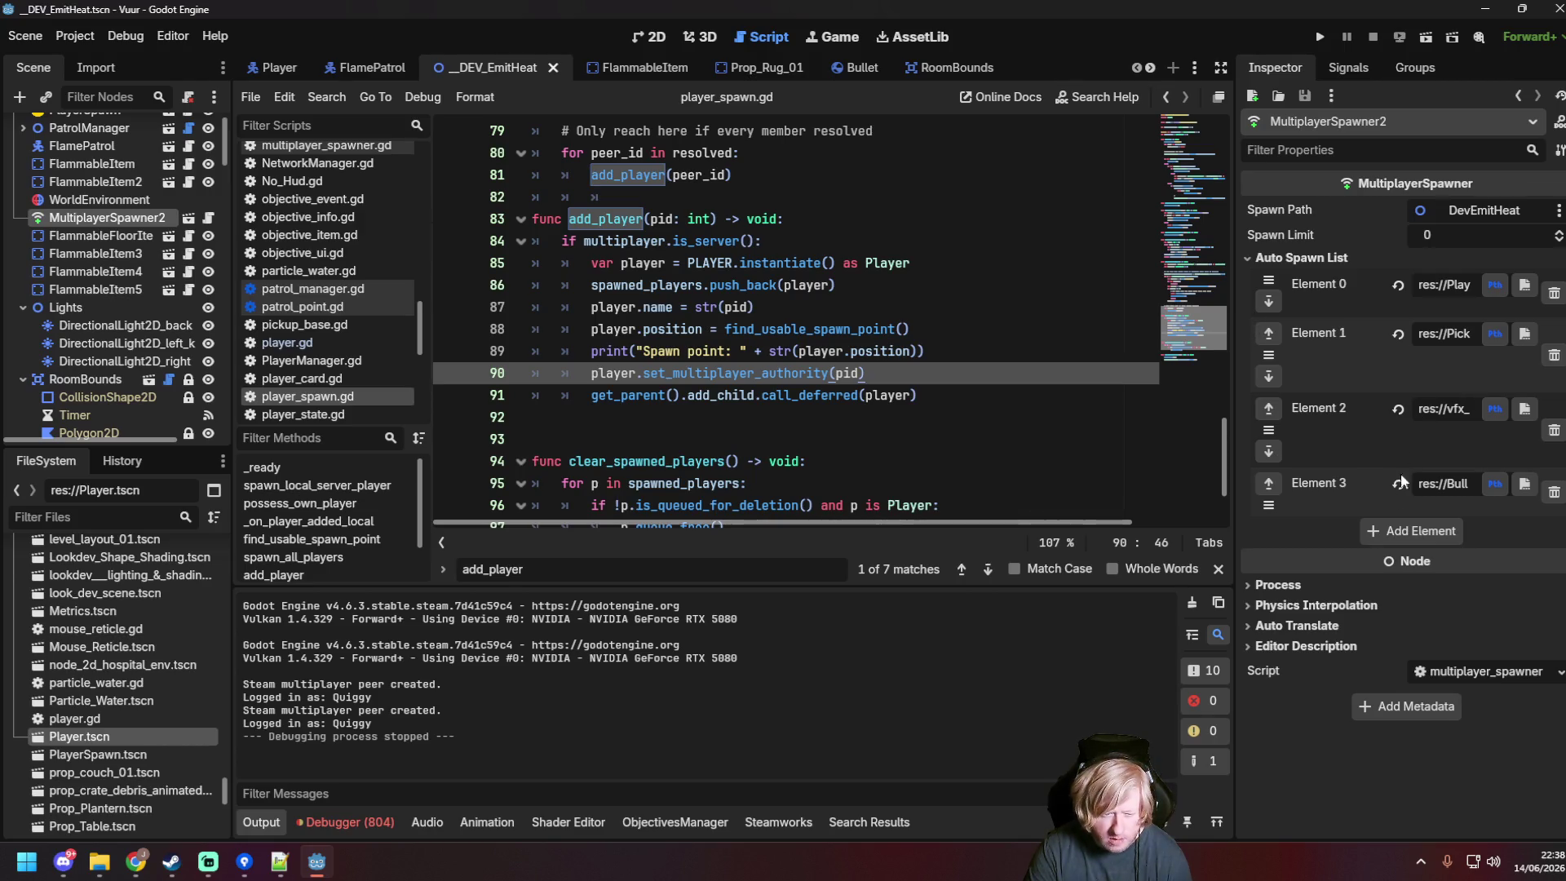
click(1427, 412)
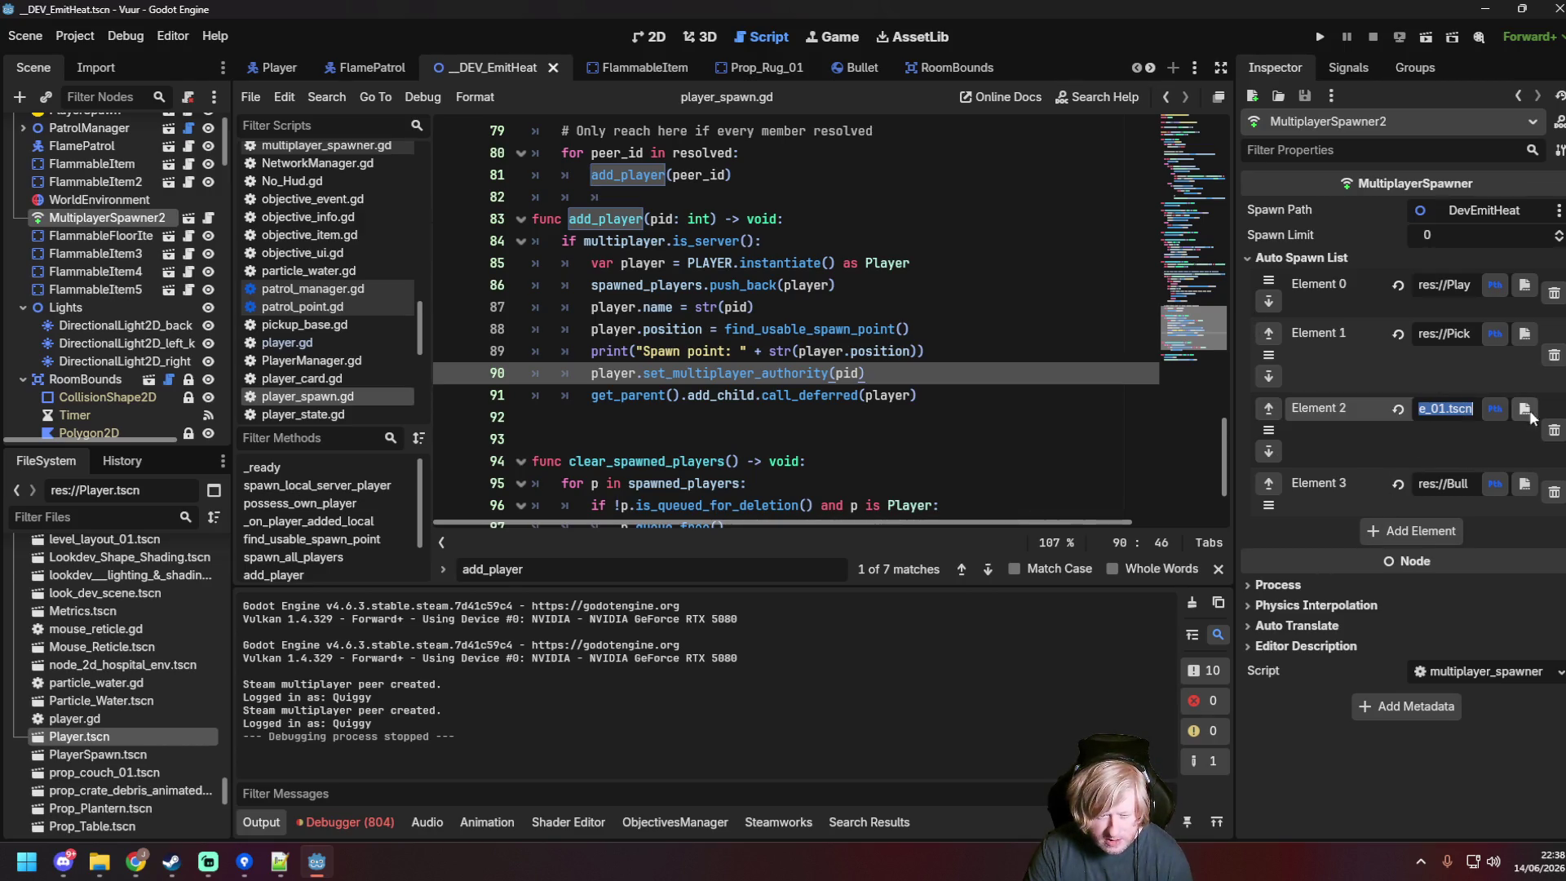
click(1456, 334)
click(1447, 285)
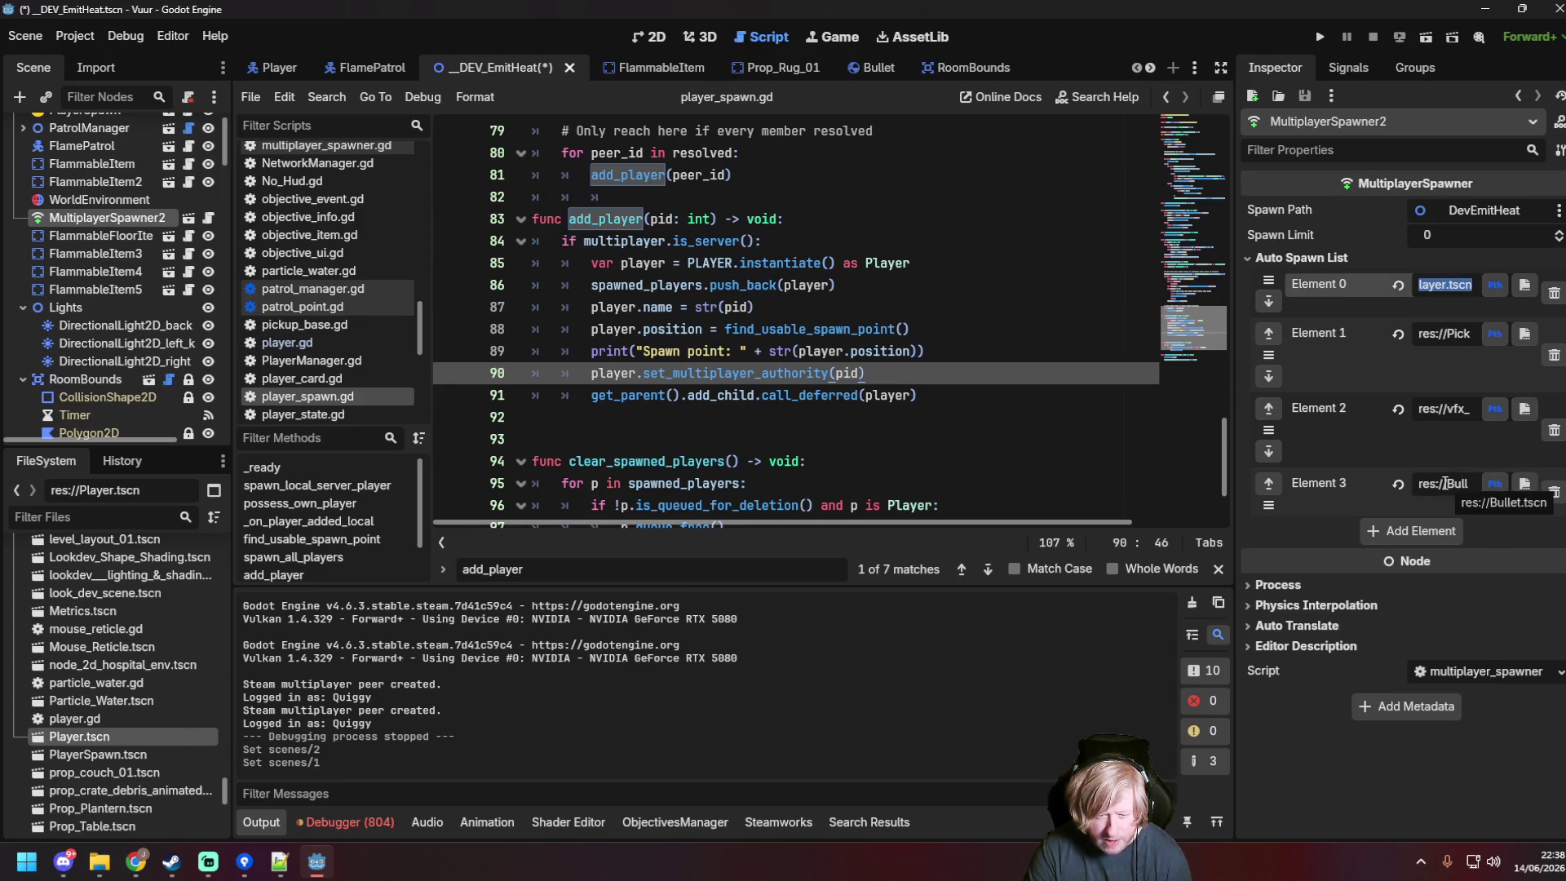
click(1471, 486)
click(1324, 529)
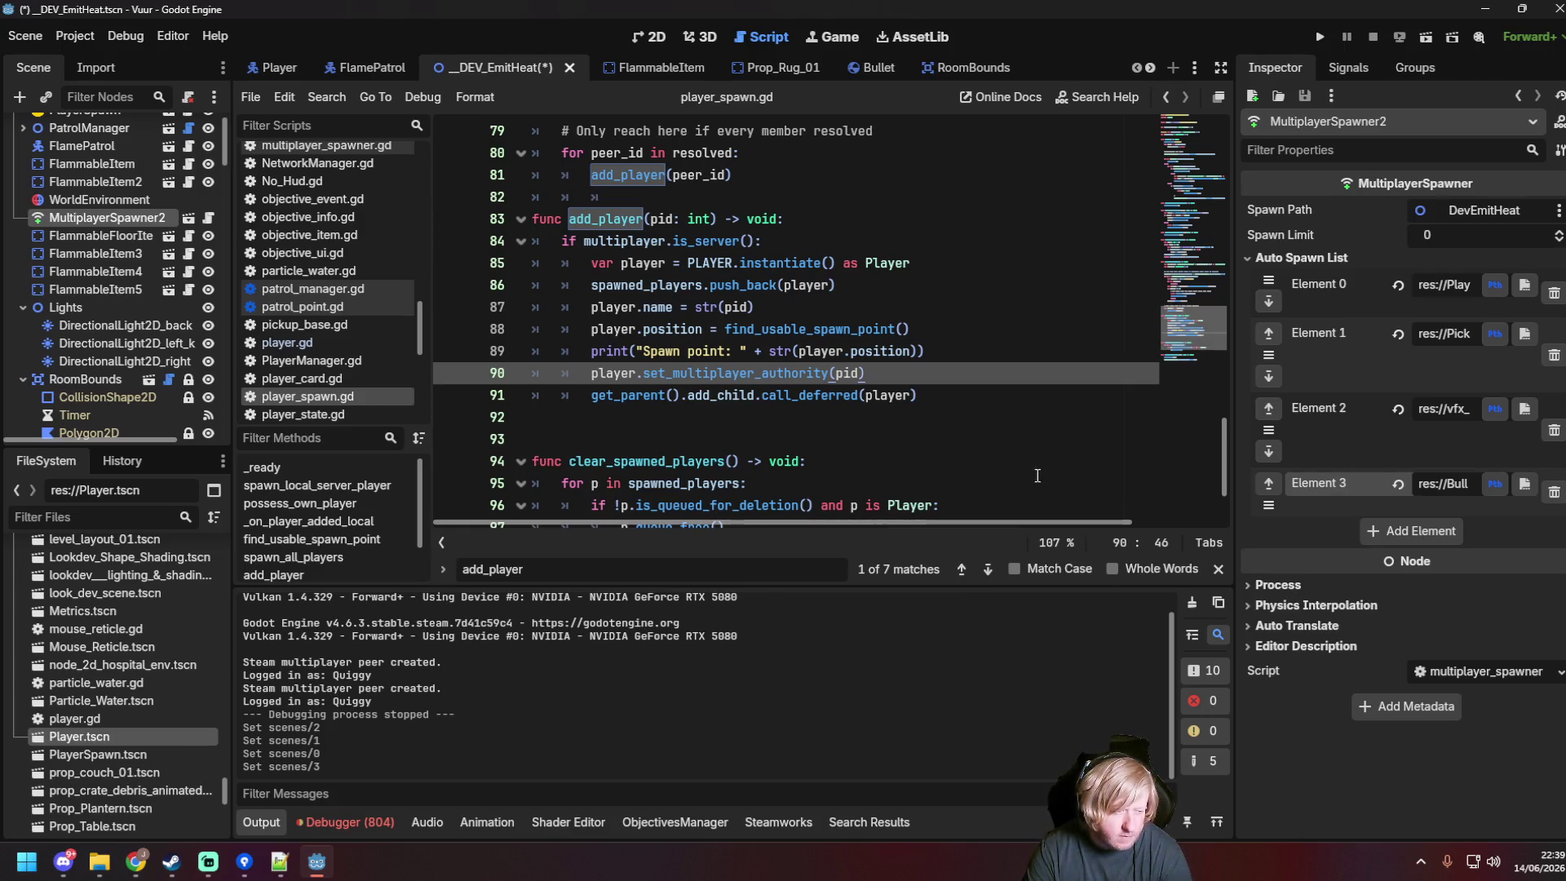
click(971, 393)
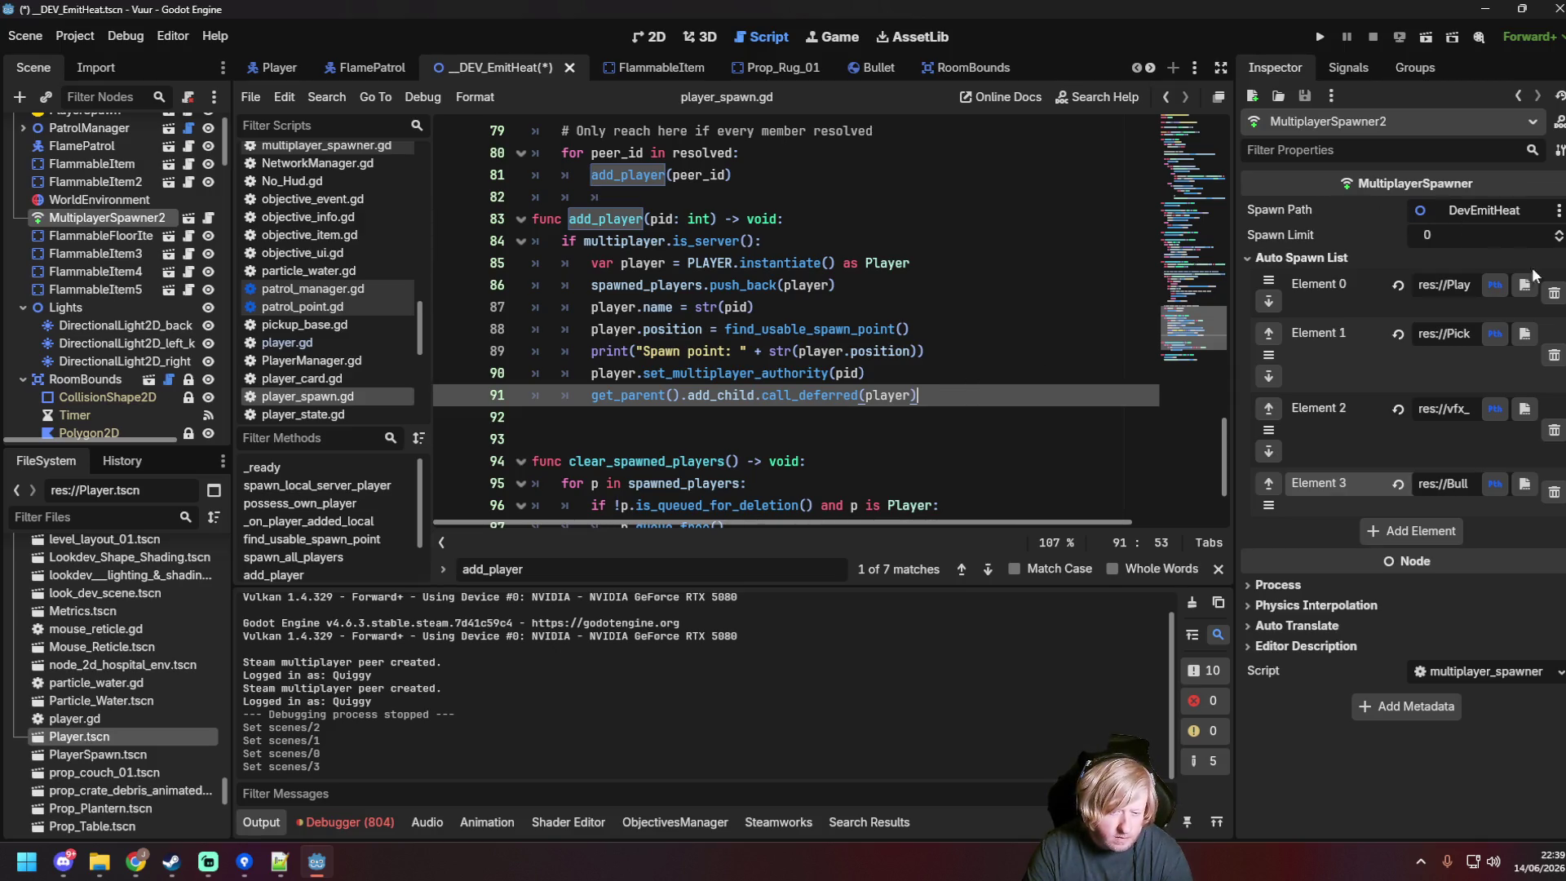
key(alt+Tab)
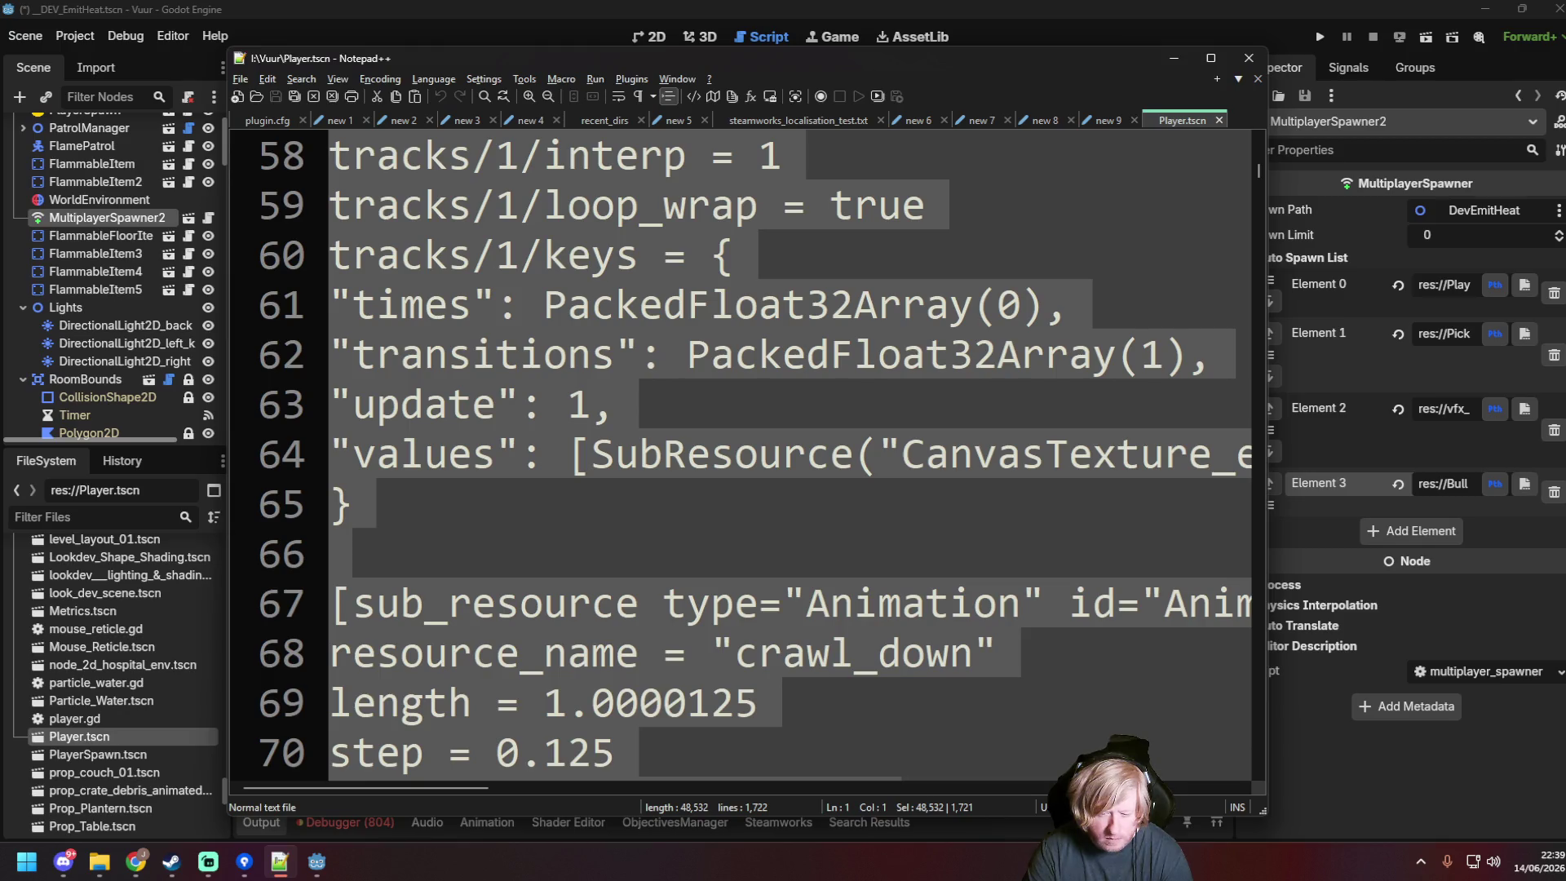
key(alt+Tab)
key(super+d)
key(super+d)
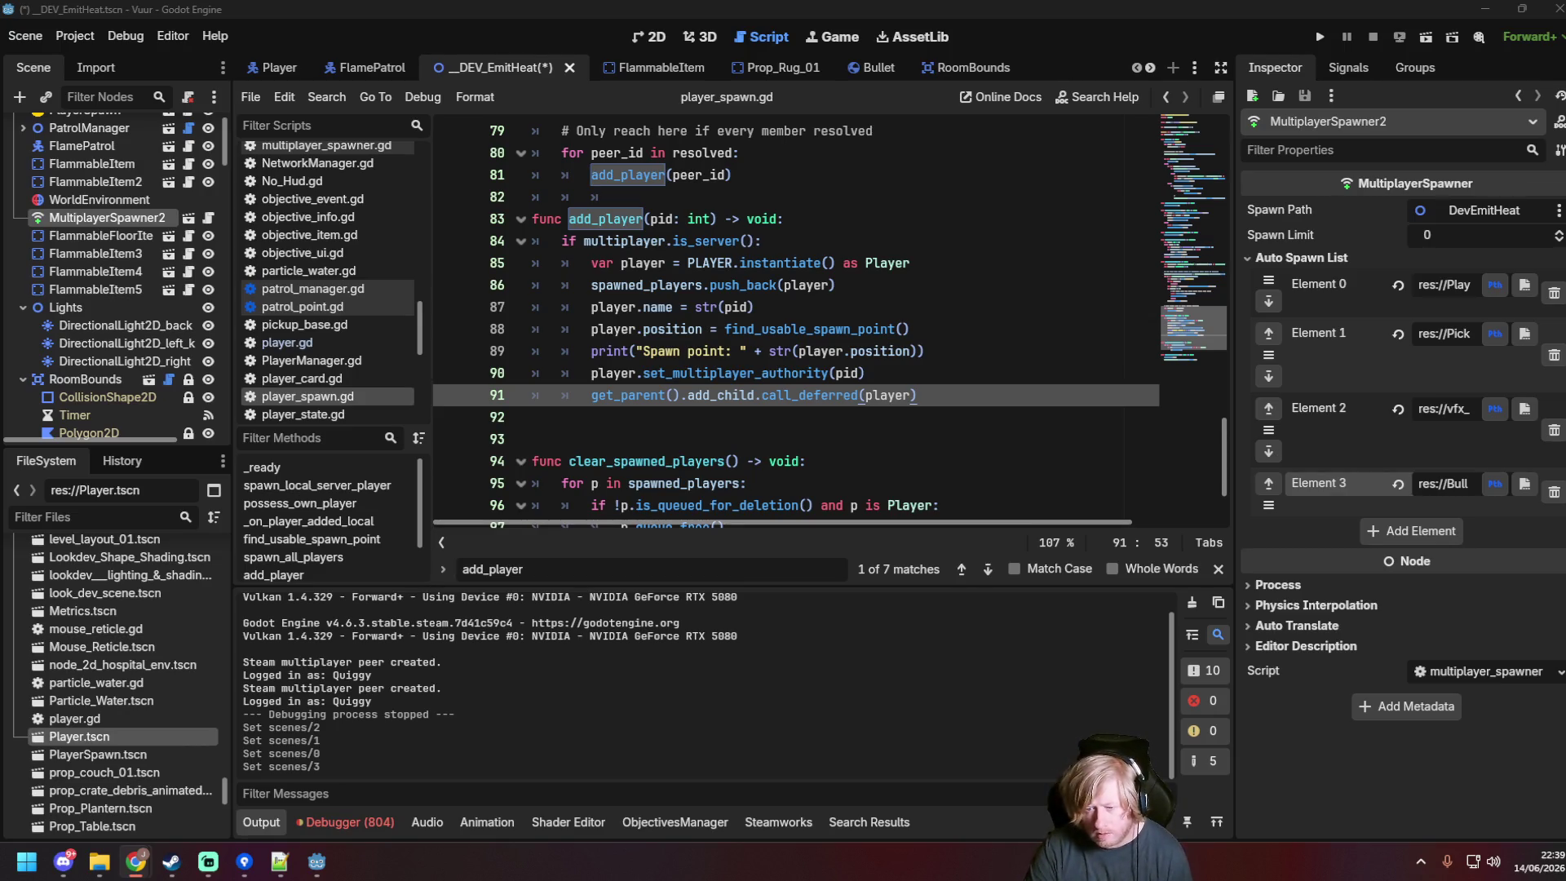
click(643, 218)
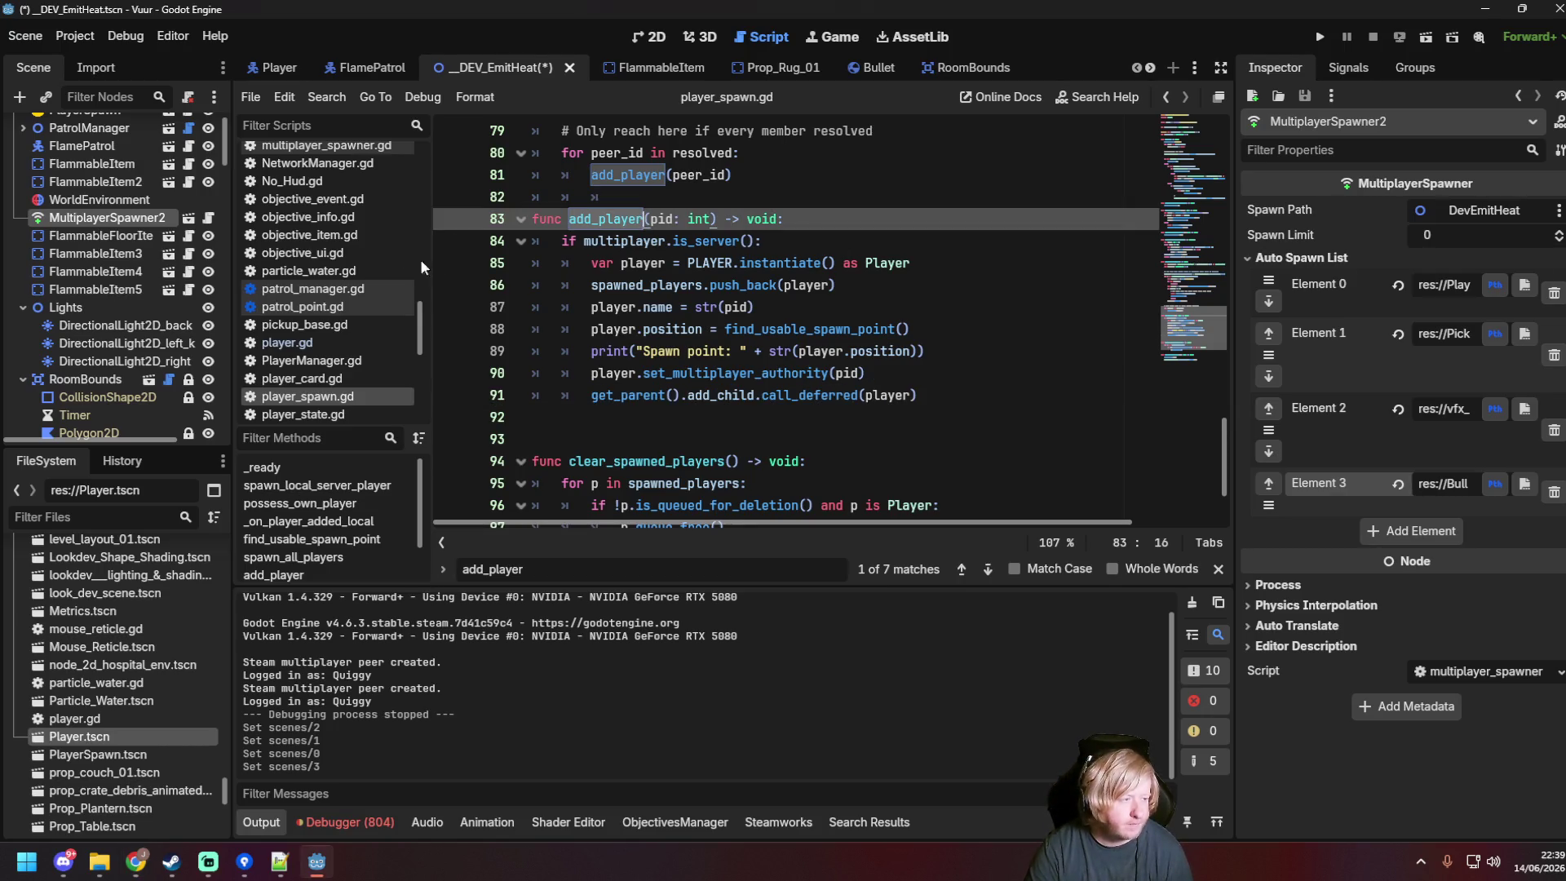
Open player.gd and scroll to its _ready function after checking player_spawn.gd
click(349, 350)
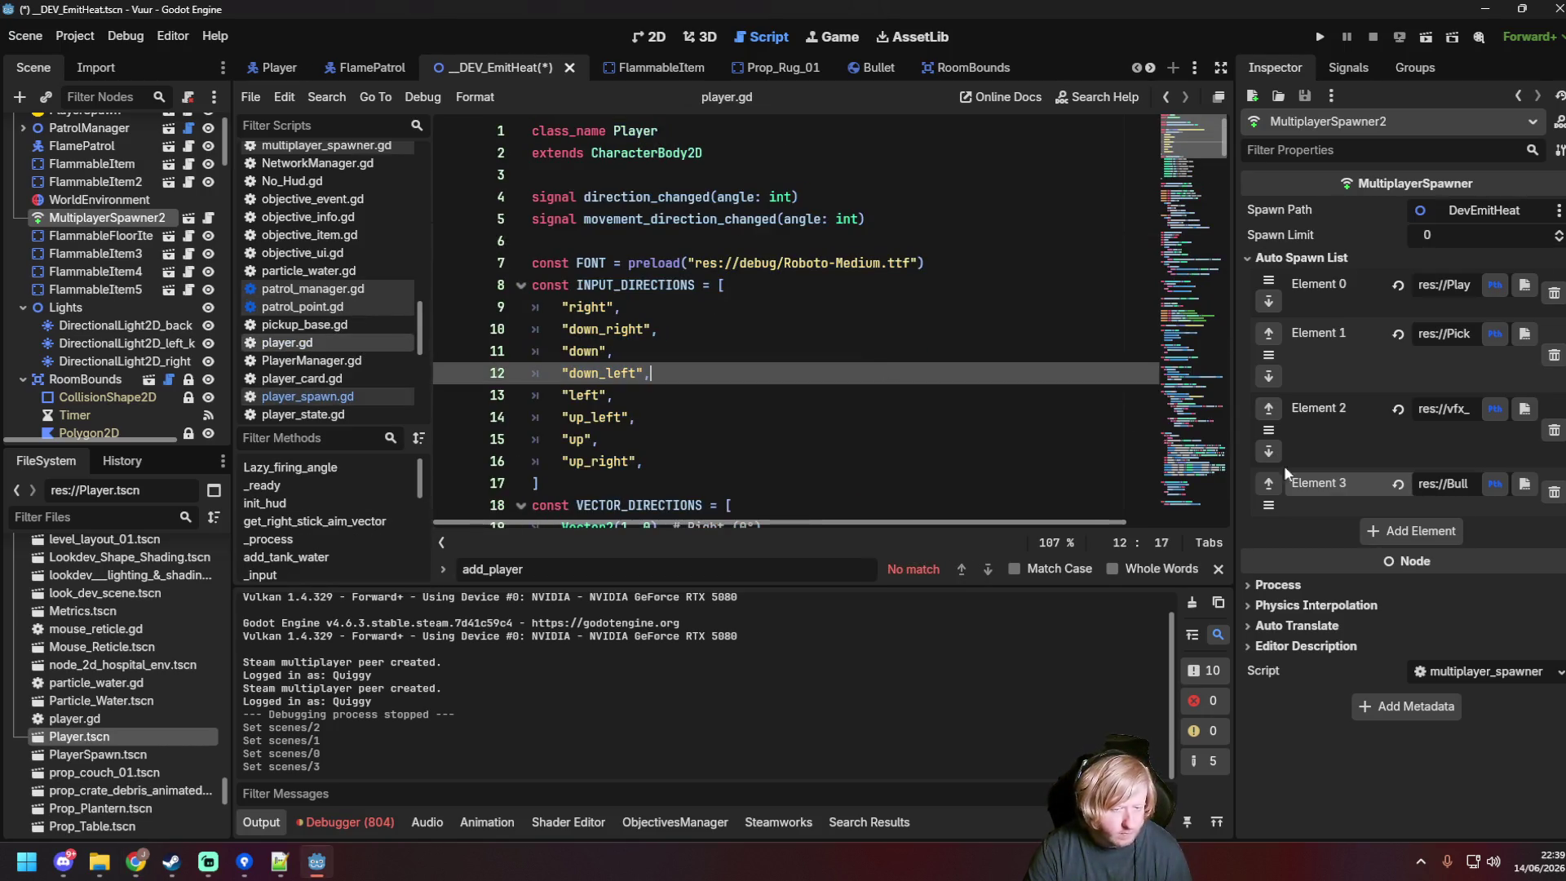
key(alt+Tab)
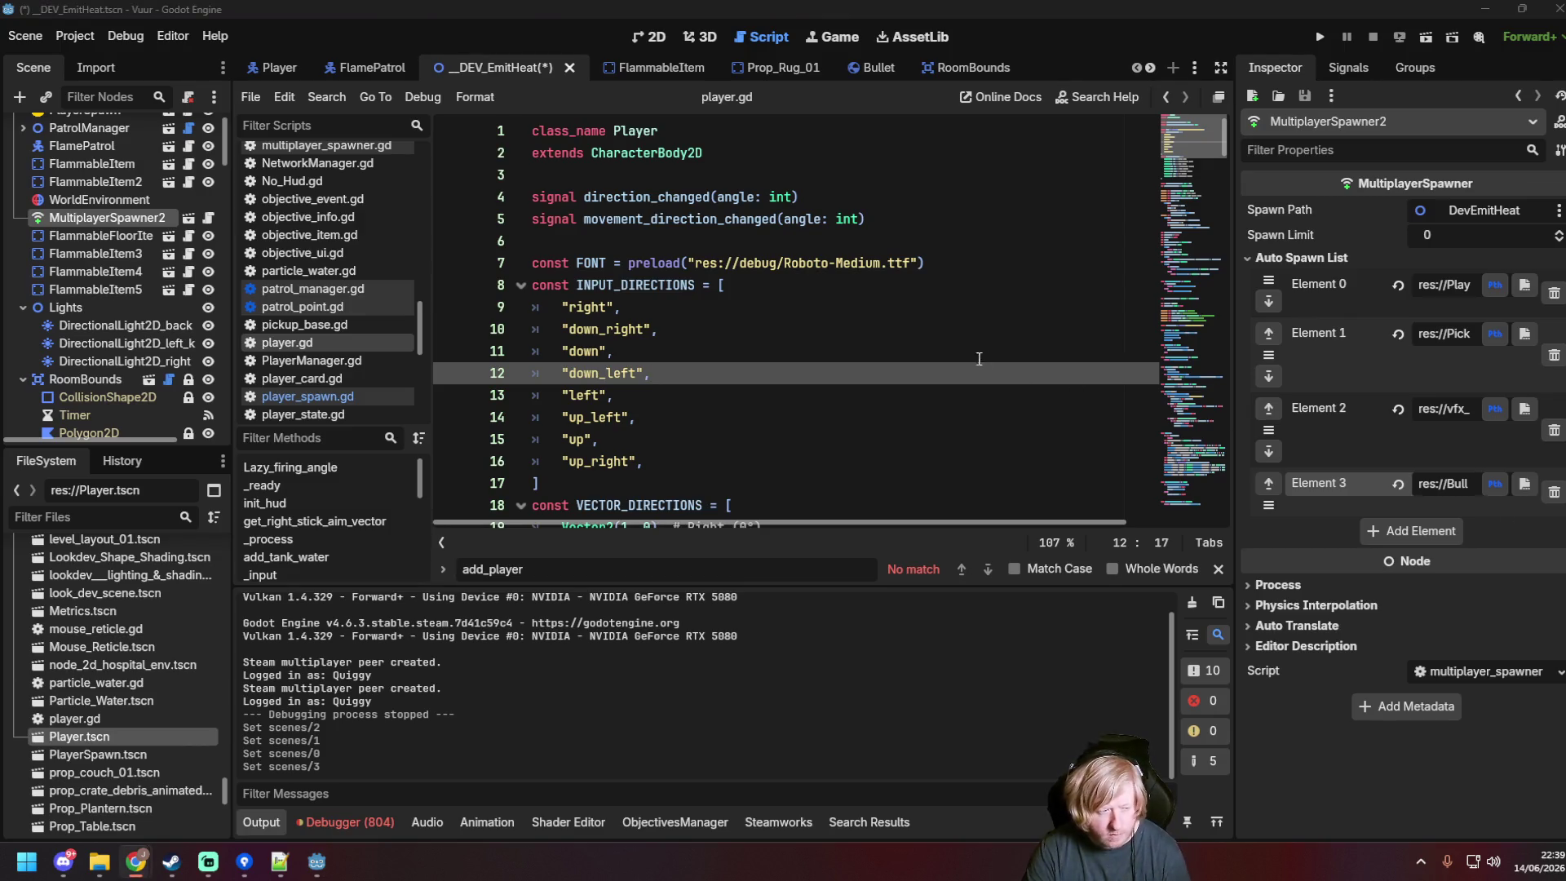
scroll(848, 351, down, 12)
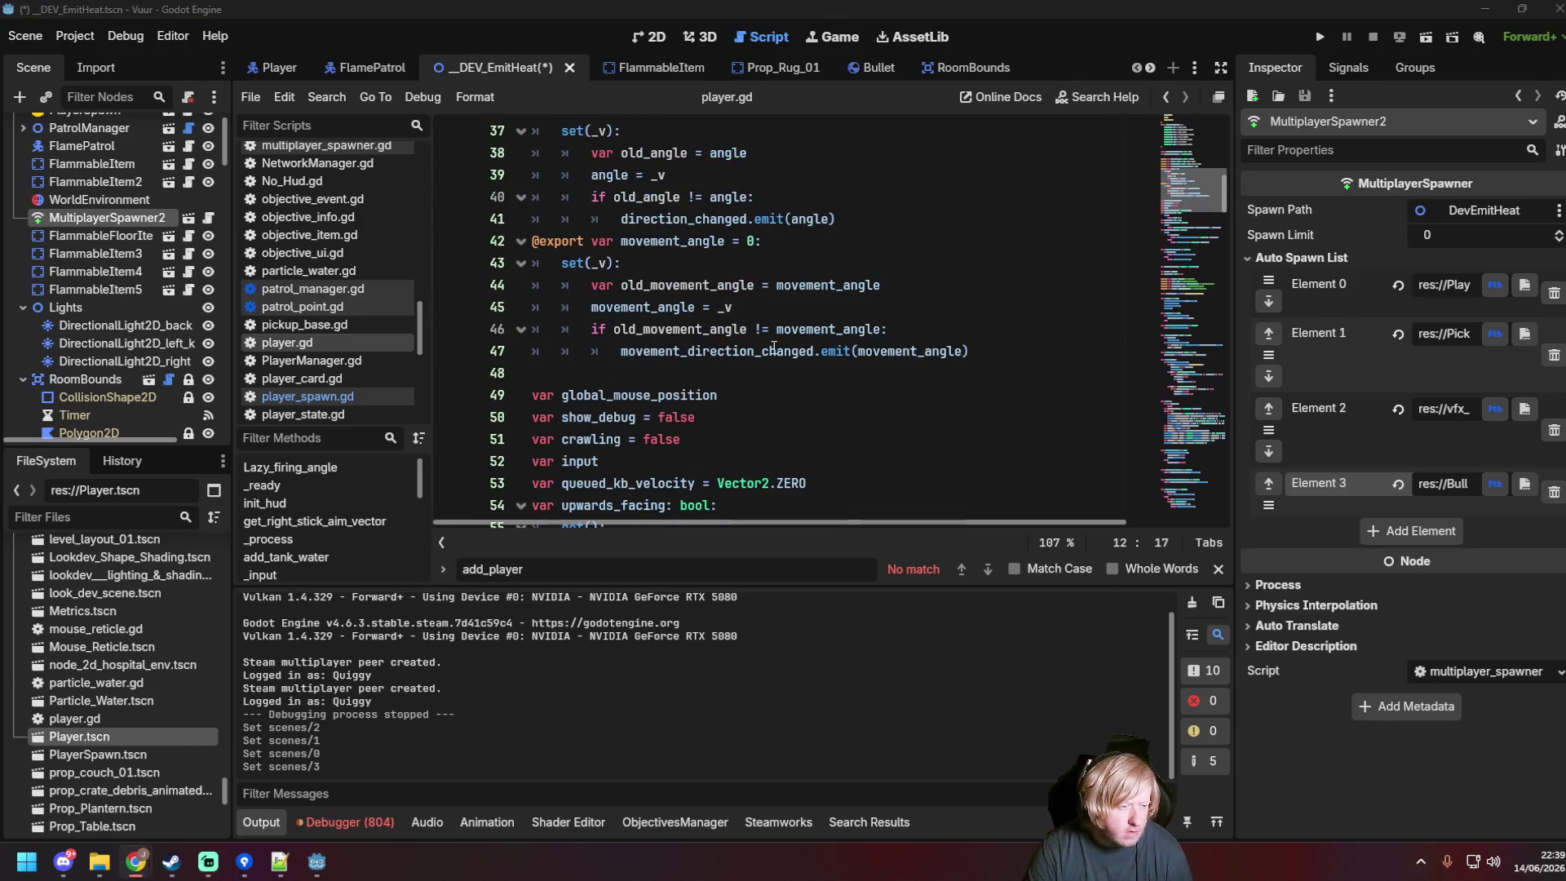
scroll(848, 351, up, 4)
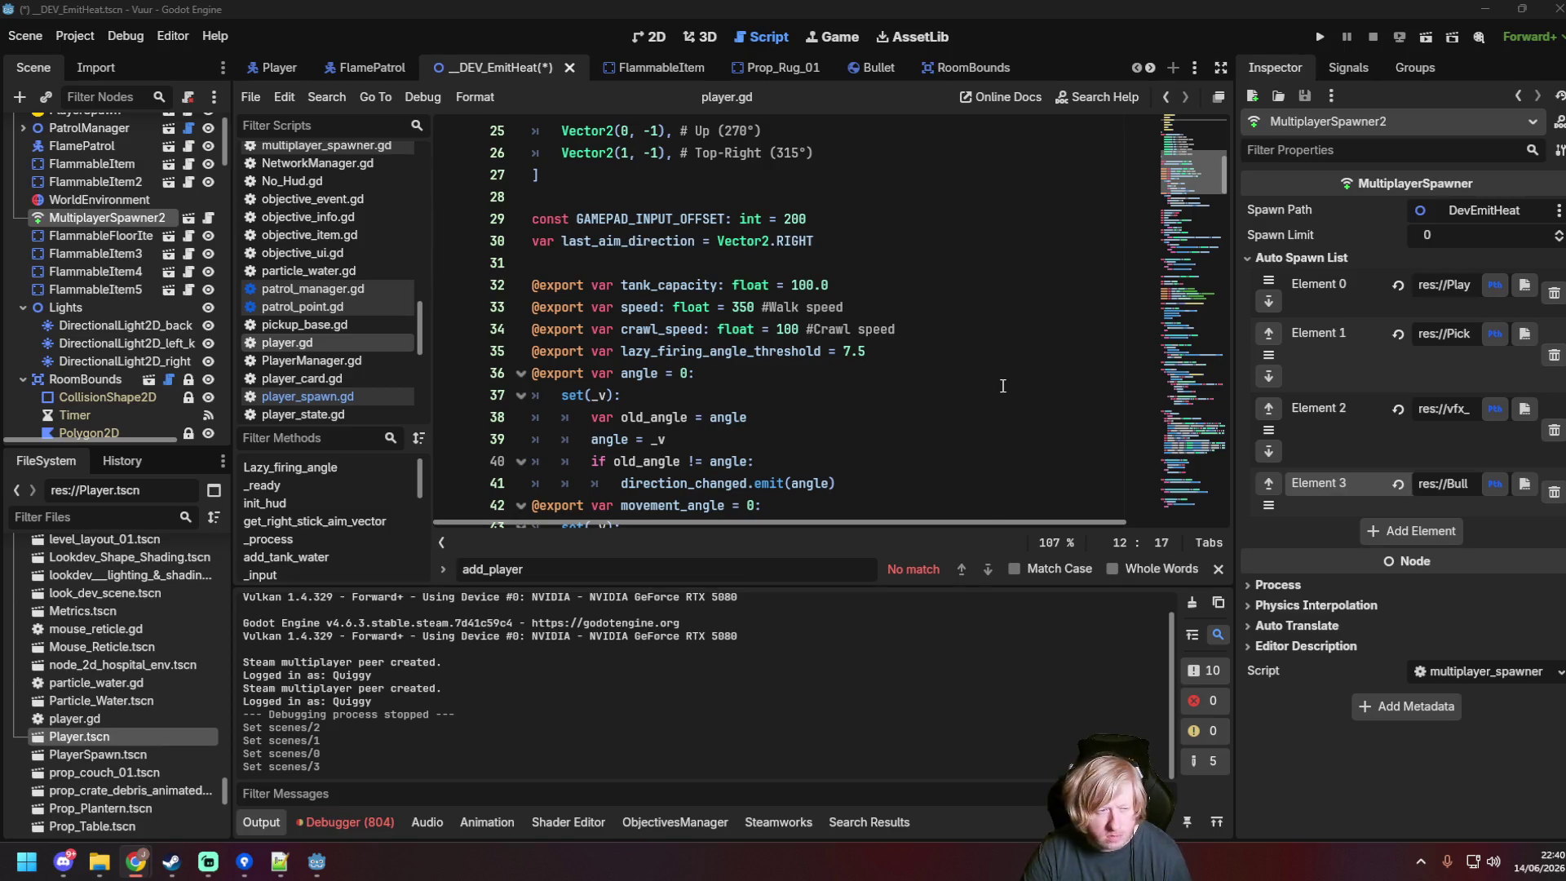
click(1003, 351)
click(316, 400)
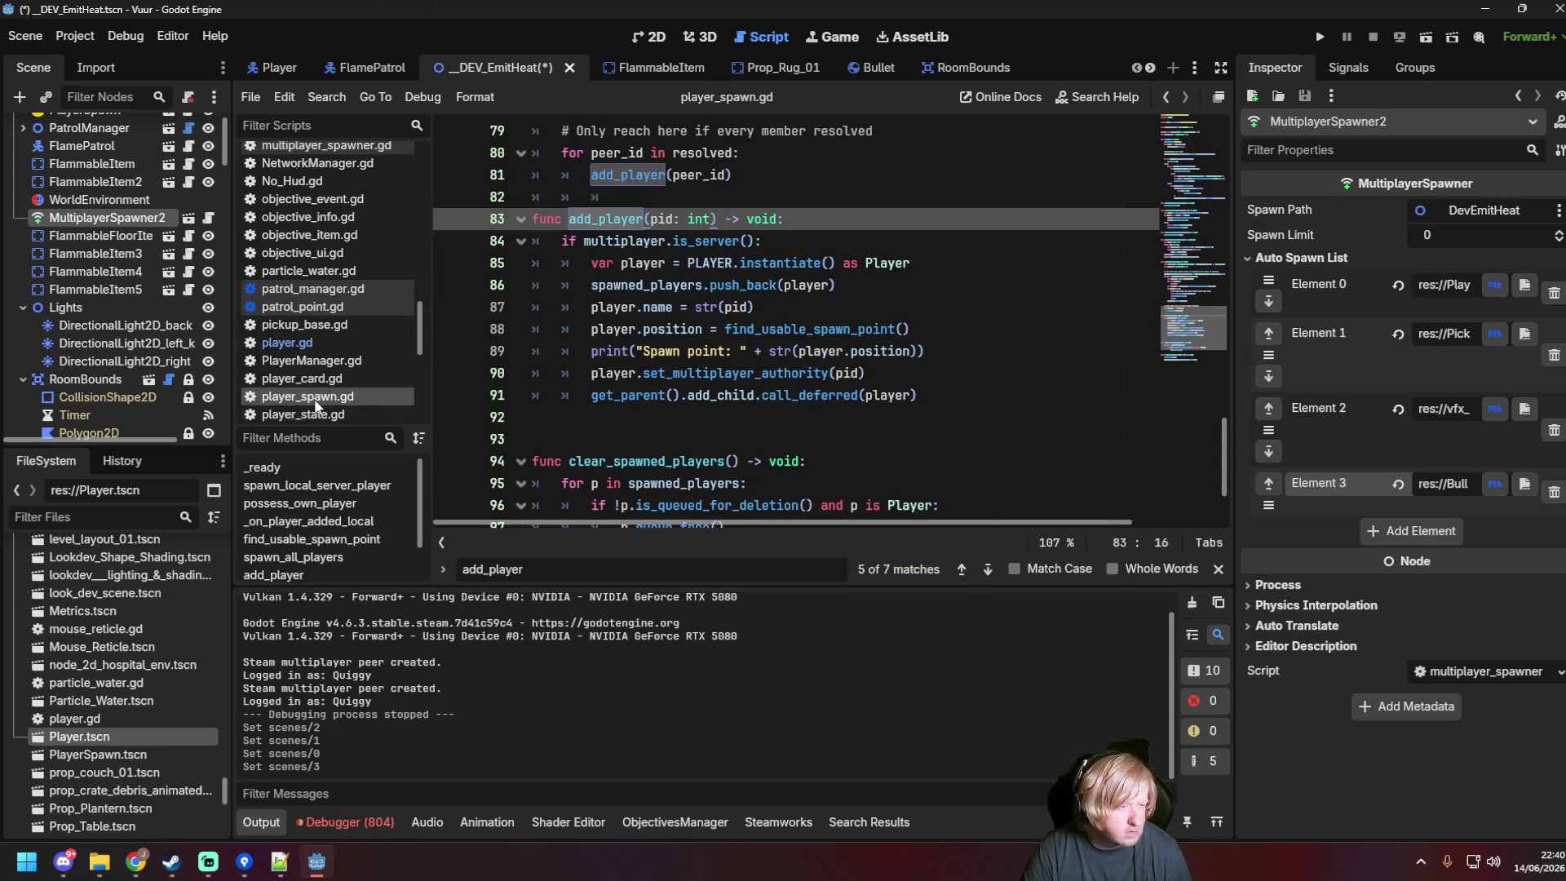
click(325, 342)
scroll(749, 385, up, 8)
scroll(749, 385, down, 5)
scroll(749, 385, down, 5)
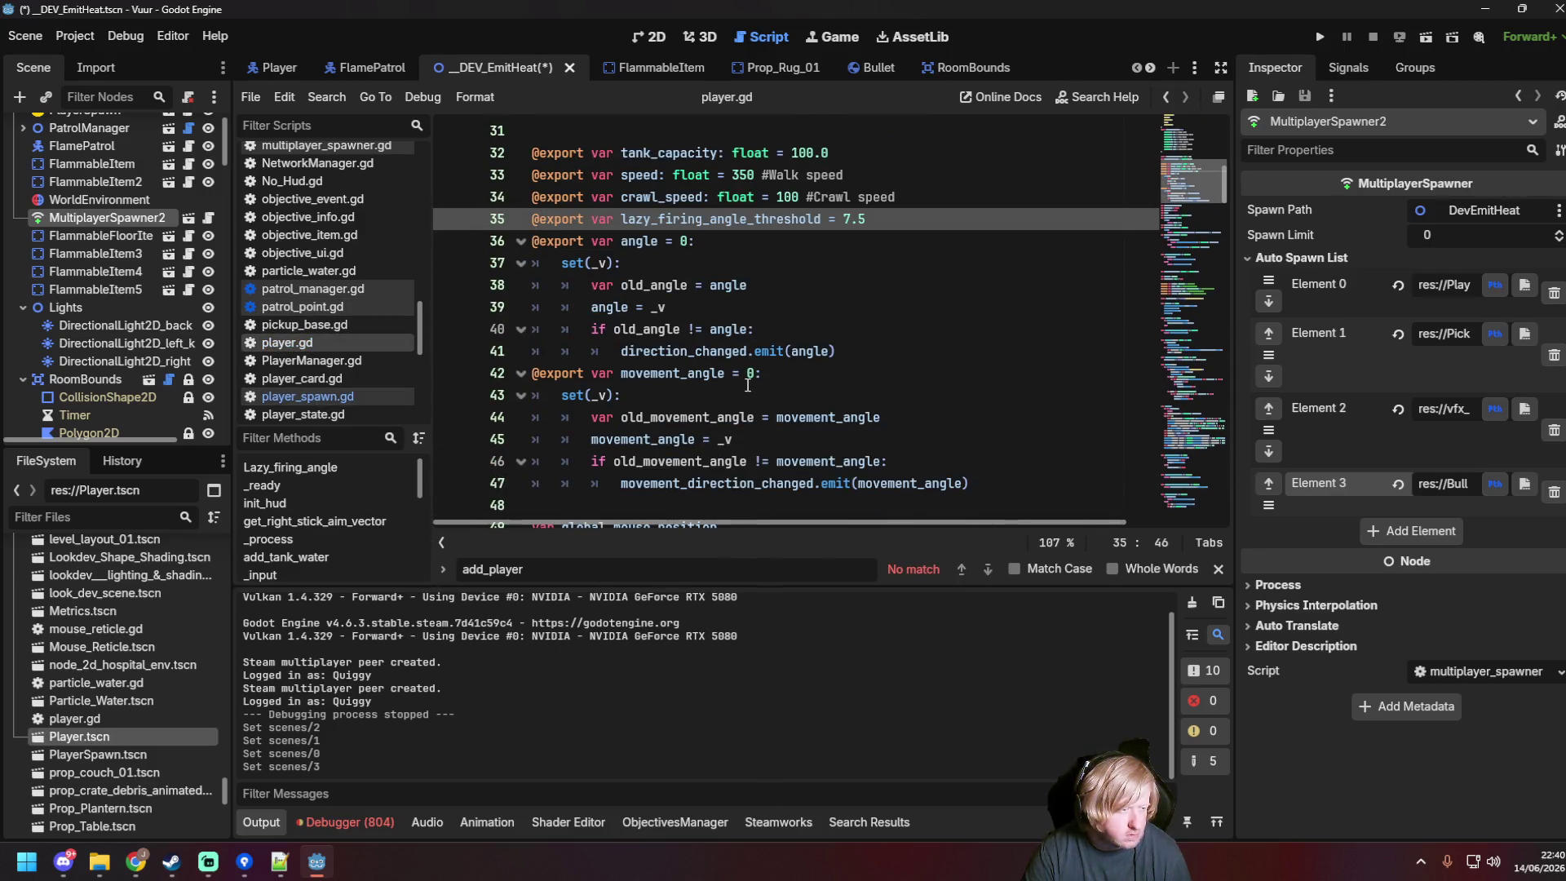
scroll(747, 385, down, 12)
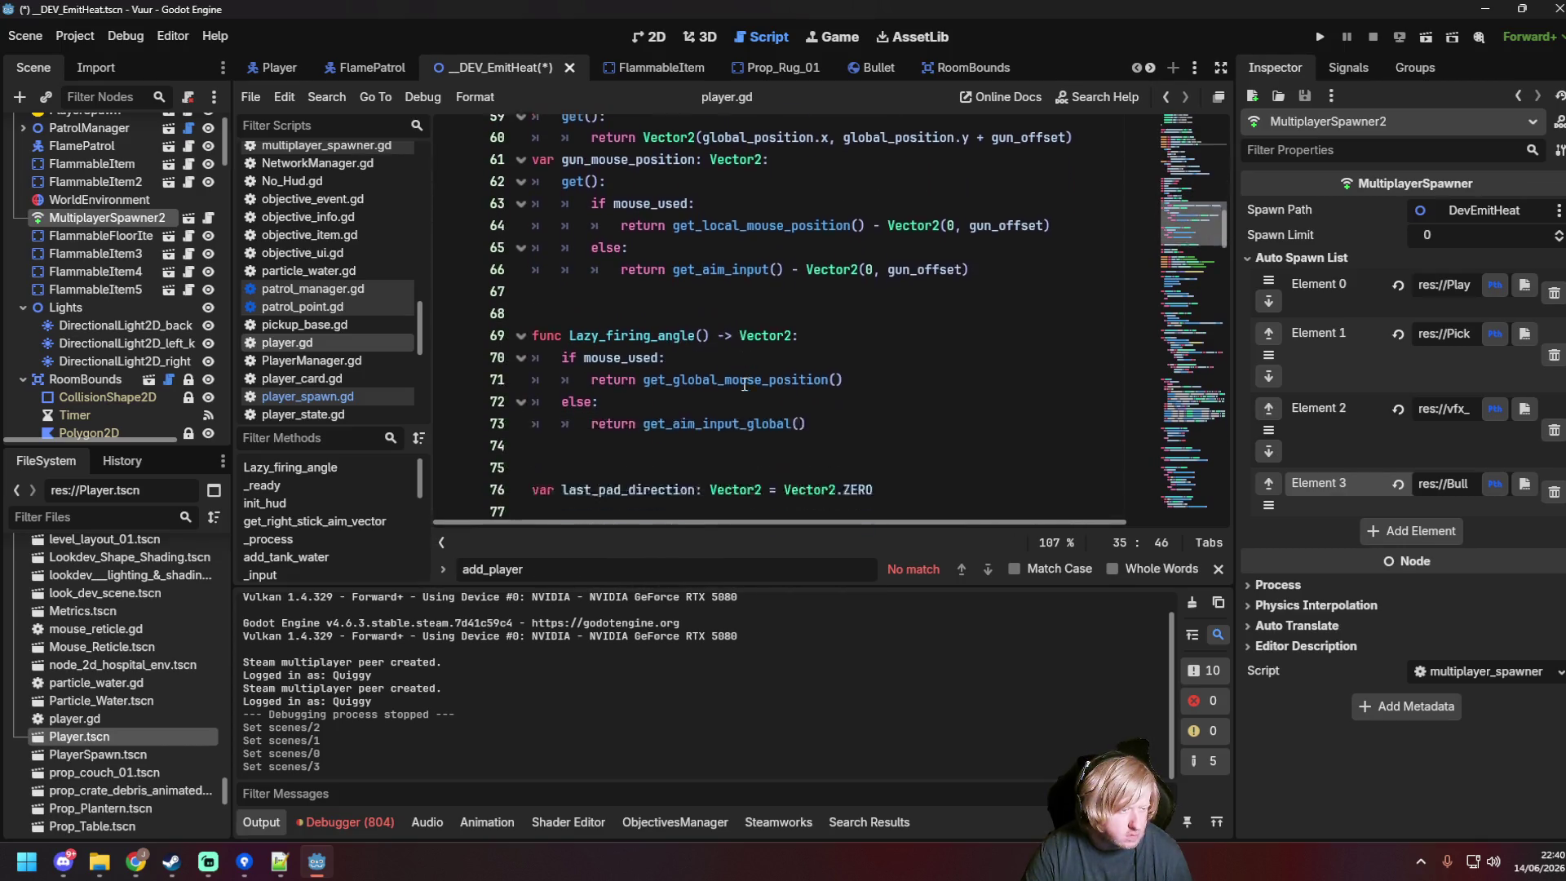
scroll(744, 384, down, 5)
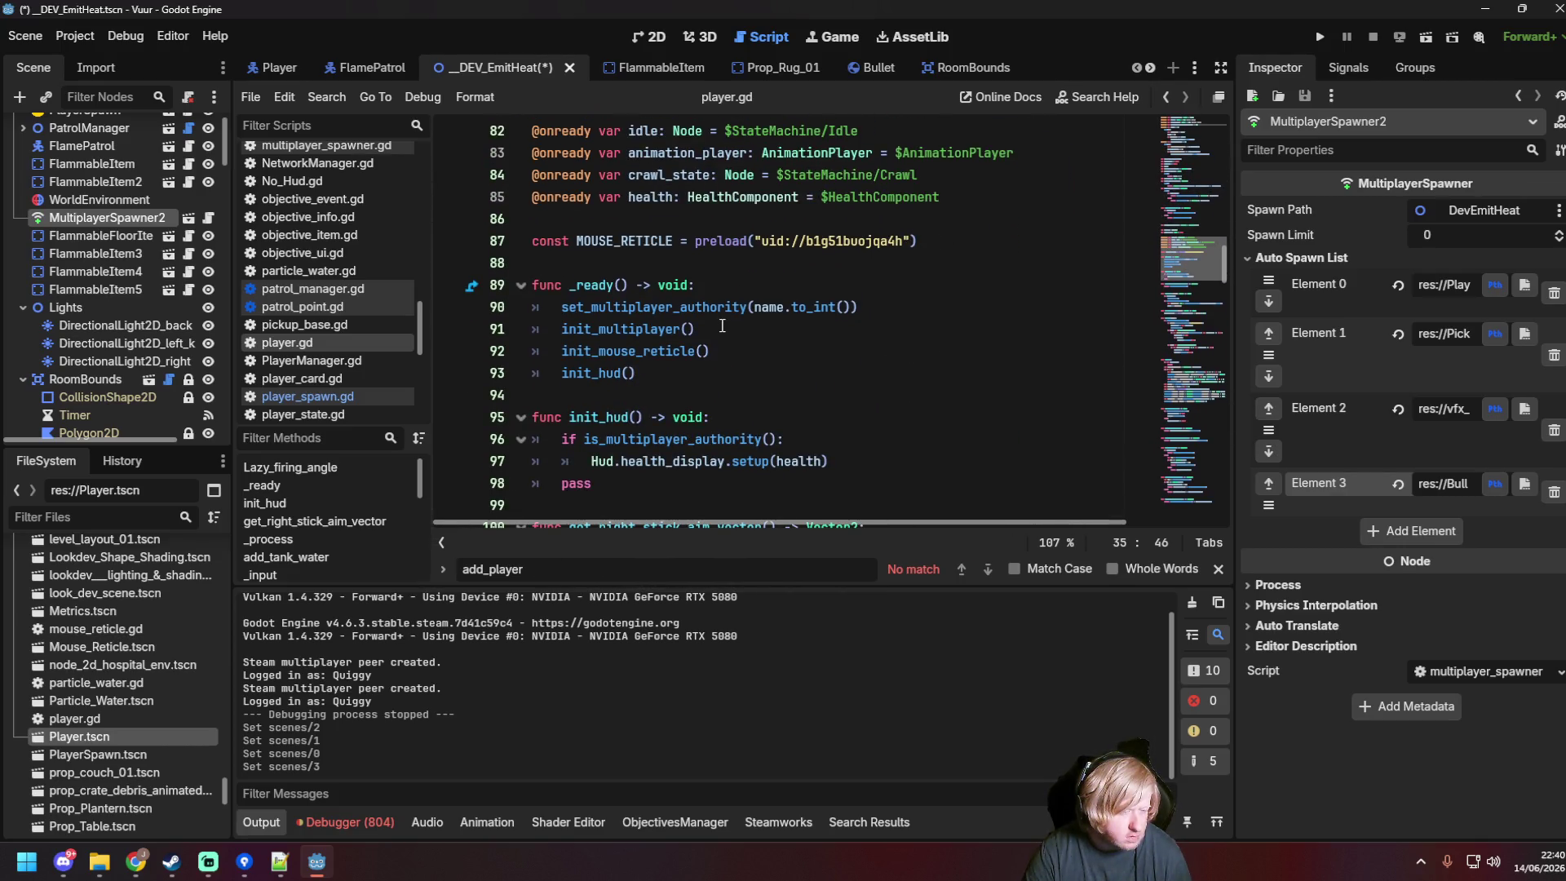
Comment out set_multiplayer_authority(name.to_int()) in _ready and save player.gd
click(722, 326)
click(563, 307)
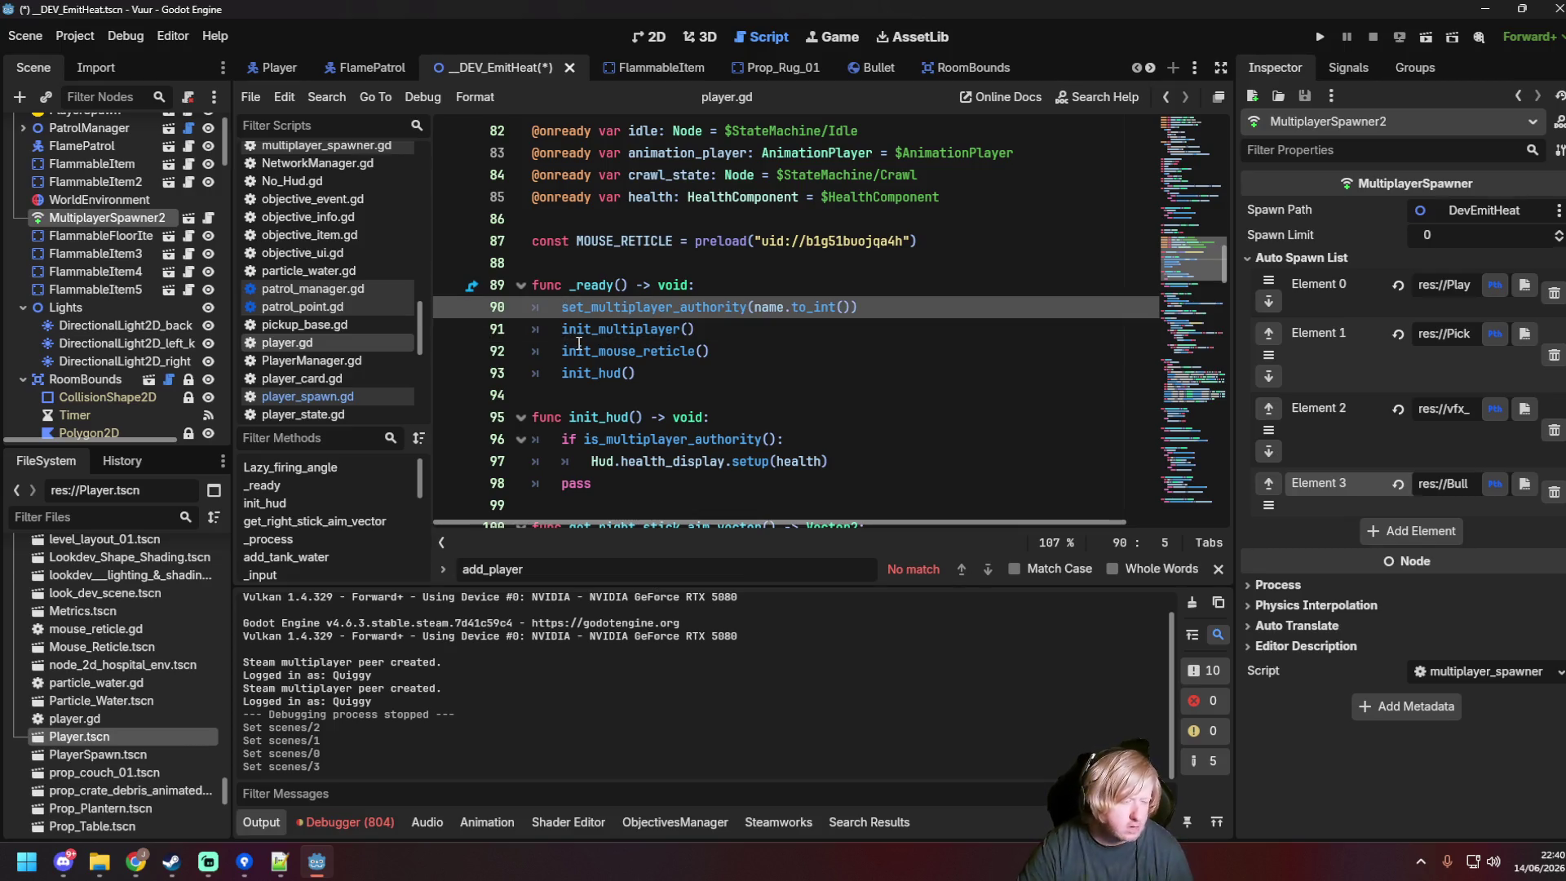
text(#)
key(ctrl+s)
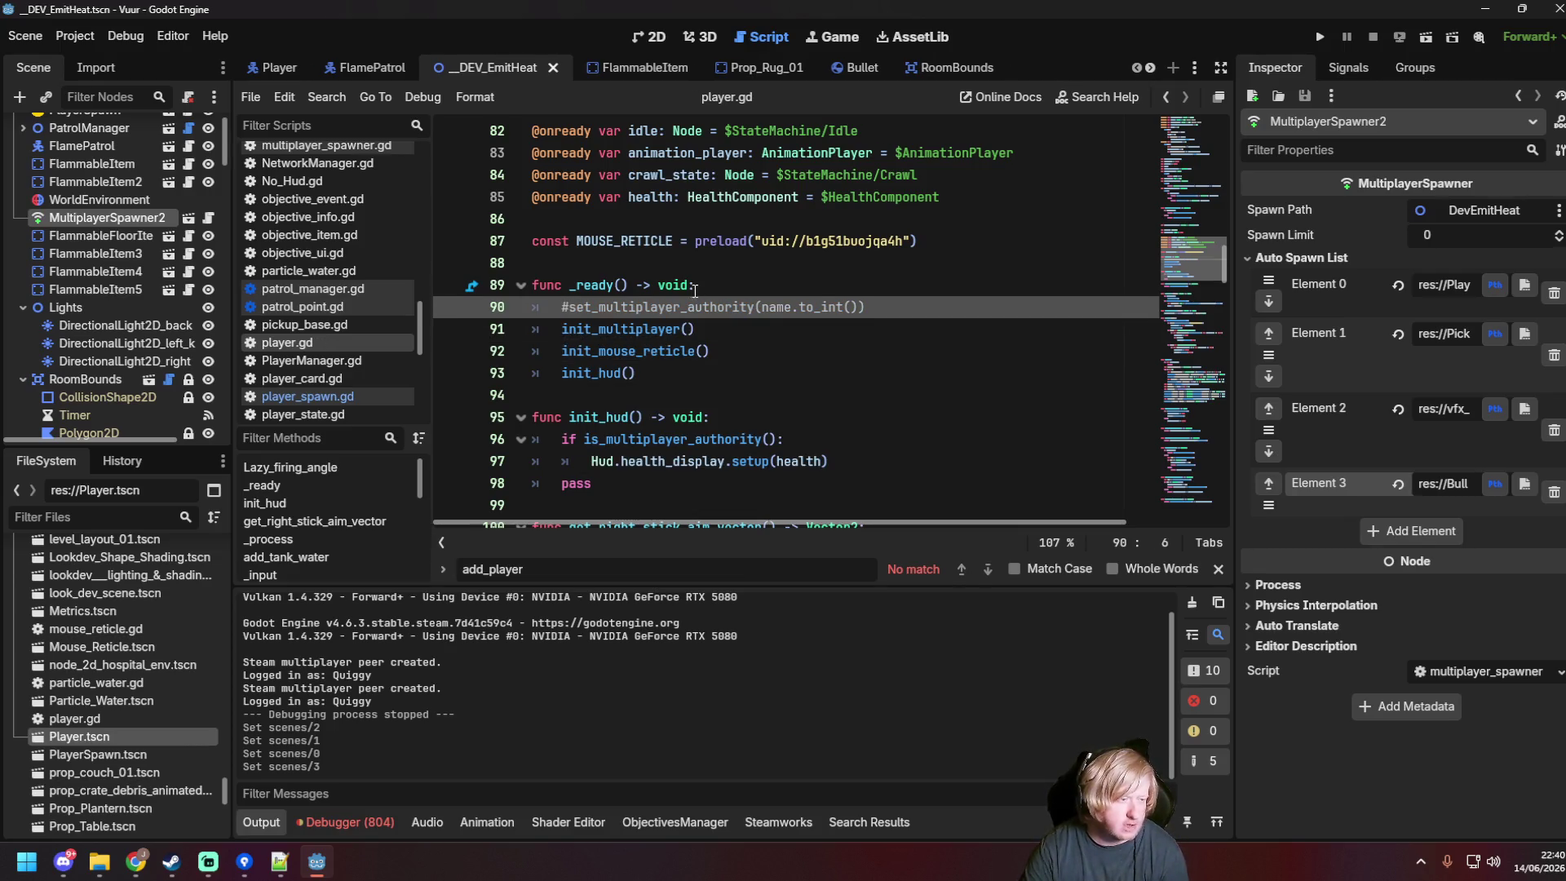
Run the scene, host a server in one debug window, join from the other, and arrange them
key(F6)
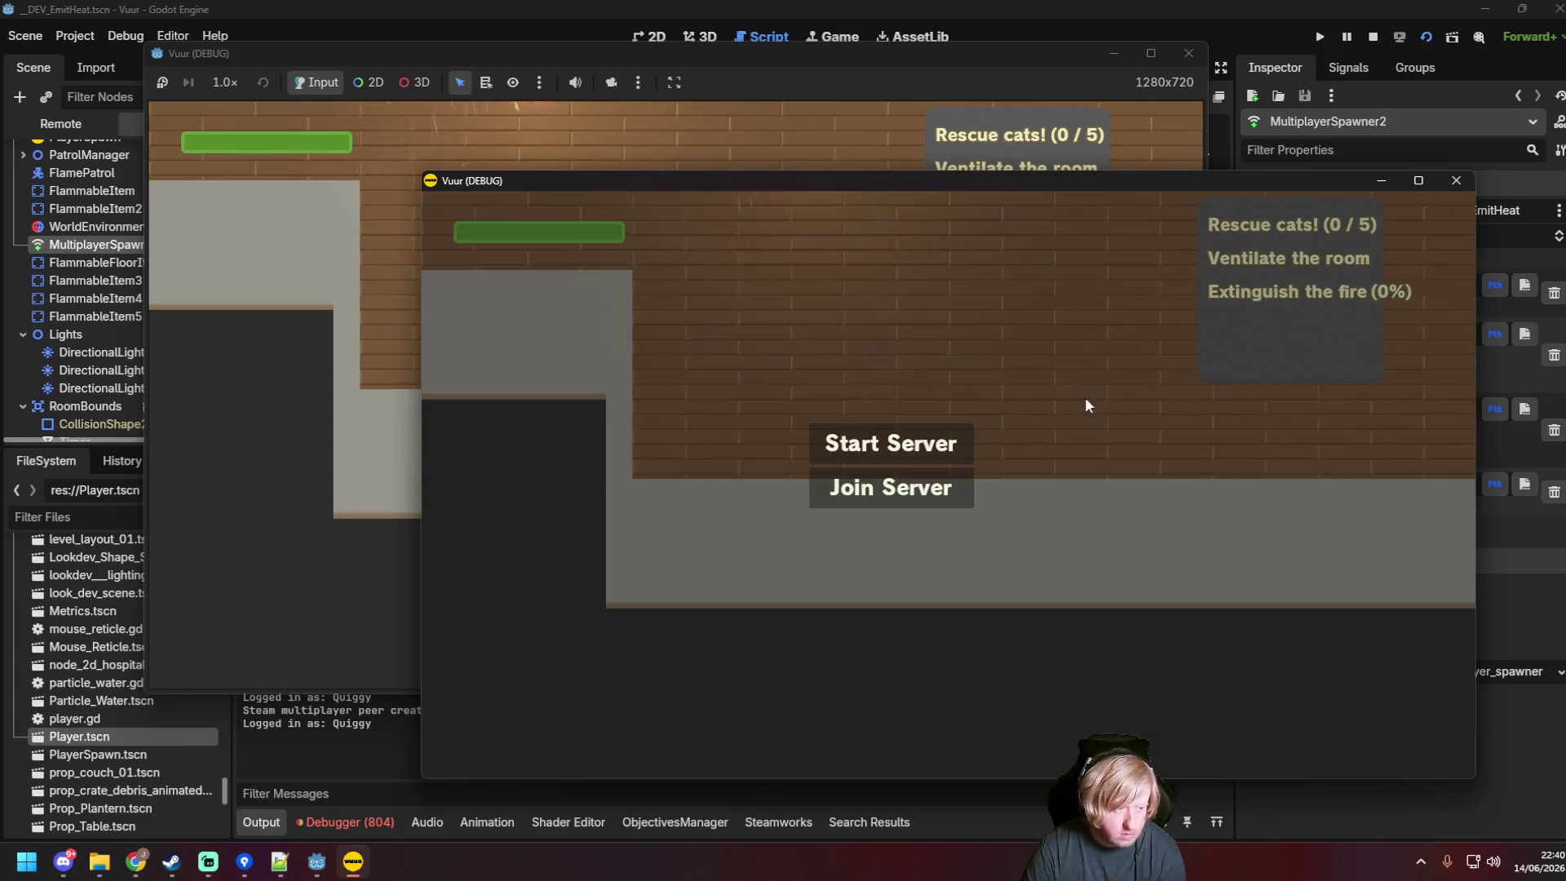
click(891, 443)
click(266, 344)
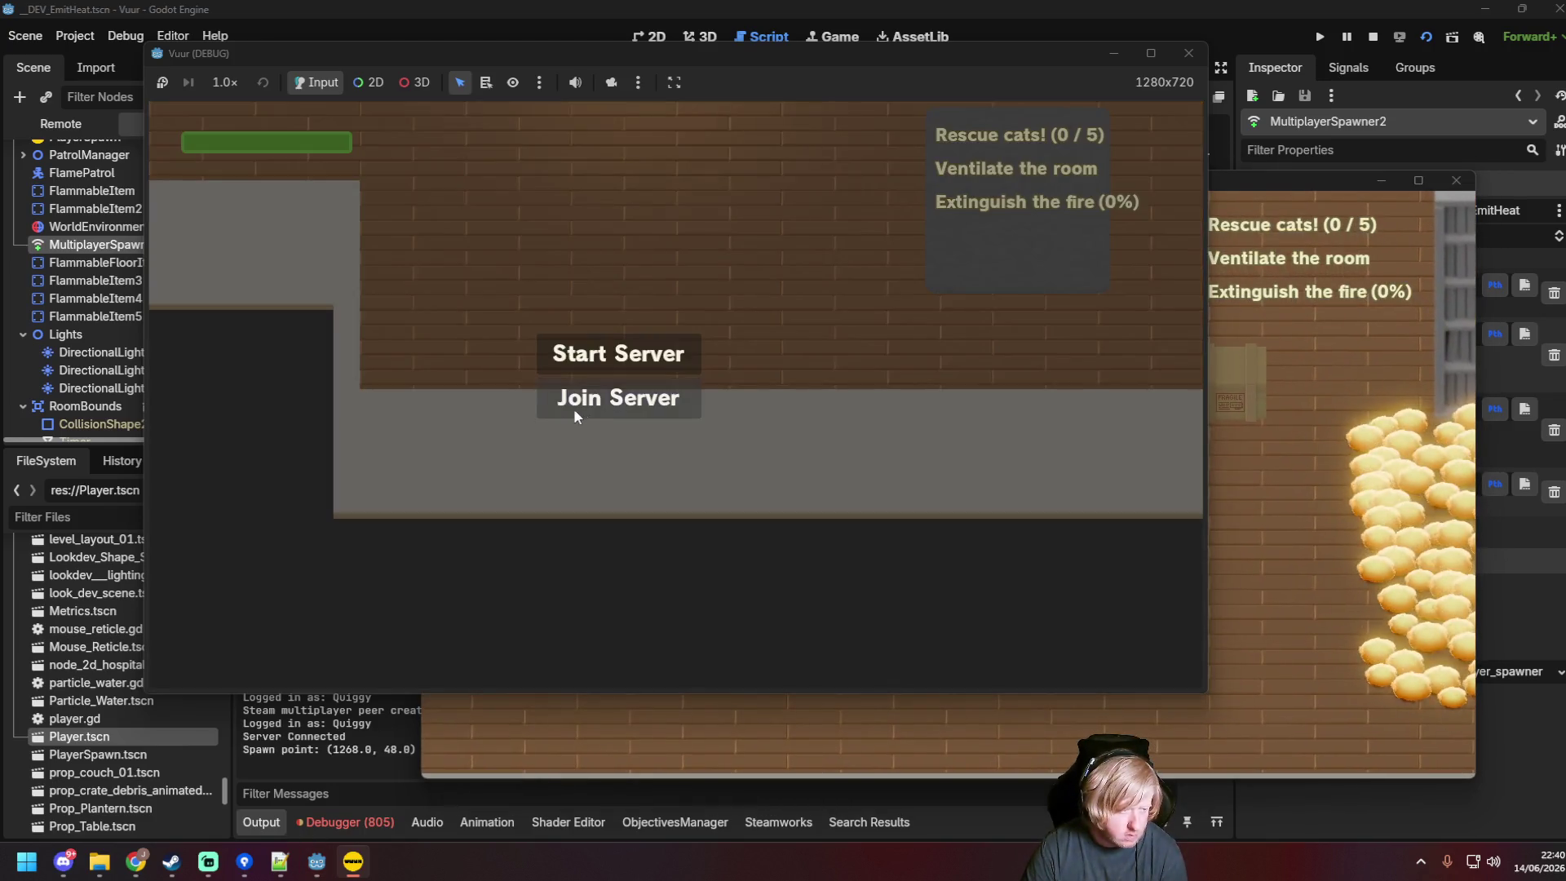
click(574, 408)
click(1262, 408)
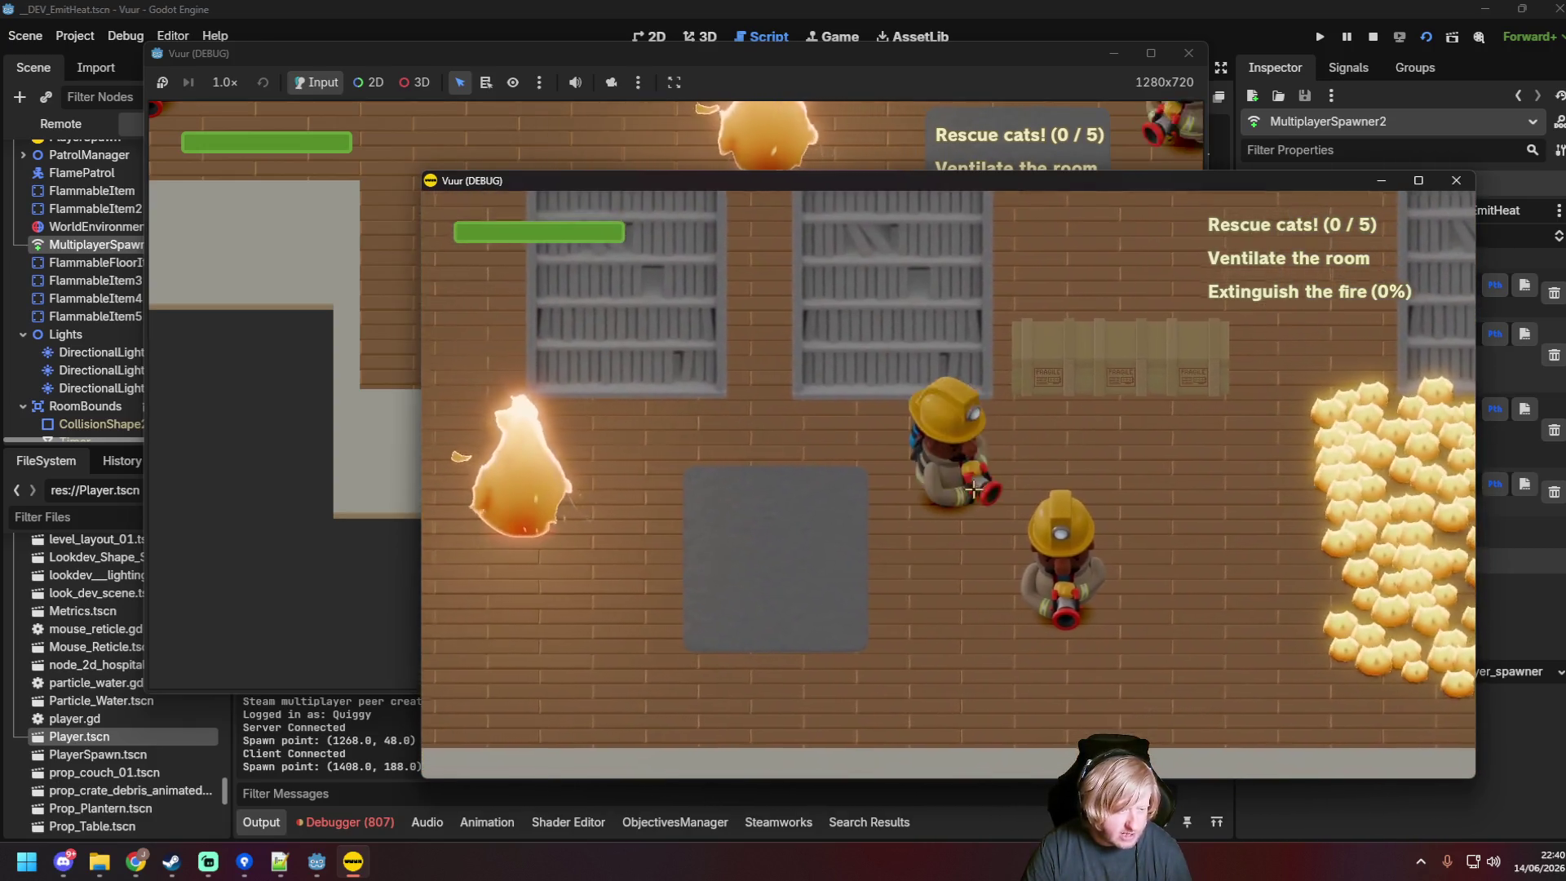
click(356, 261)
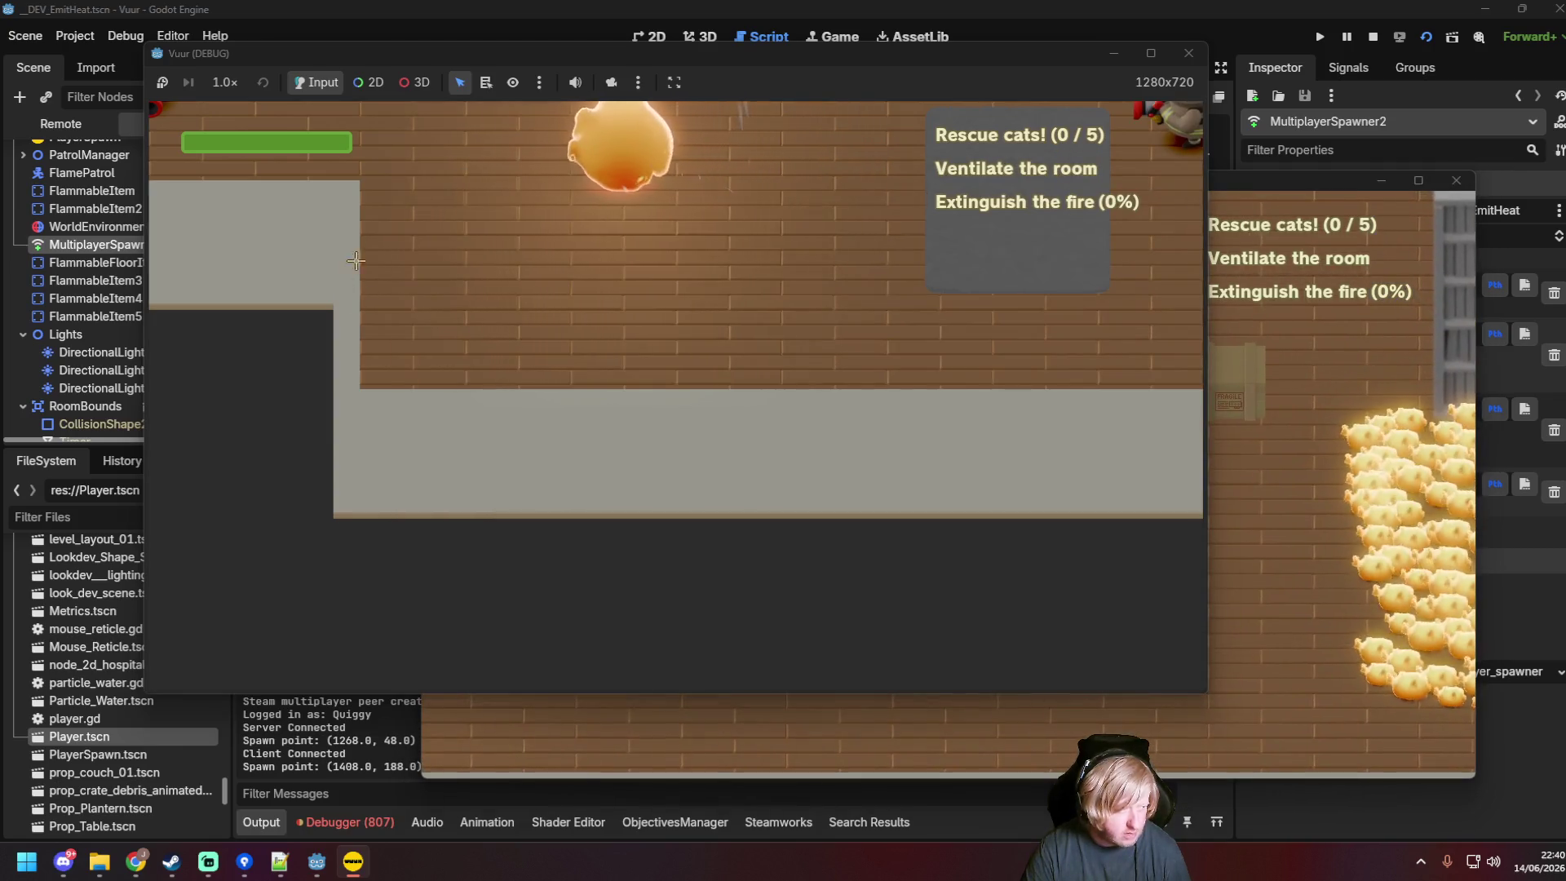
drag(632, 53, 439, 35)
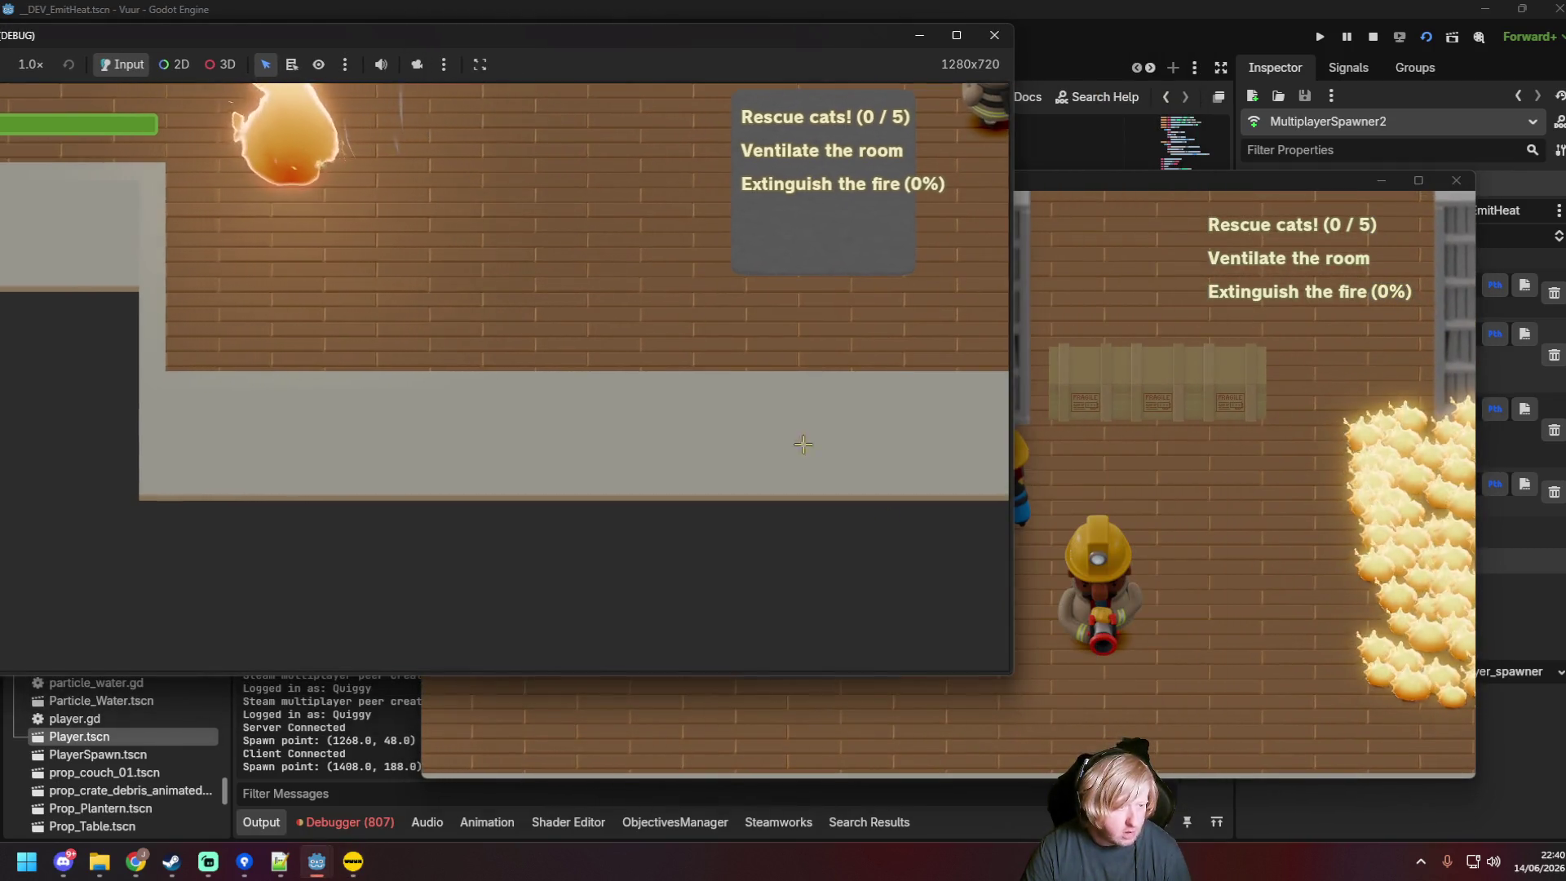
drag(1011, 673, 1416, 827)
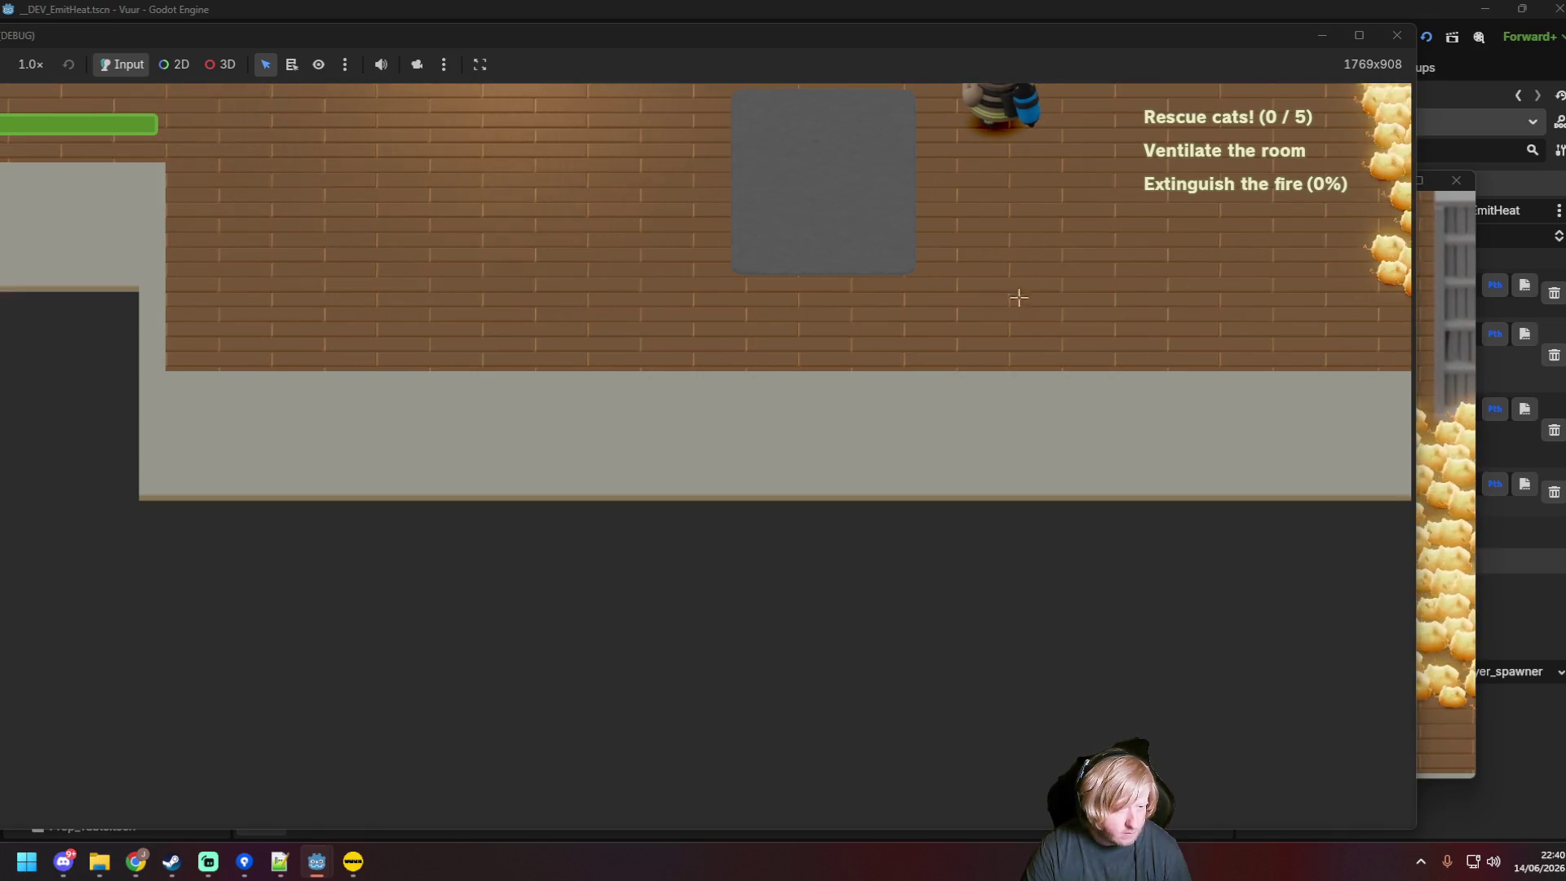
Walk a firefighter to the fire, spray it out, then close both debug windows
key(alt+Tab)
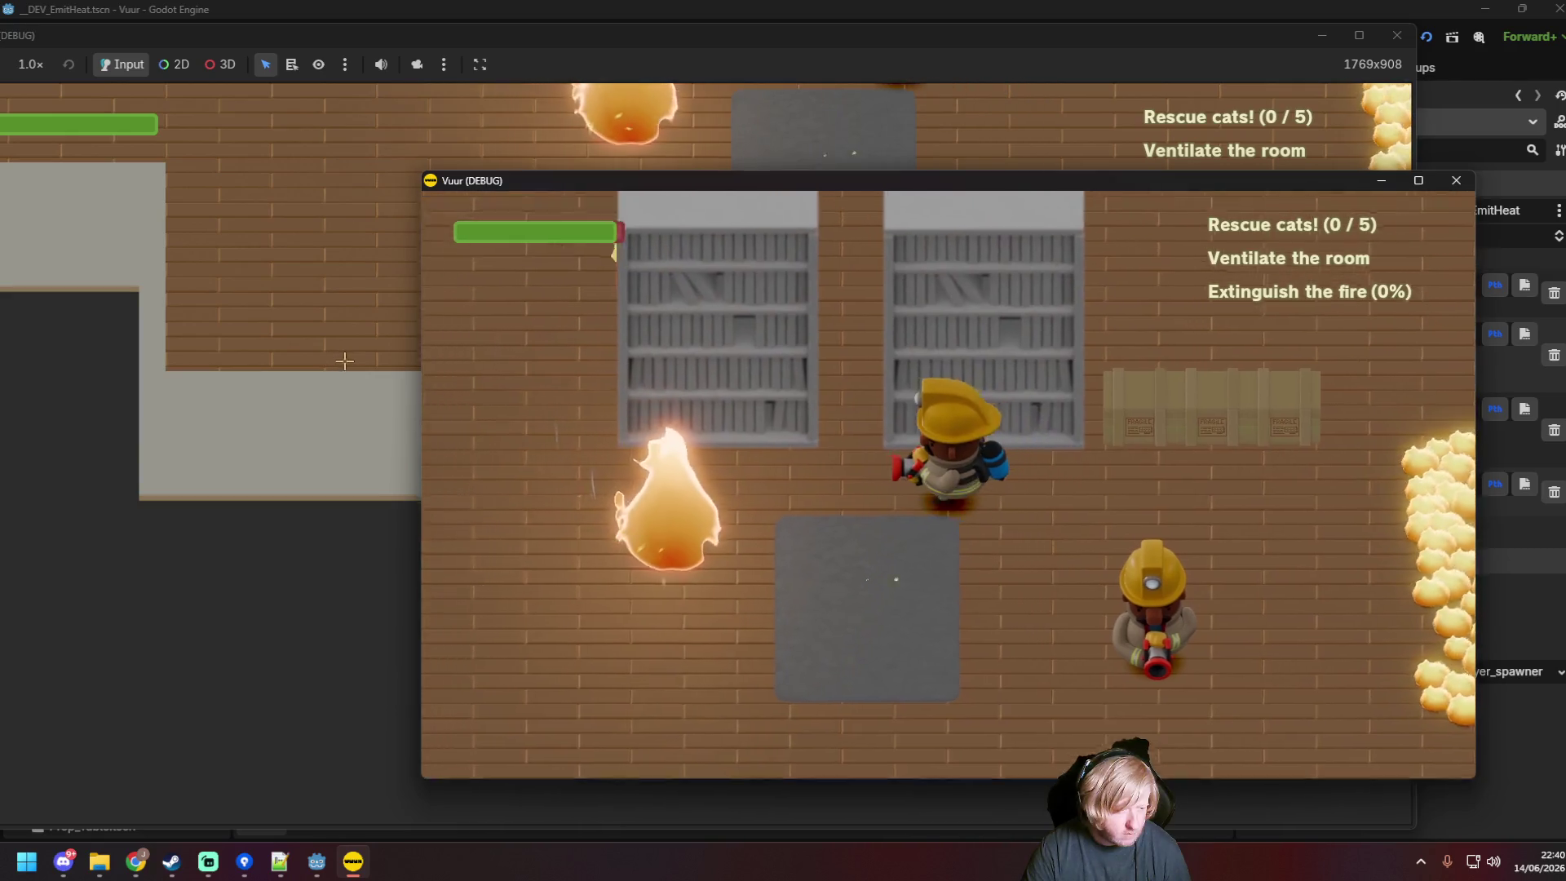
key(a)
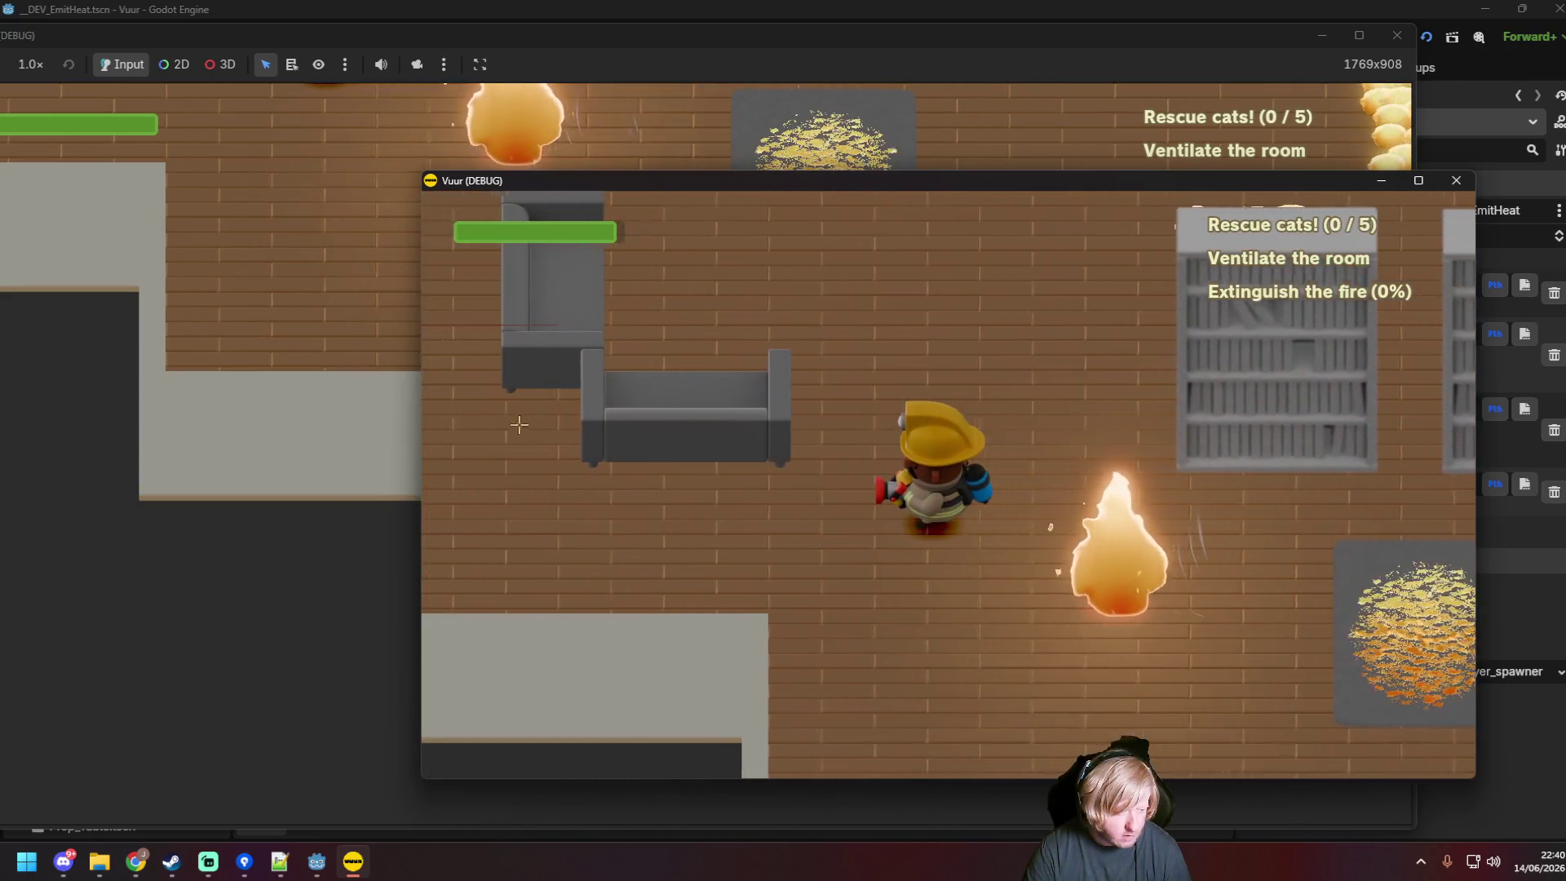
key(a)
key(s)
mouse_move(1283, 584)
mouse_down()
mouse_move(1368, 527)
mouse_move(988, 473)
mouse_up()
key(d)
key(d)
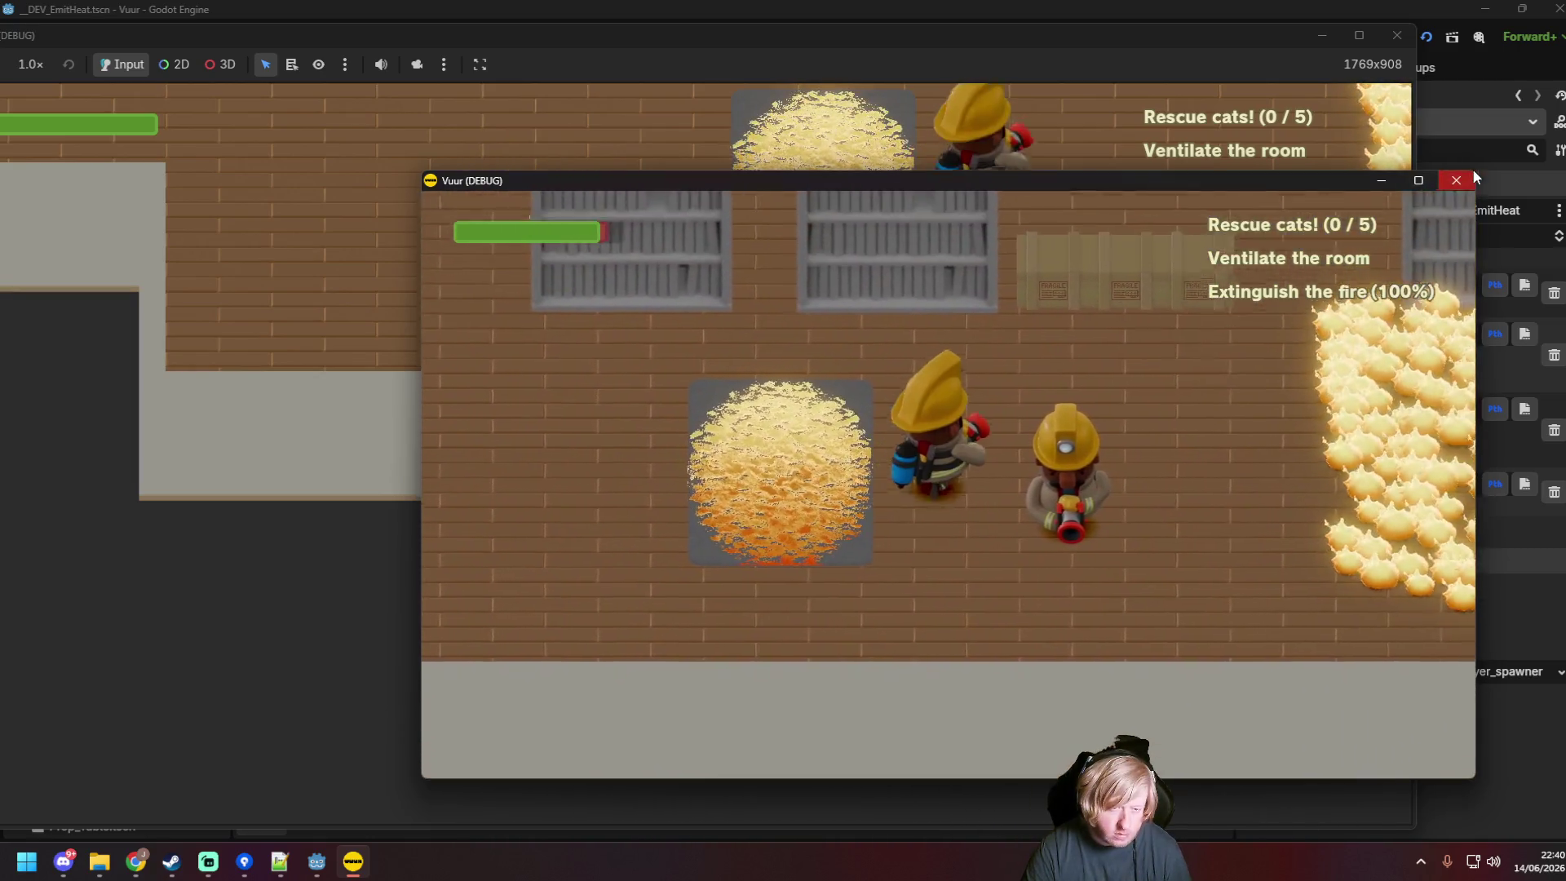
click(1456, 180)
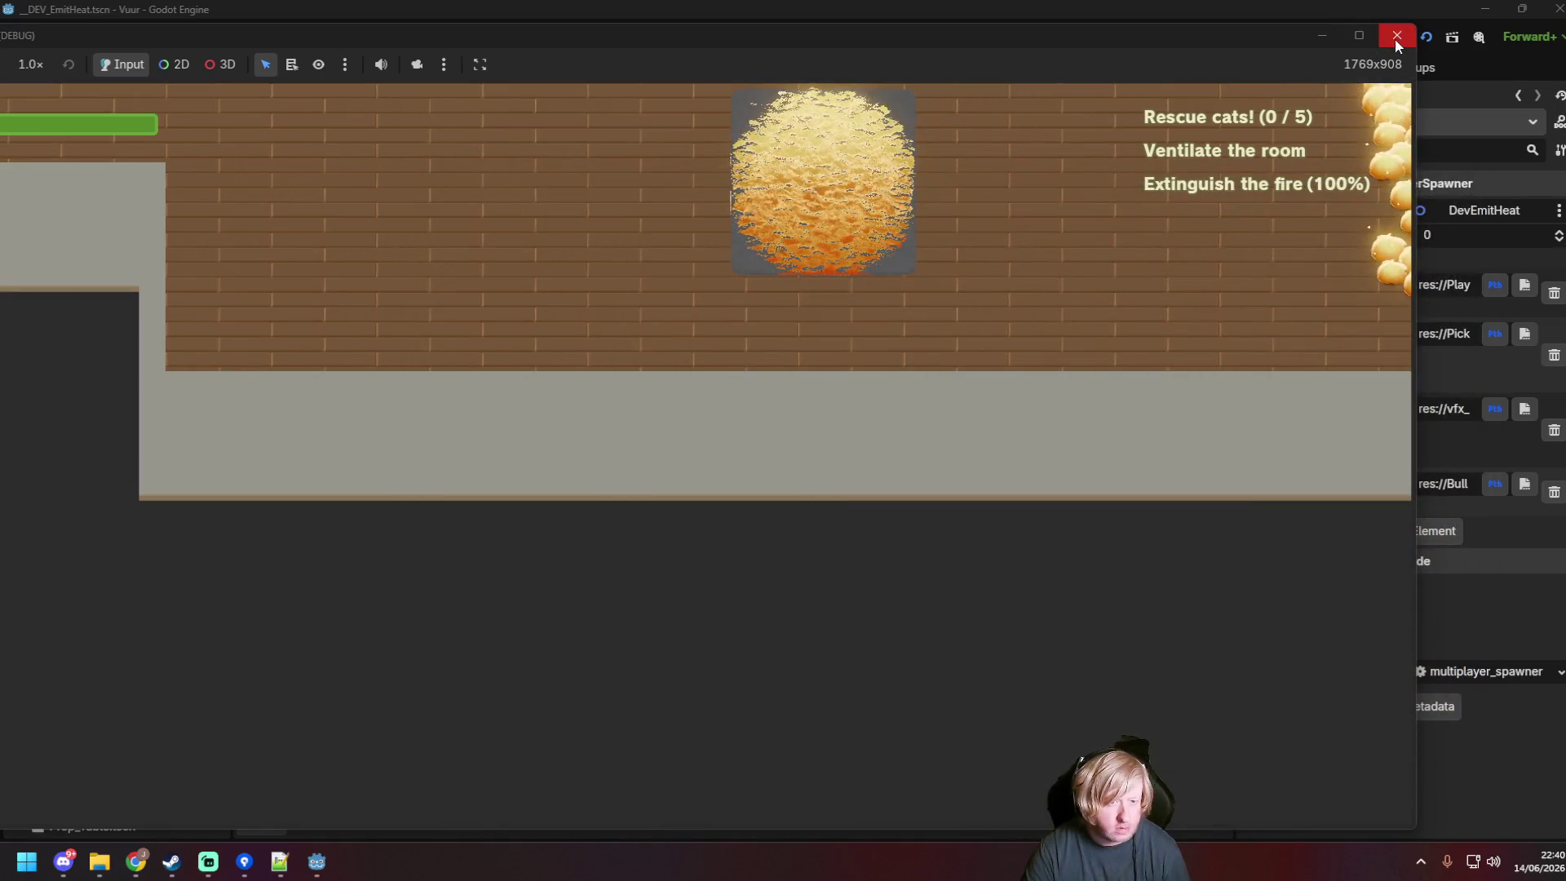
click(1396, 36)
click(794, 374)
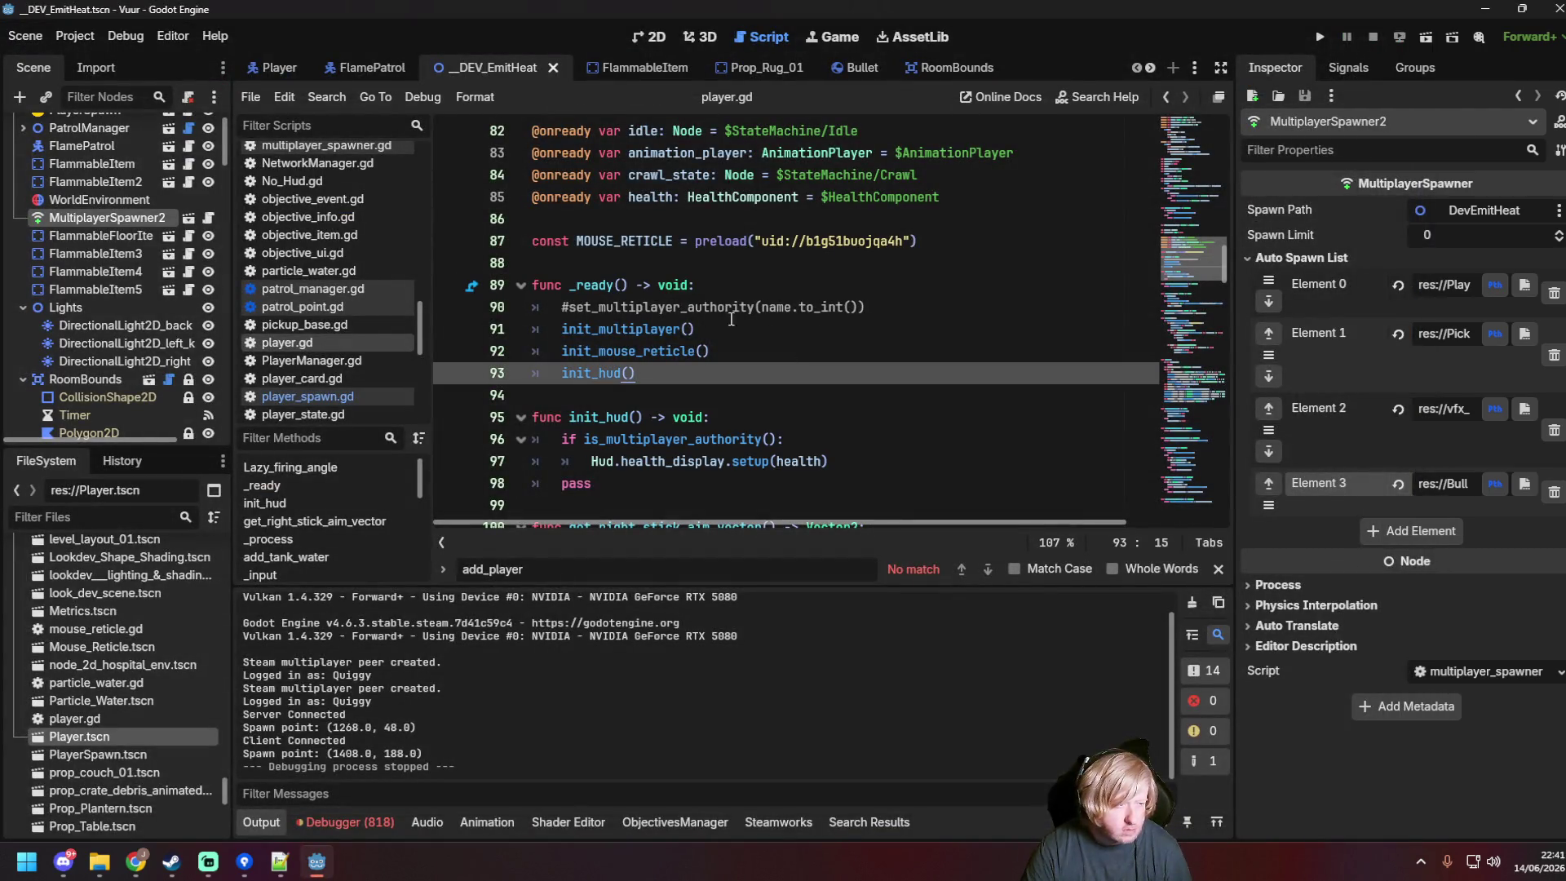
Restore set_multiplayer_authority in player.gd's _ready by removing the # and save
click(569, 308)
key(BackSpace)
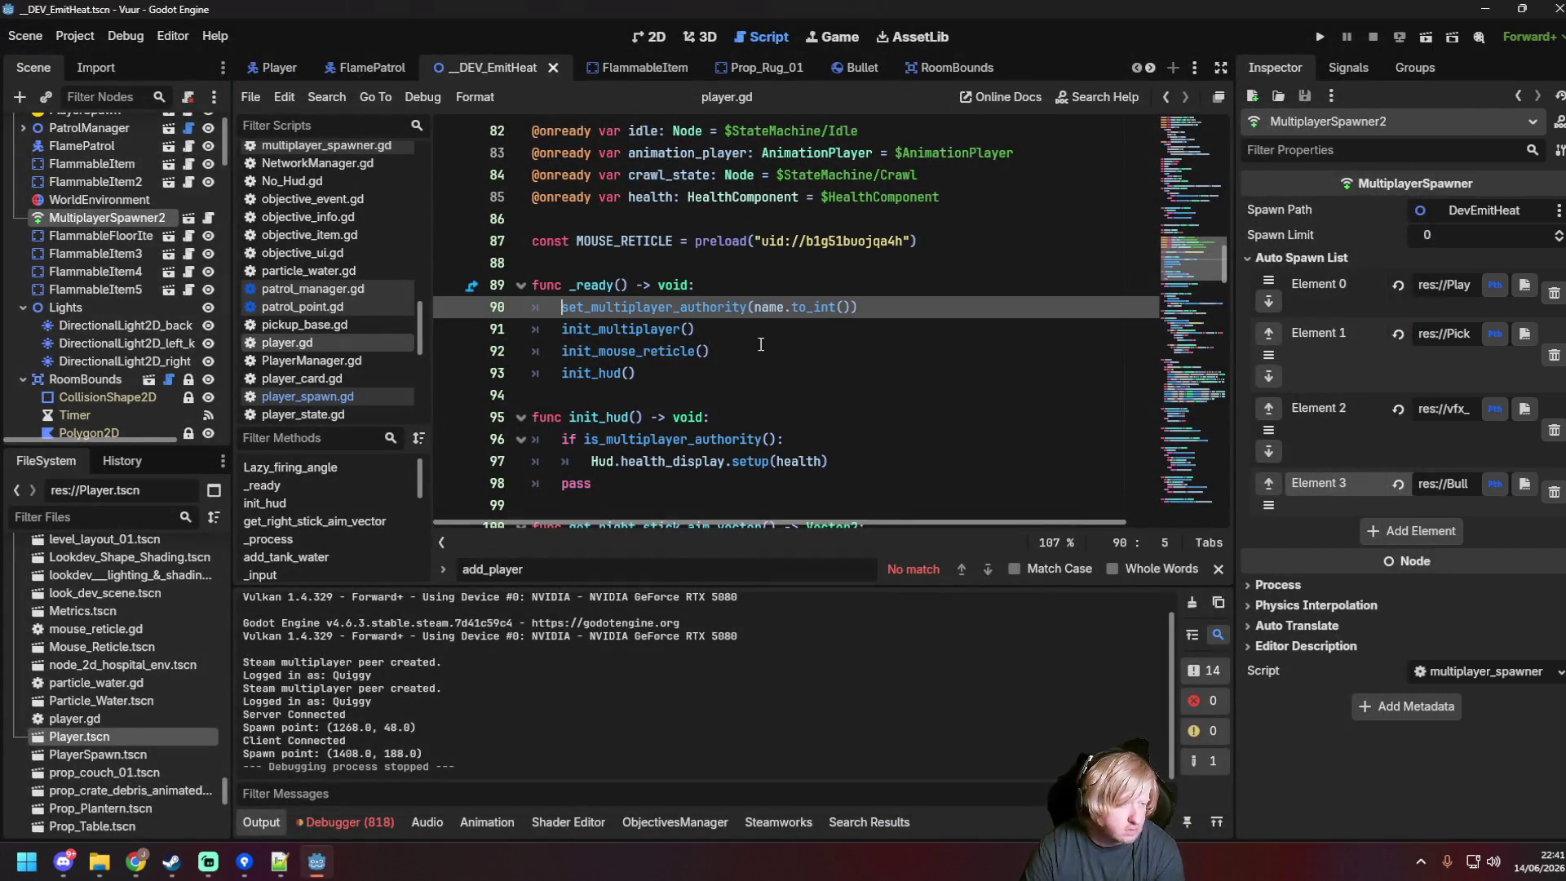
click(760, 346)
key(ctrl+s)
Comment out player.set_multiplayer_authority(pid) in add_player and run the scene with F6
click(346, 401)
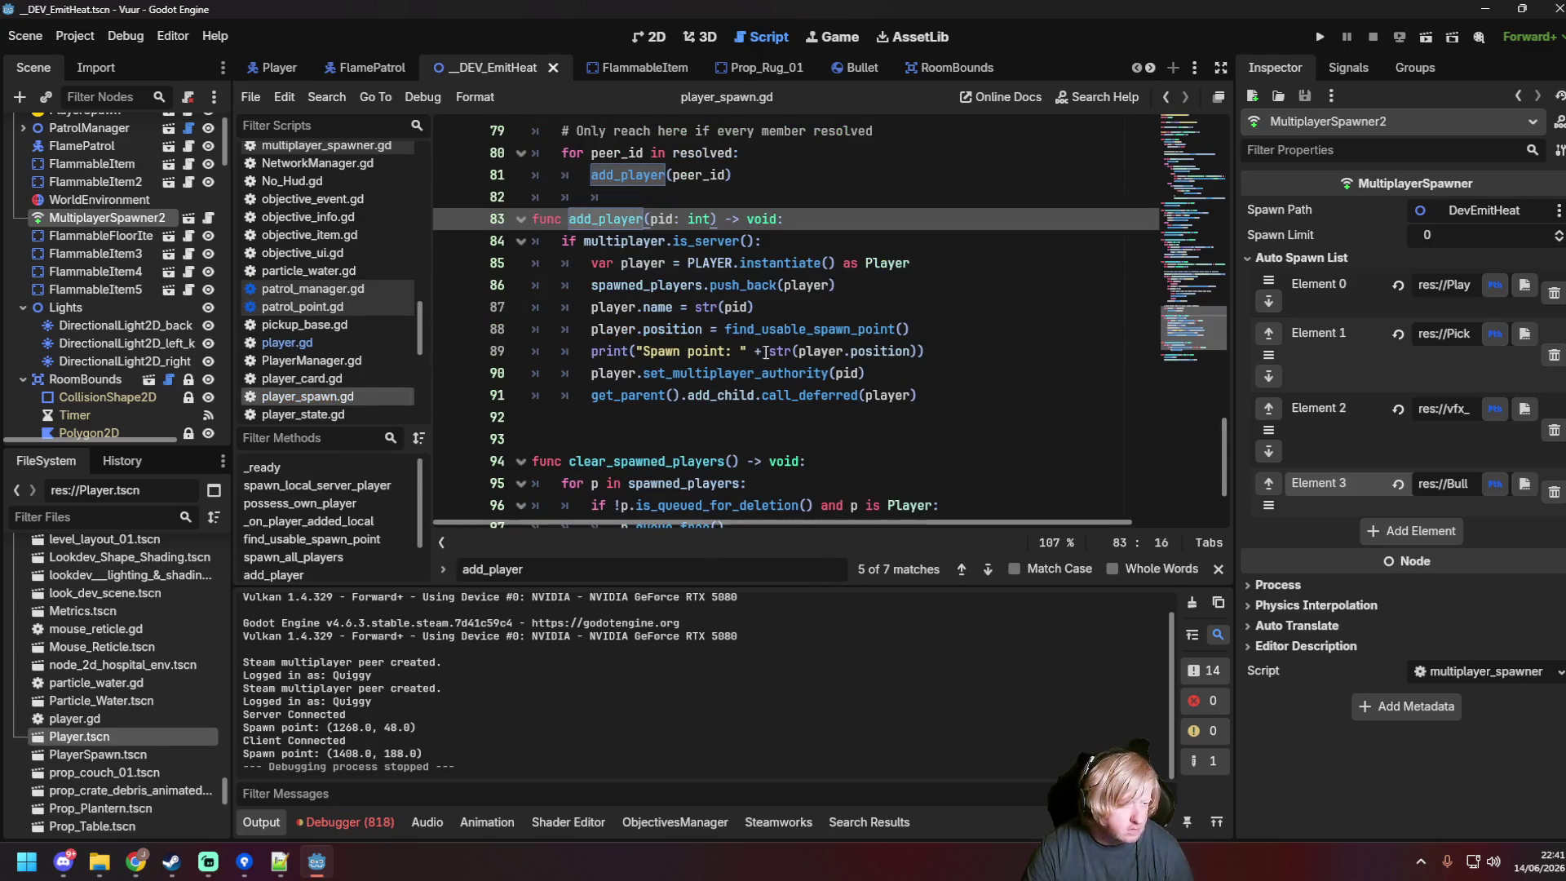
click(795, 241)
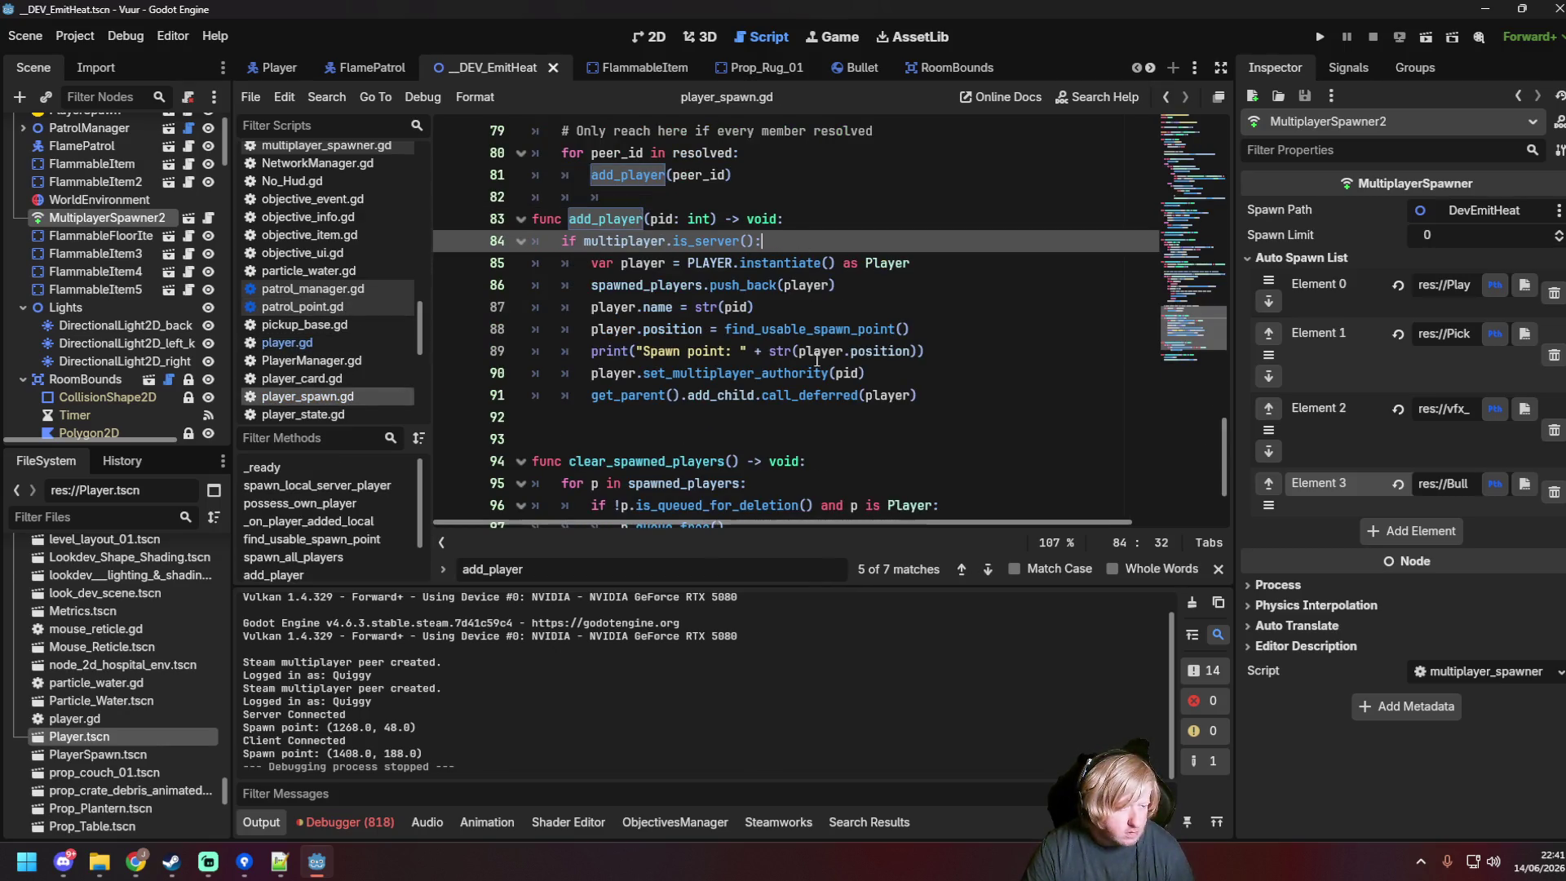
click(588, 374)
text(#)
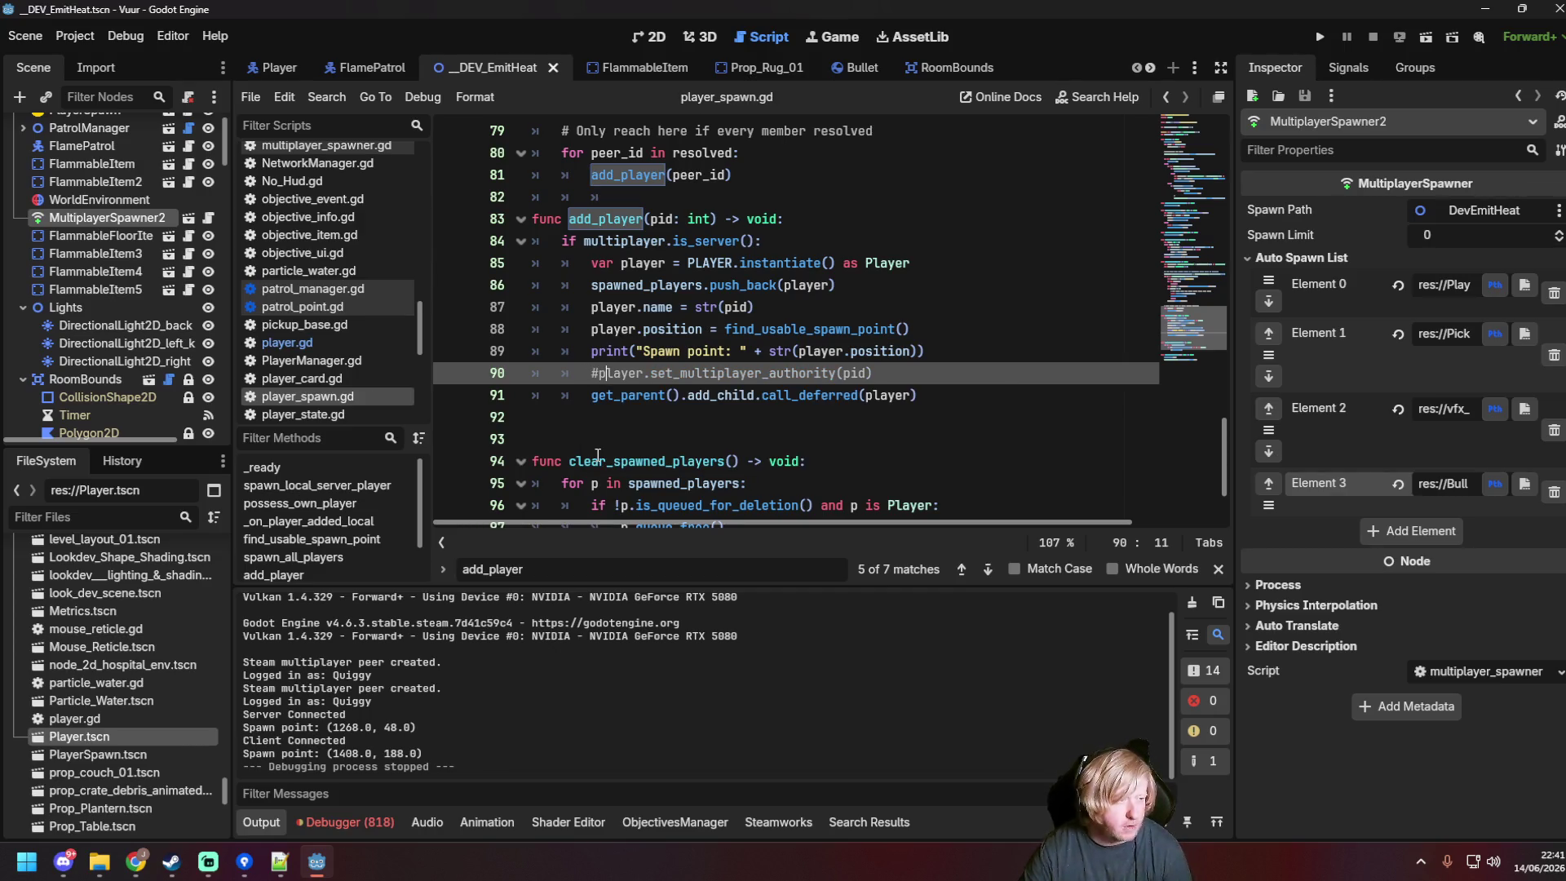
key(F6)
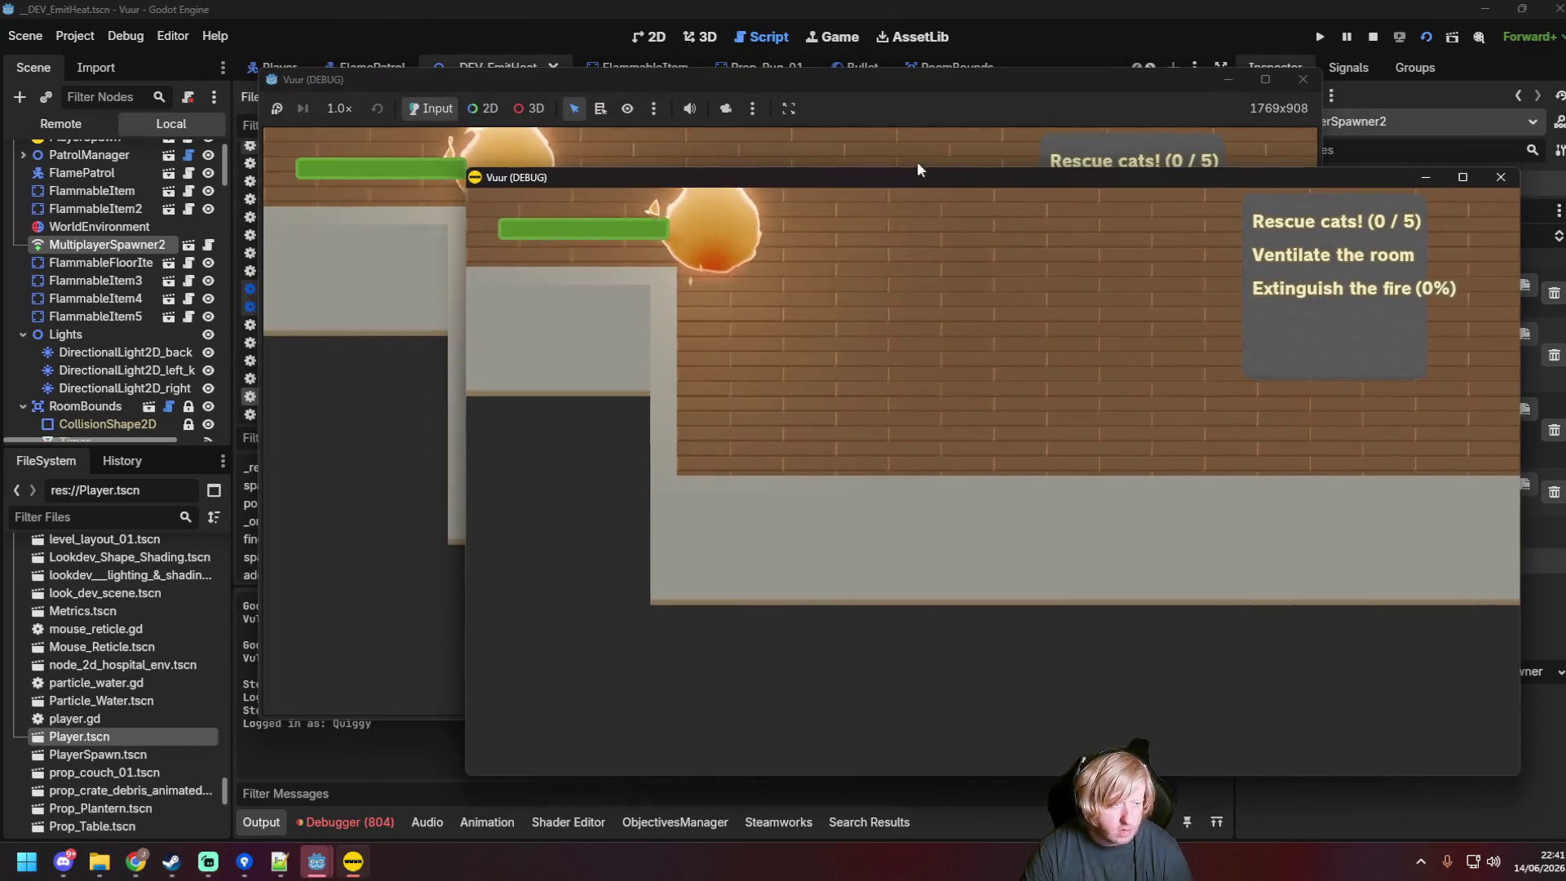
Host in one debug window, join from the other, then stop the test with F8
click(1184, 336)
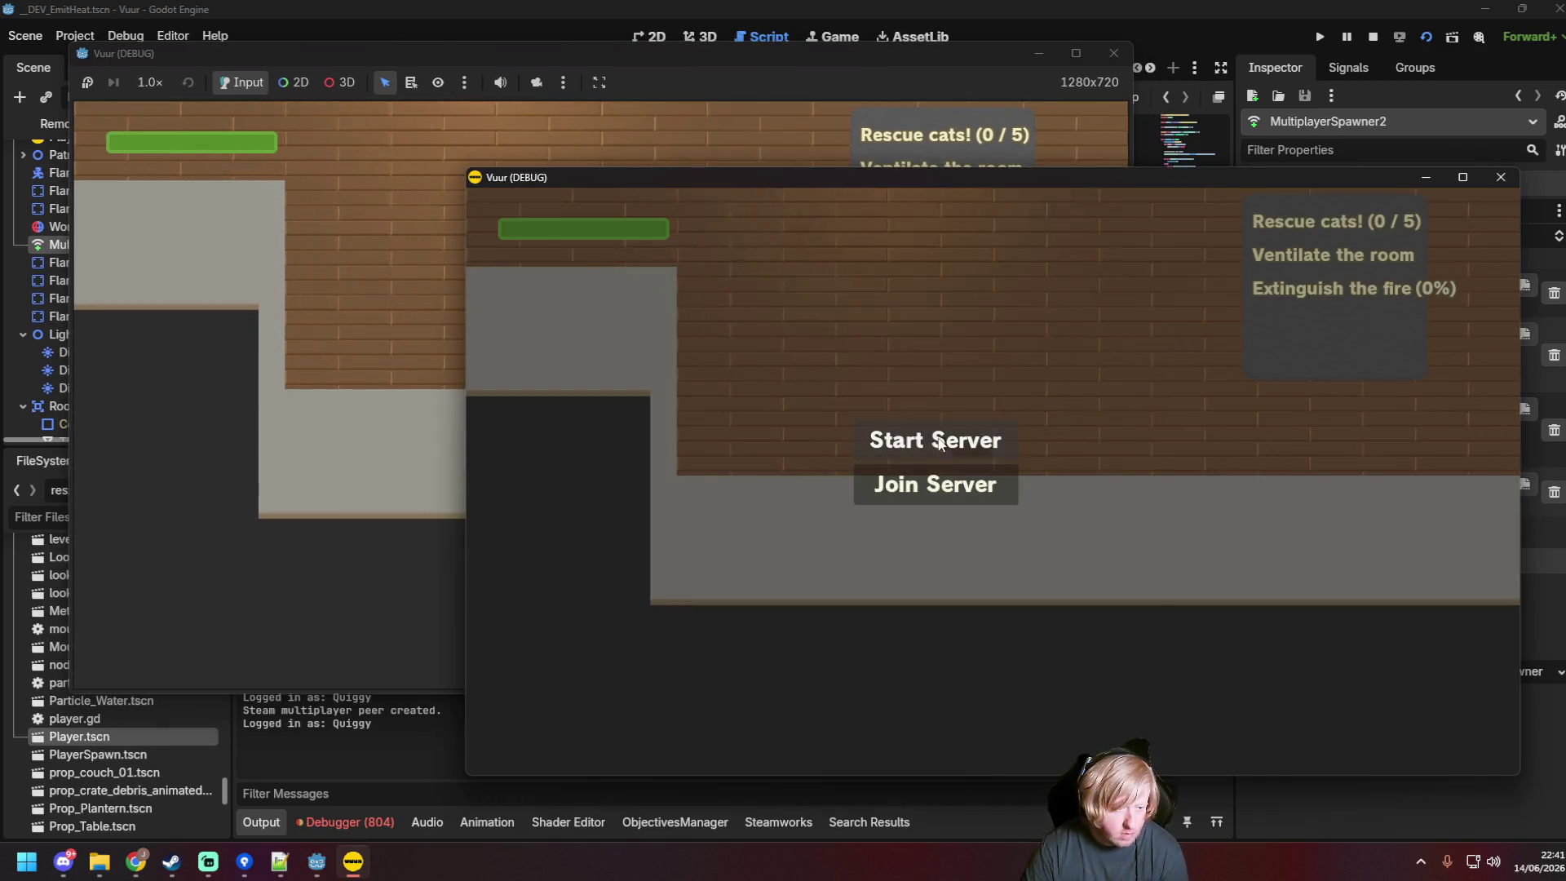
click(939, 443)
click(384, 330)
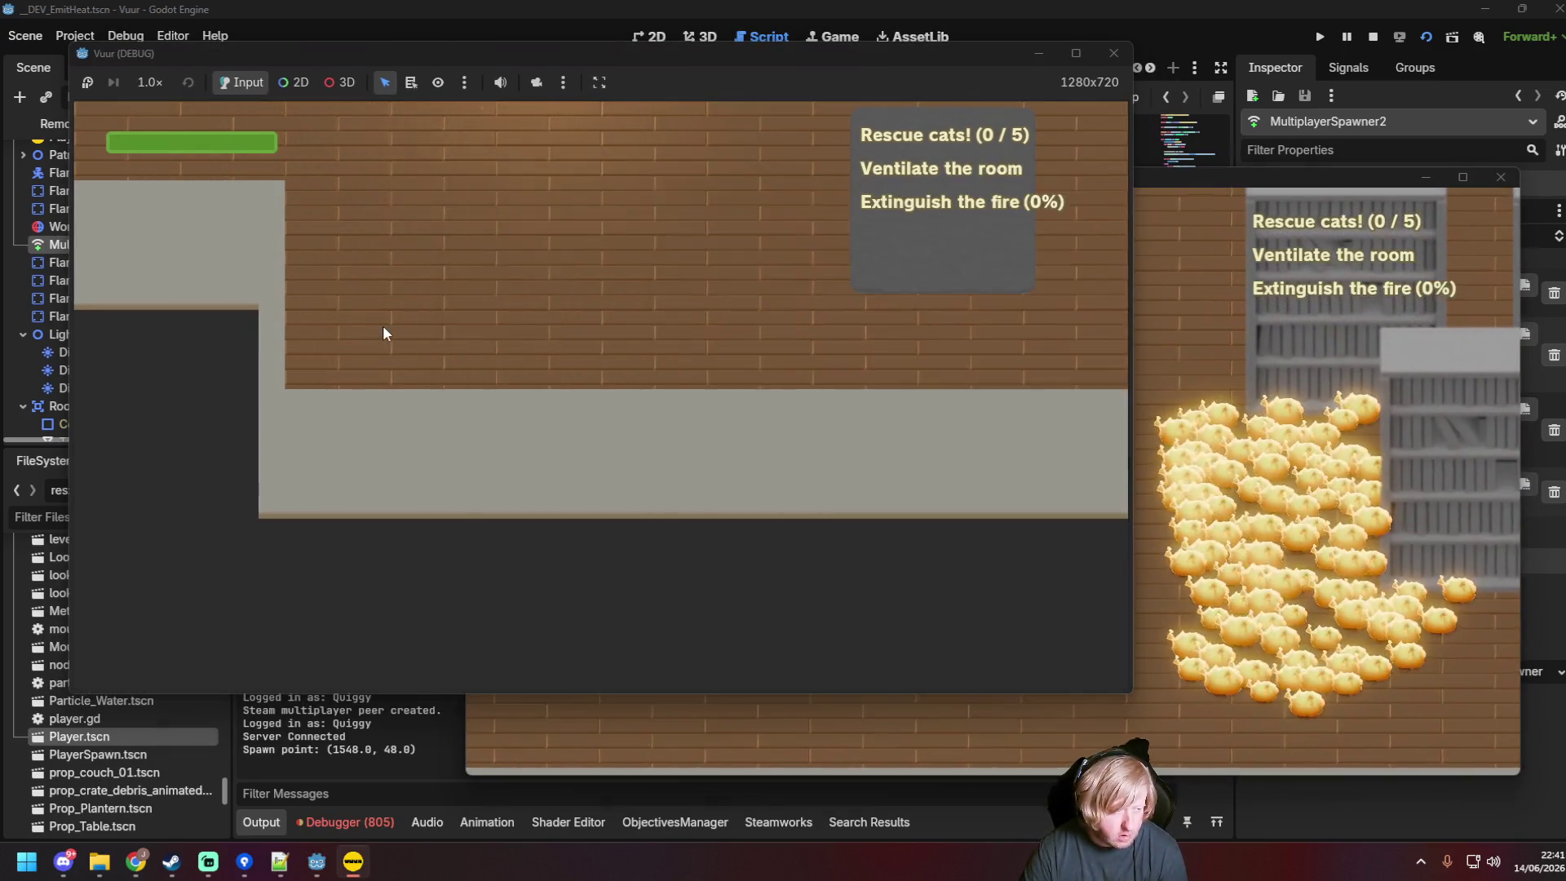
click(588, 406)
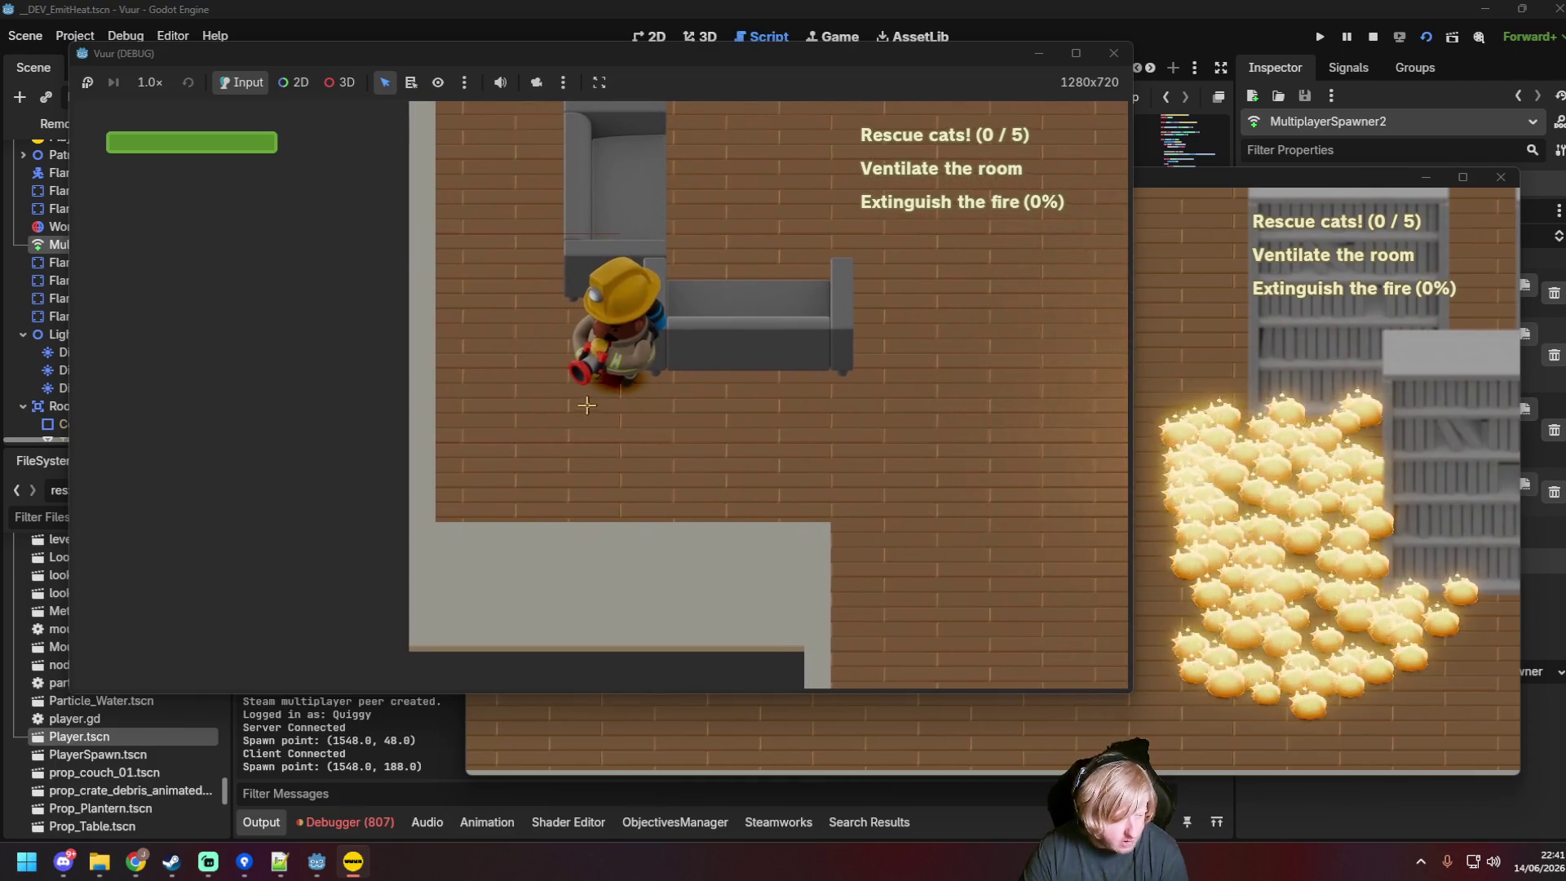
click(1150, 423)
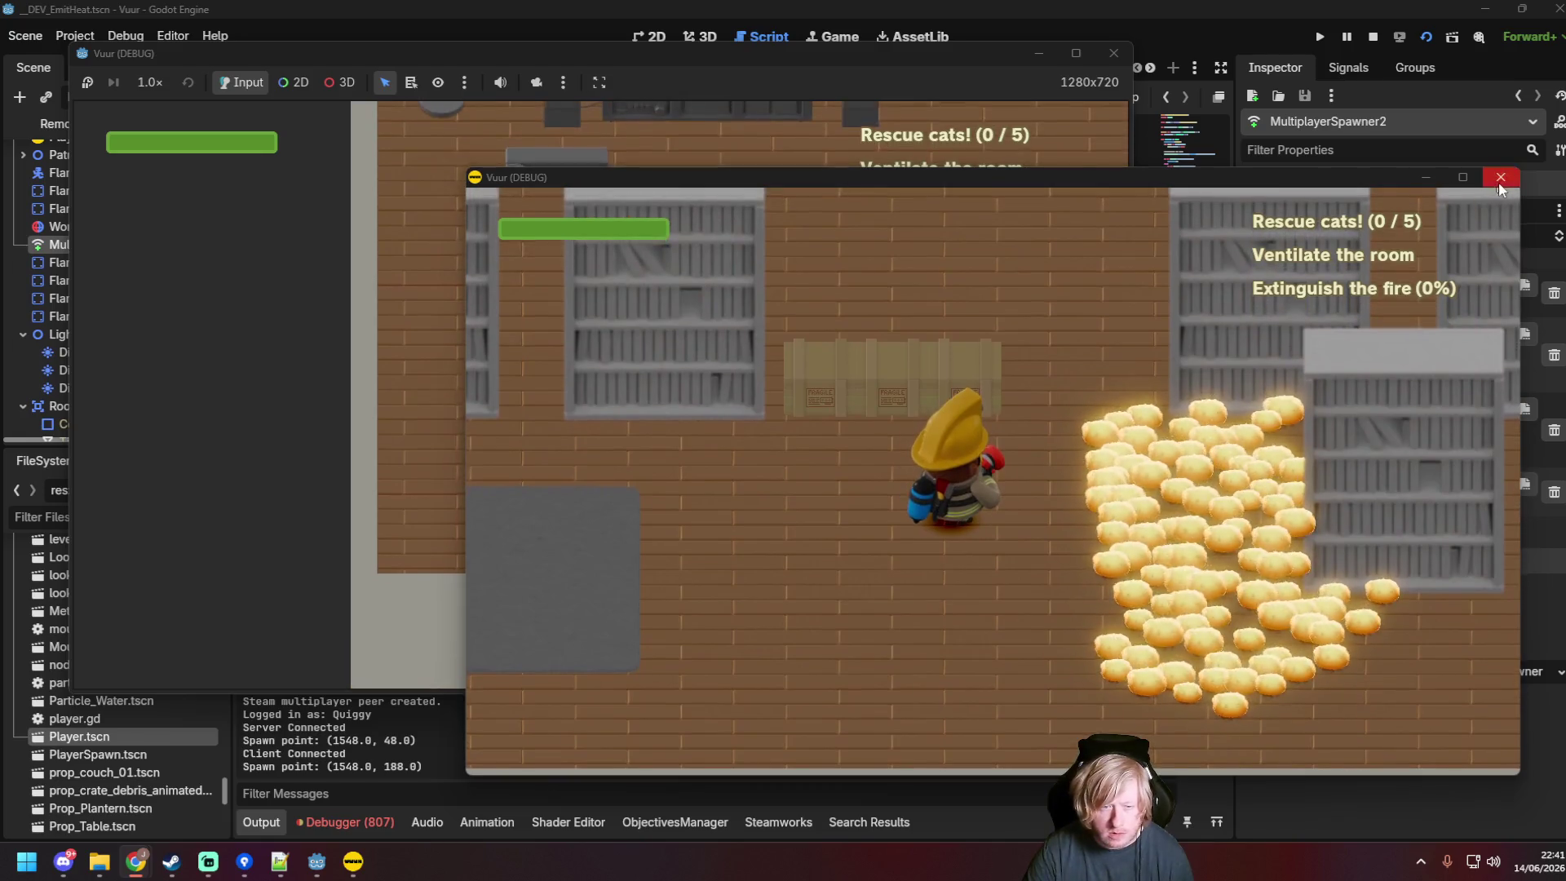
key(F8)
click(978, 383)
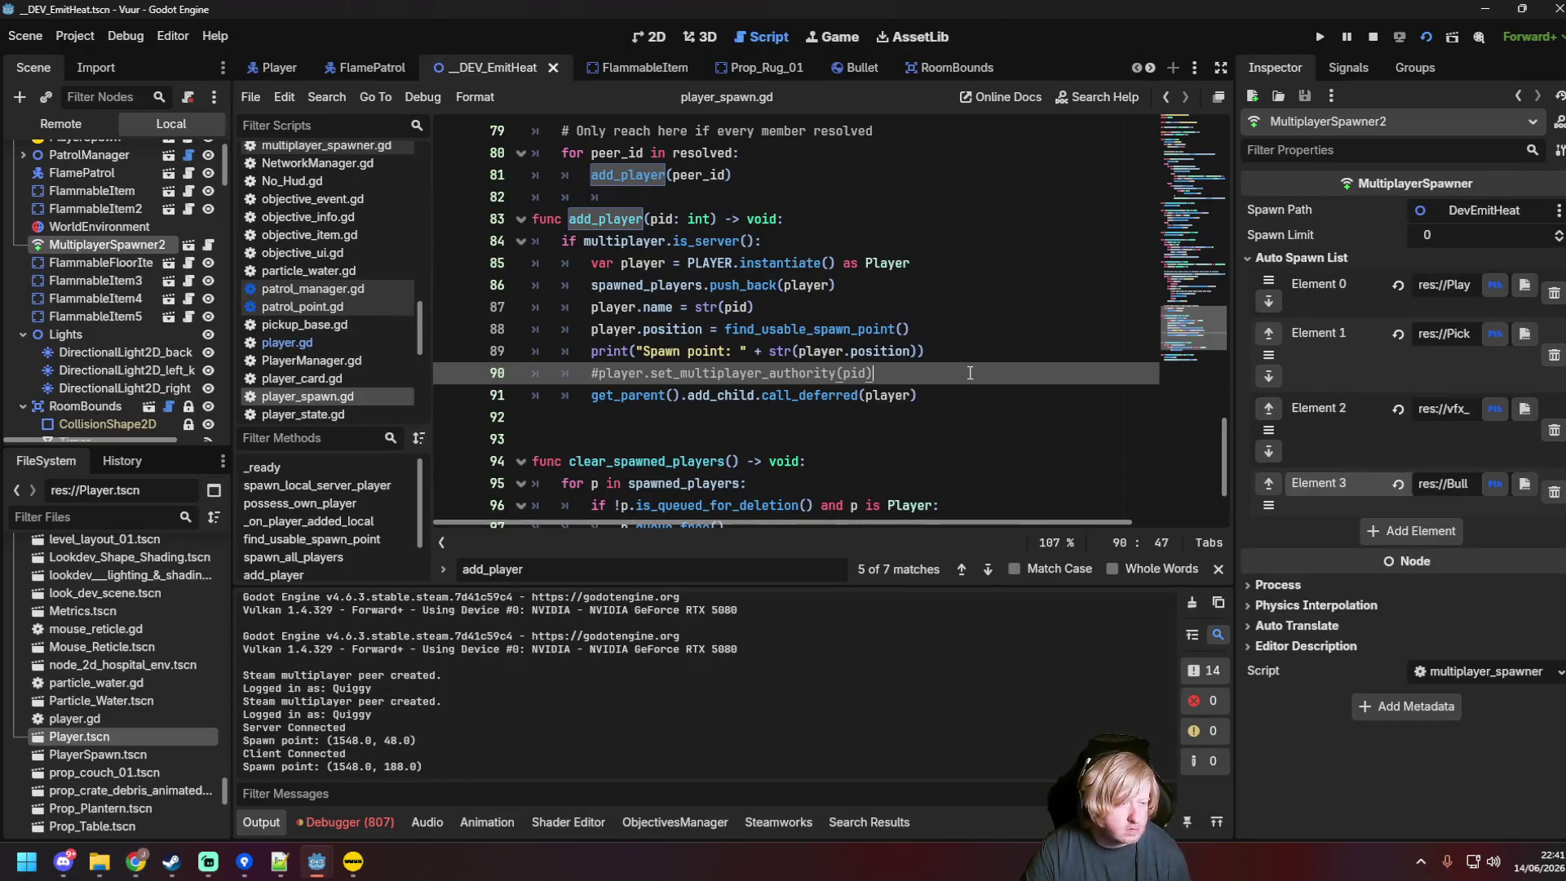
key(ctrl+s)
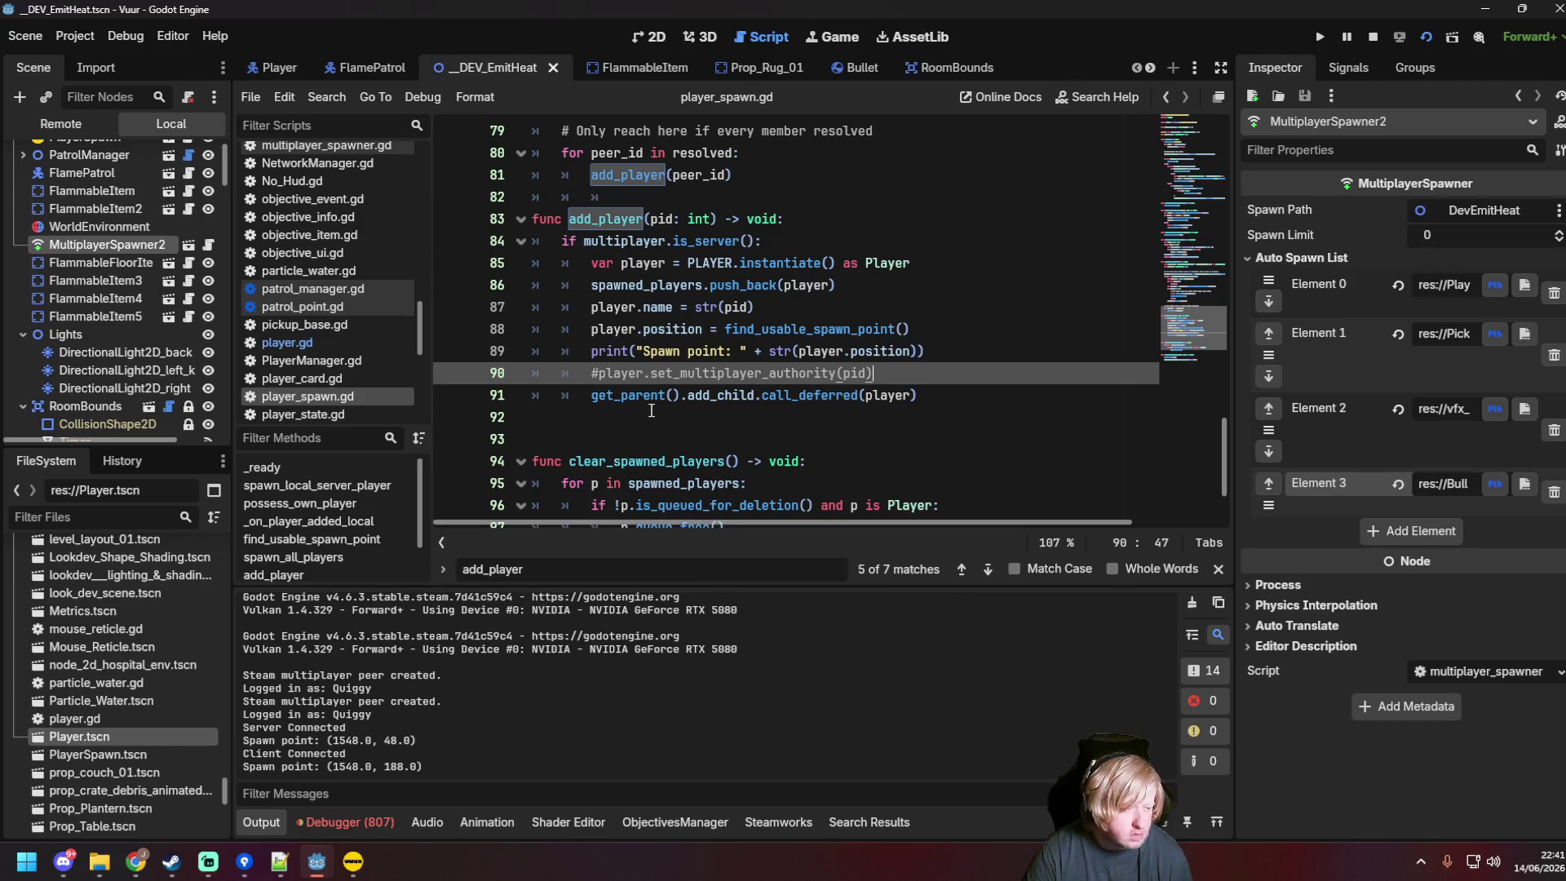
scroll(650, 411, down, 2)
click(711, 461)
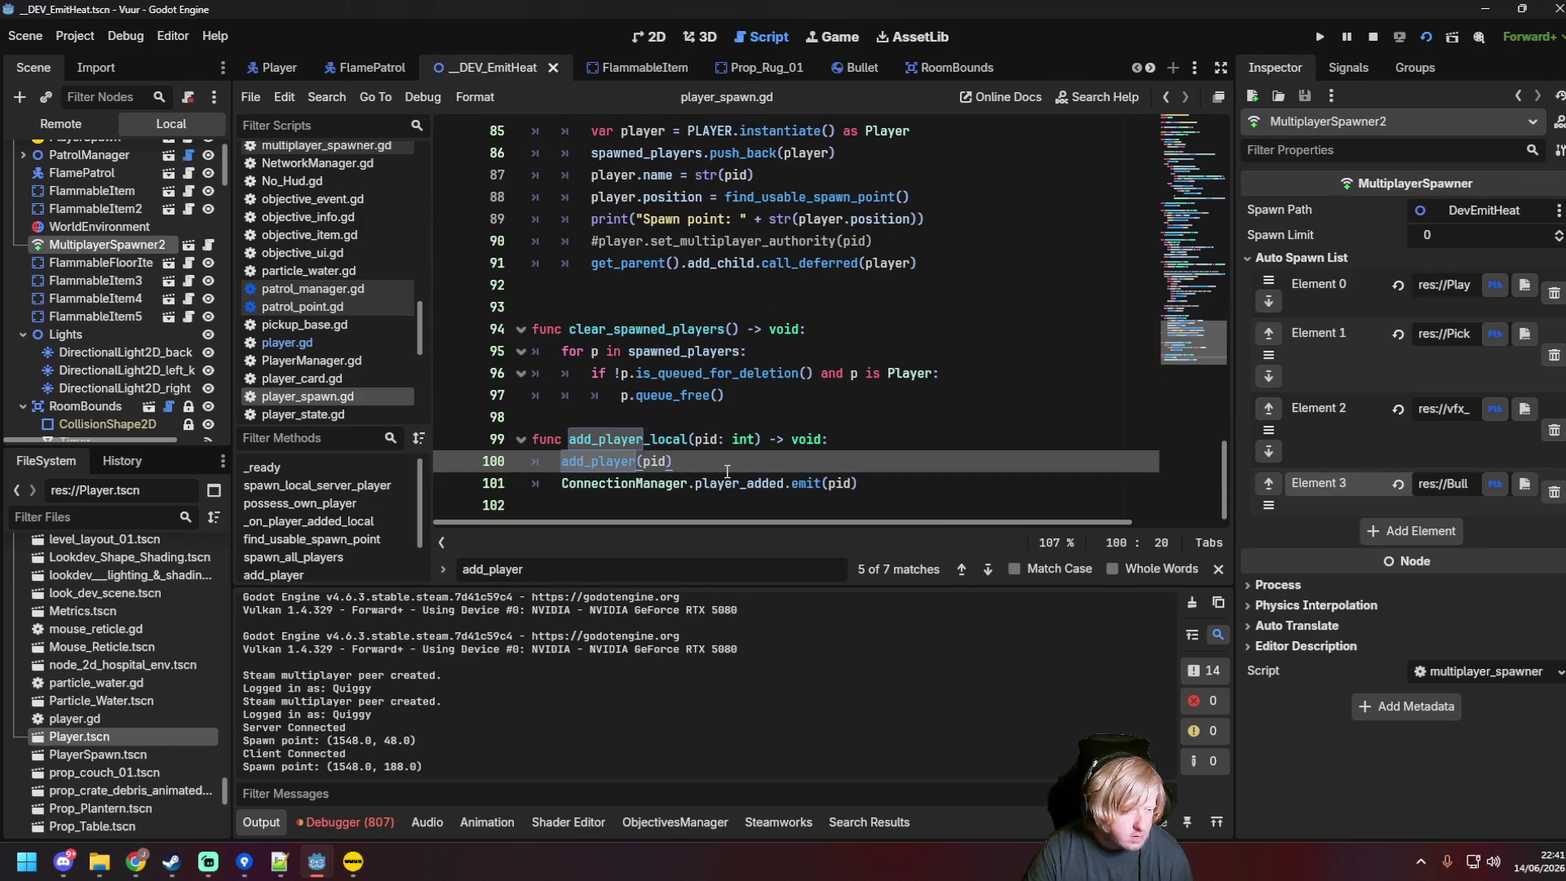
click(287, 342)
scroll(1106, 378, down, 10)
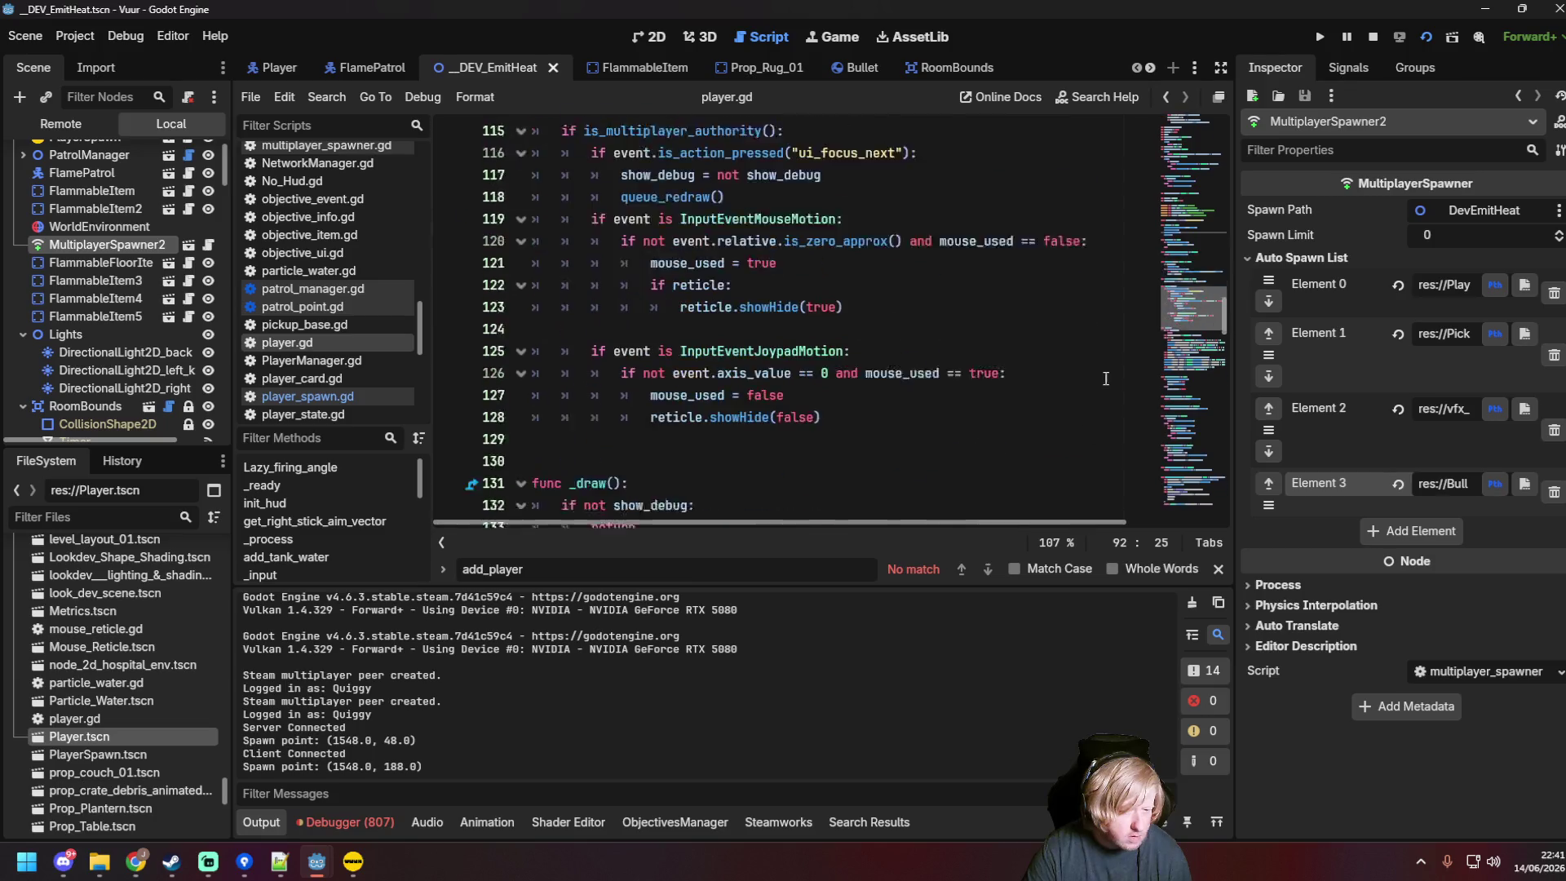
drag(1192, 370, 1186, 542)
click(782, 478)
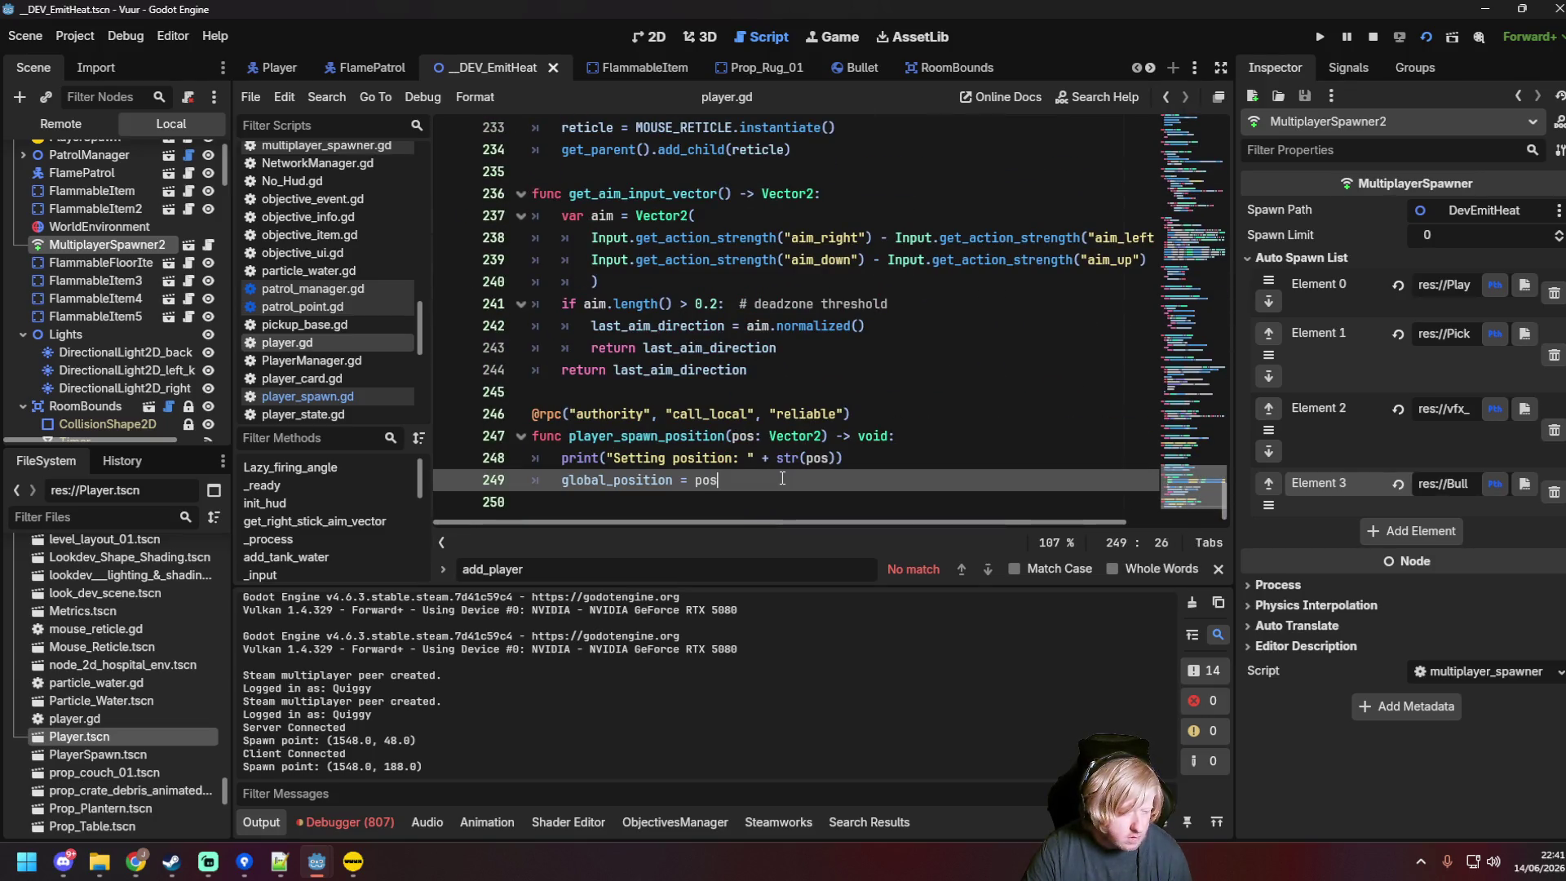
click(572, 435)
double_click(721, 434)
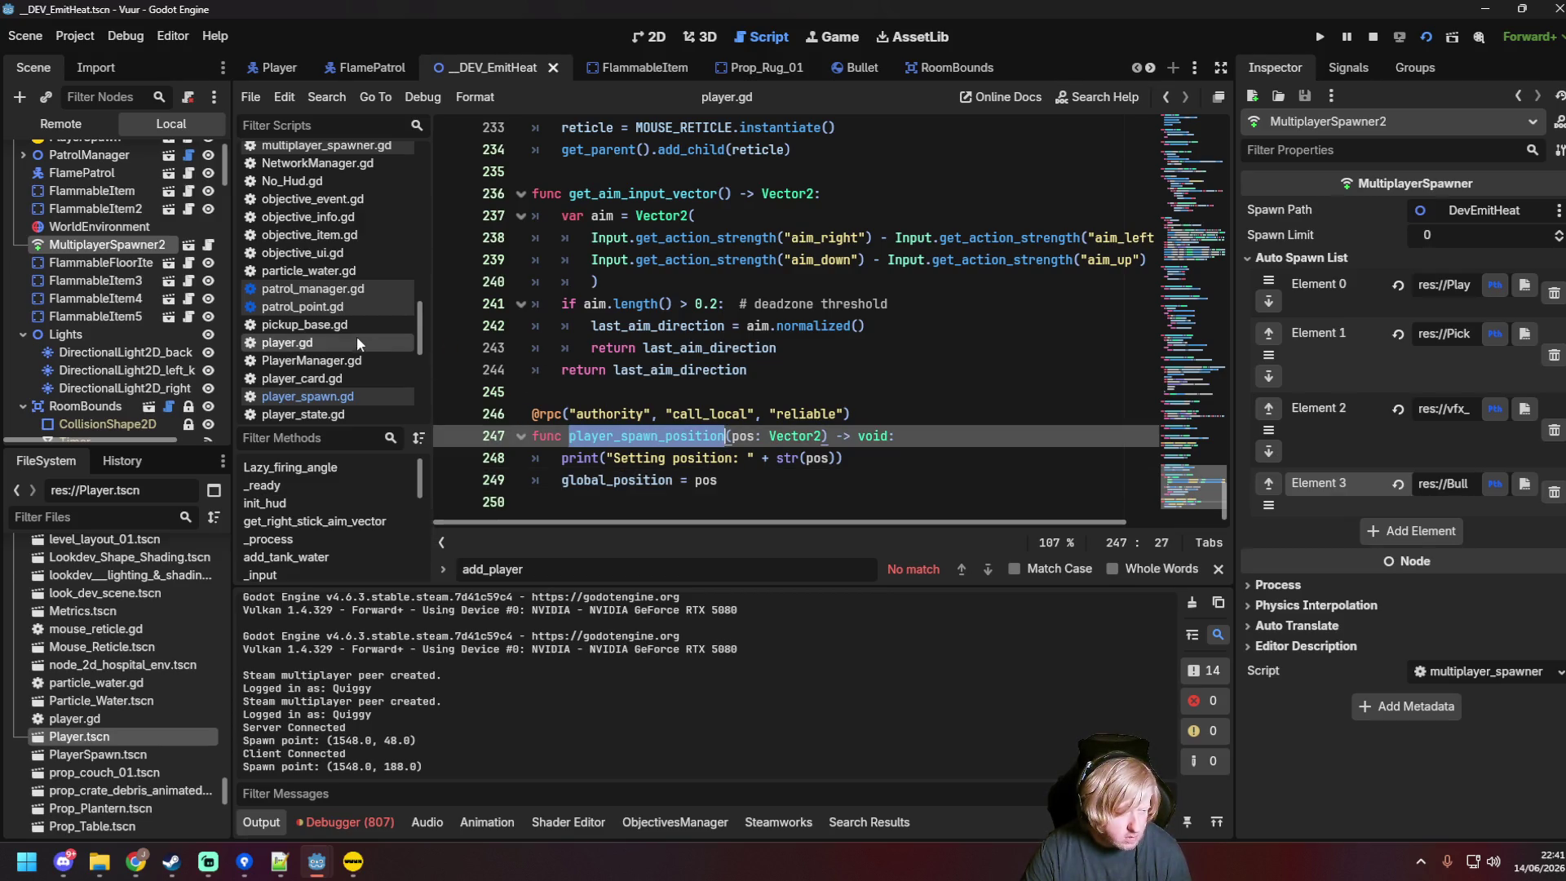
click(298, 394)
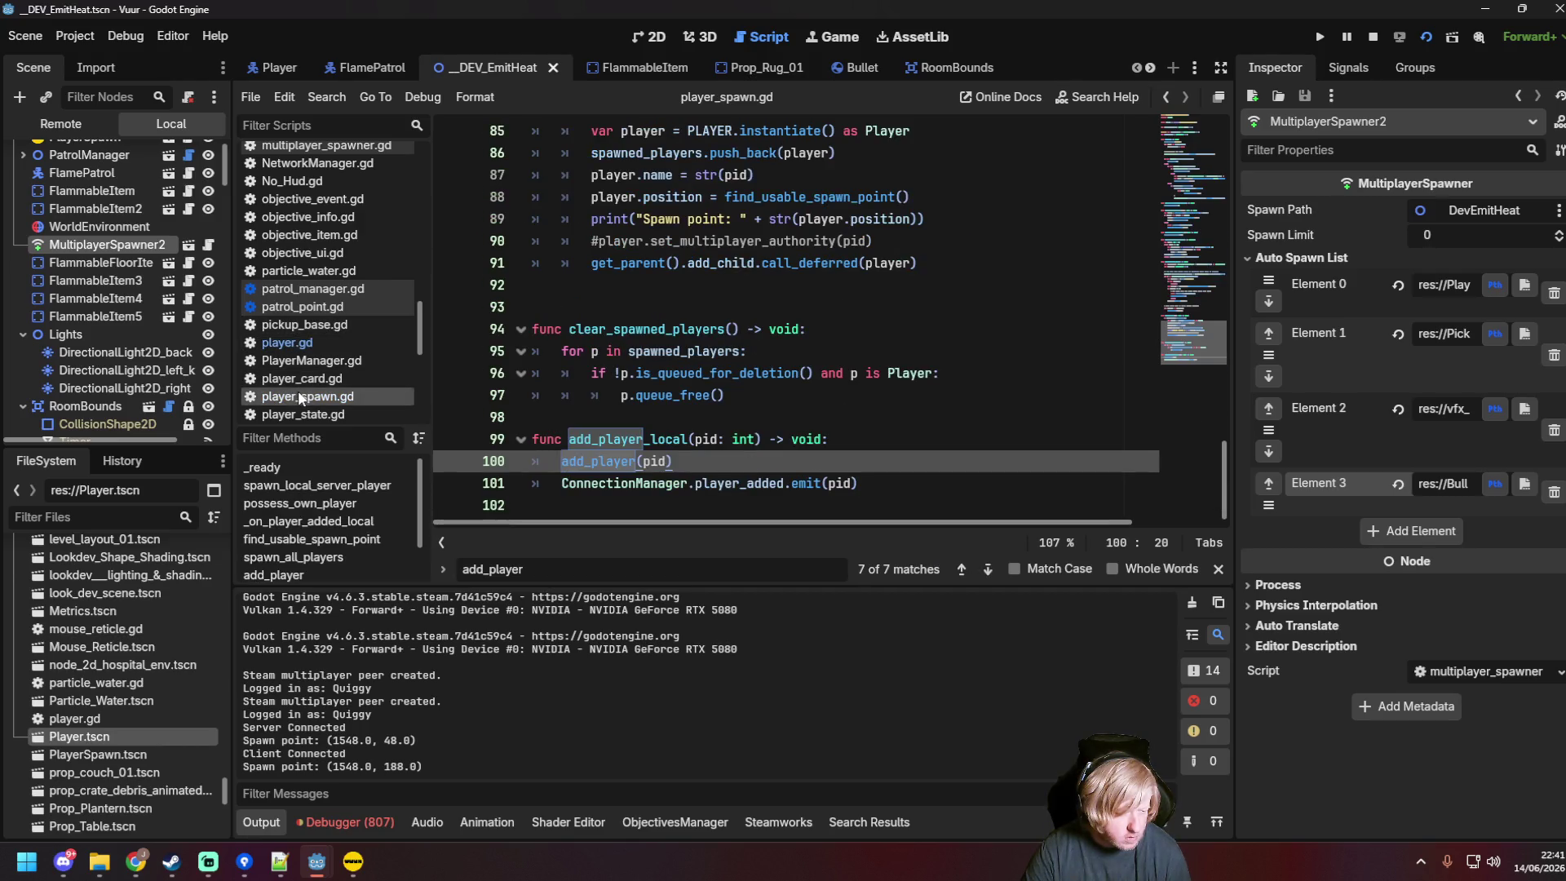
click(738, 373)
scroll(705, 423, up, 2)
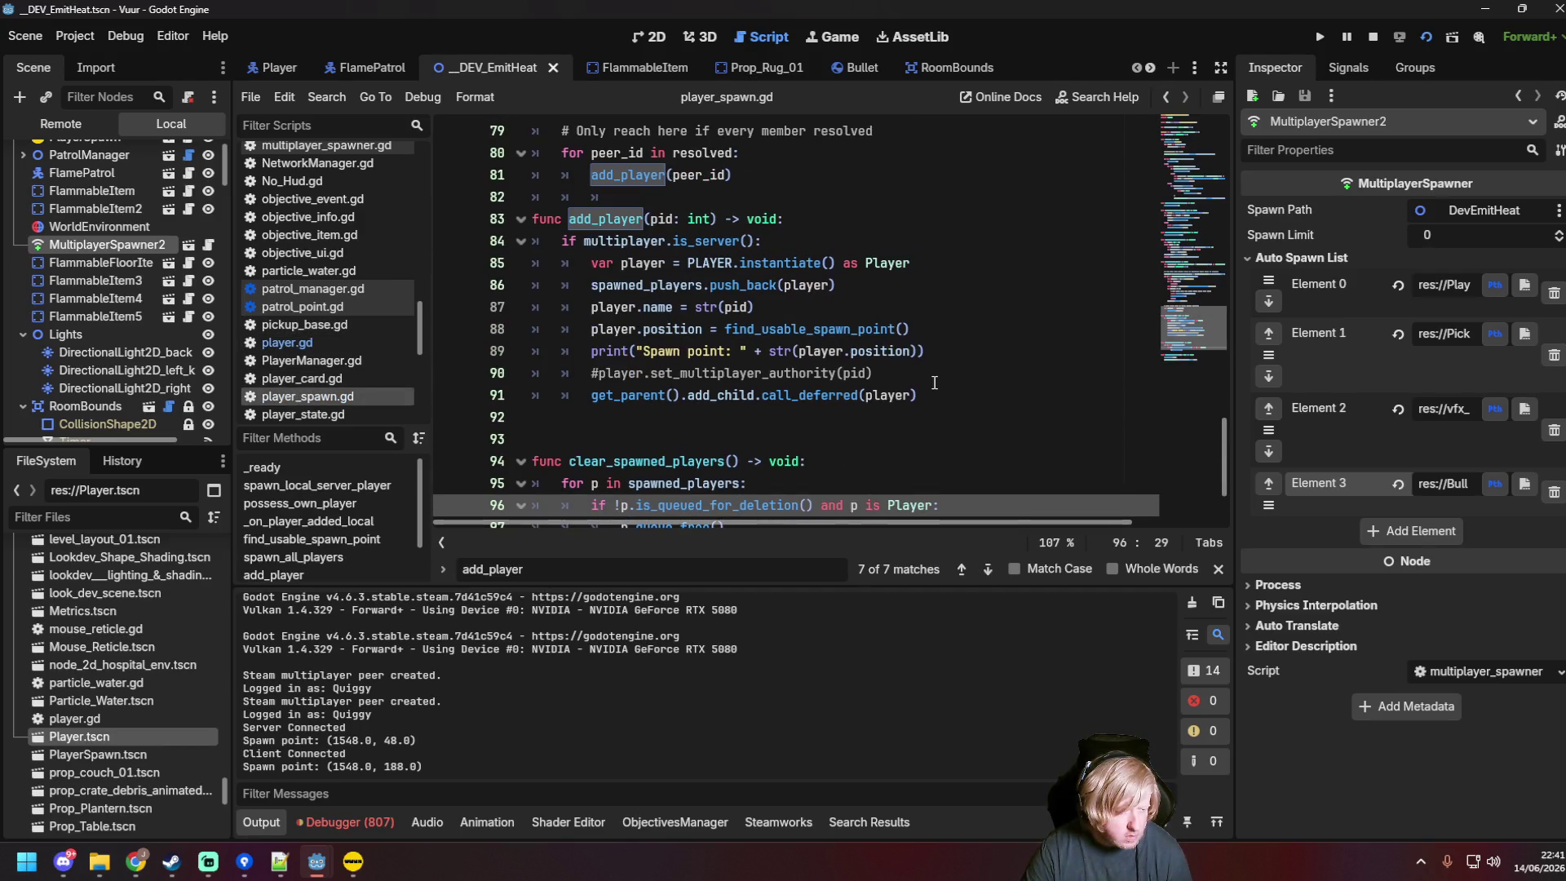
click(592, 328)
Comment out line 88 and add a player.player_spawn_position line after add_child
text(#)
click(937, 395)
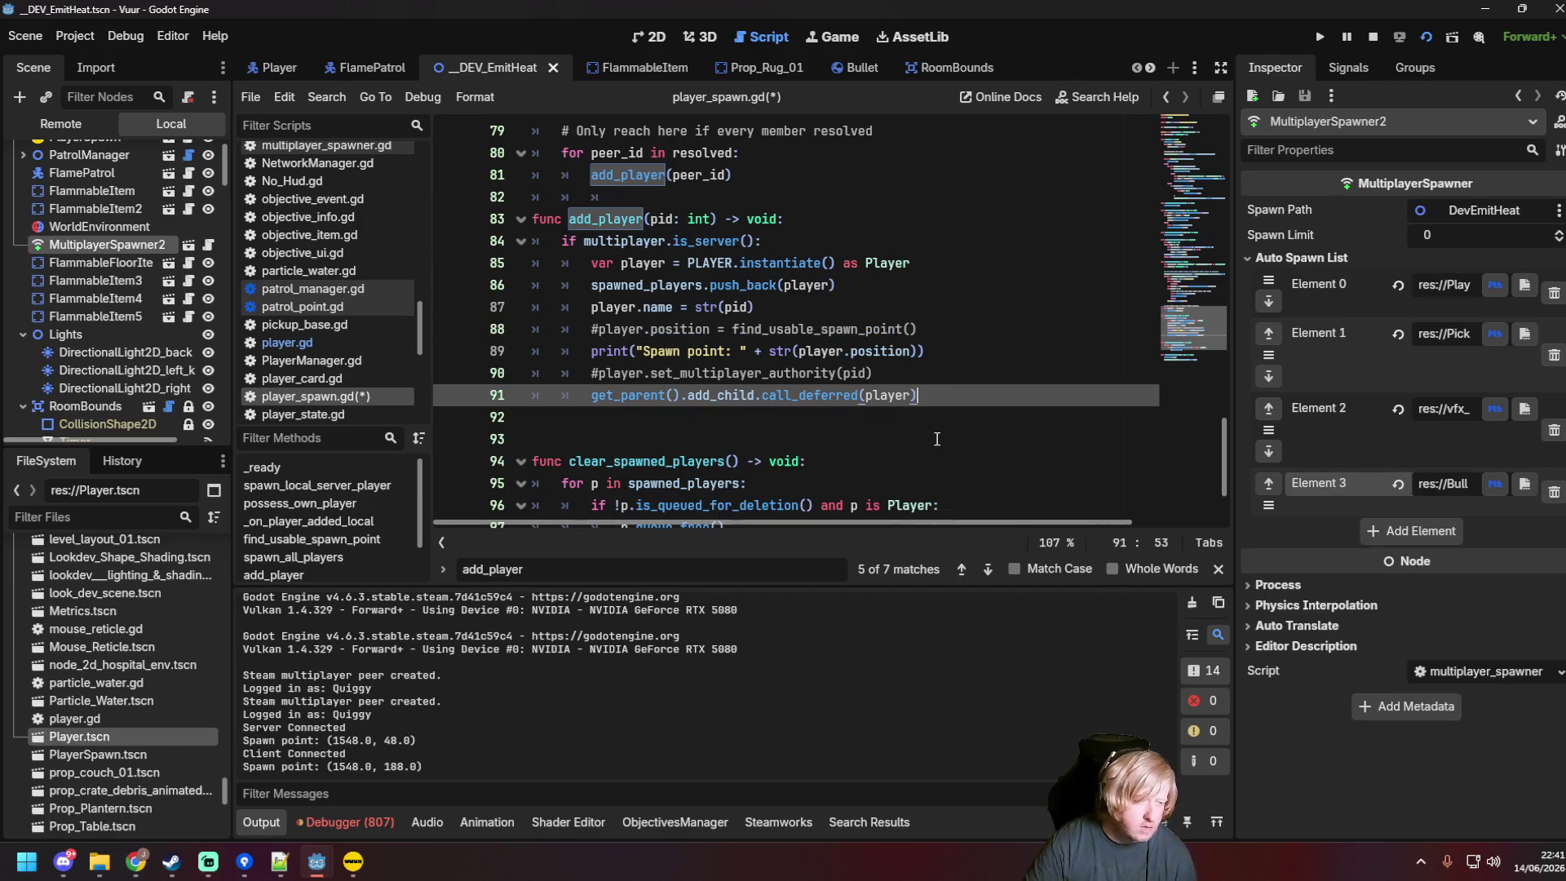
key(Return)
text(player_spawn_position.)
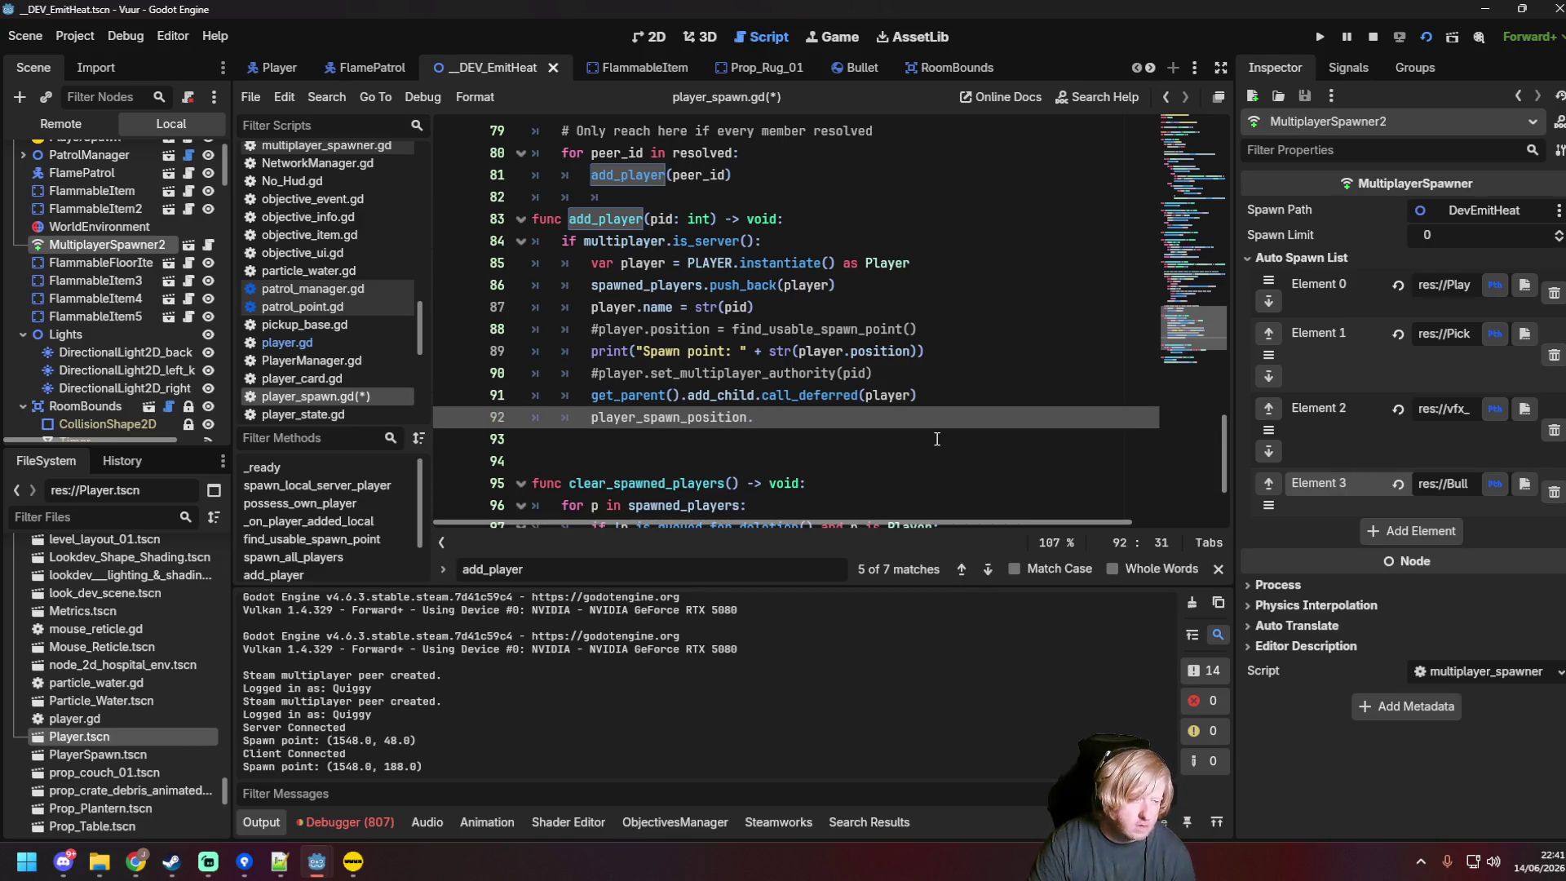
key(BackSpace)
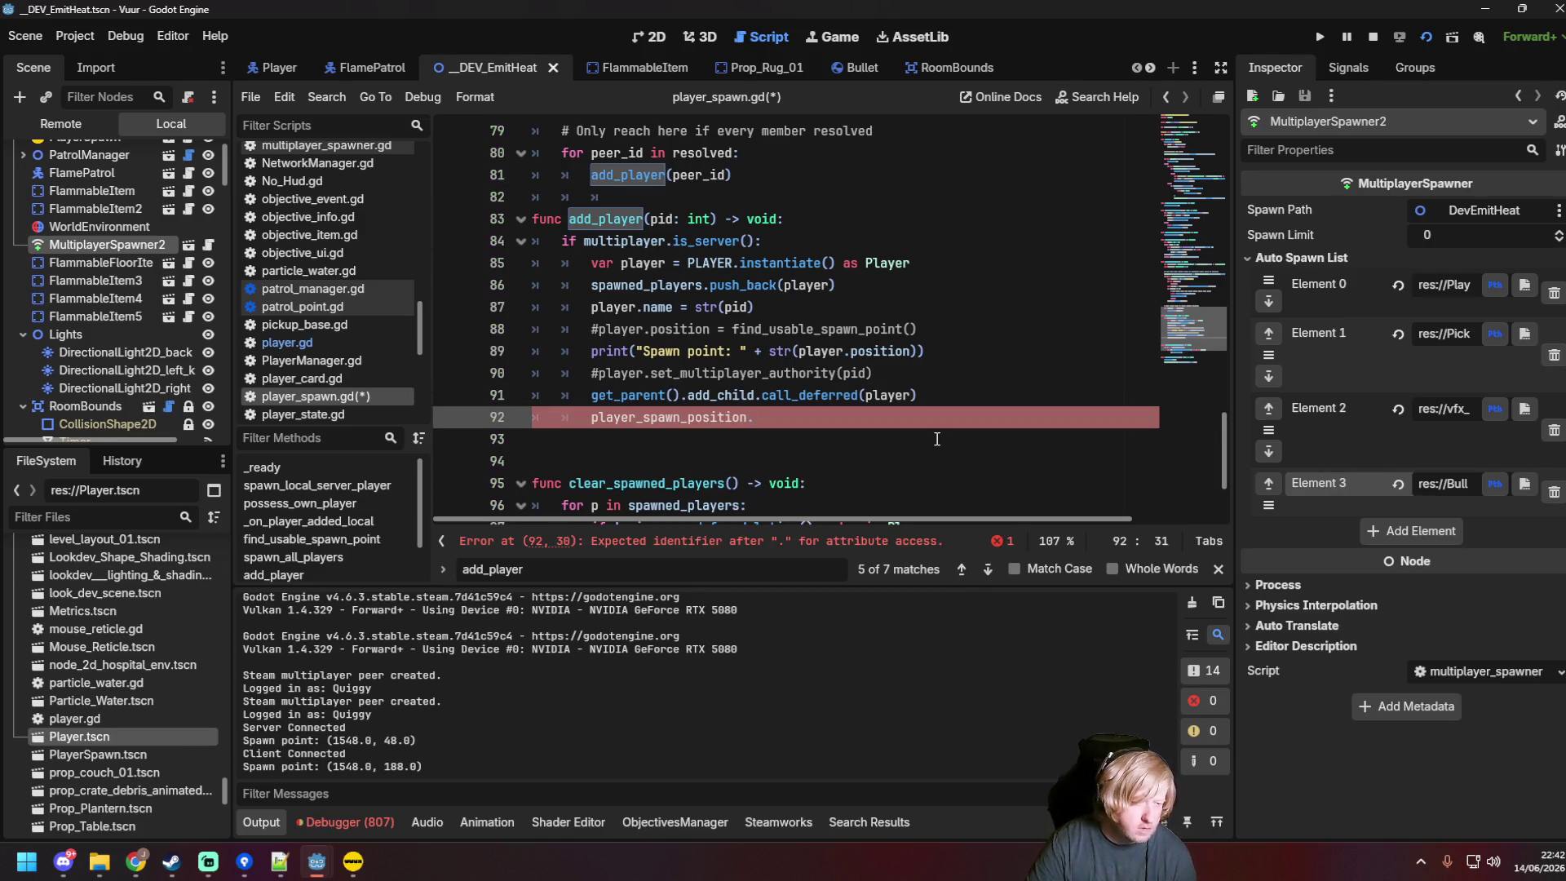
key(BackSpace)
key(Left)
key(Left)
key(Left)
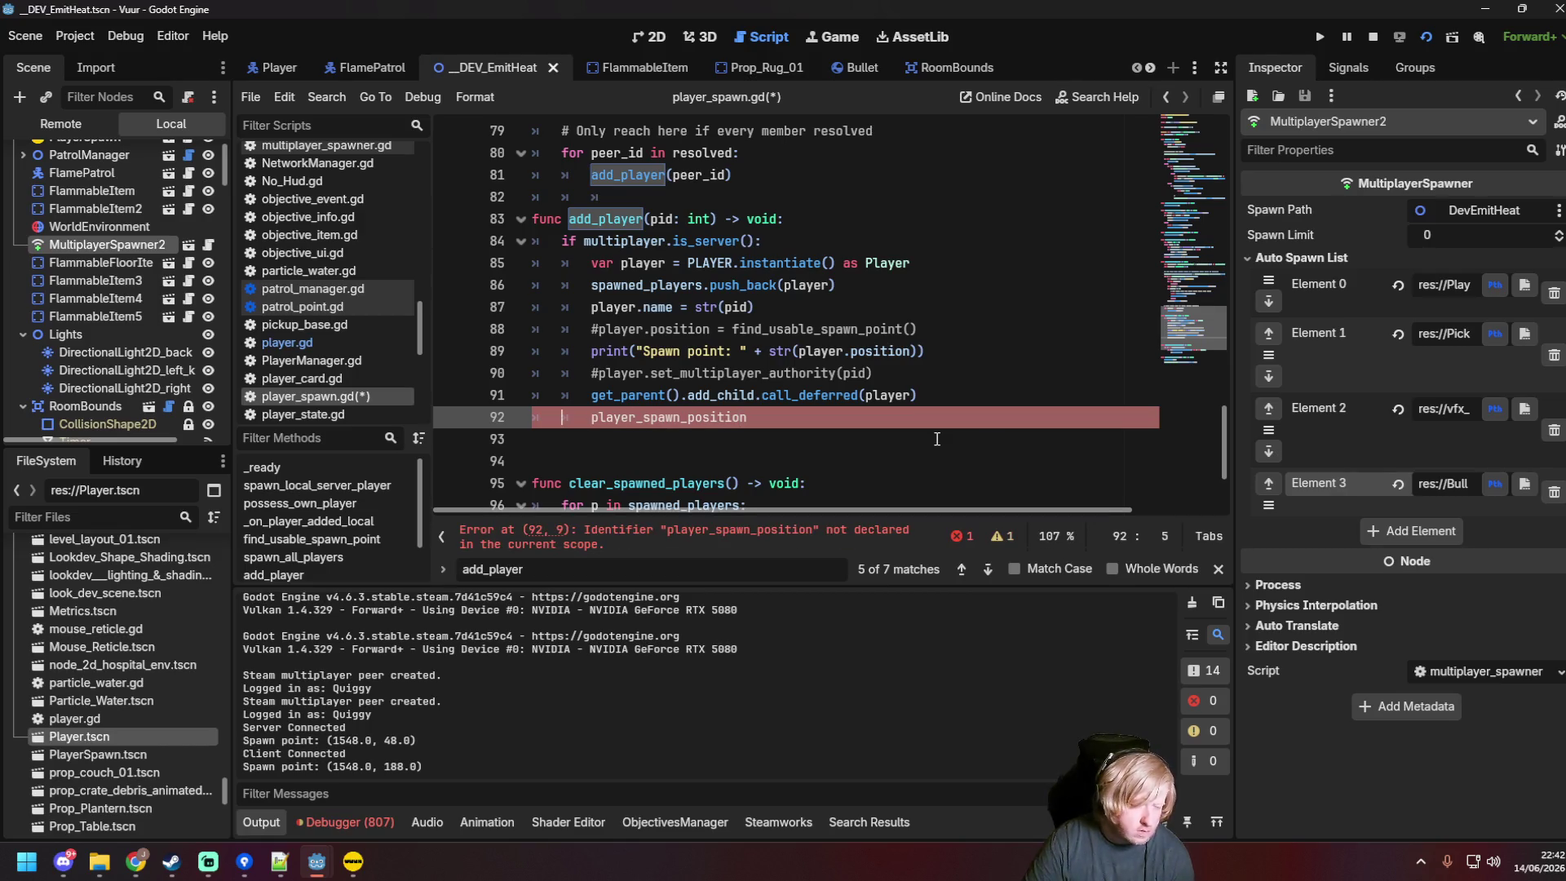
text(player.)
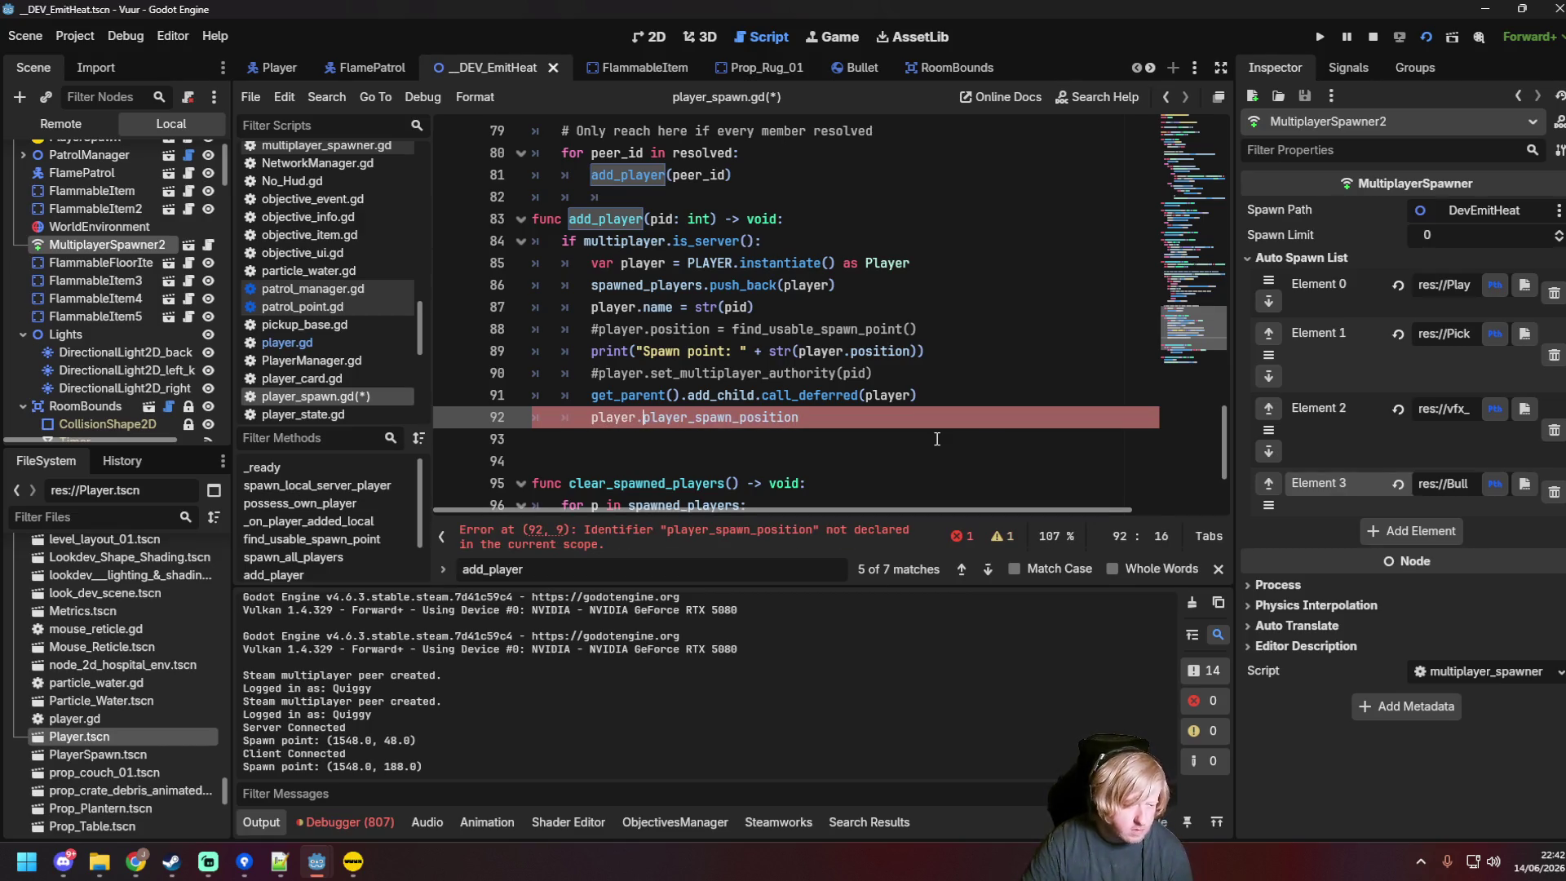
key(Right)
key(Right)
key(Right)
key(Right)
key(Right)
key(Right)
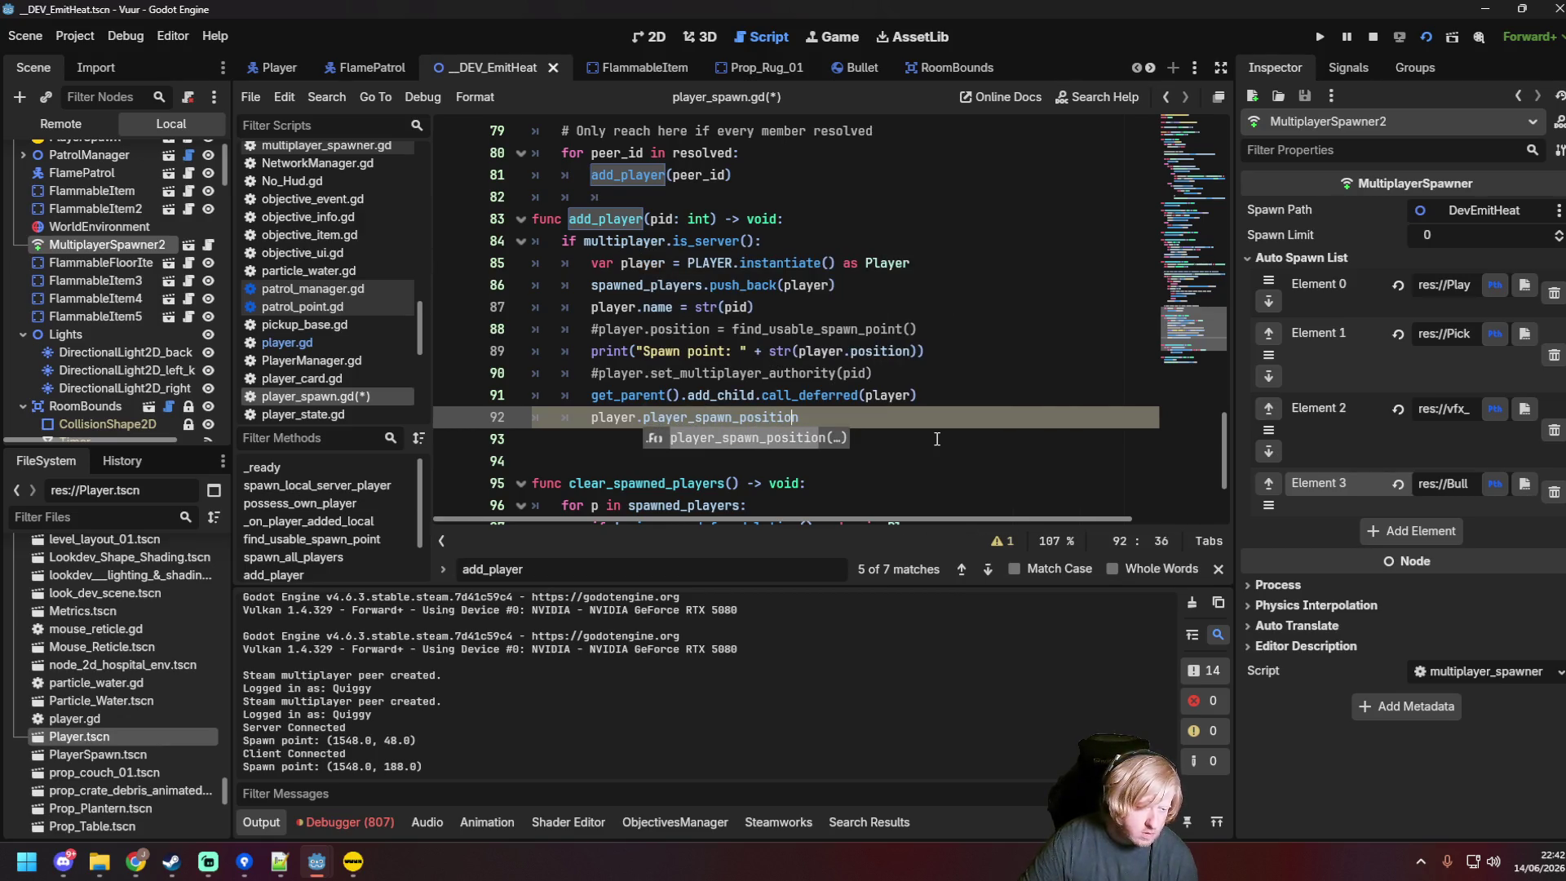
Complete it as player.player_spawn_position.rpc(find_usable_spawn_point()) and save player_spawn.gd
text(()
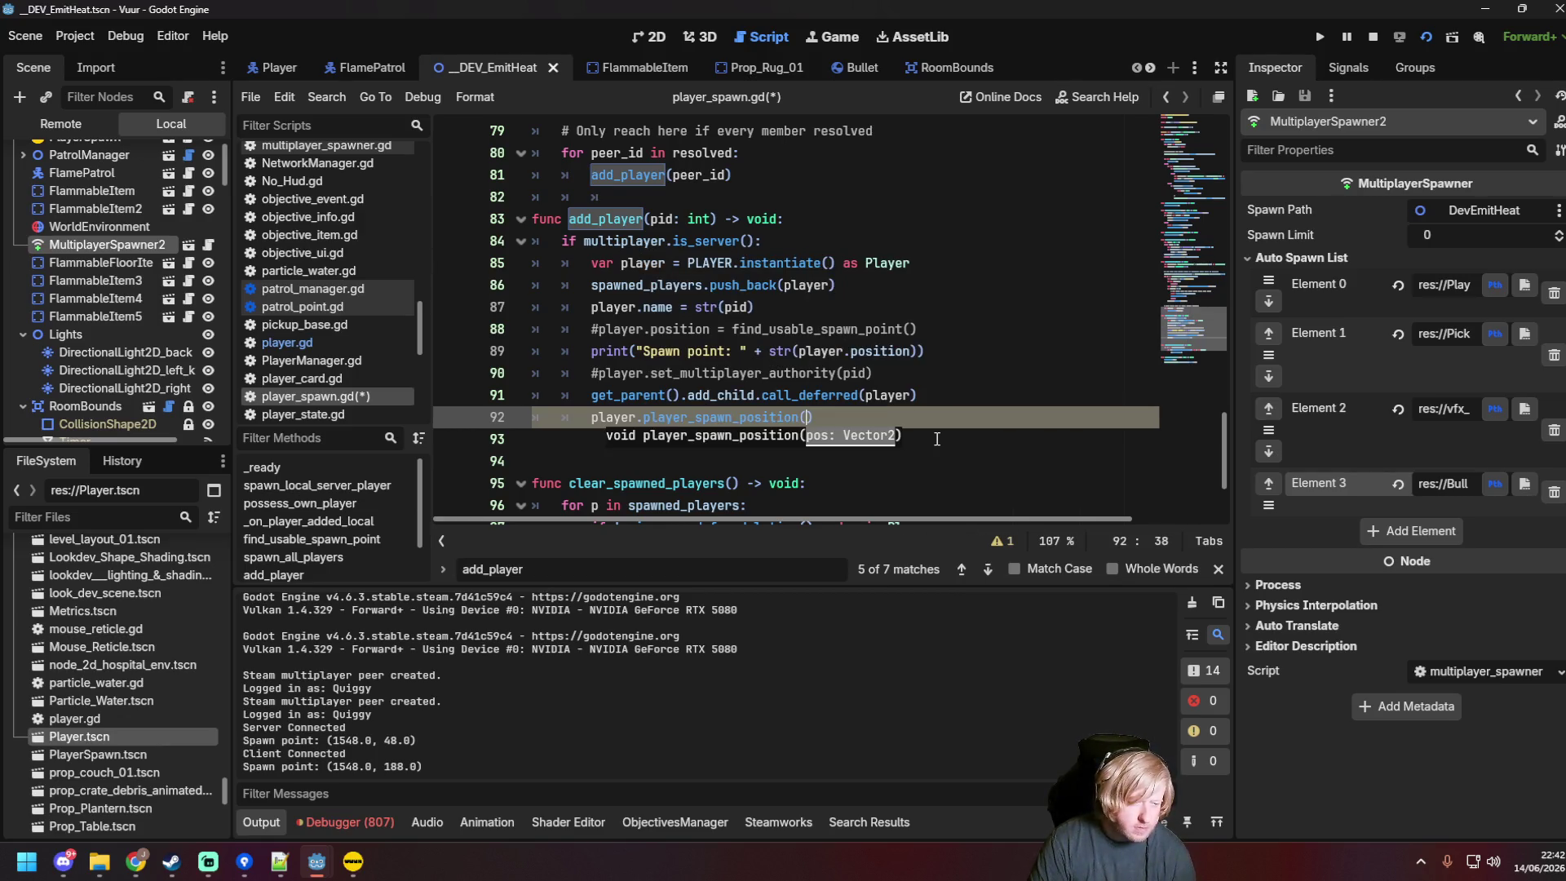
text(pos)
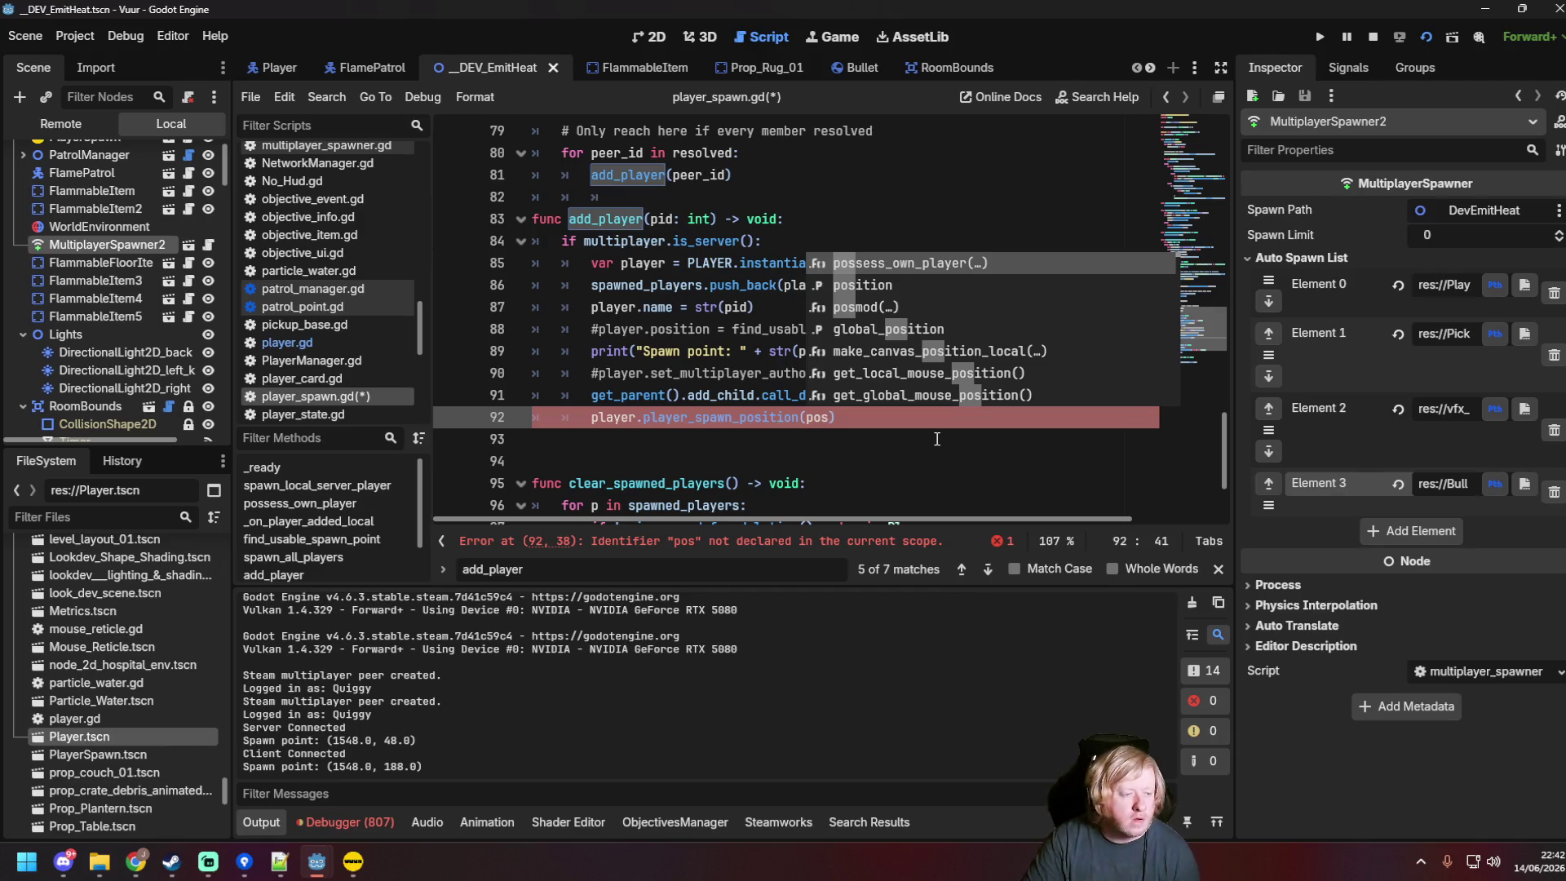
key(BackSpace)
key(BackSpace)
key(BackSpace)
text(find_)
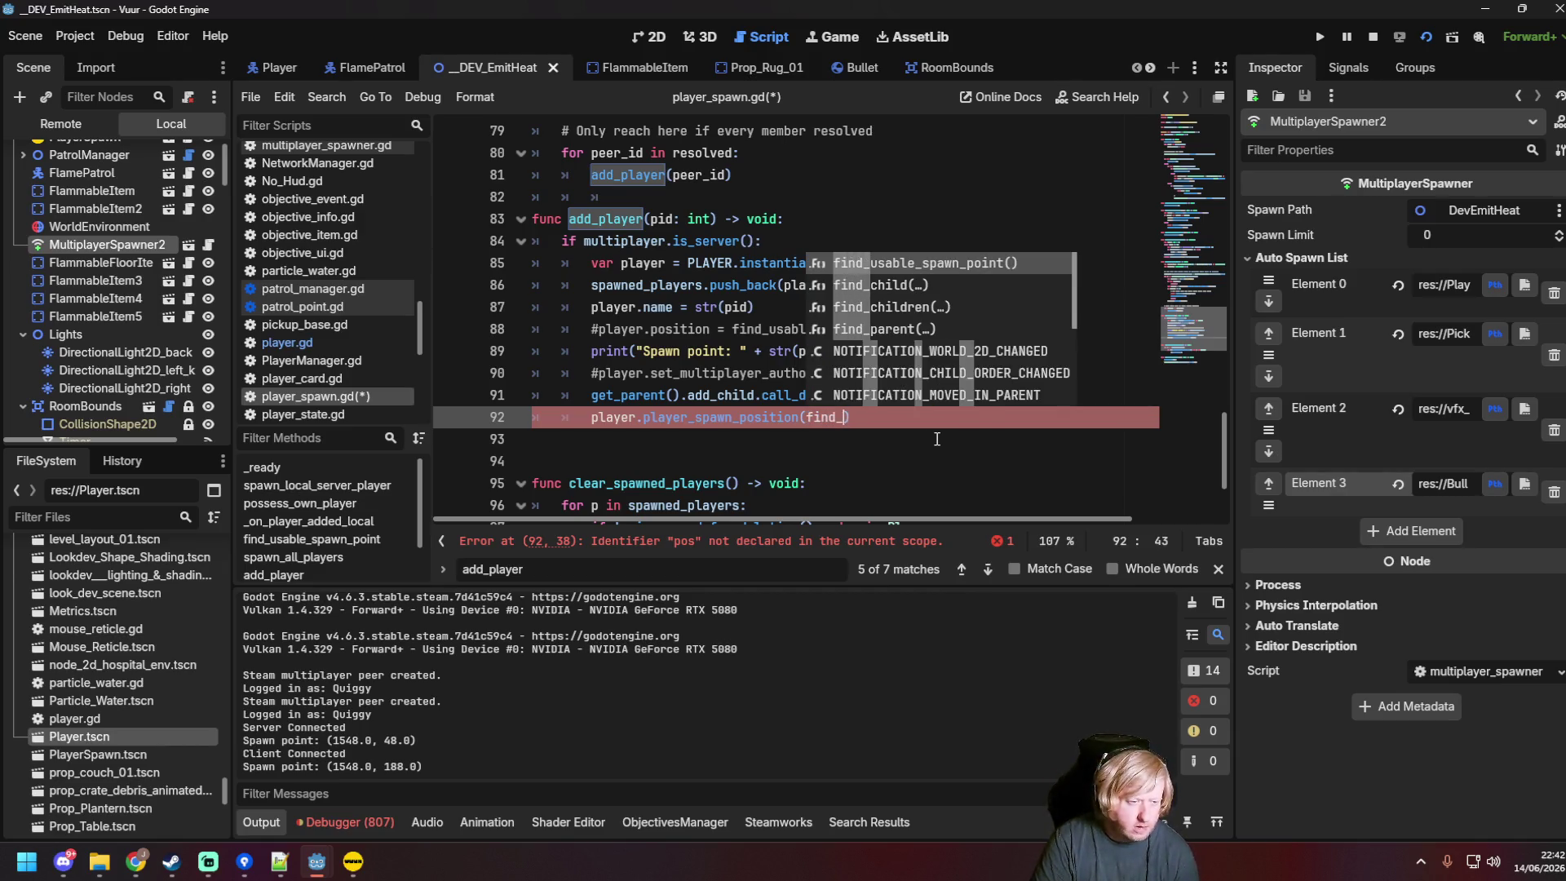
key(Return)
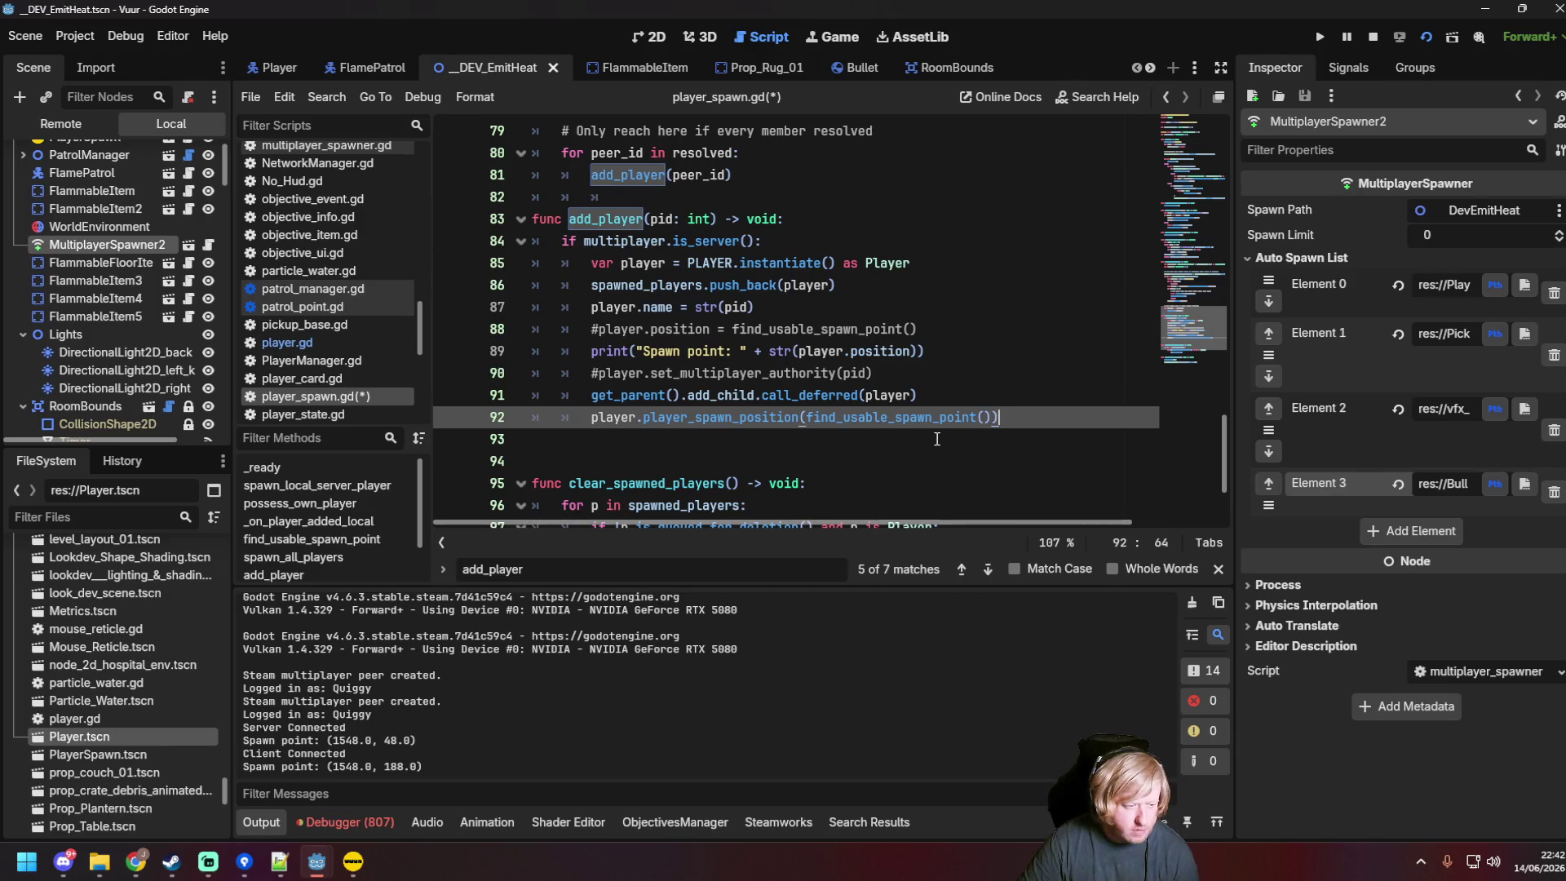
key(Left)
key(Left)
key(Left)
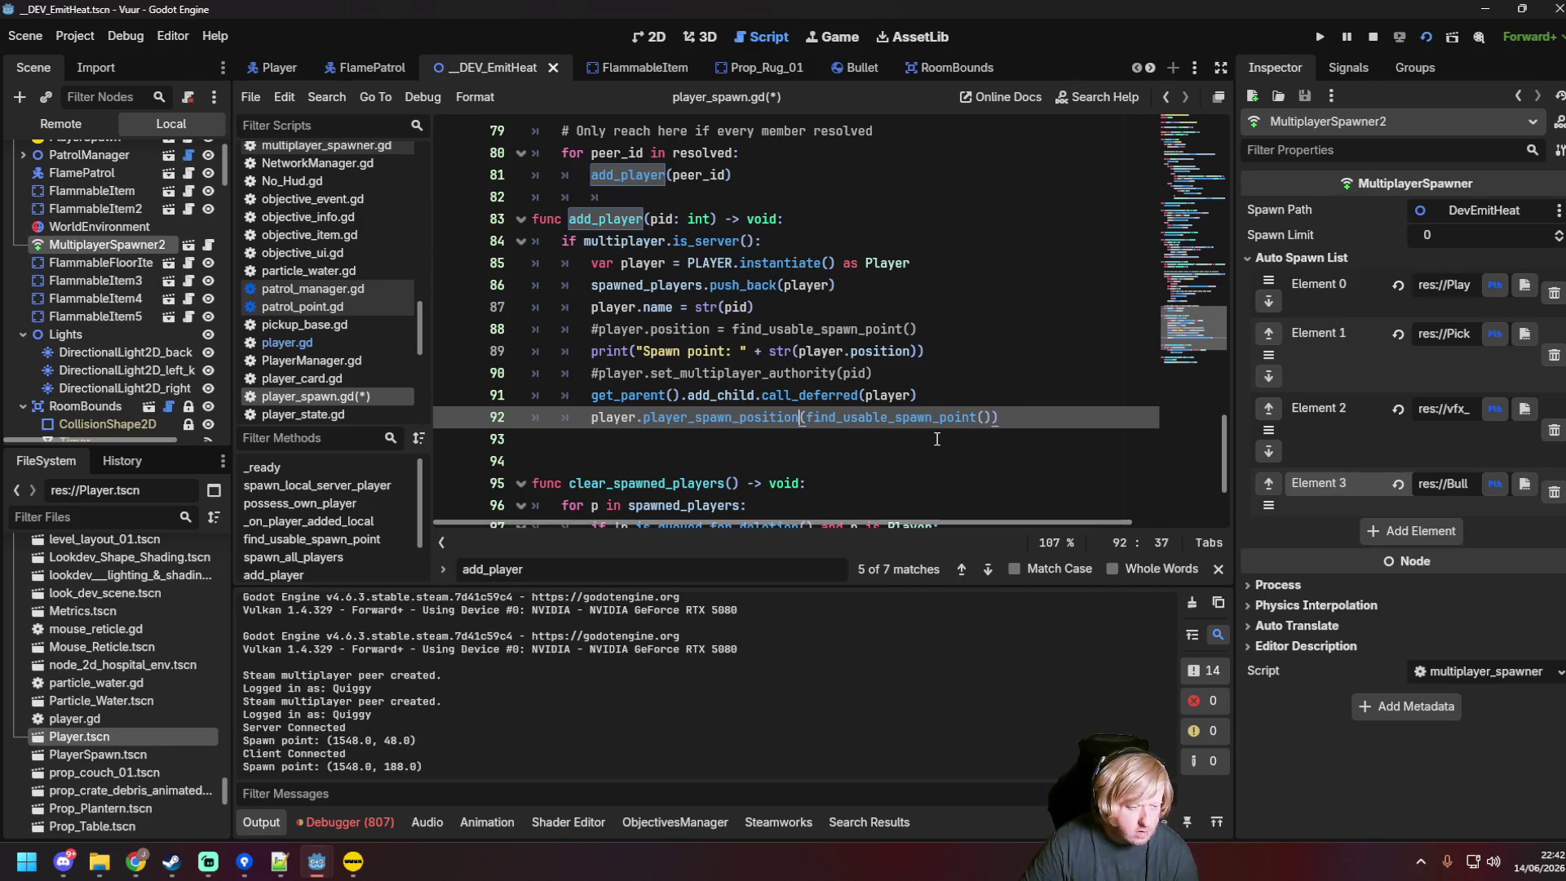
text(.rpc)
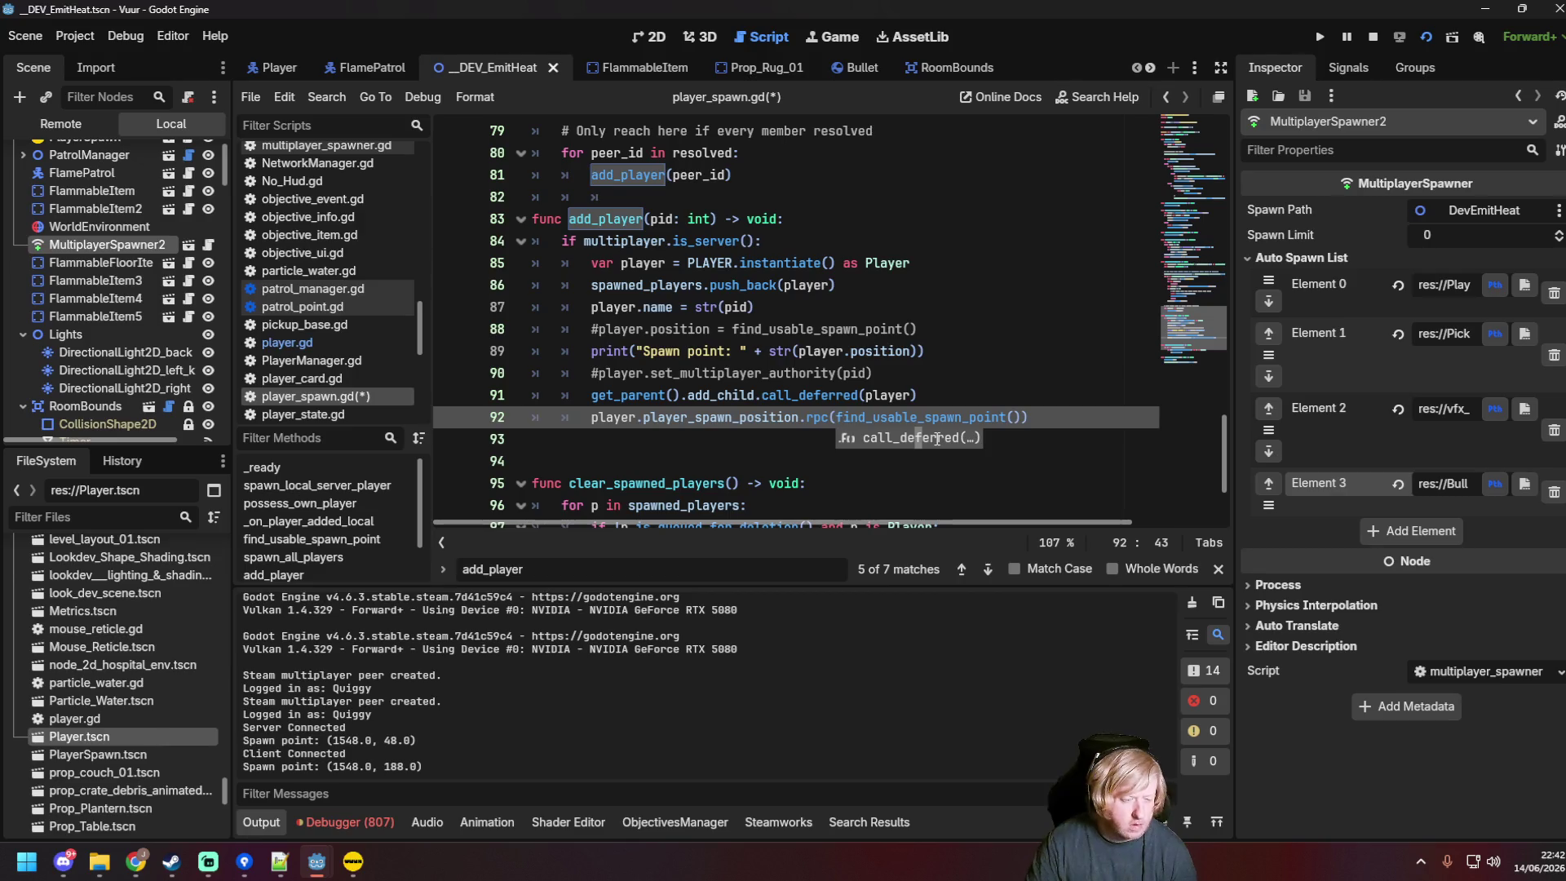
click(767, 416)
key(ctrl+s)
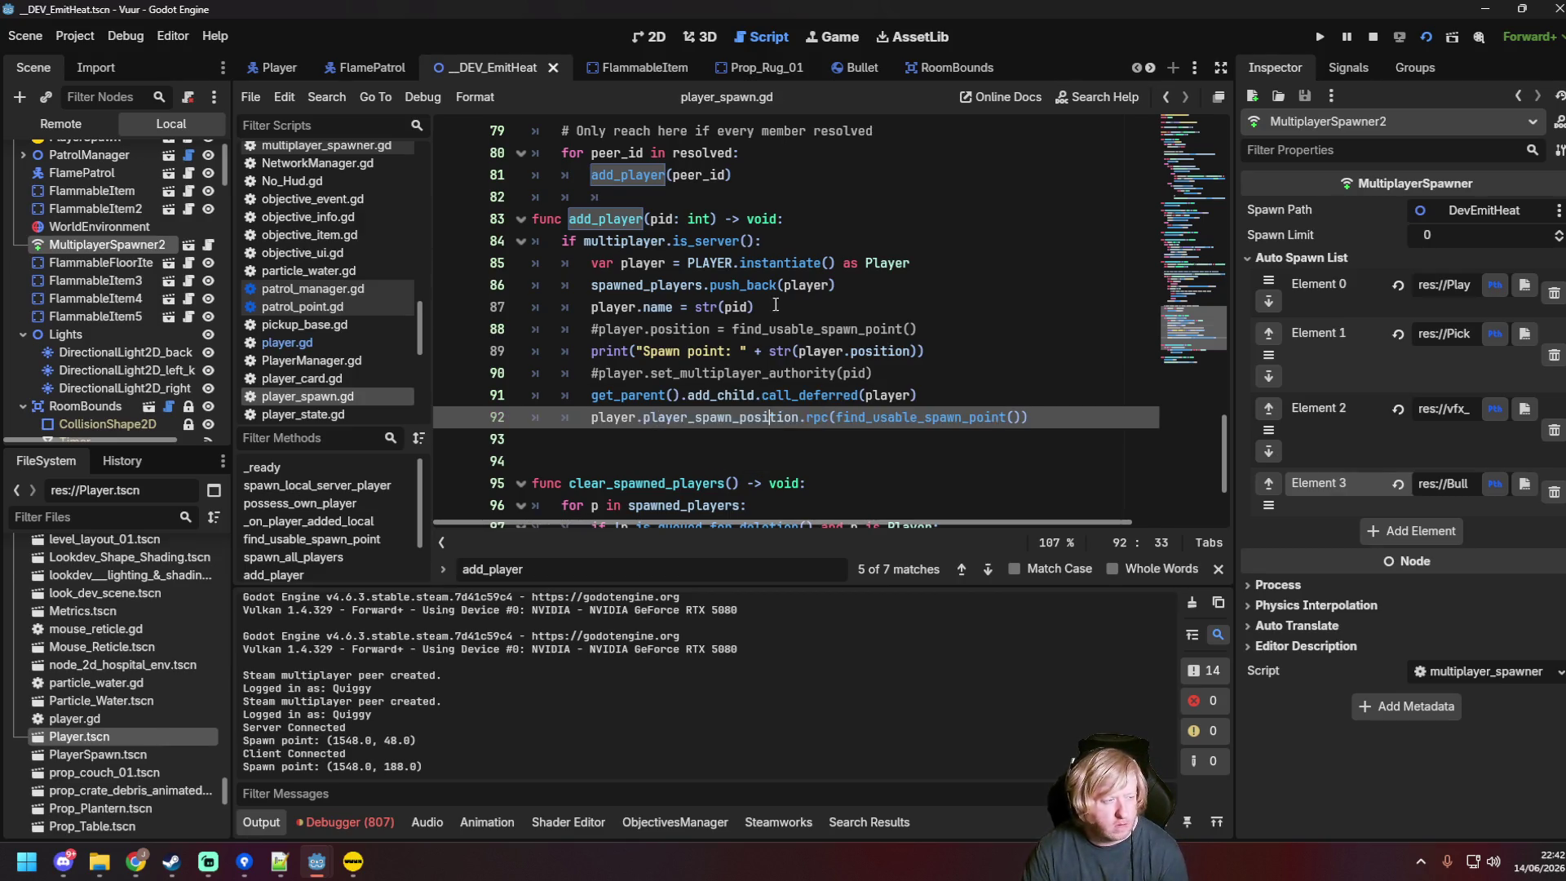
key(F5)
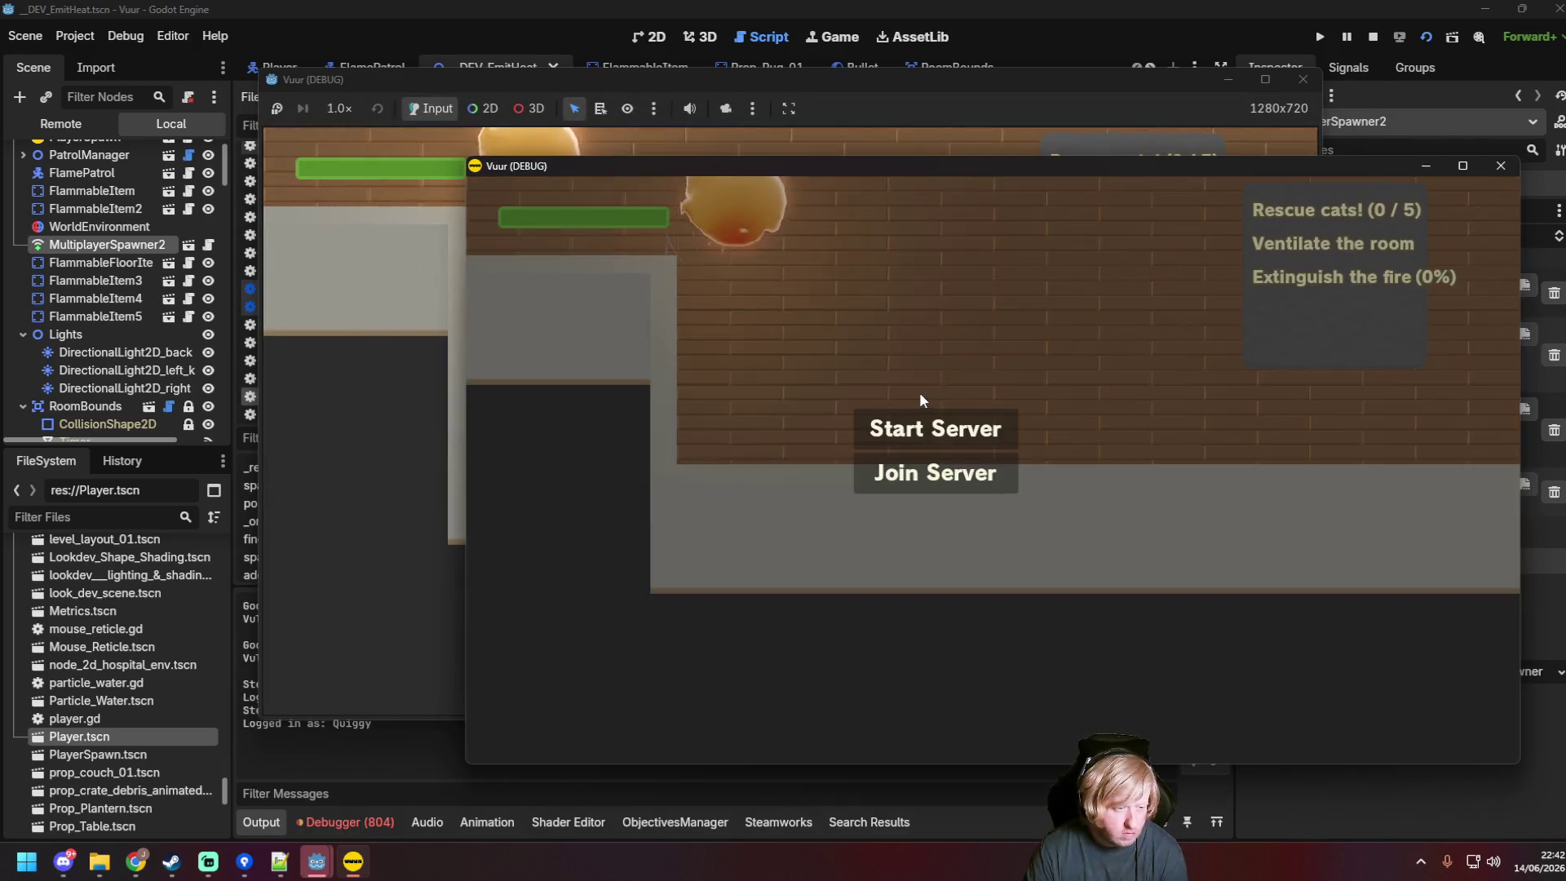
Start the server in both Vuur debug windows, close them, and save the scene
click(921, 424)
click(961, 132)
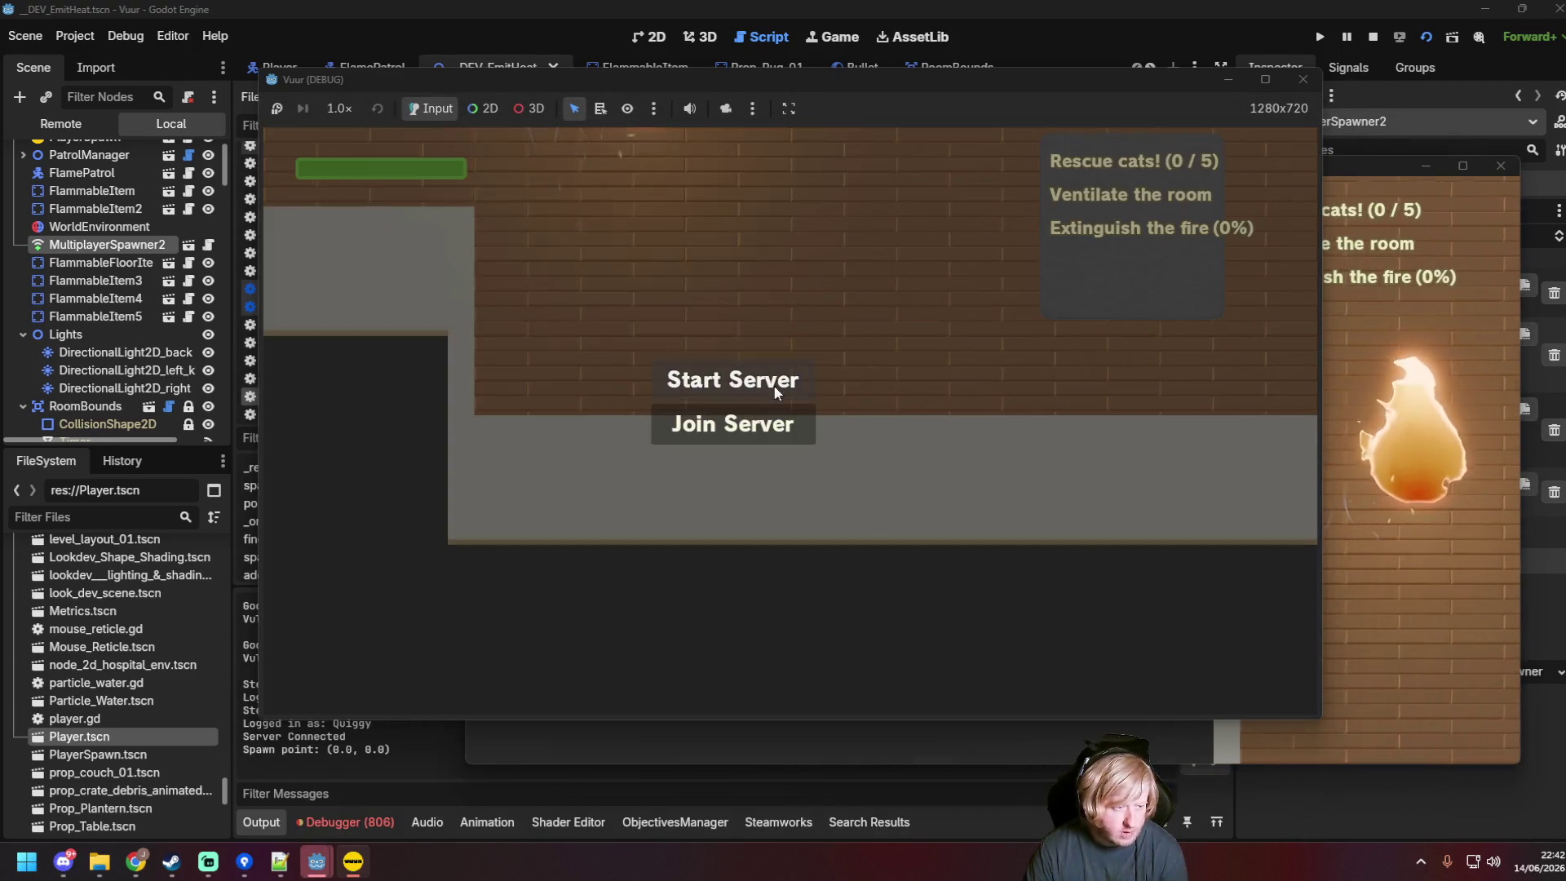
click(775, 393)
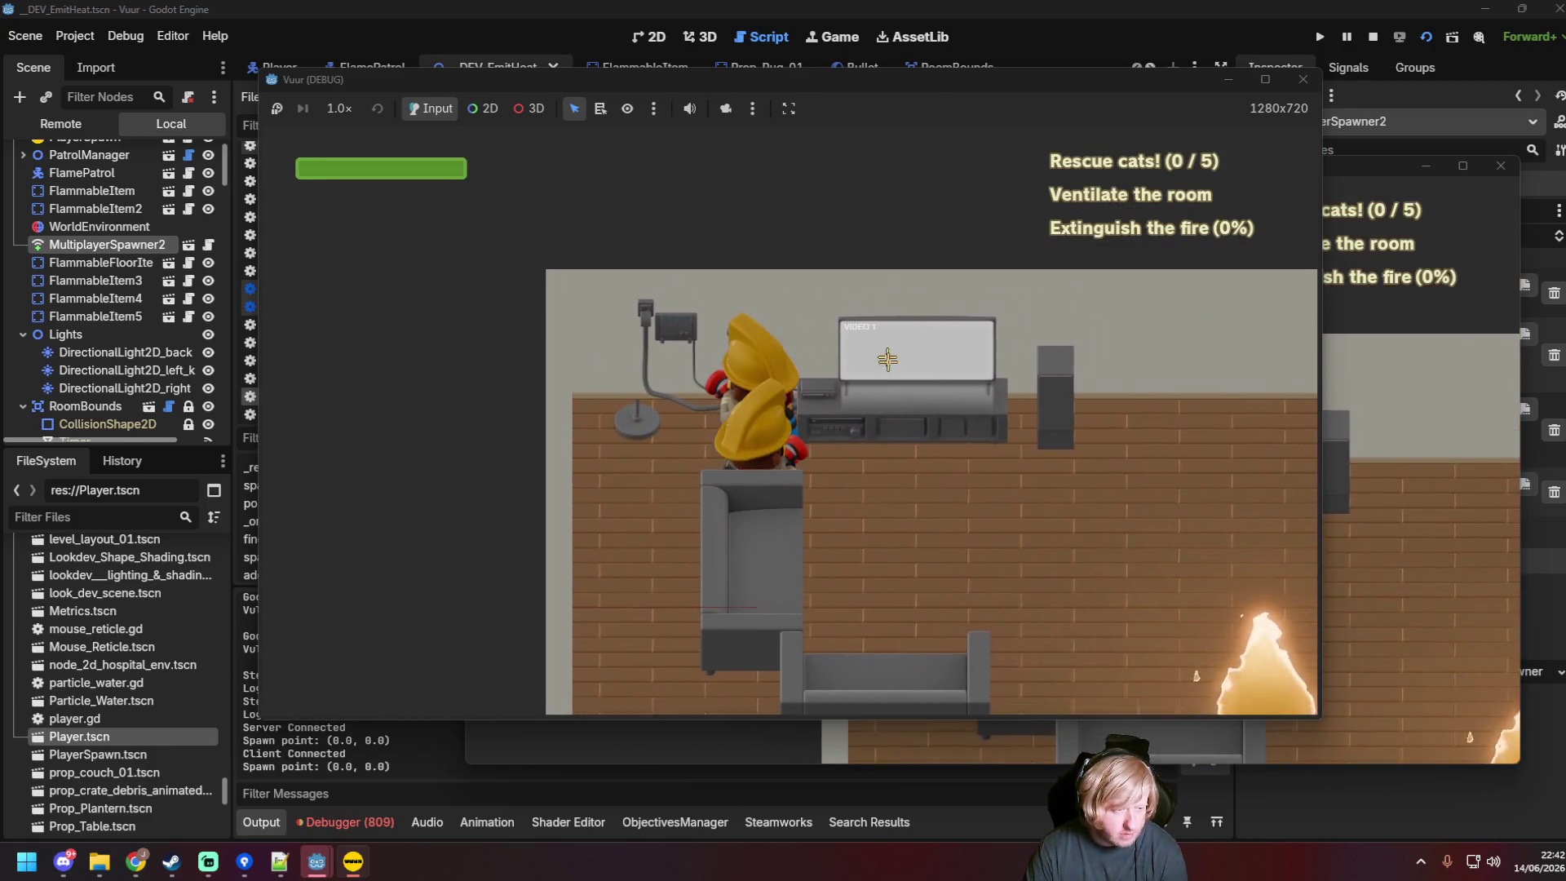
click(1302, 79)
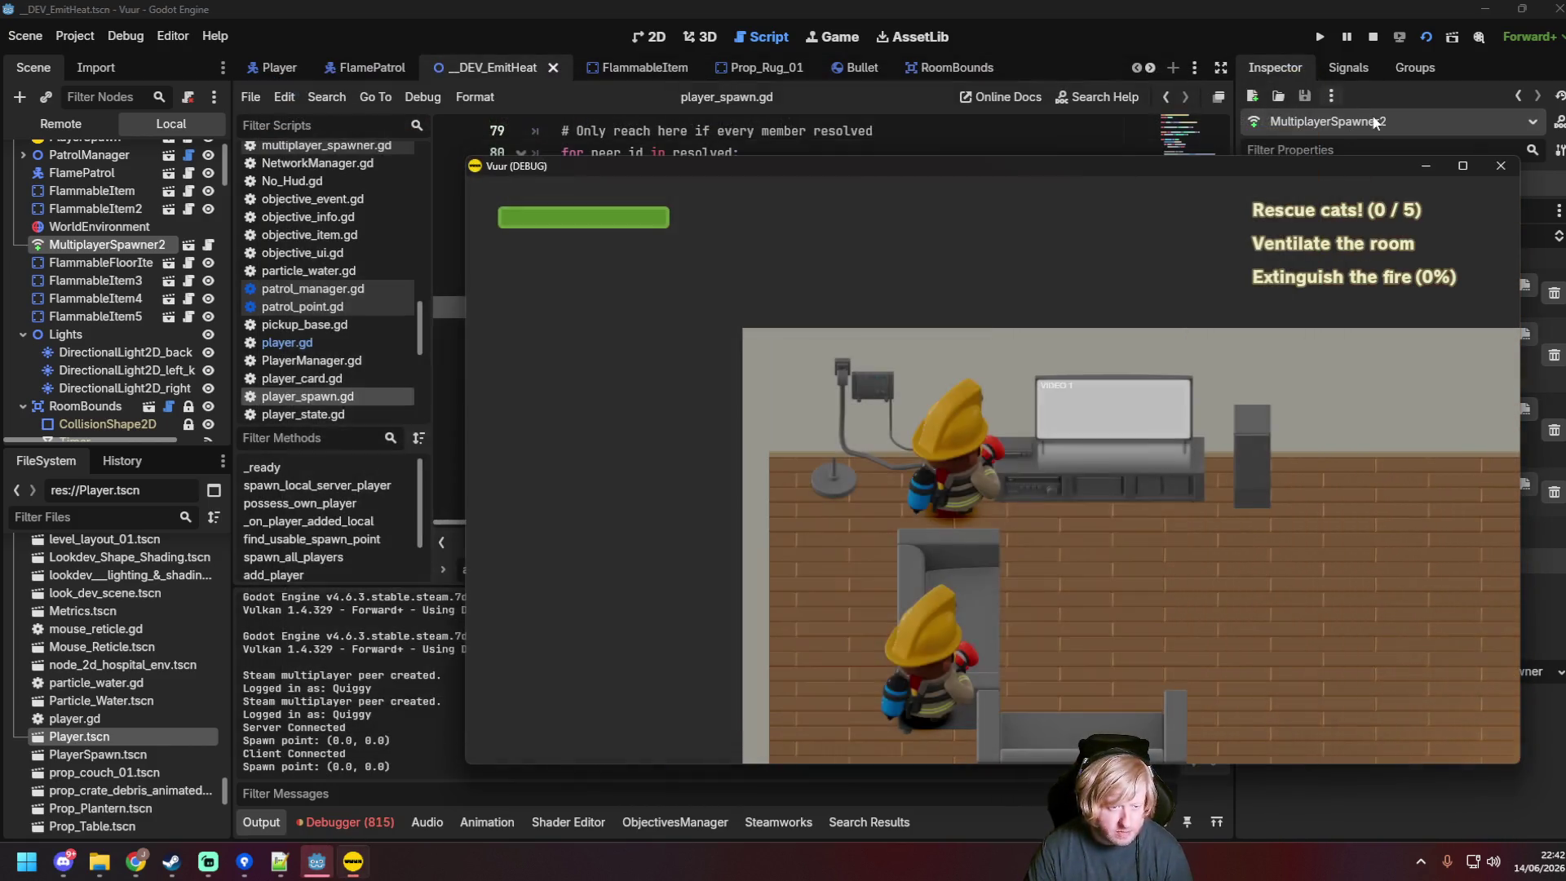
click(1500, 166)
click(925, 350)
key(ctrl+s)
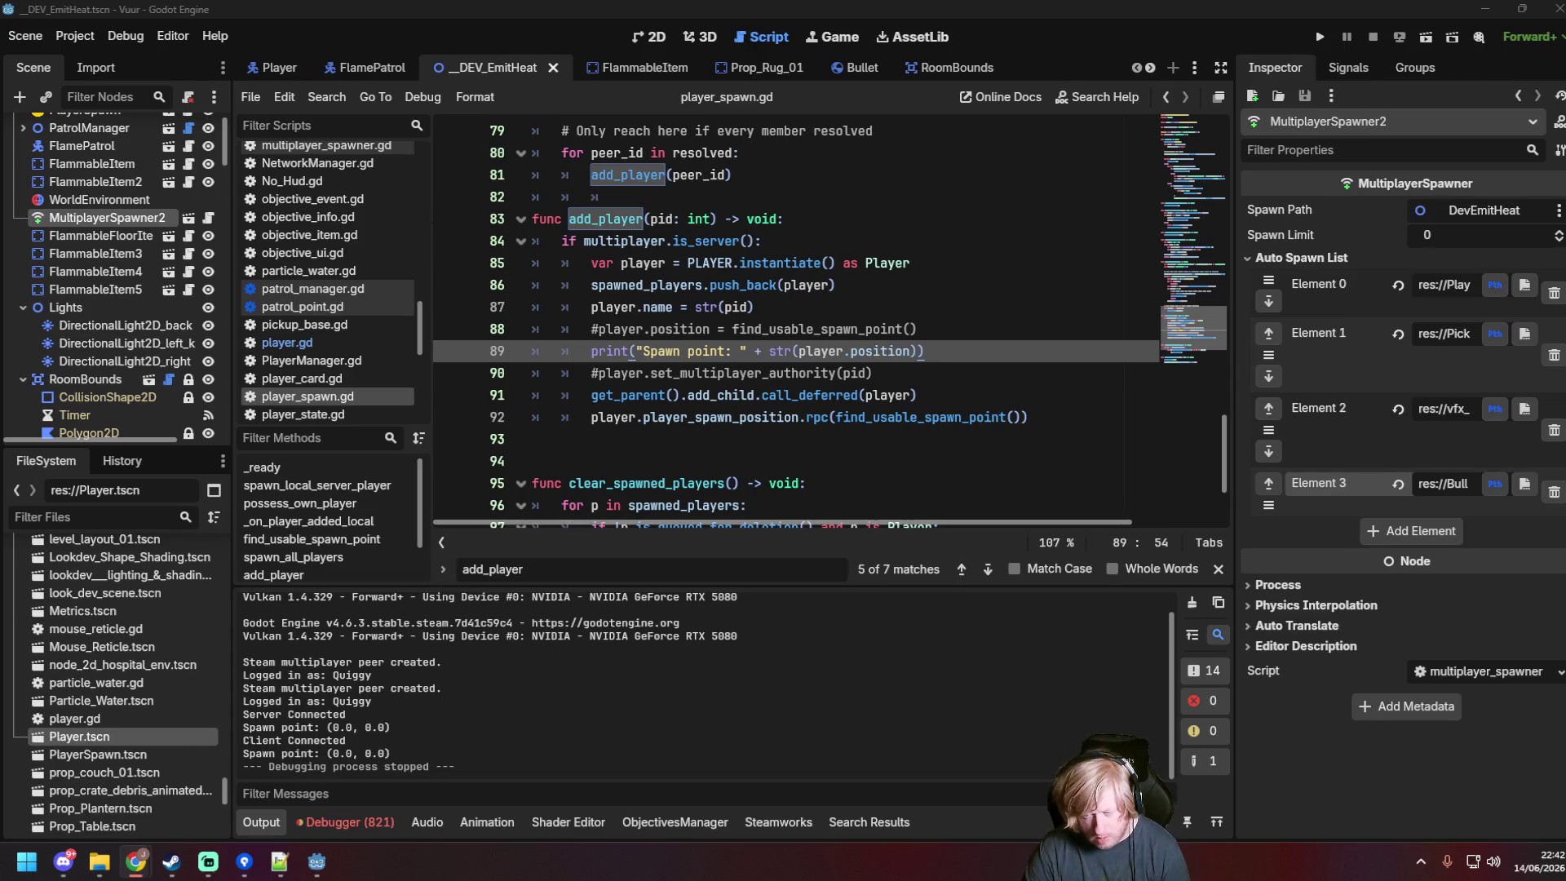
Put the caret before str on line 89 of player_spawn.gd, then switch to the web browser
click(769, 351)
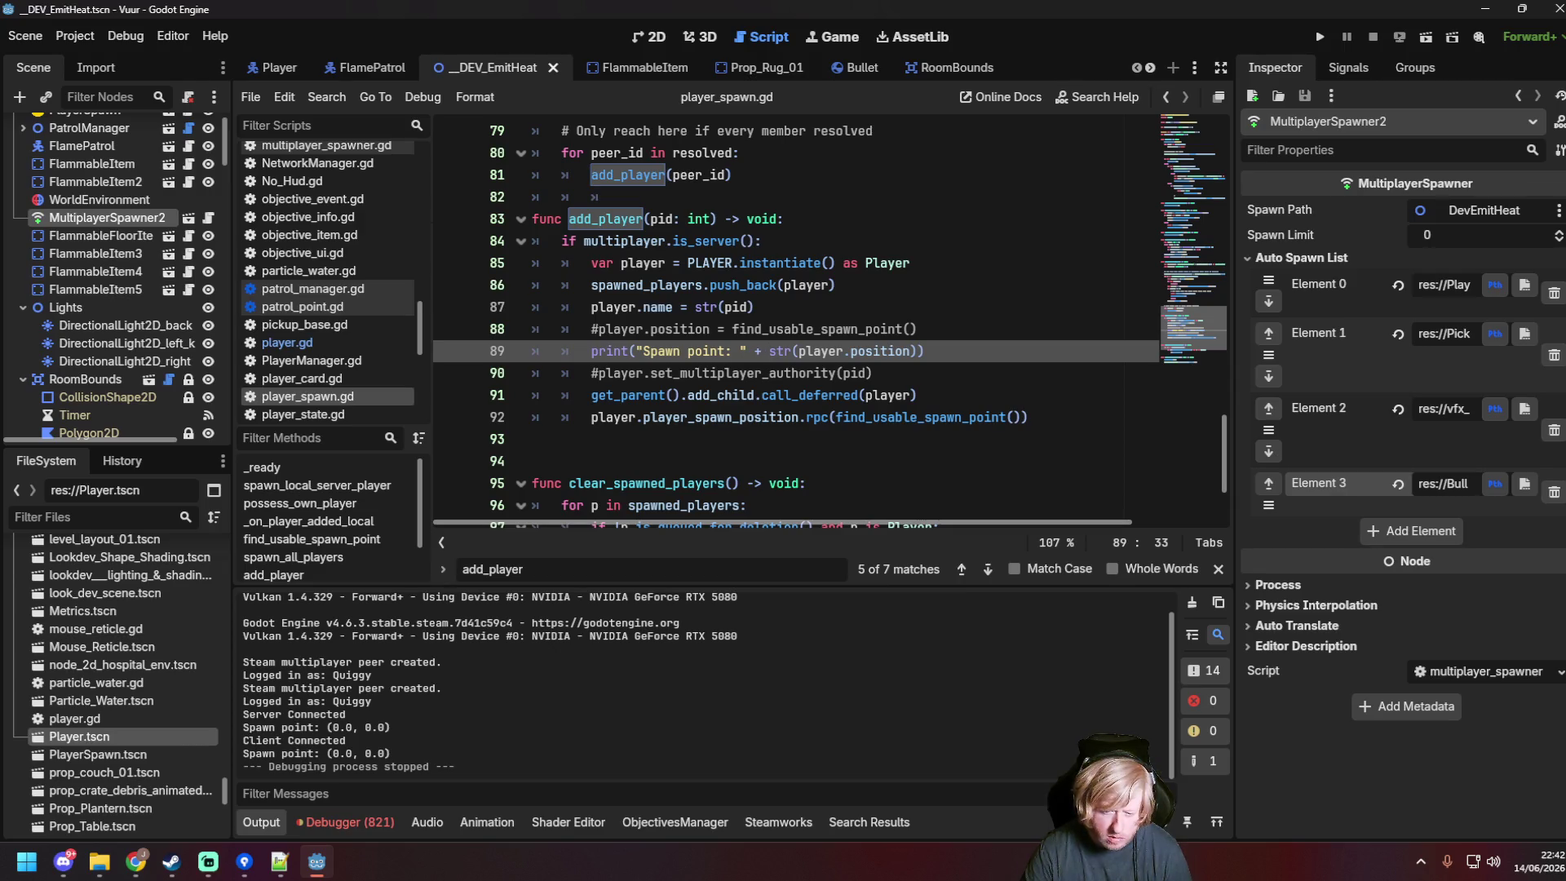
key(alt+Tab)
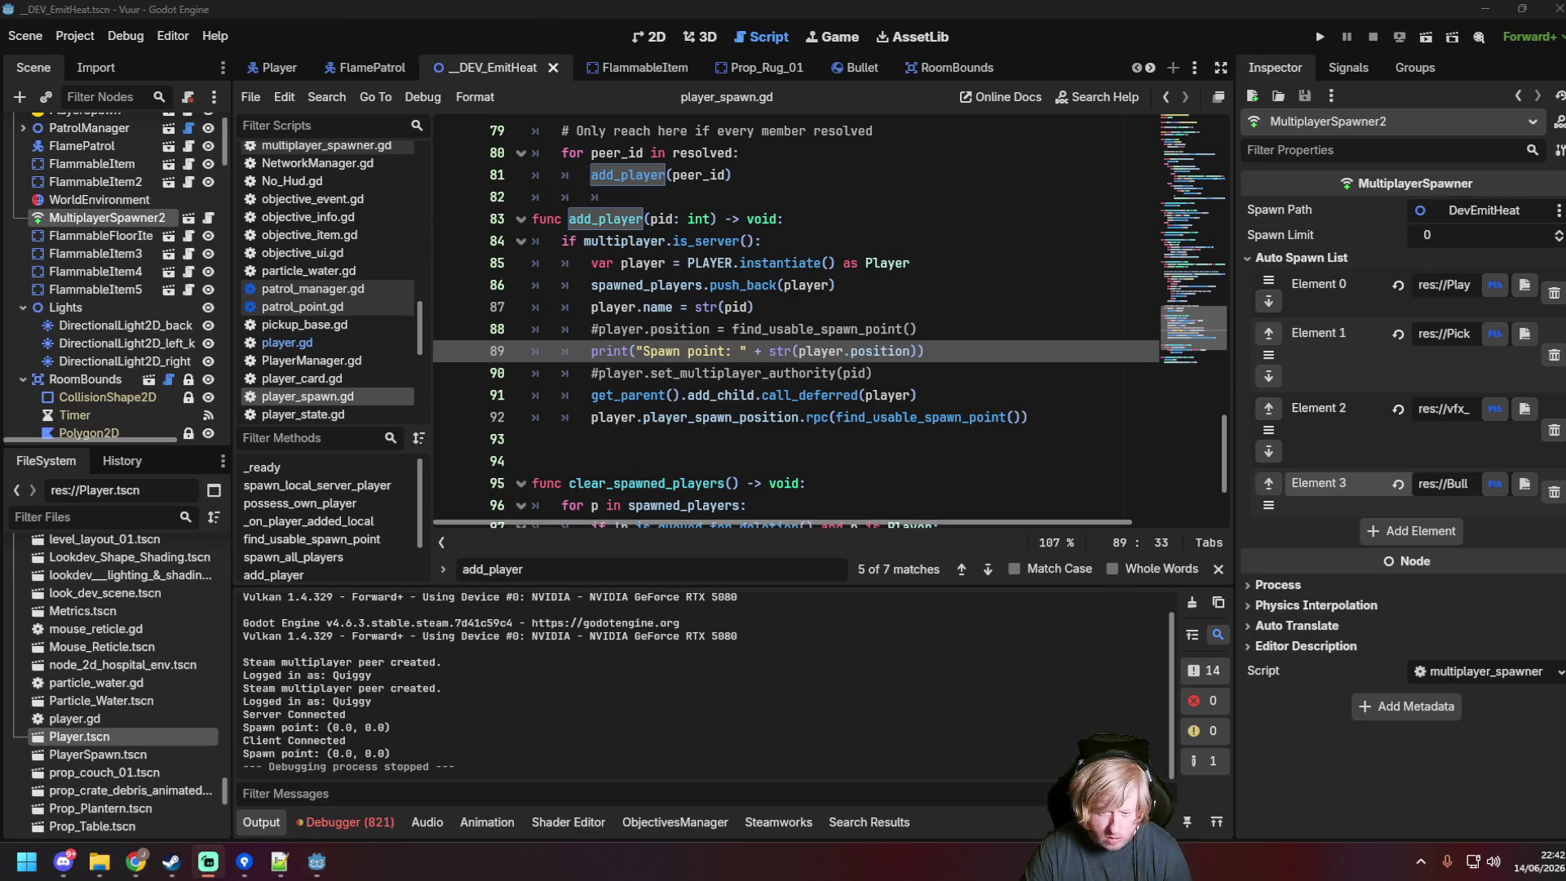
key(alt+Tab)
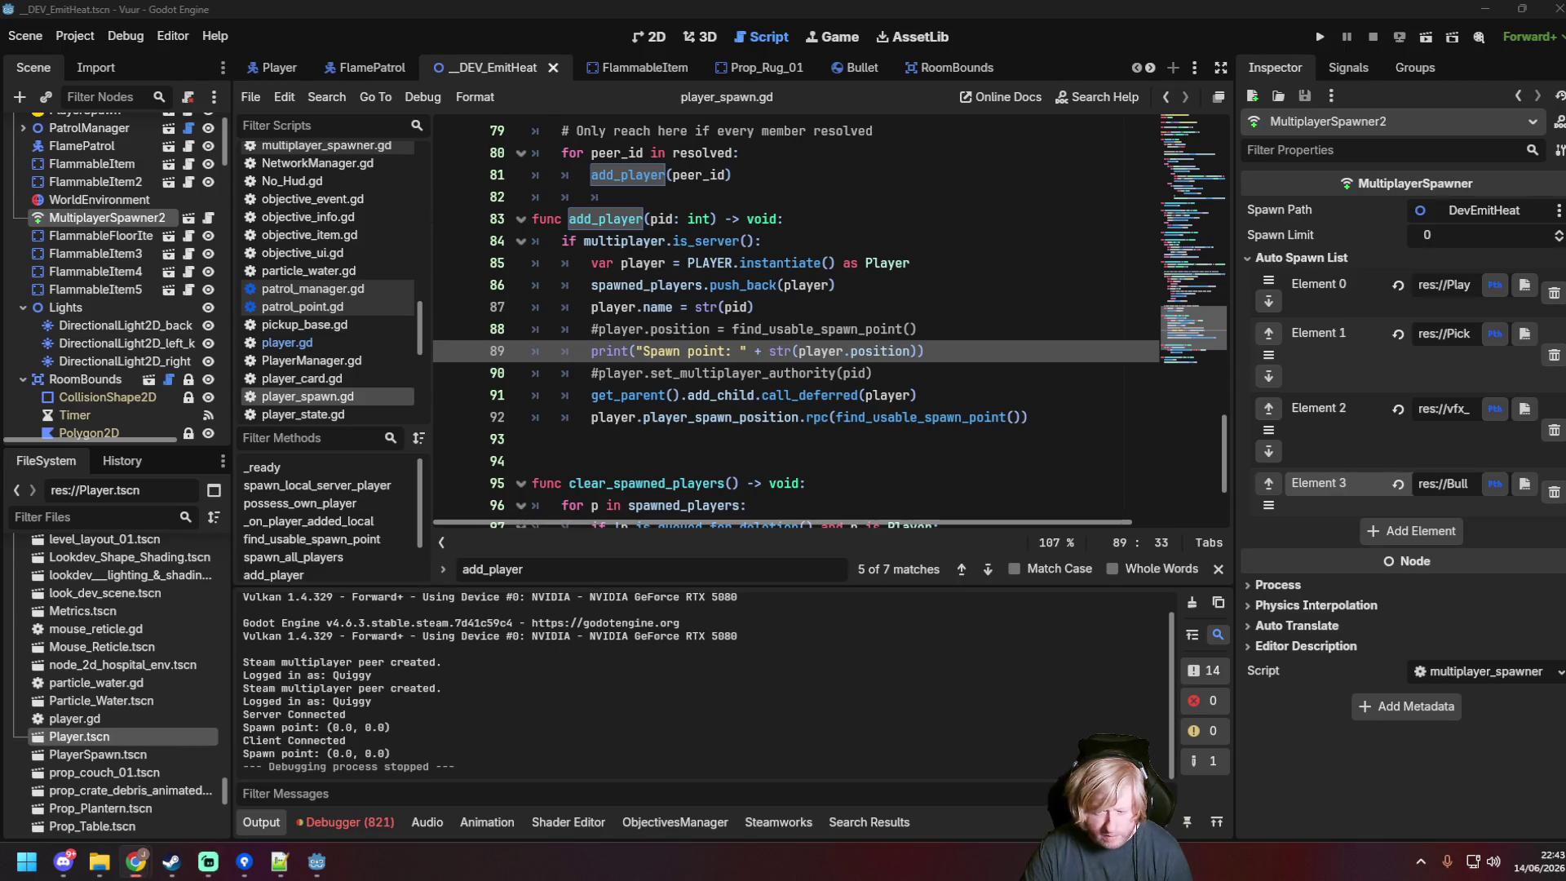
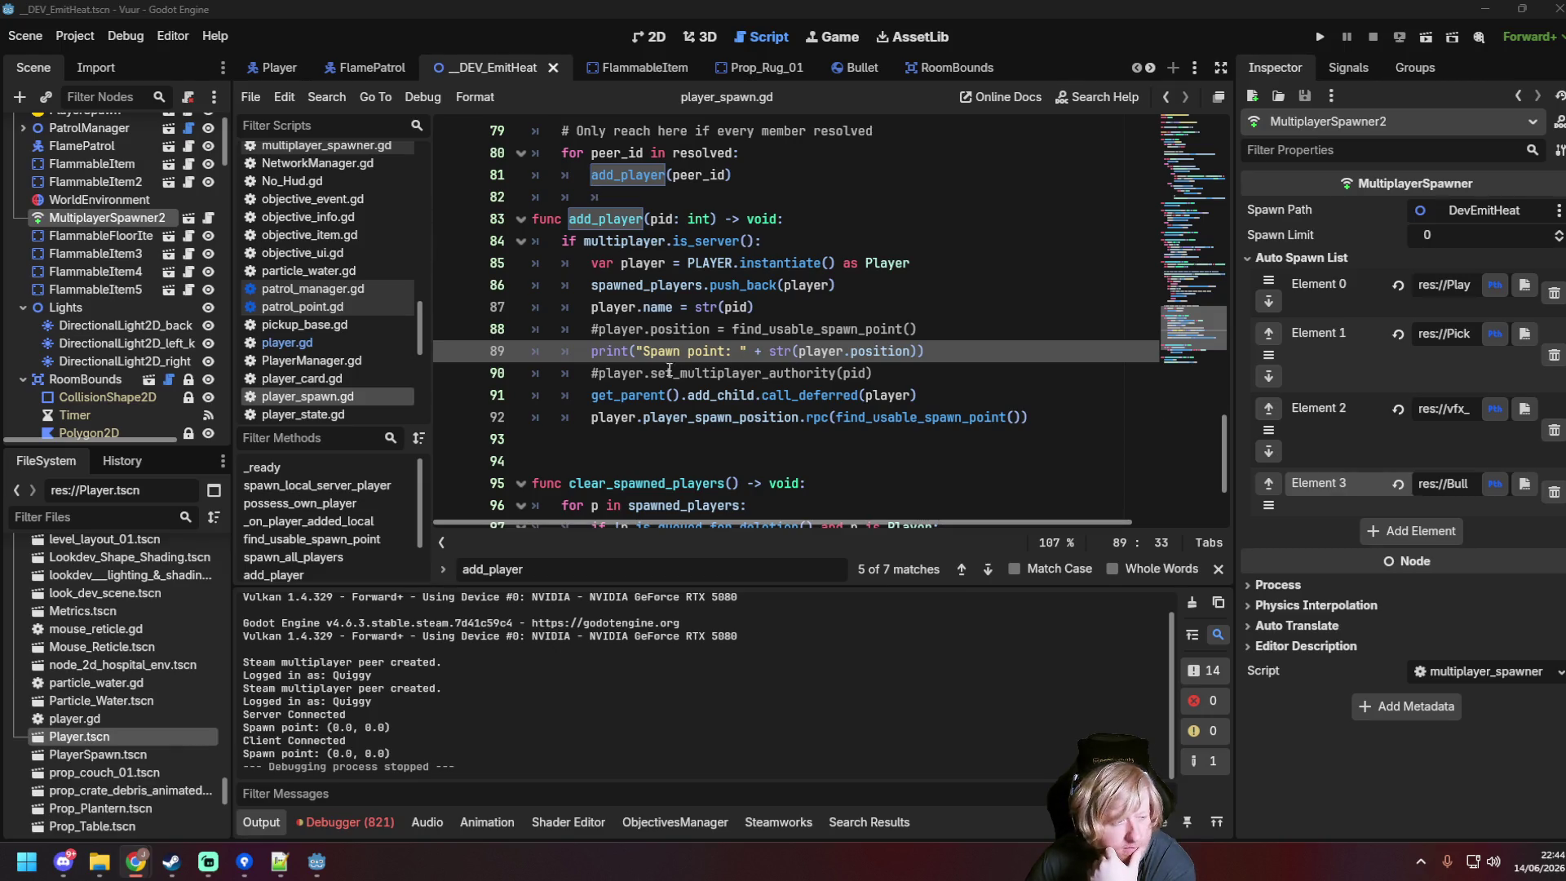
Add 'await get_tree().process_frame' on a new line after the rpc spawn-position call
scroll(653, 367, up, 9)
scroll(858, 469, down, 9)
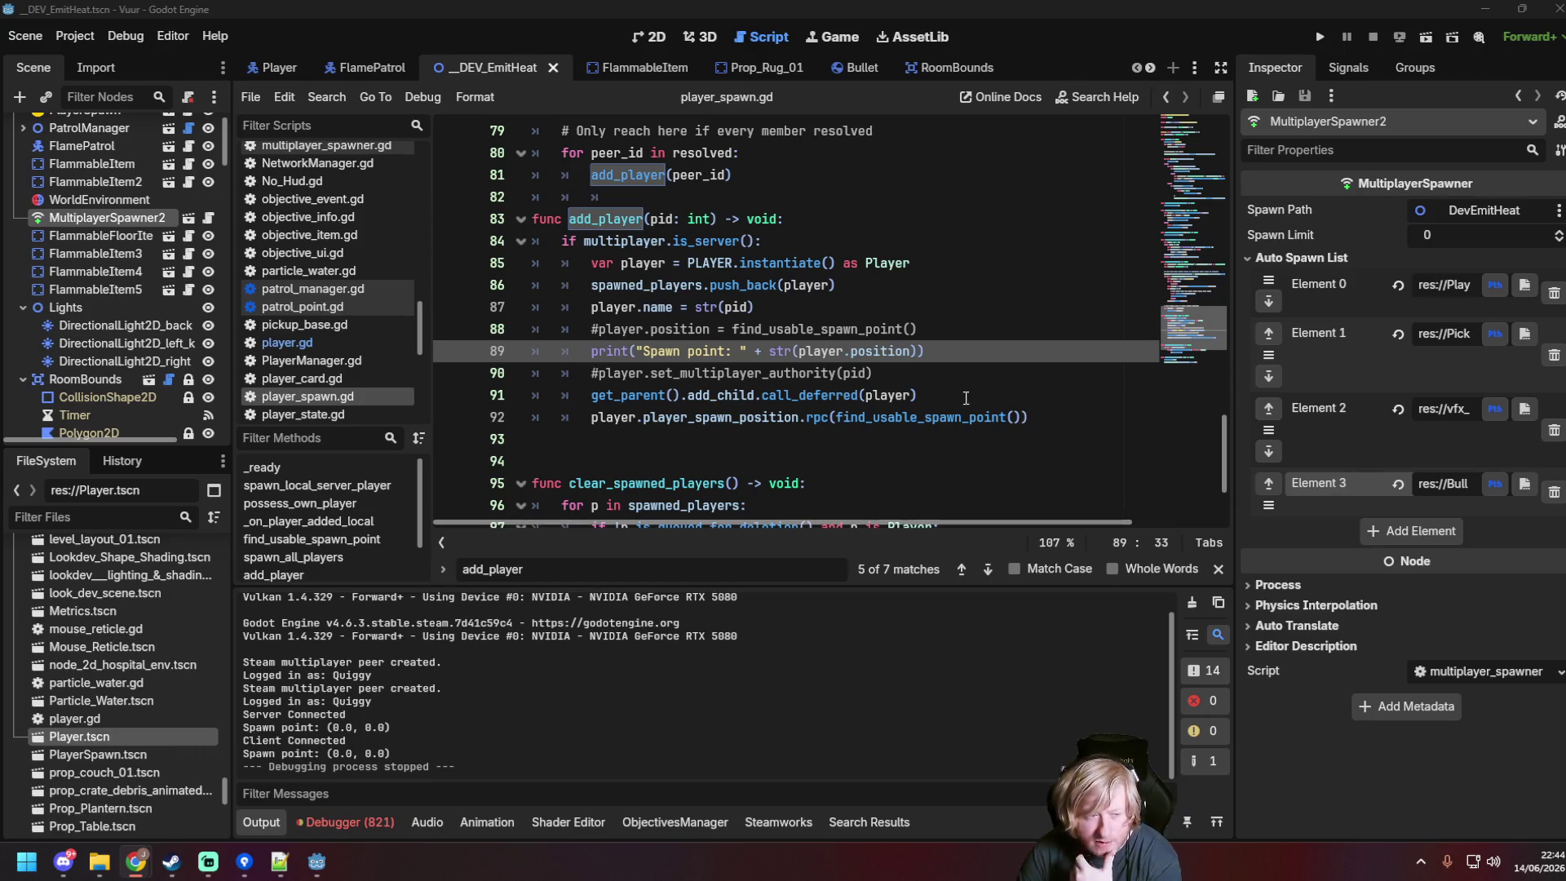
click(1061, 417)
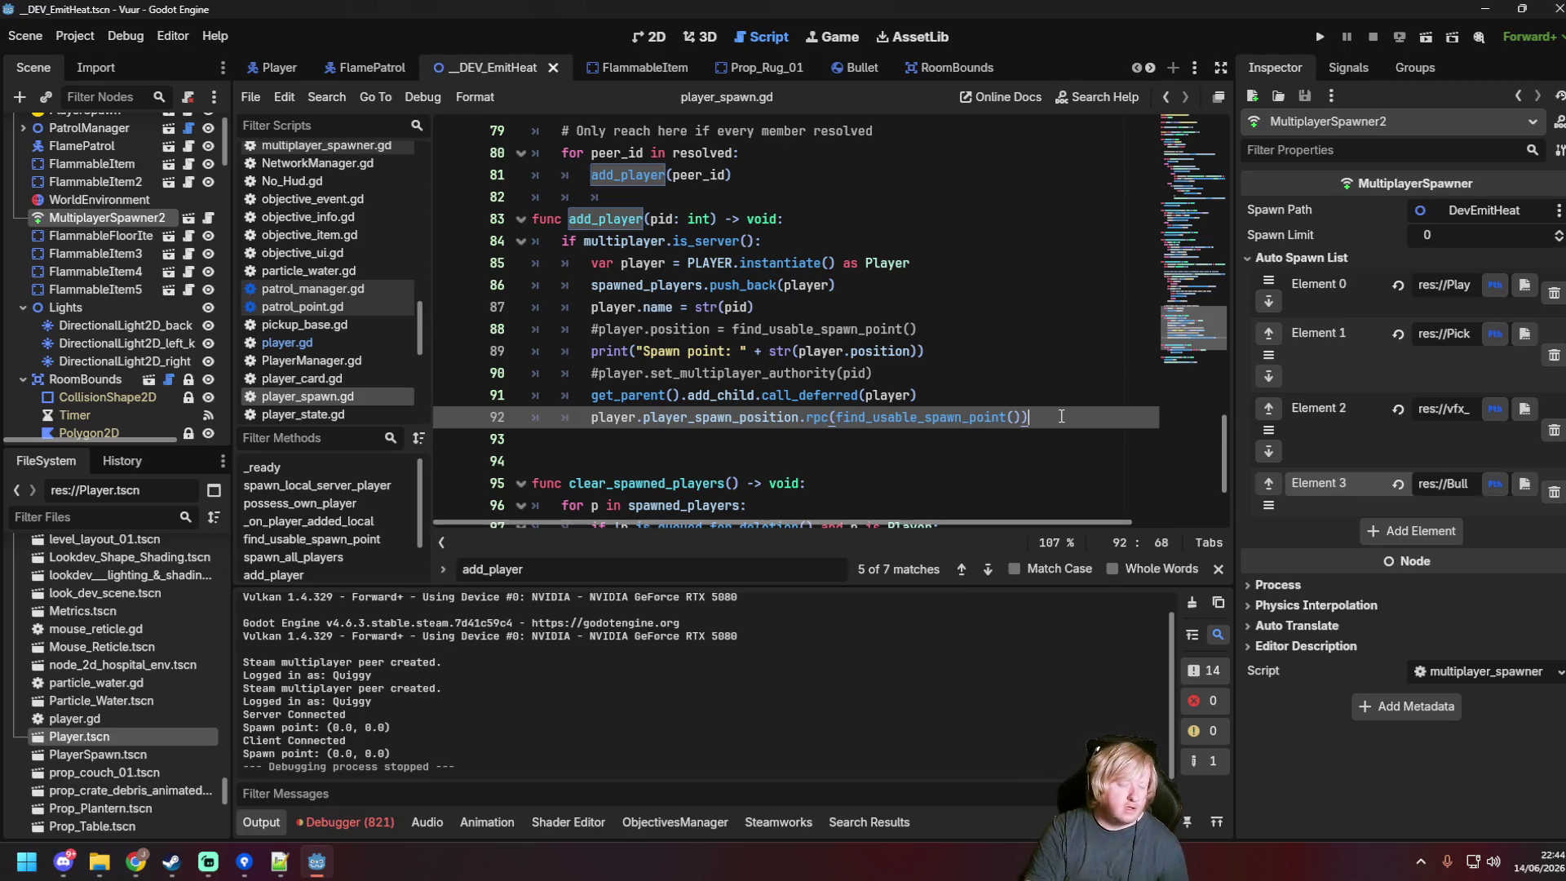
key(Return)
text(await get)
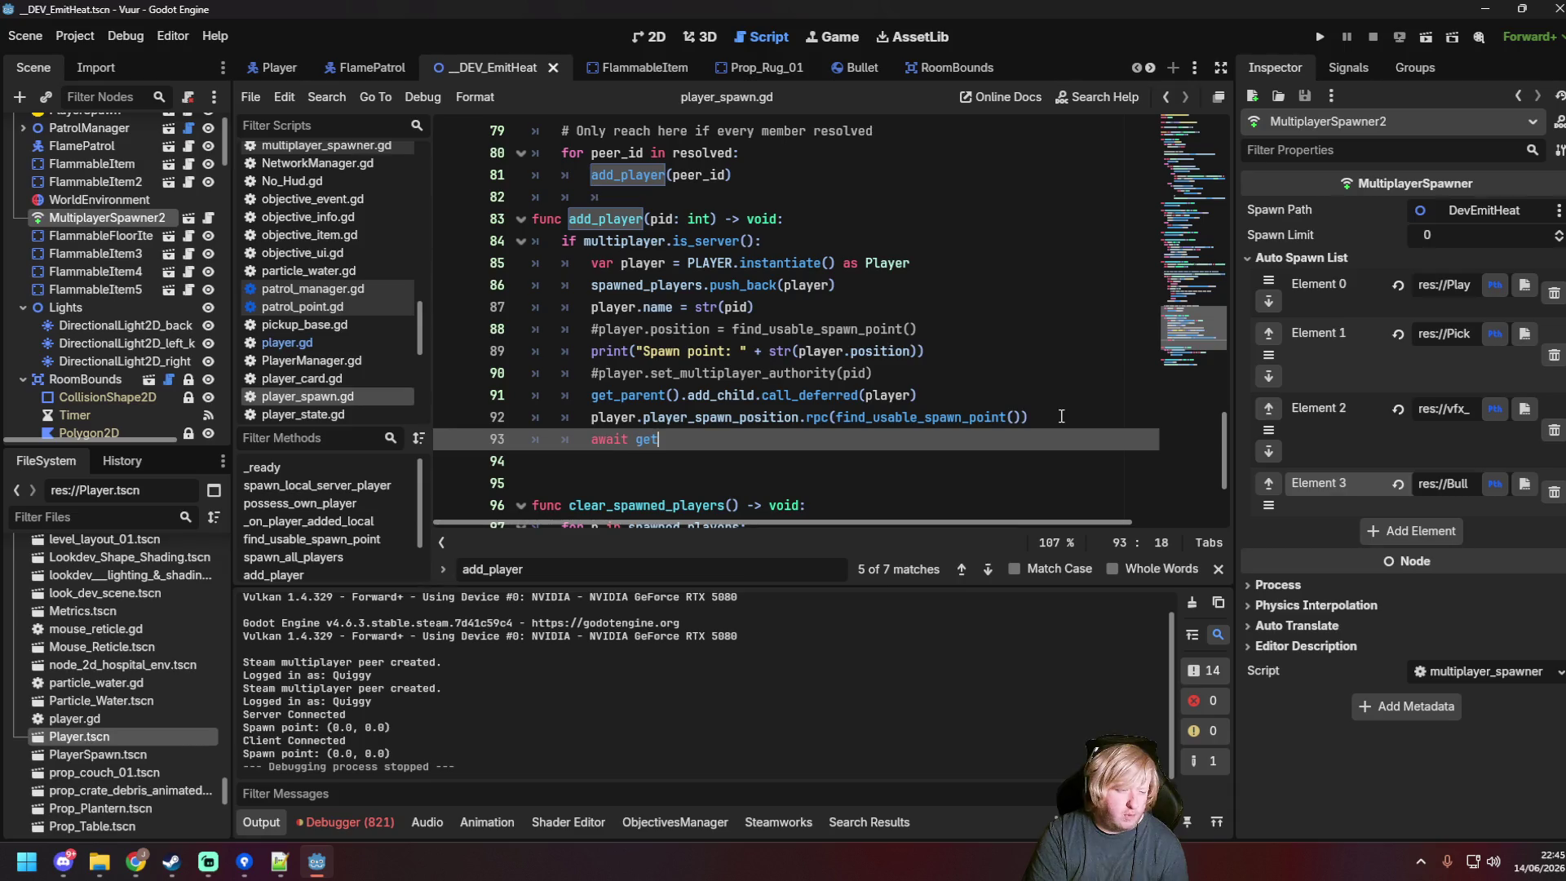
text(_tree)
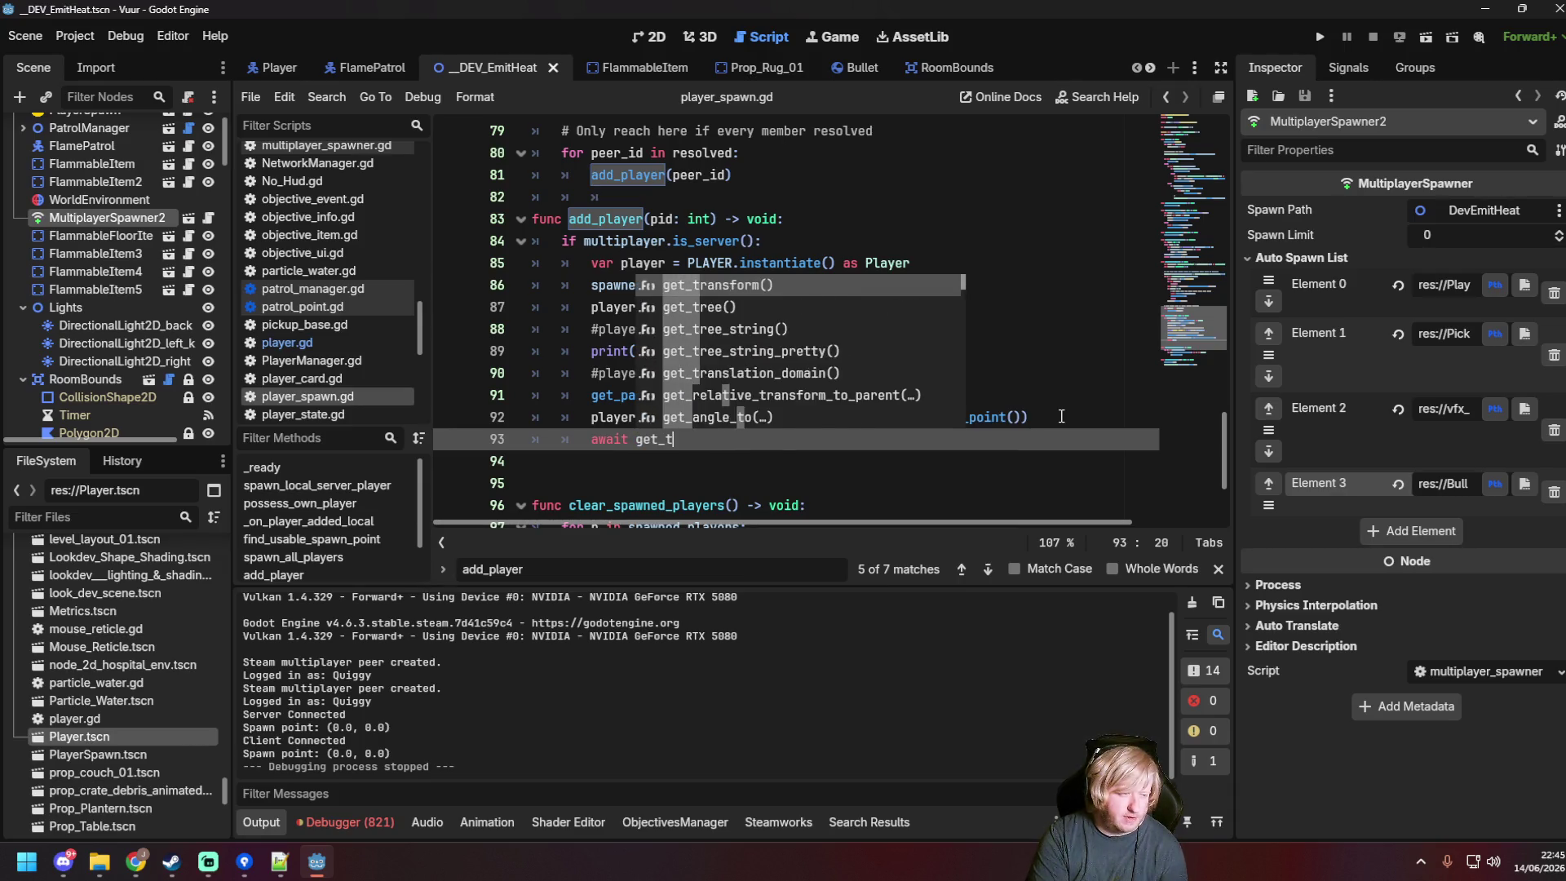
key(Return)
text(.process f)
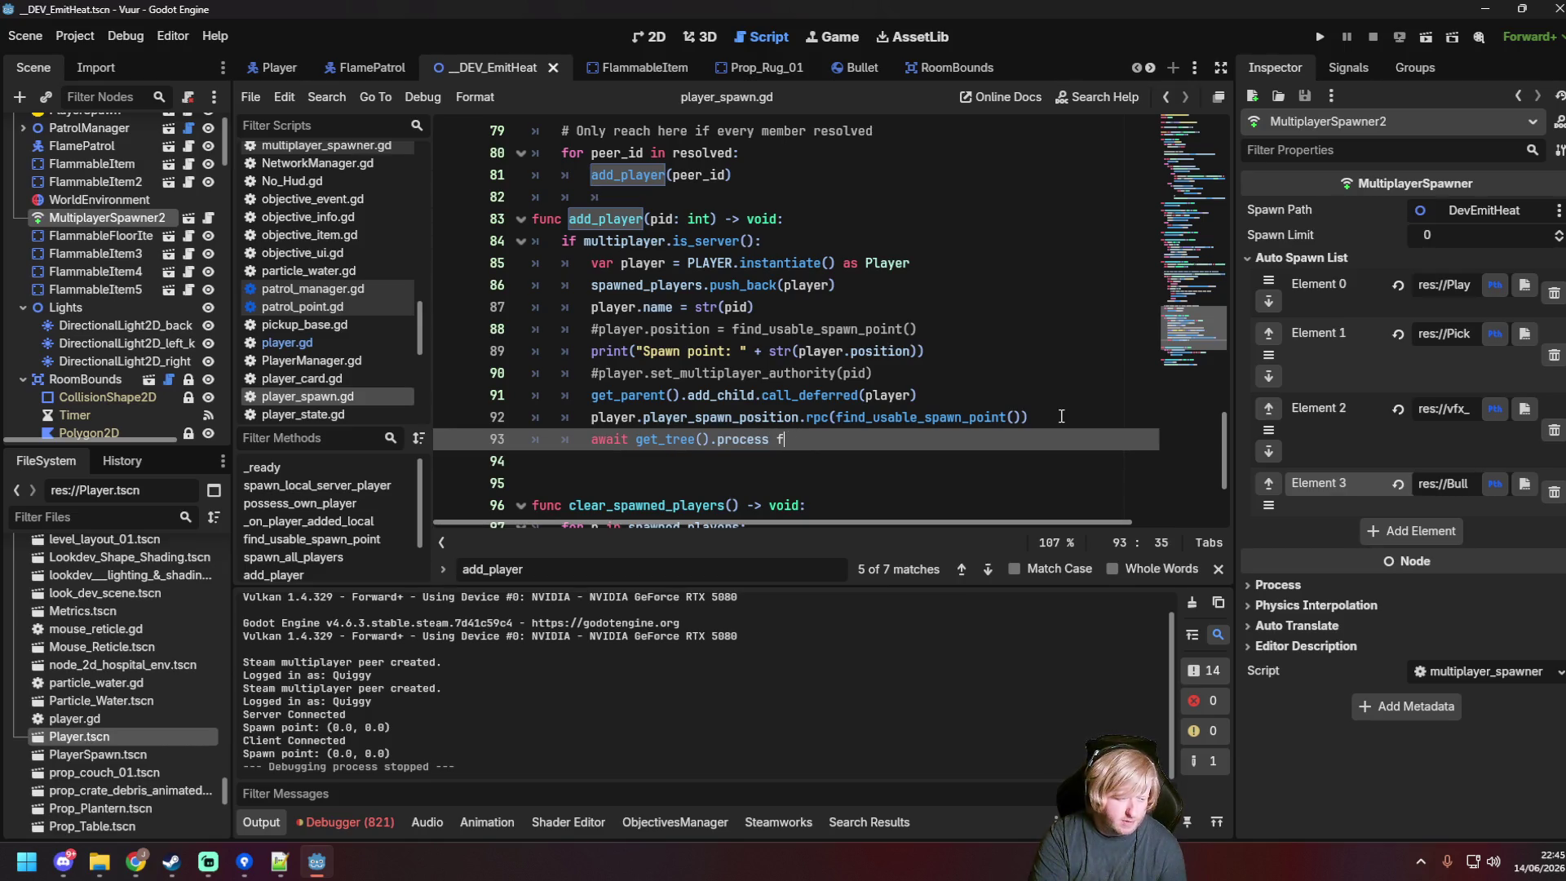
key(BackSpace)
text(_)
key(Return)
key(Return)
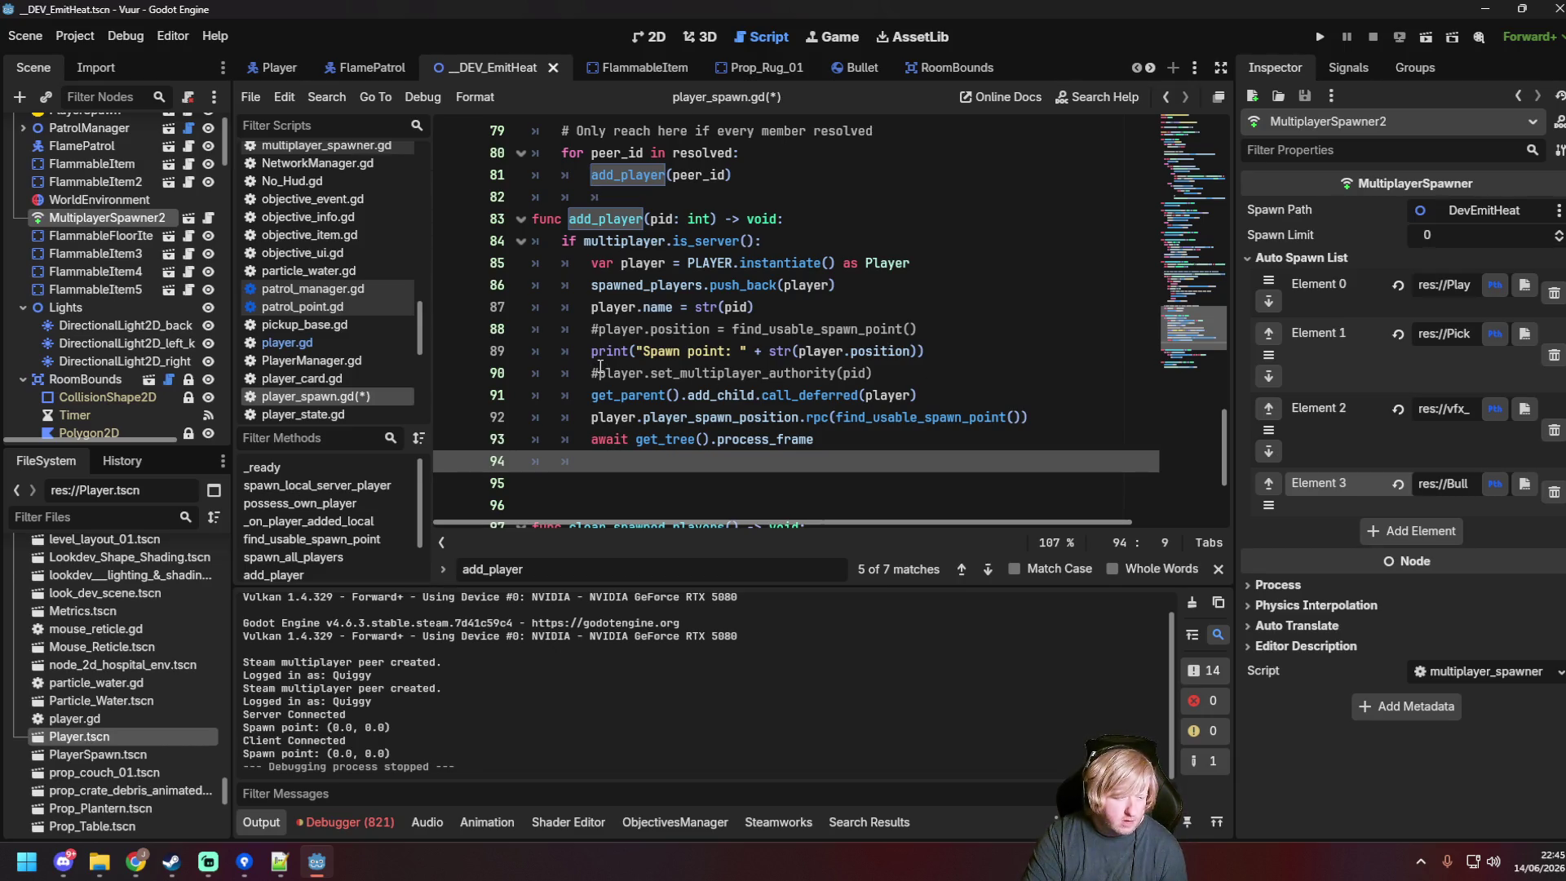
Uncomment the spawn-point position line, move it below the await as global_position, and run with F6
click(600, 329)
key(BackSpace)
shift+click(917, 328)
key(ctrl+x)
click(644, 462)
key(ctrl+v)
click(642, 461)
text(global_)
key(Escape)
key(F6)
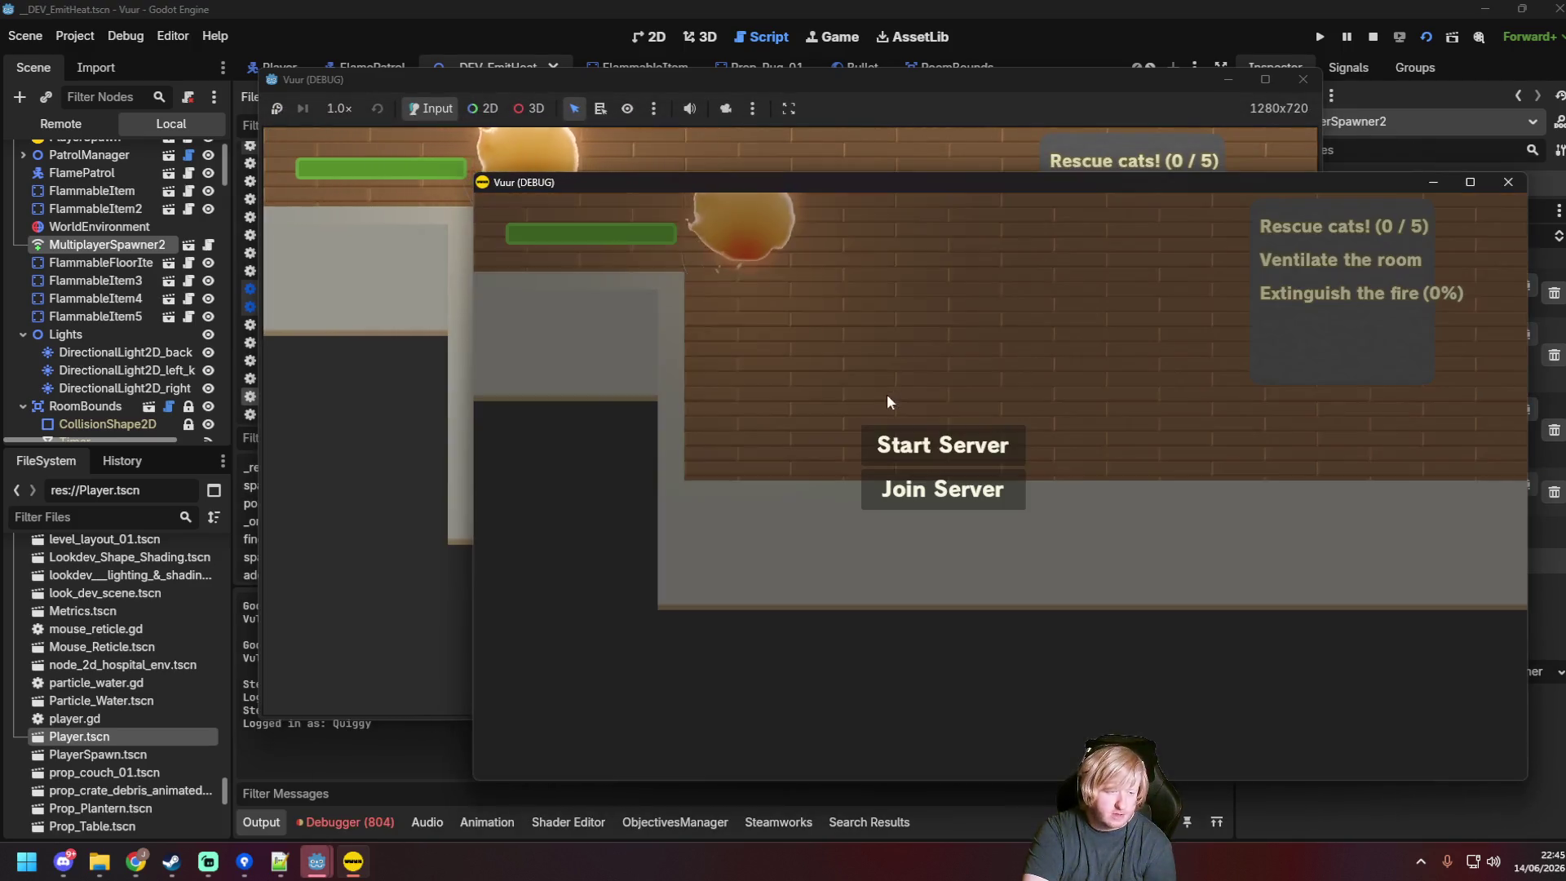
Start Server in one game window, Join Server in the other, then close both
click(908, 444)
click(328, 307)
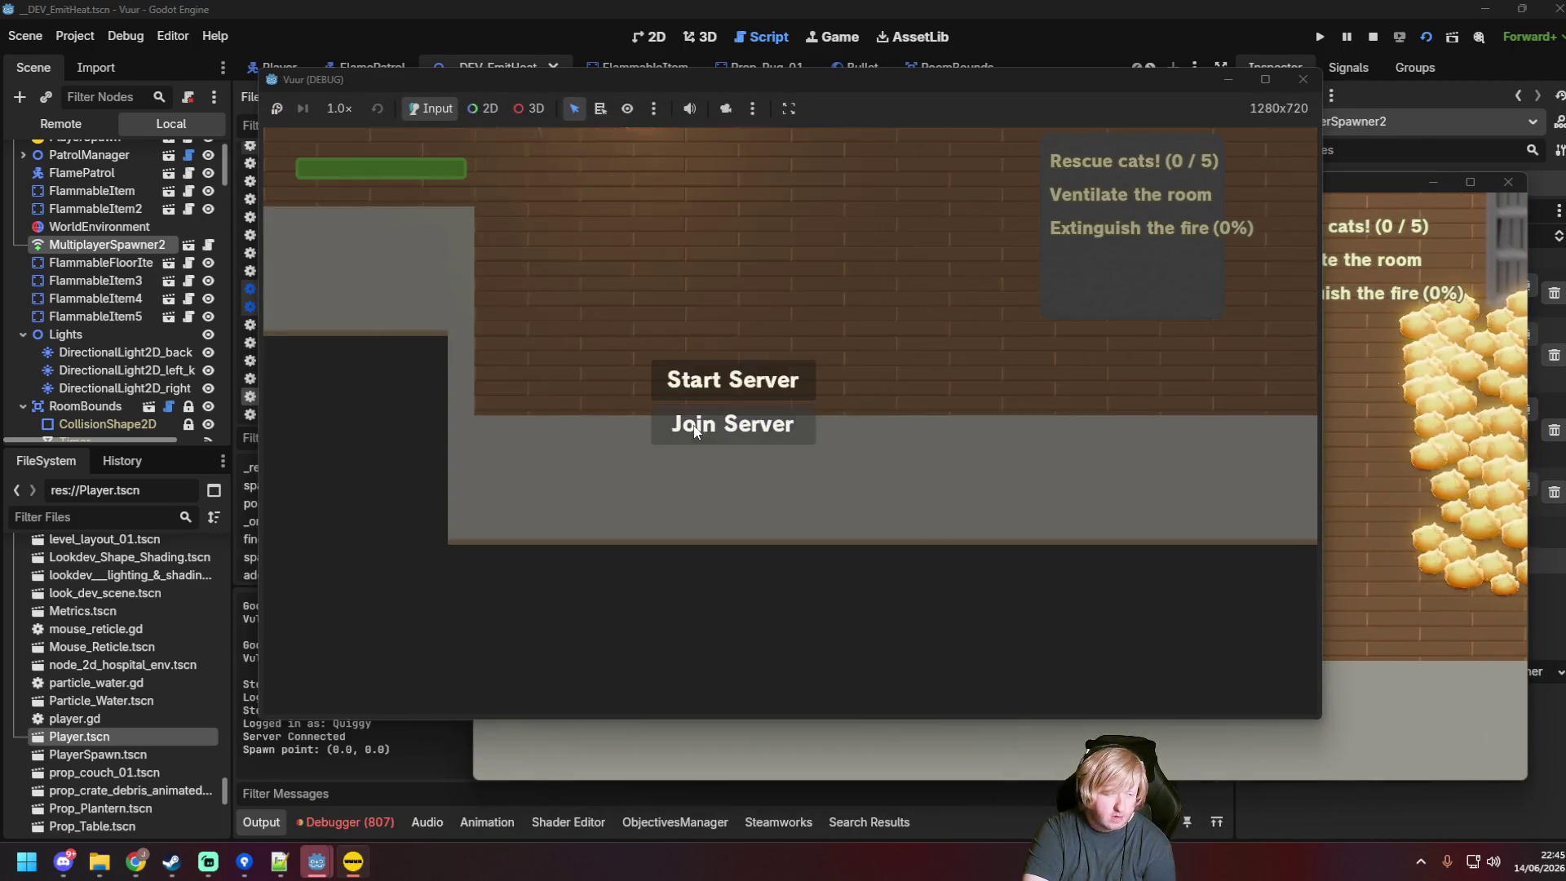
click(702, 425)
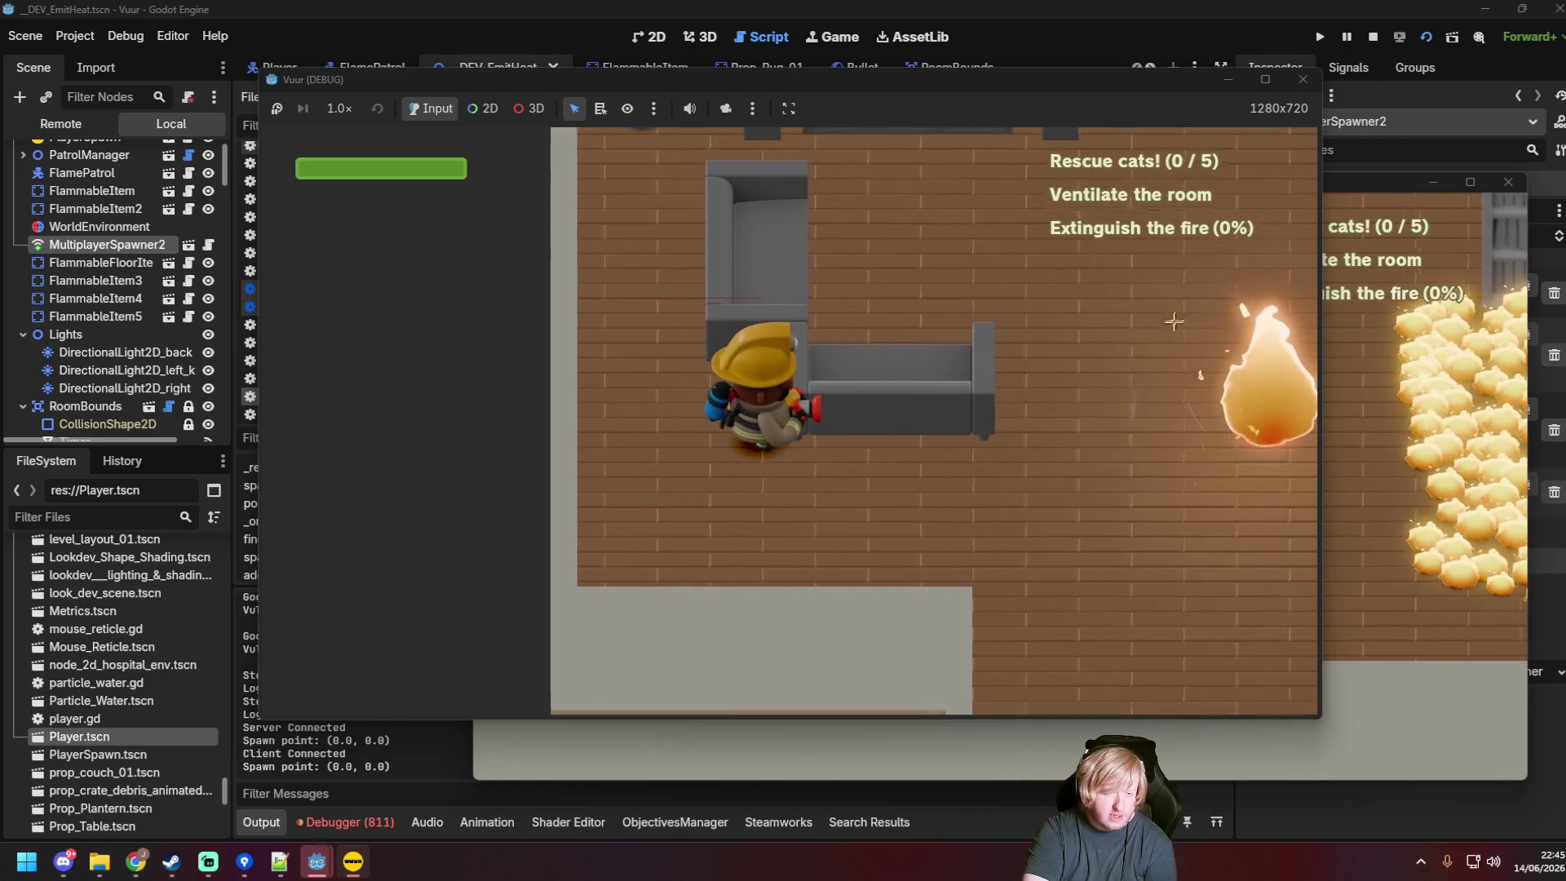
click(1302, 79)
click(1508, 181)
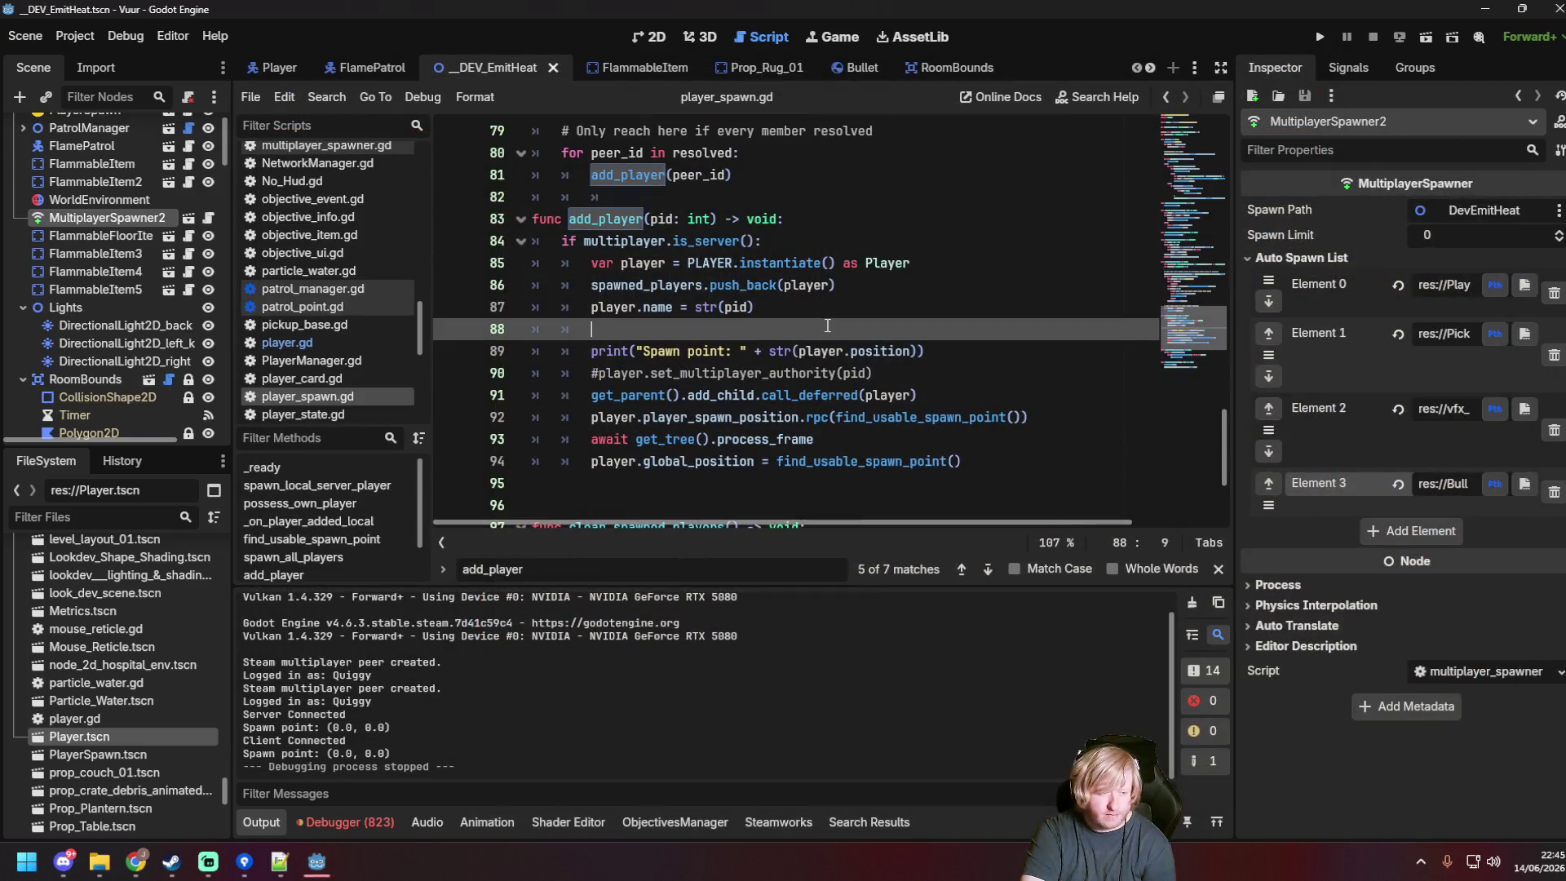
Rerun and retest hosting and joining, then delete the process_frame await line
key(F5)
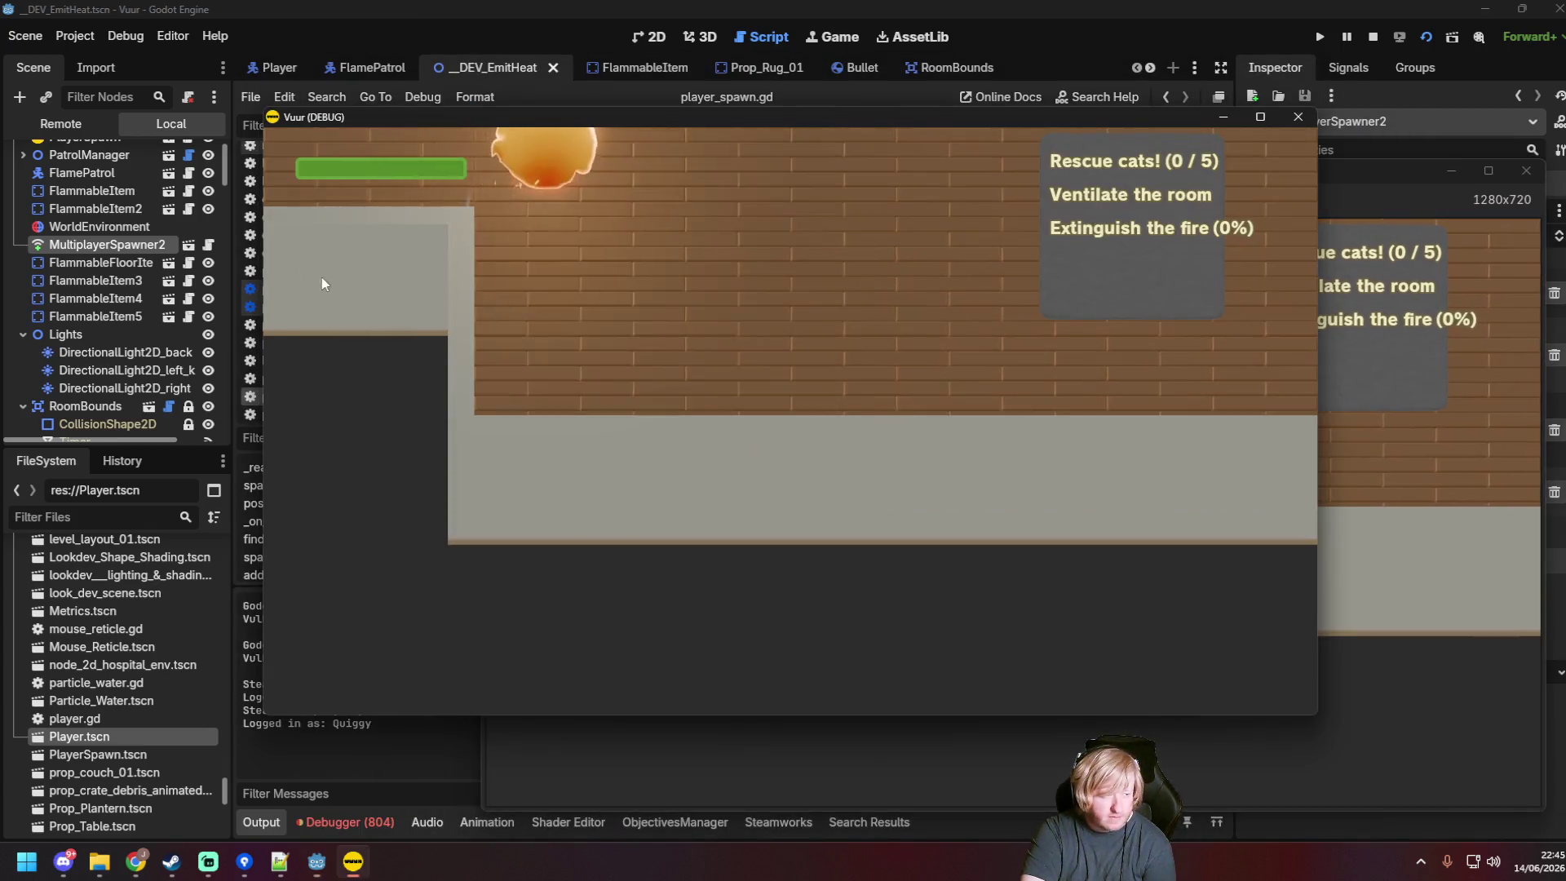
click(1406, 447)
click(1000, 473)
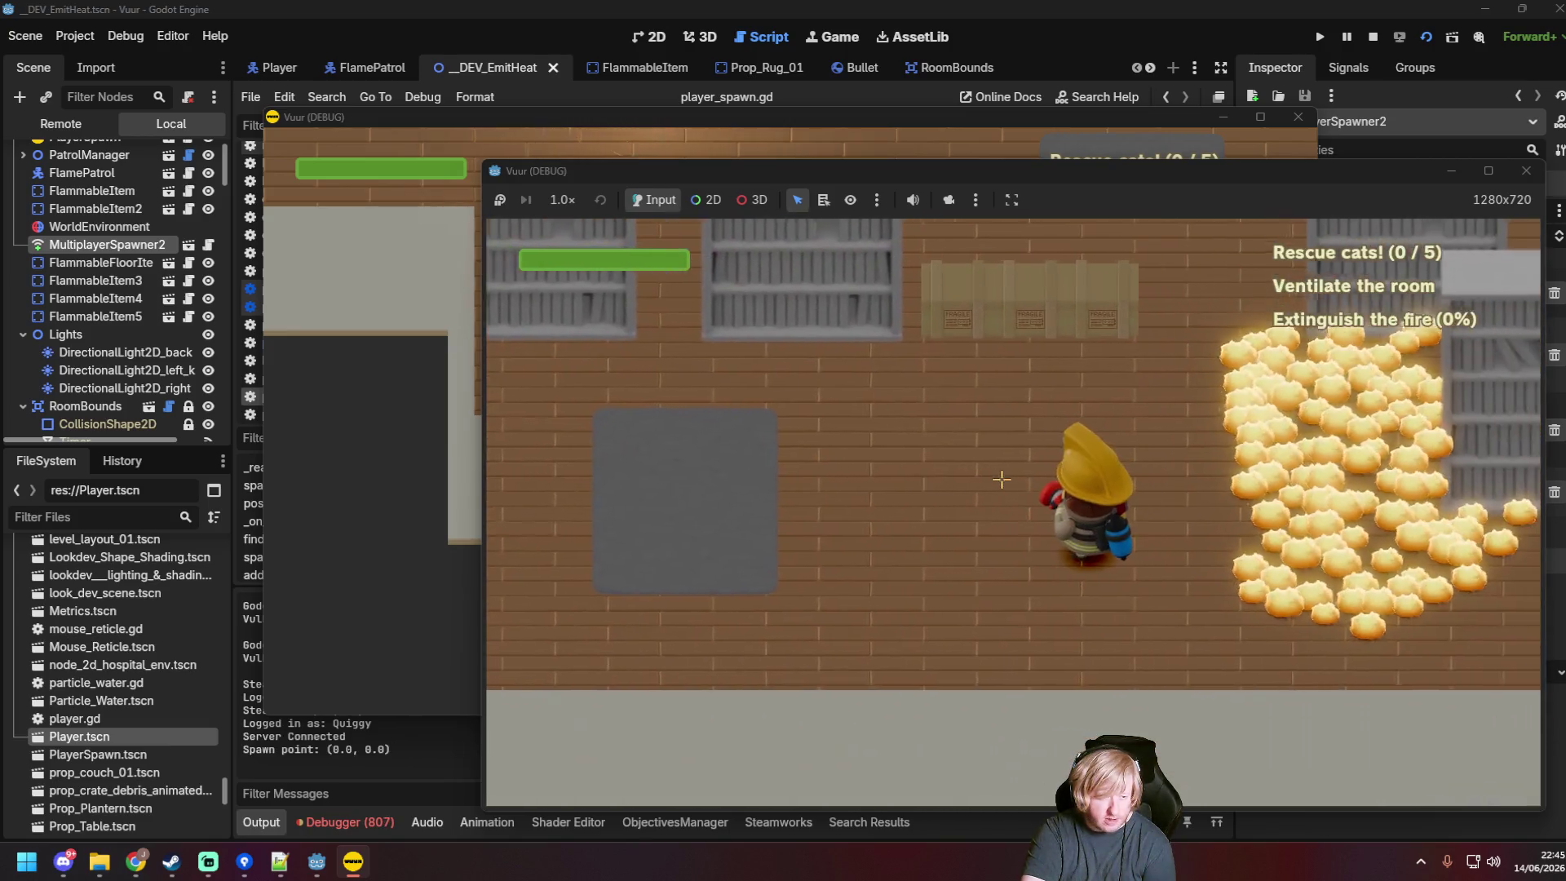
click(404, 349)
click(751, 430)
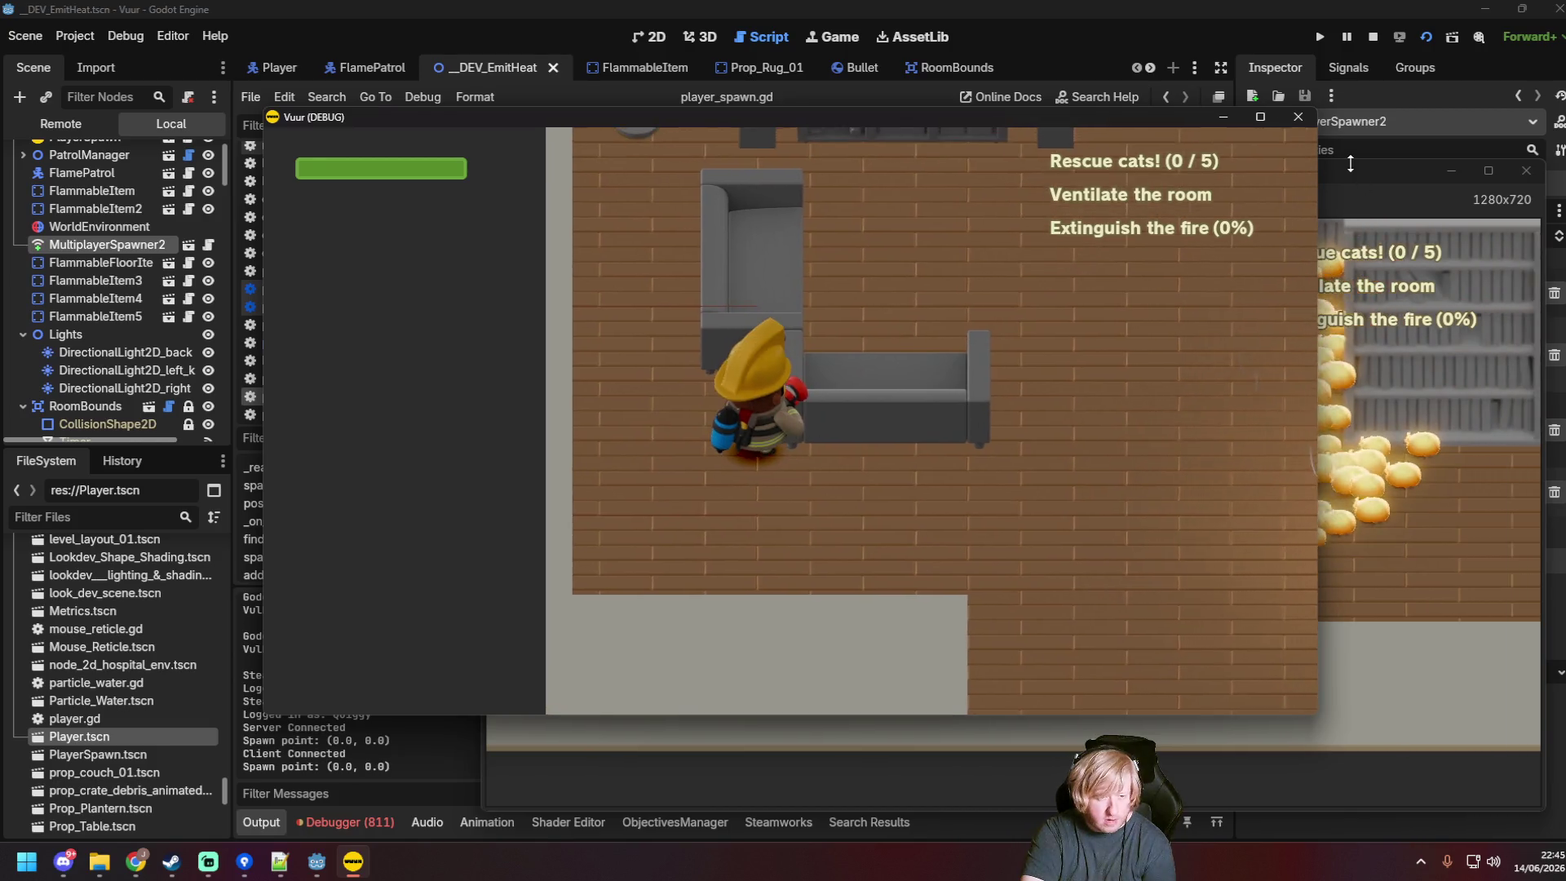
click(1297, 117)
click(1526, 171)
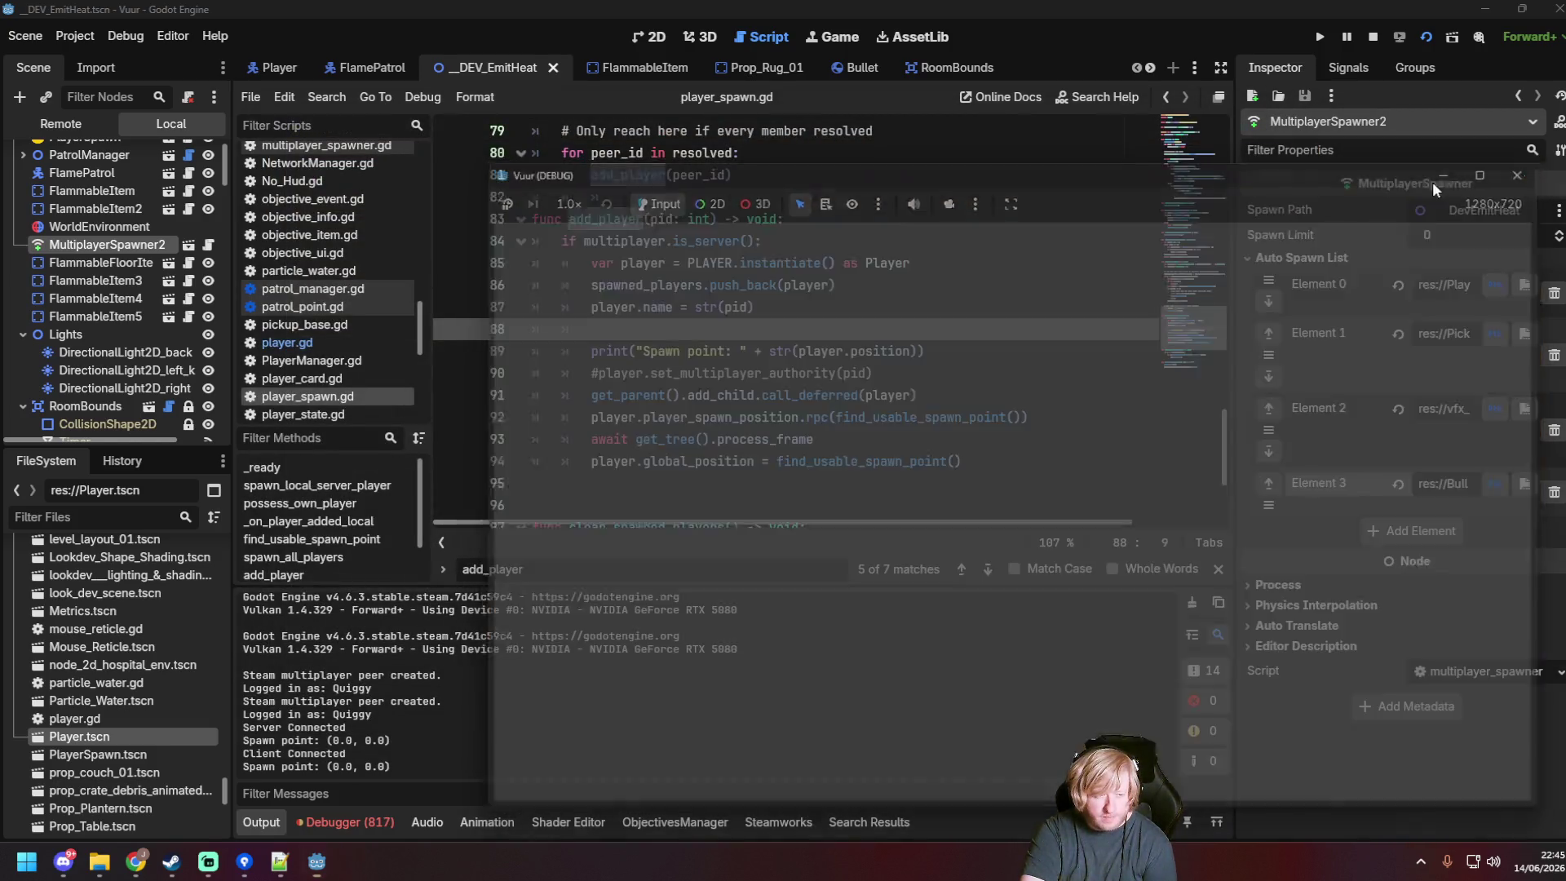
drag(846, 441, 426, 436)
key(BackSpace)
key(BackSpace)
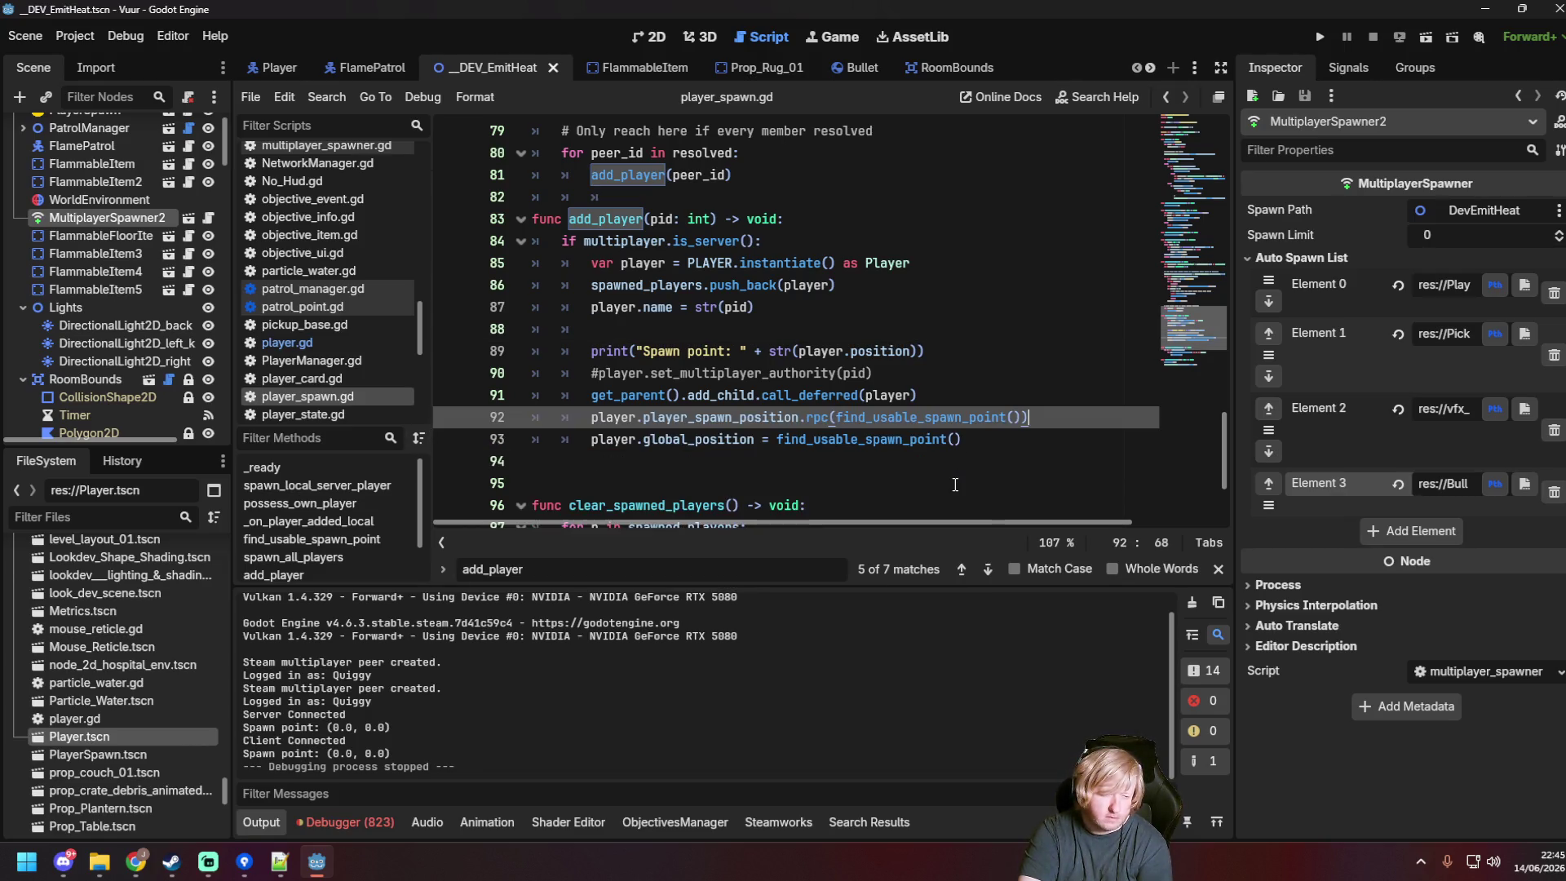
Save the script and test hosting and joining in the two game windows
click(967, 441)
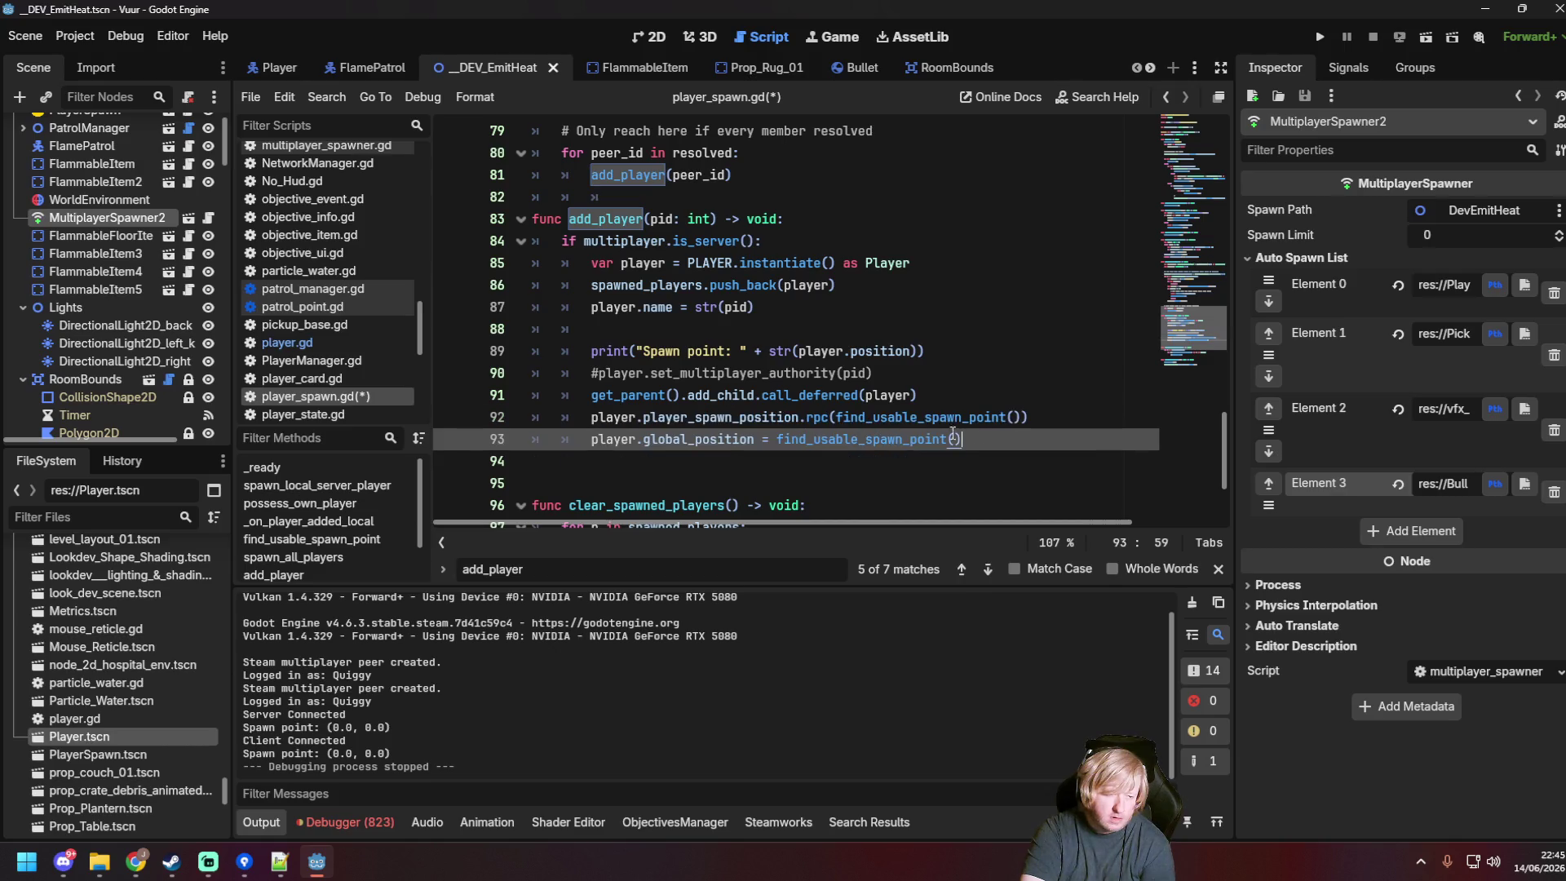
click(592, 417)
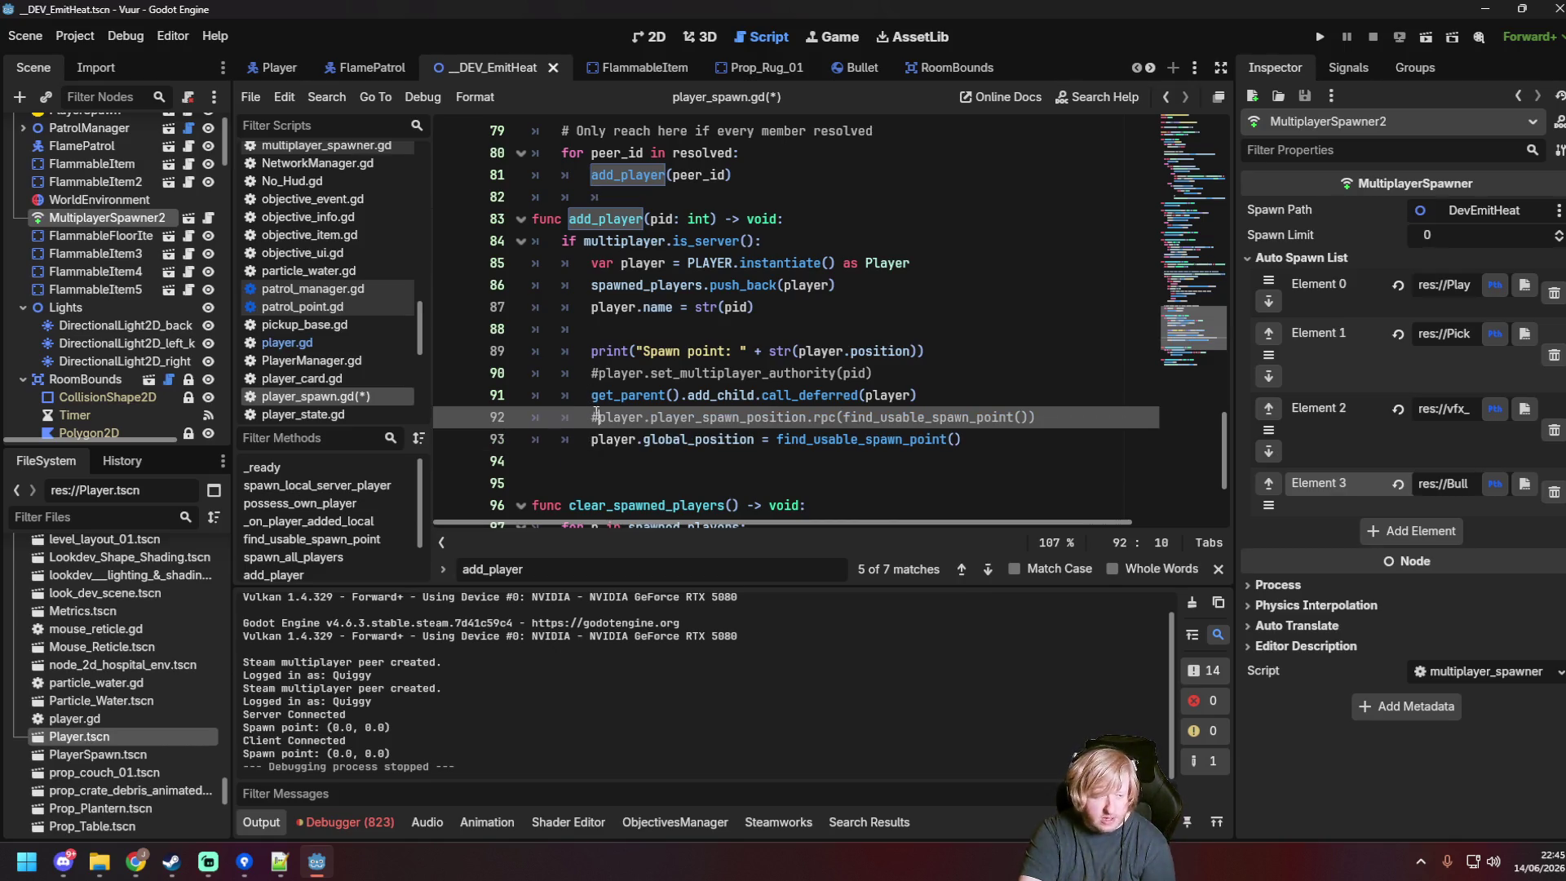
click(910, 330)
key(ctrl+s)
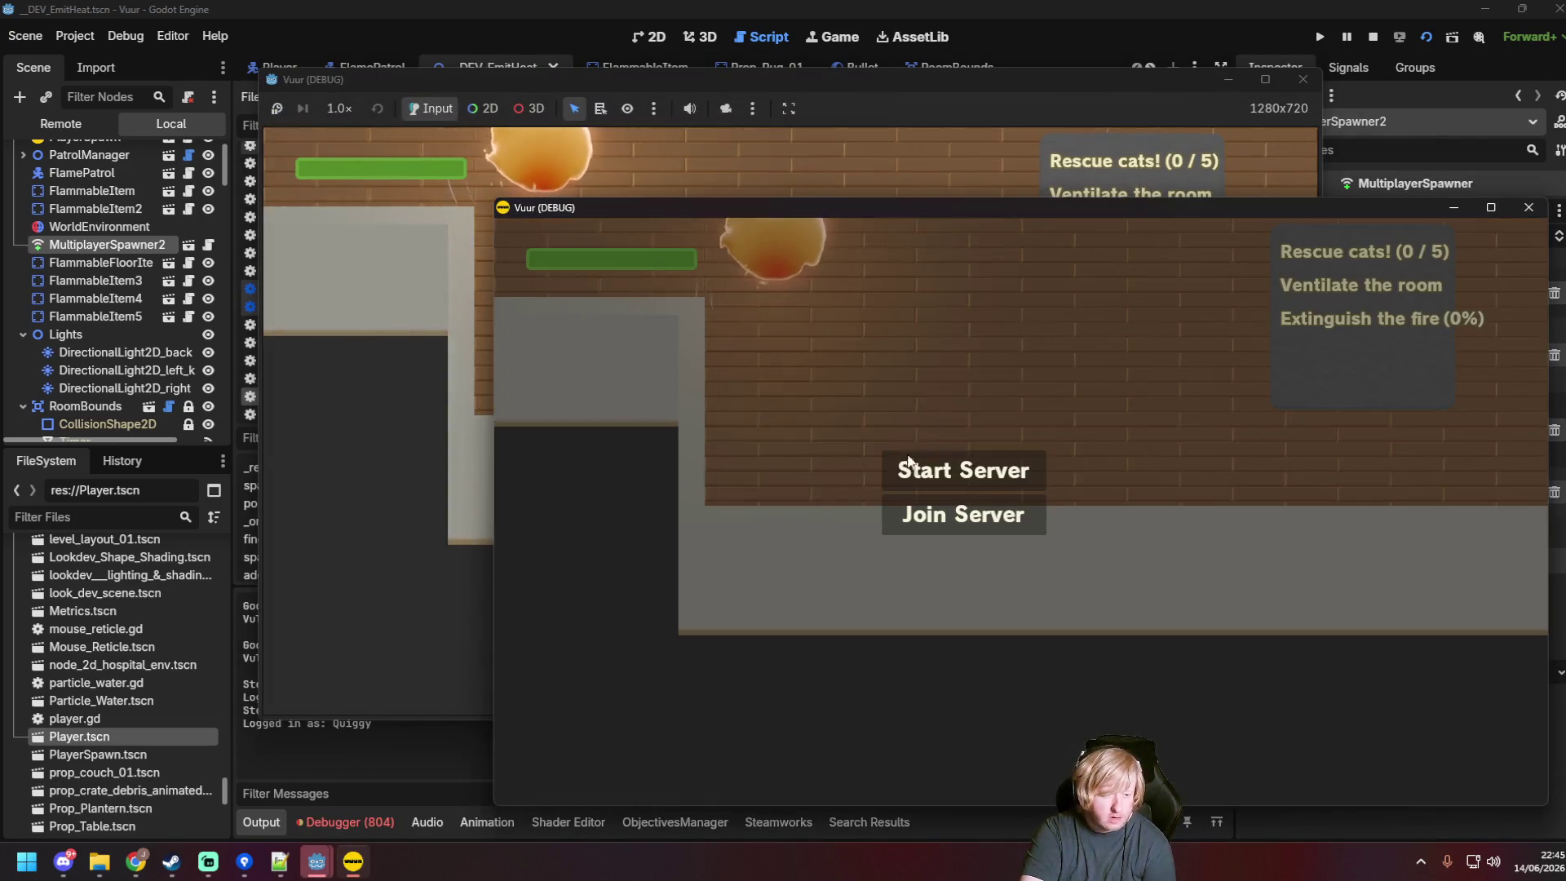
click(908, 462)
click(359, 343)
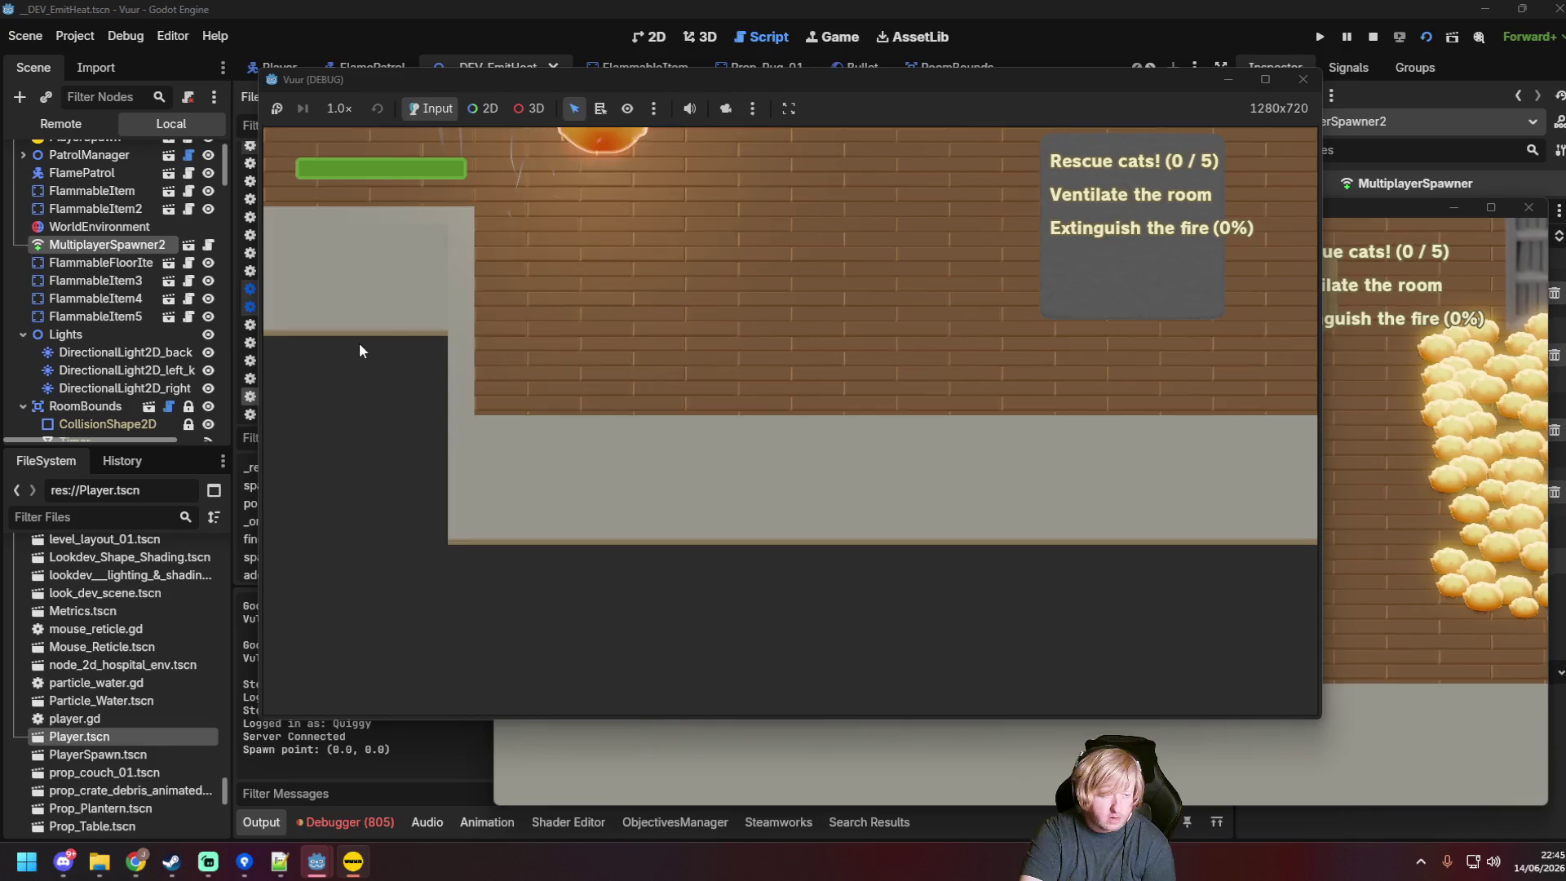
click(717, 431)
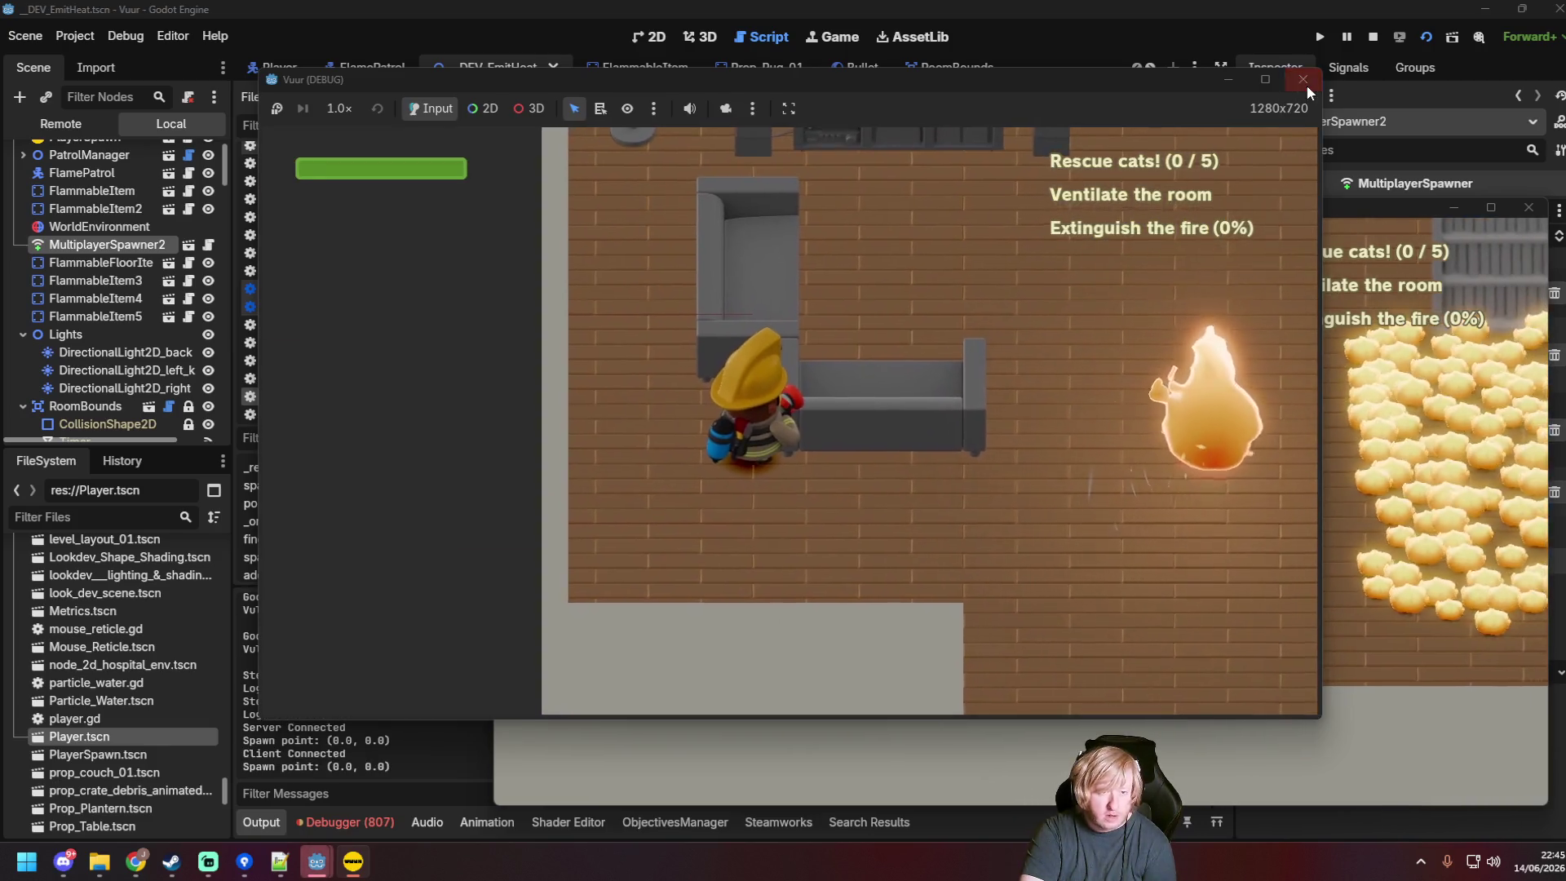
click(1303, 79)
Restore the process_frame await, remove the player_spawn_position.rpc line, and relaunch with F6
click(983, 373)
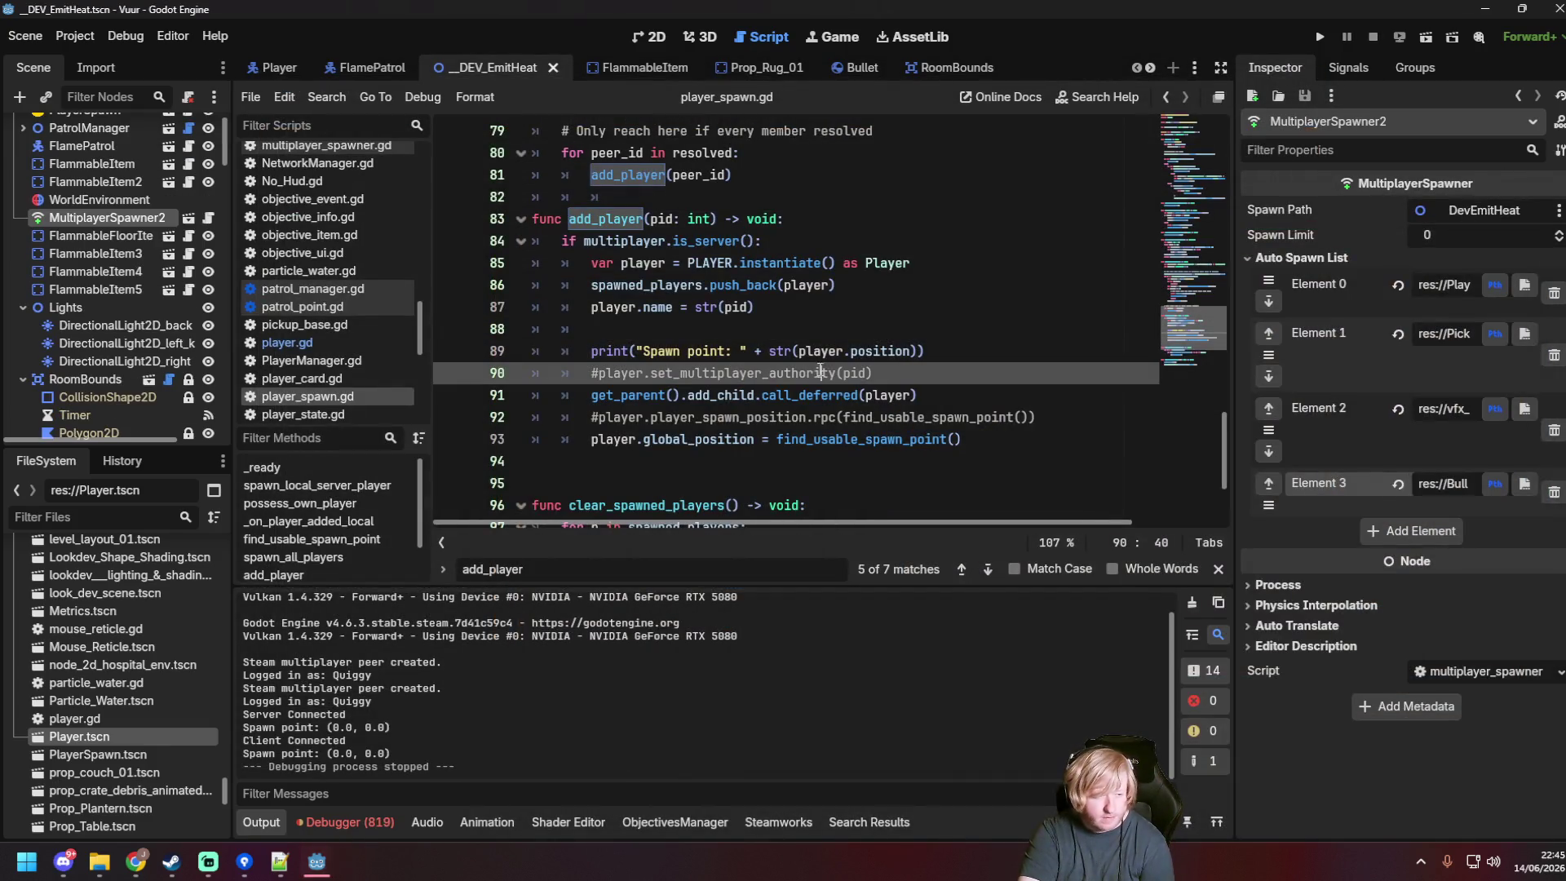
click(1029, 438)
key(ctrl+z)
key(ctrl+z)
key(ctrl+z)
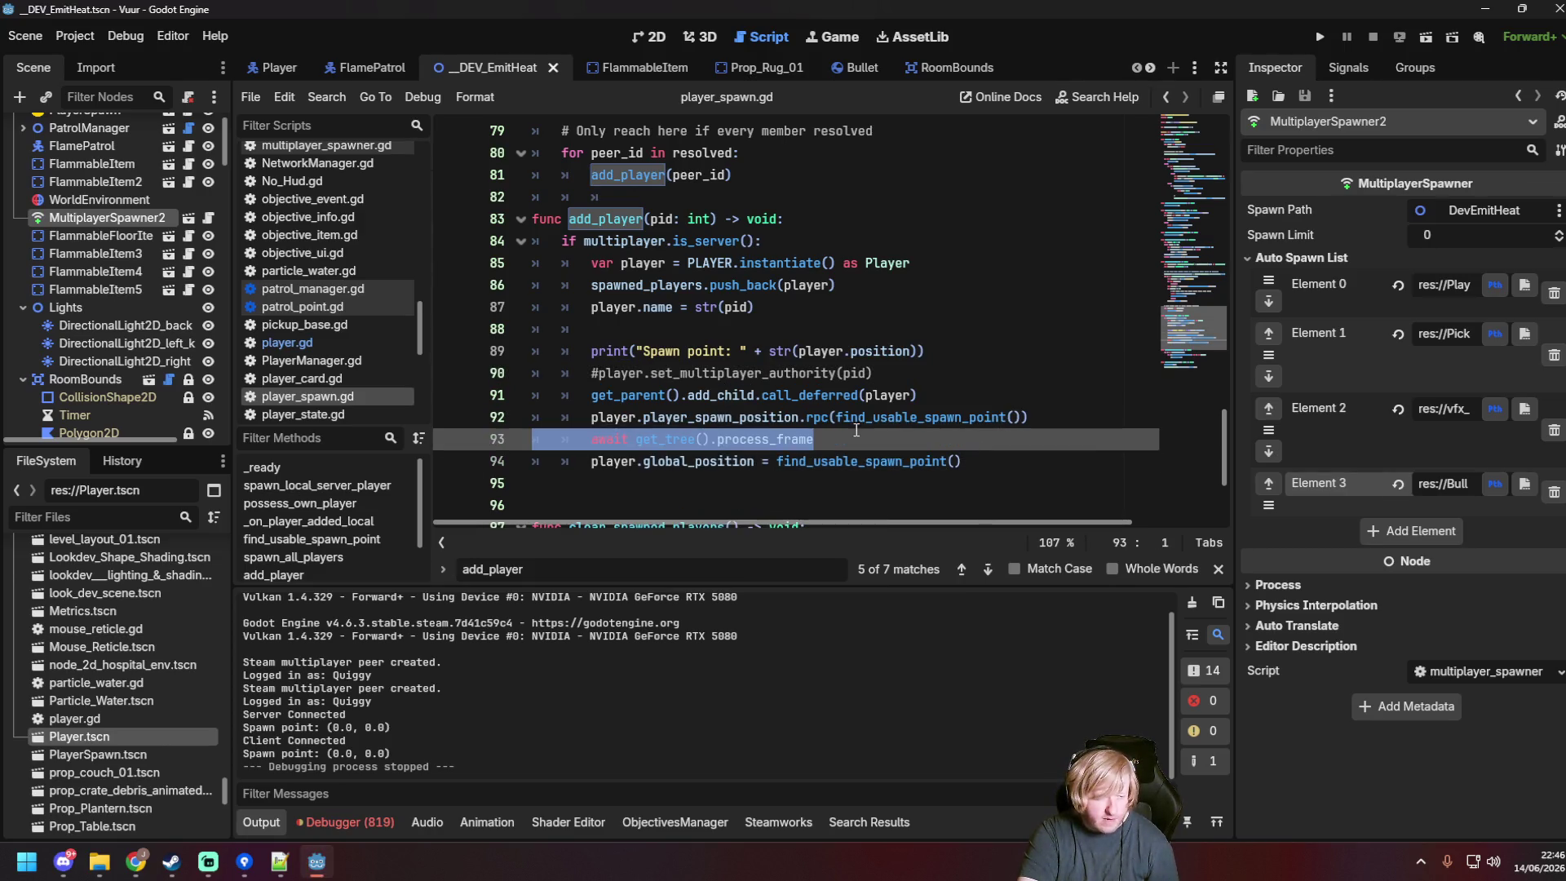
key(ctrl+z)
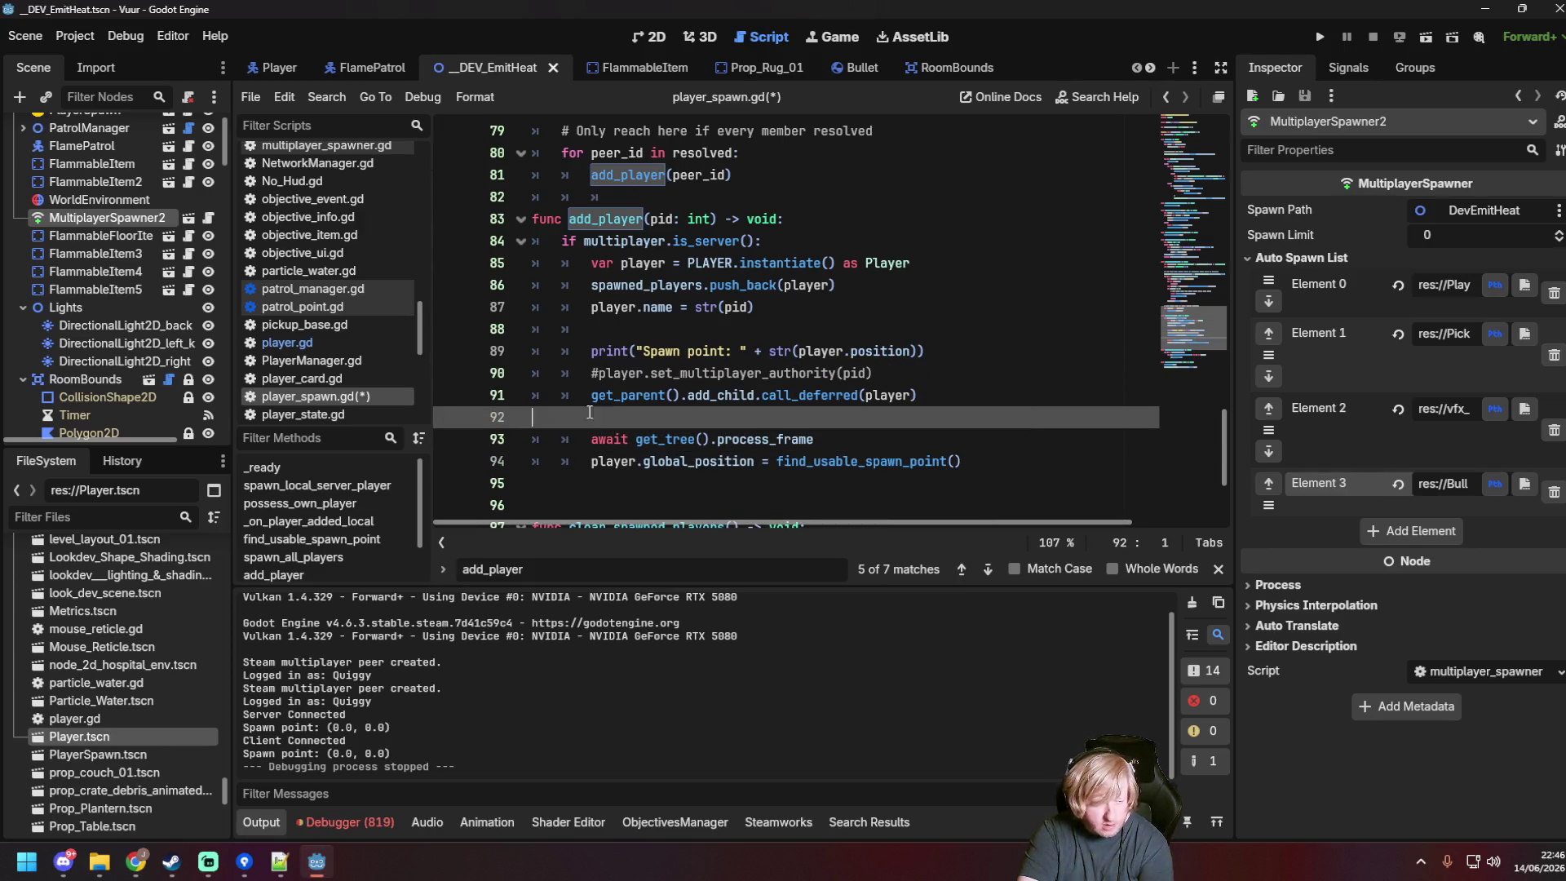
click(1028, 375)
key(F6)
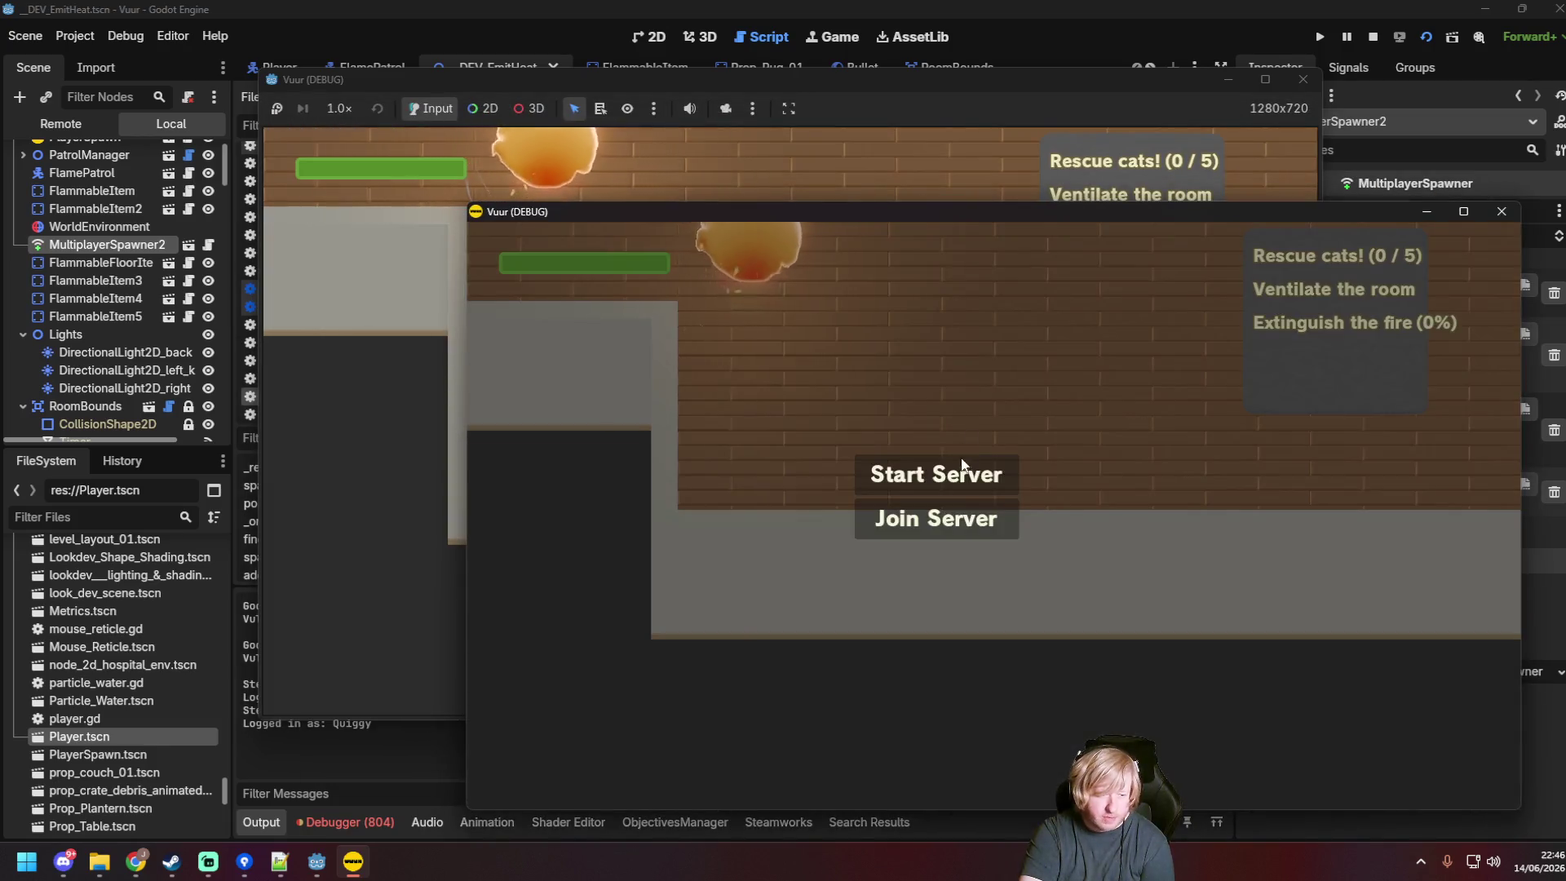
Start Server in one Vuur window, Join Server in the other, then stop the game with F8
click(951, 472)
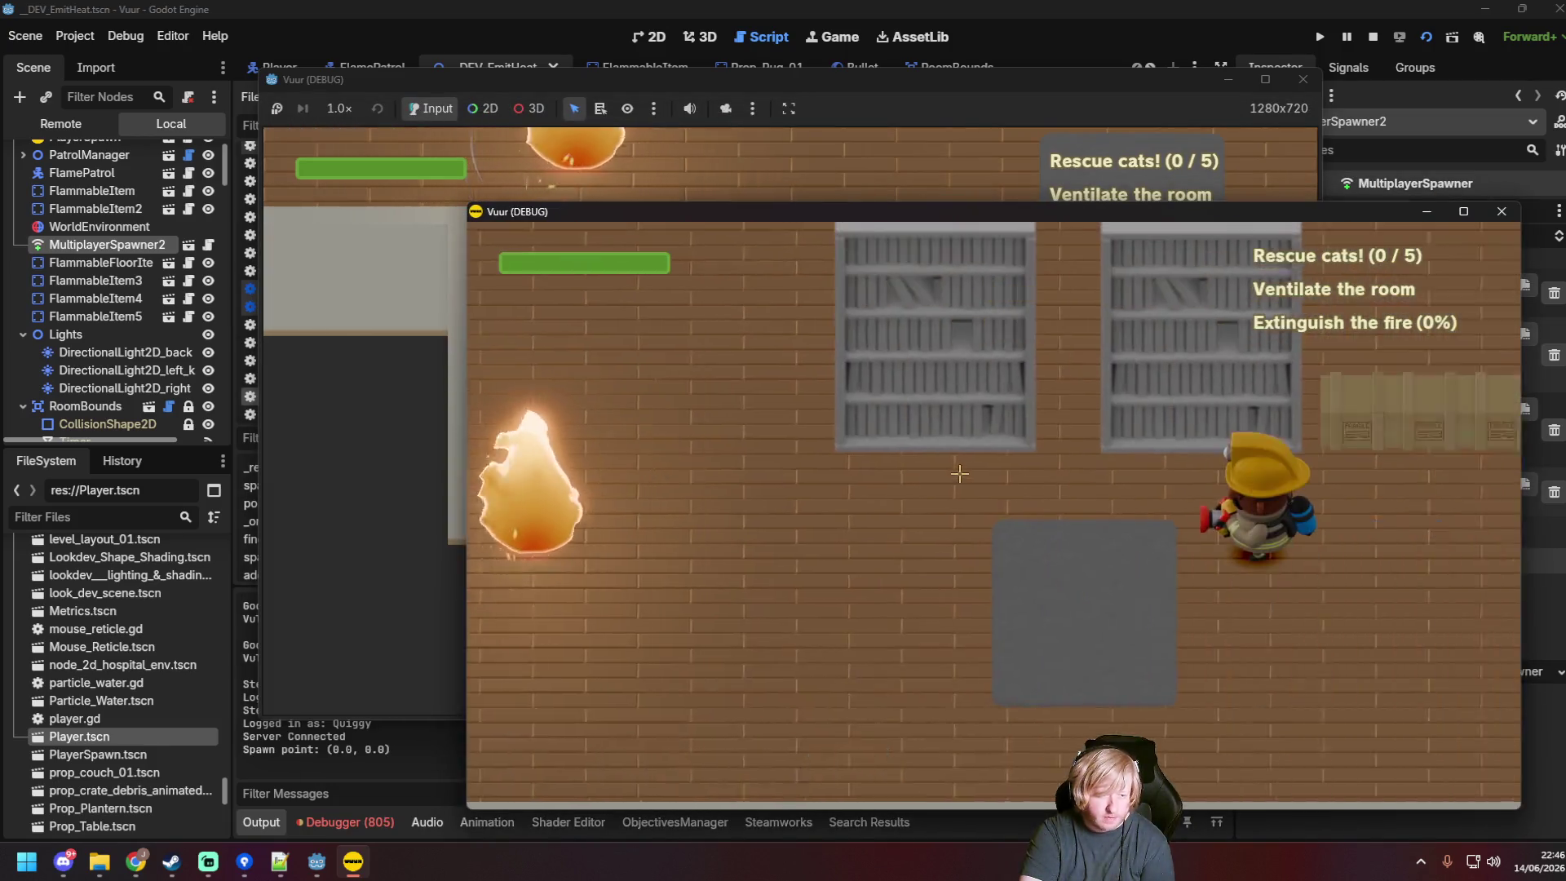
click(427, 377)
click(725, 425)
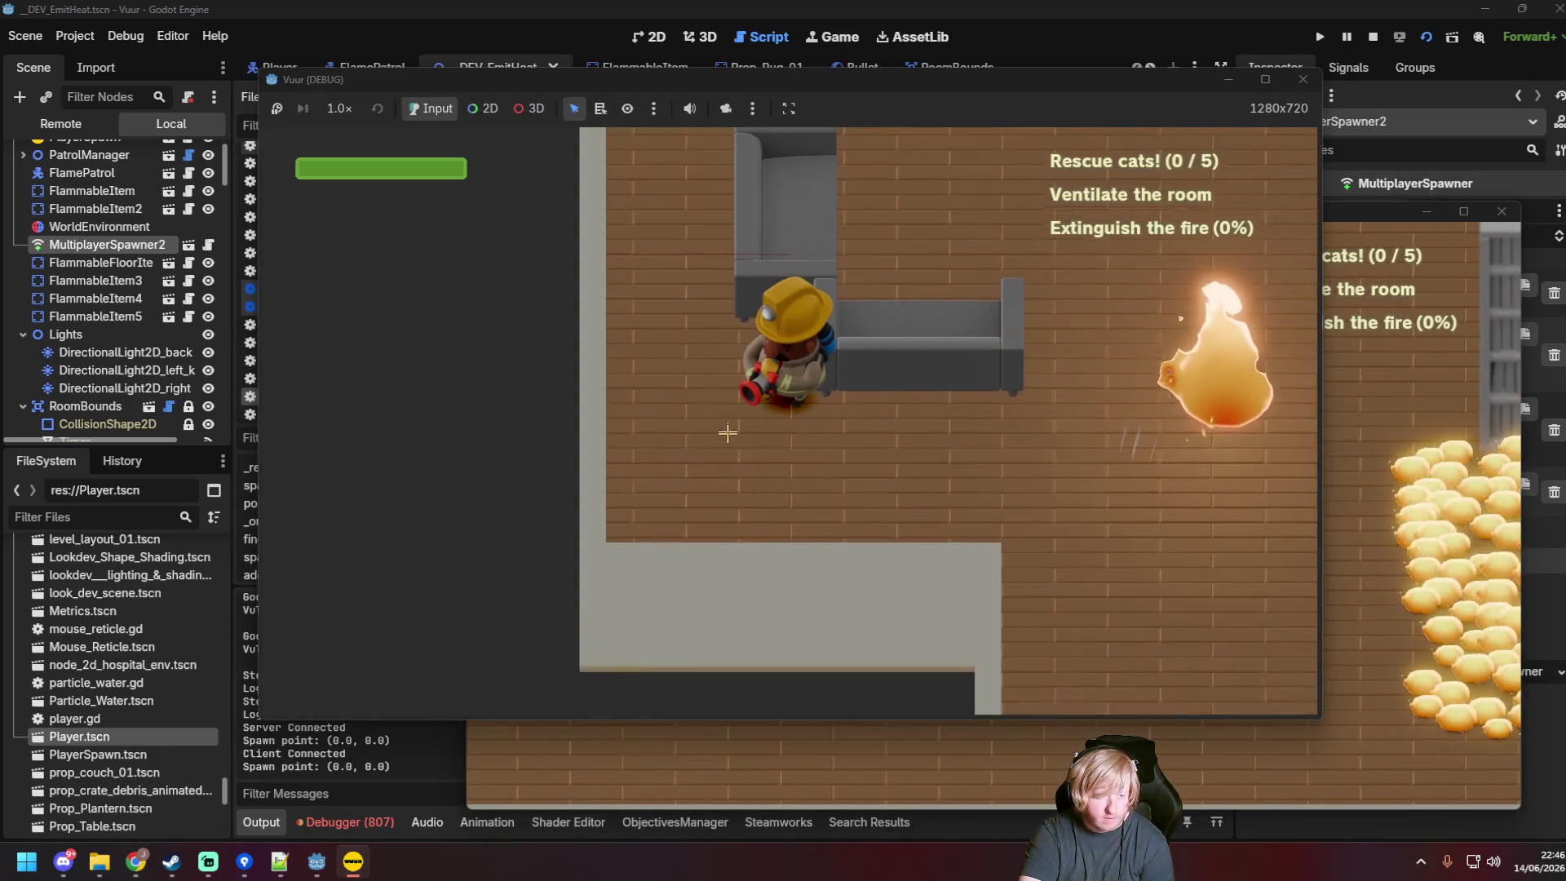
click(1302, 79)
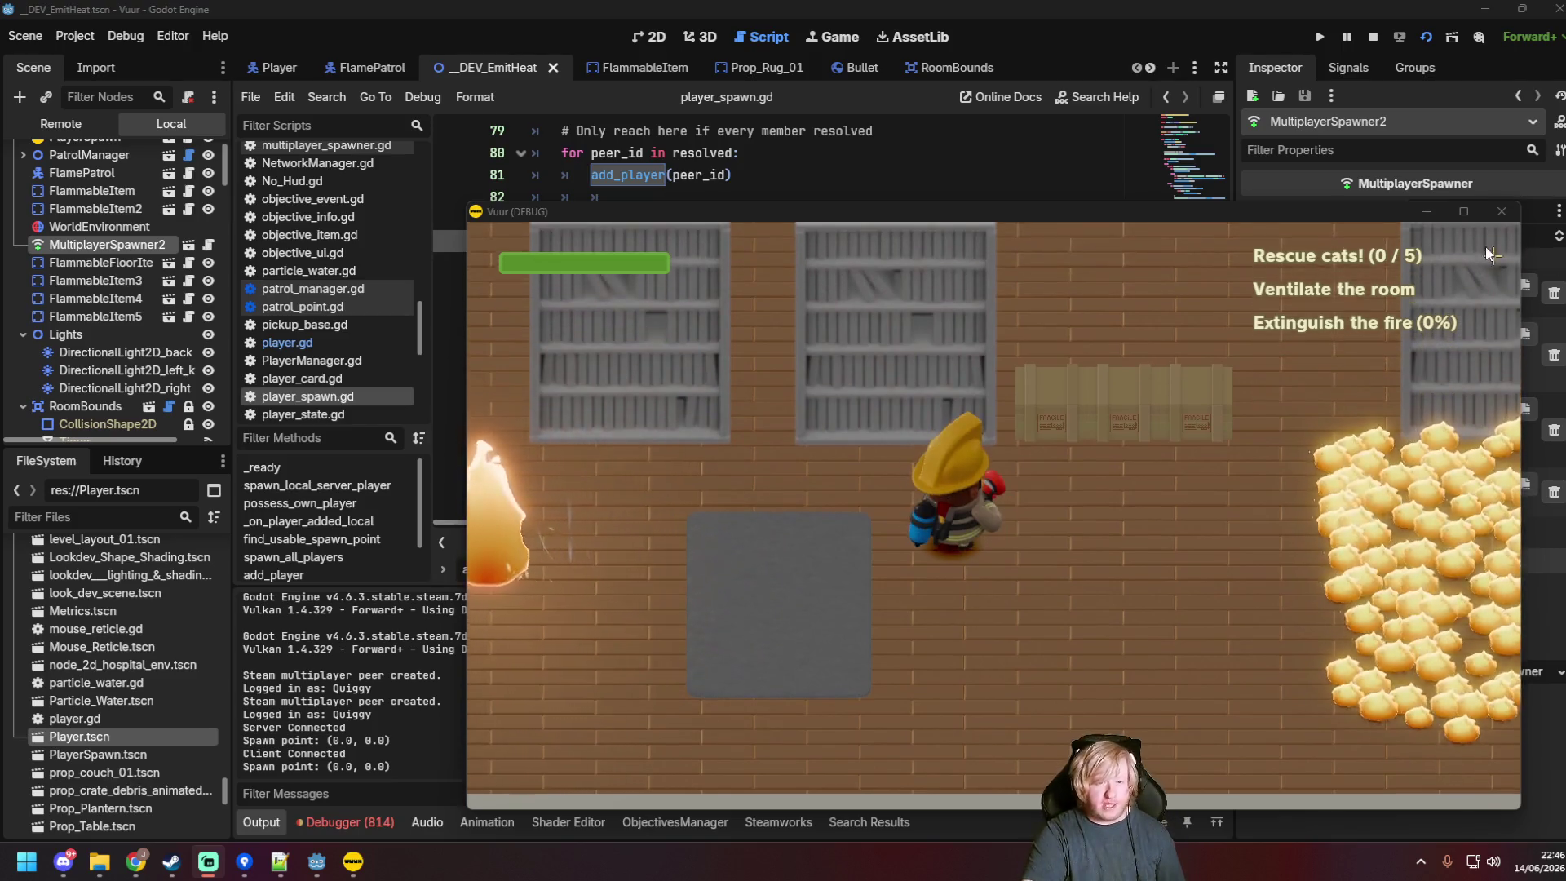
key(F8)
click(832, 323)
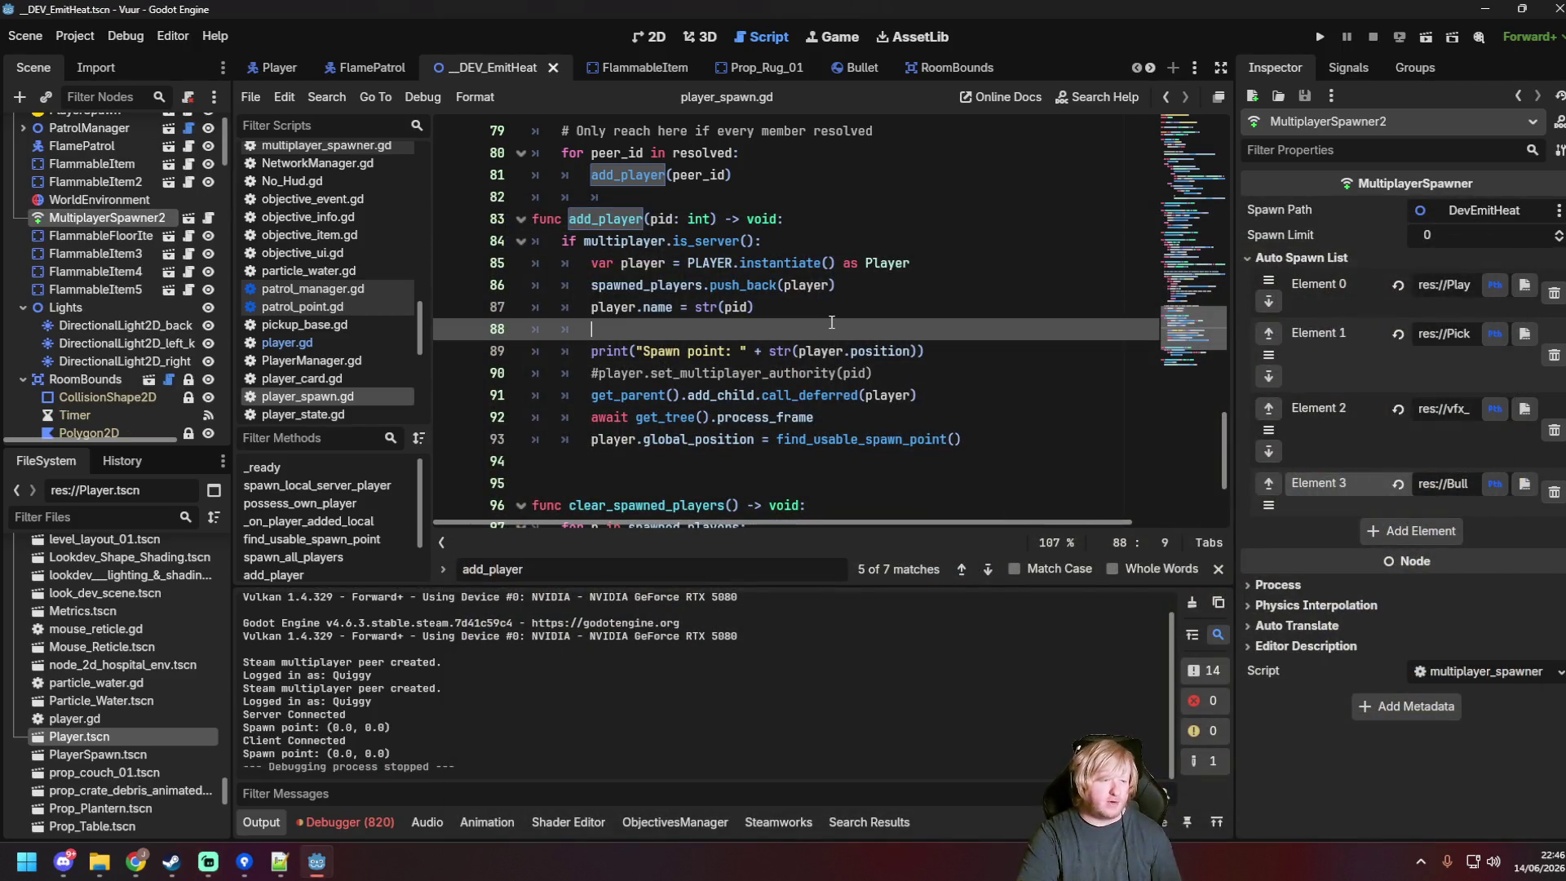
Review the authority, await and position lines, then set a breakpoint on line 93
click(600, 375)
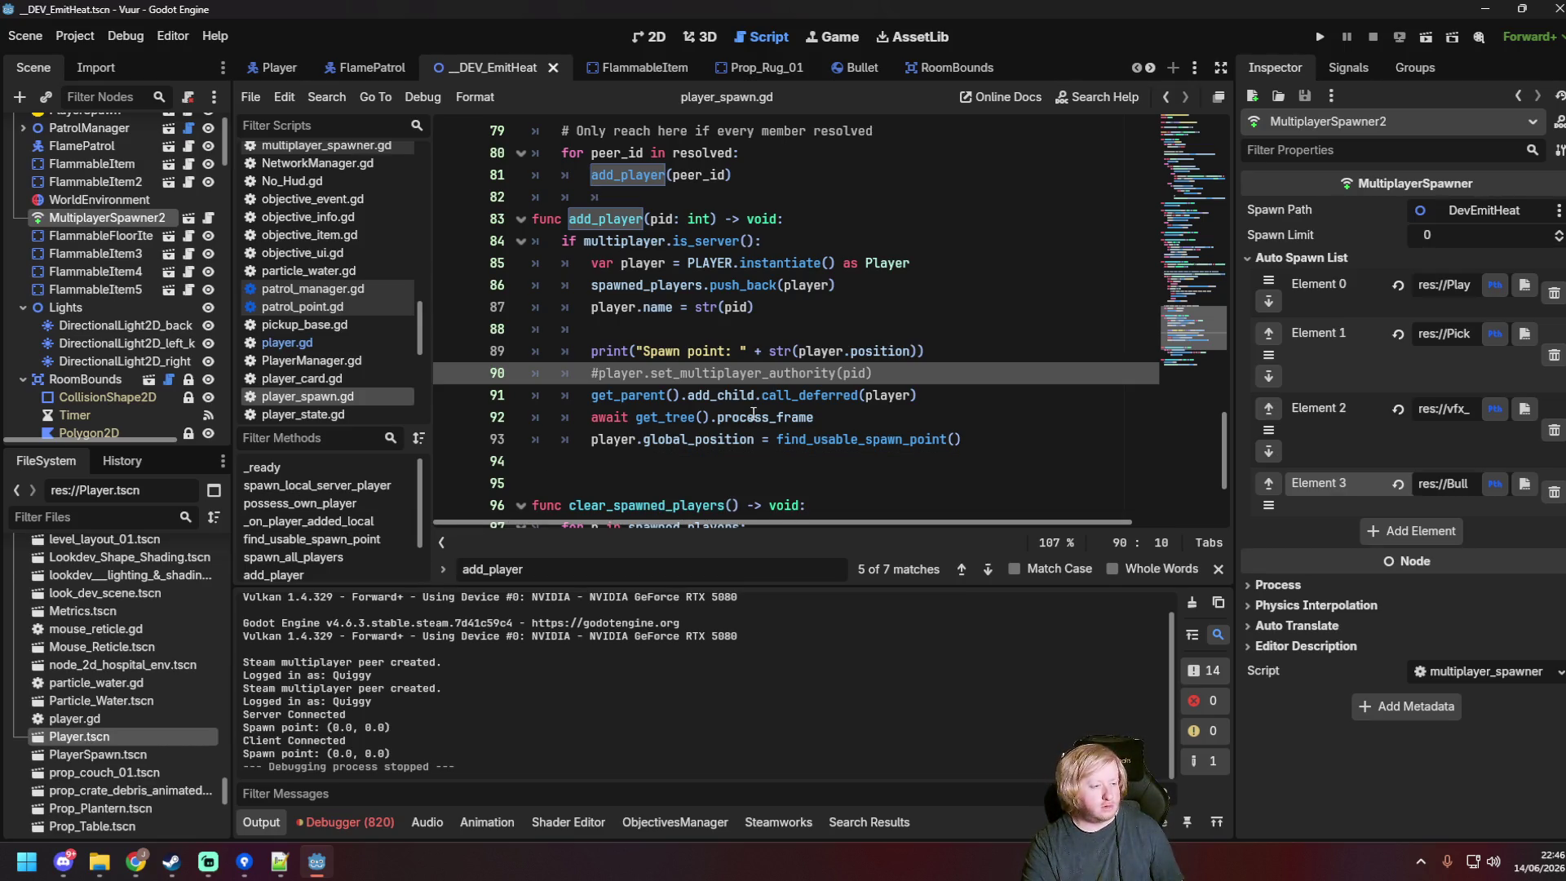
click(900, 373)
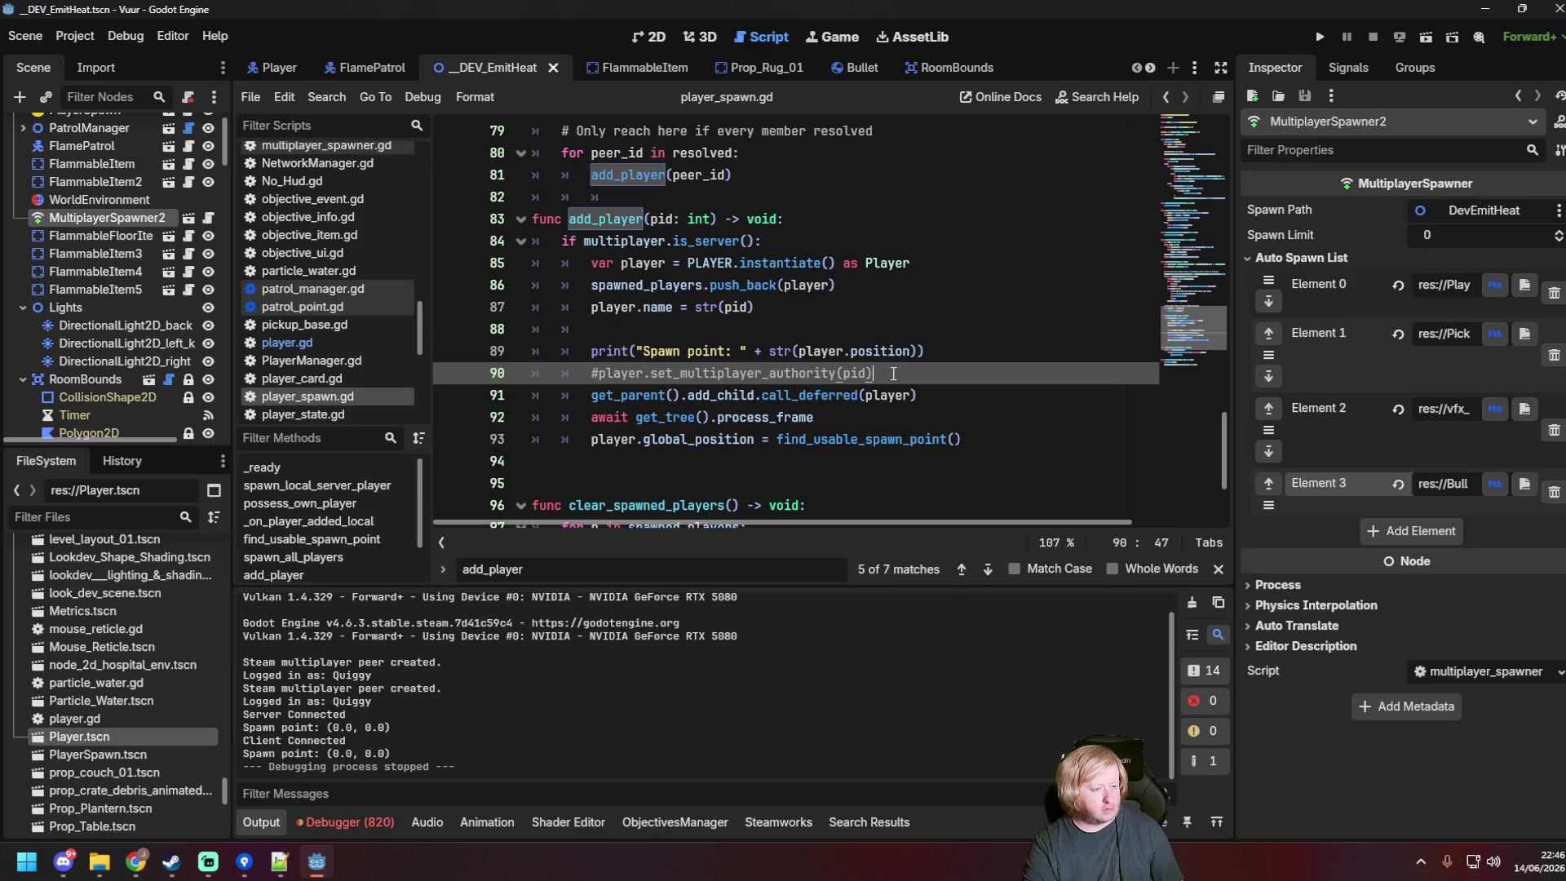
mouse_move(893, 374)
mouse_down()
mouse_move(538, 355)
mouse_move(414, 368)
mouse_up()
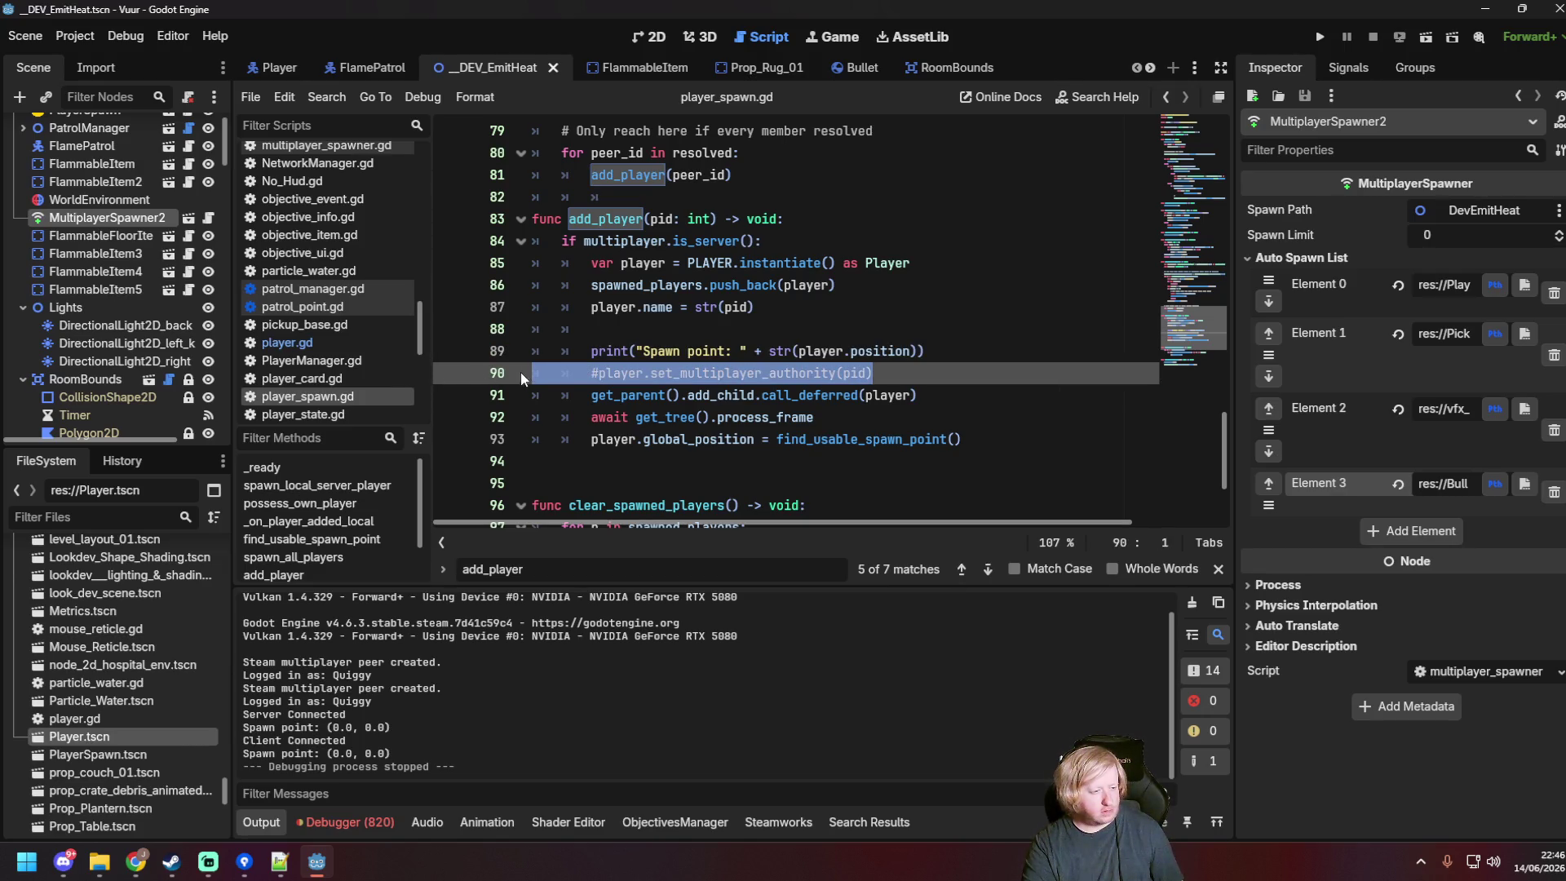
click(614, 375)
click(853, 416)
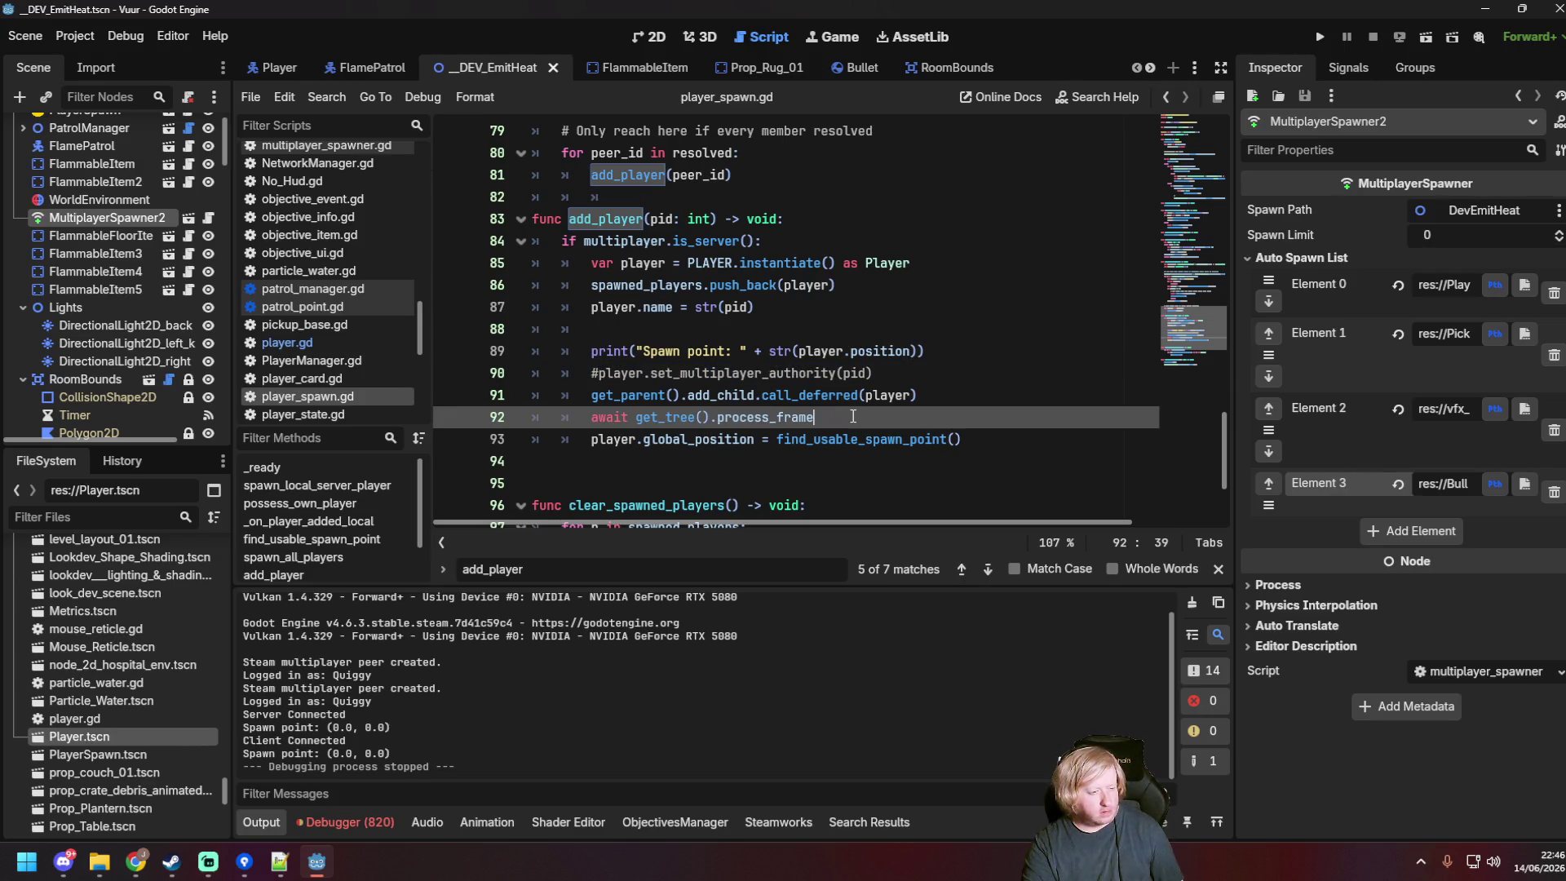
drag(992, 438, 464, 412)
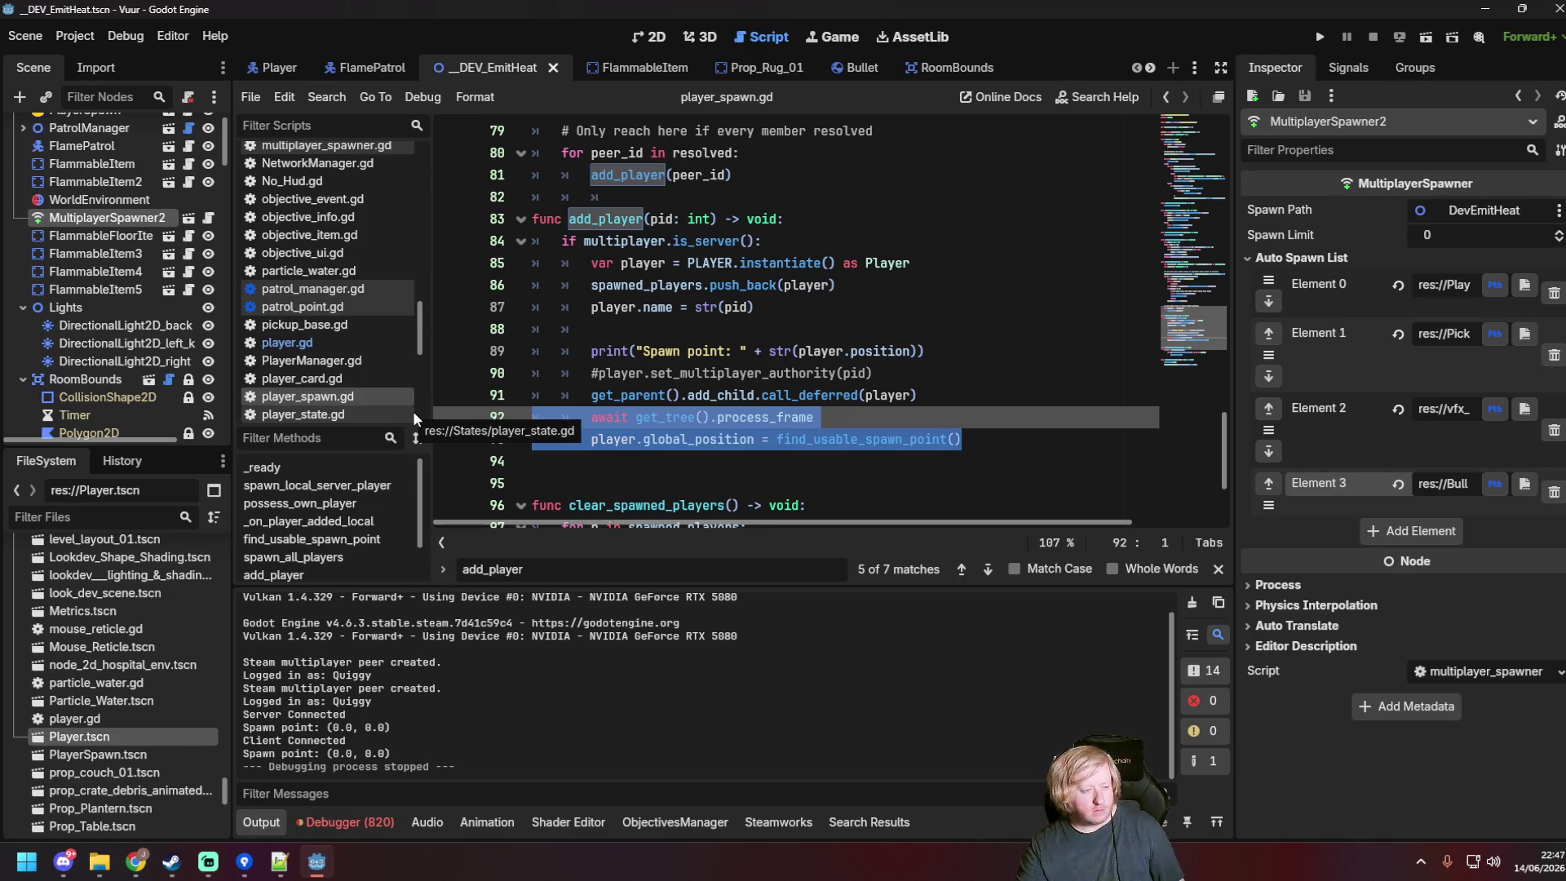
scroll(447, 352, down, 2)
scroll(771, 346, up, 7)
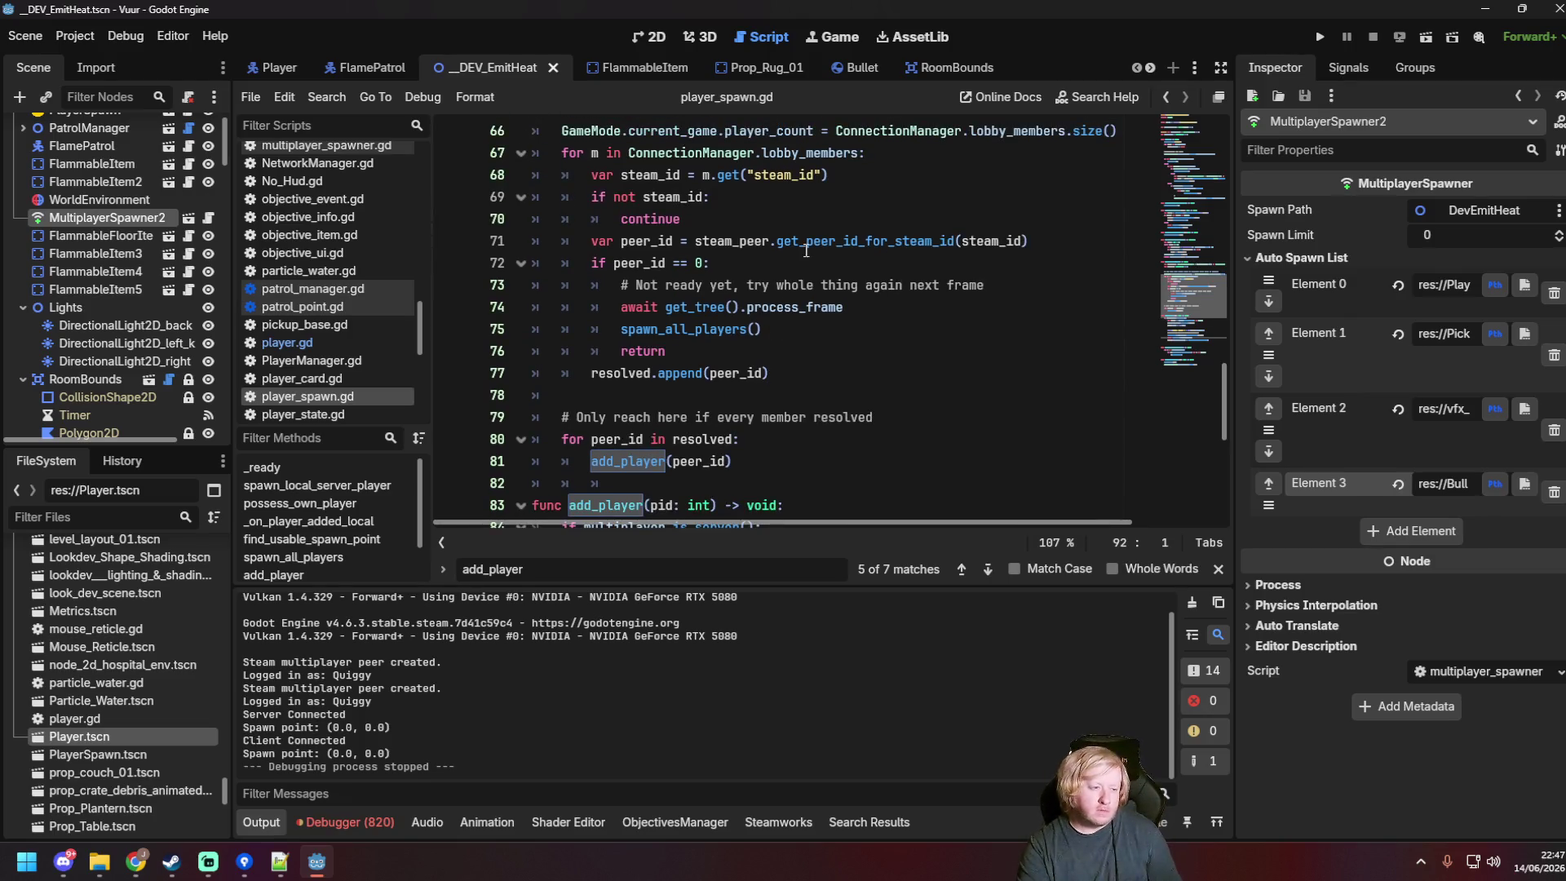
scroll(750, 338, down, 5)
click(453, 263)
click(840, 243)
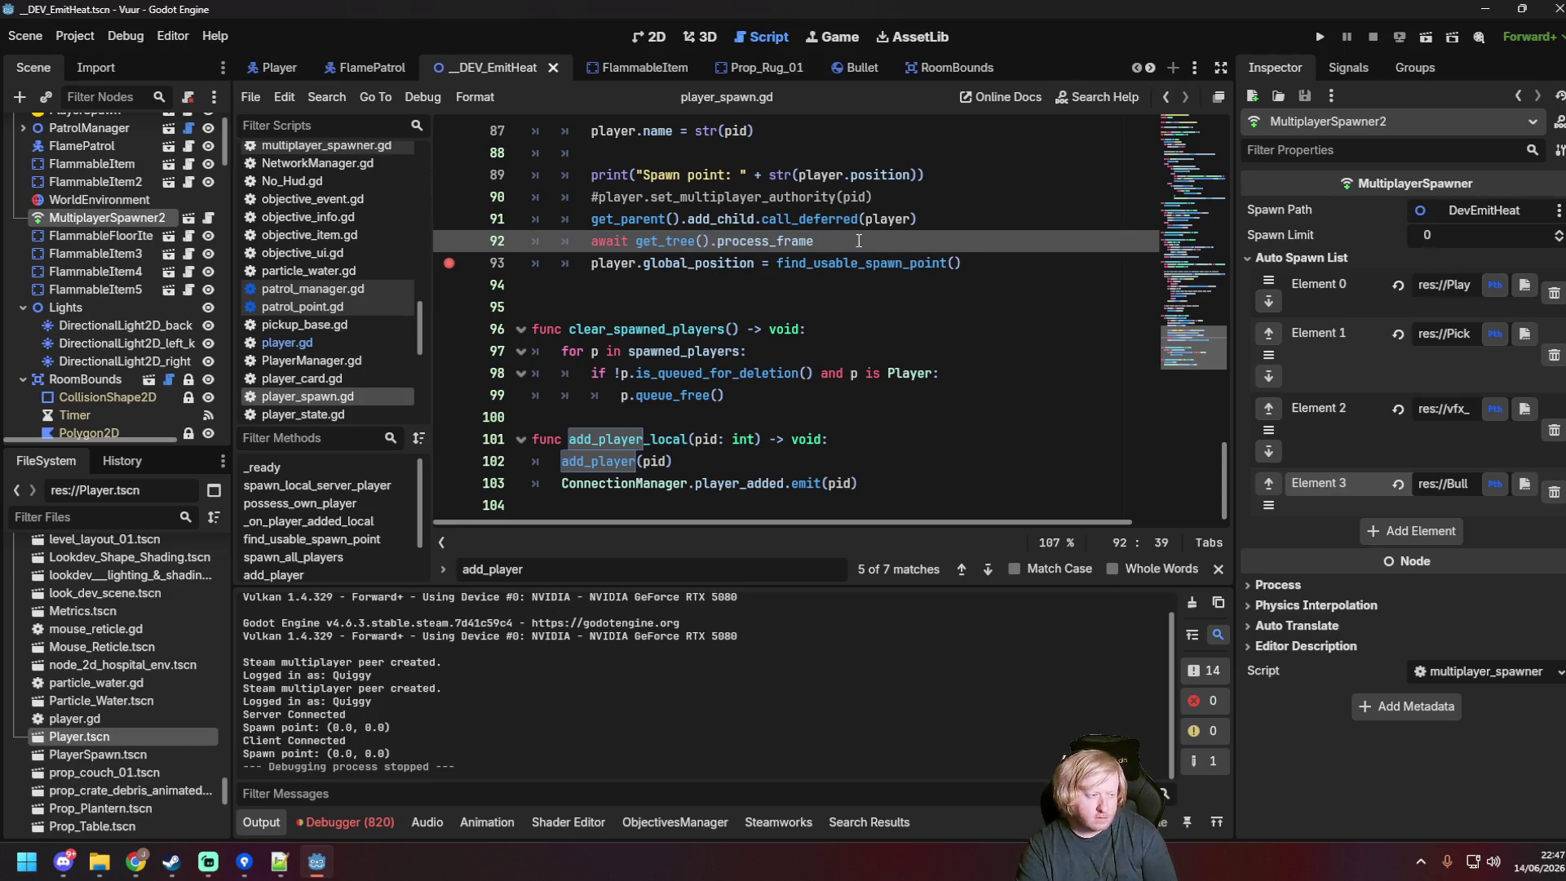
Launch the scene with F6, start the server, and continue past the line 93 breakpoint
key(F6)
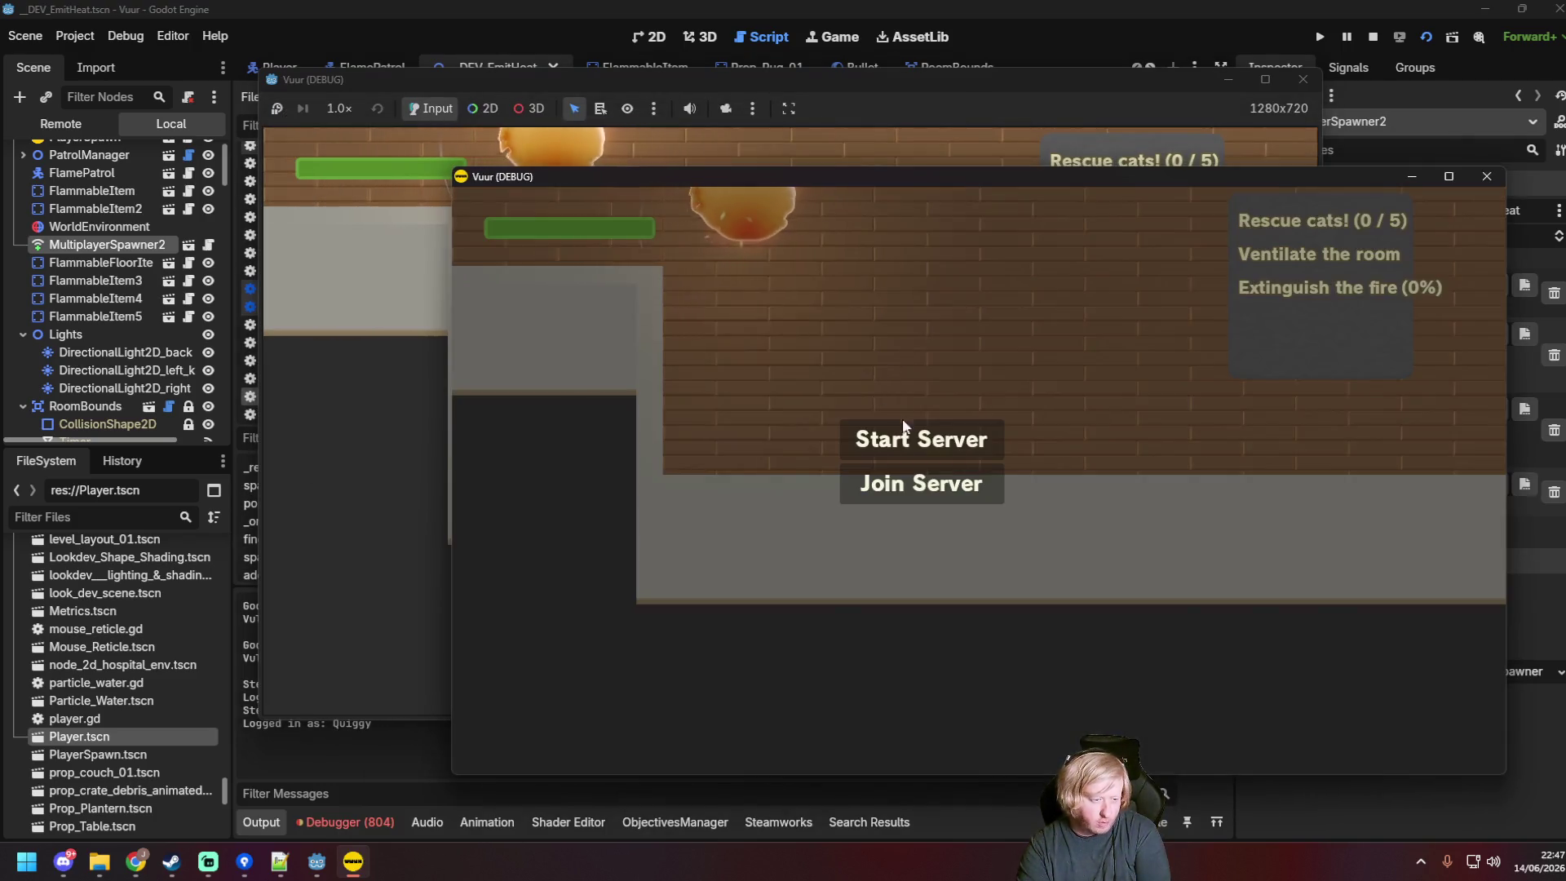
click(920, 436)
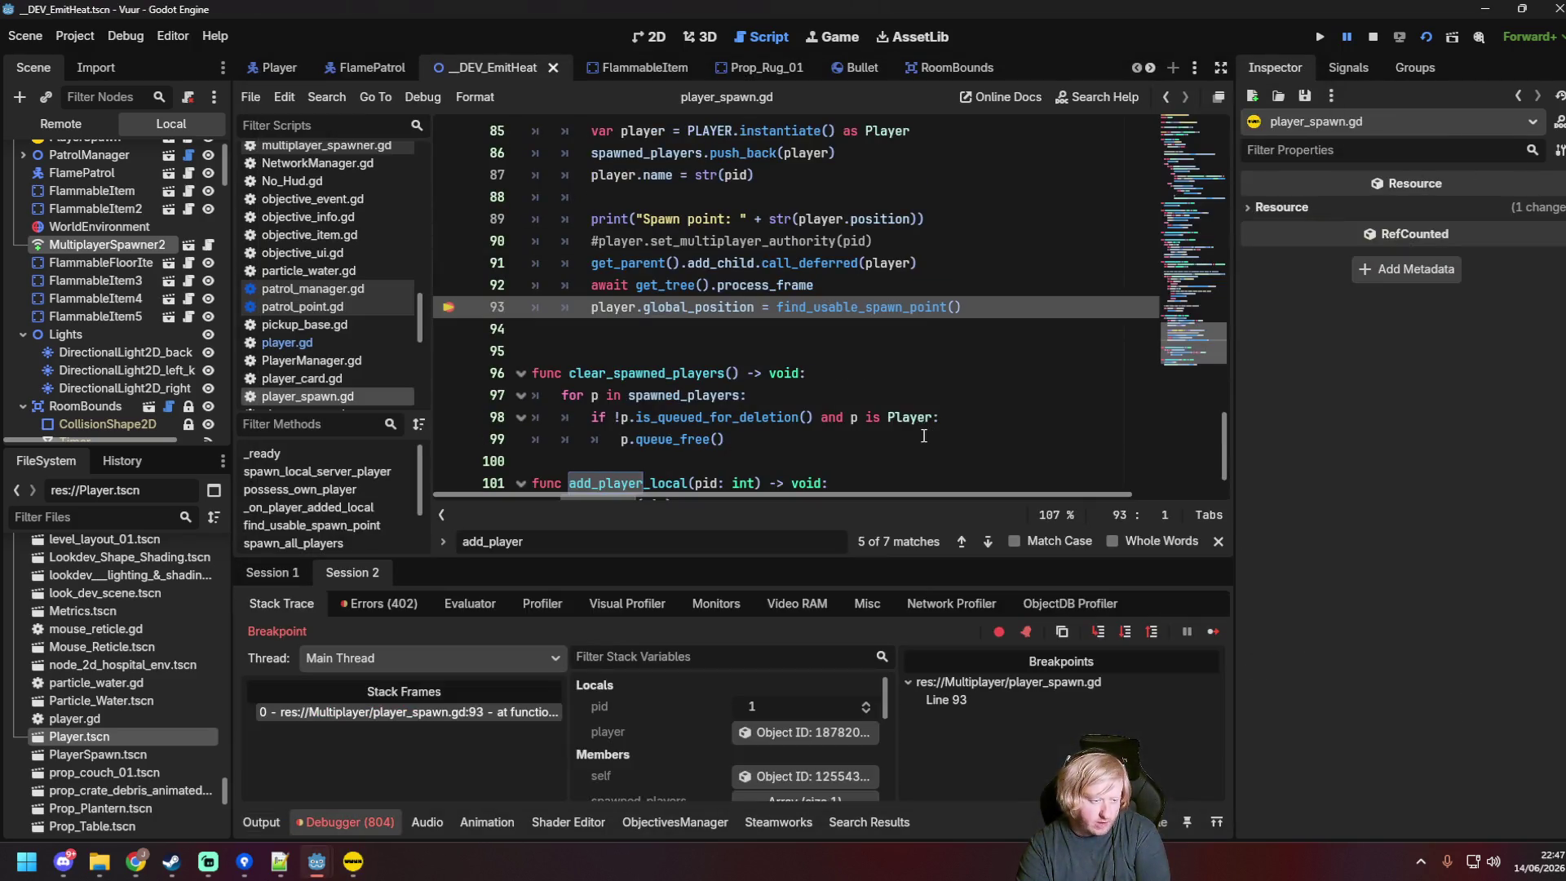
mouse_move(354, 863)
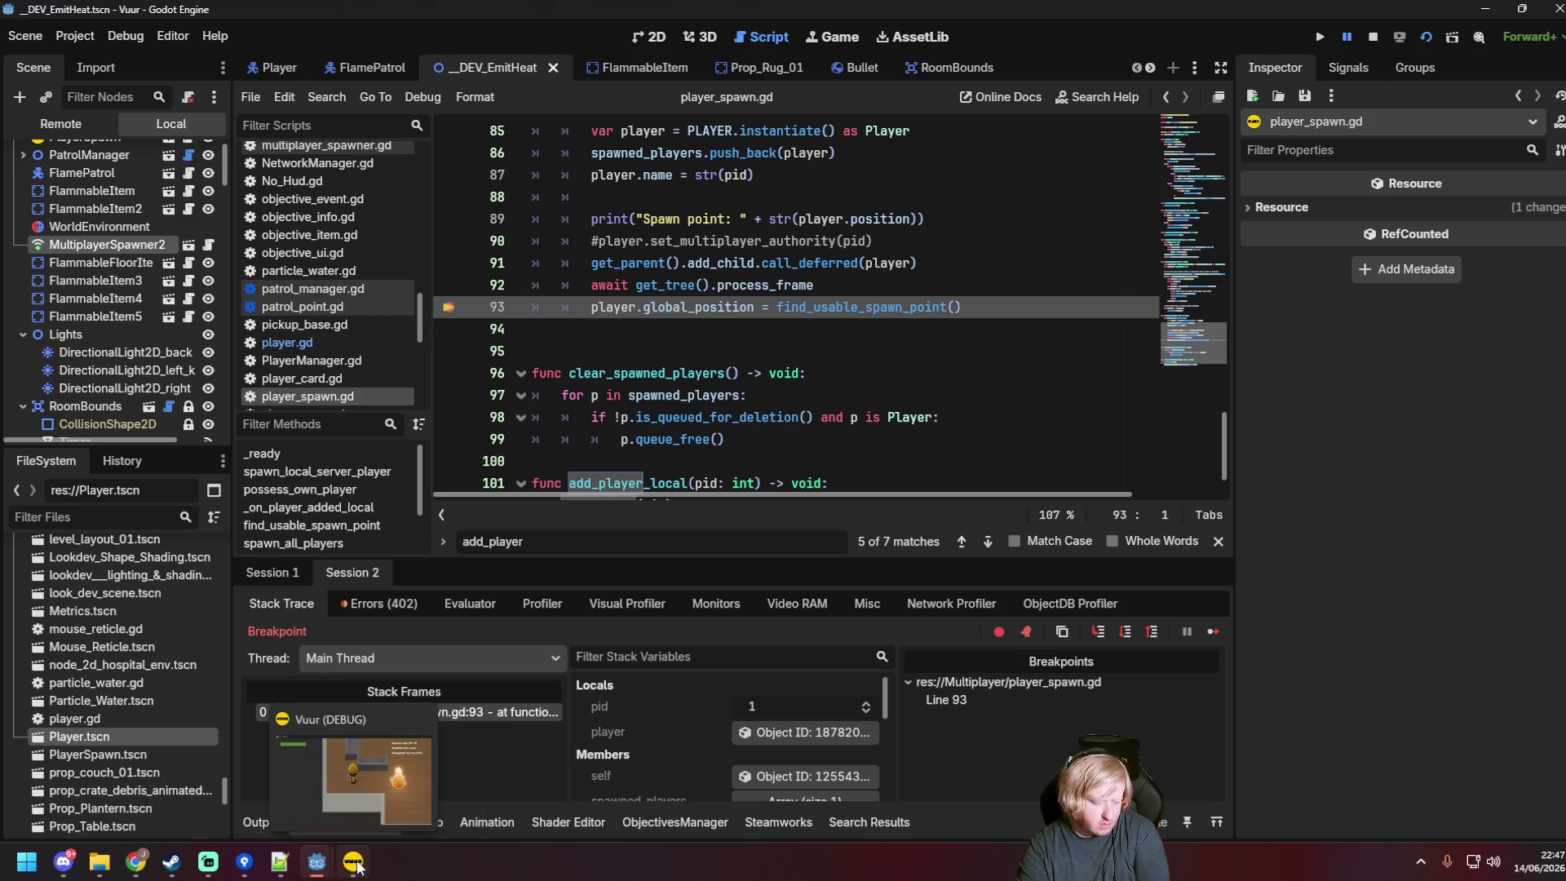
click(358, 866)
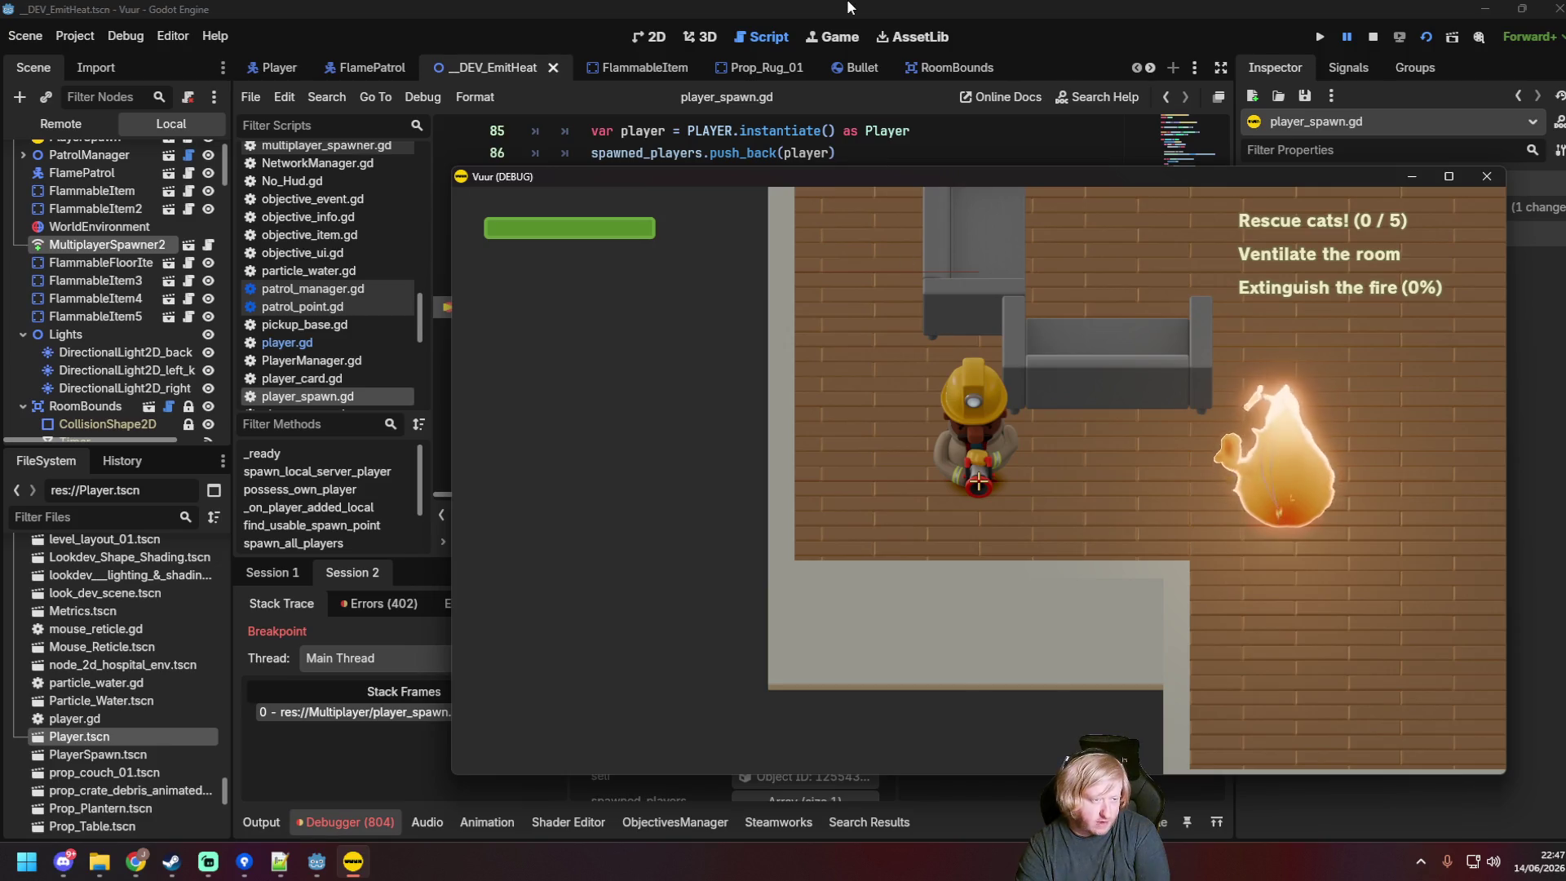
click(820, 70)
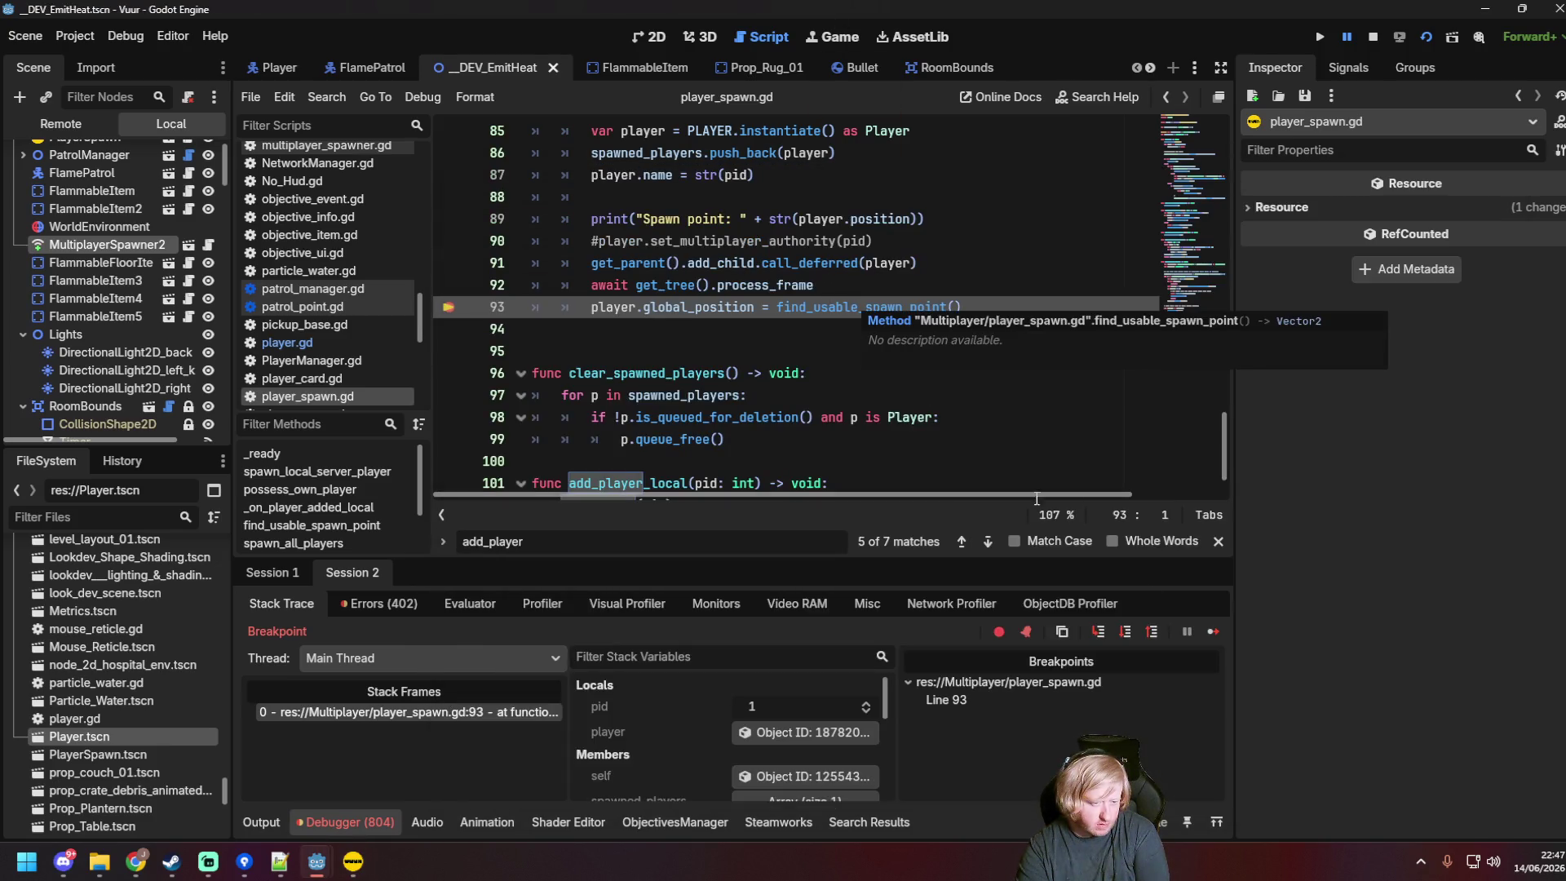
click(1213, 631)
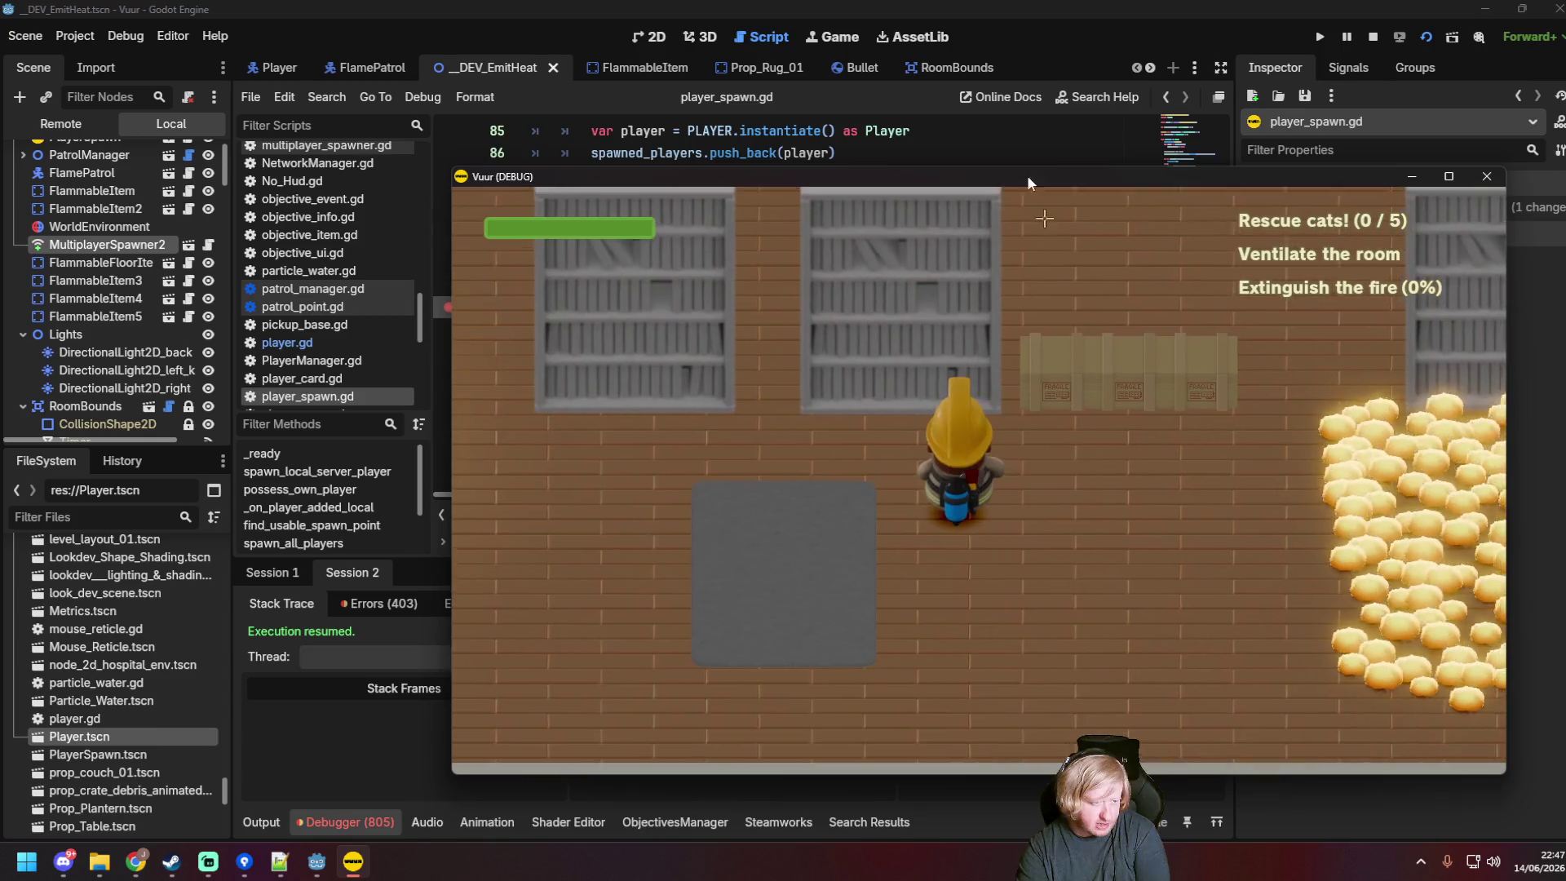
key(alt+Tab)
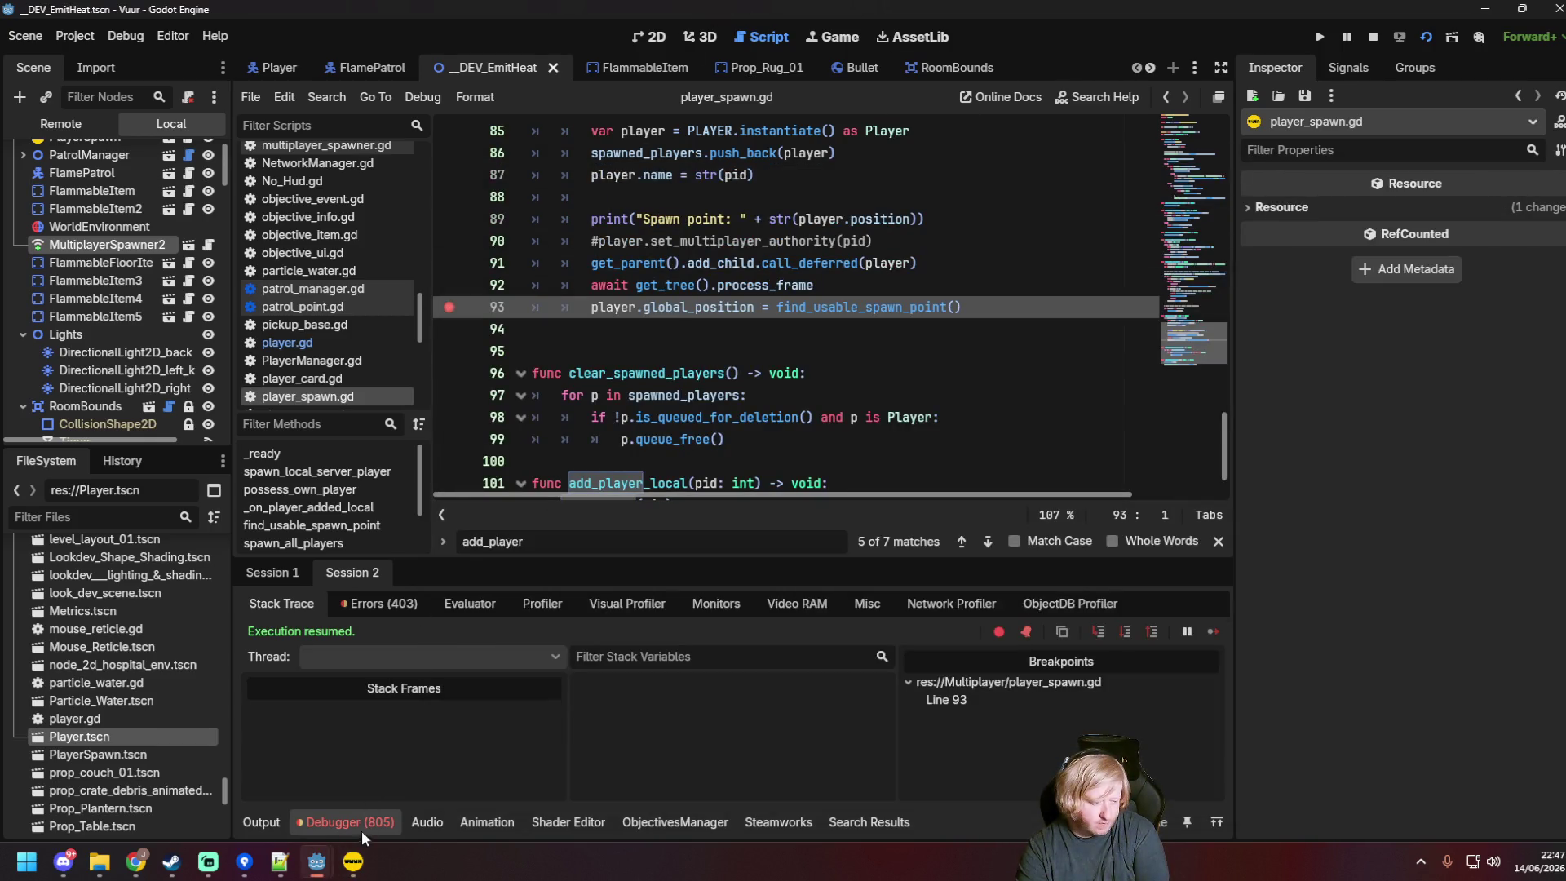
Join from the second game instance and resume at the breakpoint so the joining player spawns
click(405, 801)
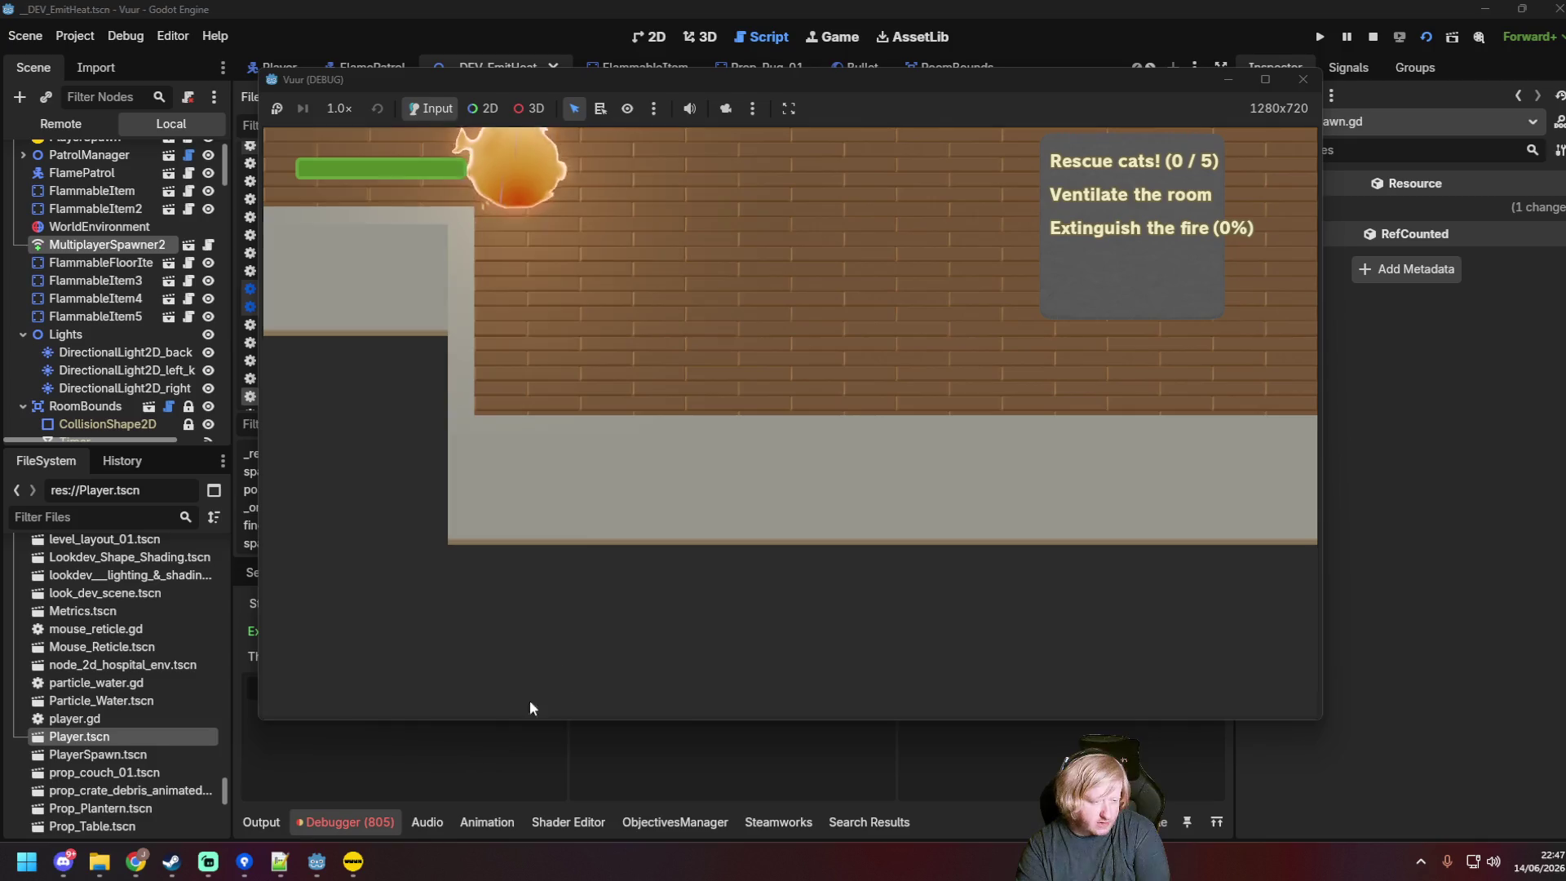
click(783, 427)
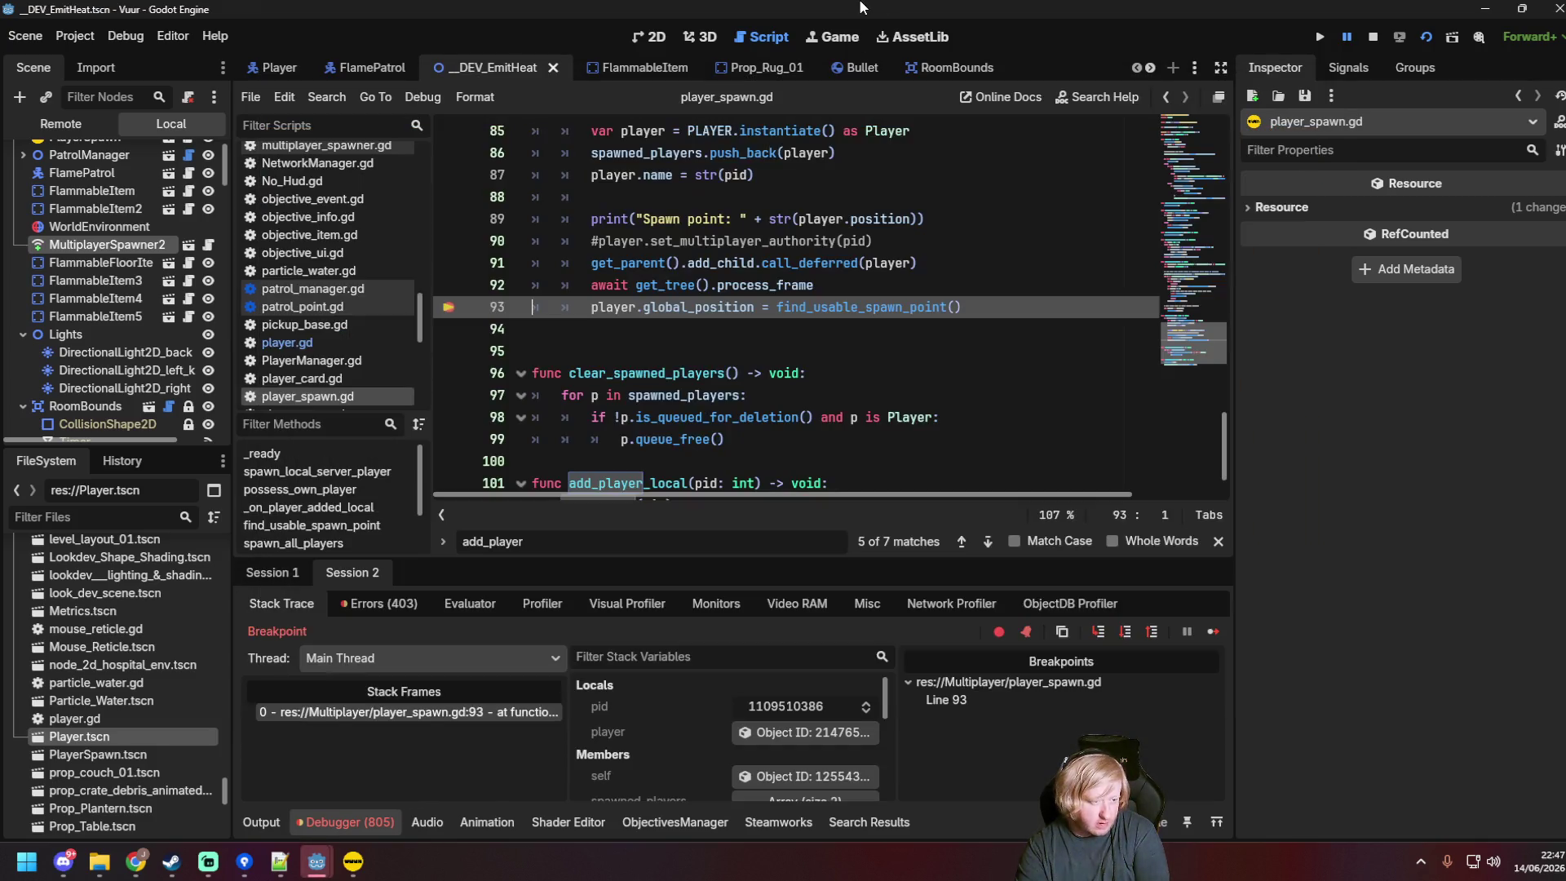
mouse_move(318, 866)
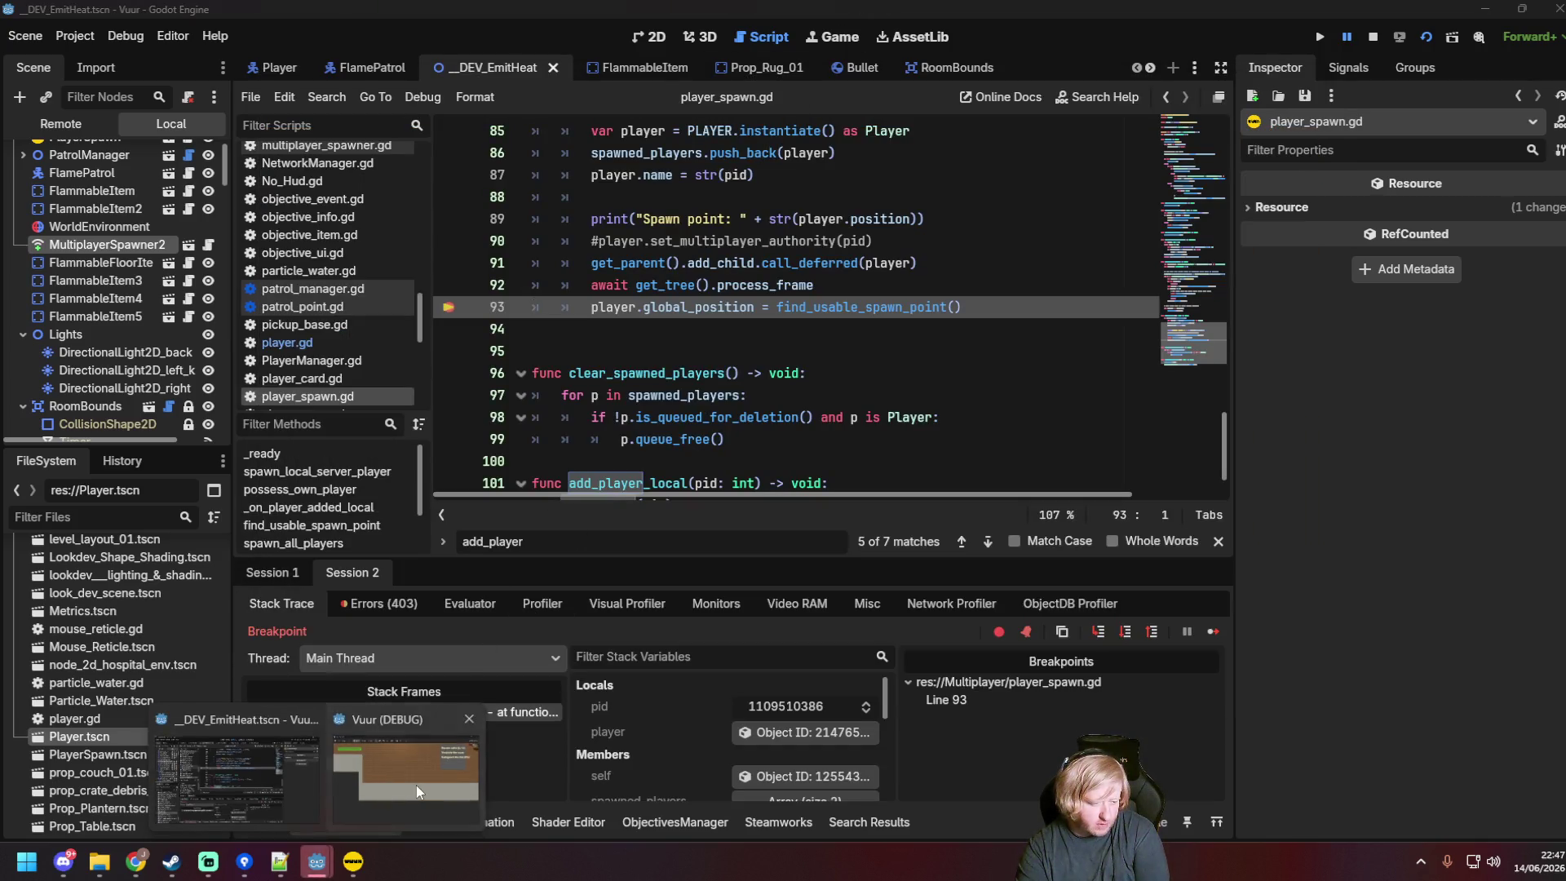
click(412, 812)
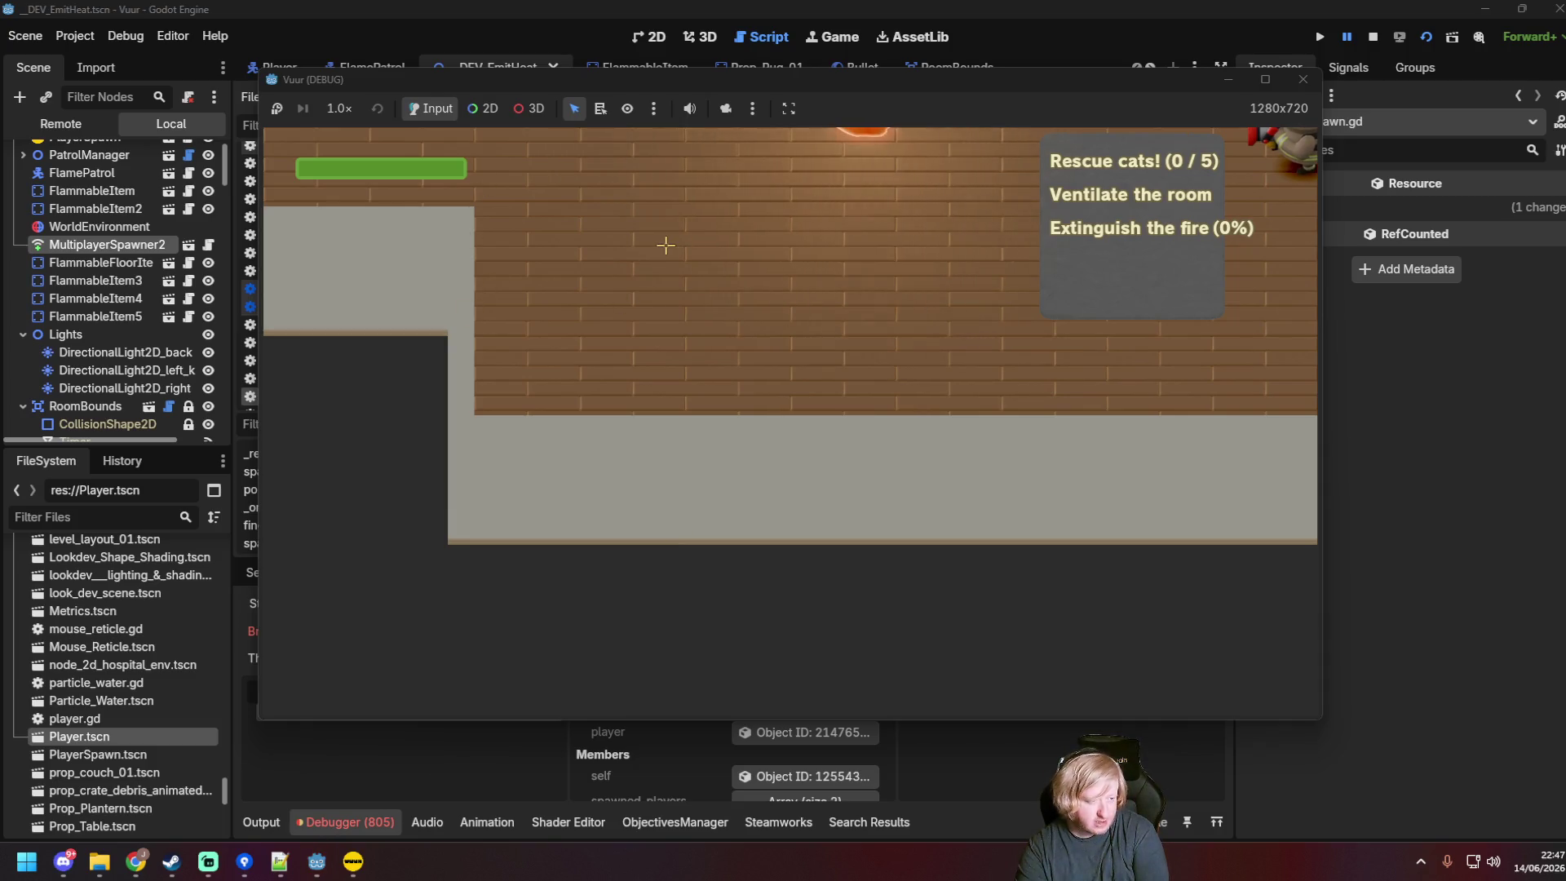
click(662, 3)
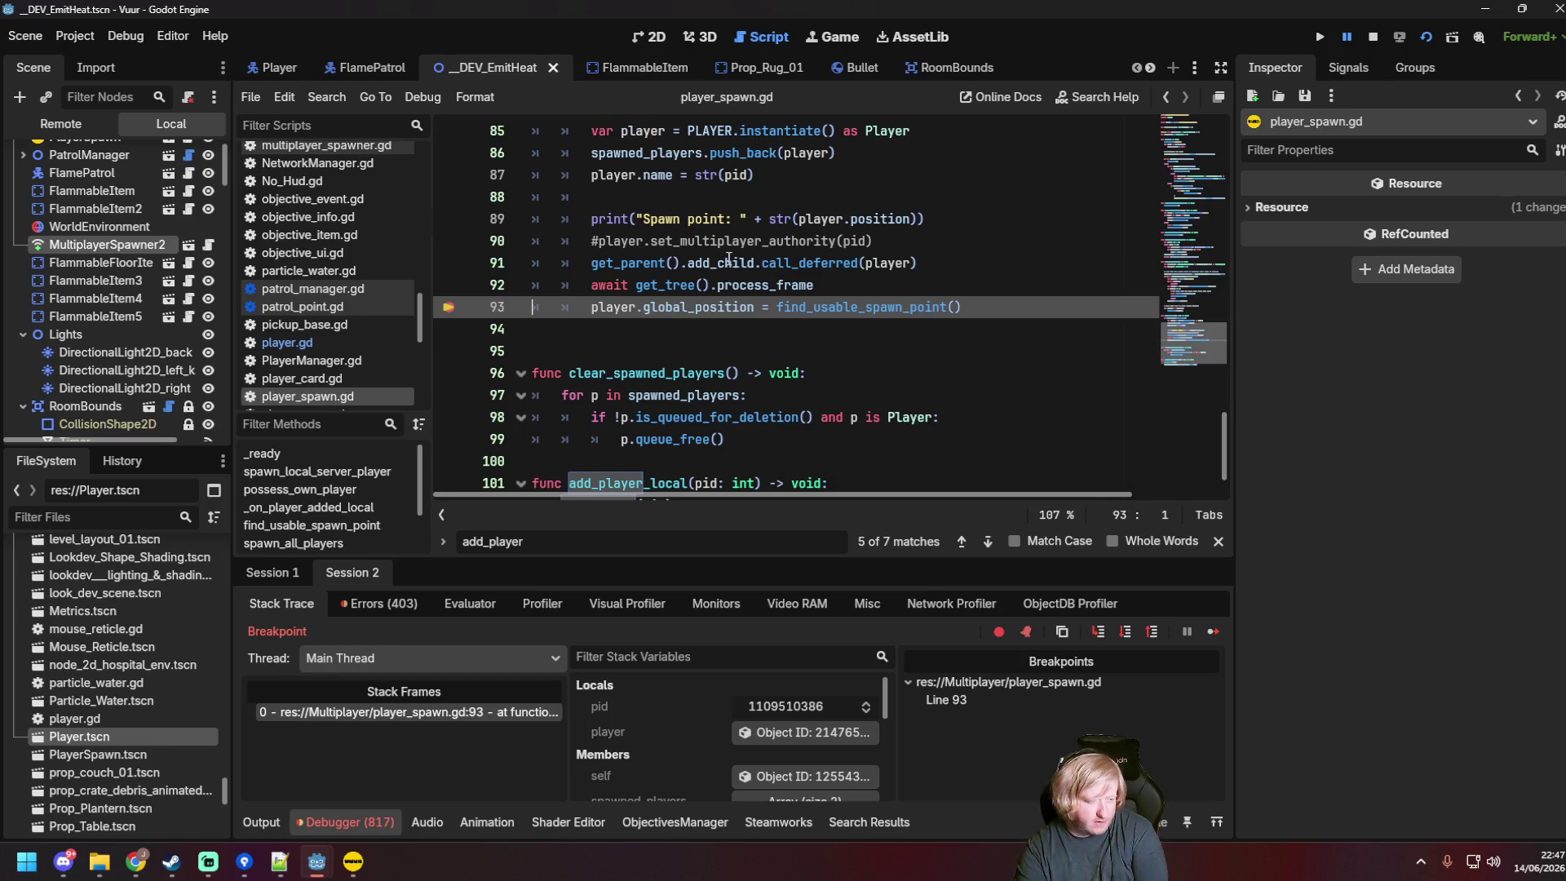
click(1214, 632)
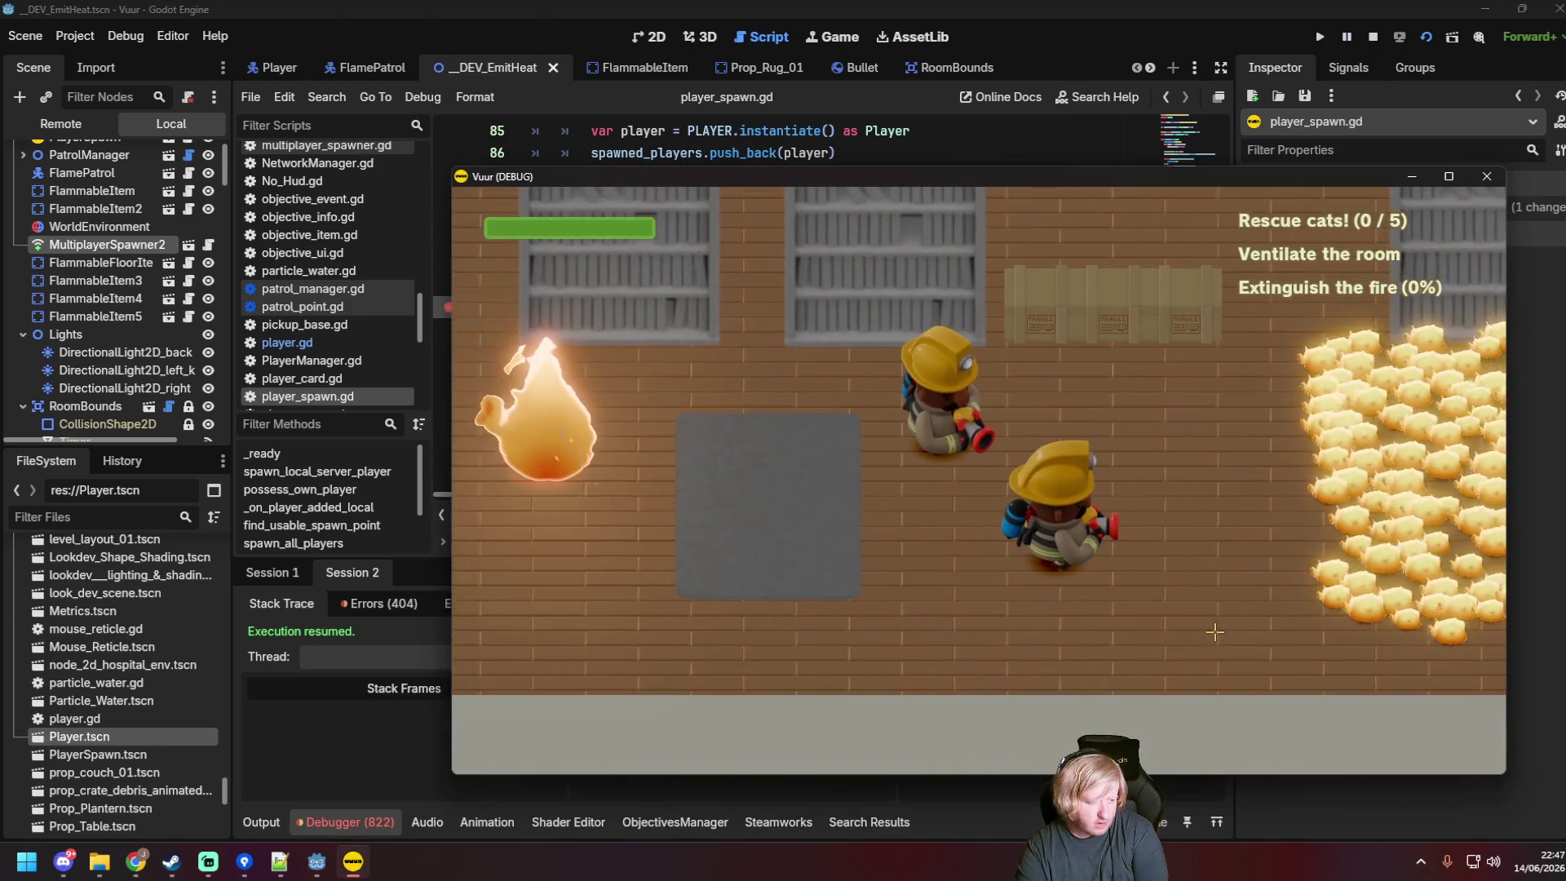
mouse_move(903, 169)
mouse_down()
mouse_move(763, 421)
mouse_move(964, 170)
mouse_up()
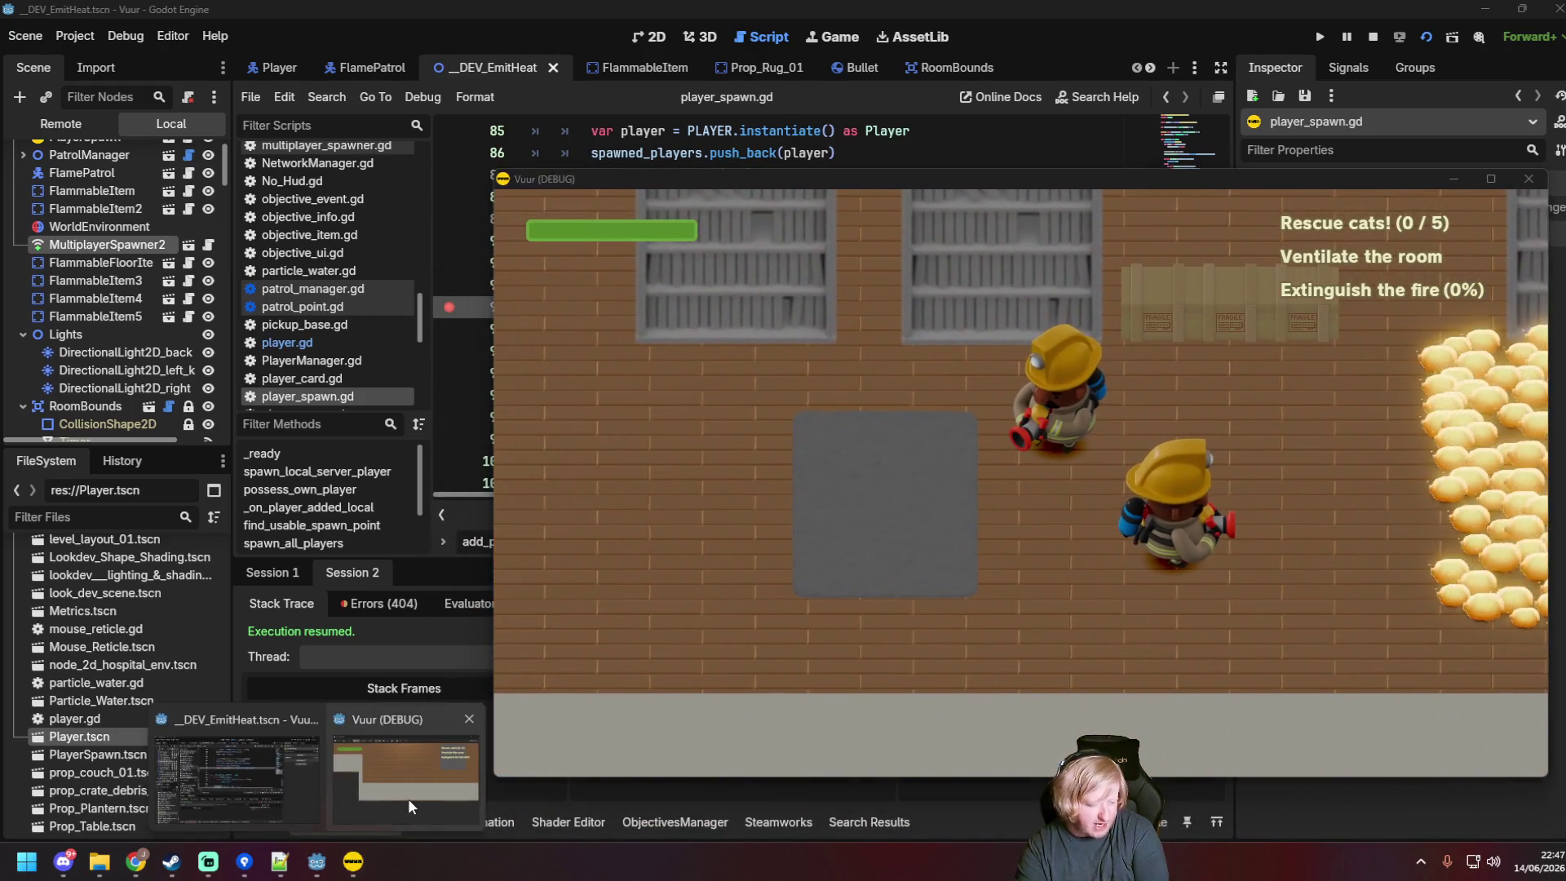
Join again, resume past the breakpoint, aim the firefighter's hose at the left fire, then stop
key(F5)
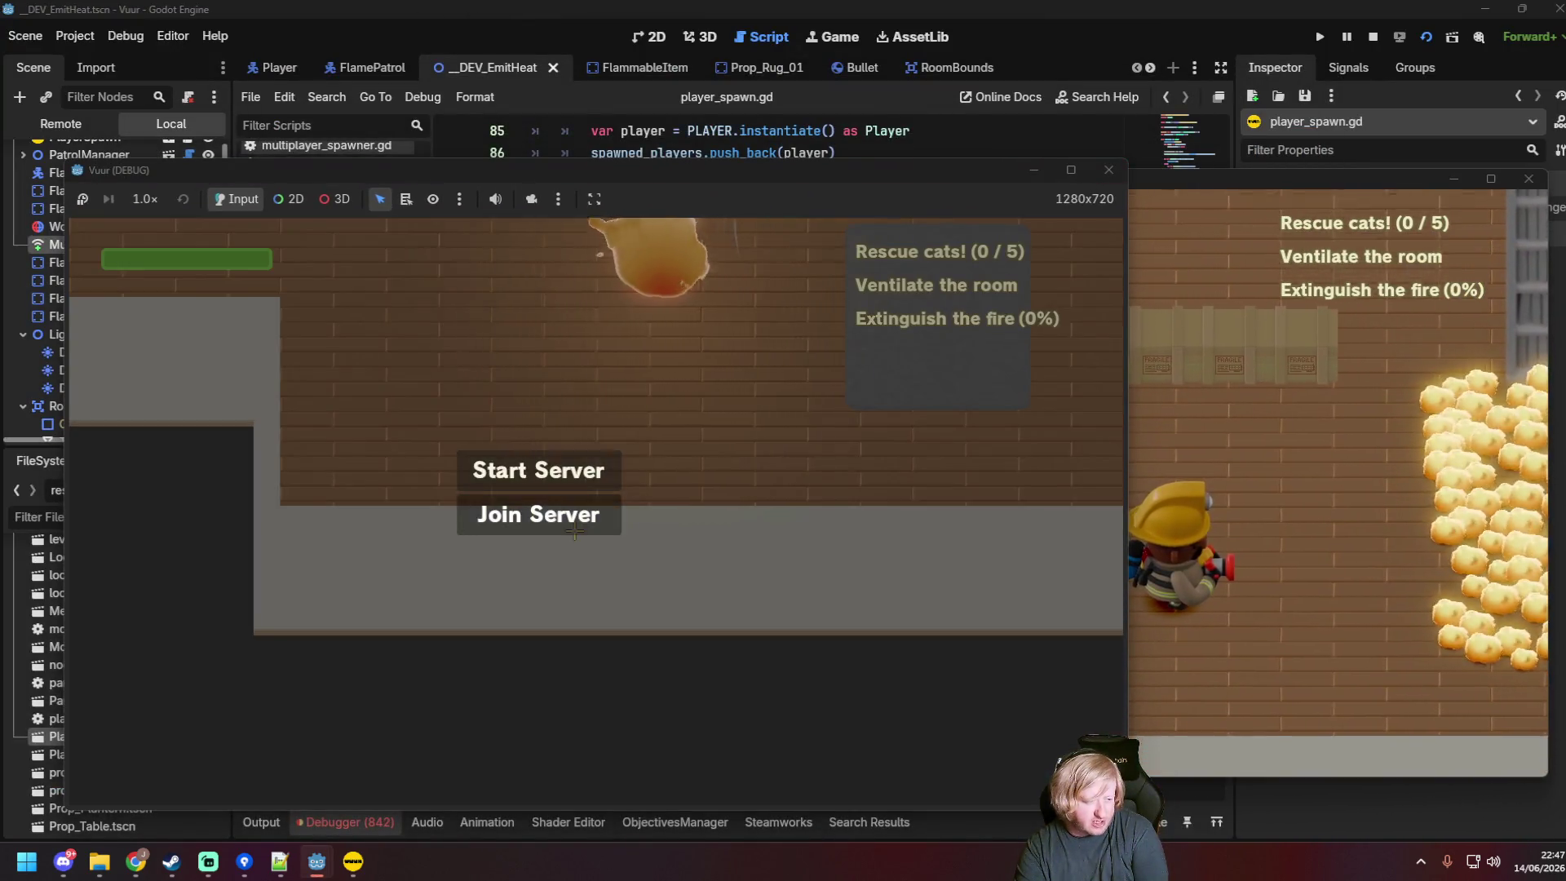
click(660, 499)
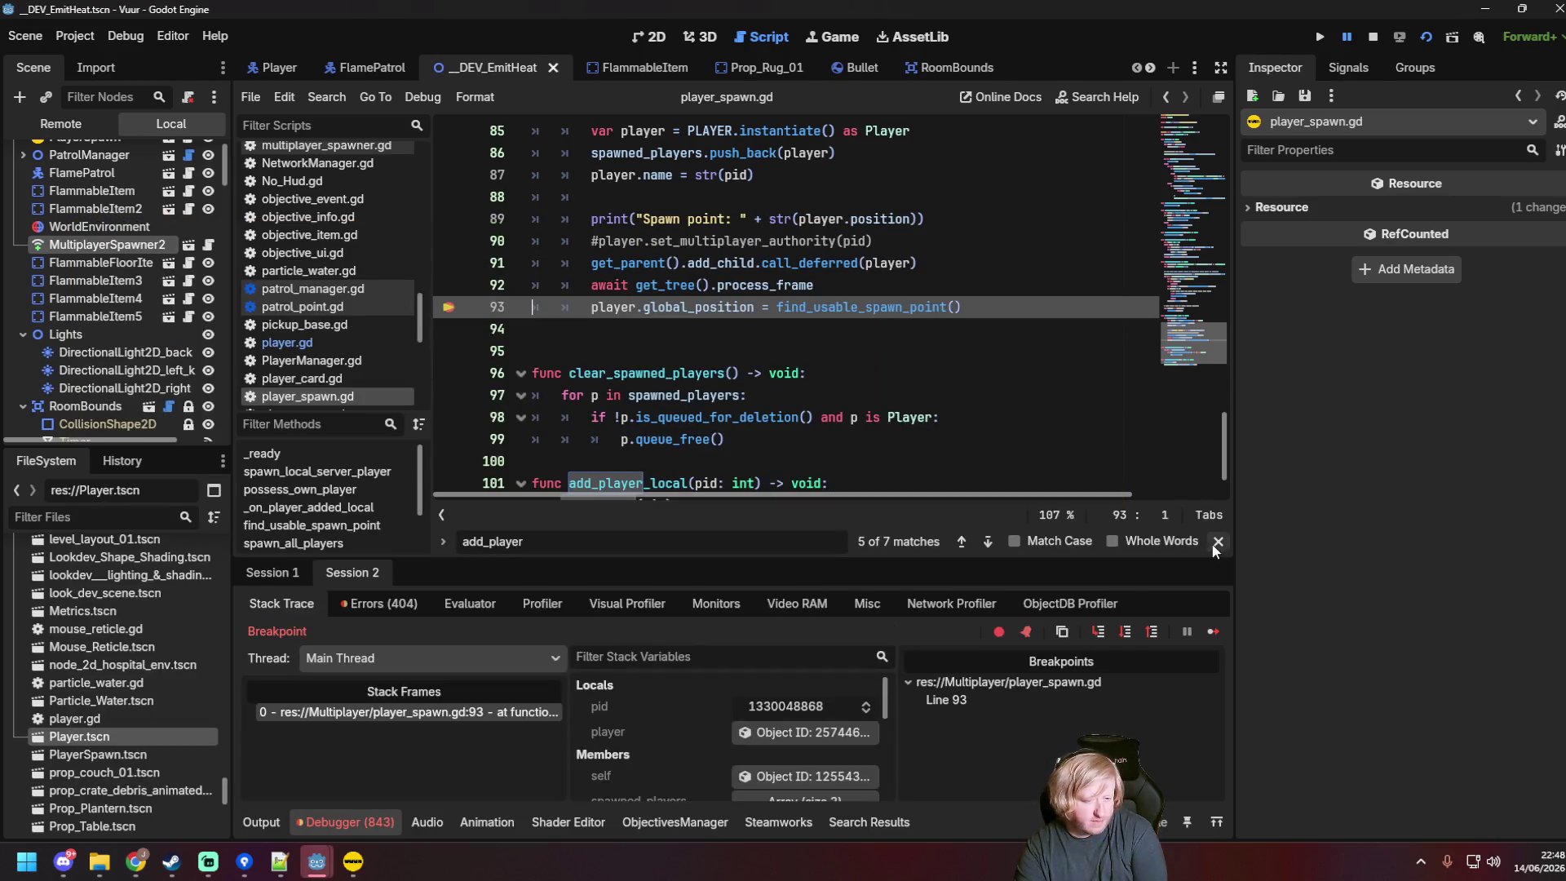
click(1212, 631)
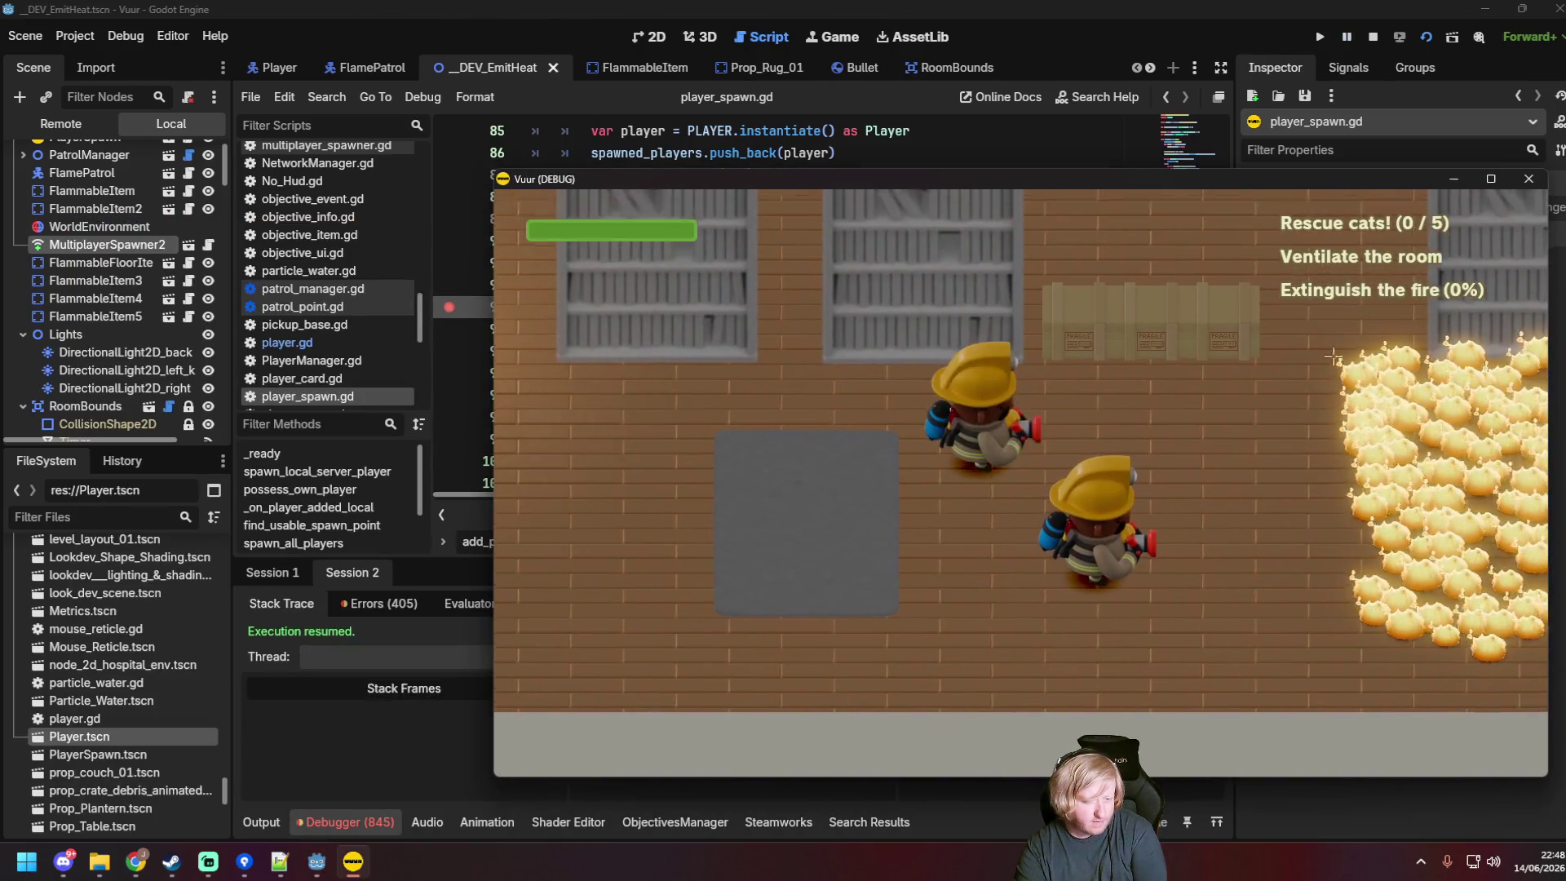
mouse_move(685, 430)
mouse_down()
mouse_move(790, 394)
mouse_move(632, 437)
mouse_up()
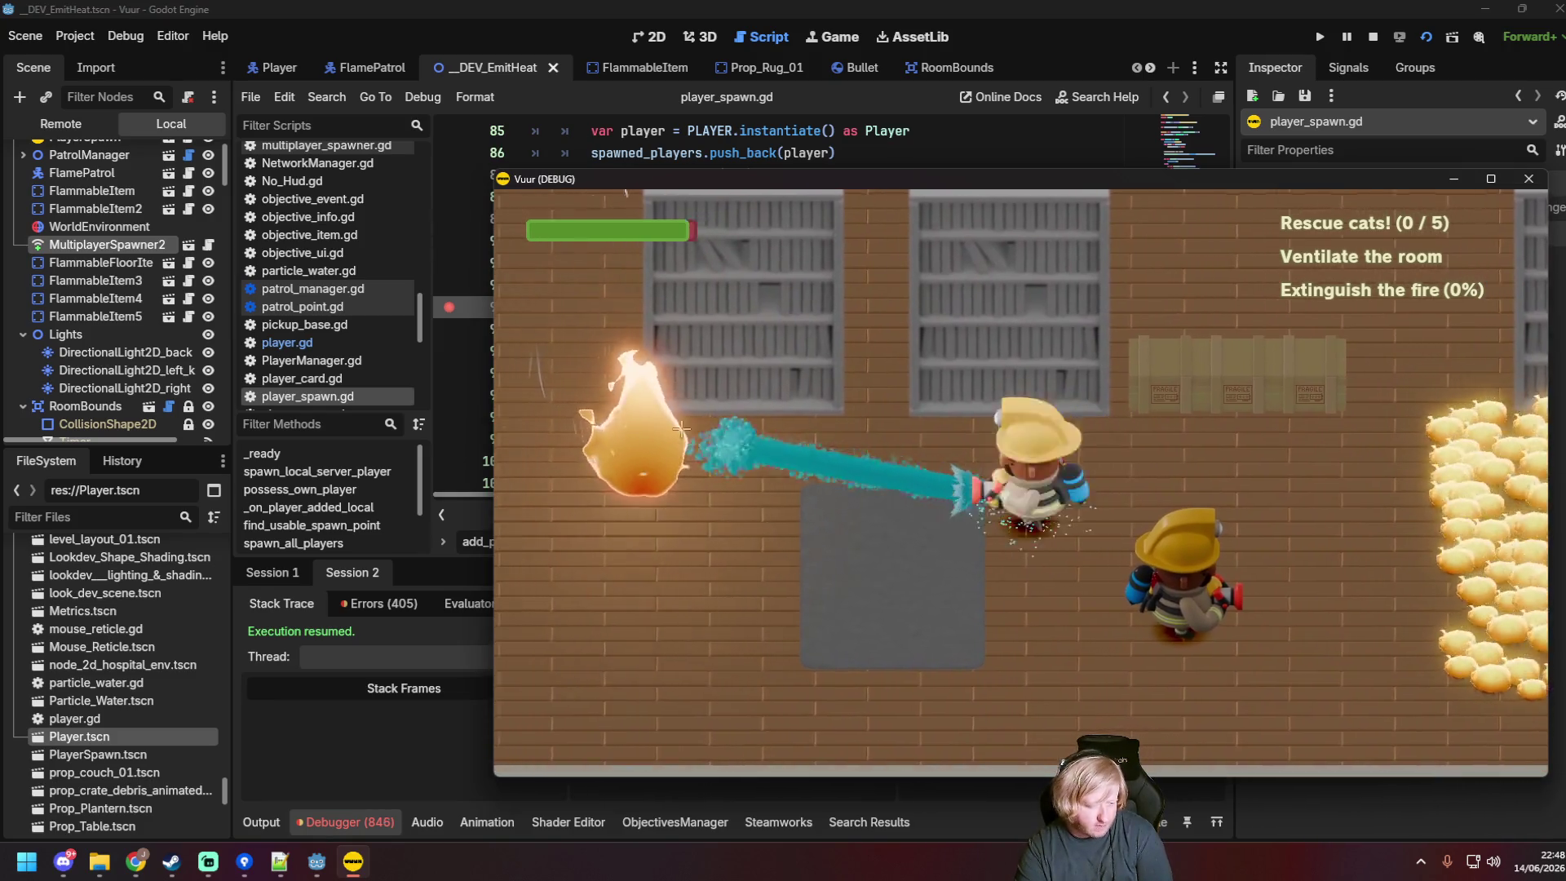
click(1528, 179)
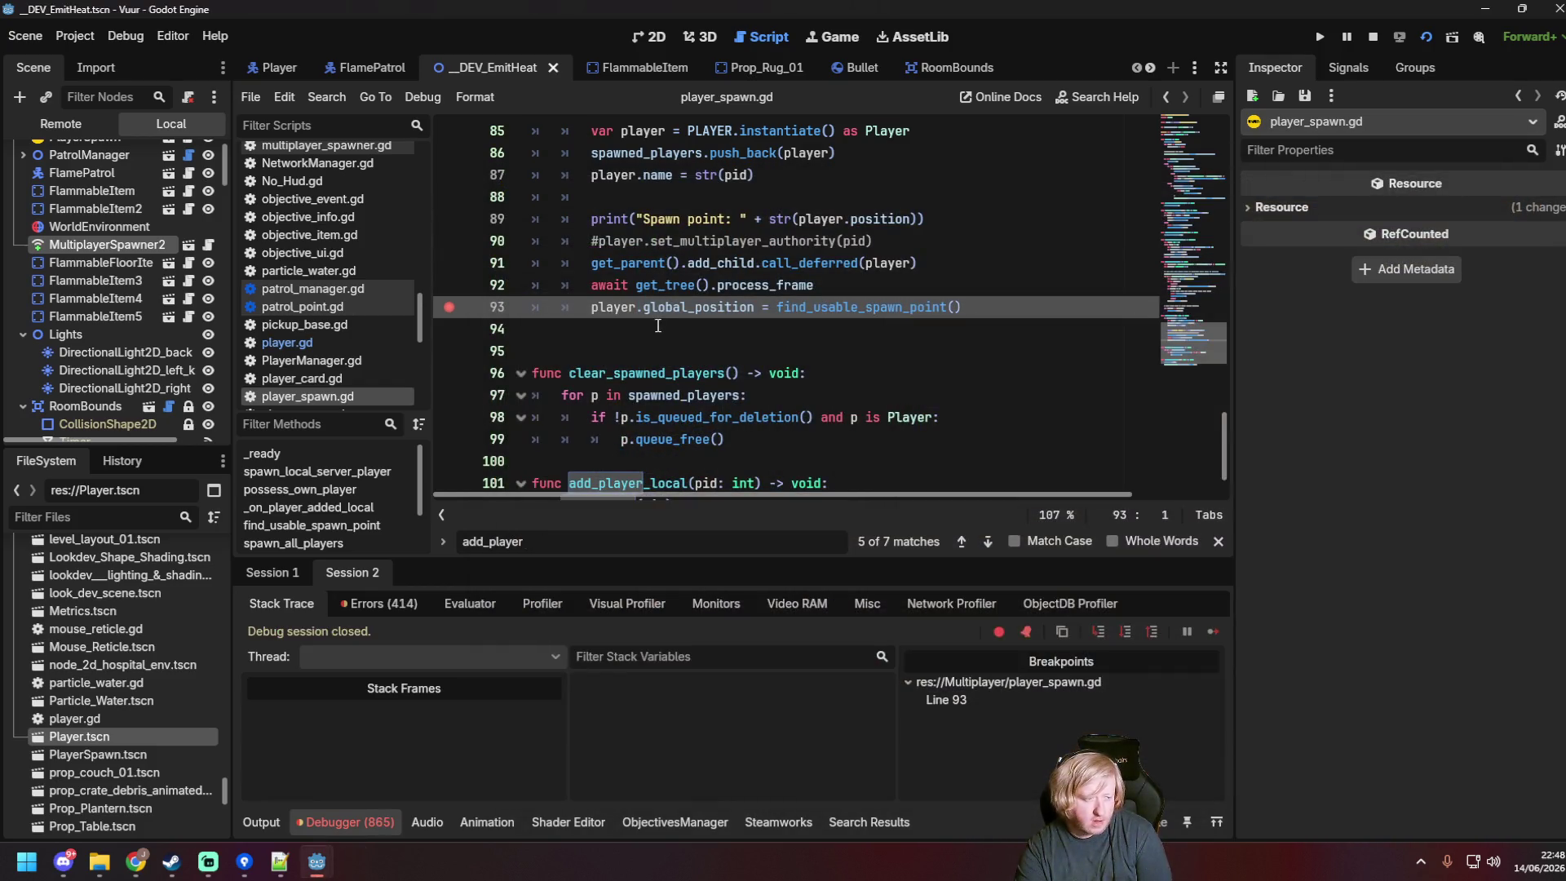
Remove the line 93 breakpoint from player_spawn.gd and save
click(449, 307)
click(815, 309)
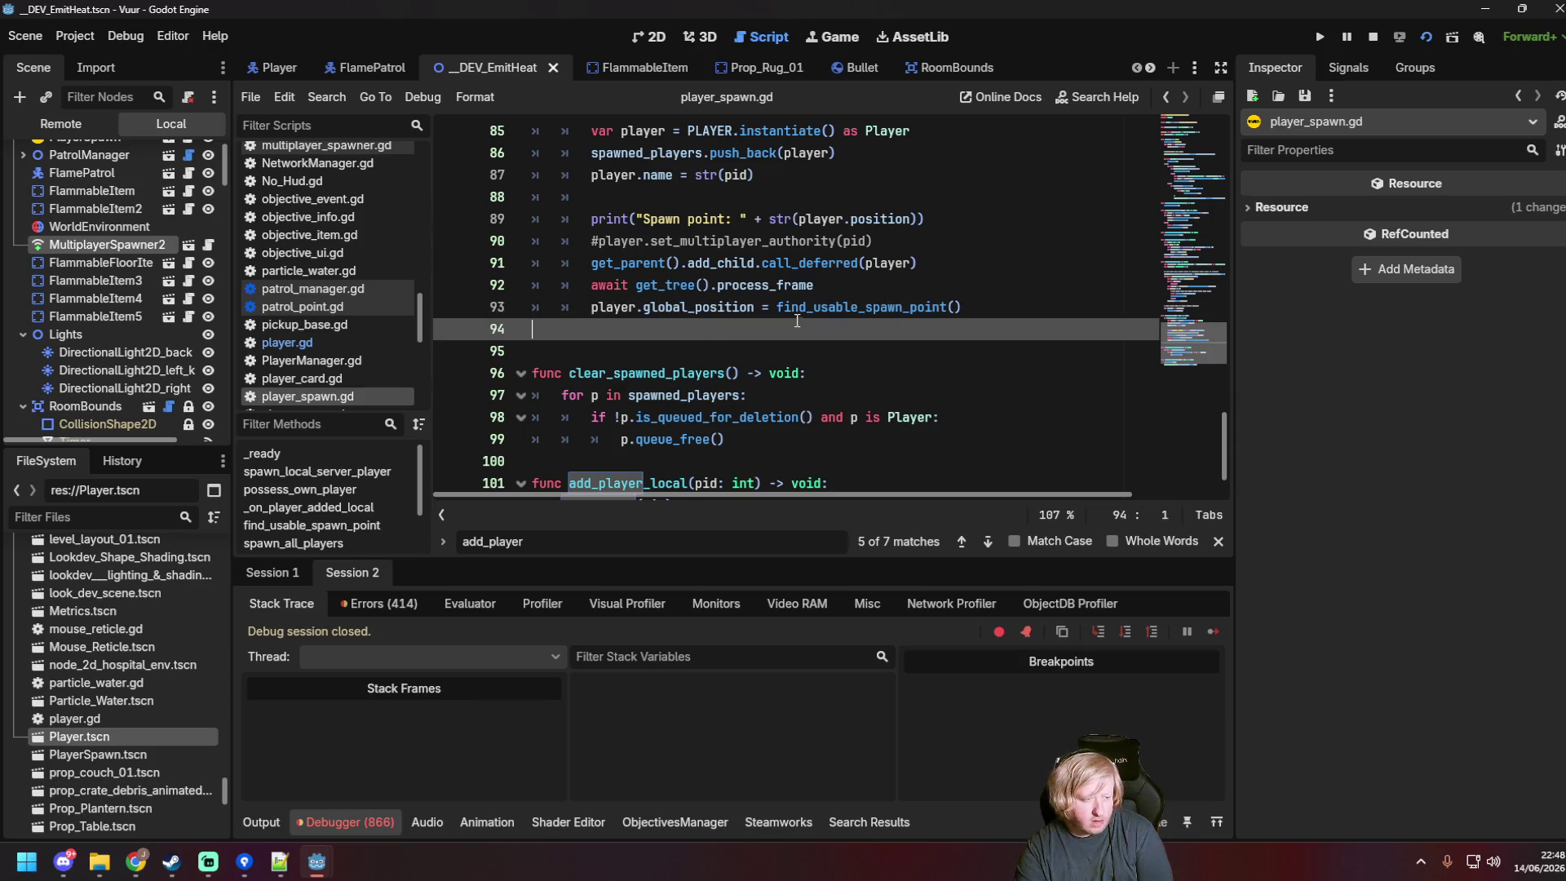
scroll(795, 310, down, 1)
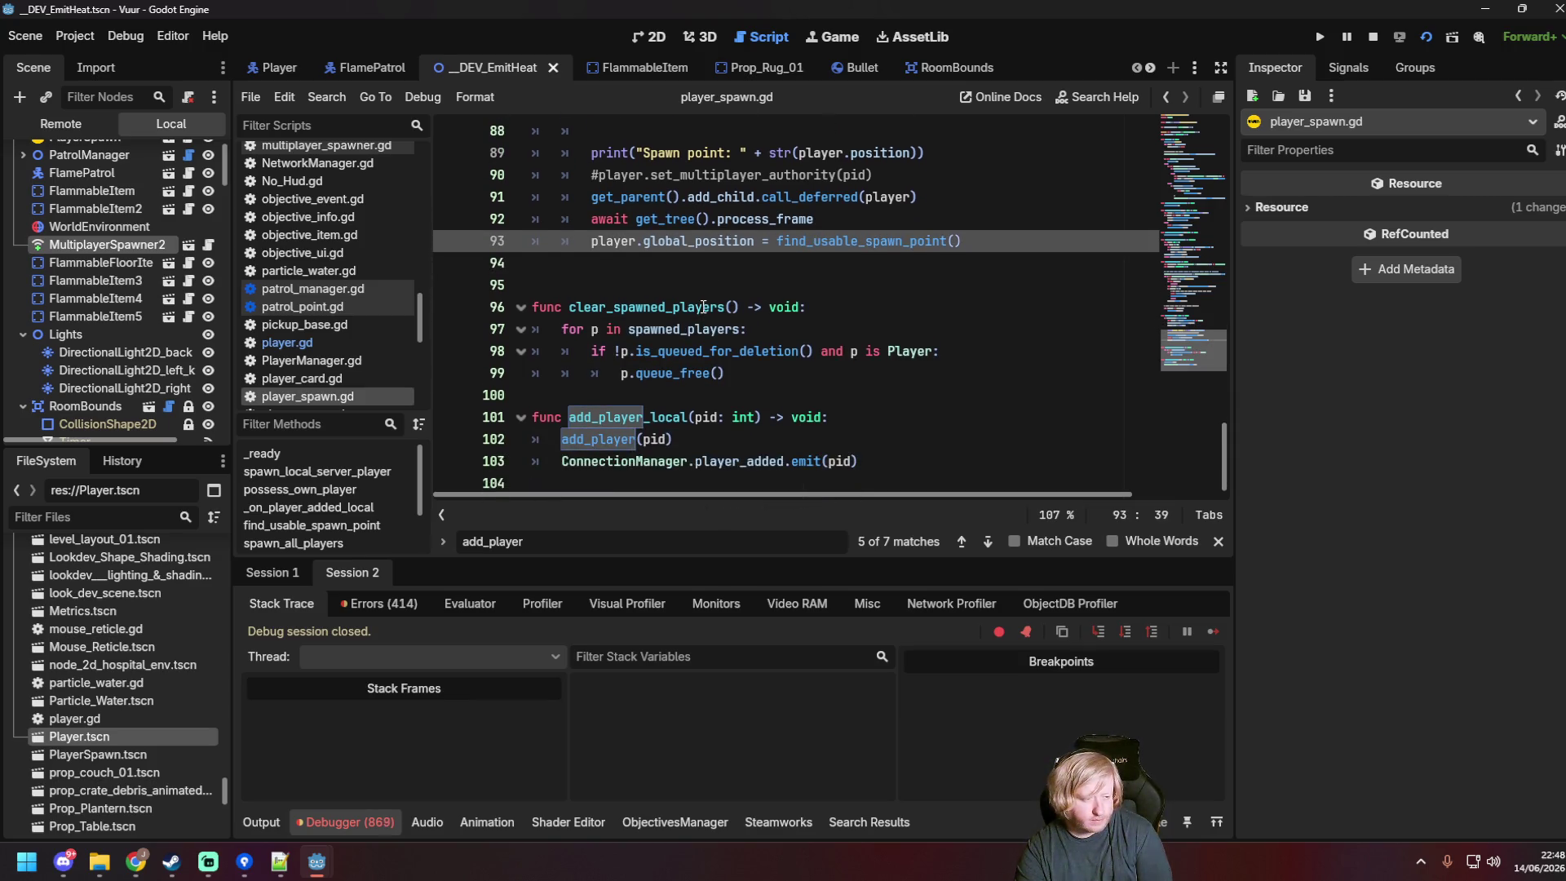
scroll(734, 327, up, 6)
click(697, 334)
ctrl+click(658, 375)
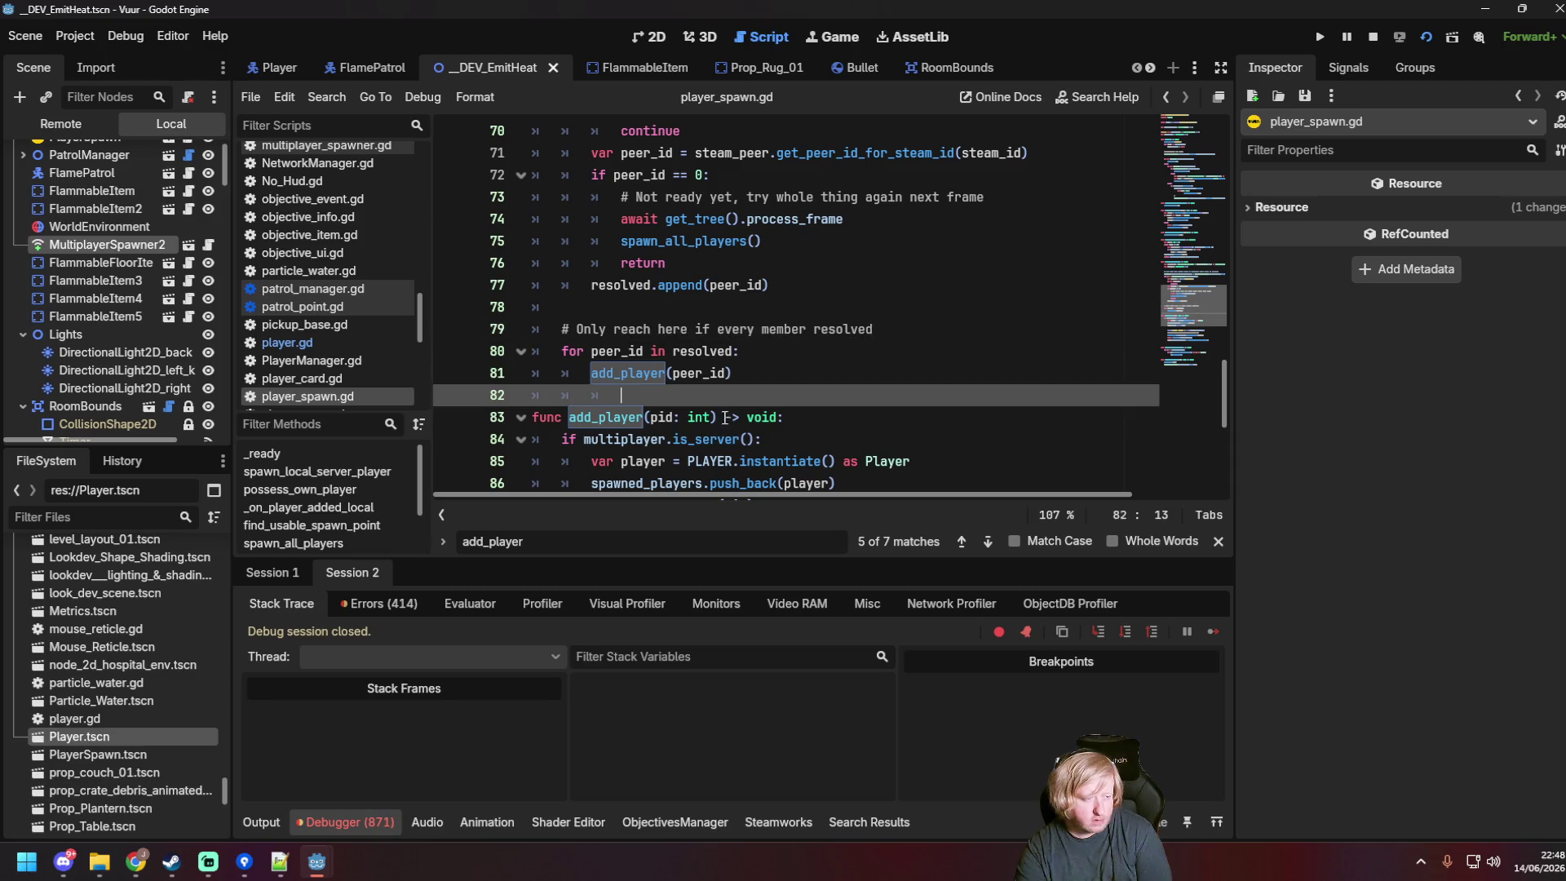
key(ctrl+s)
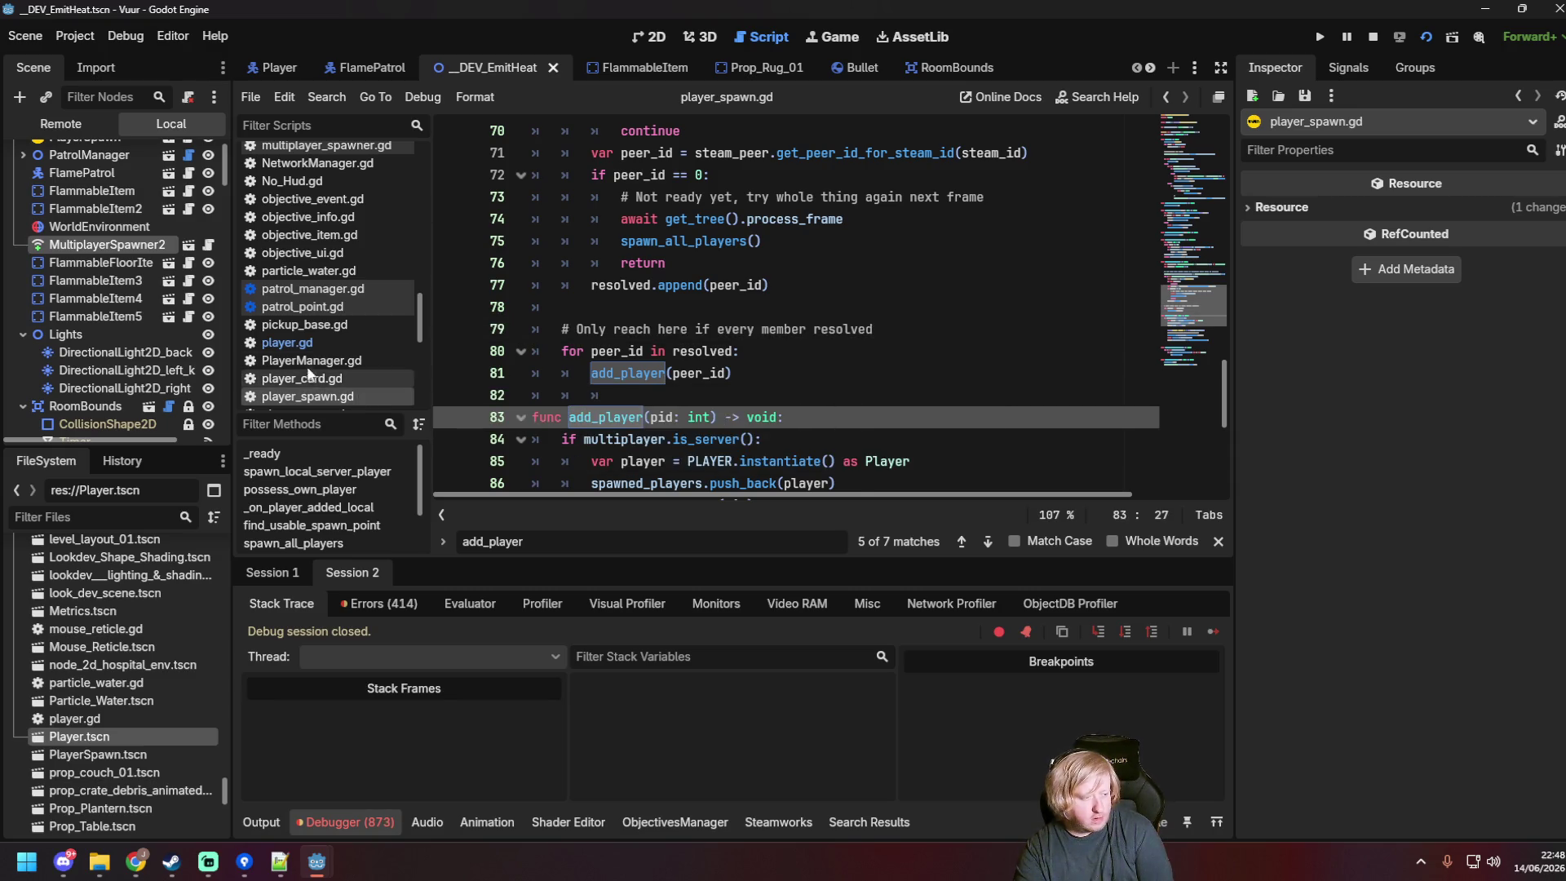
Open player.gd and scroll up to the _ready() declaration on line 89
click(303, 341)
click(628, 392)
scroll(628, 392, up, 15)
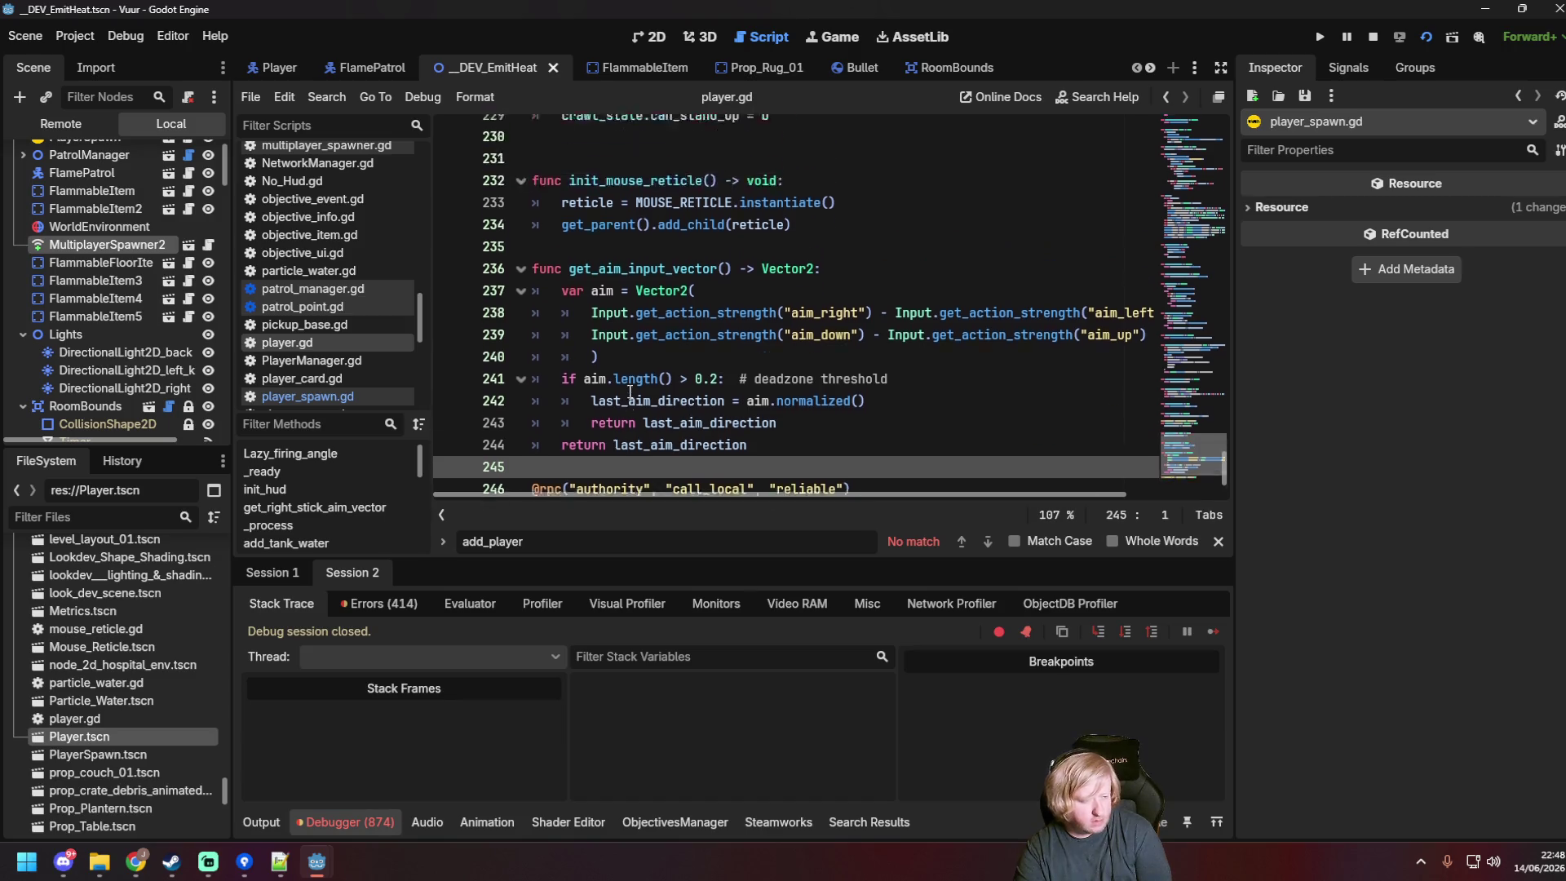
scroll(653, 400, up, 20)
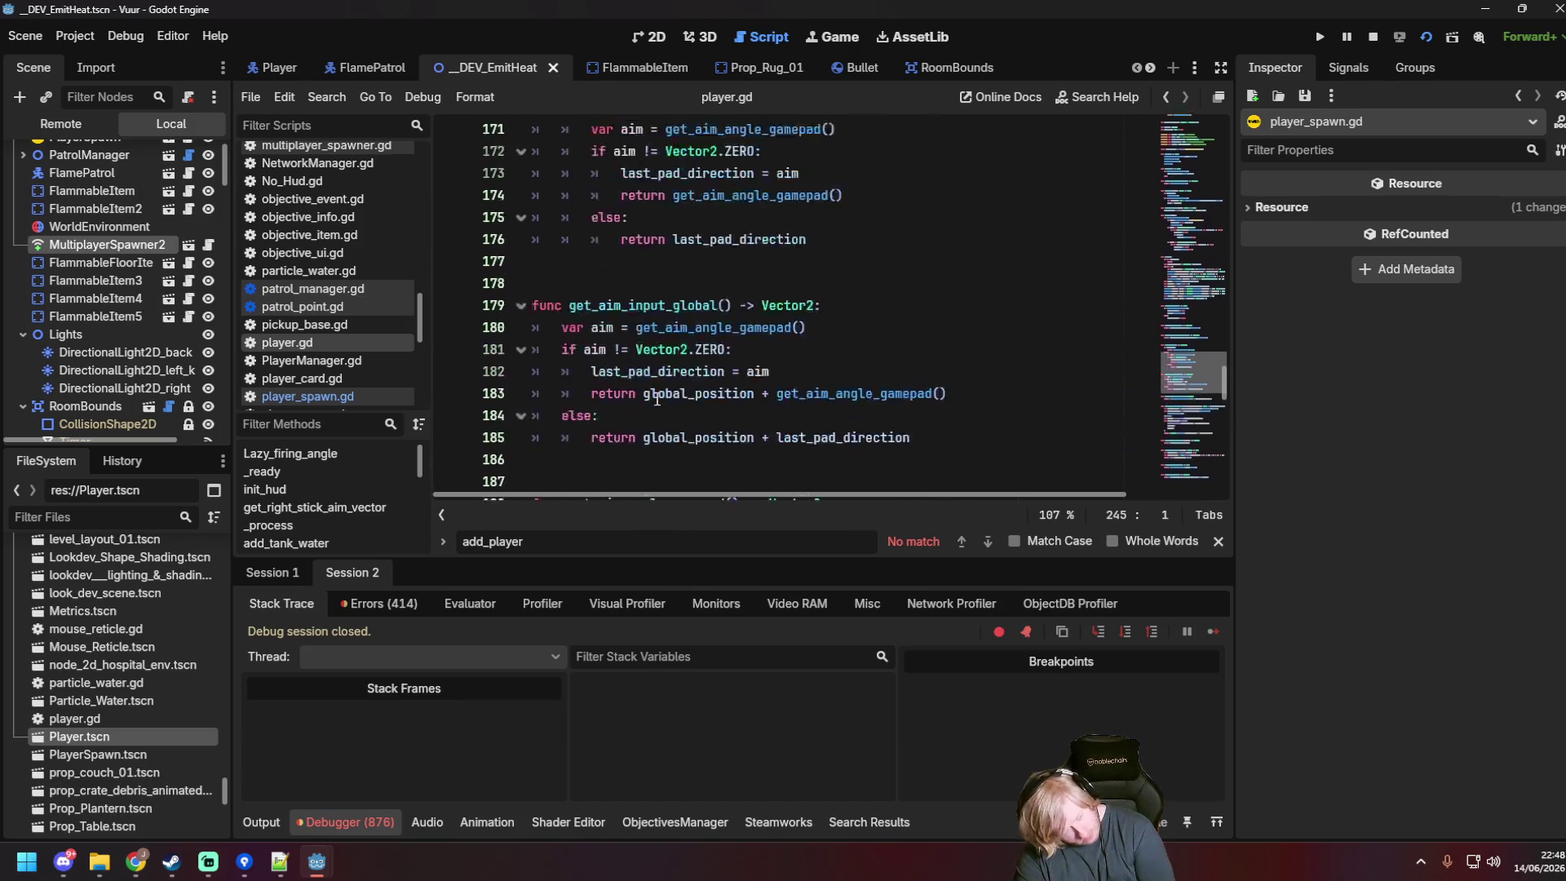
scroll(667, 388, up, 15)
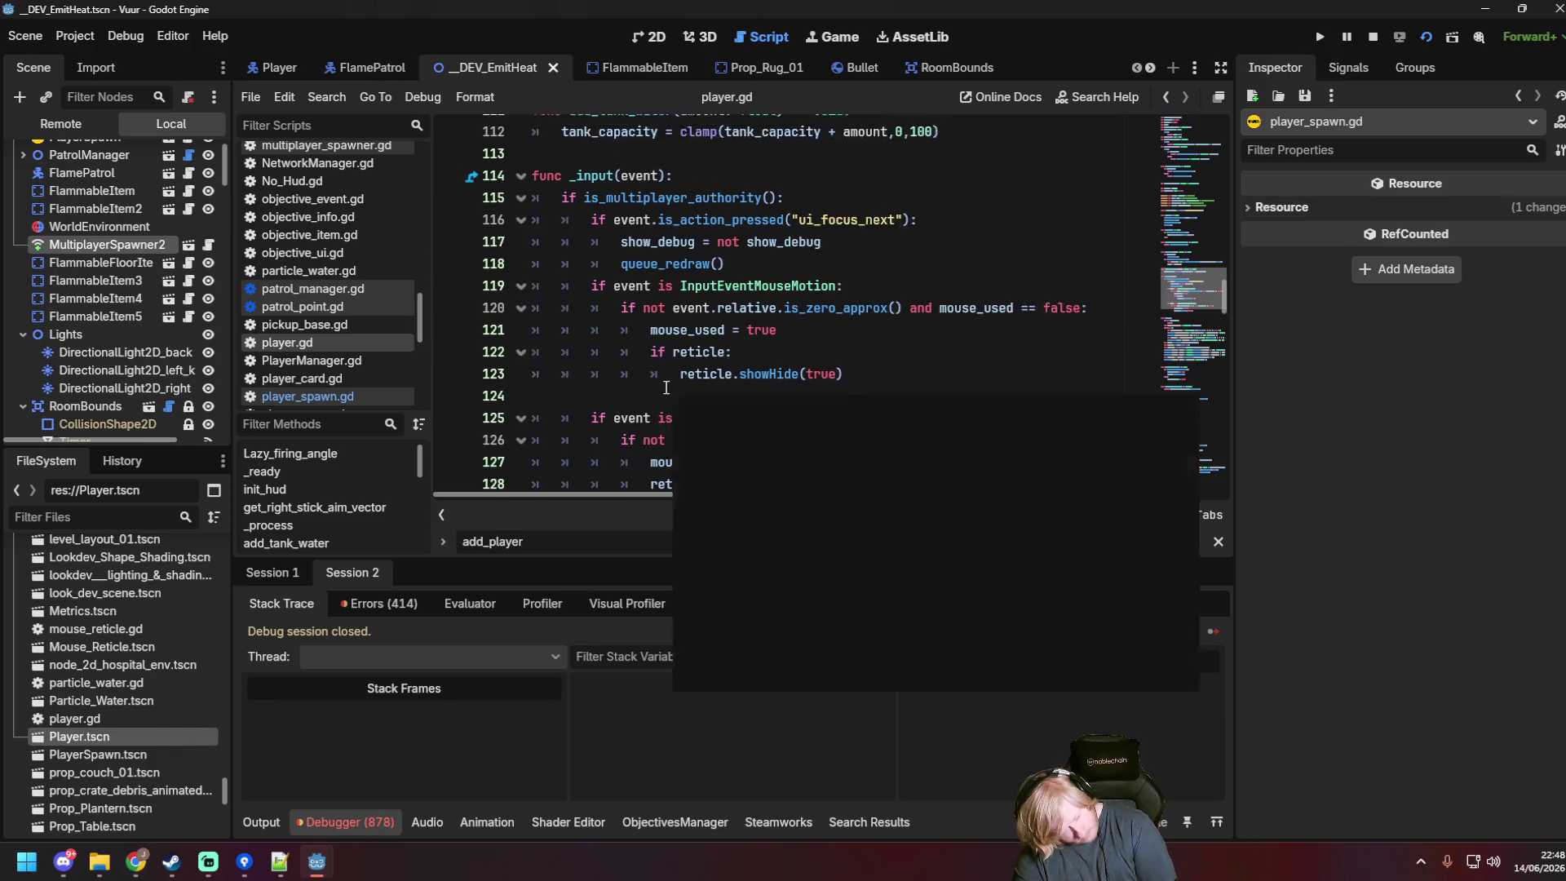
click(689, 262)
scroll(689, 262, up, 3)
scroll(689, 262, down, 4)
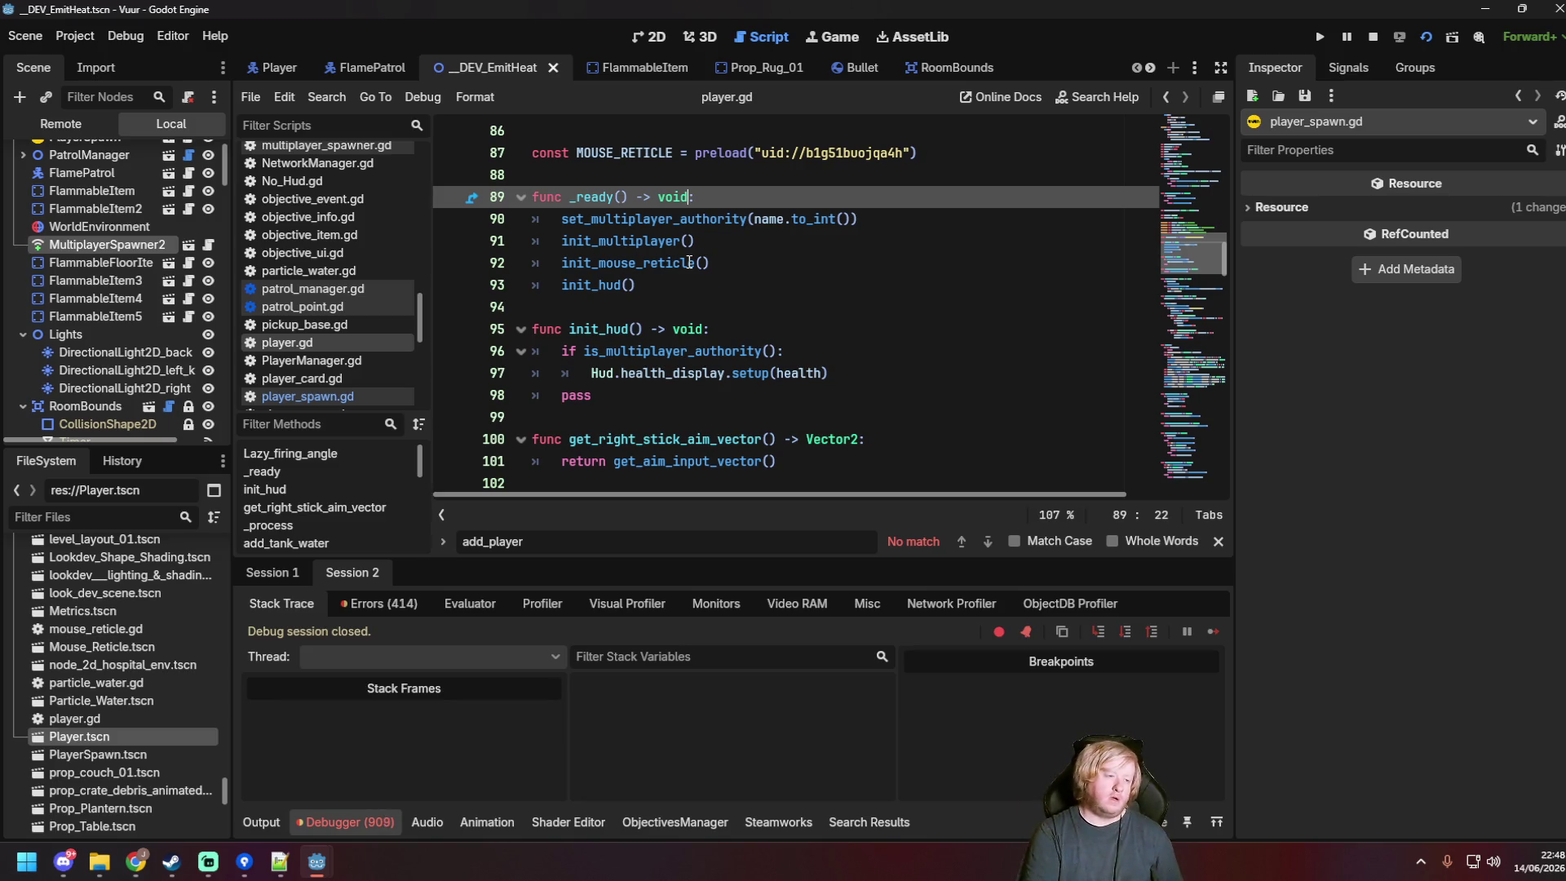
Add 'visible = false' as the first line of _ready() and save player.gd
key(Return)
key(Escape)
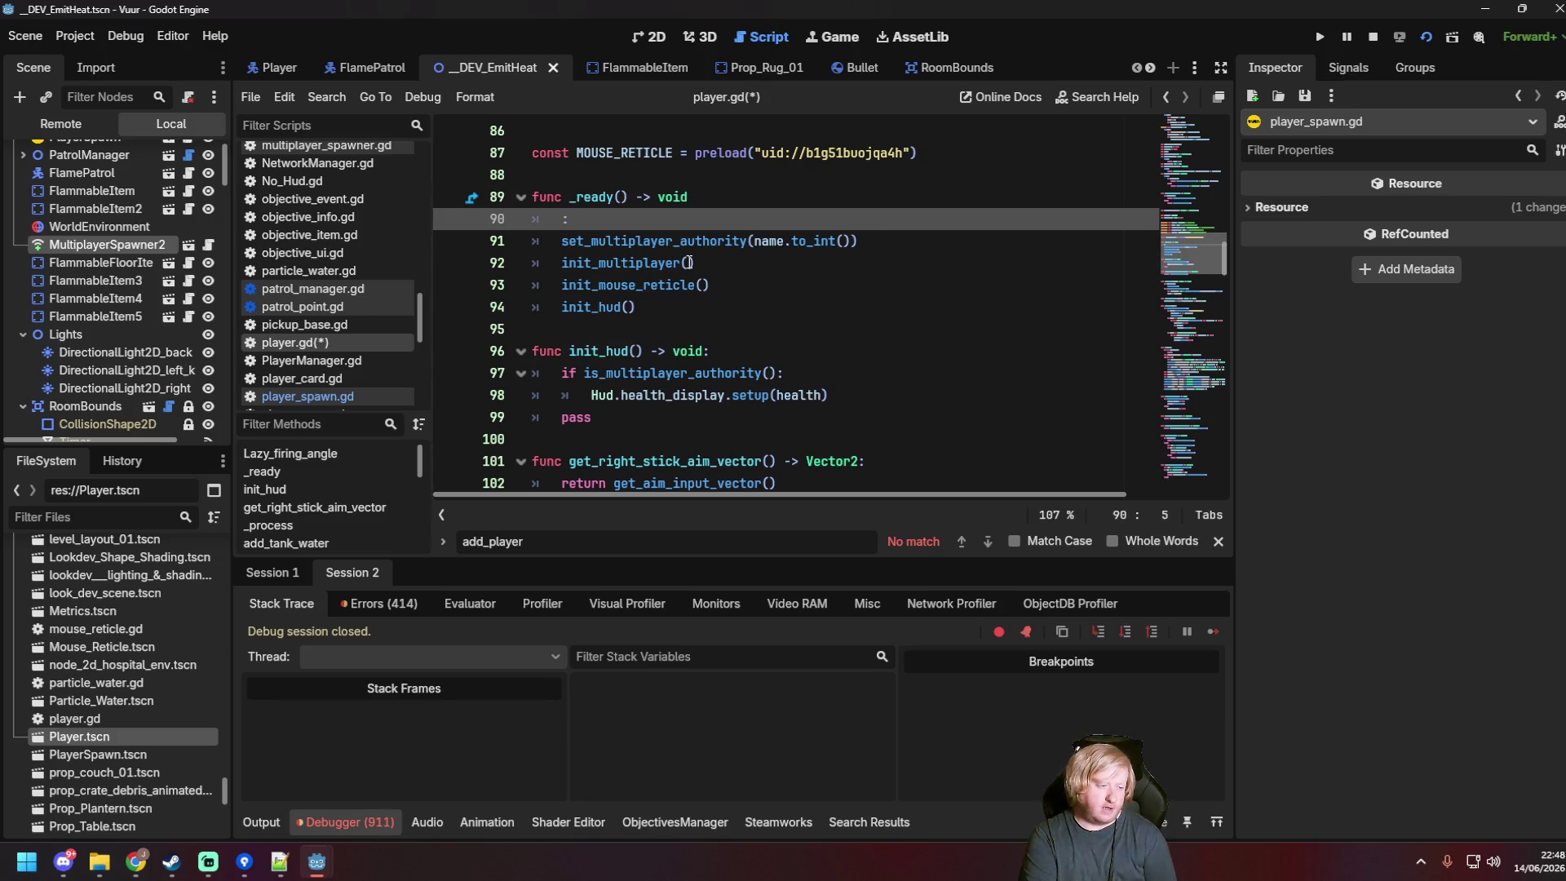
text(ble = false)
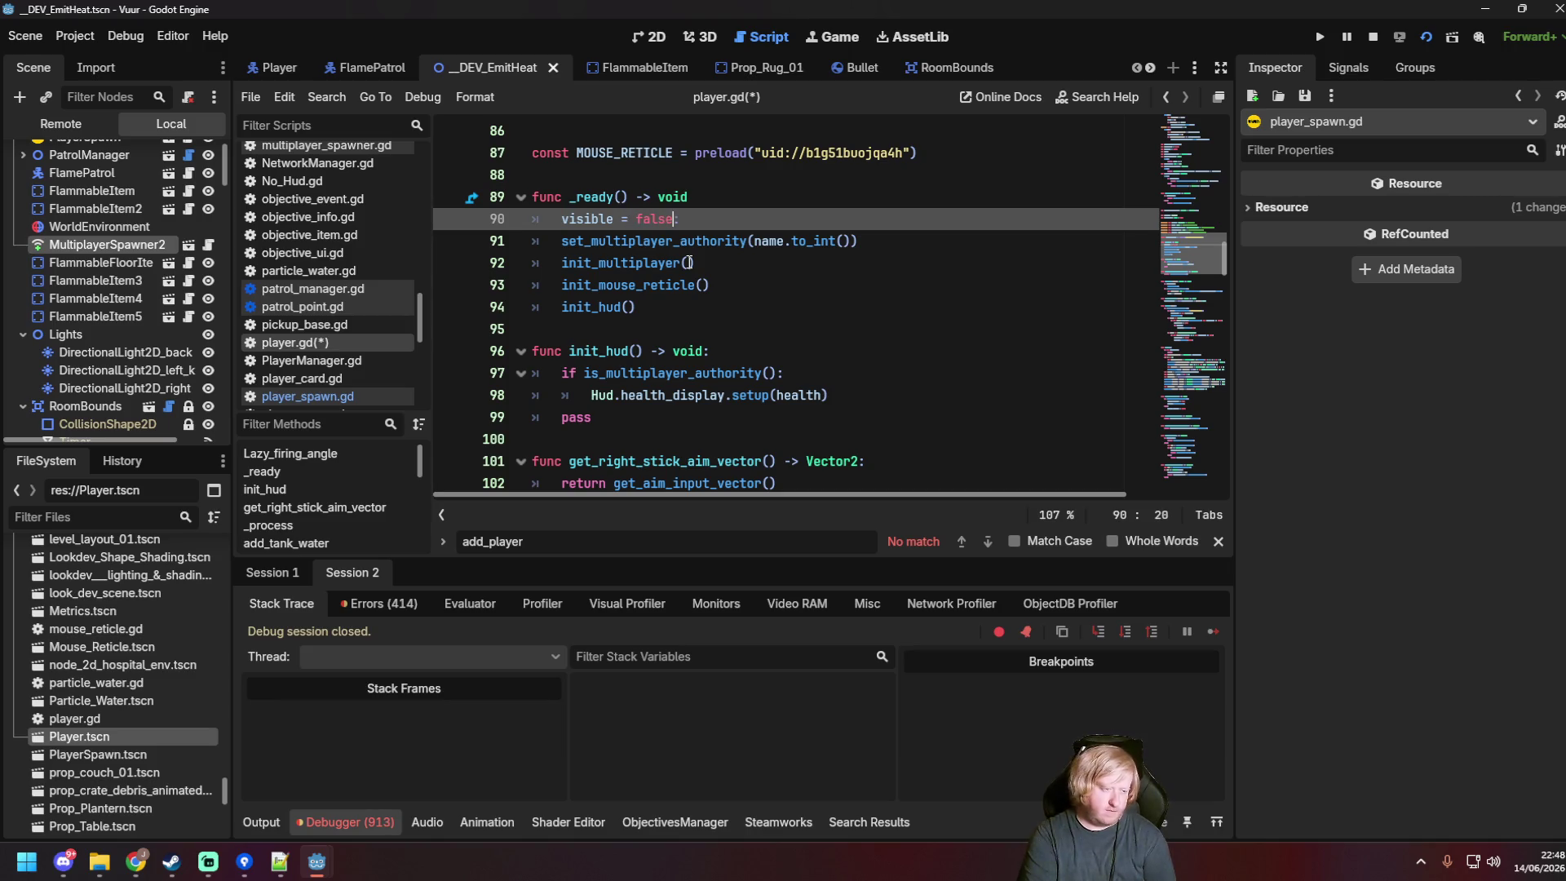
key(ctrl+s)
click(734, 263)
click(721, 217)
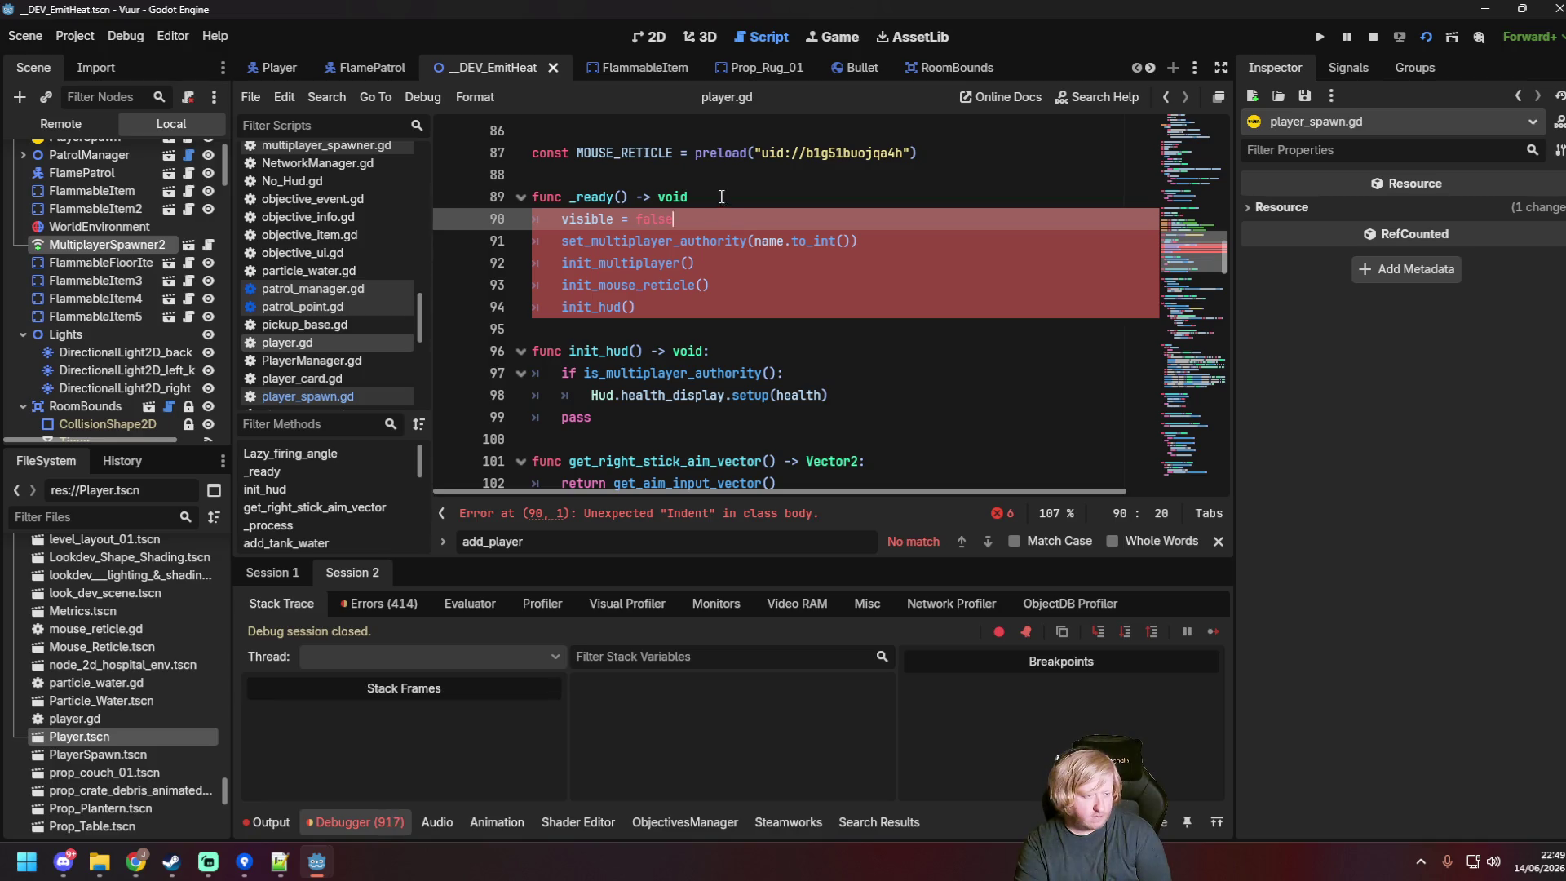
click(722, 202)
key(ctrl+z)
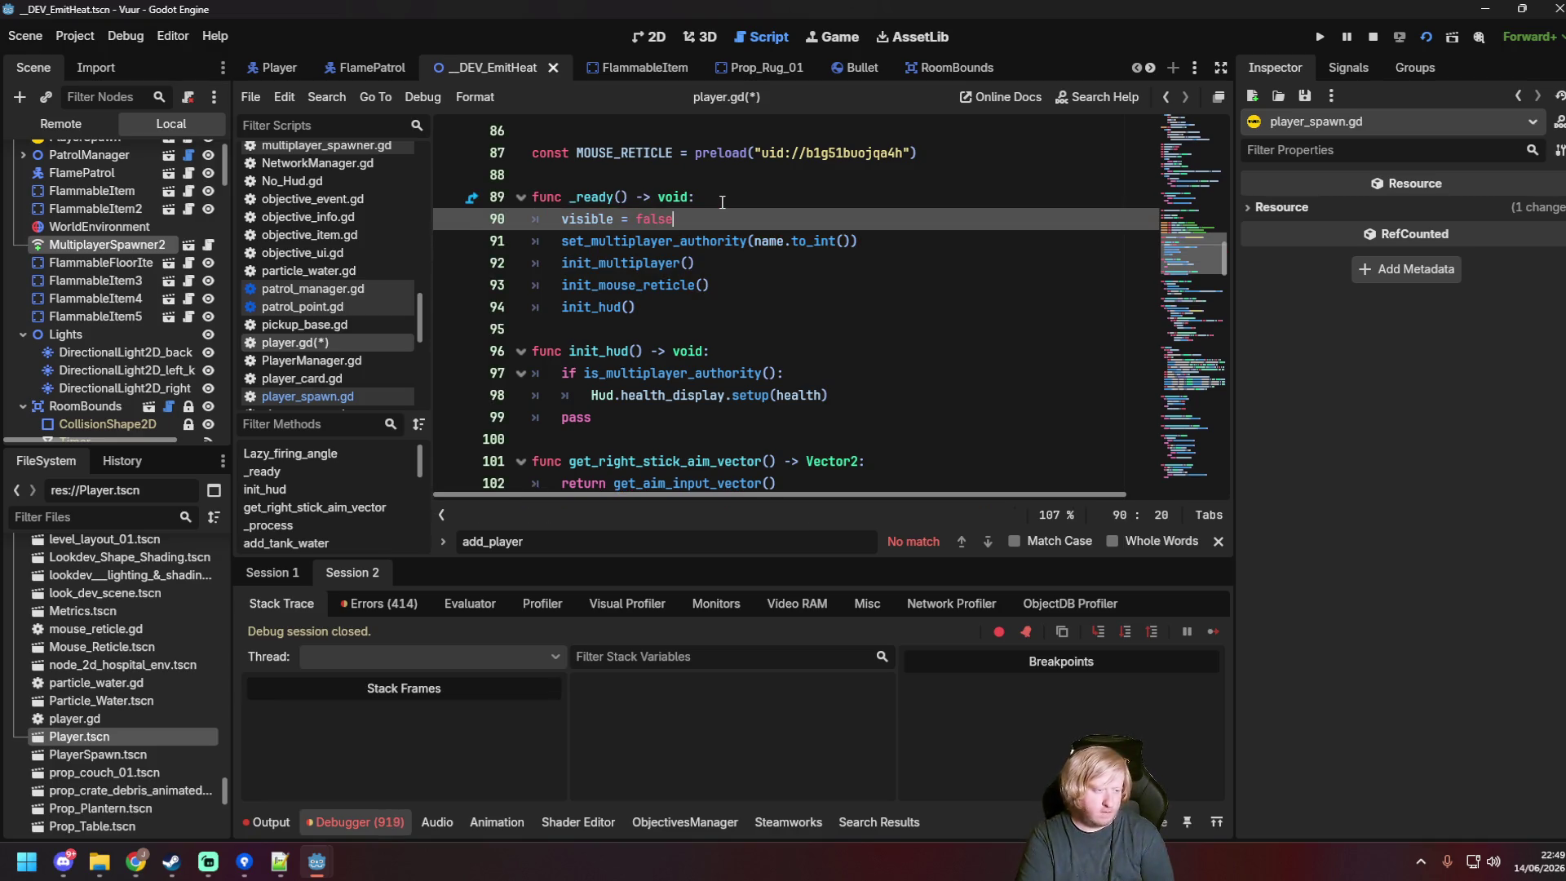
key(ctrl+s)
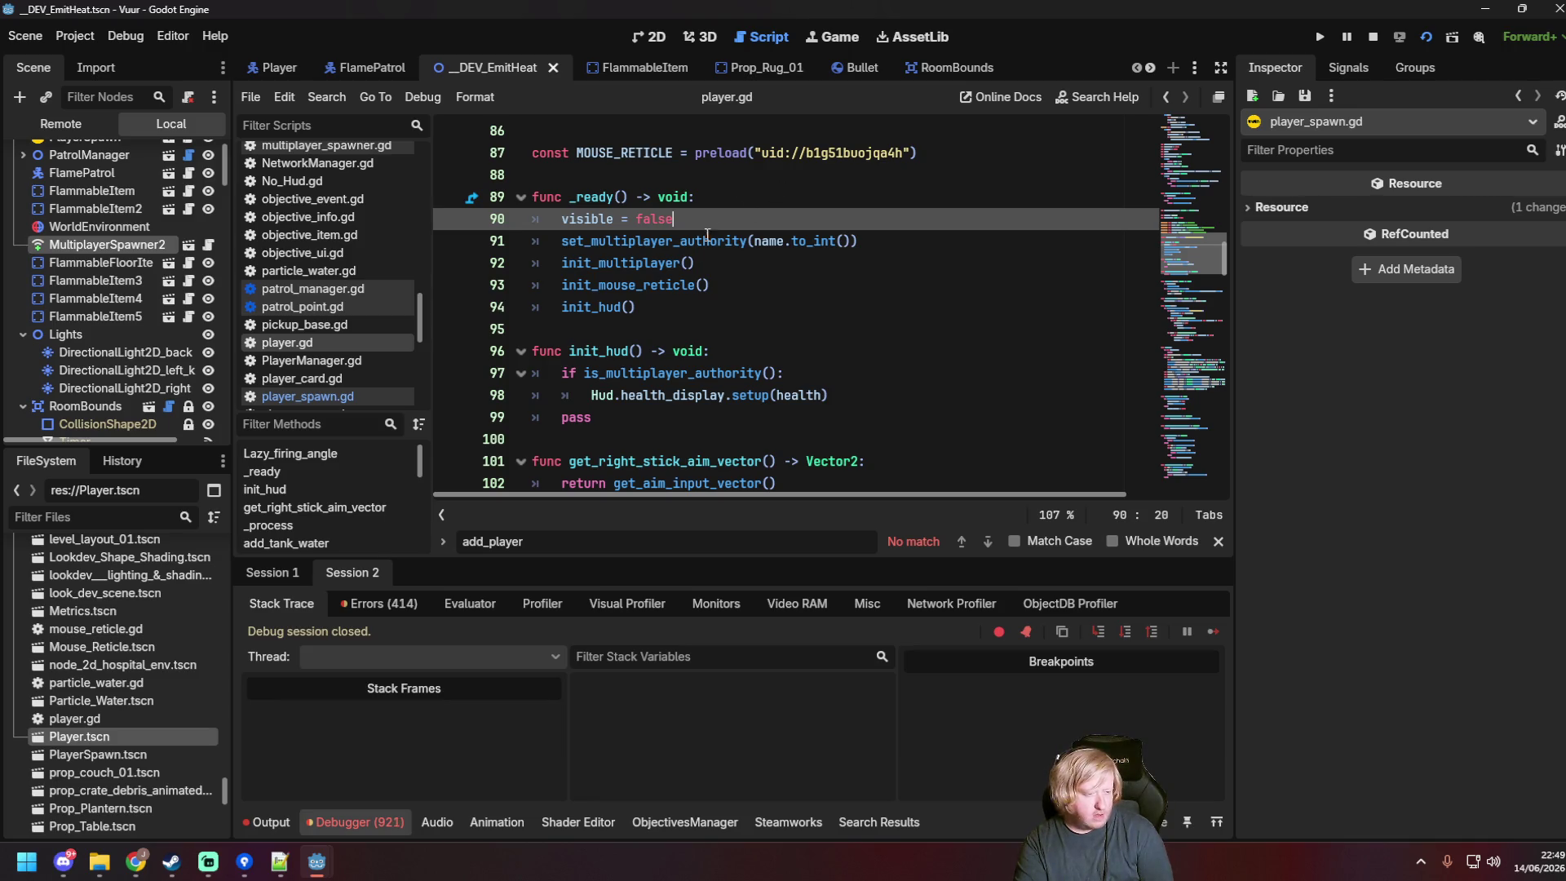
Search player.gd for the init_multiplayer function
scroll(650, 309, down, 5)
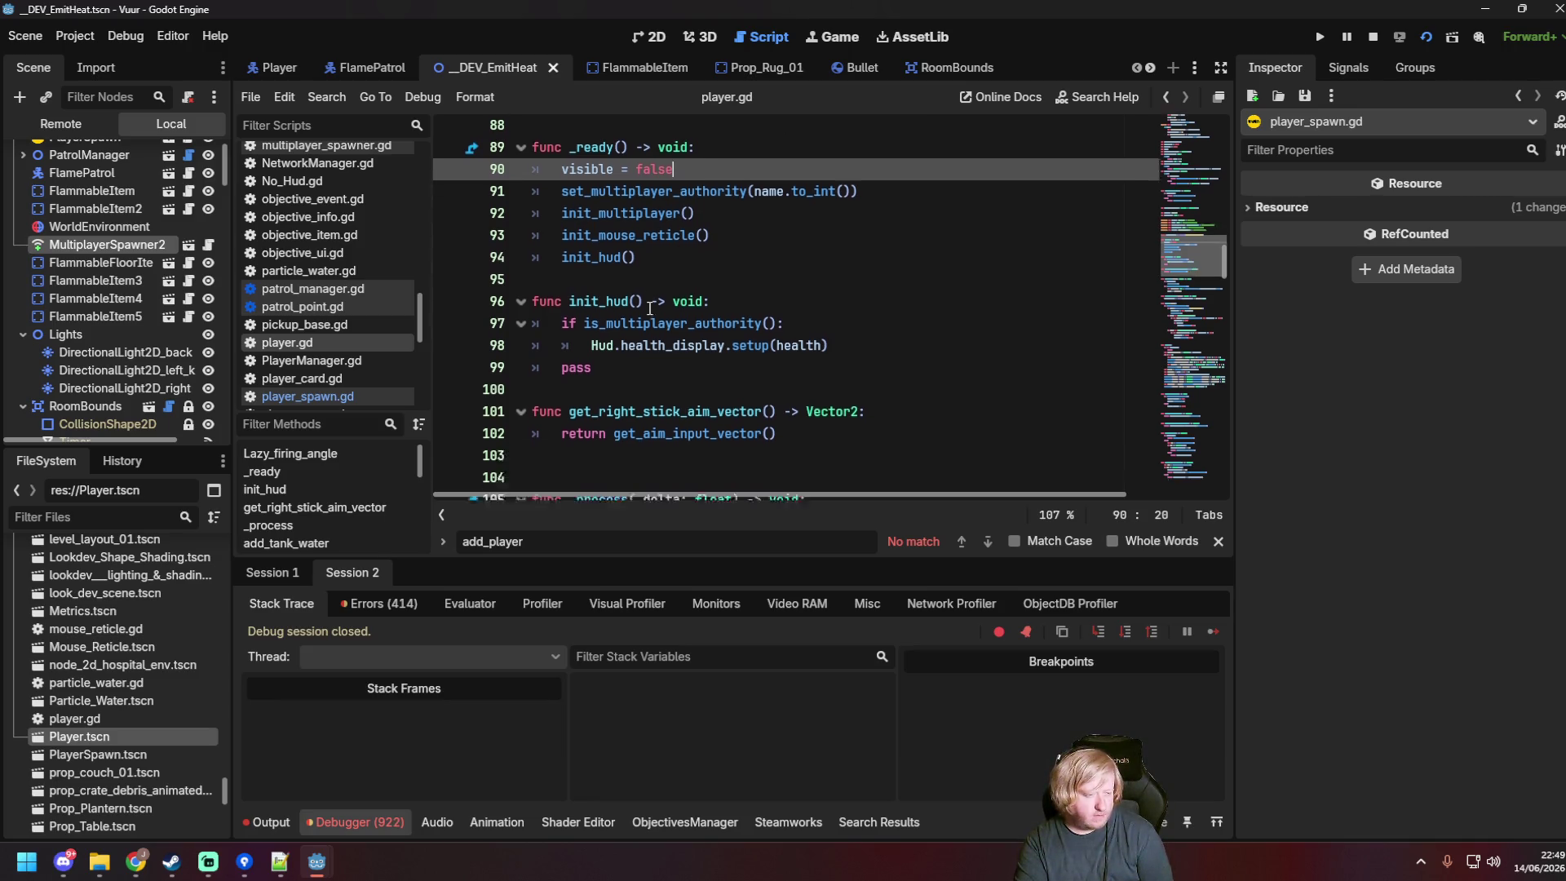
scroll(650, 304, down, 3)
scroll(652, 304, up, 8)
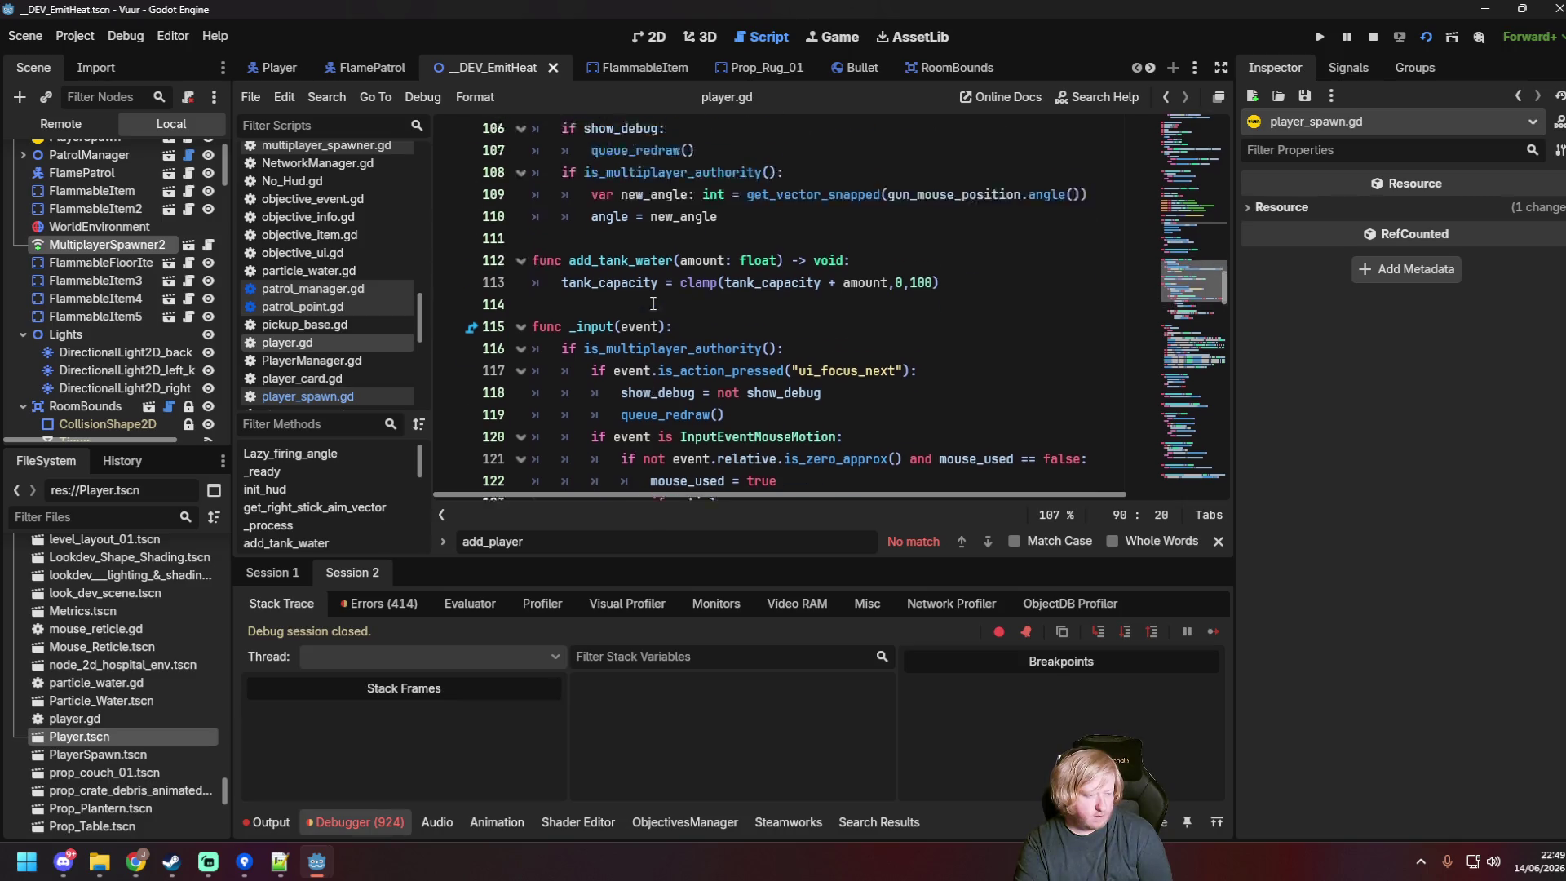
click(718, 285)
key(ctrl+f)
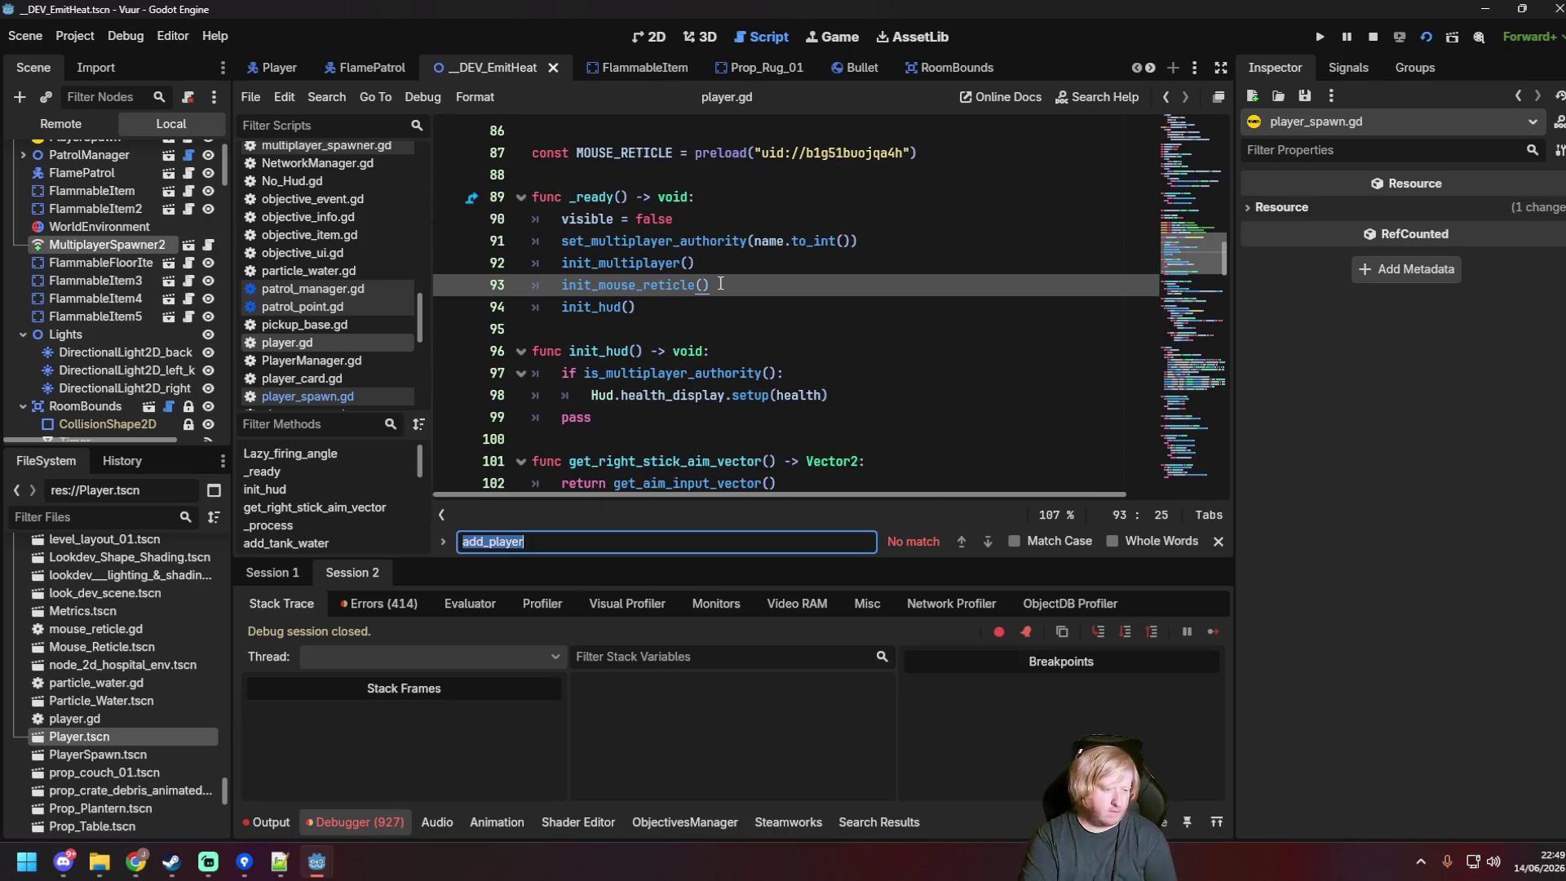
text(is)
key(BackSpace)
text(nit_Mul)
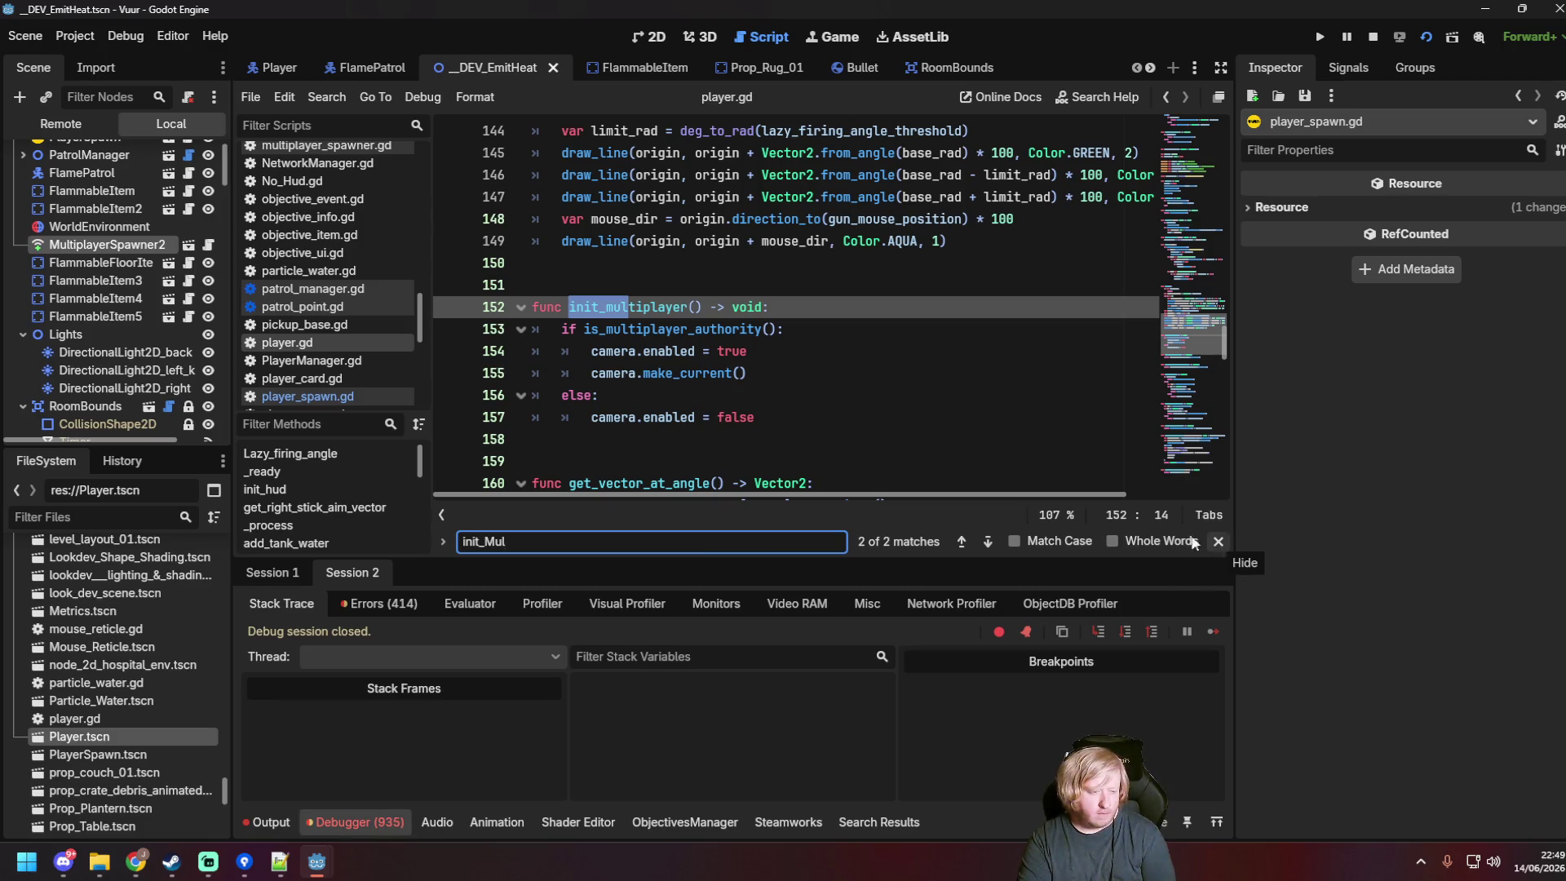
Add 'visible = true' after camera.make_current(), save, and run the game with F5
click(825, 371)
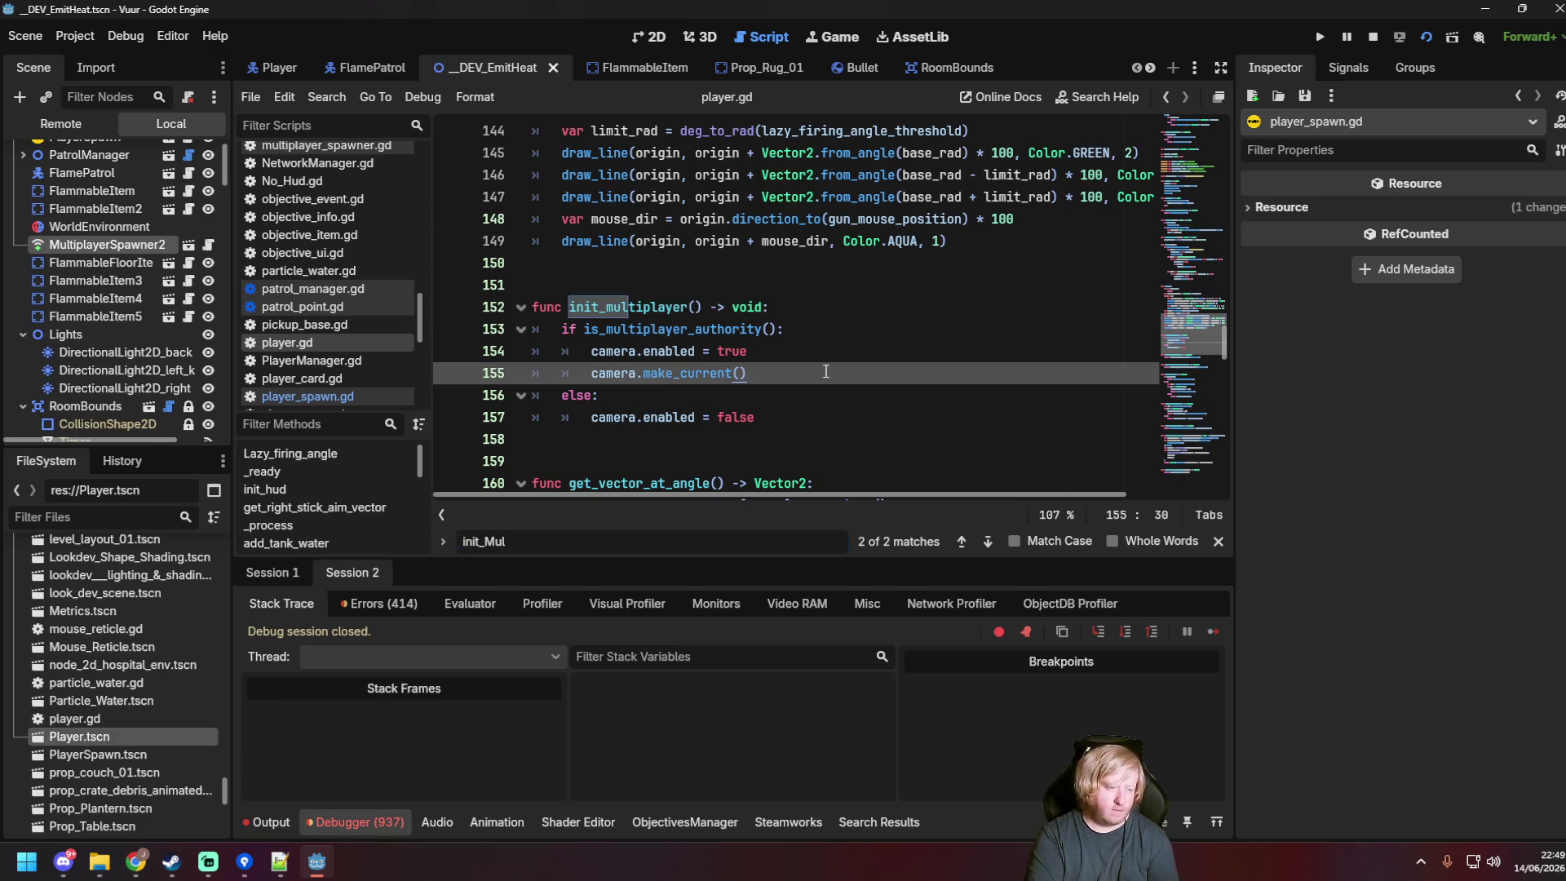
key(Return)
text(visible = true)
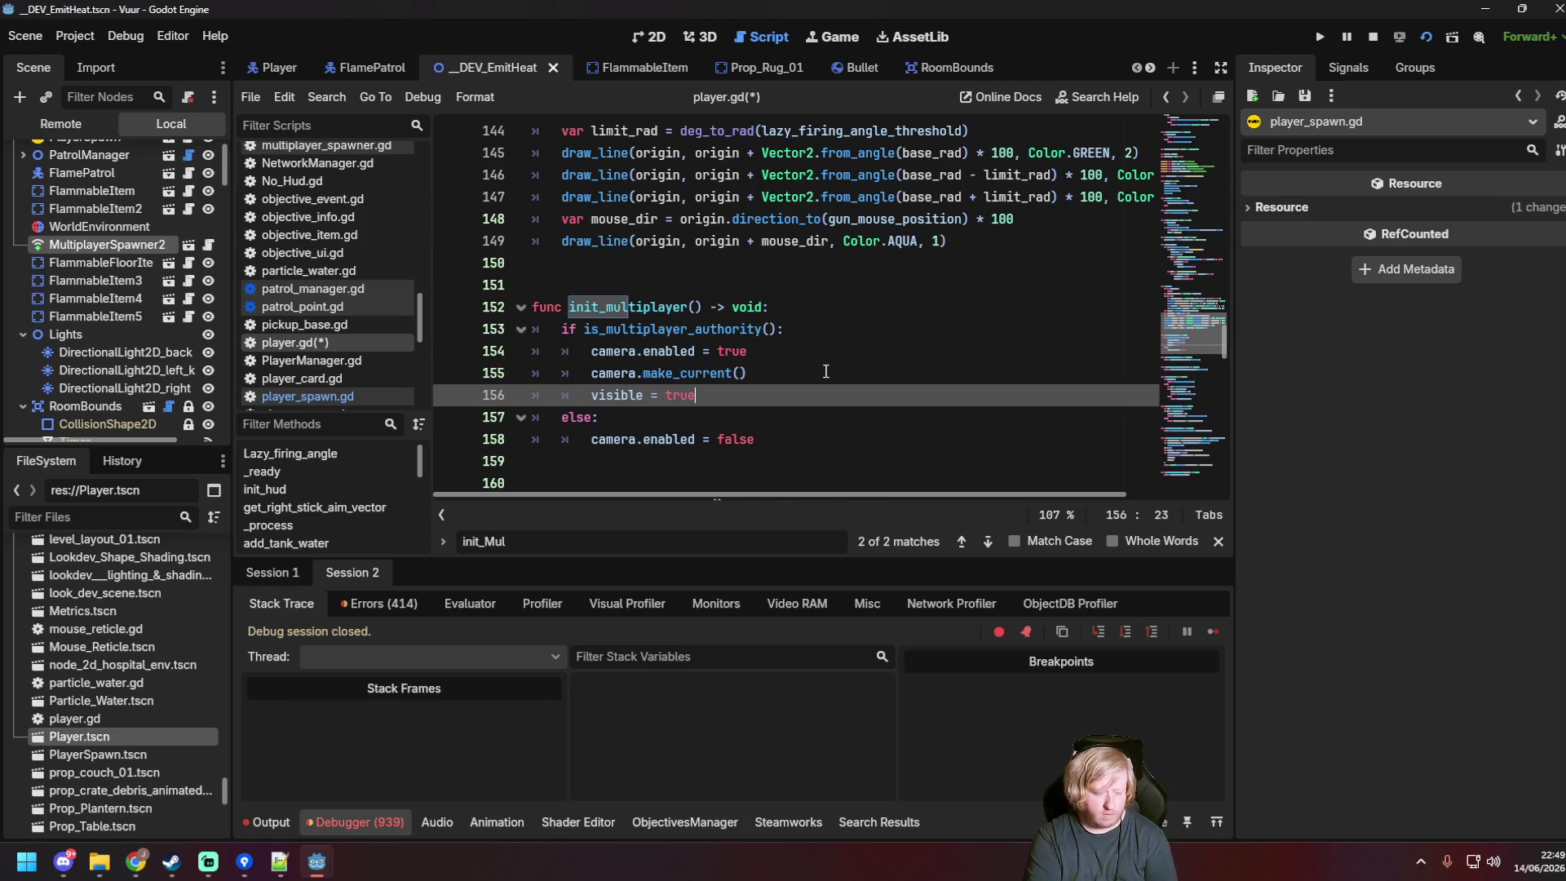
click(825, 371)
key(ctrl+s)
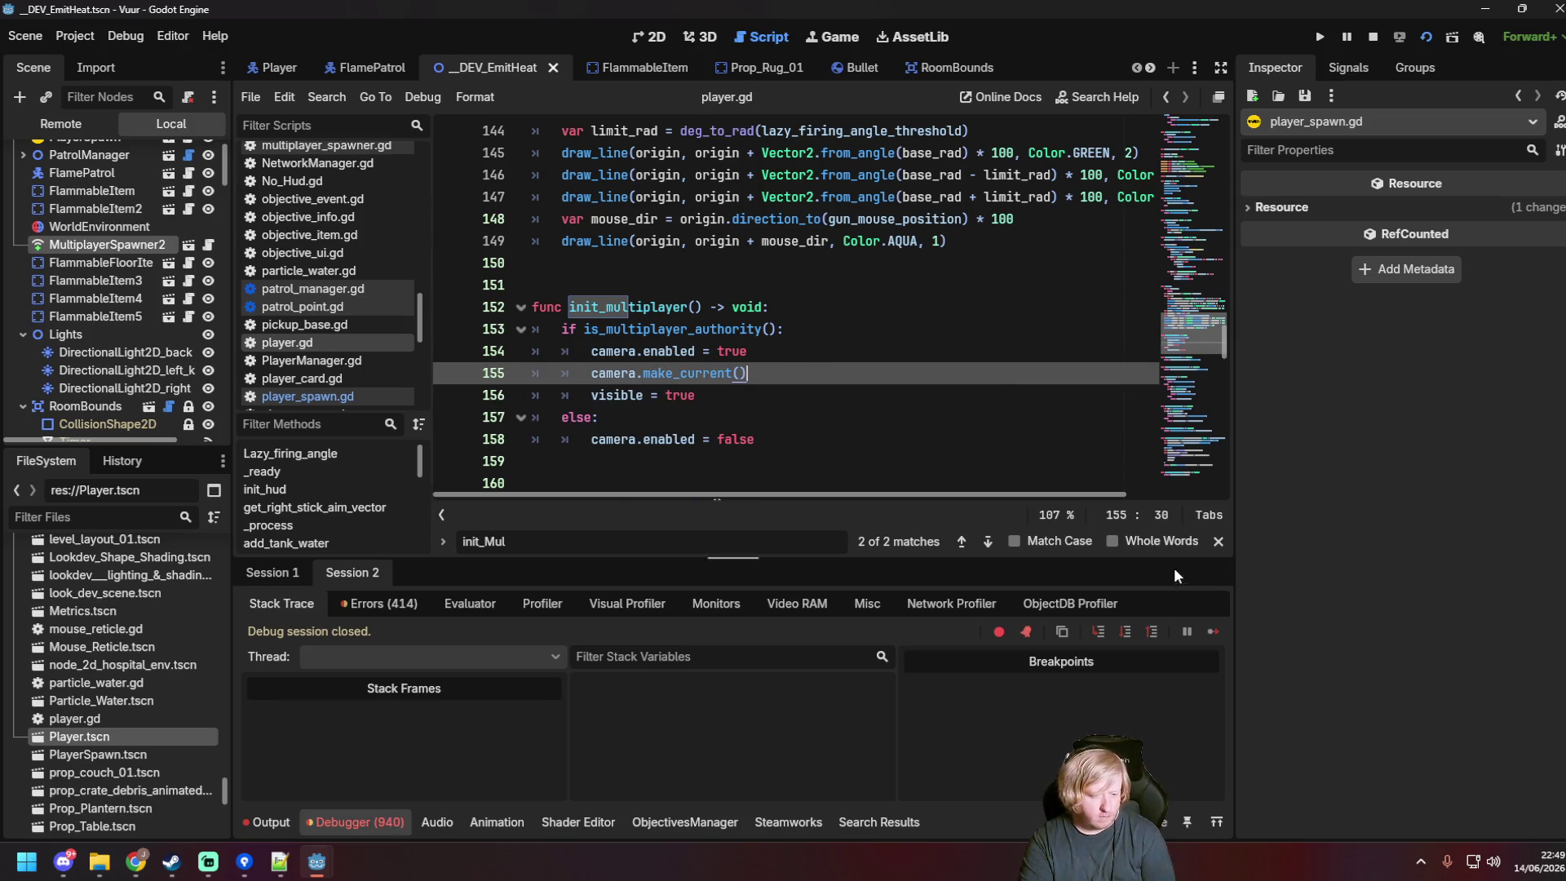
click(1218, 542)
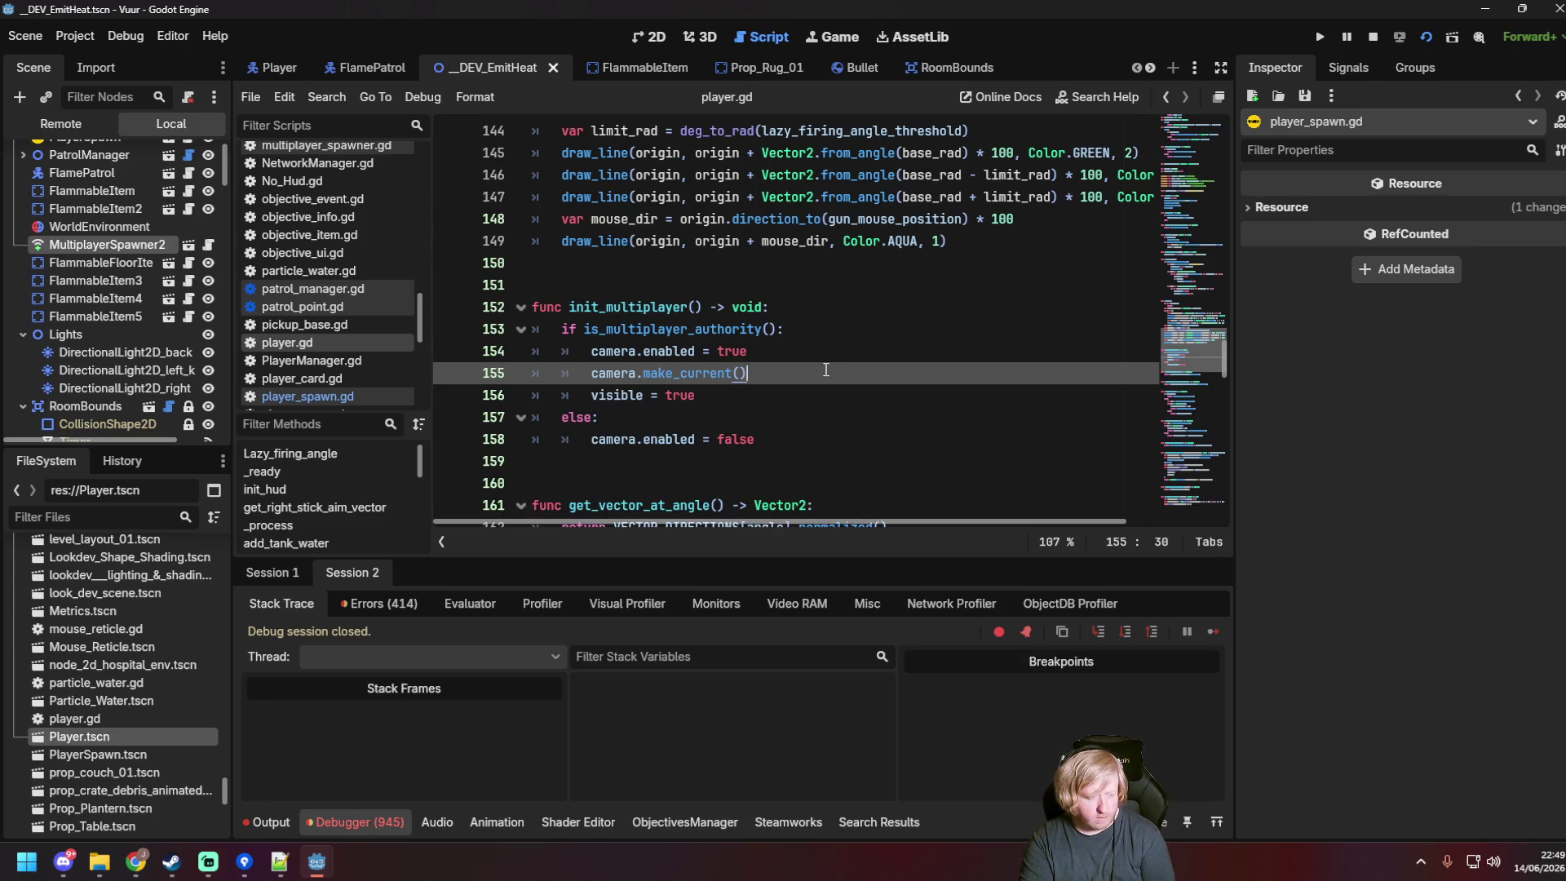
click(734, 265)
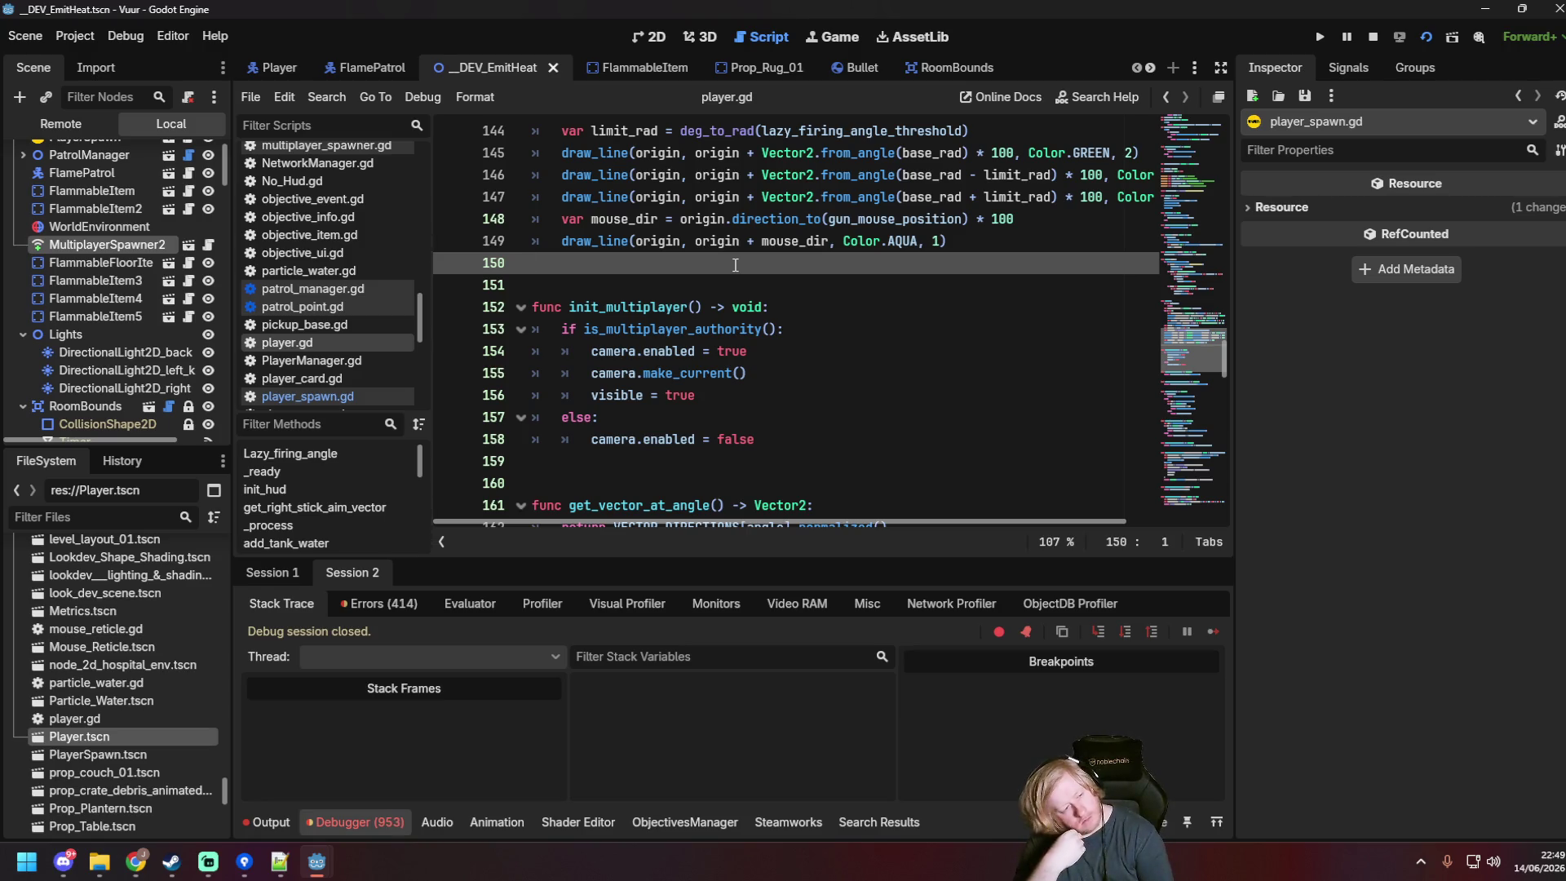
key(F5)
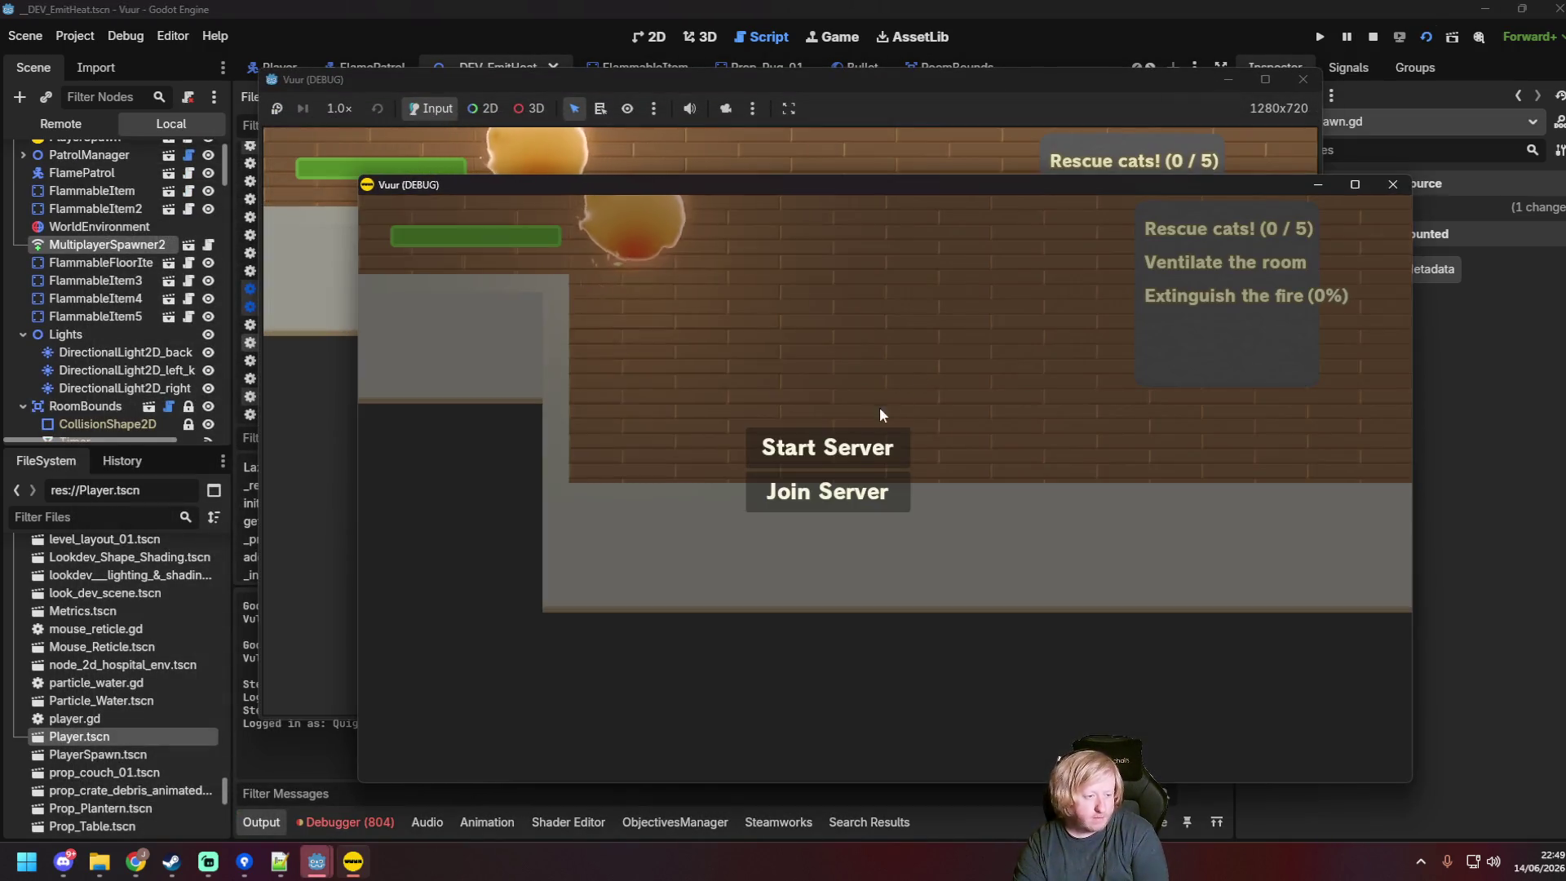
Start Server in one debug window, Join Server in the other, then close both windows
click(872, 447)
click(339, 297)
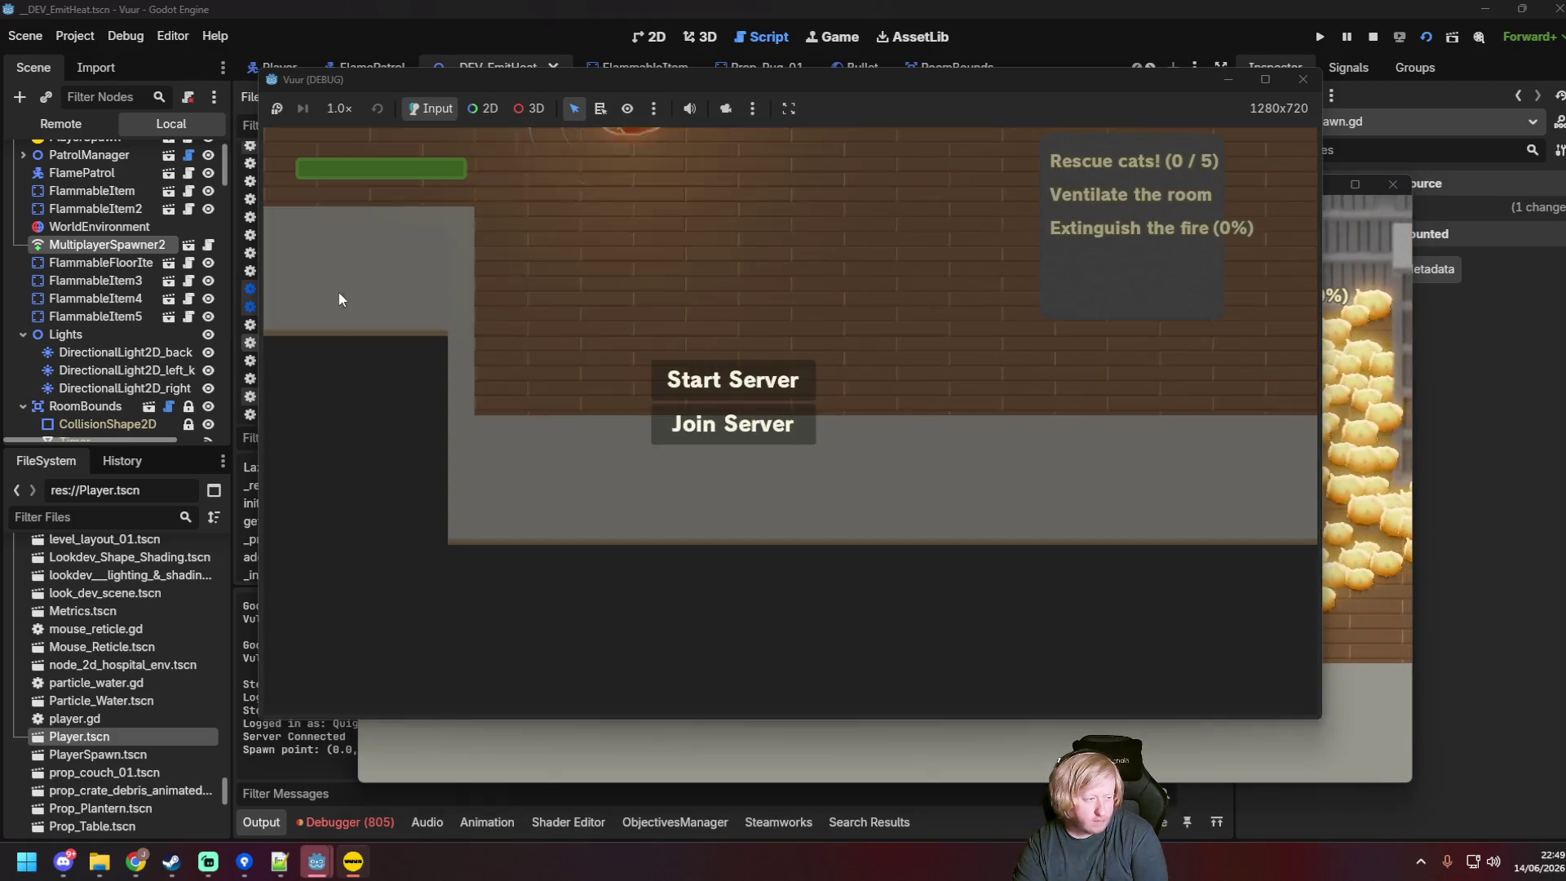
click(697, 430)
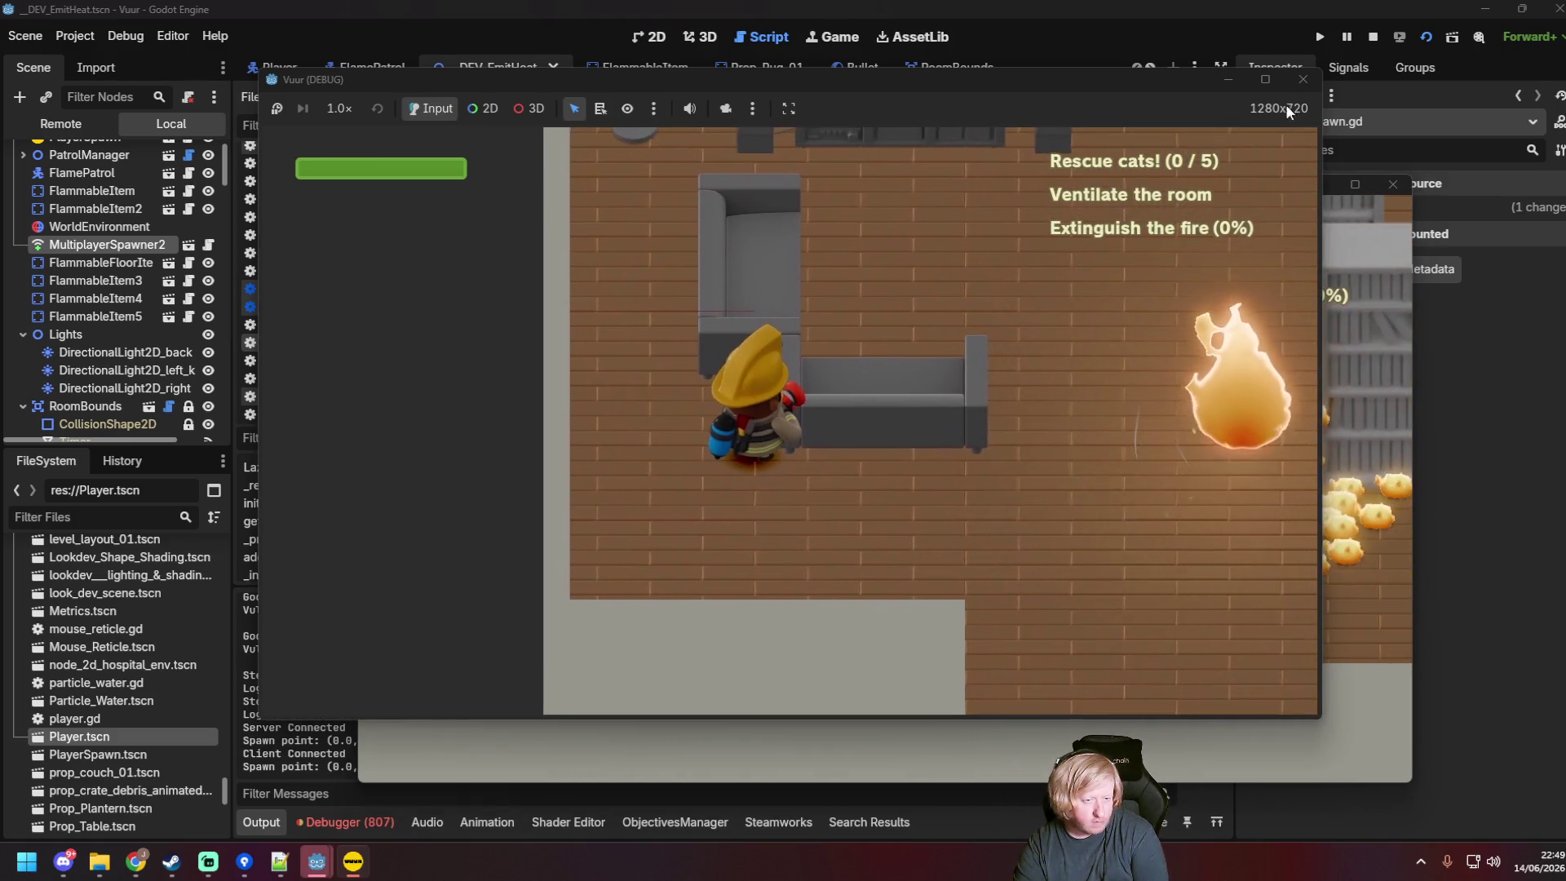
click(1302, 88)
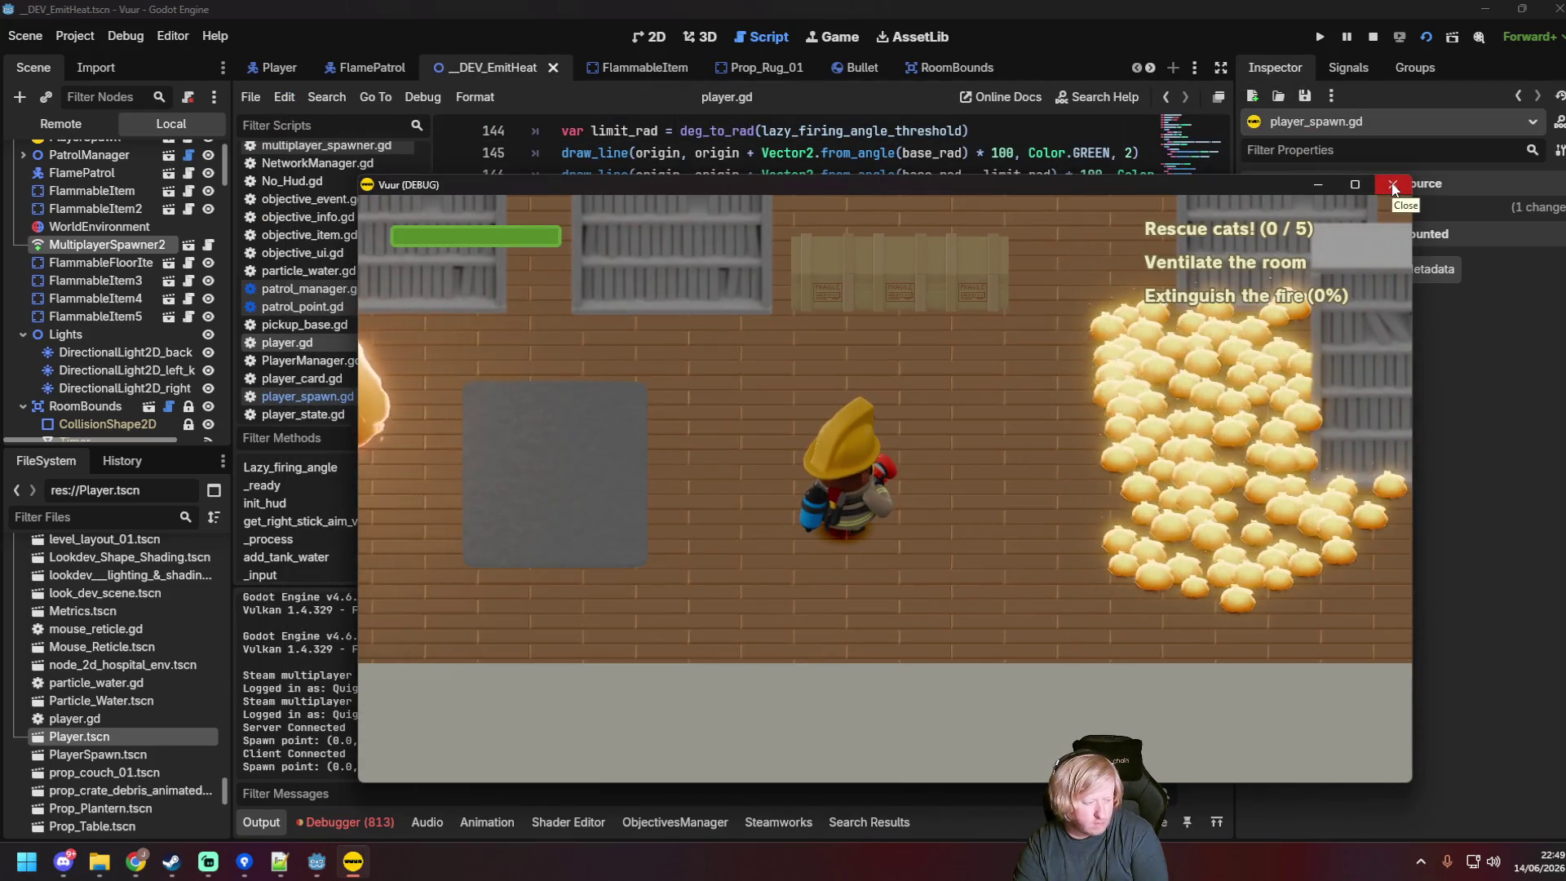
click(1393, 186)
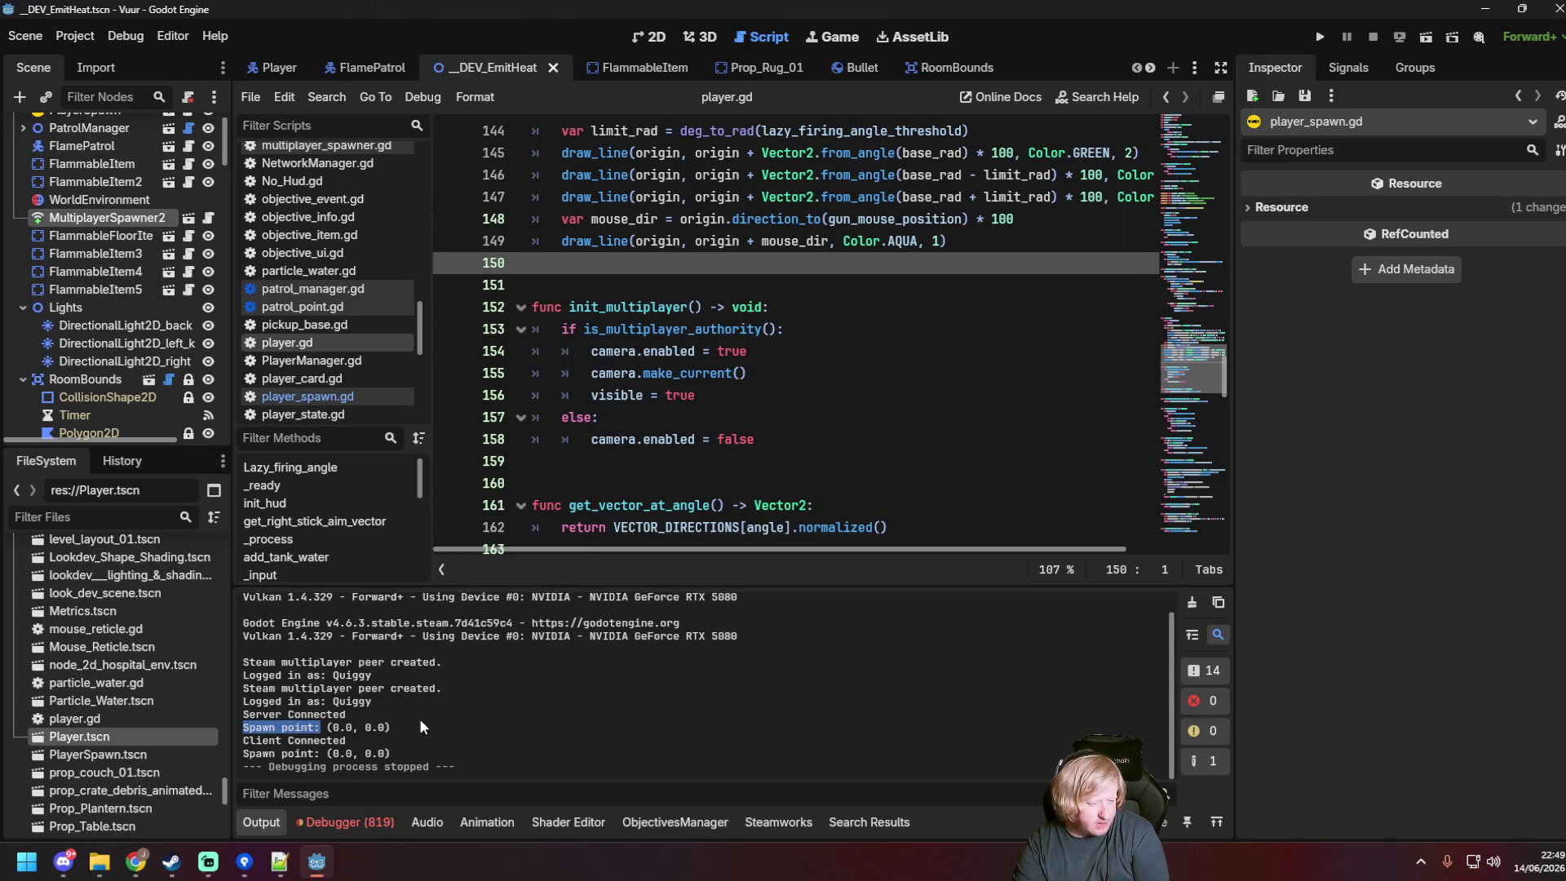
Switch to player_spawn.gd and scroll to the add_player function
click(706, 373)
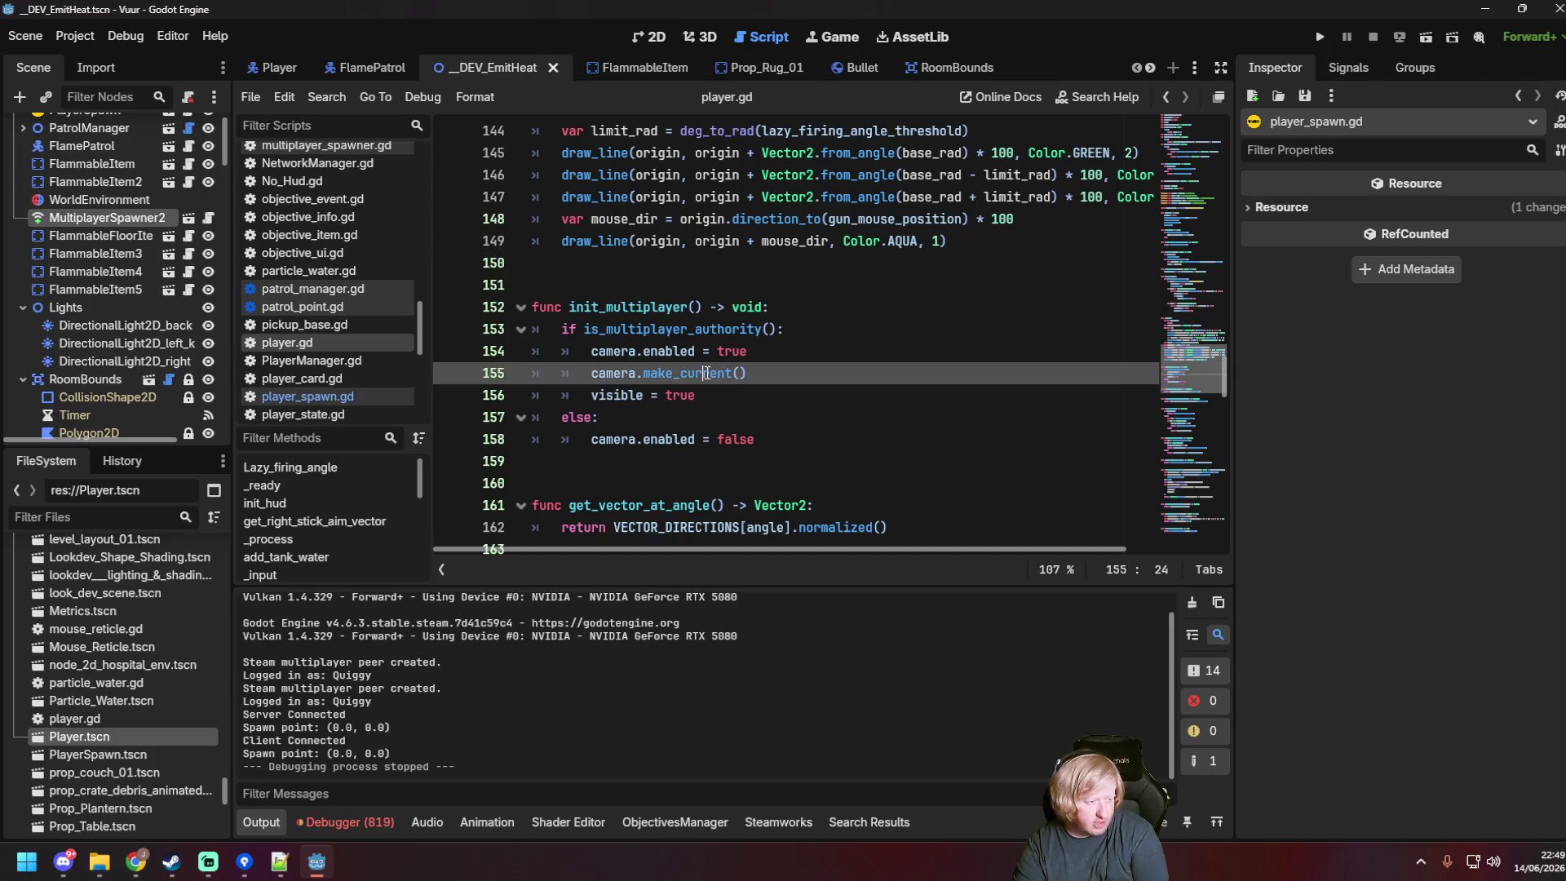
click(354, 399)
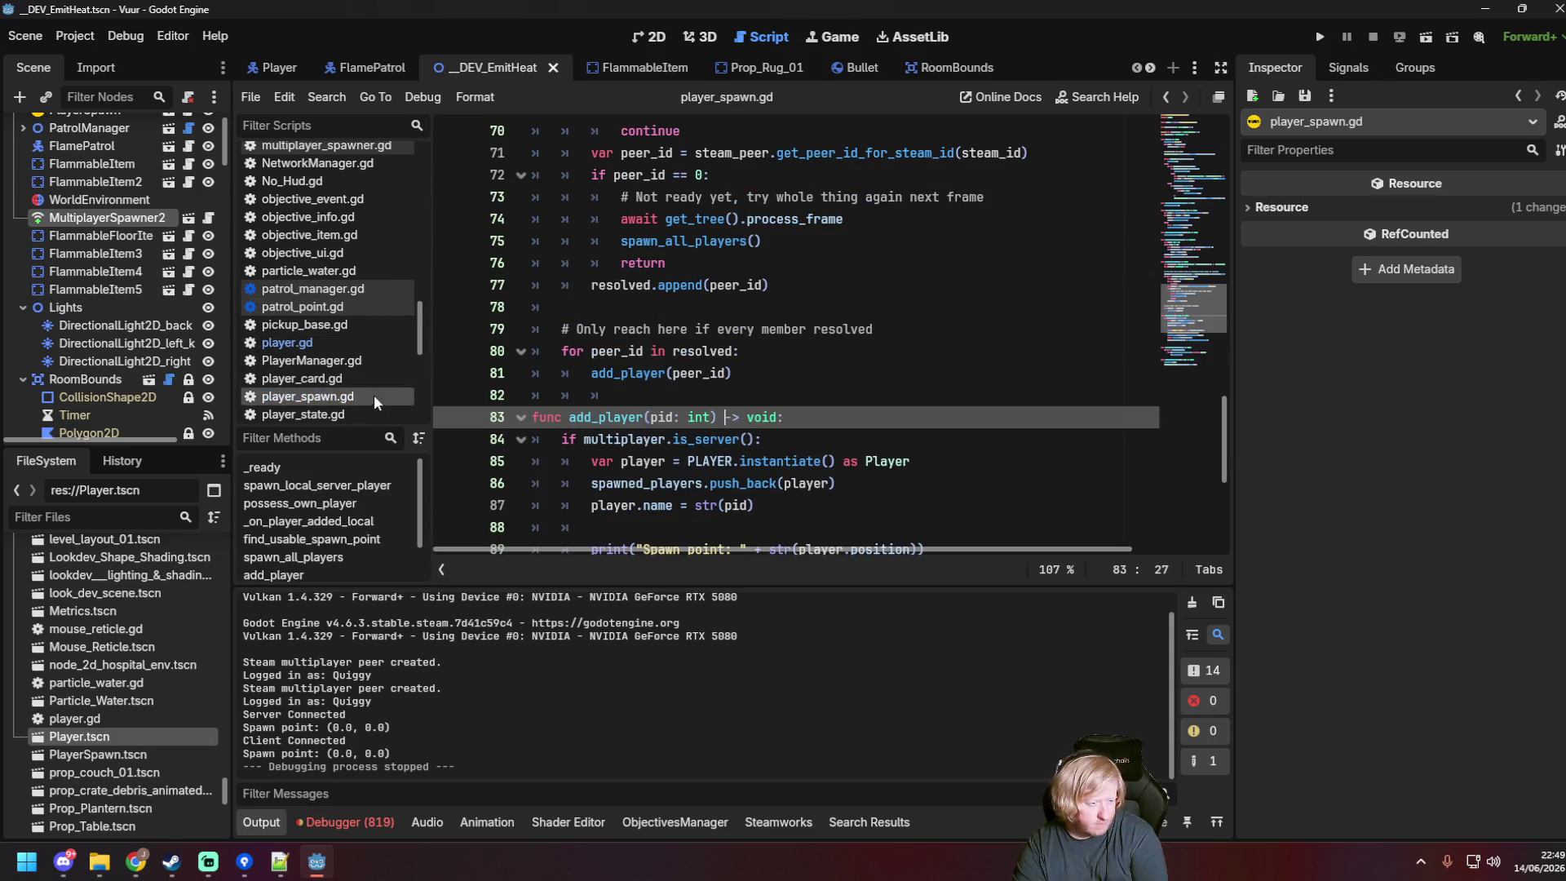
scroll(842, 361, down, 2)
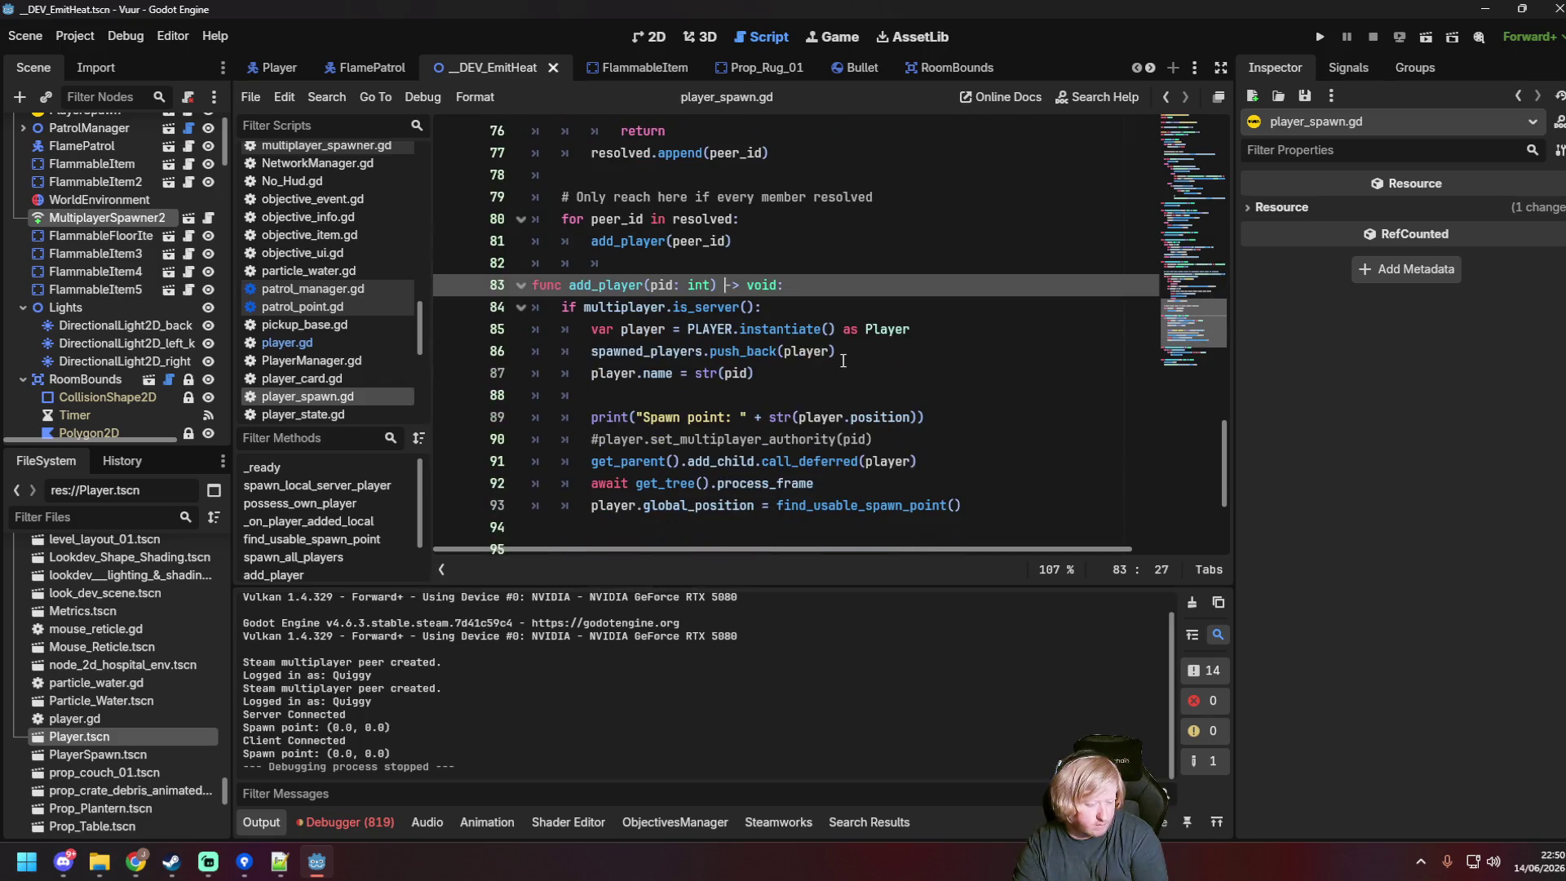
click(834, 359)
key(BackSpace)
key(BackSpace)
click(856, 218)
Run the game with F5, start the server, and close the game window
key(F5)
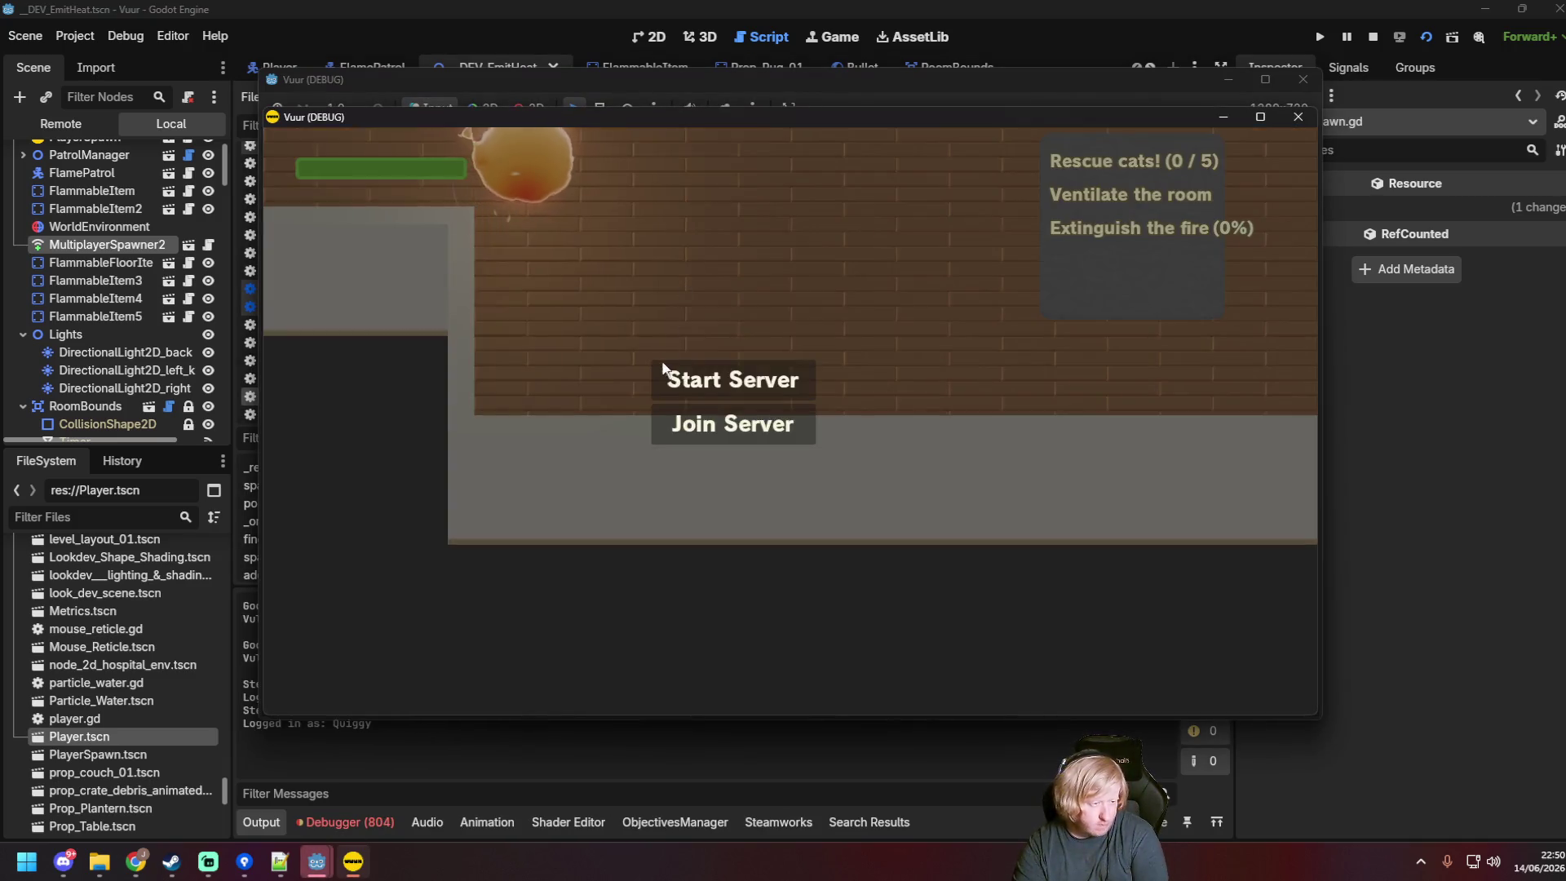
click(667, 372)
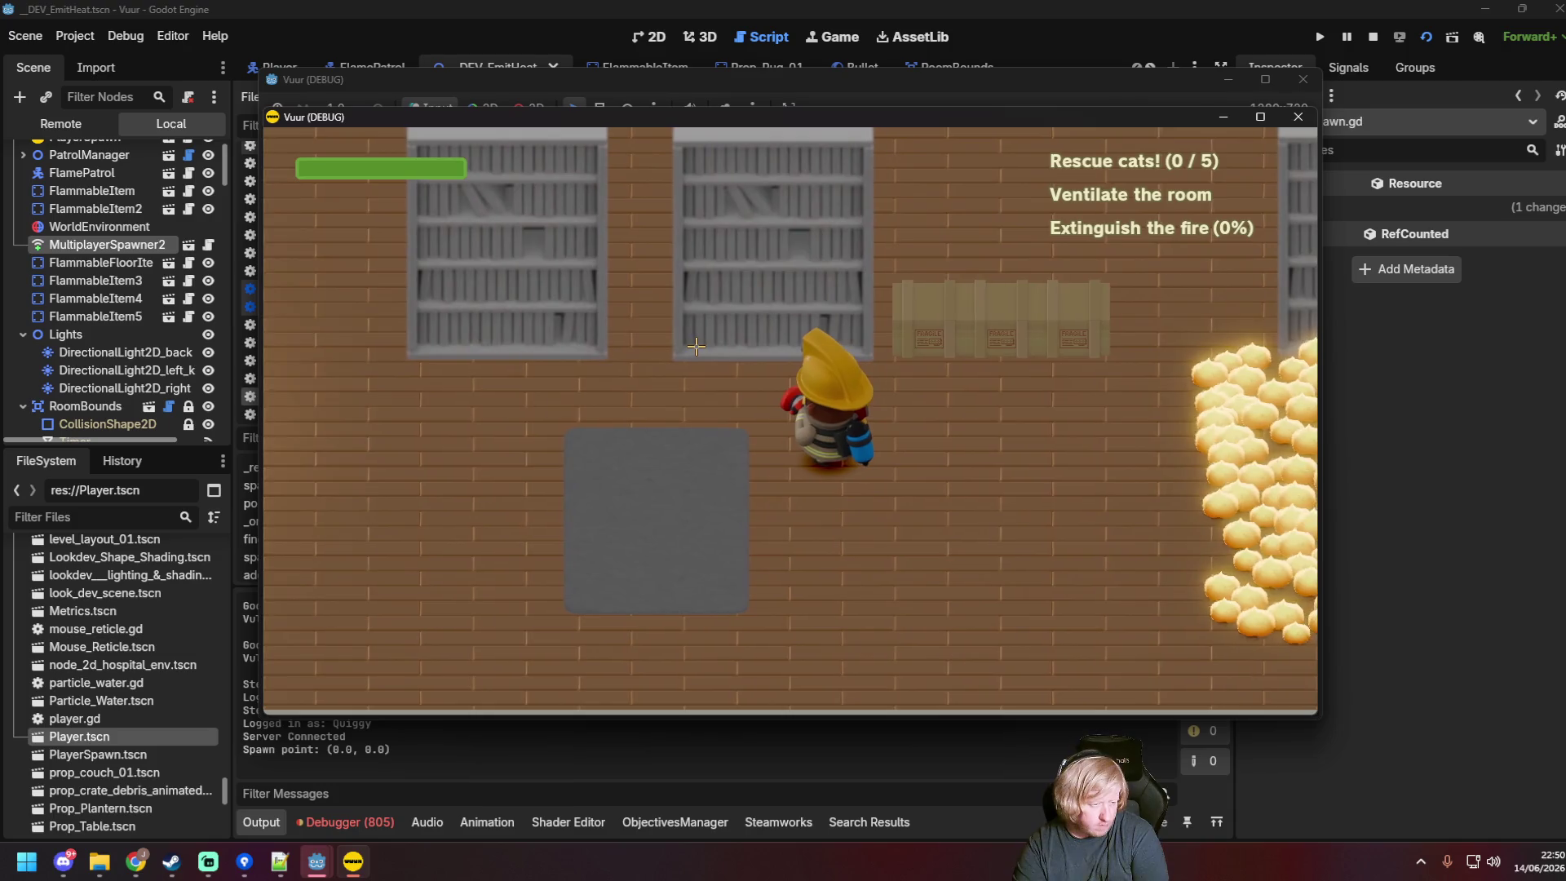
click(1297, 117)
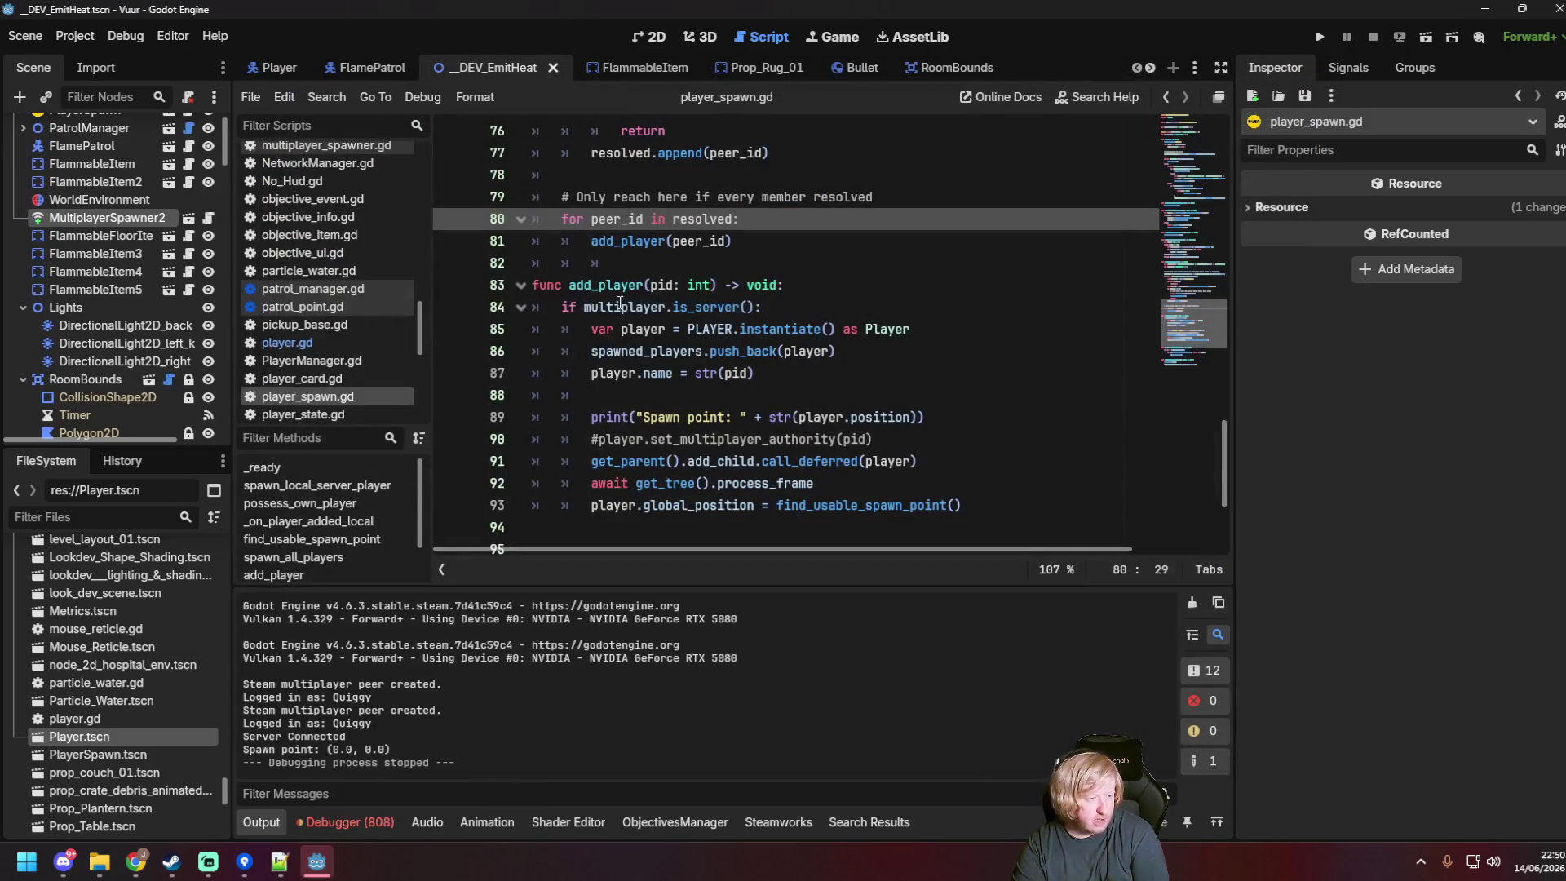
Save the project and reopen player_spawn.gd in the script editor
click(620, 307)
key(ctrl+s)
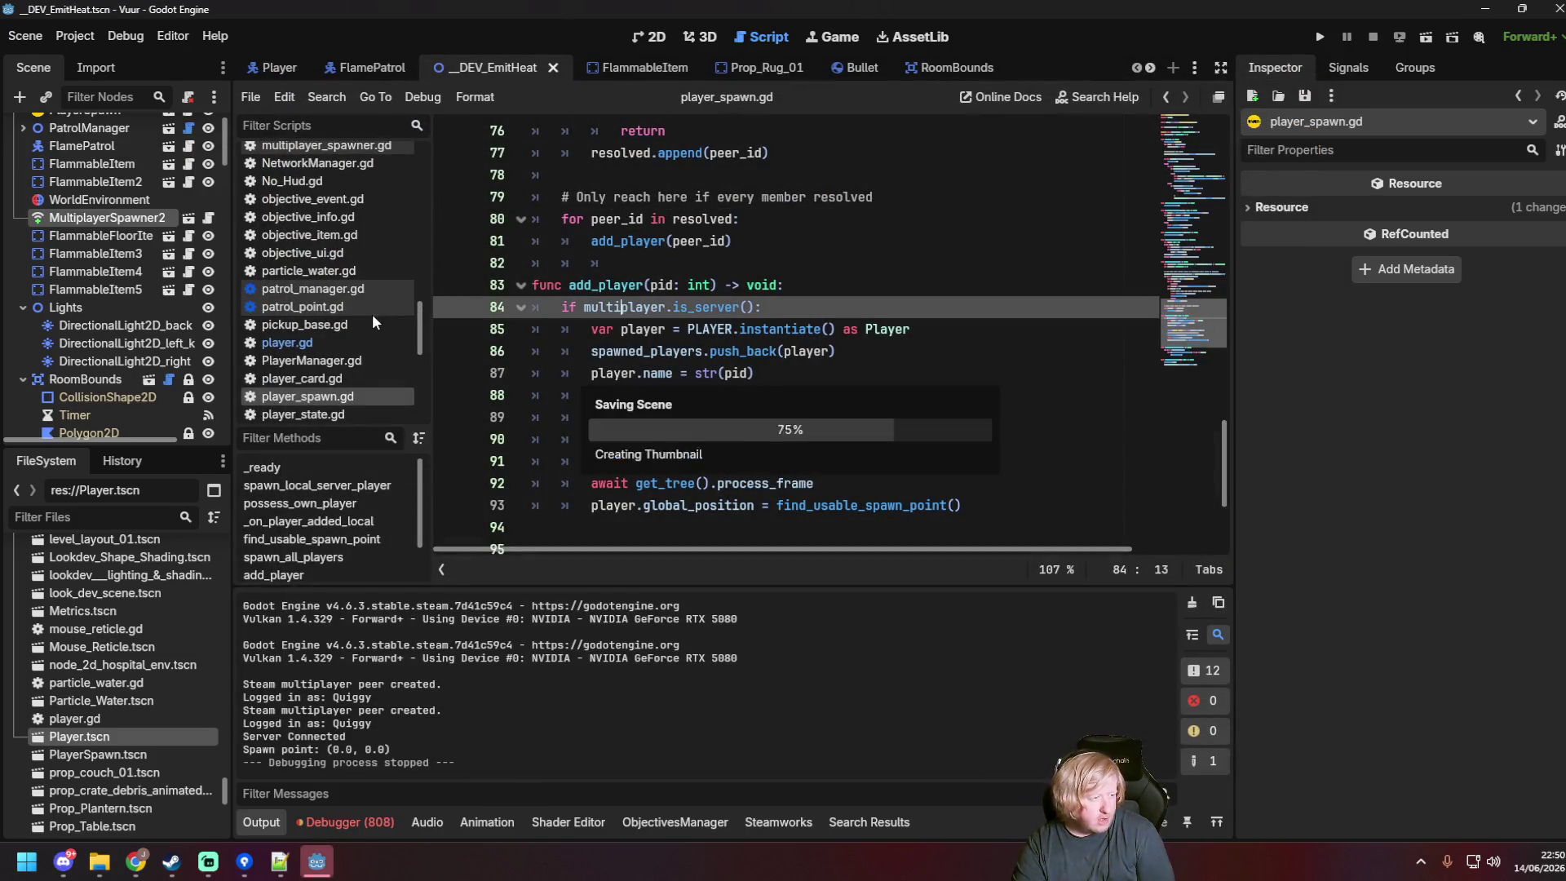
scroll(320, 341, up, 5)
scroll(320, 413, down, 5)
click(363, 276)
click(364, 294)
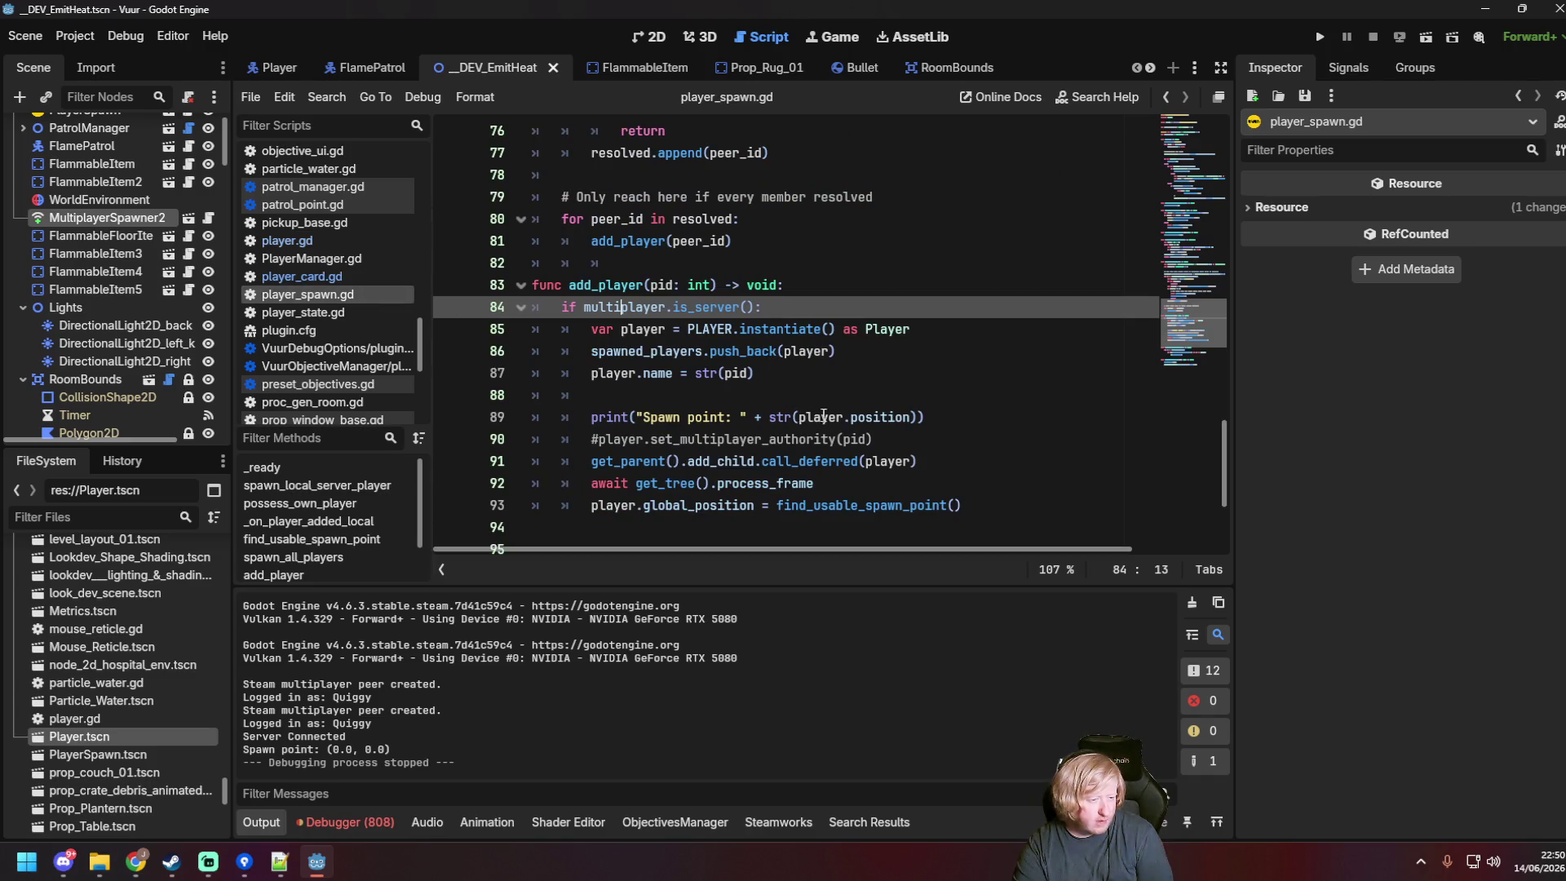
Change the print line to output global_position instead of position
click(849, 417)
text(global_)
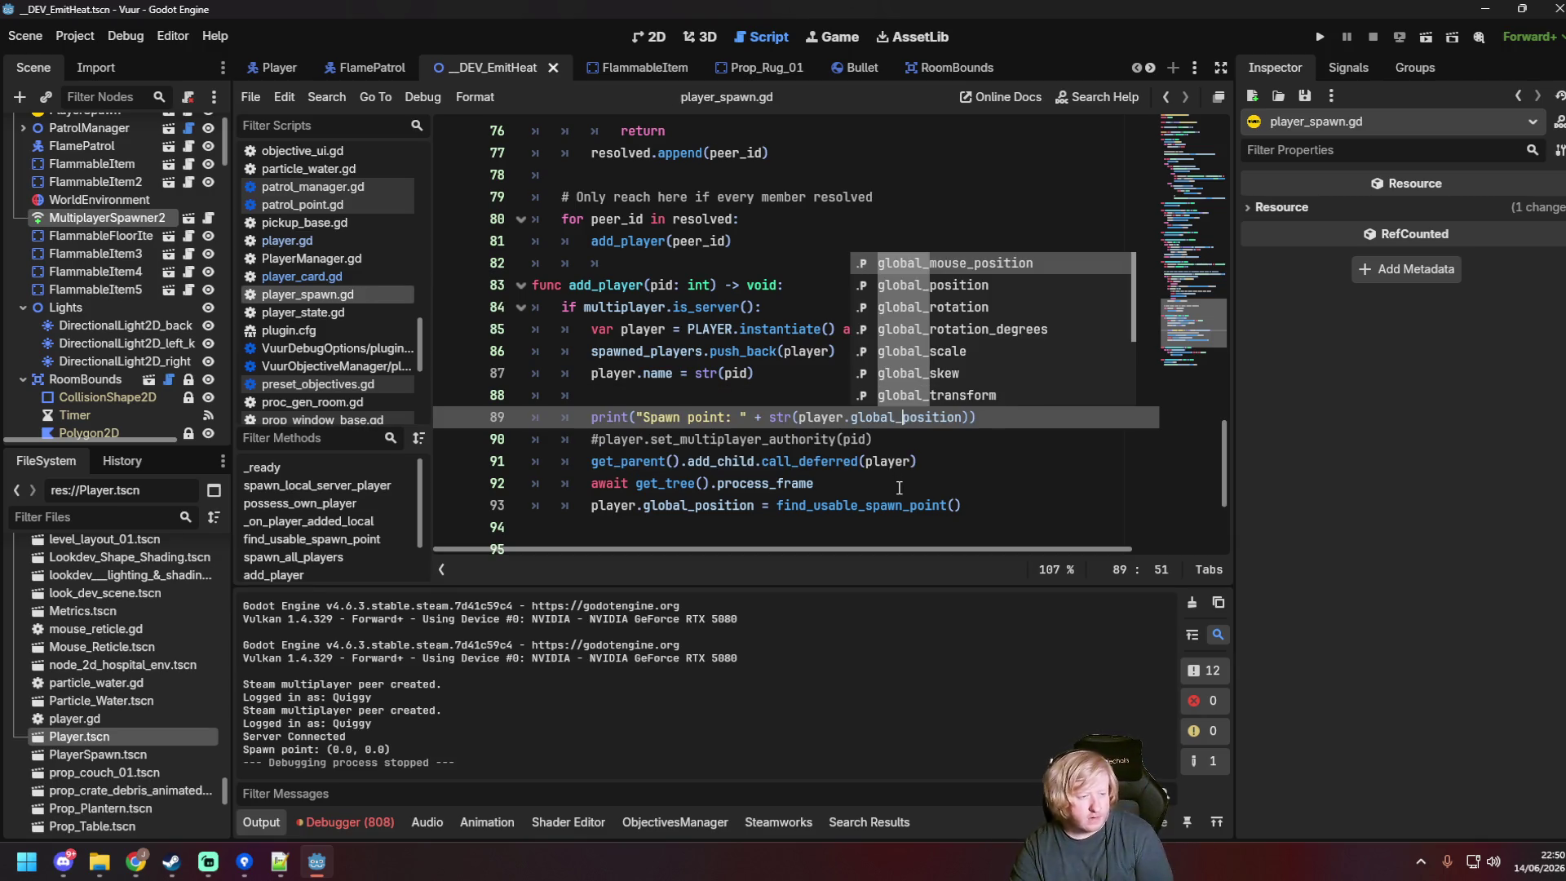
click(922, 462)
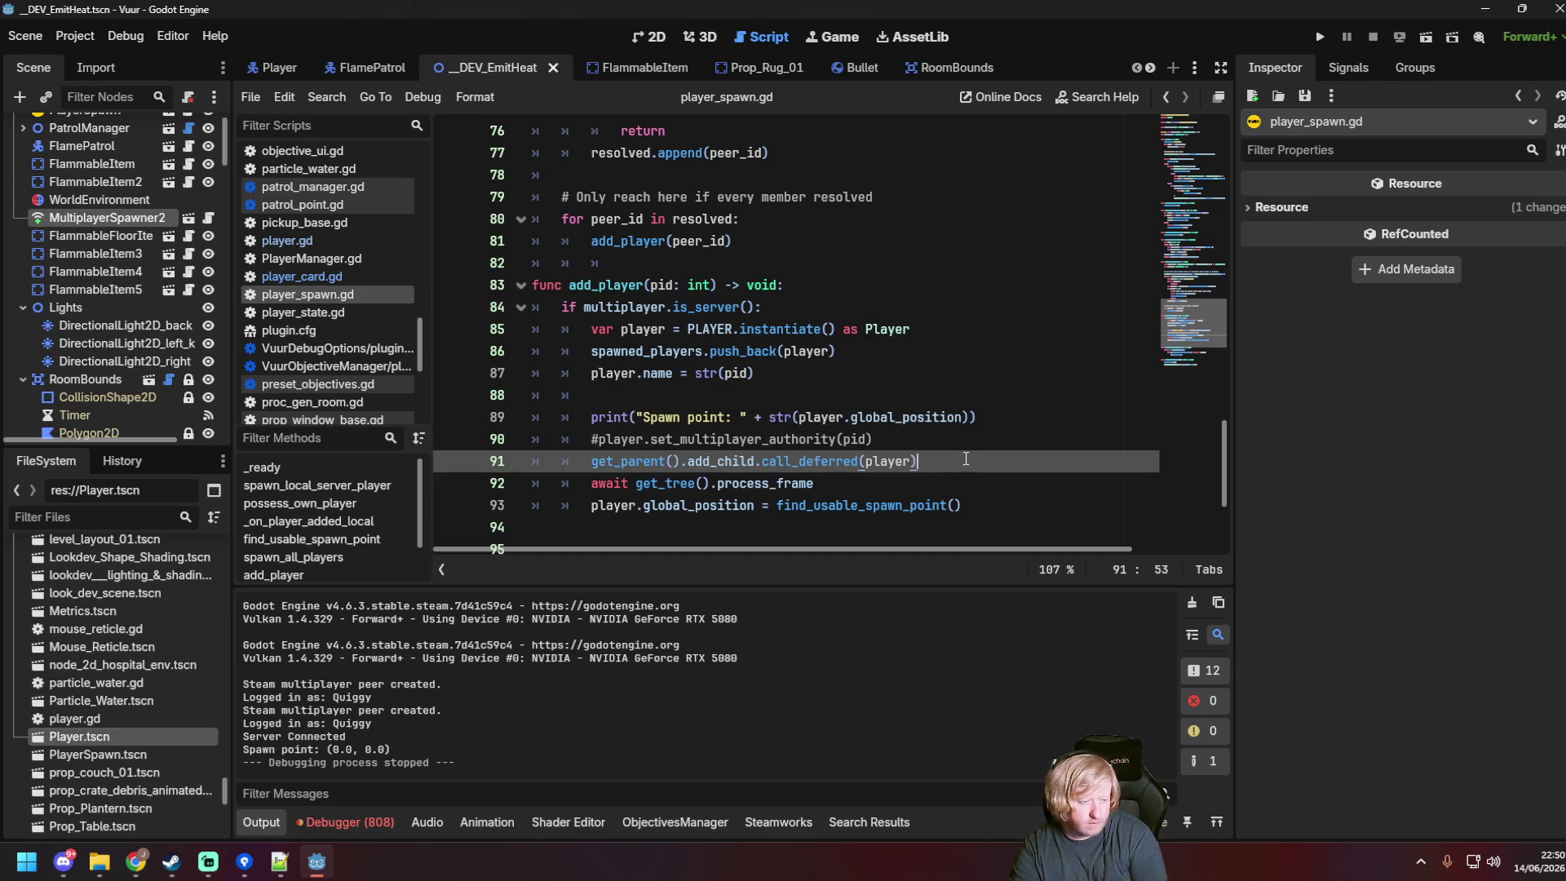
drag(983, 410, 592, 417)
Delete the await process_frame and spawn-point positioning lines from add_player, then save
click(894, 494)
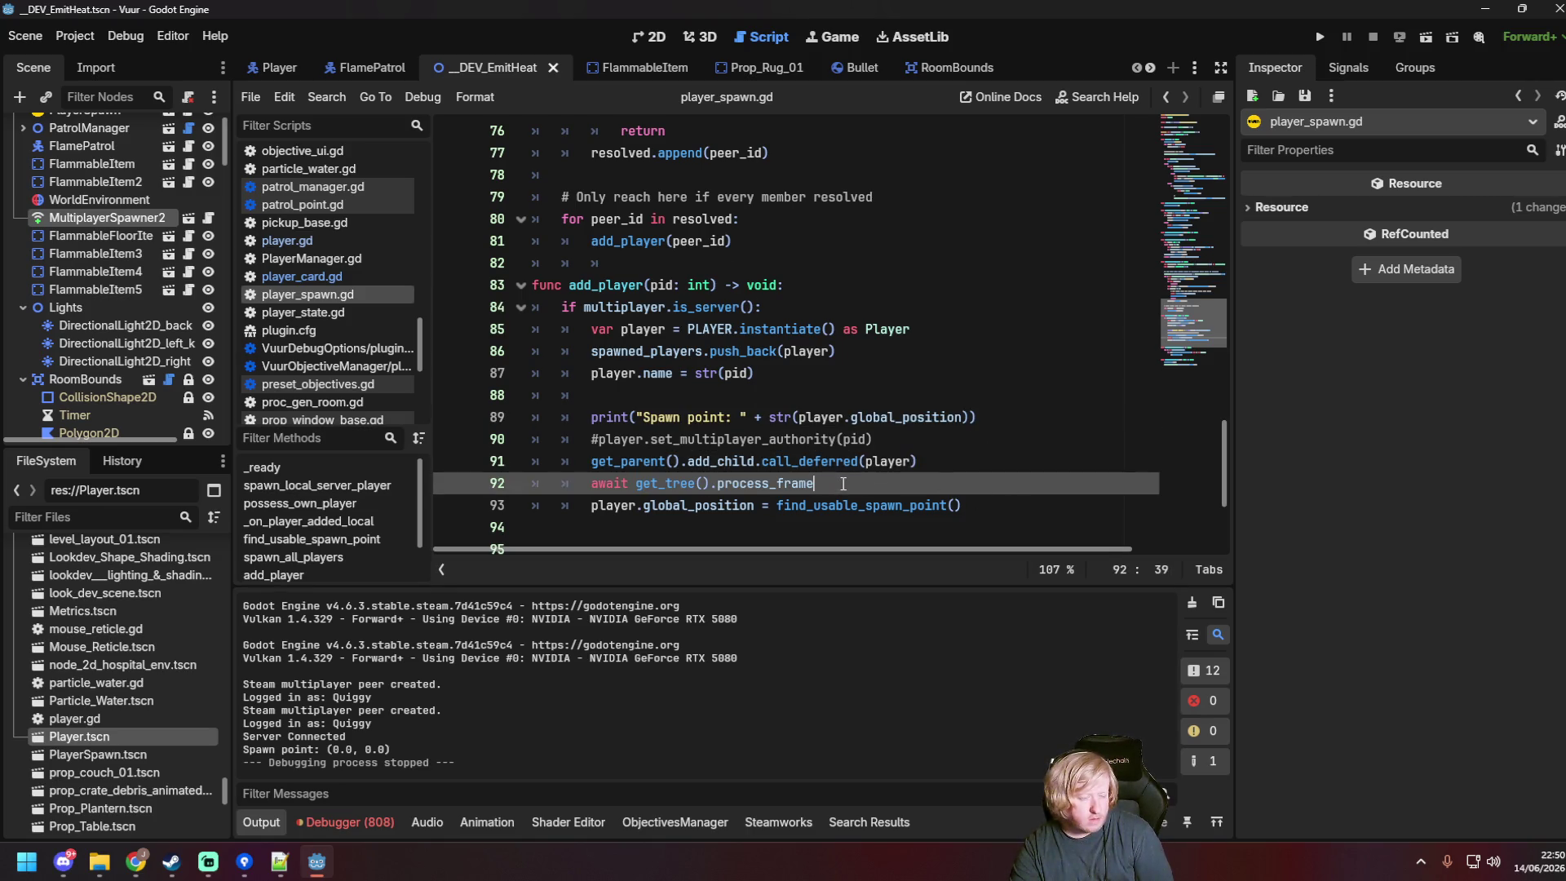
drag(843, 483, 455, 484)
key(BackSpace)
key(BackSpace)
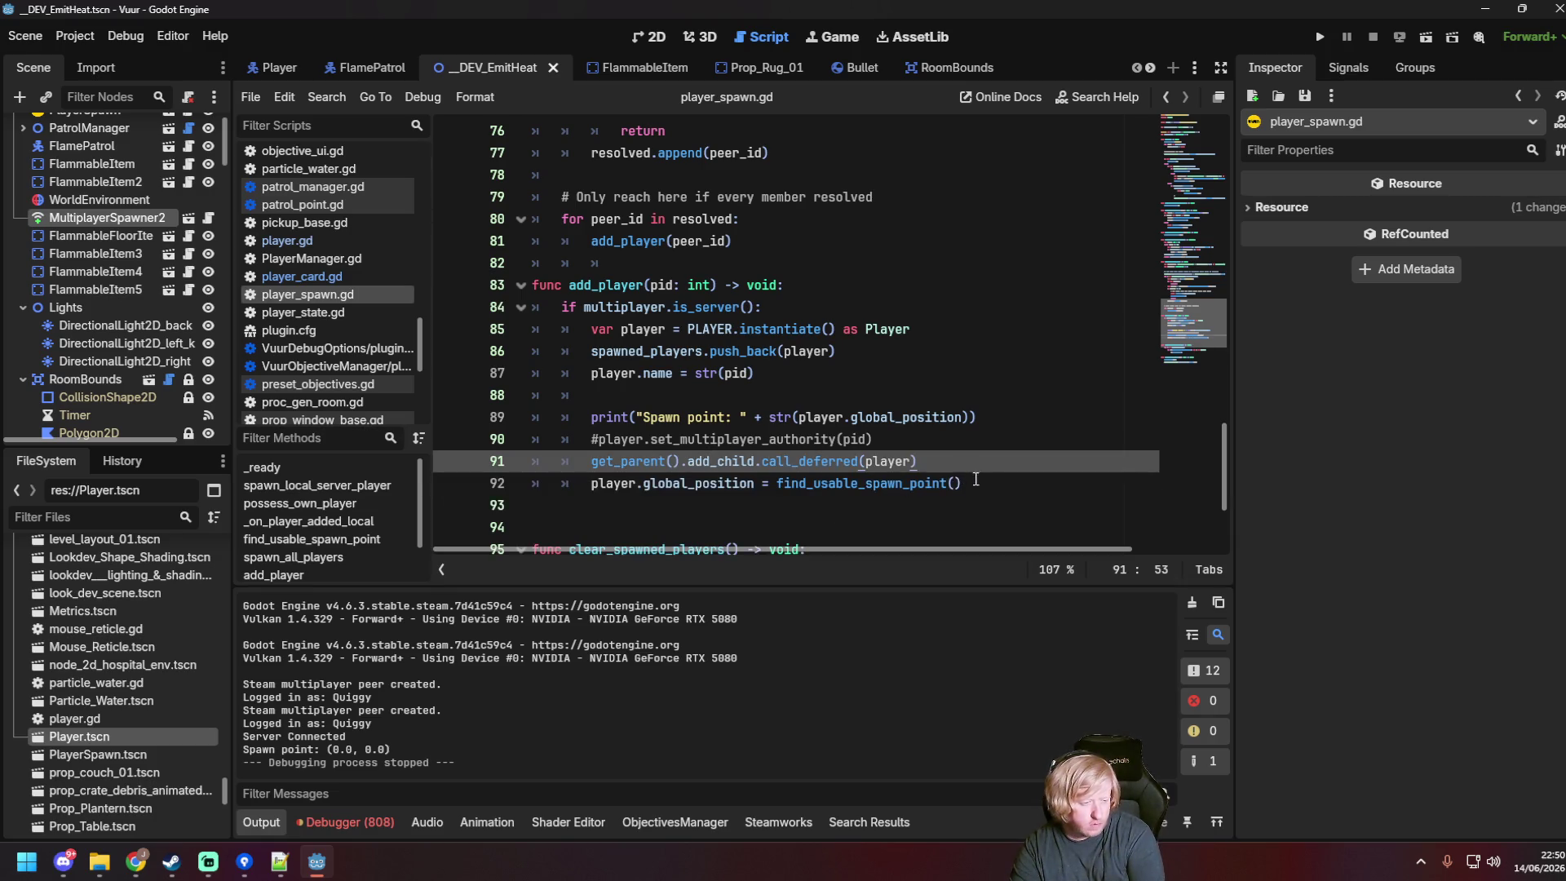
key(Return)
key(ctrl+shift+k)
key(BackSpace)
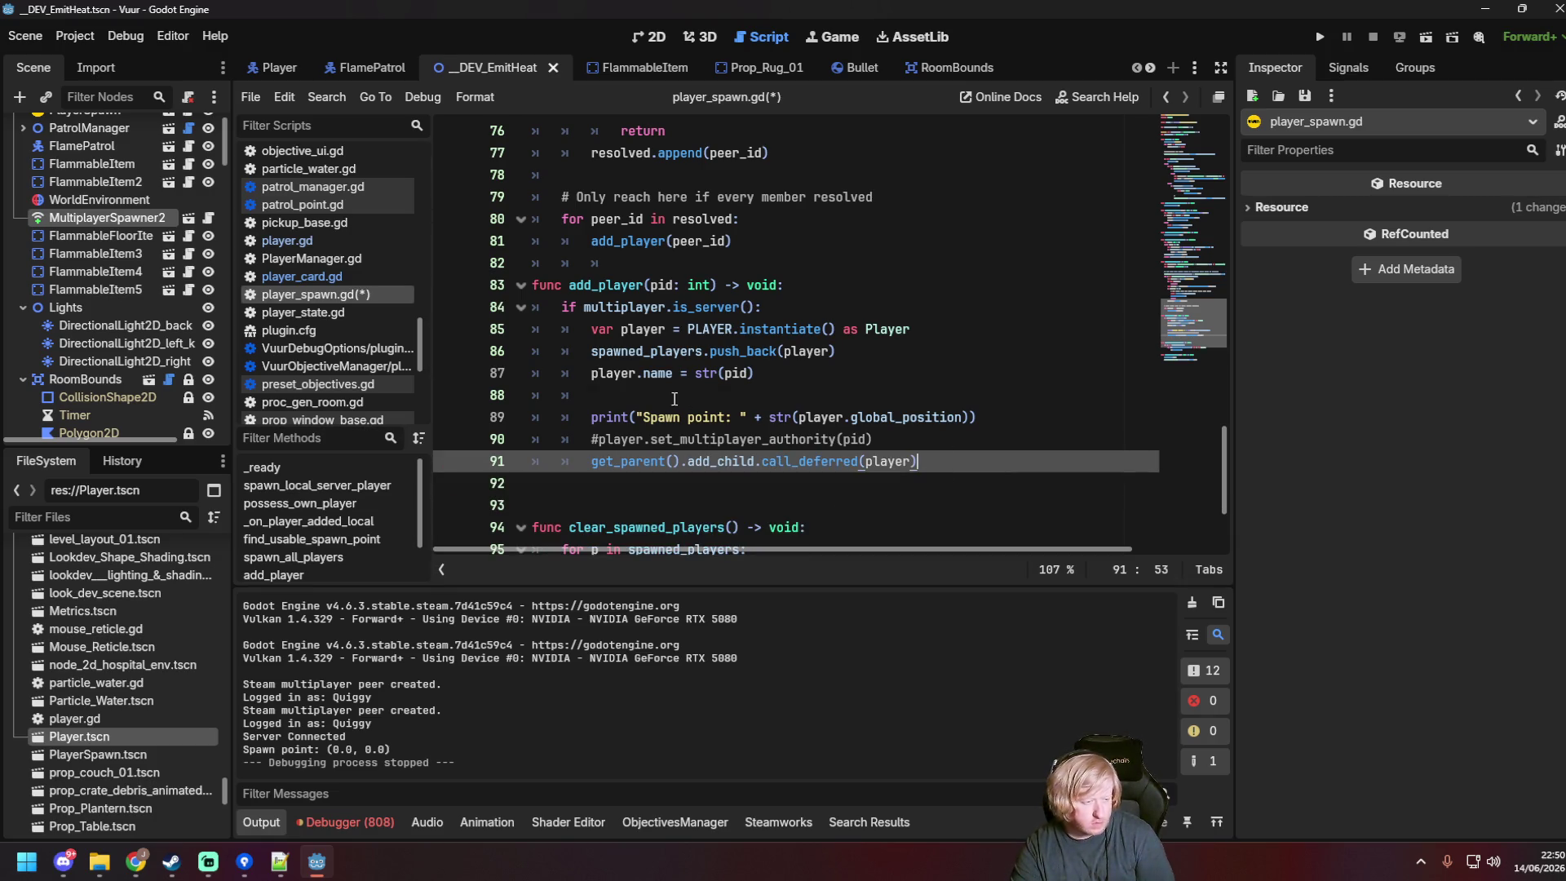
key(ctrl+s)
Remove the blank line before the print, save, and run the game with F6
click(672, 396)
key(BackSpace)
key(ctrl+s)
click(779, 314)
key(F6)
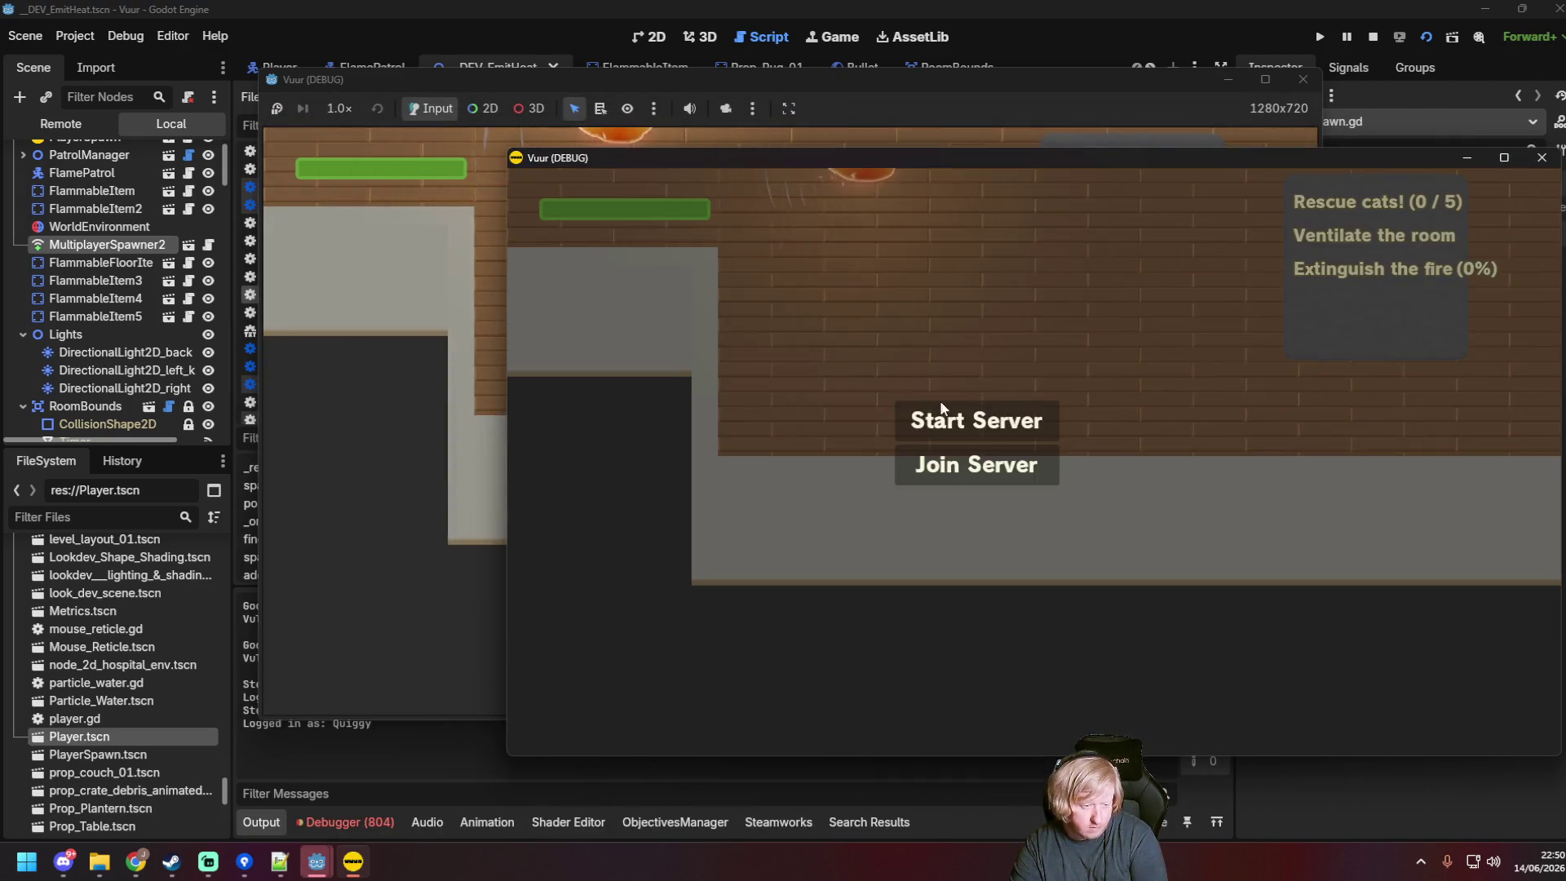
Start the server in one game window, join from the other, then close the game
click(949, 415)
click(421, 357)
click(691, 433)
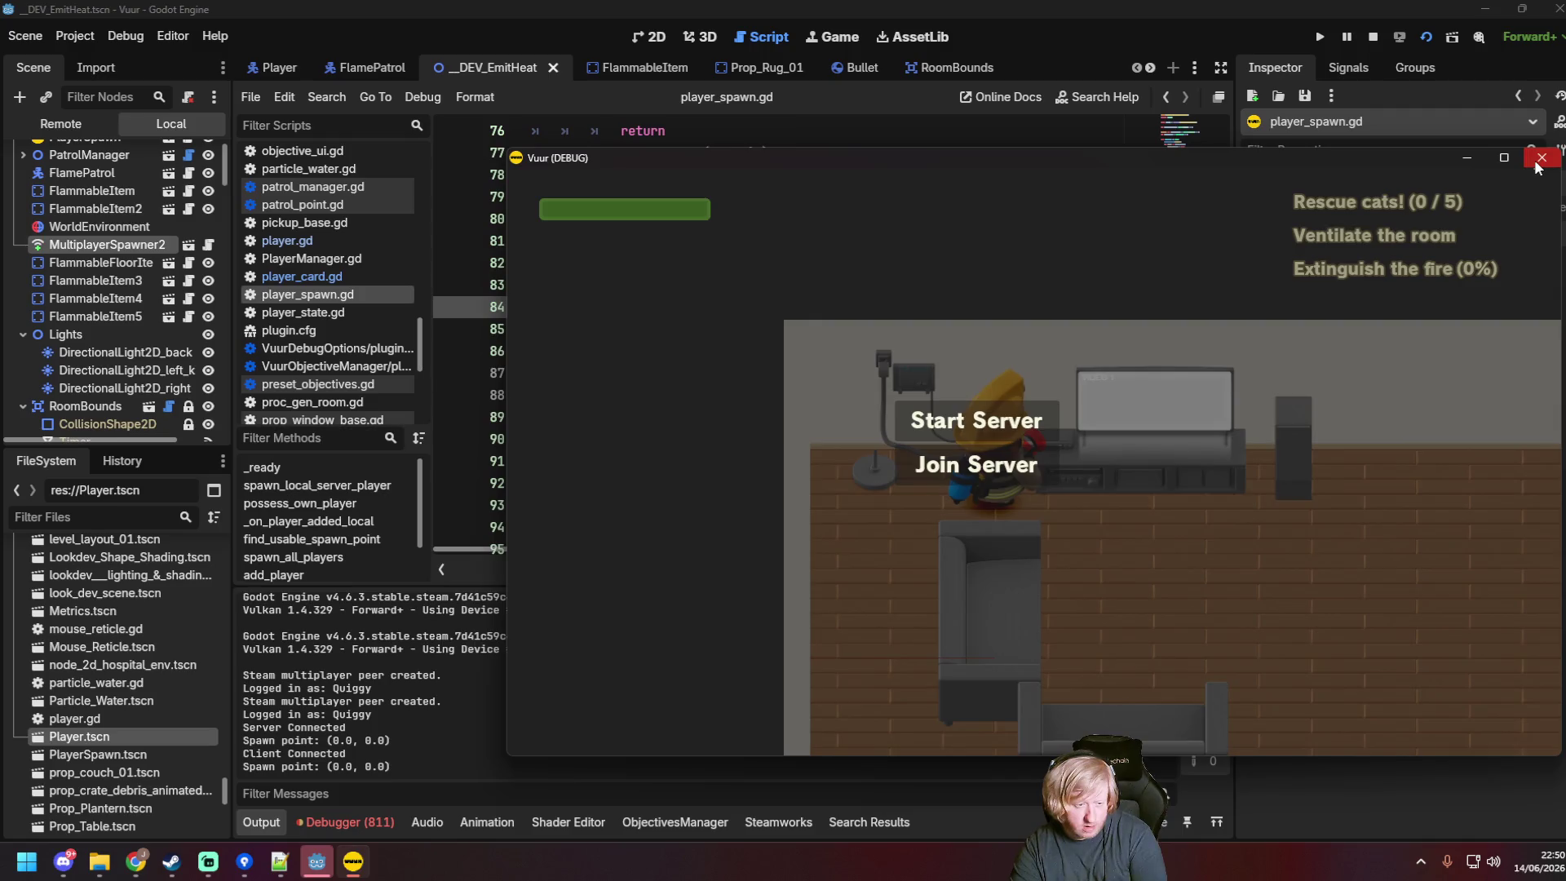
click(1542, 157)
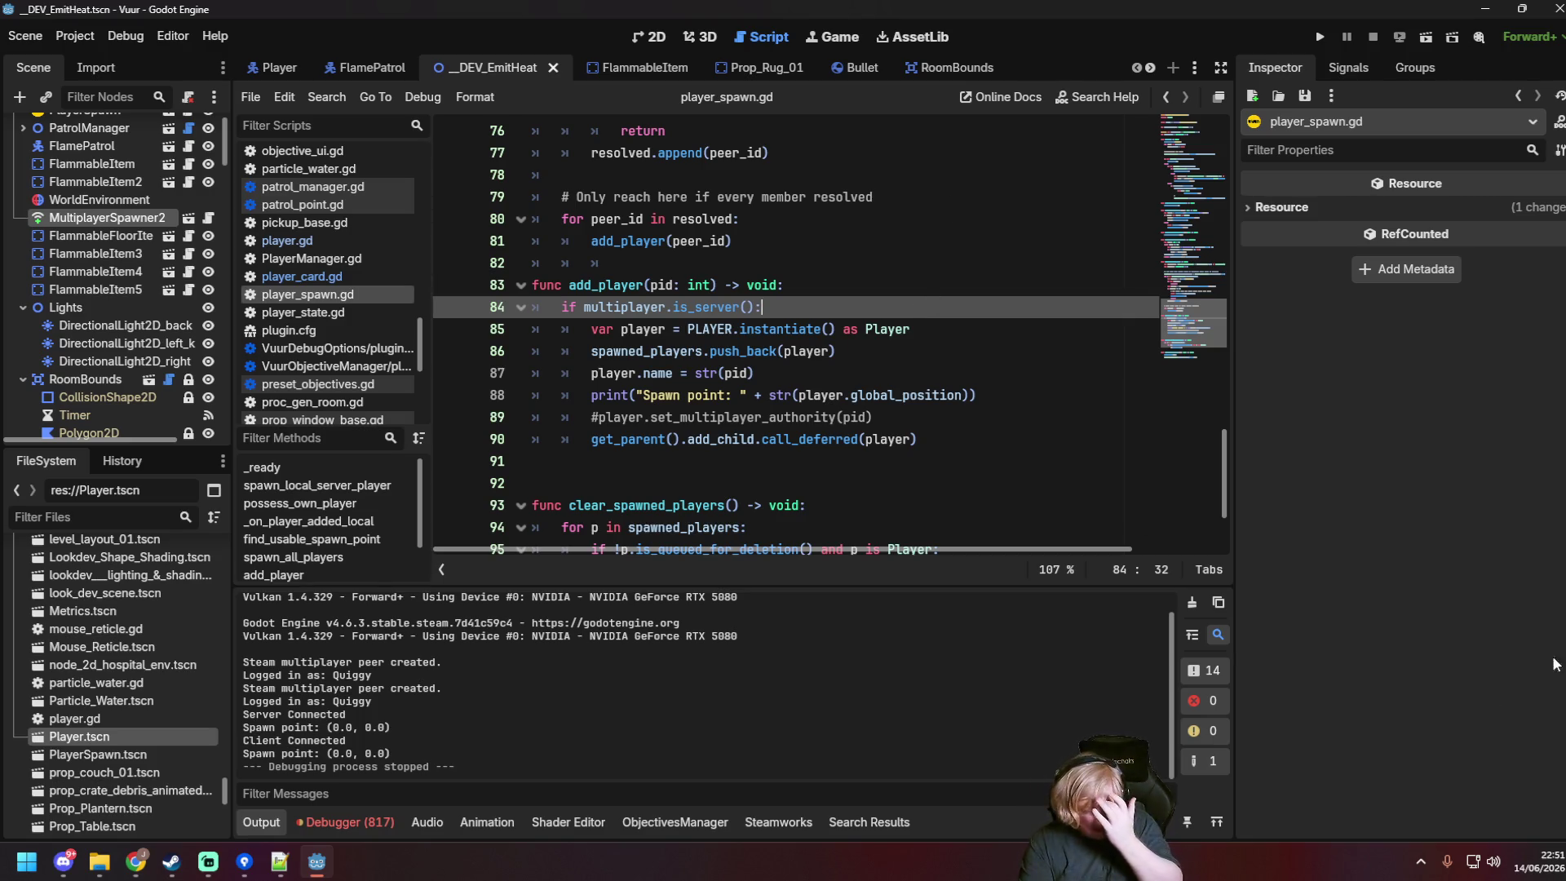
Check the web browser, then return and open player.gd from the Scripts list
key(alt+Tab)
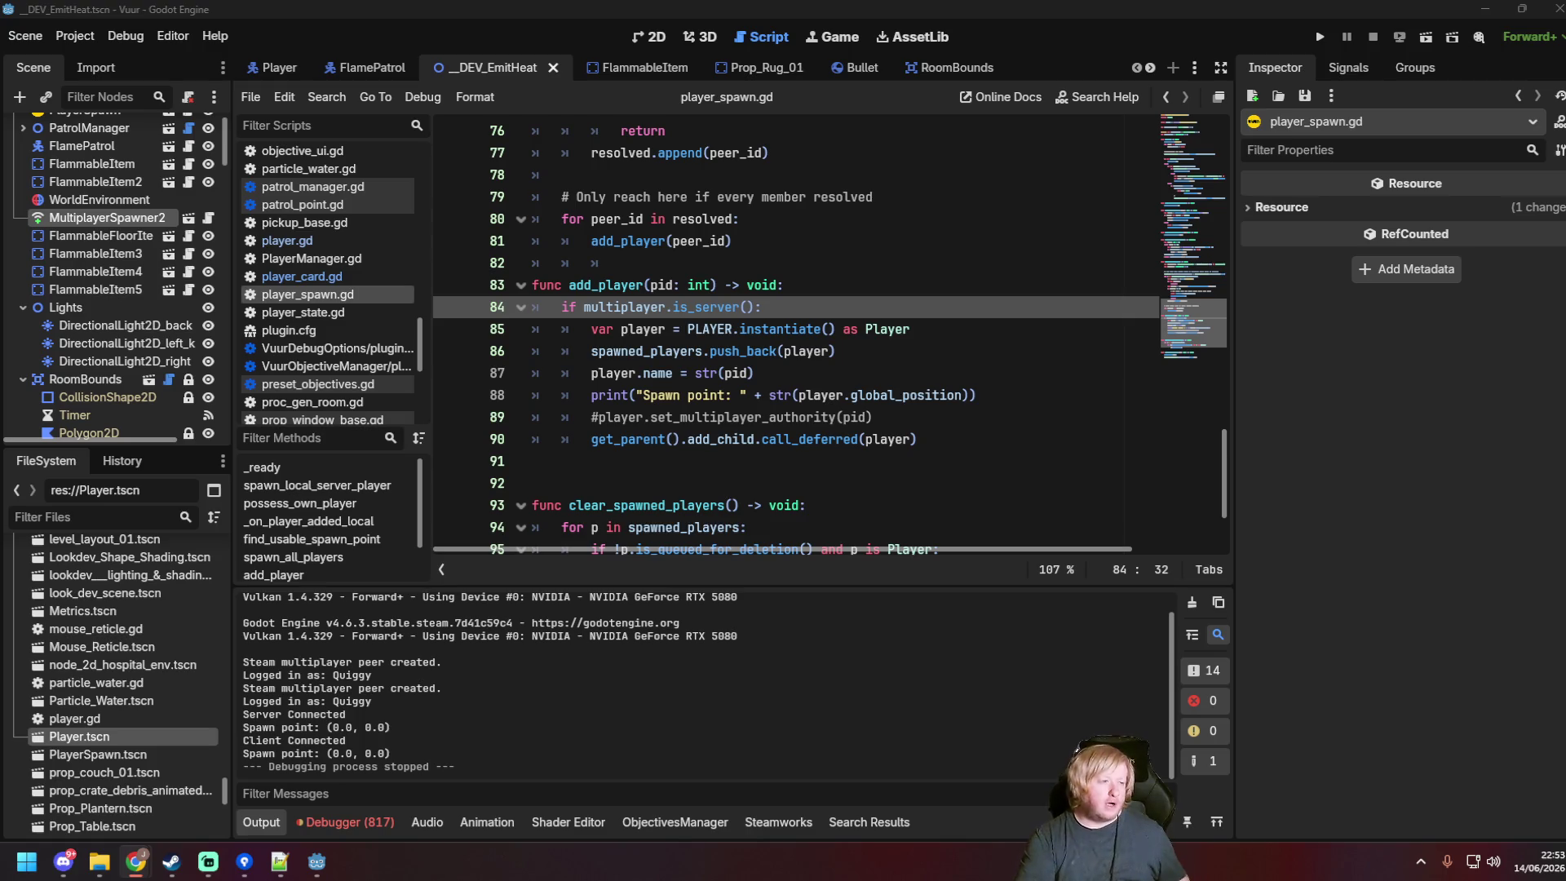
click(361, 240)
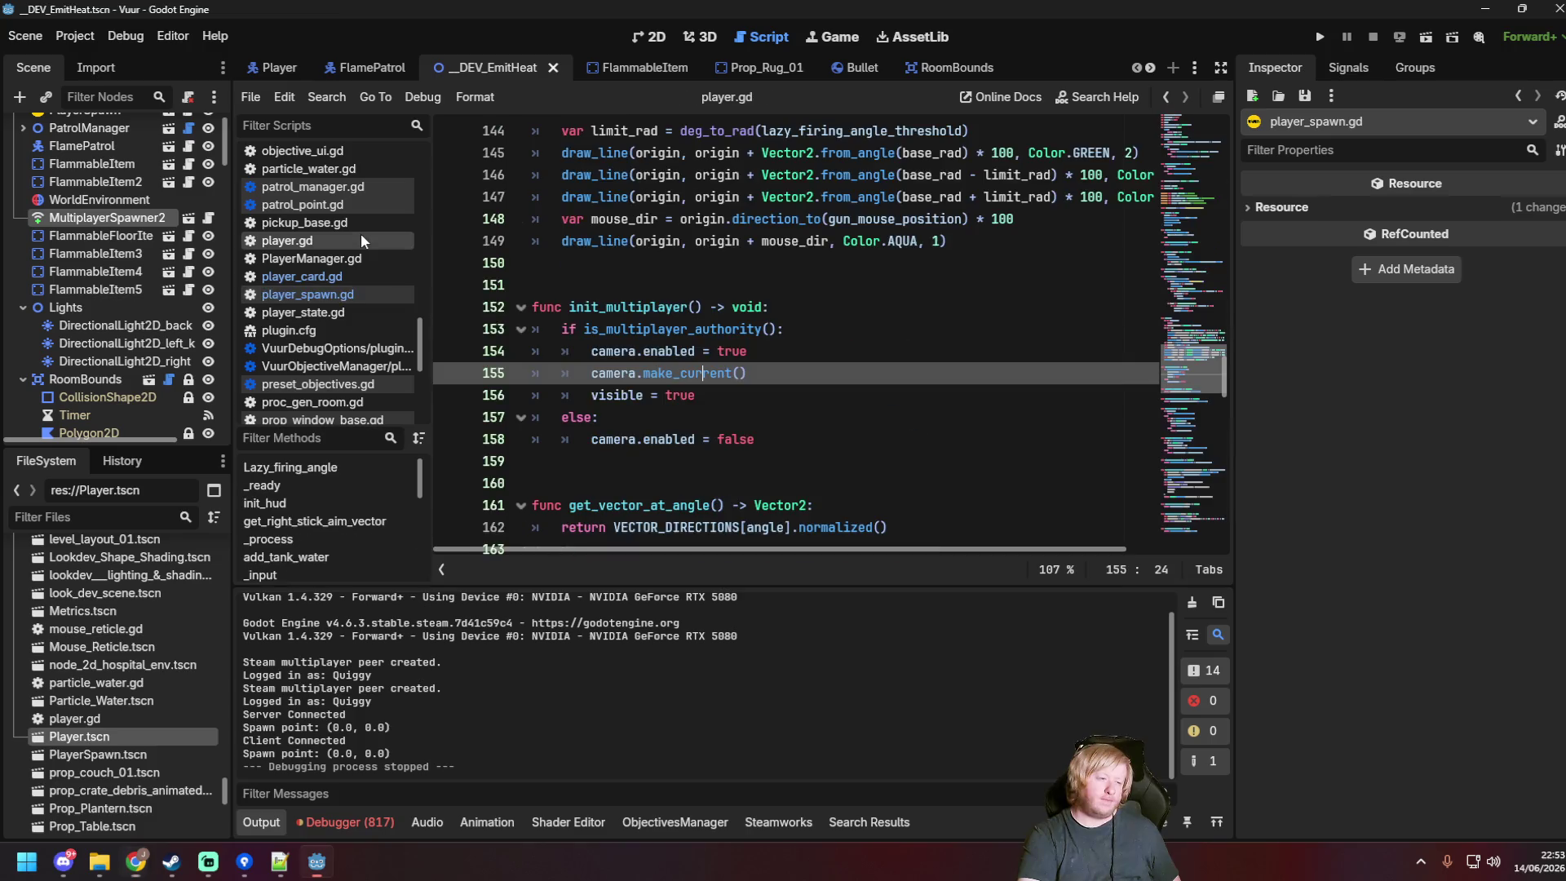
Add an 'if is_multiplayer_authority():' check after init_hud() in _ready
scroll(665, 435, up, 10)
scroll(665, 434, up, 9)
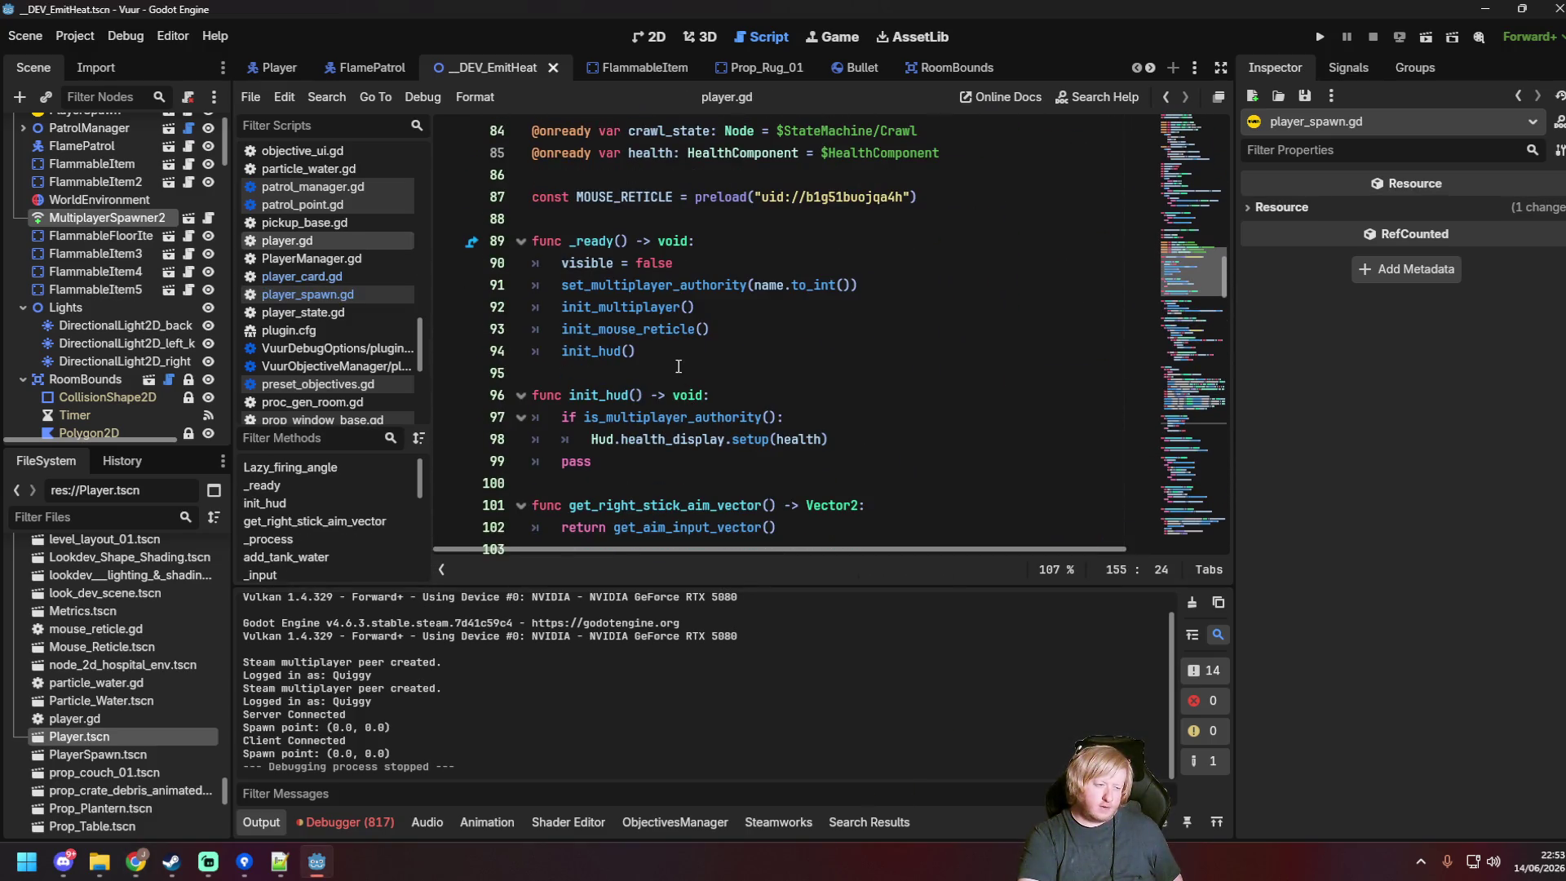
click(675, 361)
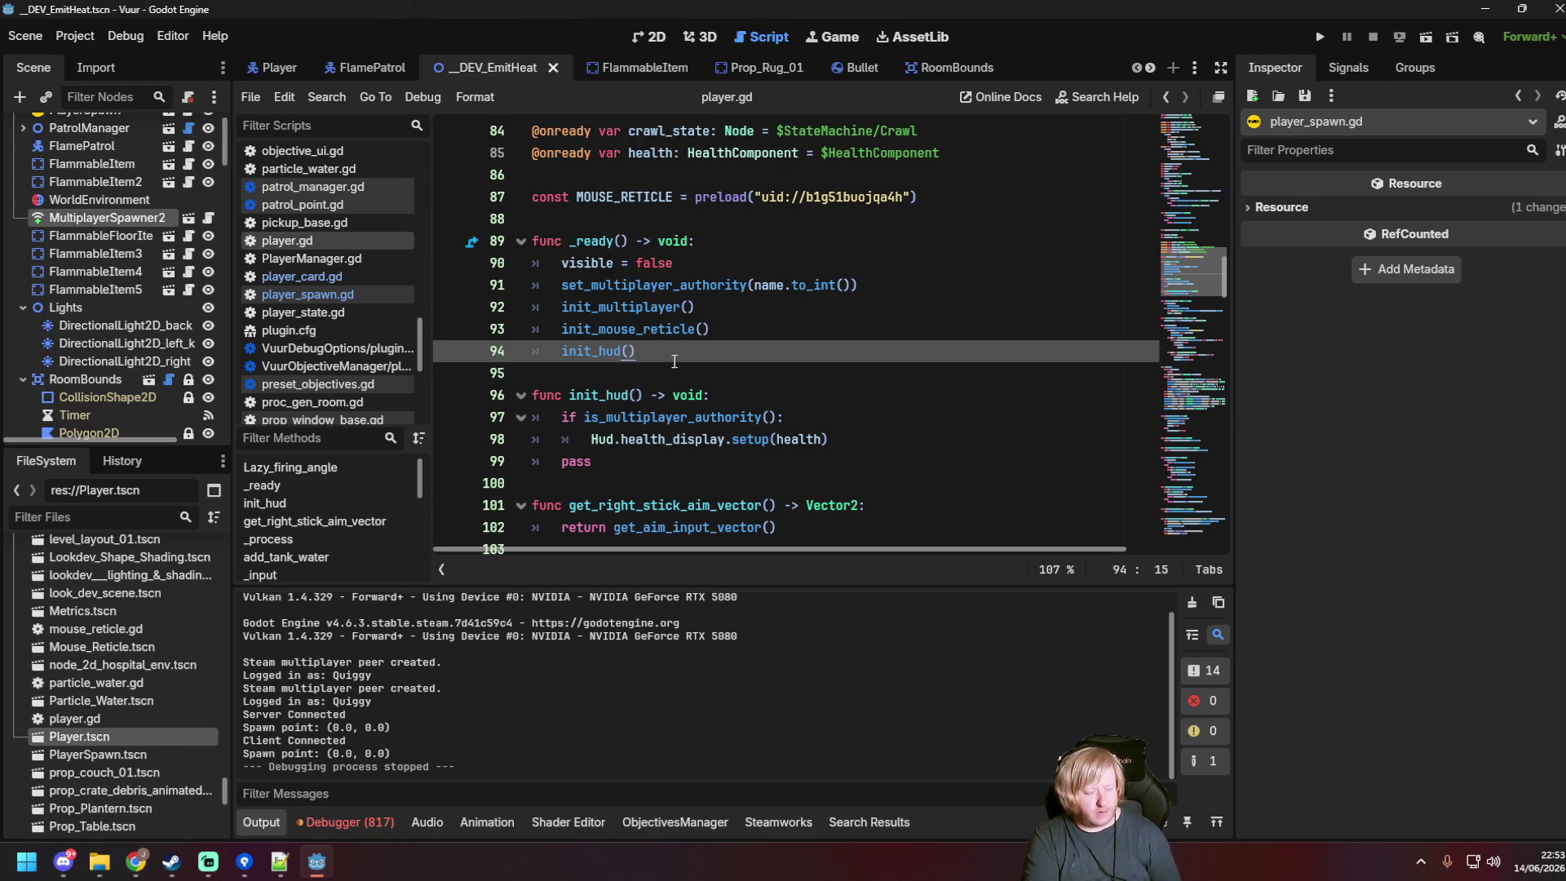
key(Return)
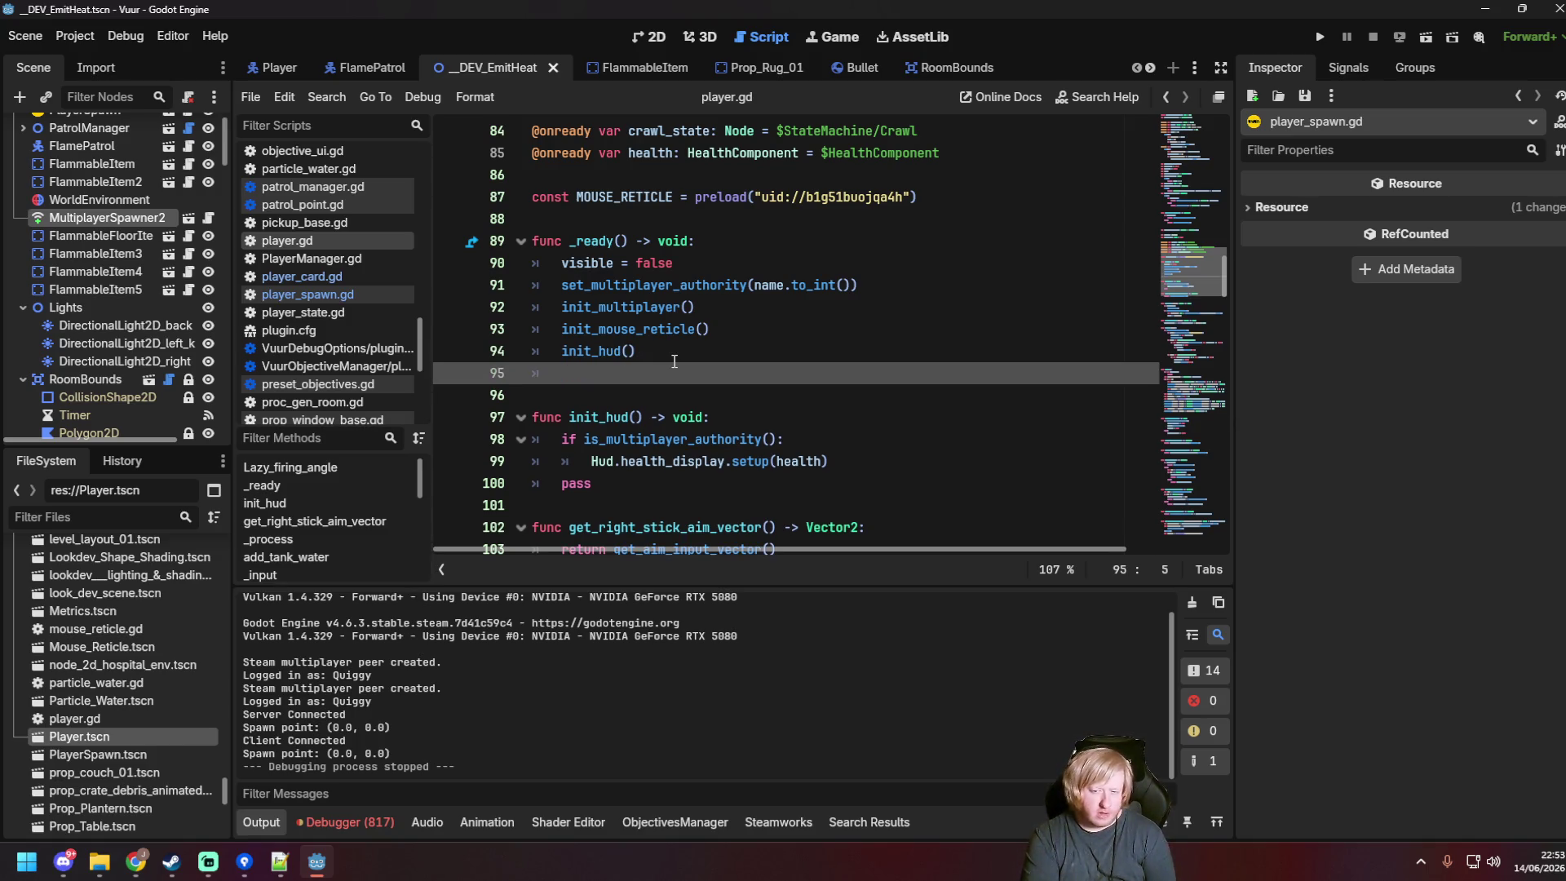
text(if is_m)
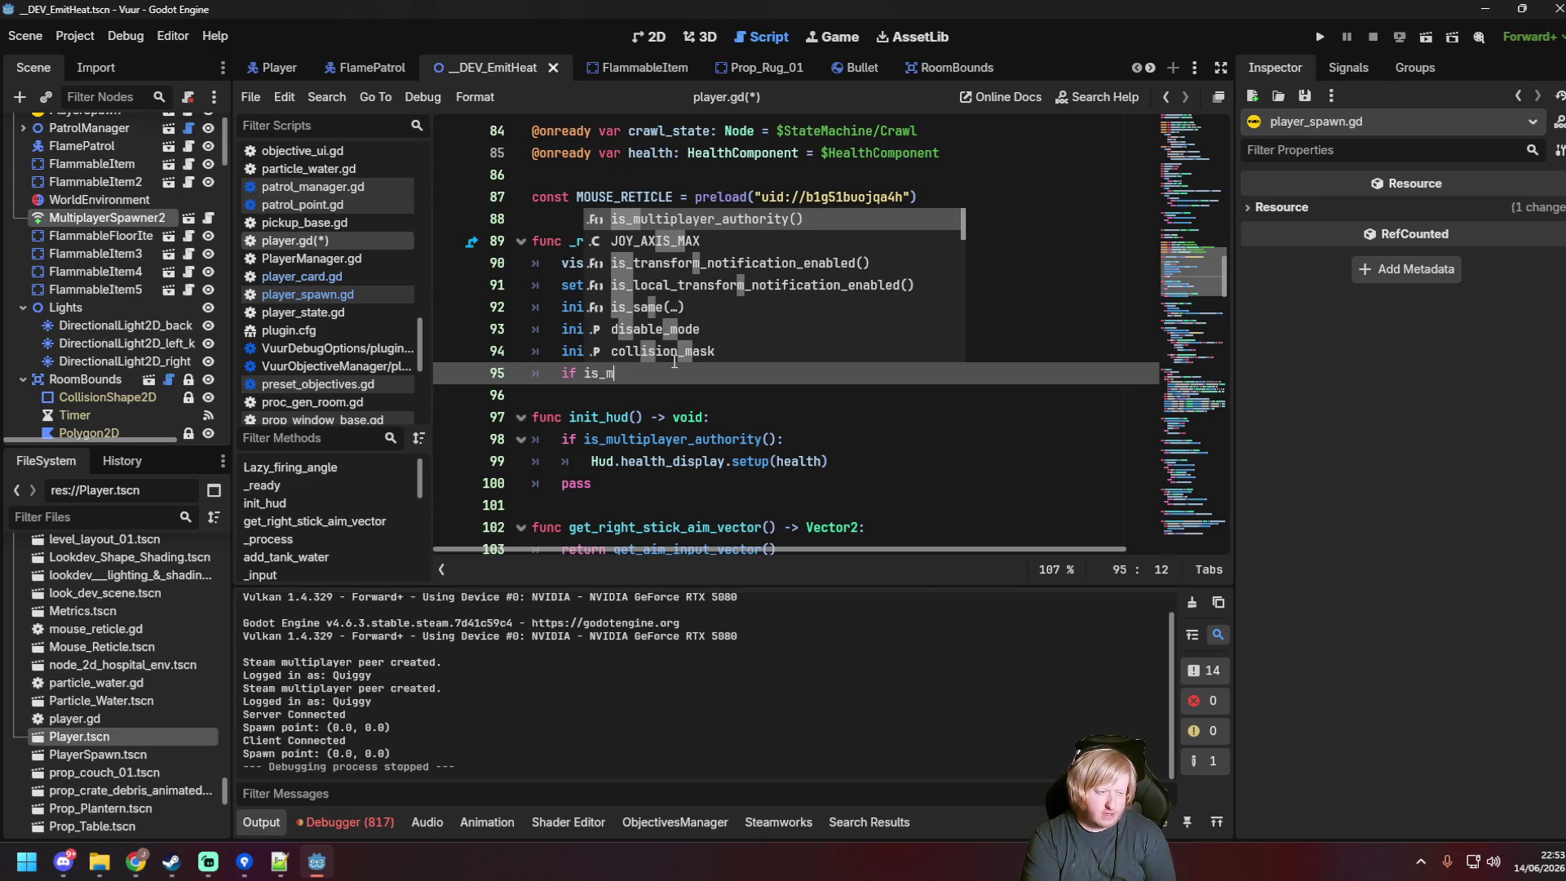
key(Return)
text(:)
key(Return)
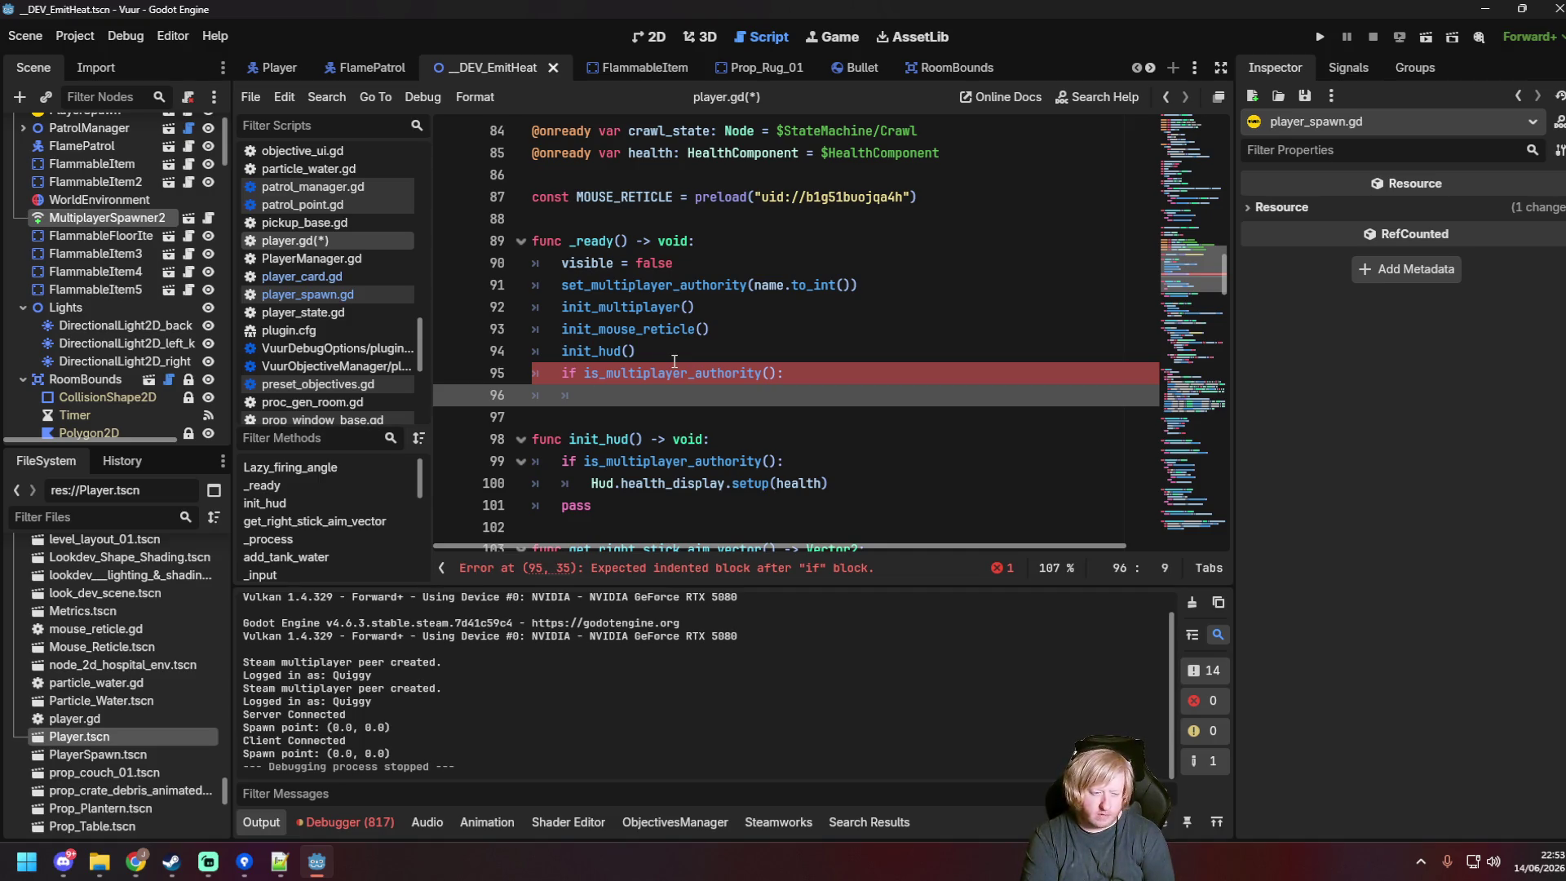
Declare 'signal ready_to_spawn' beside the MOUSE_RETICLE constant
scroll(674, 361, up, 2)
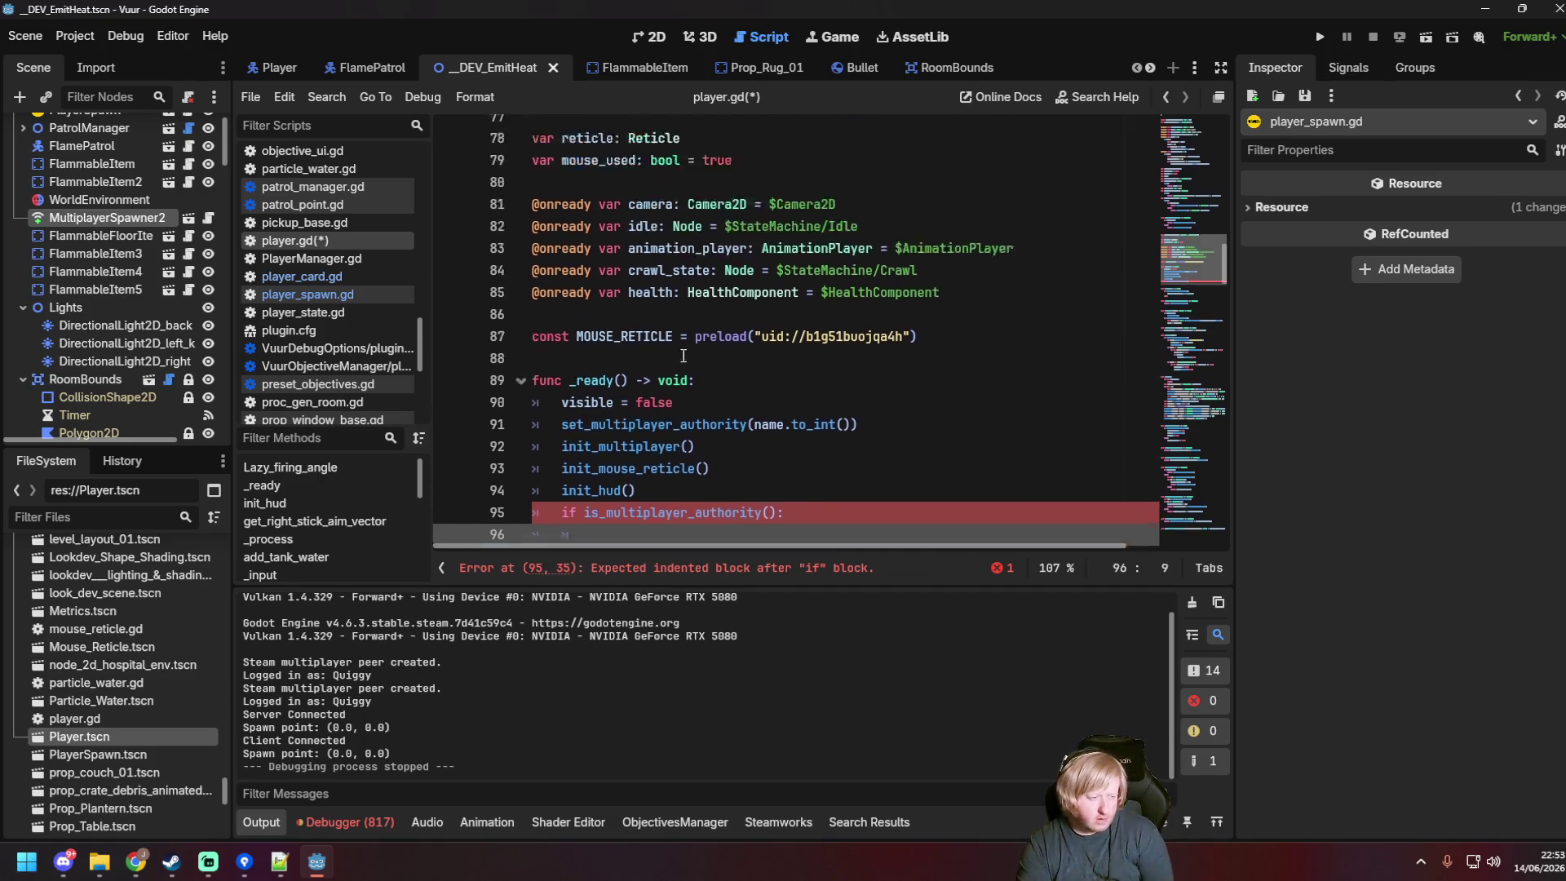
click(594, 334)
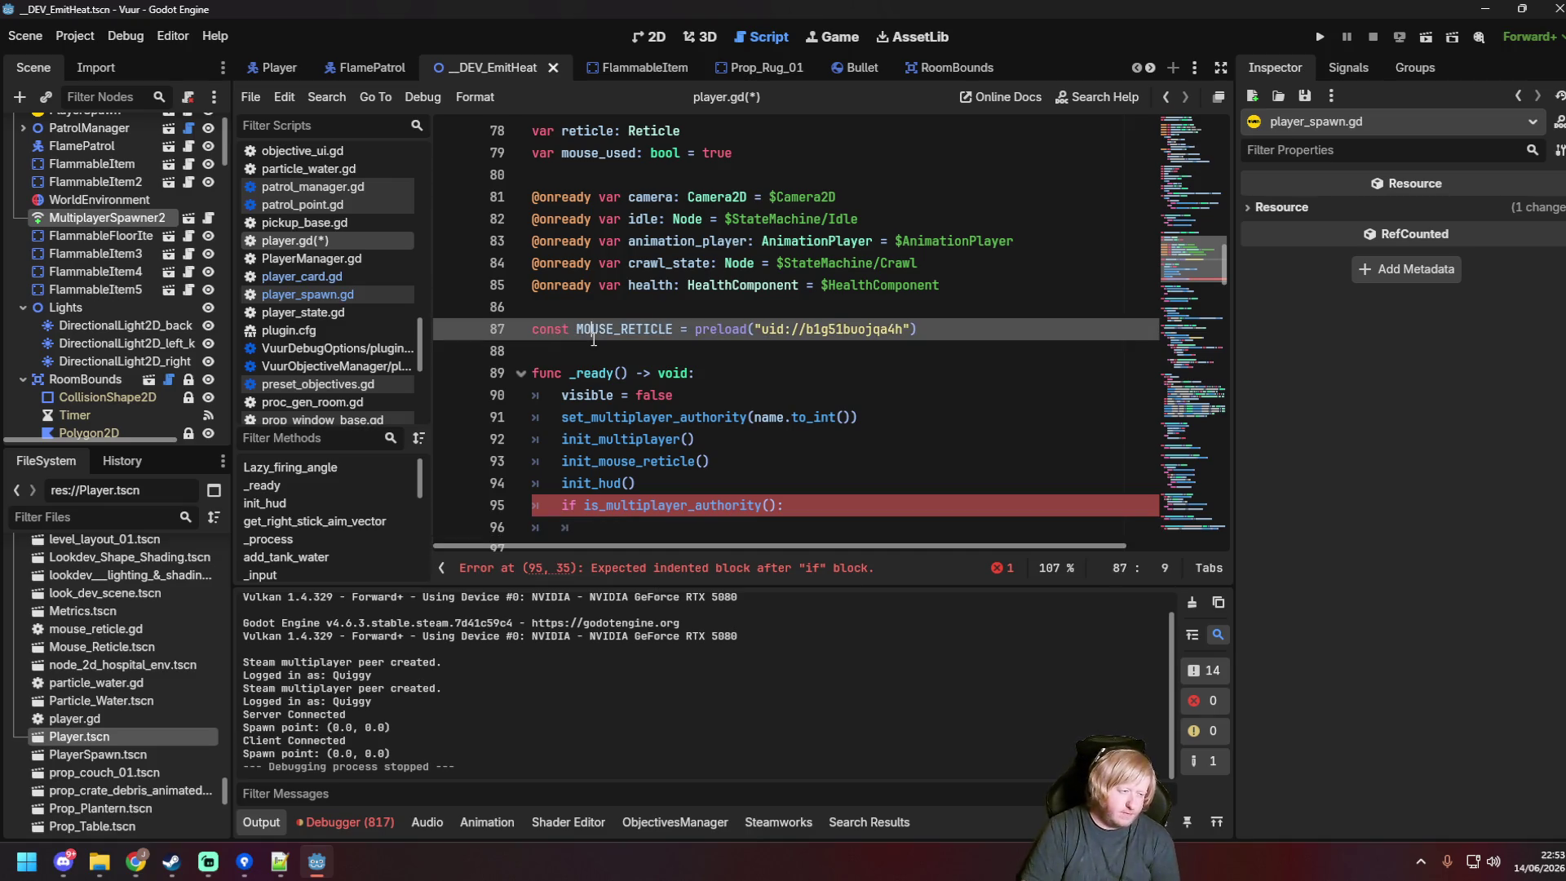
key(Down)
key(Return)
key(Up)
text(siga)
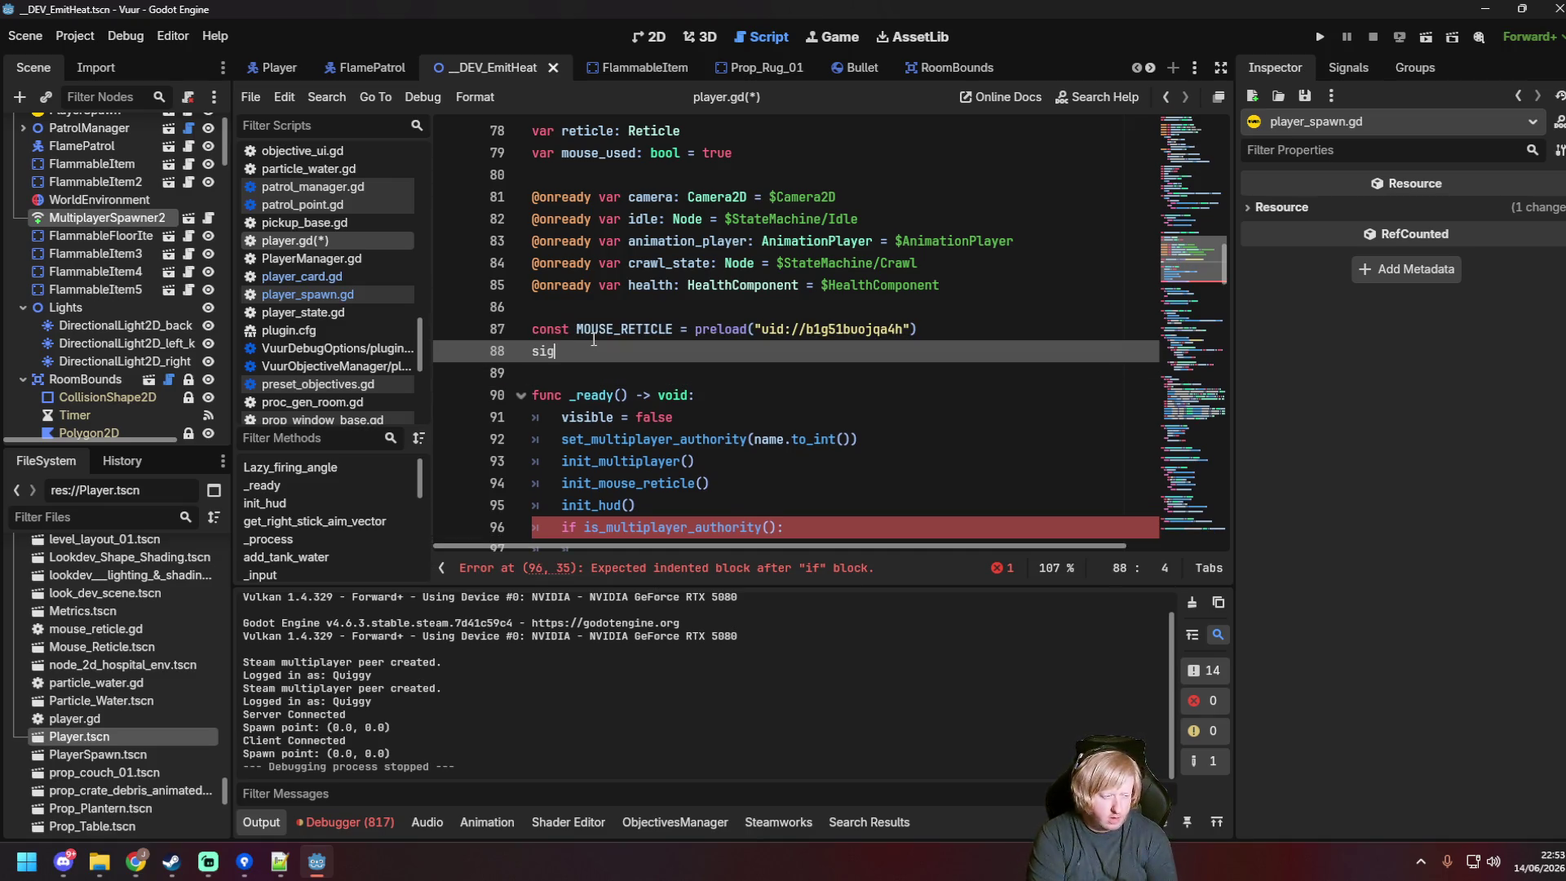
key(BackSpace)
text(nal ready_to)
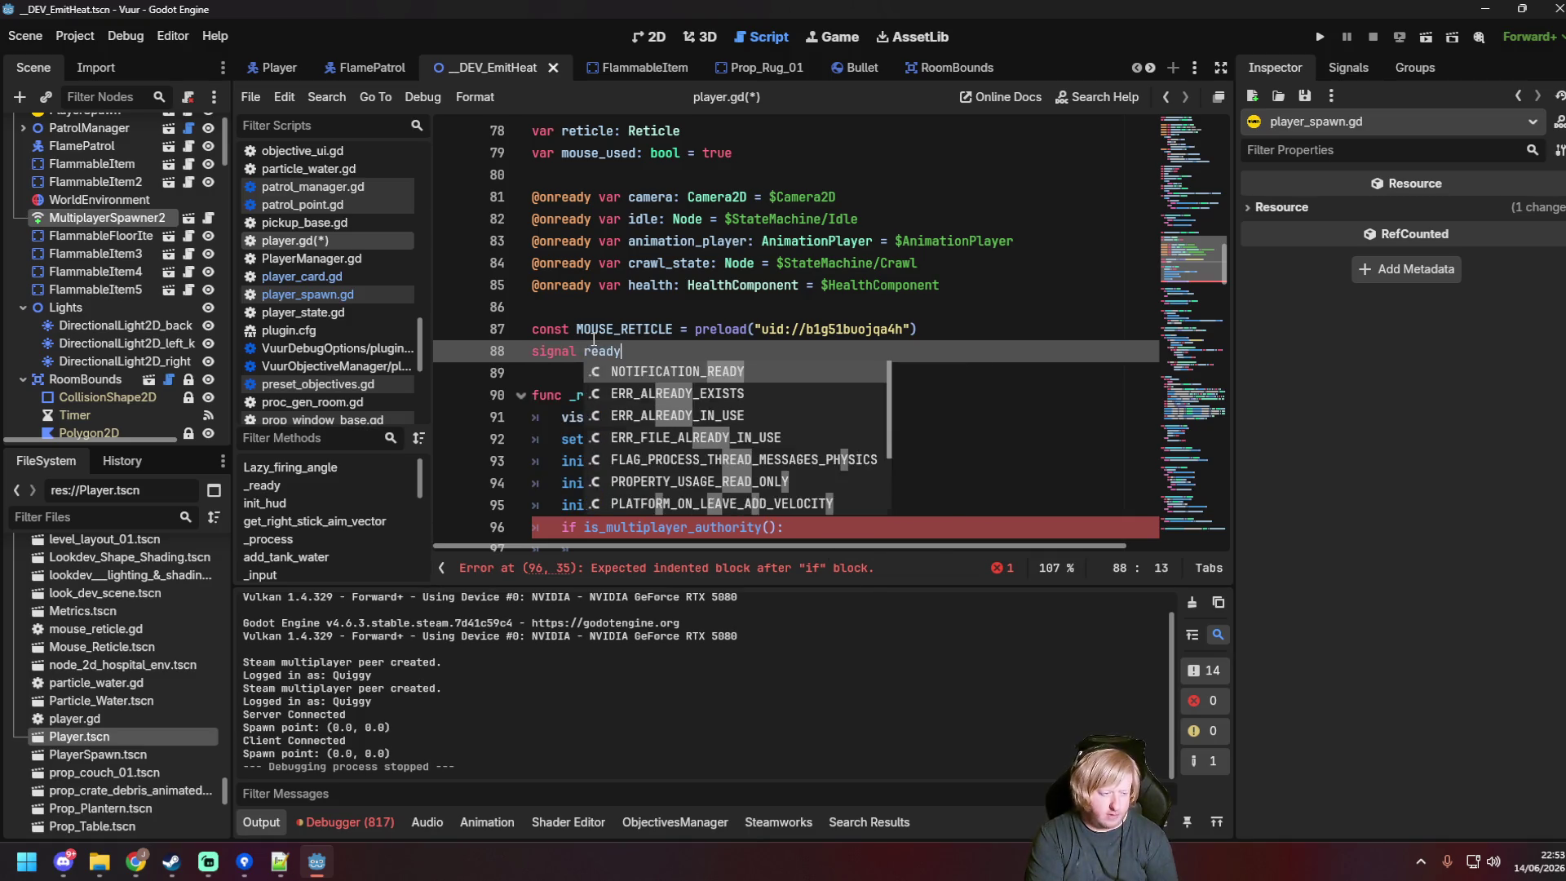
text(_spawn)
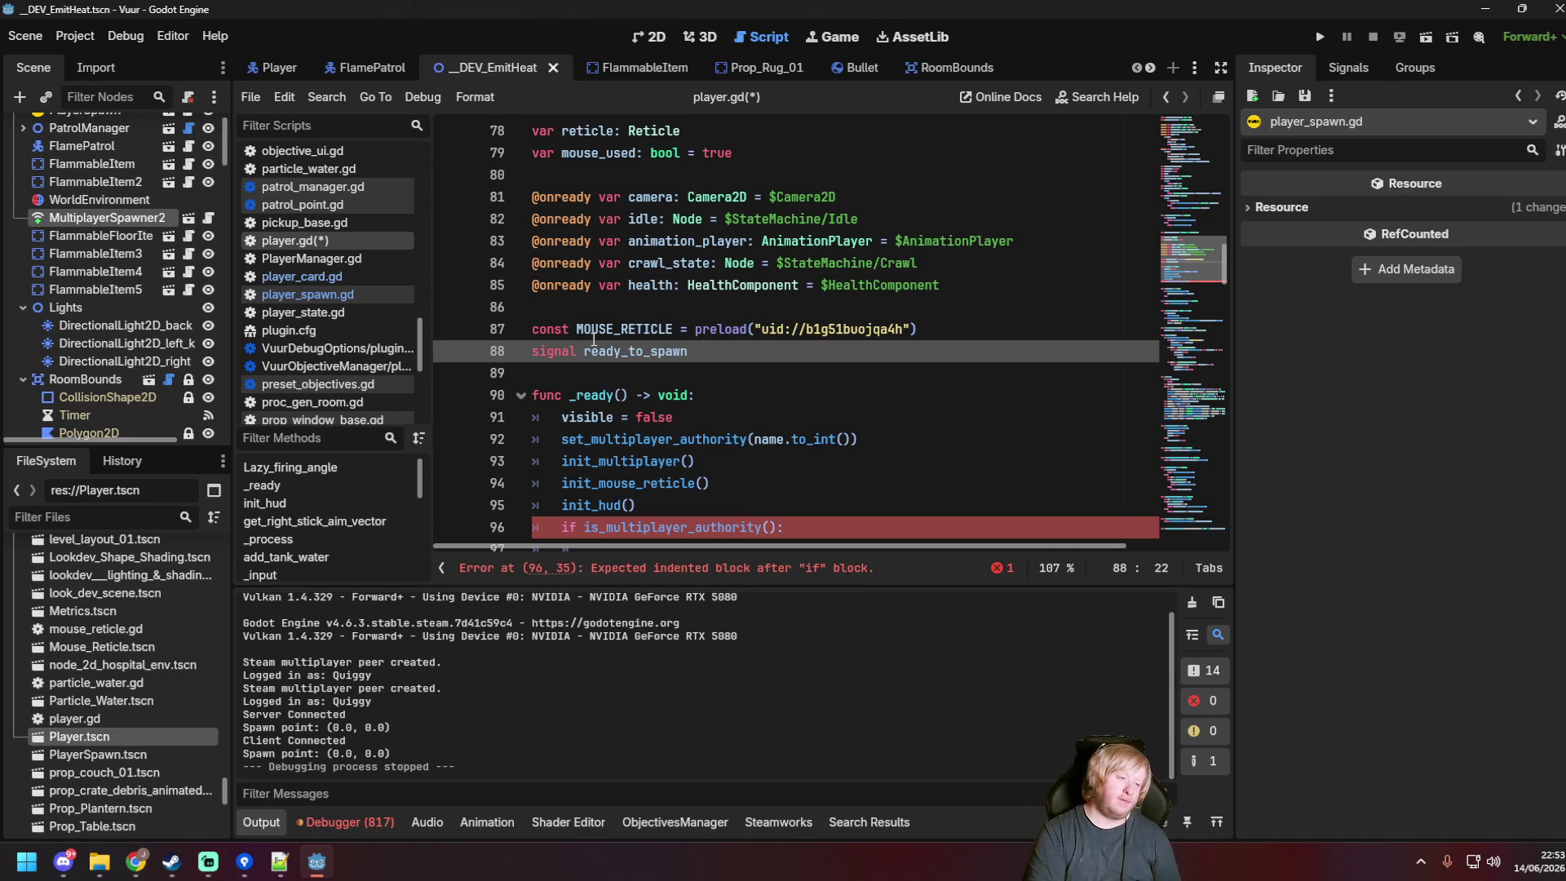
scroll(593, 338, down, 2)
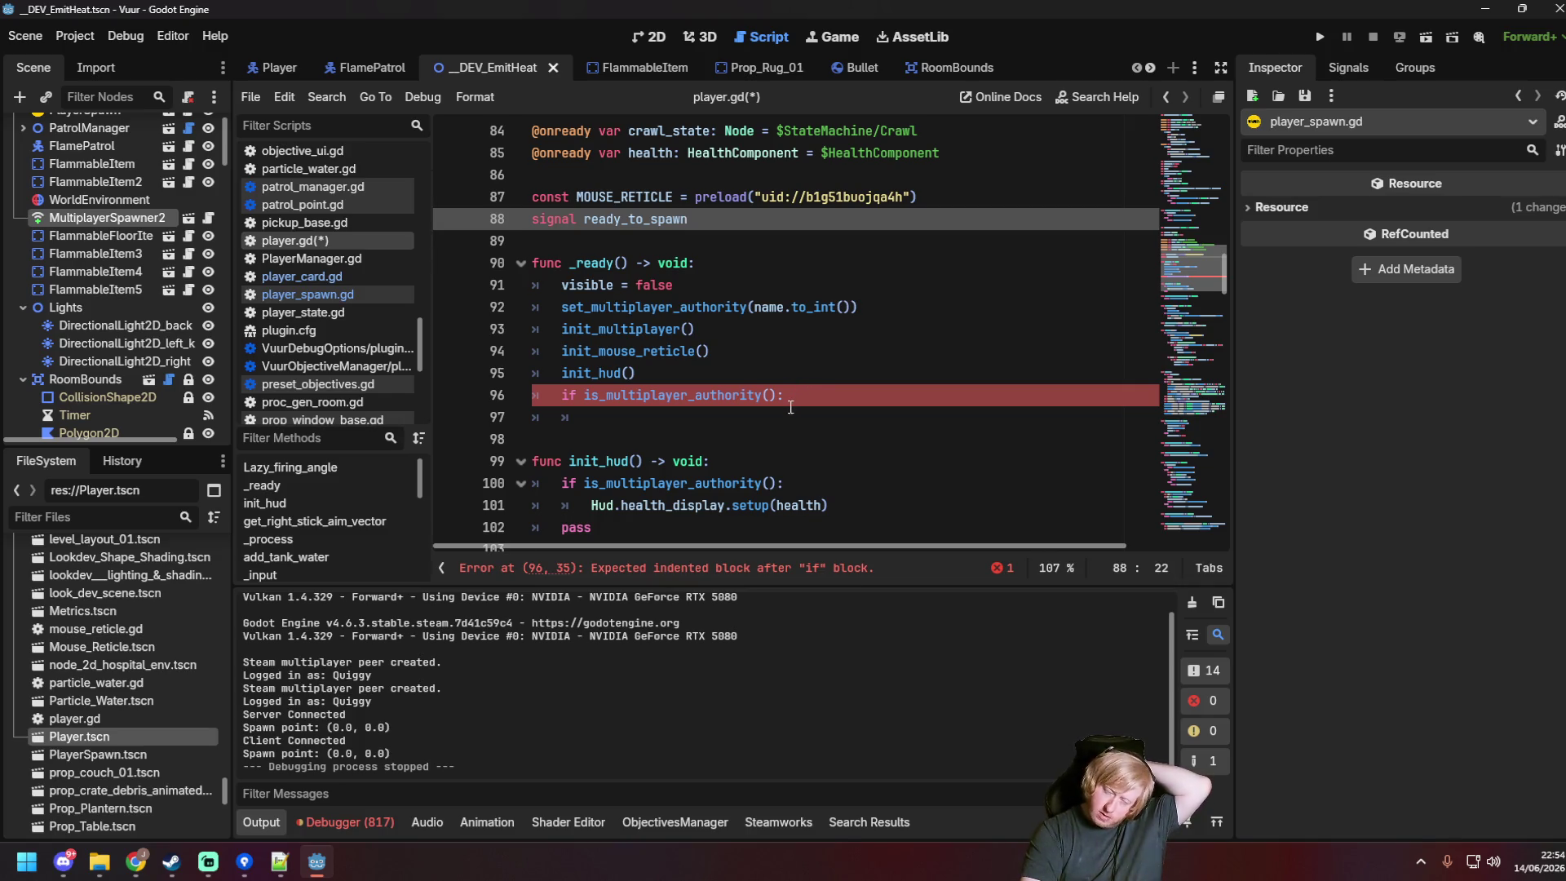
Create an empty 'func spawn_player() -> void:' below the authority check
click(737, 420)
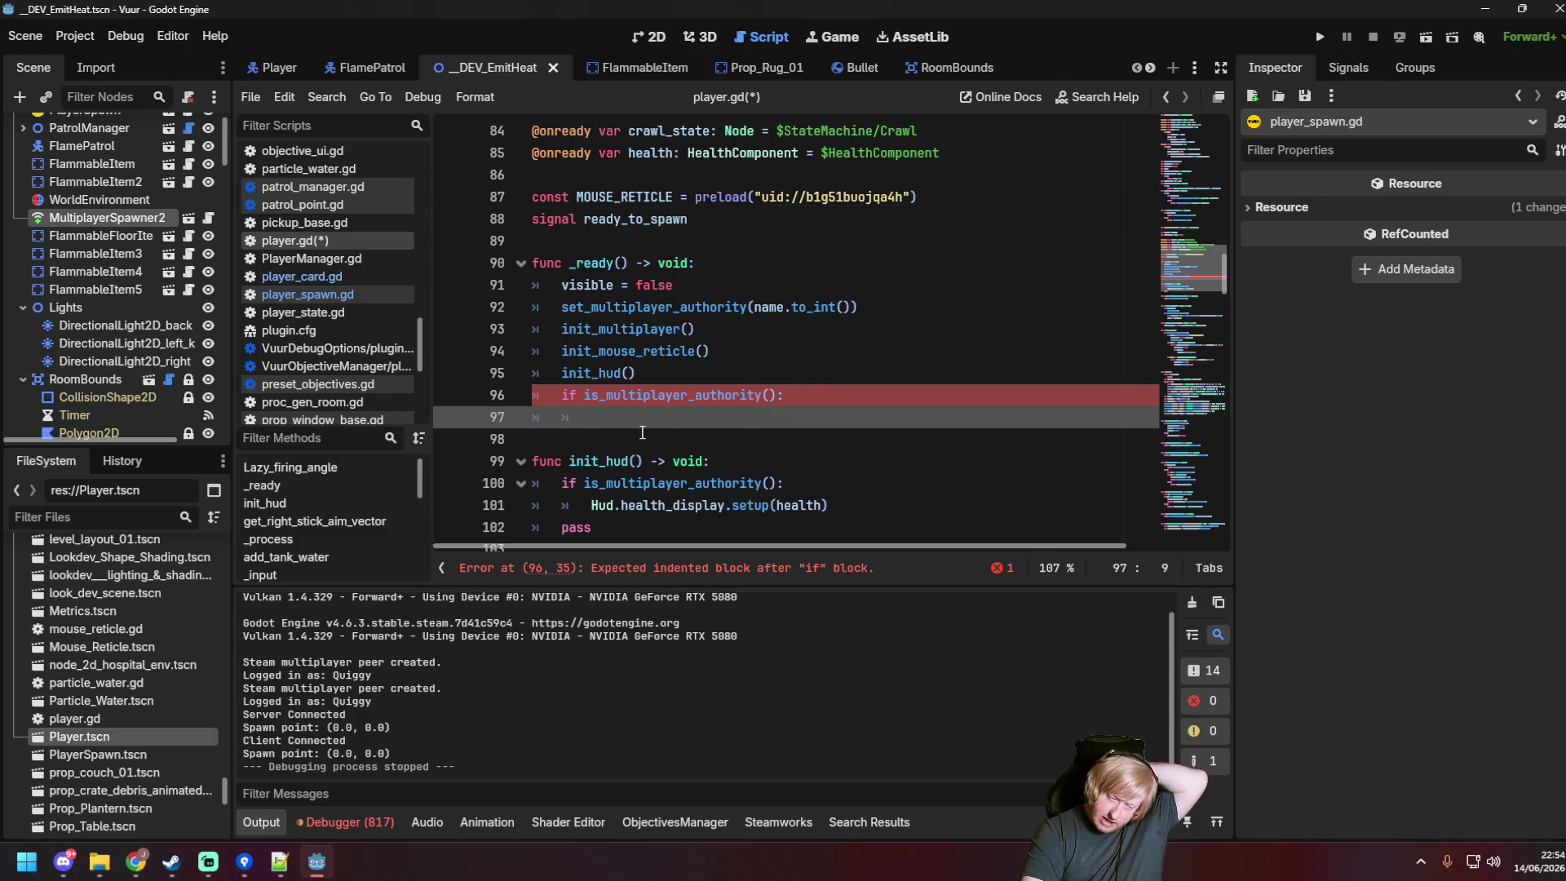
key(Return)
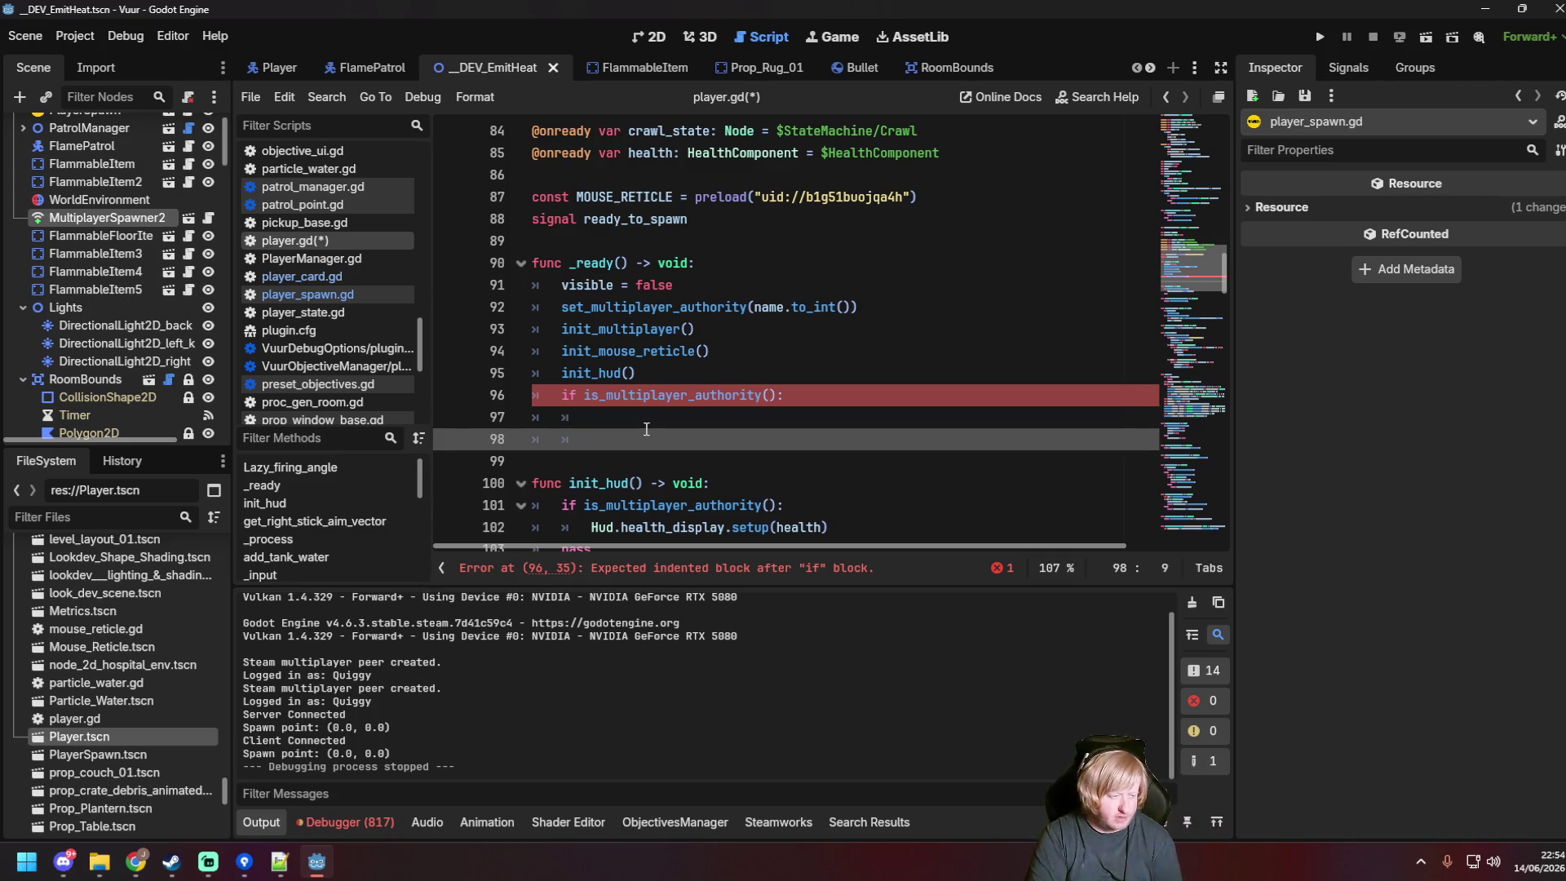
key(Return)
key(BackSpace)
key(BackSpace)
text(func ready_tp)
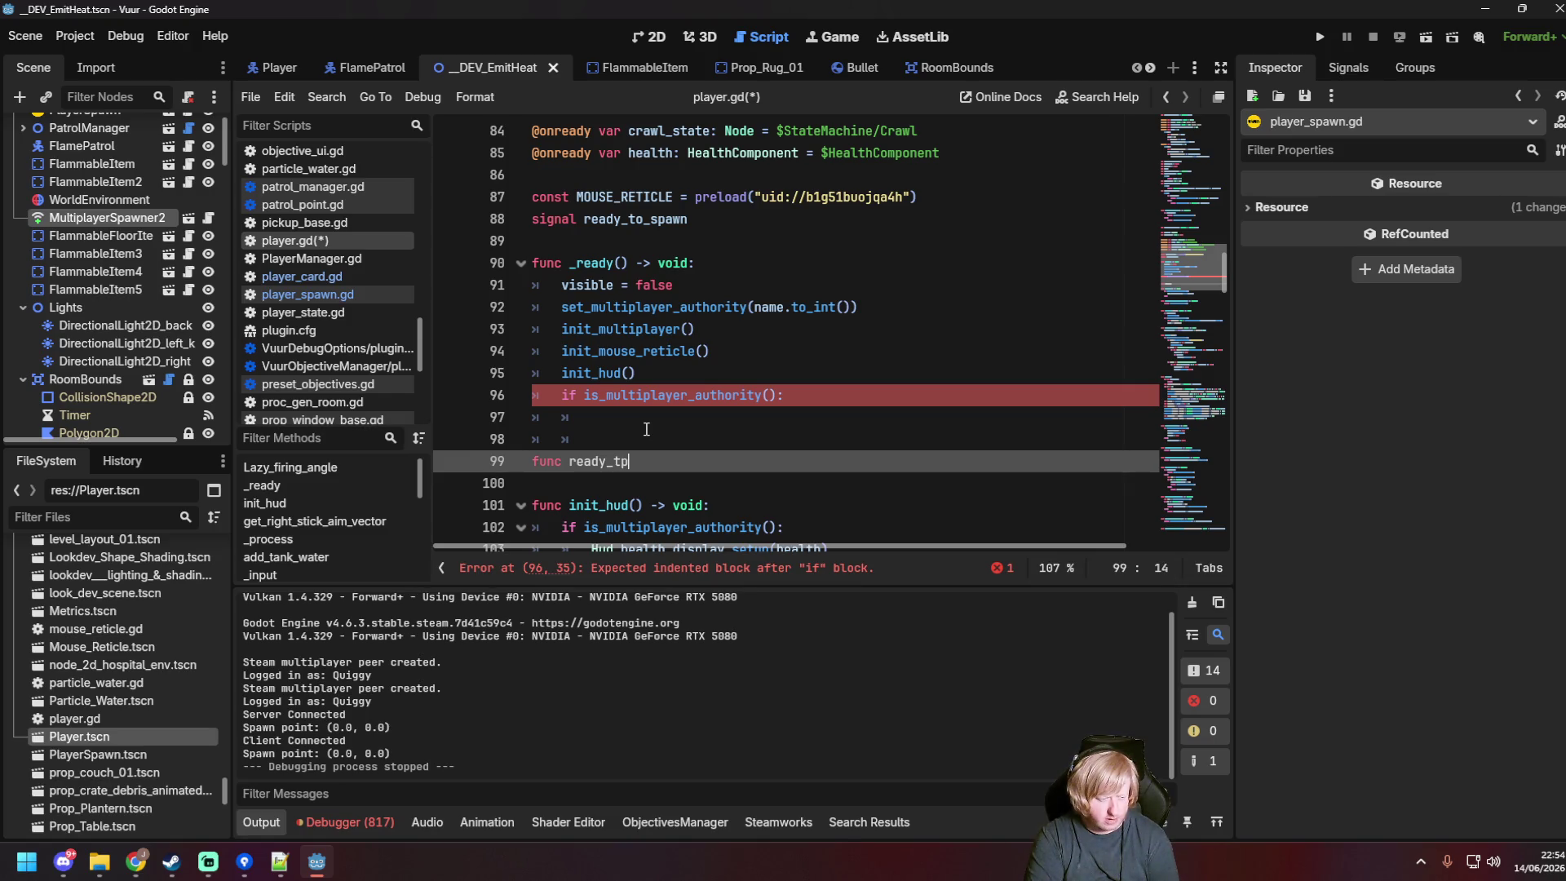
key(BackSpace)
key(BackSpace)
key(BackSpace)
key(BackSpace)
text(spawn_)
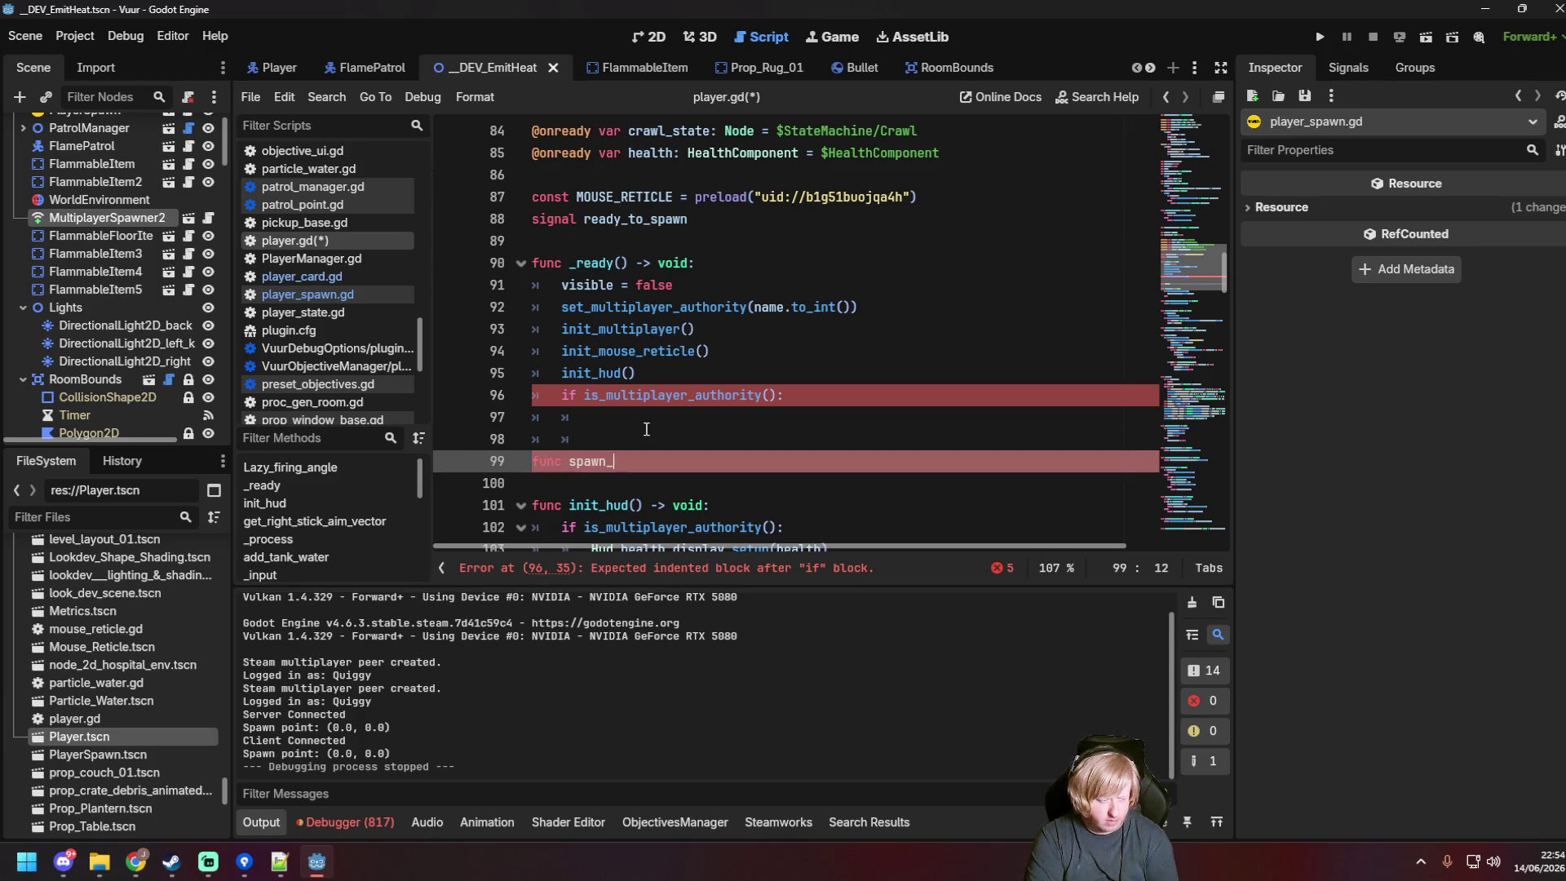
text(player() -> voi)
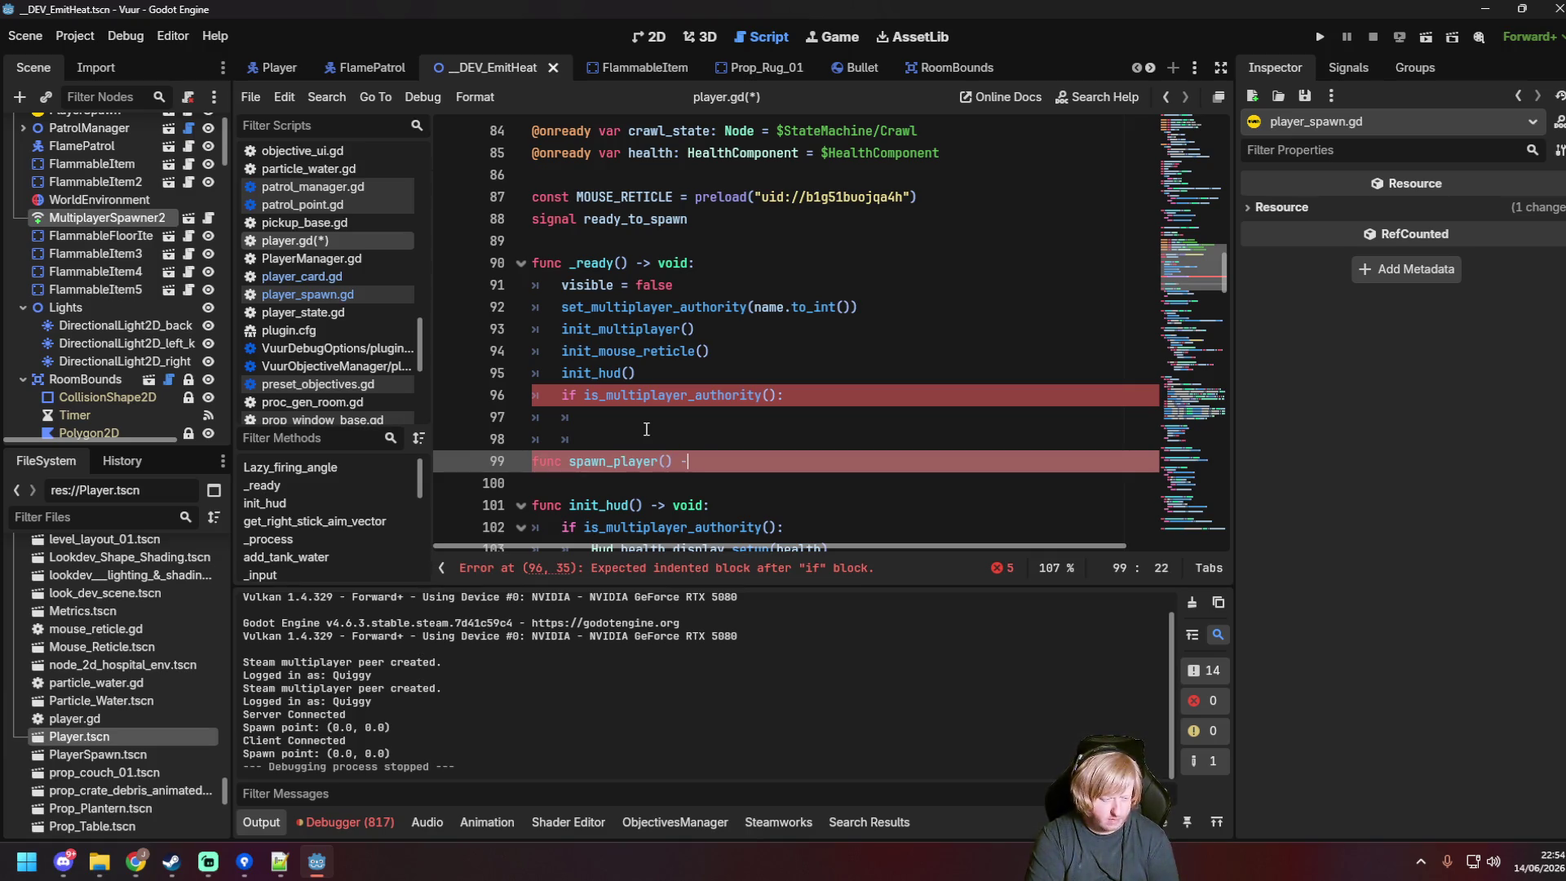
text(d:)
key(Return)
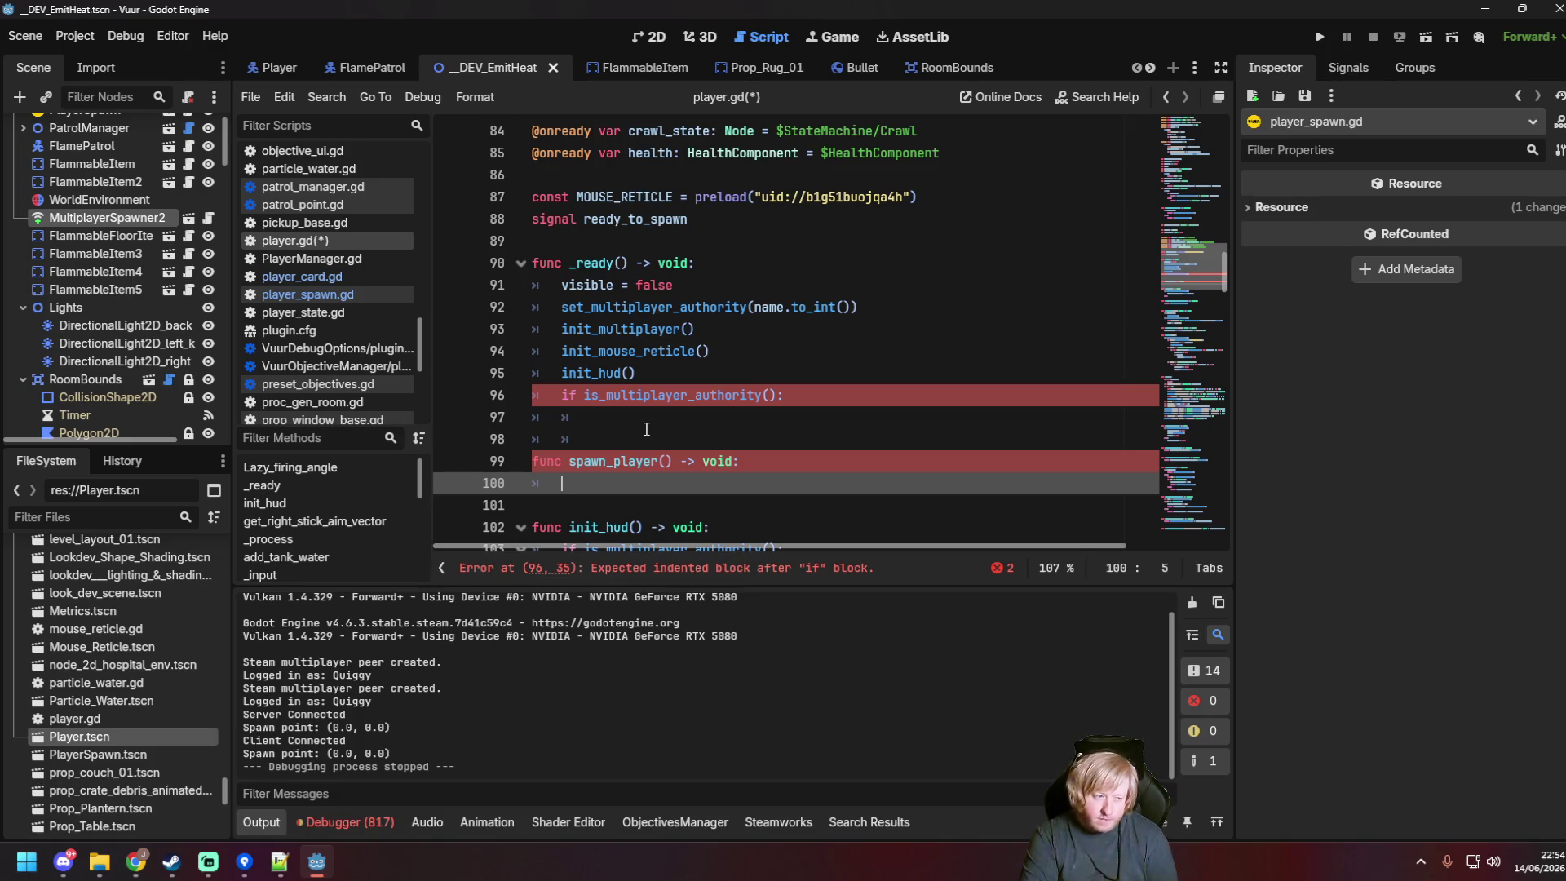
After init_hud(), add 'if multiplayer.is_server(): ready_to_spawn.connect(spawn_player)'
key(Up)
key(Up)
key(Up)
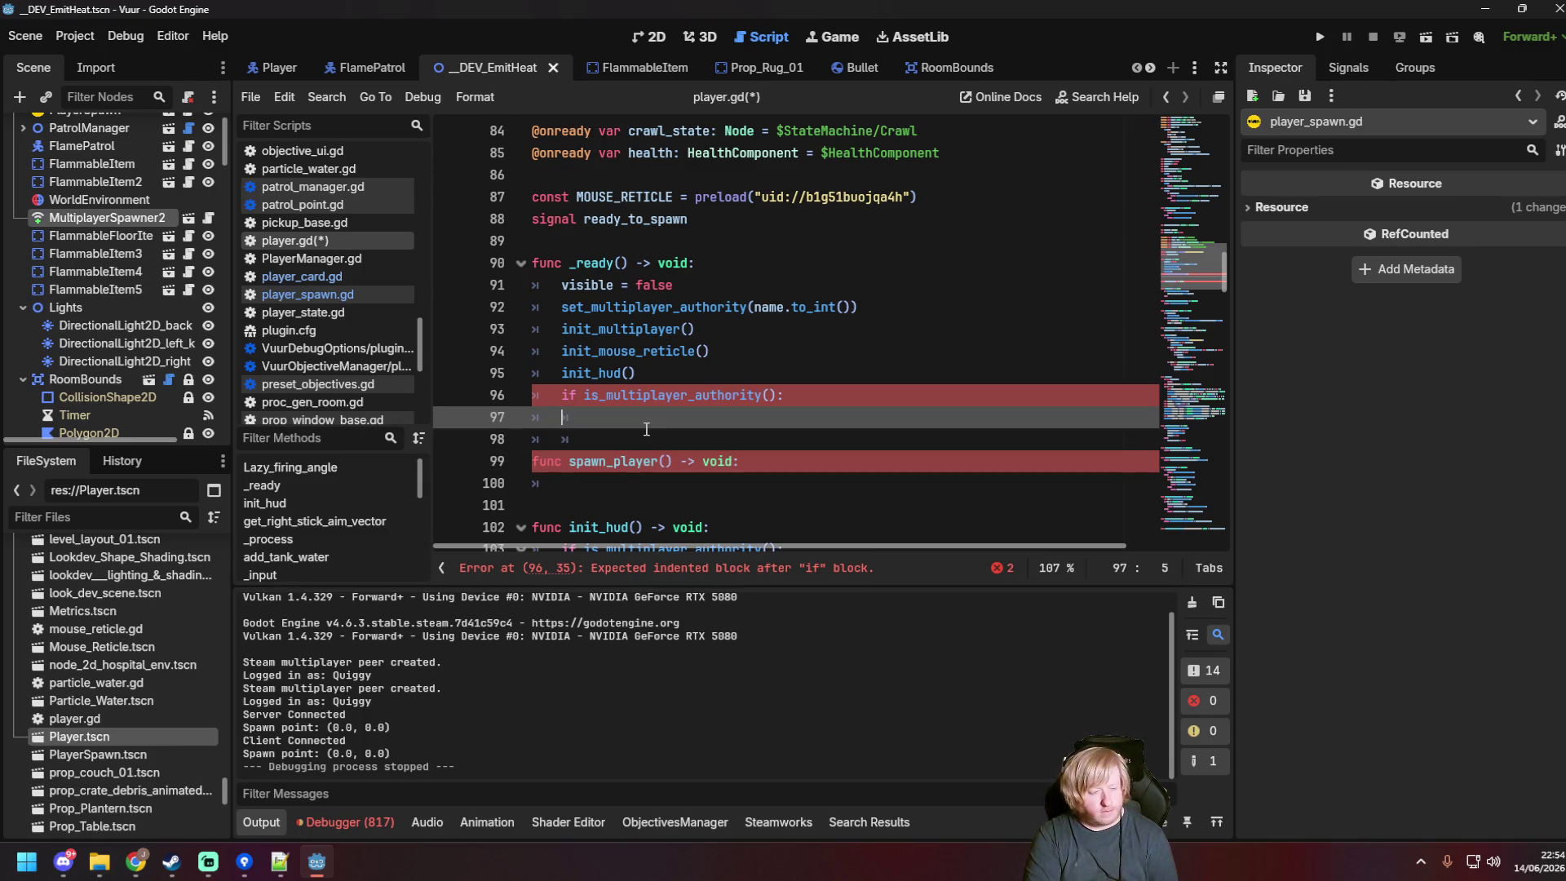
key(Up)
key(Up)
key(Up)
key(Down)
key(End)
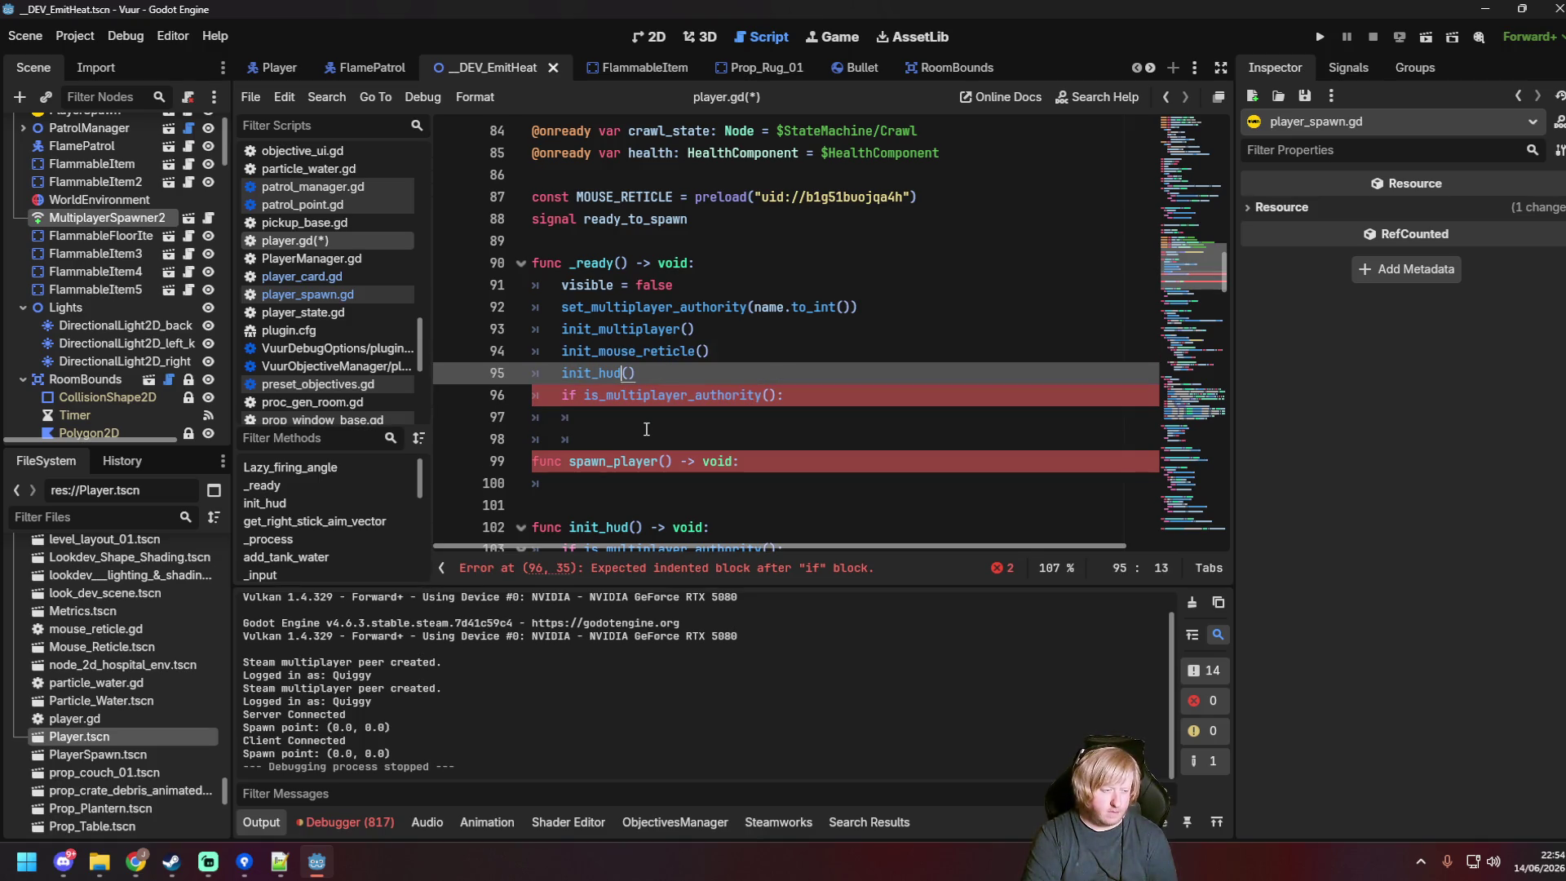
key(Return)
text(if )
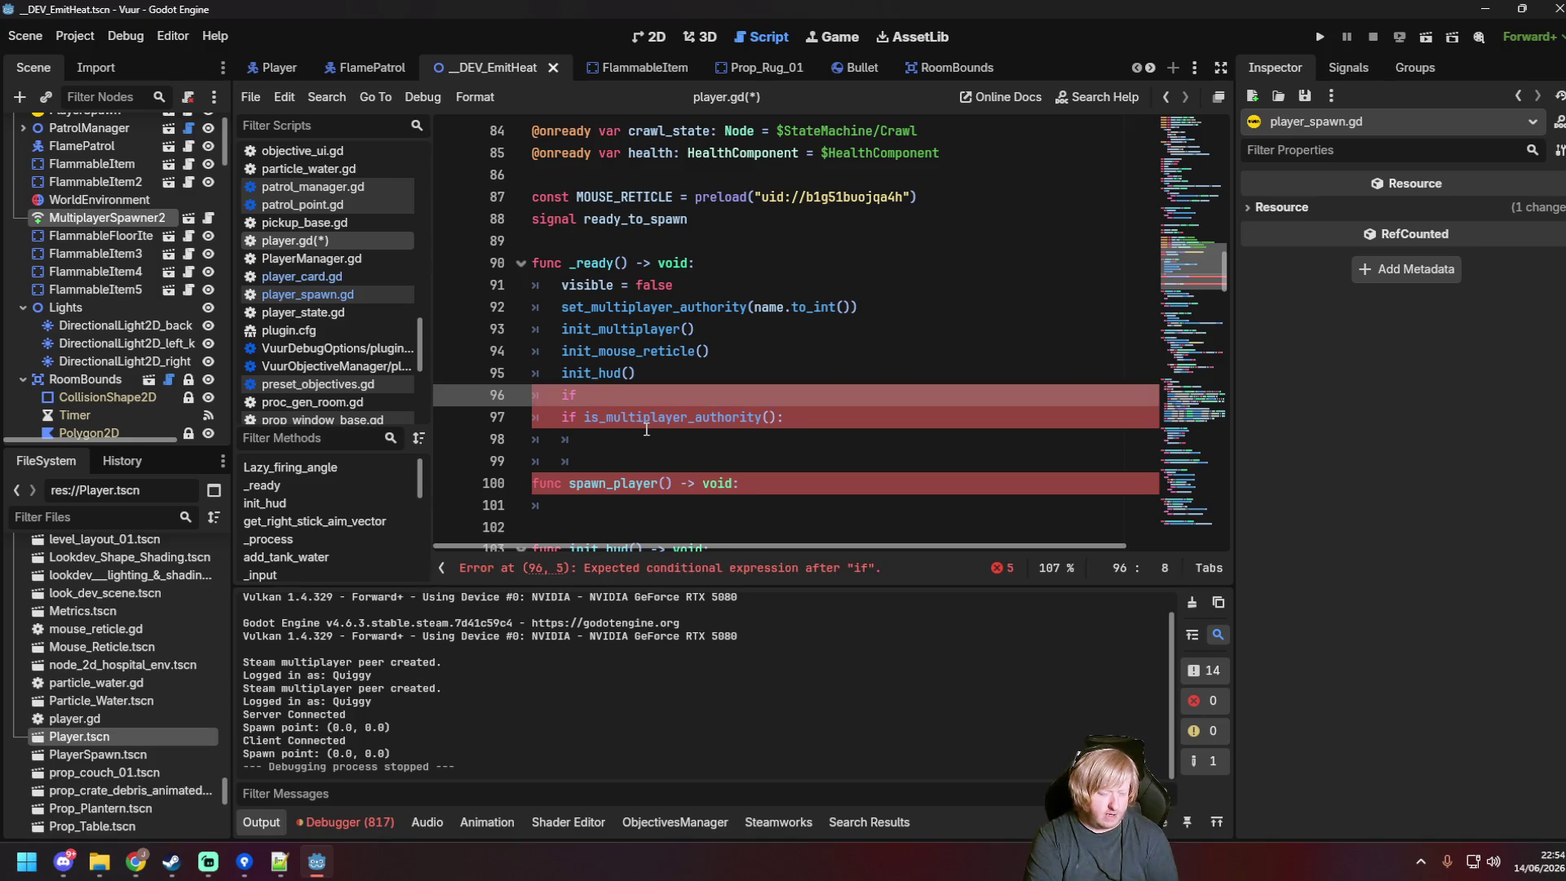
text(multiplayer.is_)
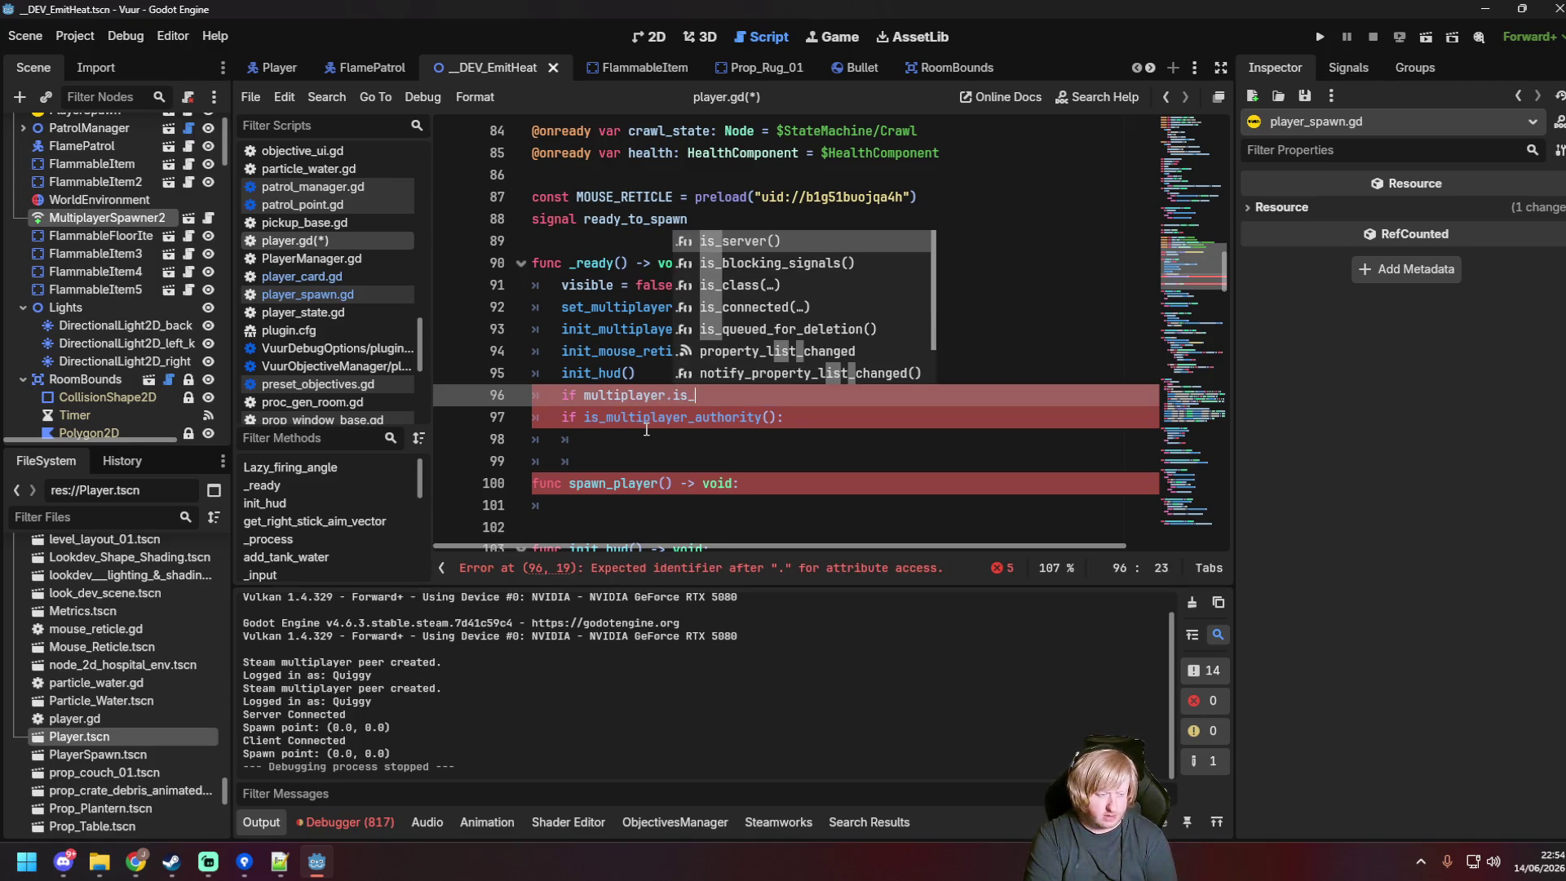
key(Return)
text(:)
key(Return)
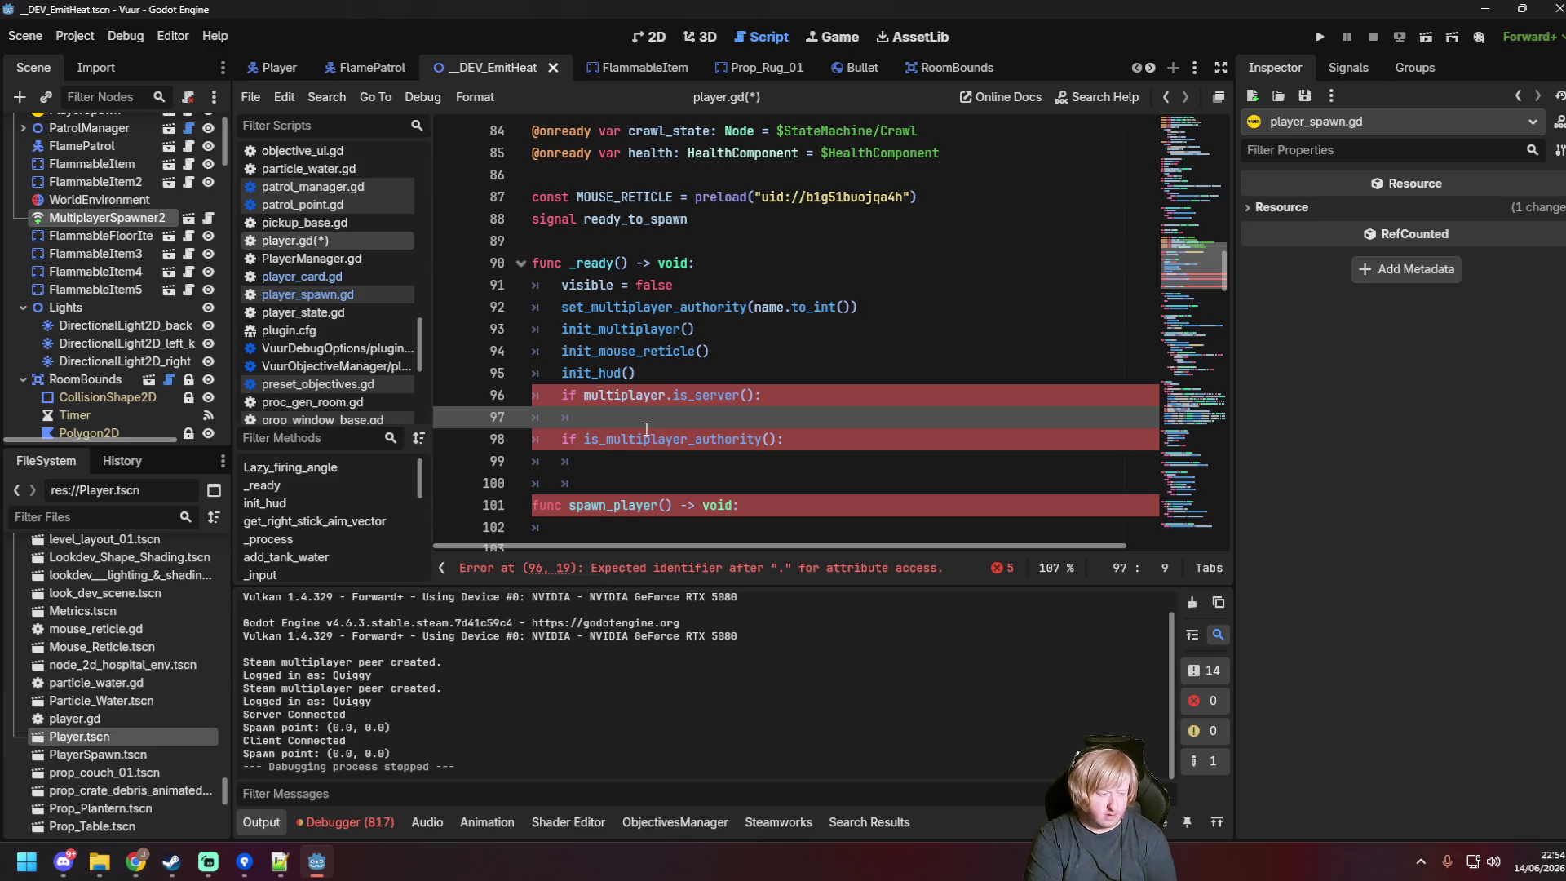
text(ready_to_s)
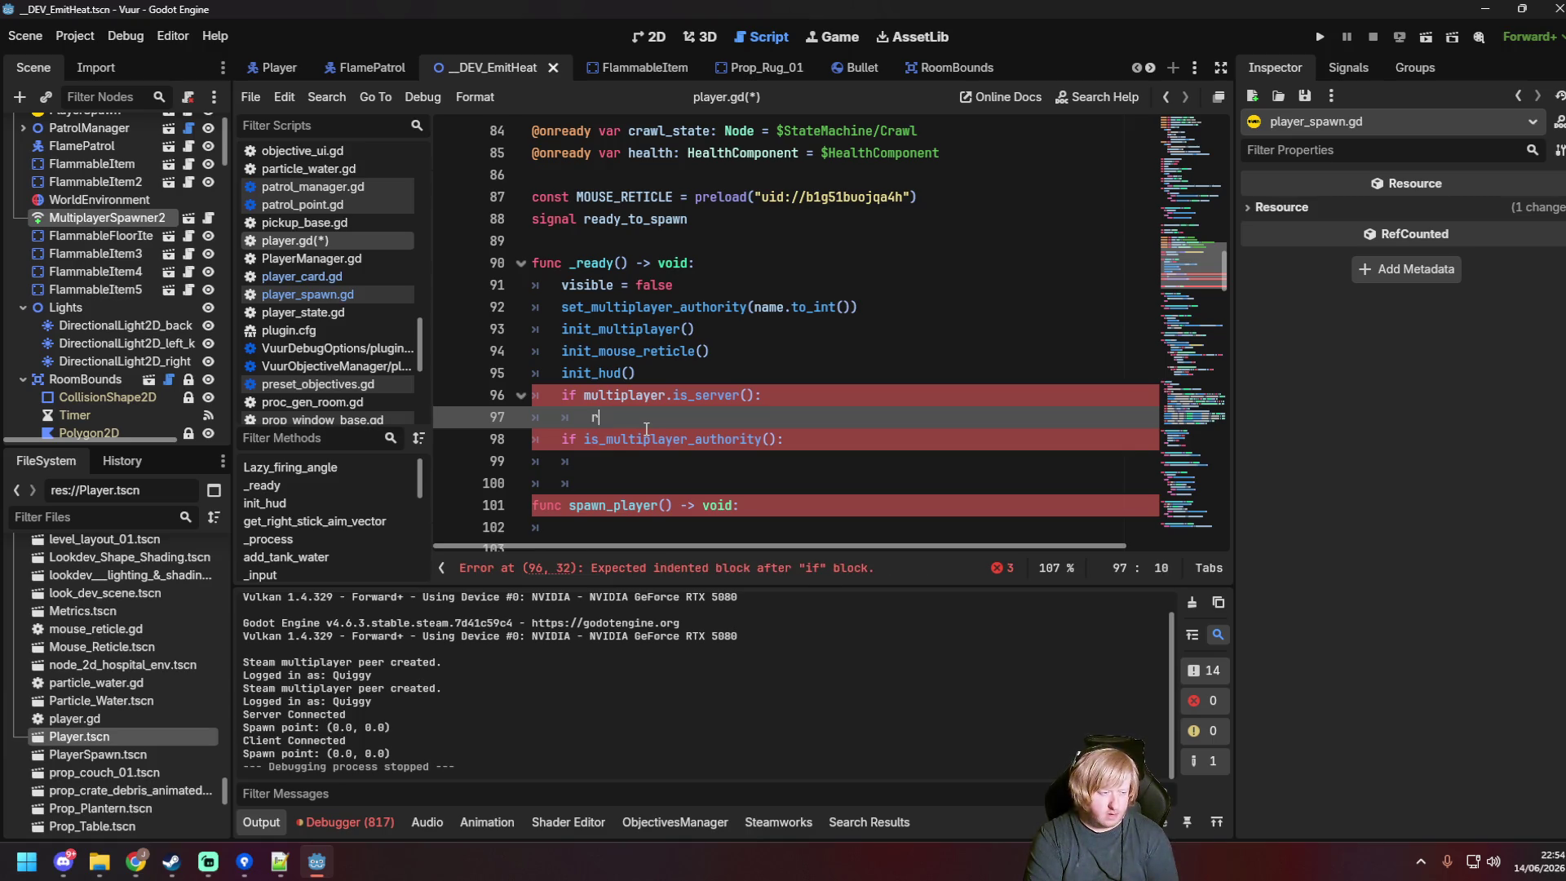
text(pawn.)
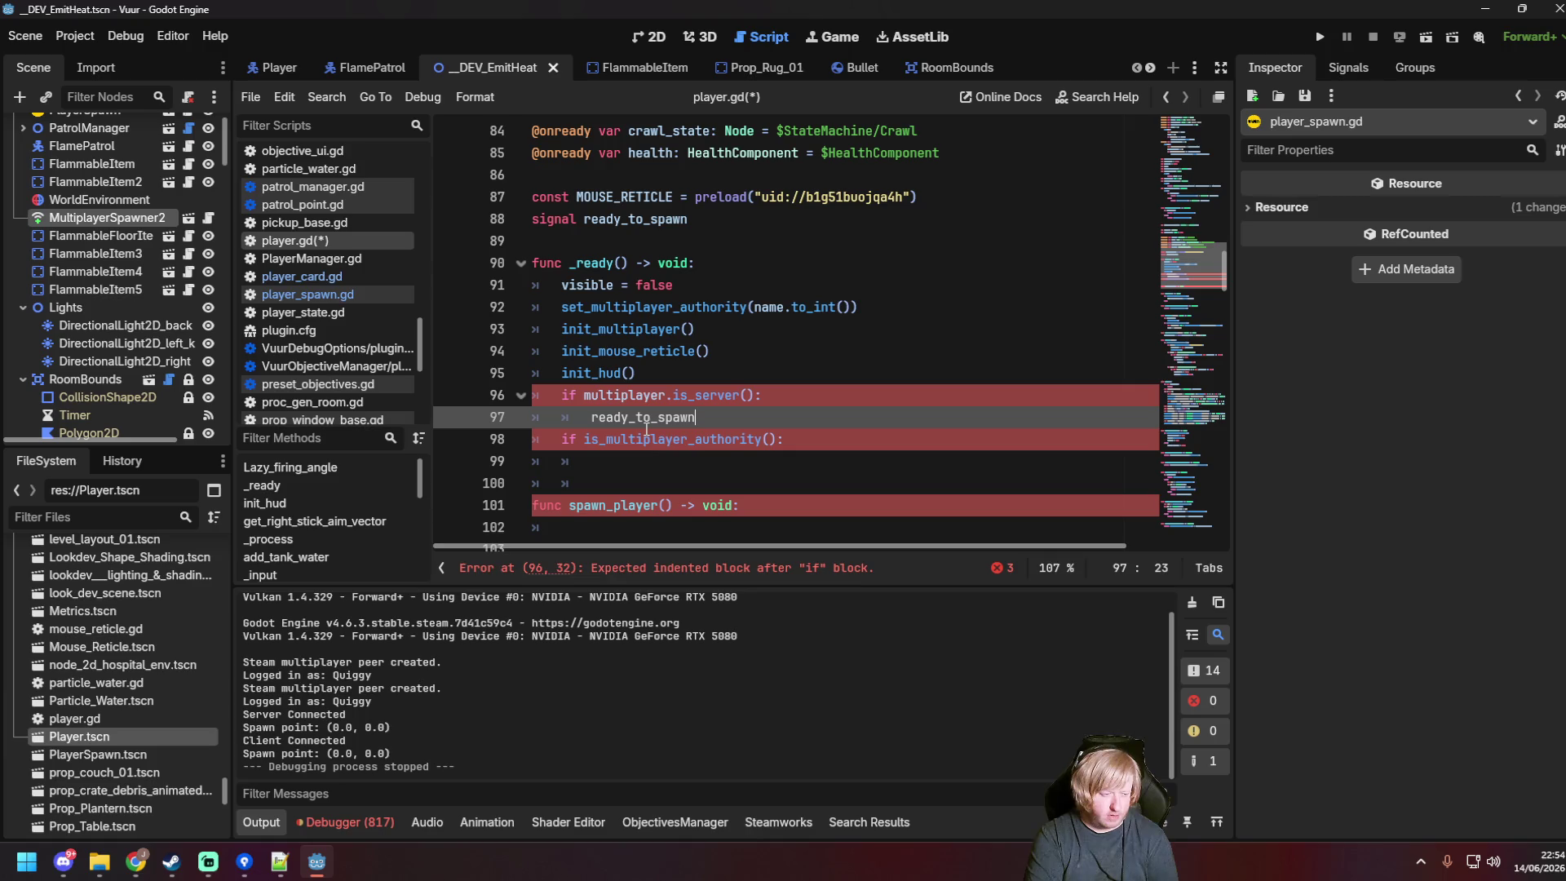
key(Return)
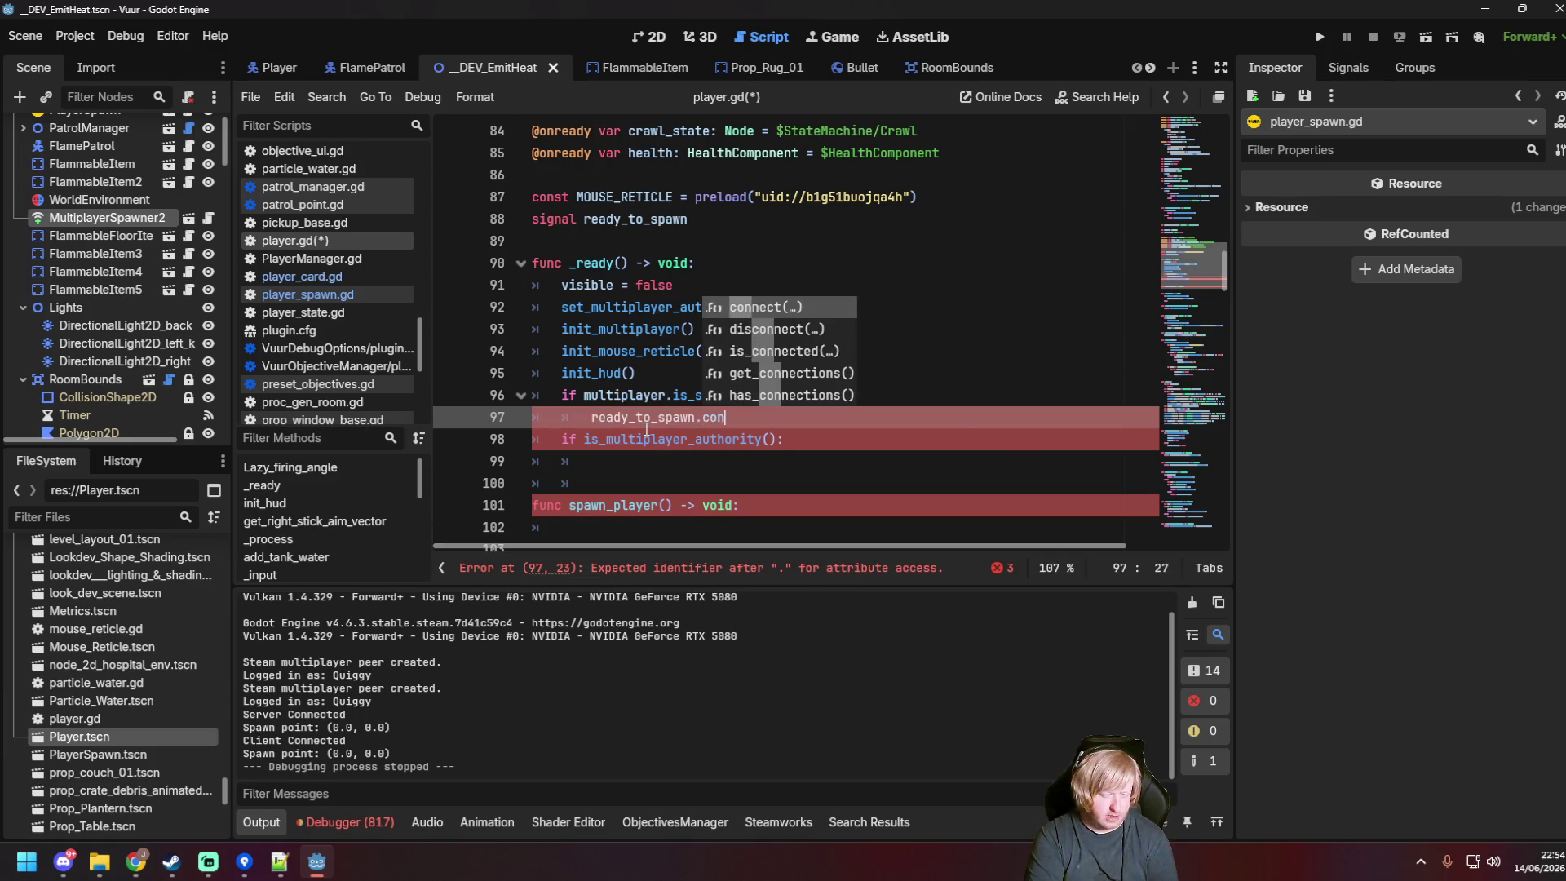
text(spawn_play))
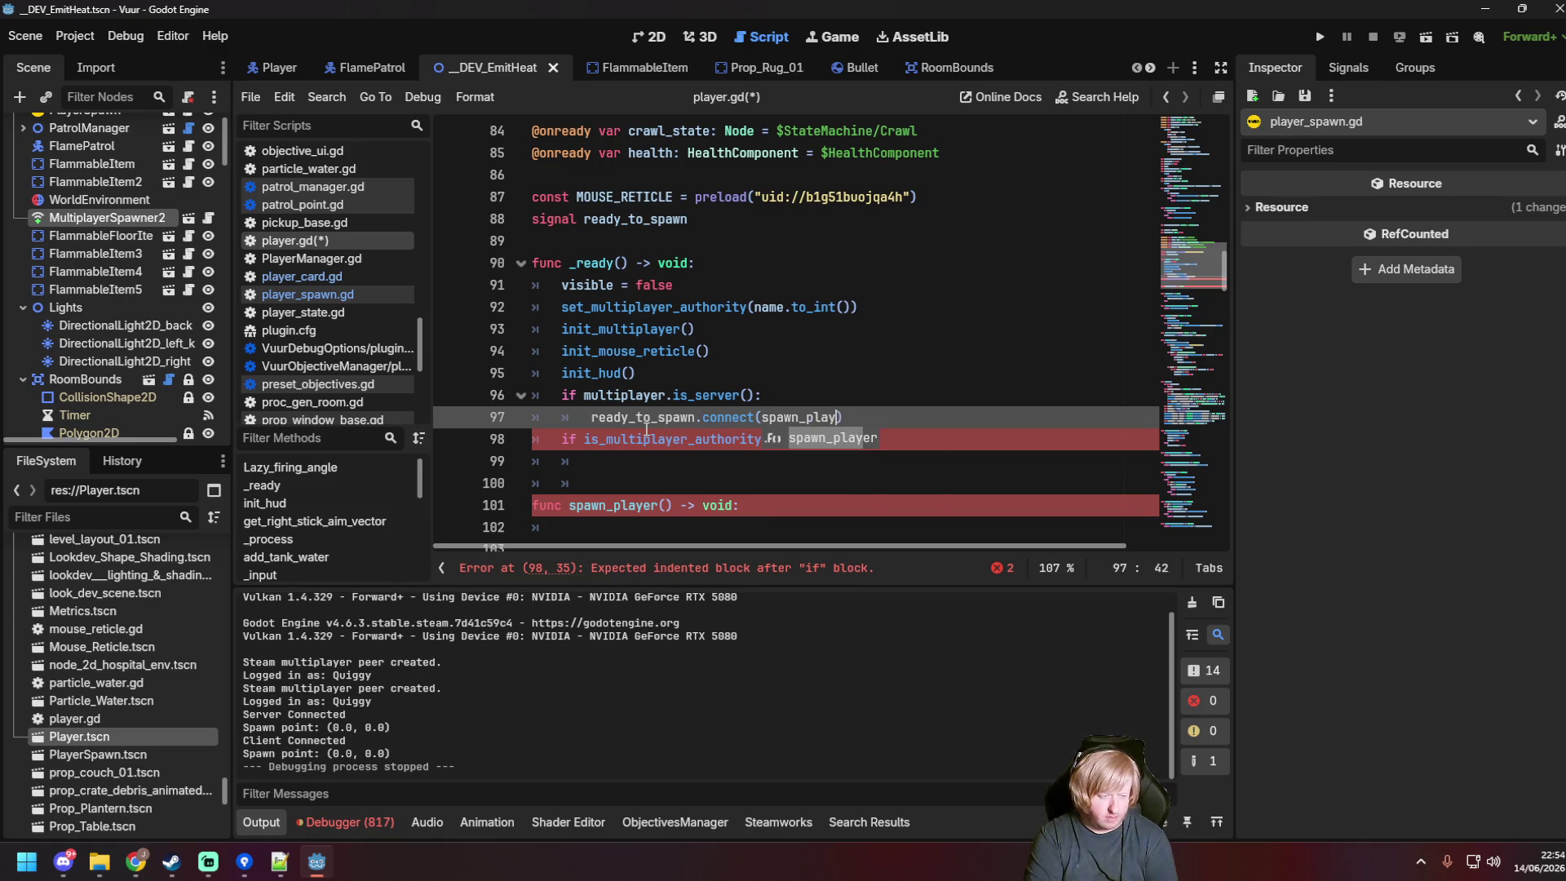
key(Return)
key(Right)
Give spawn_player a 'pid: int' parameter
scroll(646, 428, down, 1)
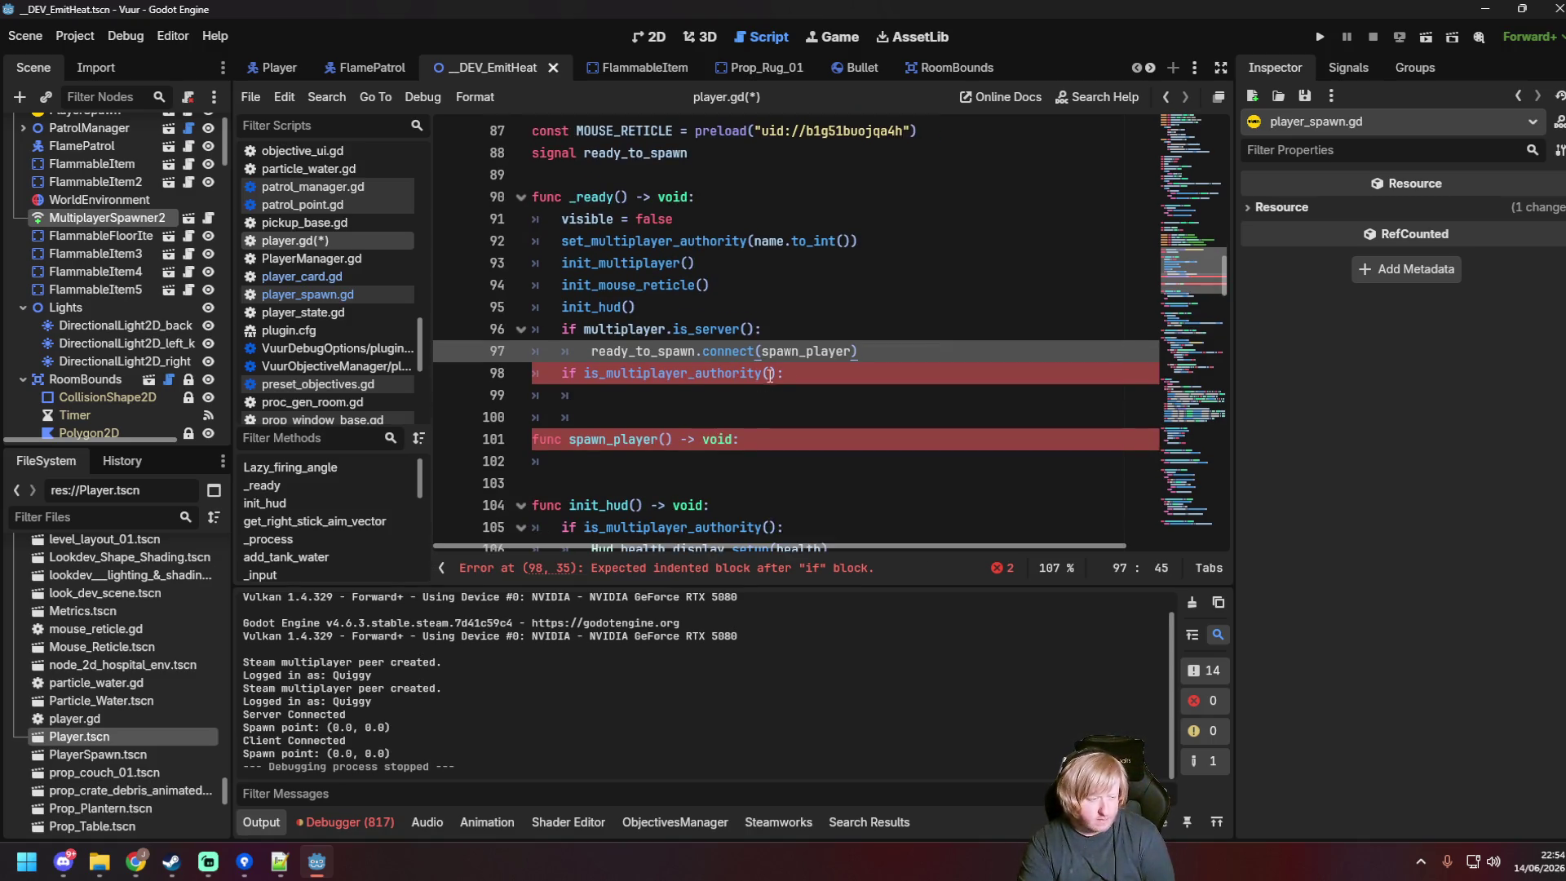
key(Down)
key(Down)
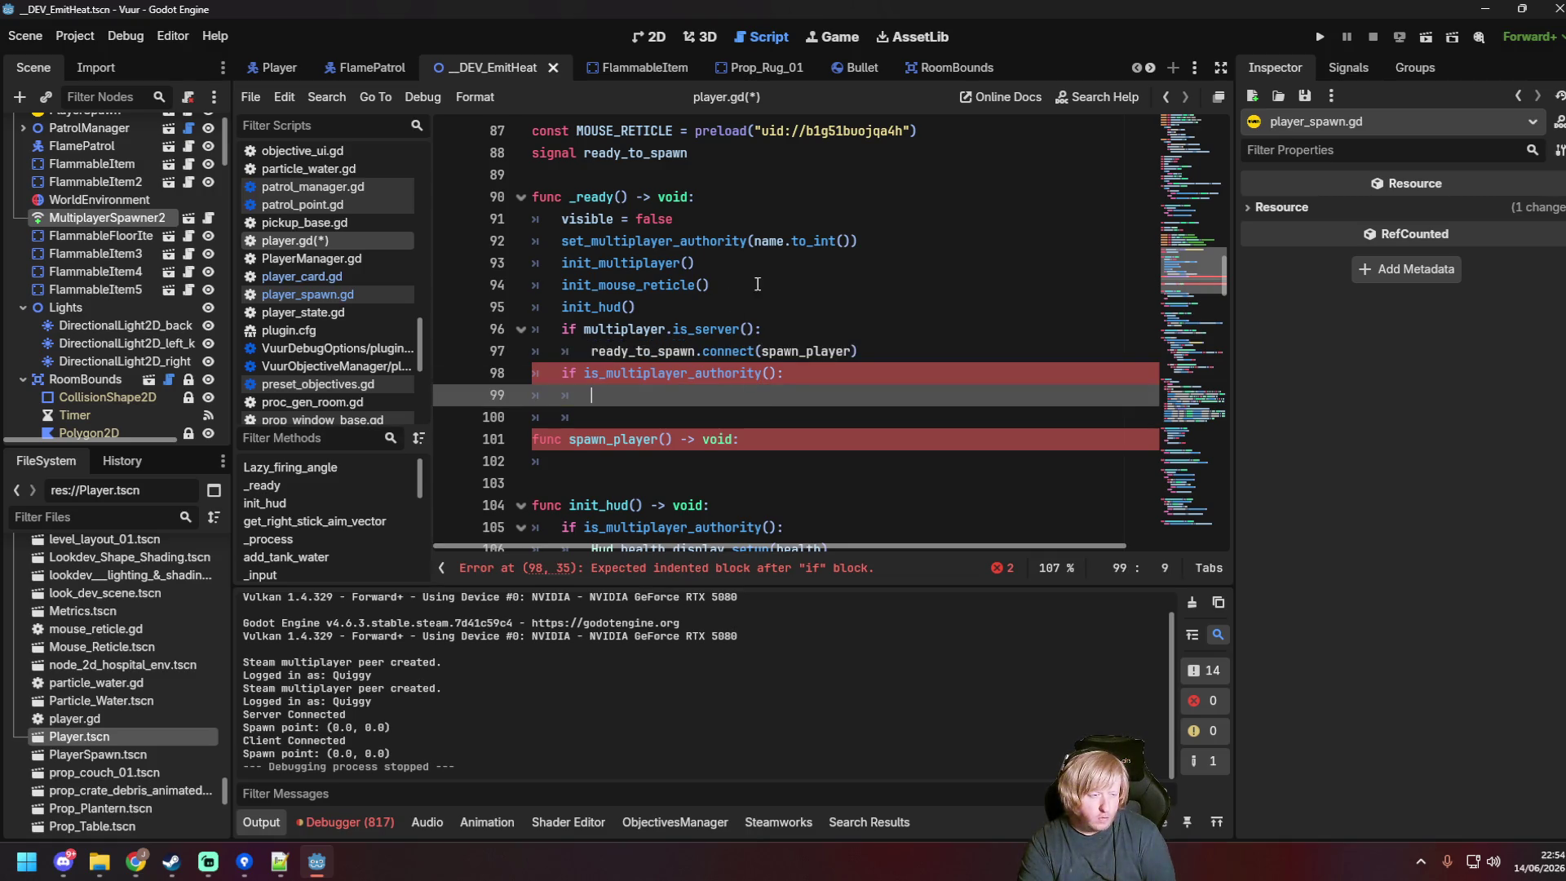
drag(754, 240, 846, 240)
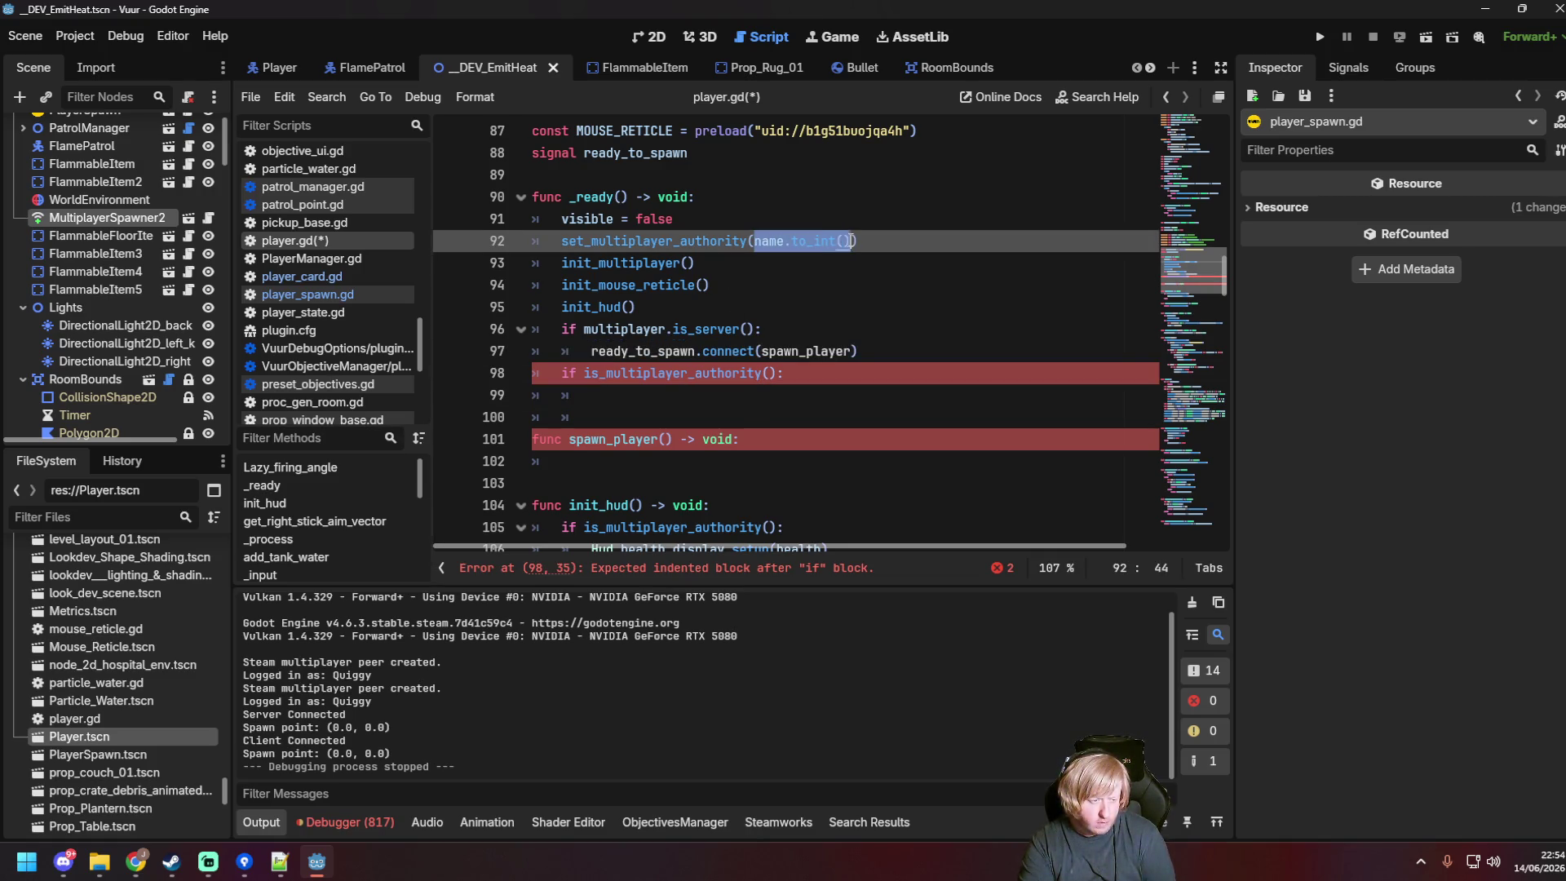
click(767, 373)
click(763, 391)
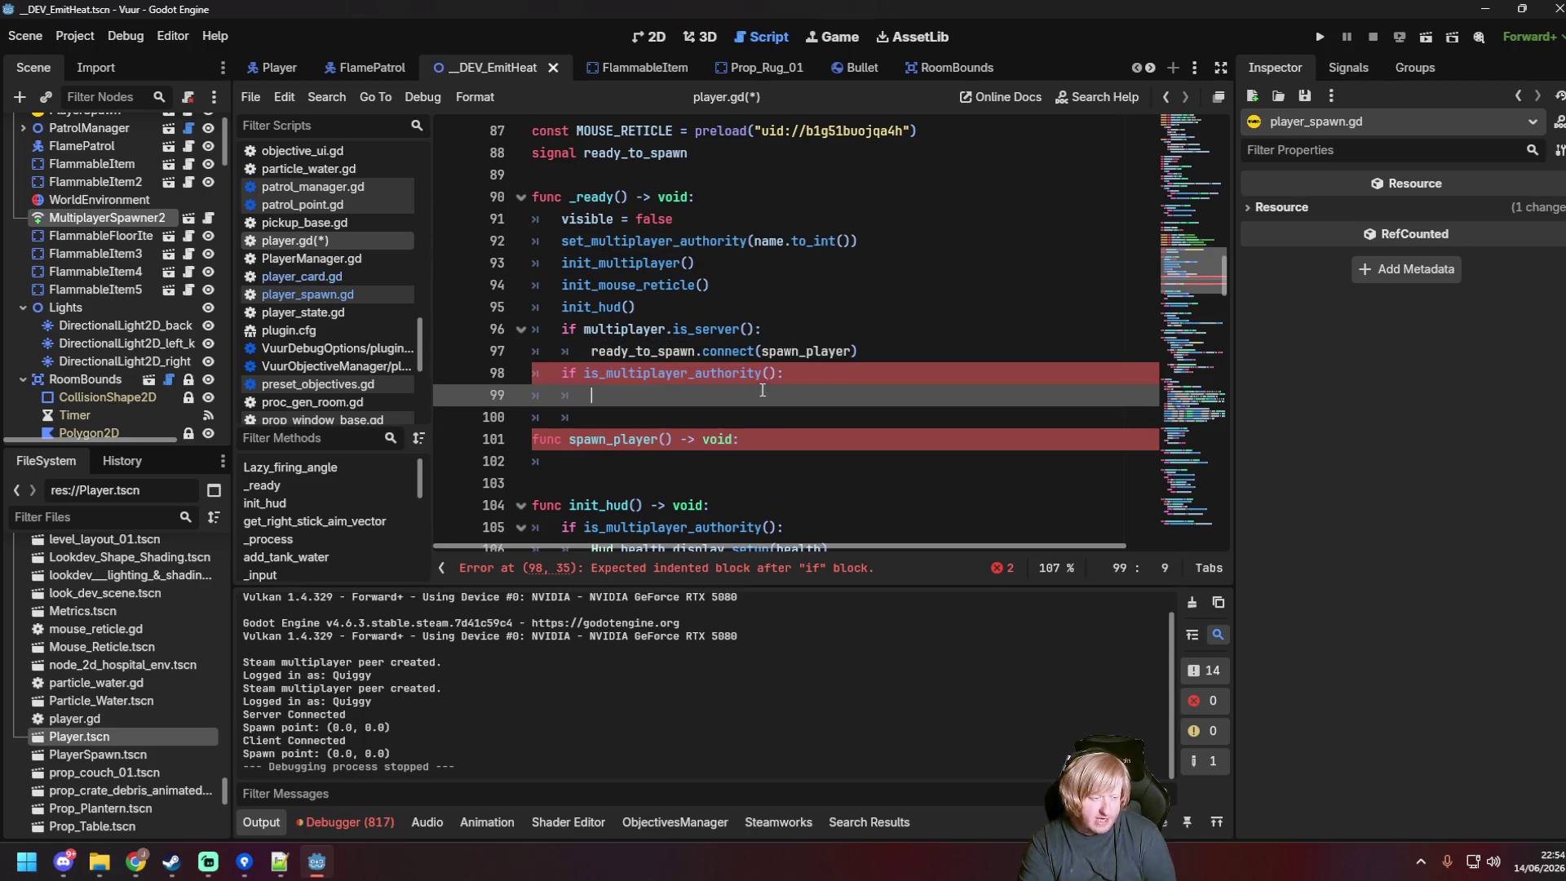
click(666, 438)
text(name.to_int())
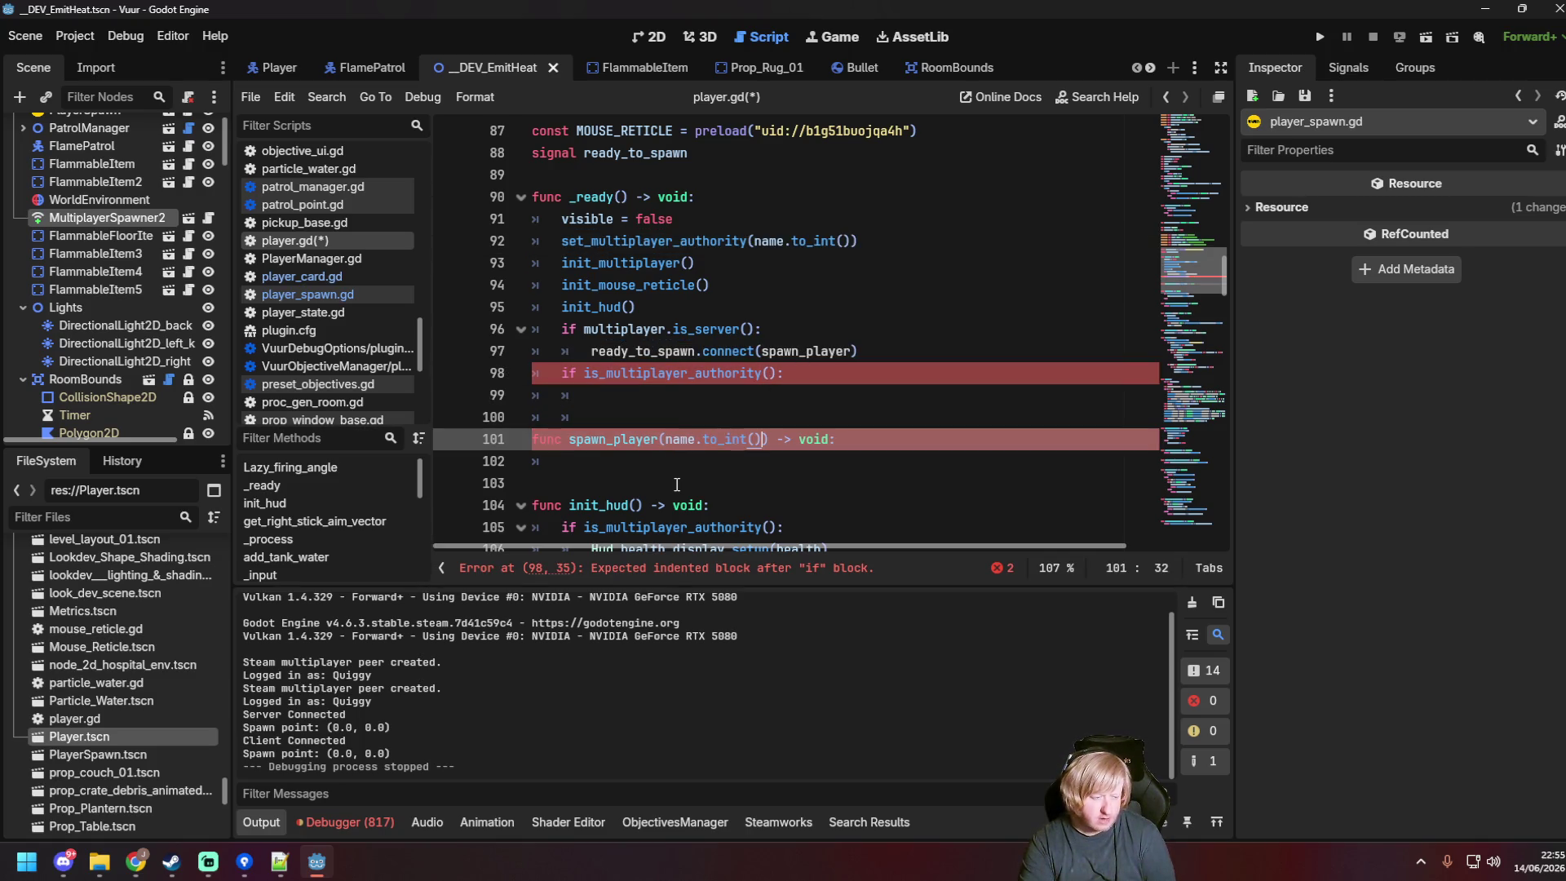
key(ctrl+z)
text(pid: int)
key(Down)
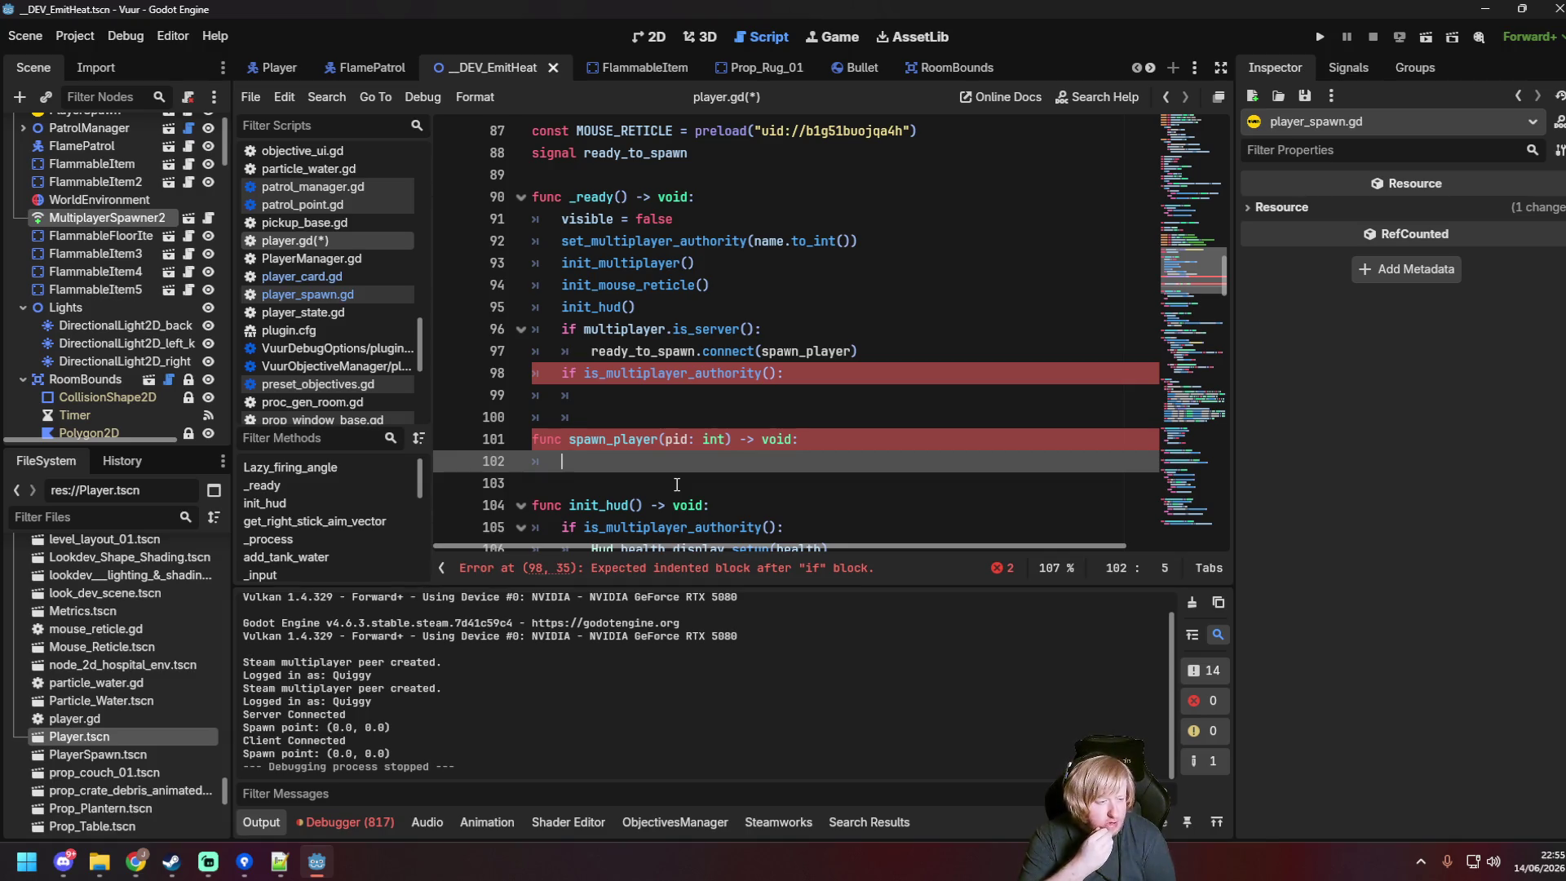
Put ready_to_spawn in the authority branch and start 'func ask_for_spawn() -> void:'
click(643, 399)
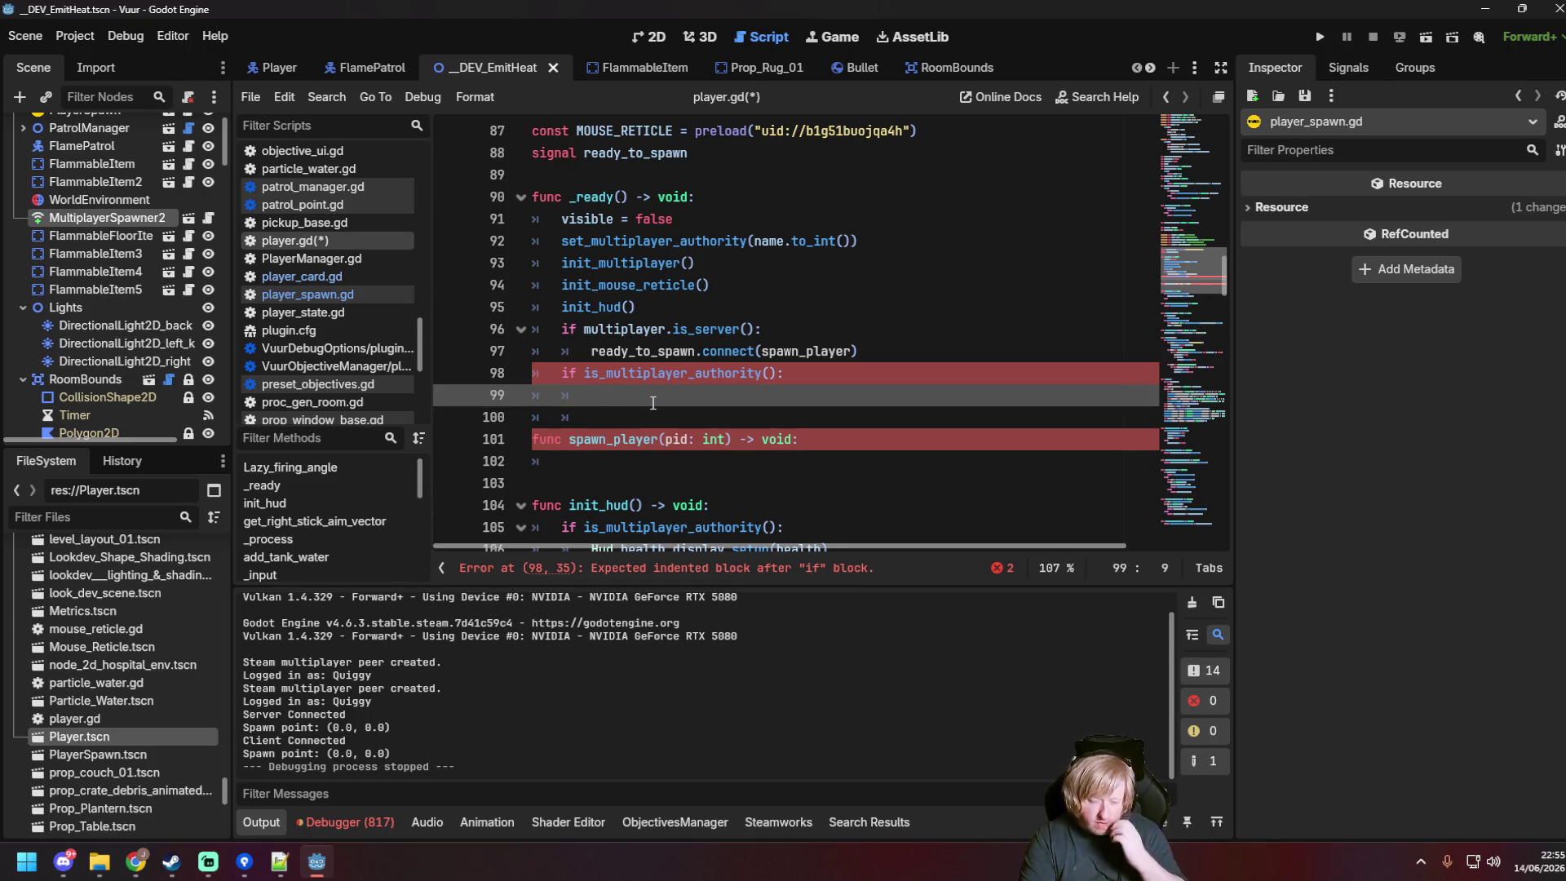
text(ready_)
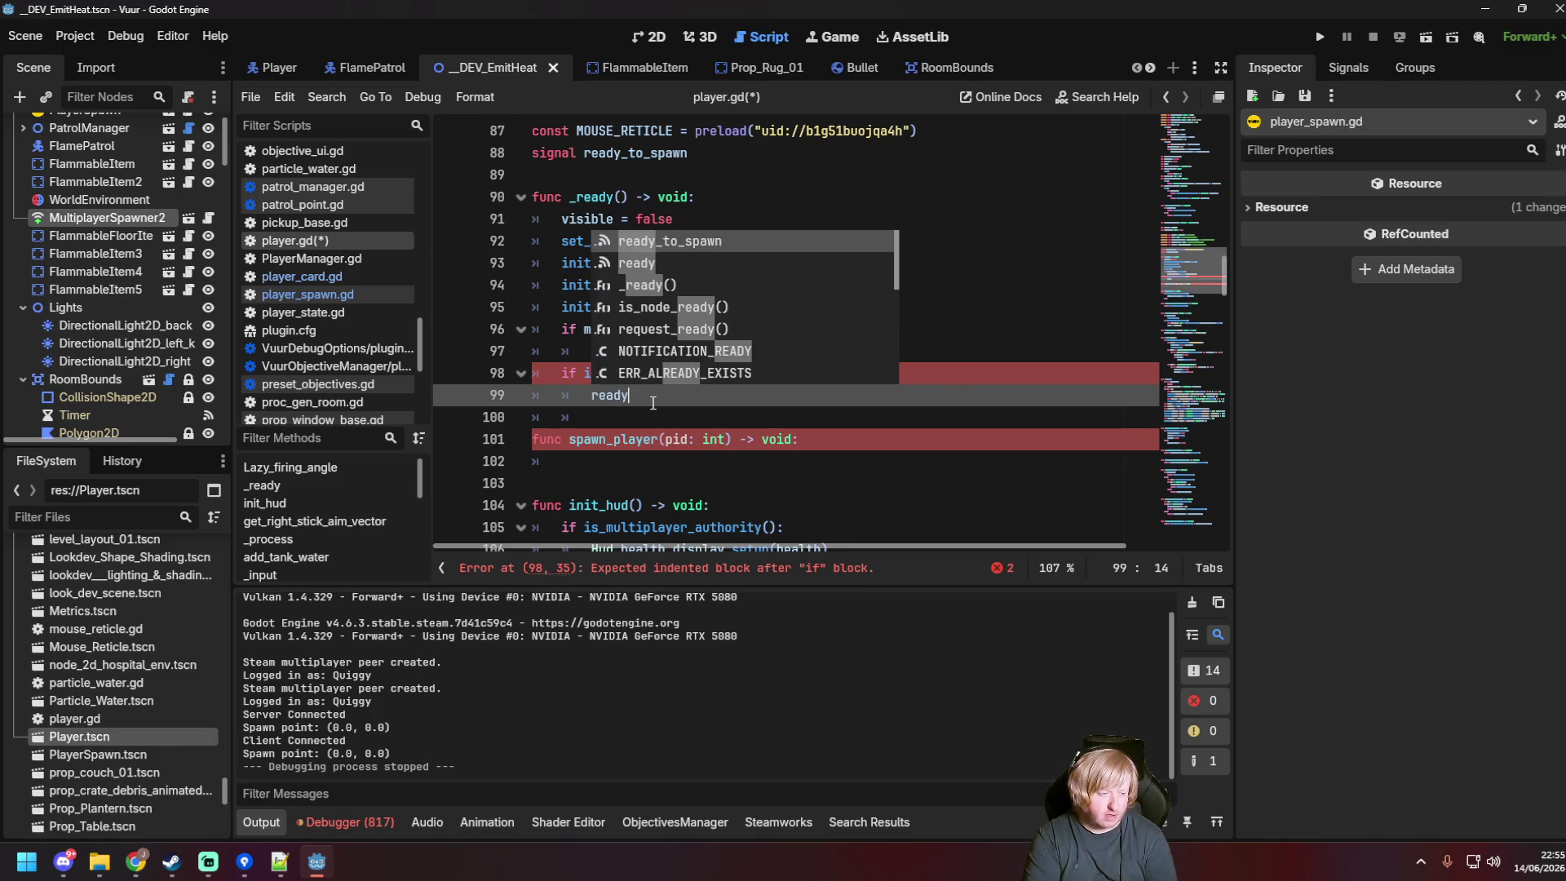
text(to)
key(Return)
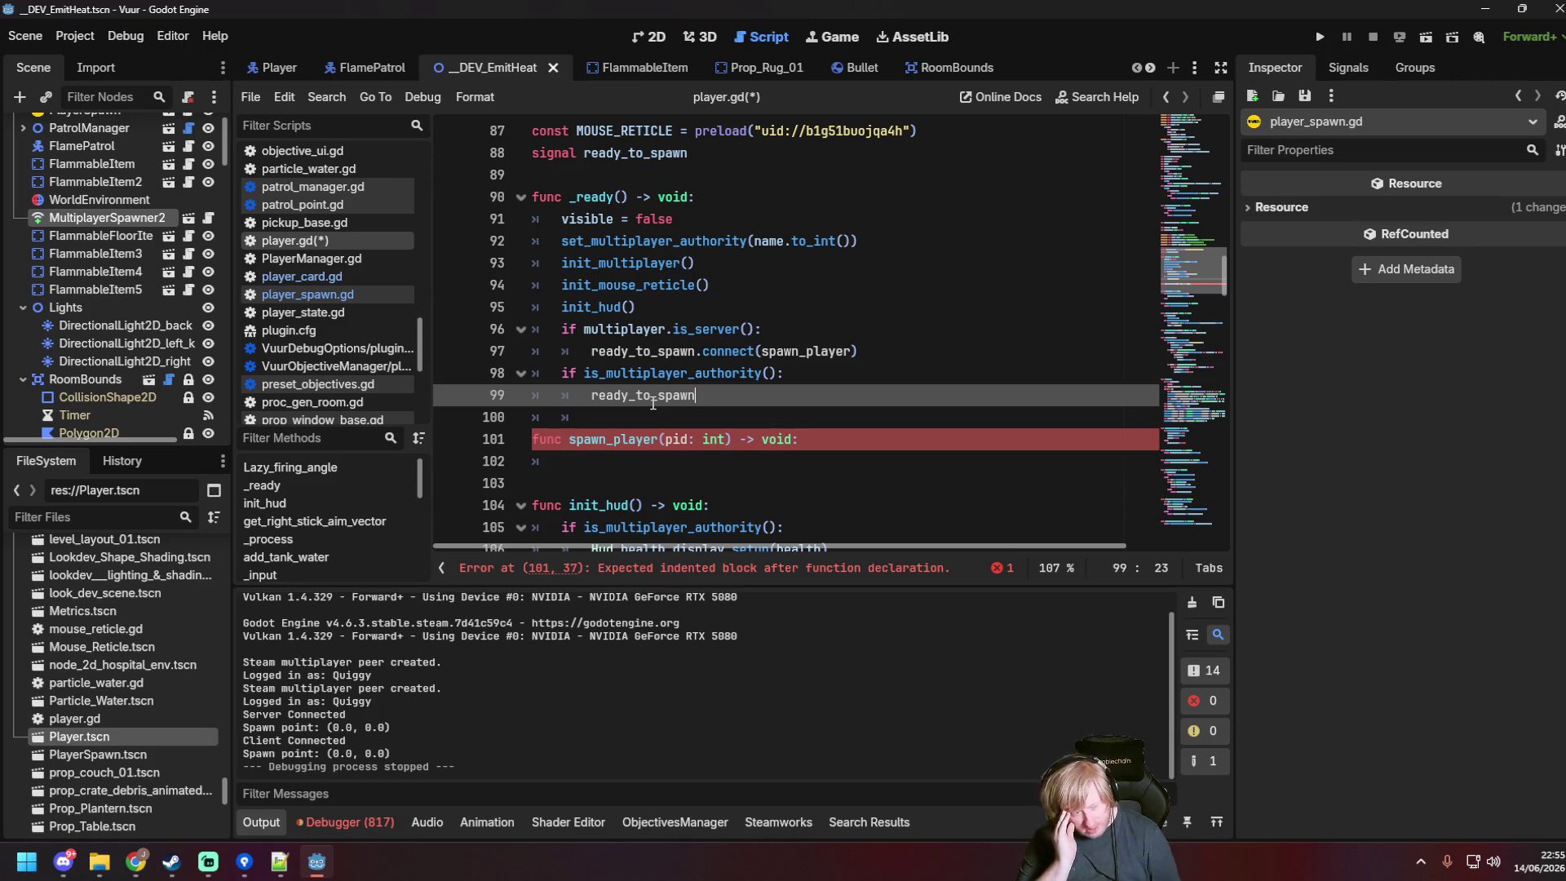
key(Return)
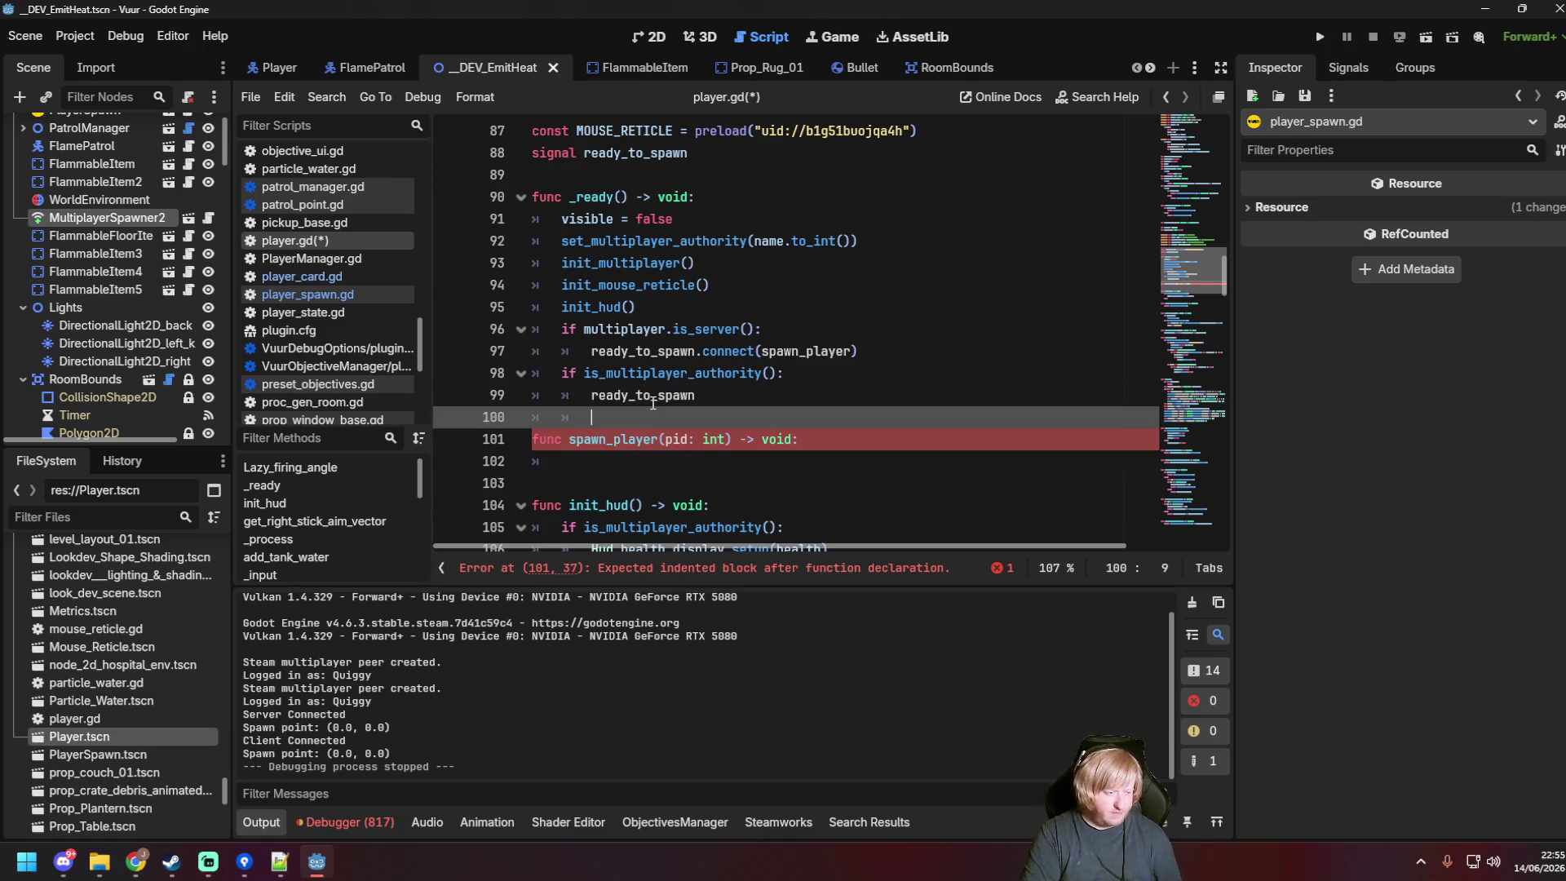
key(Return)
key(BackSpace)
key(BackSpace)
text(func ask_f)
text(or_spawn)
text(() - )
text( void:)
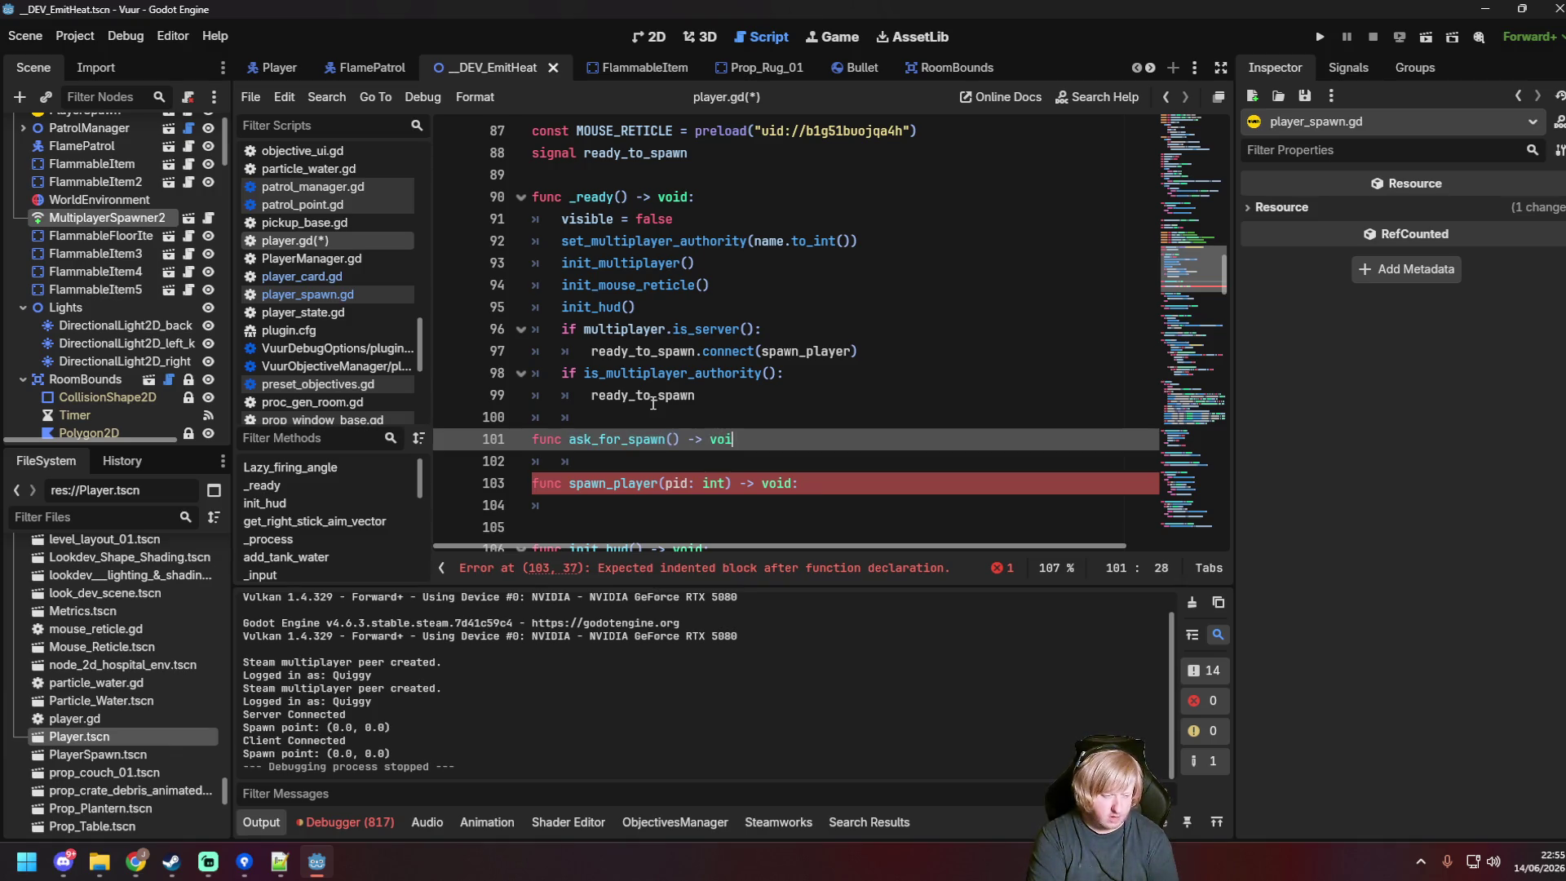
key(Return)
key(Up)
key(Up)
key(Return)
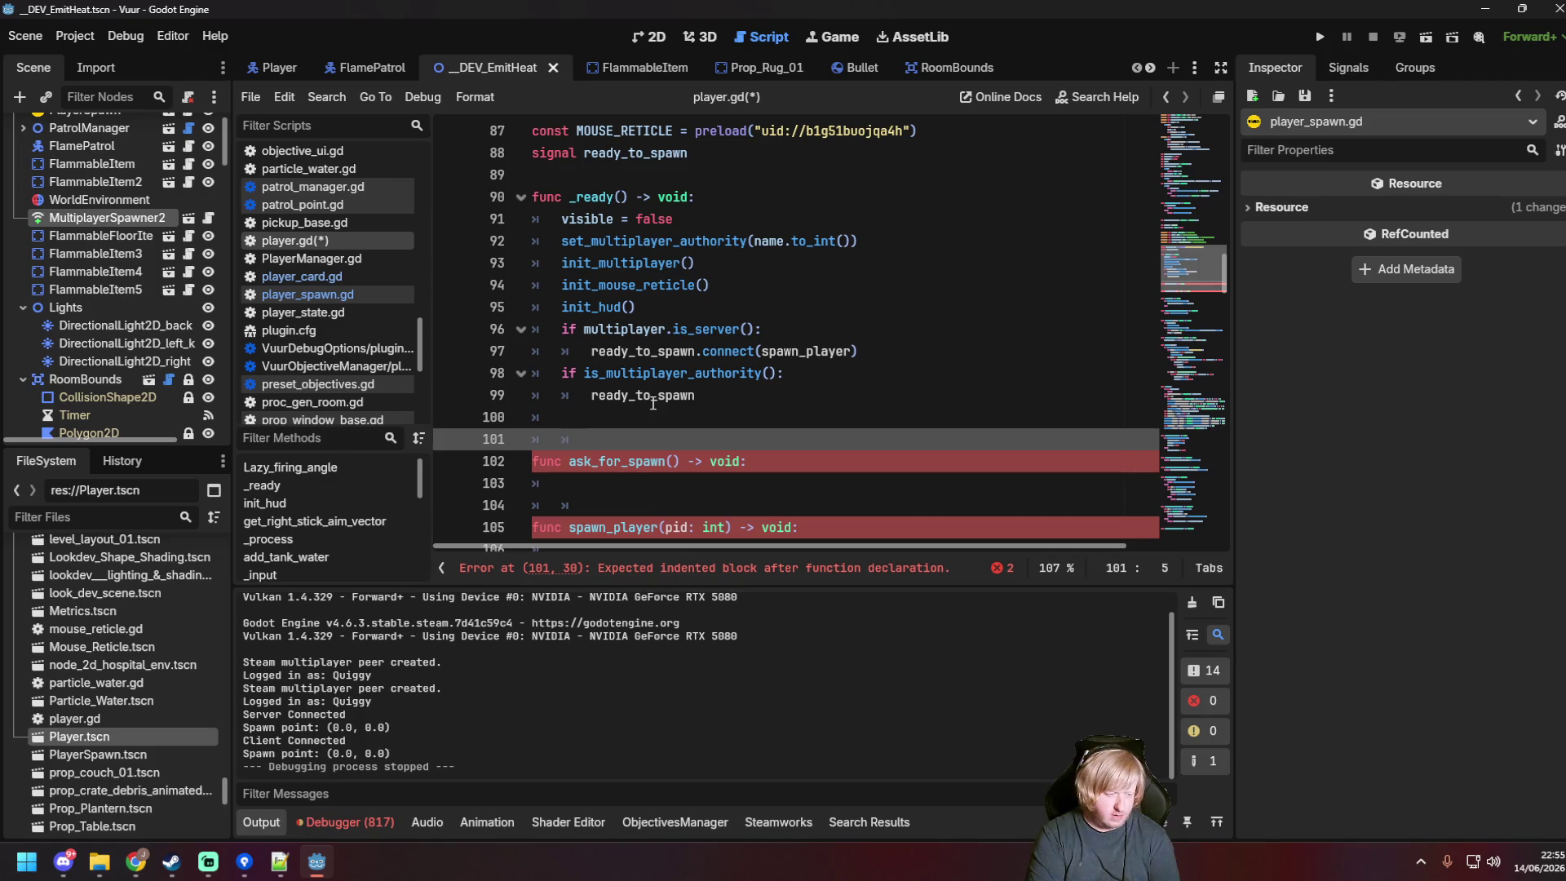
text(@rpc(")
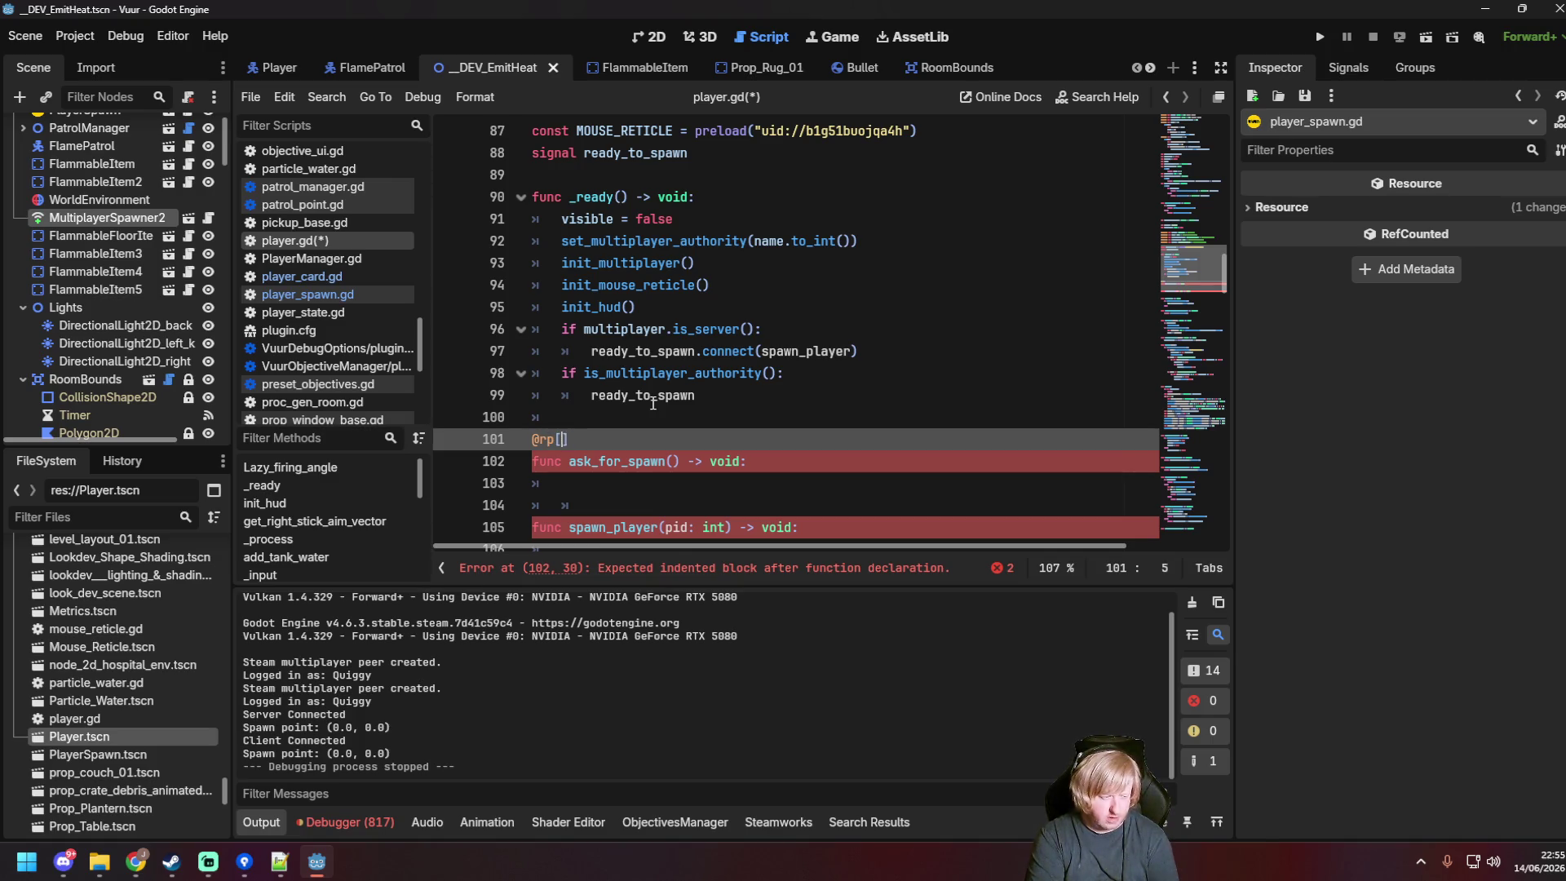
key(Return)
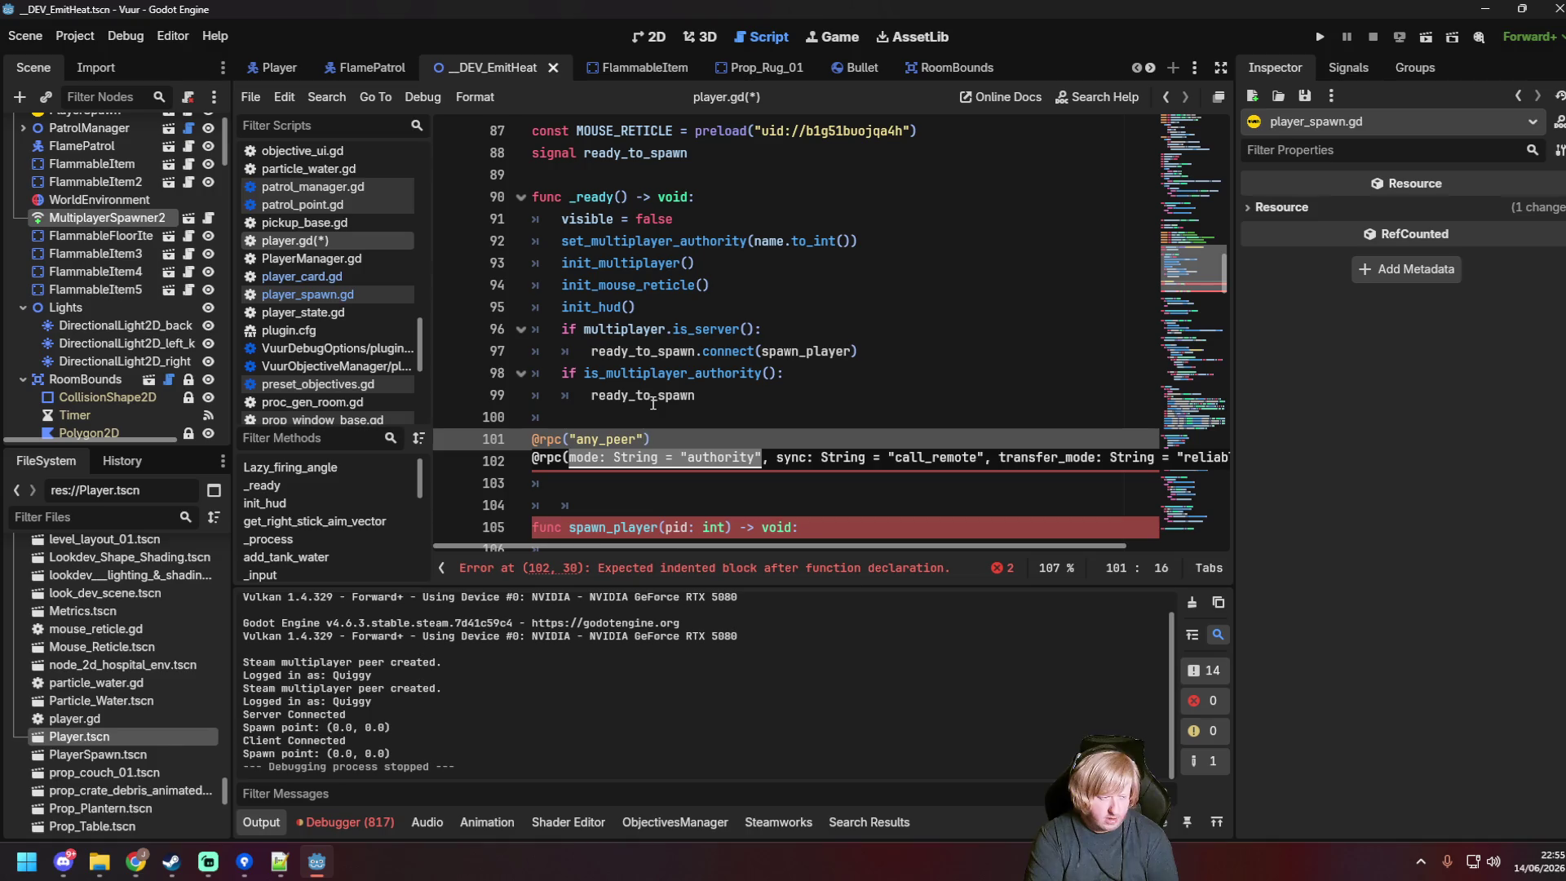
text(,)
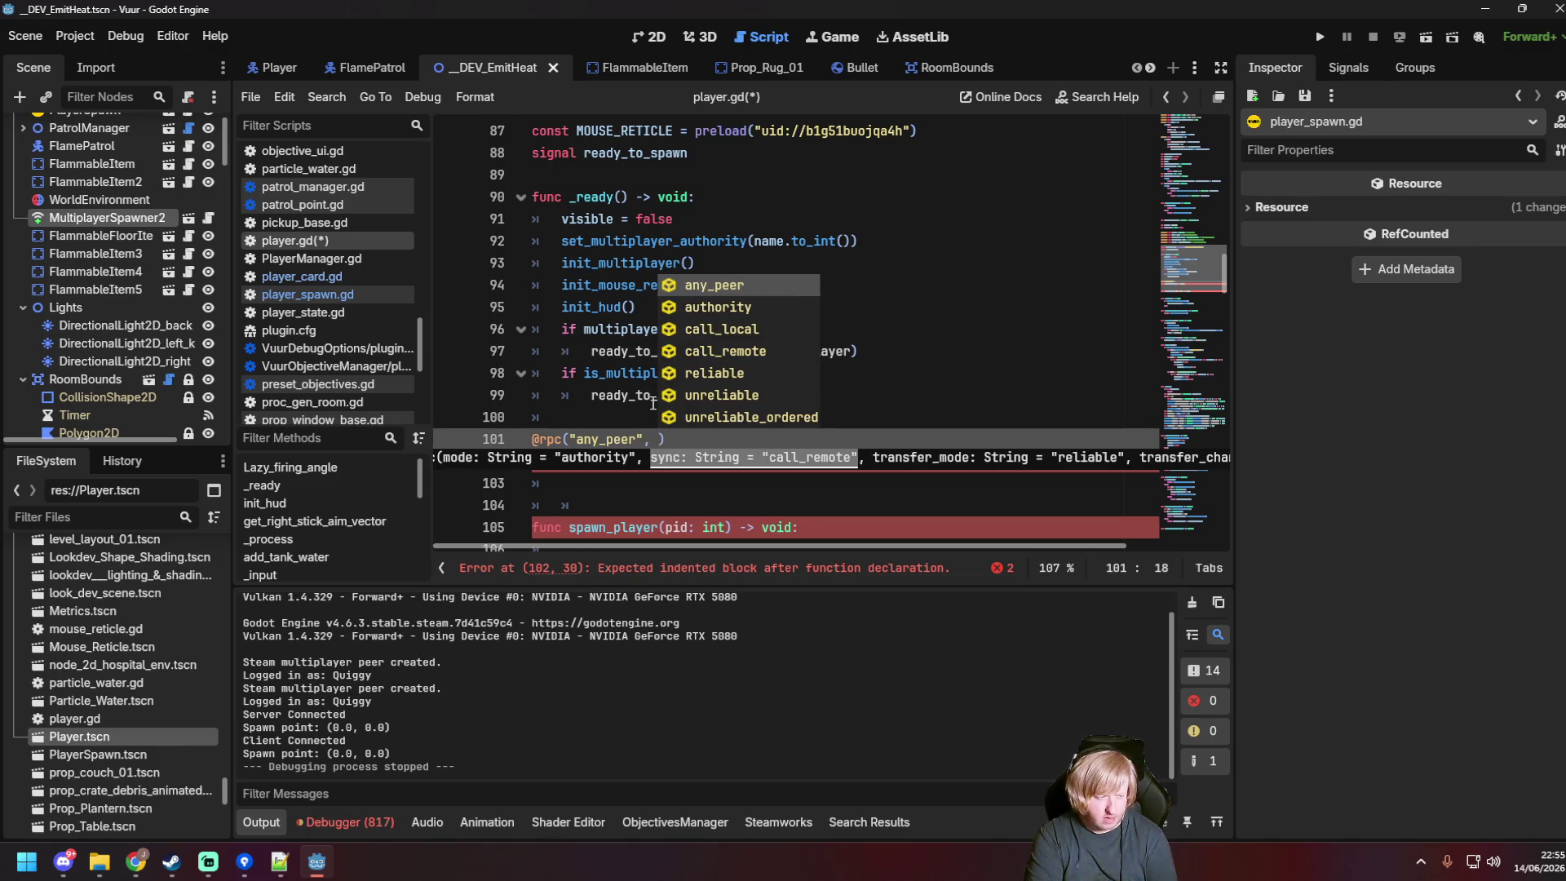
key(Down)
key(Down)
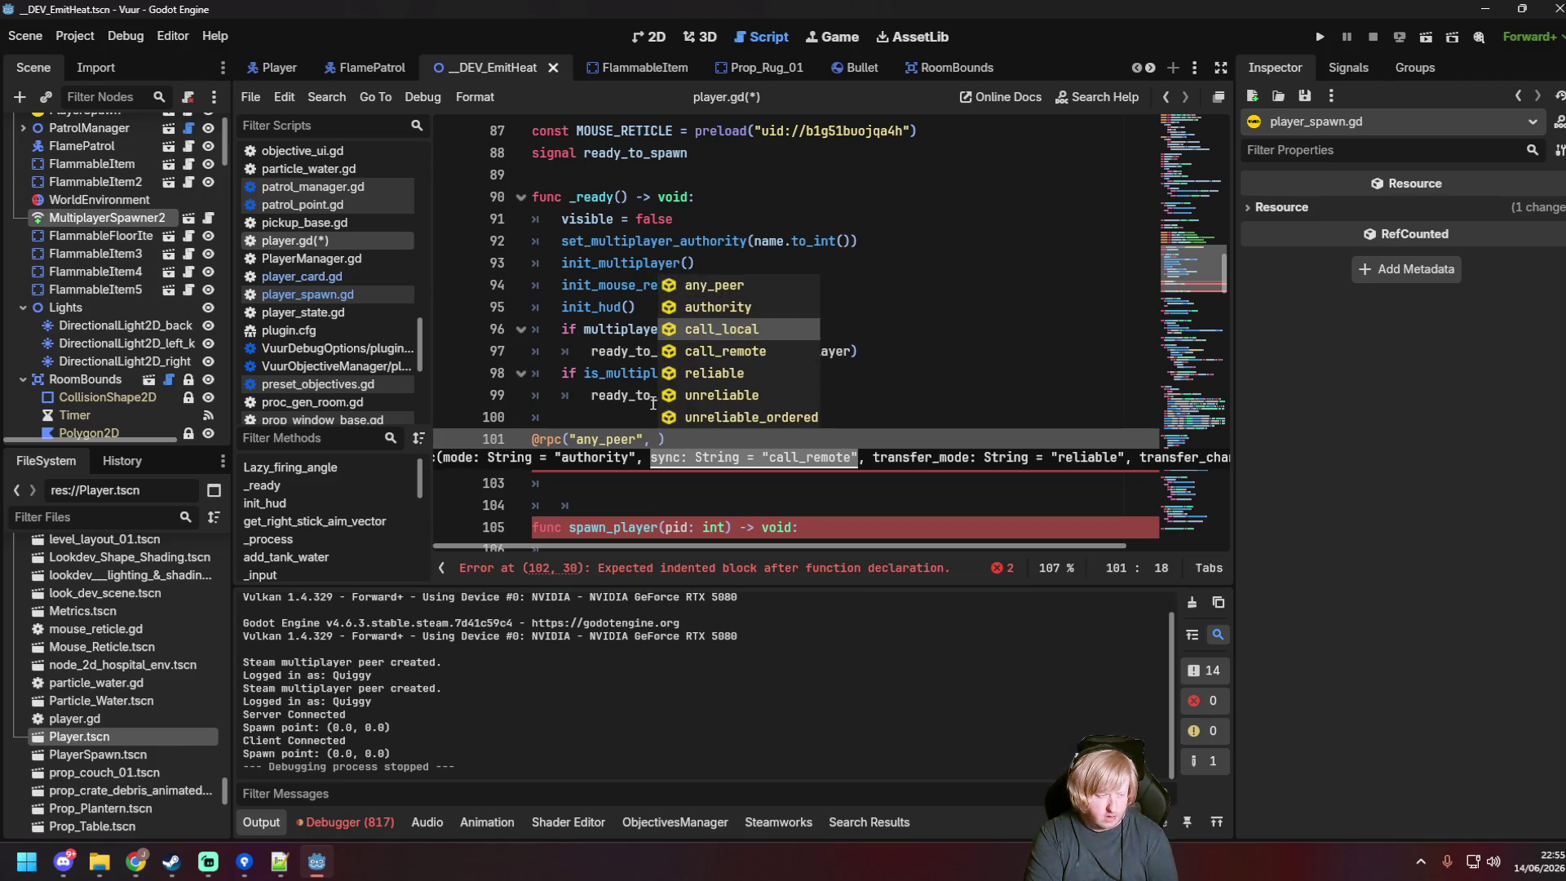
key(Return)
text(, ")
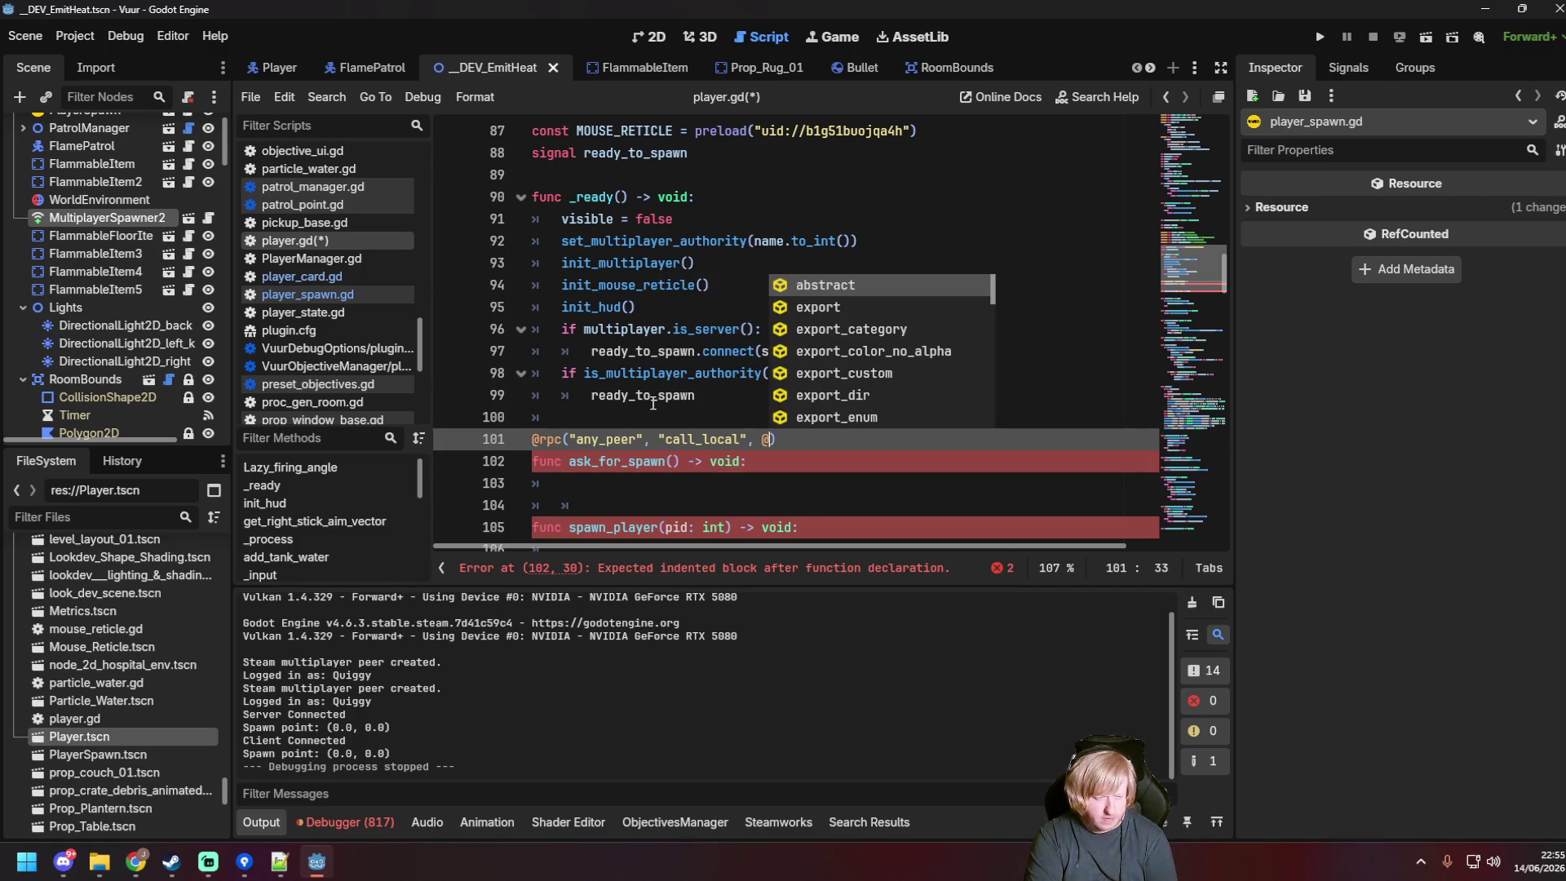
text(re)
key(Return)
key(End)
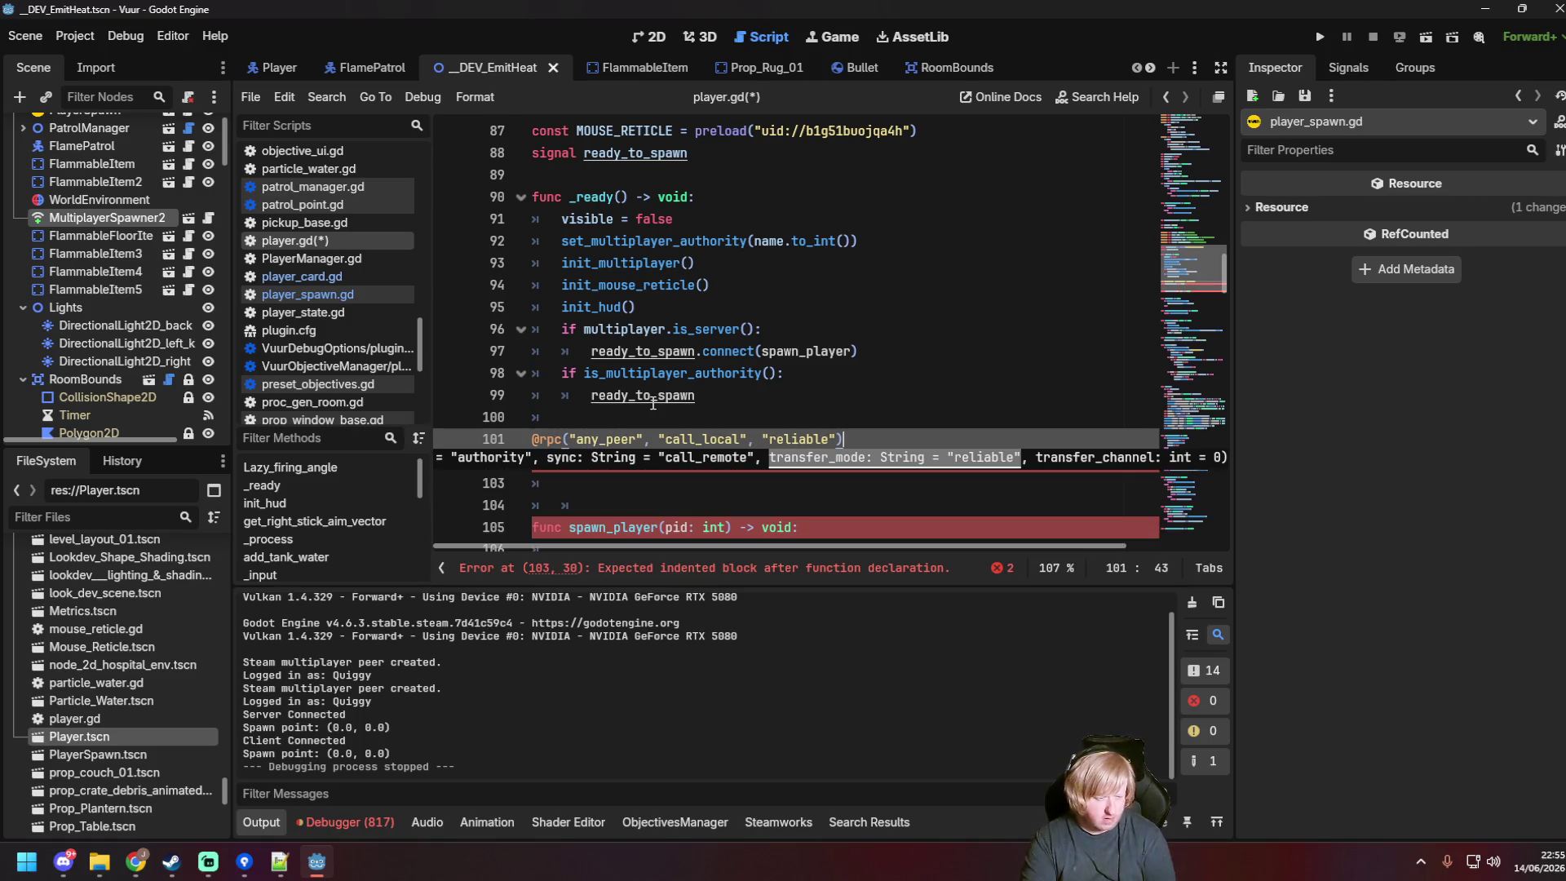
Move from ask_for_spawn's empty body back to the ready_to_spawn line in _ready
scroll(654, 367, down, 3)
click(642, 280)
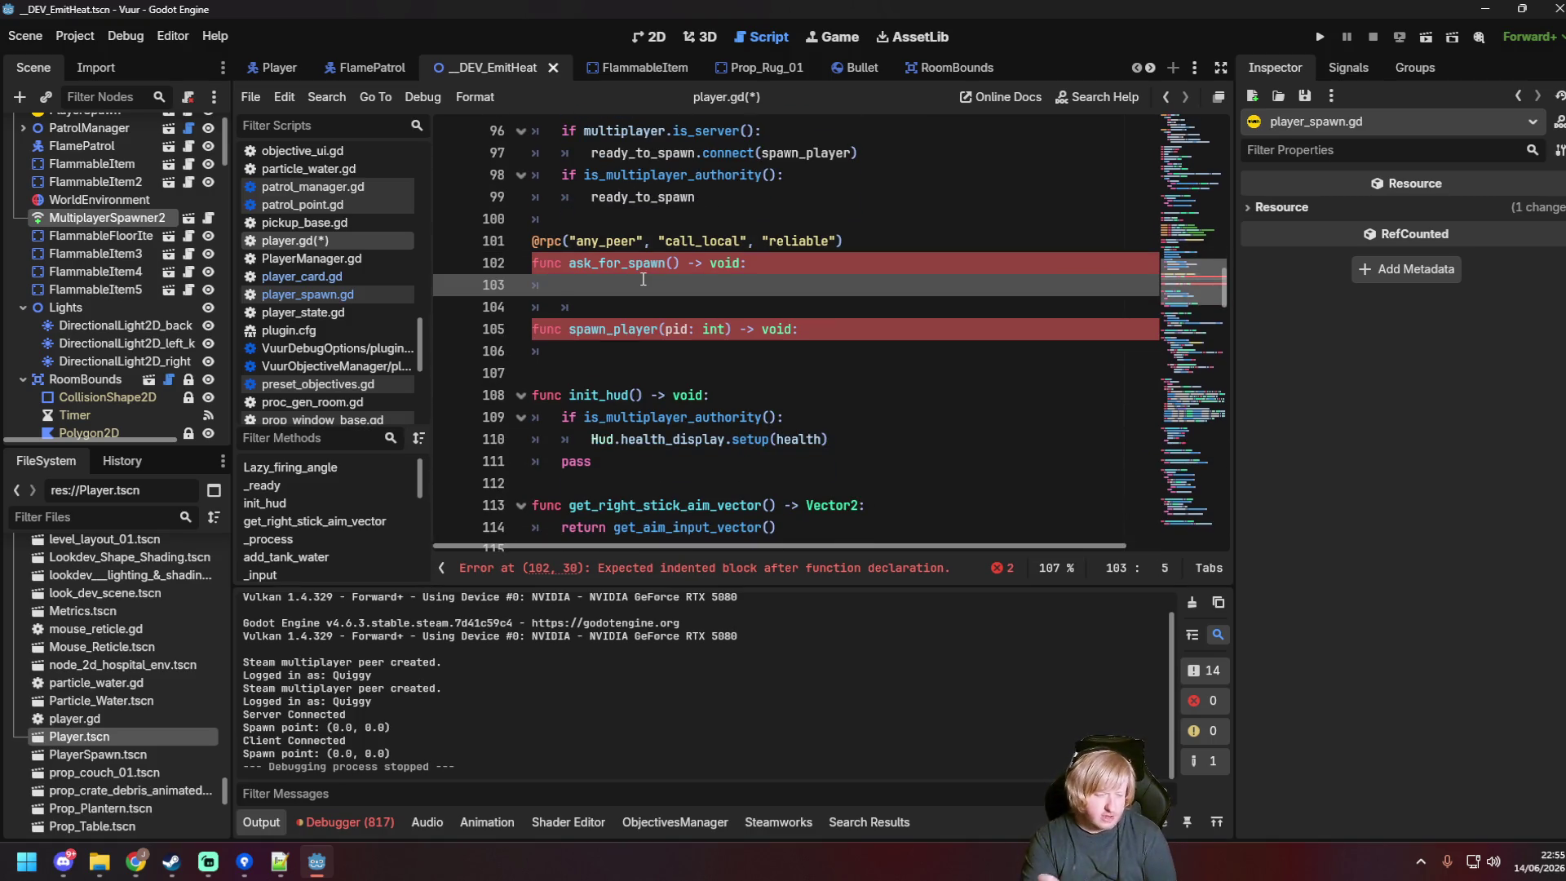
scroll(797, 309, up, 2)
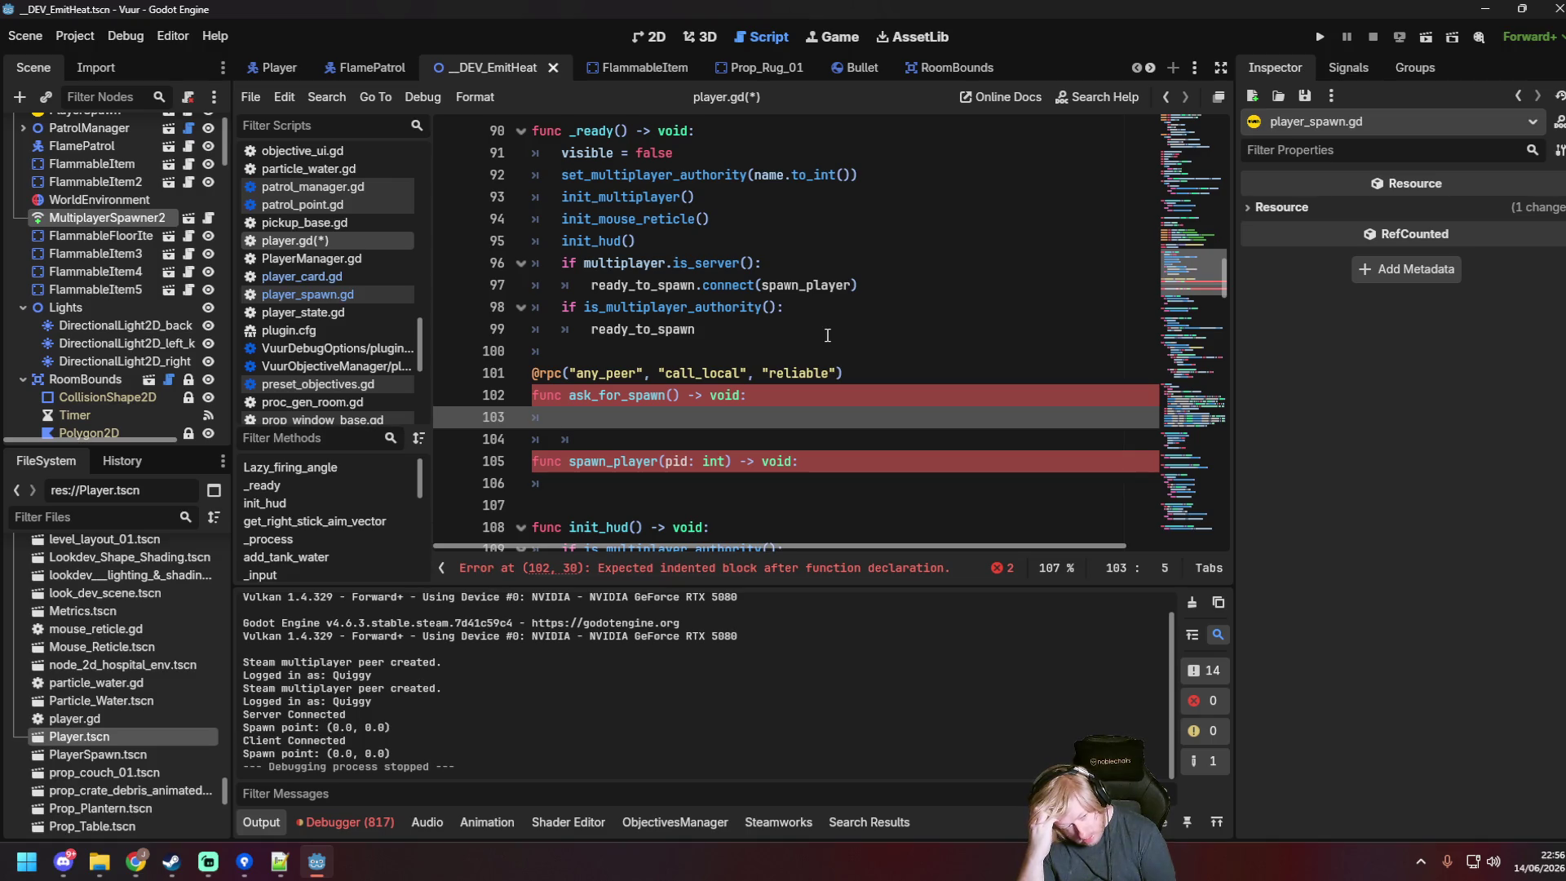
click(767, 322)
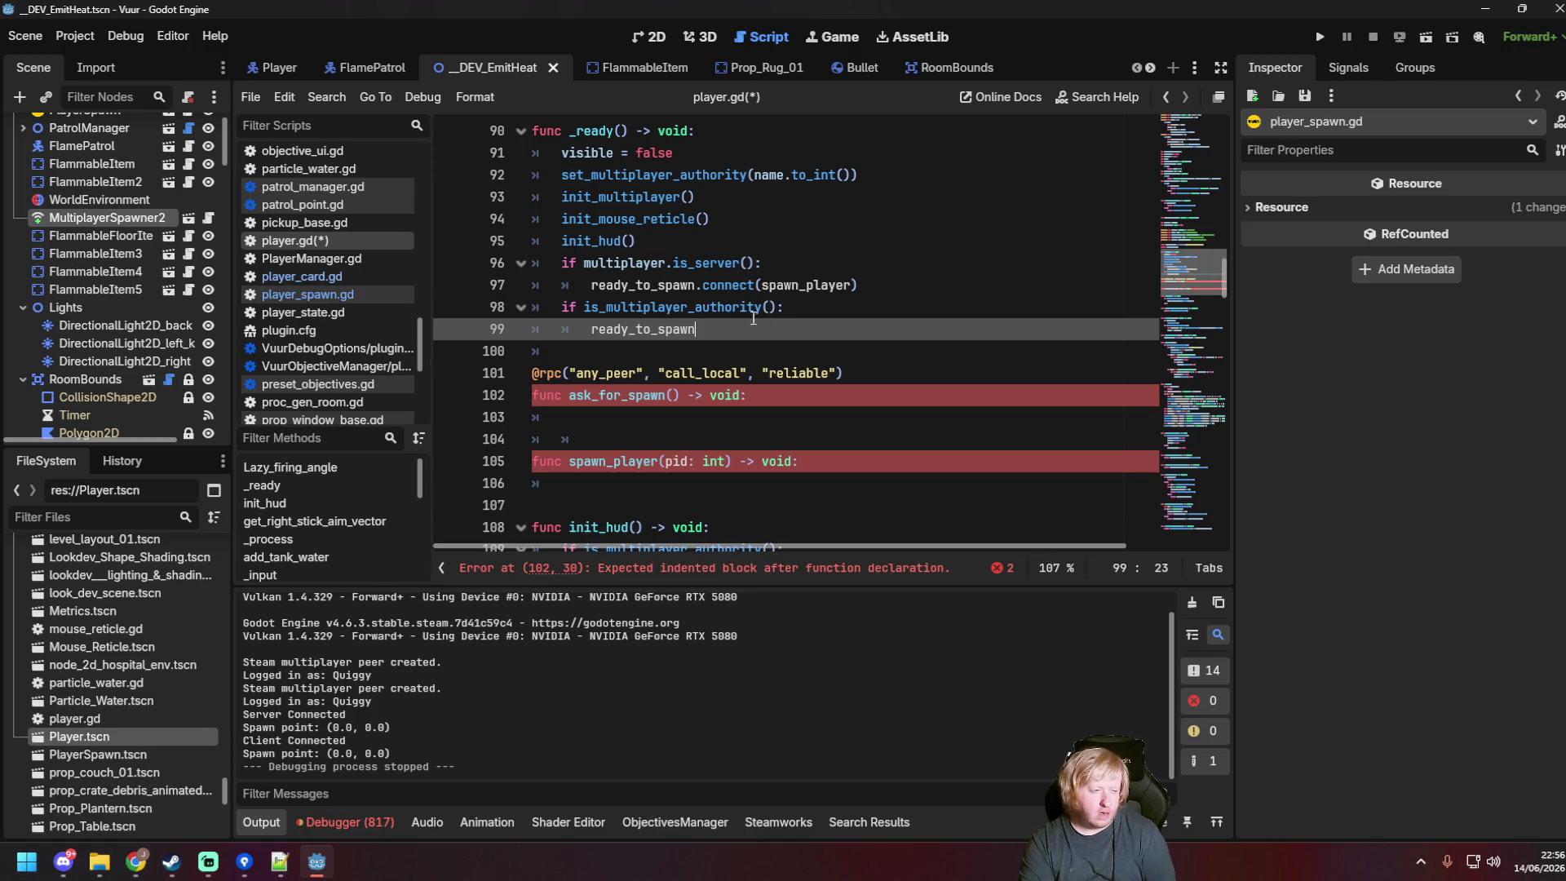
Delete the is_server connect block from _ready and the old spawn_player function
mouse_move(593, 285)
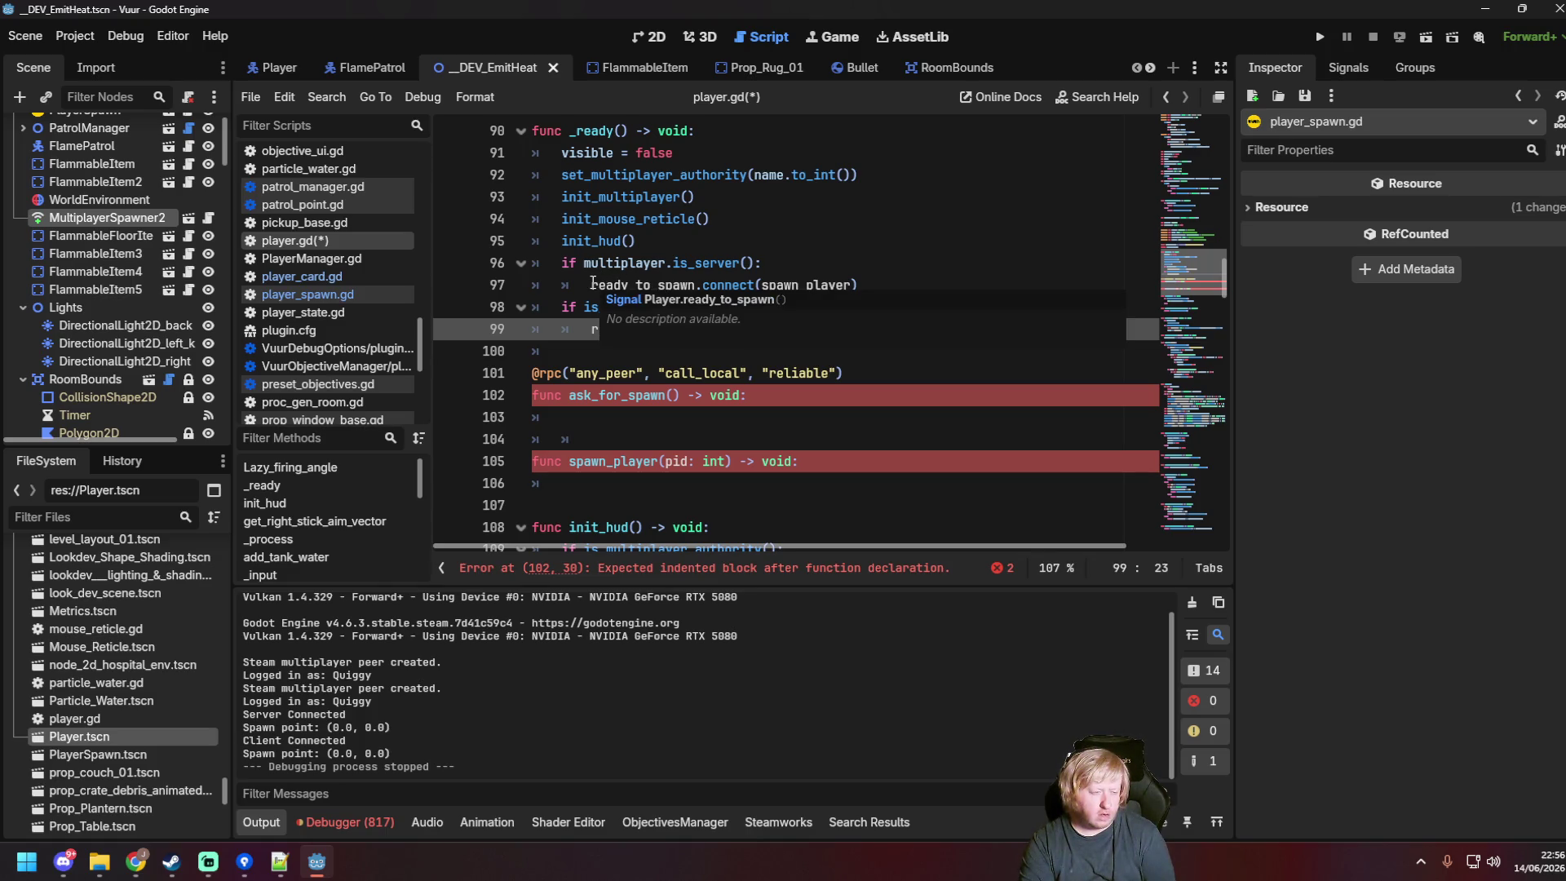
mouse_move(857, 285)
mouse_down()
mouse_move(534, 273)
mouse_move(591, 285)
mouse_up()
mouse_move(858, 284)
mouse_down()
mouse_move(442, 269)
mouse_move(640, 240)
mouse_up()
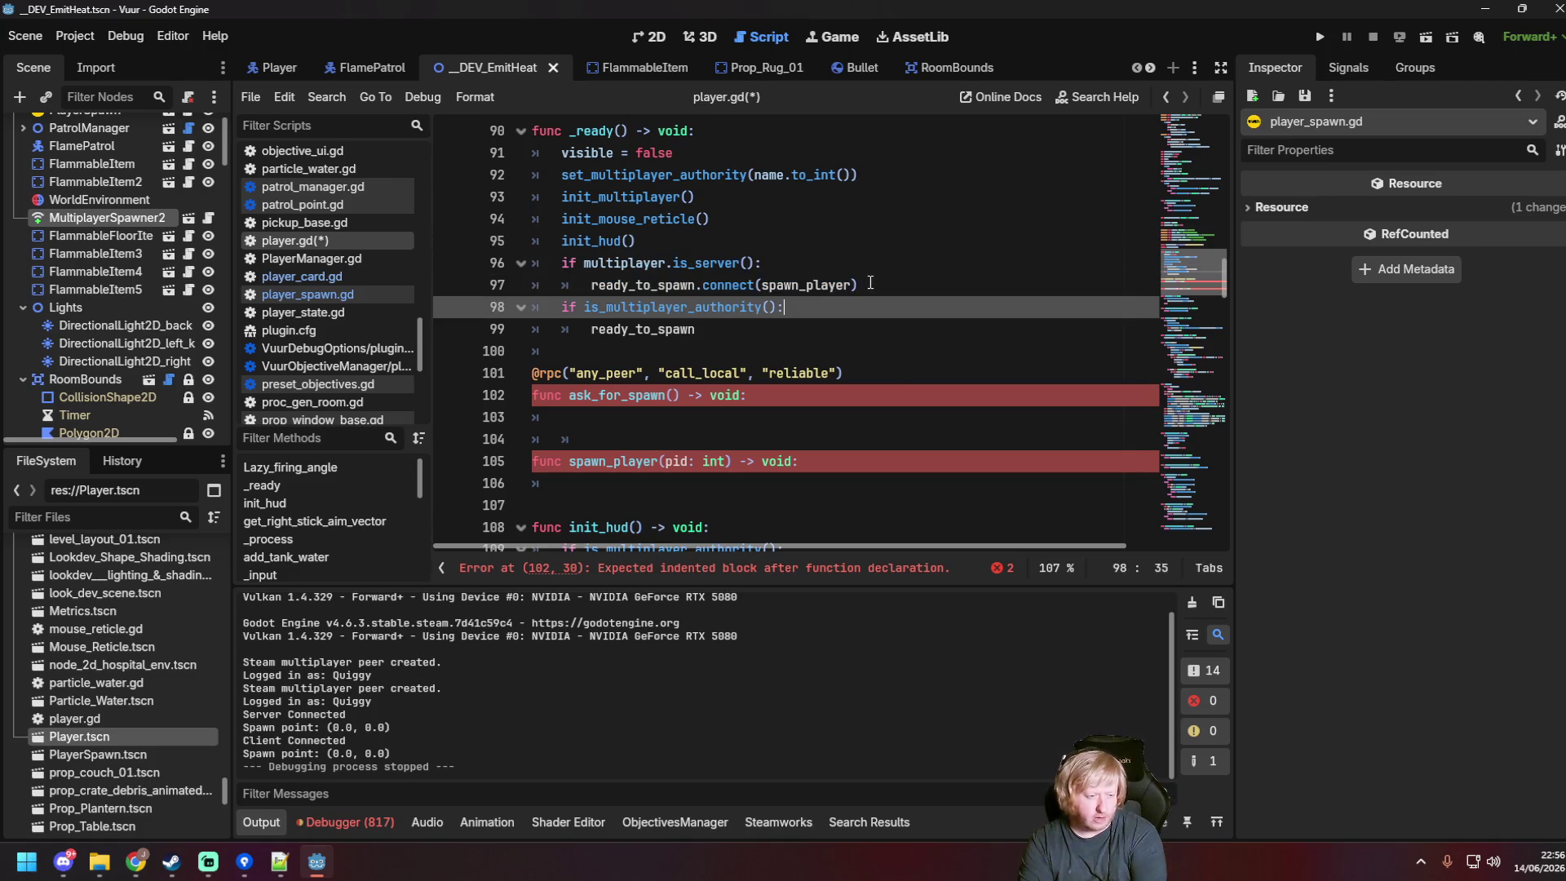
key(BackSpace)
drag(577, 445, 453, 392)
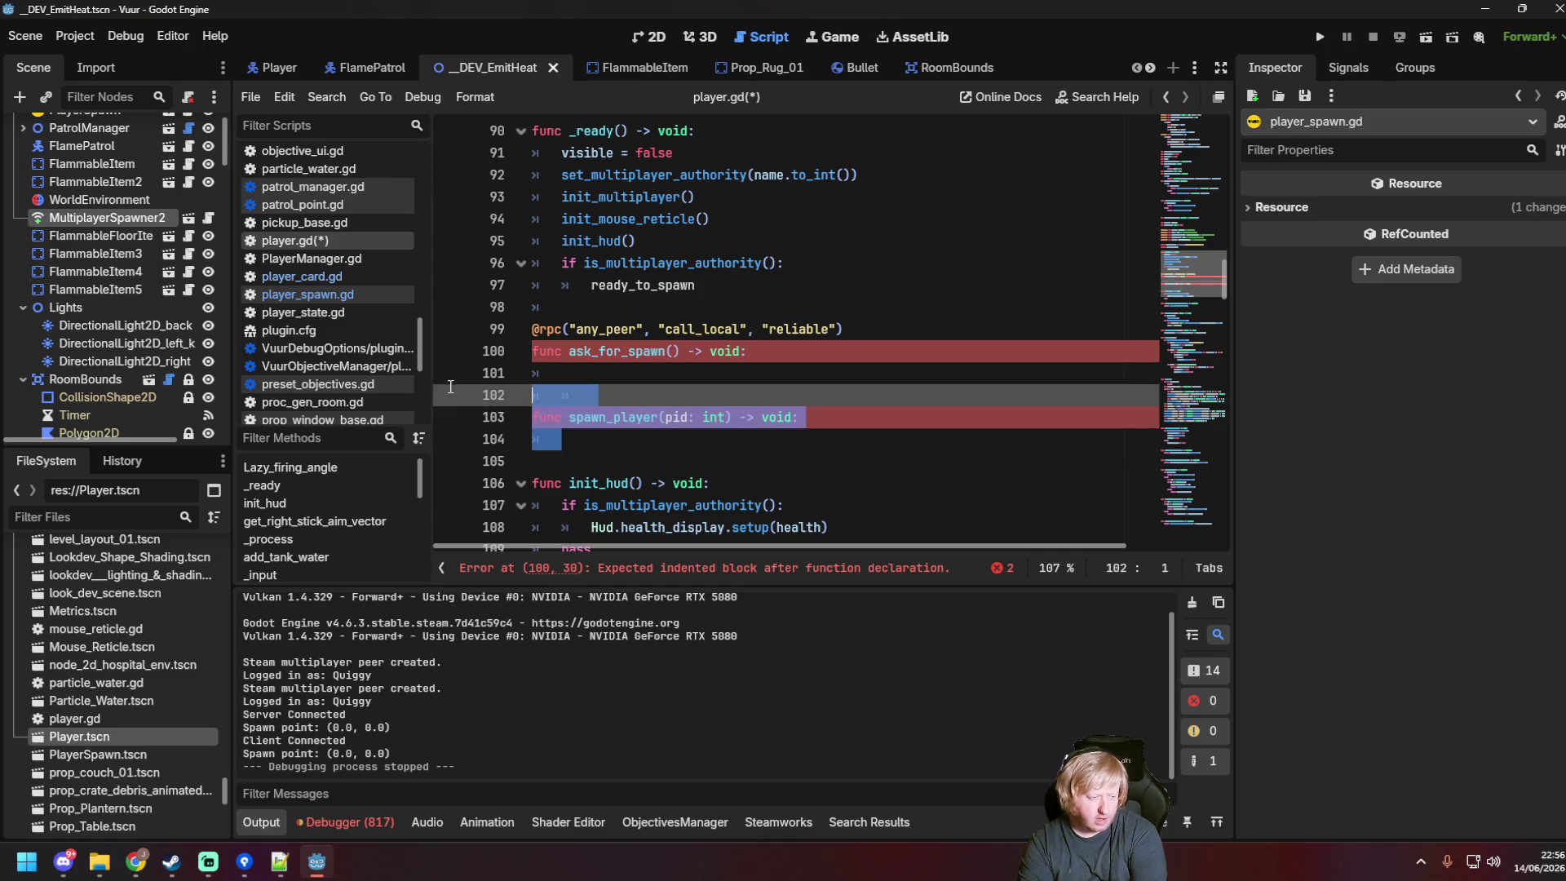
key(BackSpace)
key(Return)
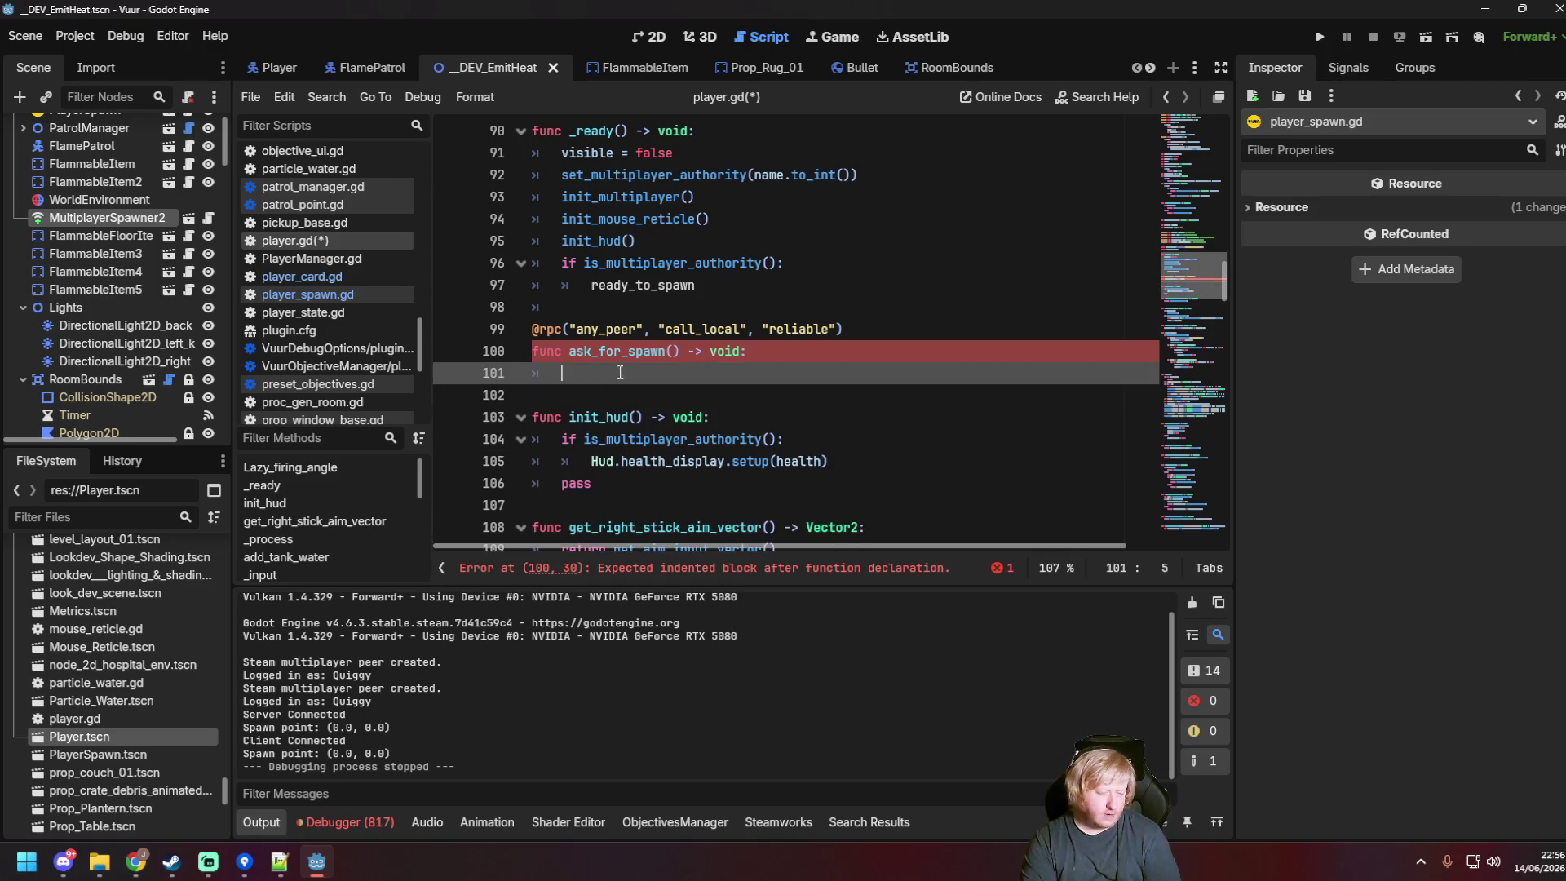
Replace ready_to_spawn with ask_for_spawn.rpc_id(1) and type 'signal assign_spawn_point_request'
drag(591, 285, 697, 285)
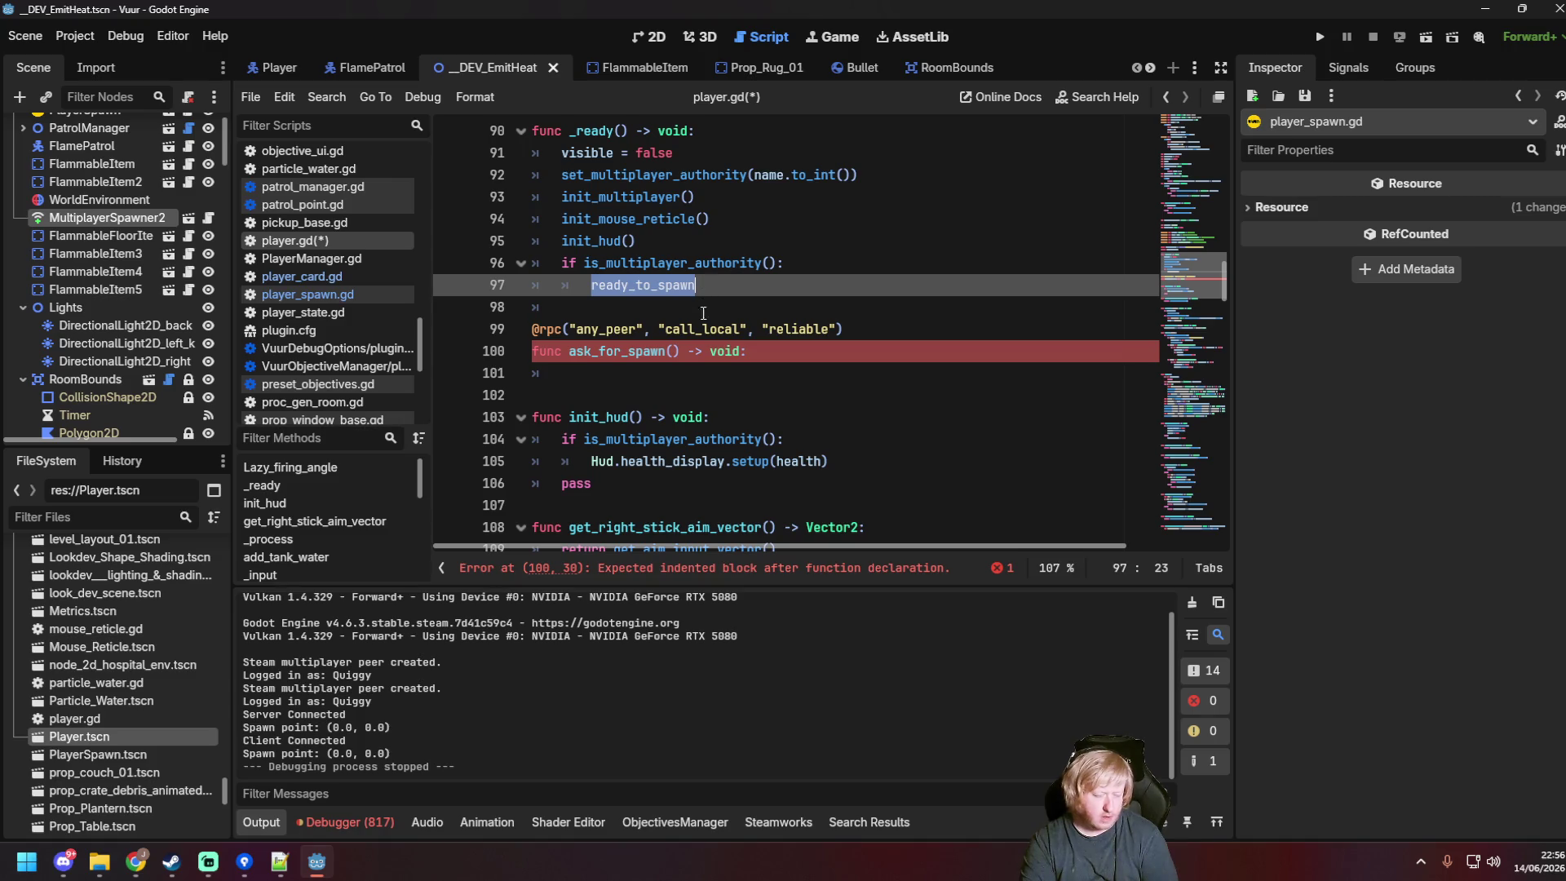
text(ask_for_spa)
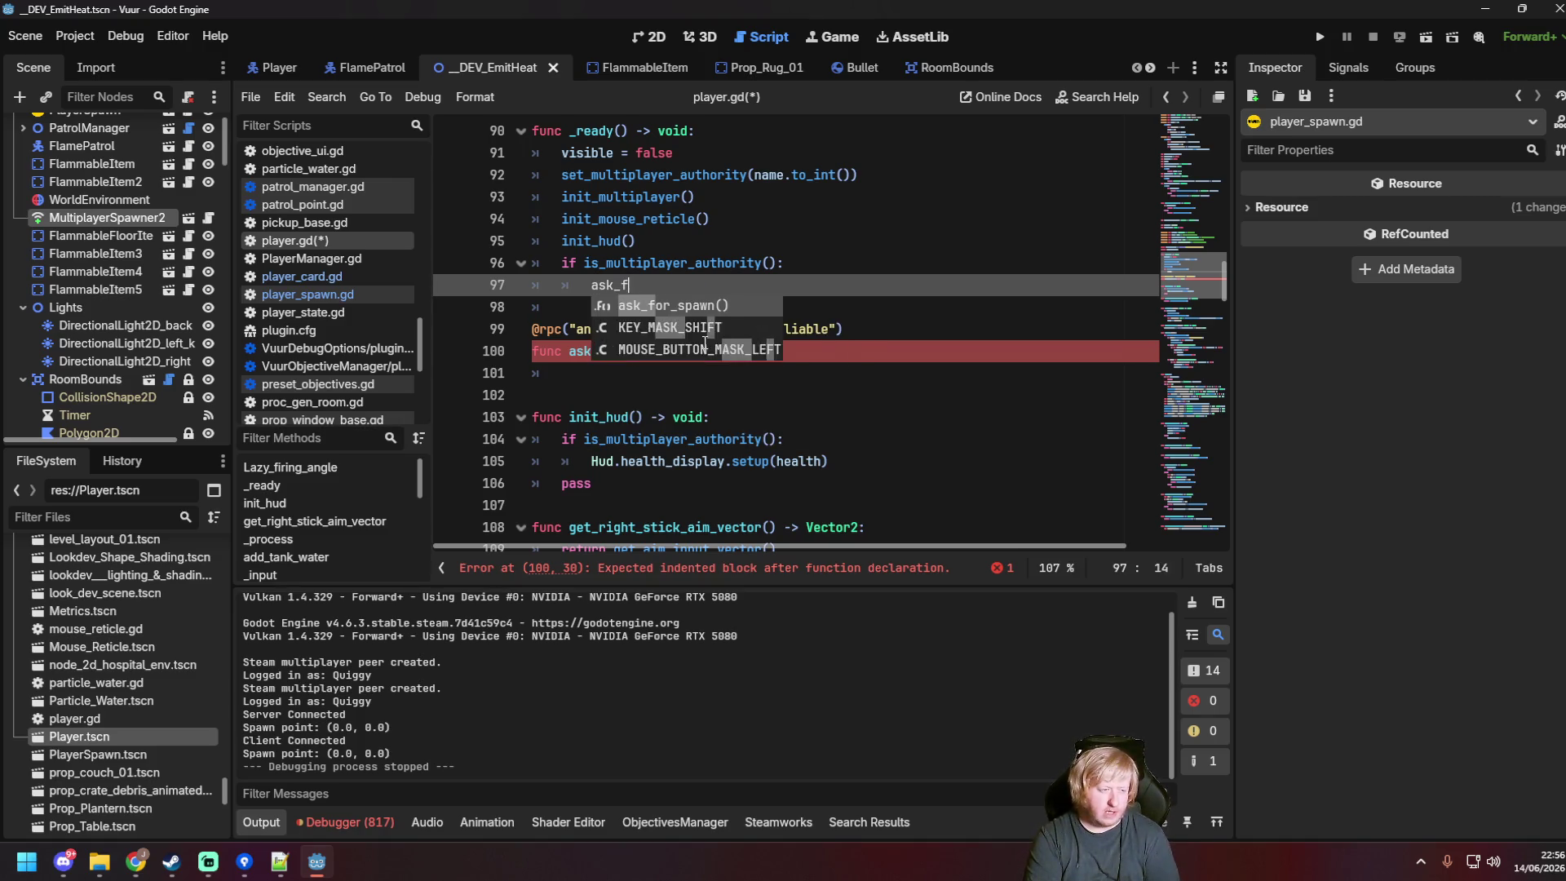
text(wn.rpc_)
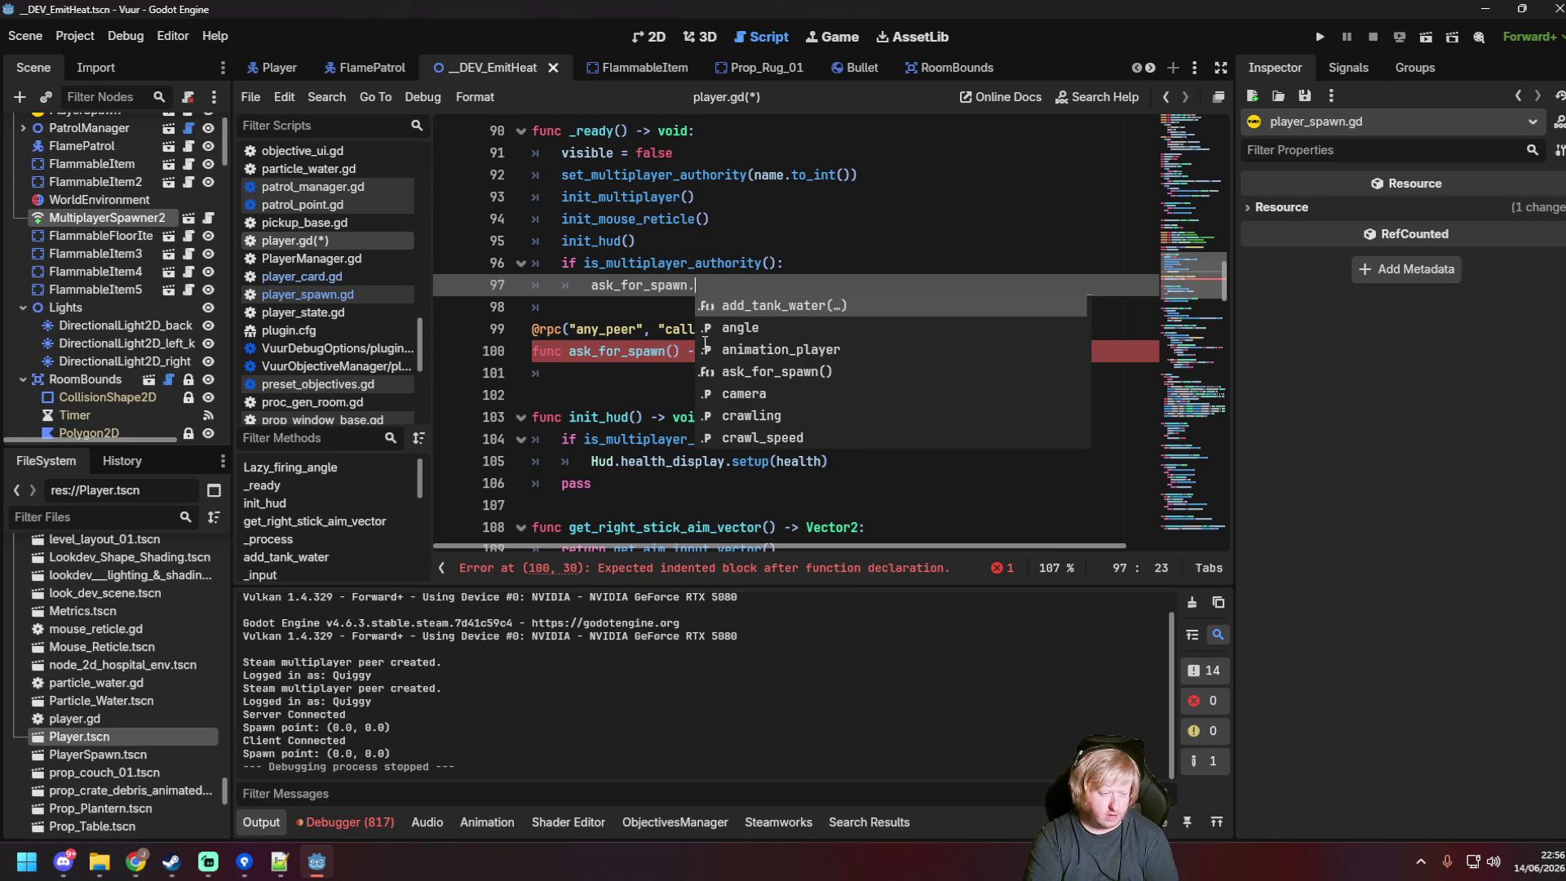
text(id(1))
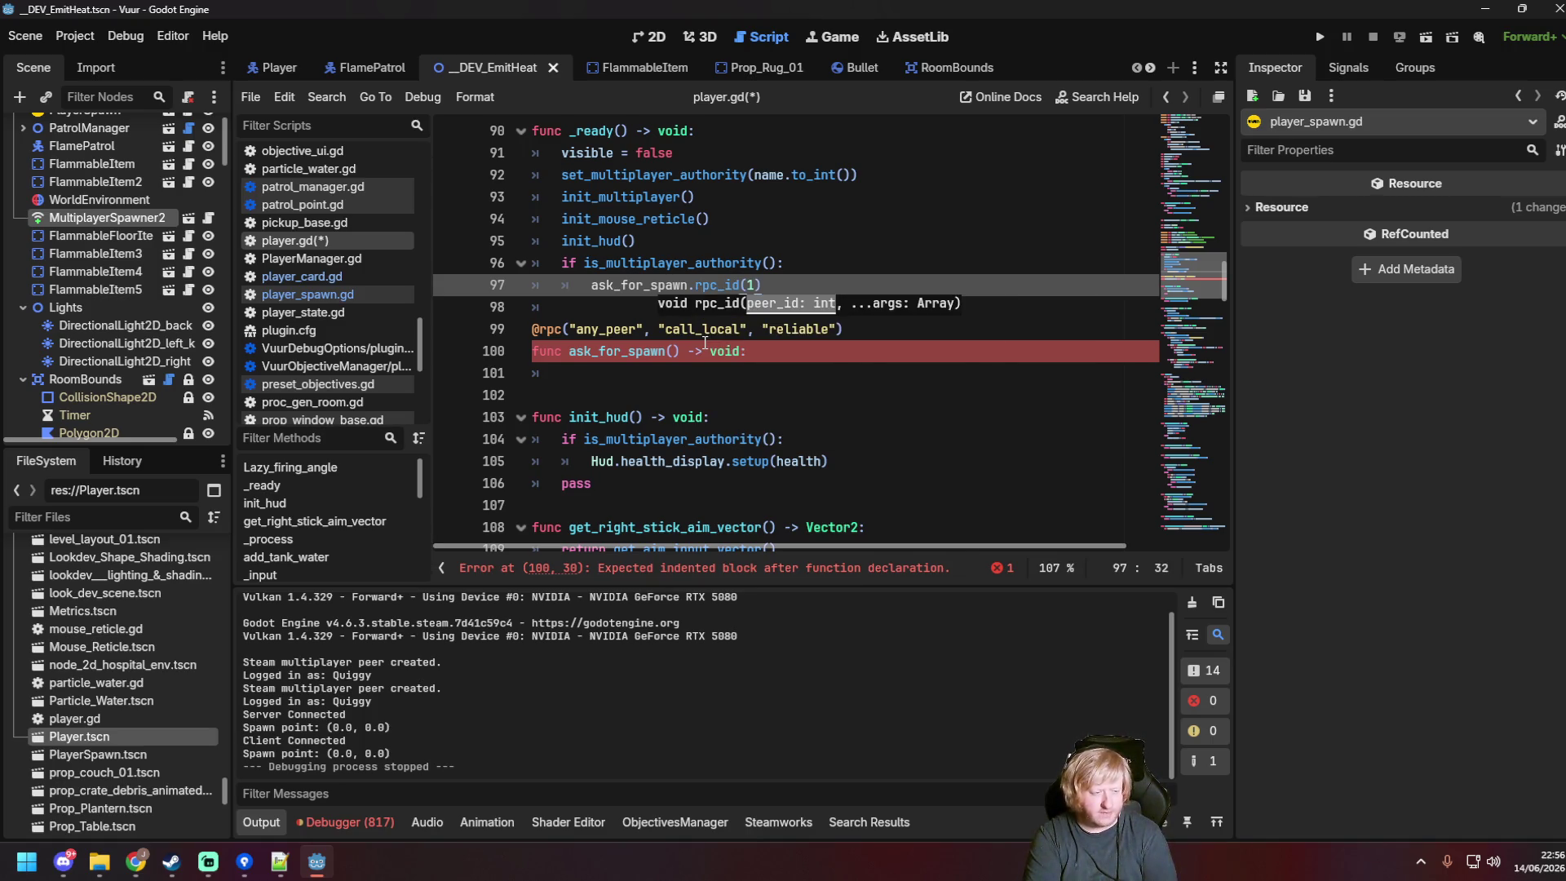
click(719, 372)
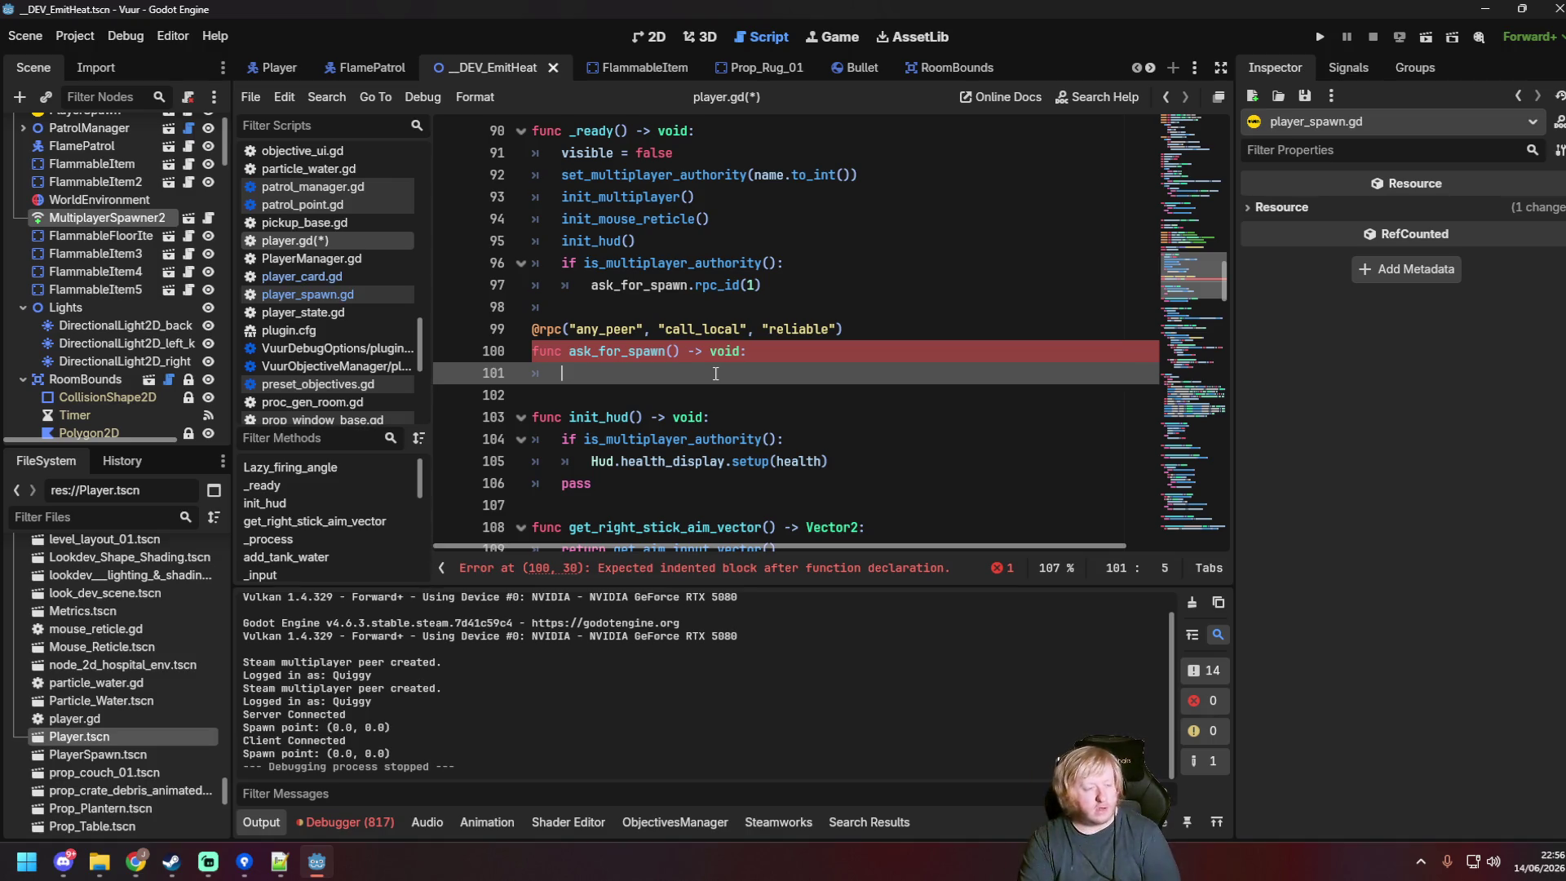
click(703, 237)
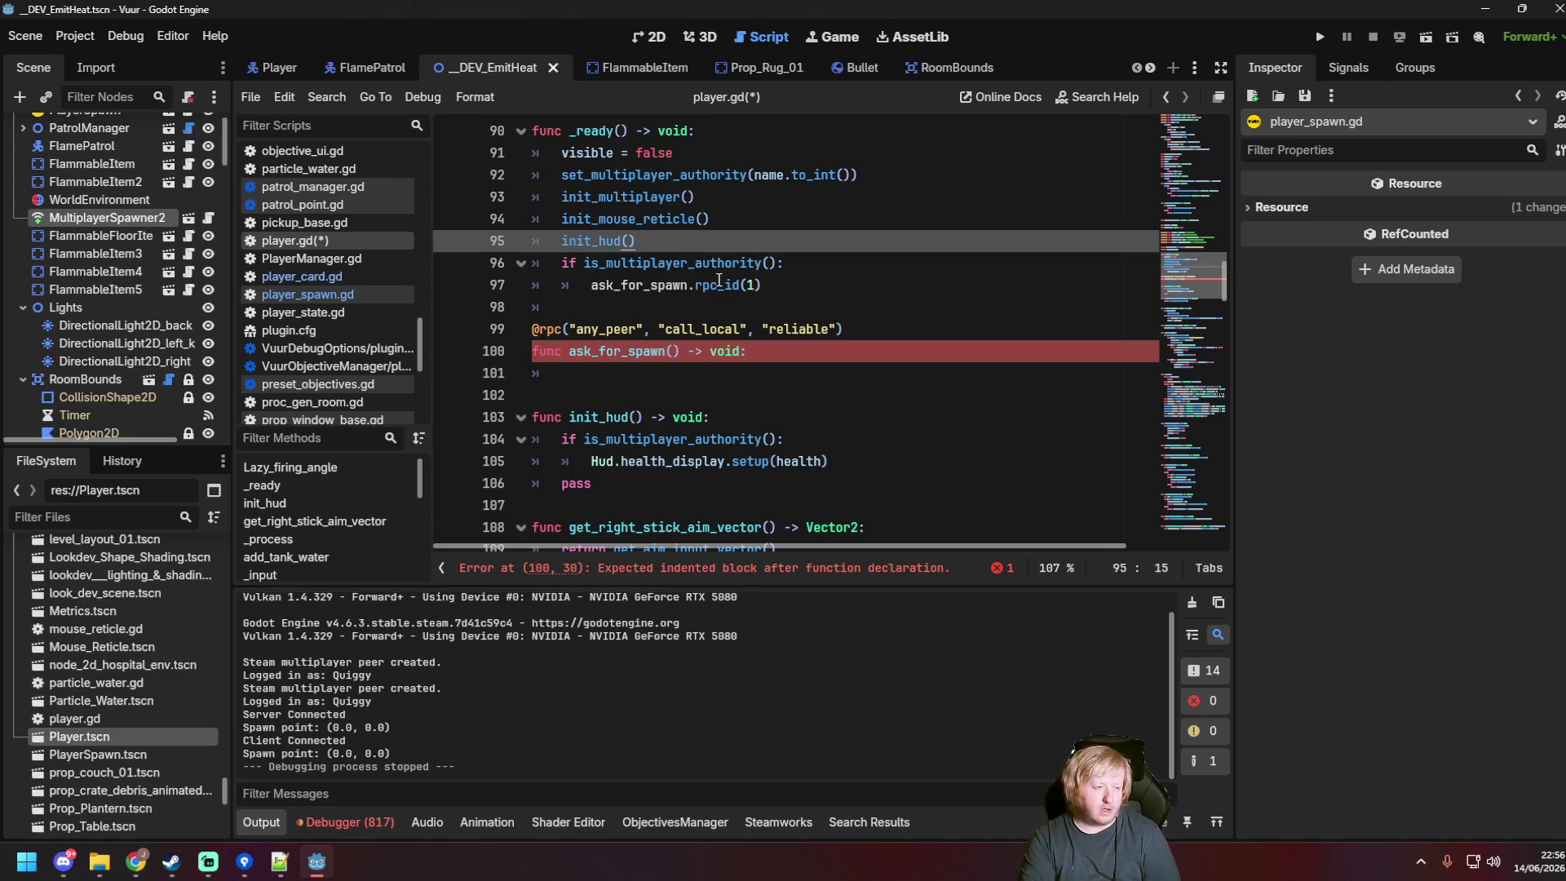
key(Return)
key(Return)
text(signal )
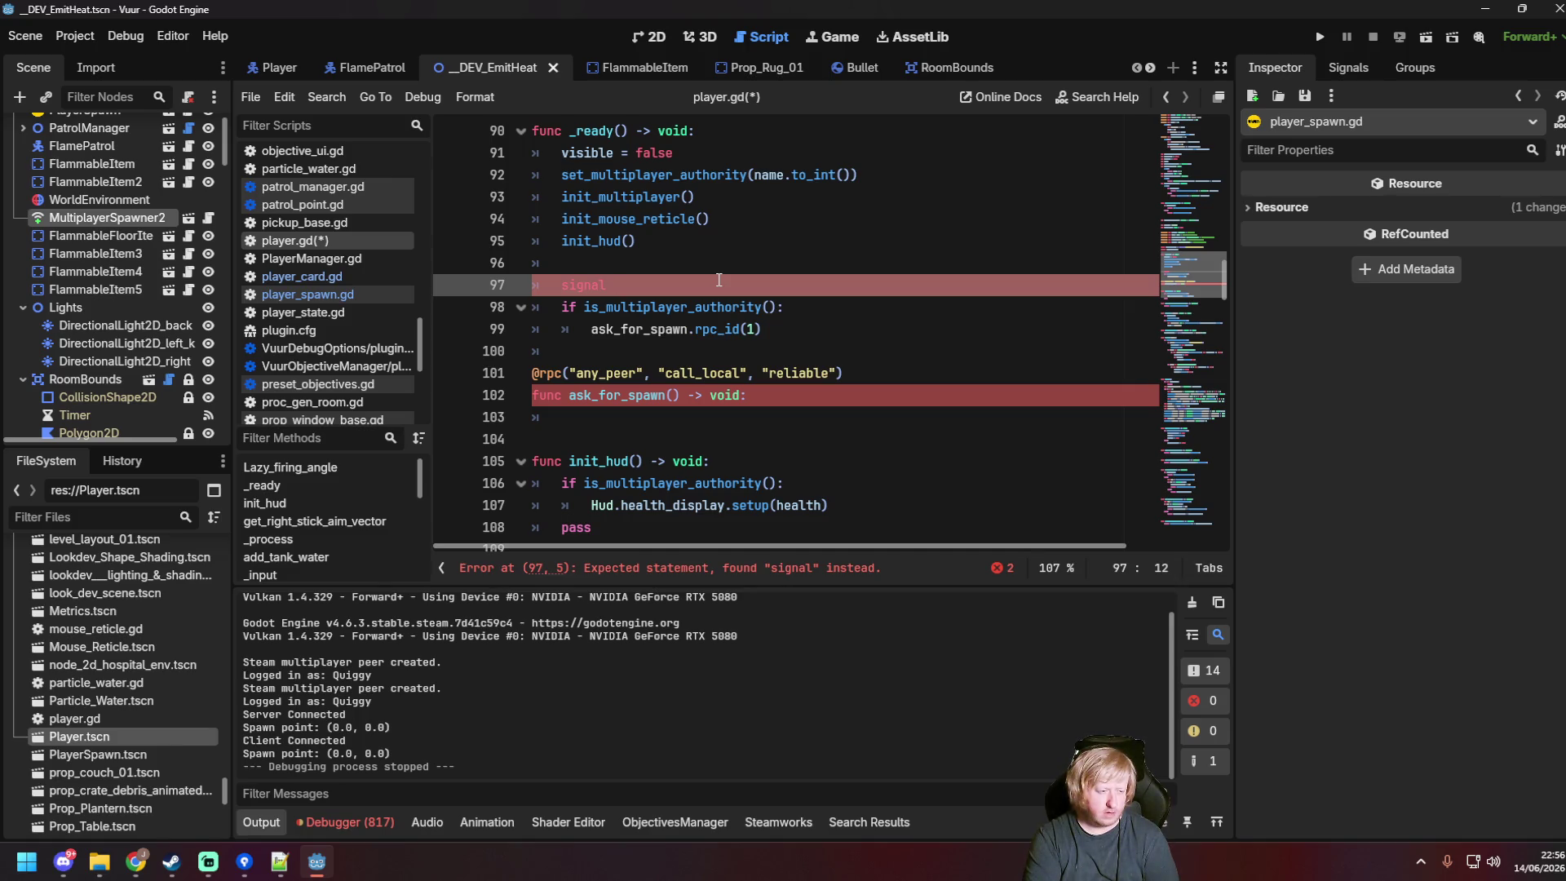
text(assign_spawn)
text(_point_request)
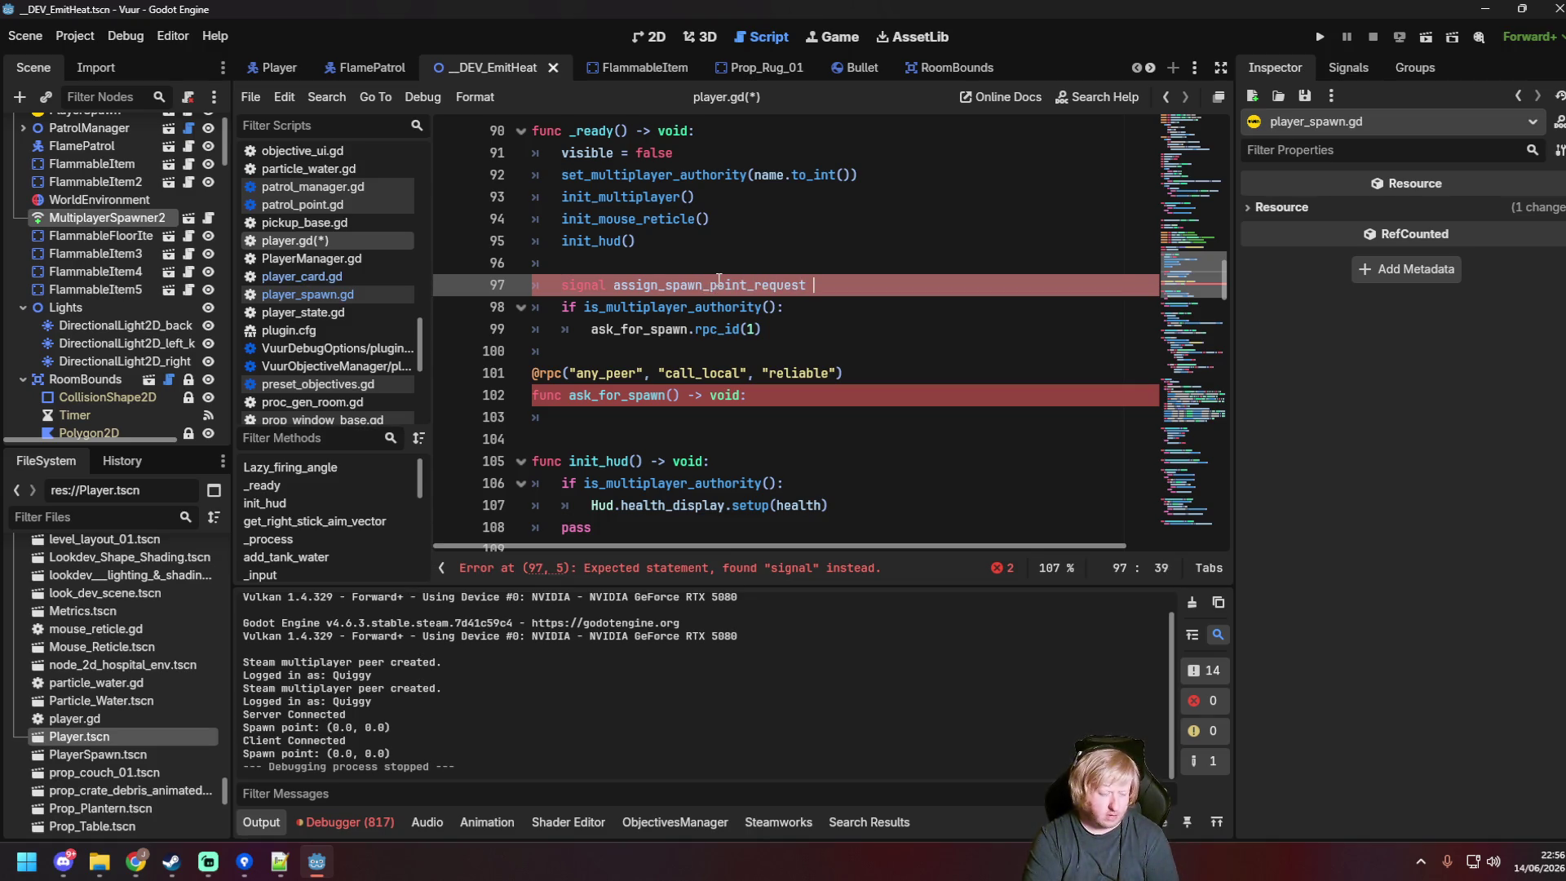
Make ask_for_spawn call assign_spawn_point_request.emit()
key(Return)
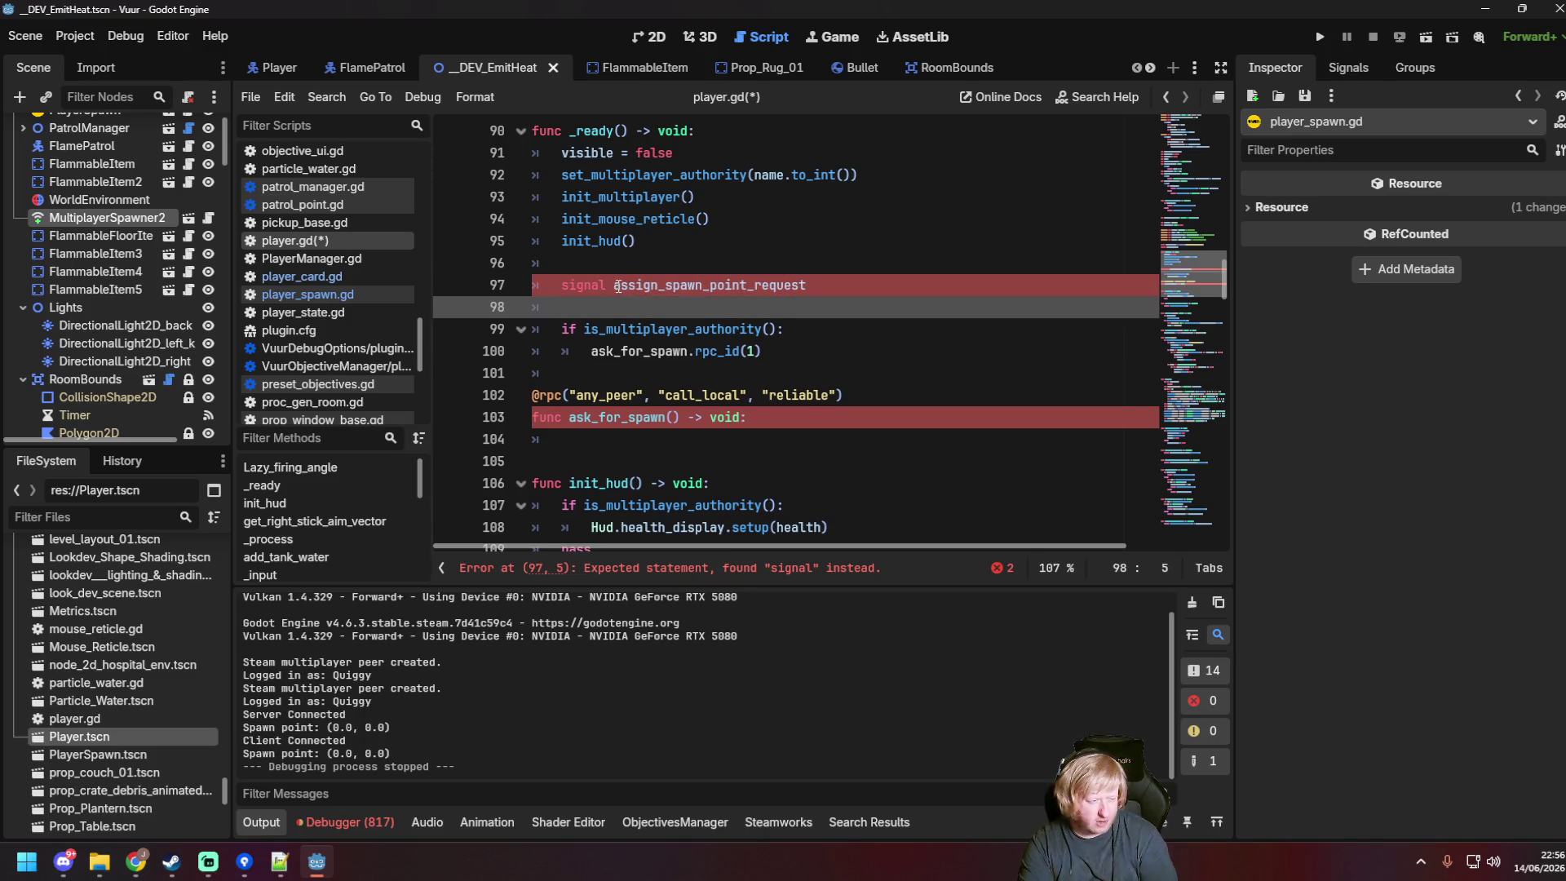
drag(613, 284, 650, 285)
drag(751, 285, 869, 289)
key(ctrl+c)
click(637, 441)
key(ctrl+v)
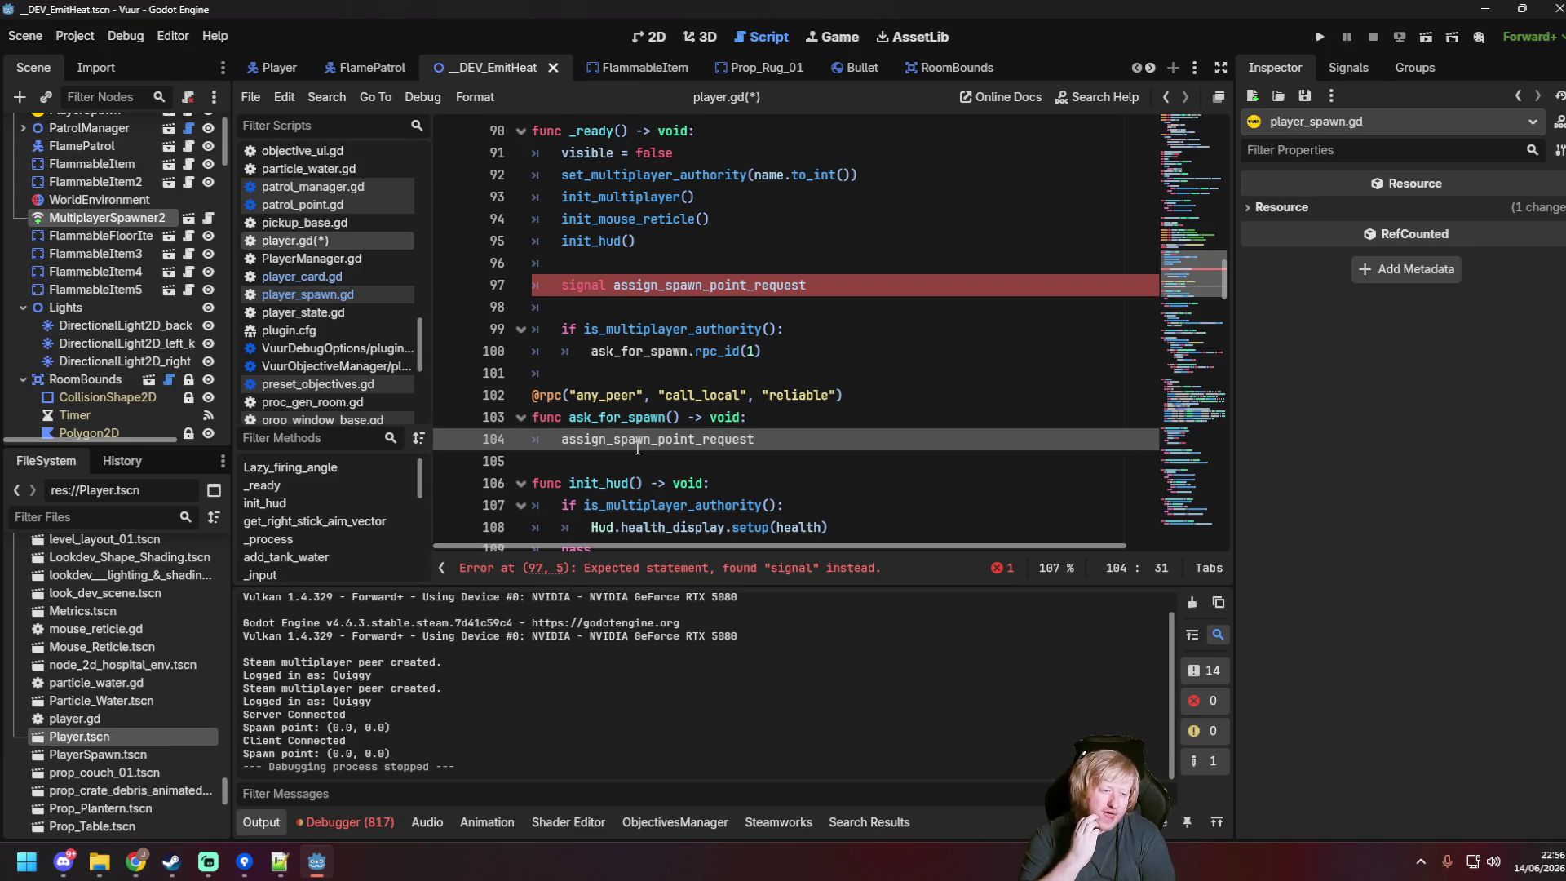
text(.emit())
Wrap the emit in 'if multiplayer.is_server()', save, and unindent the misplaced signal line
key(ctrl+shift+Return)
text(if multiplayer)
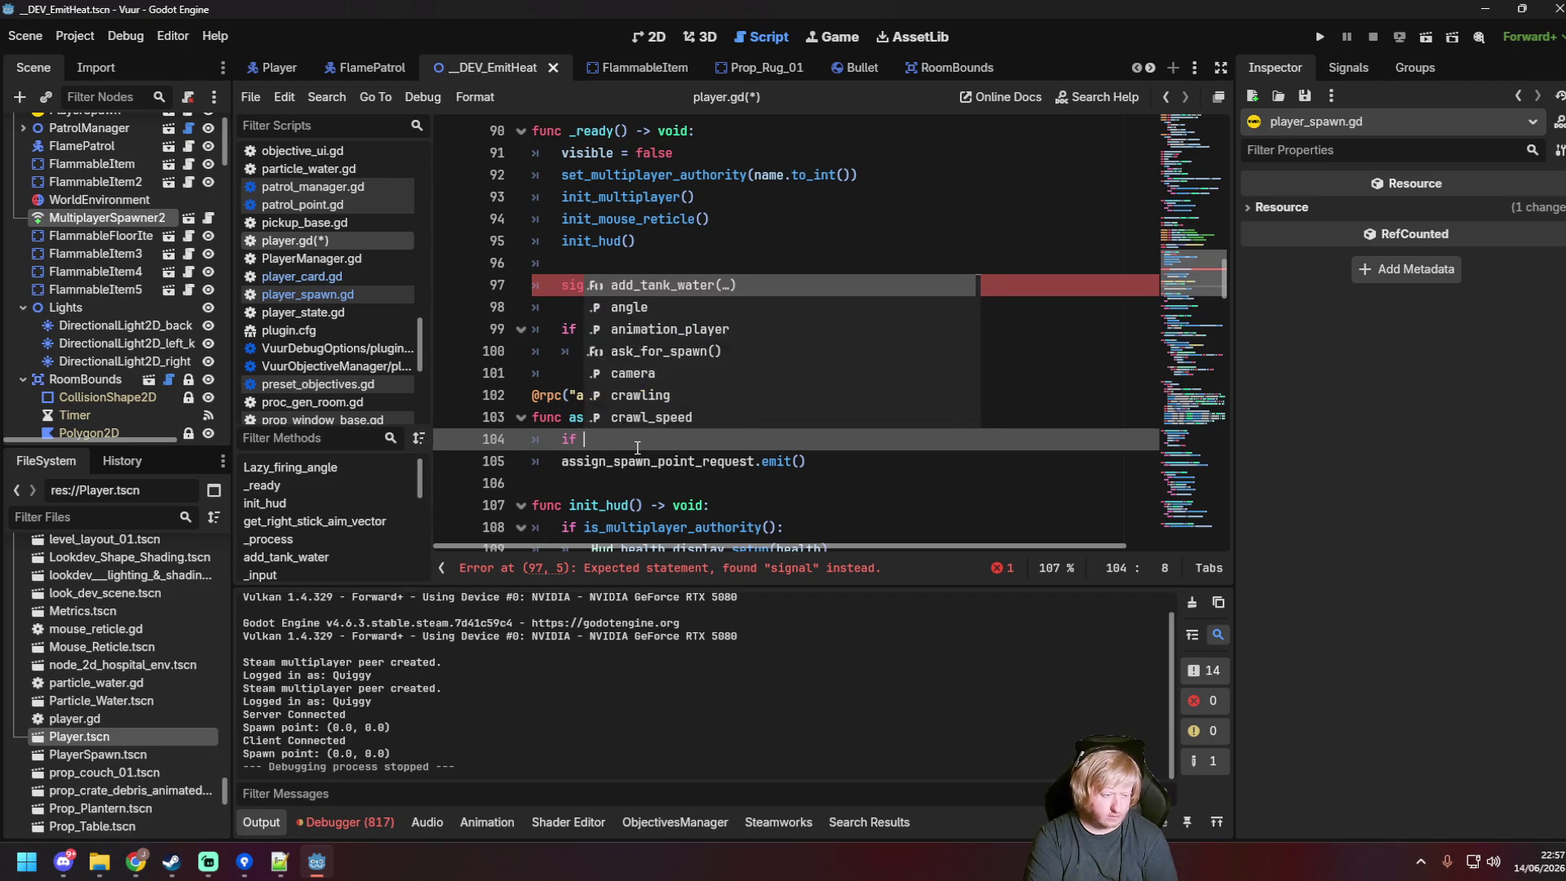
text(.is_server():)
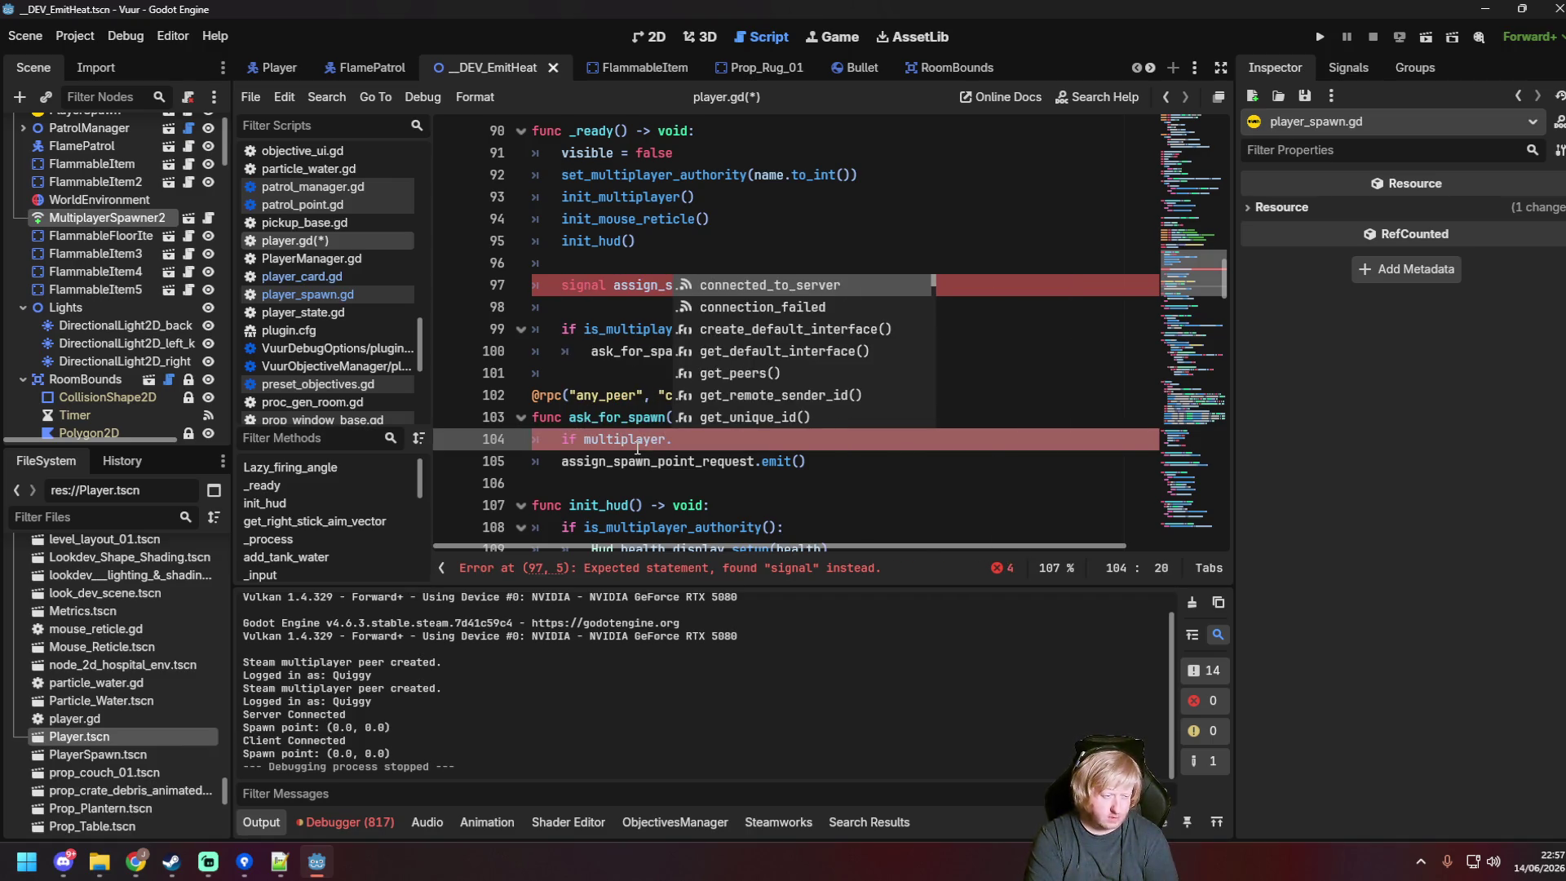
click(563, 457)
key(Tab)
click(896, 458)
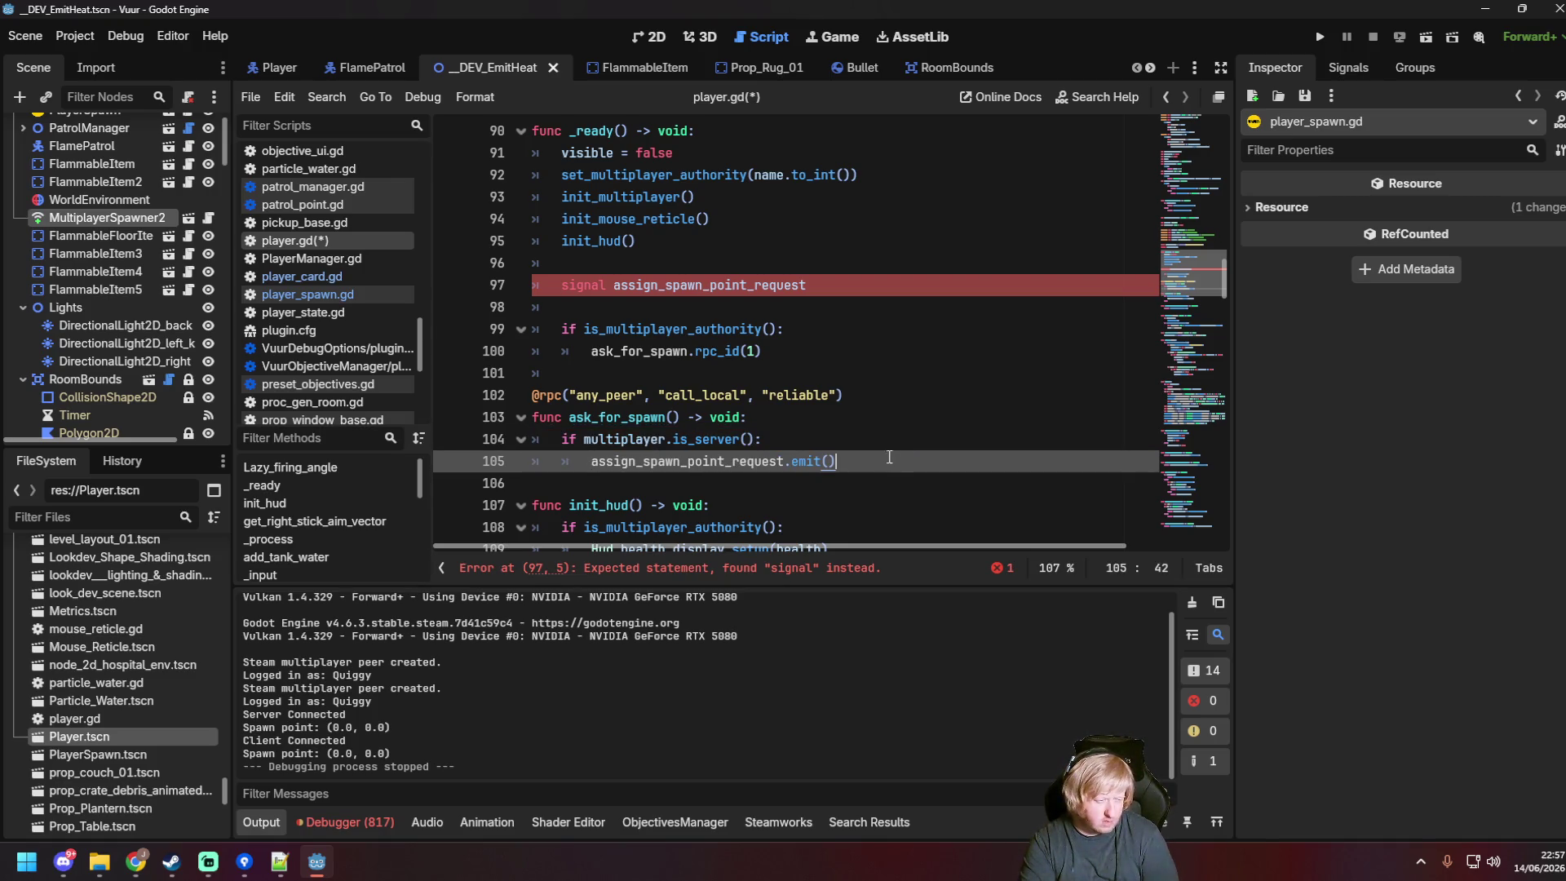
key(ctrl+s)
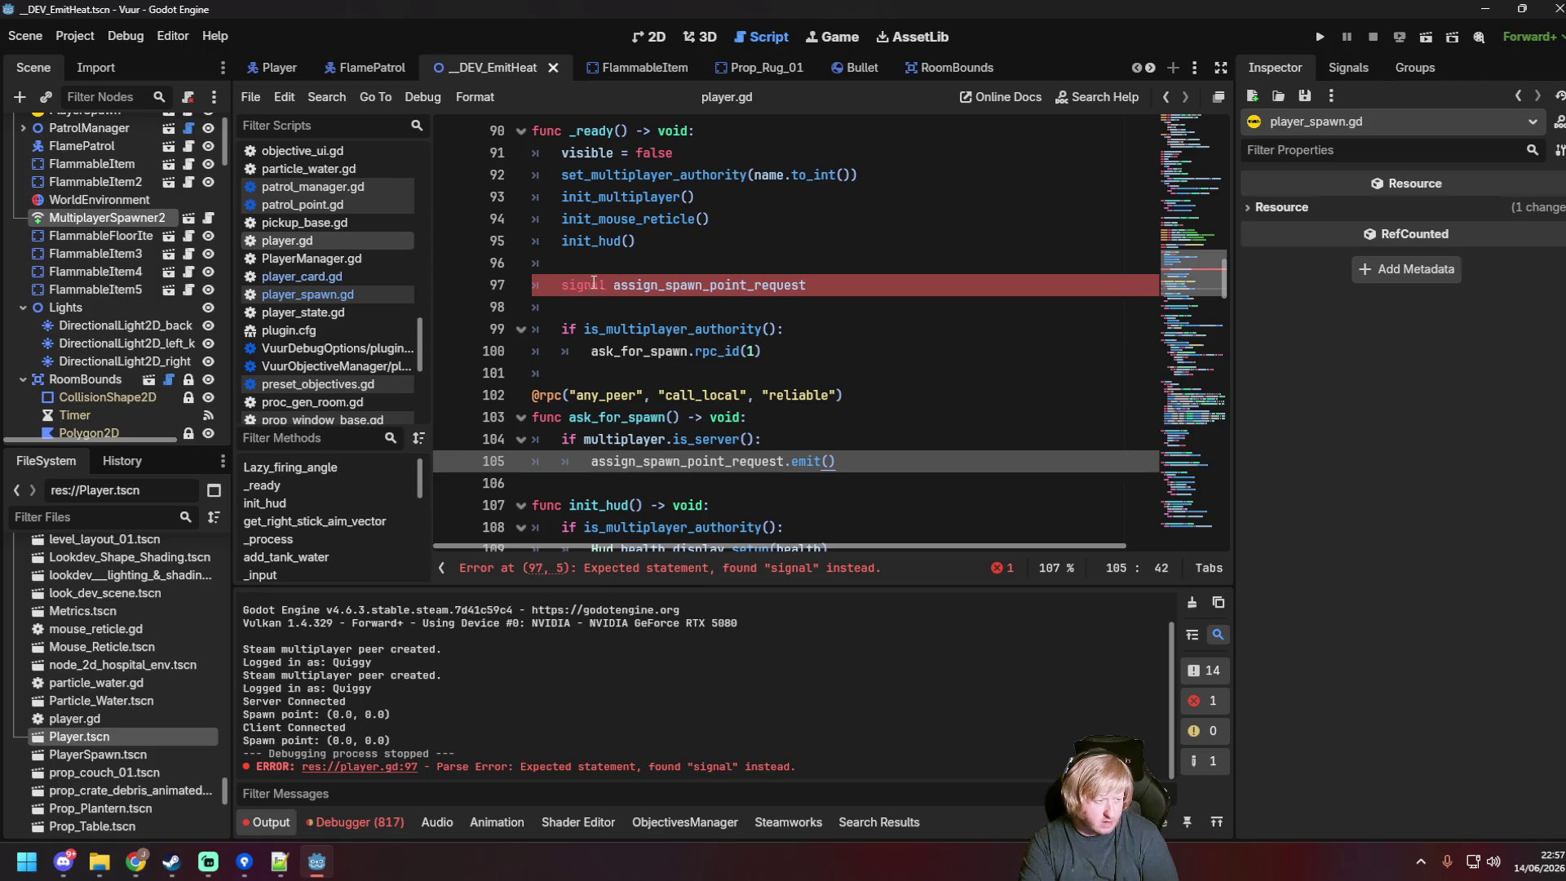
click(559, 280)
key(BackSpace)
Move the assign_spawn_point_request signal from _ready to the top declarations, replacing signal ready_to_spawn
scroll(563, 326, up, 2)
drag(778, 416, 509, 420)
key(ctrl+x)
click(838, 239)
key(ctrl+v)
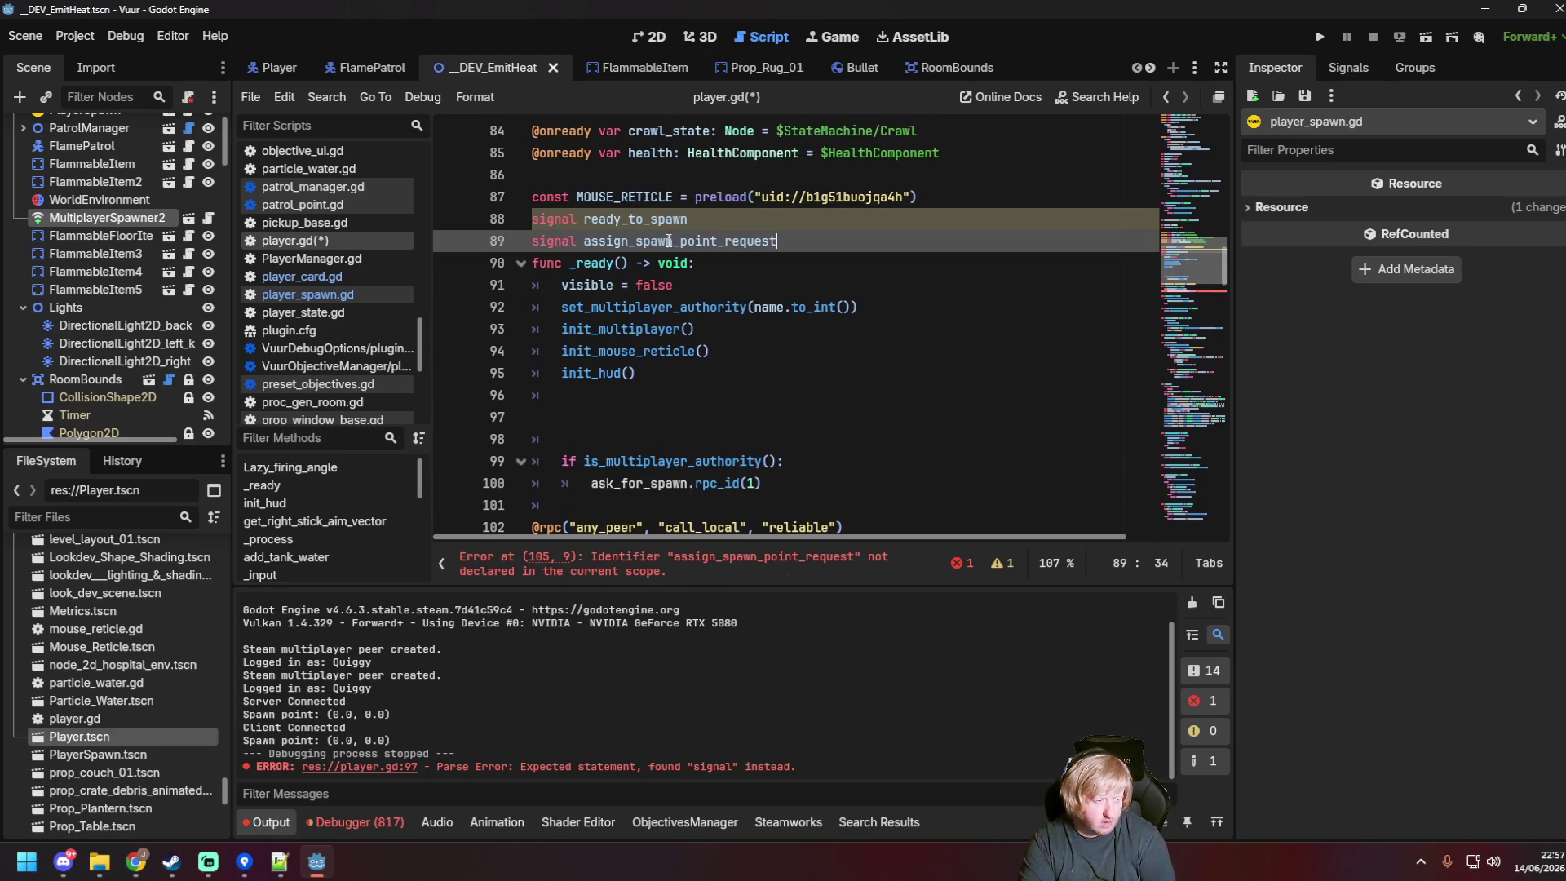
key(Return)
click(817, 219)
key(shift+Home)
key(BackSpace)
key(BackSpace)
click(817, 214)
Delete the blank lines after init_hud() so _ready ends with the ask_for_spawn.rpc_id(1) check
scroll(734, 244, down, 3)
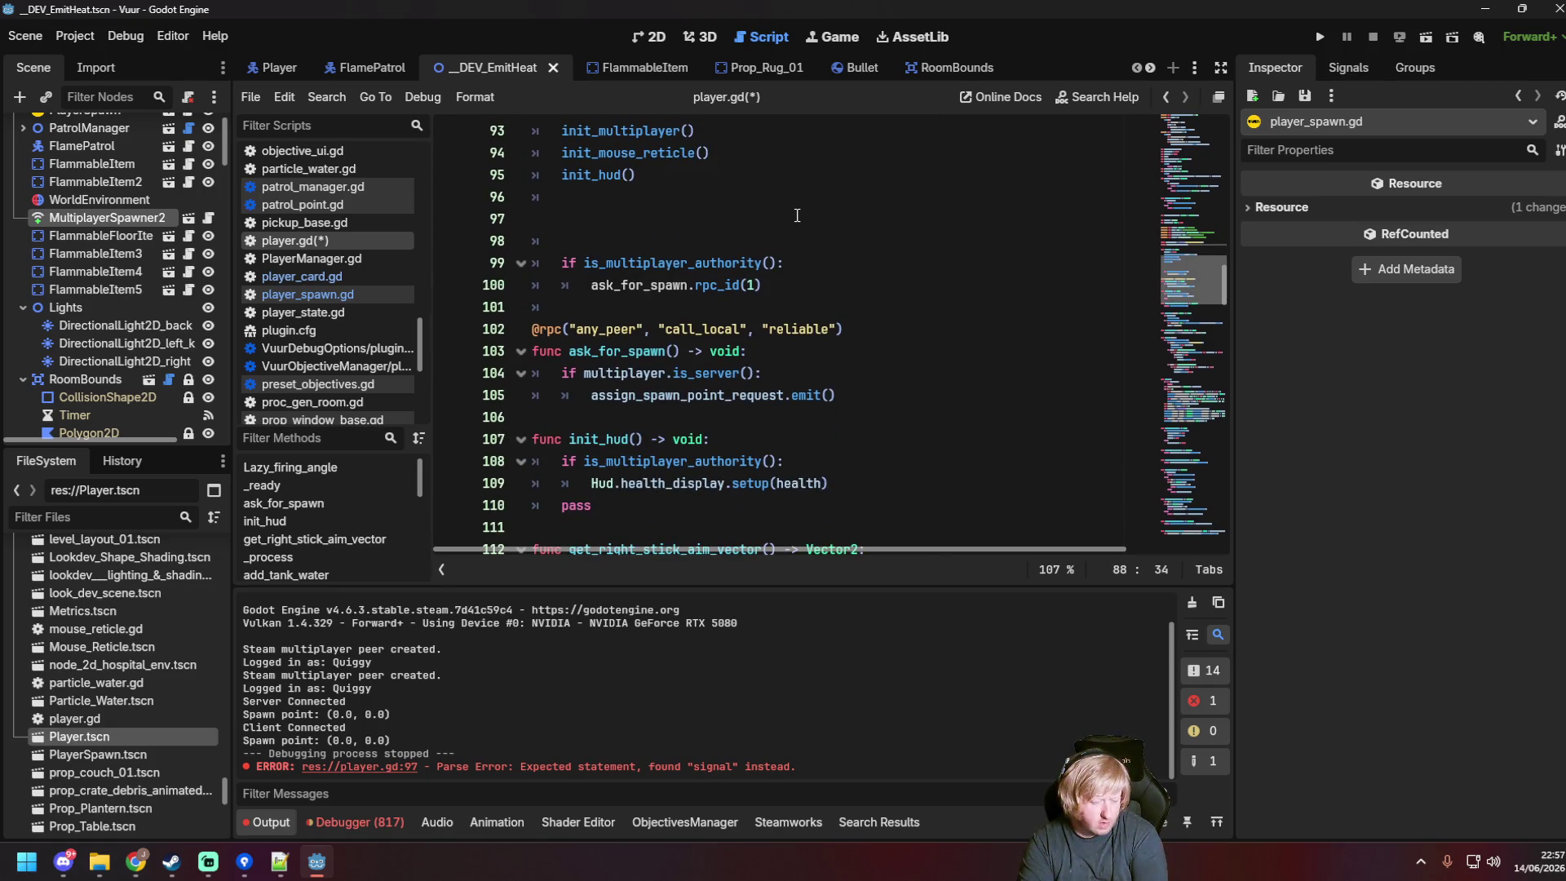
click(641, 228)
key(BackSpace)
key(BackSpace)
key(BackSpace)
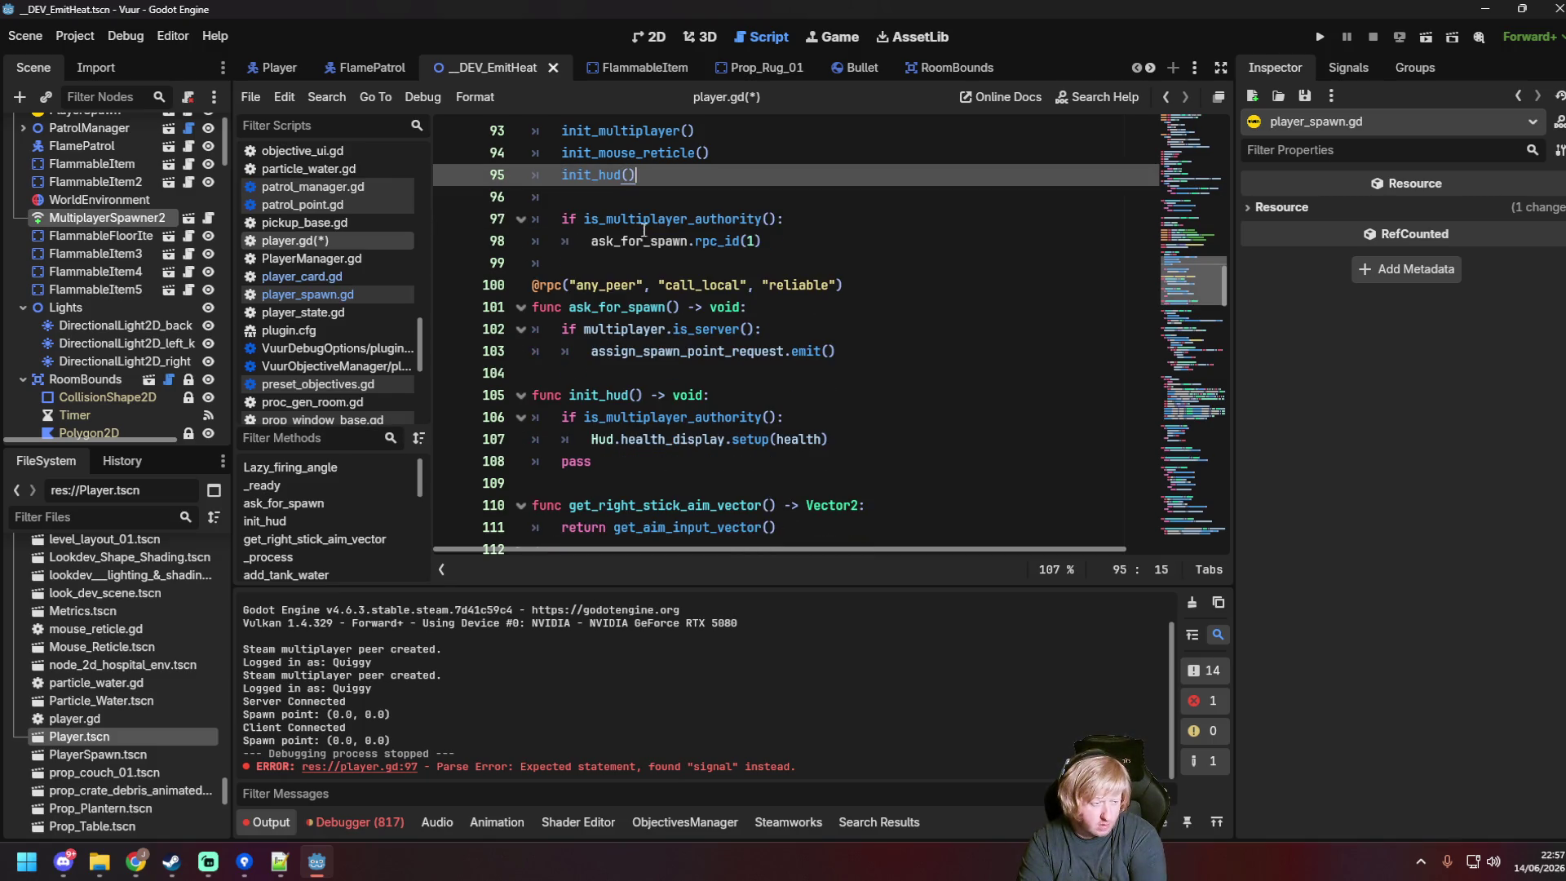
scroll(652, 200, up, 3)
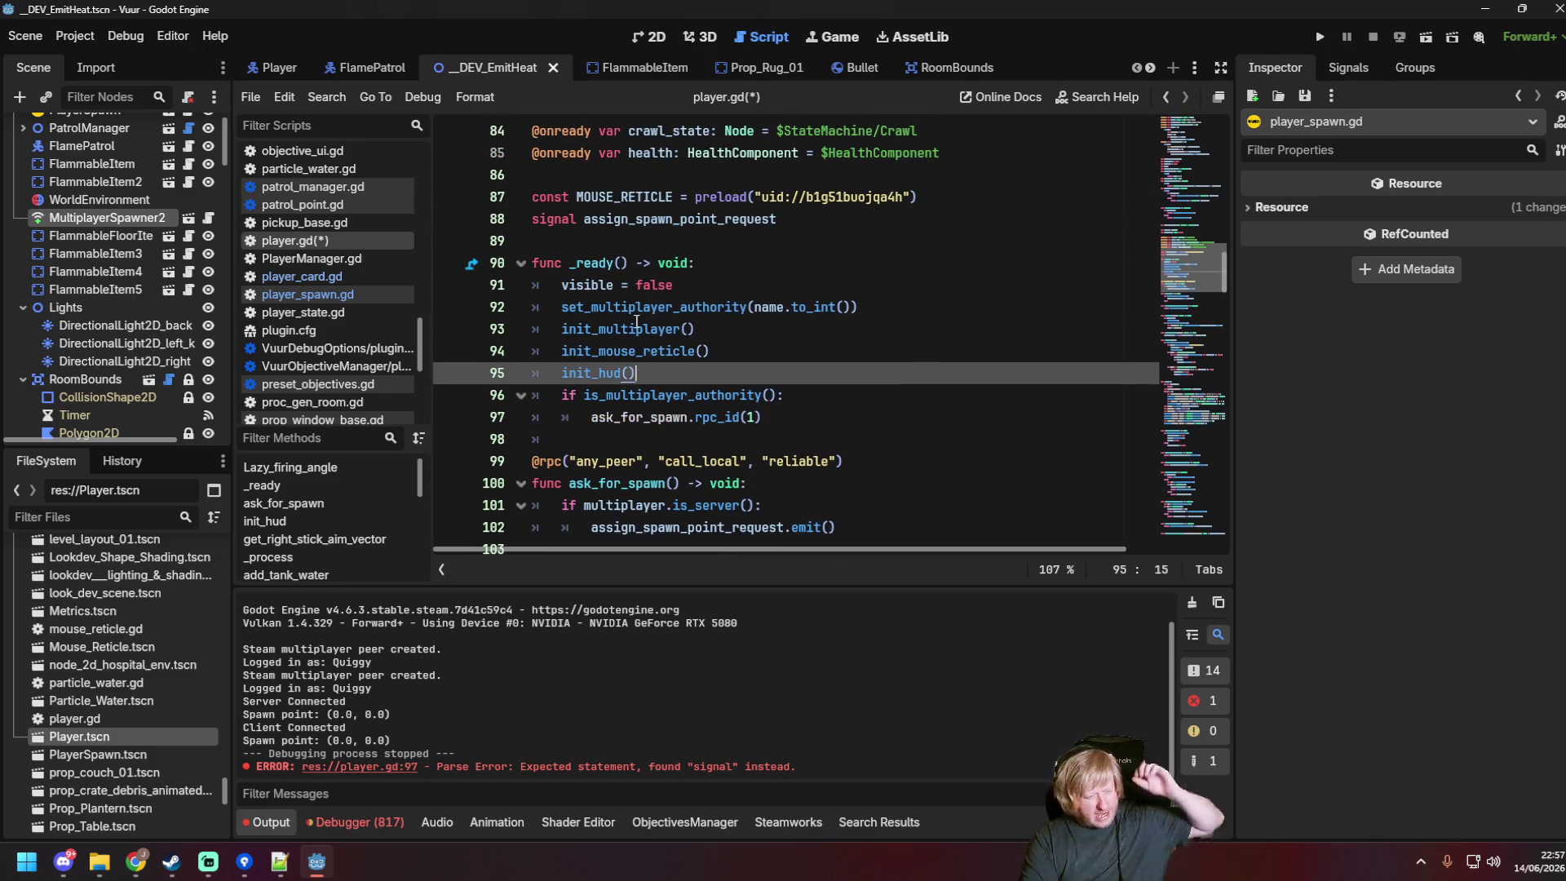
click(644, 262)
scroll(589, 282, down, 2)
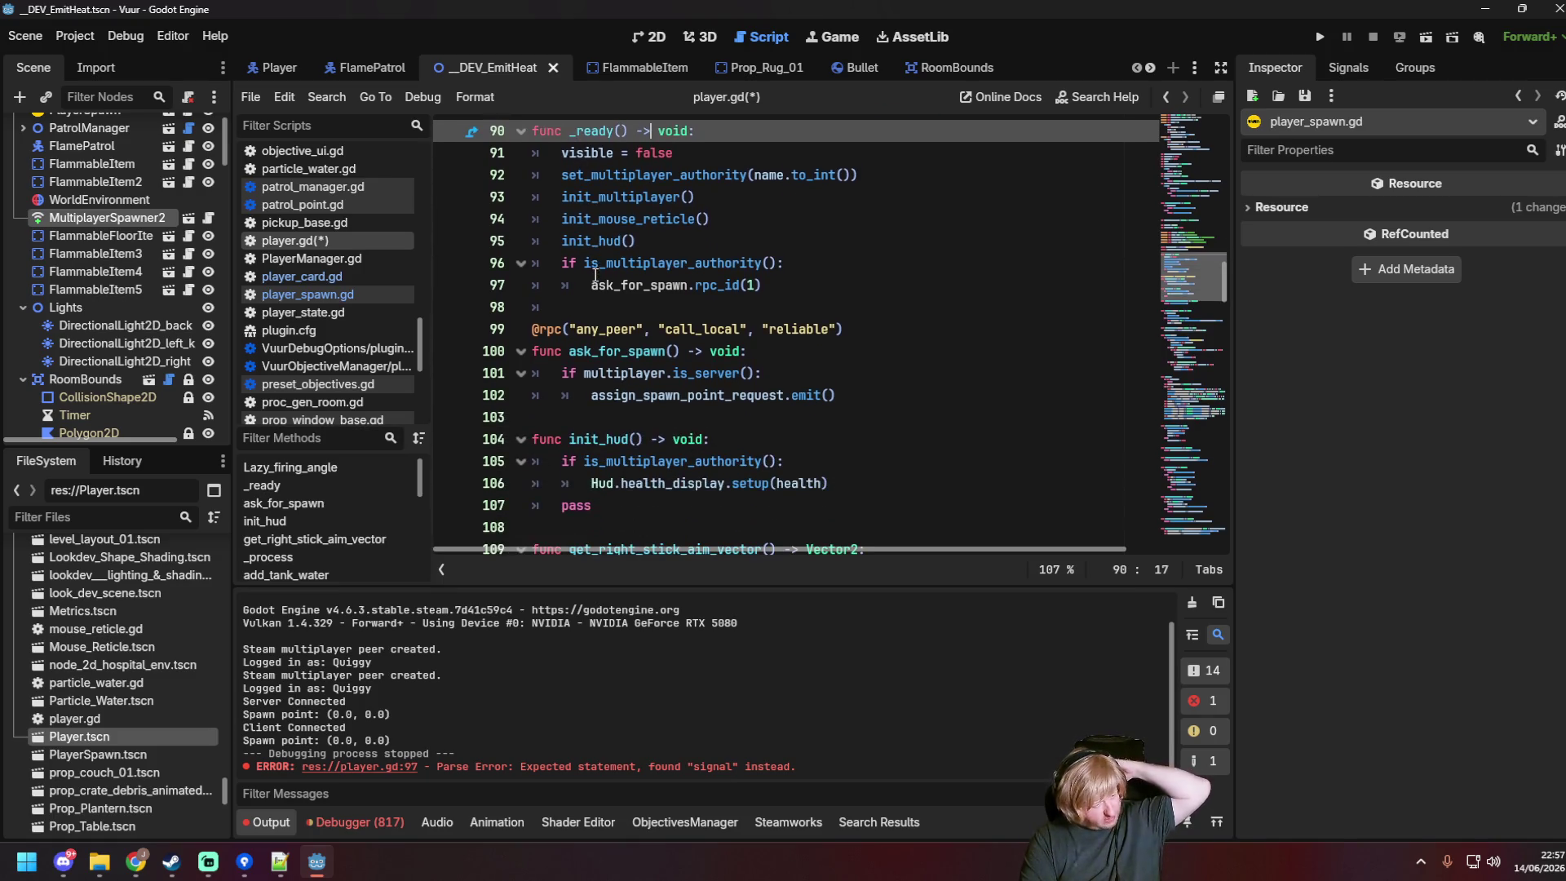
click(585, 264)
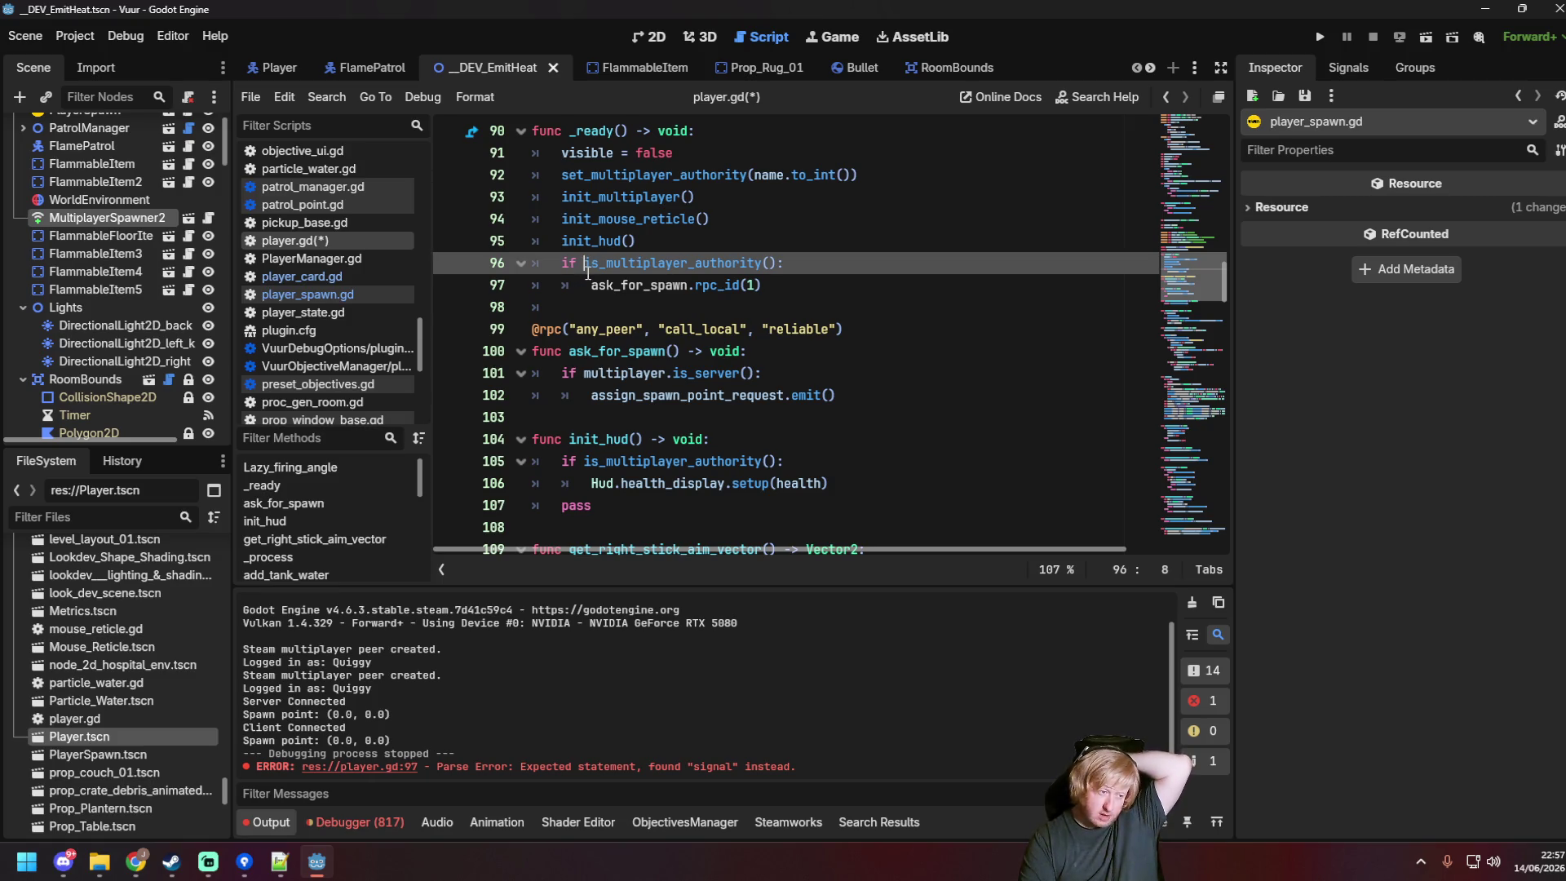
mouse_move(597, 283)
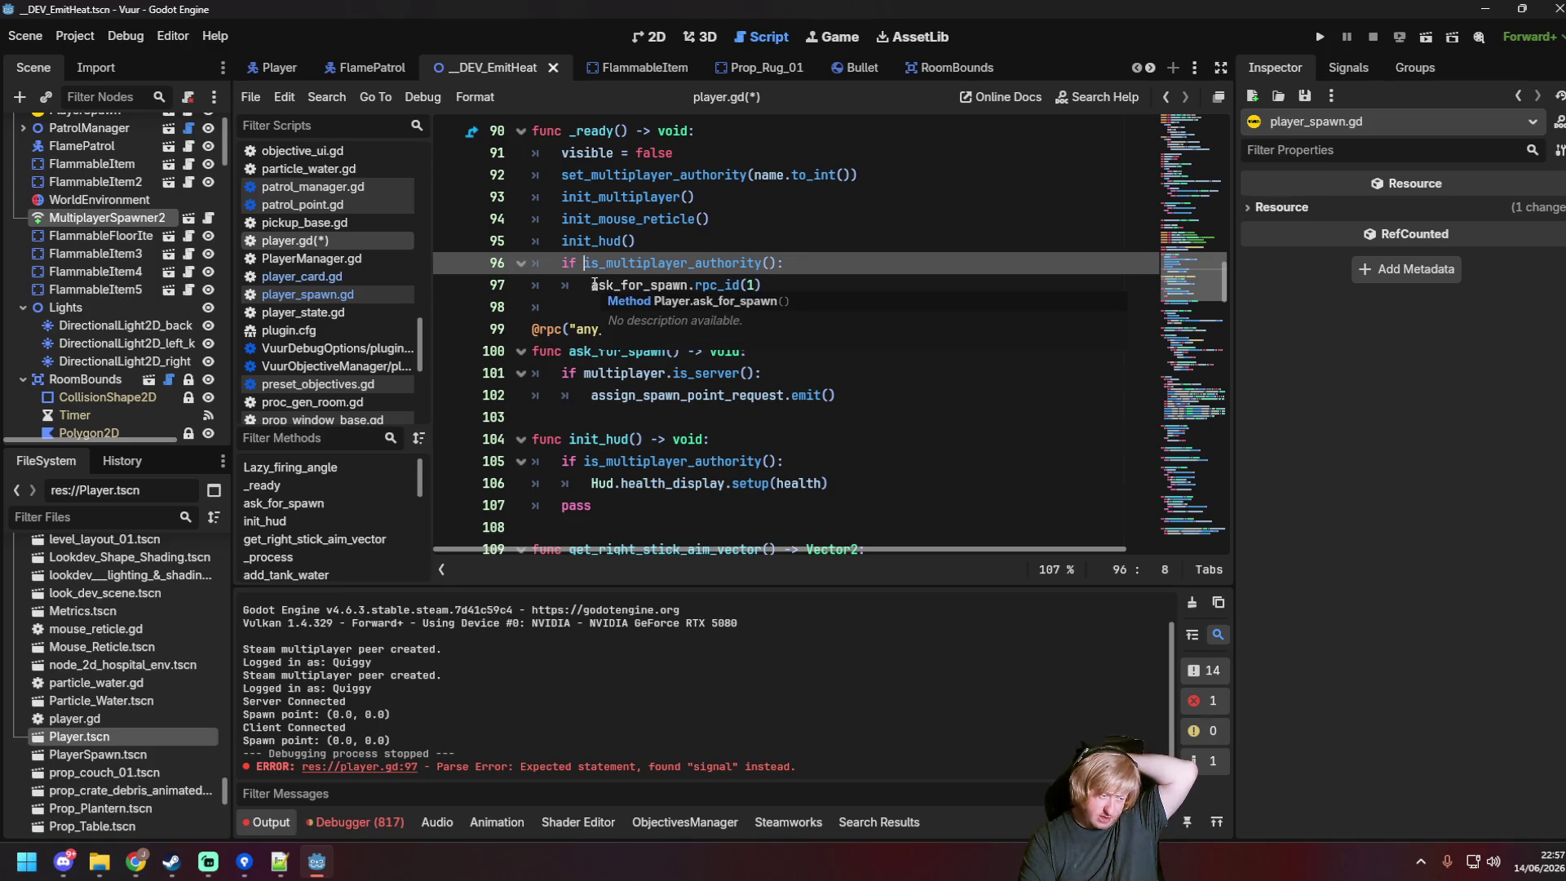
drag(594, 283, 763, 283)
click(791, 283)
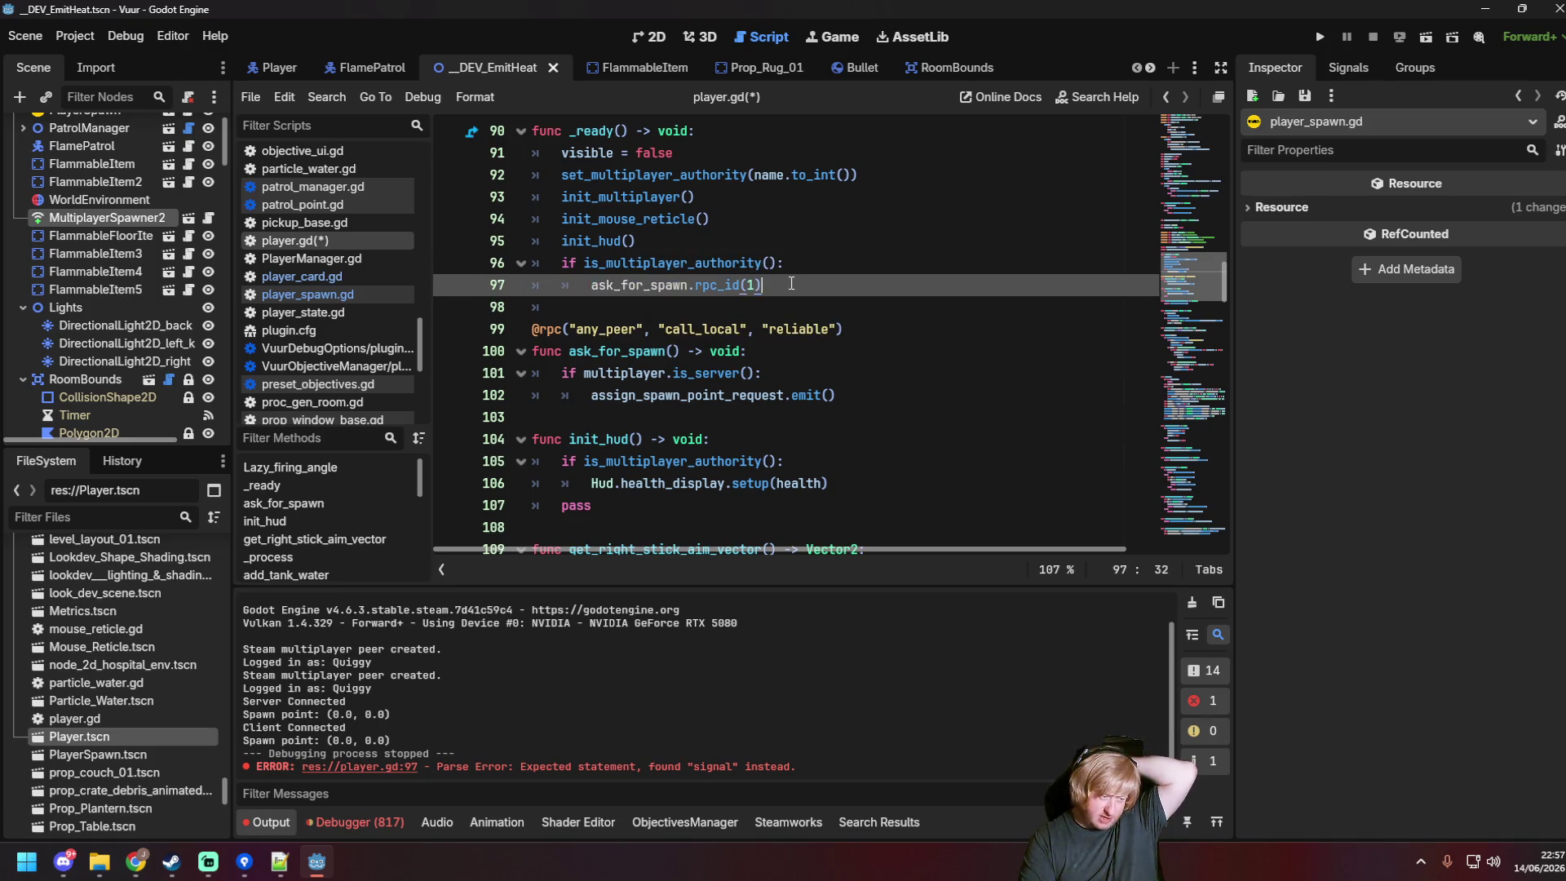
scroll(774, 299, down, 2)
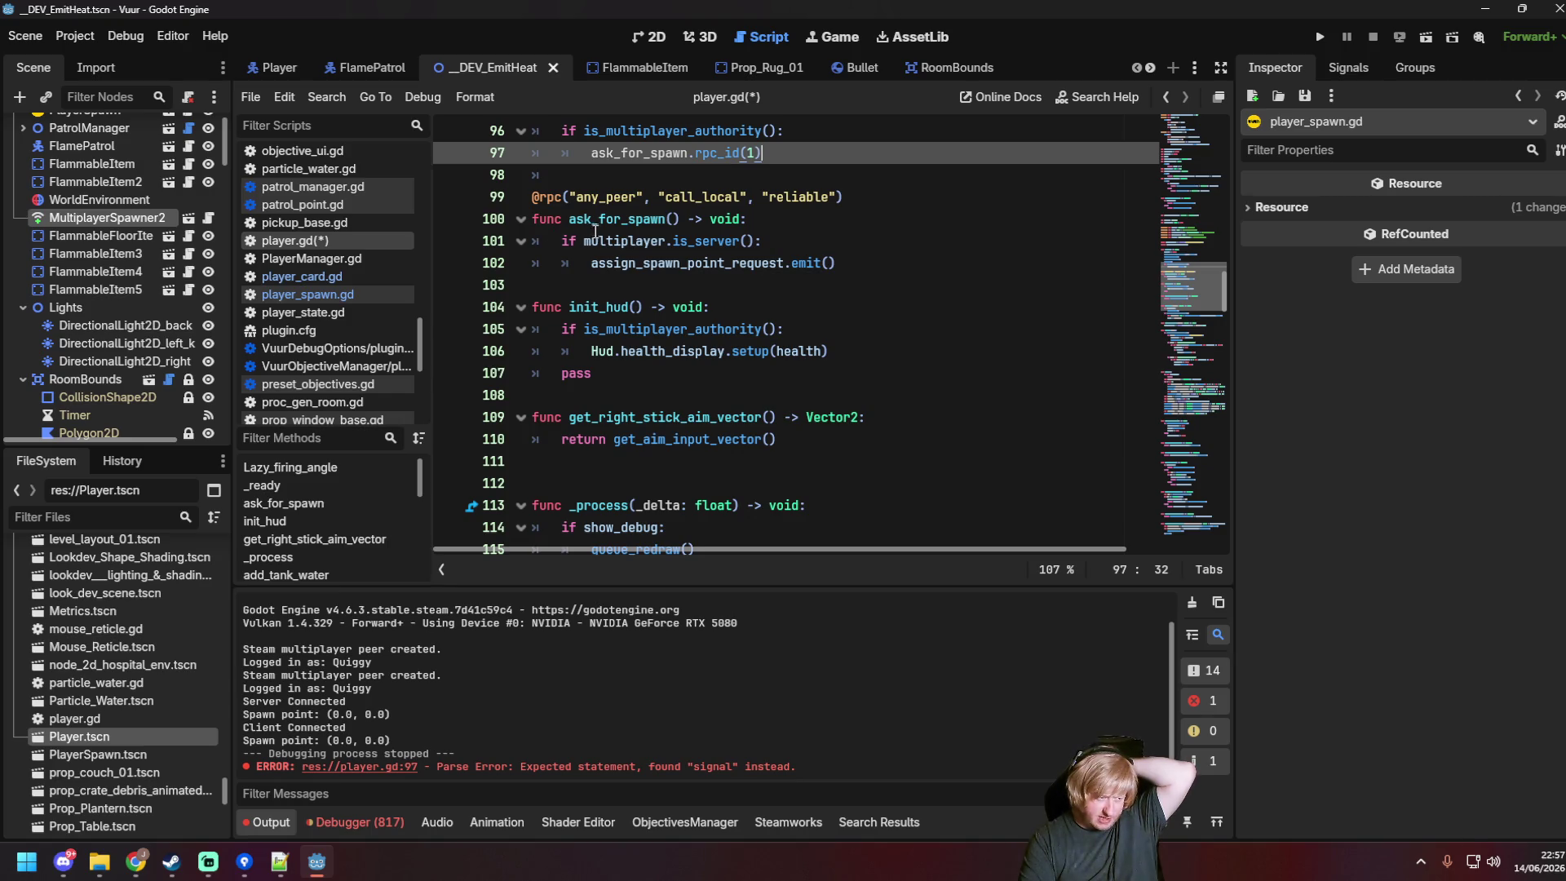
Delete the assign_spawn_point_request signal declaration on line 88 of player.gd
drag(592, 263, 782, 268)
click(753, 263)
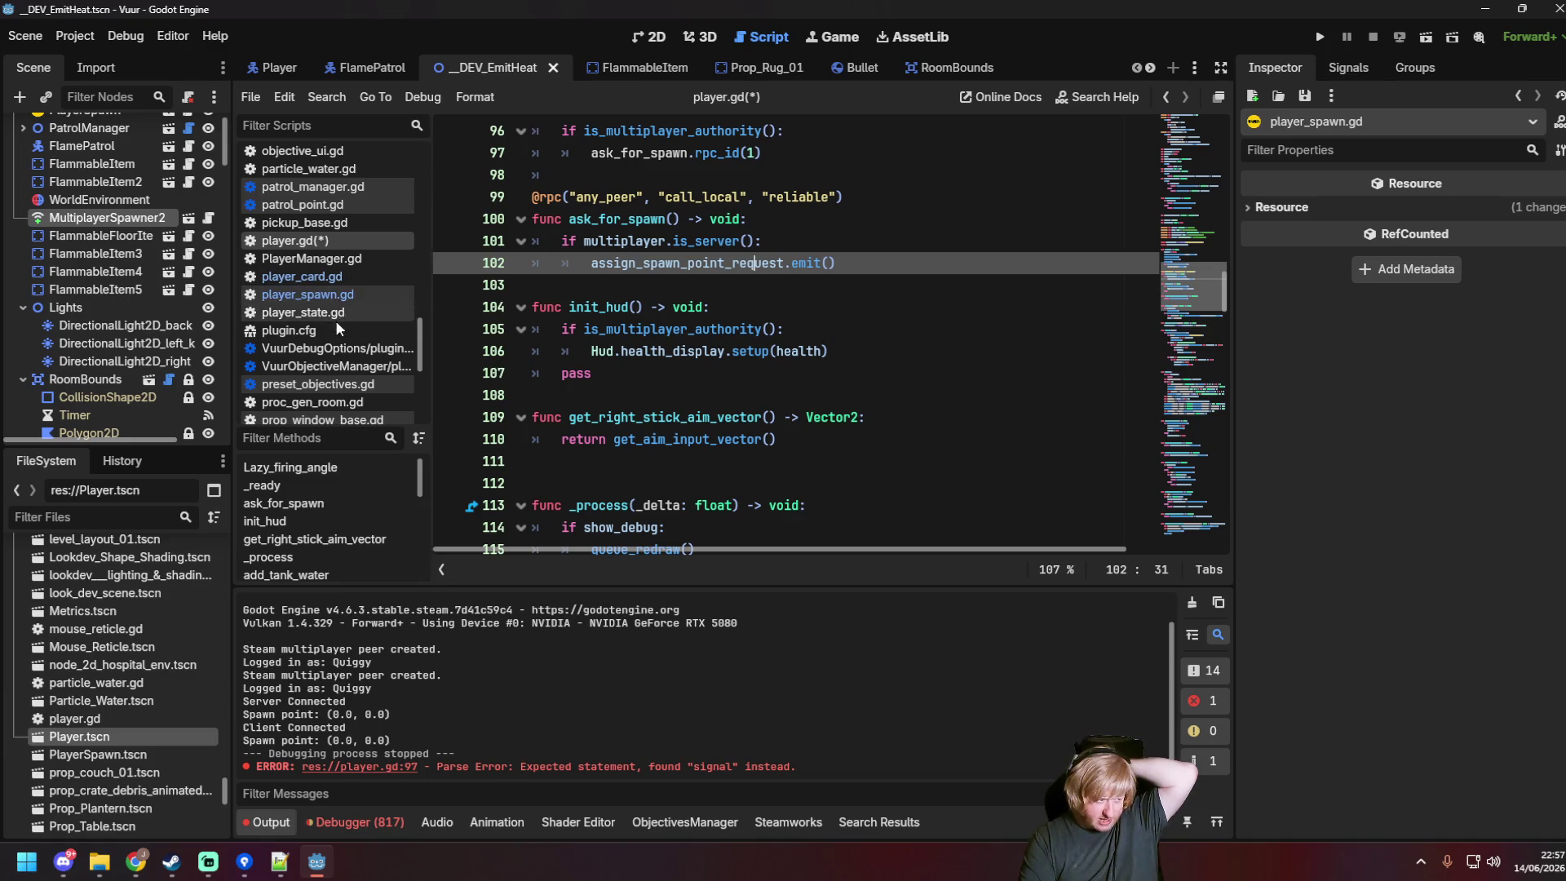
scroll(335, 320, down, 2)
scroll(331, 342, up, 4)
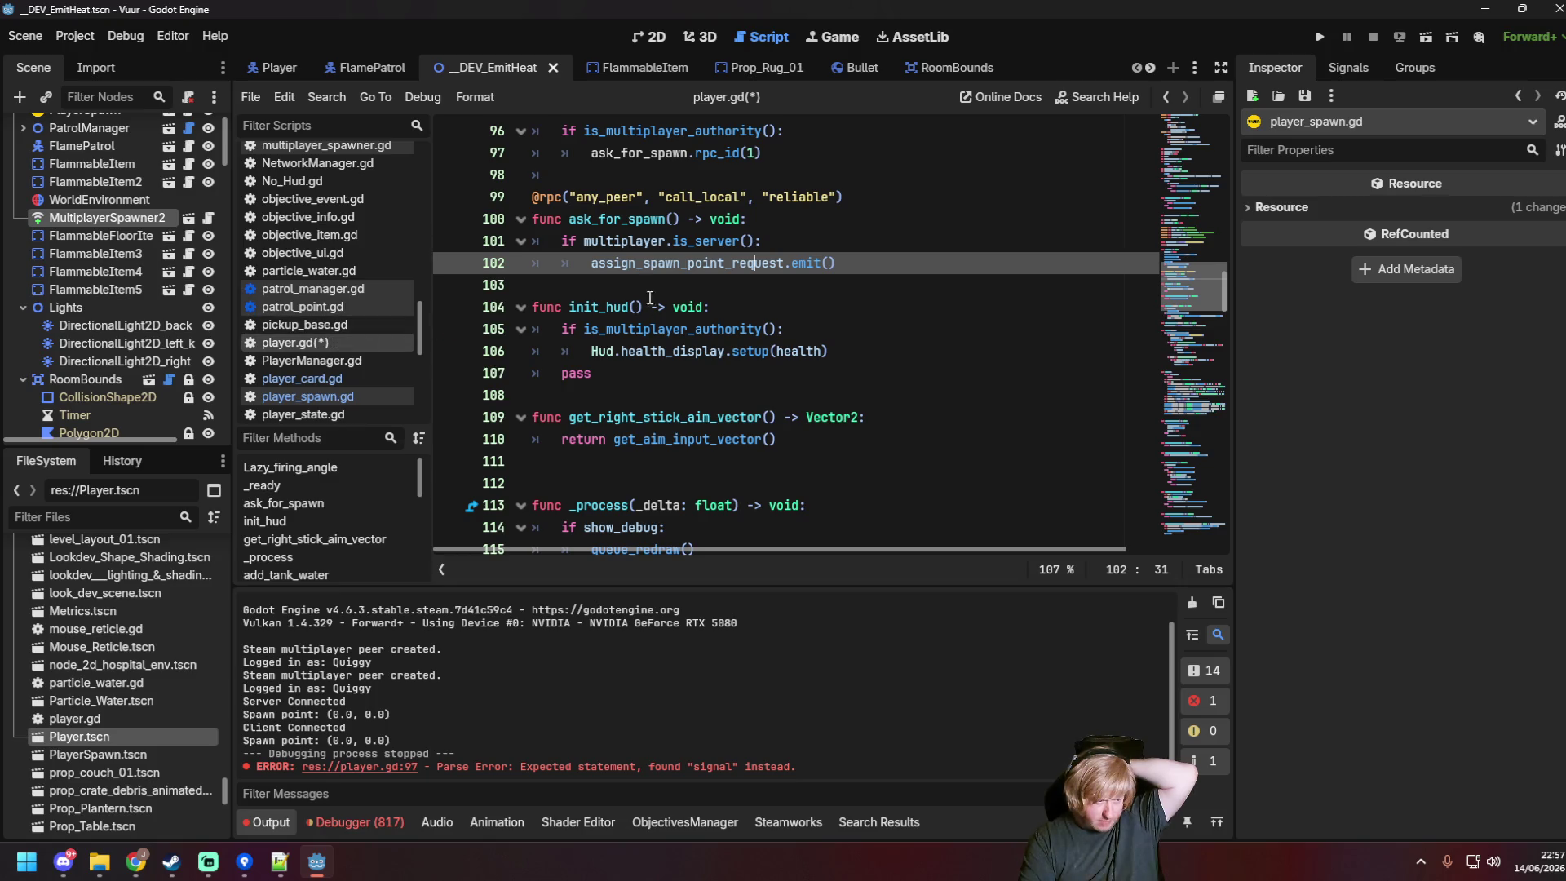
scroll(640, 290, up, 4)
scroll(640, 290, up, 2)
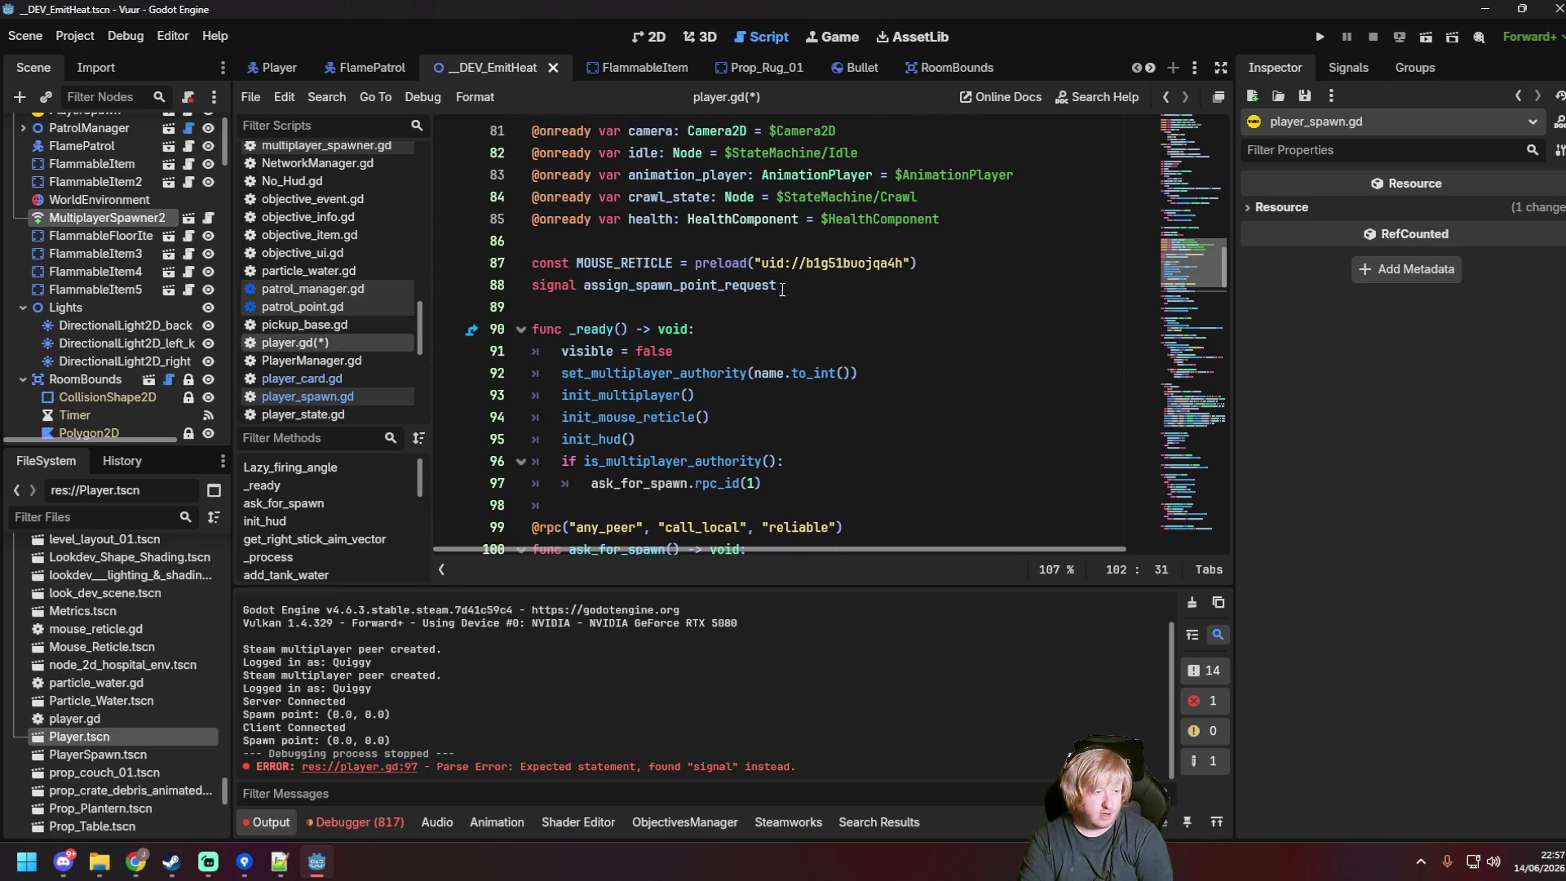
click(775, 282)
key(shift+Home)
key(BackSpace)
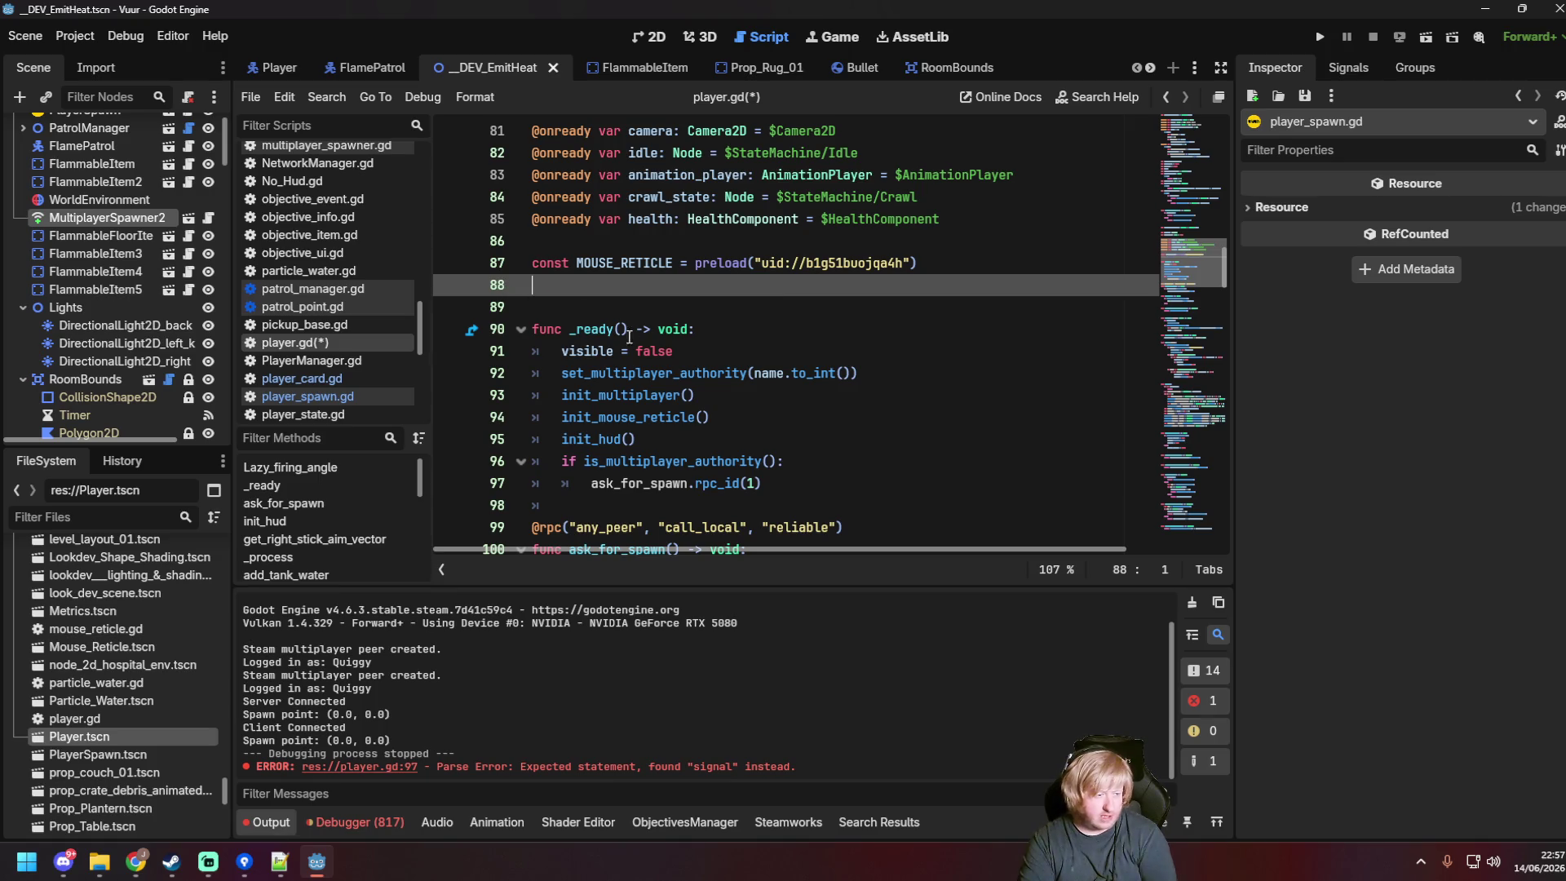
key(BackSpace)
scroll(734, 326, down, 3)
scroll(342, 308, up, 10)
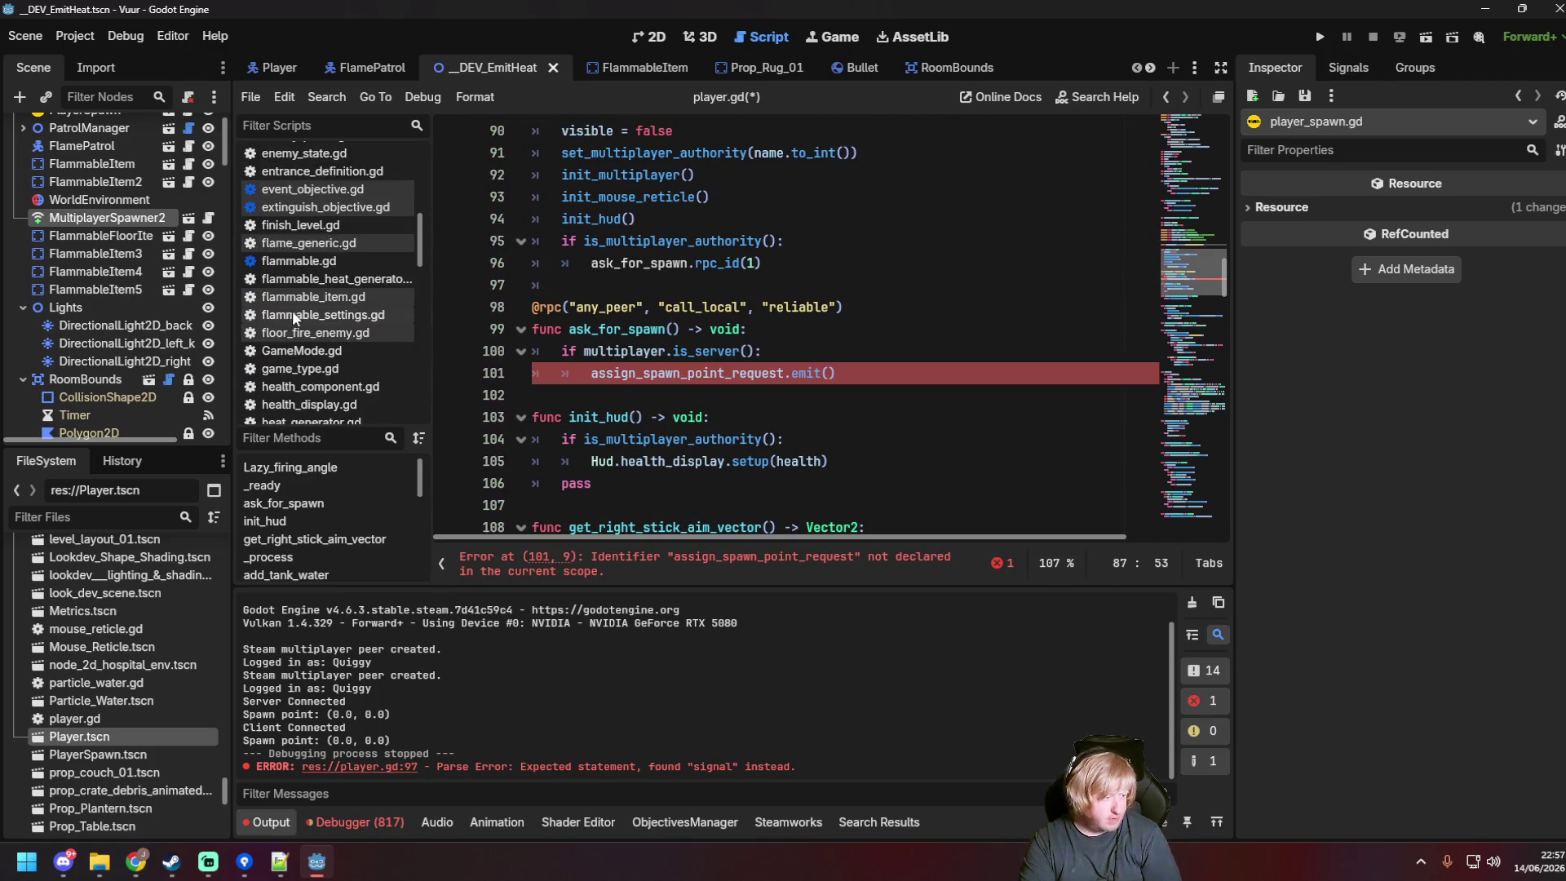
In ConnectionManager.gd, add 'signal assign_spawn_point_request' below player_added and save
click(294, 245)
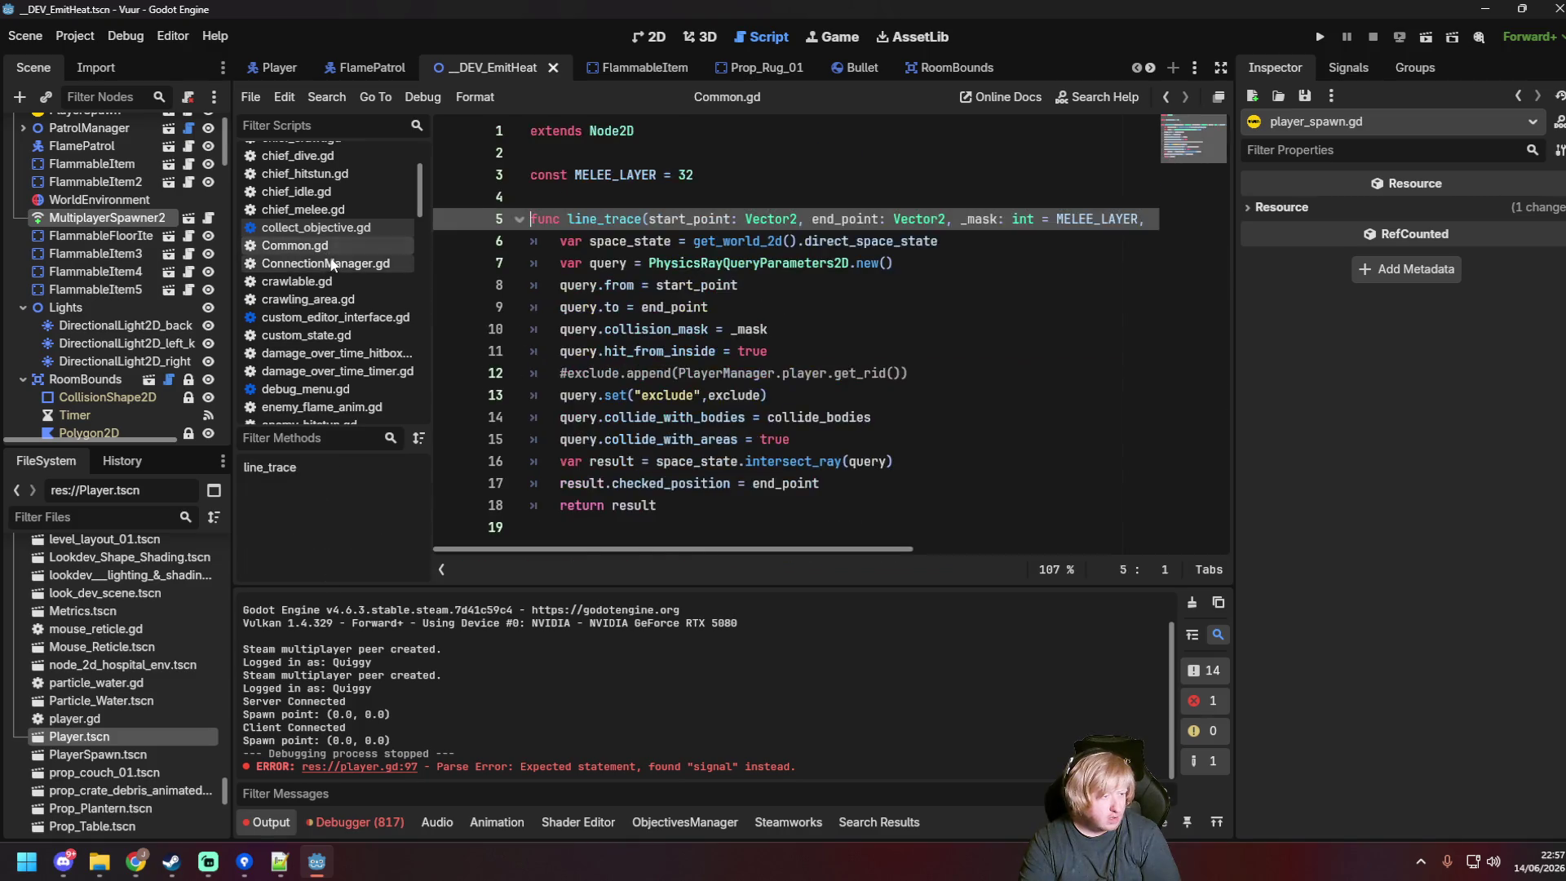
click(325, 263)
shift+click(757, 346)
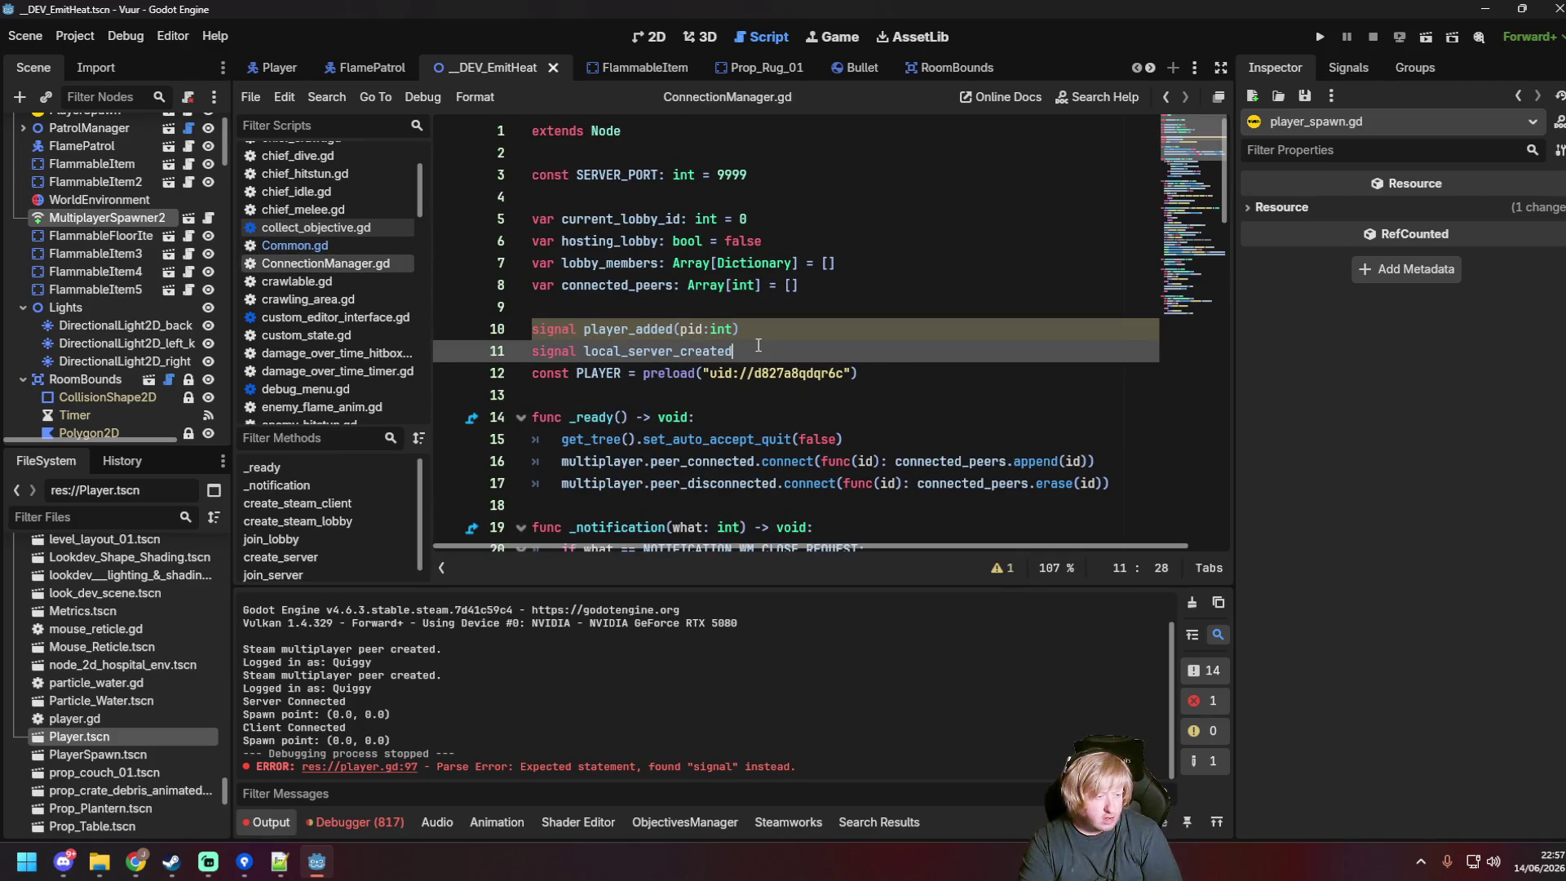
key(shift+Up)
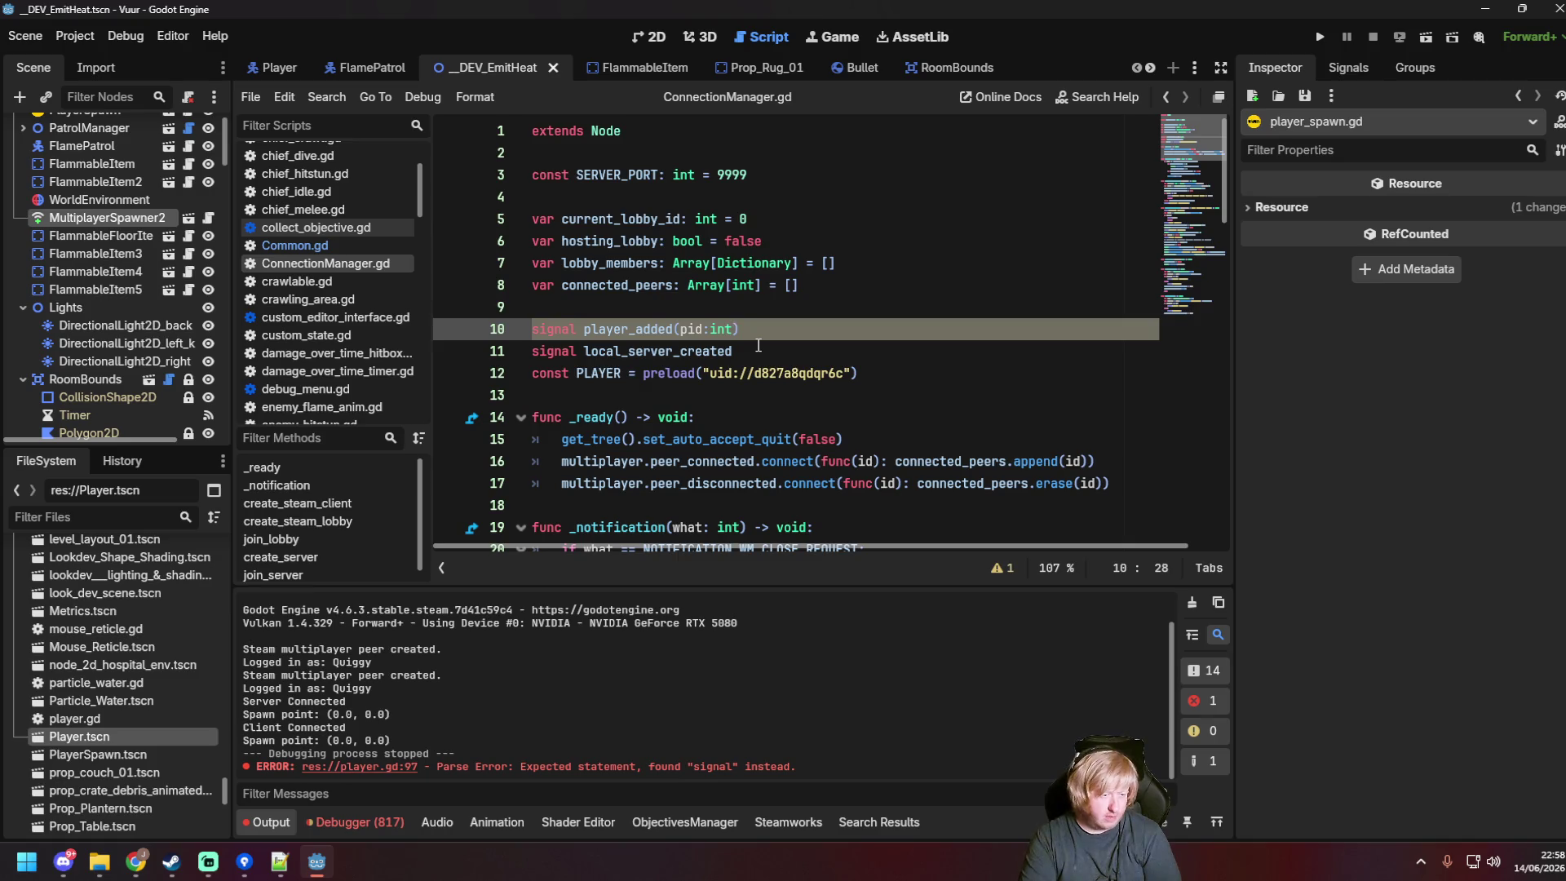
key(Return)
text(signal assign_spawn_point_request)
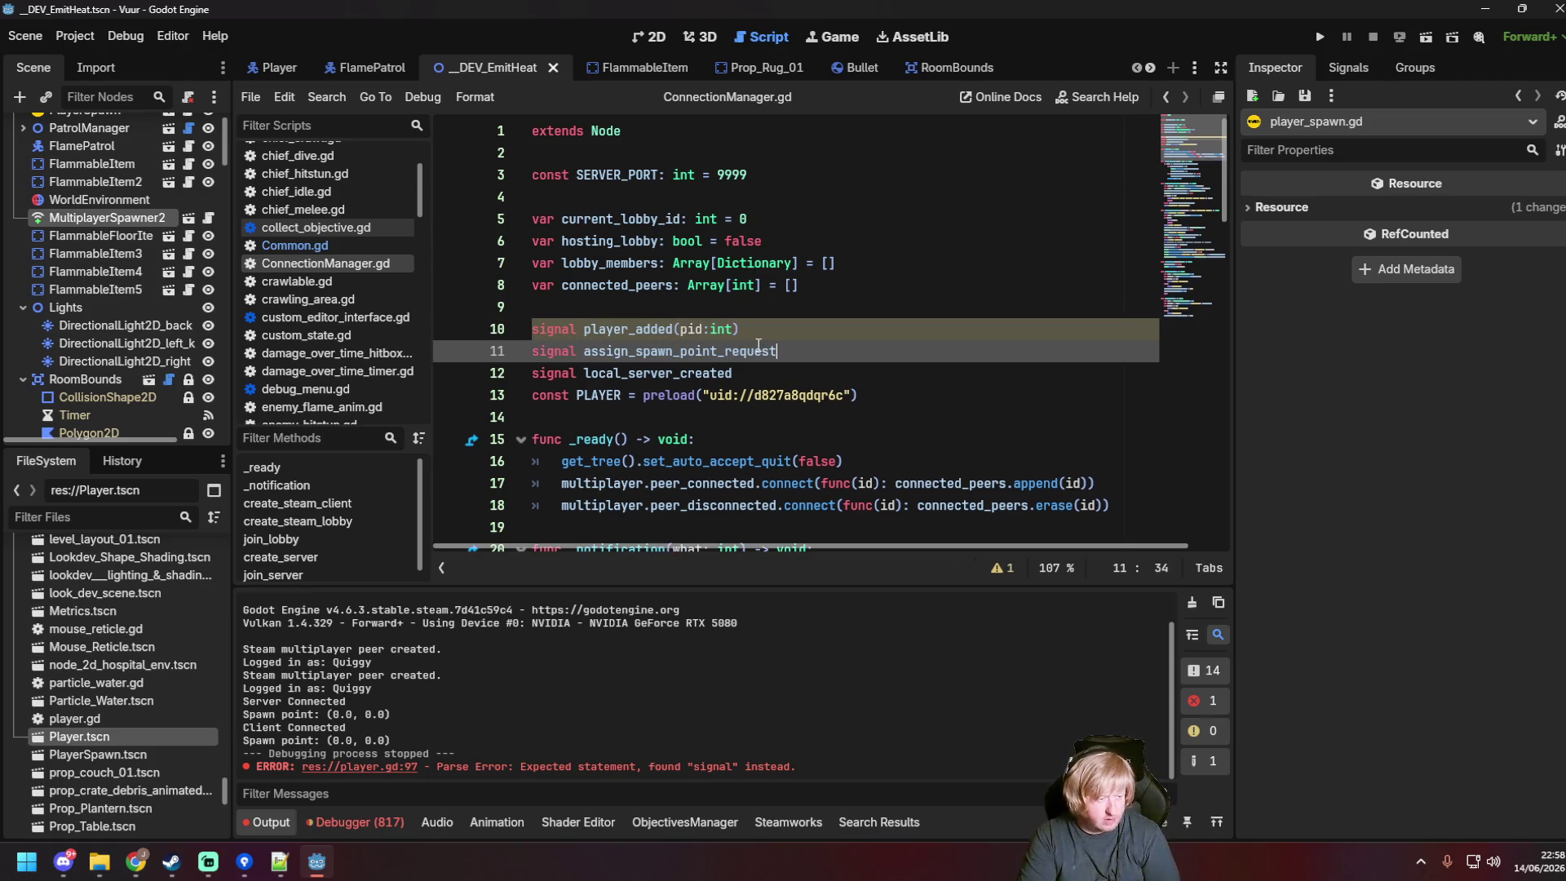
drag(584, 350, 777, 346)
click(302, 245)
click(313, 262)
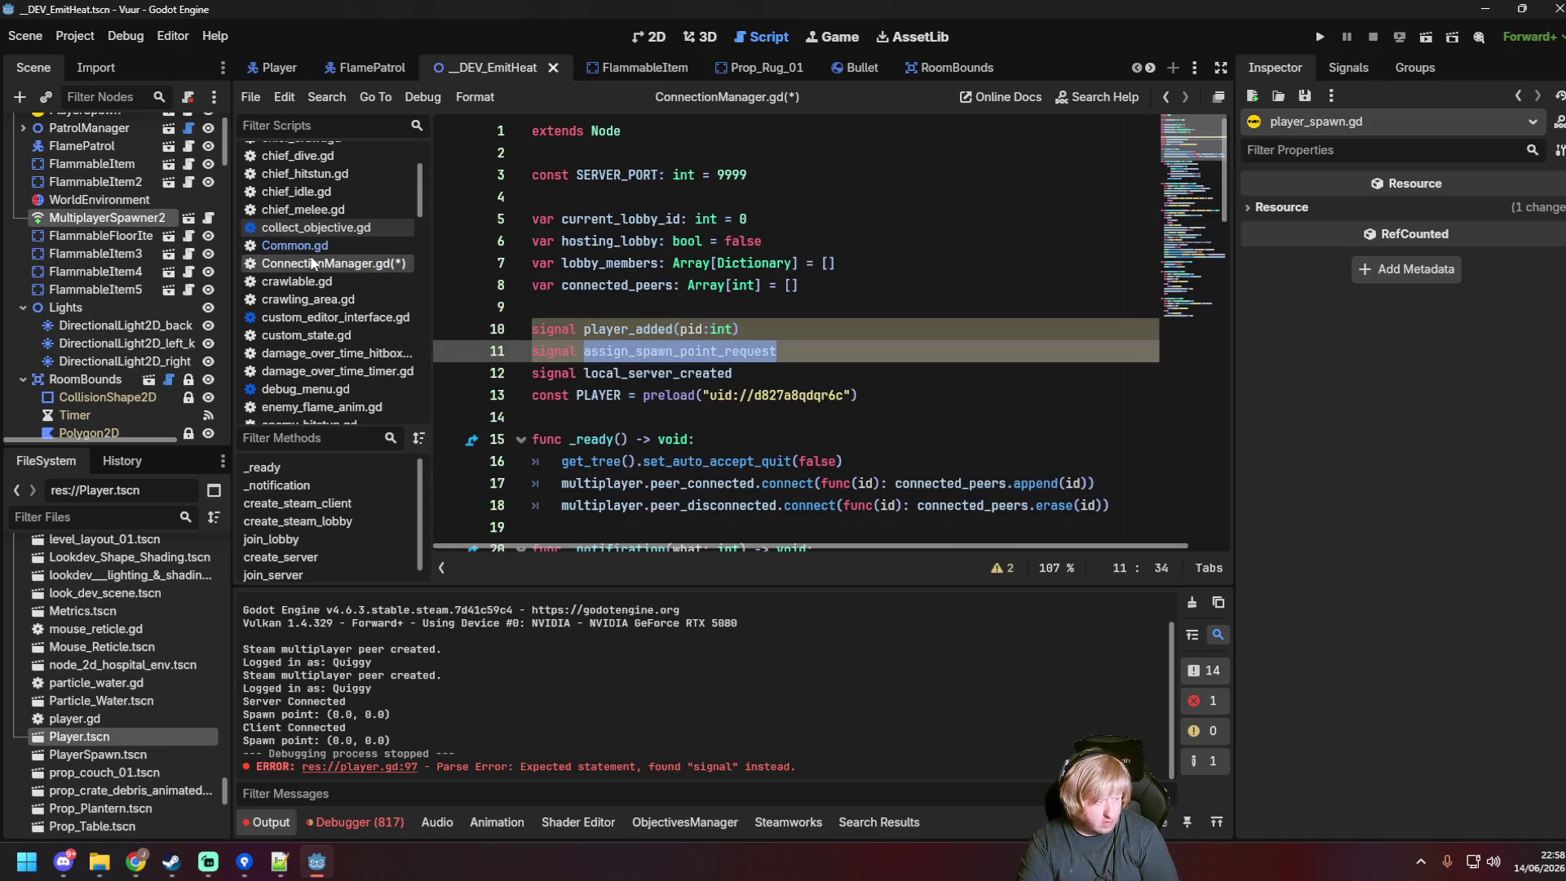
key(ctrl+s)
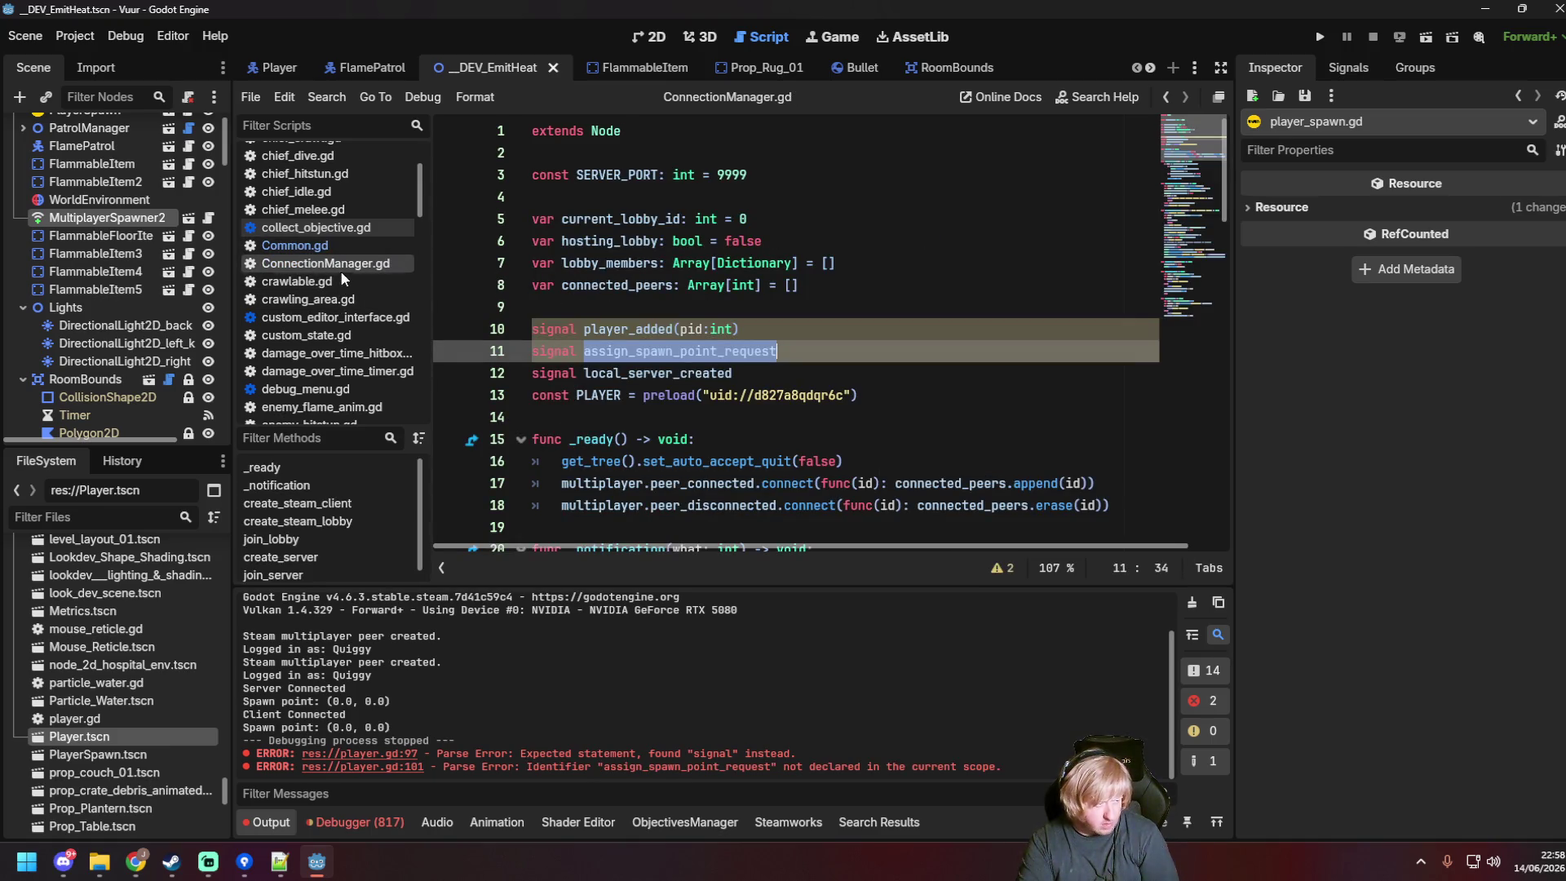
Give the new signal a (pid: int) parameter, save, and return to player.gd's error
scroll(348, 344, down, 5)
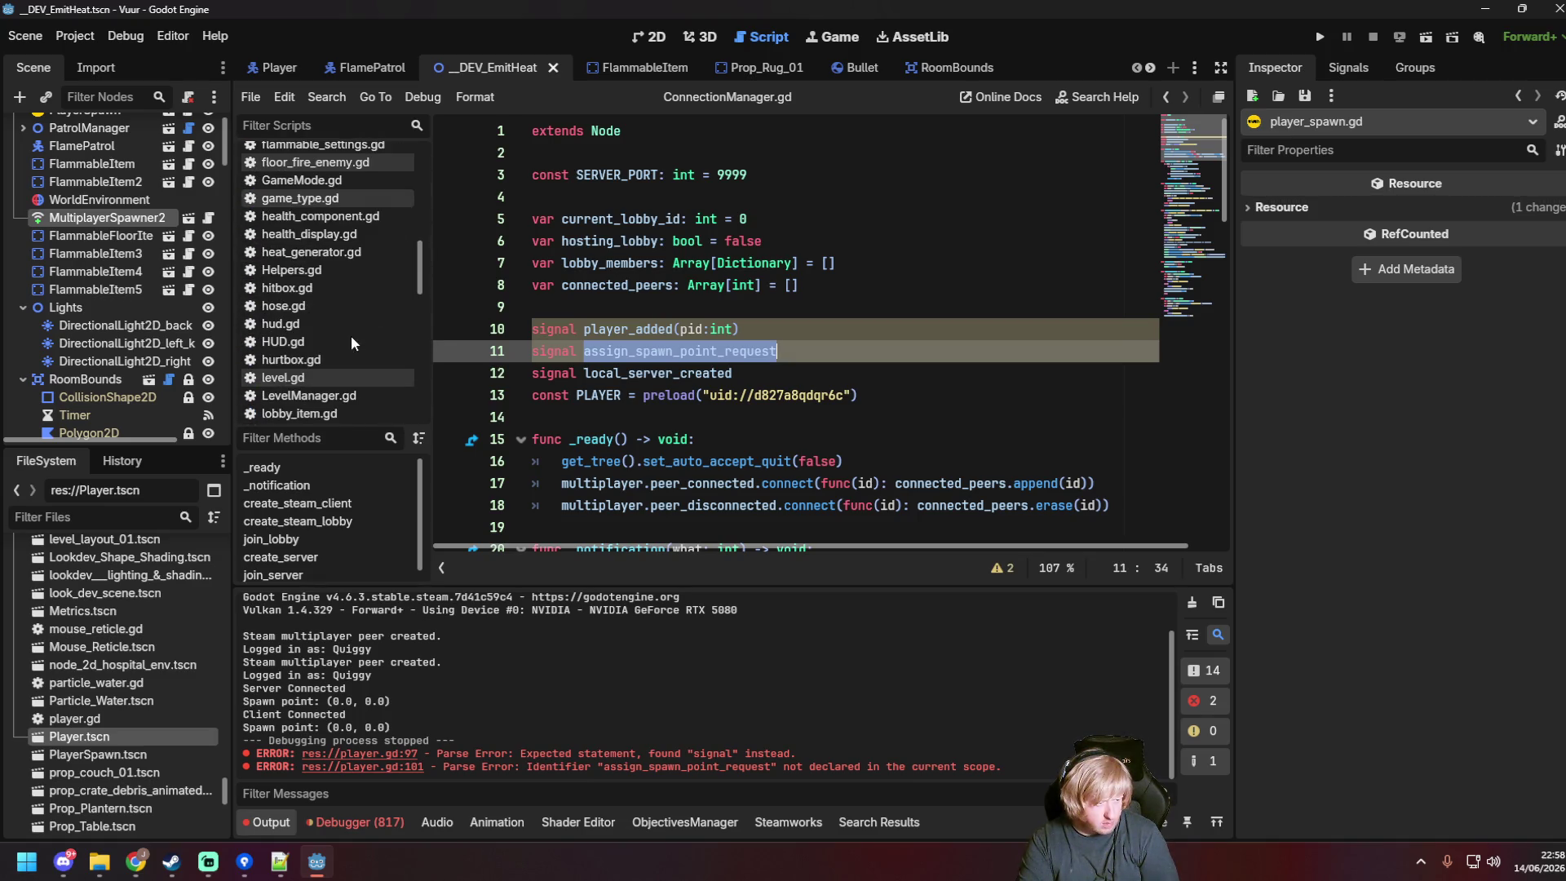
click(802, 351)
text((pid: int)
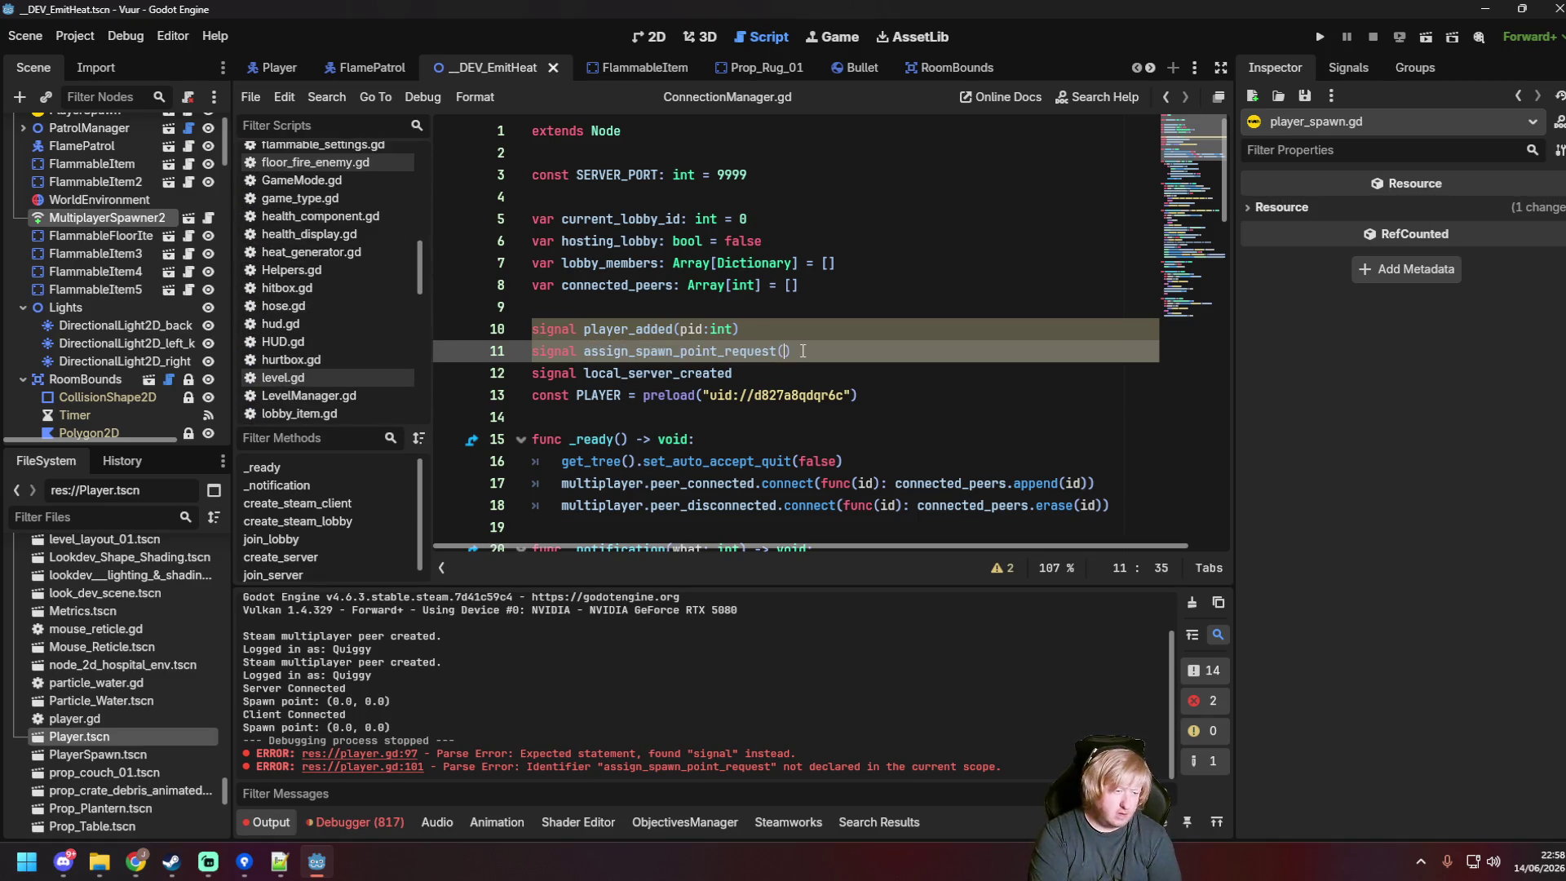
text())
key(ctrl+s)
scroll(349, 252, down, 5)
scroll(350, 283, down, 3)
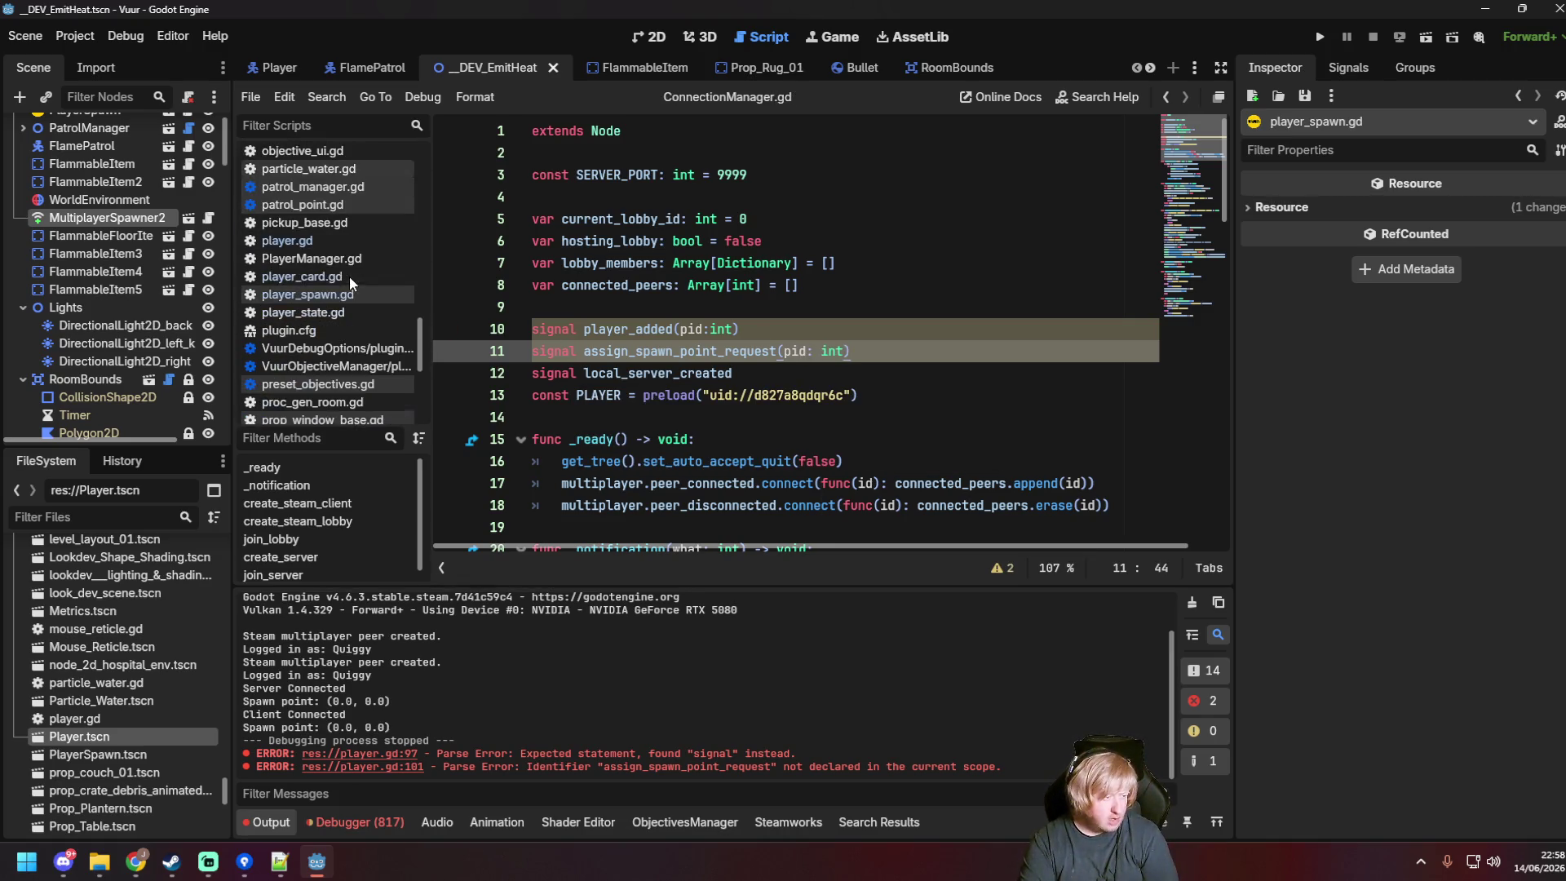
click(314, 240)
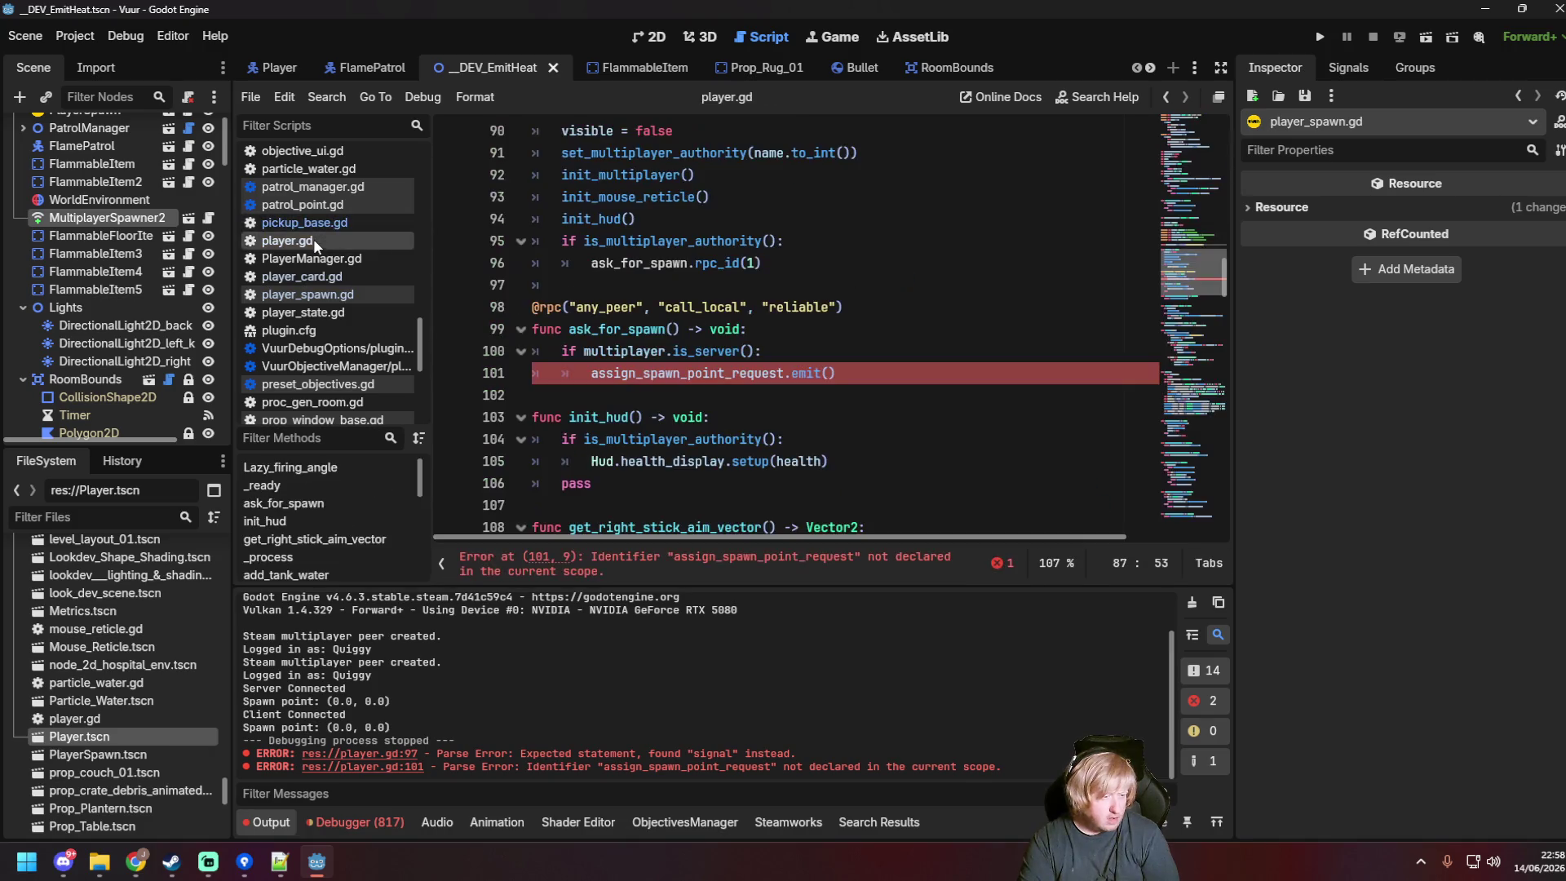
Change line 101 to ConnectionManager.assign_spawn_point_request.emit(multiplayer.get_remote_sender_id()), save, then open player_spawn.gd
click(827, 372)
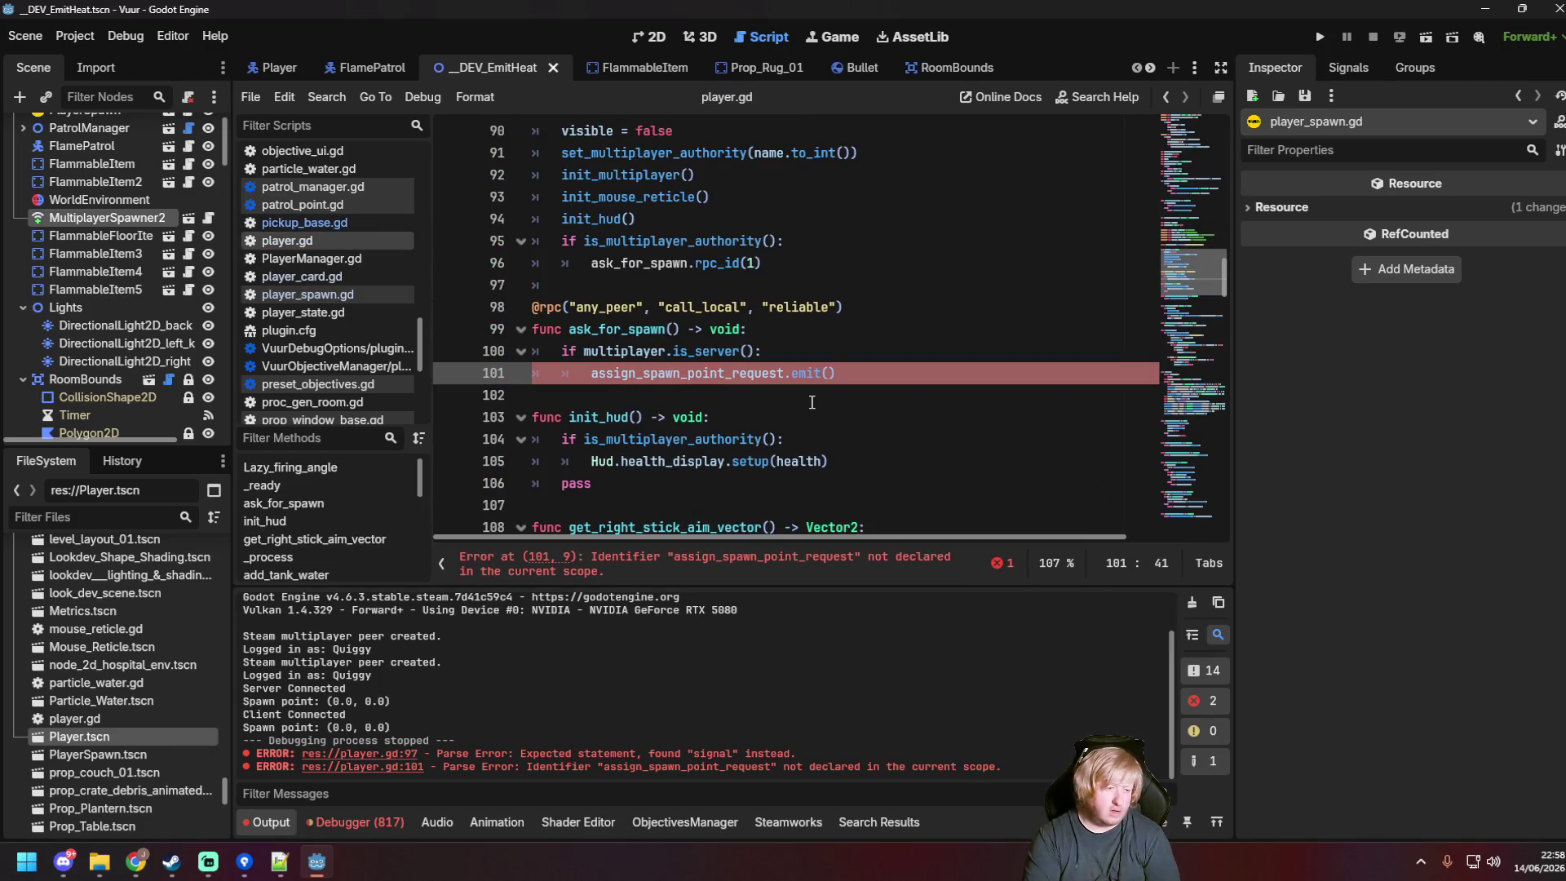
text(multiplay)
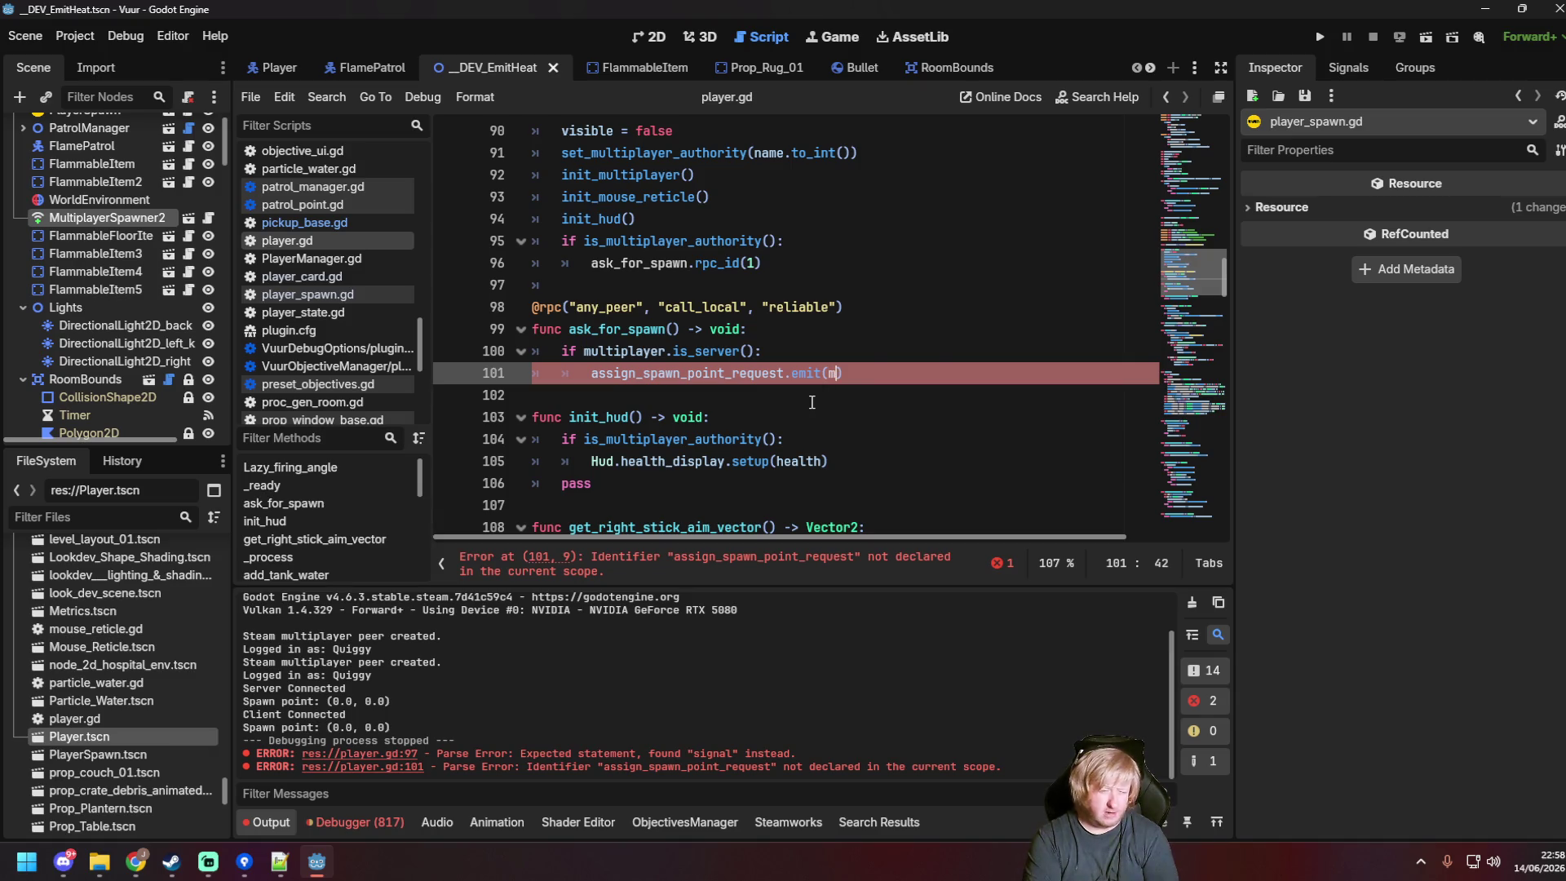
text(er)
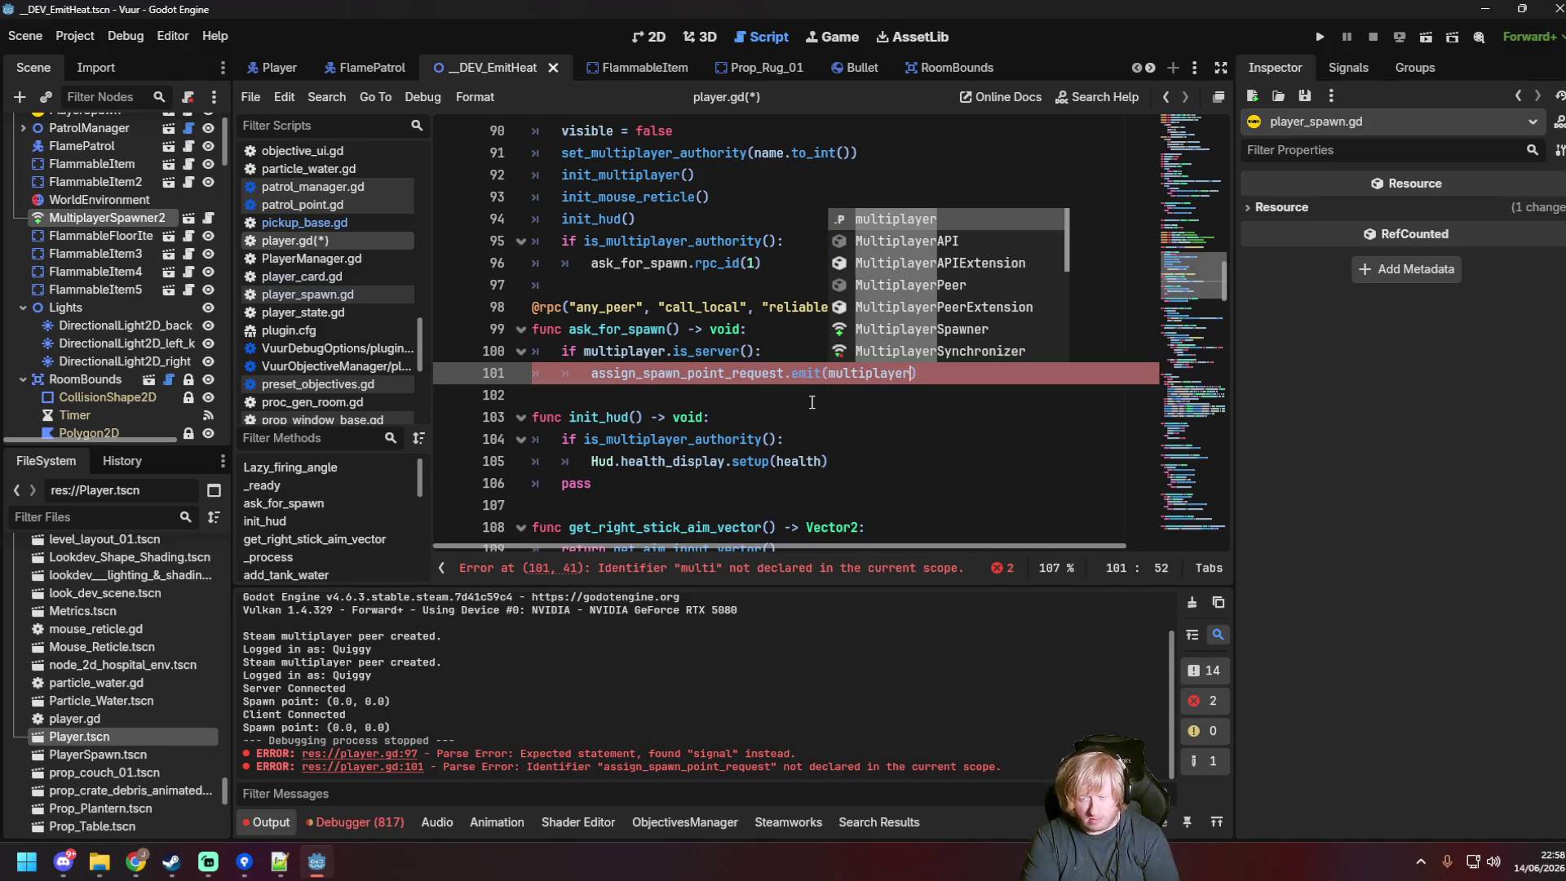
text(.get_remo)
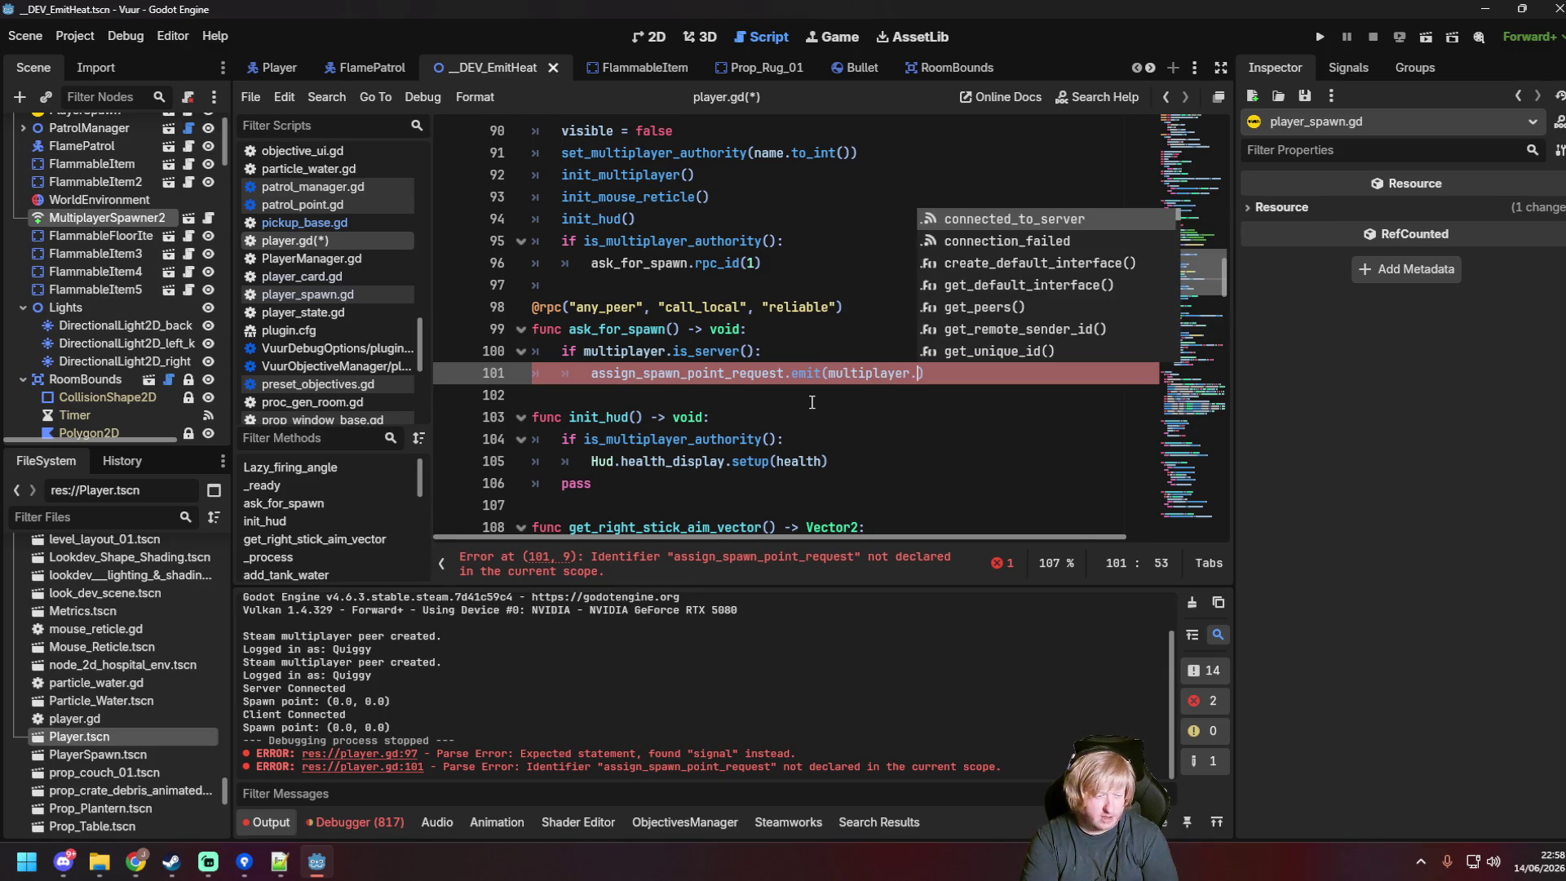
key(Return)
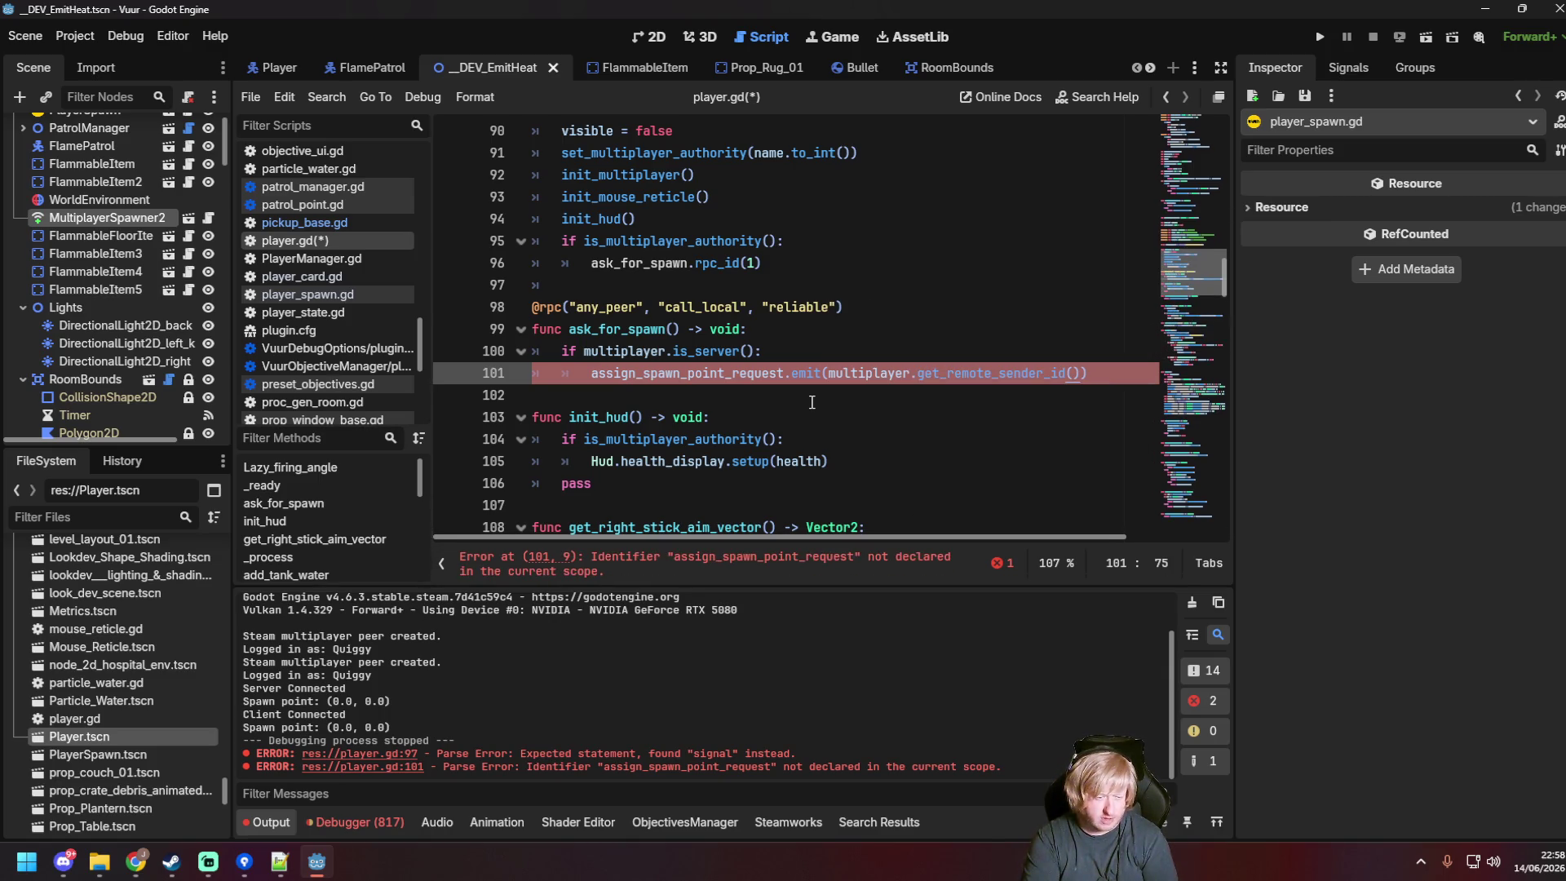
text())
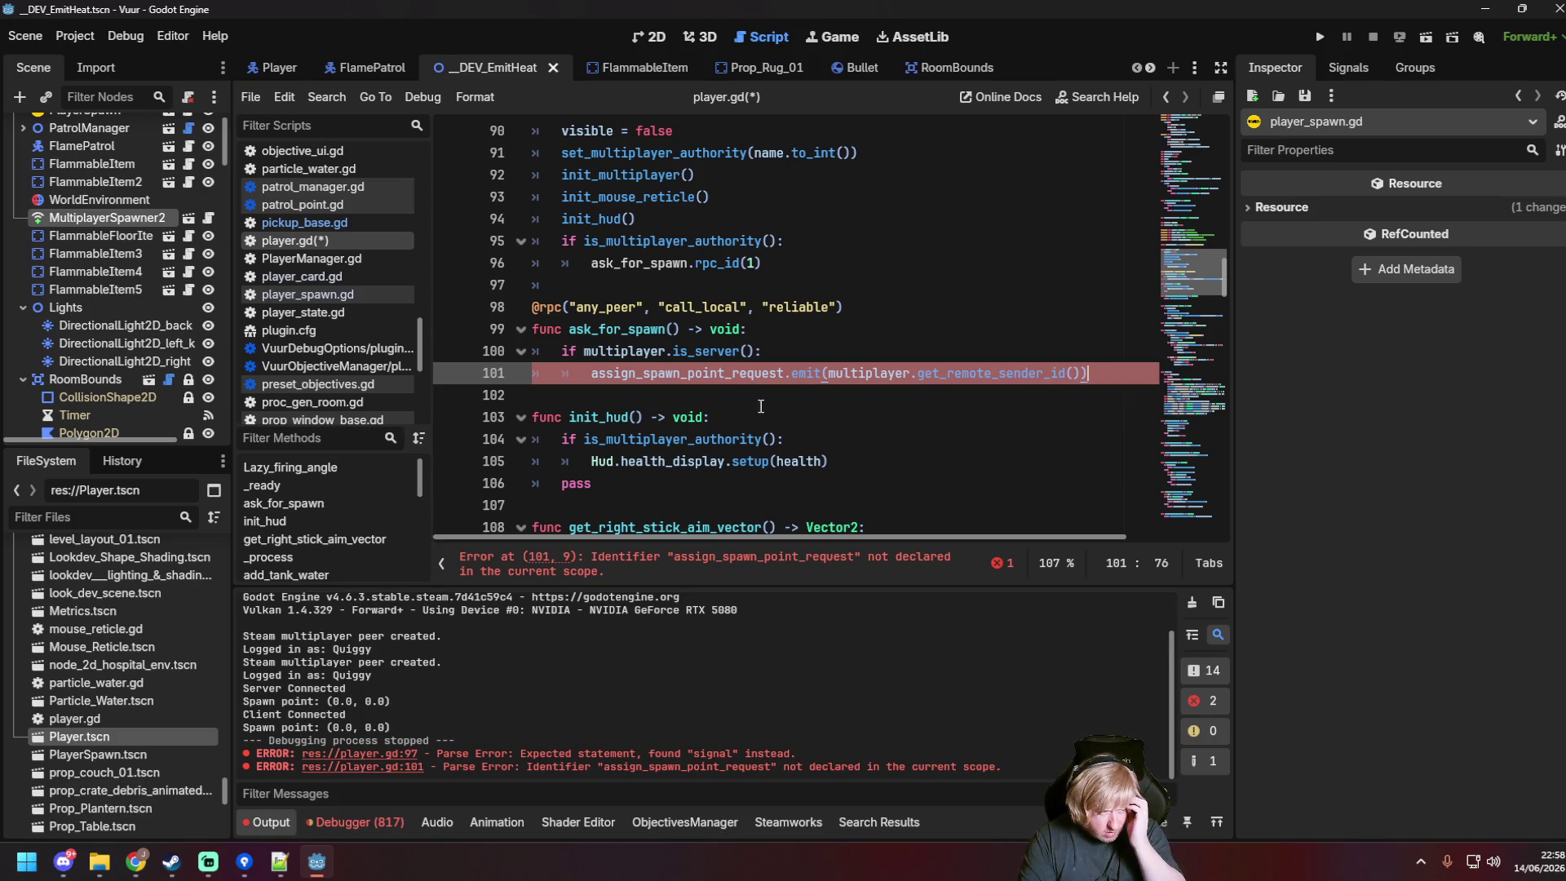
click(594, 375)
text(ConnectionMan)
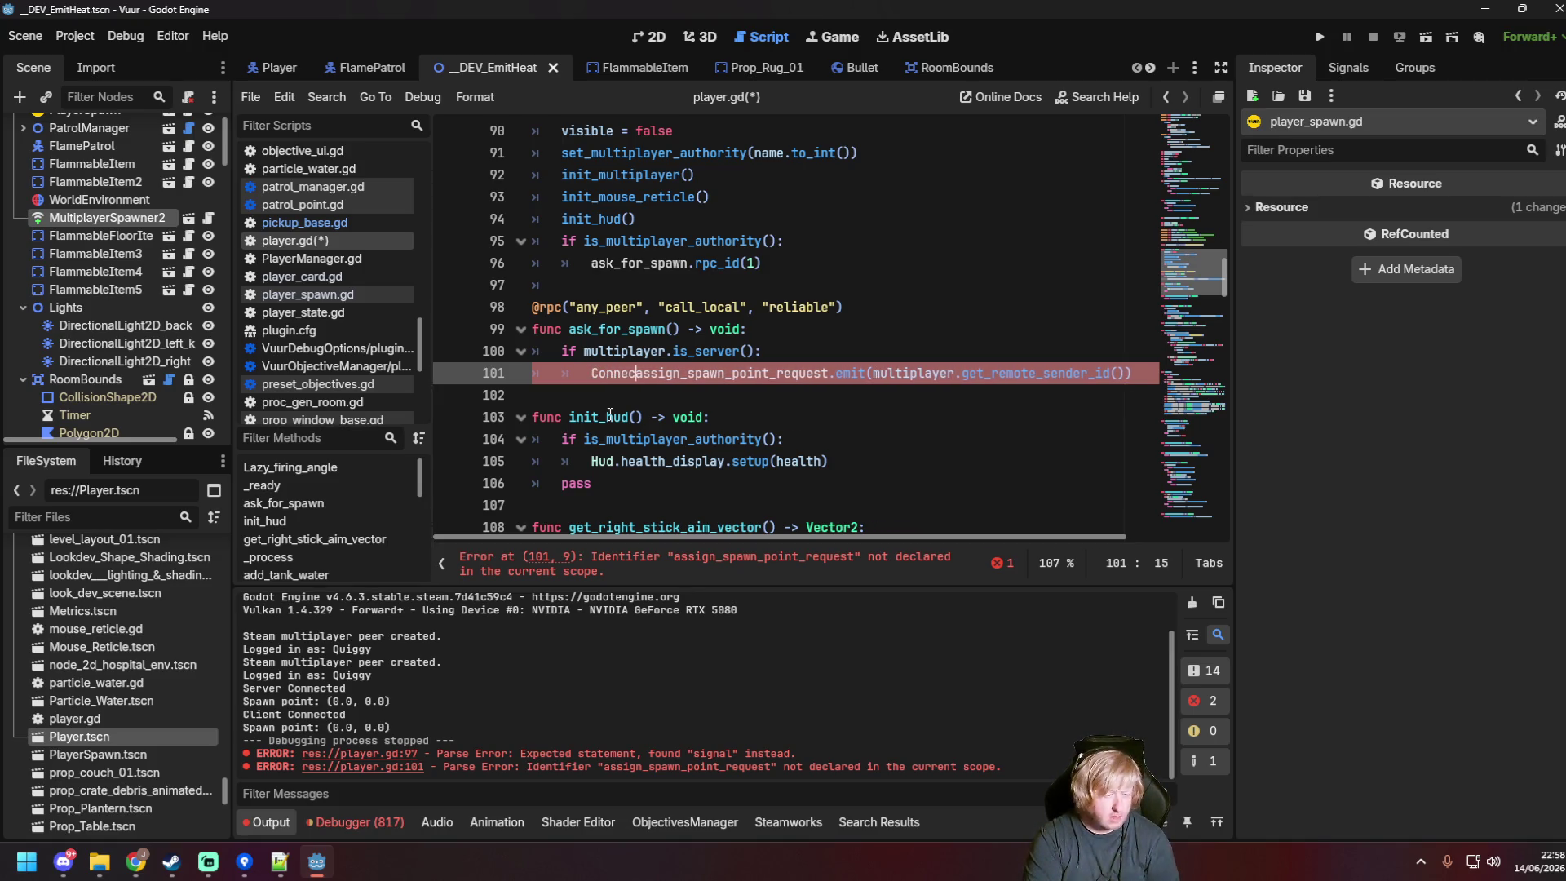
text(ager.)
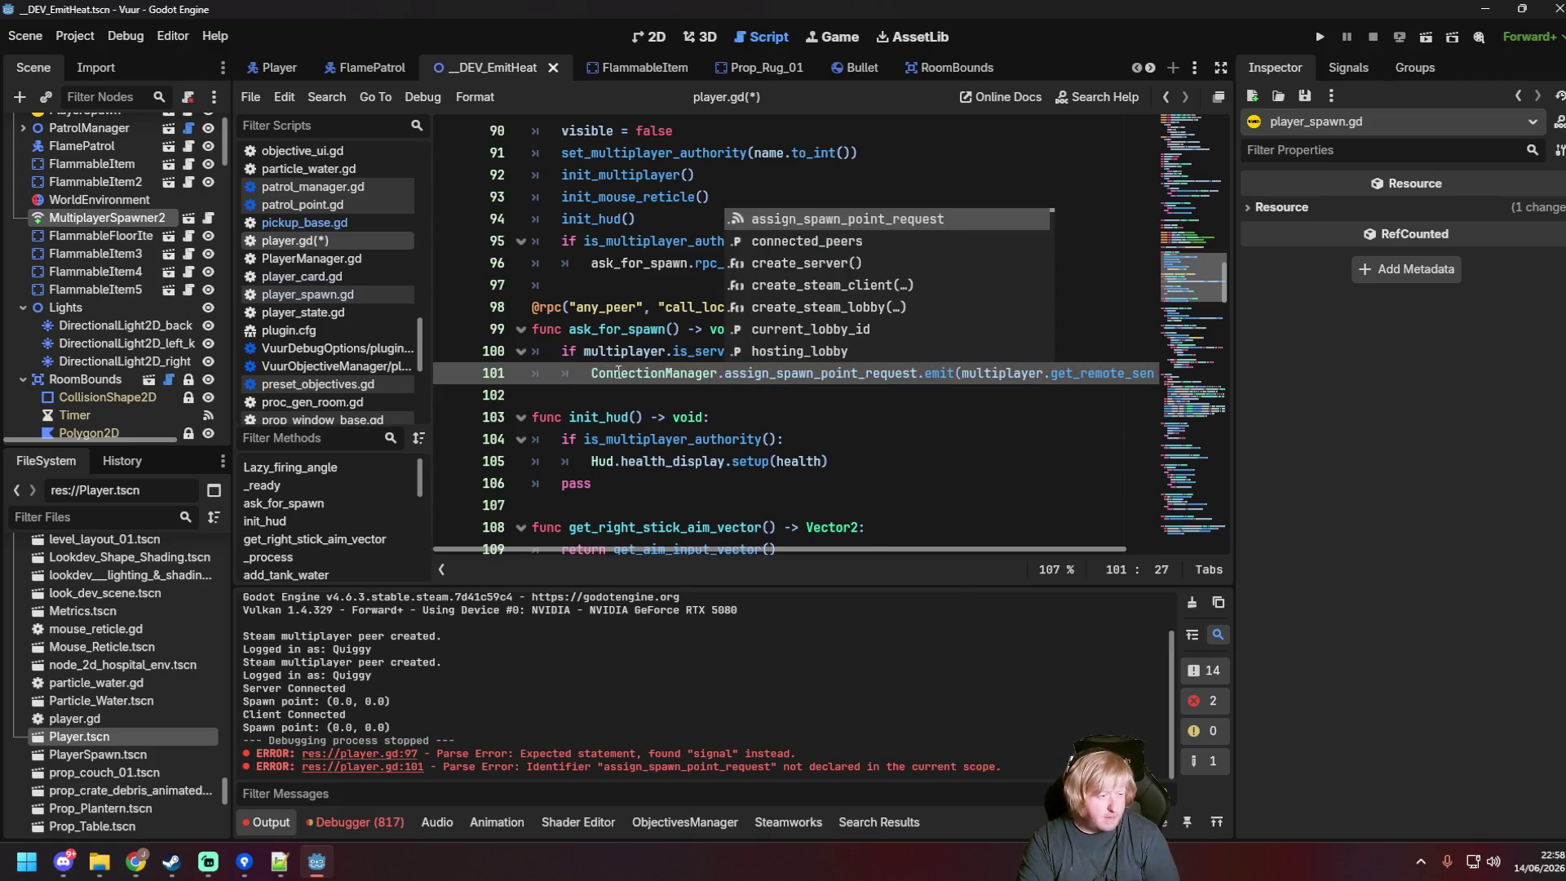
click(618, 372)
key(ctrl+s)
click(385, 294)
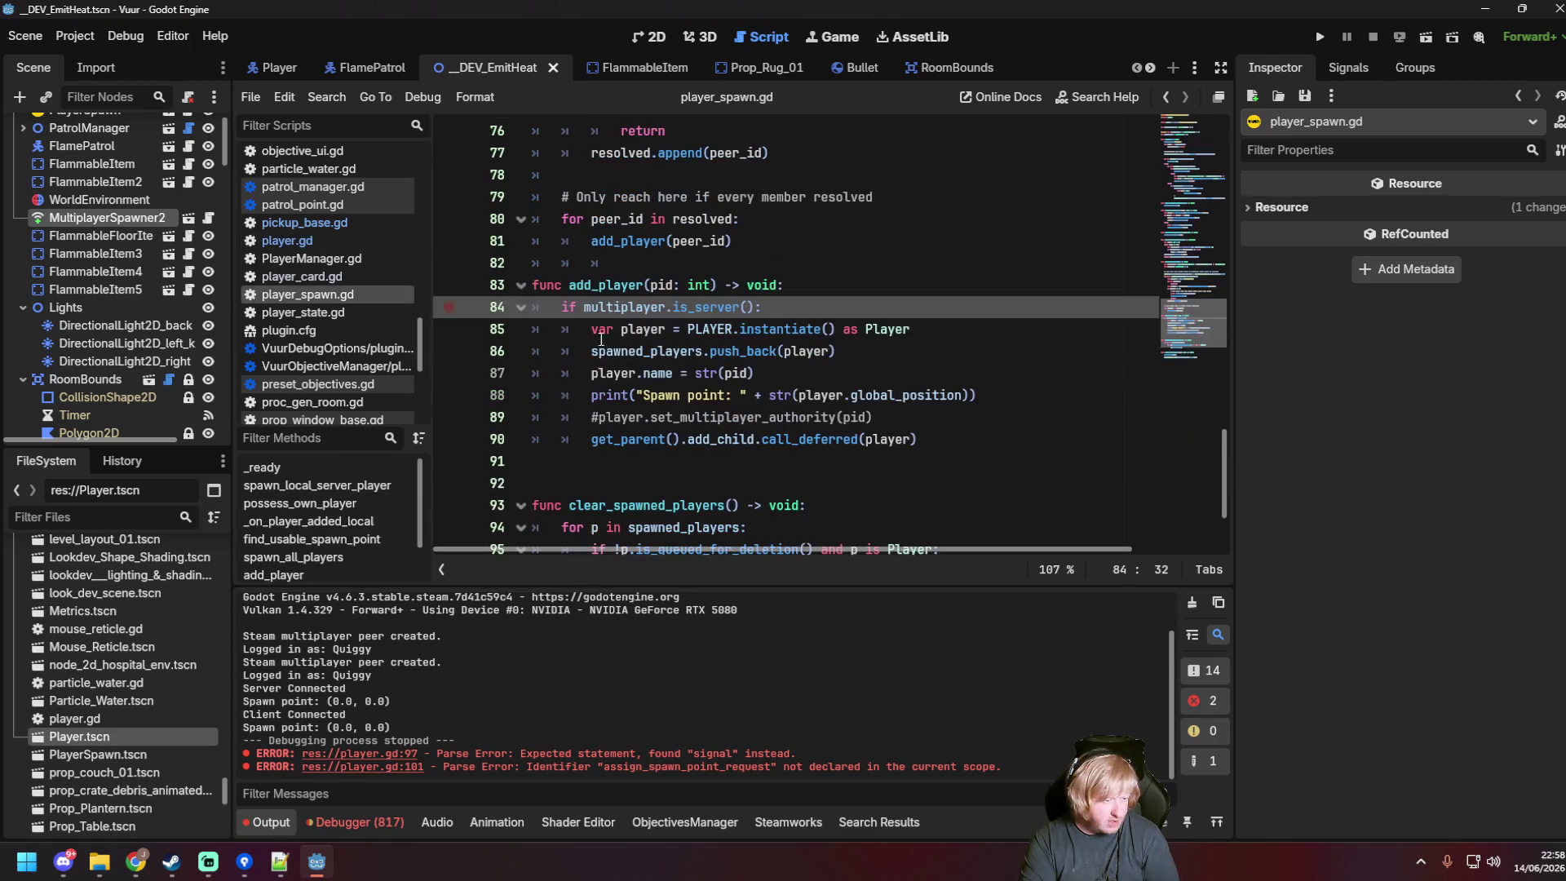
Delete the print("Spawn point: ...") line from add_player
scroll(652, 408, up, 10)
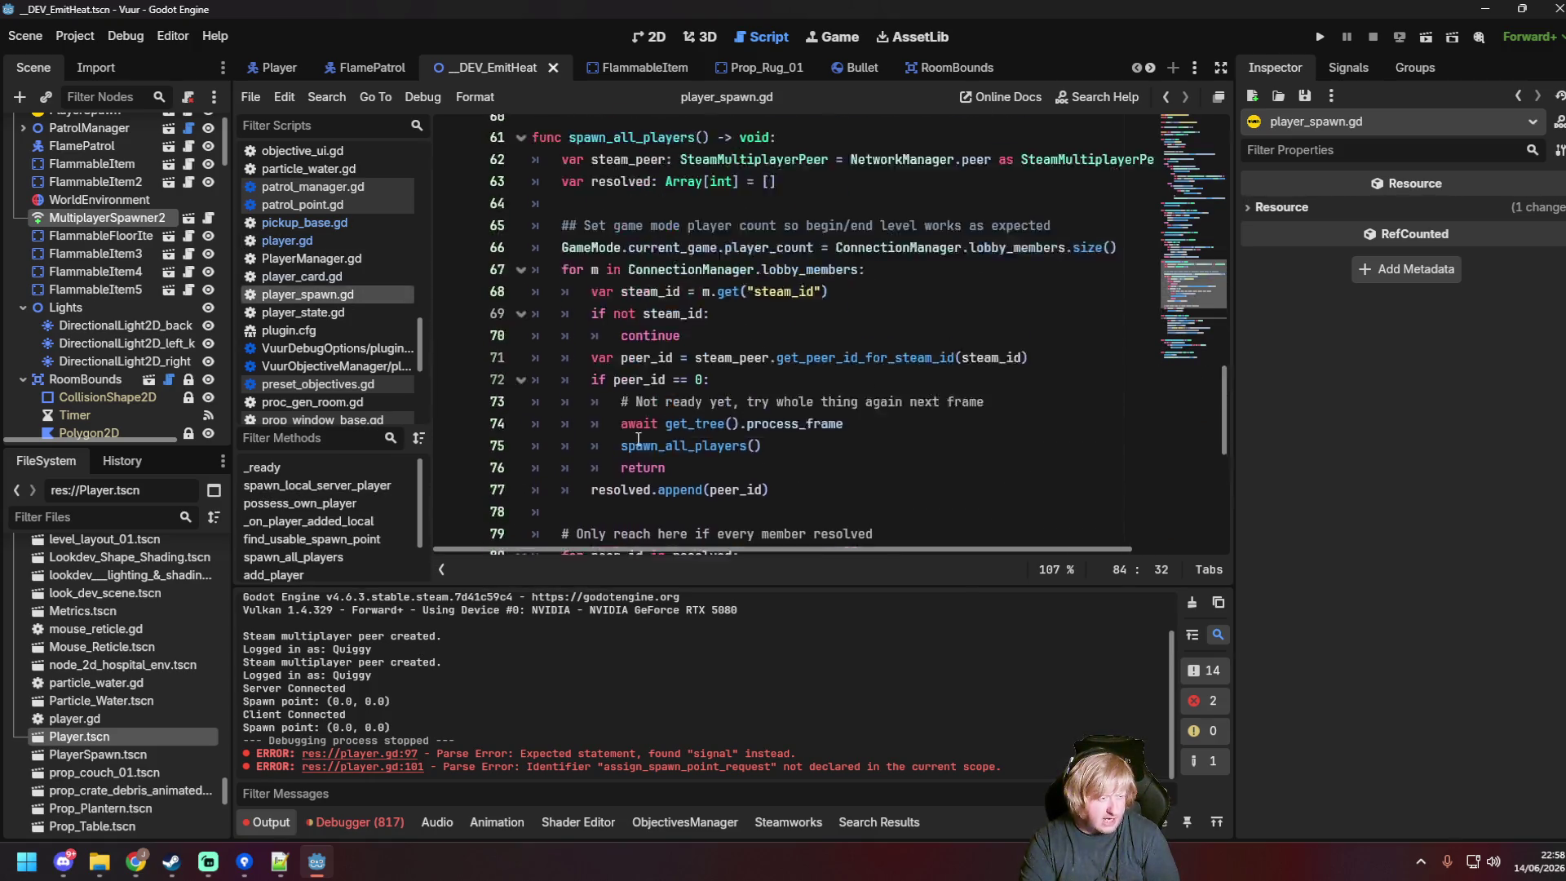
scroll(653, 408, up, 1)
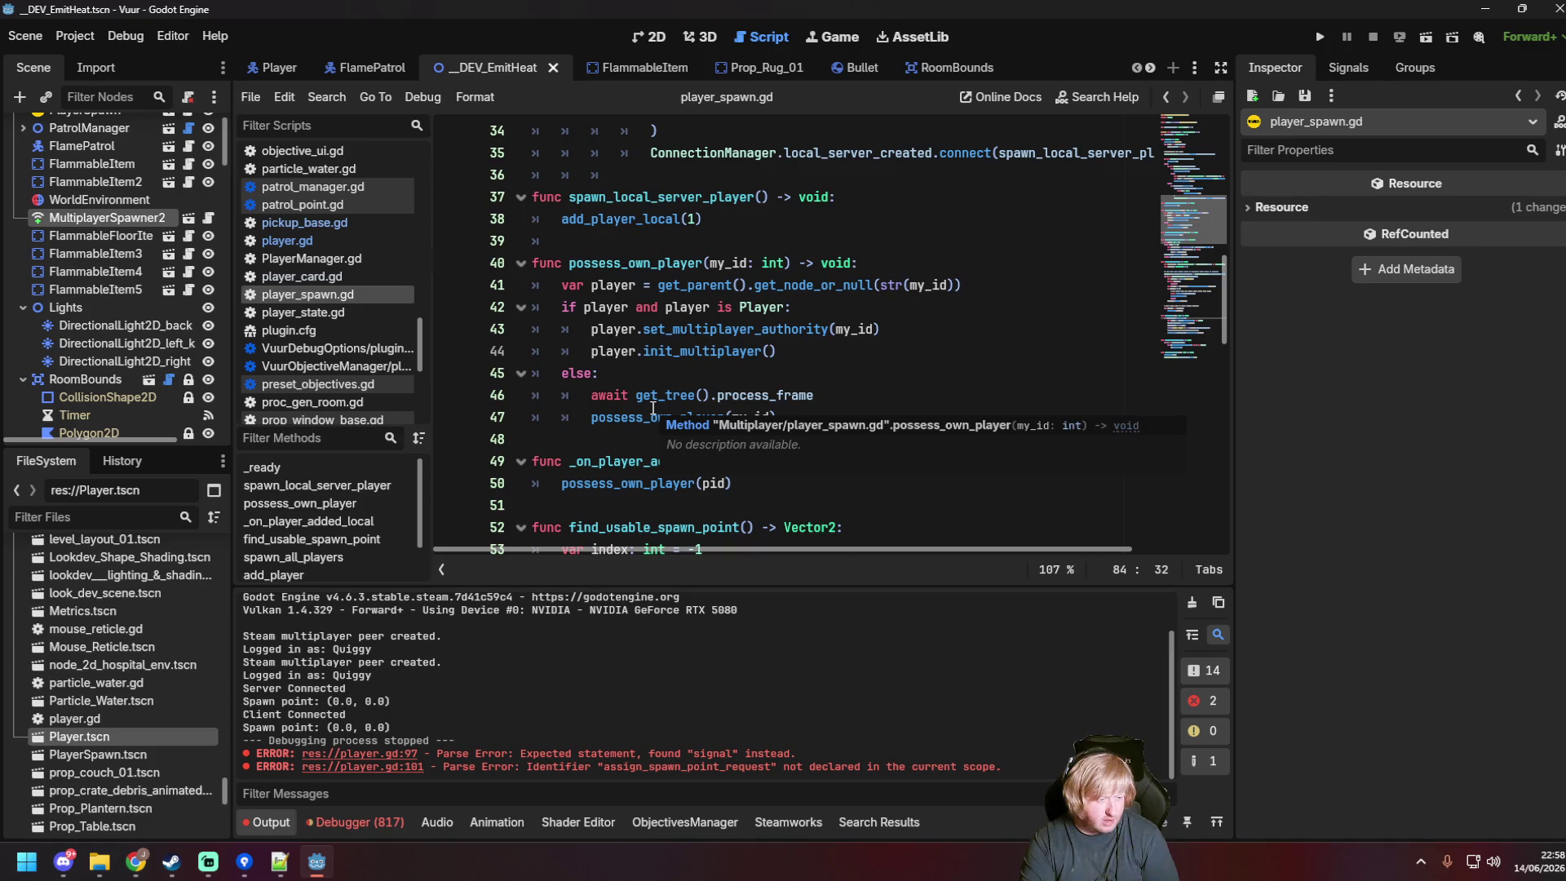
scroll(653, 408, down, 2)
scroll(652, 407, up, 6)
scroll(652, 406, up, 1)
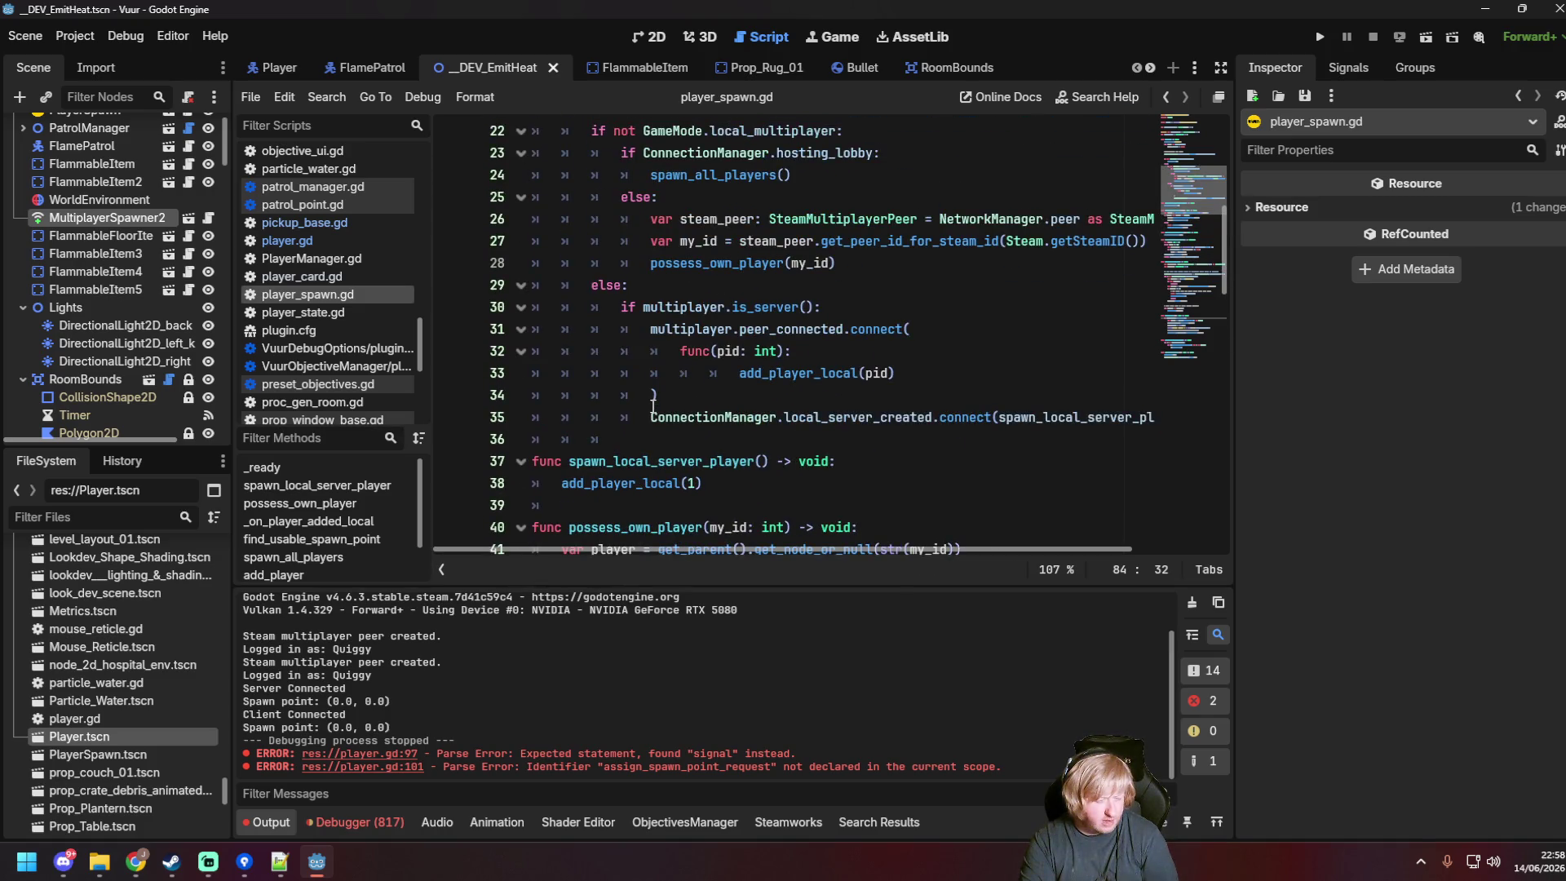
scroll(652, 405, up, 1)
scroll(670, 413, down, 5)
scroll(670, 413, down, 9)
scroll(671, 397, down, 3)
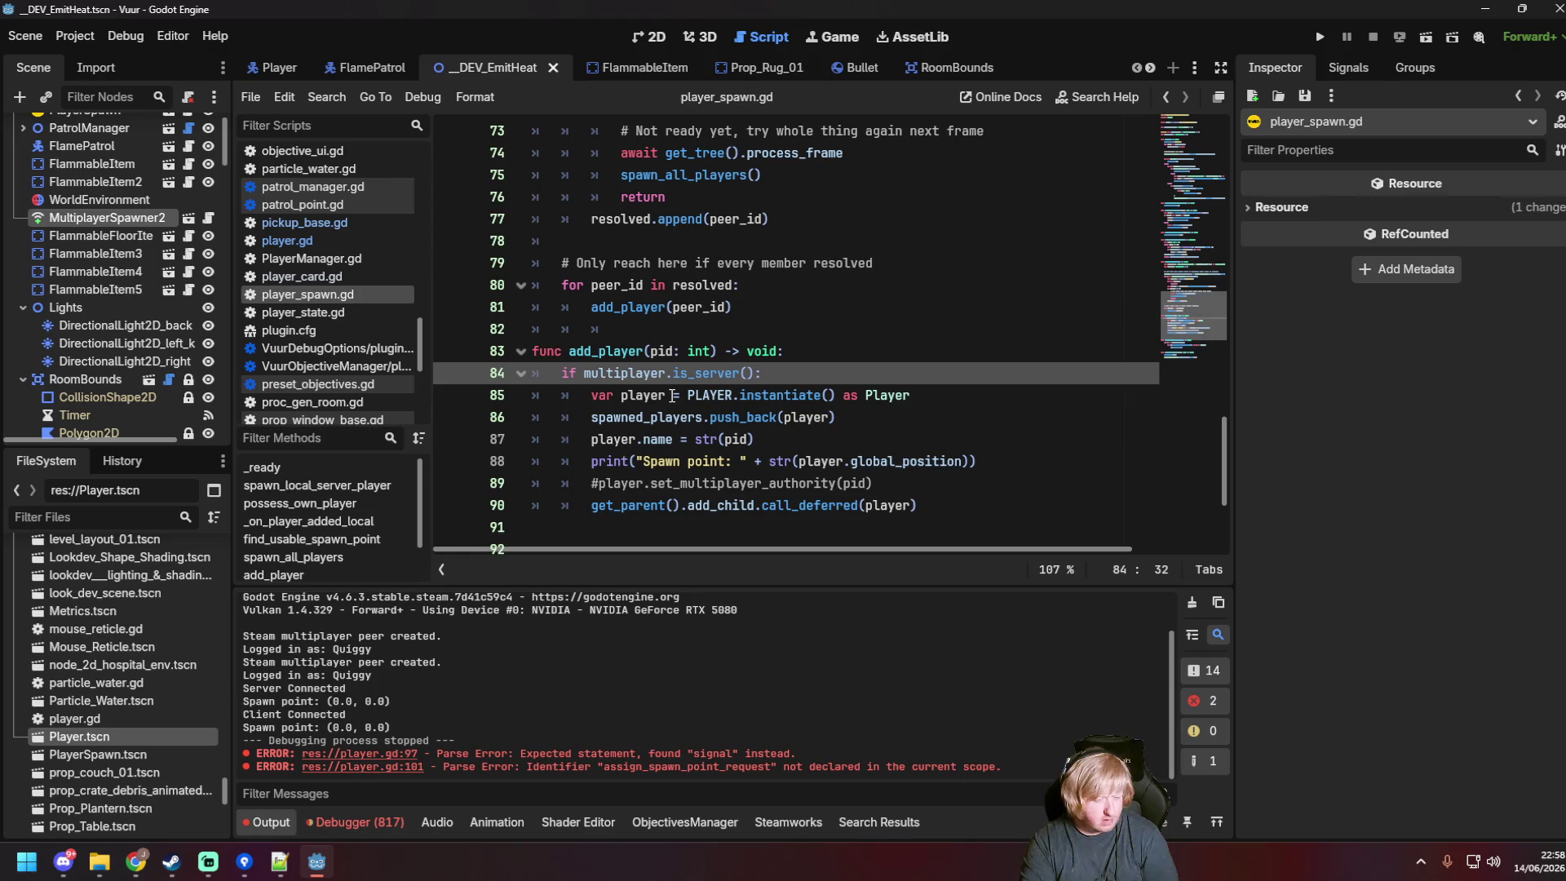
scroll(674, 396, down, 2)
click(959, 373)
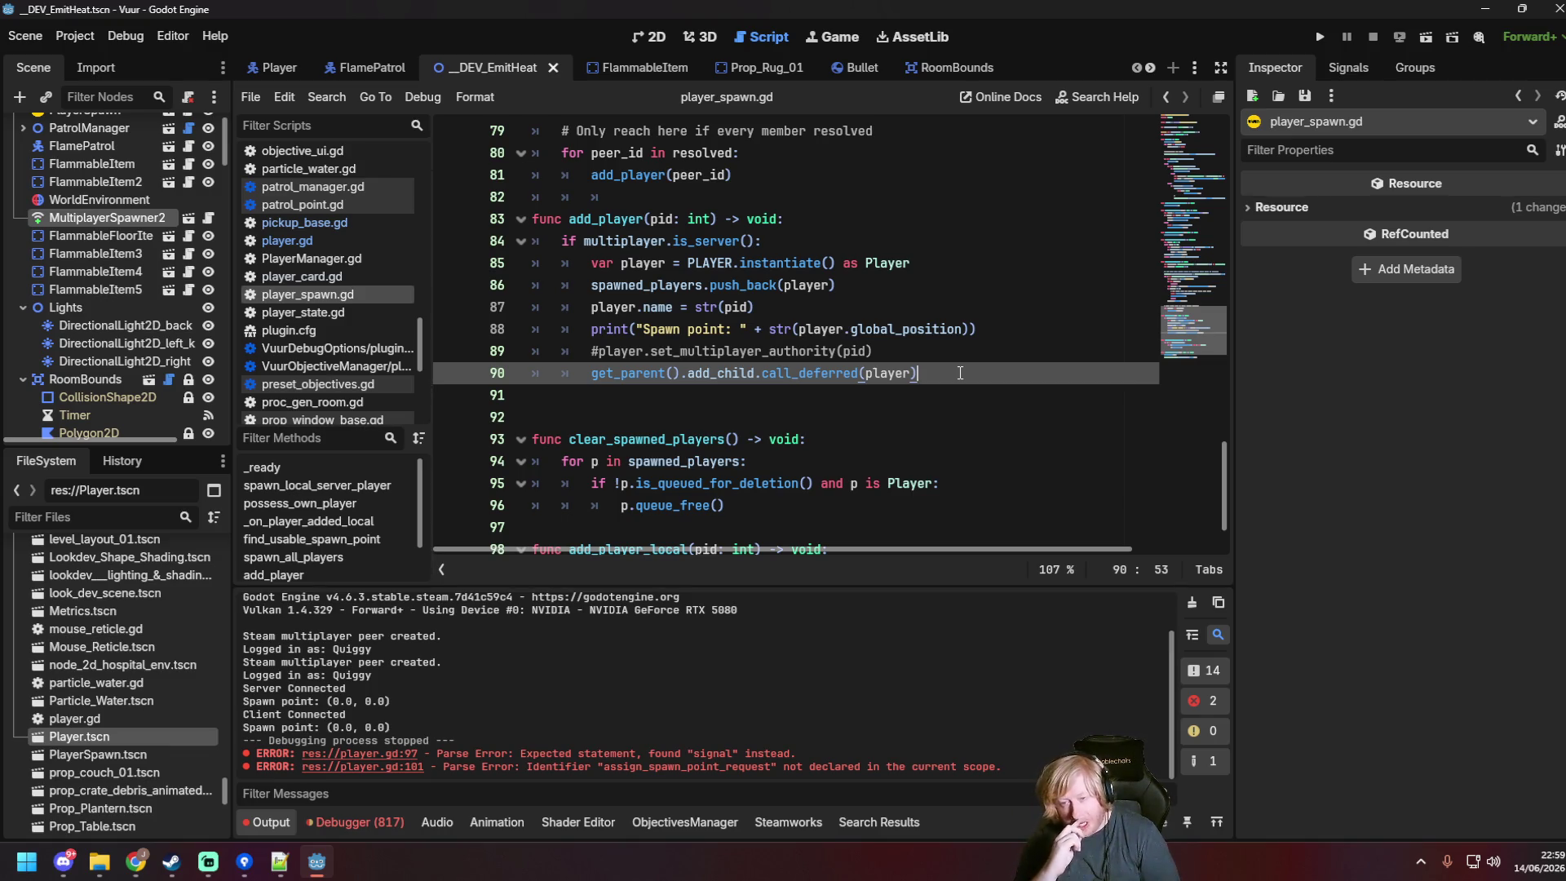
key(shift+Up)
key(shift+Down)
drag(990, 327, 801, 316)
key(BackSpace)
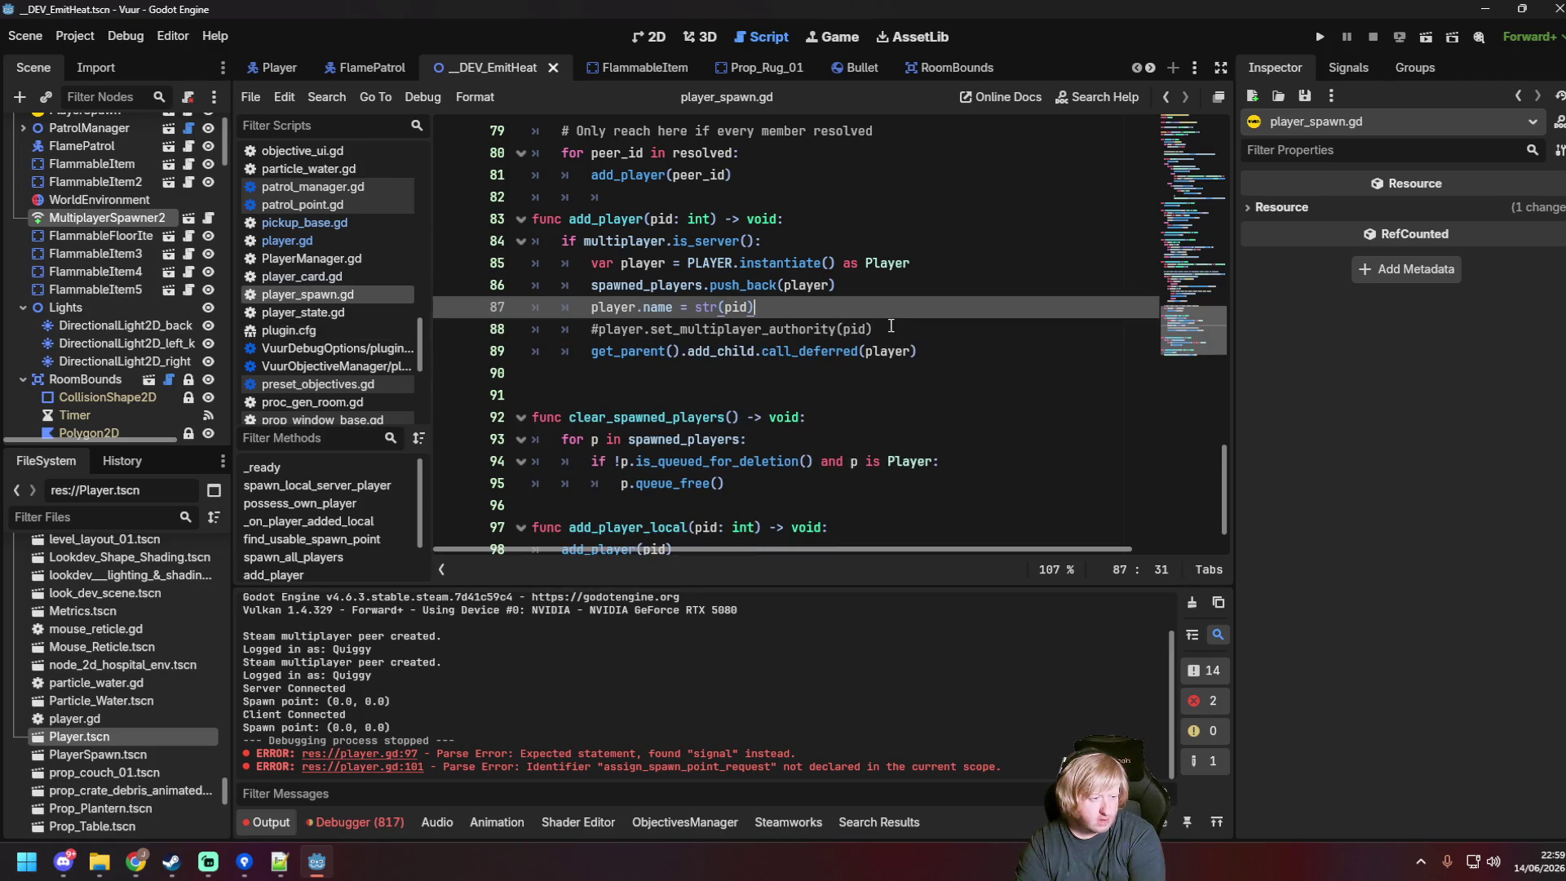
Return to _ready and place the cursor after the player_added connect line
click(891, 326)
click(576, 391)
scroll(582, 384, up, 5)
scroll(581, 383, up, 20)
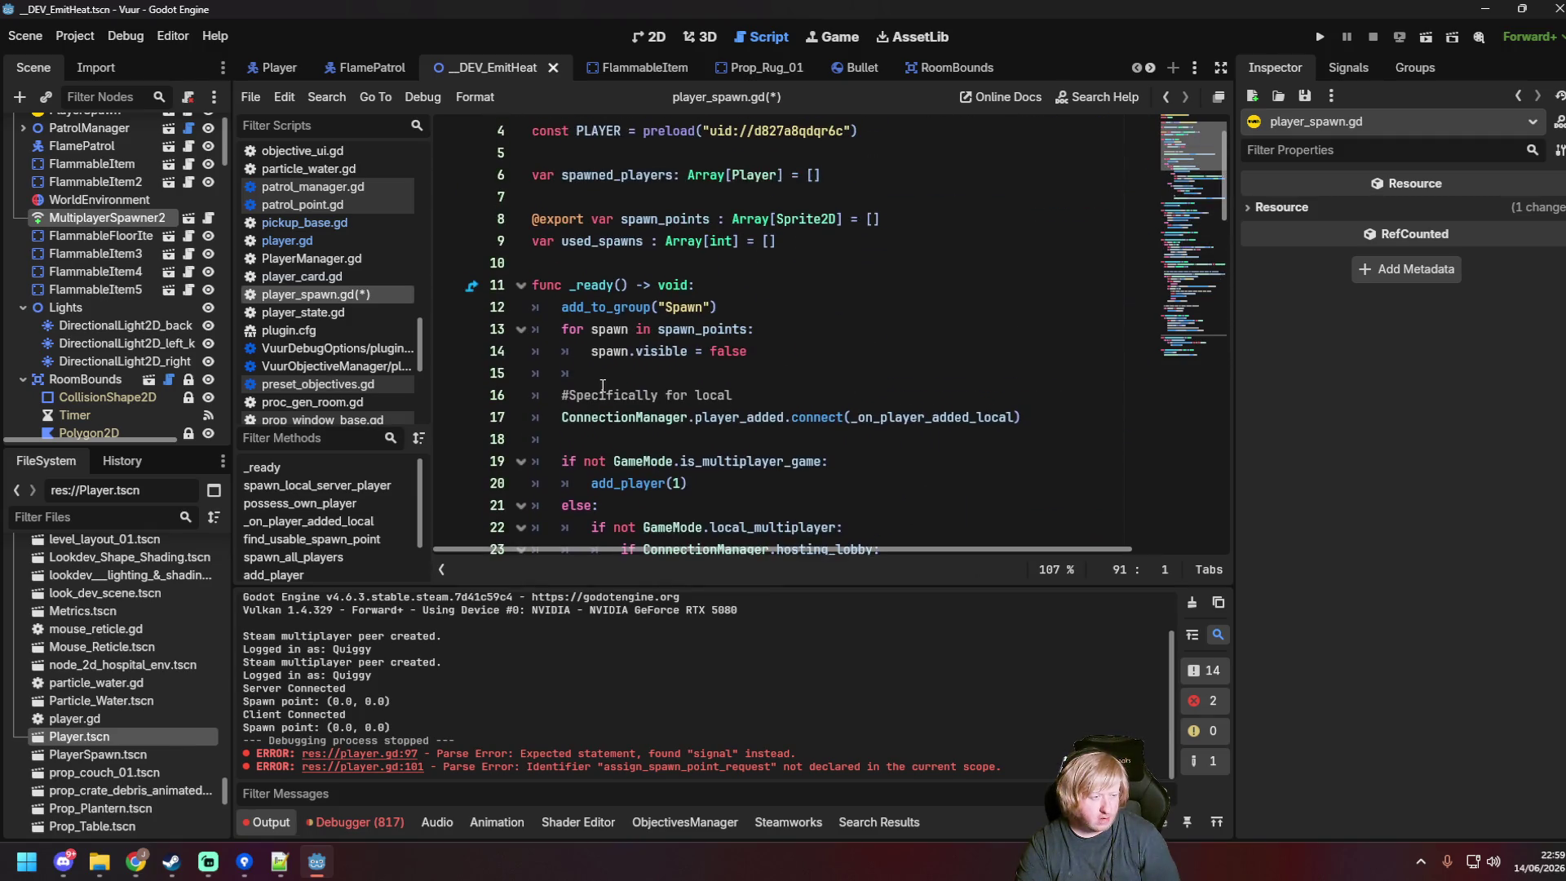
click(615, 439)
In _ready, connect ConnectionManager.assign_spawn_point_request to _on_spawn_request
key(Return)
text(Con)
key(BackSpace)
key(BackSpace)
key(BackSpace)
text(Connectio)
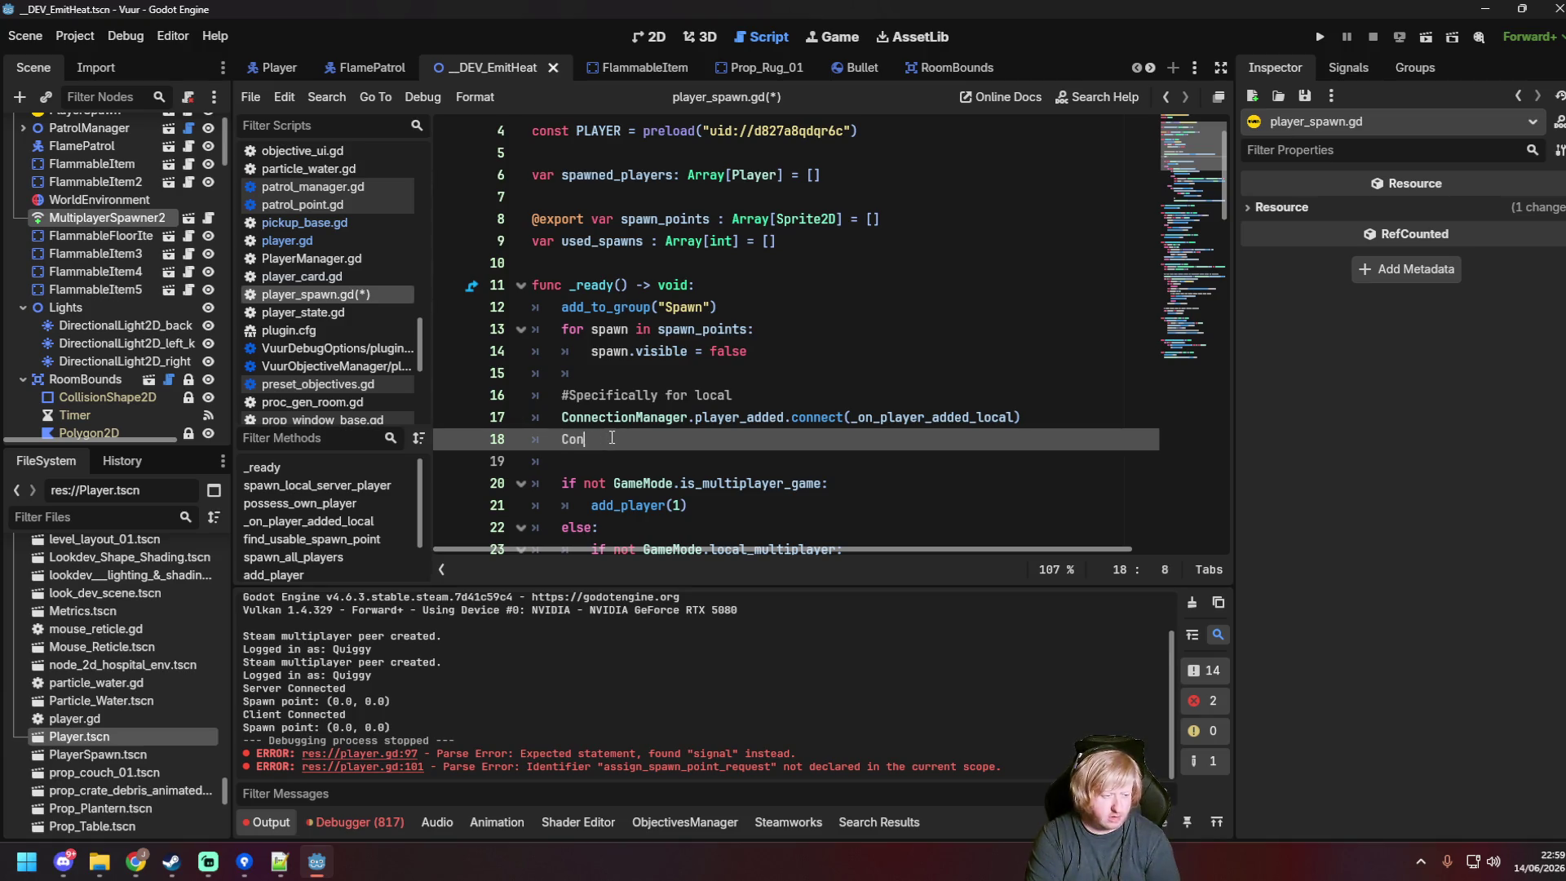
text(nManager.spawn)
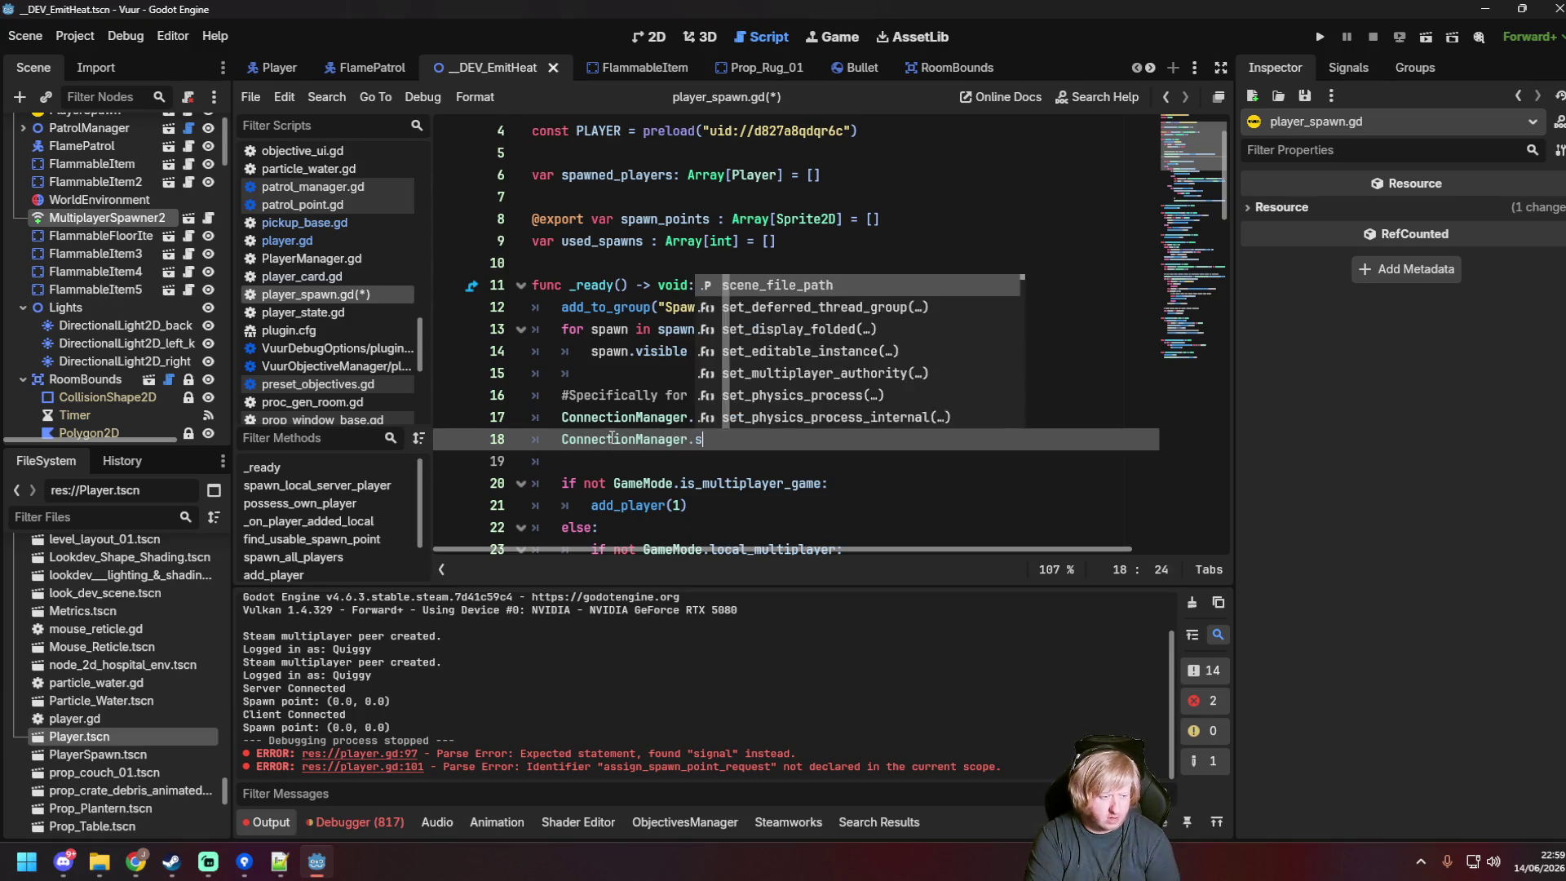
key(Return)
text(.)
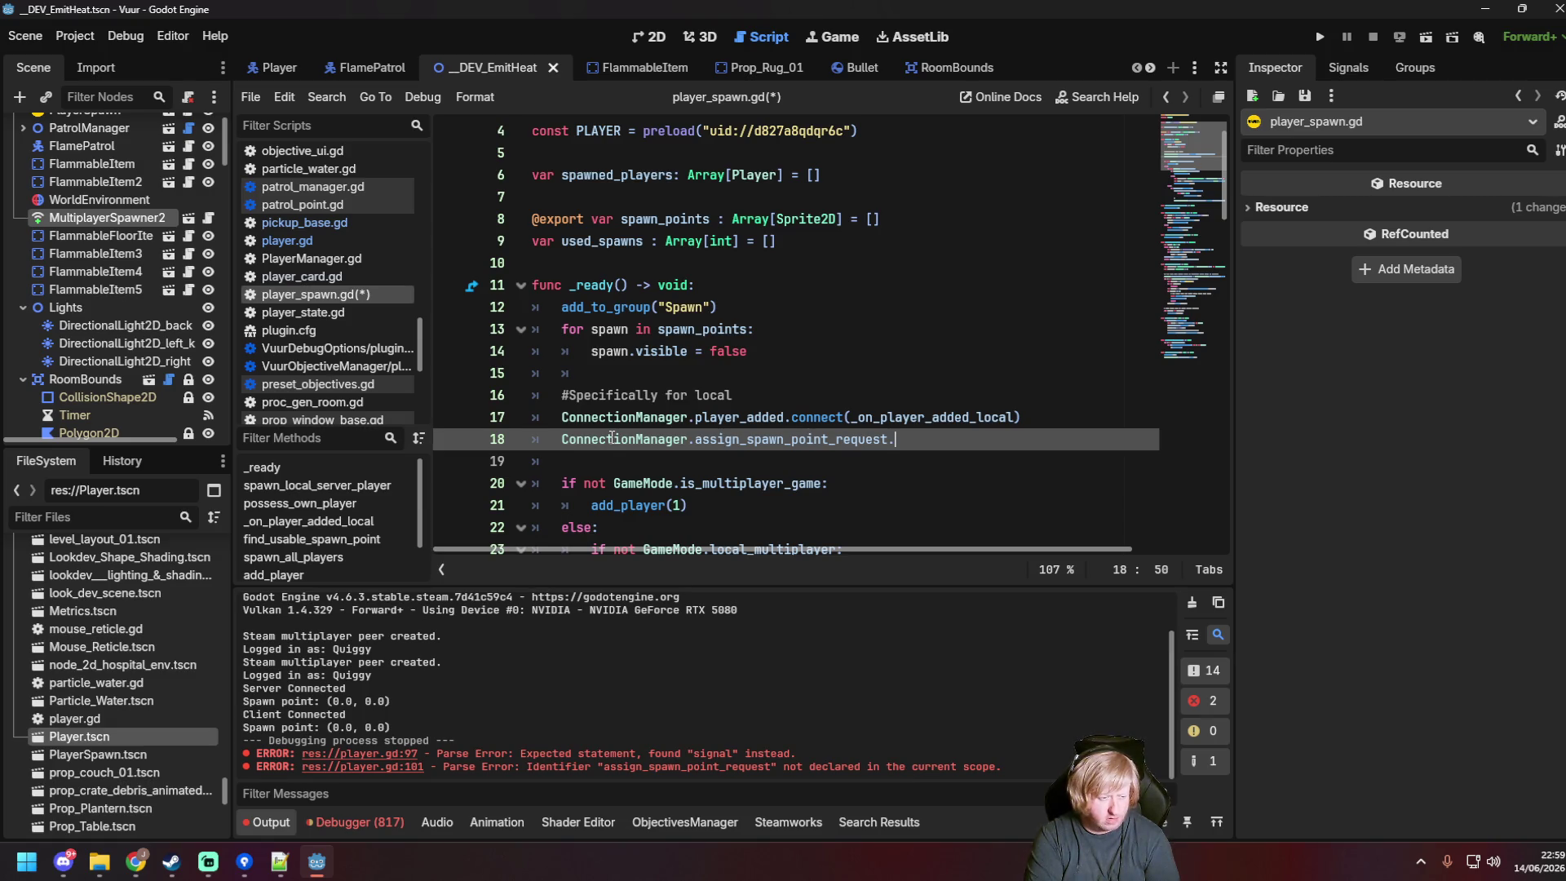
text(connec)
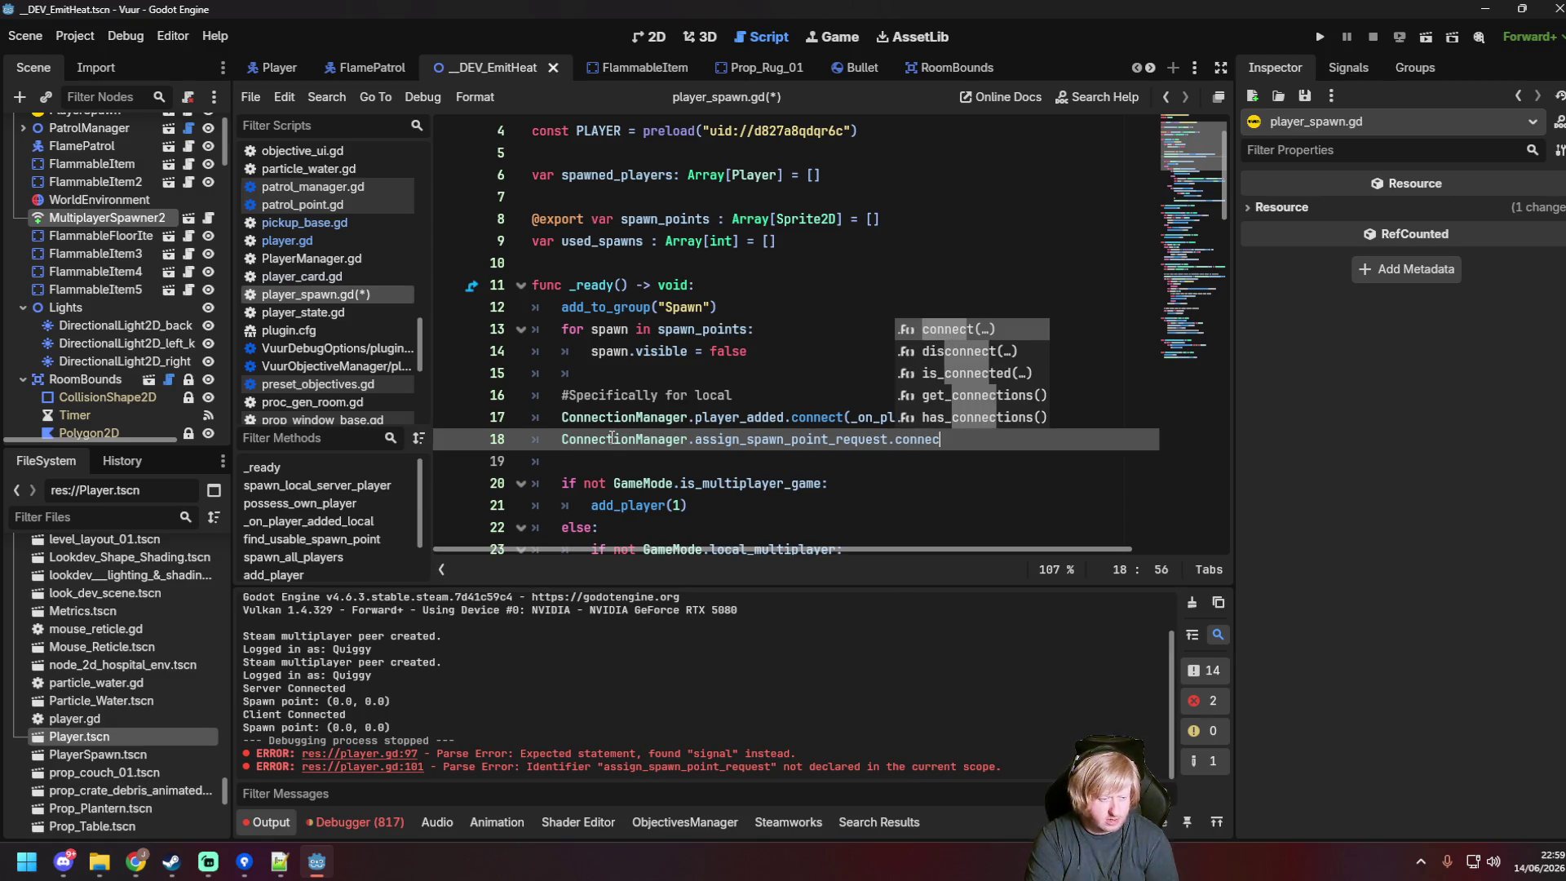
key(Return)
text(_on_)
text(spawn_request)
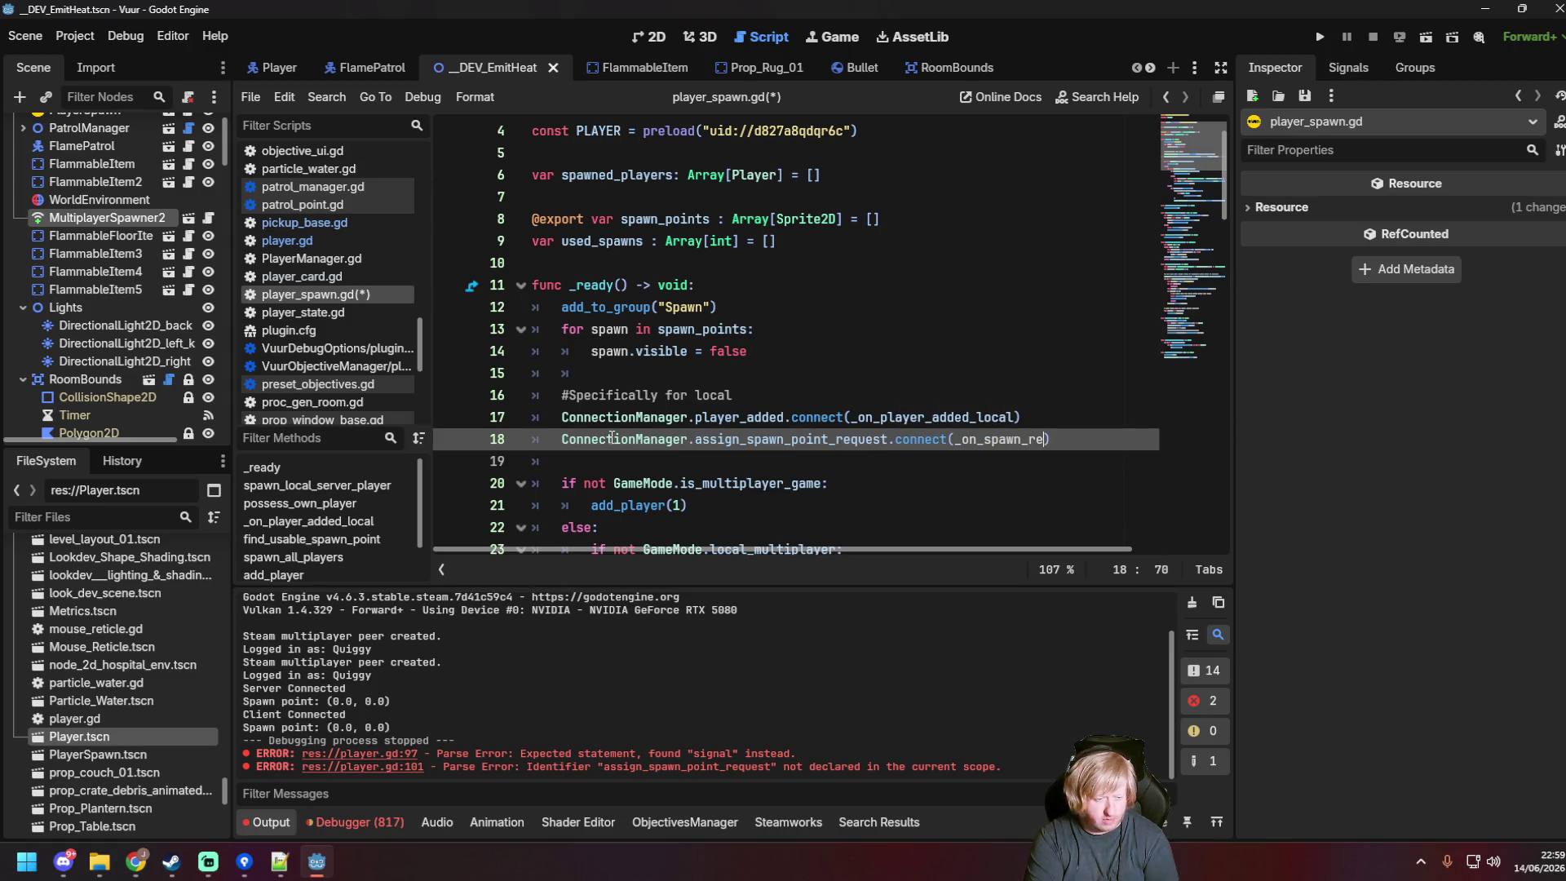
Below spawn_local_server_player, add func on_spawn_request(pid:int) -> void that gets the player via get_node_or_null(str(pid))
scroll(612, 438, down, 4)
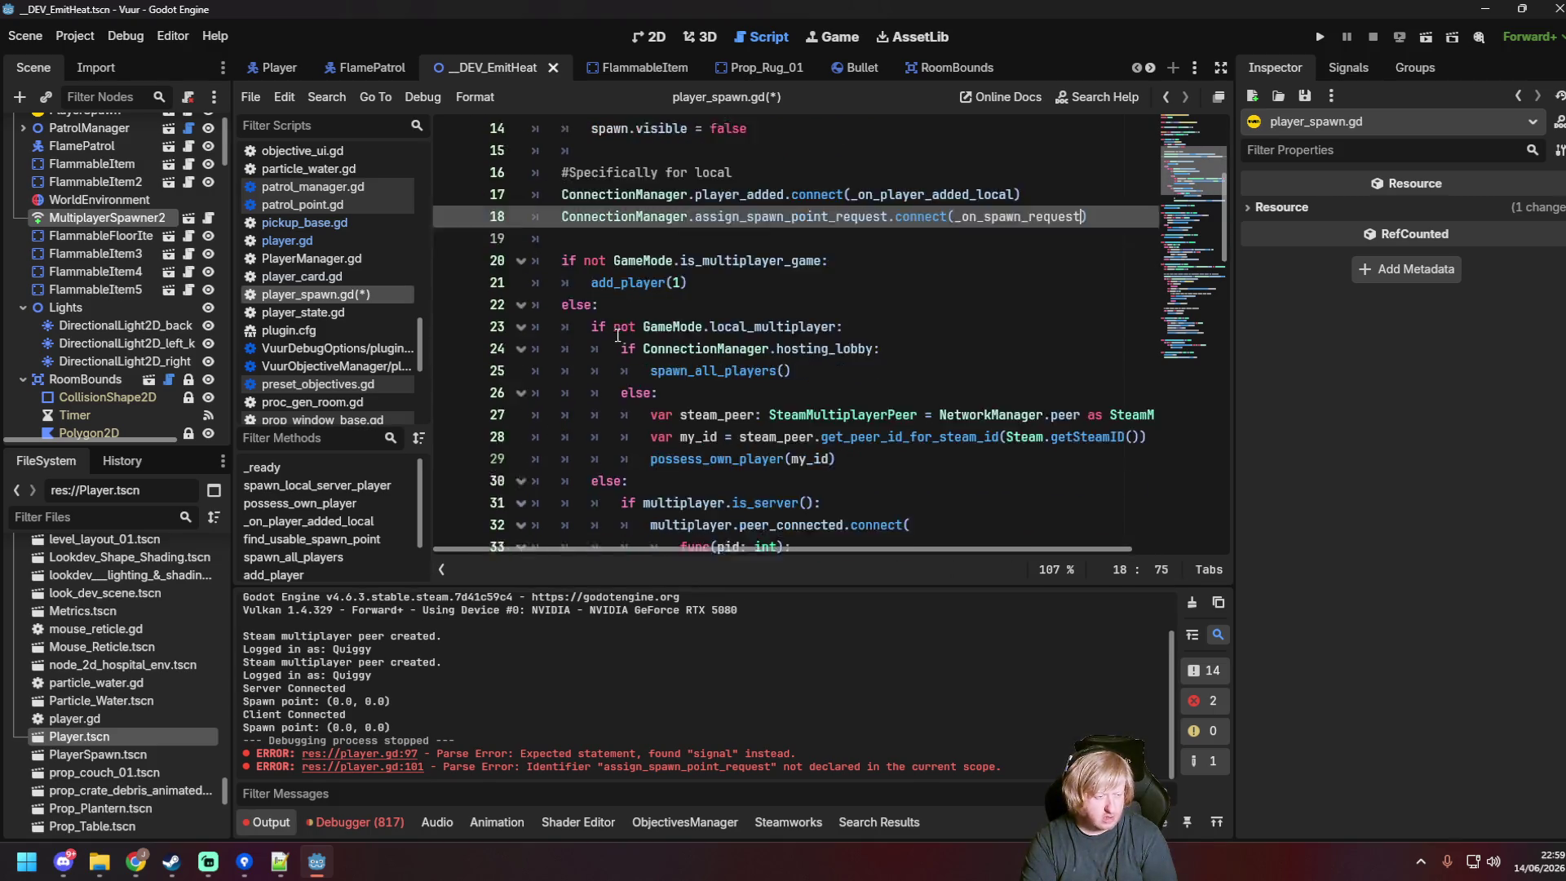
scroll(616, 341, up, 3)
scroll(616, 341, down, 3)
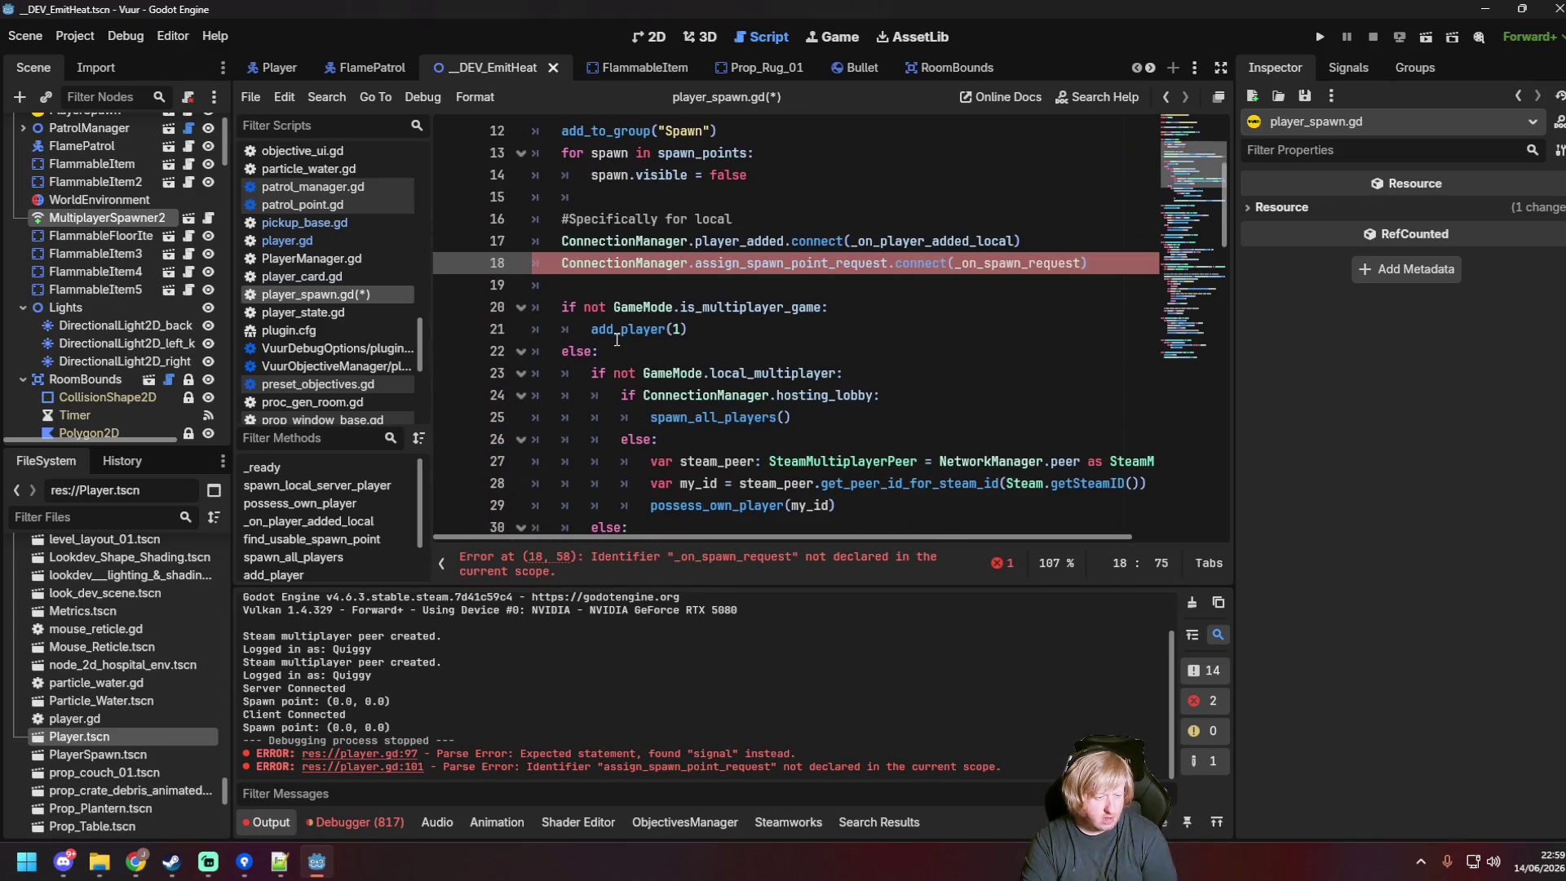
scroll(617, 341, down, 7)
click(544, 287)
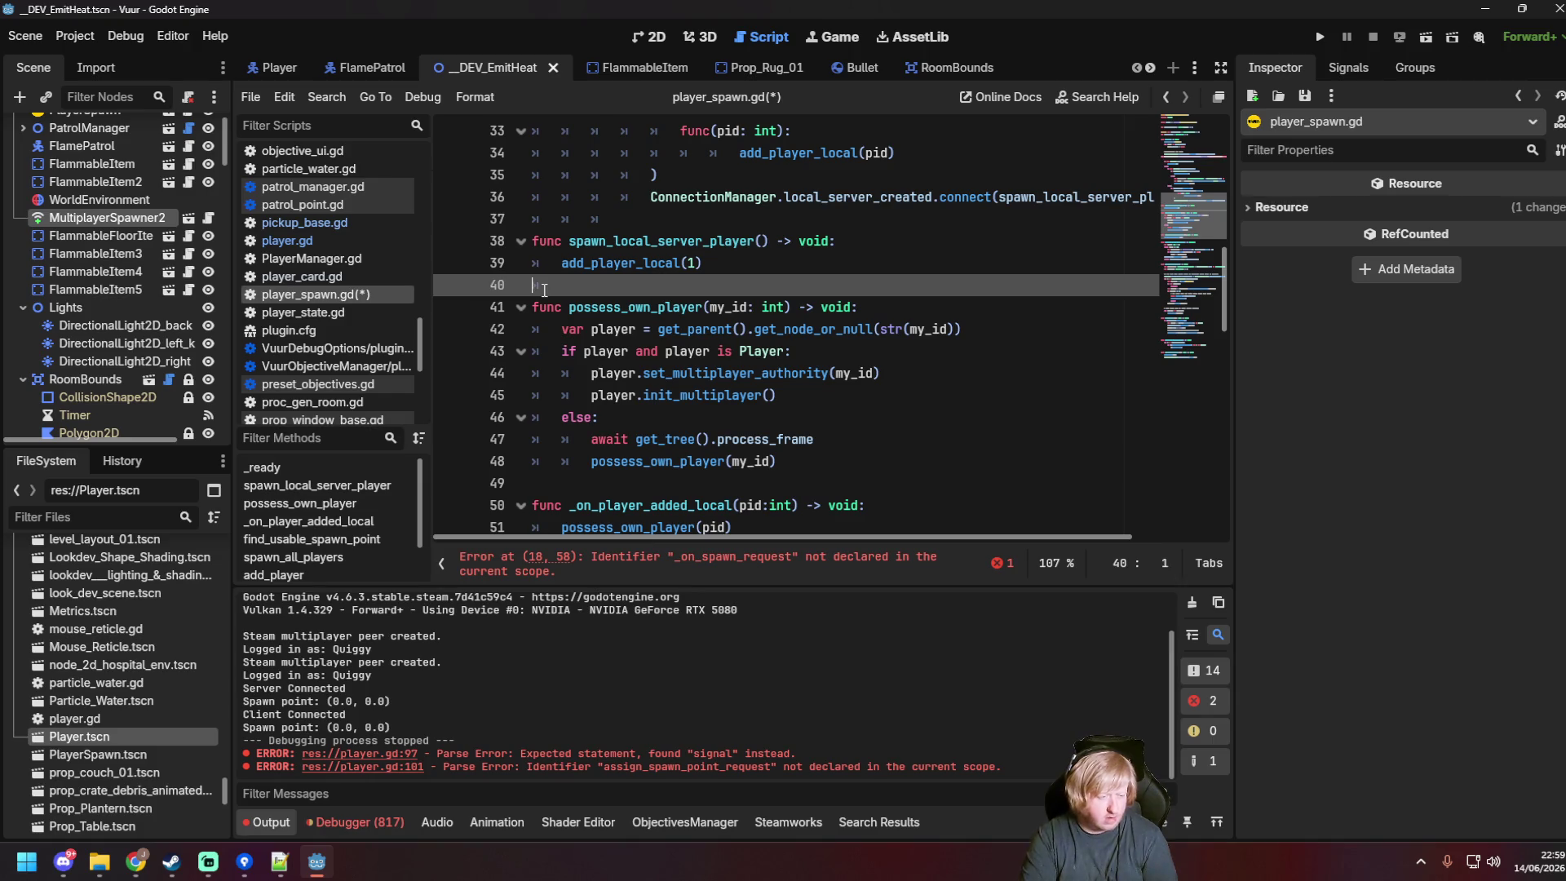
key(Return)
key(Return)
key(Up)
text(func on_s)
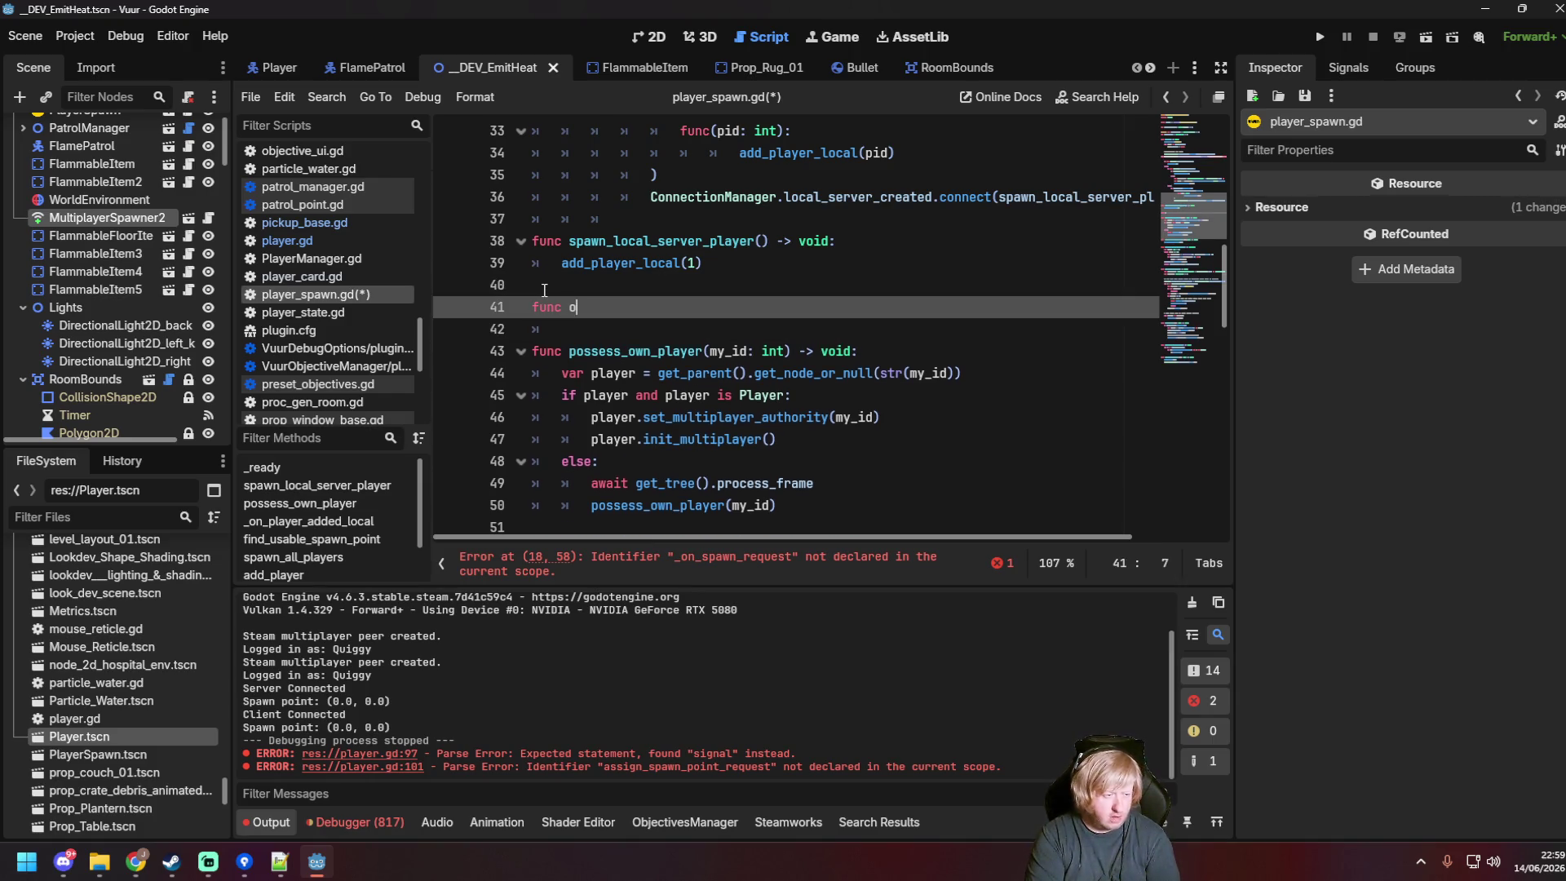
text(pawn_request)
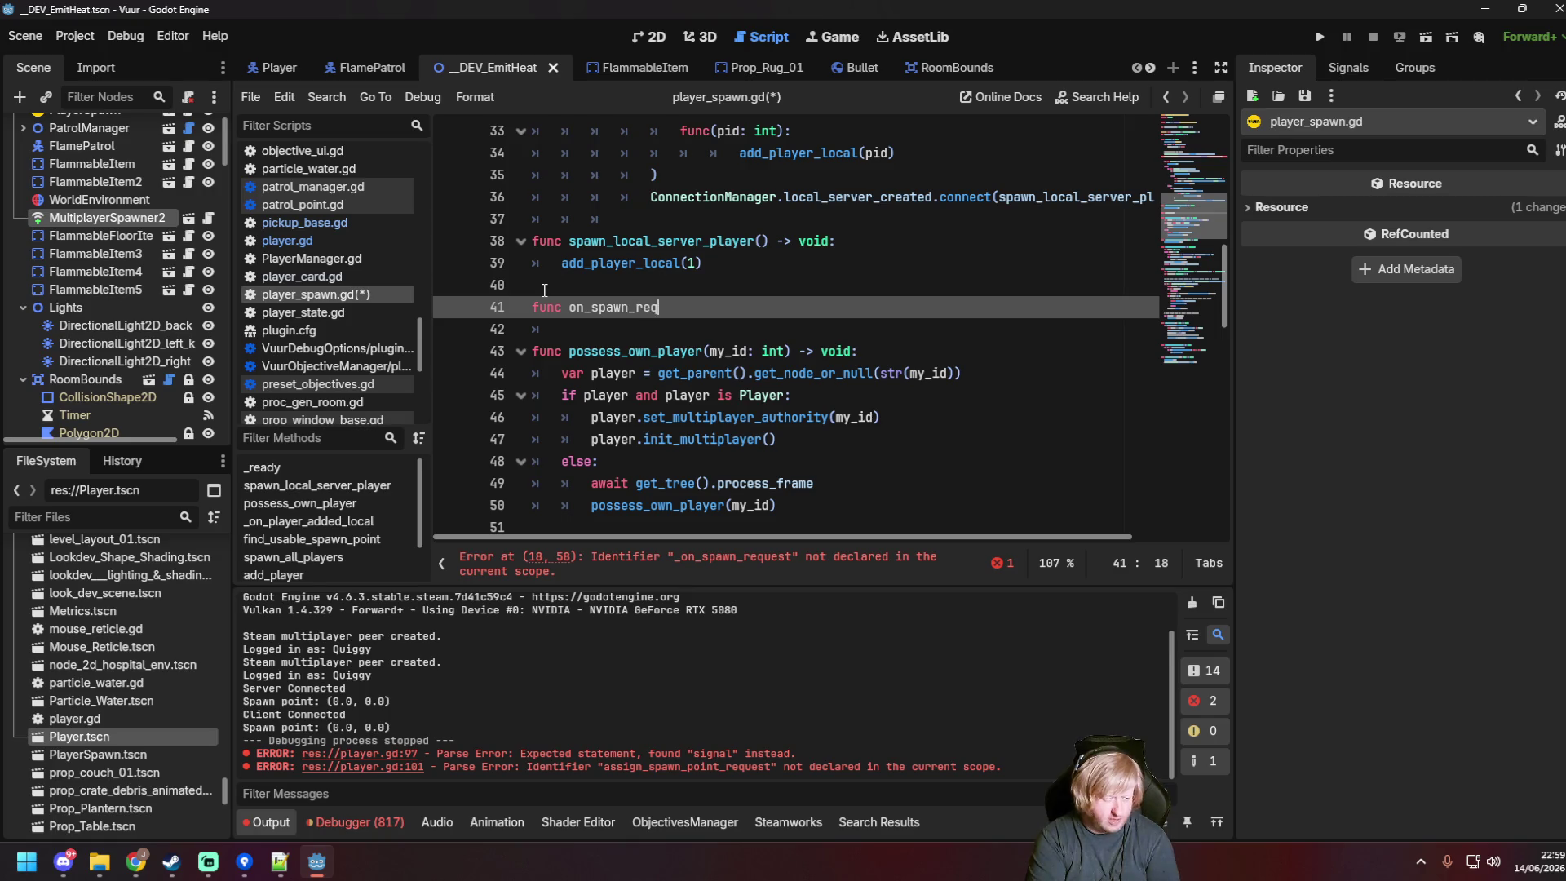
text((pid:int))
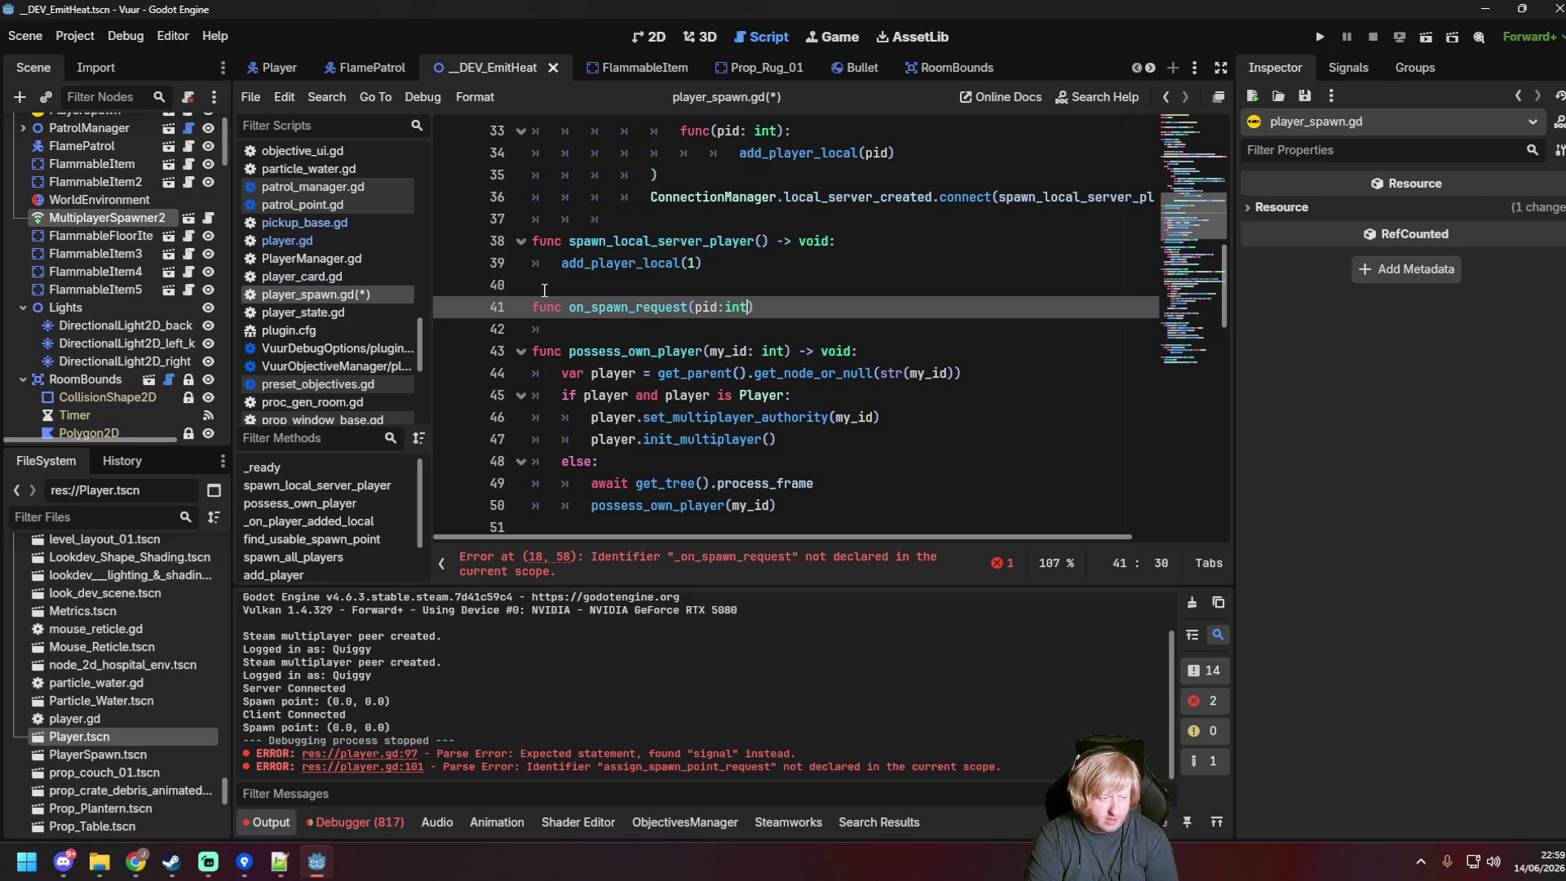
text( -> void:)
key(Return)
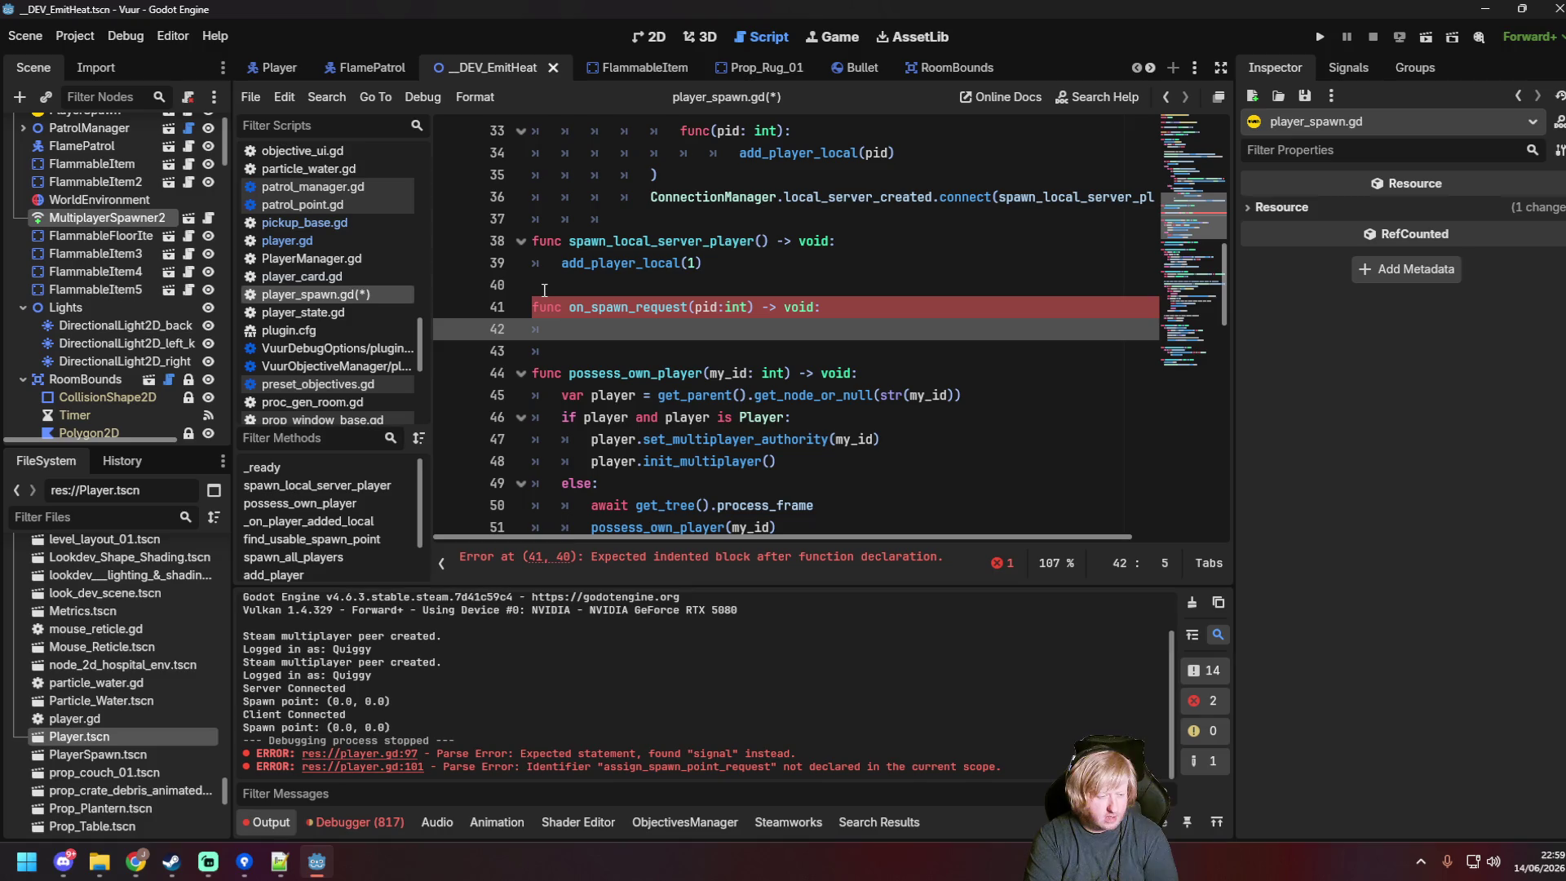
text(var player = get_)
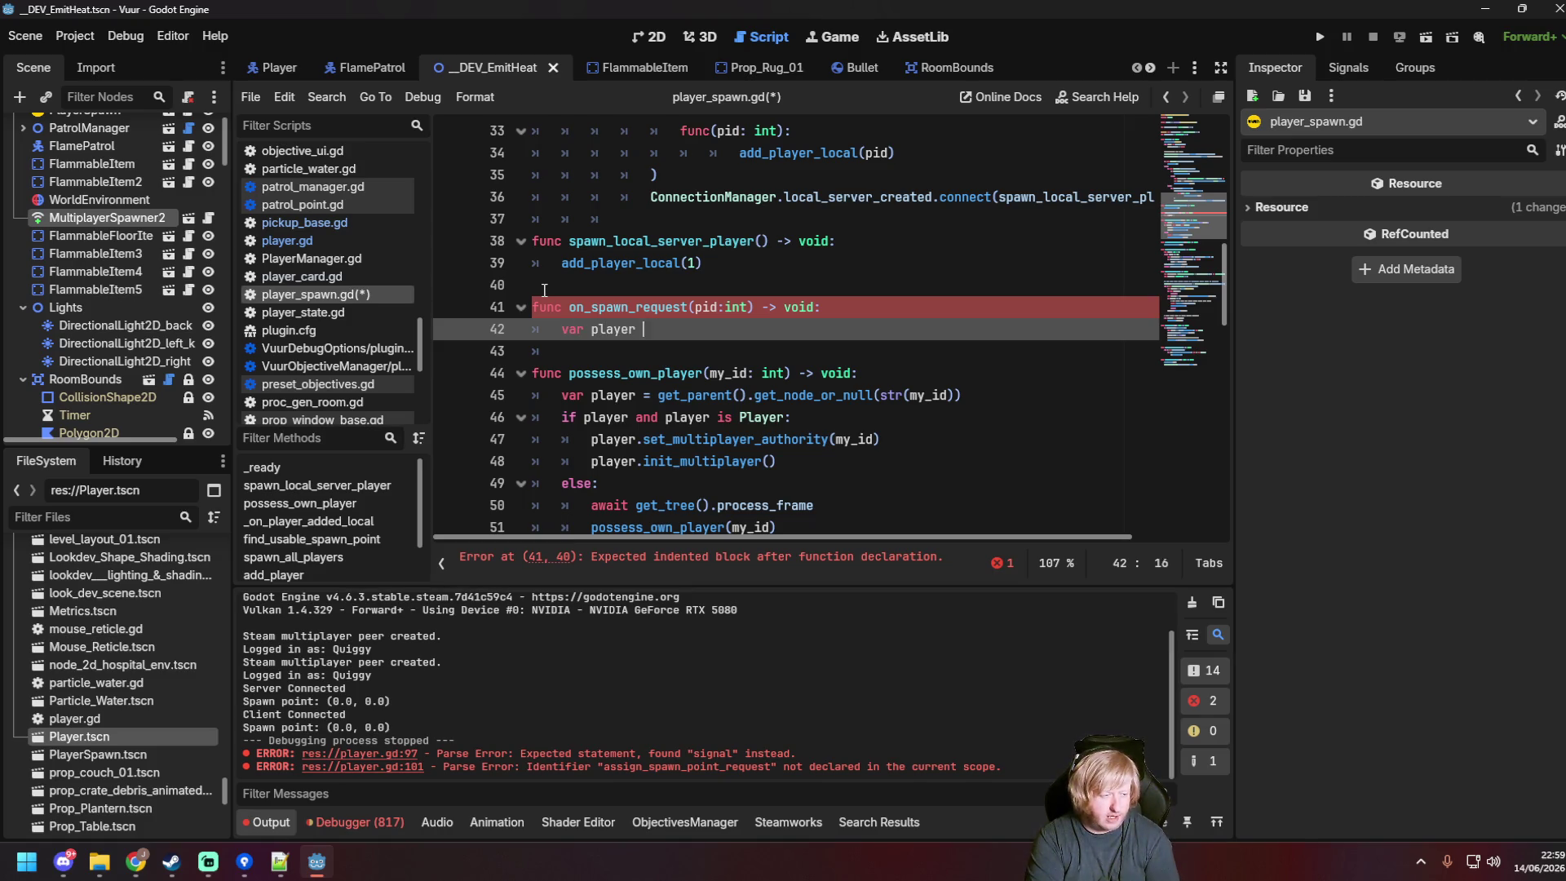
text(node)
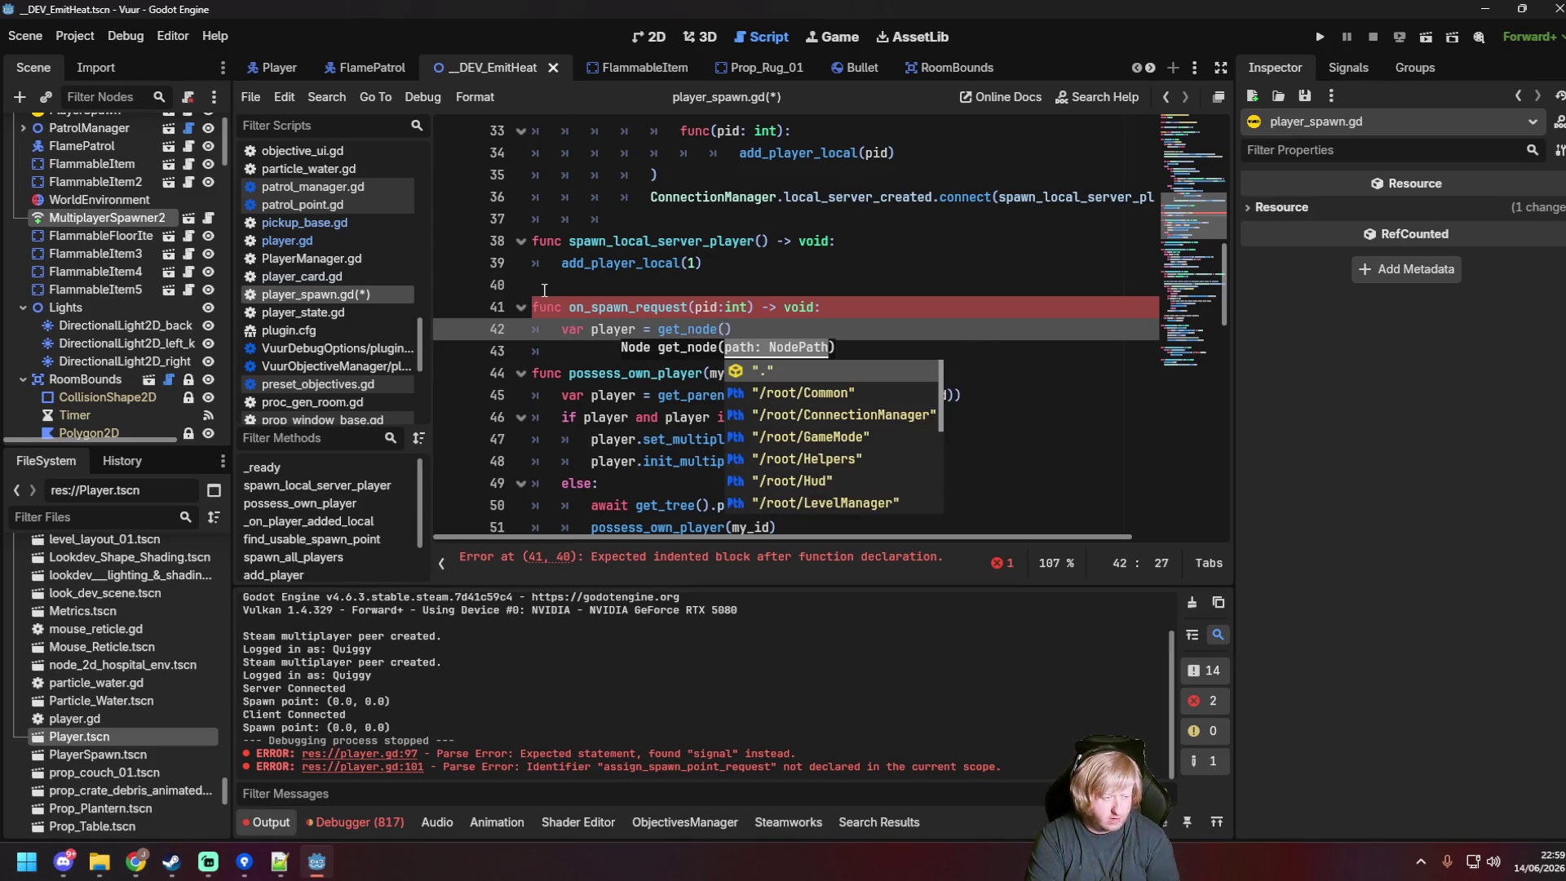
text(_or_null()
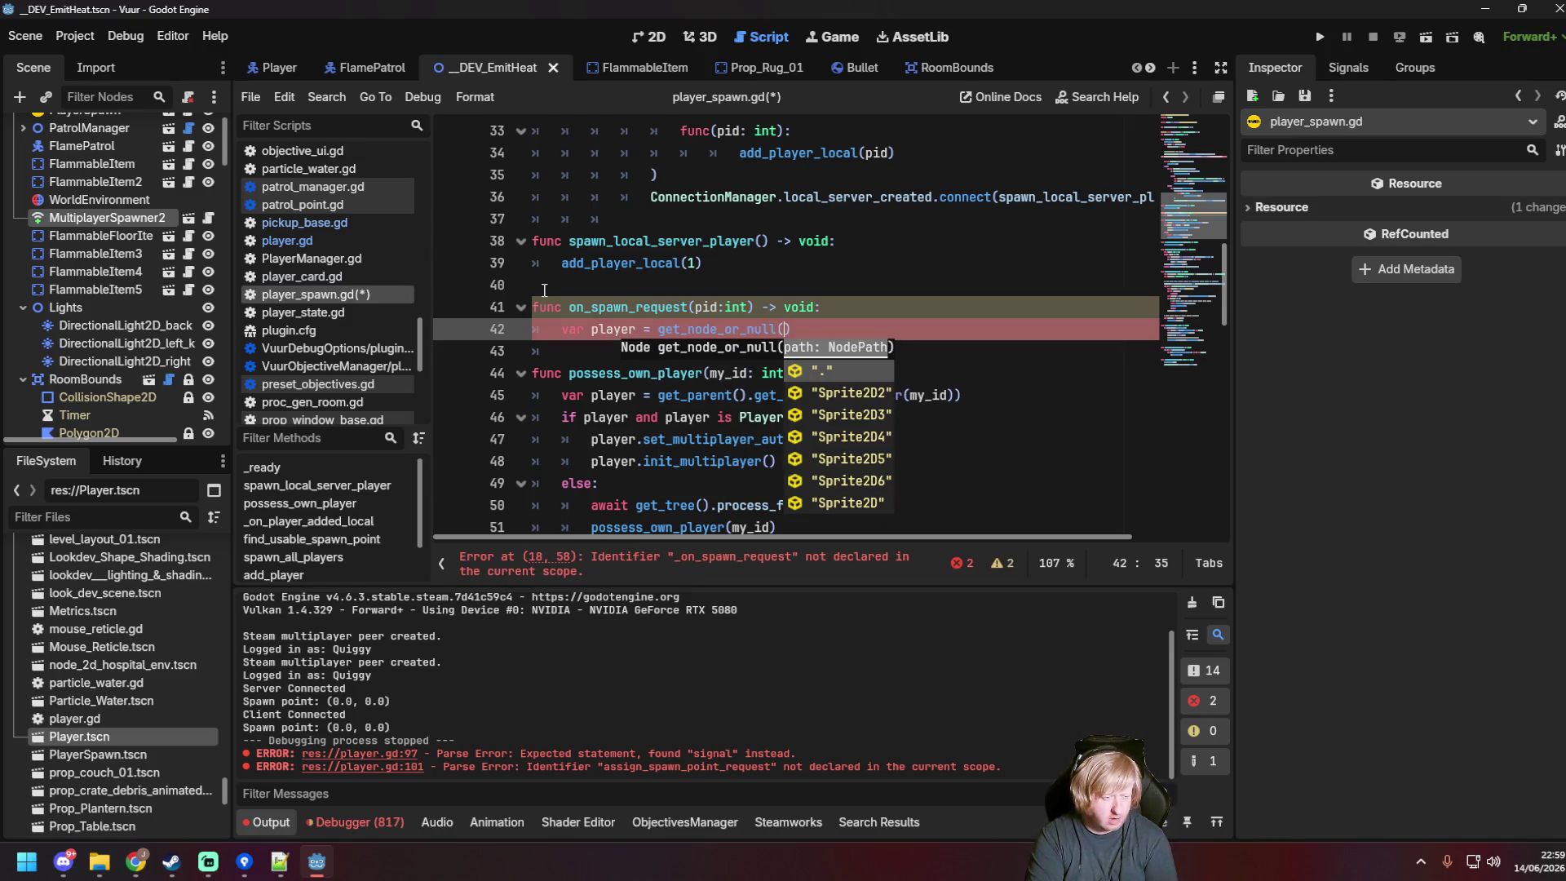
text(str(pid)
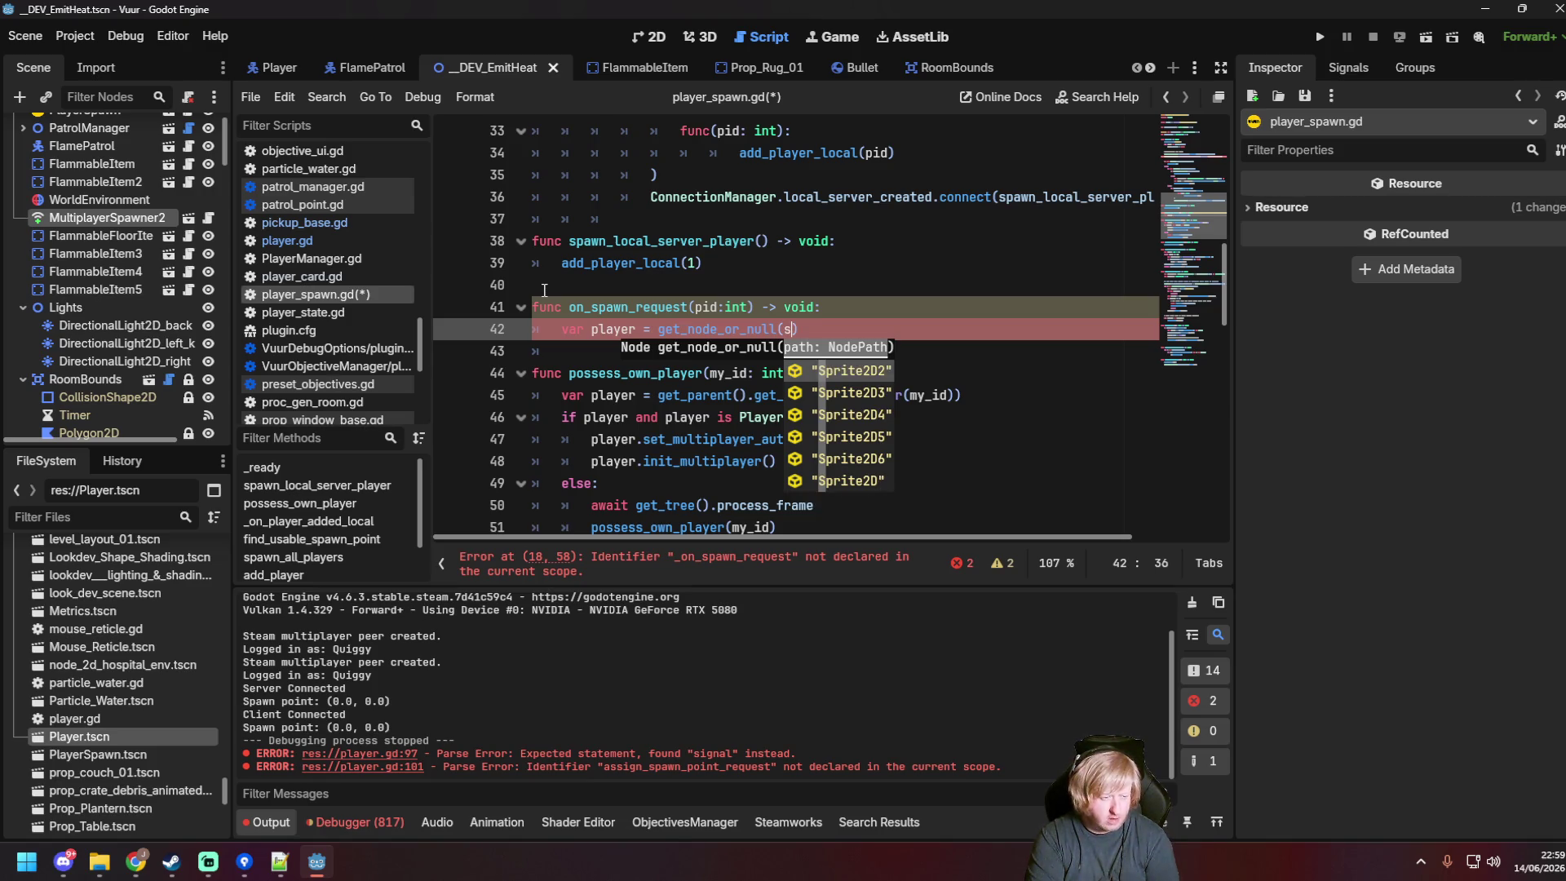
text()))
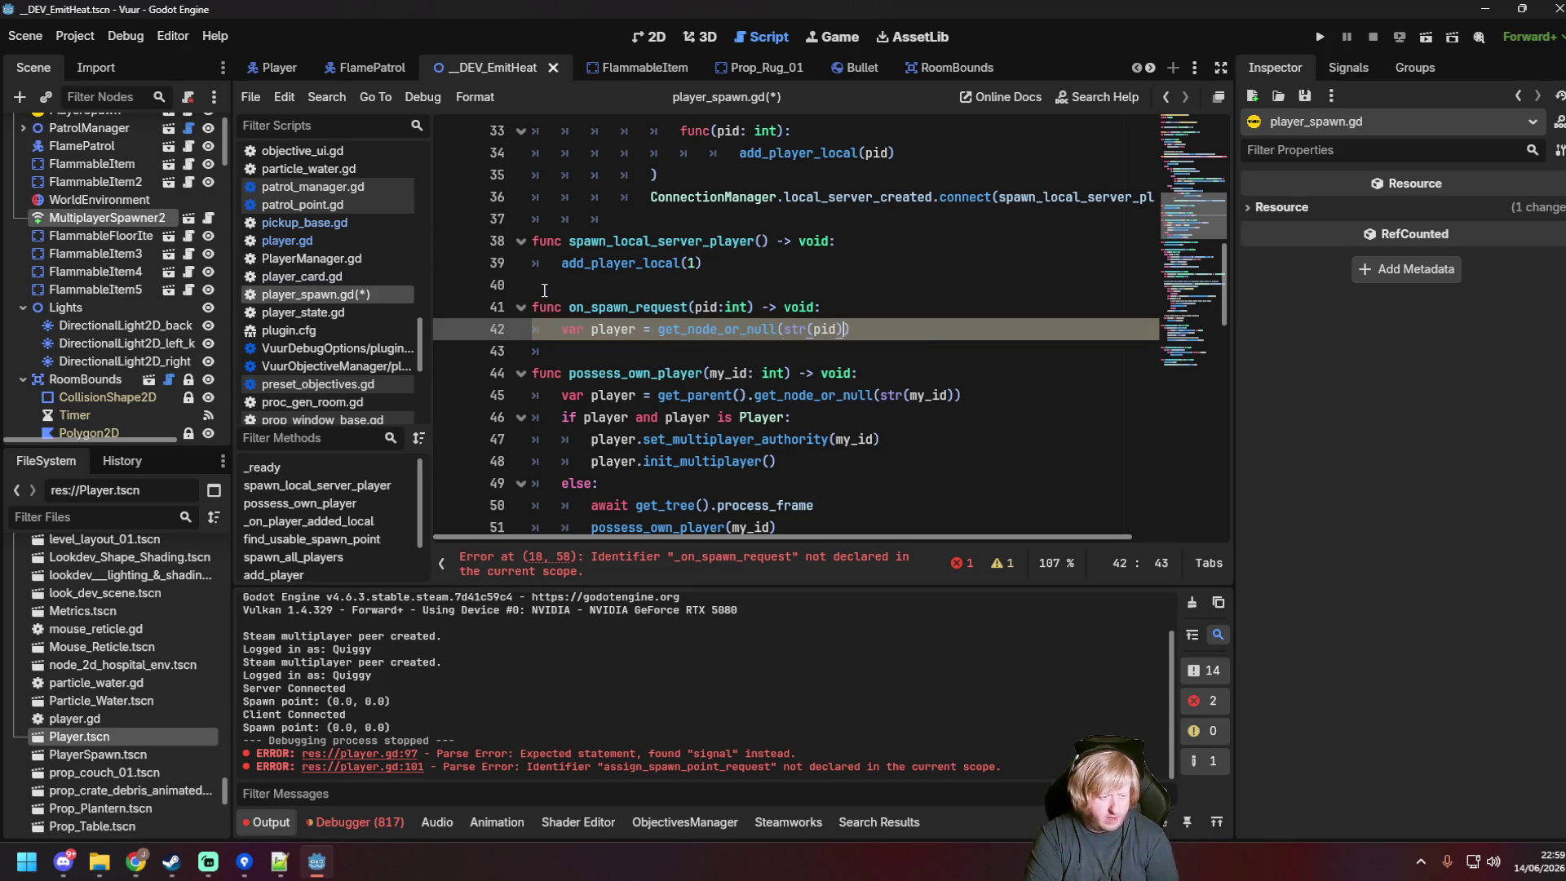
If the node is a Player, set its global_position to find_usable_spawn_point(), then save
key(Return)
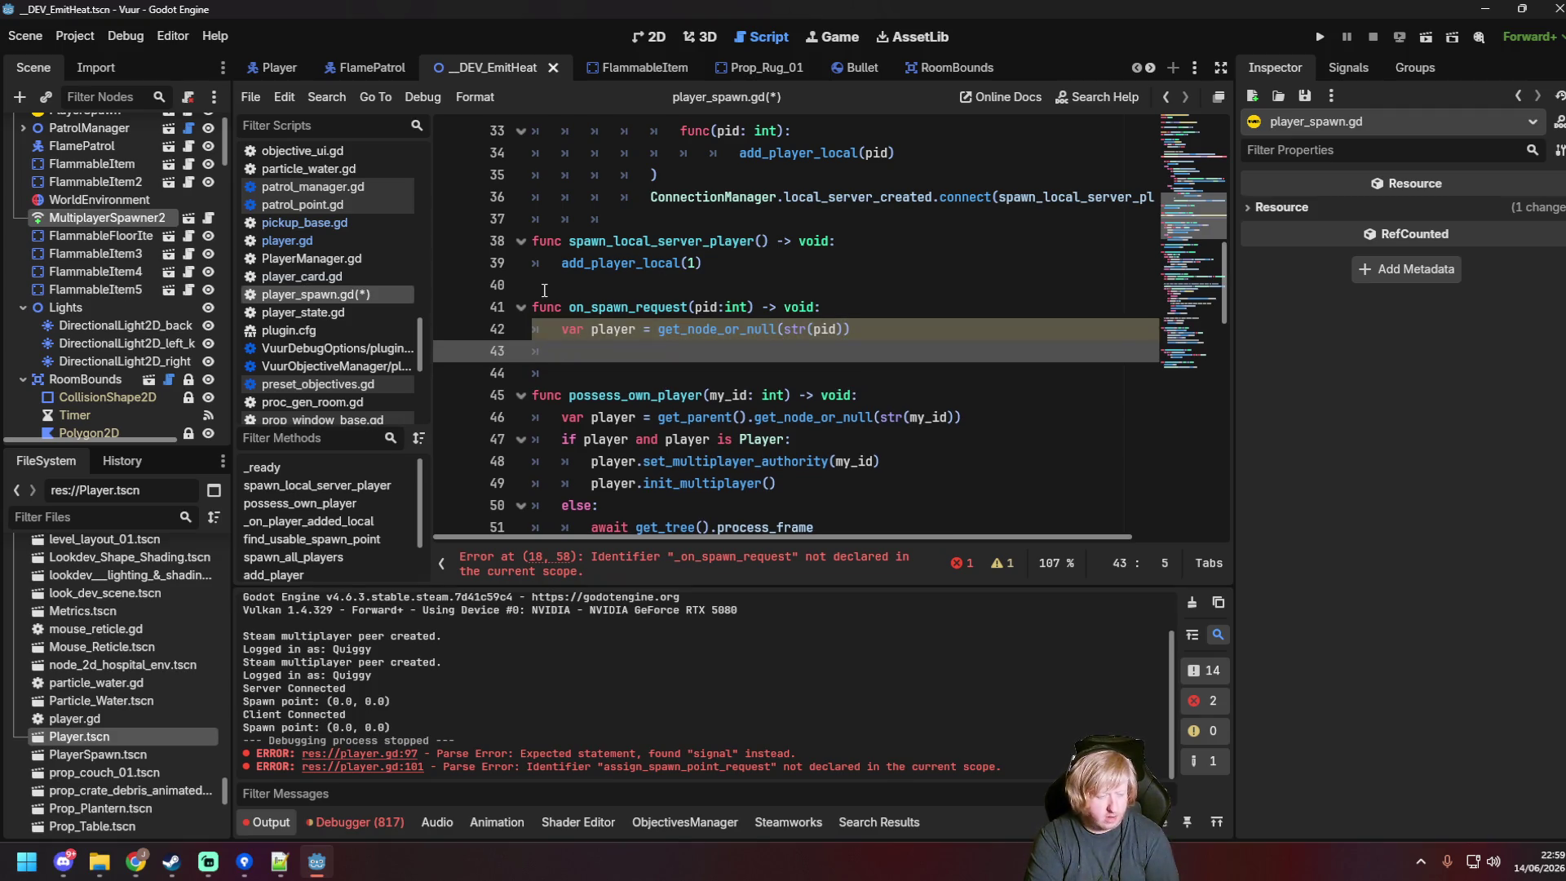
text(if player is )
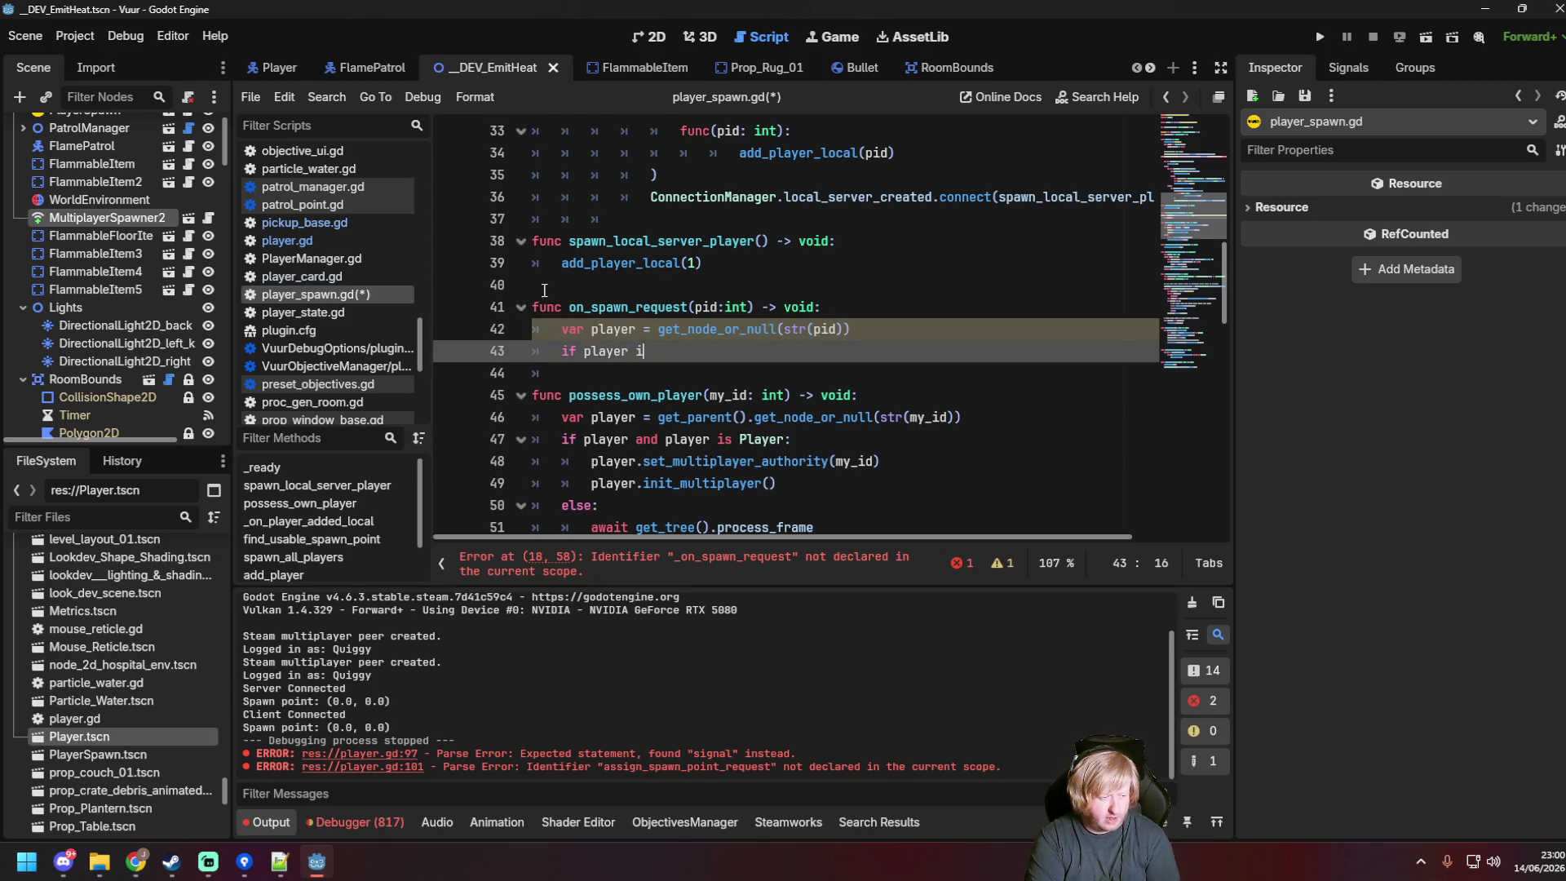
text(Player:)
key(Return)
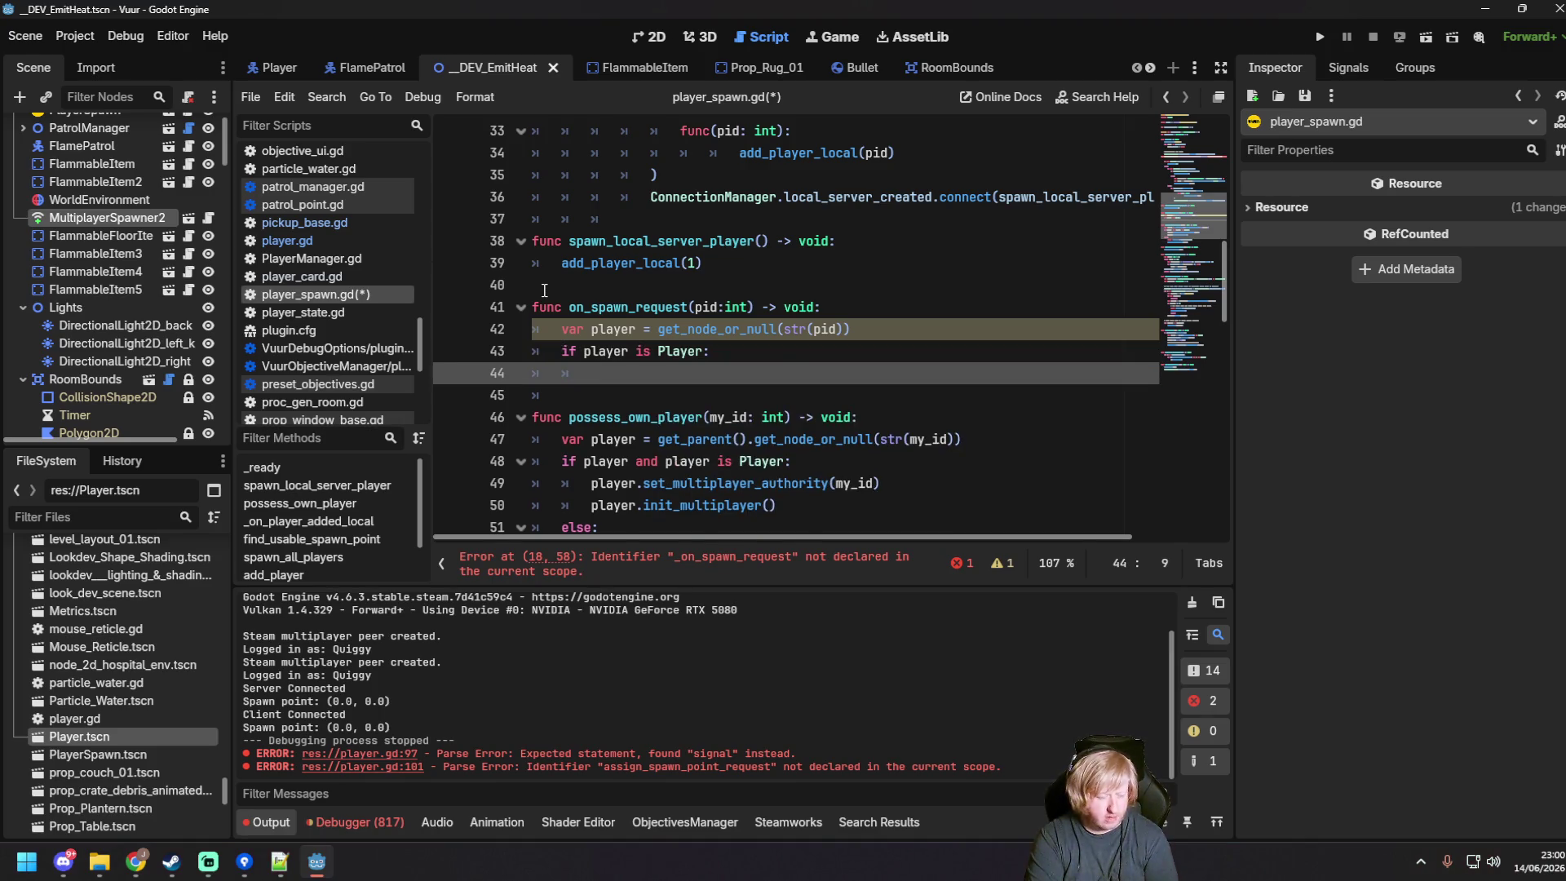
text(player.)
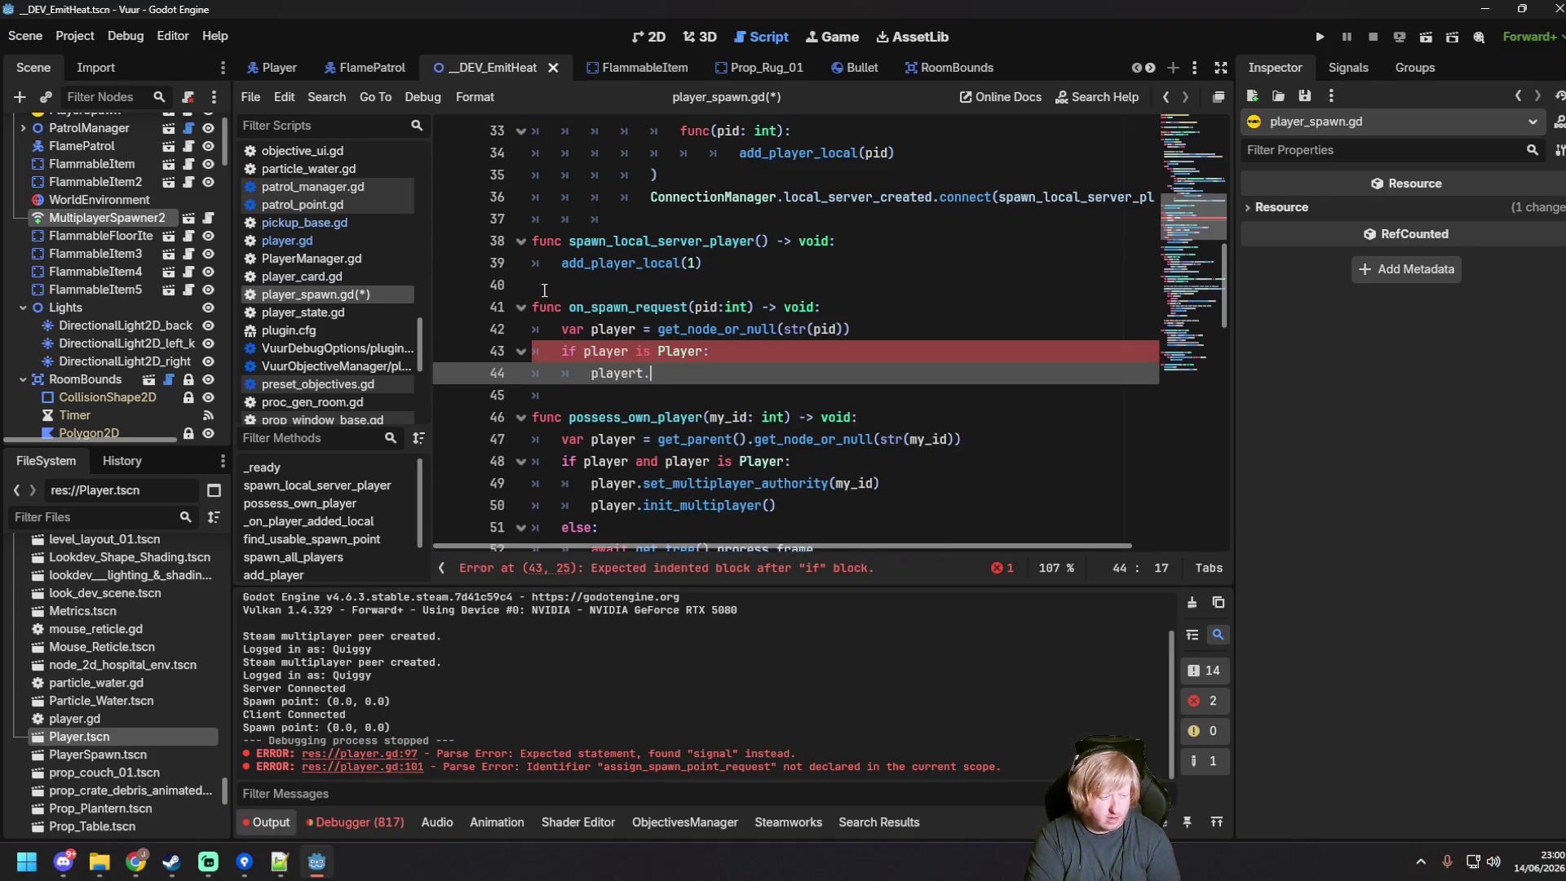
text(global)
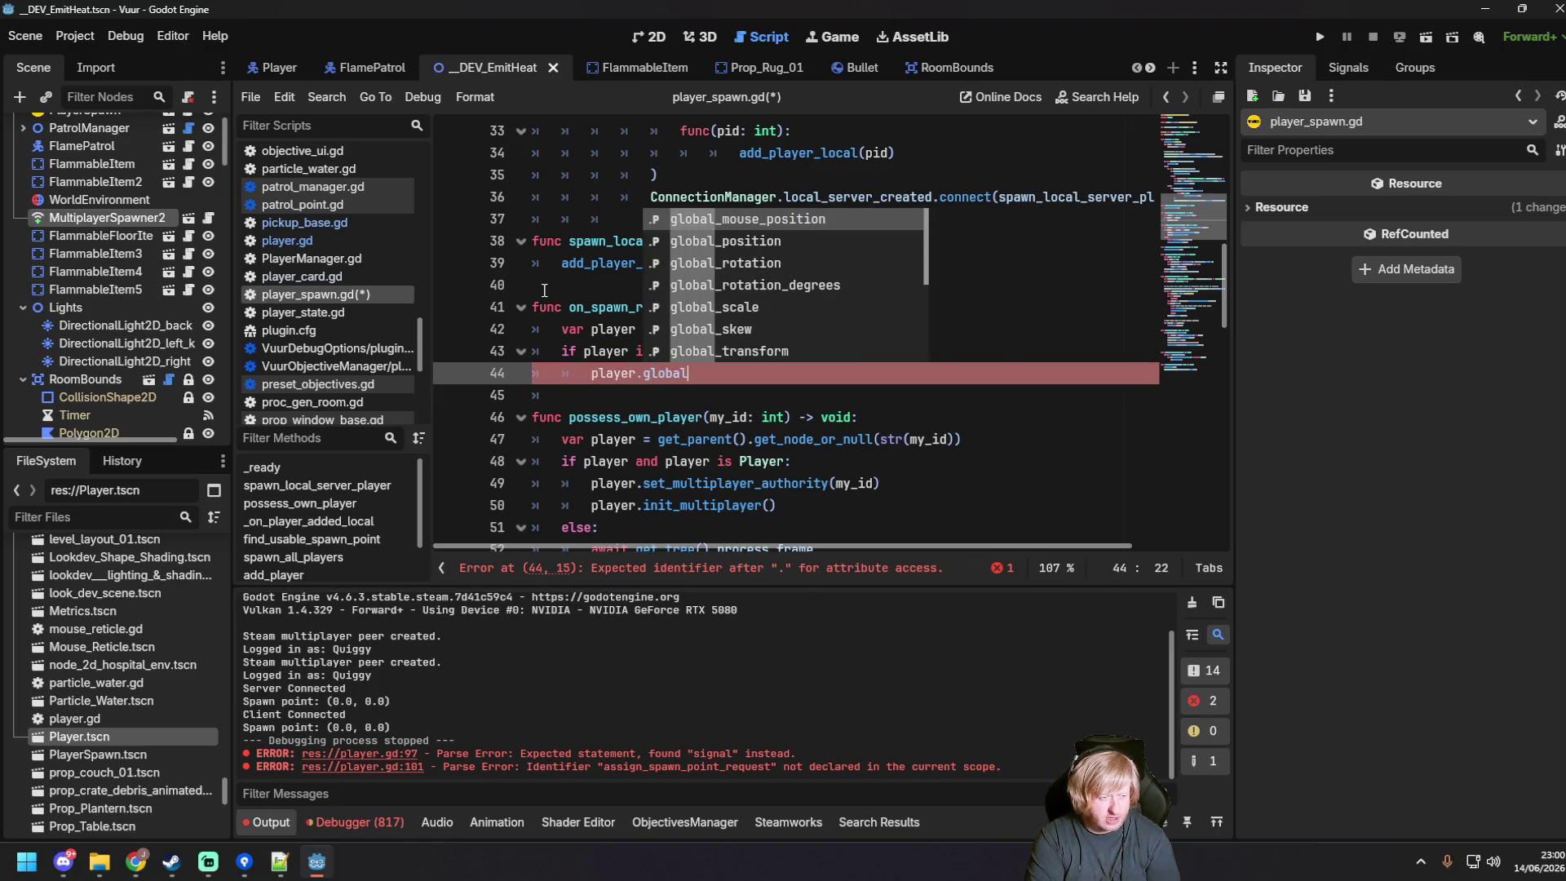
key(Return)
text(=)
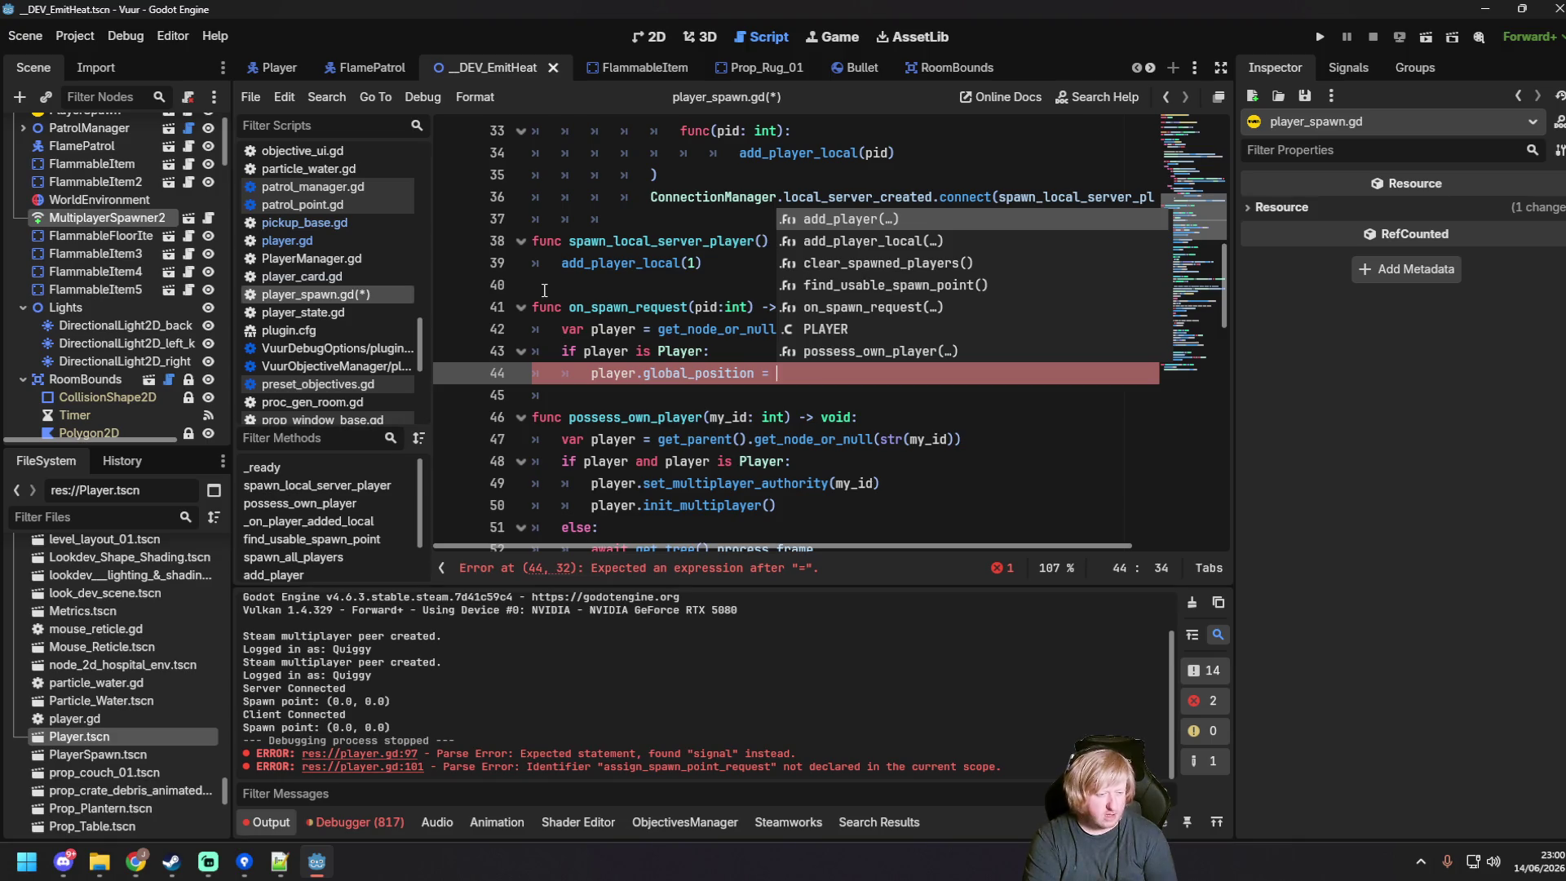
text(fin)
key(Return)
key(ctrl+s)
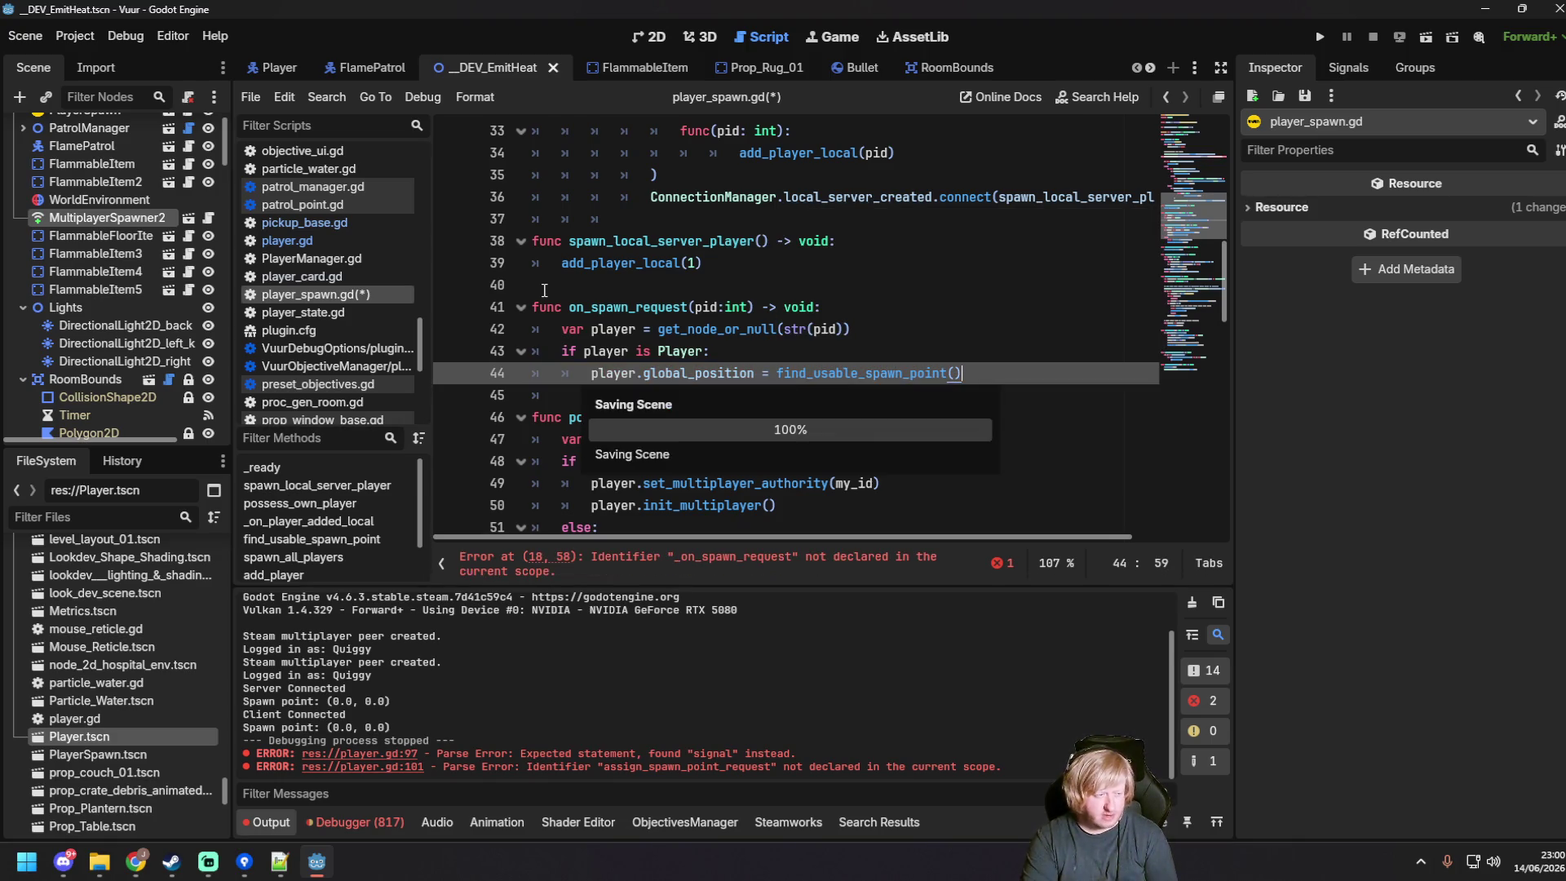
key(alt+Tab)
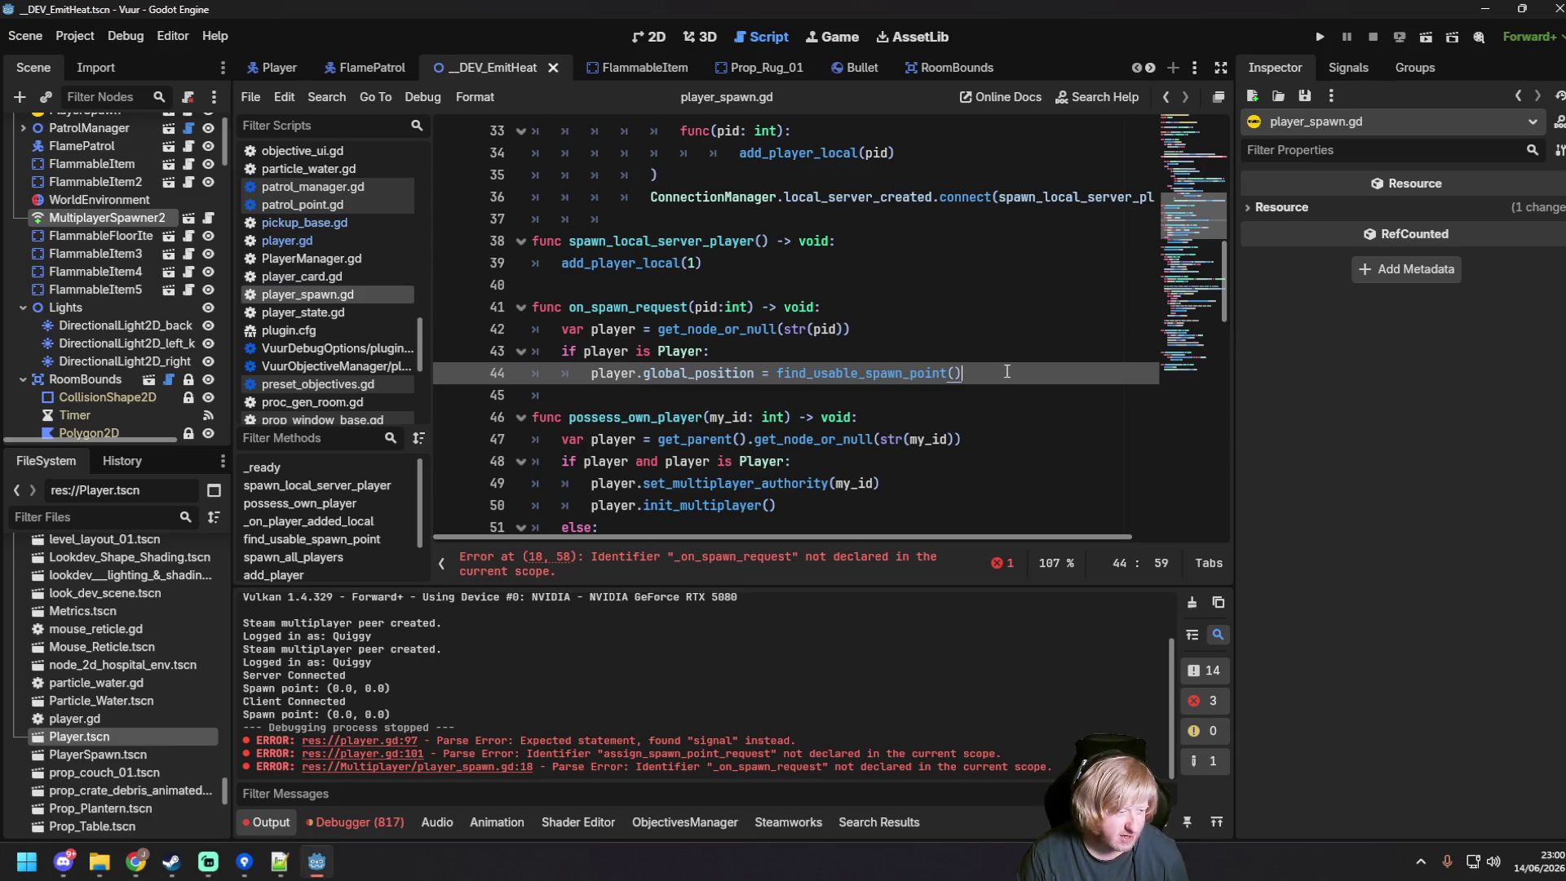
click(825, 308)
Prefix the handler with an underscore so it is named _on_spawn_request
scroll(762, 349, up, 2)
scroll(762, 349, up, 9)
scroll(824, 400, down, 9)
scroll(823, 400, down, 2)
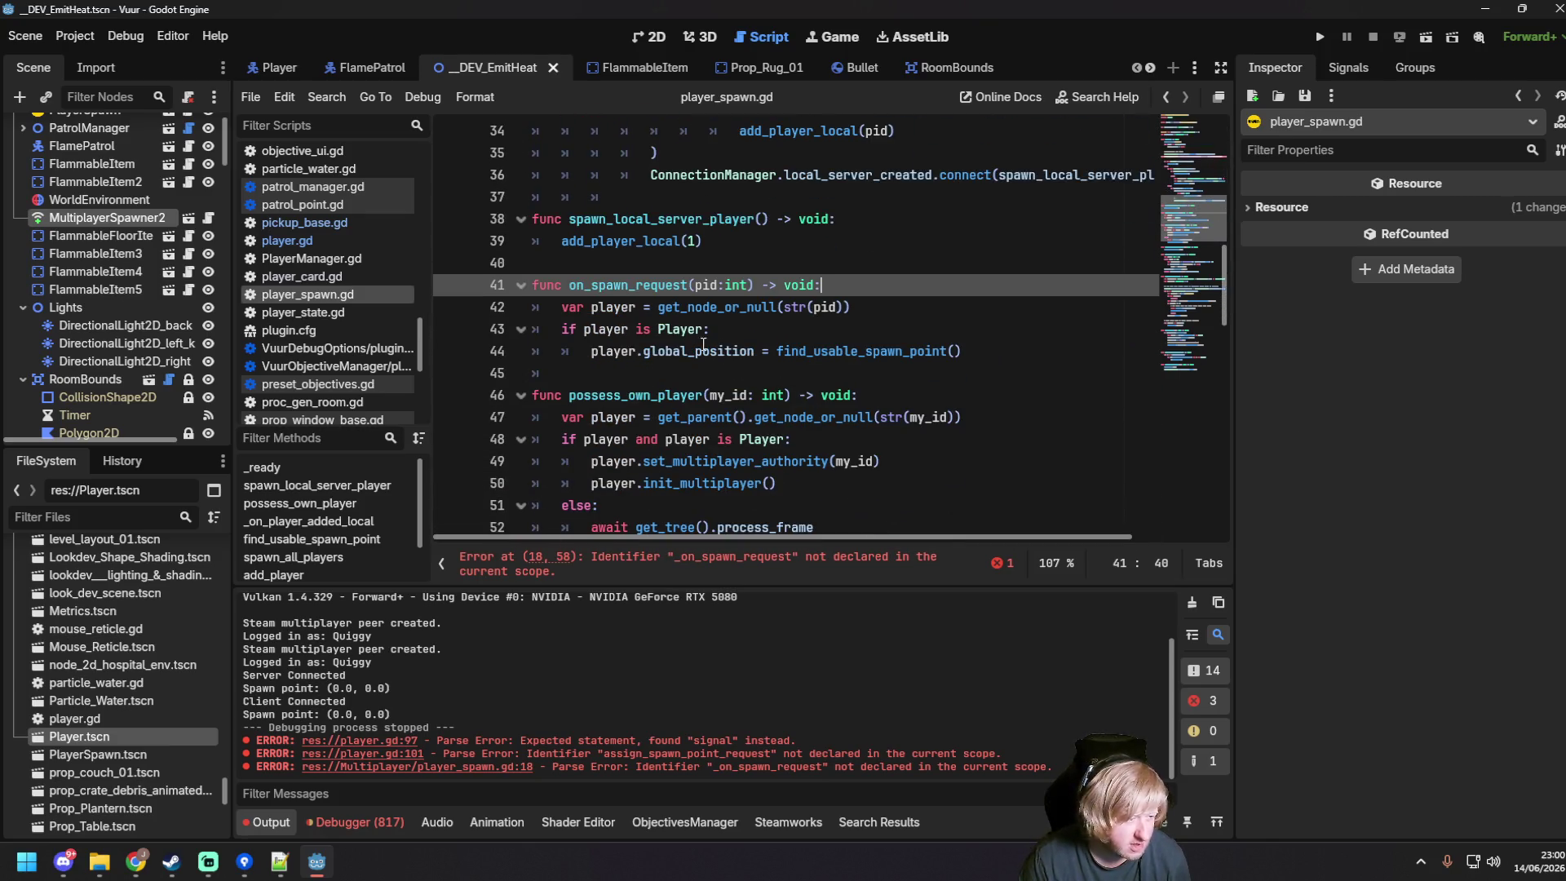
scroll(698, 326, up, 1)
scroll(1013, 386, up, 3)
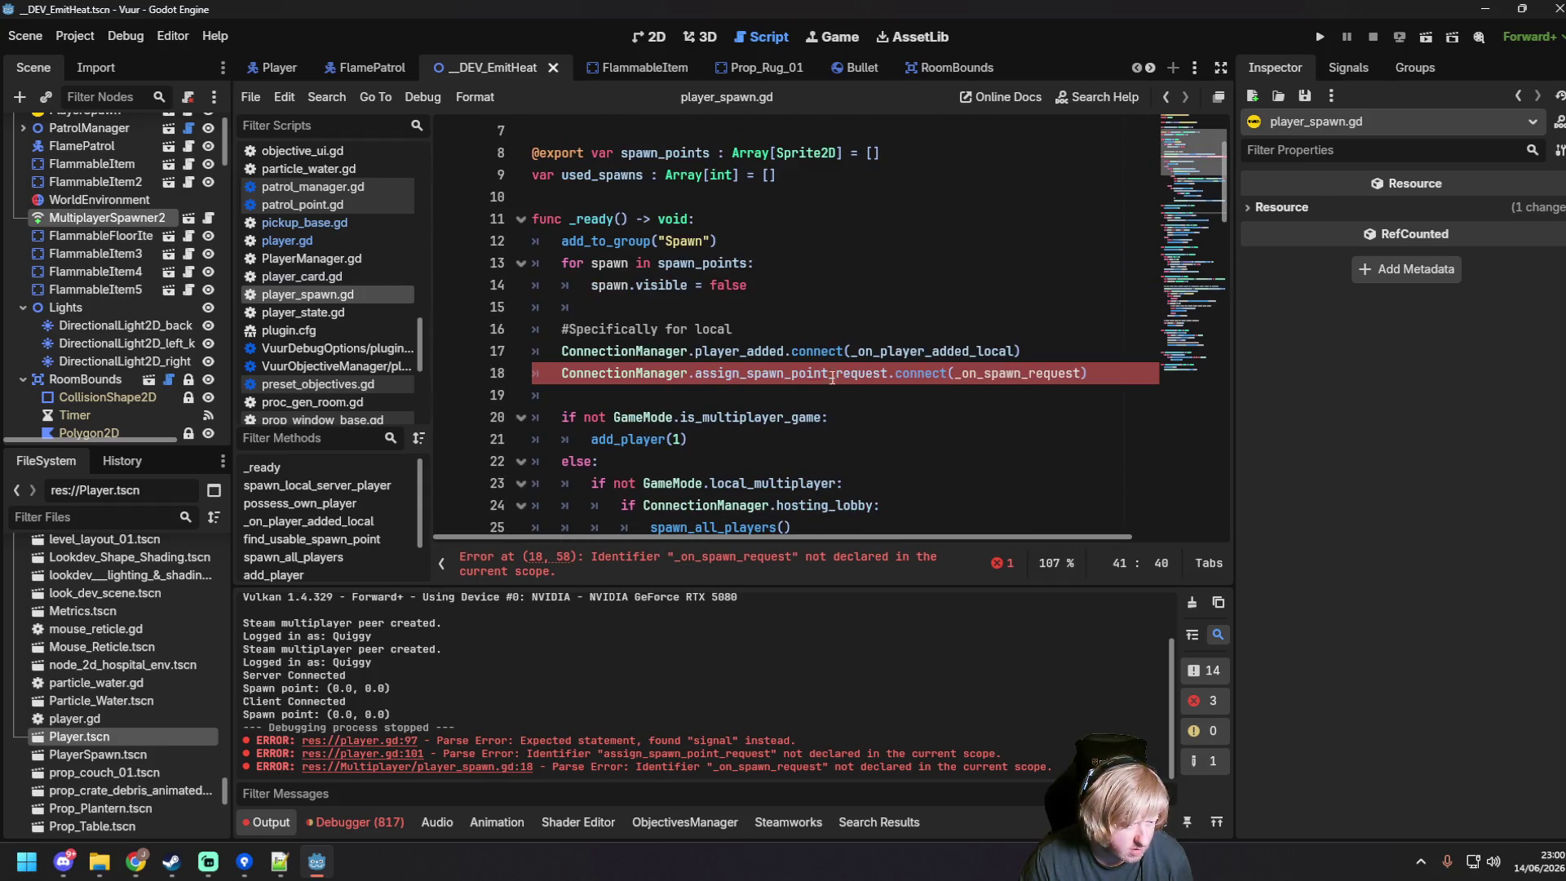
scroll(962, 391, down, 7)
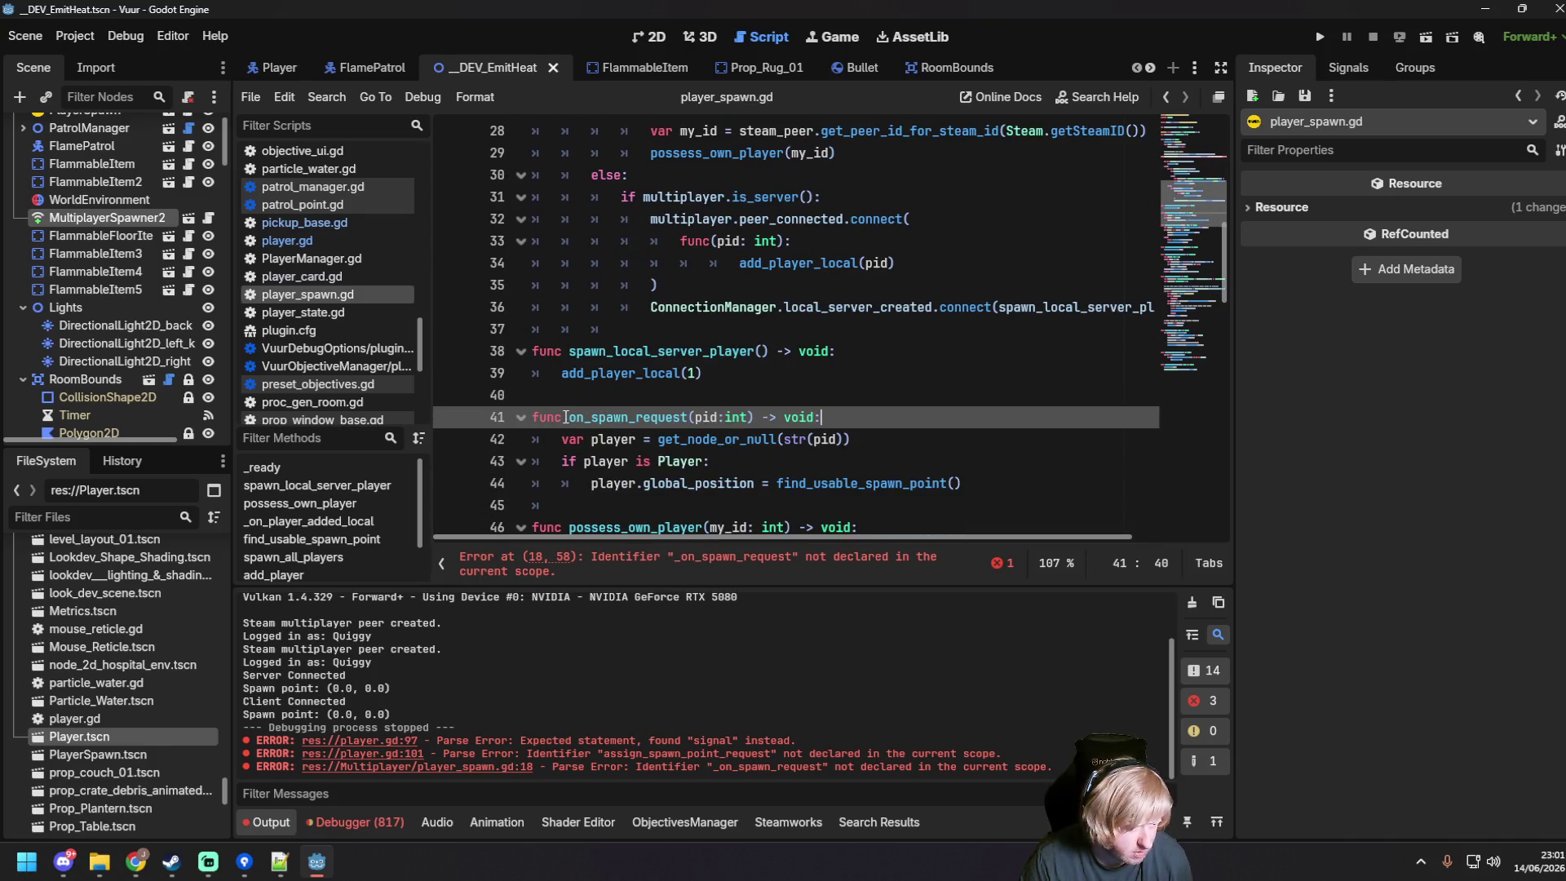
text(_)
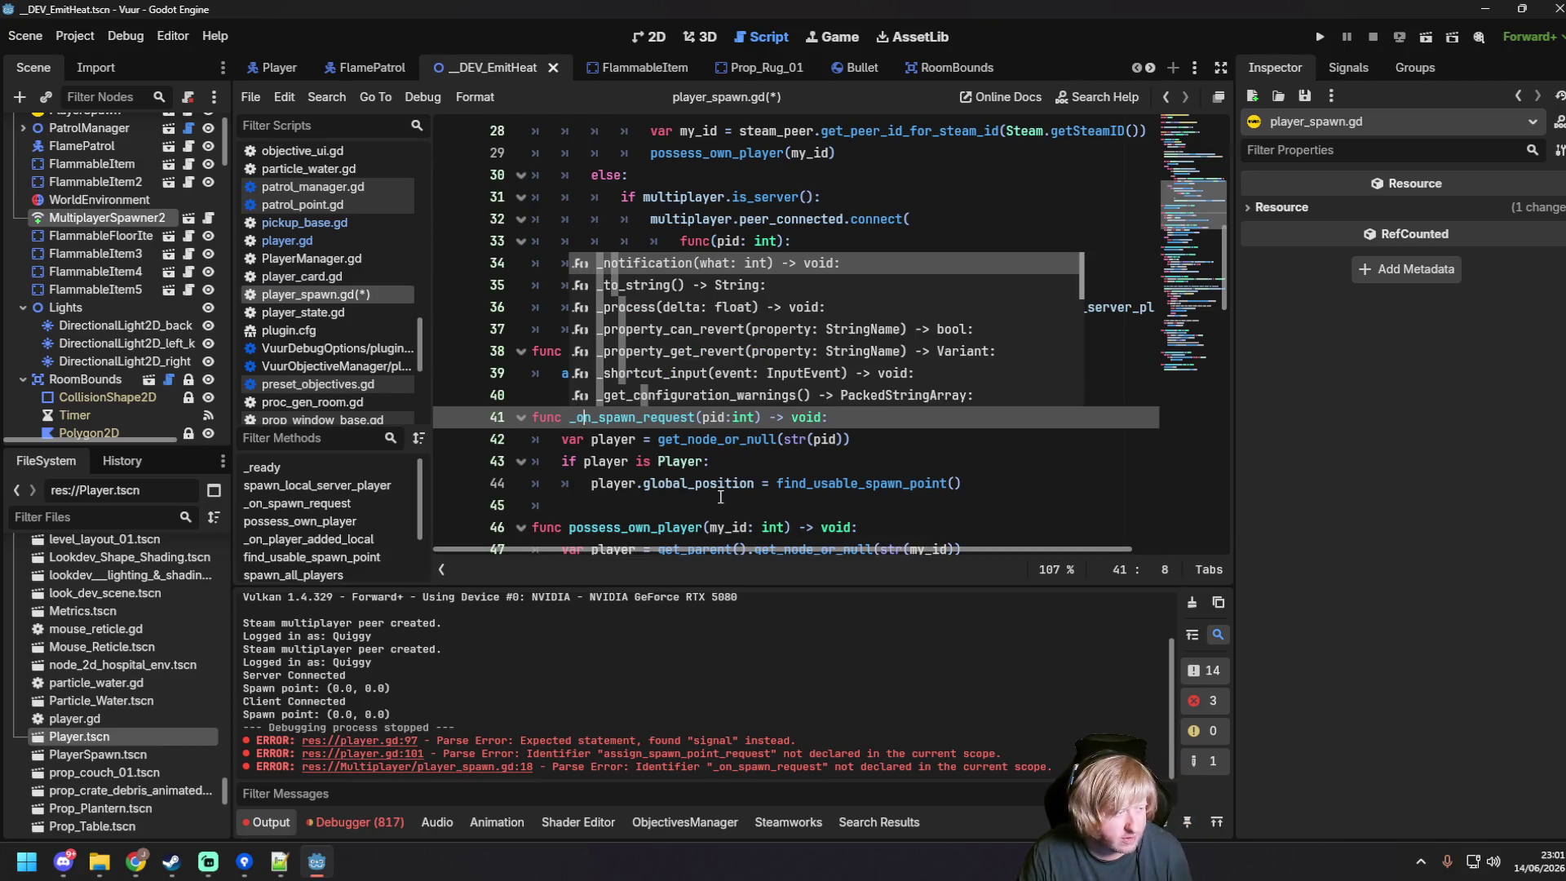
Run the scene with F6, start a server in one window, join from the other, then close both
key(F6)
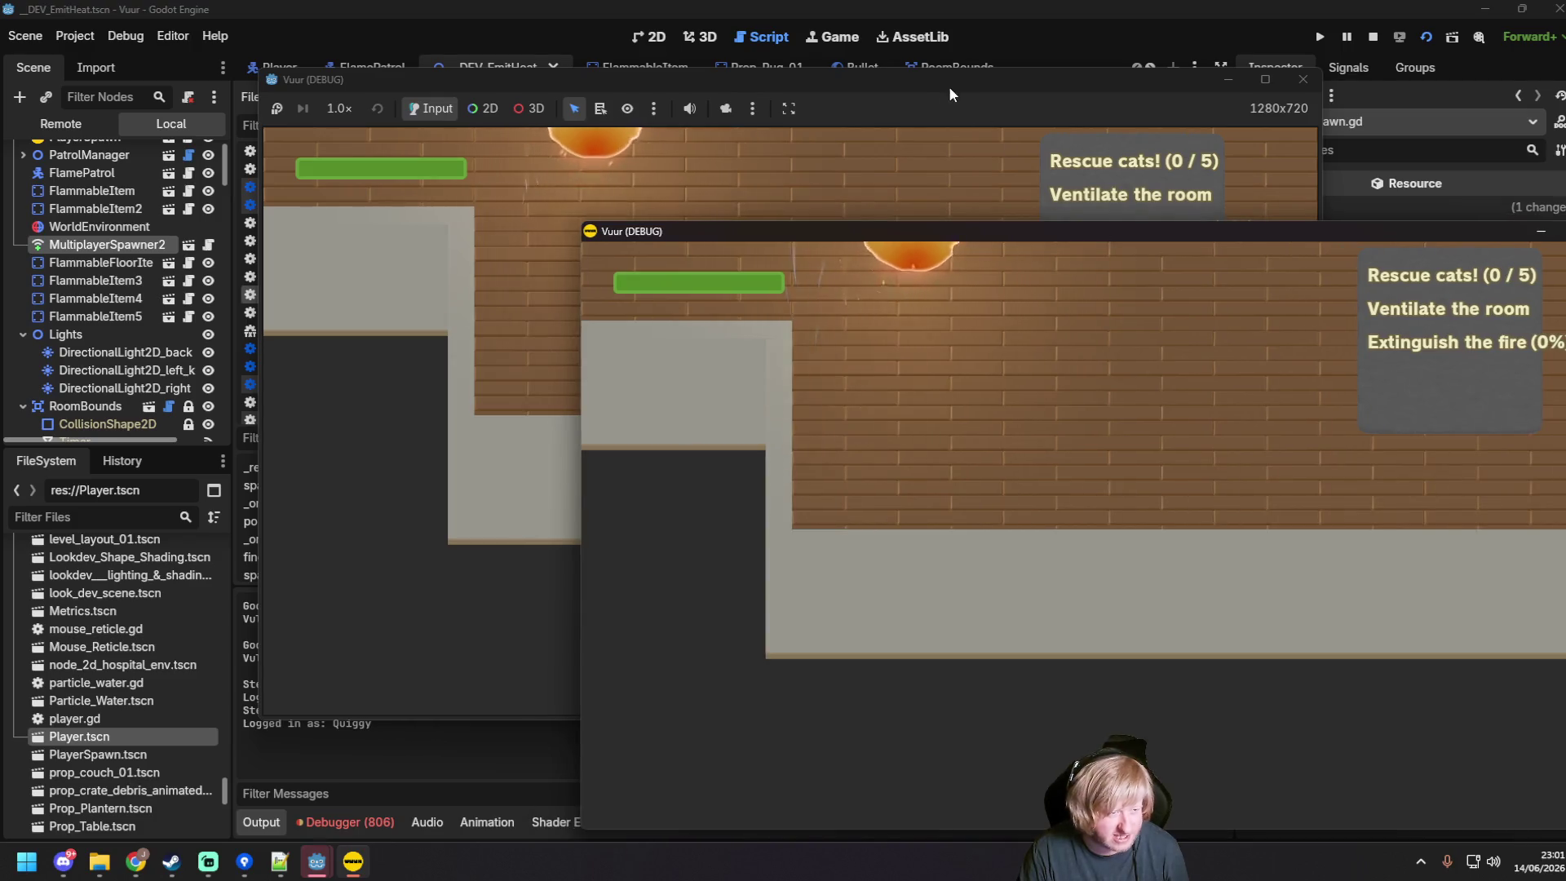
mouse_move(948, 93)
mouse_down()
mouse_move(648, 47)
mouse_move(760, 65)
mouse_up()
click(1199, 359)
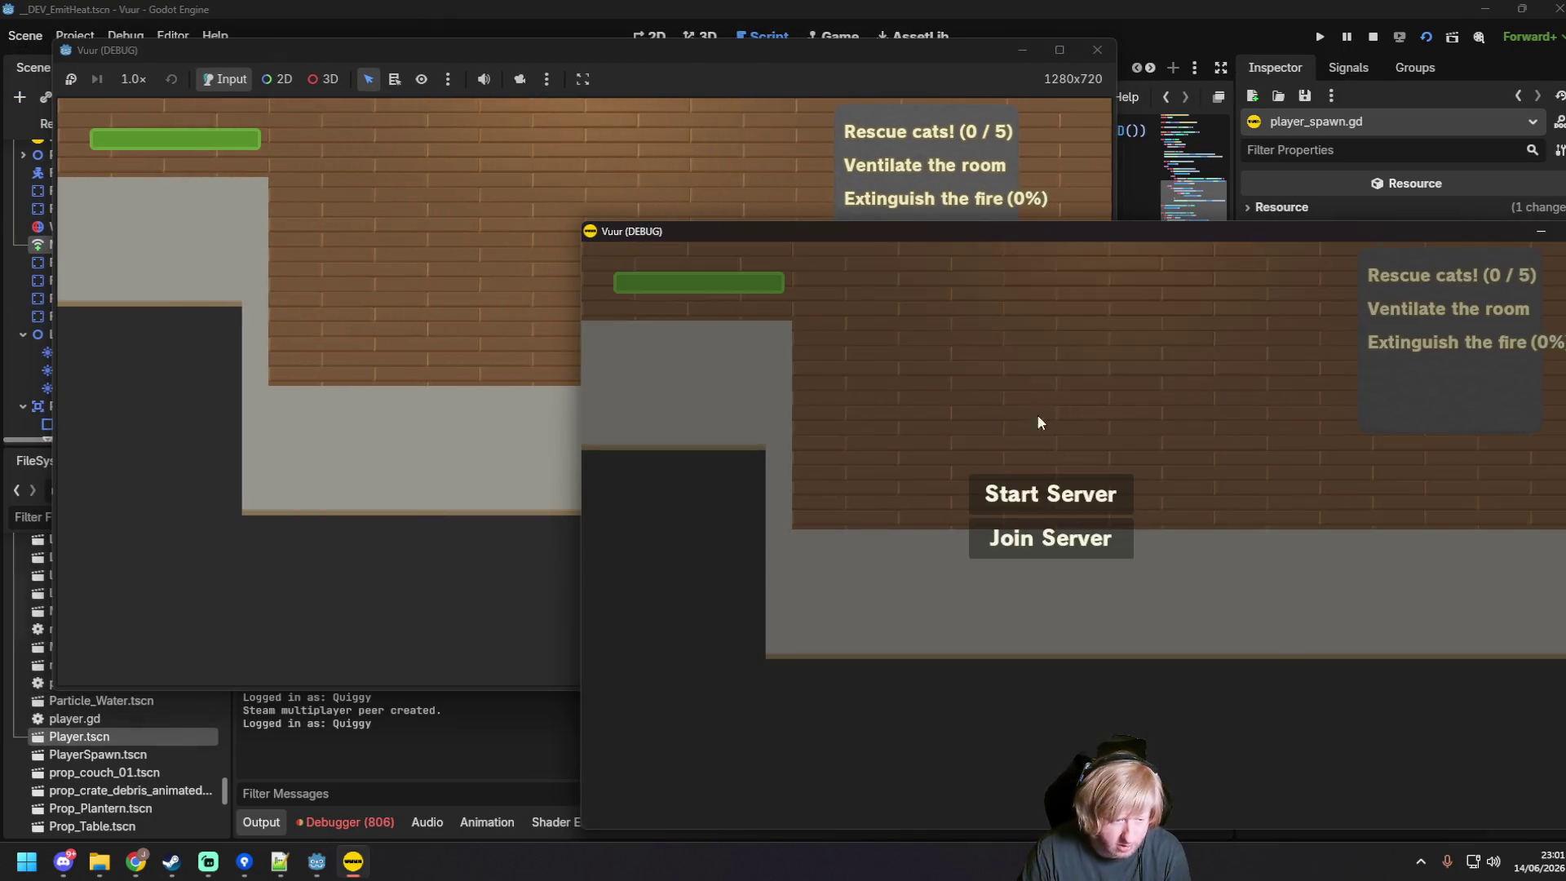
click(1044, 492)
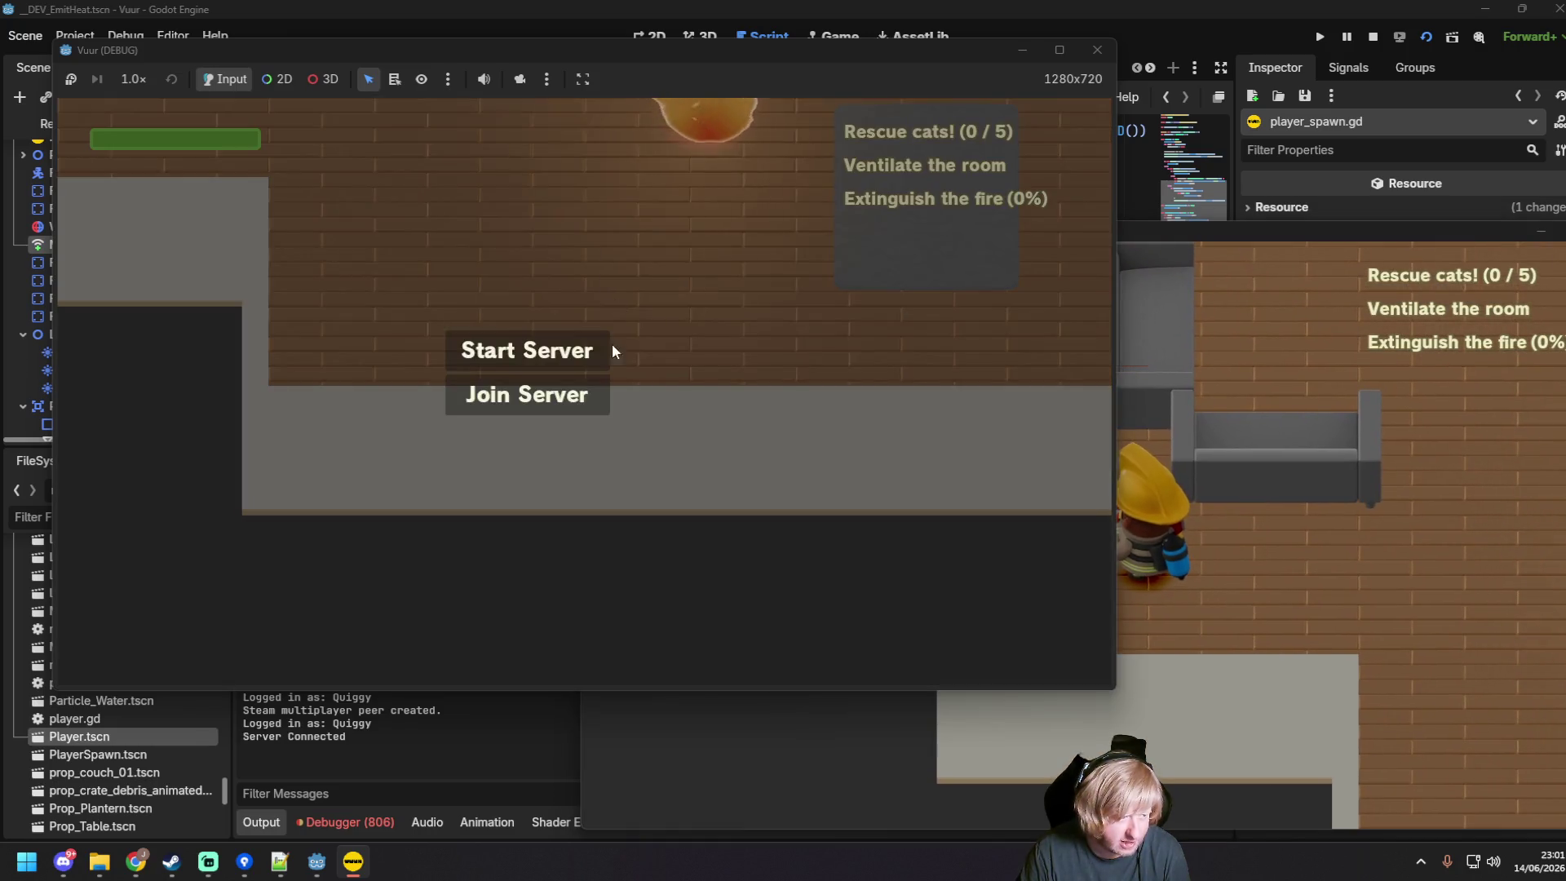
click(573, 396)
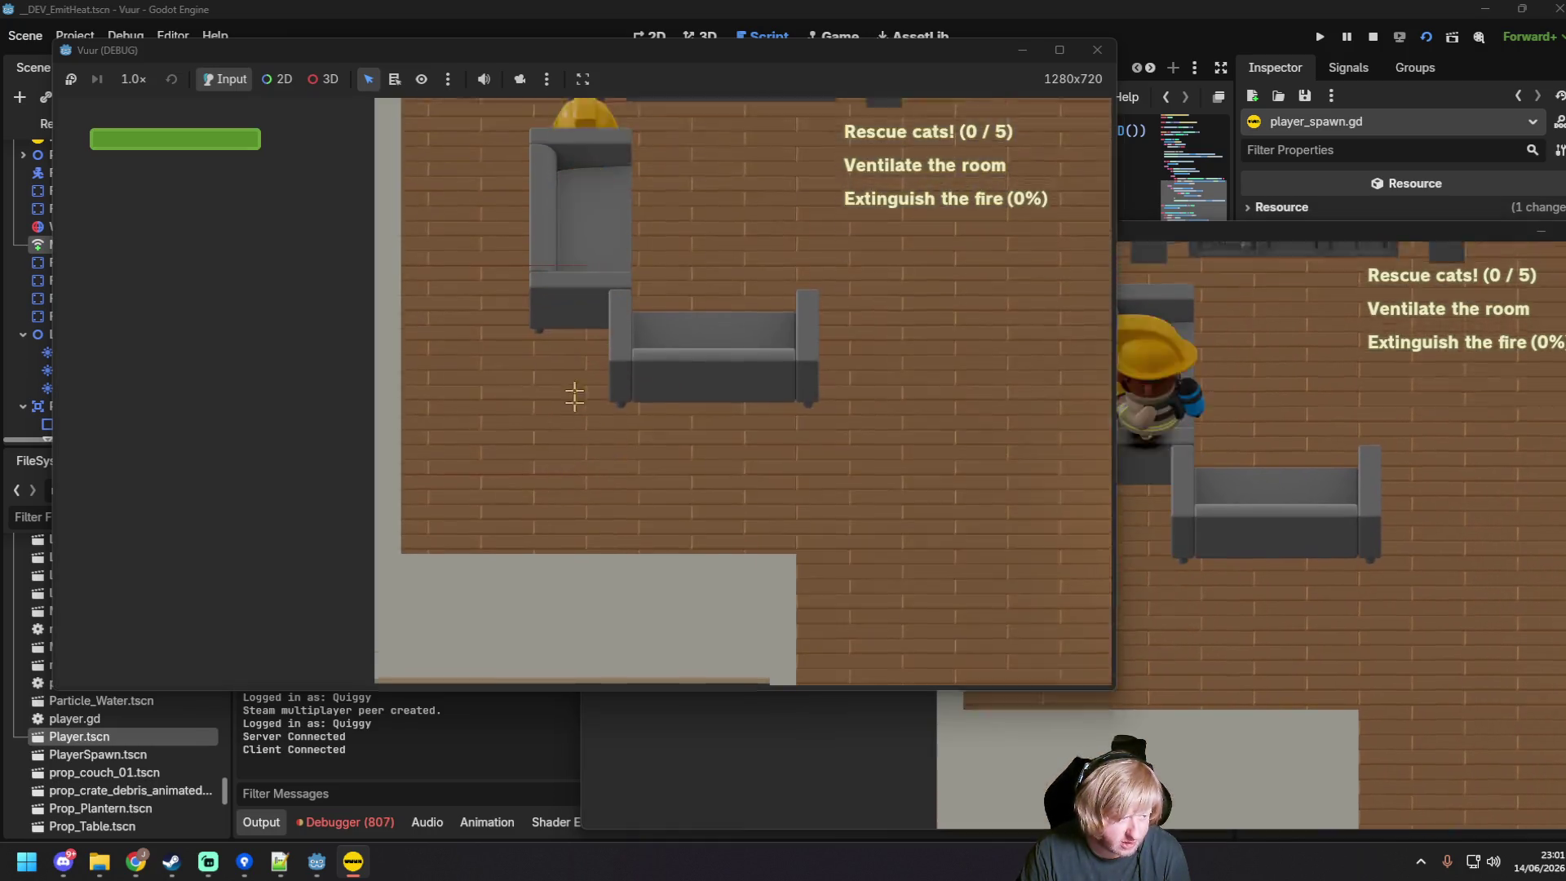
click(1097, 50)
drag(1286, 232, 878, 179)
click(1205, 175)
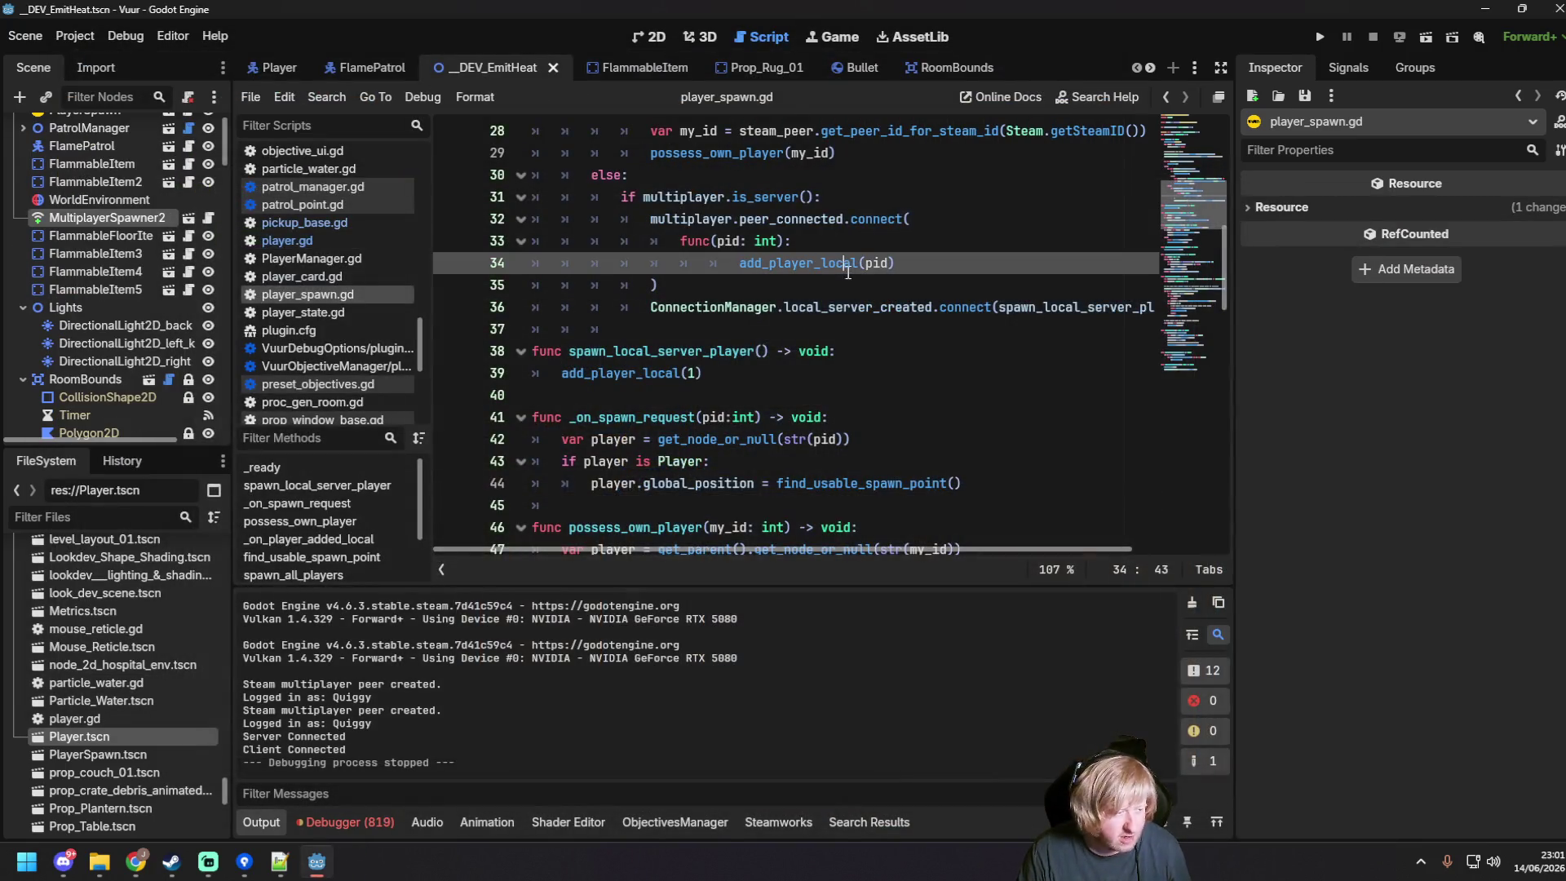
Undo the recent edits back to the earlier player lookup line and save
key(ctrl+z)
key(ctrl+z)
key(ctrl+z)
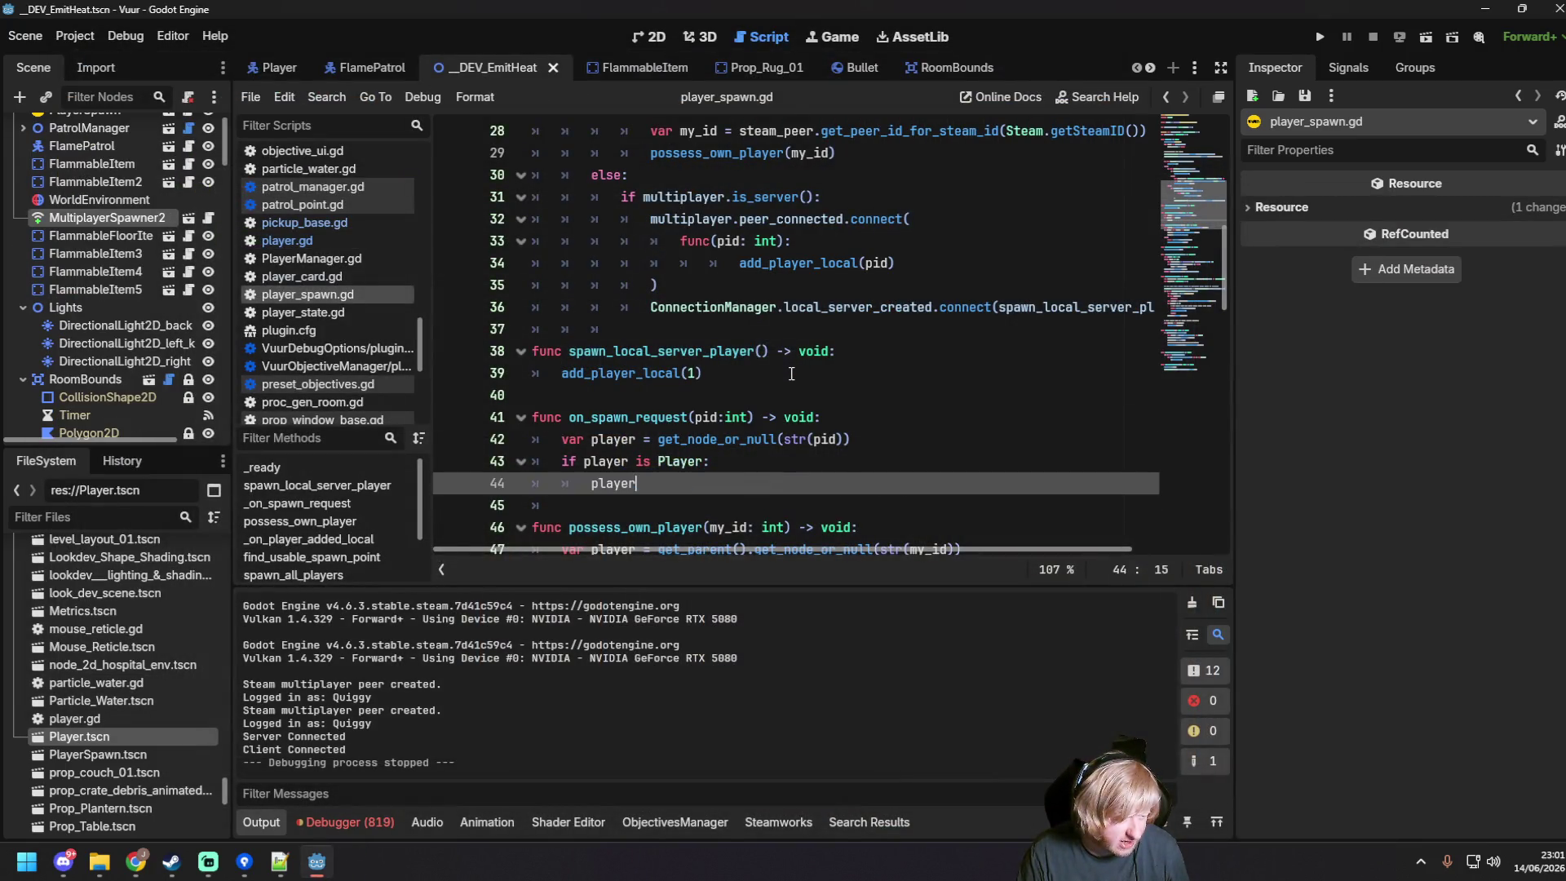
key(ctrl+z)
key(ctrl+z)
key(ctrl+z)
key(ctrl+z)
key(ctrl+z)
key(ctrl+z)
key(ctrl+z)
key(ctrl+z)
key(ctrl+z)
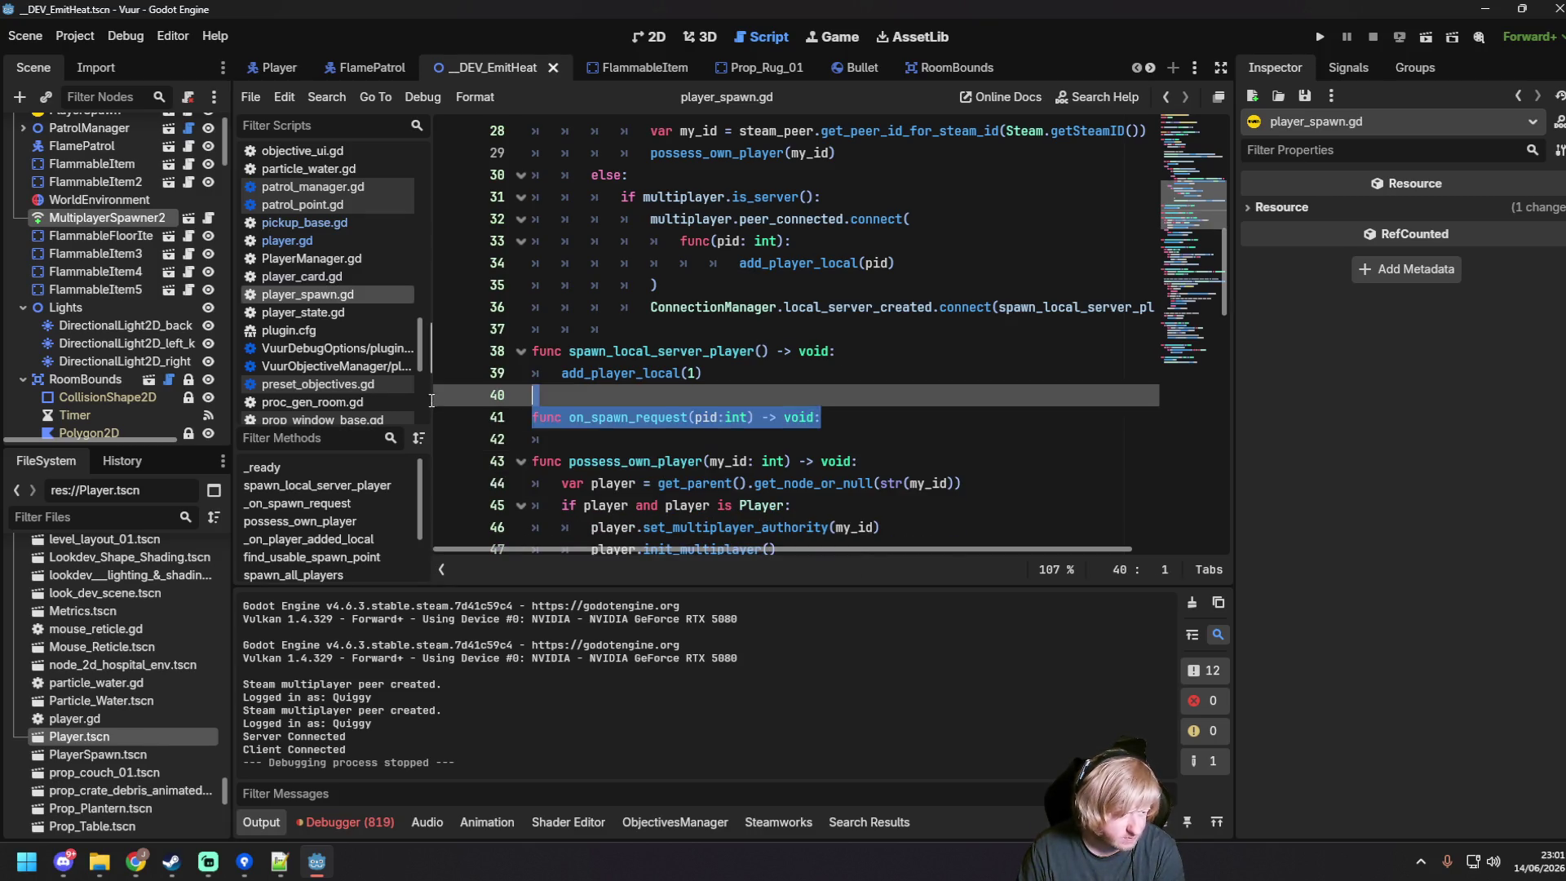
key(ctrl+s)
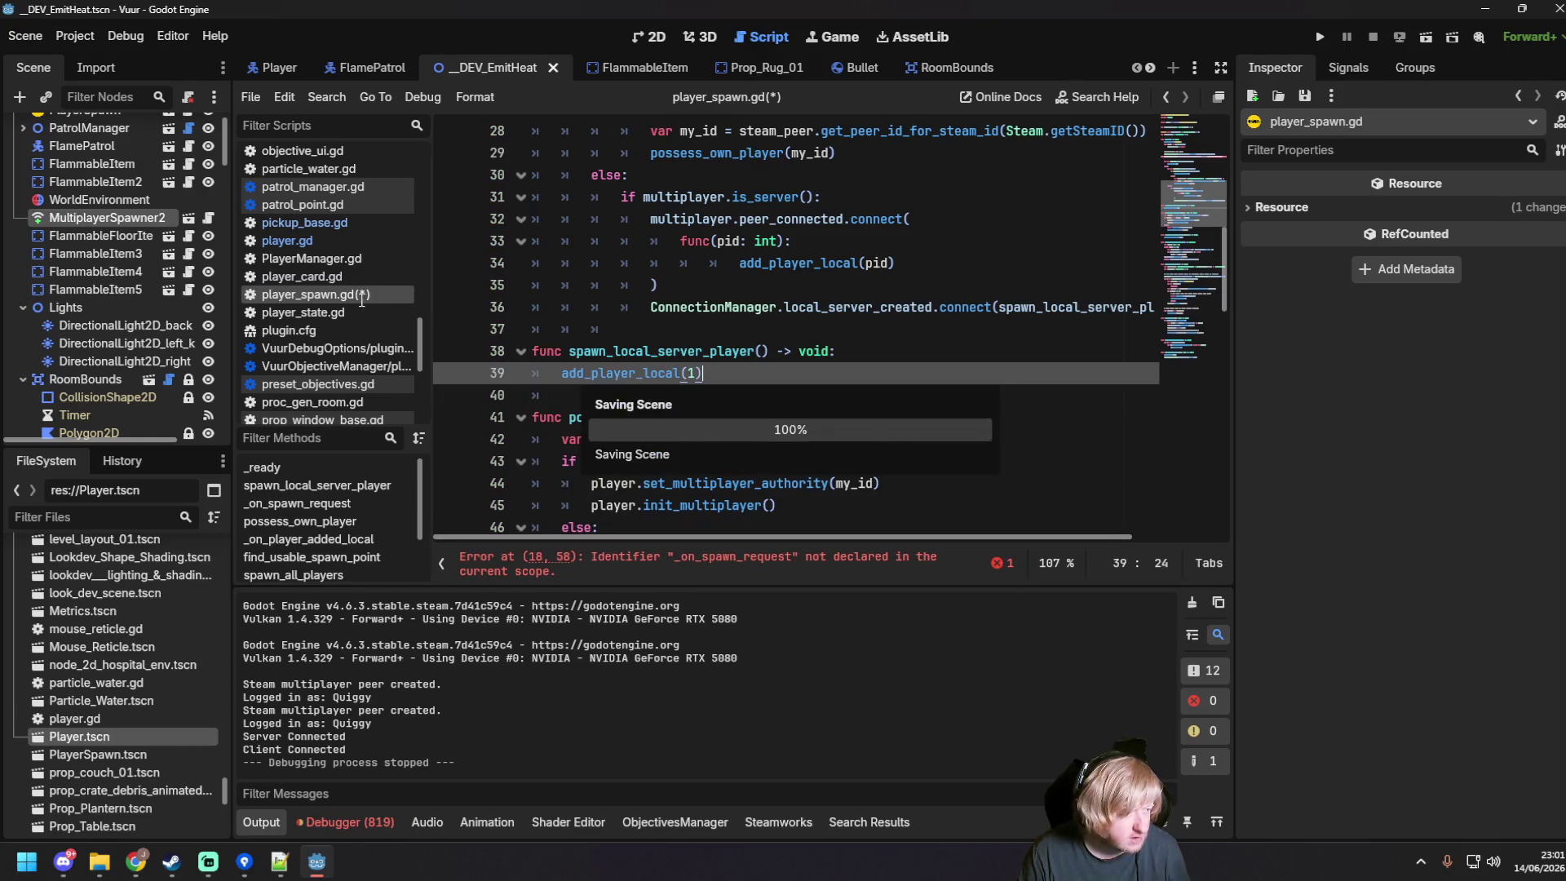
In player.gd, undo the spawn-request, rpc annotation, ask_for_spawn and spawn_player code, then save
key(ctrl+z)
key(ctrl+z)
key(ctrl+z)
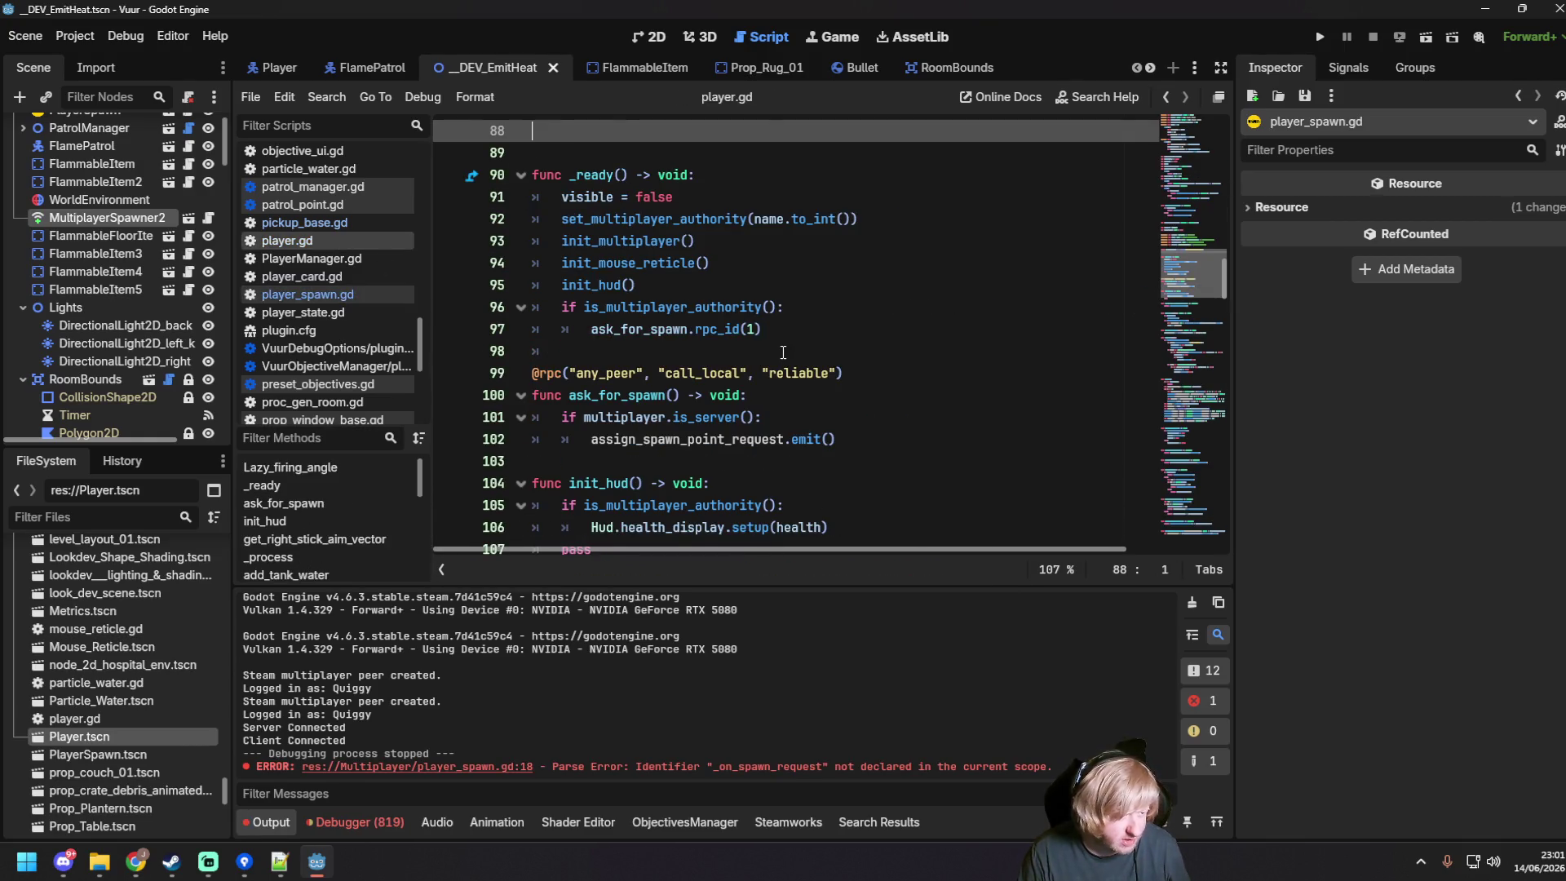
key(ctrl+z)
key(ctrl+z)
key(ctrl+z)
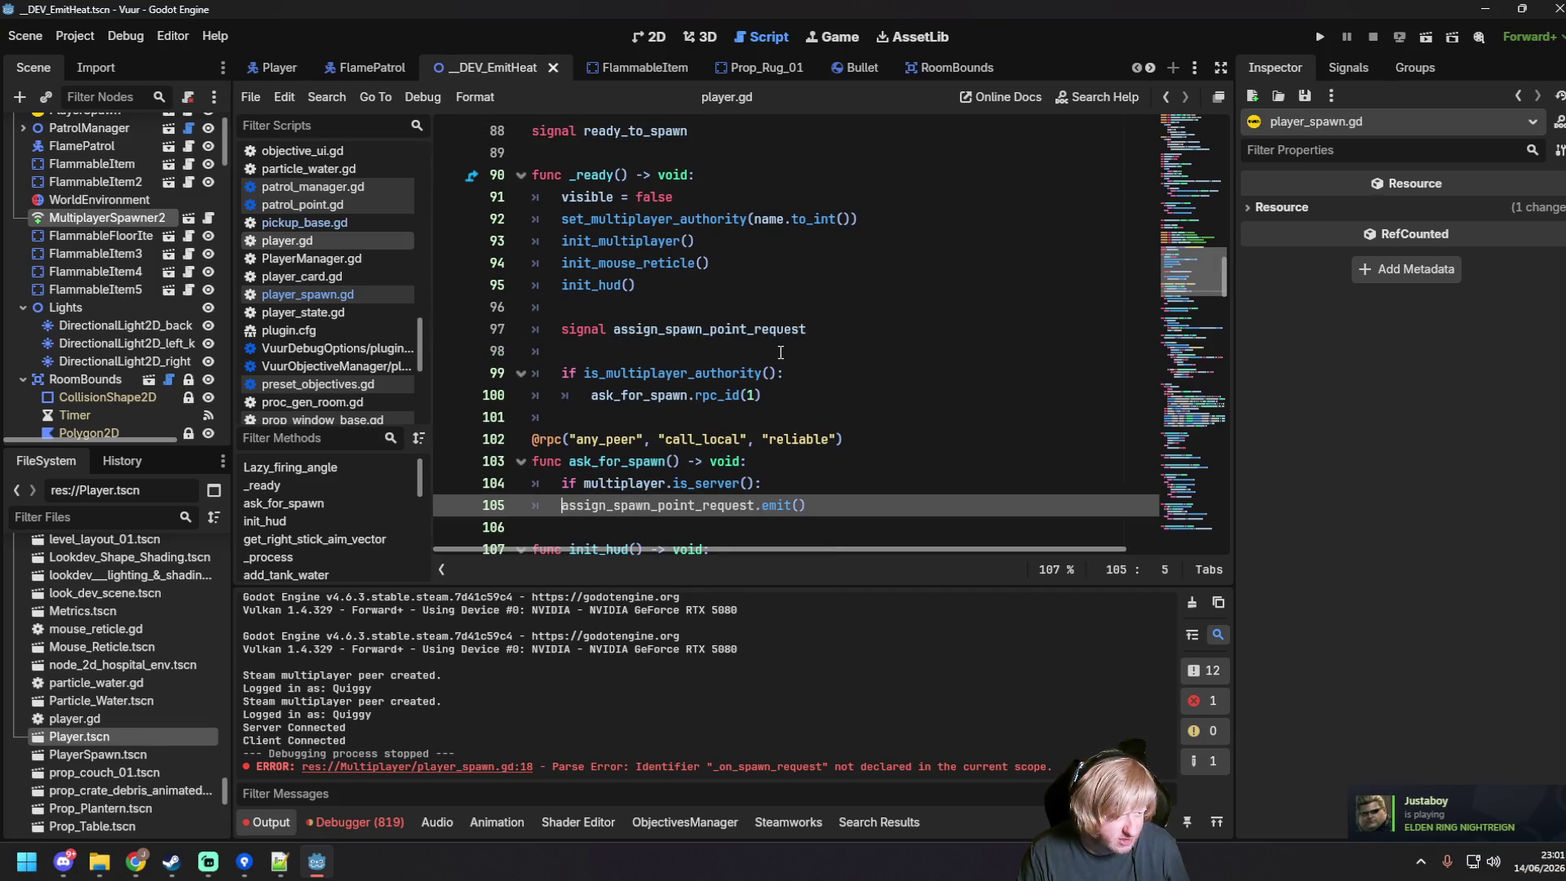
key(ctrl+z)
key(ctrl+z)
key(ctrl+z)
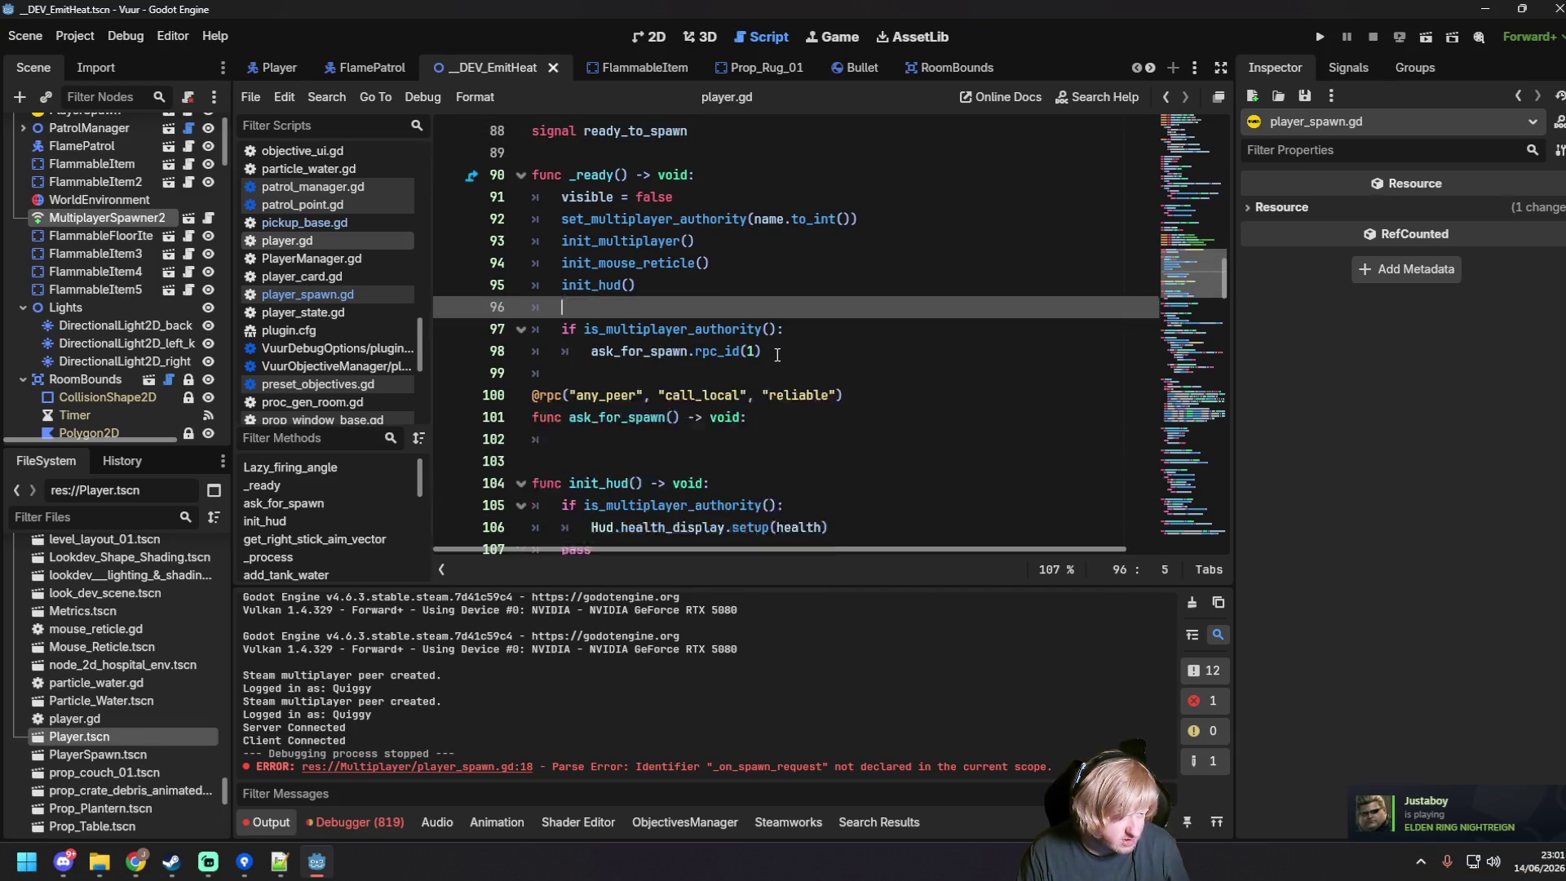
key(ctrl+z)
key(ctrl+z)
key(ctrl+z)
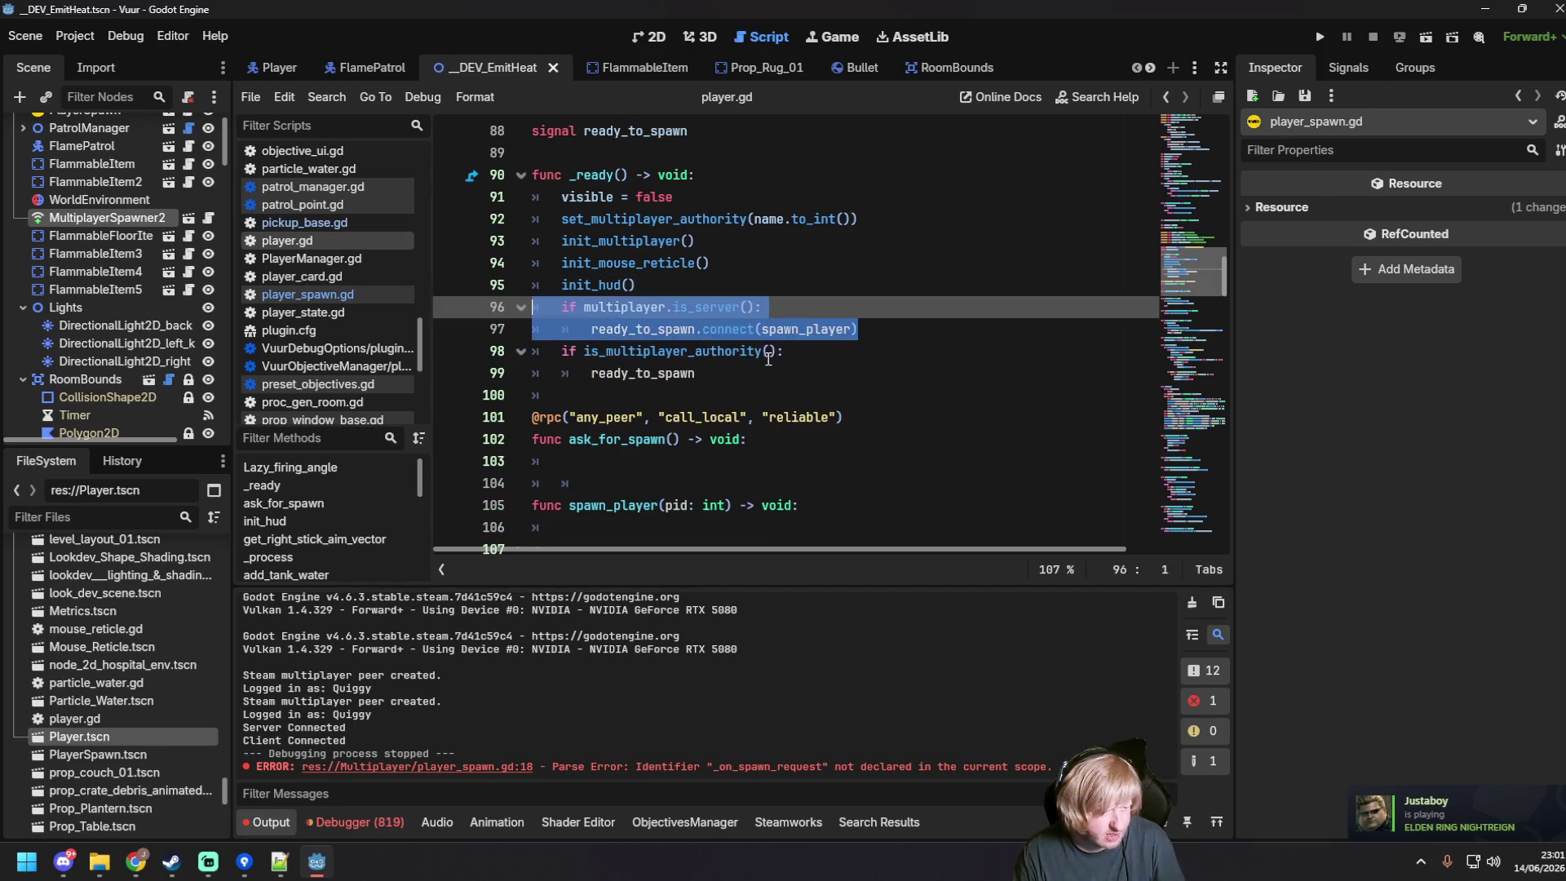
key(ctrl+z)
key(ctrl+z)
key(ctrl+z)
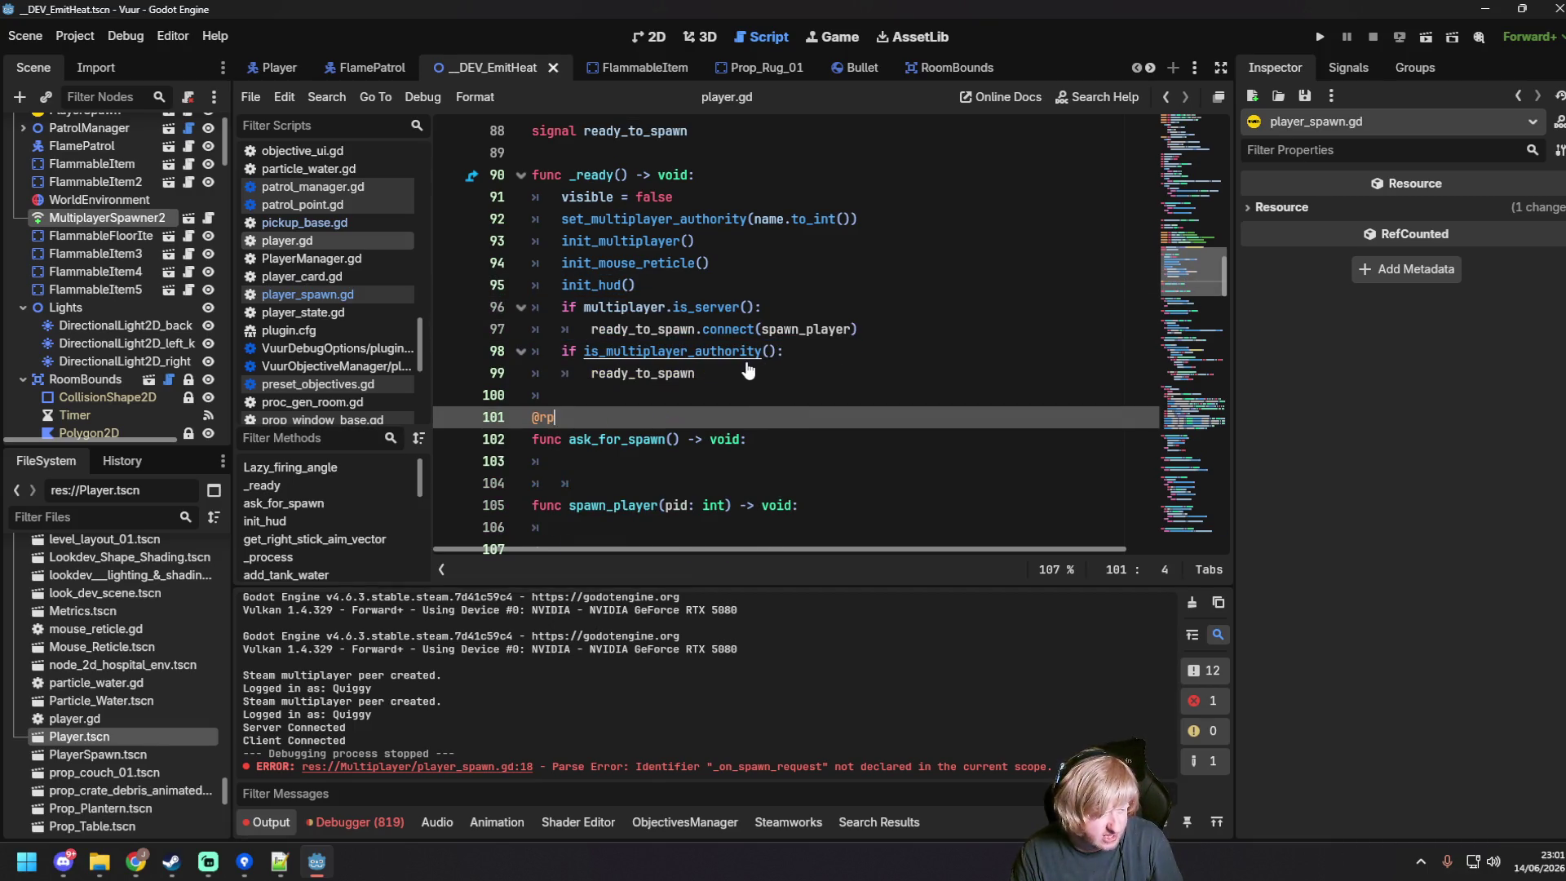
key(ctrl+z)
key(ctrl+z)
key(ctrl+z)
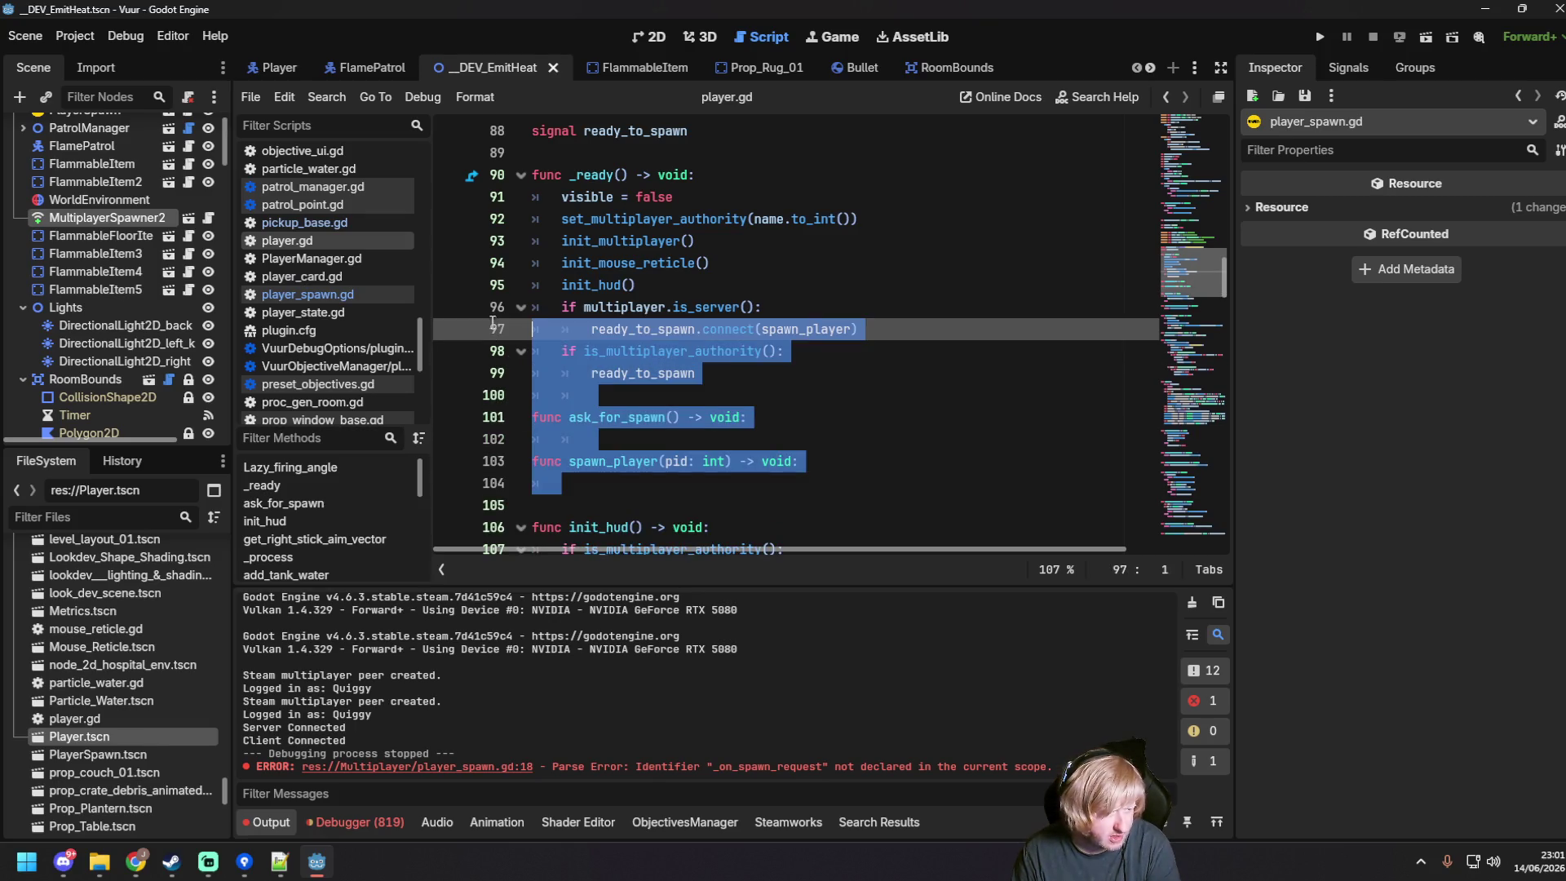
key(ctrl+s)
Remove the ready_to_spawn signal declaration and open the PlayerSpawn scene from the Scene tree
scroll(688, 222, up, 2)
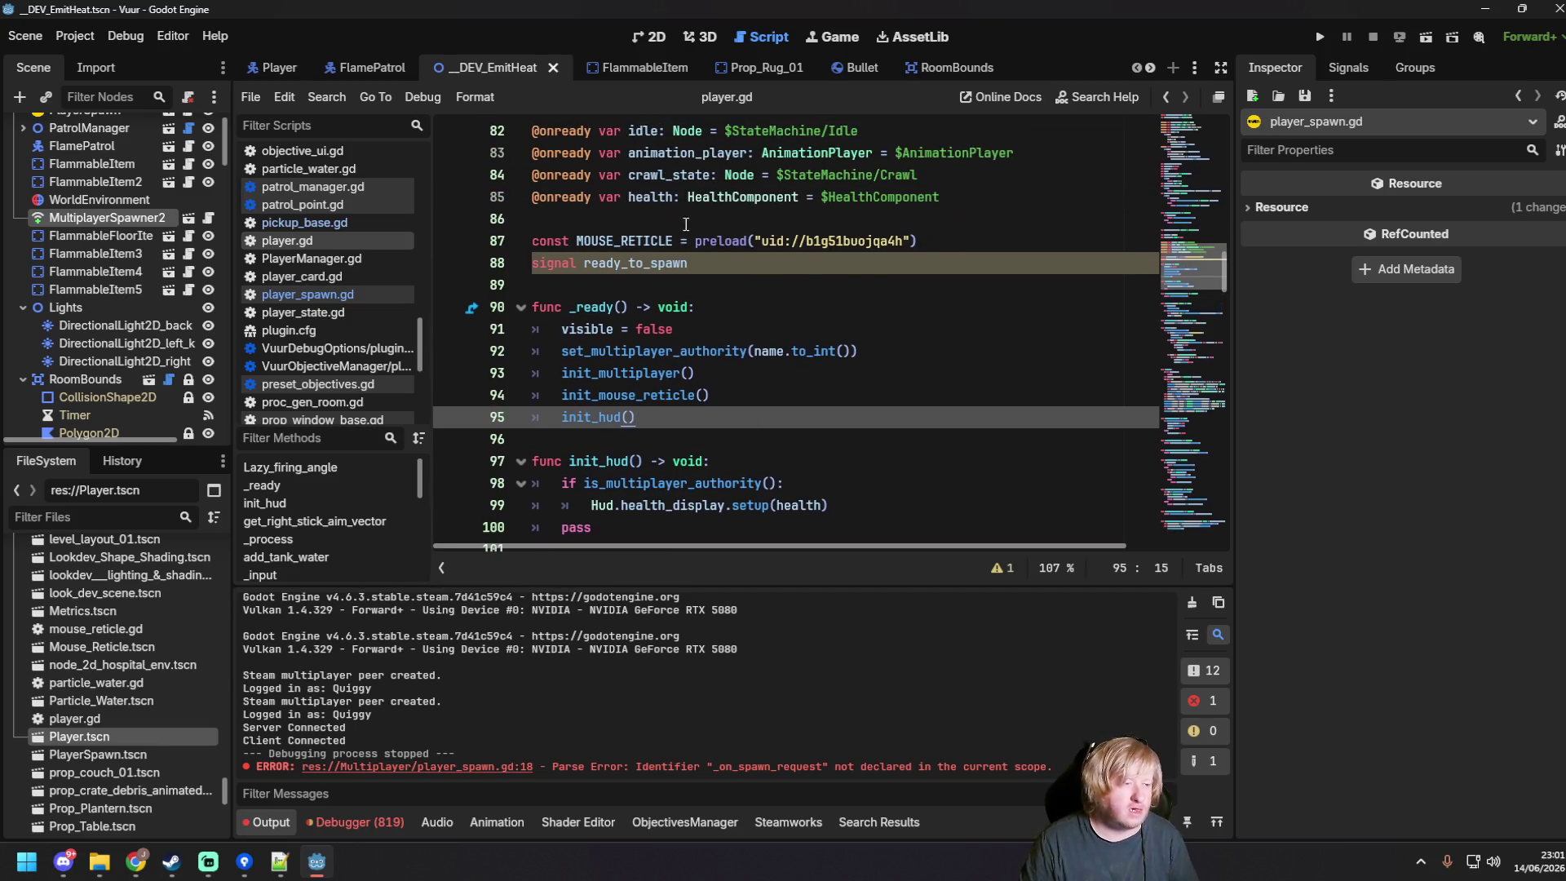
key(ctrl+z)
key(ctrl+z)
key(ctrl+z)
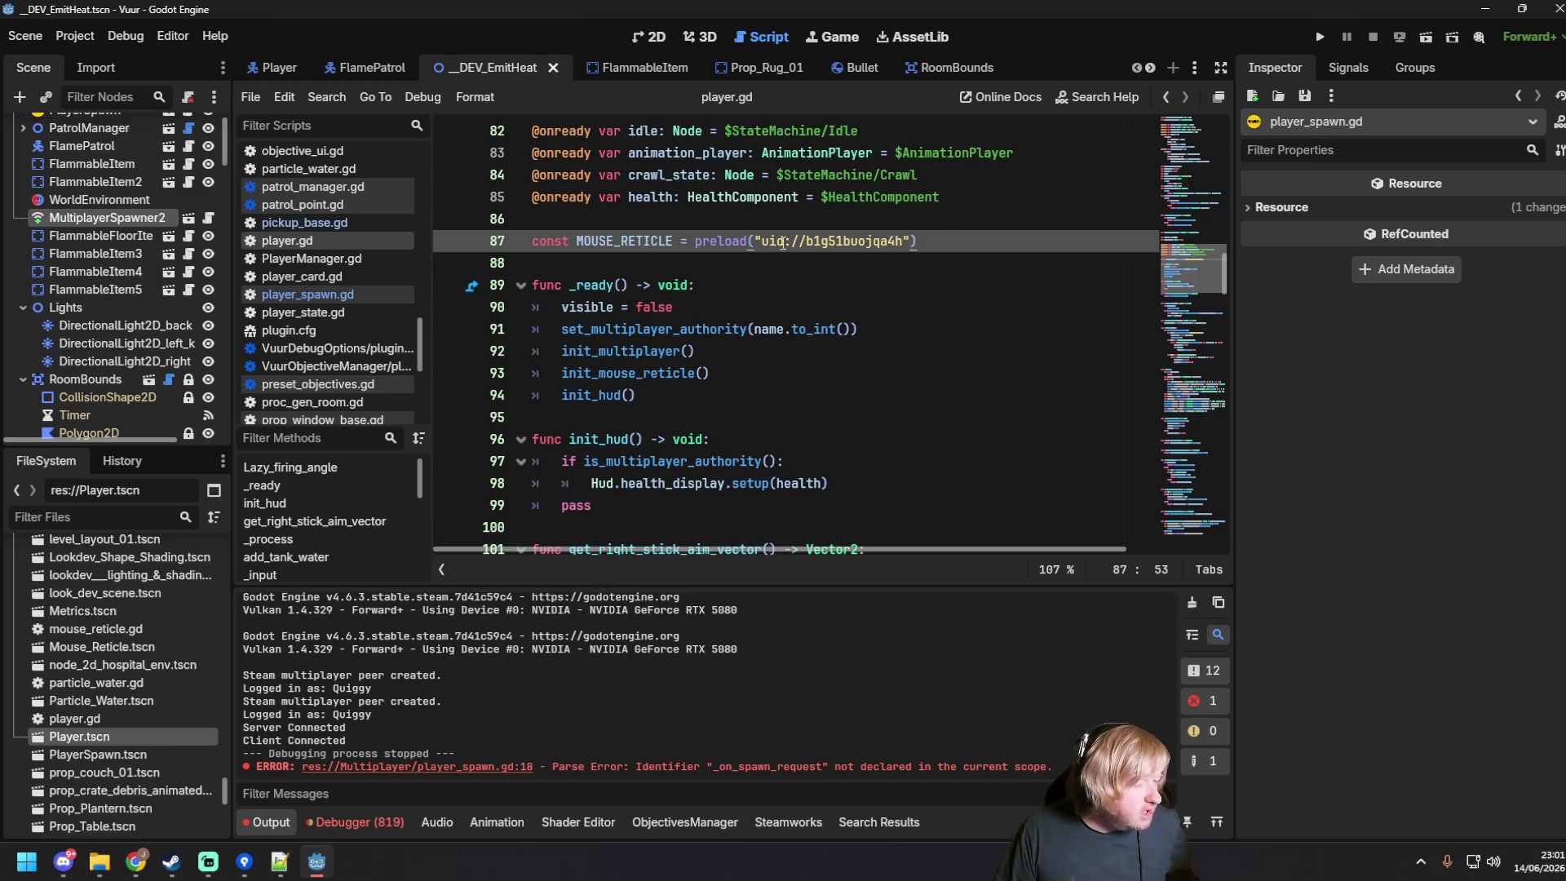
scroll(391, 245, up, 5)
scroll(91, 183, up, 2)
click(85, 148)
click(168, 147)
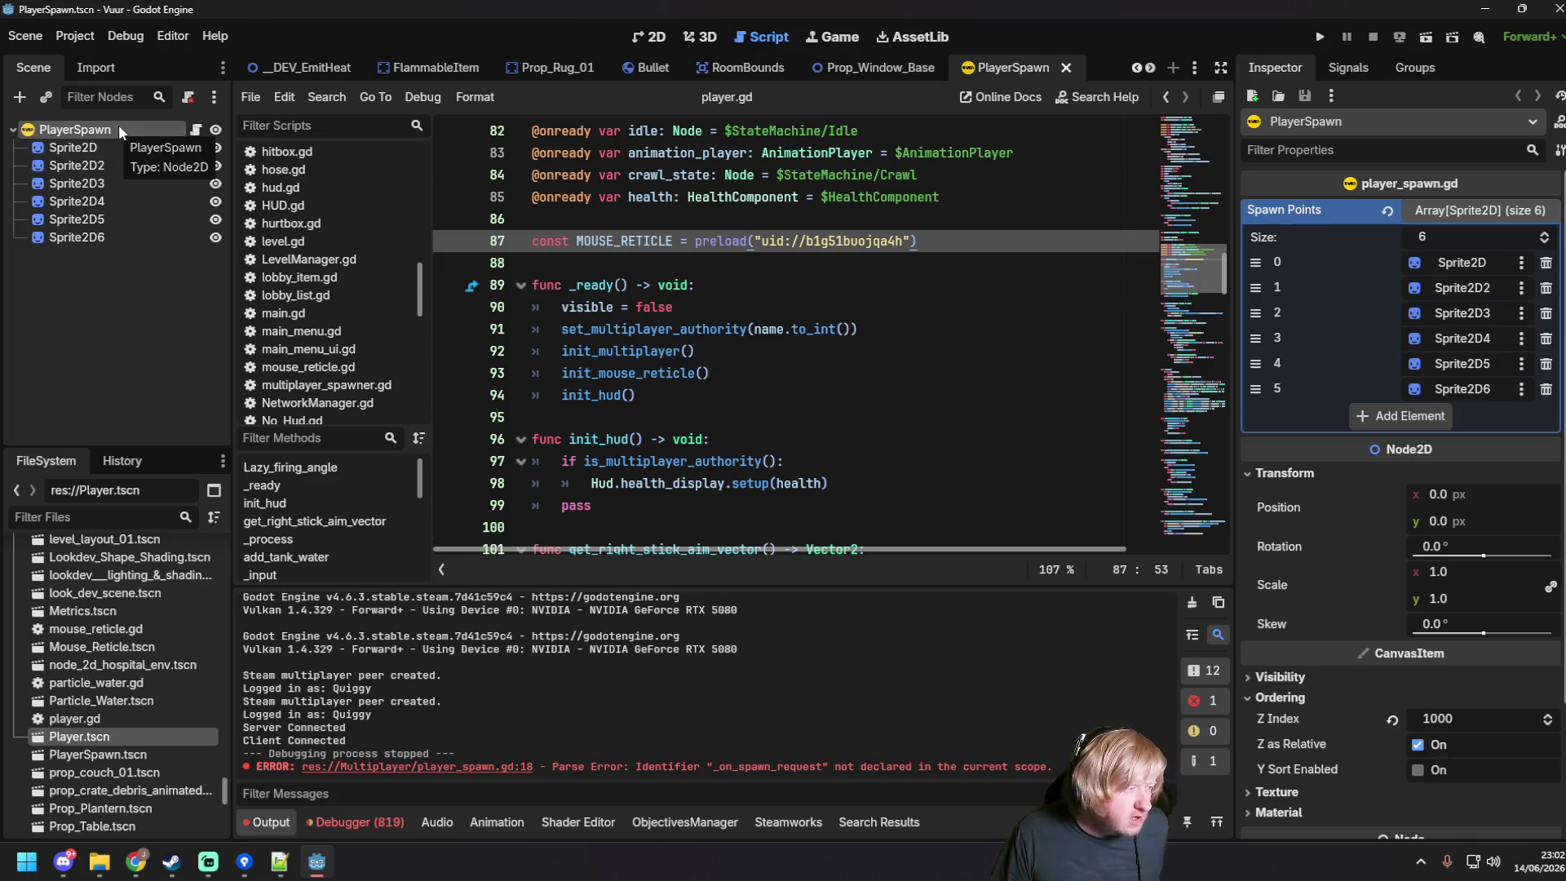
In player_spawn.gd, delete the broken assign_spawn_point_request connection line and save
click(196, 129)
scroll(726, 355, up, 1)
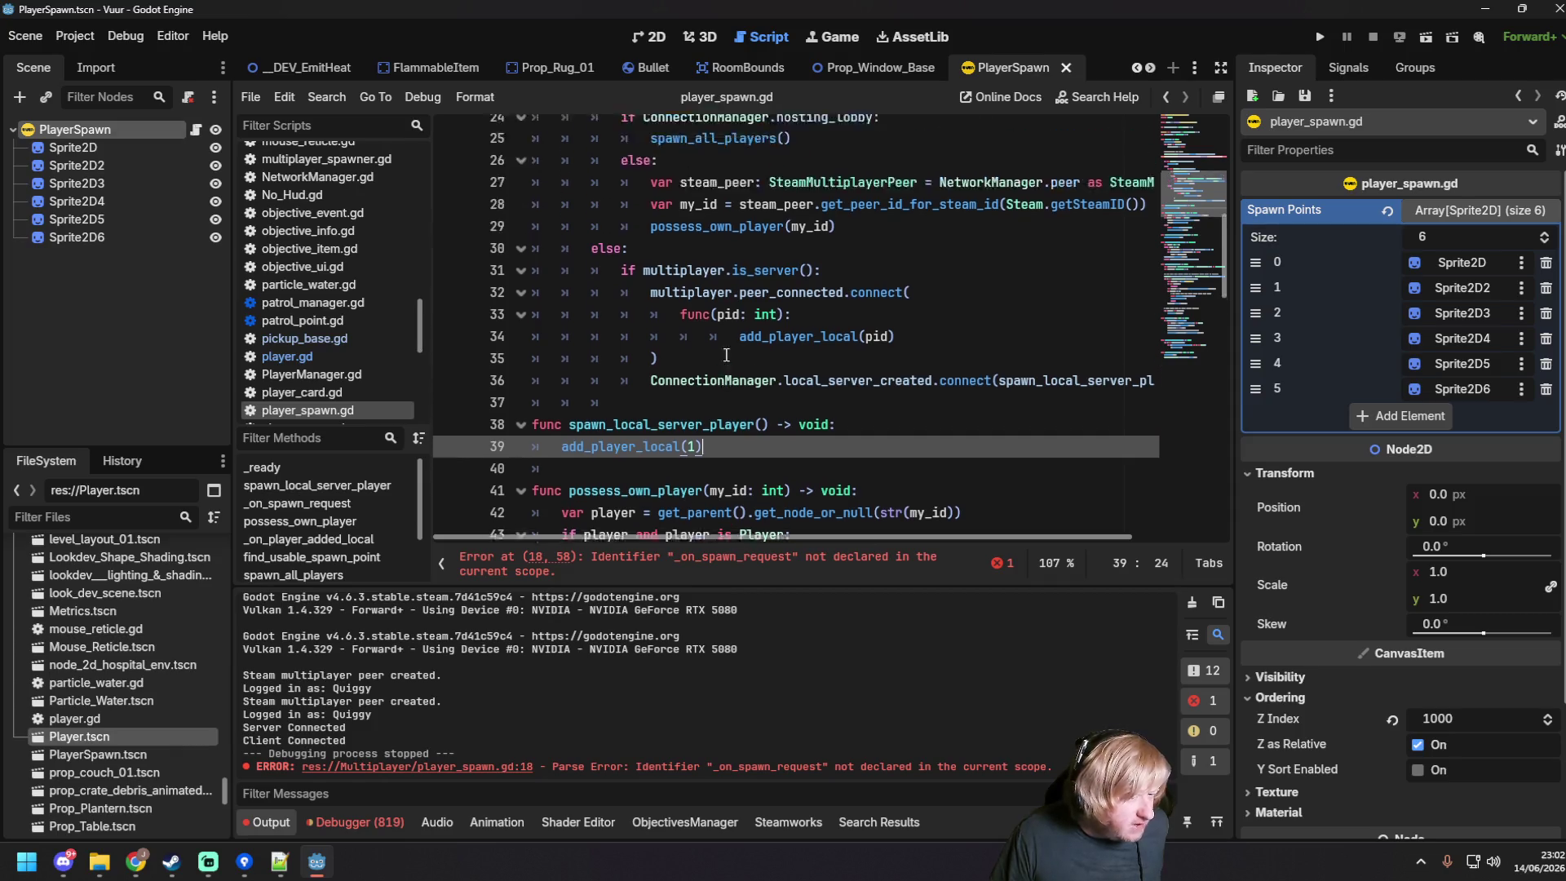
scroll(697, 363, up, 8)
scroll(710, 405, down, 1)
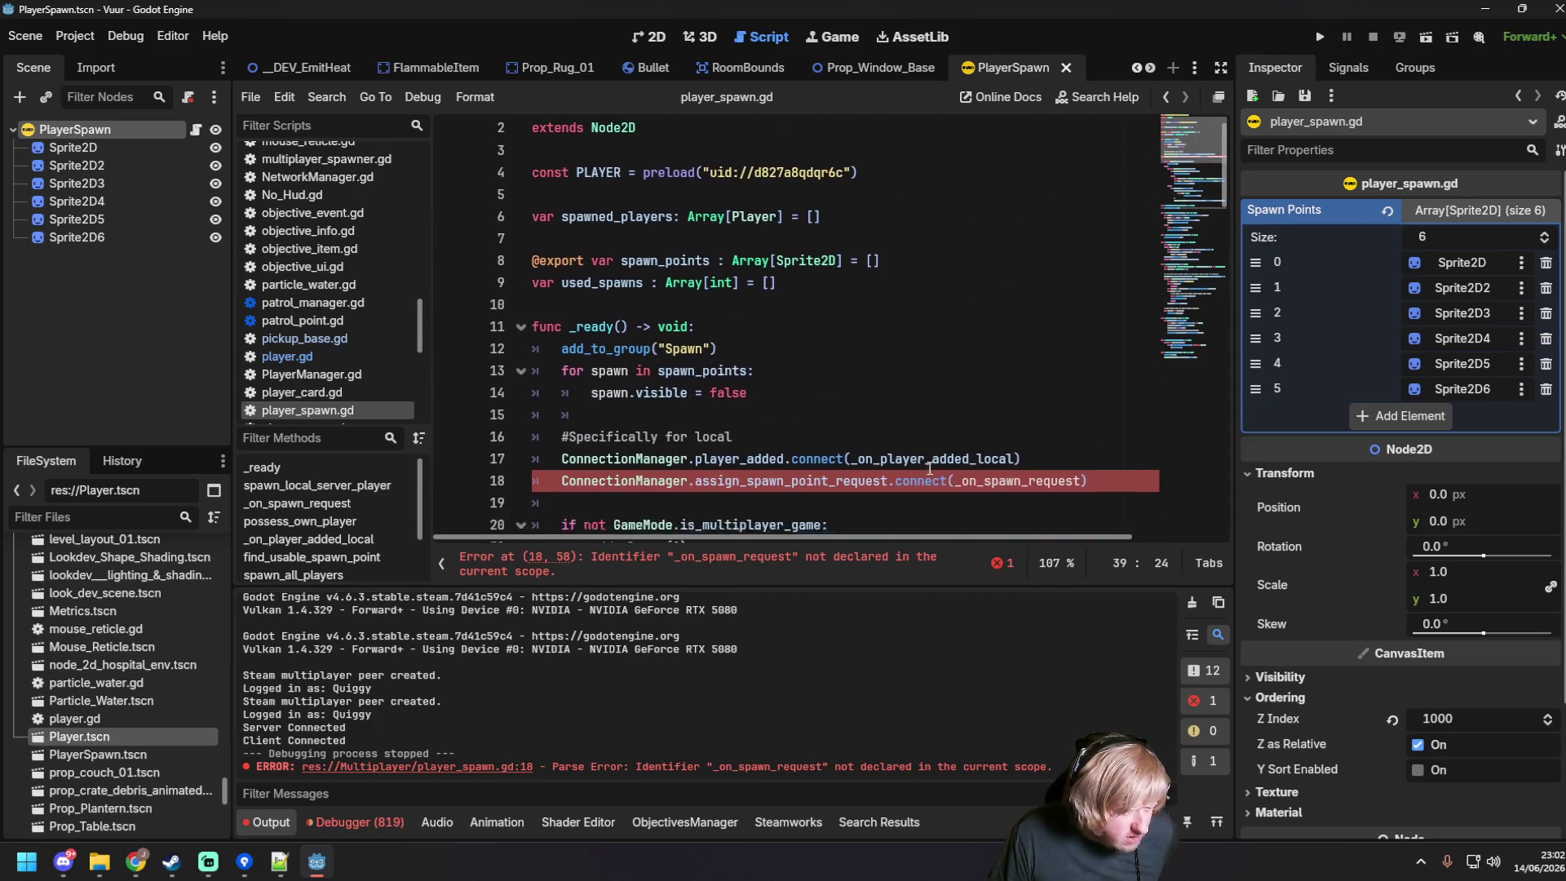
mouse_move(509, 459)
mouse_down()
mouse_move(508, 394)
mouse_move(507, 435)
mouse_up()
key(shift+End)
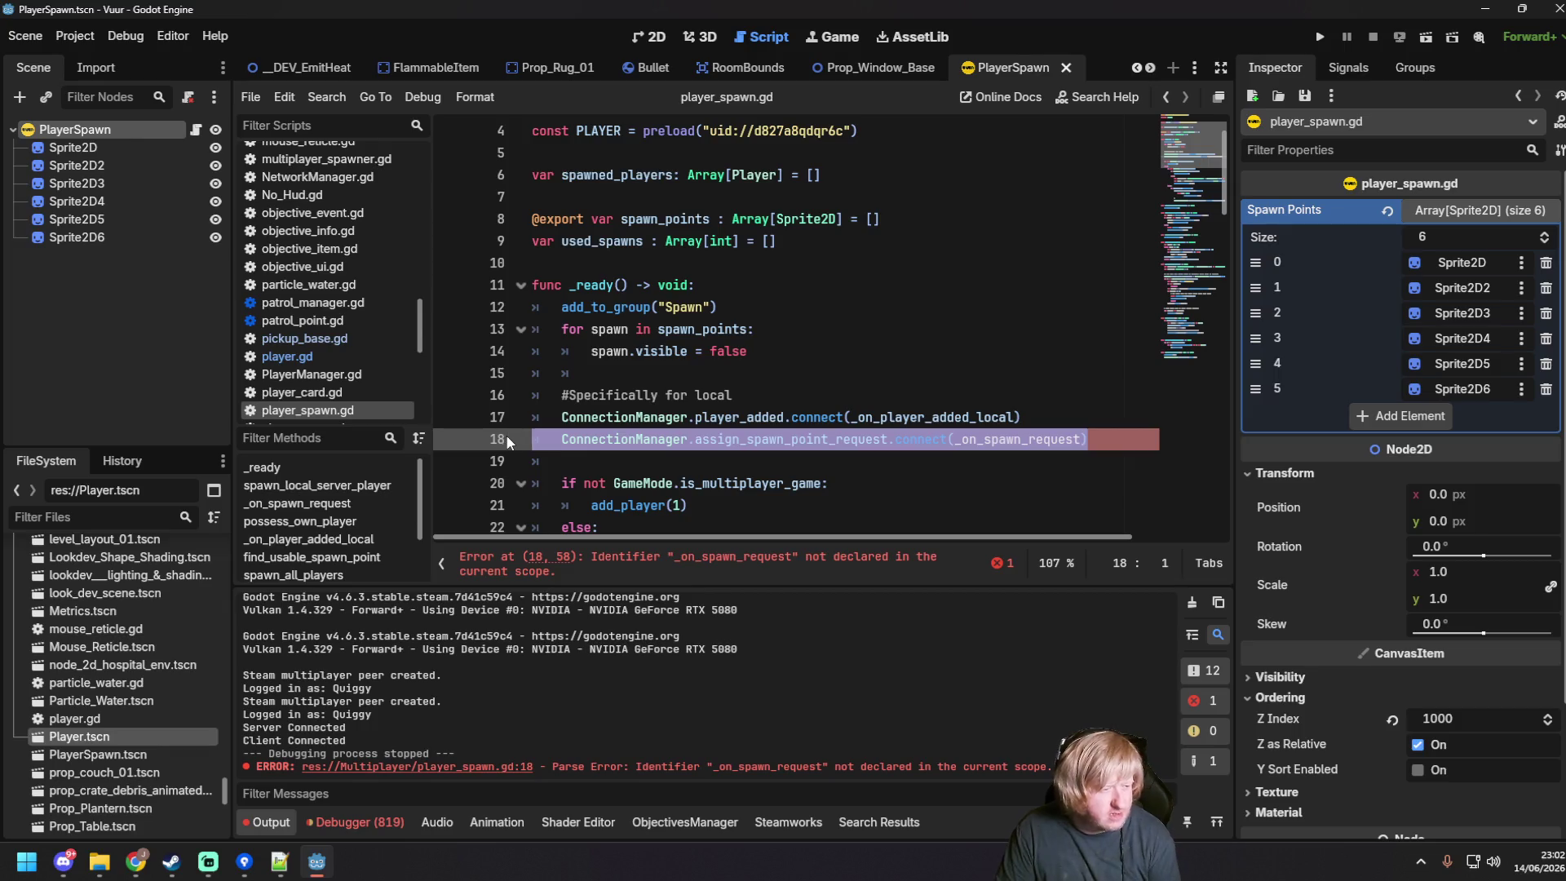
key(BackSpace)
click(897, 307)
scroll(856, 307, up, 1)
key(ctrl+s)
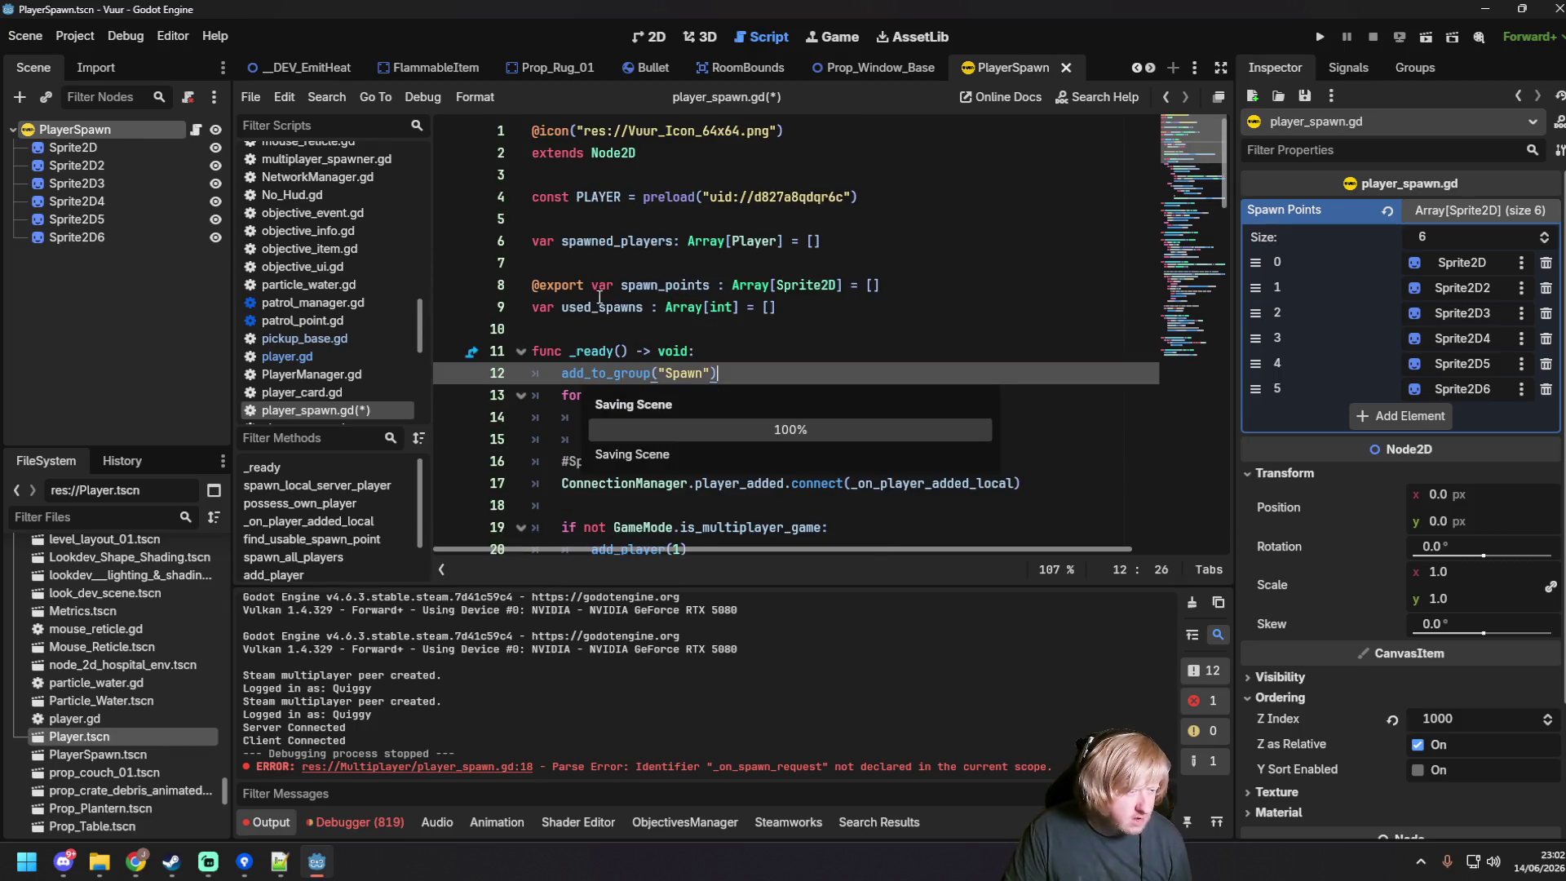
click(534, 306)
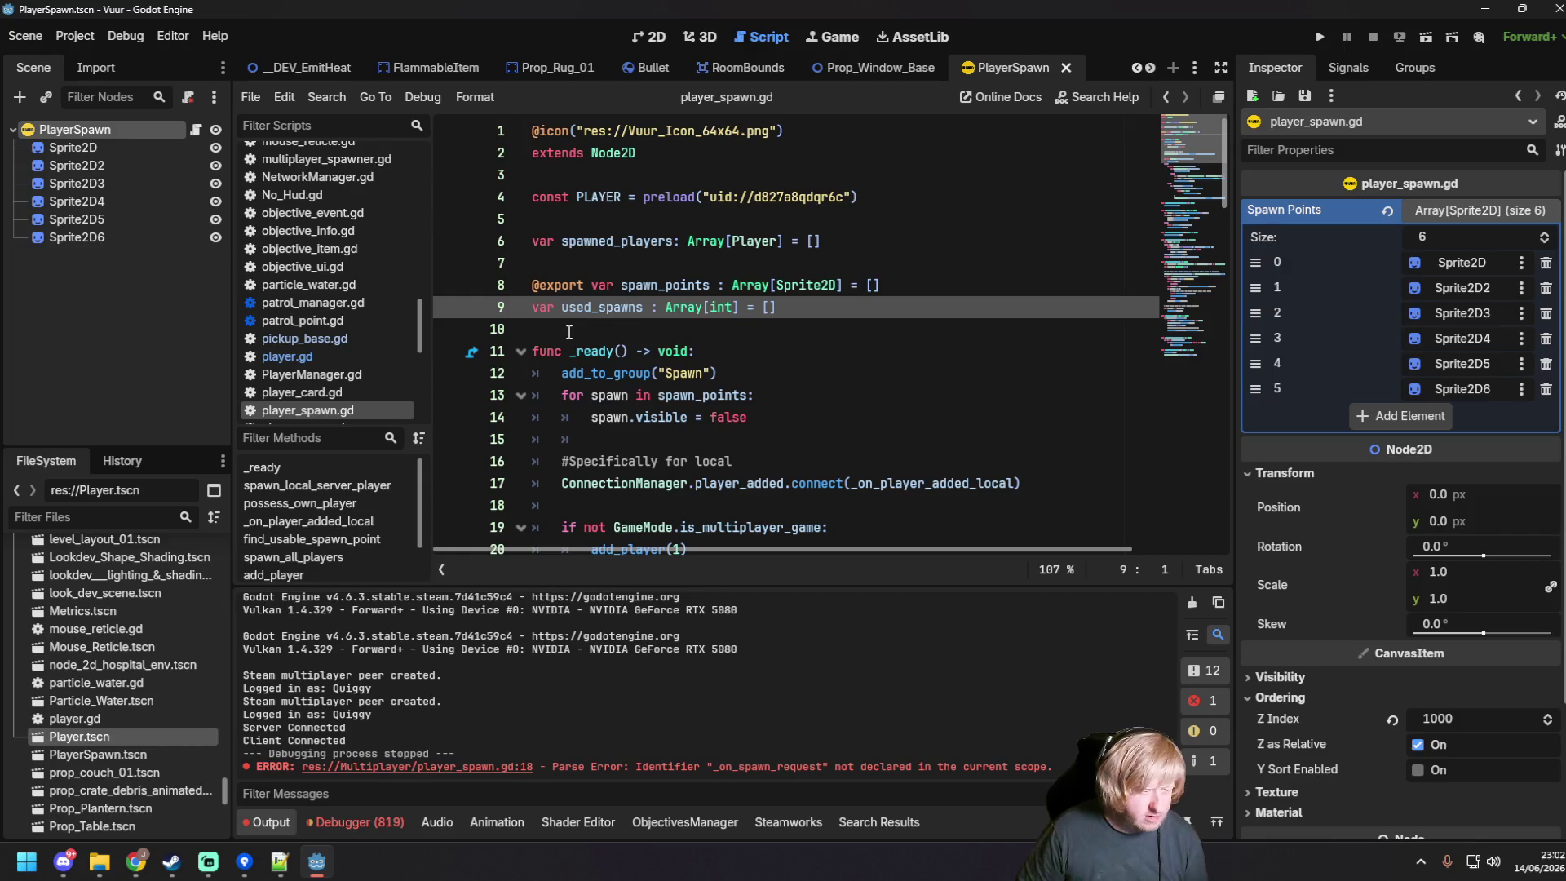
text(@export)
key(End)
key(ctrl+s)
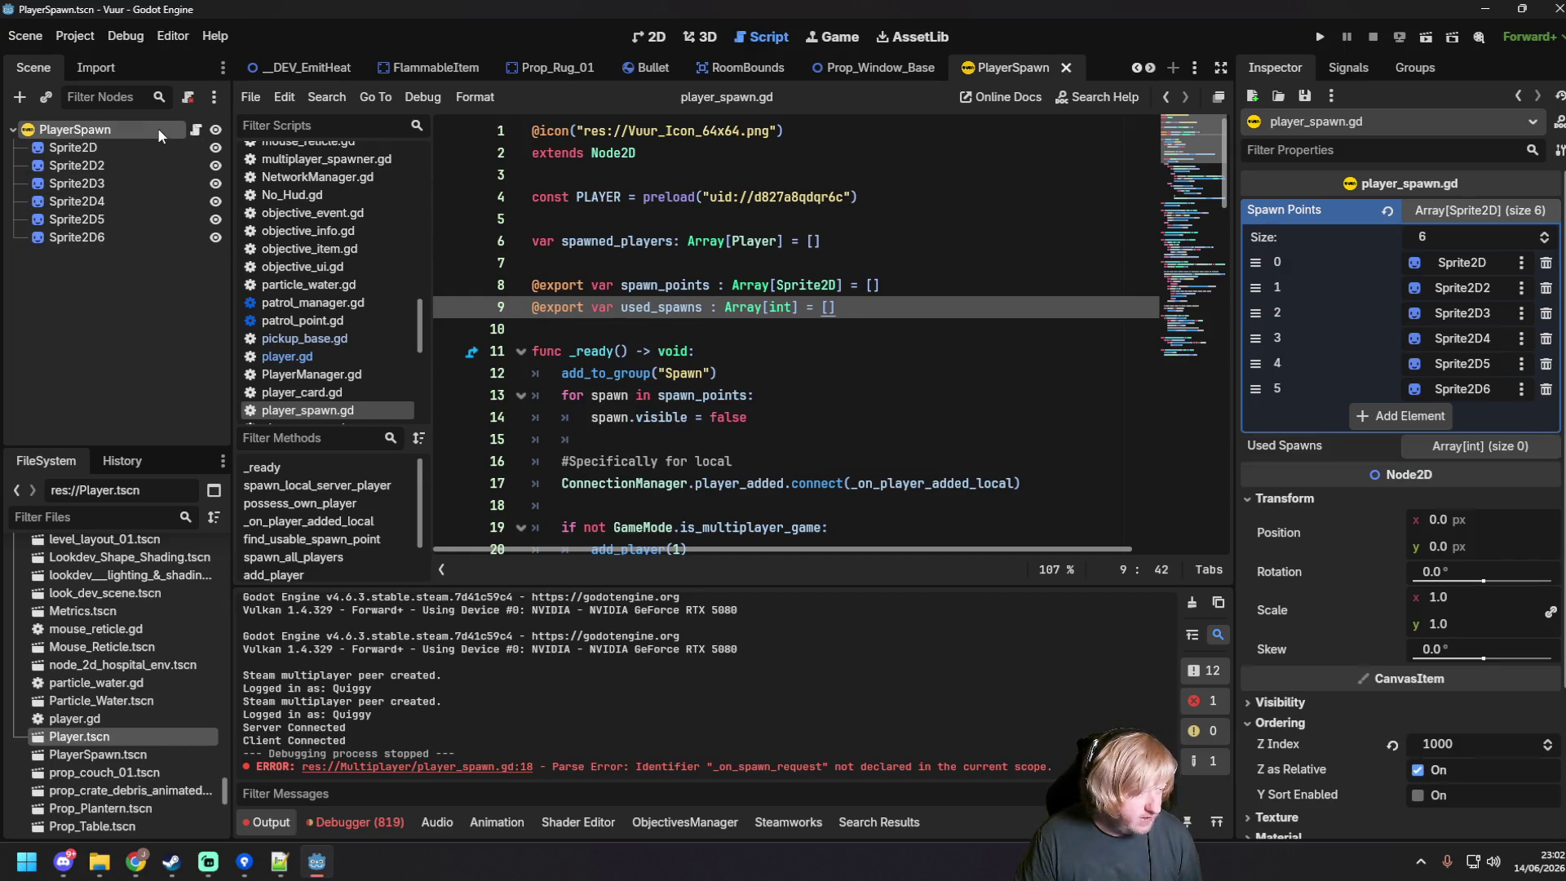
Add a MultiplayerSynchronizer child node under PlayerSpawn
right_click(159, 130)
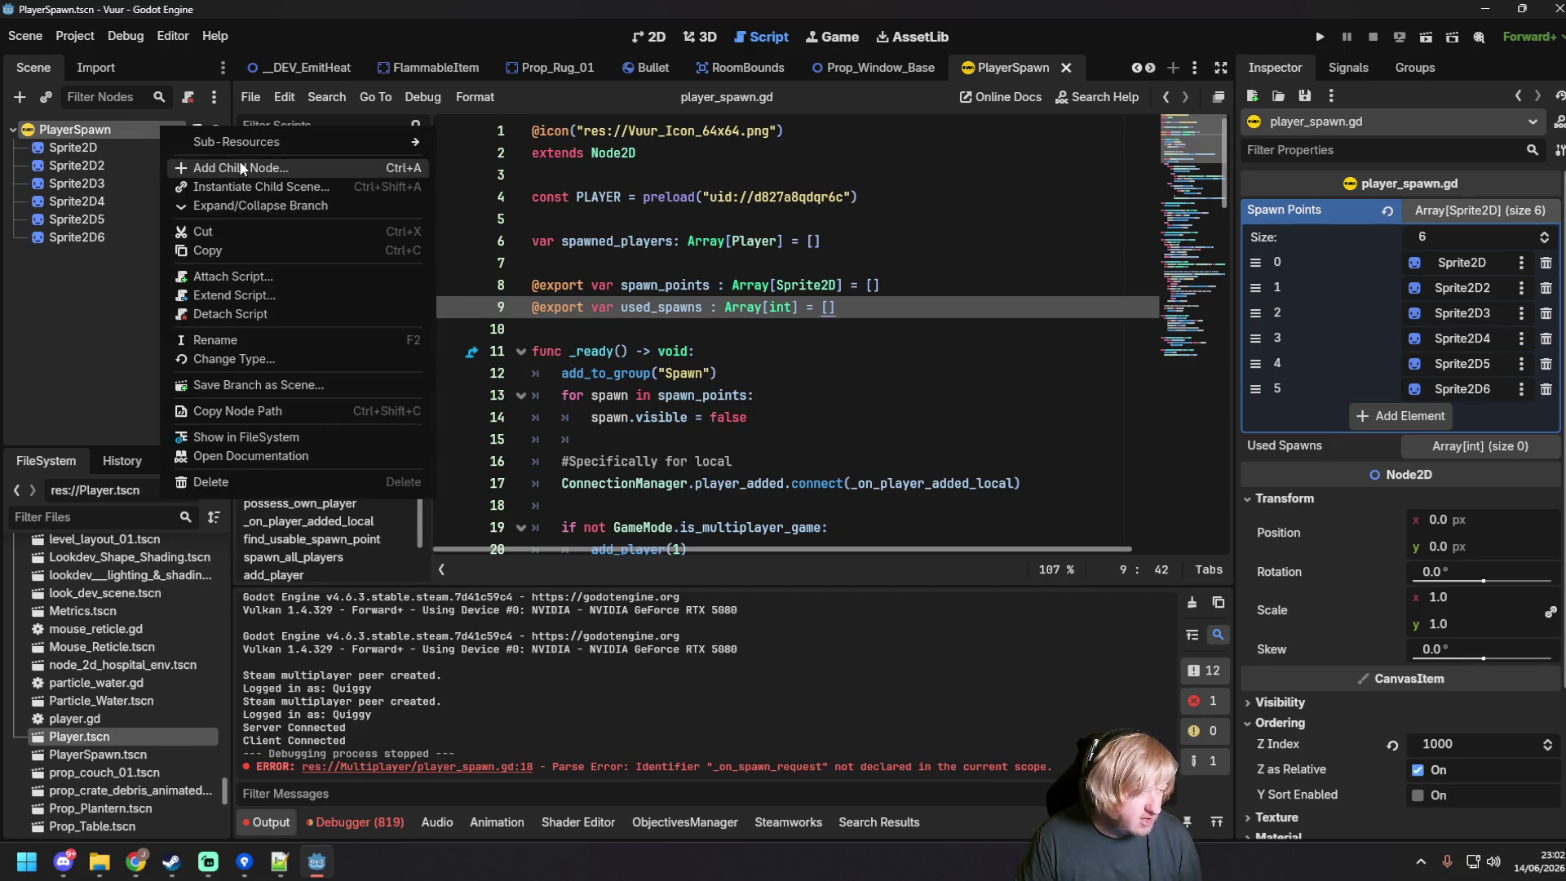
click(236, 168)
text(Multiplayer)
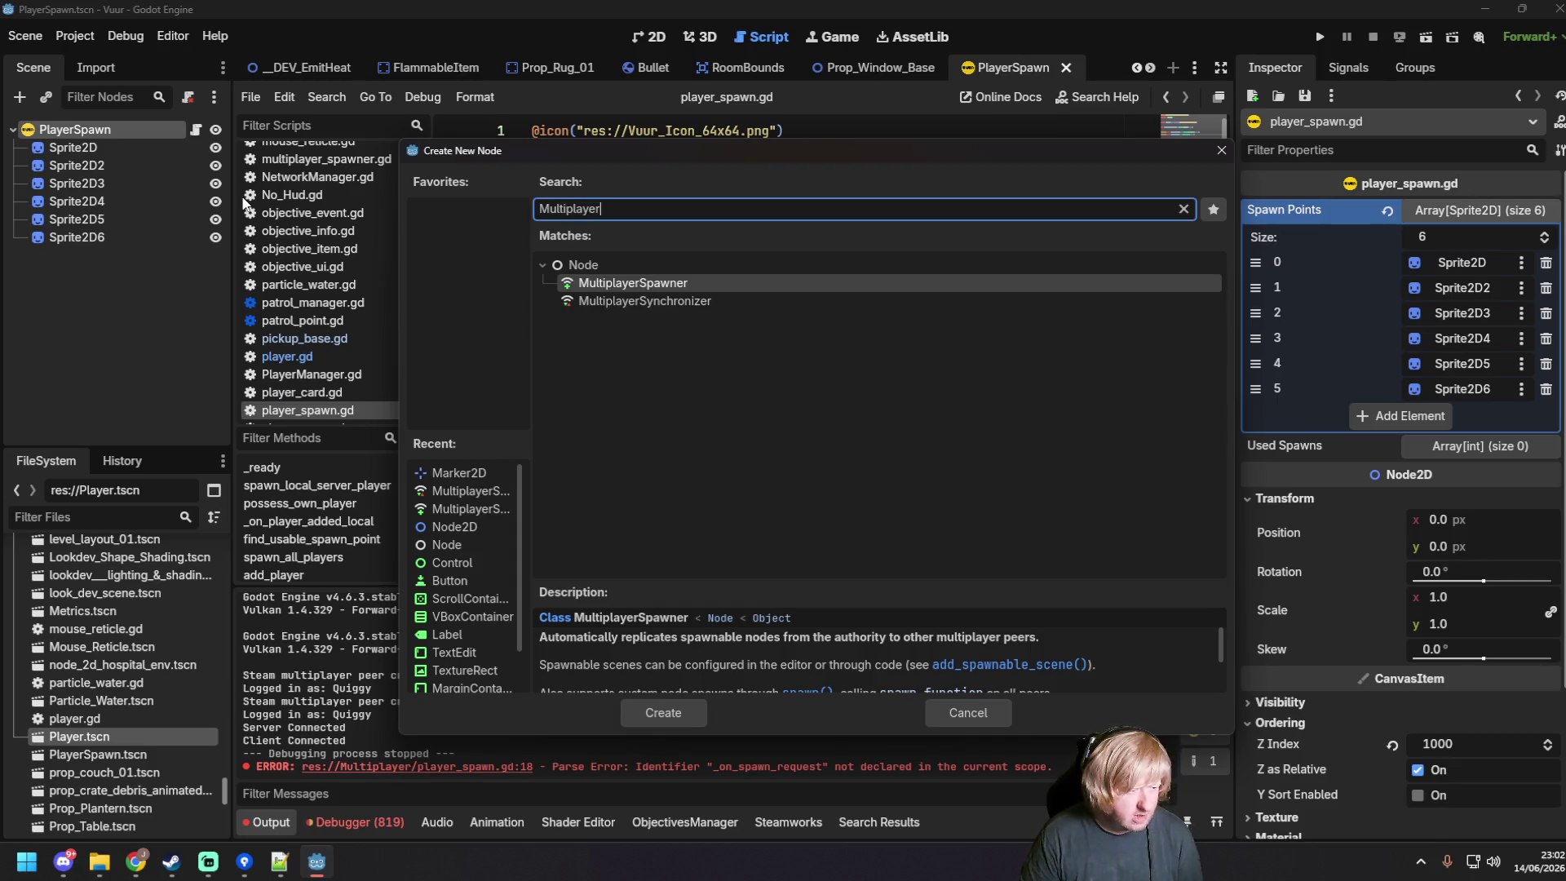
key(Down)
key(Return)
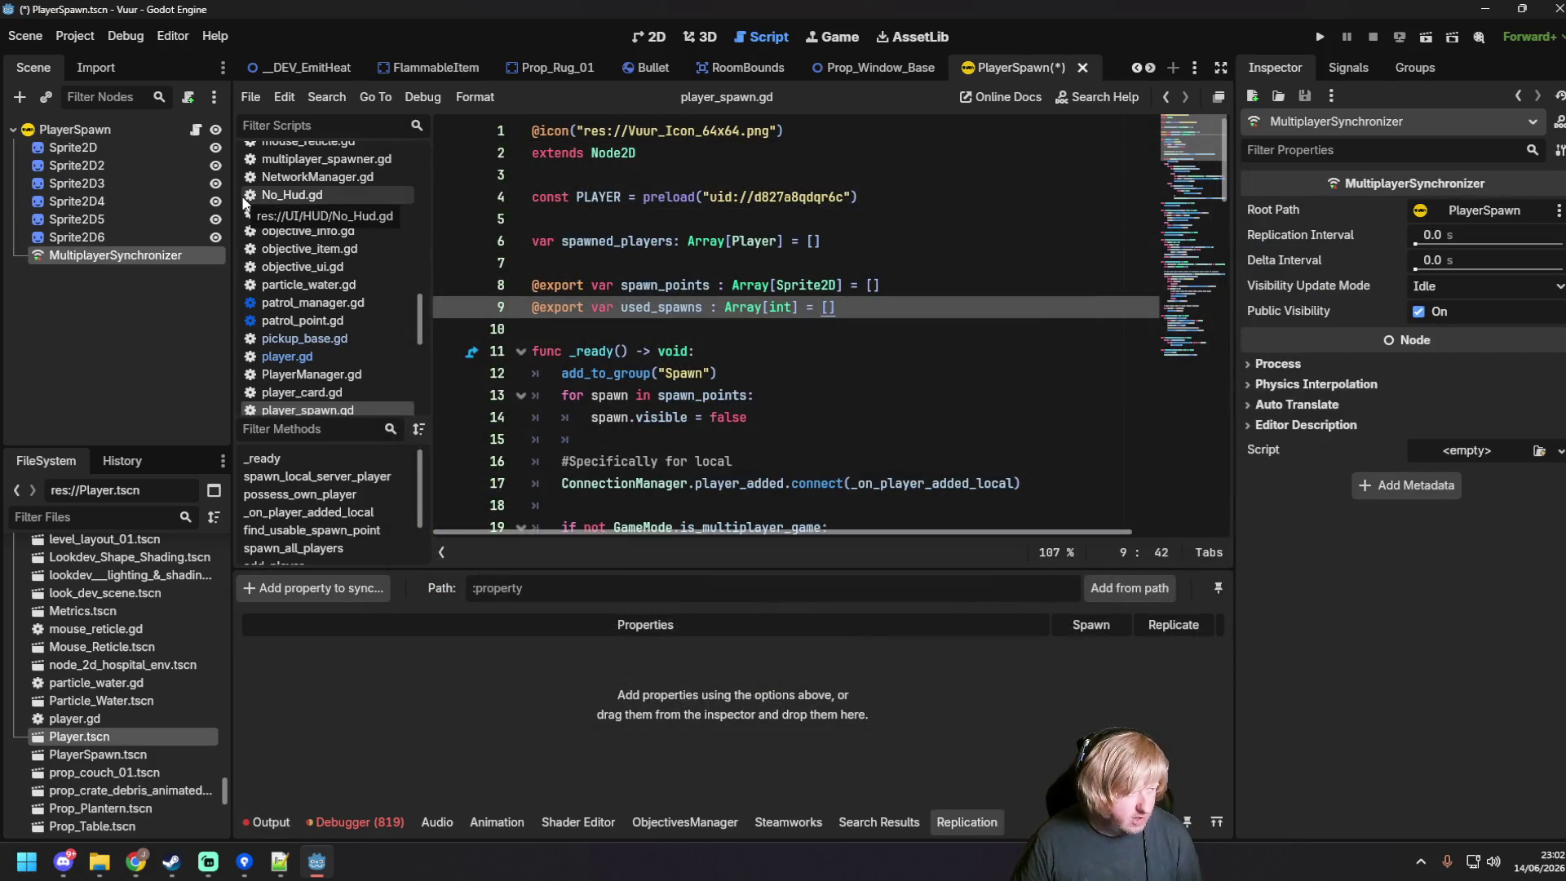
Add PlayerSpawn's used_spawns property to the MultiplayerSynchronizer's replication list
click(92, 279)
click(111, 255)
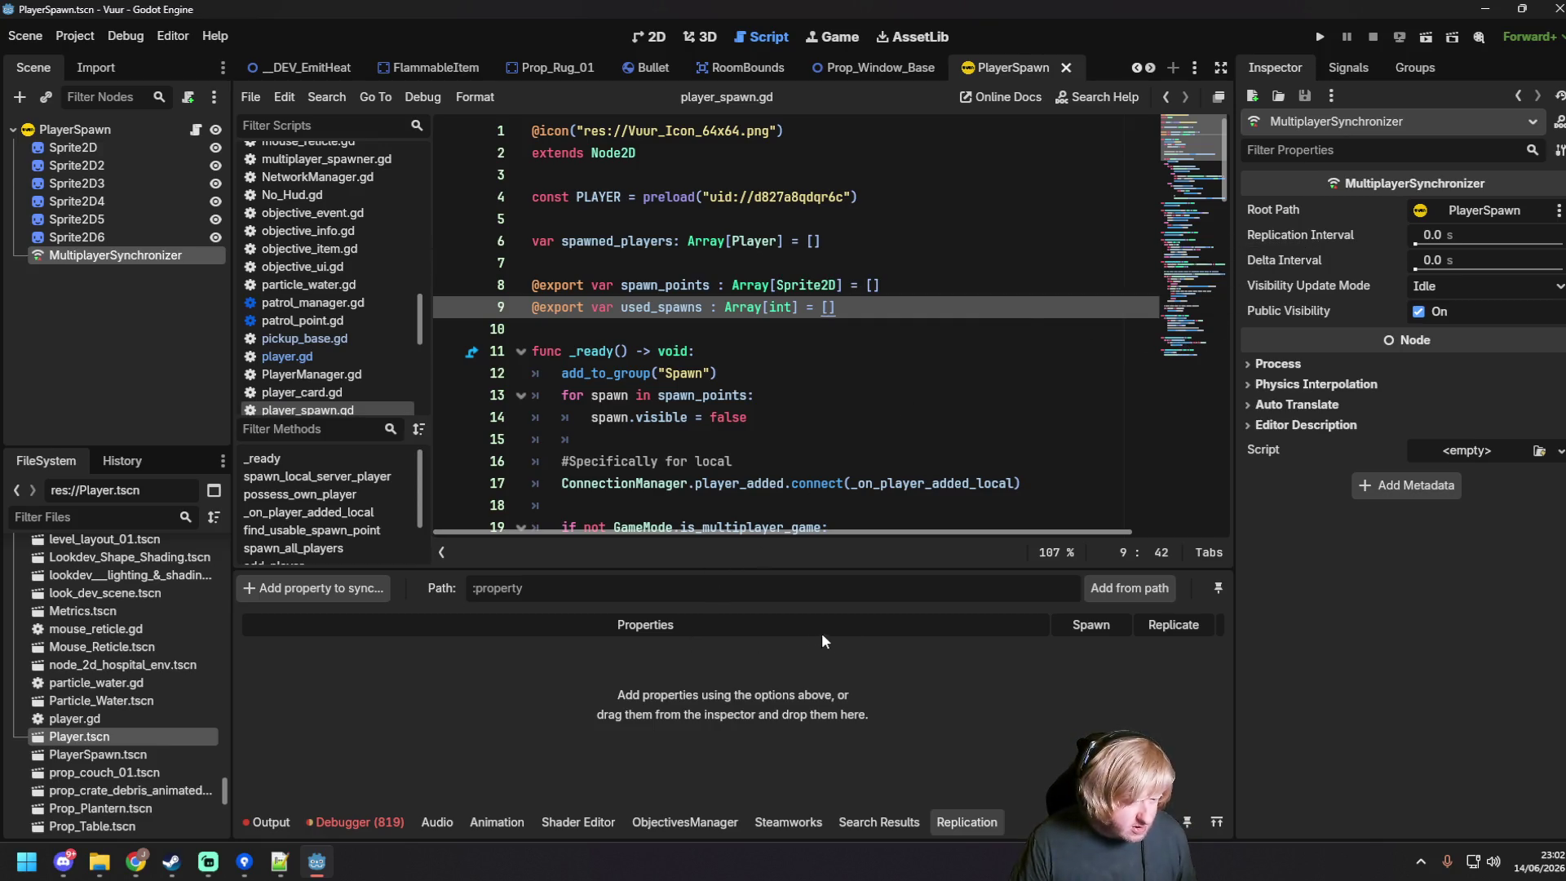
click(320, 590)
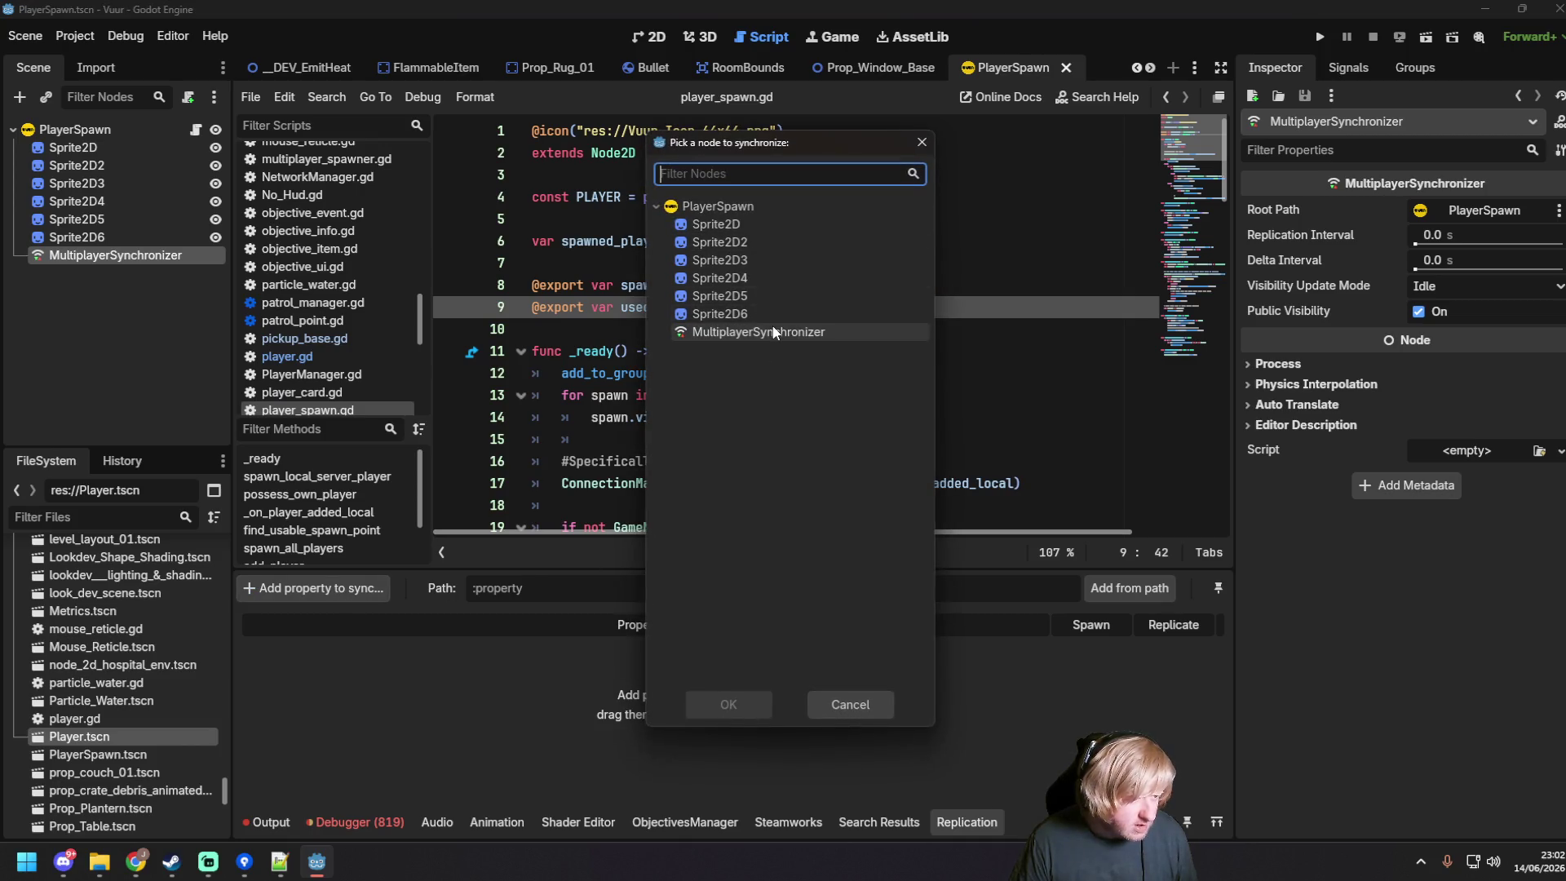
double_click(763, 206)
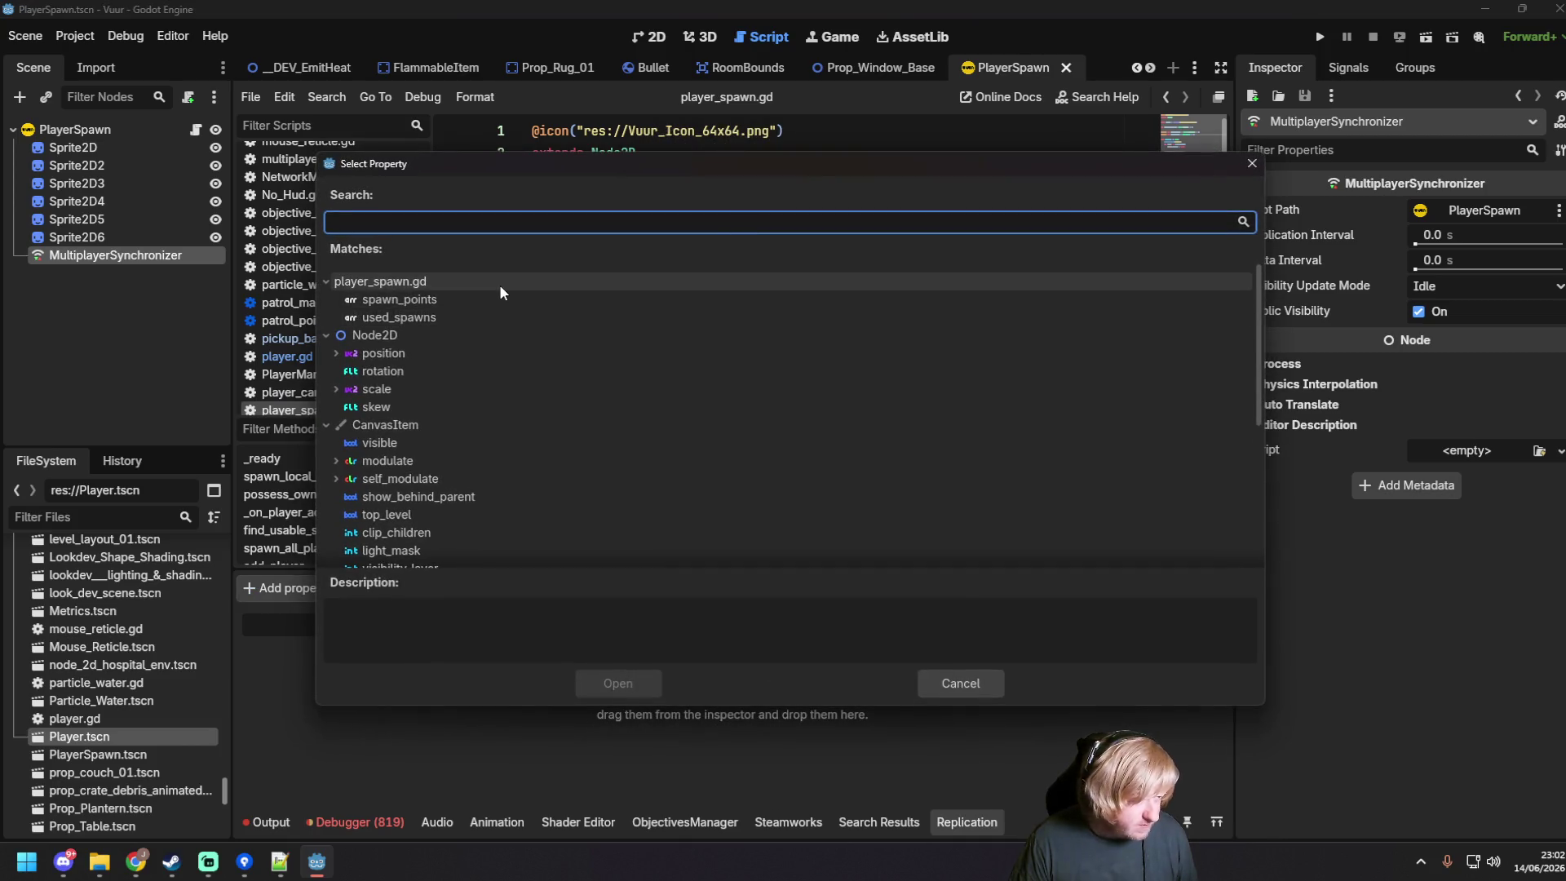
click(493, 314)
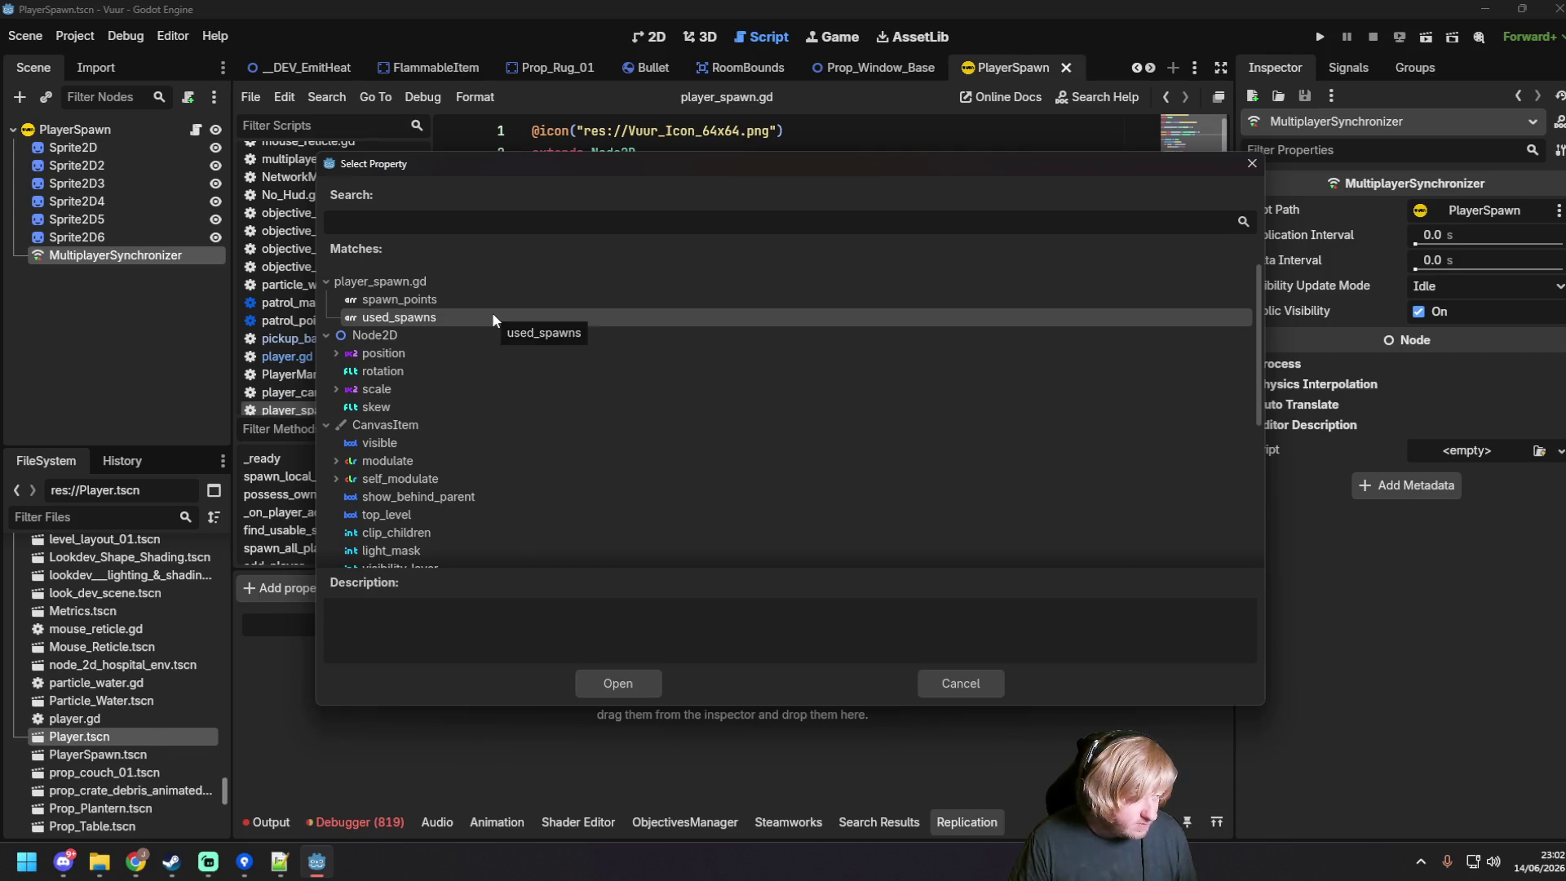
double_click(493, 314)
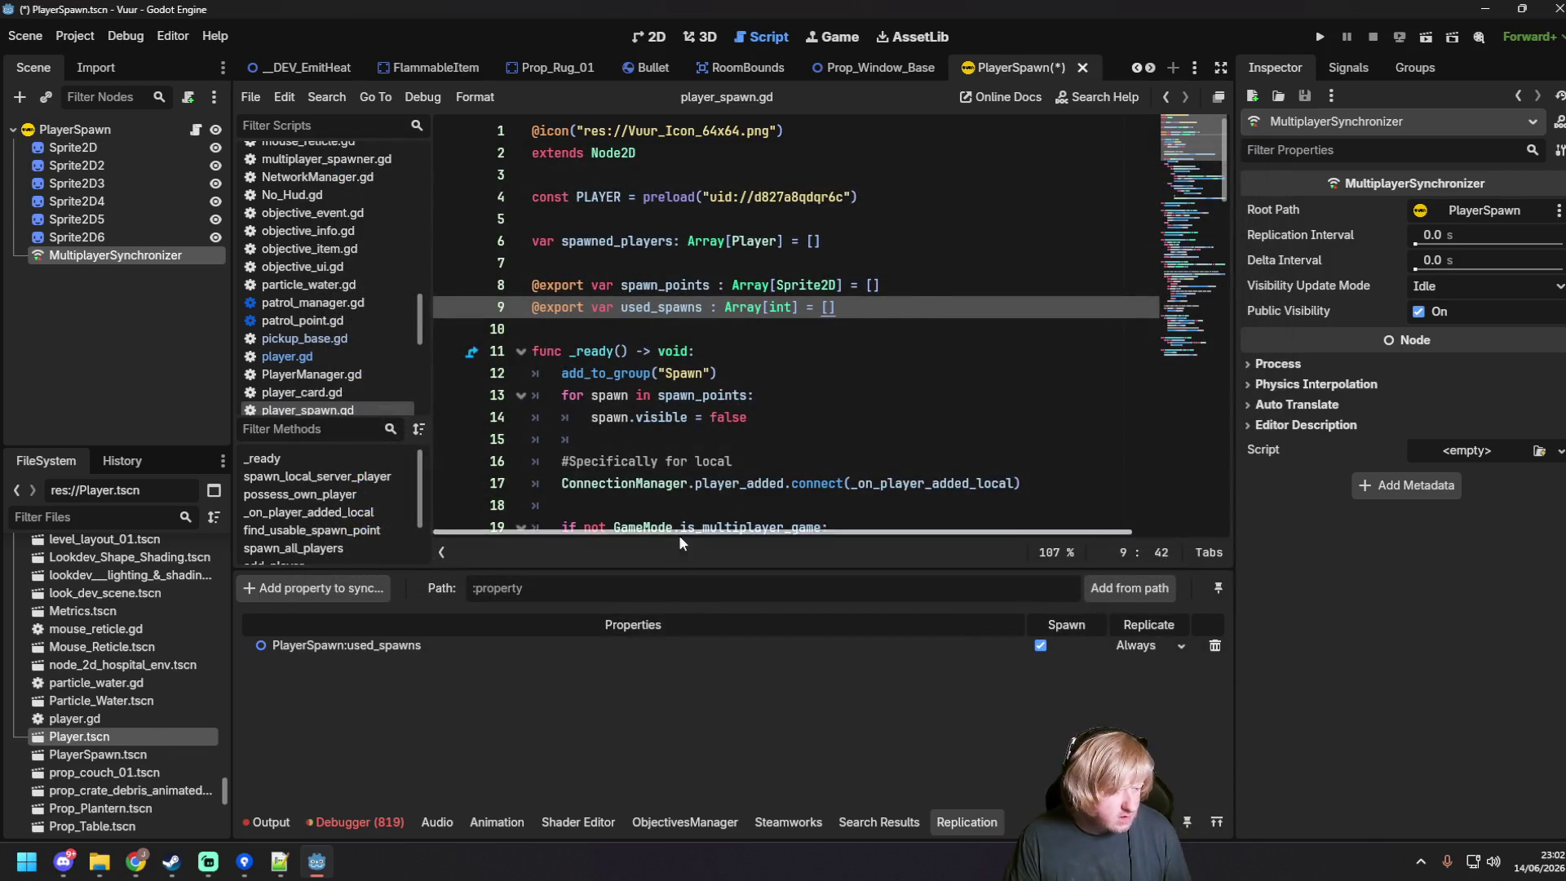
Set used_spawns replication to On Change and save the PlayerSpawn scene
click(1182, 641)
click(1169, 698)
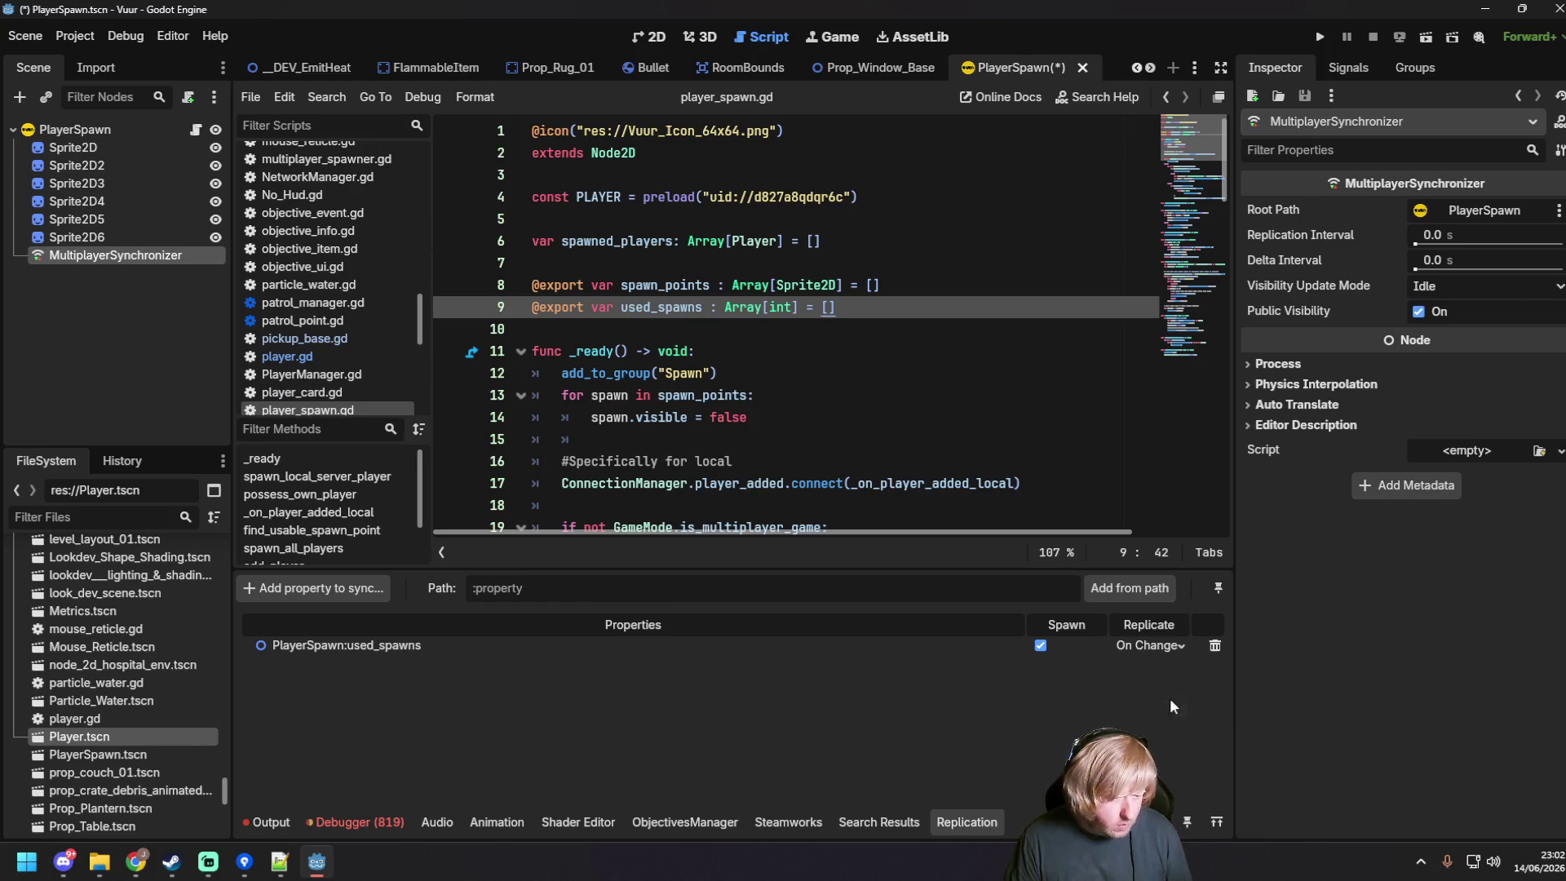
click(977, 418)
key(ctrl+s)
click(848, 351)
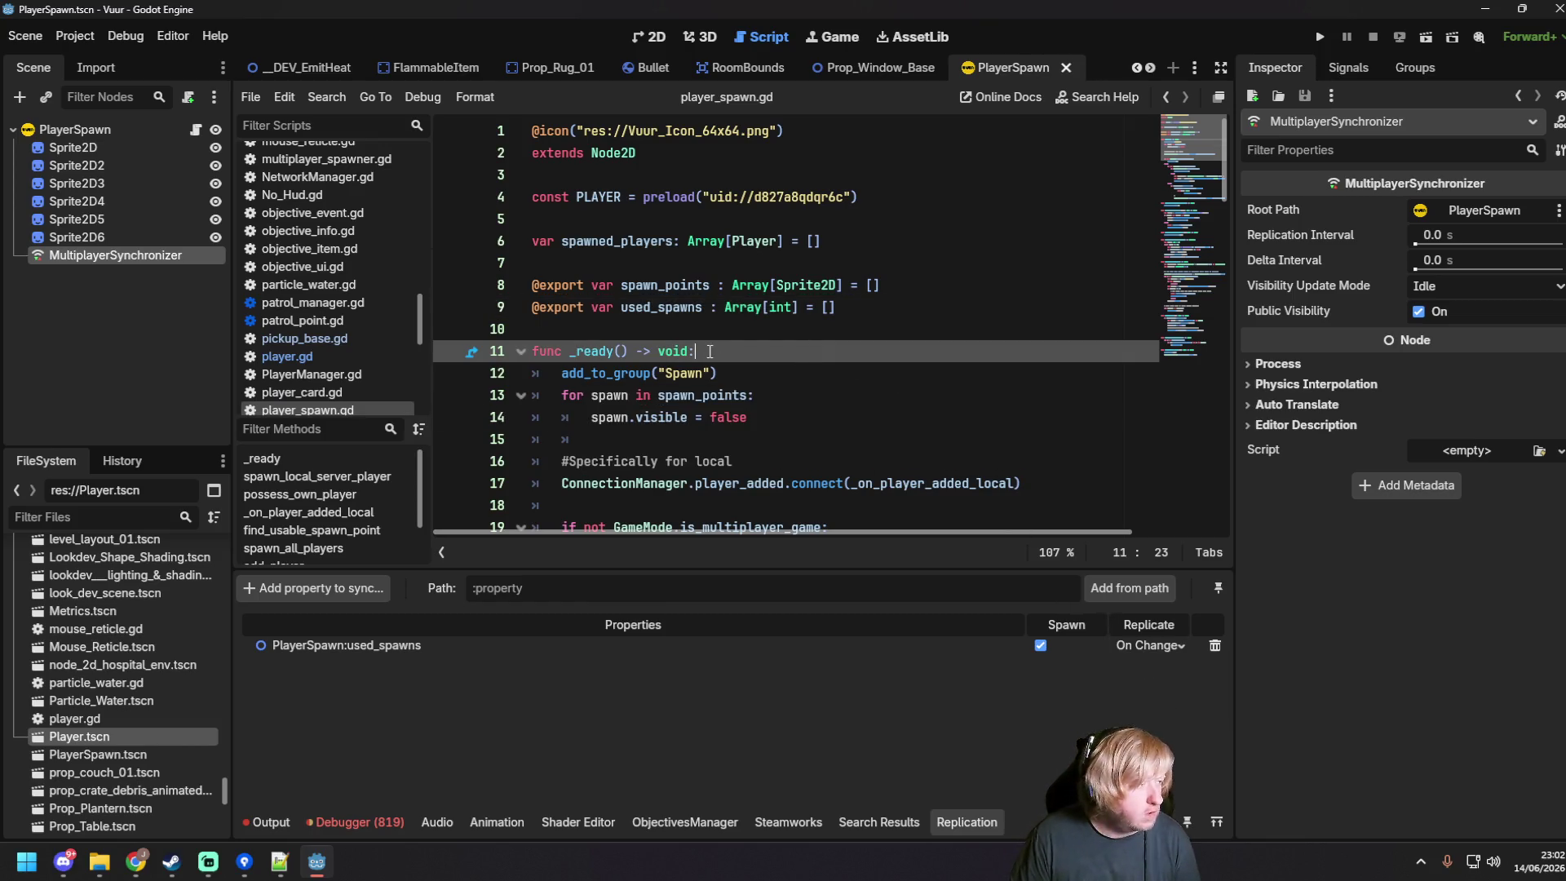
Save the _DEV_EmitHeat level scene and return to player.gd's _ready at init_hud()
click(115, 128)
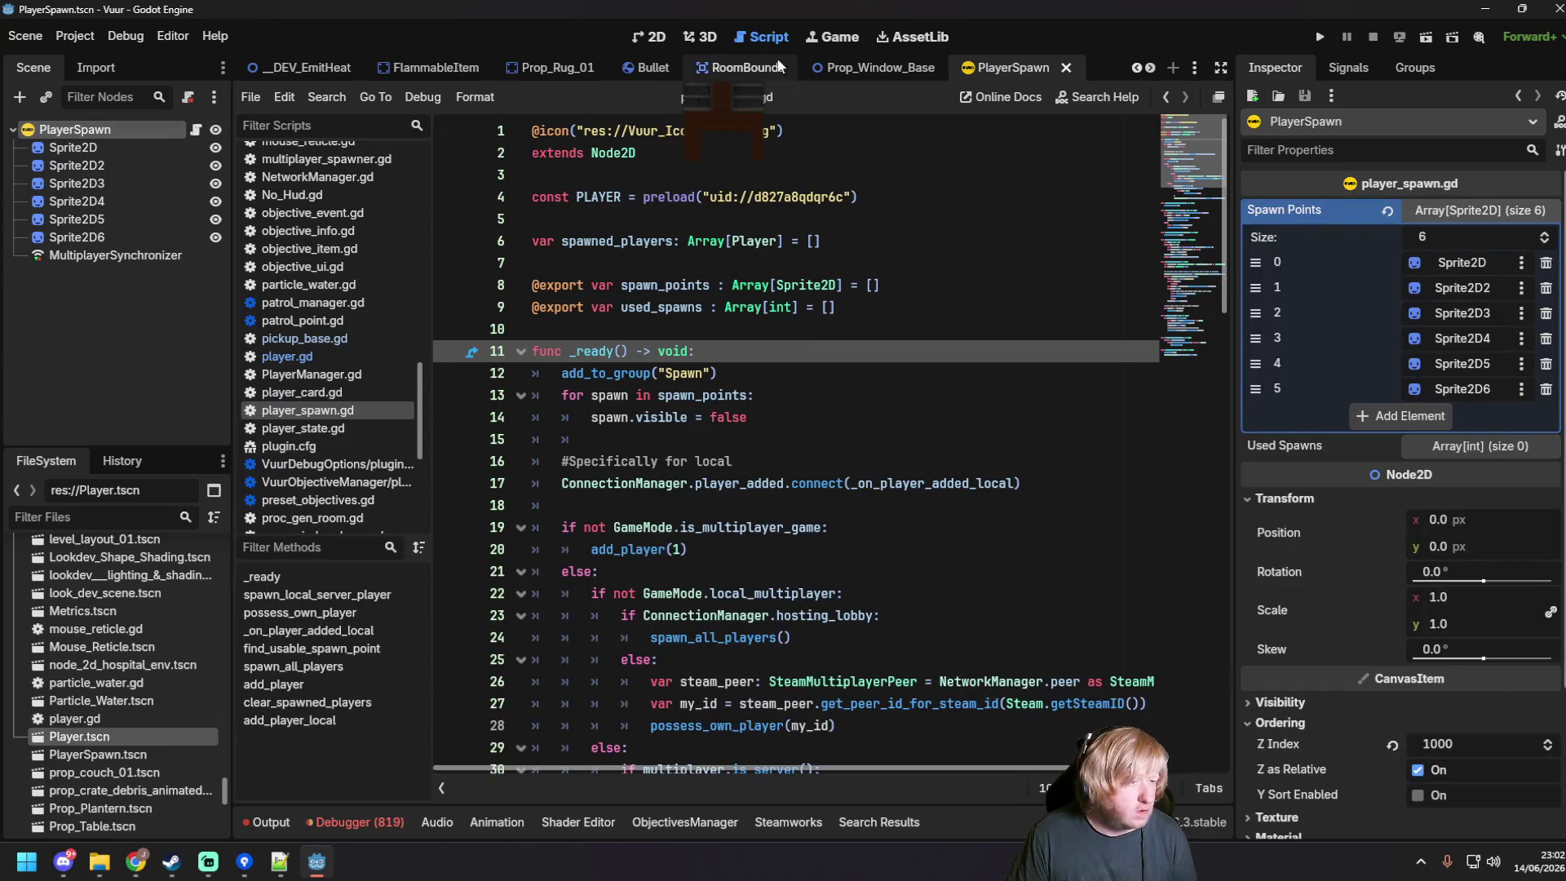
click(304, 66)
key(ctrl+s)
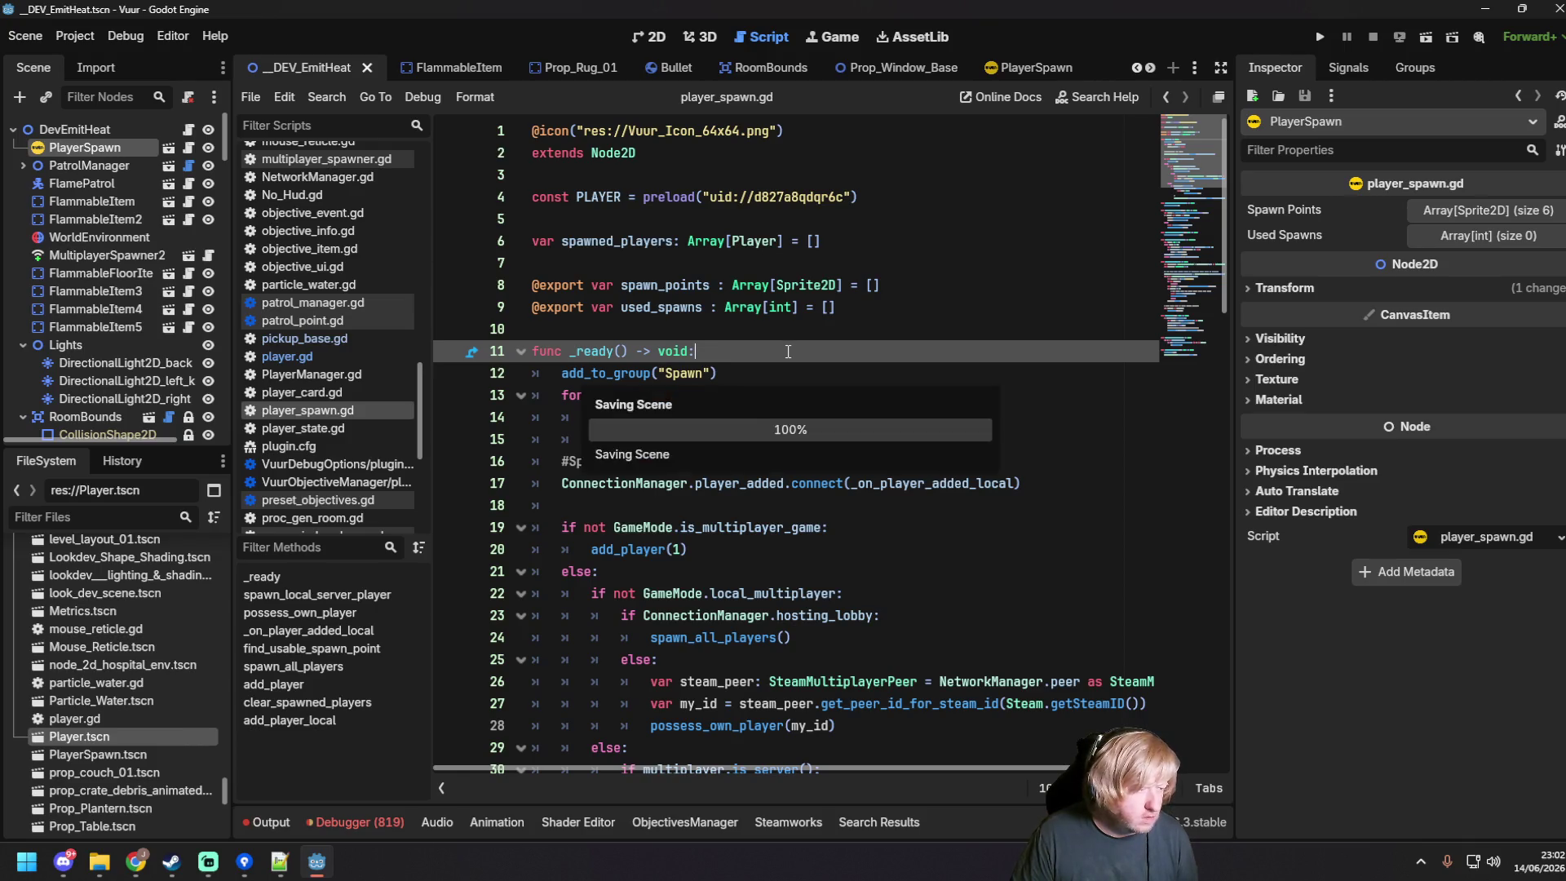
key(alt+Left)
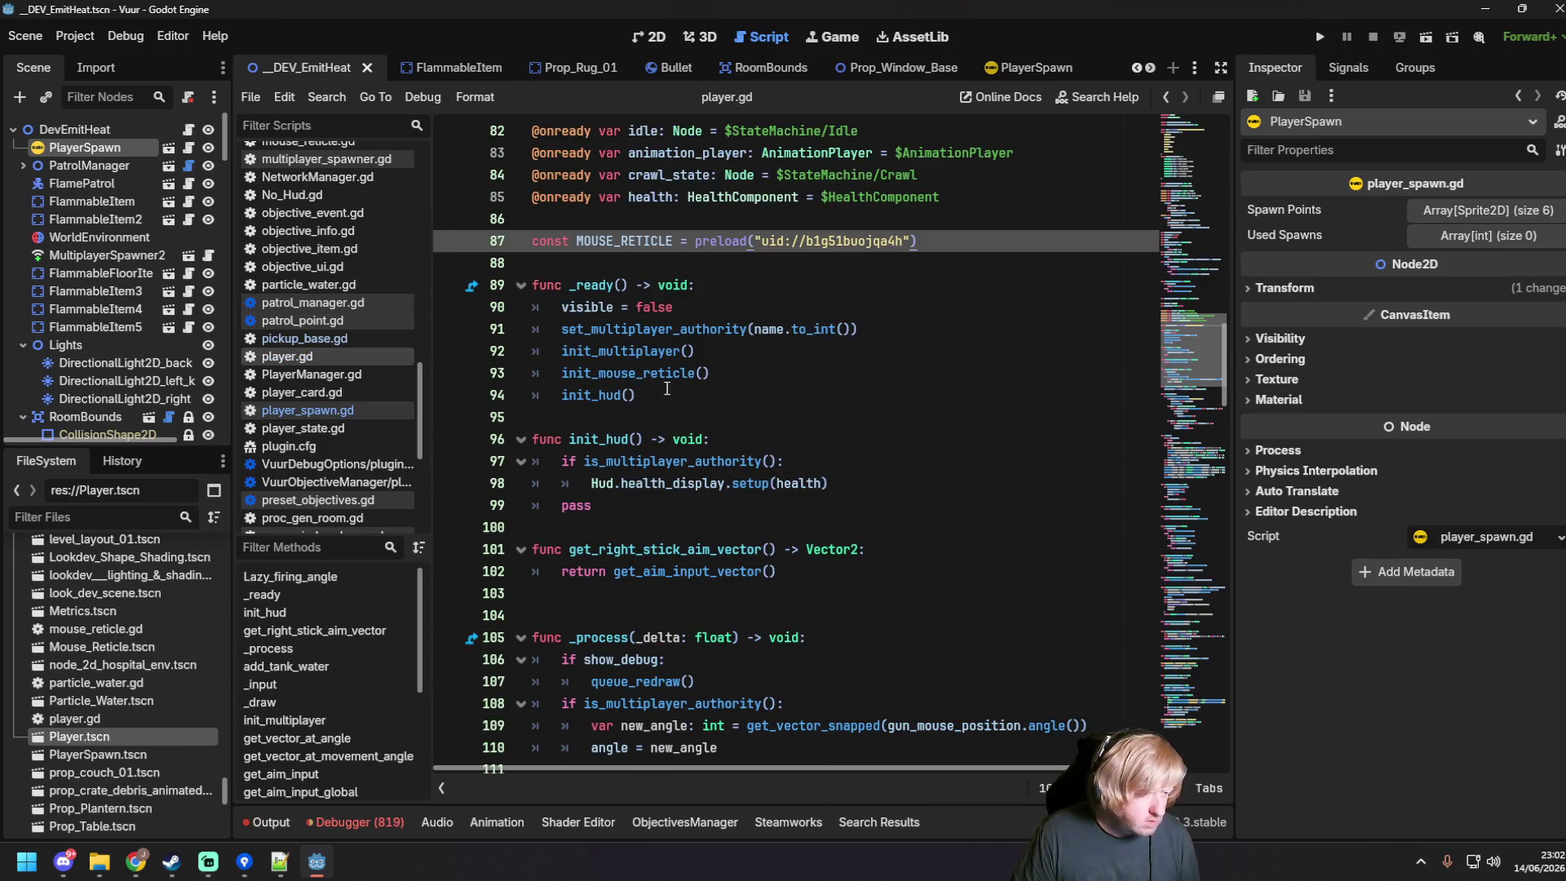
click(648, 395)
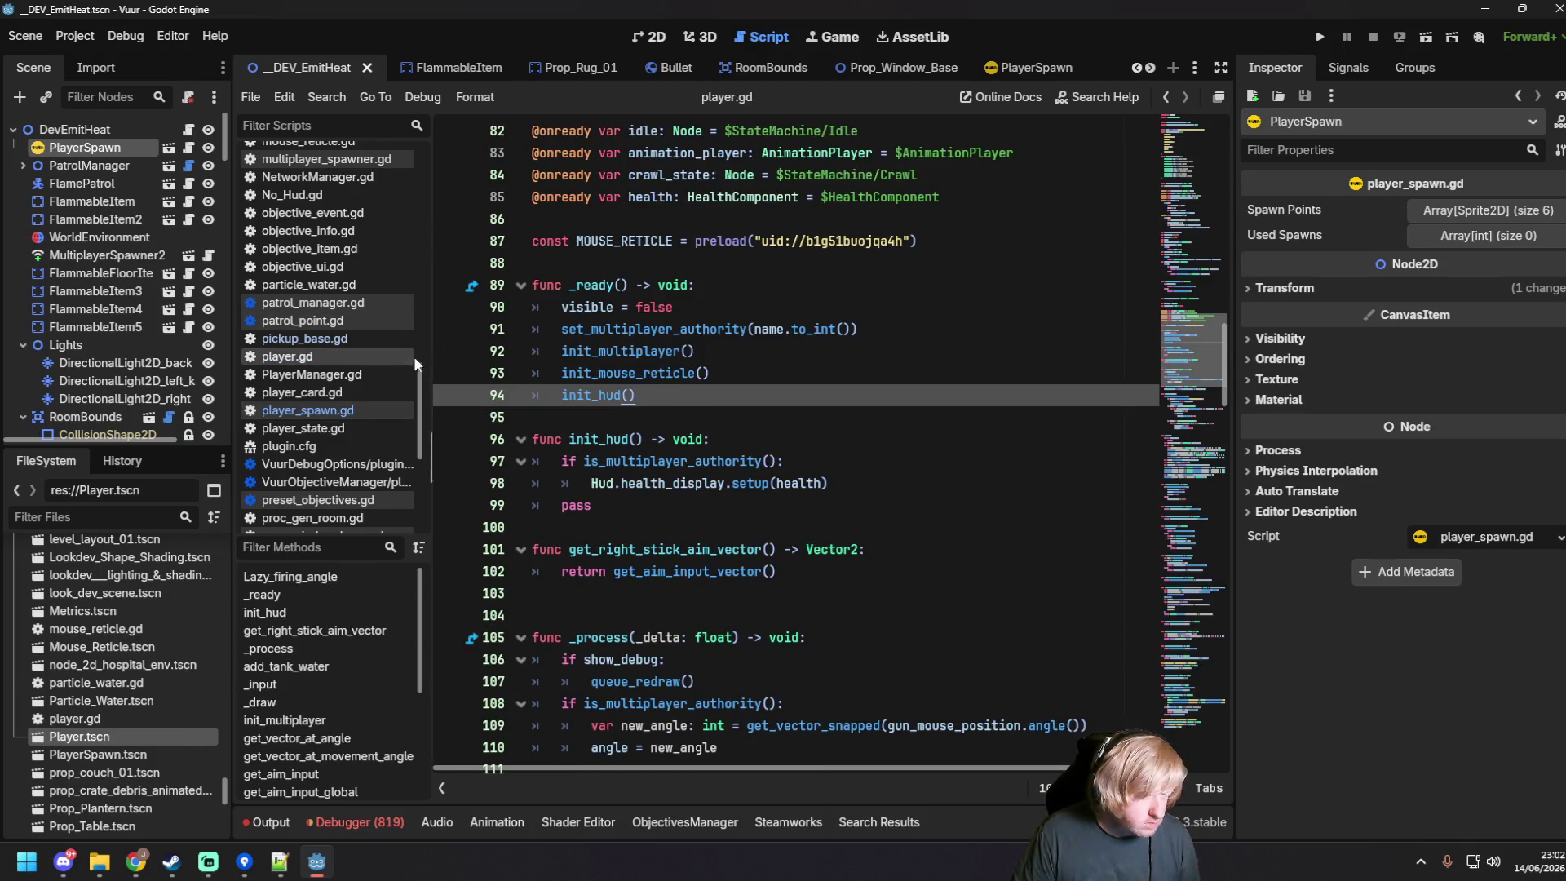
Reopen player_spawn.gd and scroll through its _ready function
click(342, 417)
scroll(782, 516, down, 10)
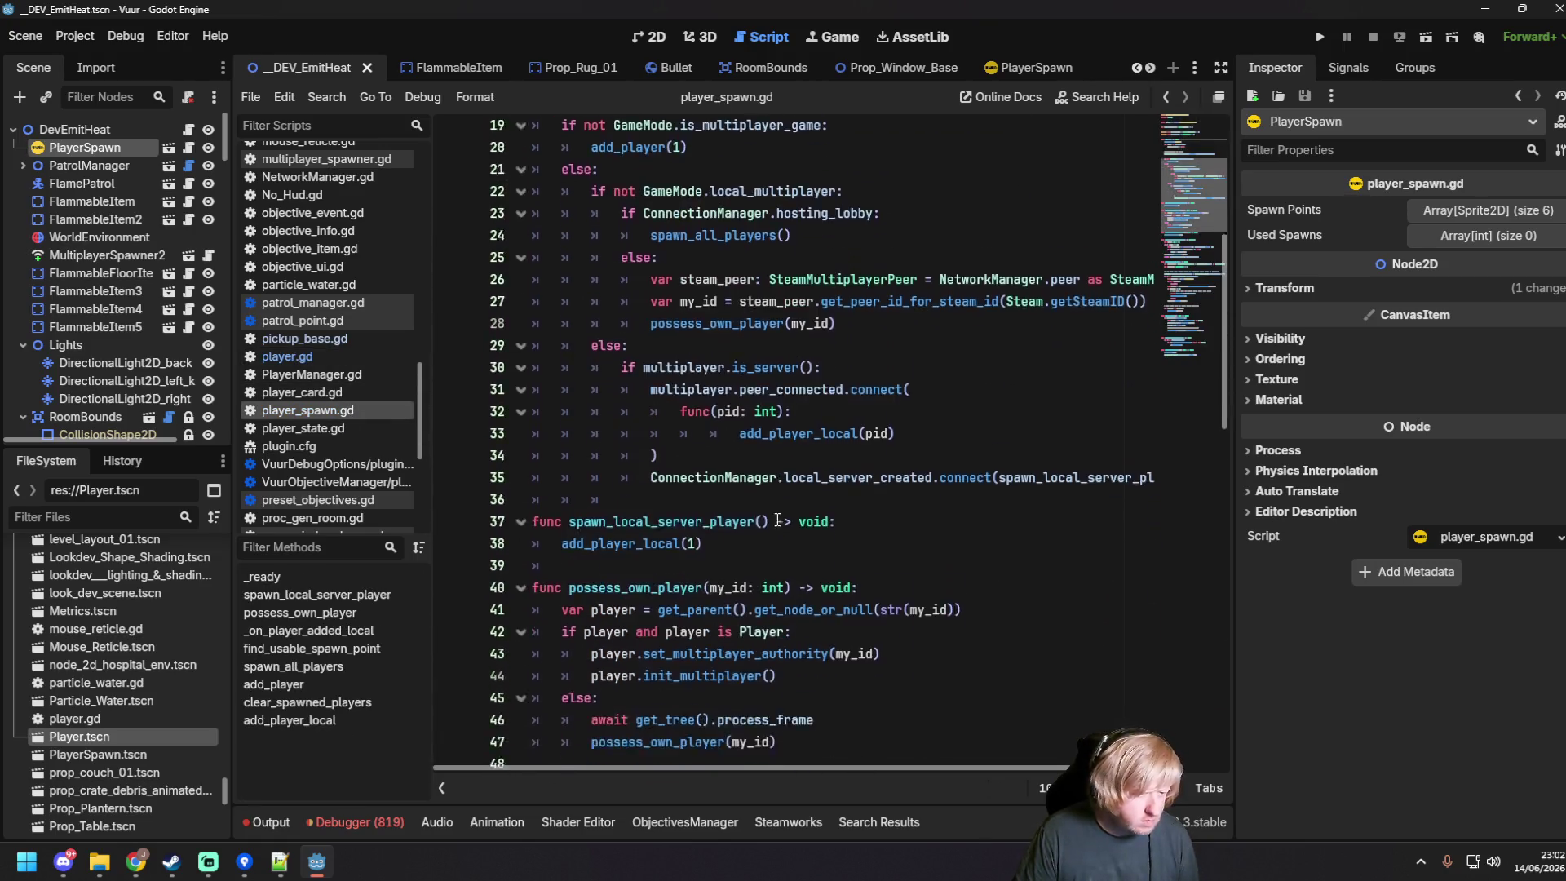
scroll(782, 515, down, 3)
scroll(779, 514, up, 15)
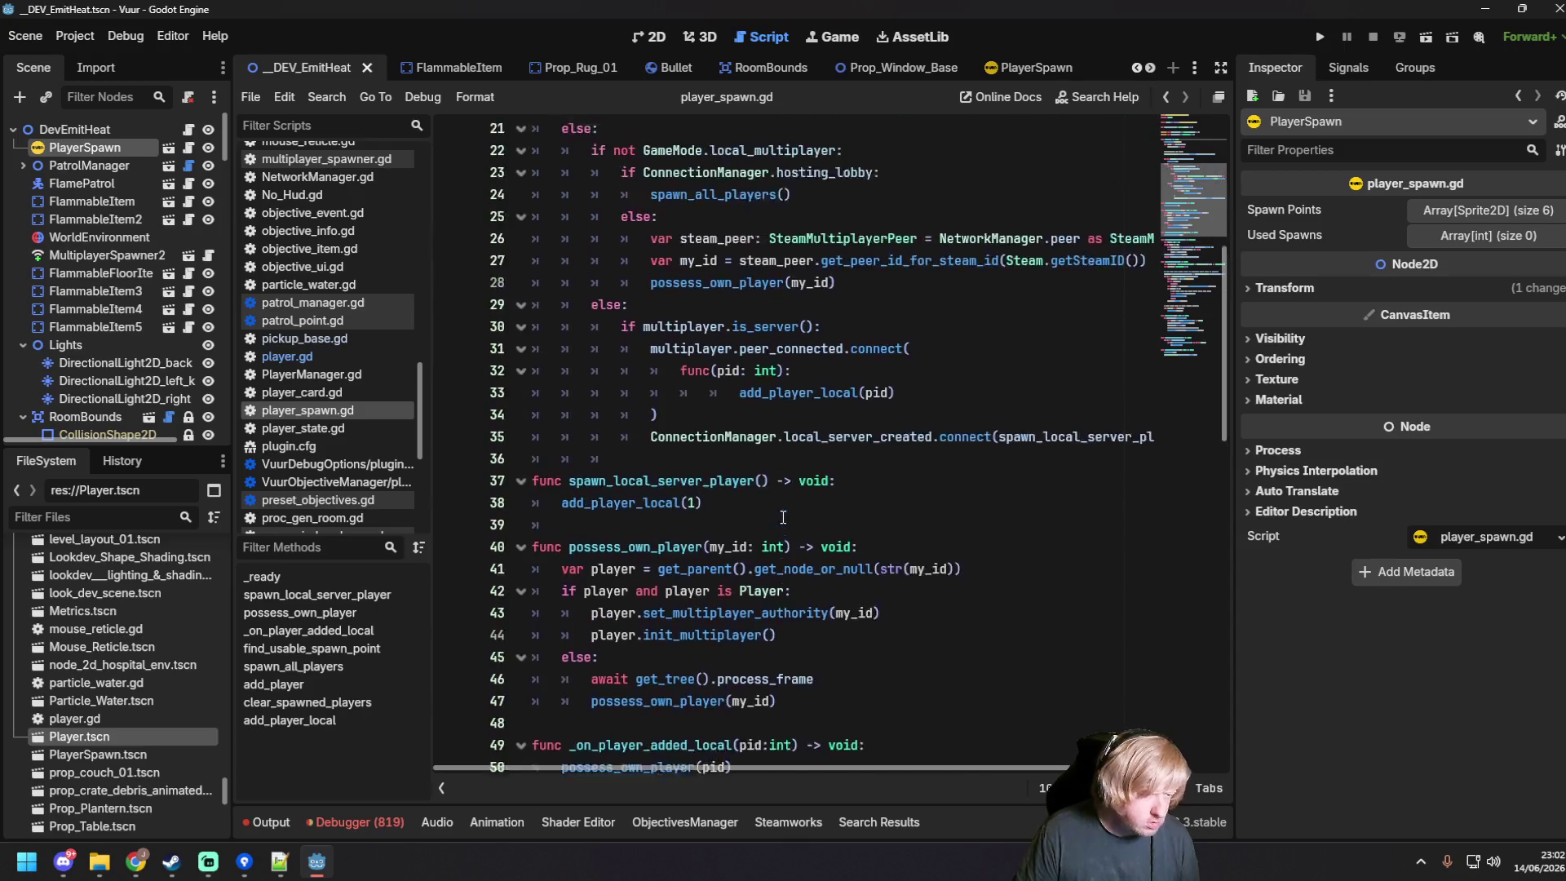
scroll(734, 482, up, 3)
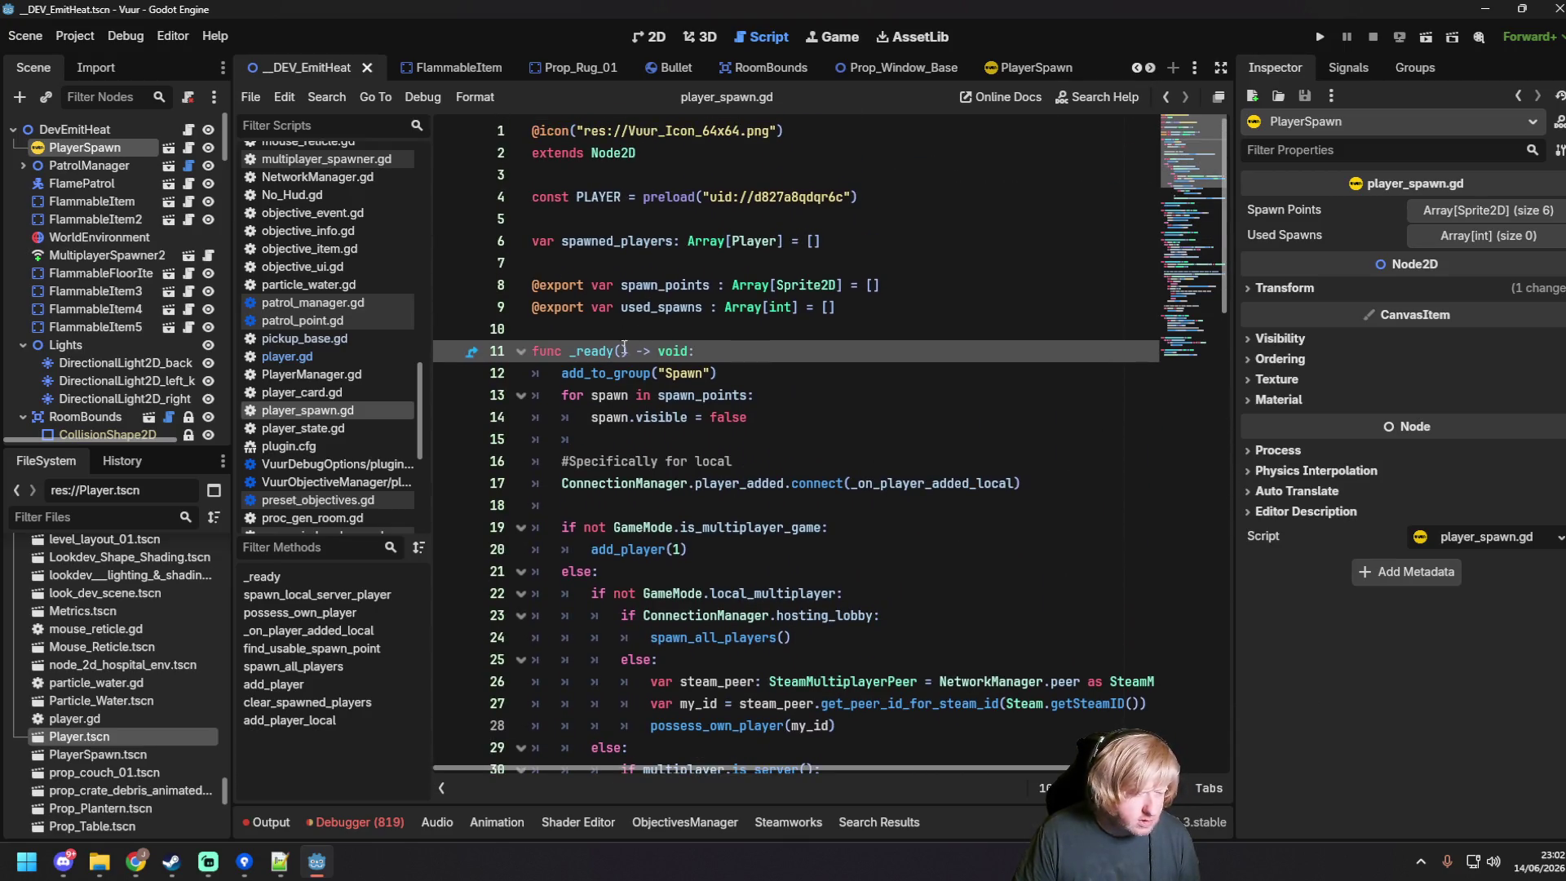
scroll(803, 367, down, 4)
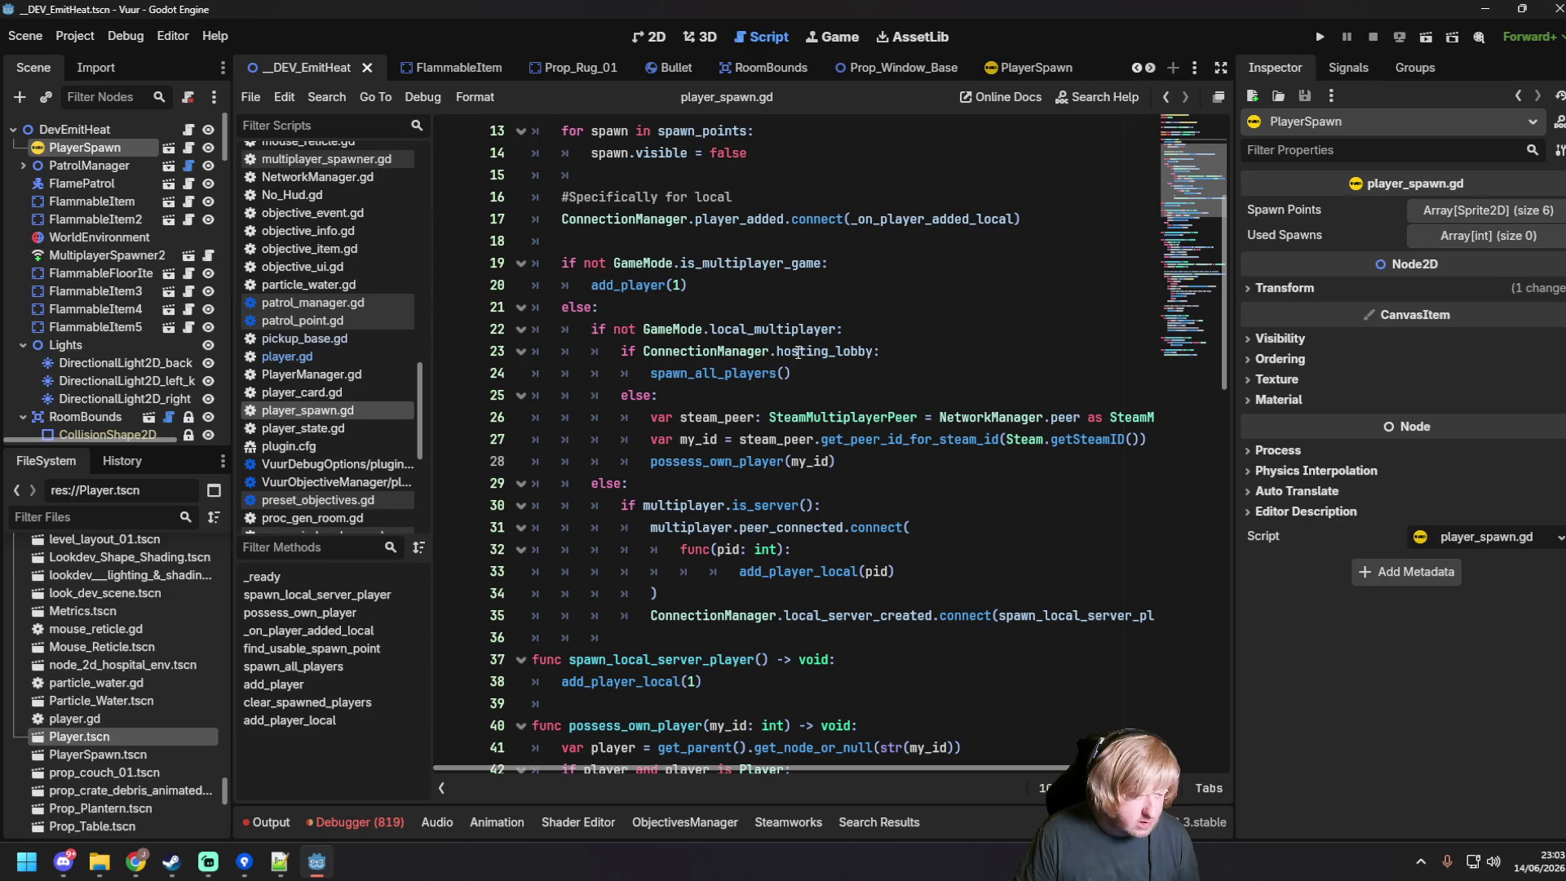
Review the single-player add_player(1), hosting_lobby and is_server branches, ending on line 36
drag(589, 260, 896, 259)
click(895, 259)
drag(591, 284, 816, 296)
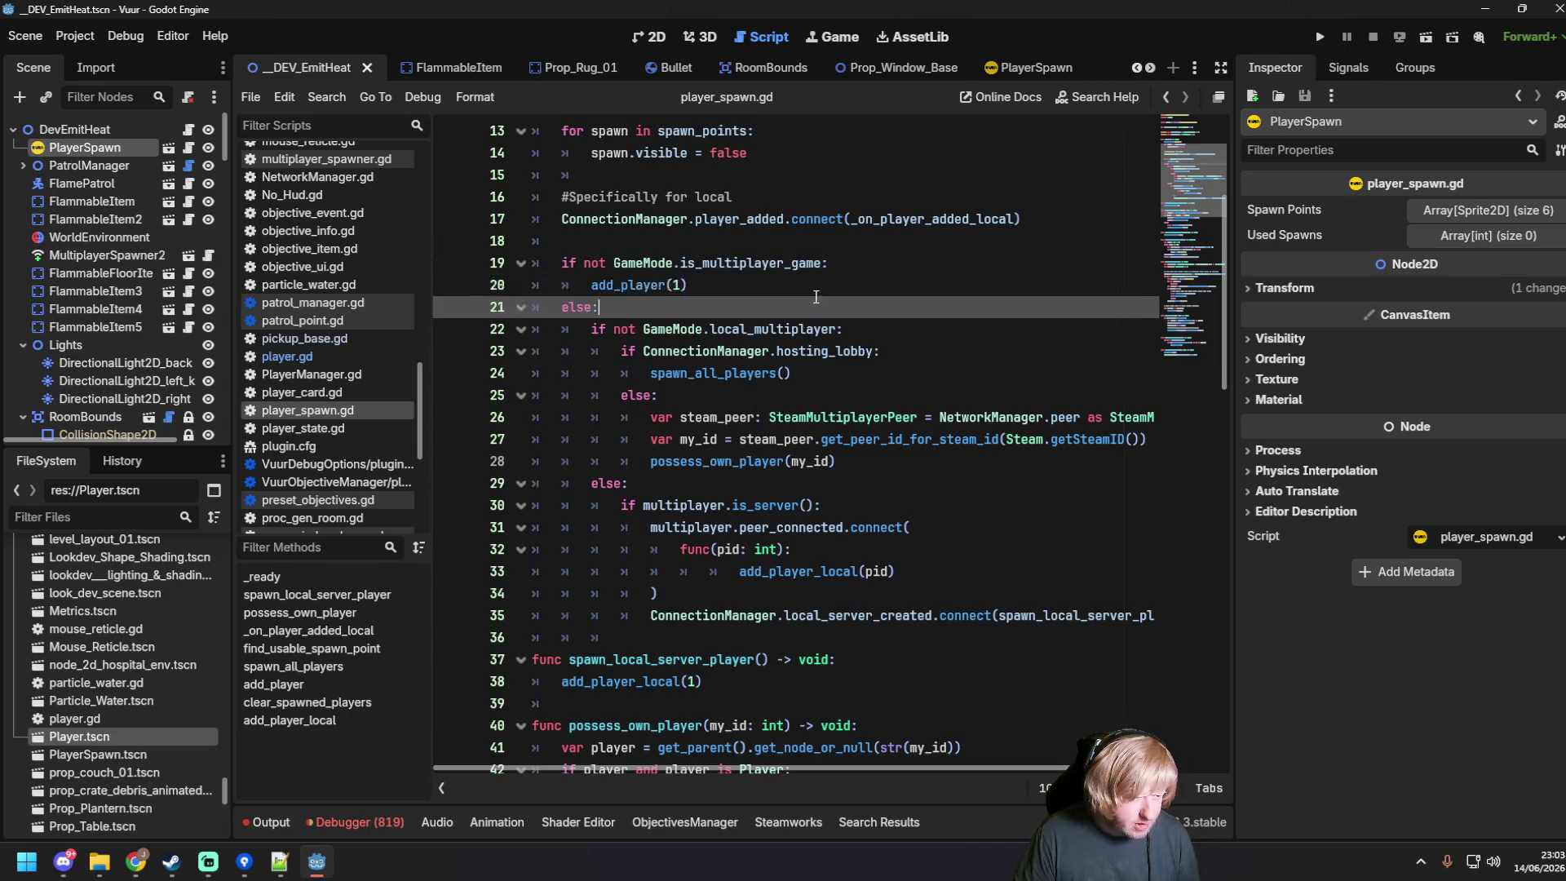
click(815, 297)
scroll(771, 307, down, 1)
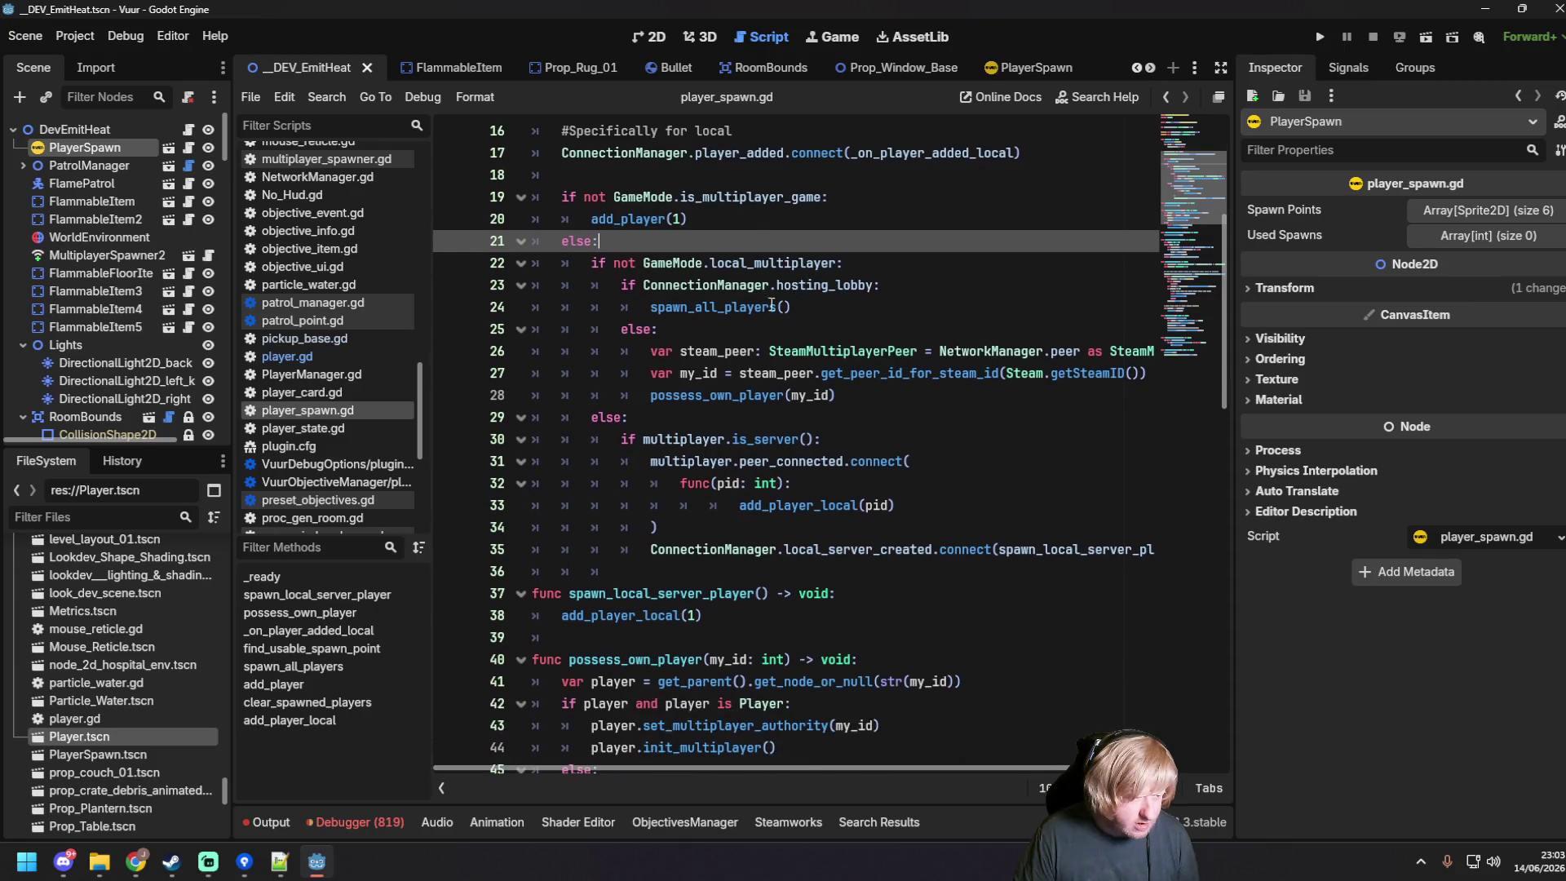
double_click(676, 261)
click(821, 284)
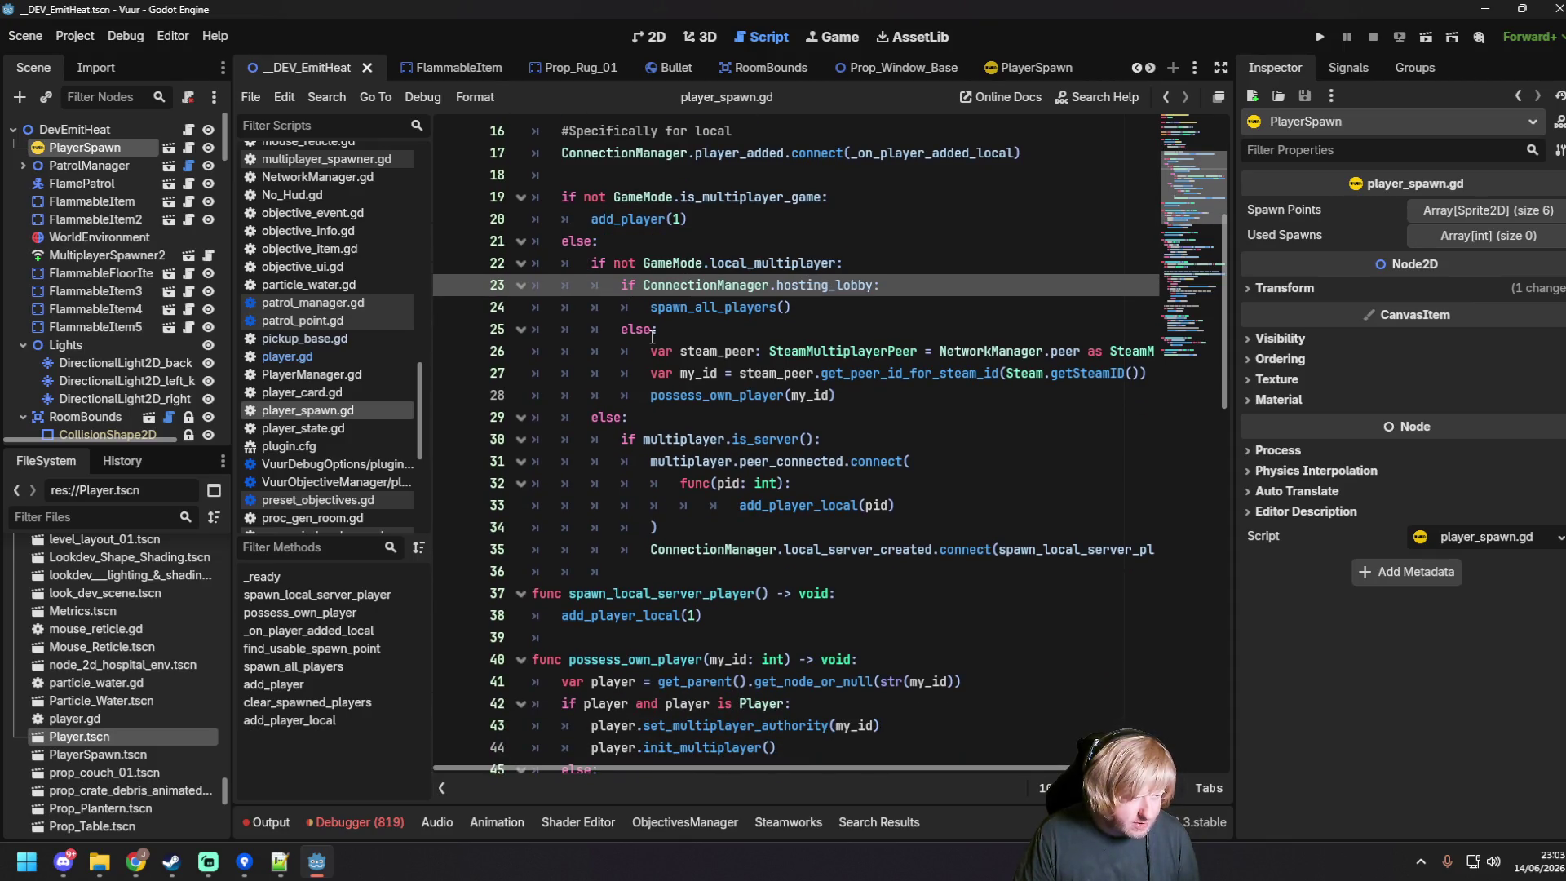
scroll(727, 346, down, 2)
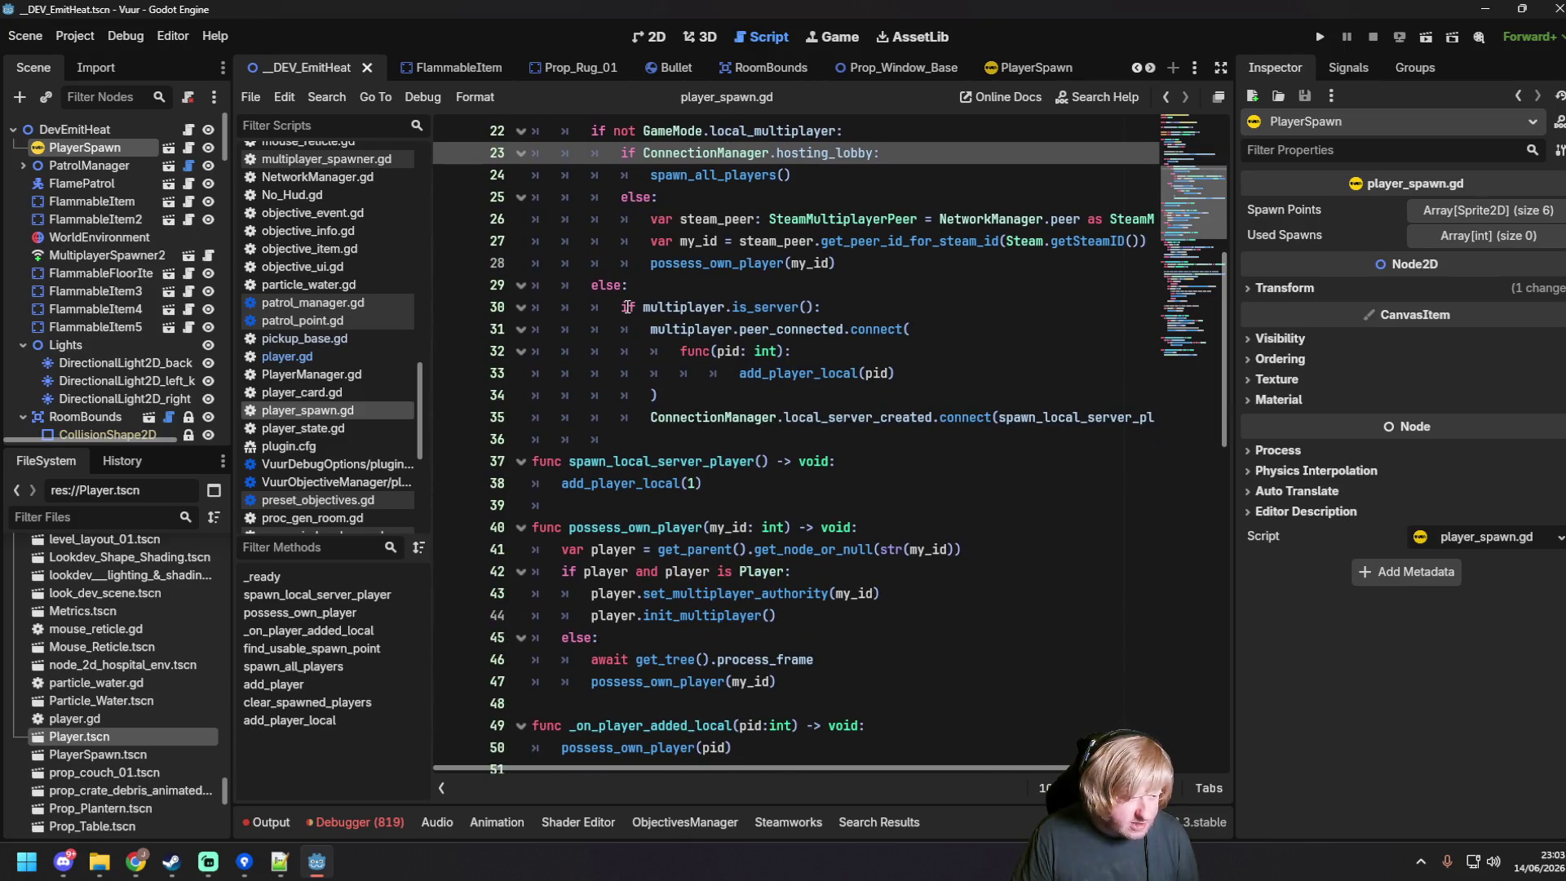
click(818, 304)
click(641, 440)
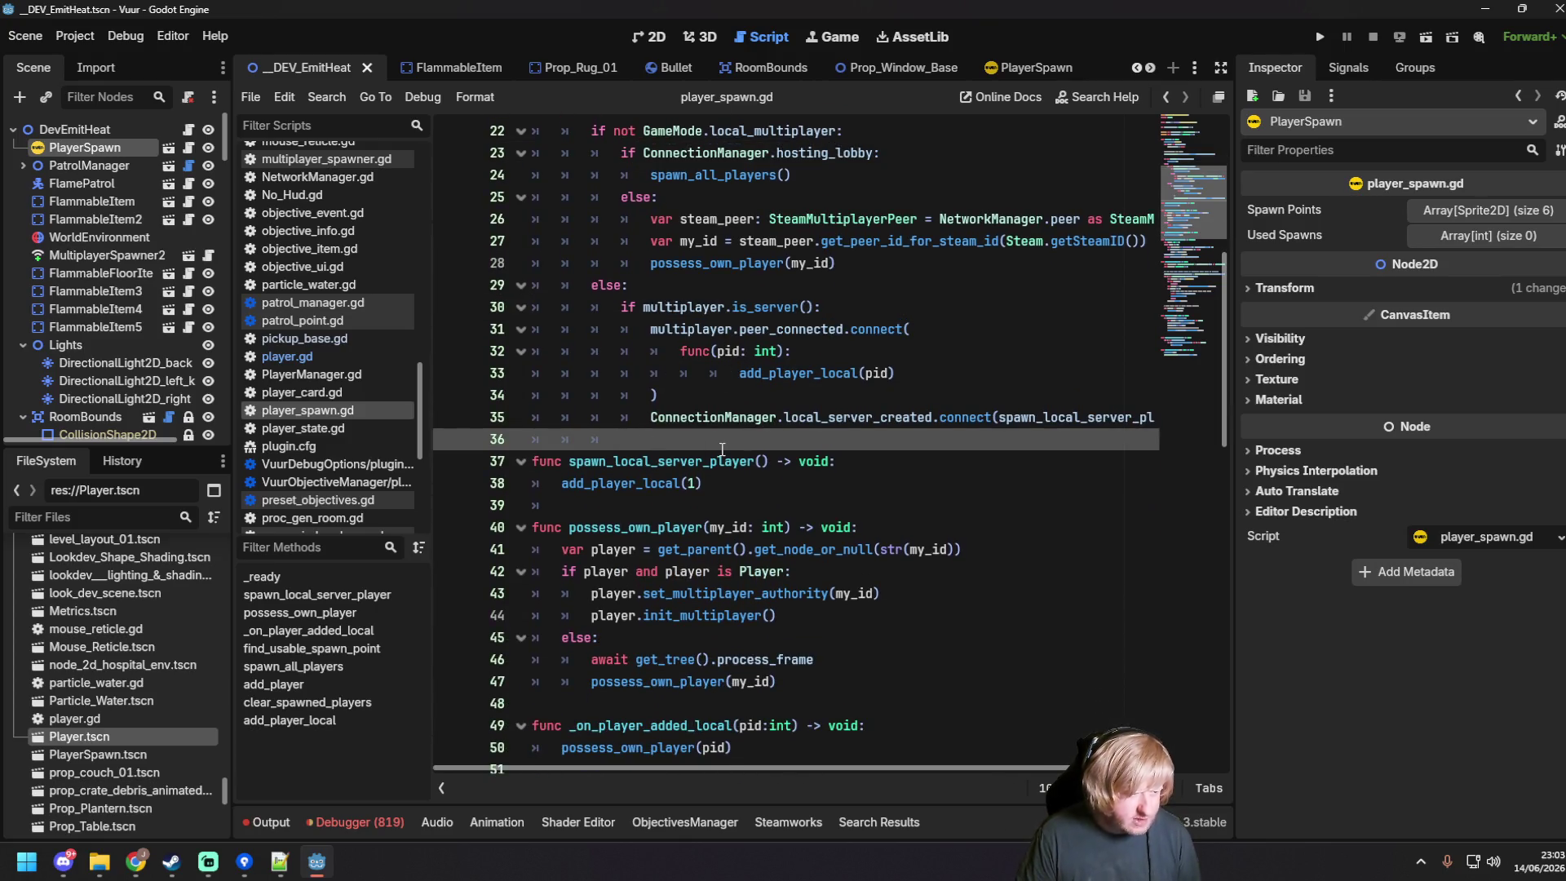
text(se:)
key(Return)
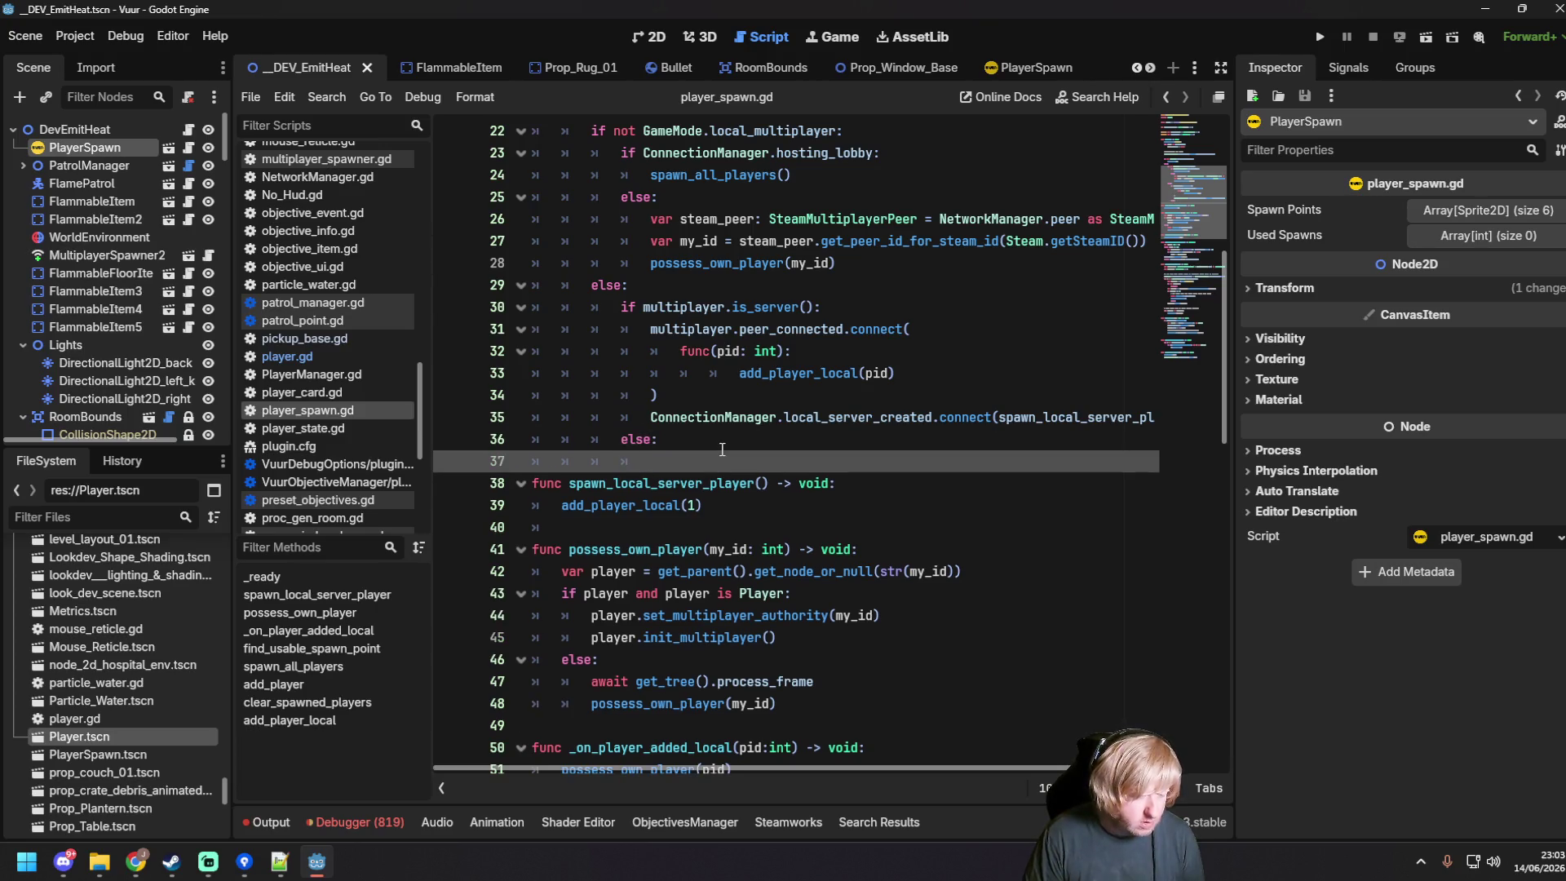
key(Return)
key(Up)
key(Tab)
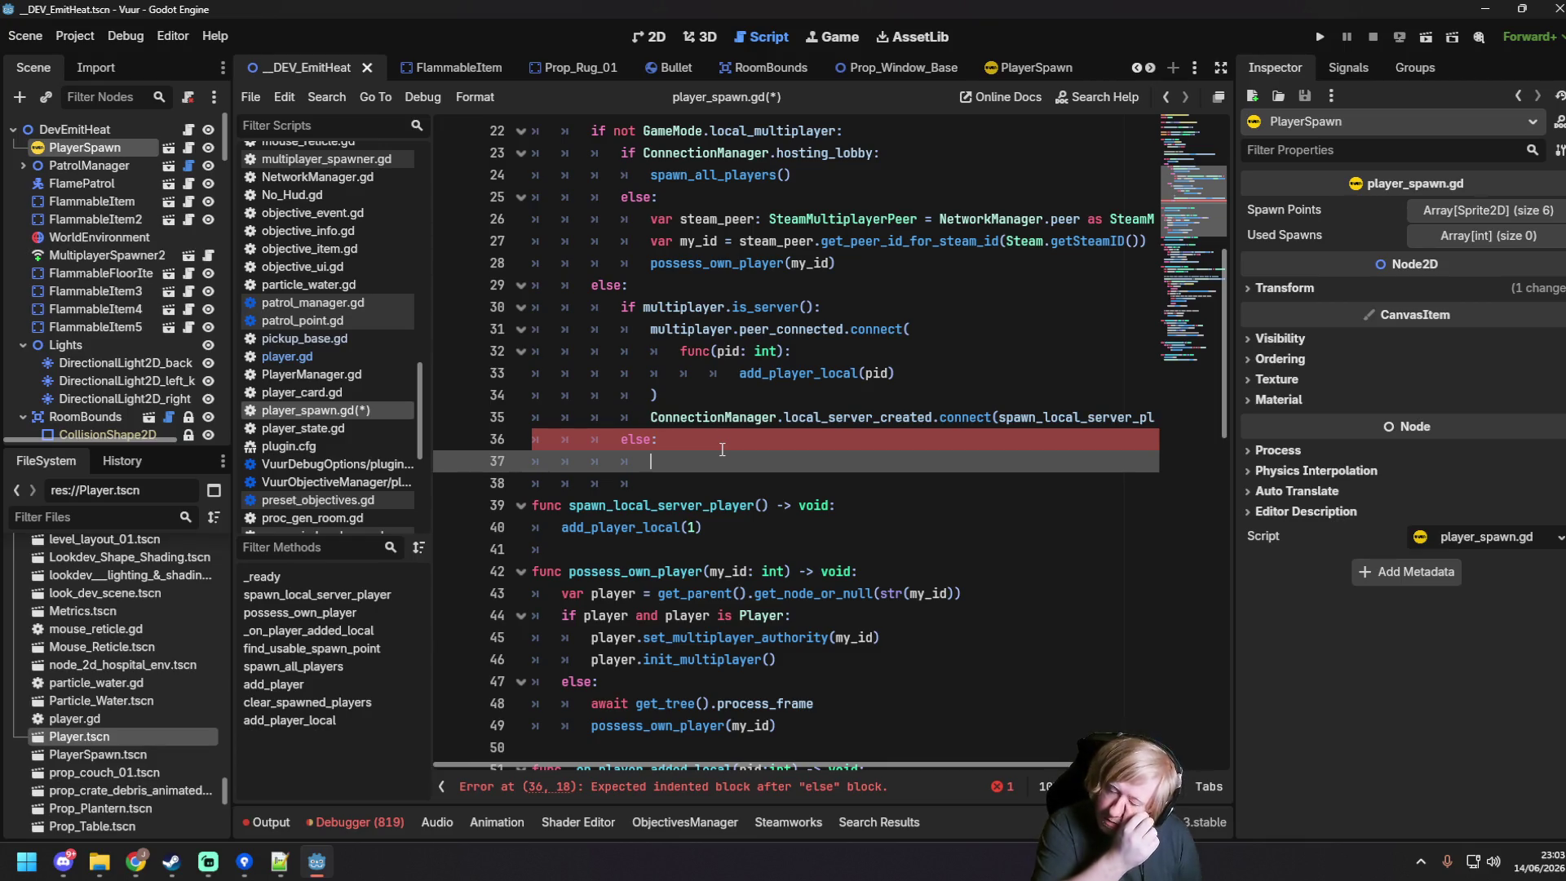
text(r player = get_node_)
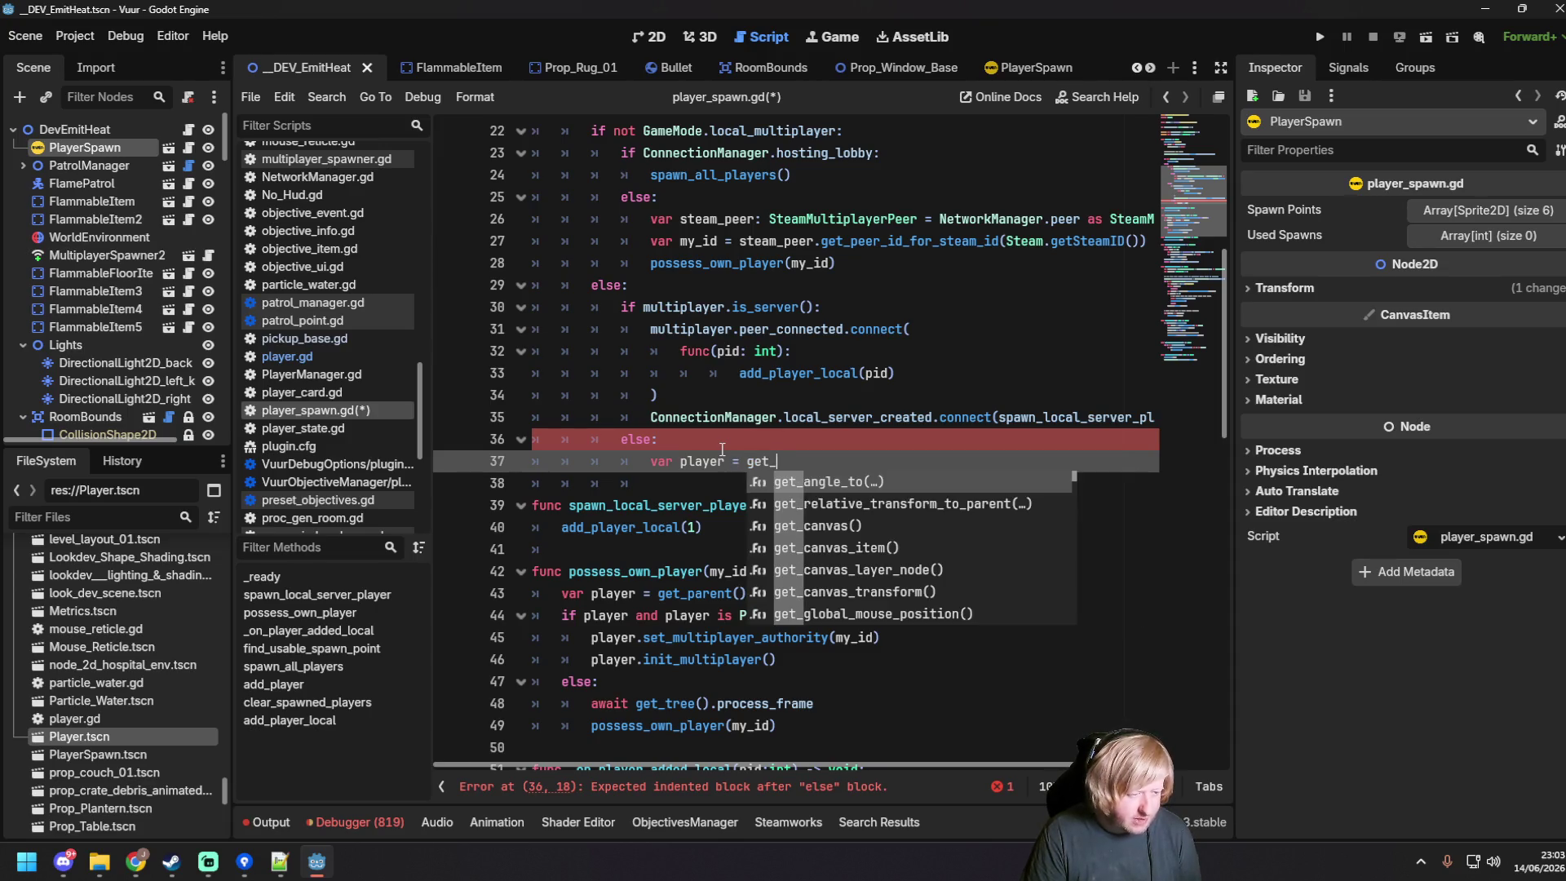
key(Down)
key(Return)
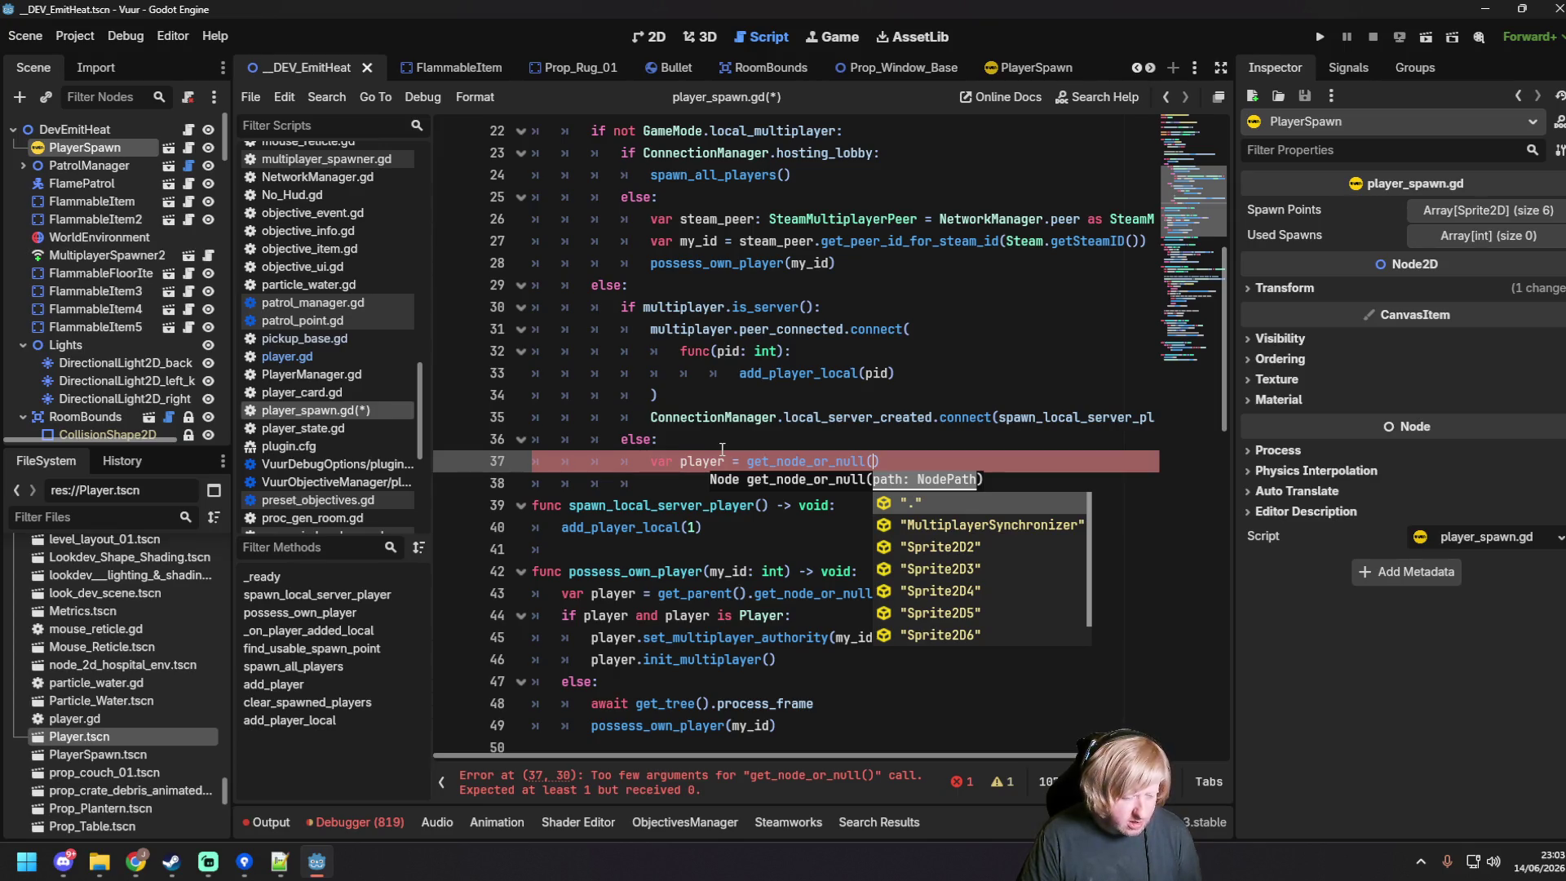
text(multiplayer.)
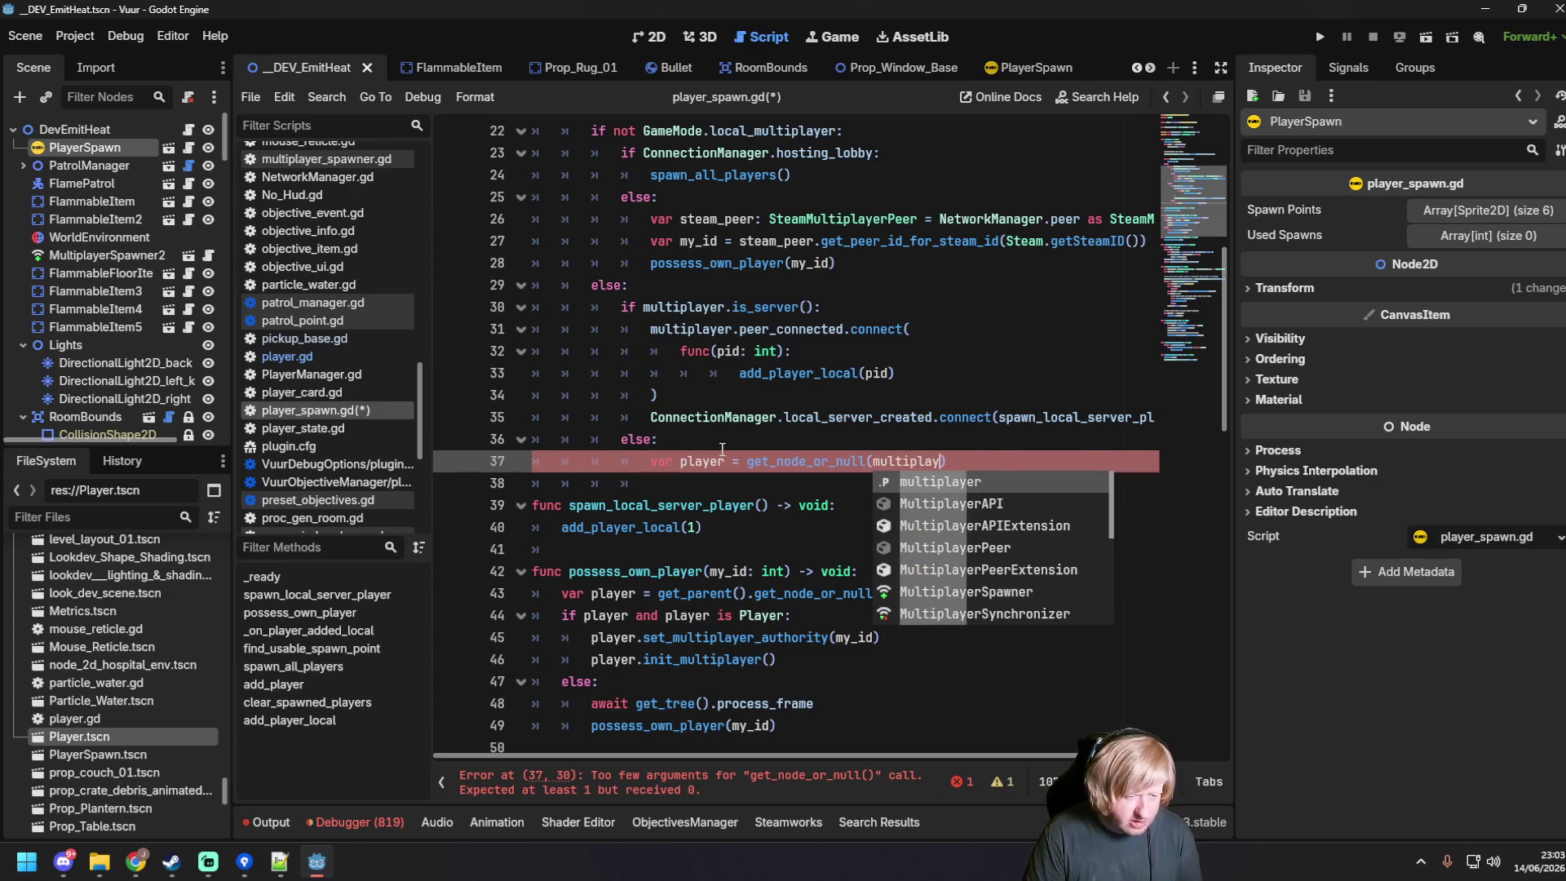
text(get_u)
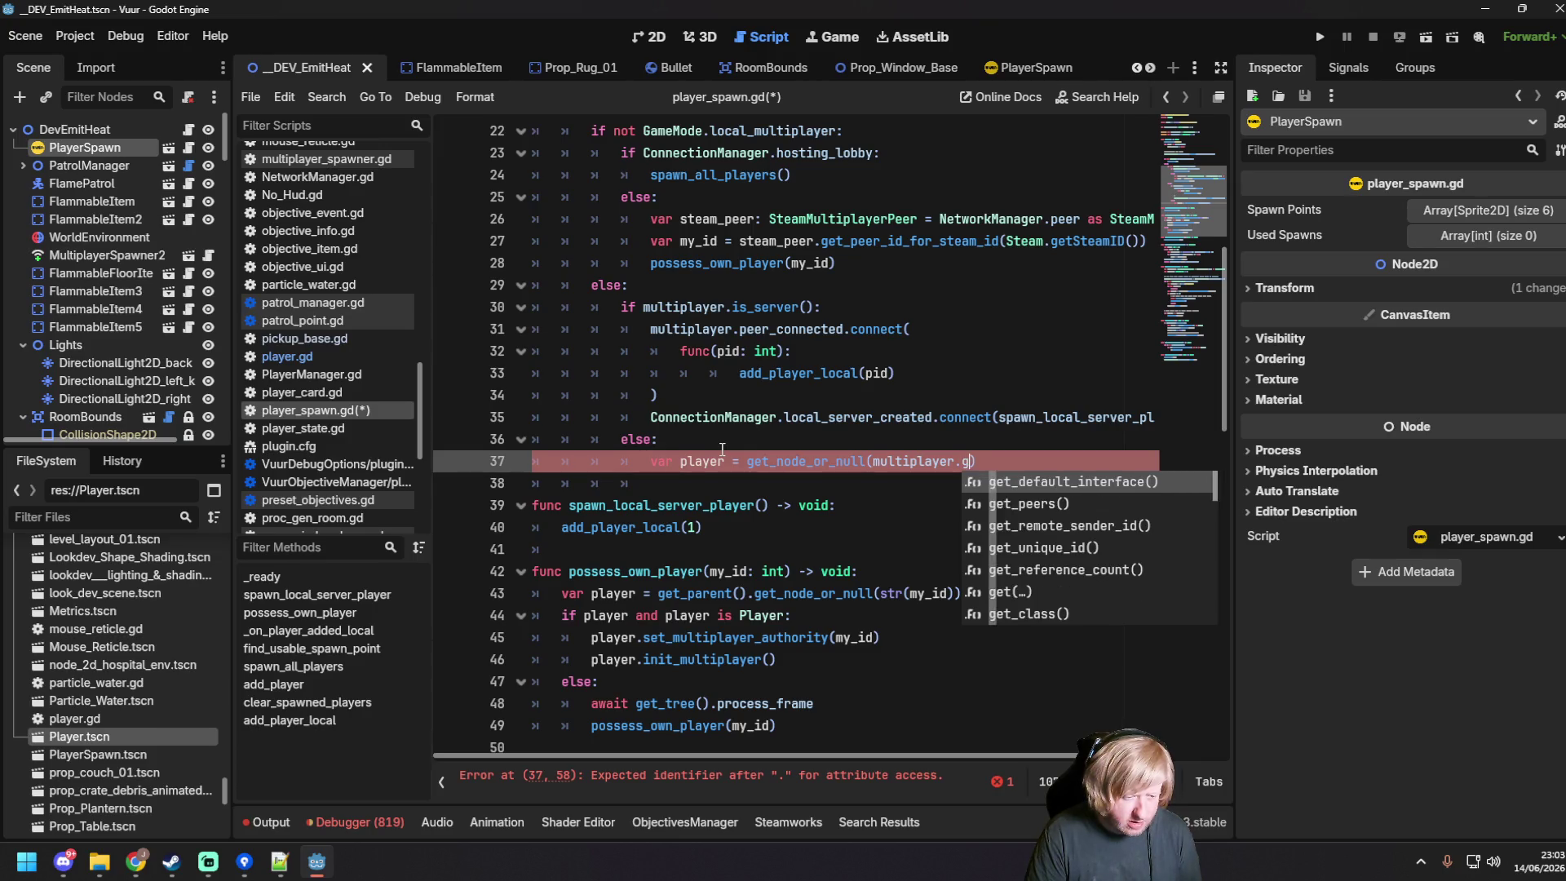
key(Return)
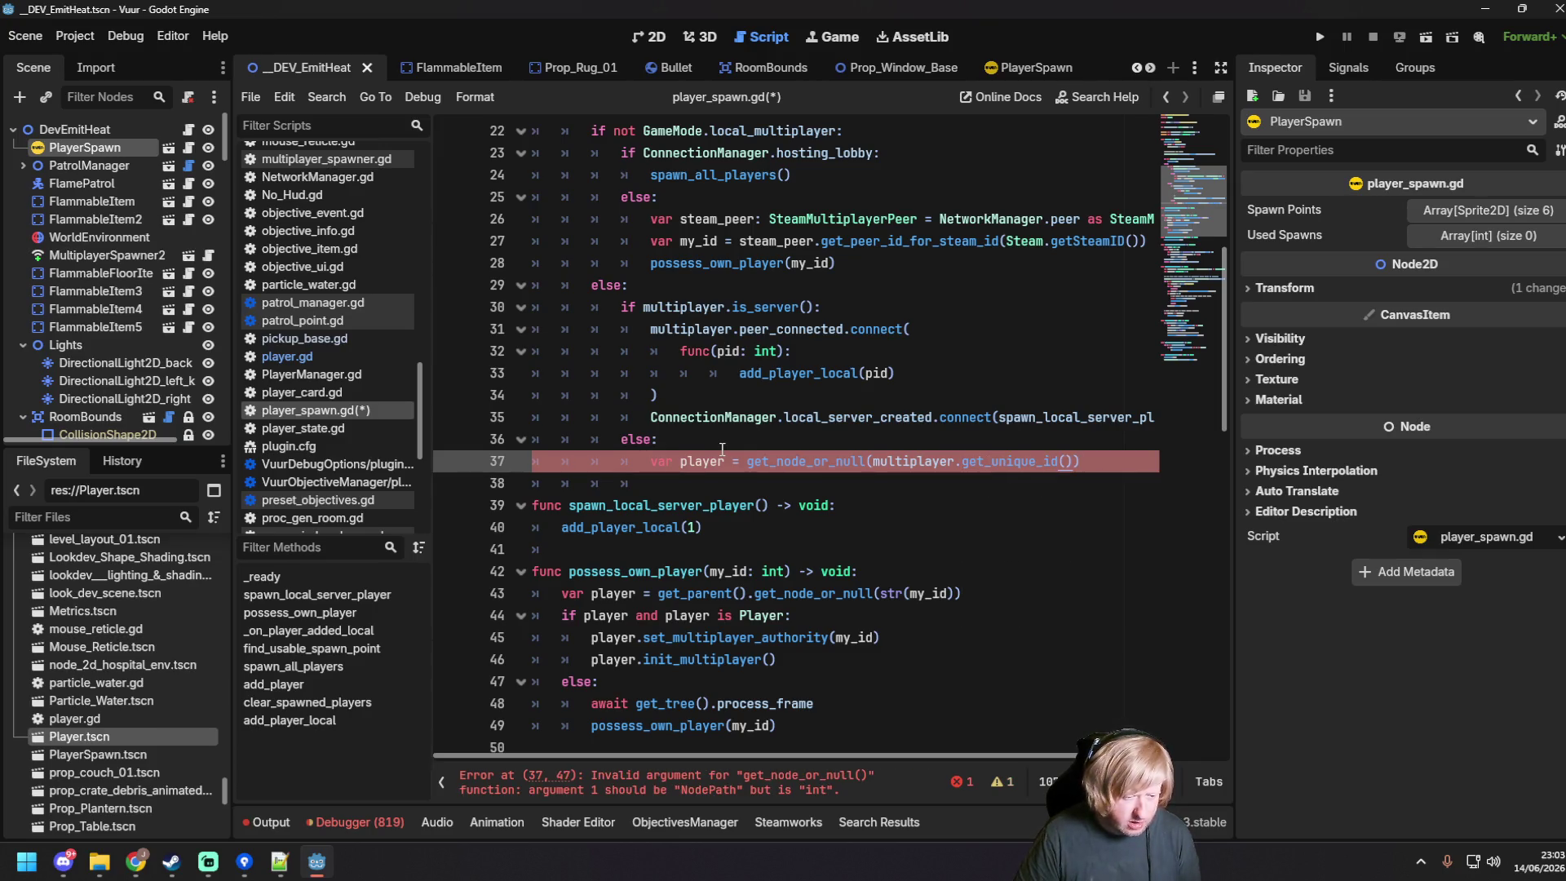
key(End)
key(Return)
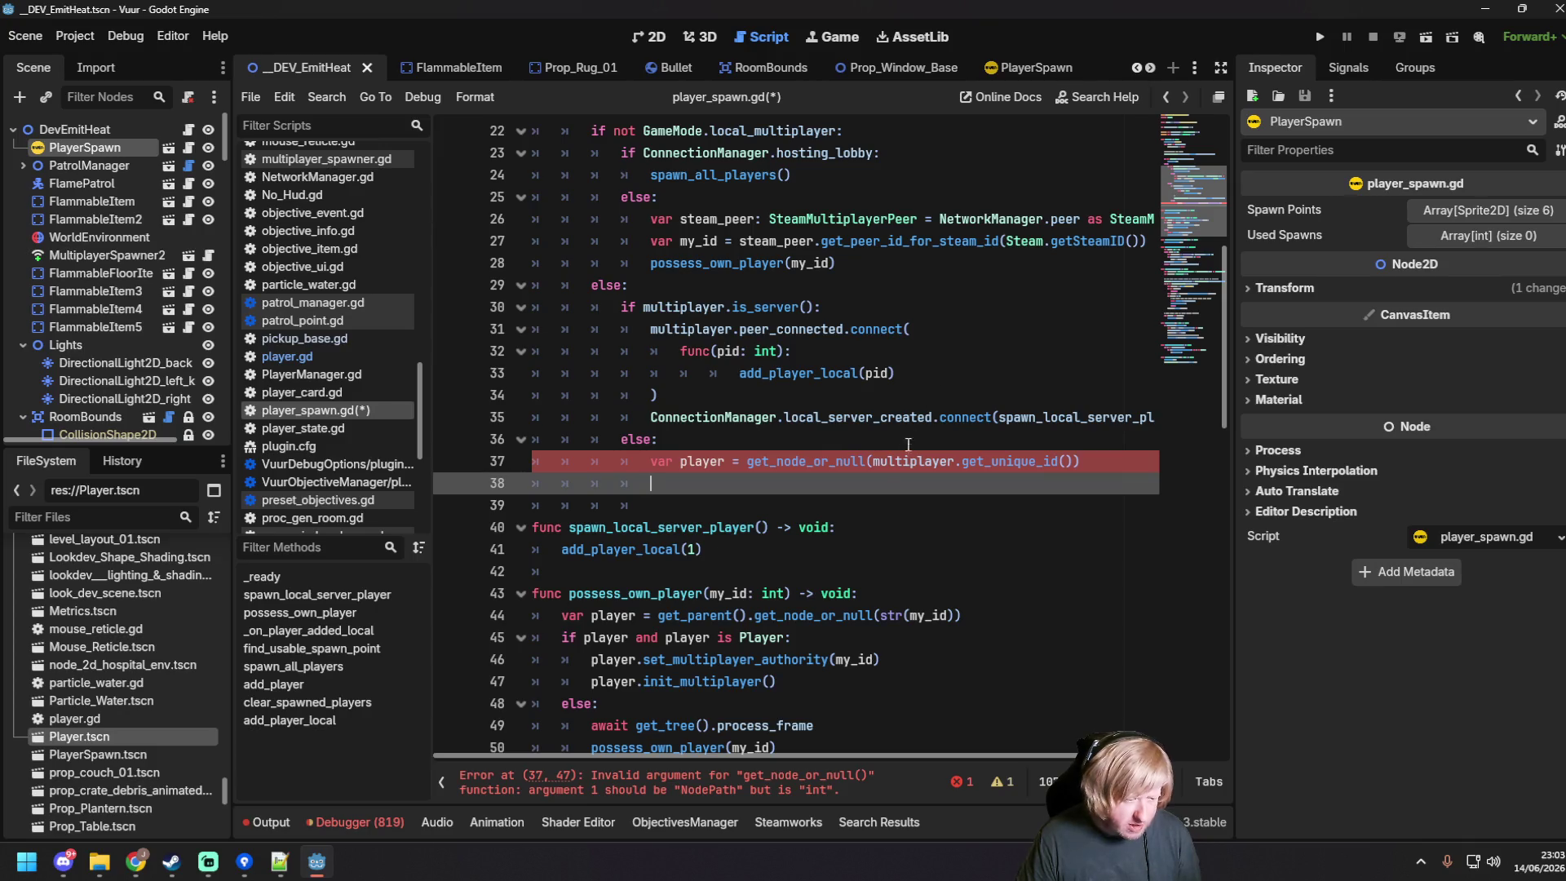
click(874, 462)
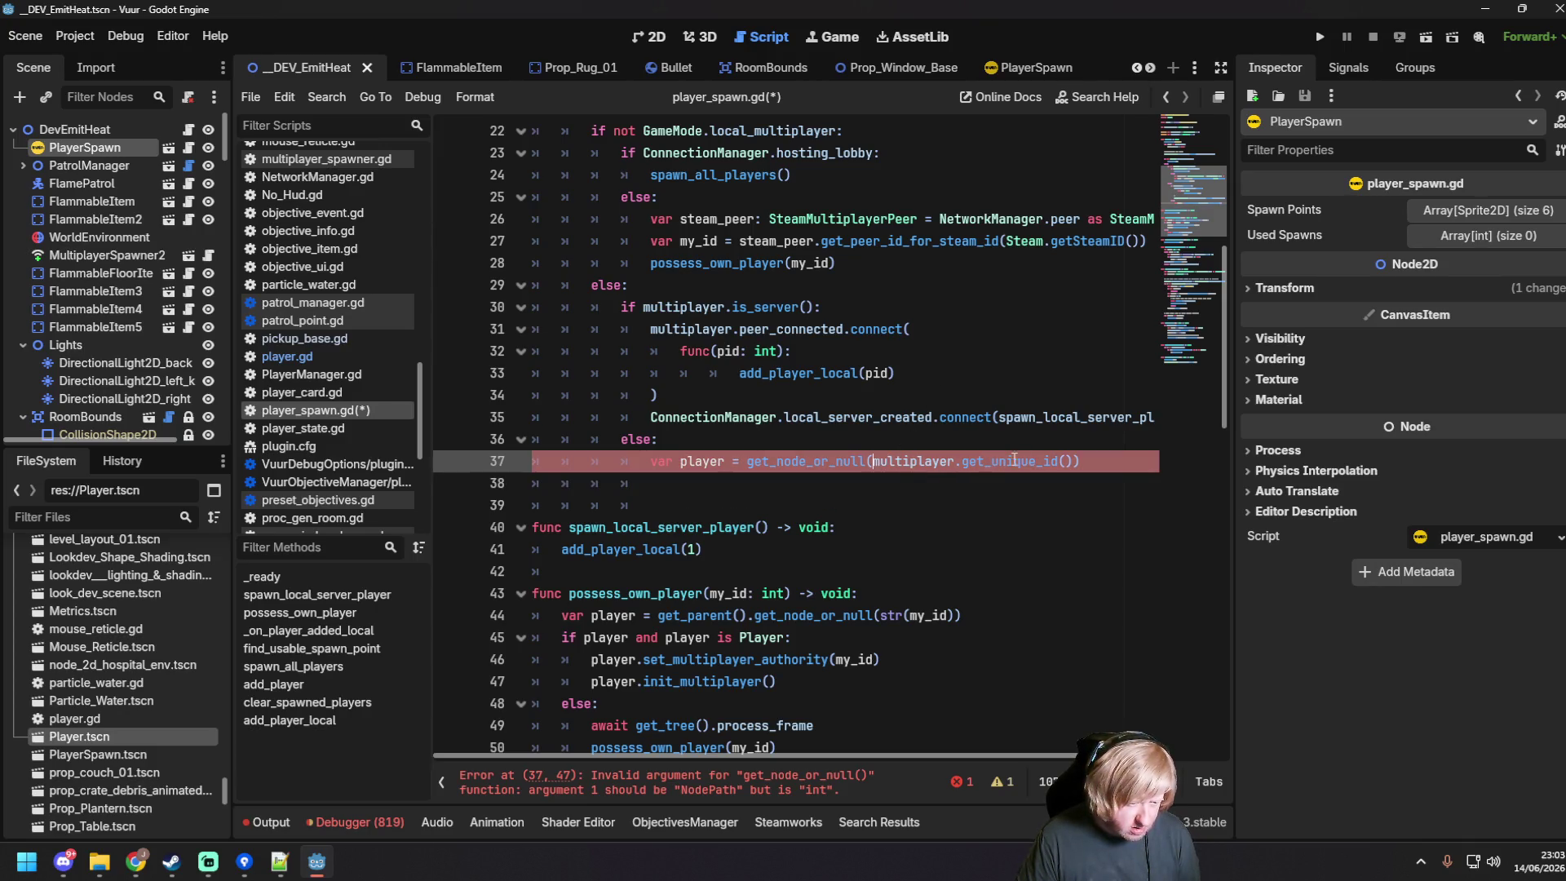
text(str()
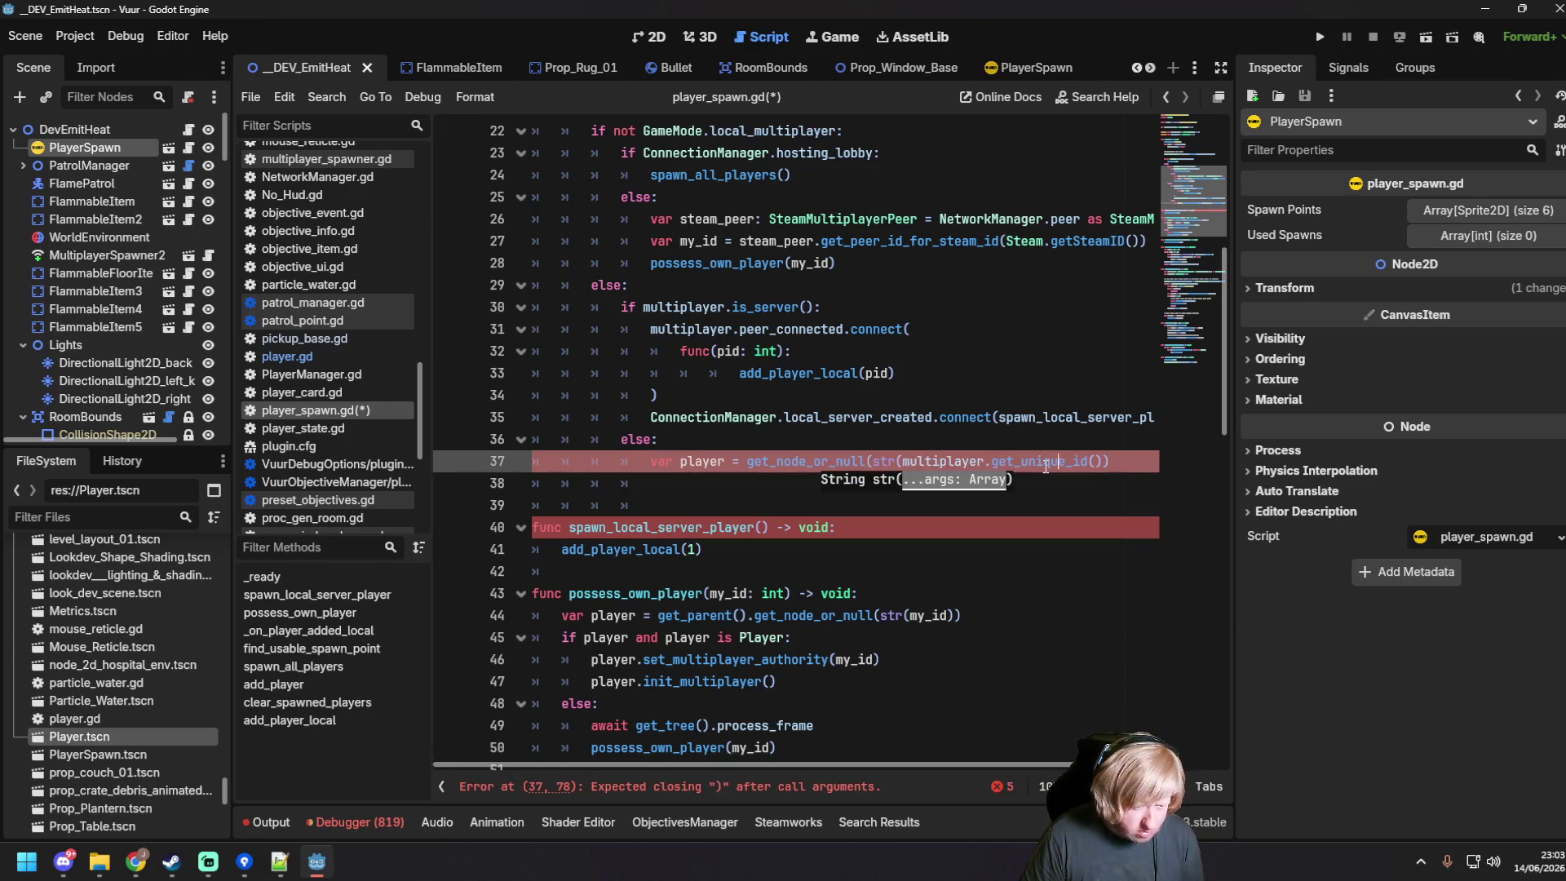
text())
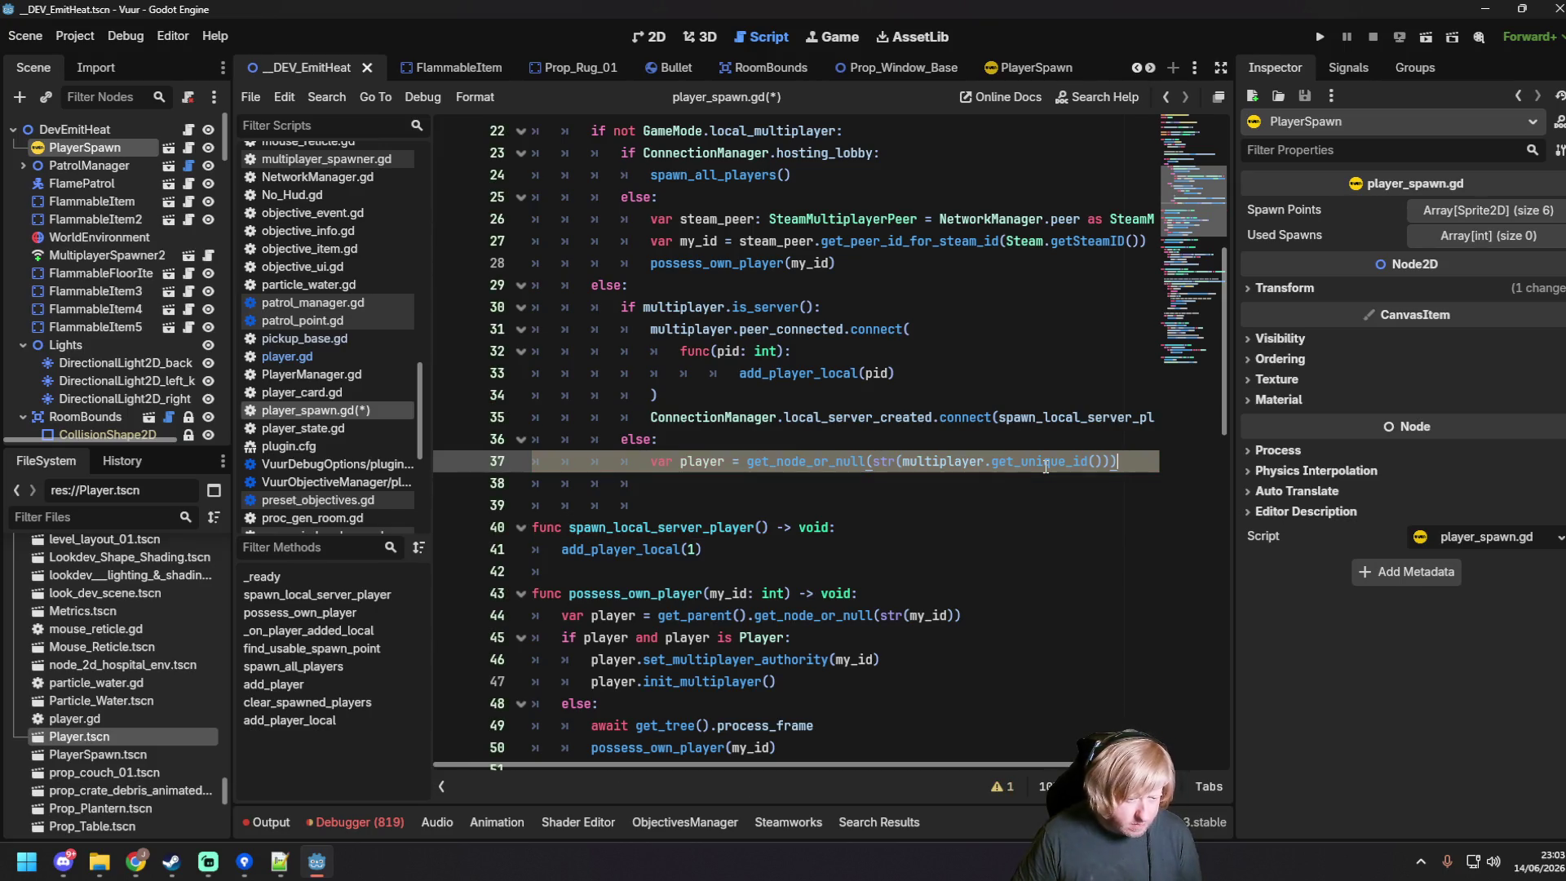
key(Return)
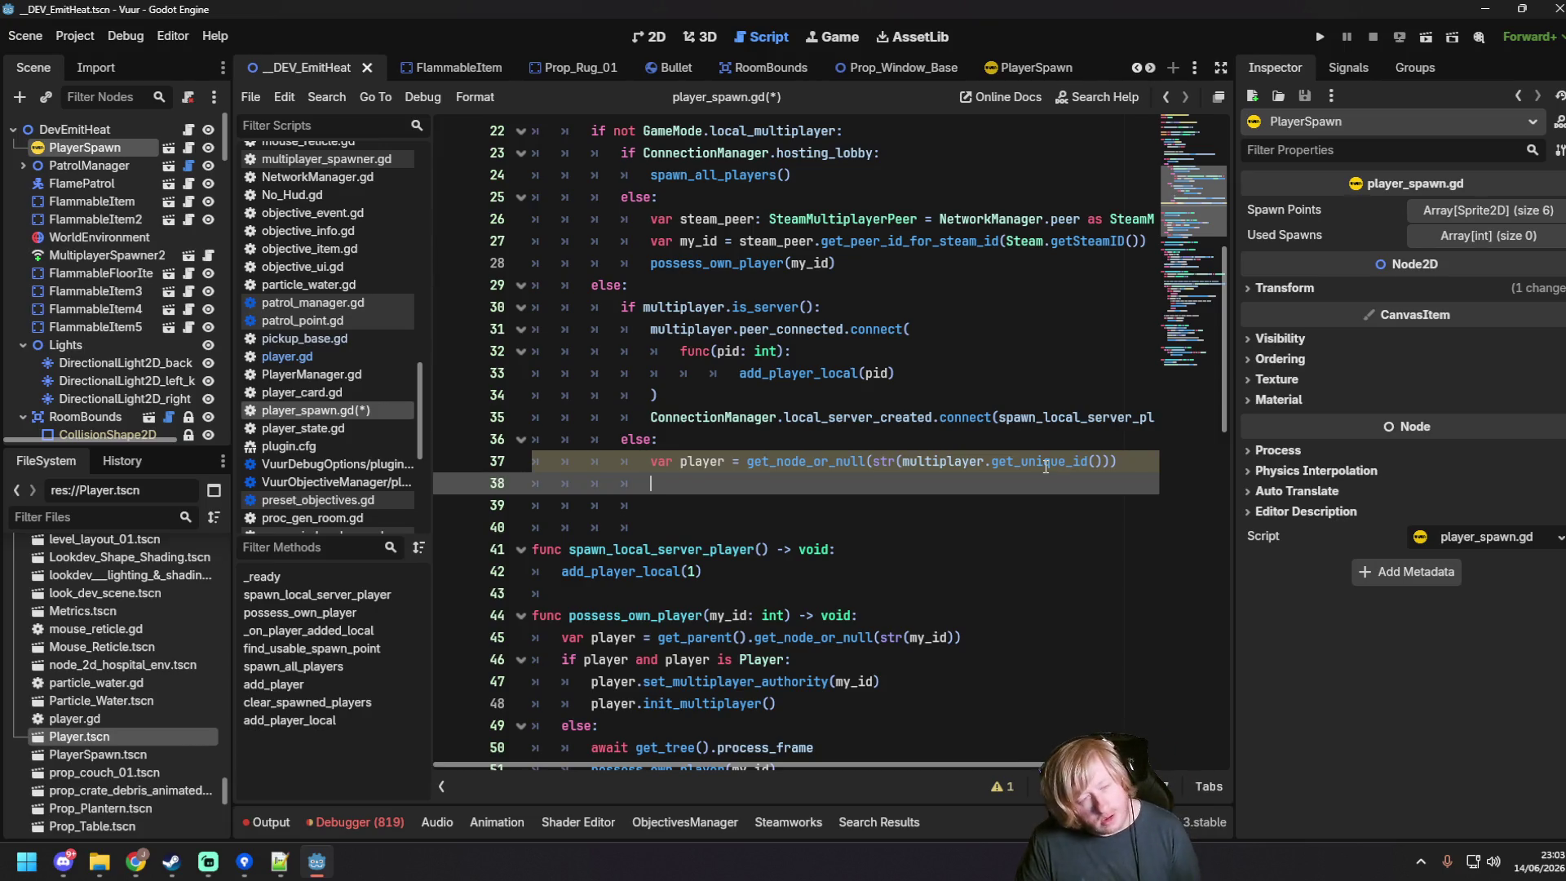
key(ctrl+z)
key(ctrl+z)
key(ctrl+z)
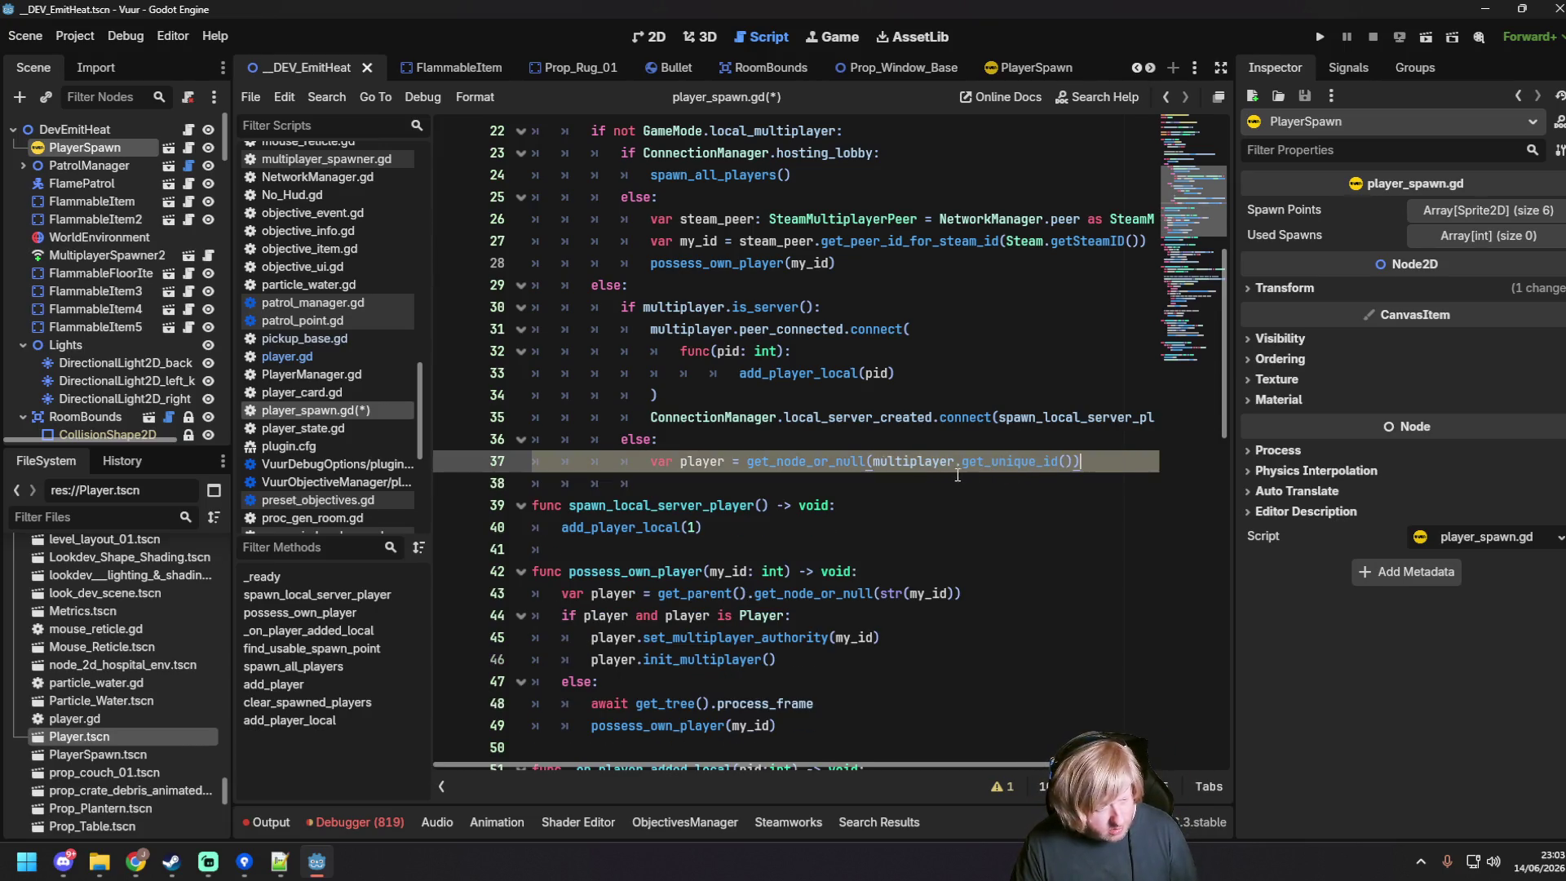
key(ctrl+z)
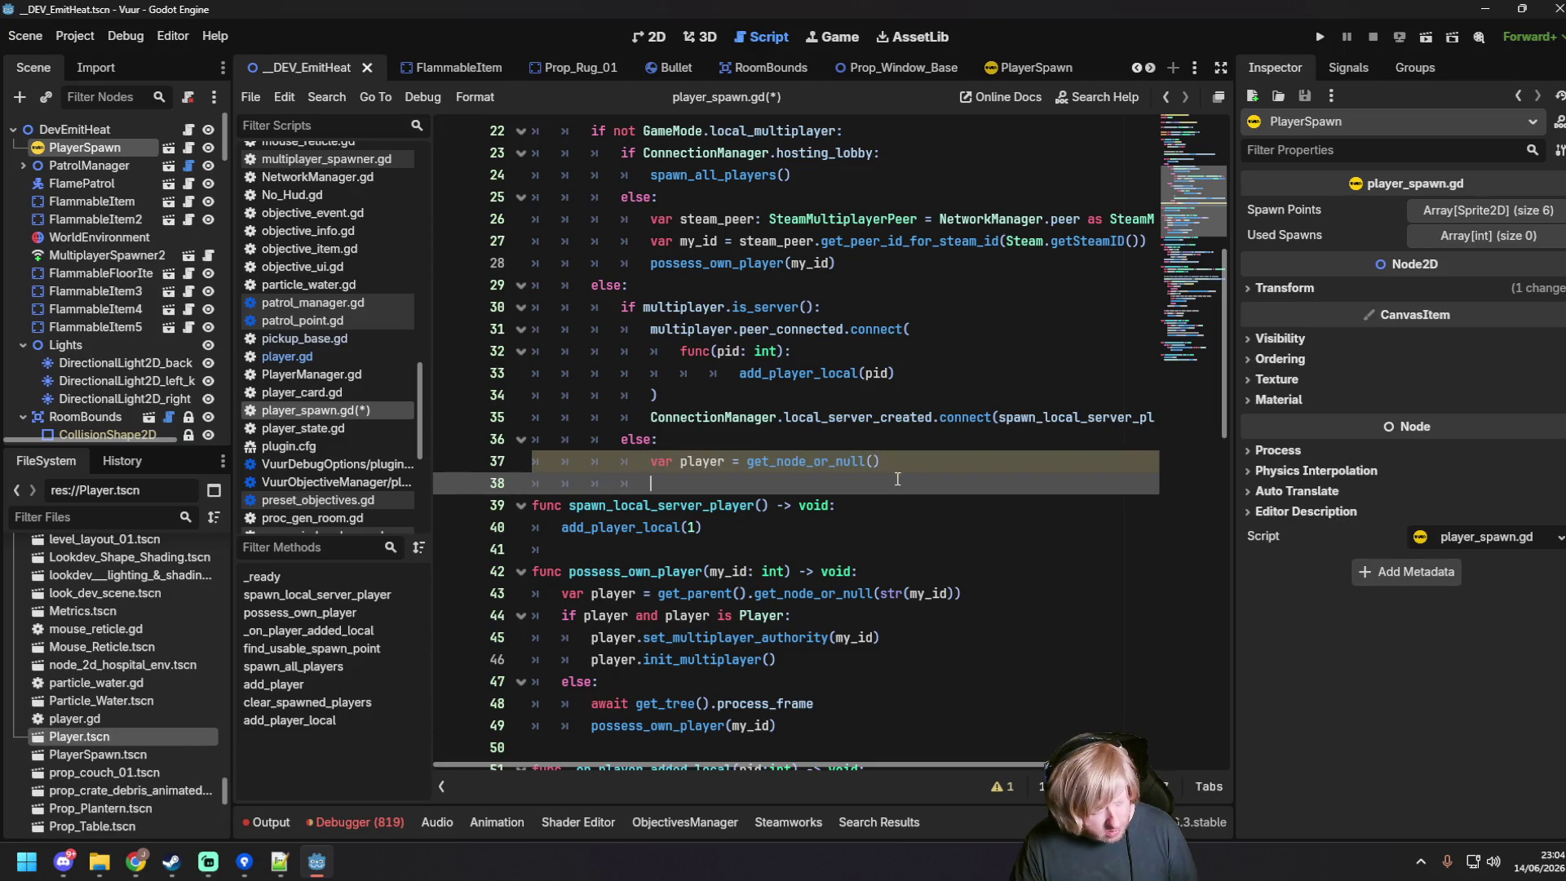
drag(880, 461, 649, 461)
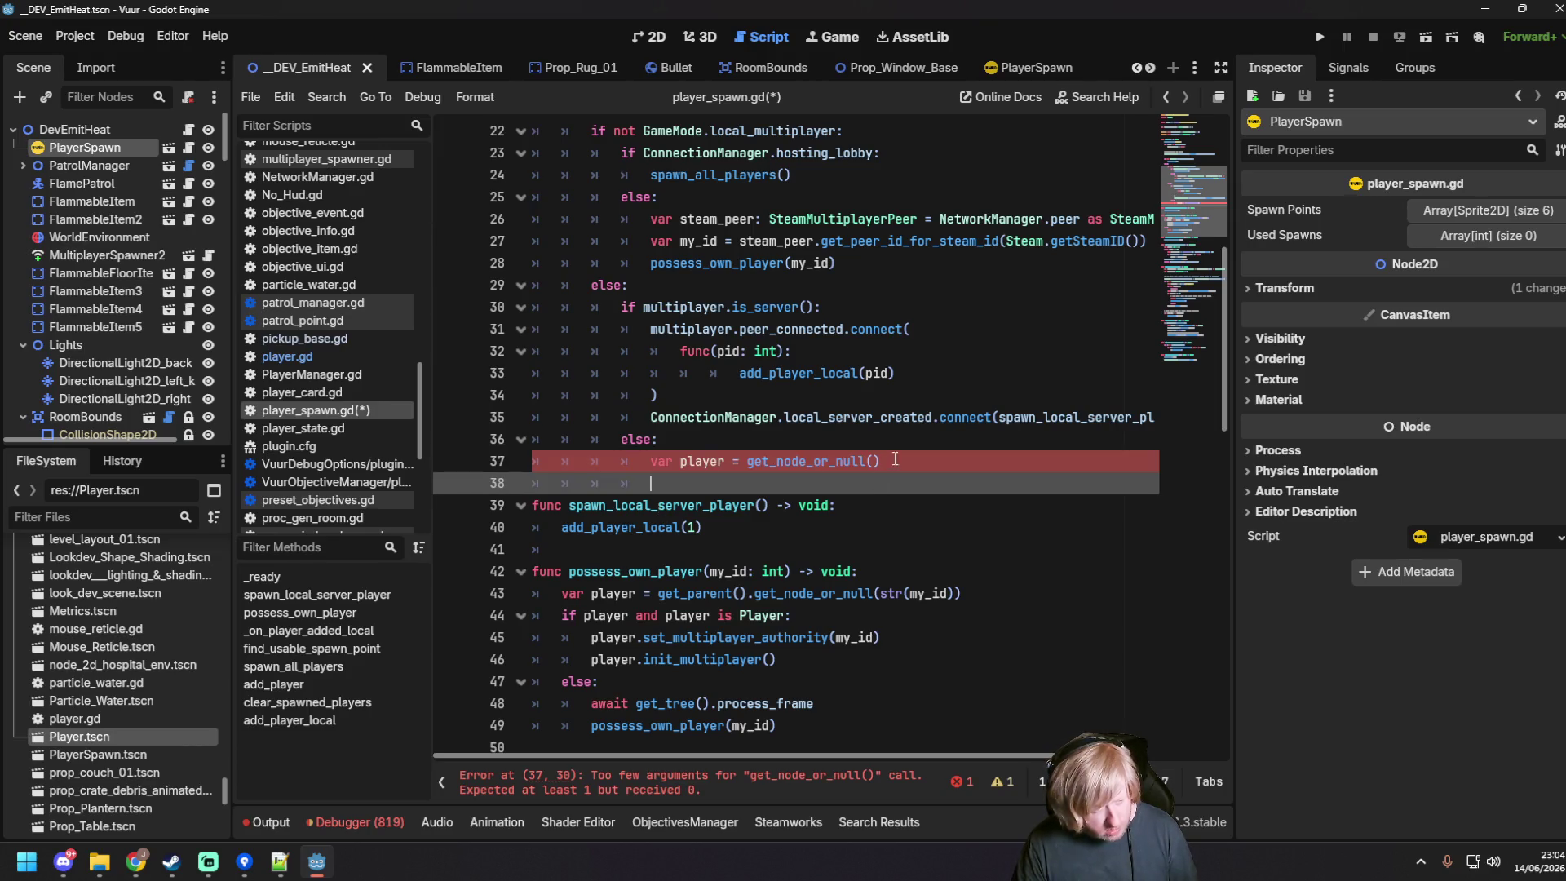
key(BackSpace)
key(BackSpace)
key(BackSpace)
key(ctrl+s)
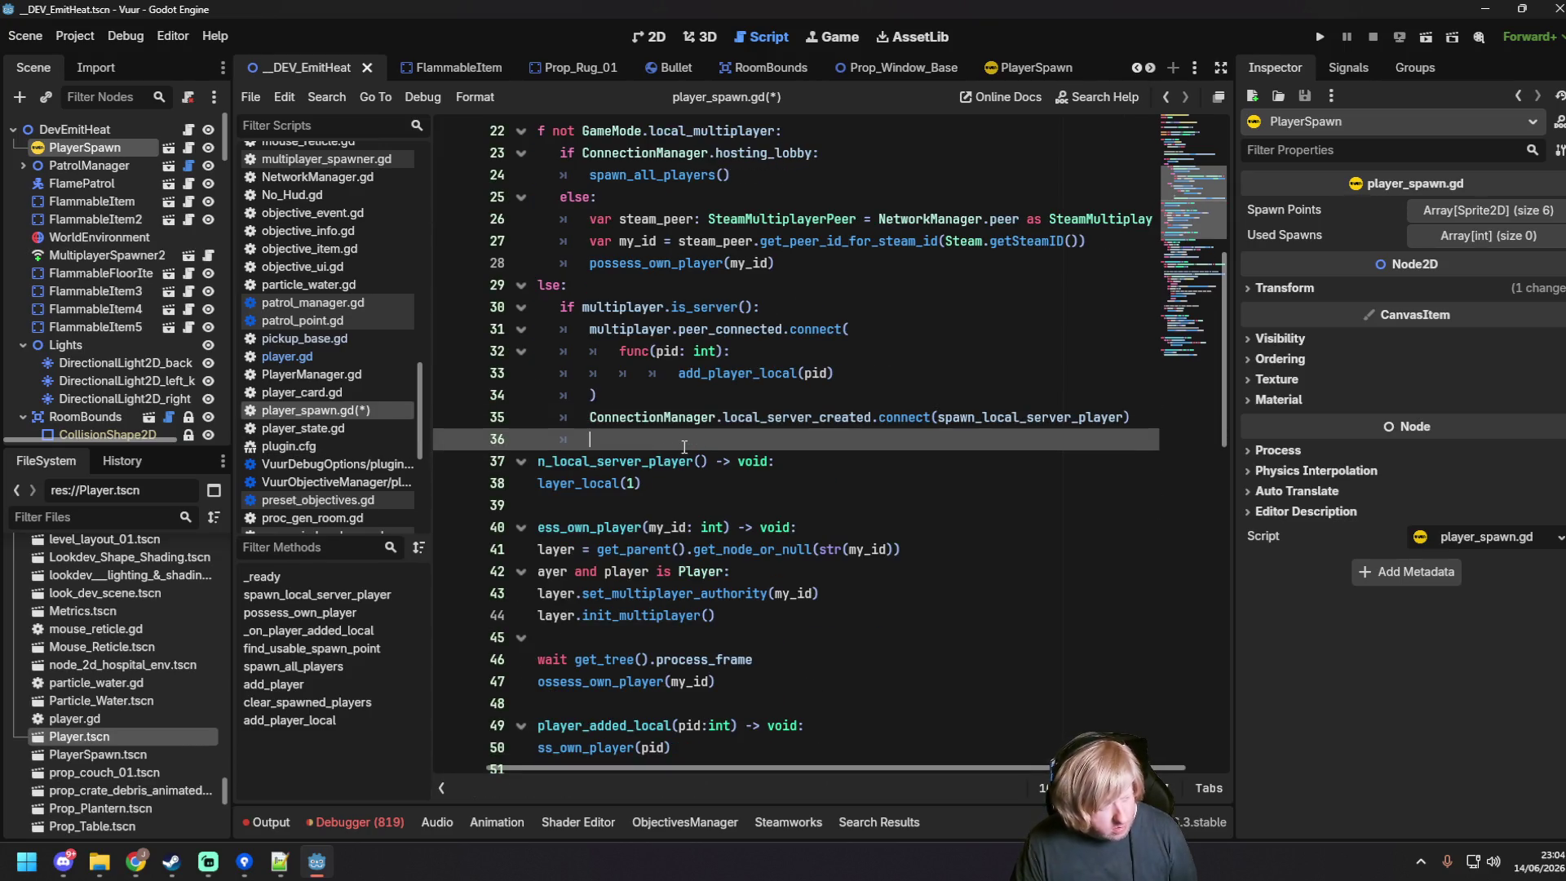
Return to player.gd and look over its _ready and _input functions
key(alt+Left)
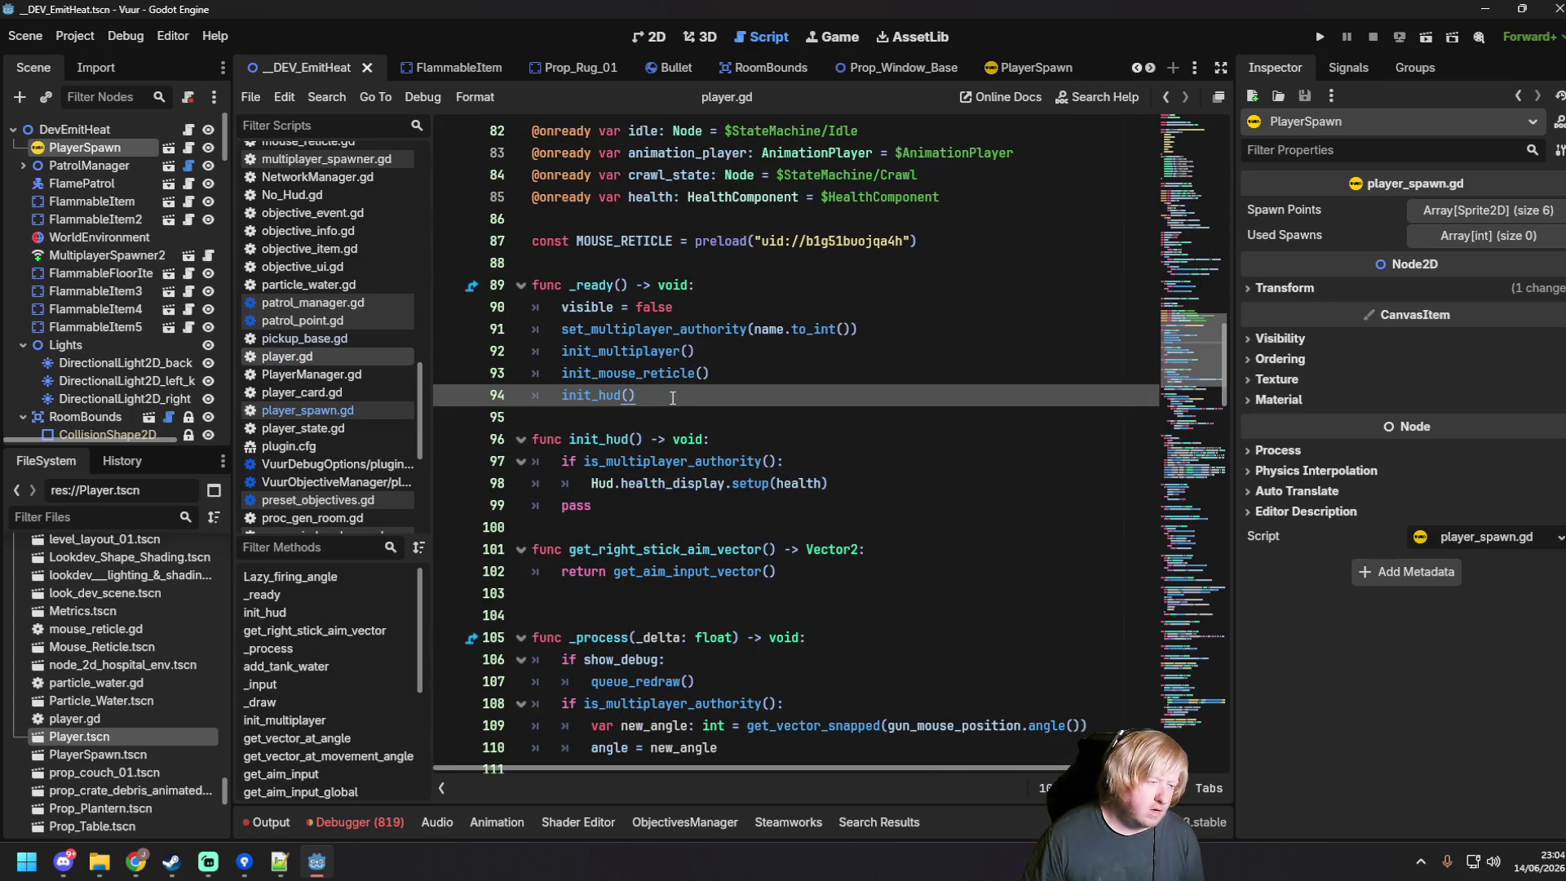
scroll(673, 397, down, 9)
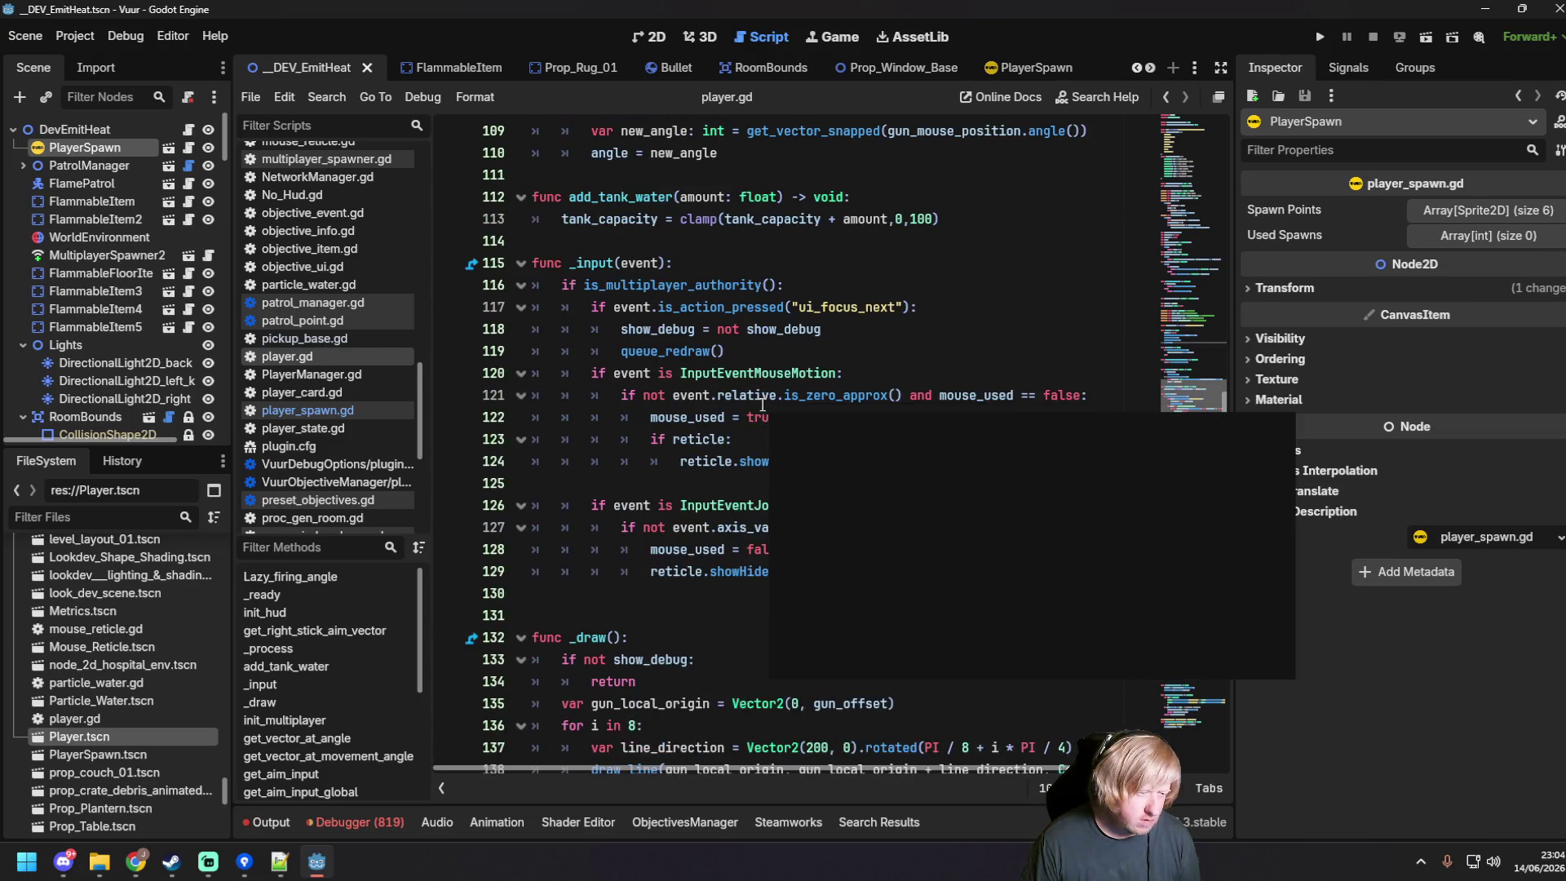
scroll(726, 396, up, 9)
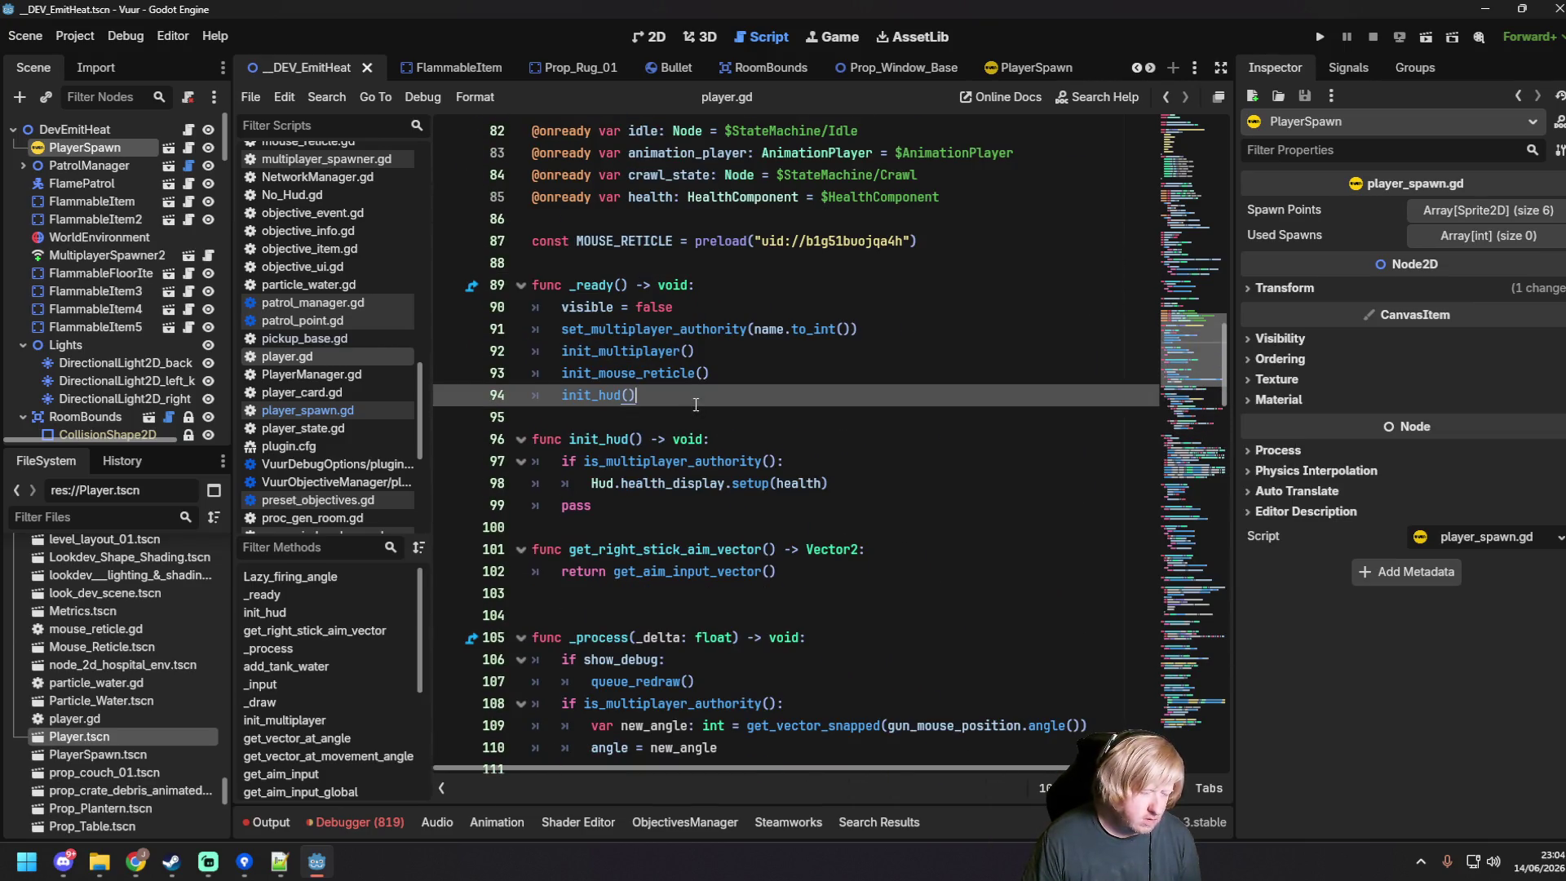
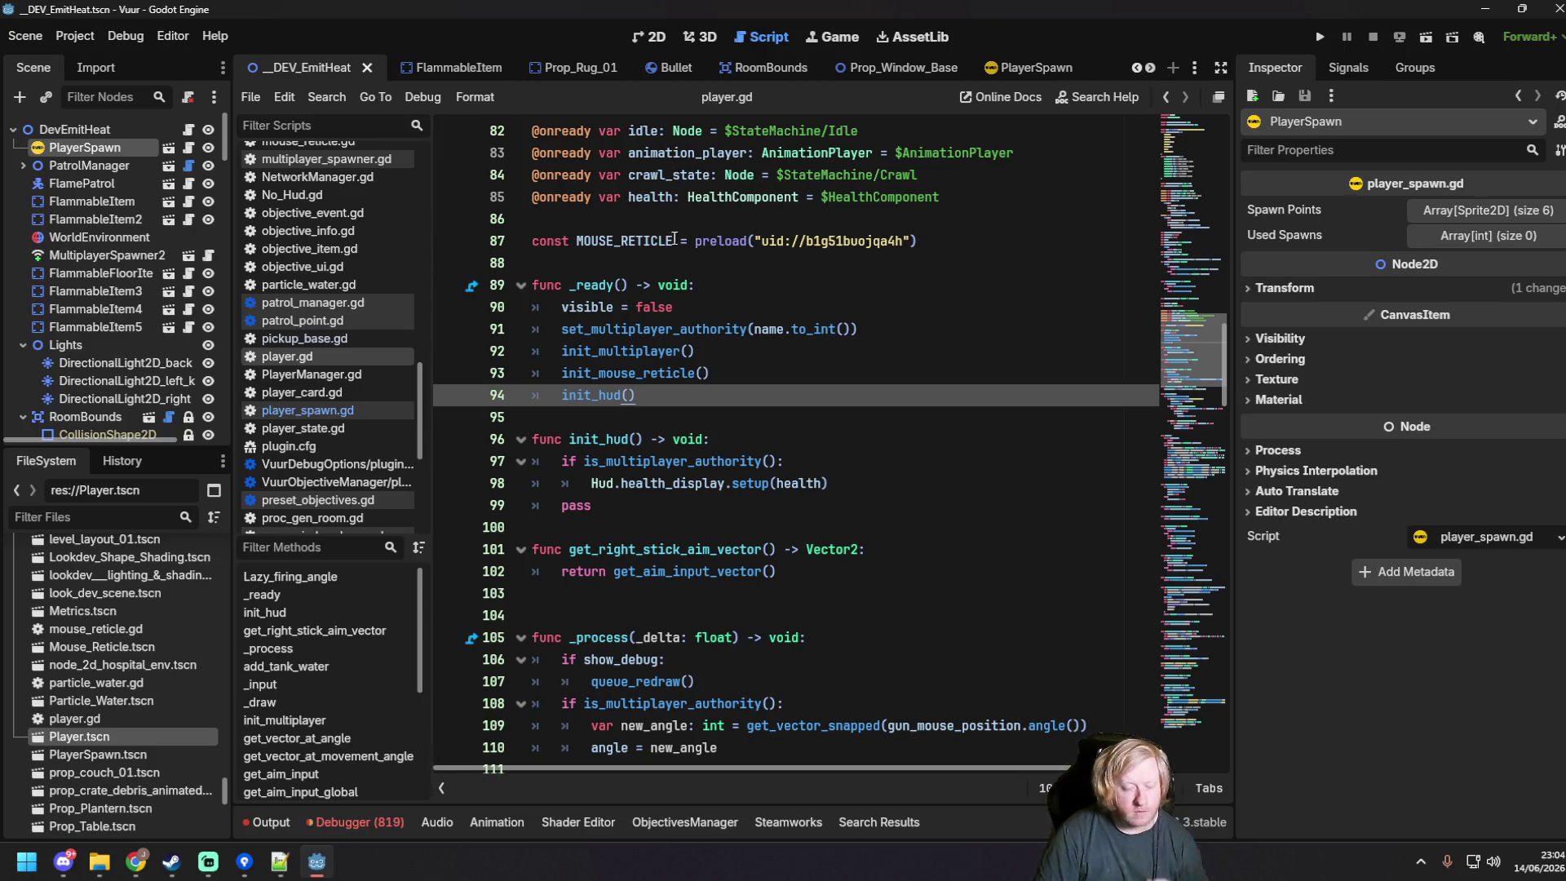
Open player_spawn.gd in the script editor and save with Ctrl+S
scroll(318, 416, up, 1)
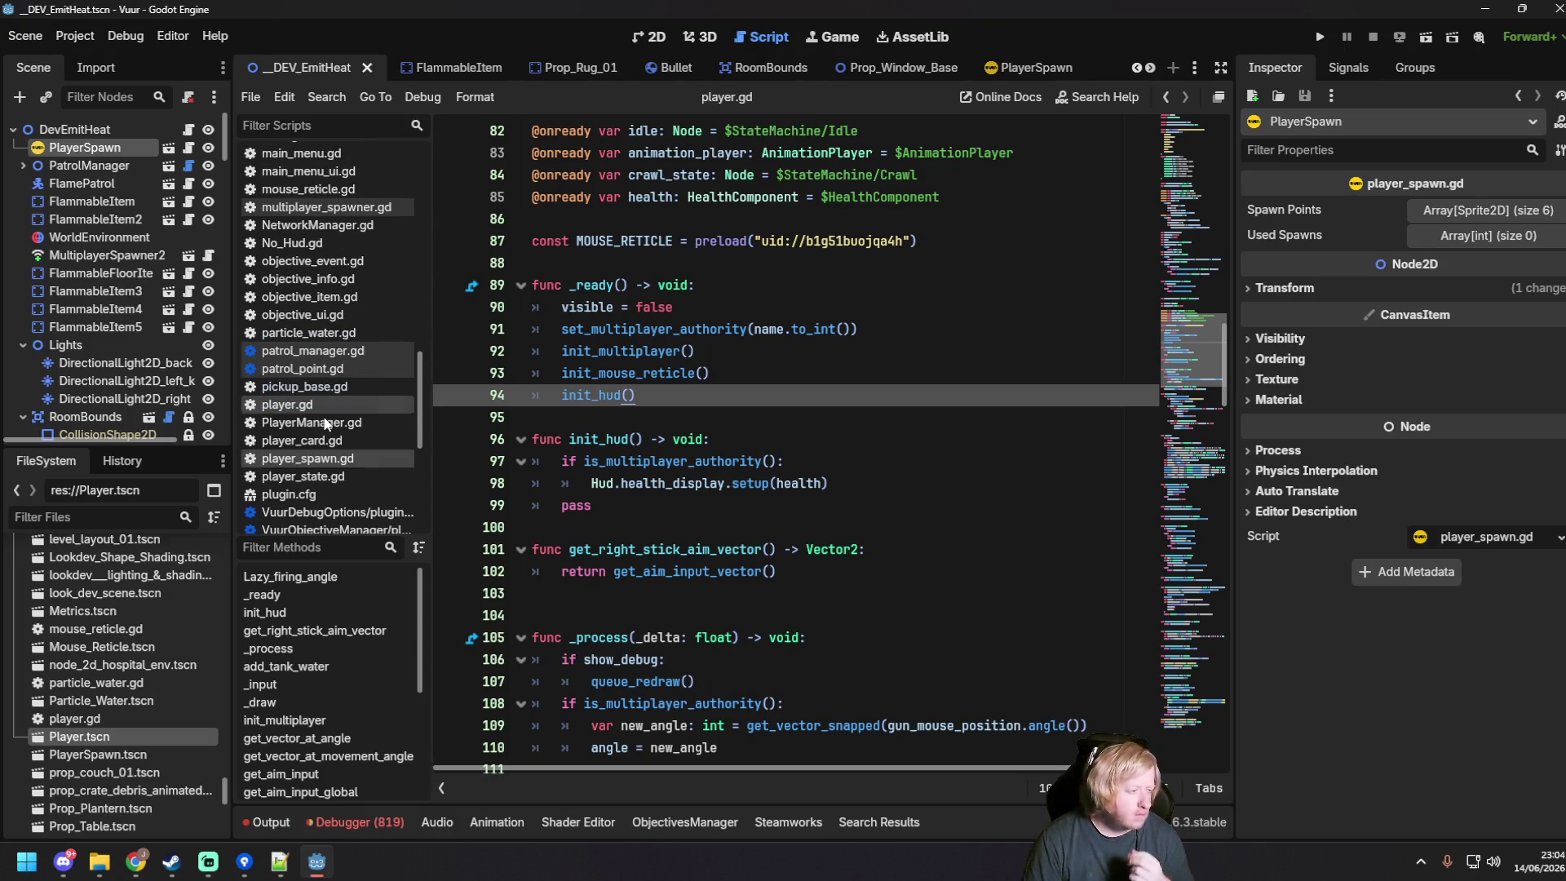
click(325, 460)
scroll(705, 359, up, 7)
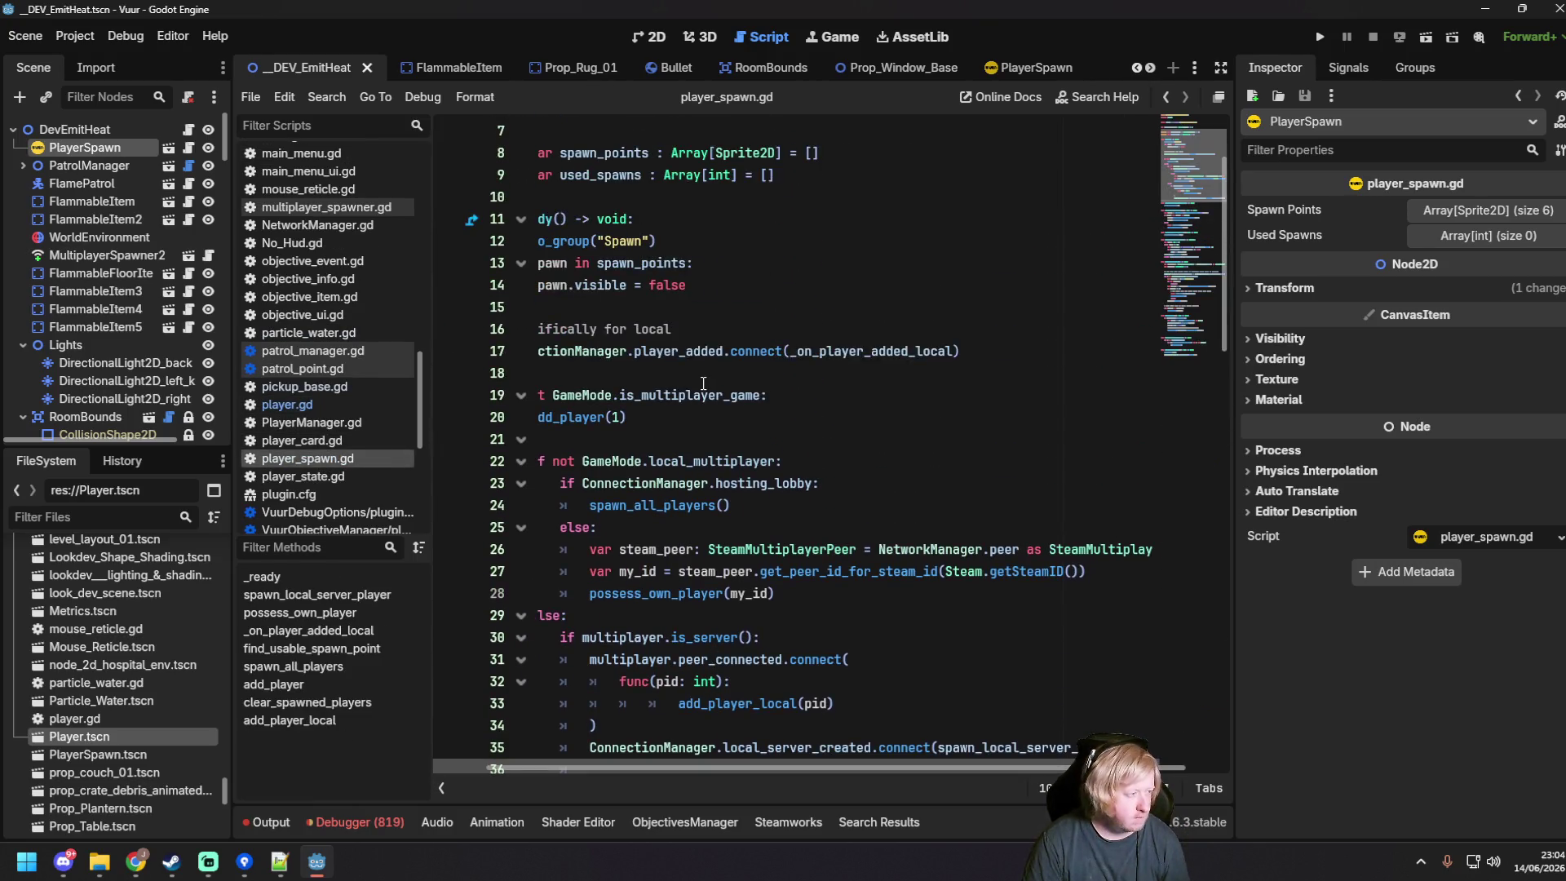
key(Up)
key(Up)
key(Up)
key(ctrl+s)
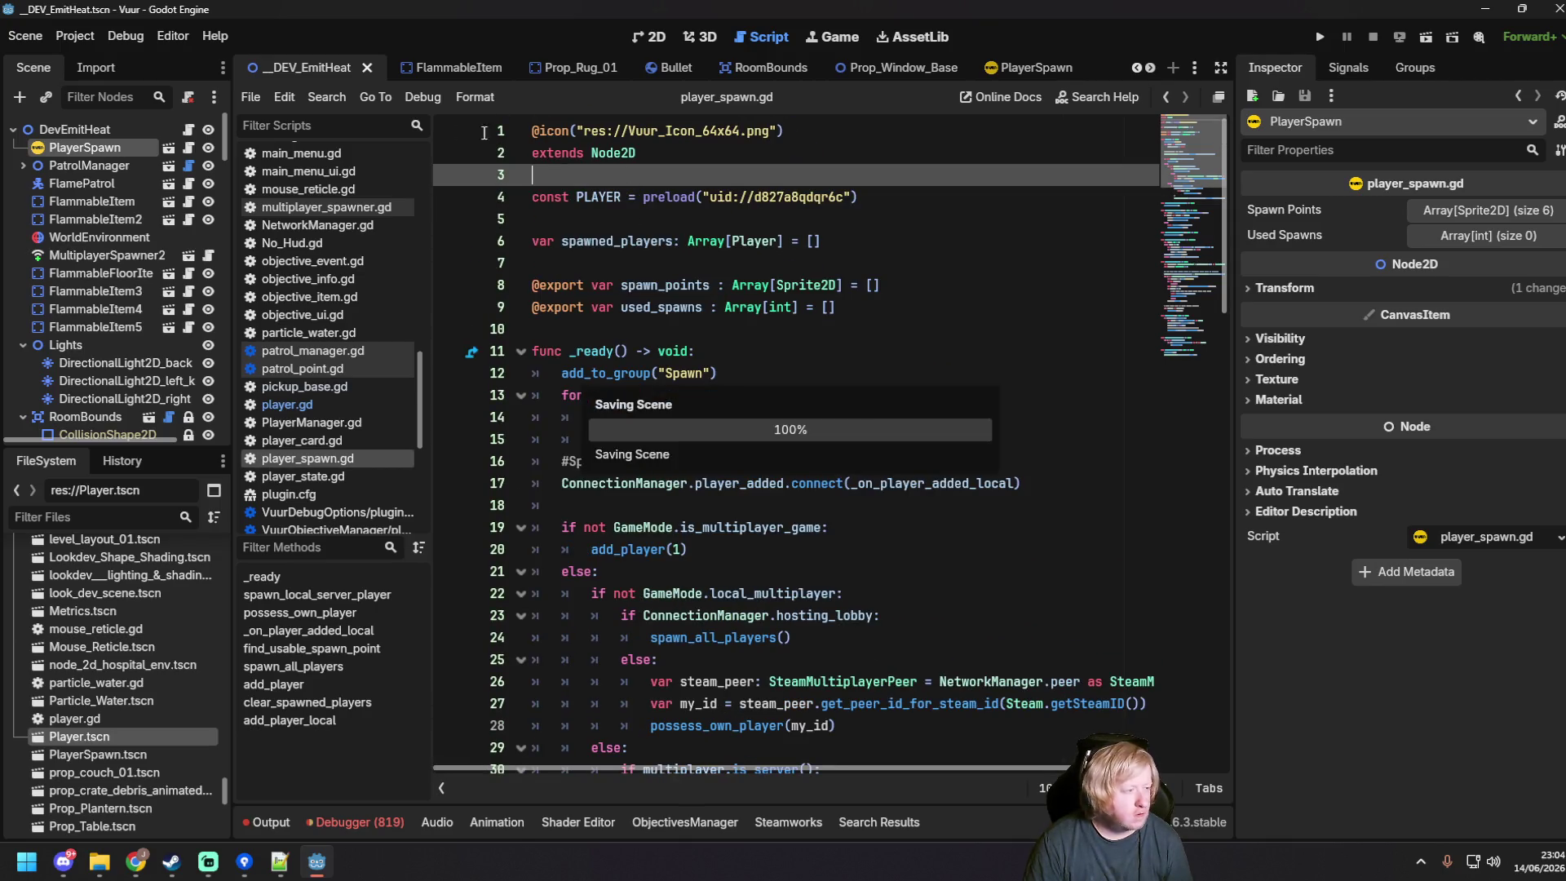
Filter the FileSystem by 'spawner' and open ReusableSpawner.tscn
click(114, 517)
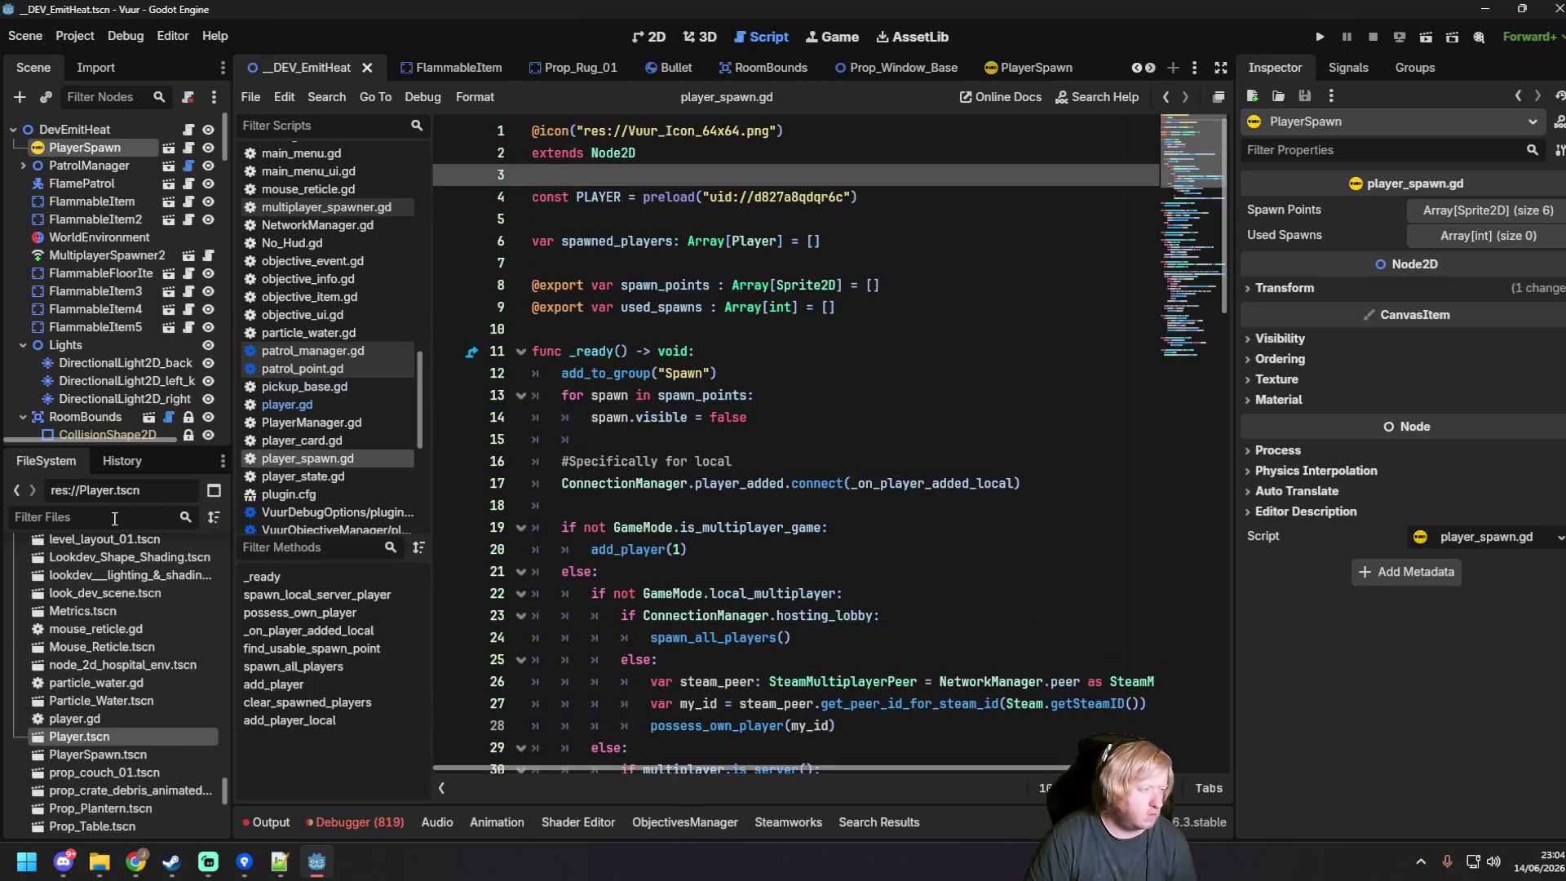
text(spawner)
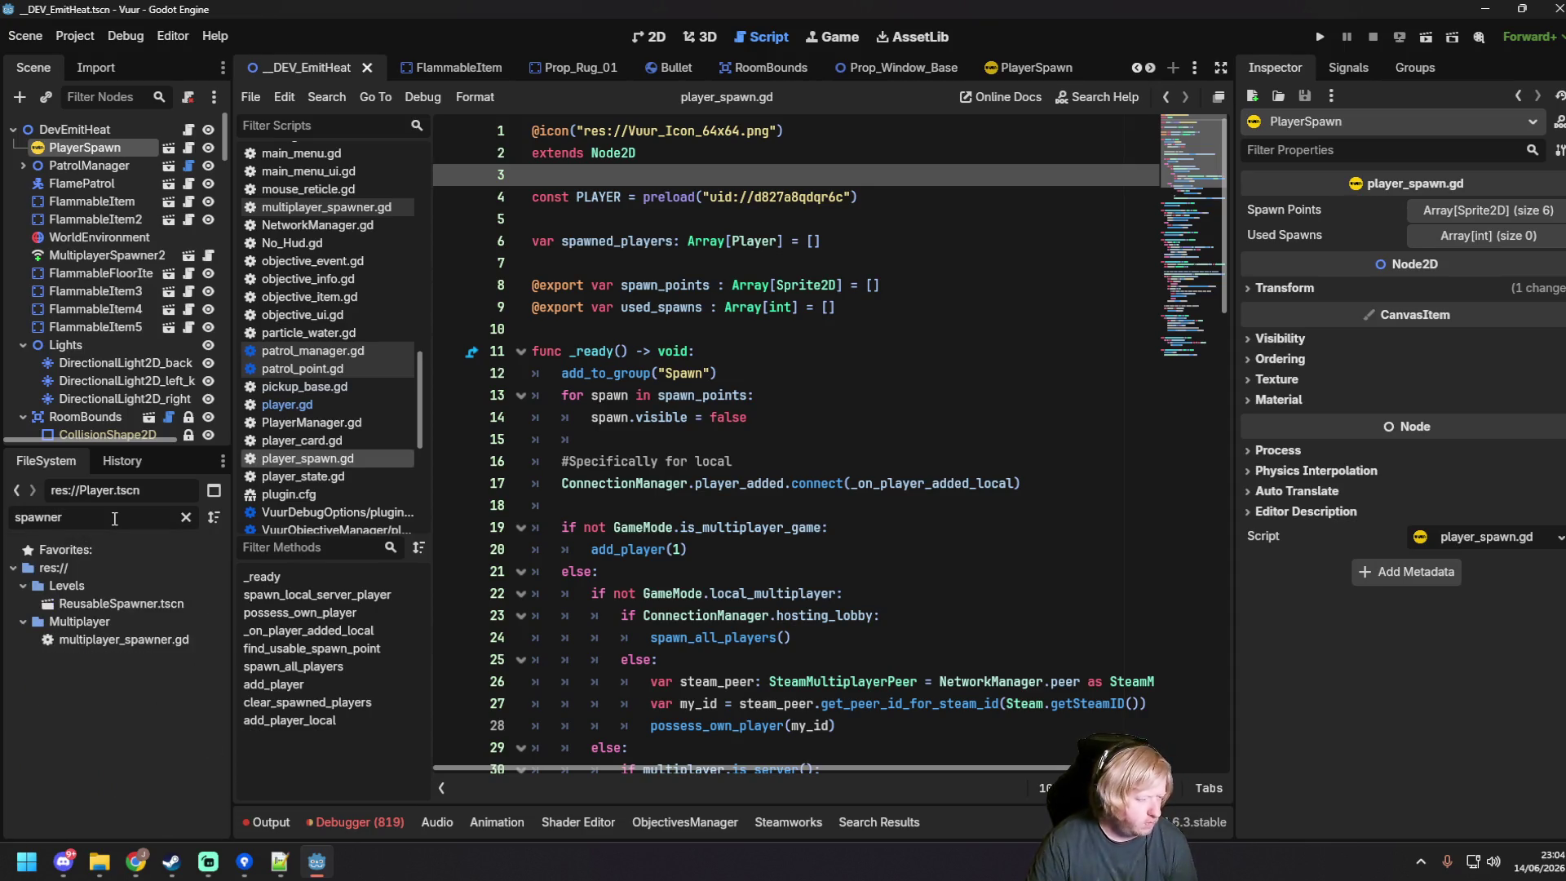
double_click(137, 604)
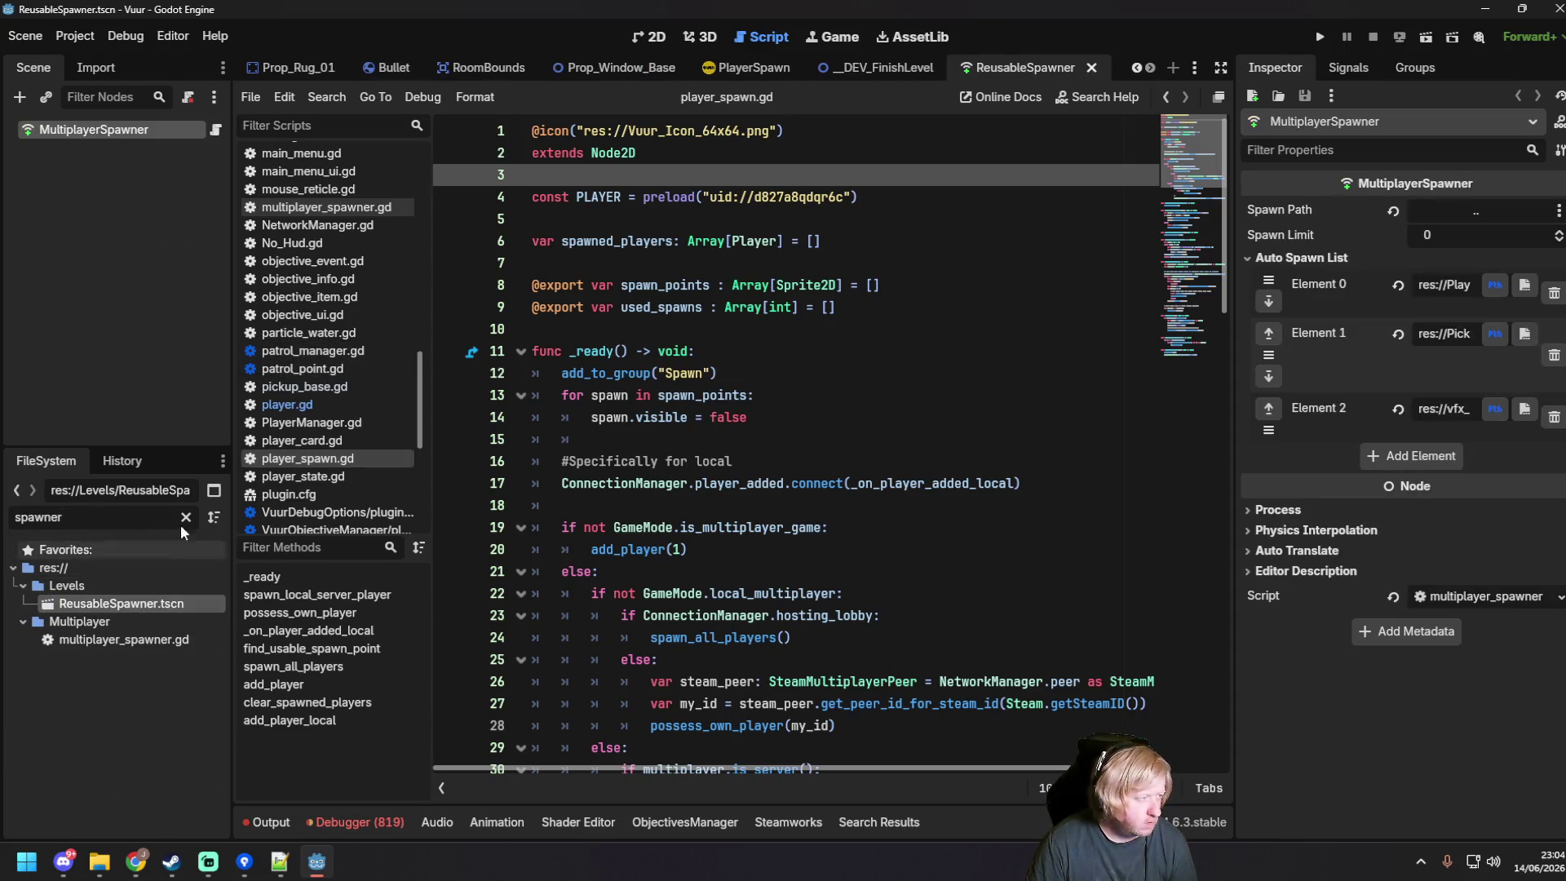
Look over the MultiplayerSpawner node's context actions without choosing any
right_click(120, 131)
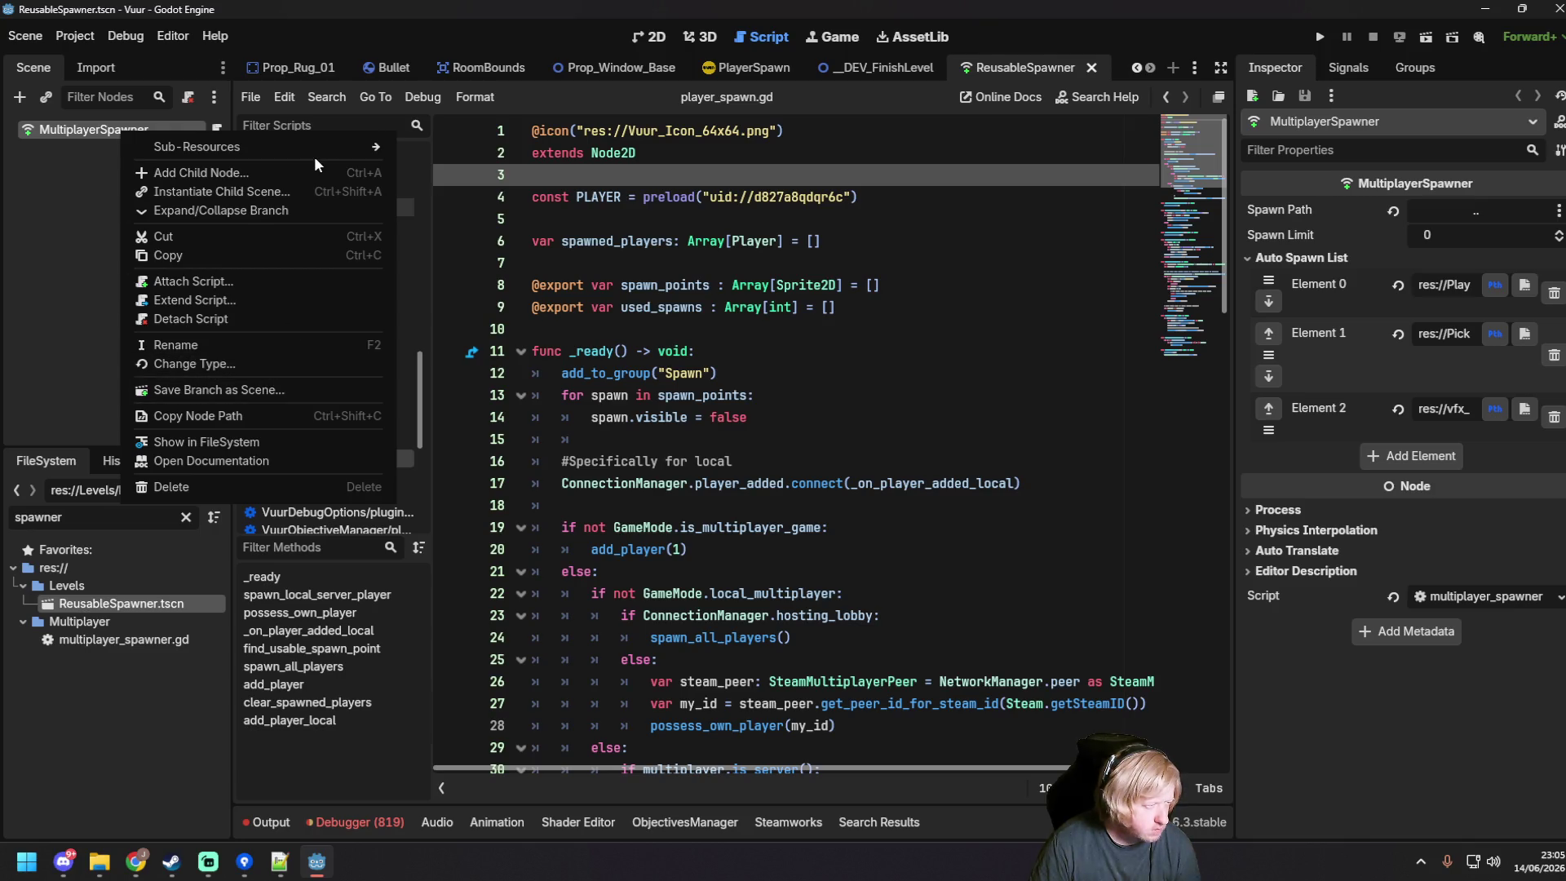
mouse_move(319, 150)
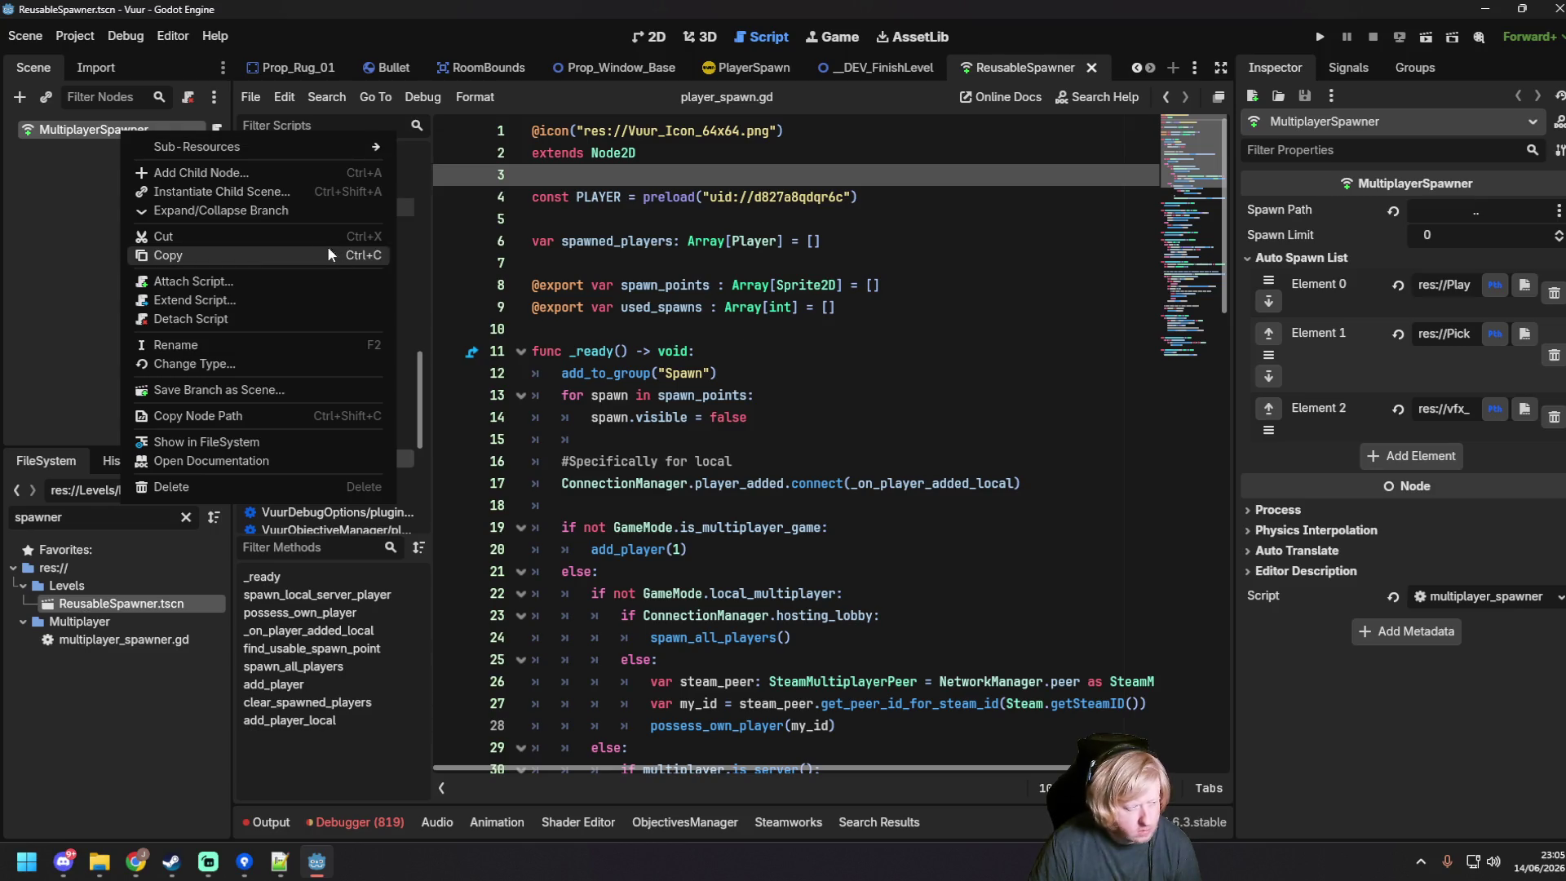
click(76, 208)
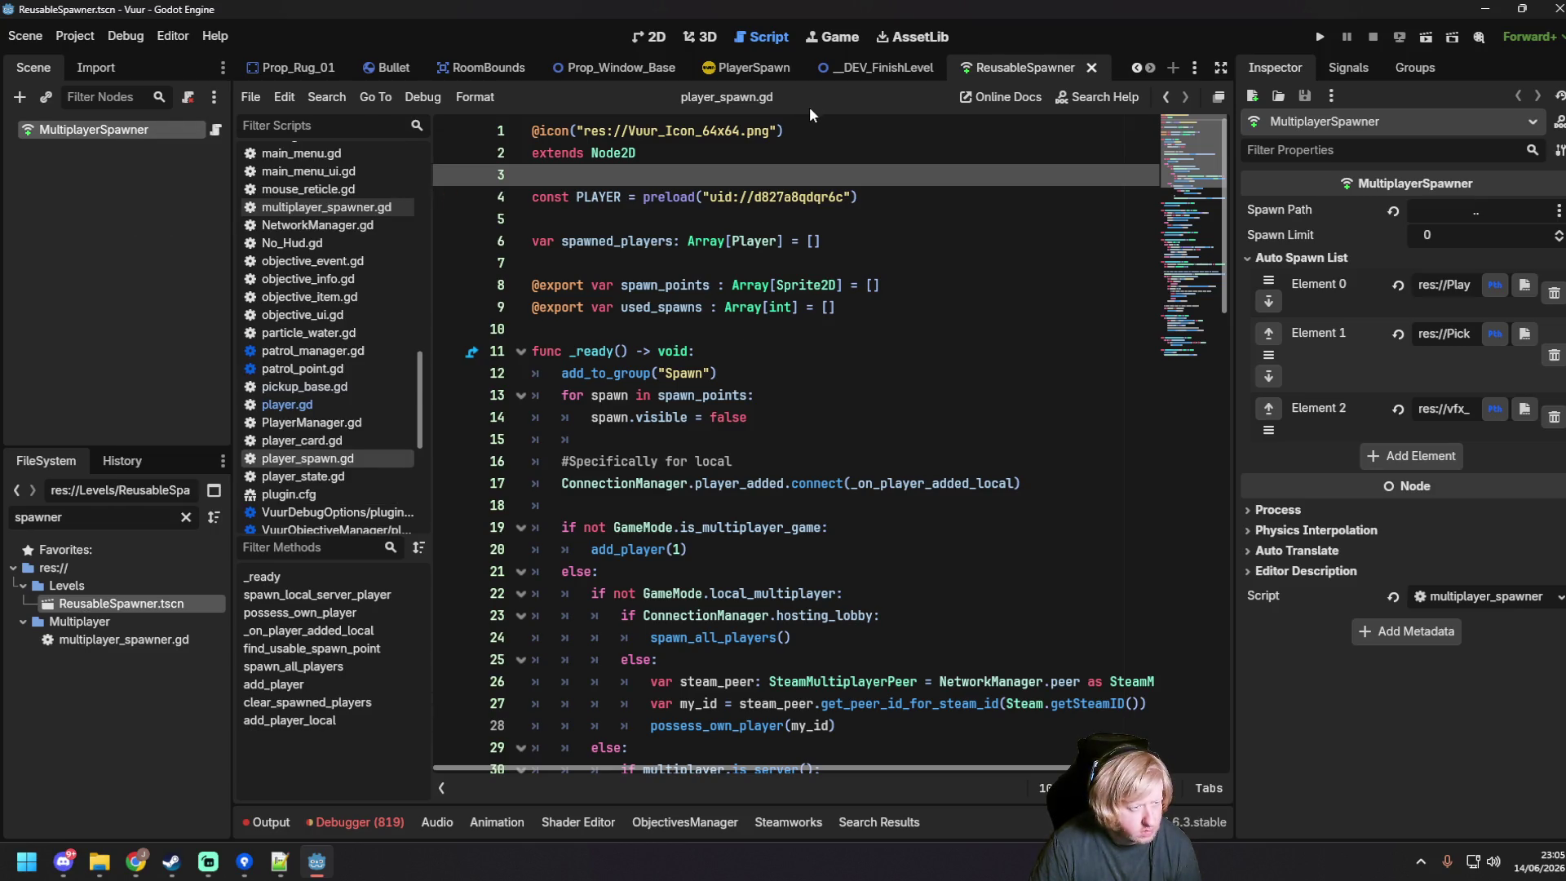
Switch to the DEV_EmitHeat scene and inspect the PlayerSpawn node's actions without choosing
scroll(297, 63, up, 4)
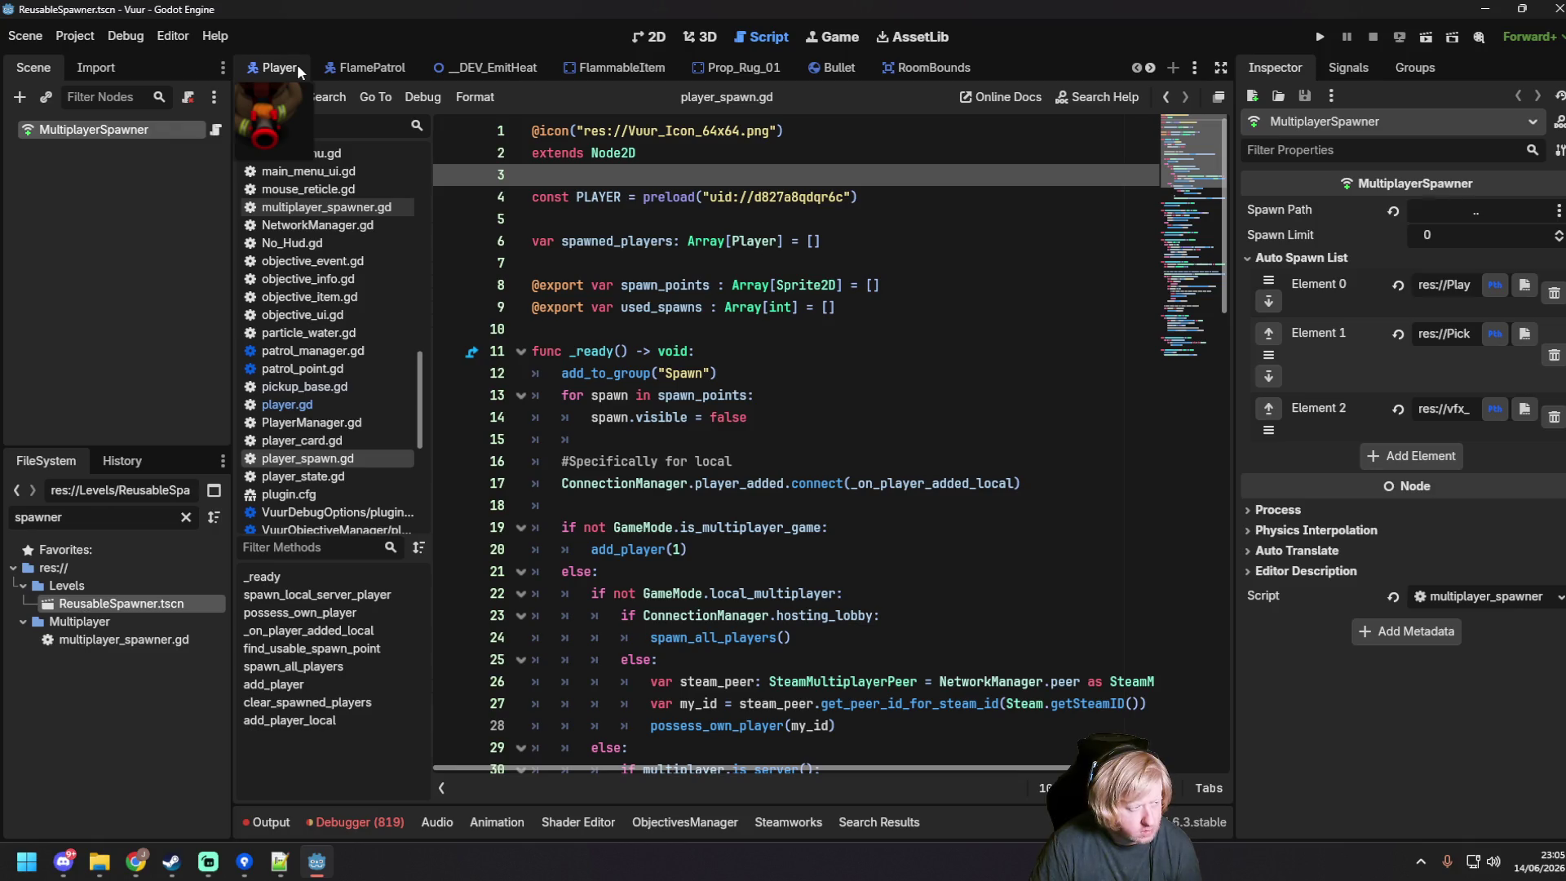
click(501, 71)
right_click(117, 147)
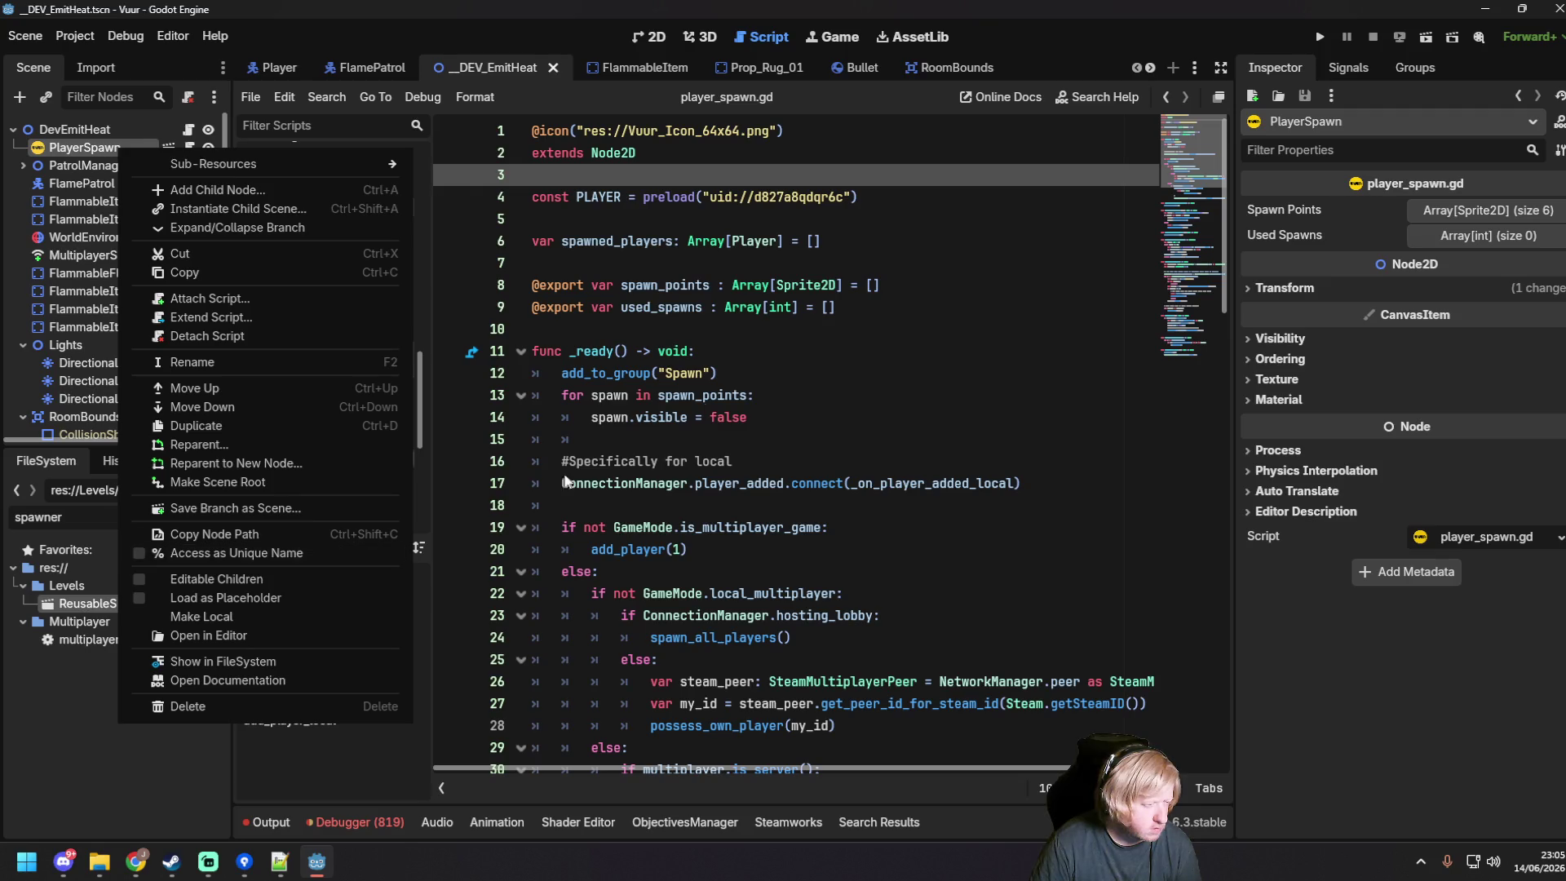
click(760, 342)
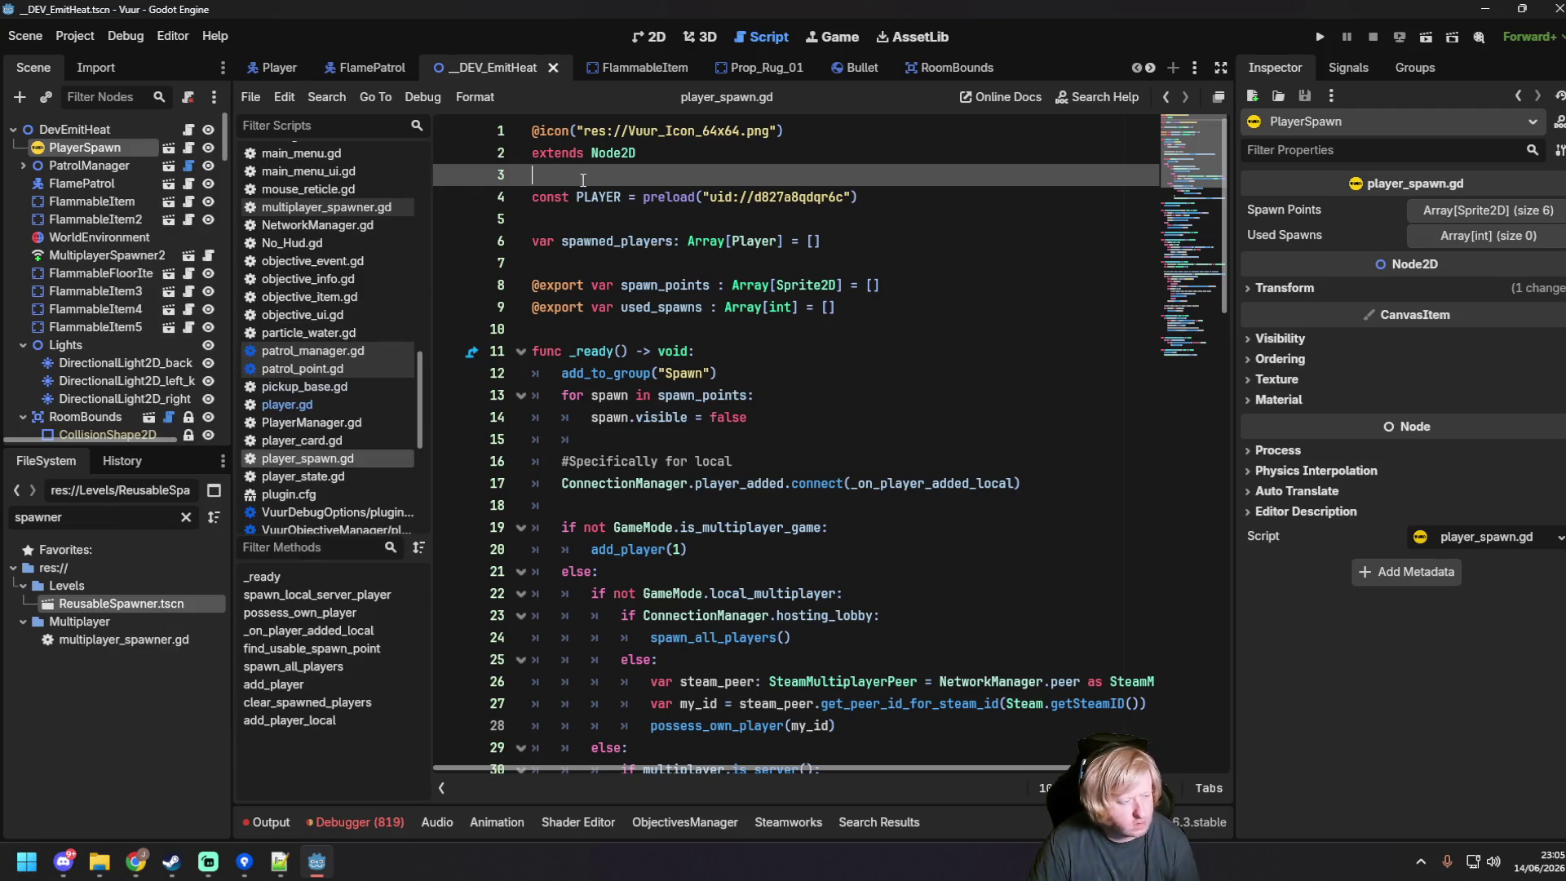
Open player.gd at line 88 and run the current scene with F6 in debug windows
click(321, 403)
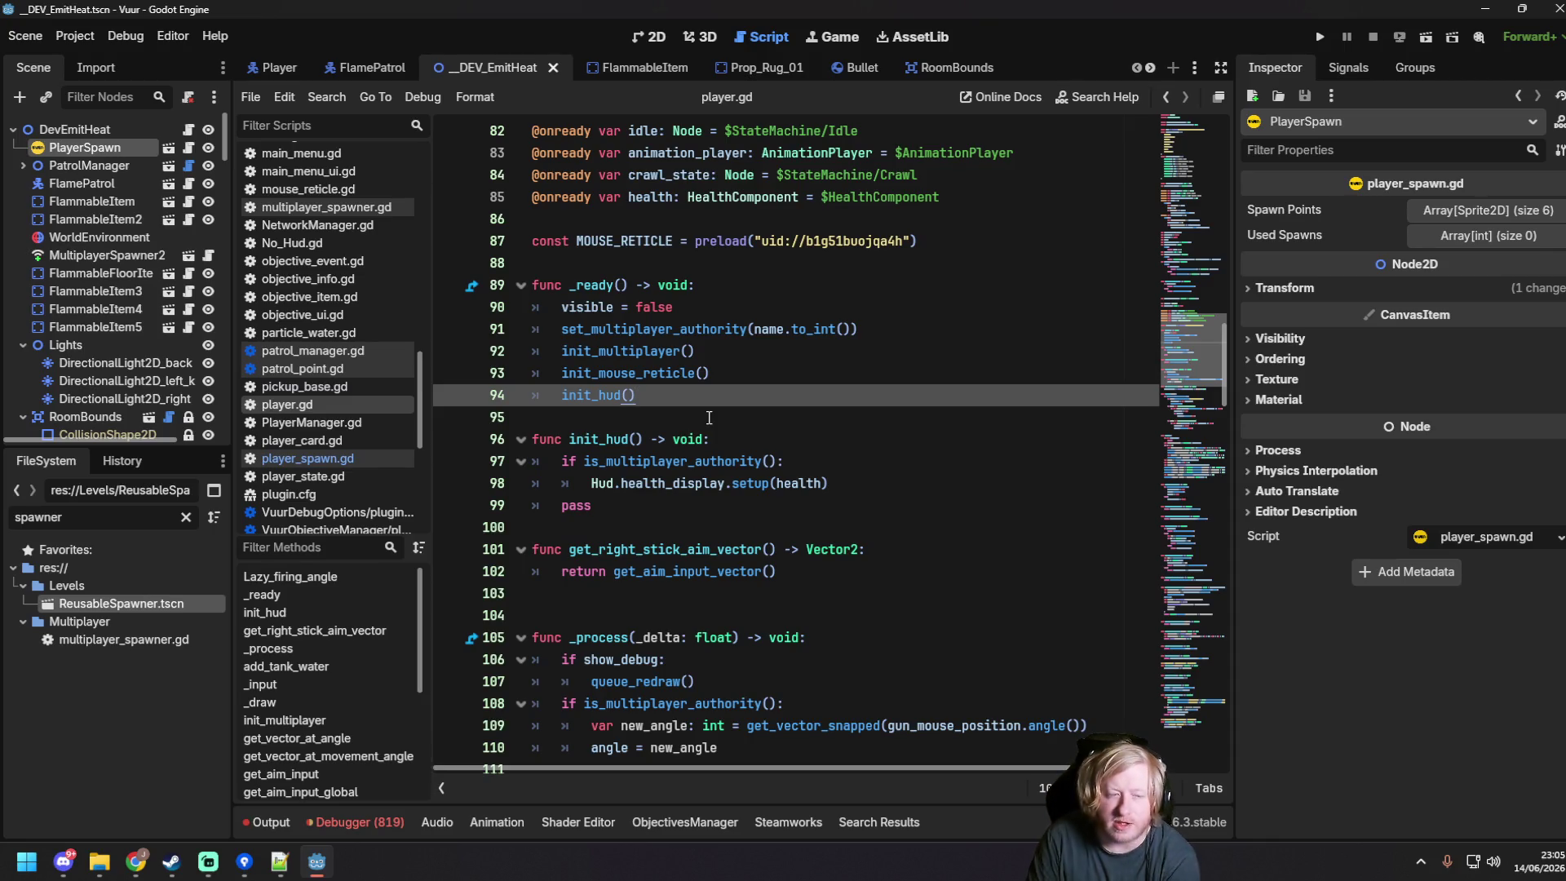
click(624, 249)
click(652, 270)
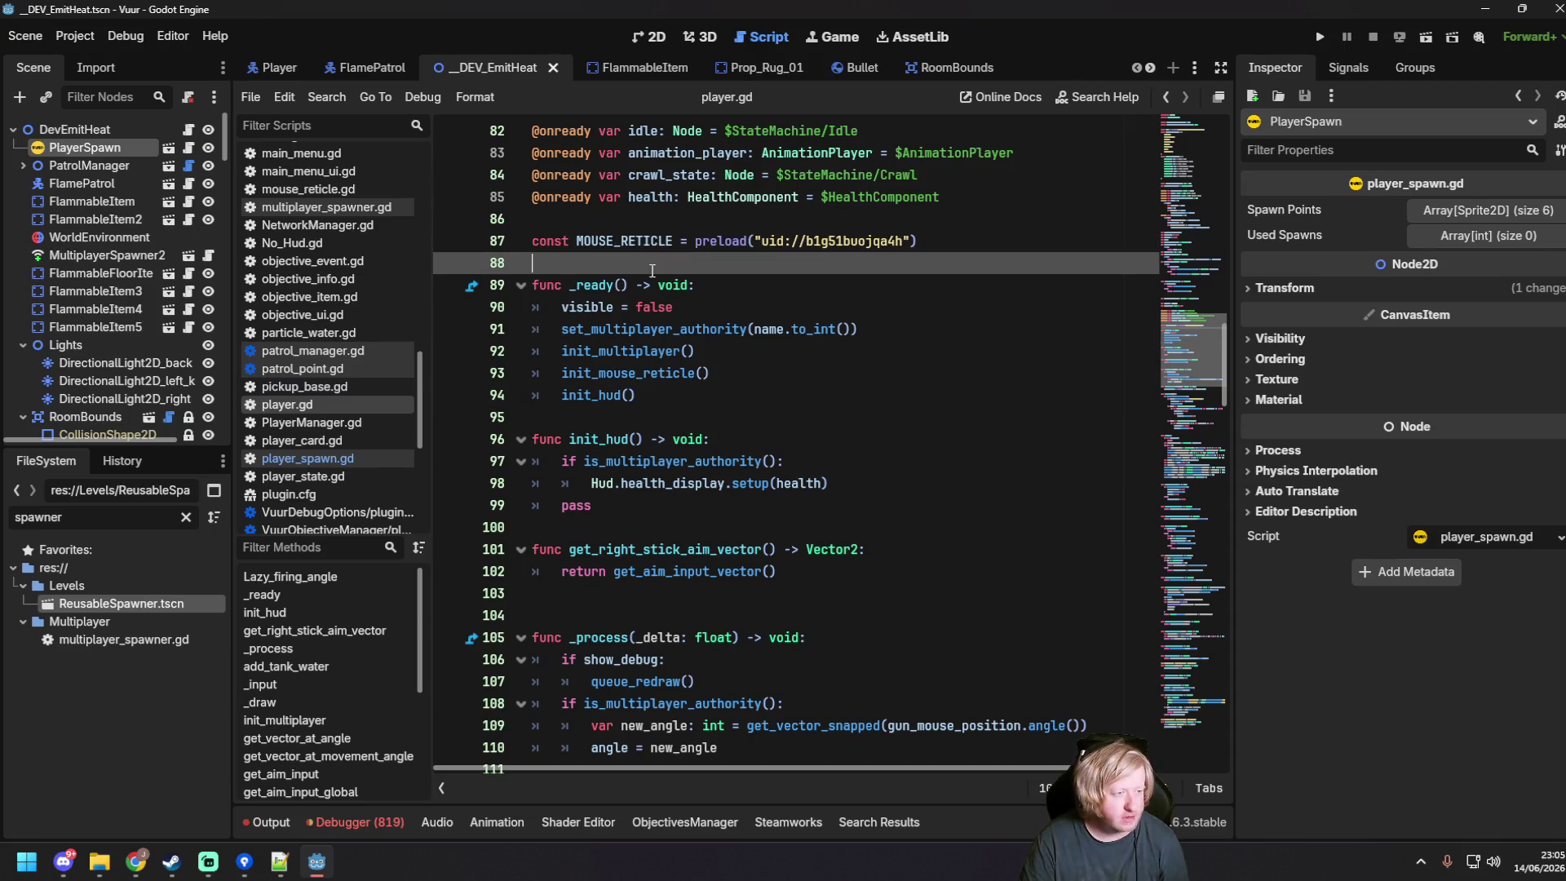
click(649, 37)
key(F6)
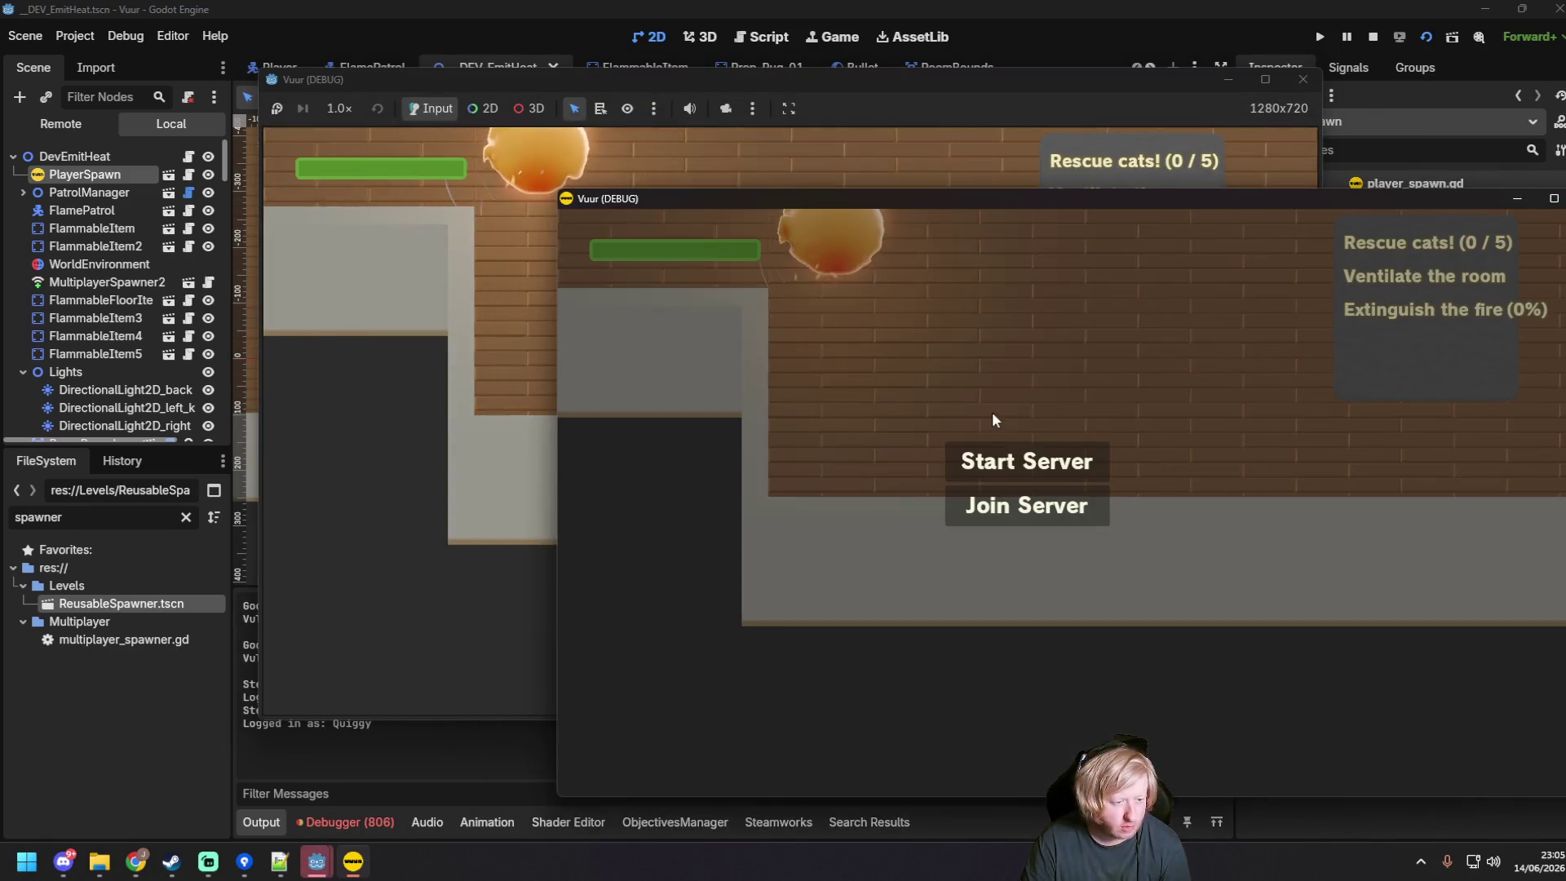
Start a server in one Vuur window and join it from the other
click(1035, 457)
click(531, 390)
click(738, 425)
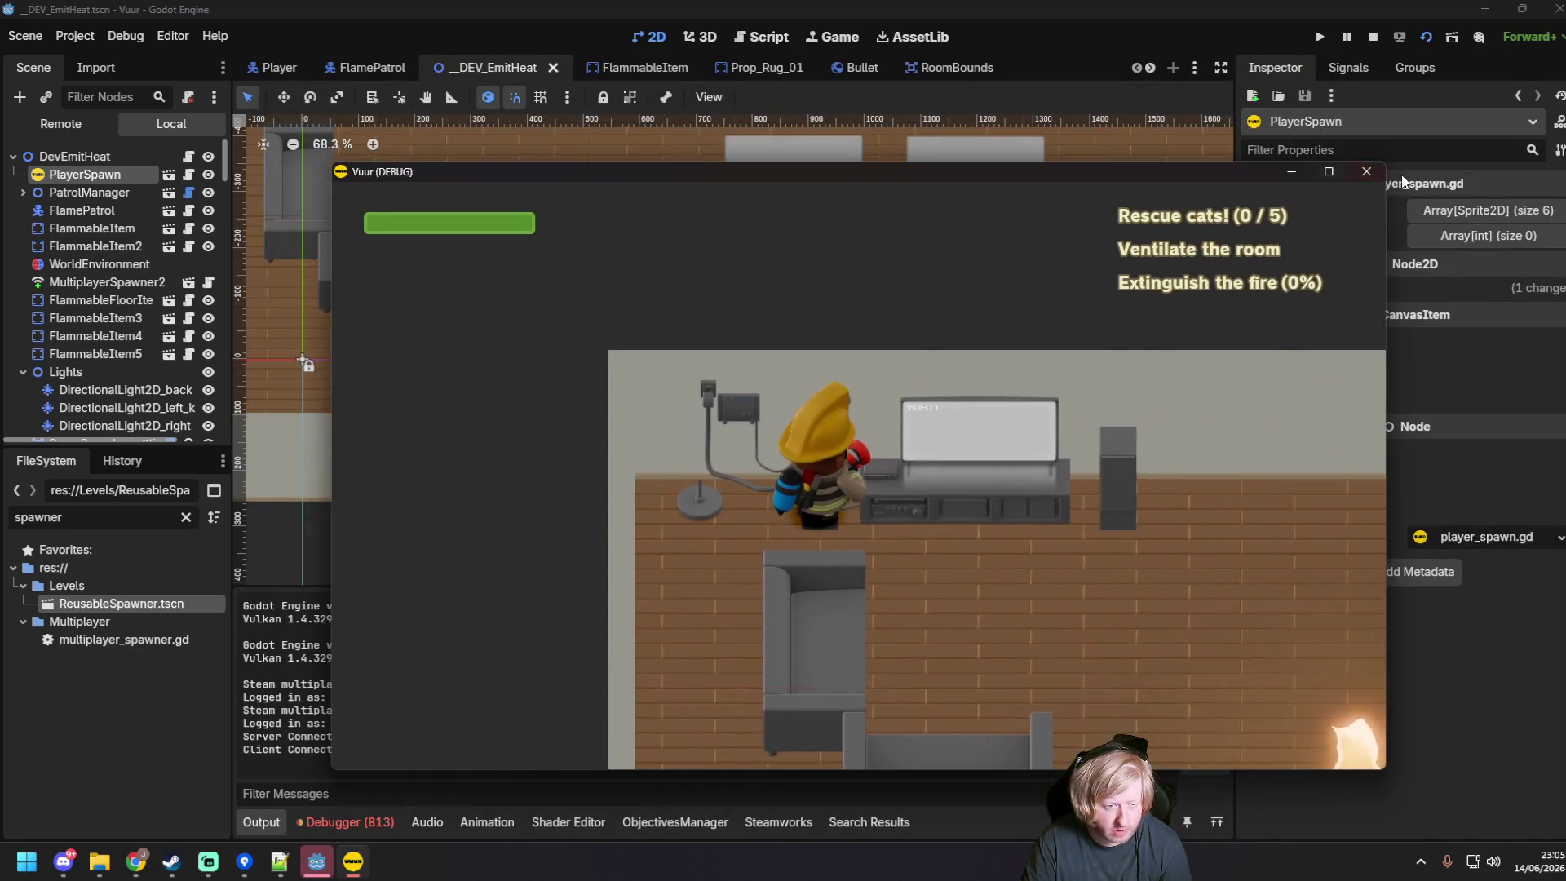
Minimize both game windows and return to the Script workspace
click(1221, 172)
right_click(353, 861)
click(269, 819)
click(757, 38)
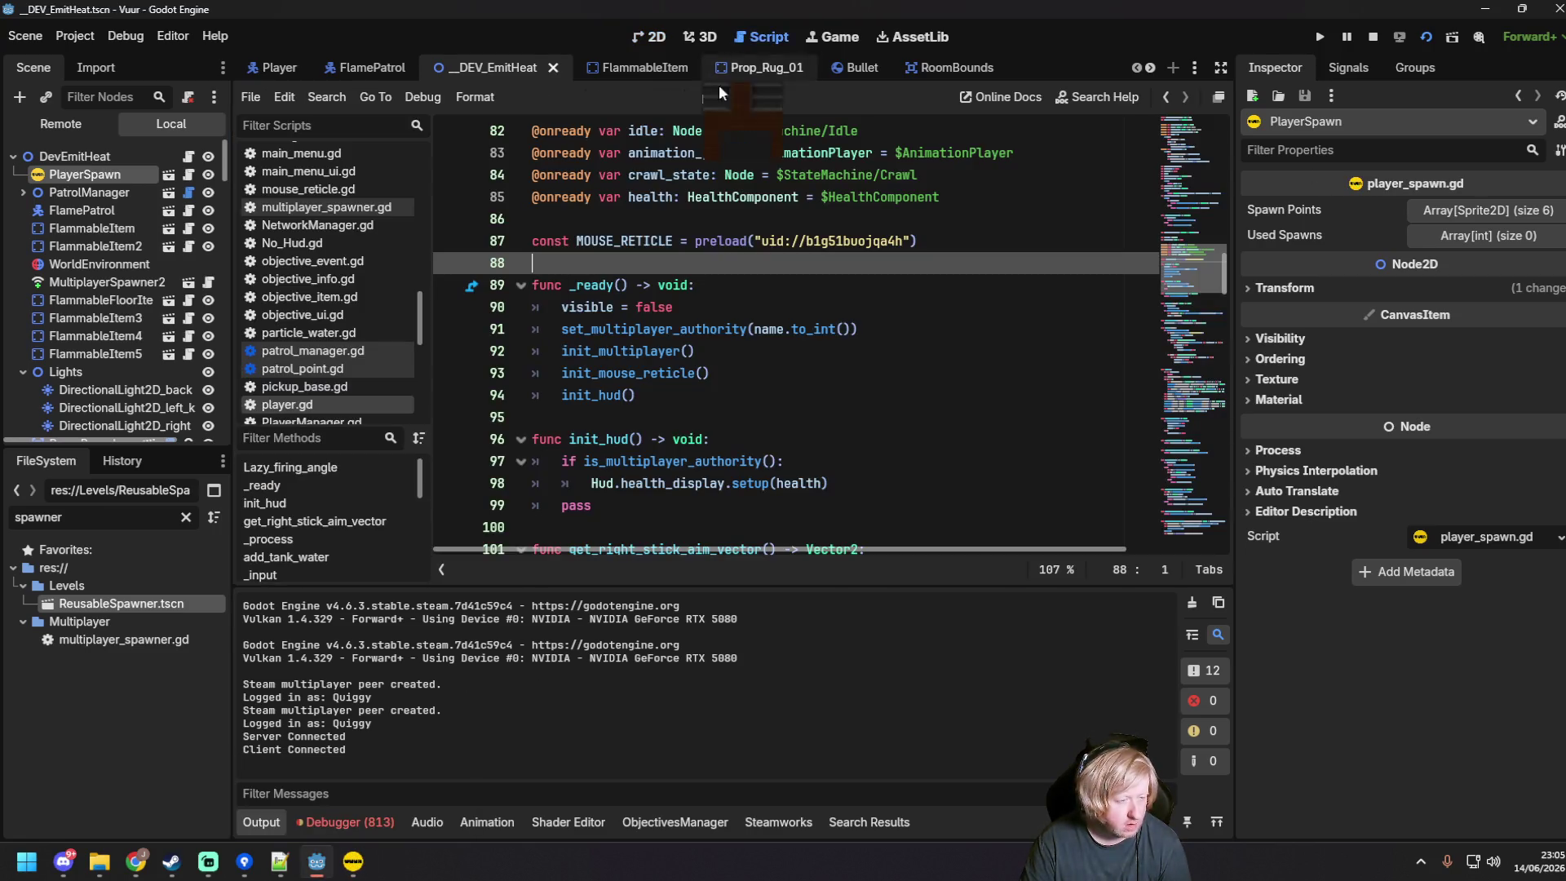
scroll(703, 431, down, 15)
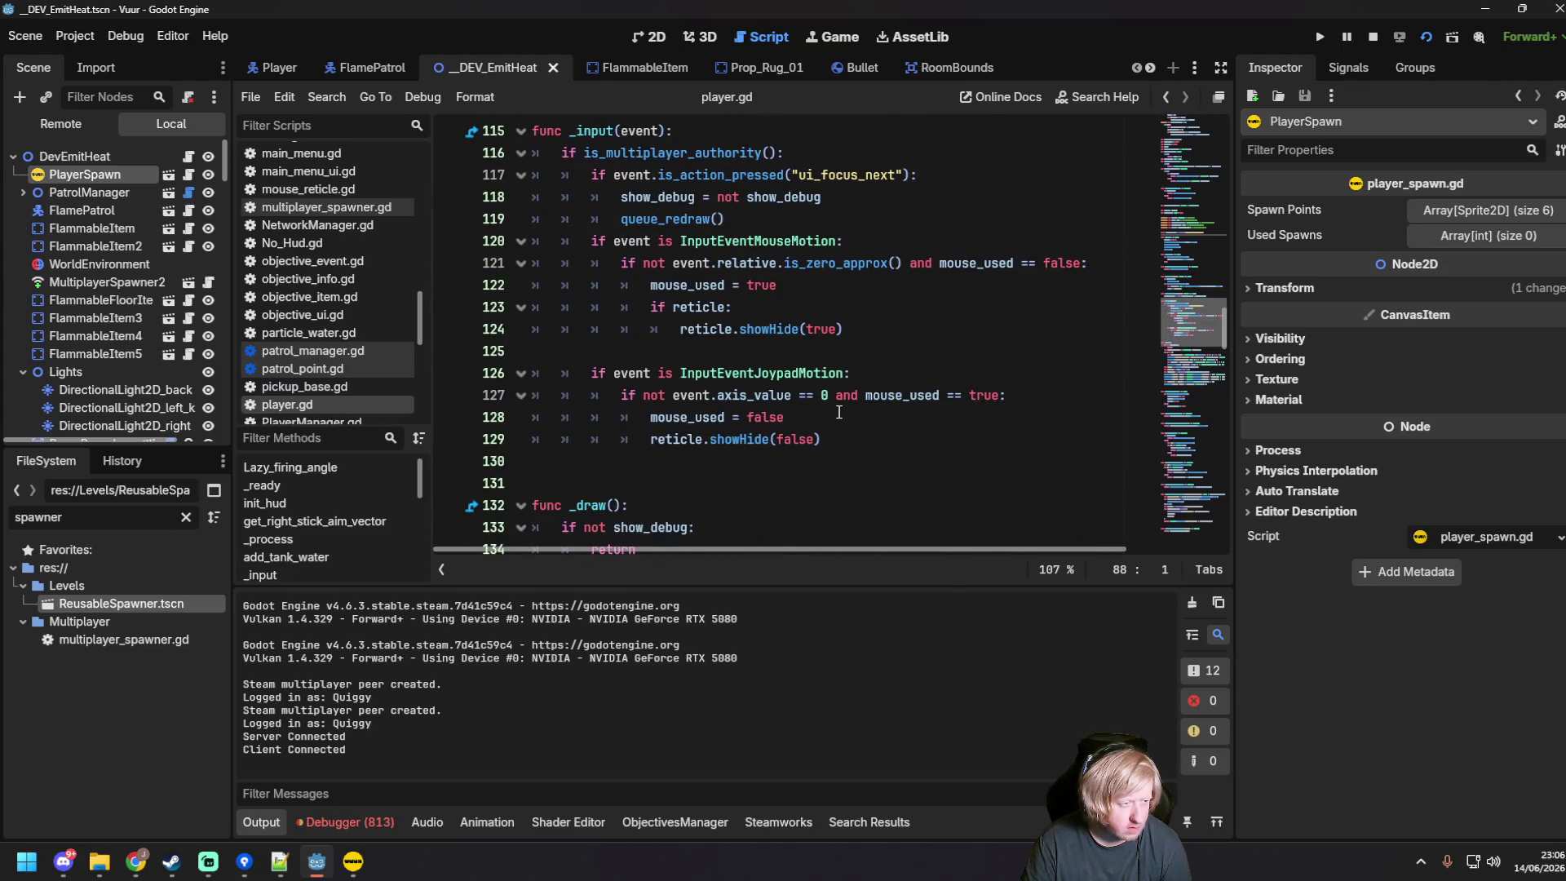
Close the running game window and open player_spawn.gd
right_click(353, 862)
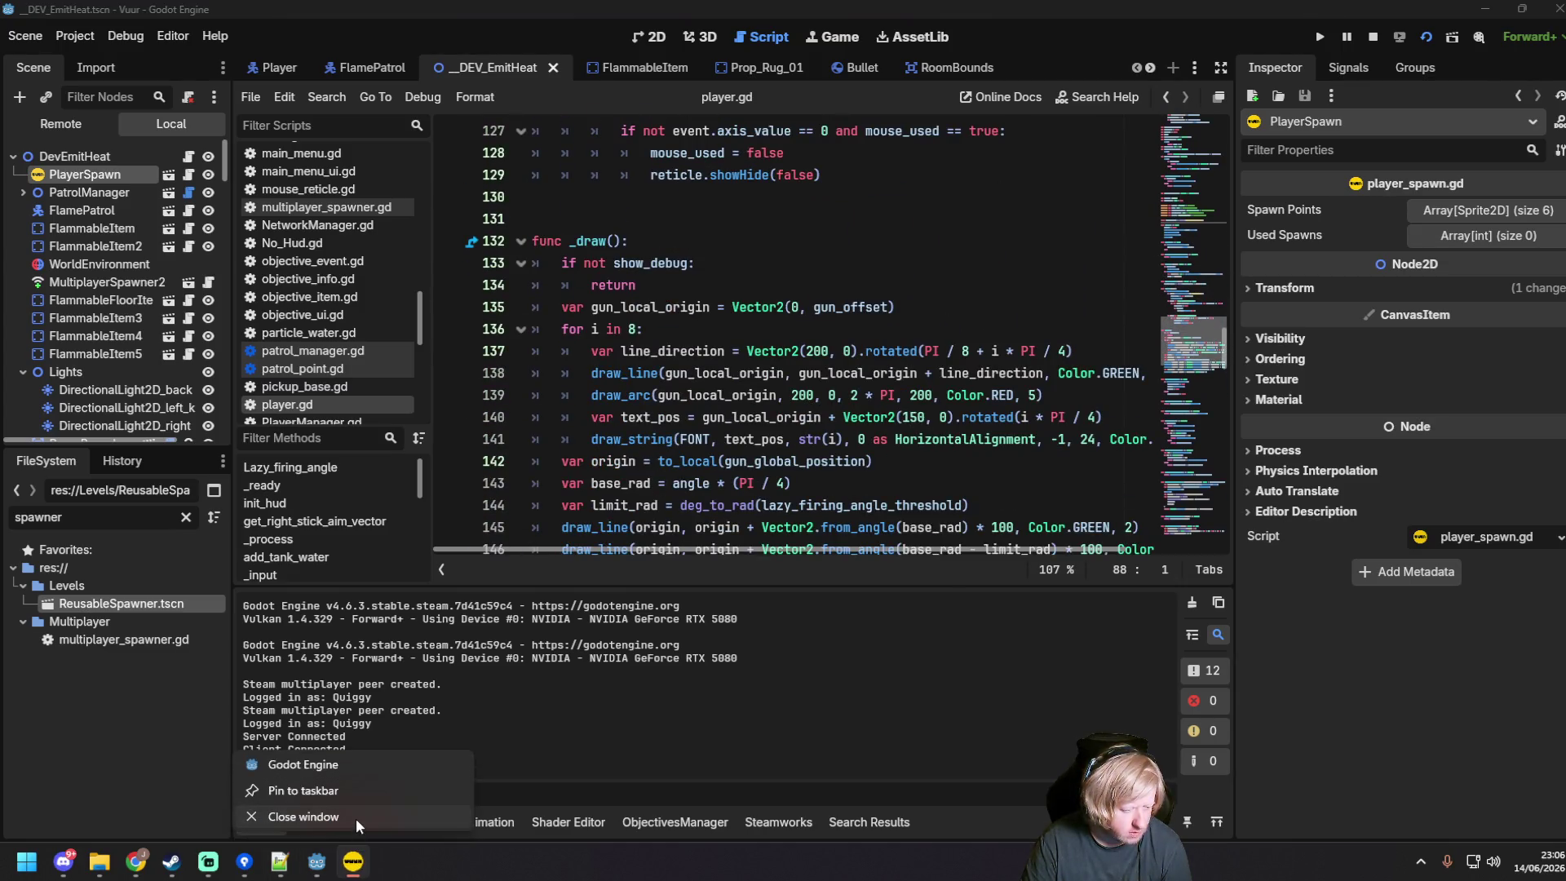
click(355, 819)
click(779, 417)
scroll(778, 417, down, 6)
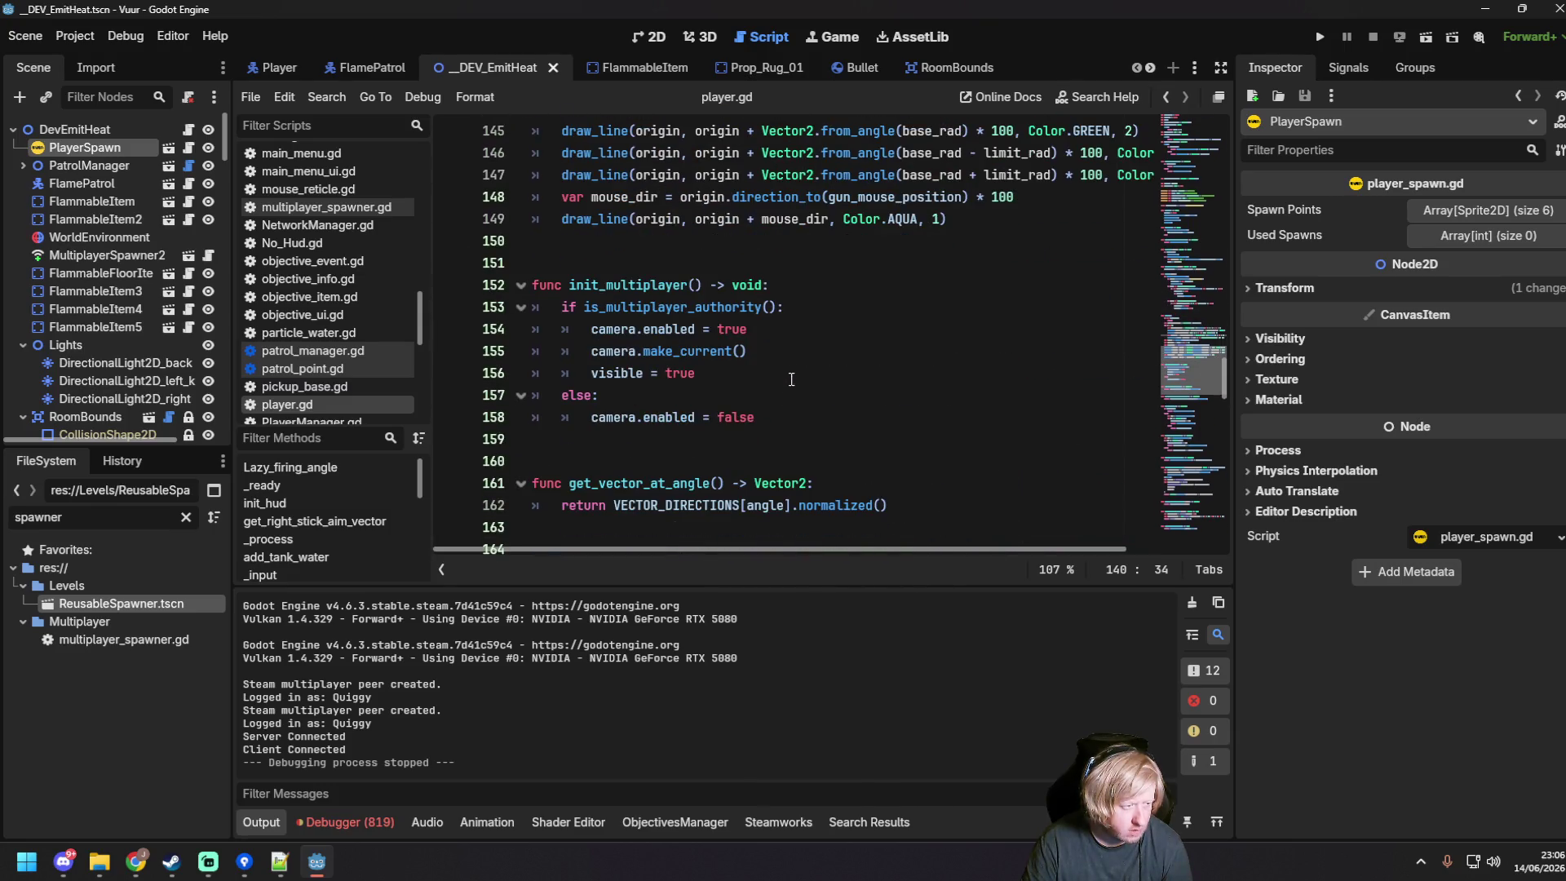
scroll(322, 327, down, 5)
click(329, 288)
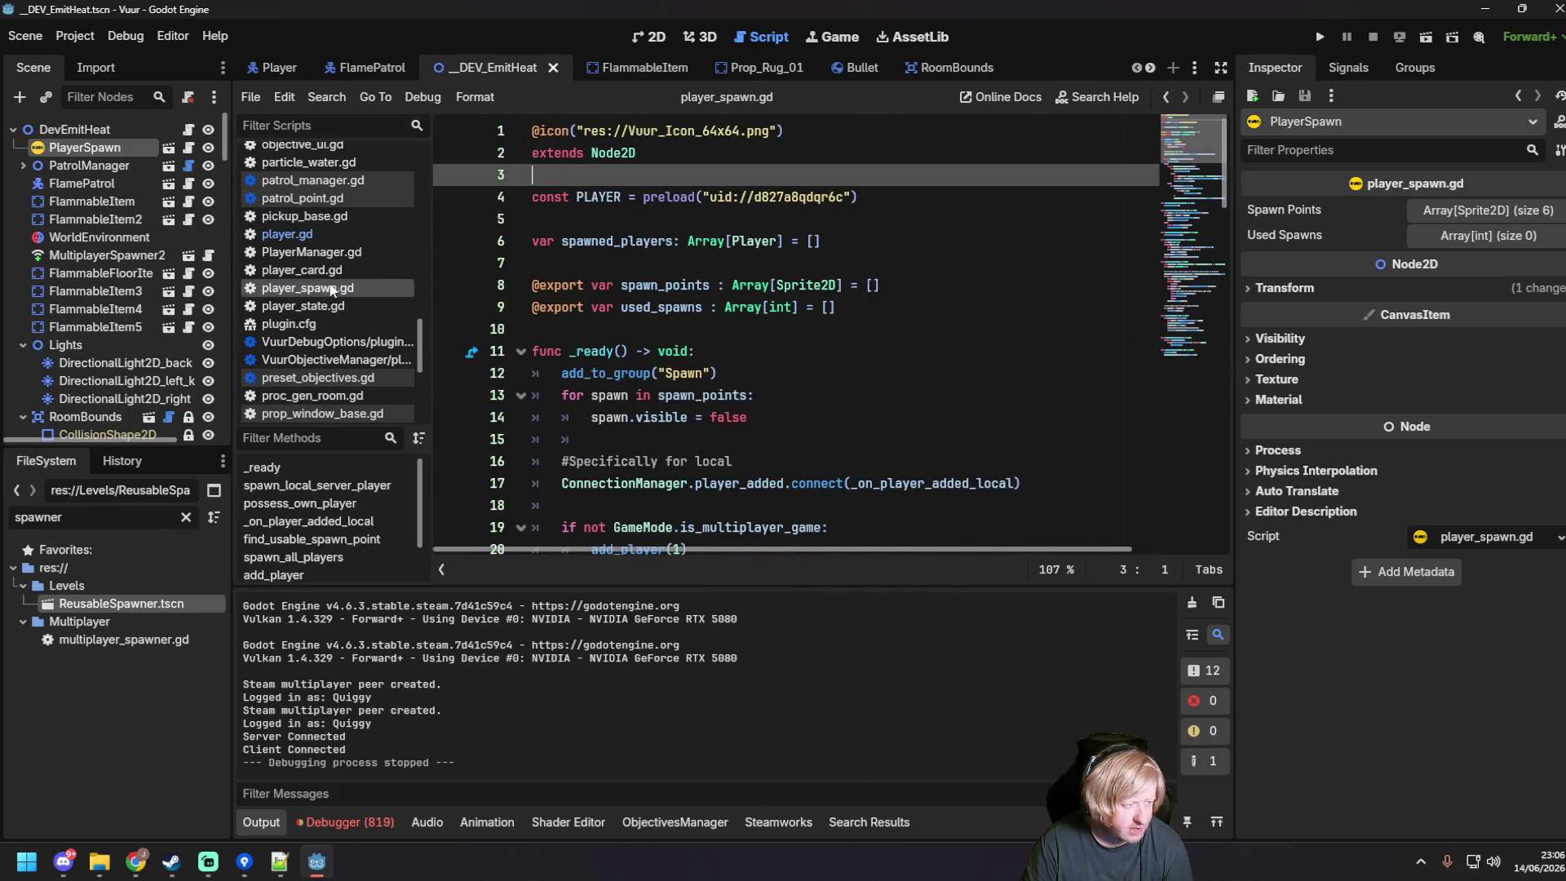
Undo and redo edits in add_player to restore the blank line, then save
scroll(809, 343, down, 20)
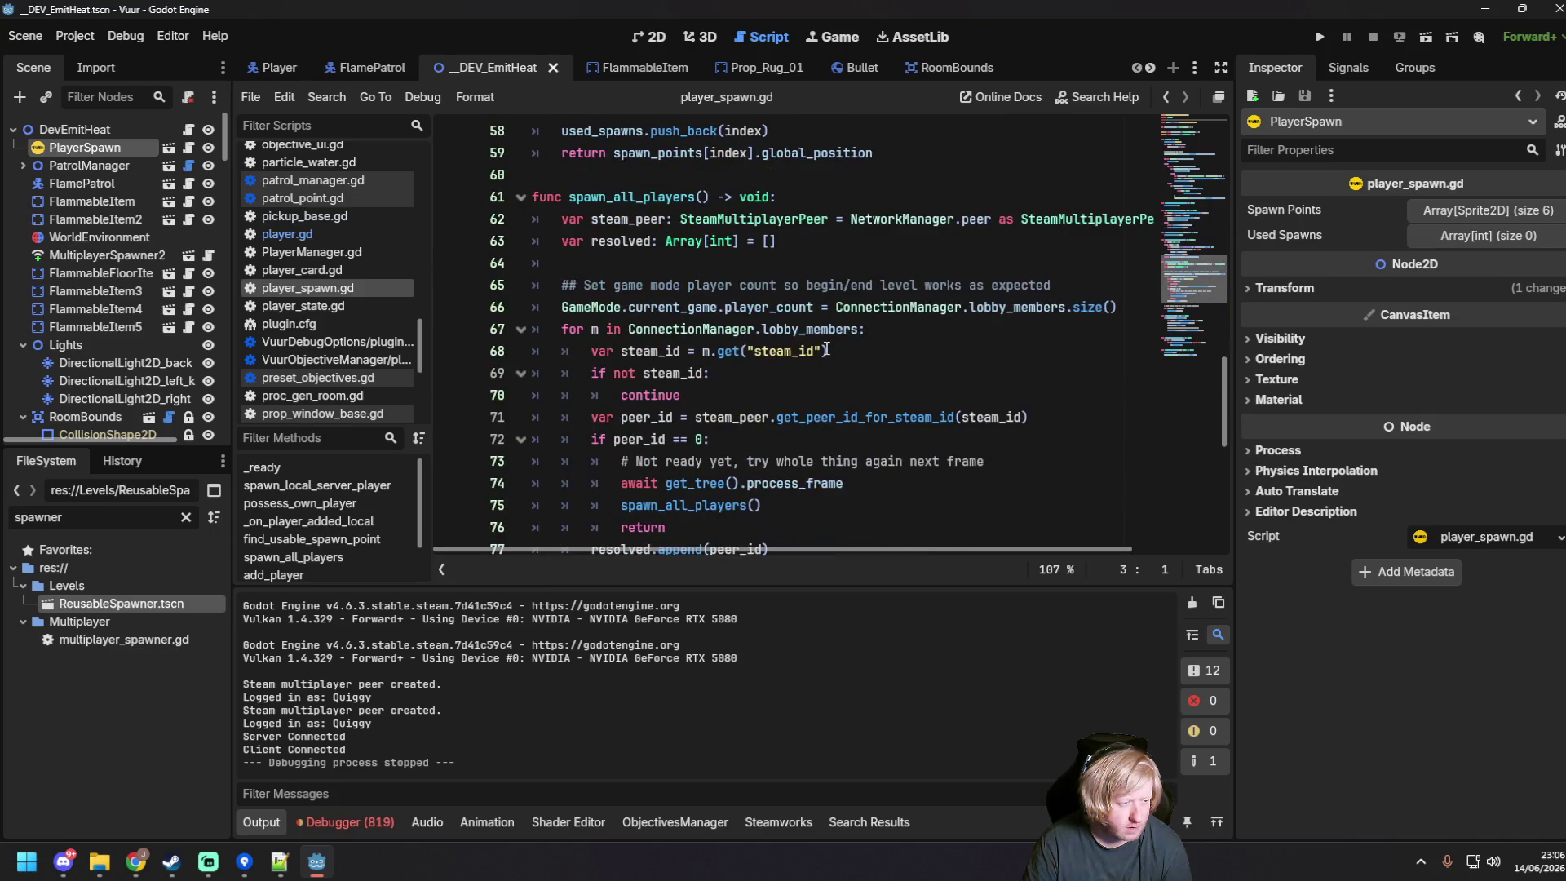
scroll(824, 348, down, 1)
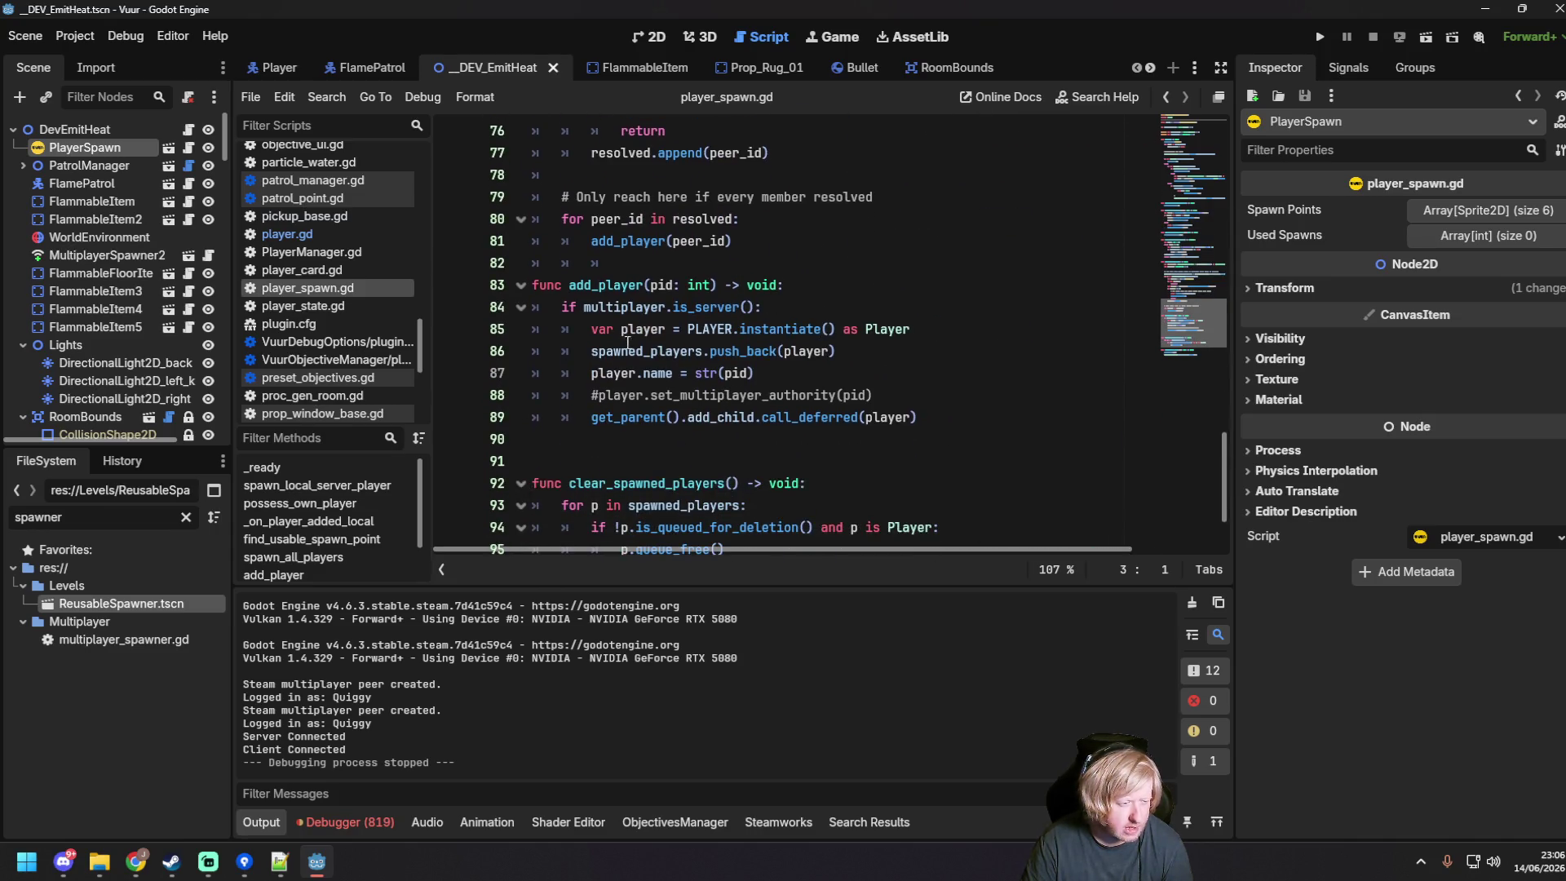
click(824, 375)
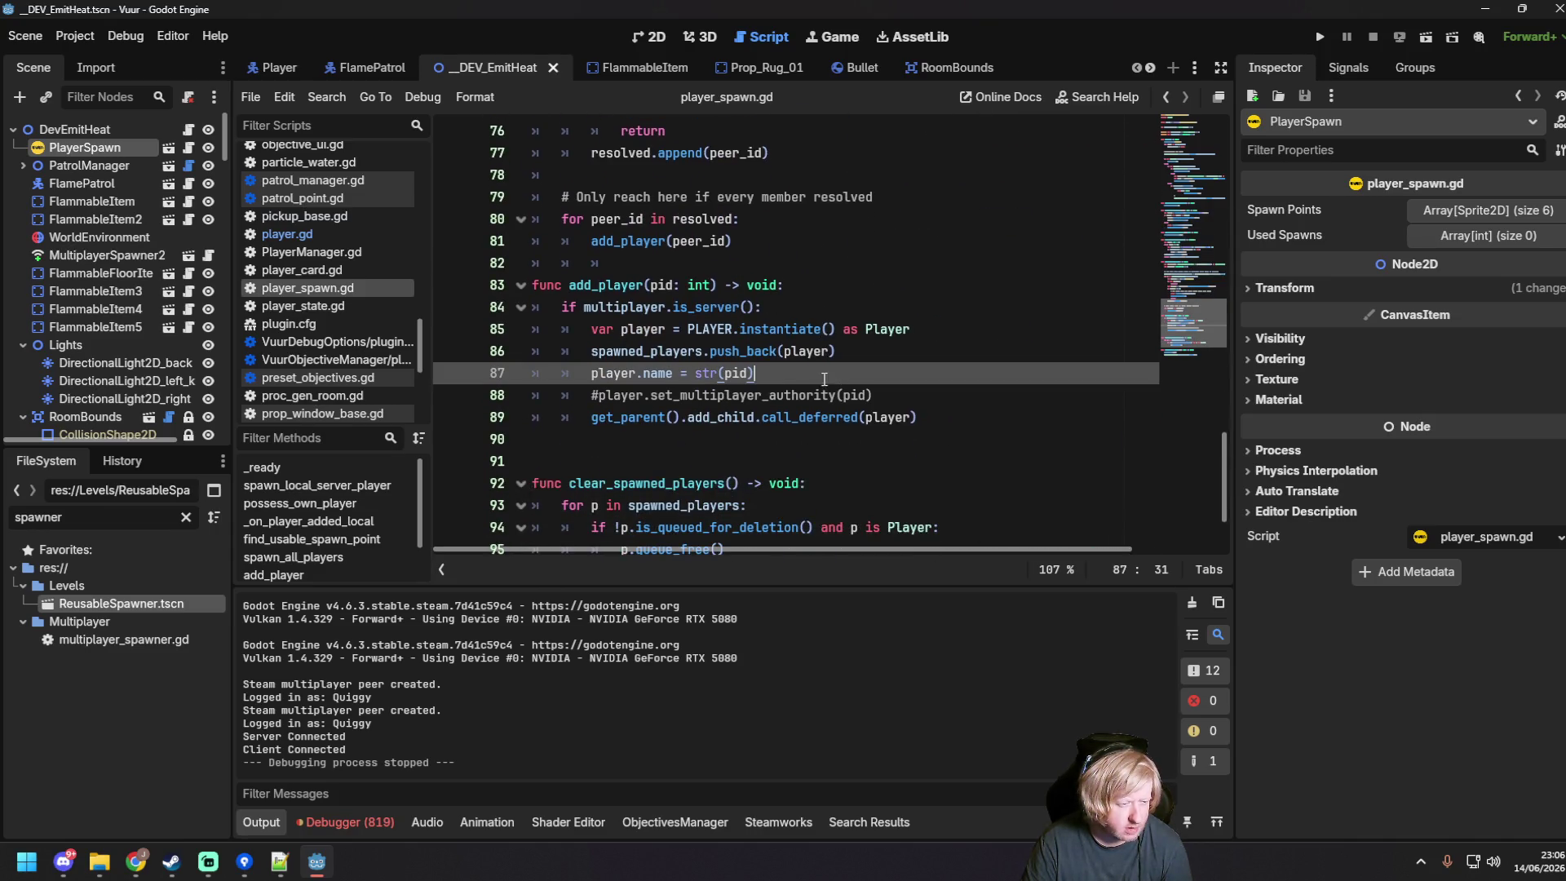
click(905, 393)
click(902, 373)
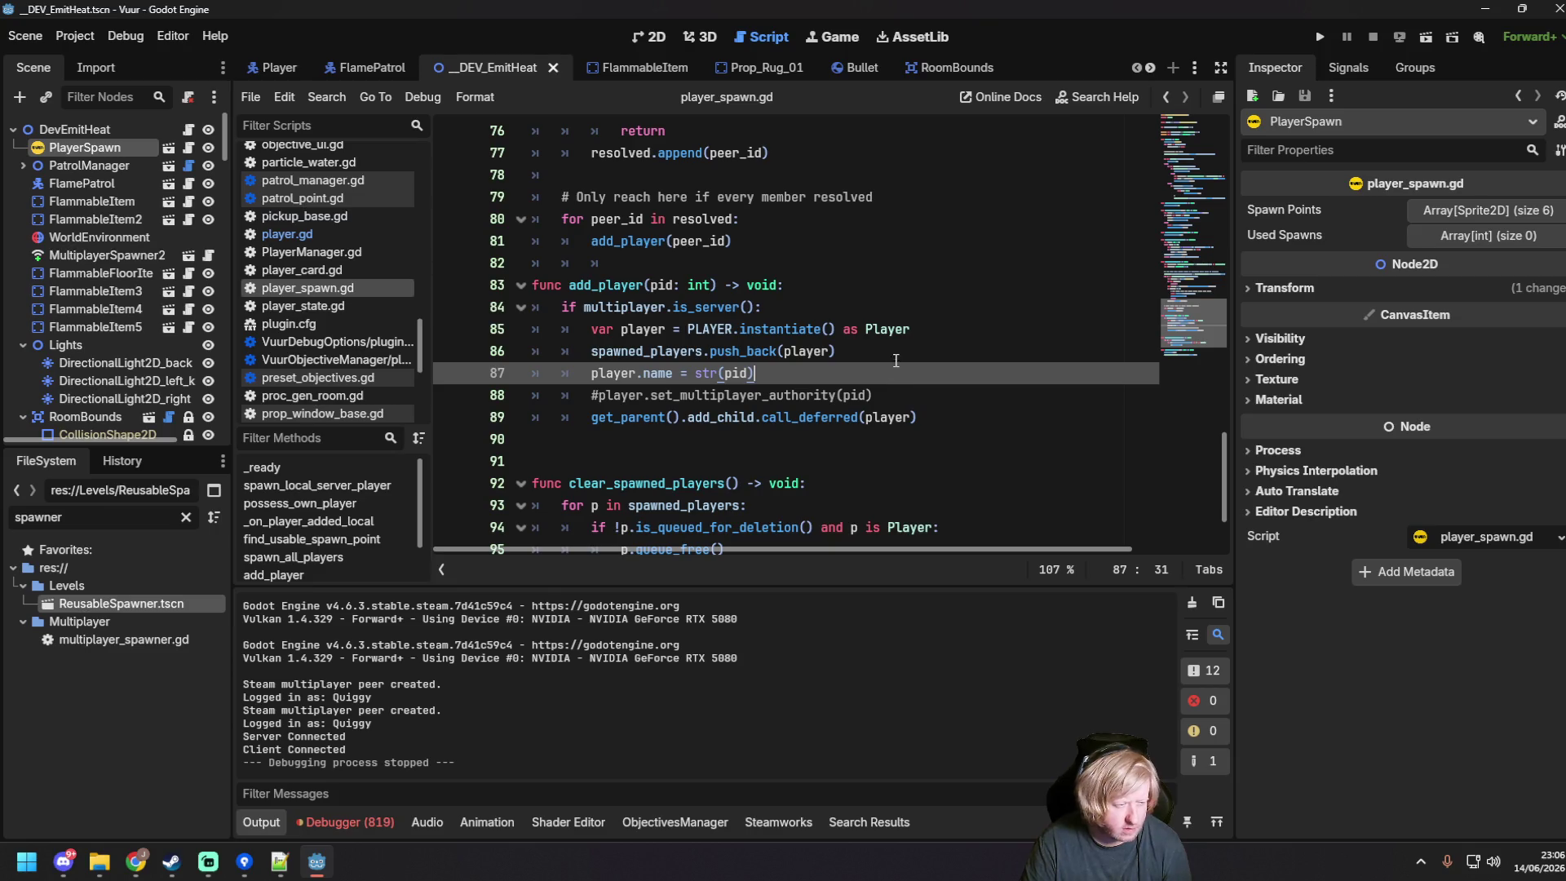
key(ctrl+z)
key(ctrl+z)
key(ctrl+z)
key(ctrl+z)
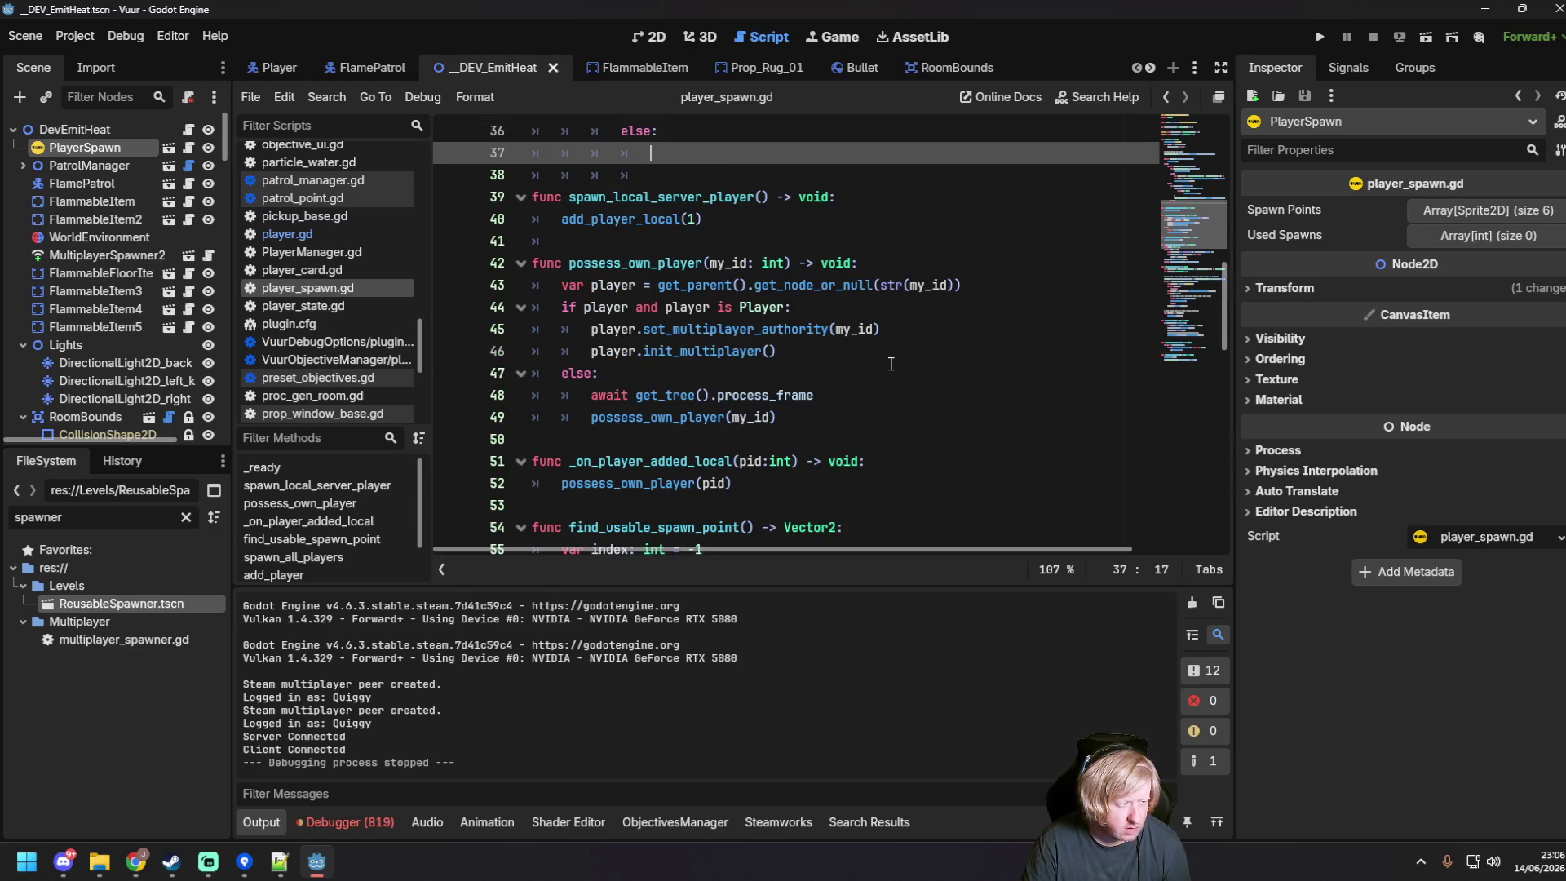
key(ctrl+y)
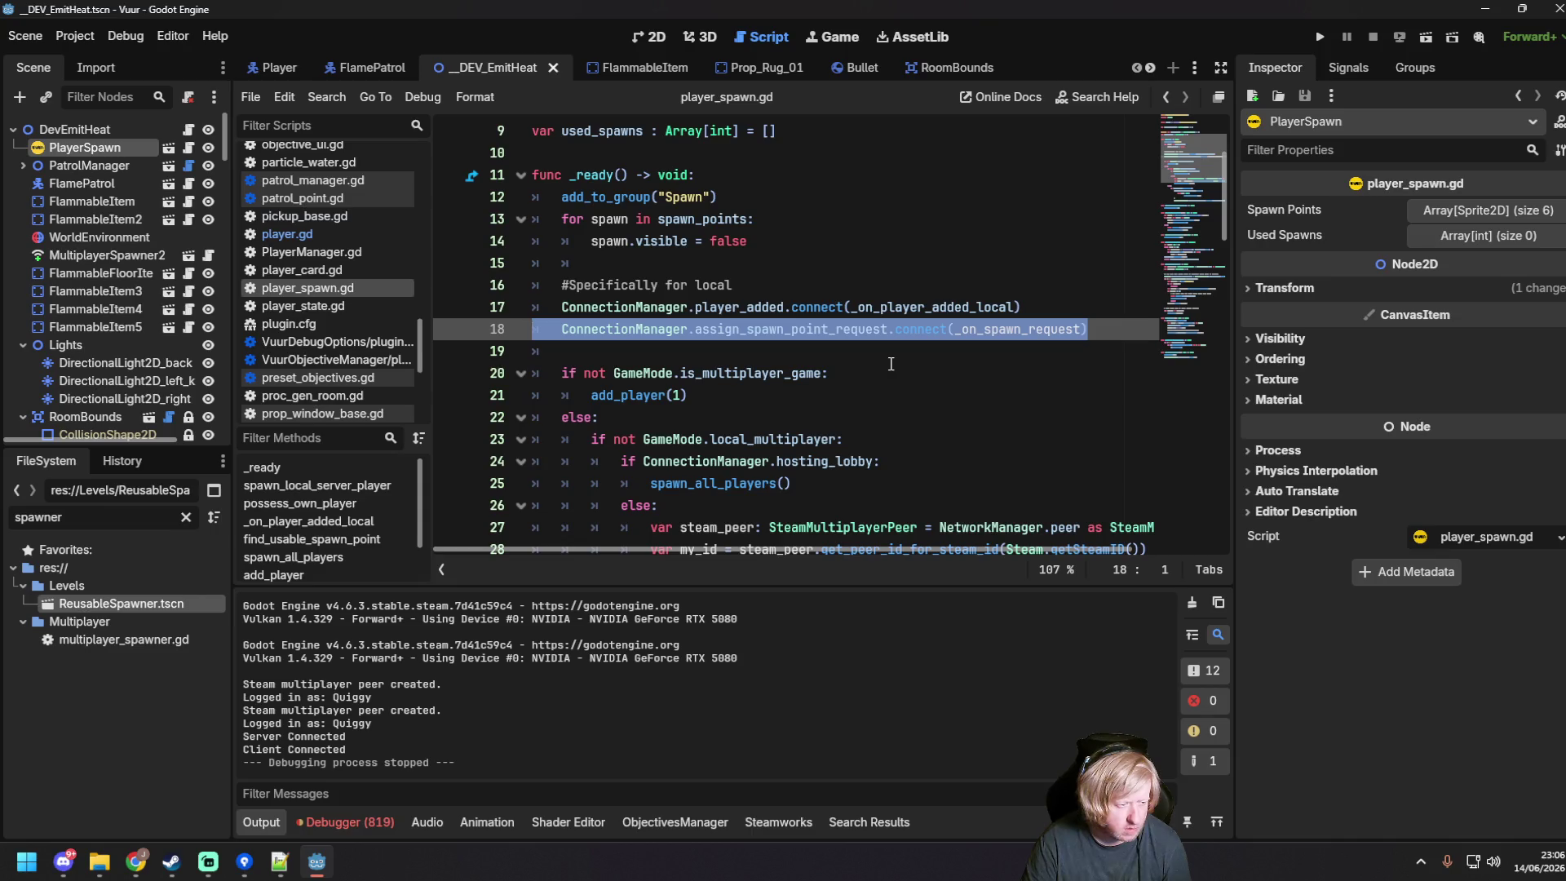
key(ctrl+y)
key(ctrl+y)
key(ctrl+y)
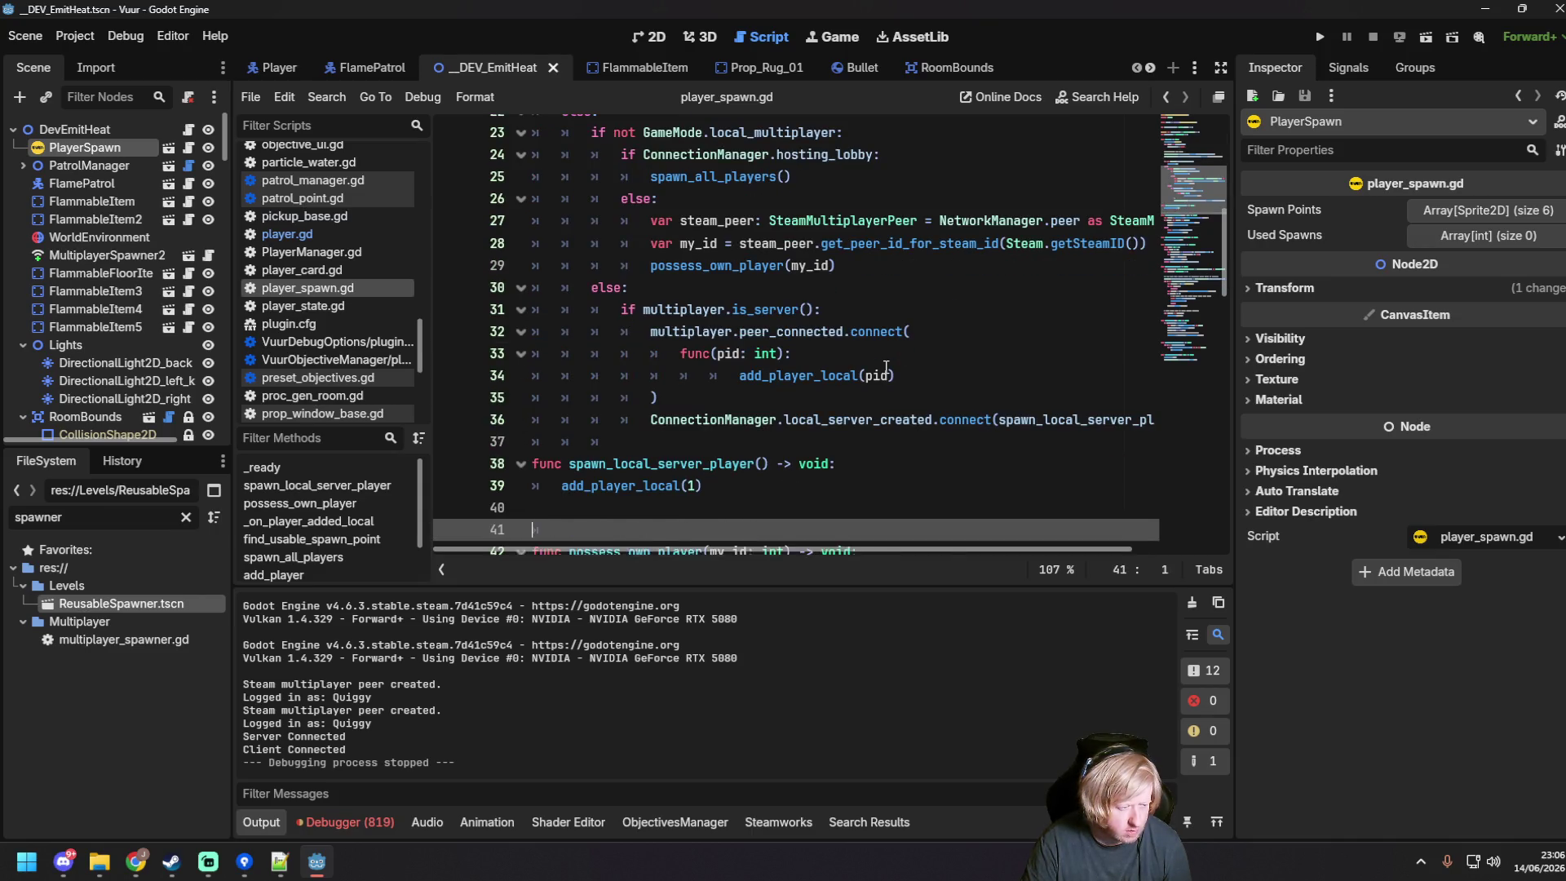
key(ctrl+z)
key(ctrl+z)
key(ctrl+z)
key(ctrl+z)
key(ctrl+z)
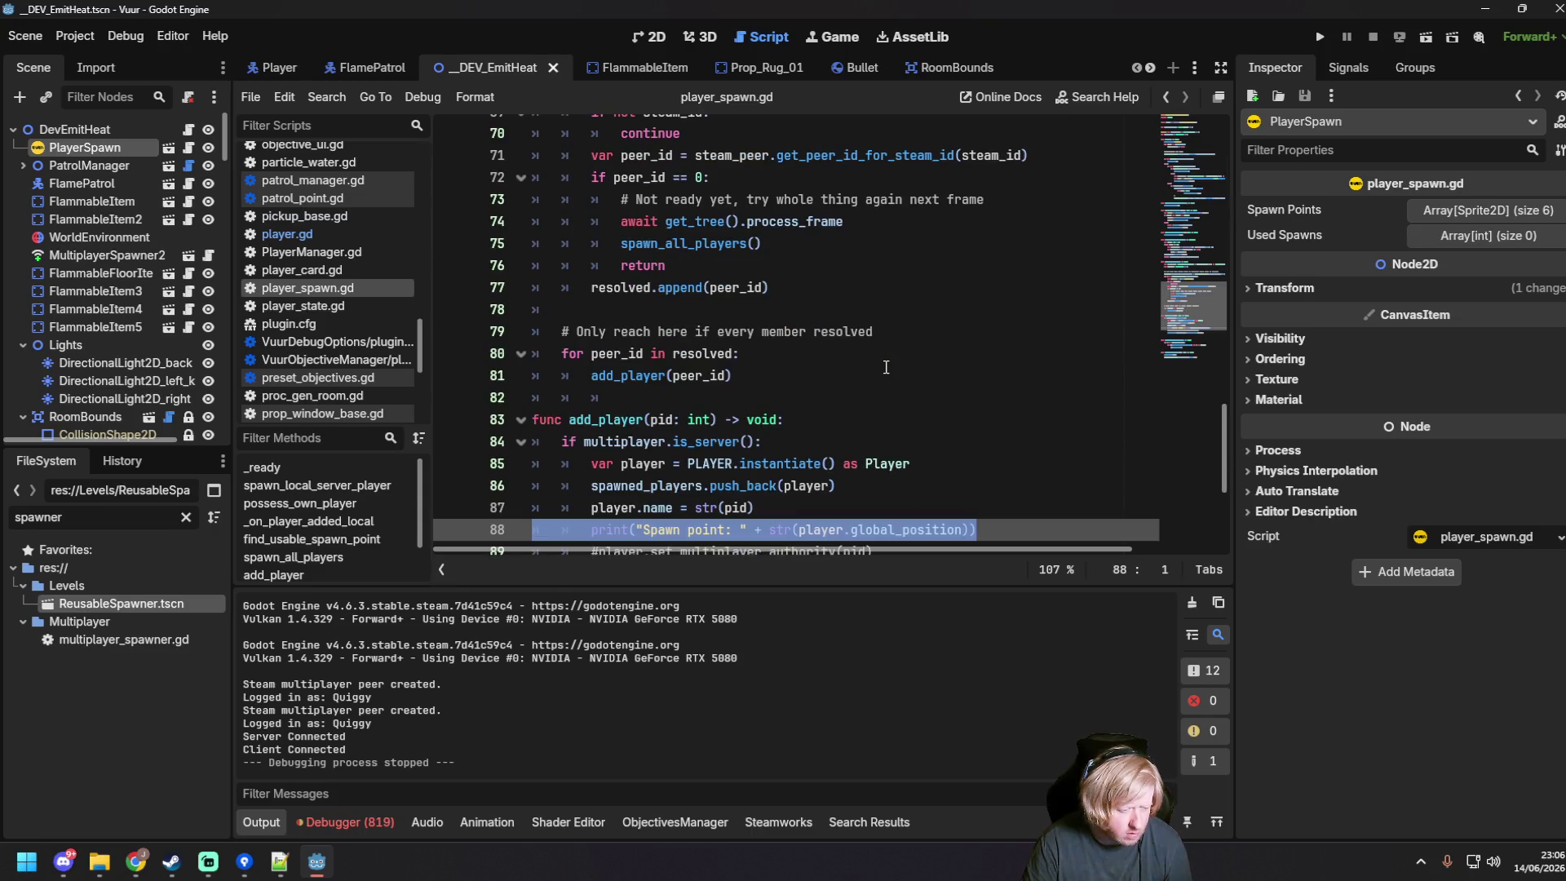
key(ctrl+z)
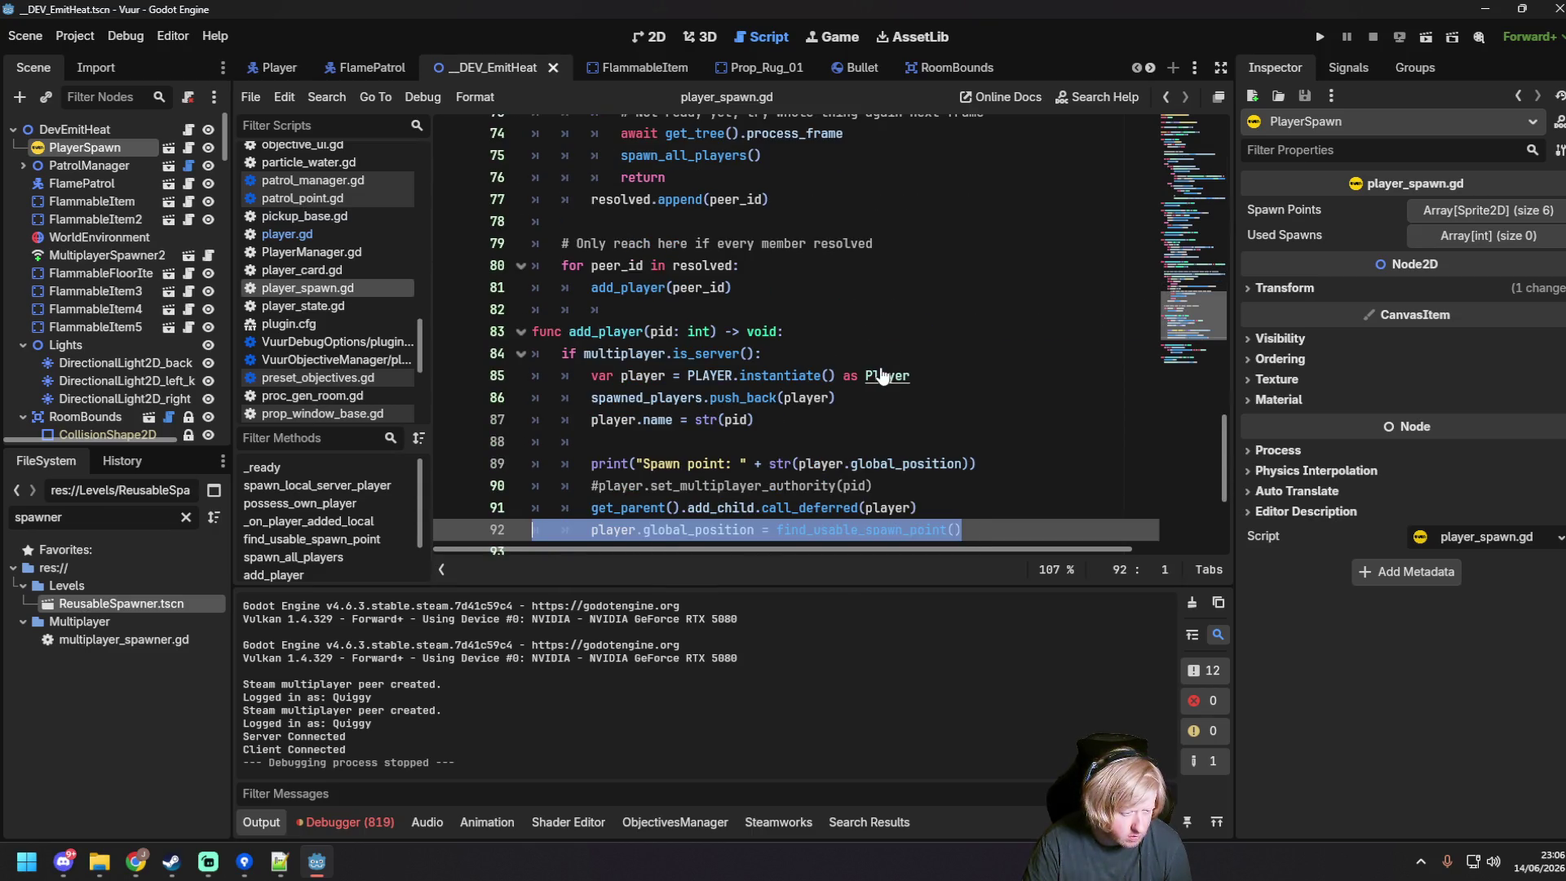
click(881, 375)
key(ctrl+s)
Run the project with F5 to open the multiplayer debug windows
scroll(877, 343, down, 2)
click(868, 273)
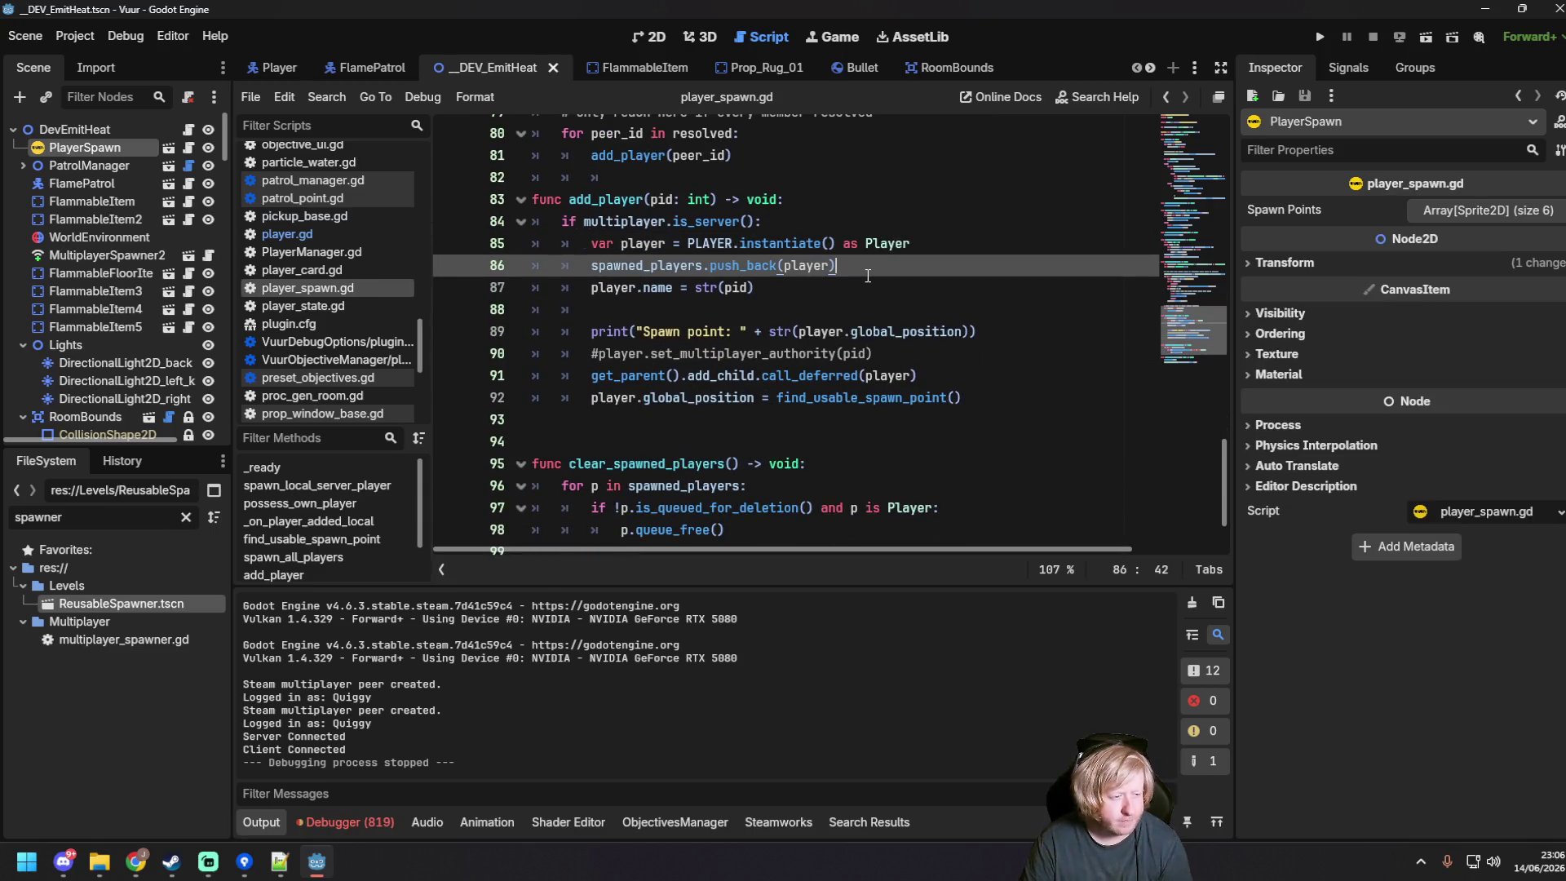
key(F5)
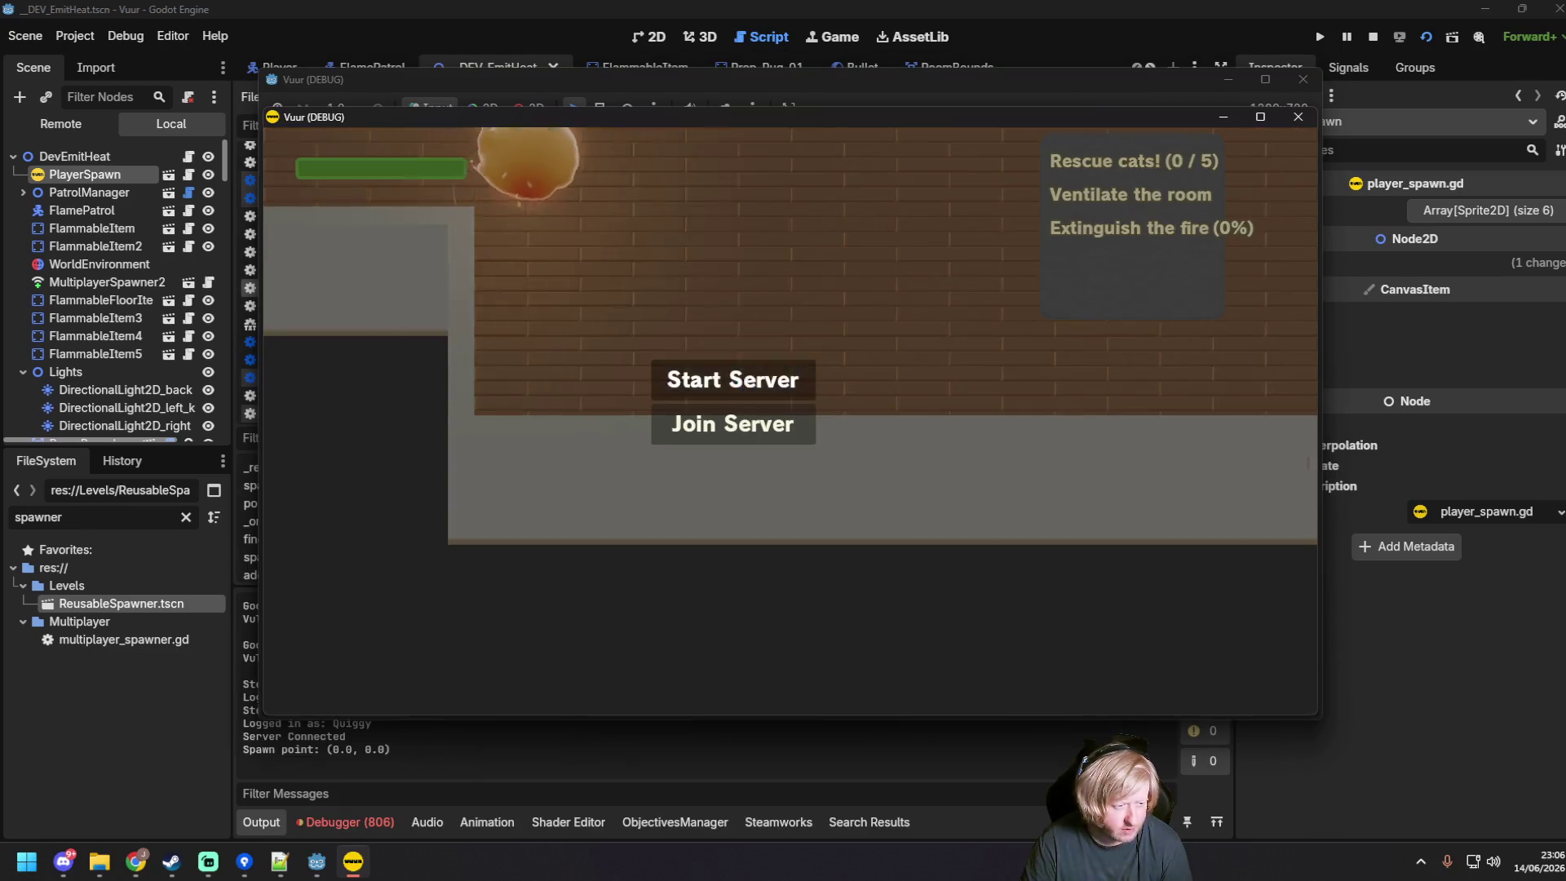
Start a server in the first game window and join it from the second
click(742, 376)
click(806, 77)
click(765, 418)
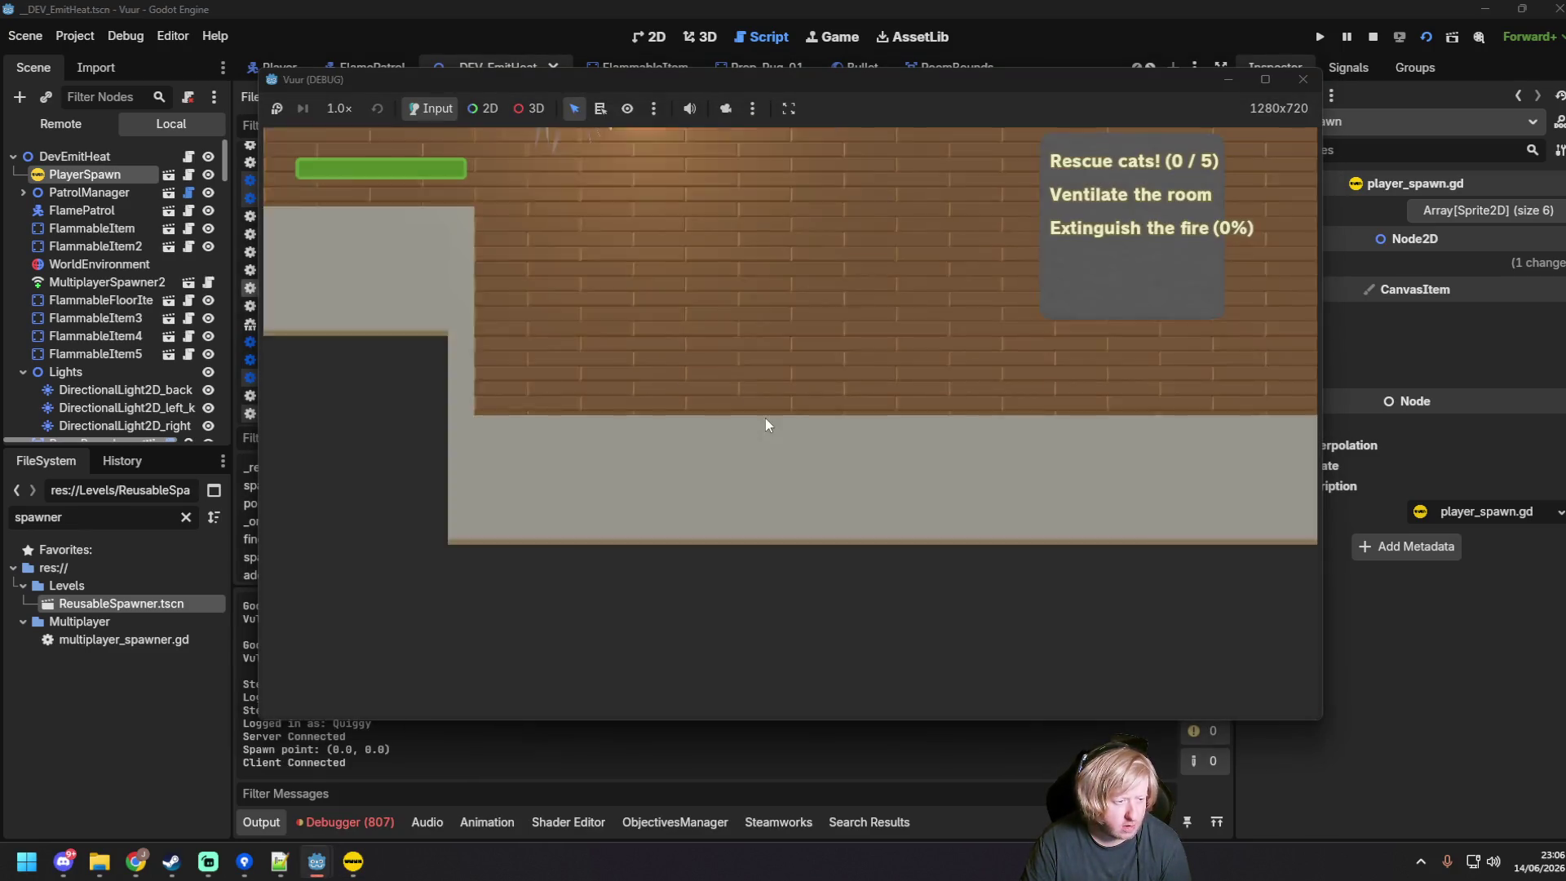
Close both game windows to stop debugging and return to the spawn position line 92
click(1302, 79)
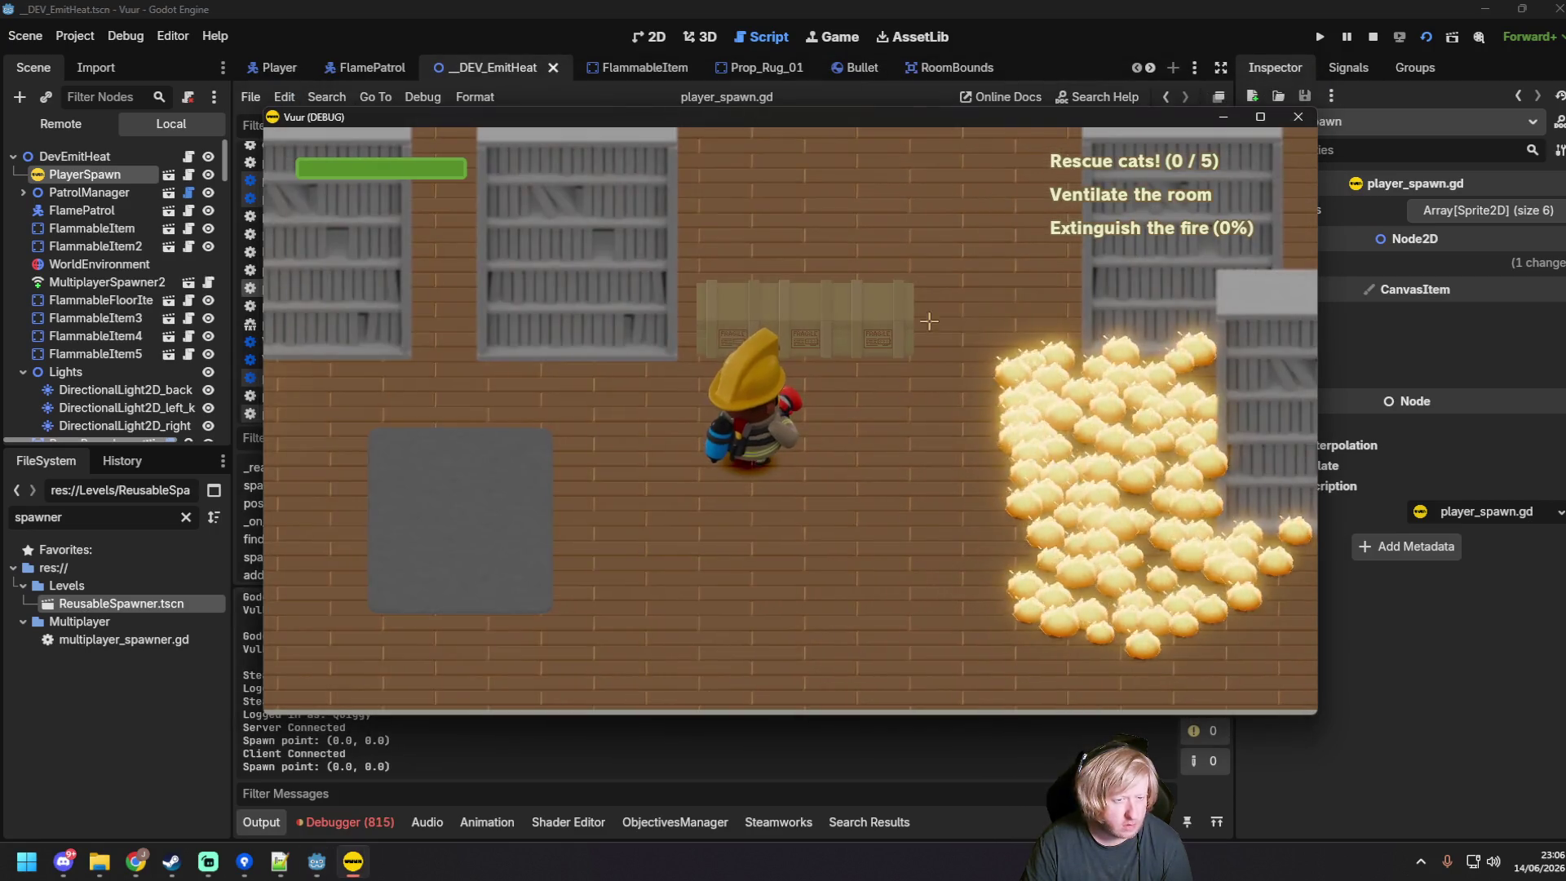
click(1298, 116)
click(975, 397)
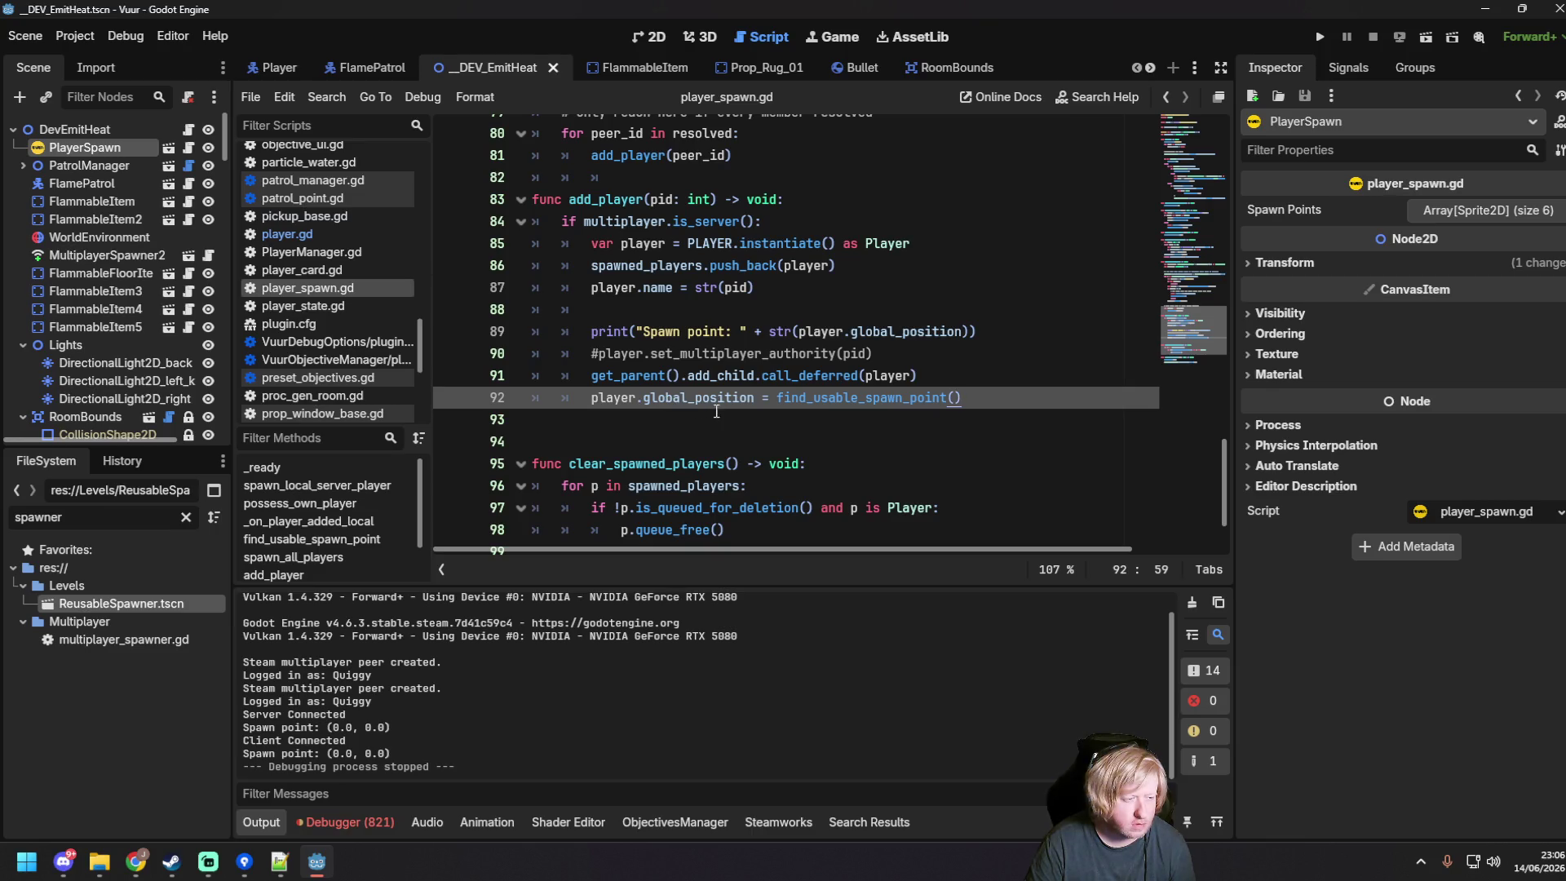
Save, then jump from the player_added emit to its declaration in ConnectionManager.gd
key(ctrl+s)
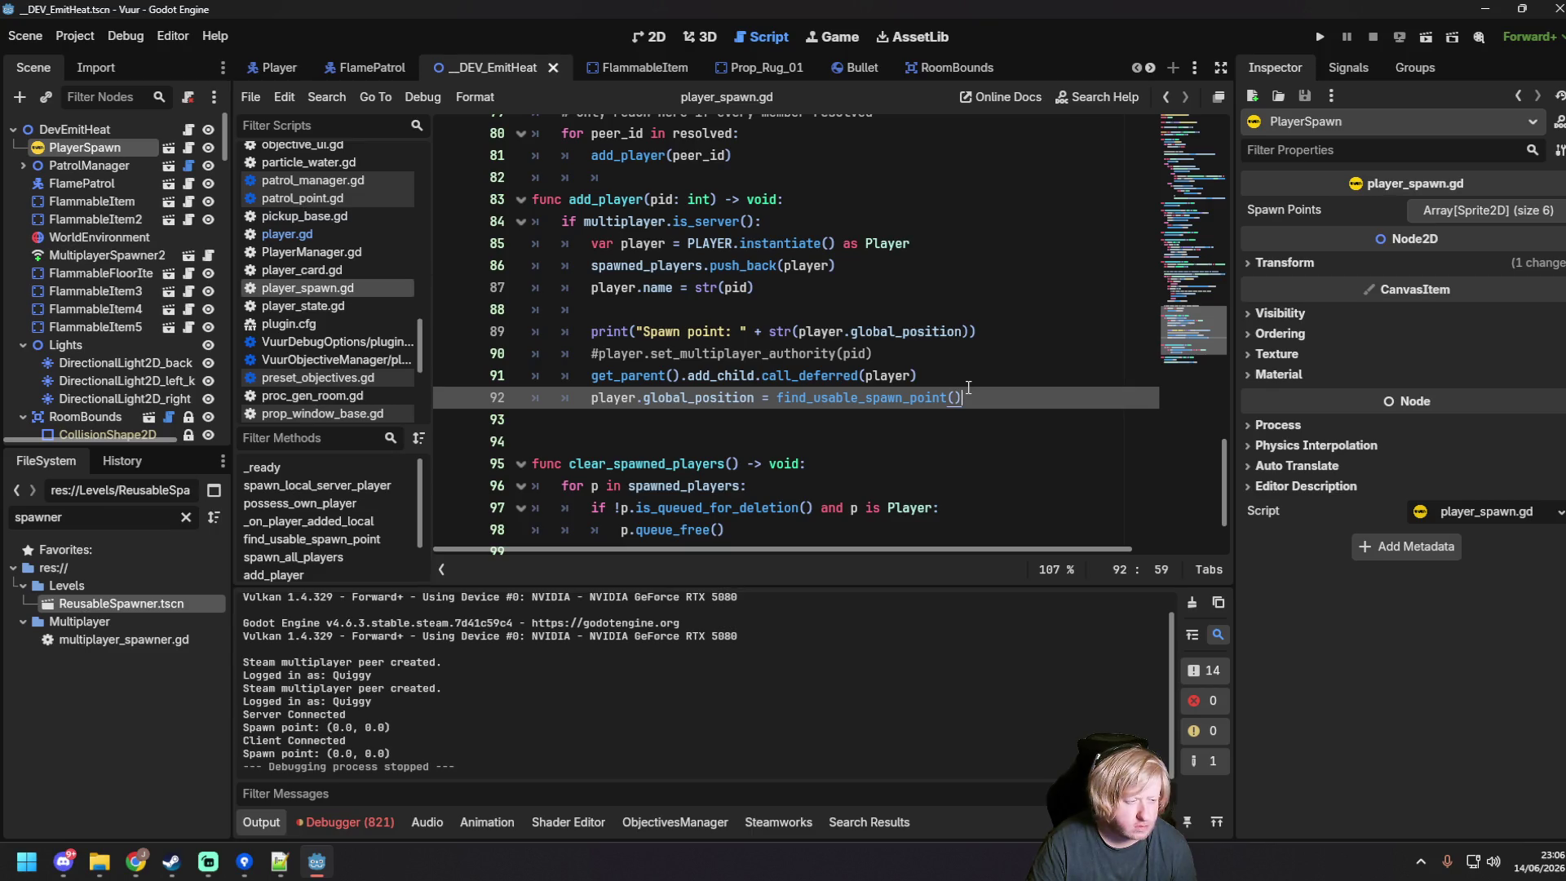
scroll(968, 387, down, 2)
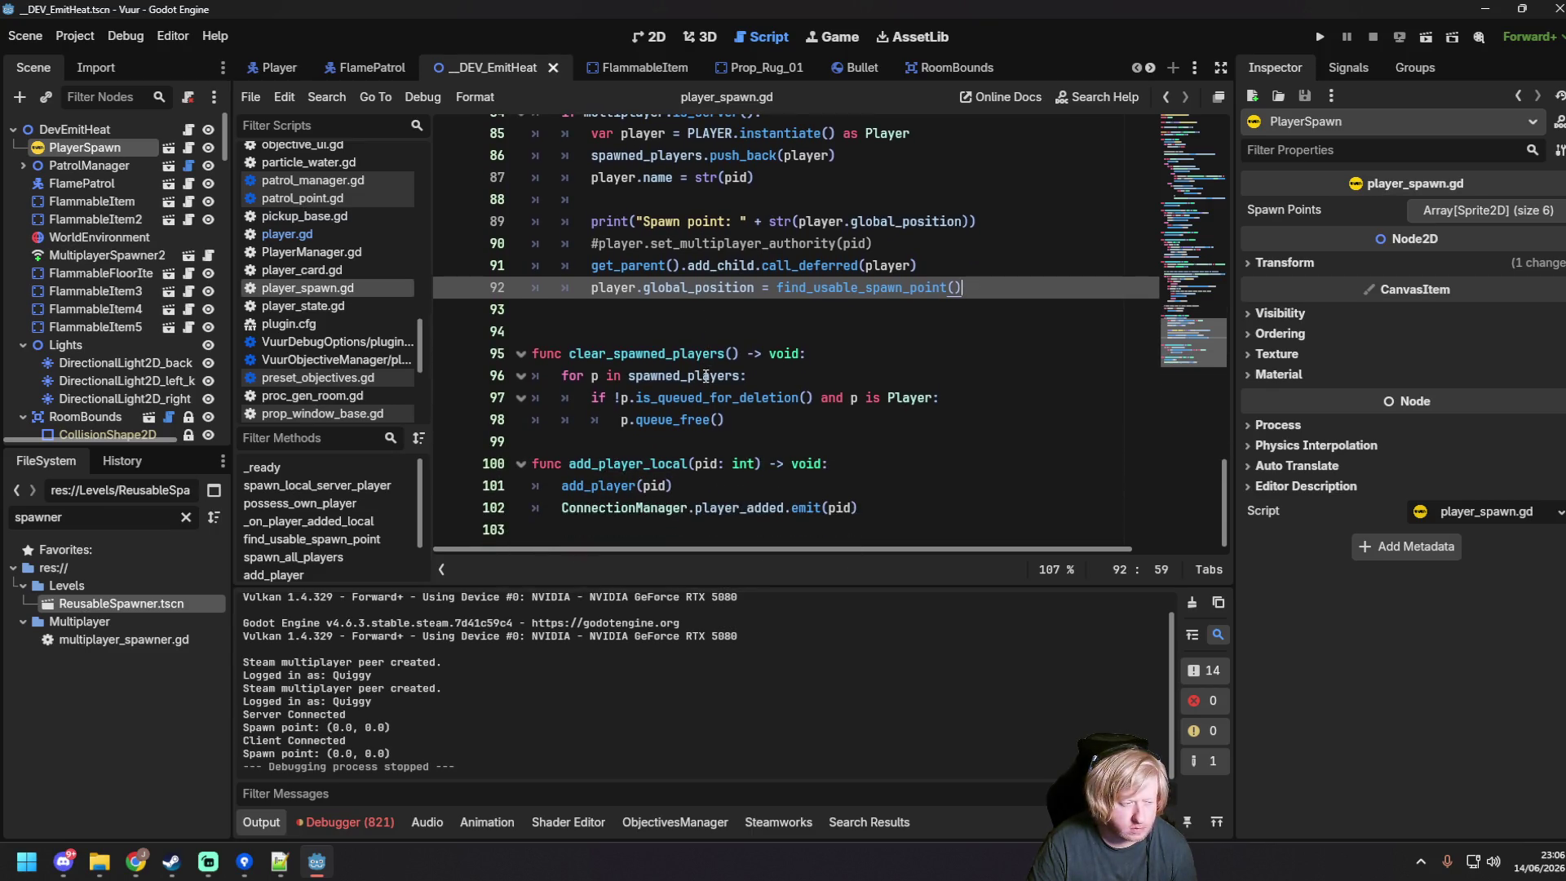
click(680, 375)
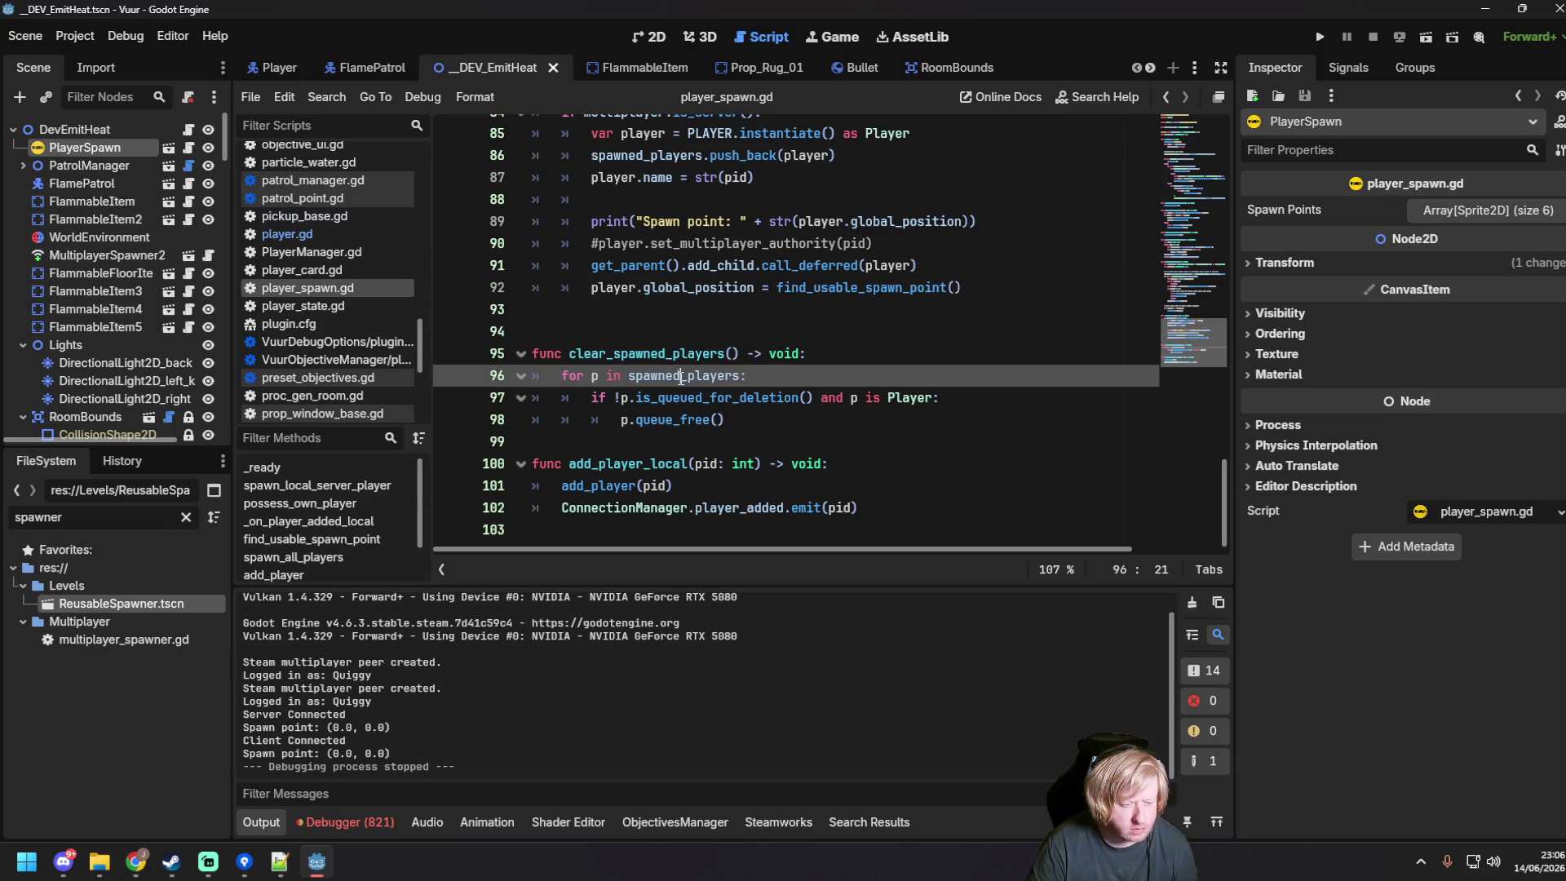
ctrl+click(745, 510)
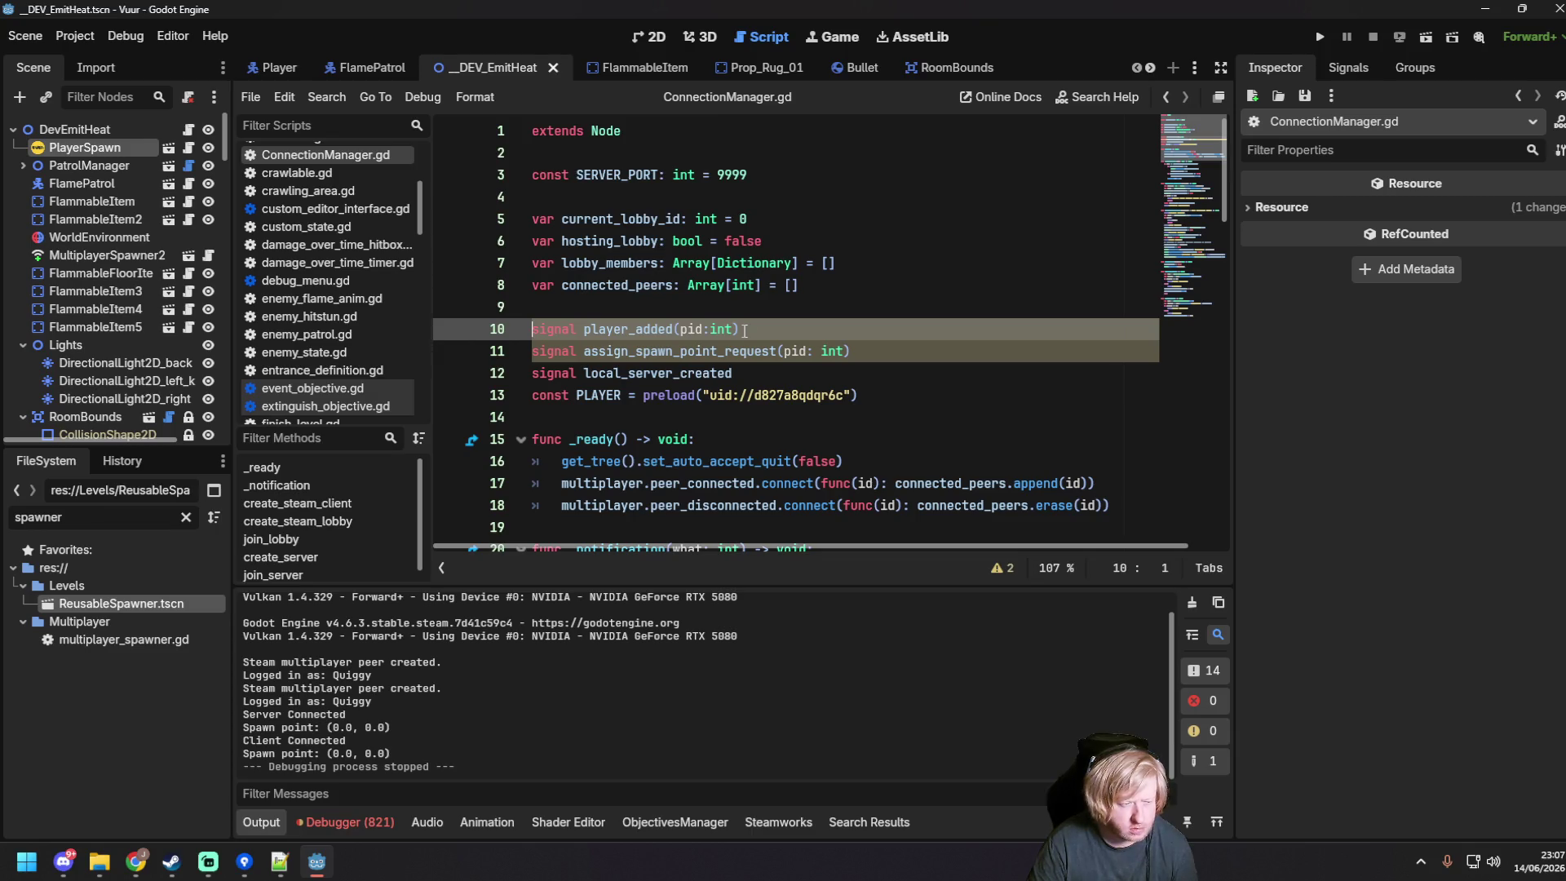
Delete the assign_spawn_point_request signal line from ConnectionManager.gd and save
click(584, 330)
drag(851, 353, 448, 351)
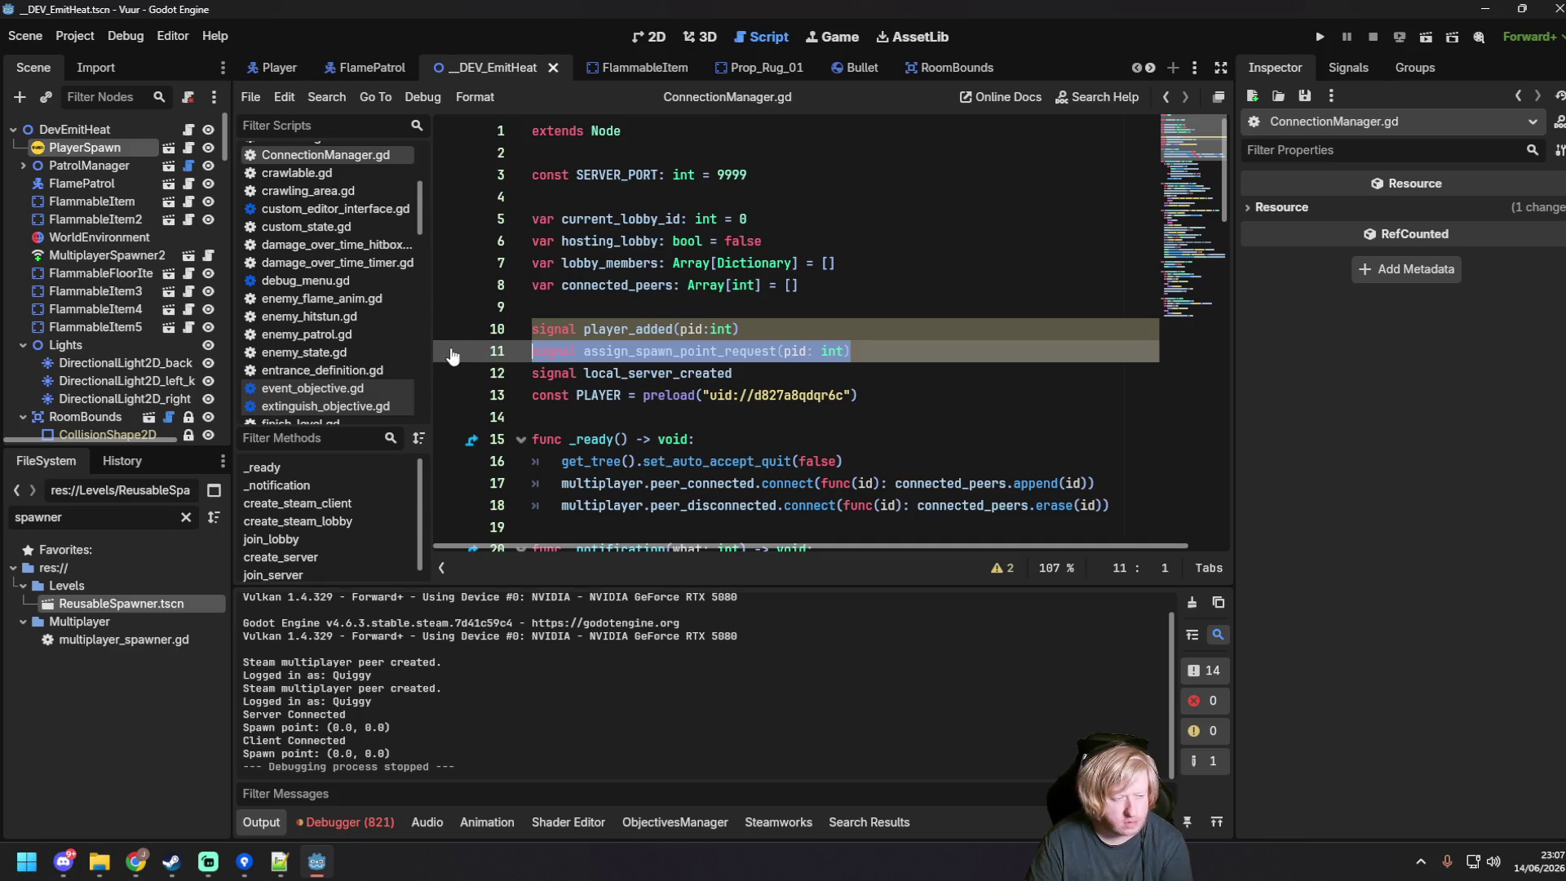
key(BackSpace)
key(BackSpace)
scroll(874, 362, down, 4)
key(ctrl+s)
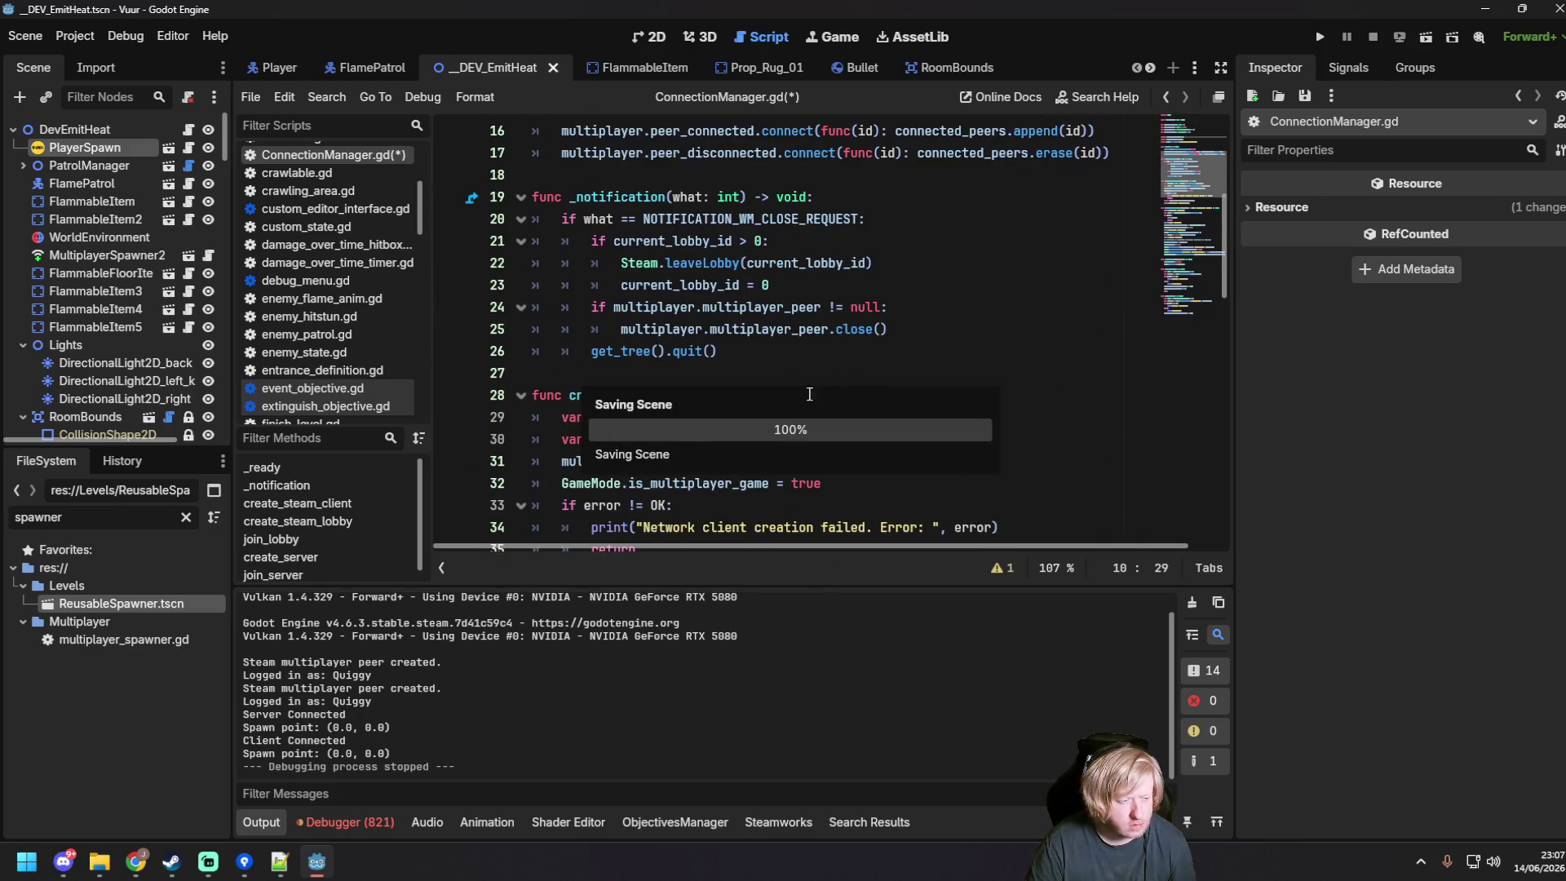
Find player_added in all project files and open its line-17 match in player_spawn.gd
scroll(584, 306, up, 5)
click(584, 329)
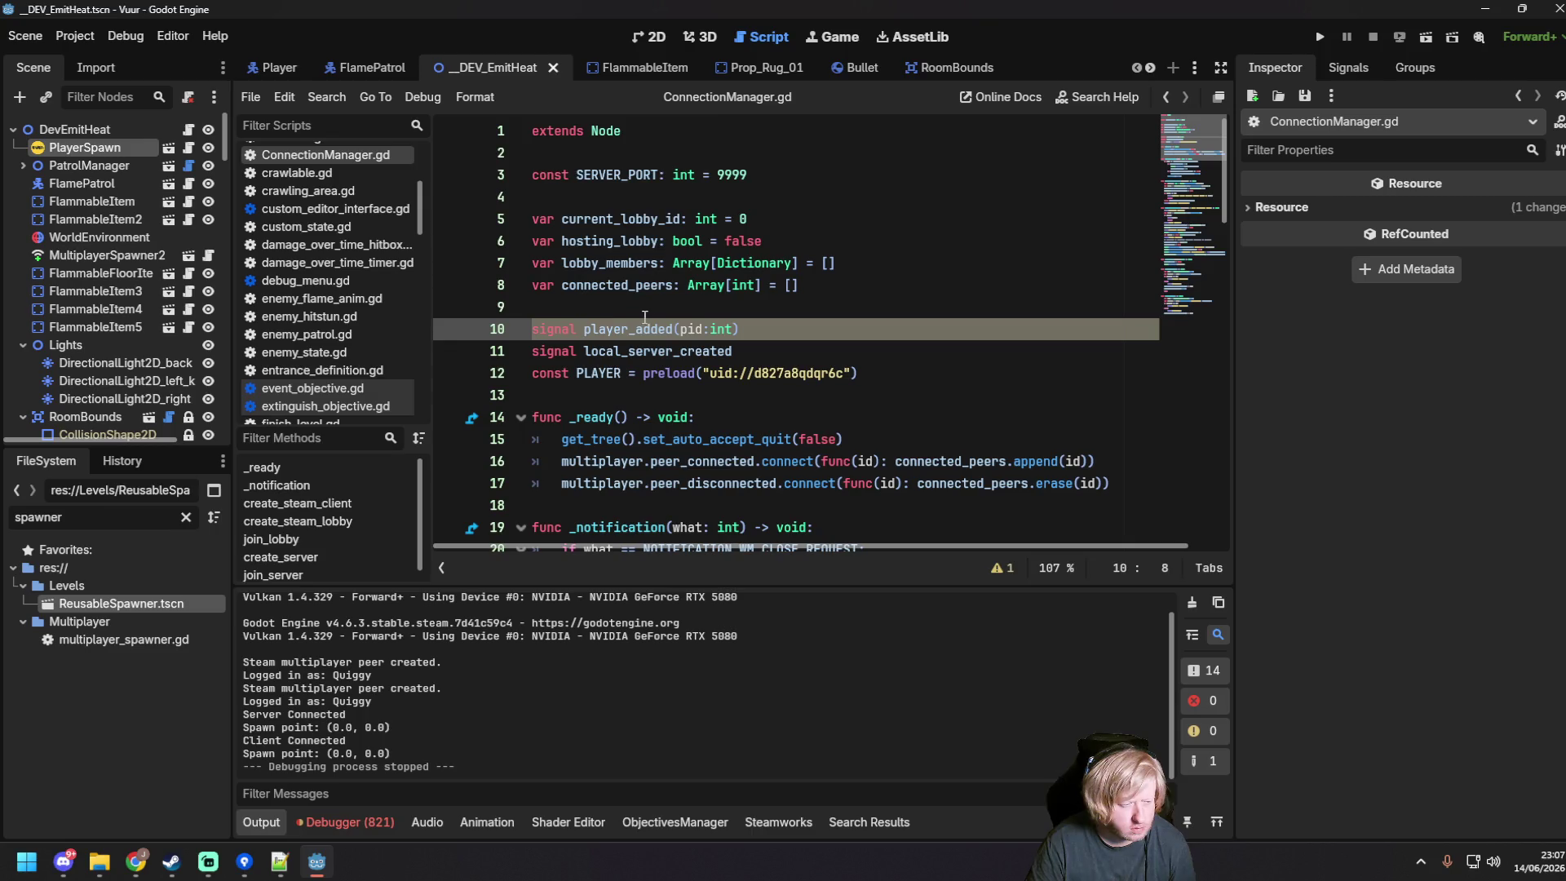
shift+click(673, 329)
click(327, 96)
click(374, 211)
click(778, 516)
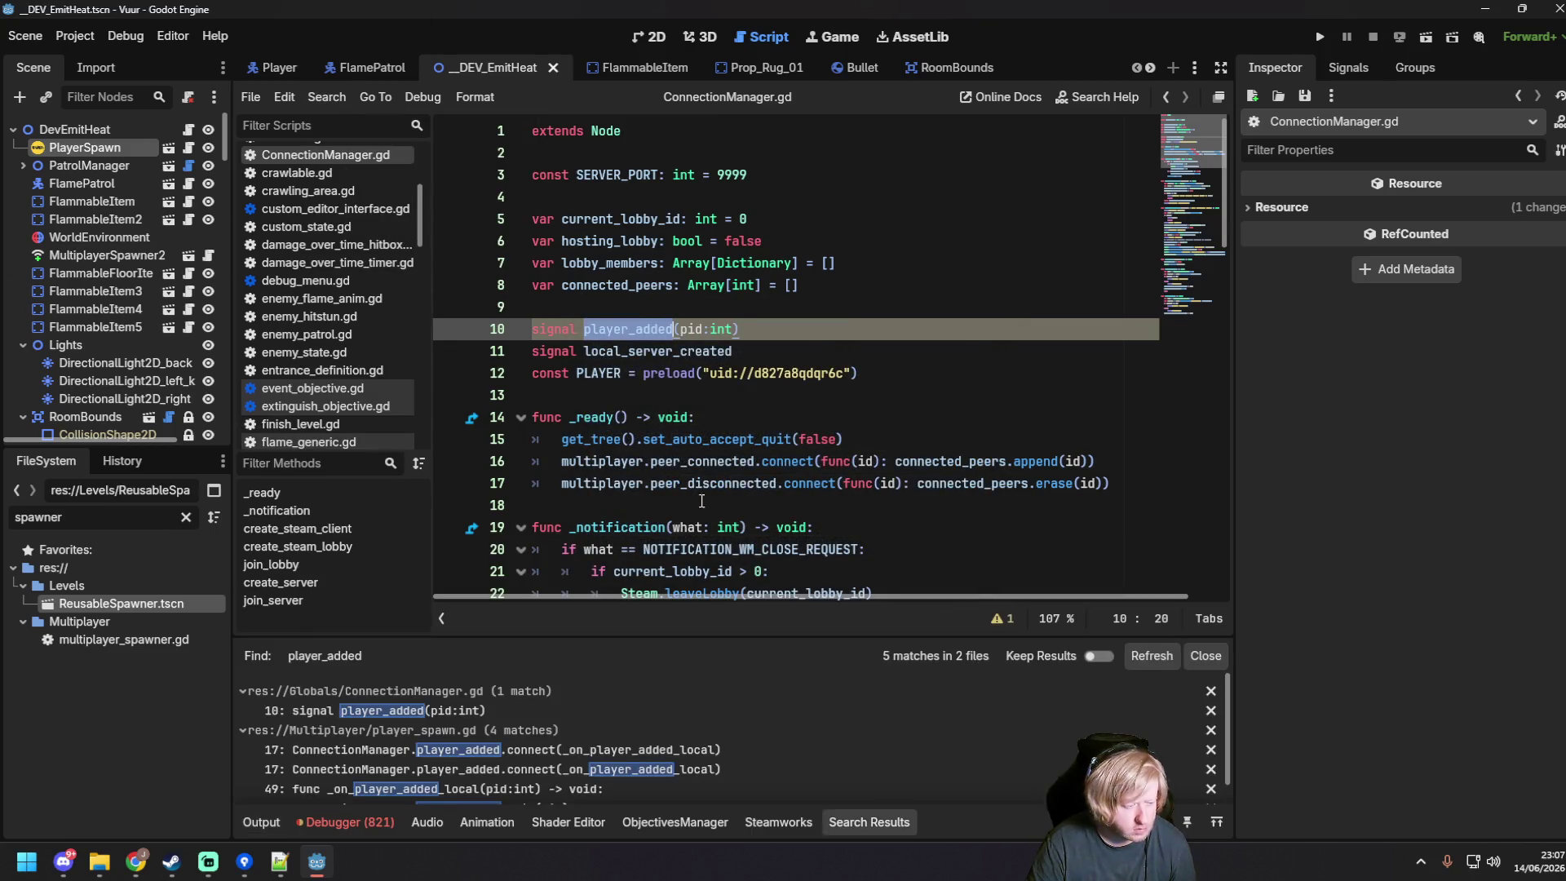
click(618, 751)
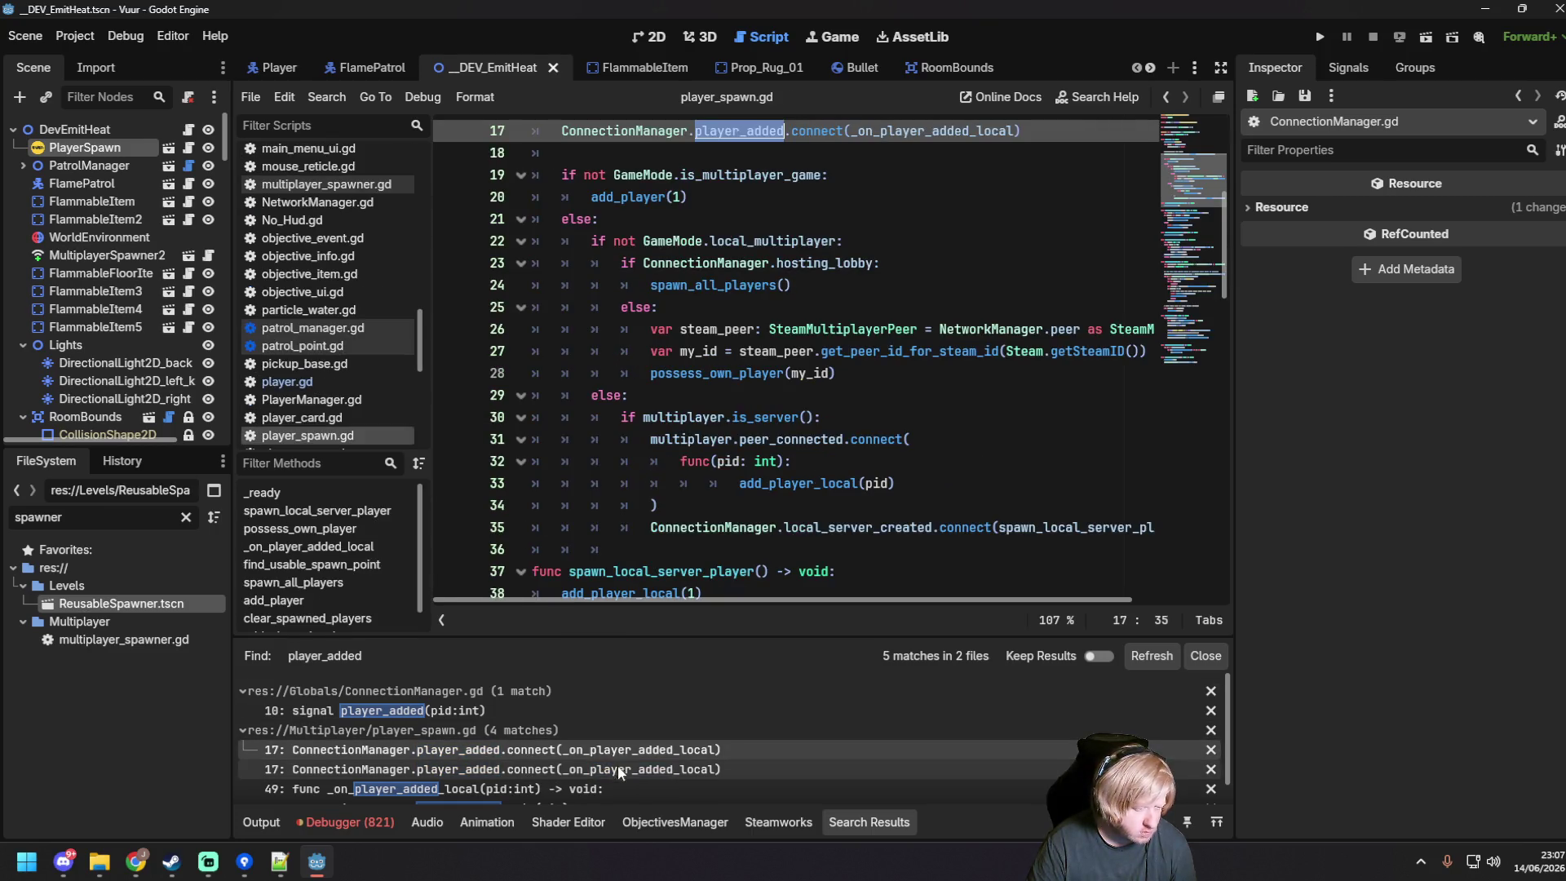
click(620, 771)
scroll(730, 427, up, 3)
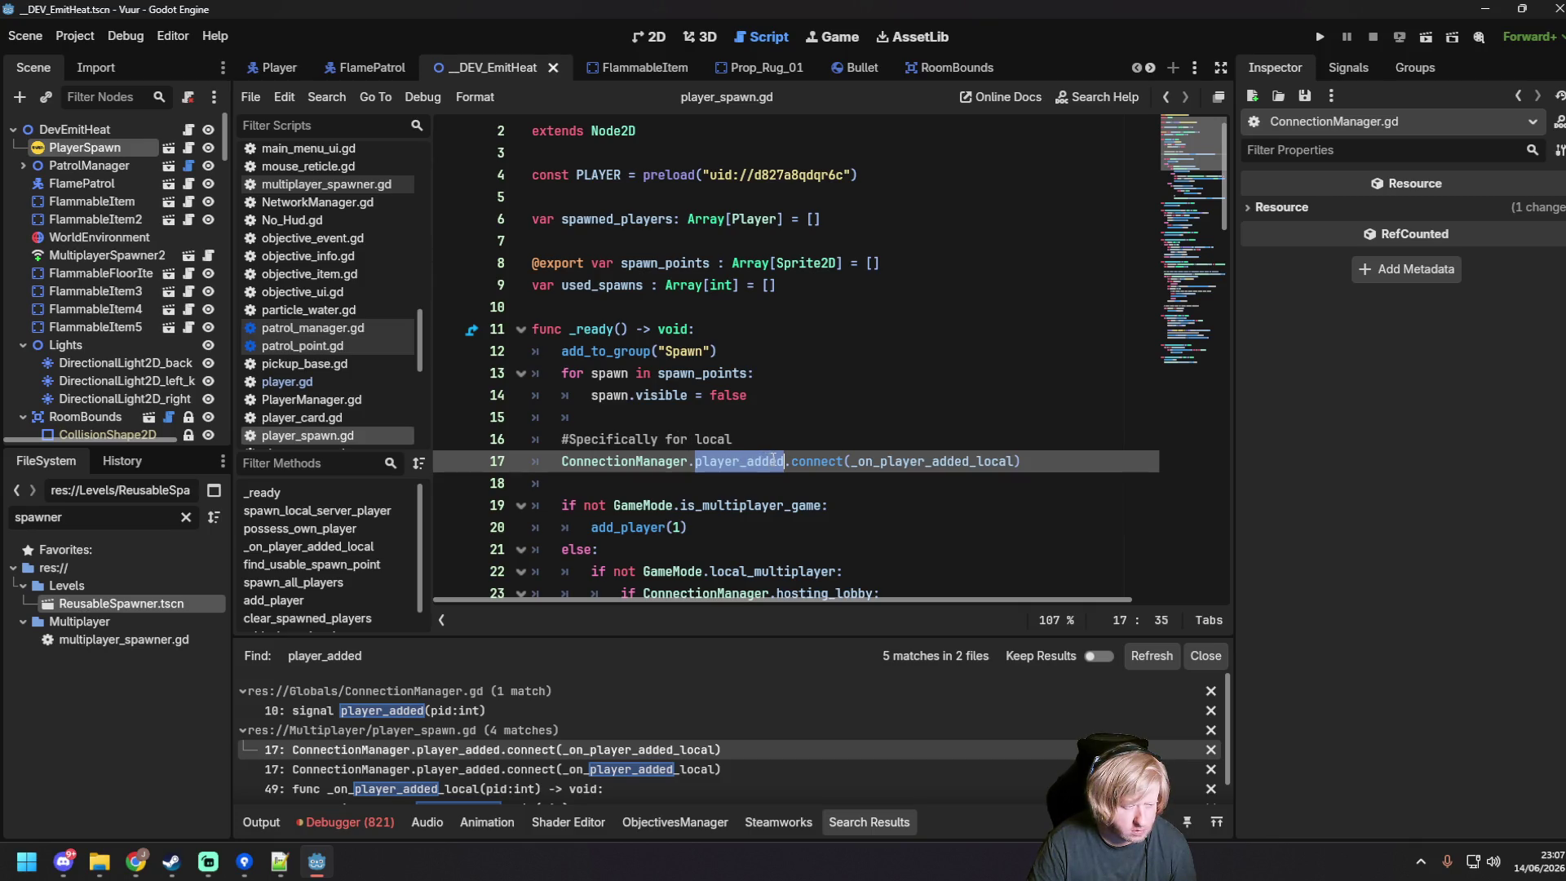
Add a 'var path = get_parent().get_path()' line below possess_own_player(pid)
ctrl+click(930, 461)
click(763, 380)
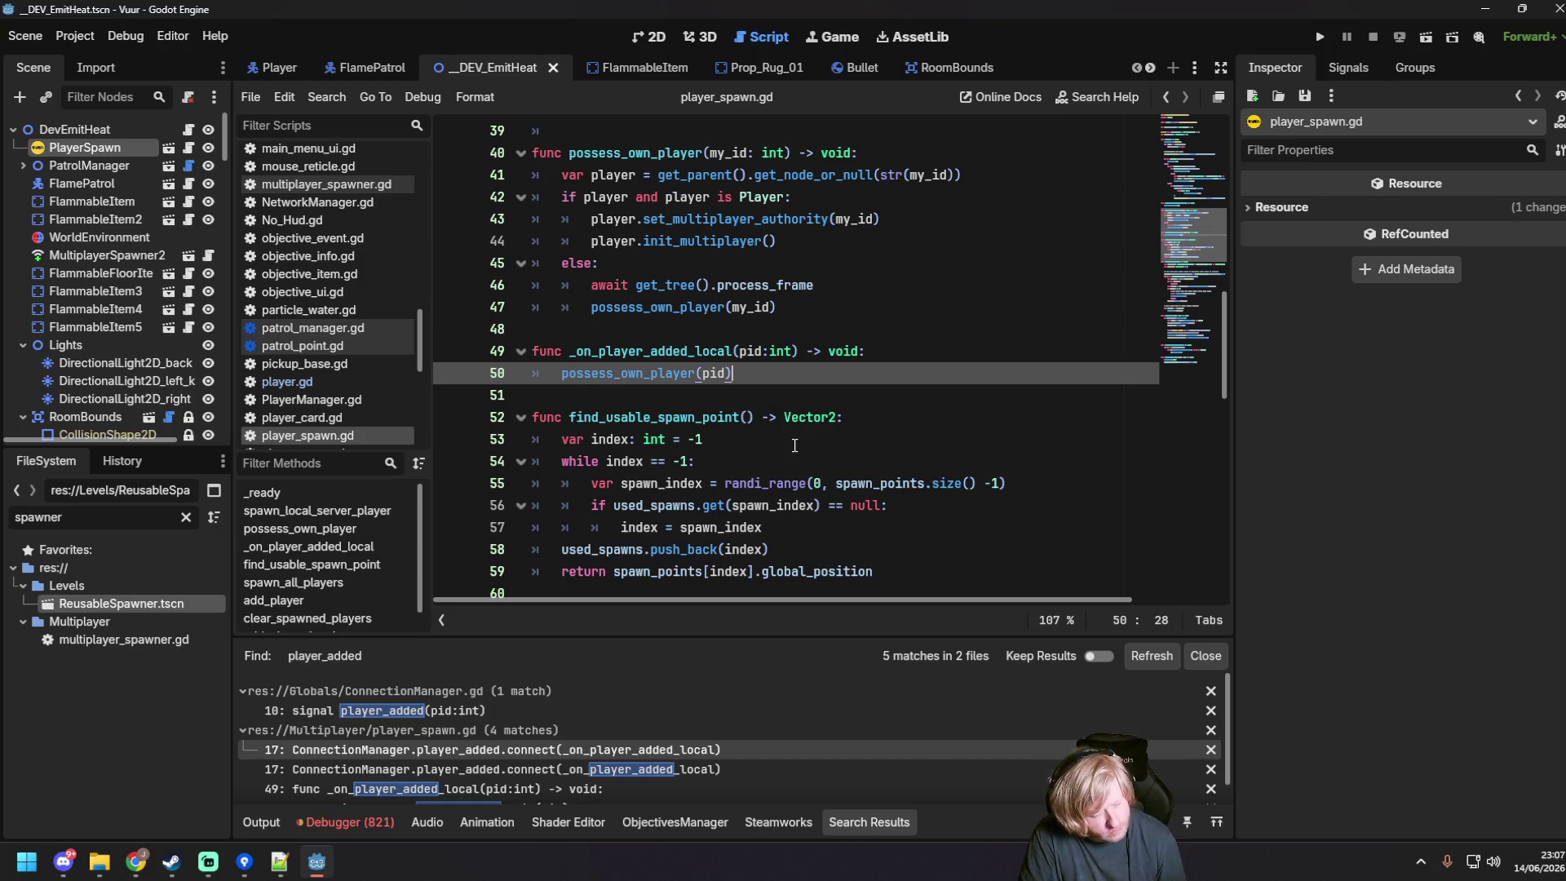
key(Return)
text(var player)
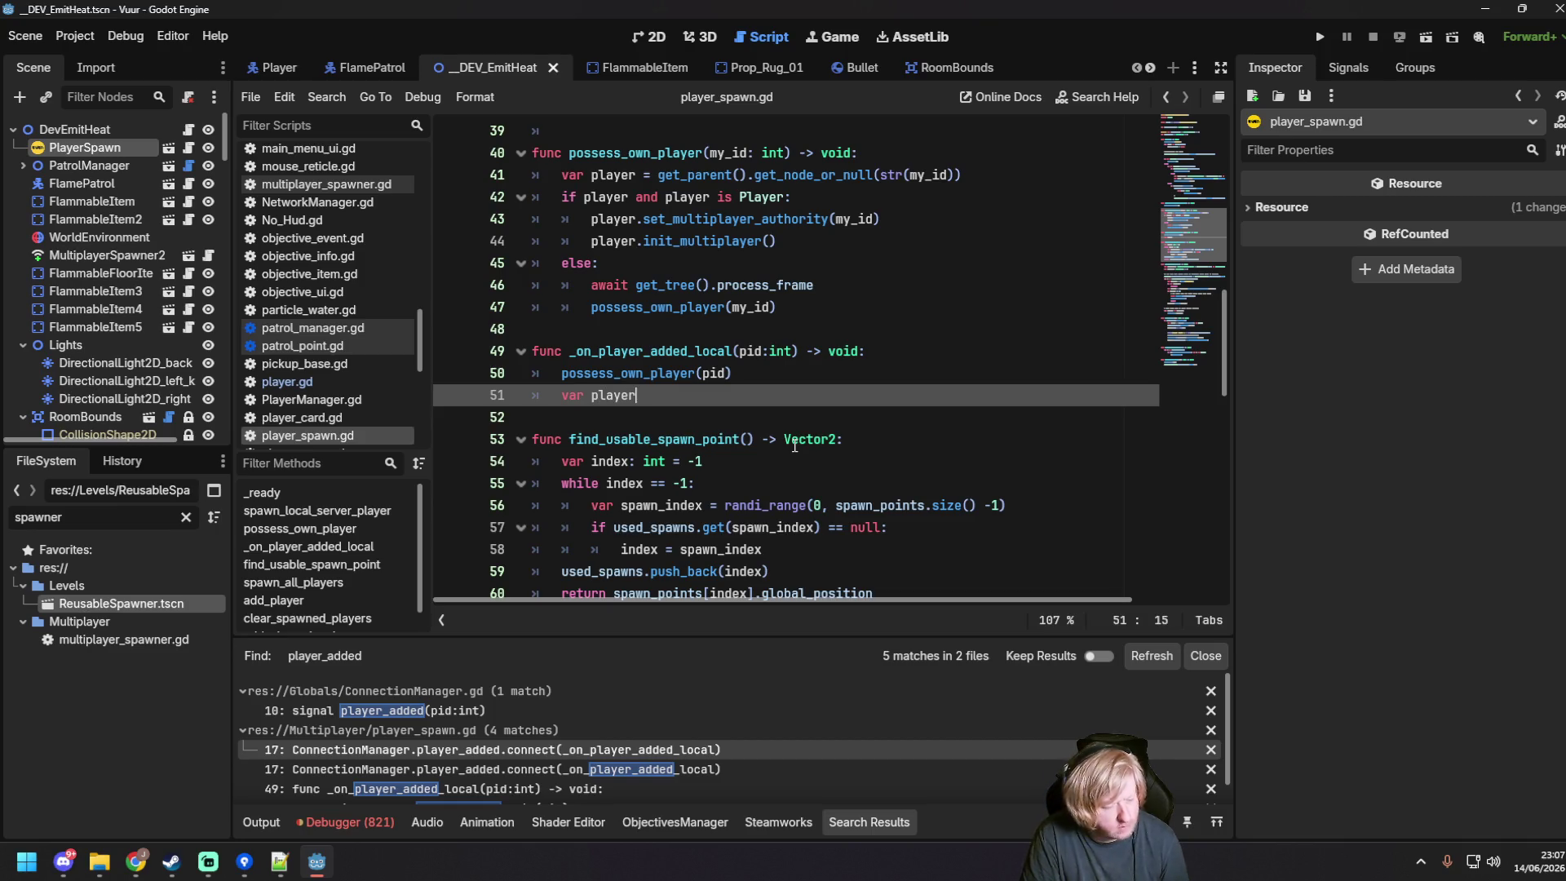
key(BackSpace)
key(BackSpace)
key(BackSpace)
text(path)
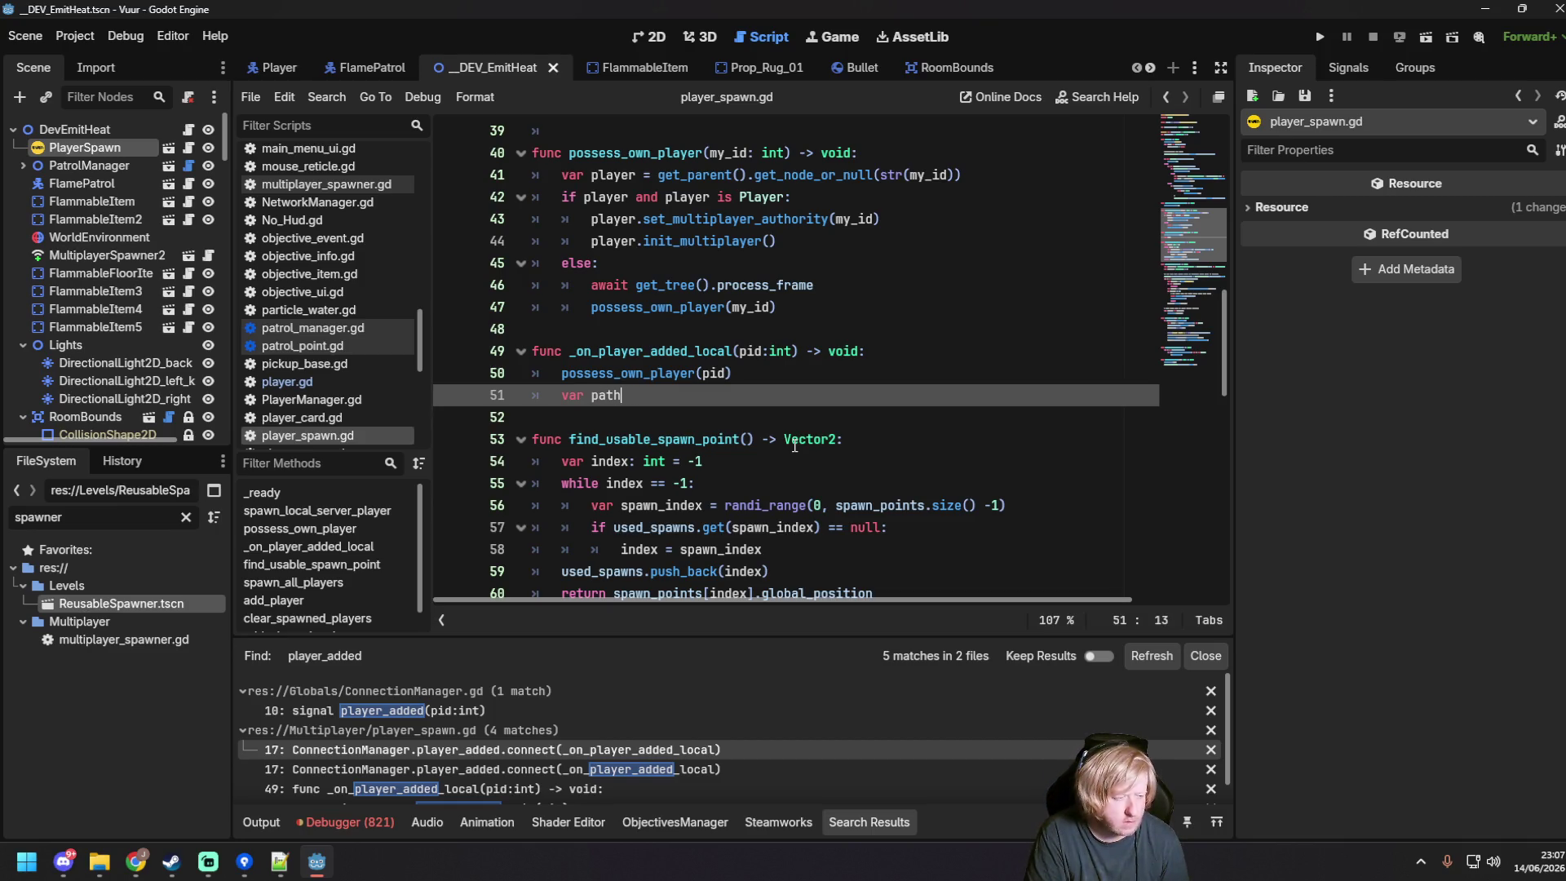
text( = )
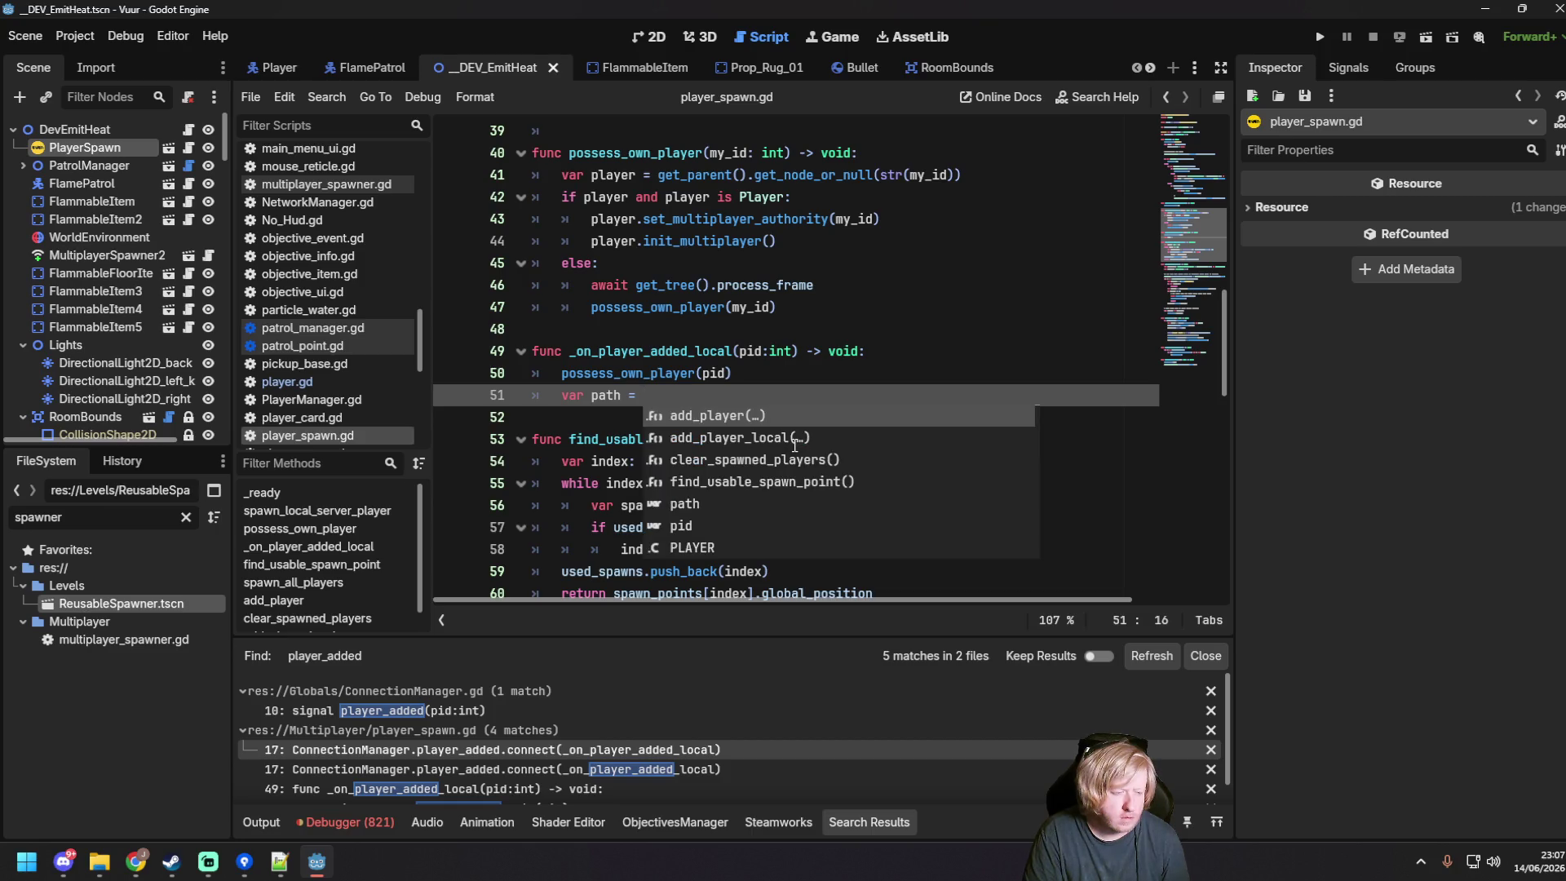
text(getParent)
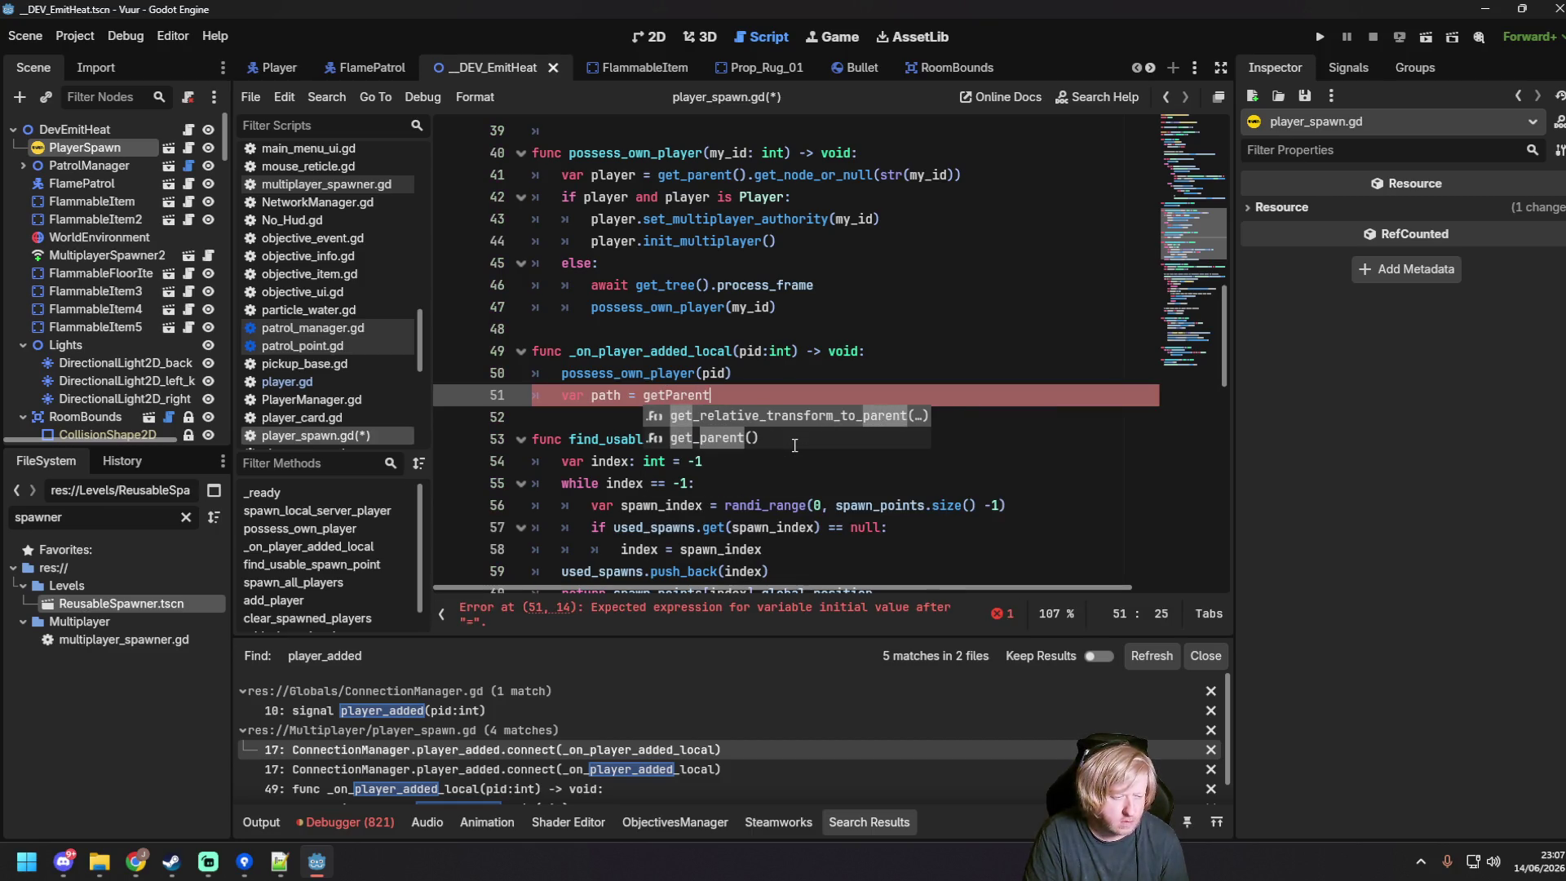
key(BackSpace)
key(BackSpace)
key(BackSpace)
text(_parenbt)
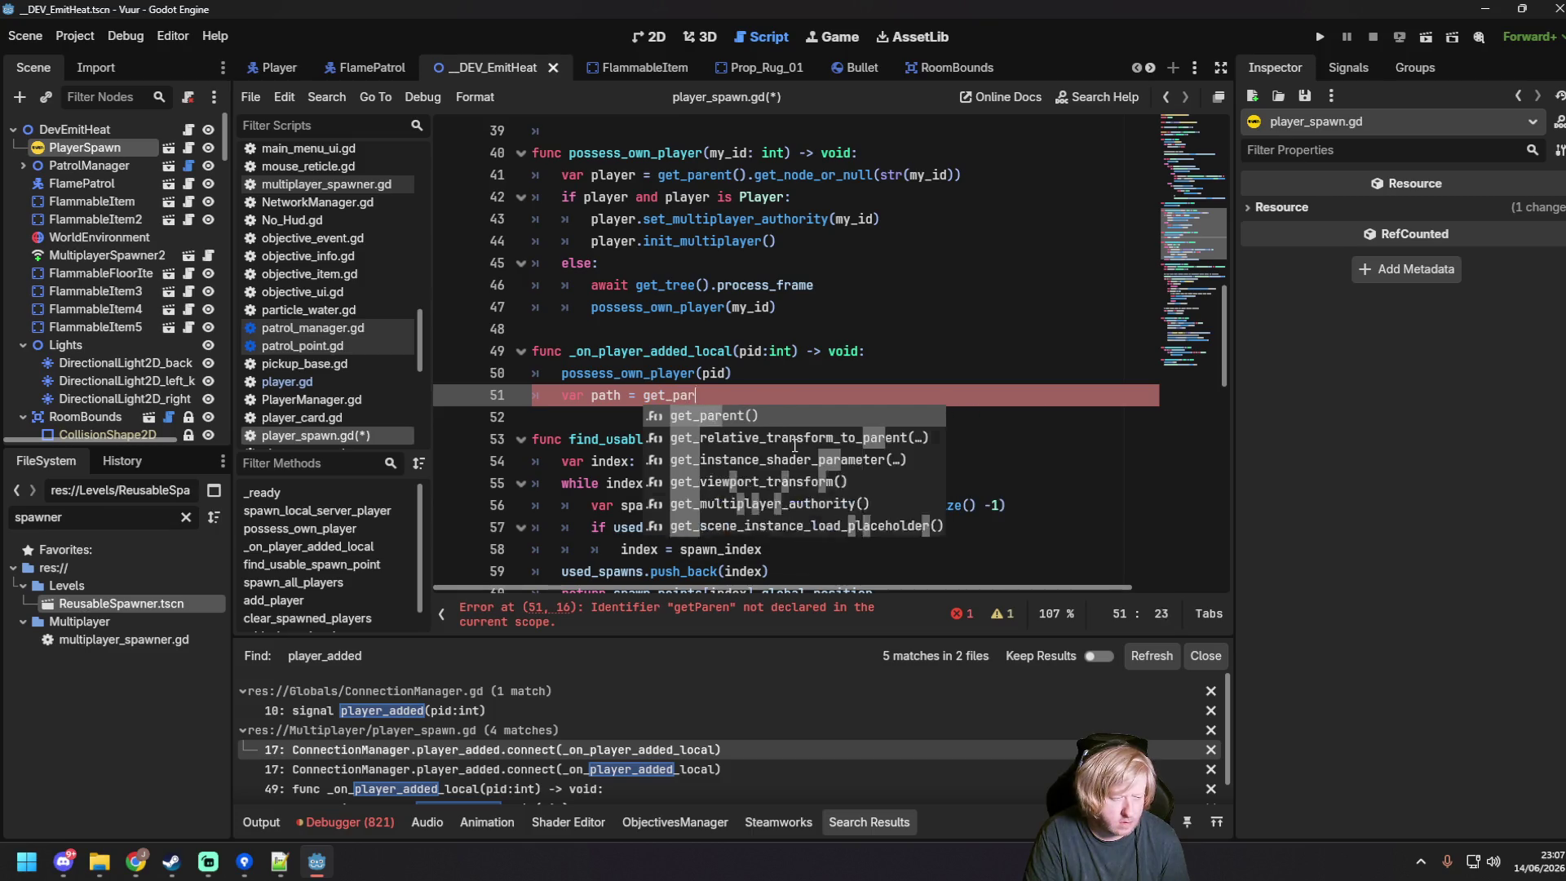
text(().get_p)
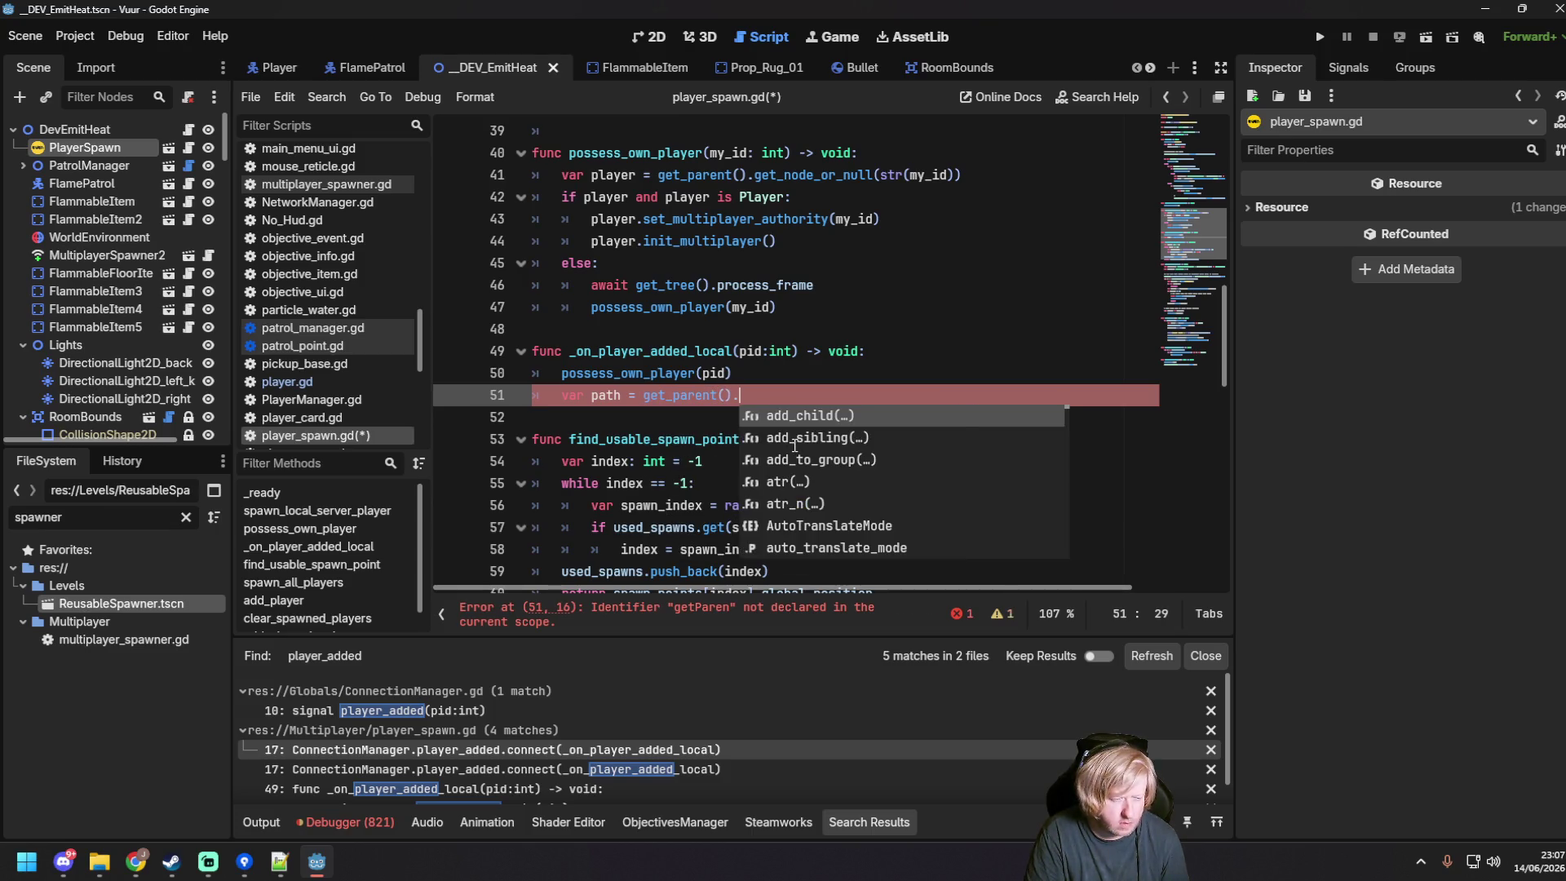
text(ath)
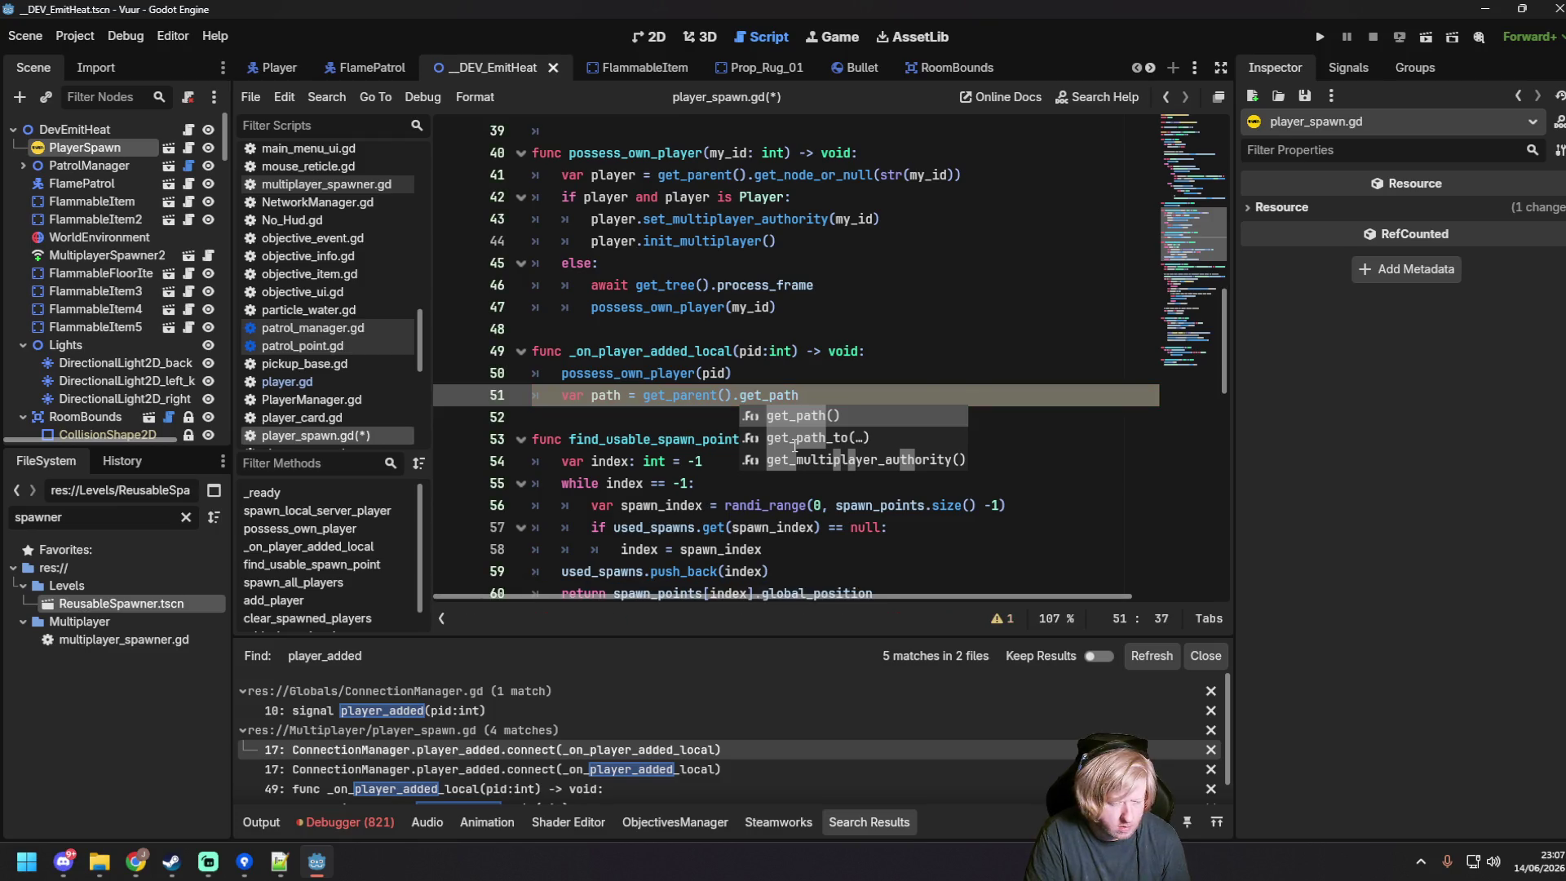
key(Return)
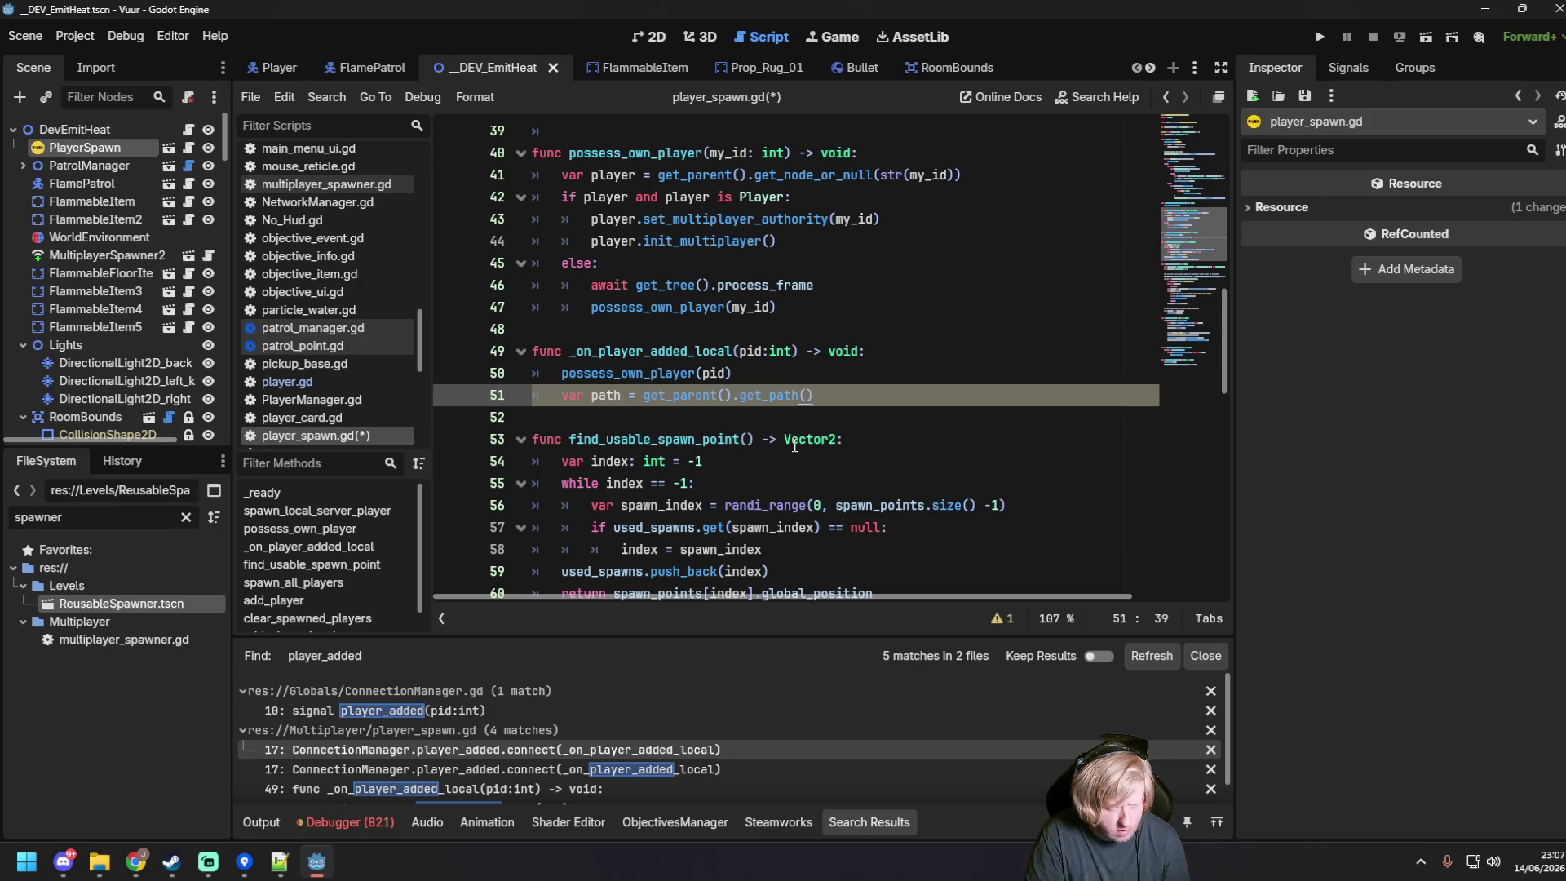
Remove that path line again and save the script
double_click(673, 376)
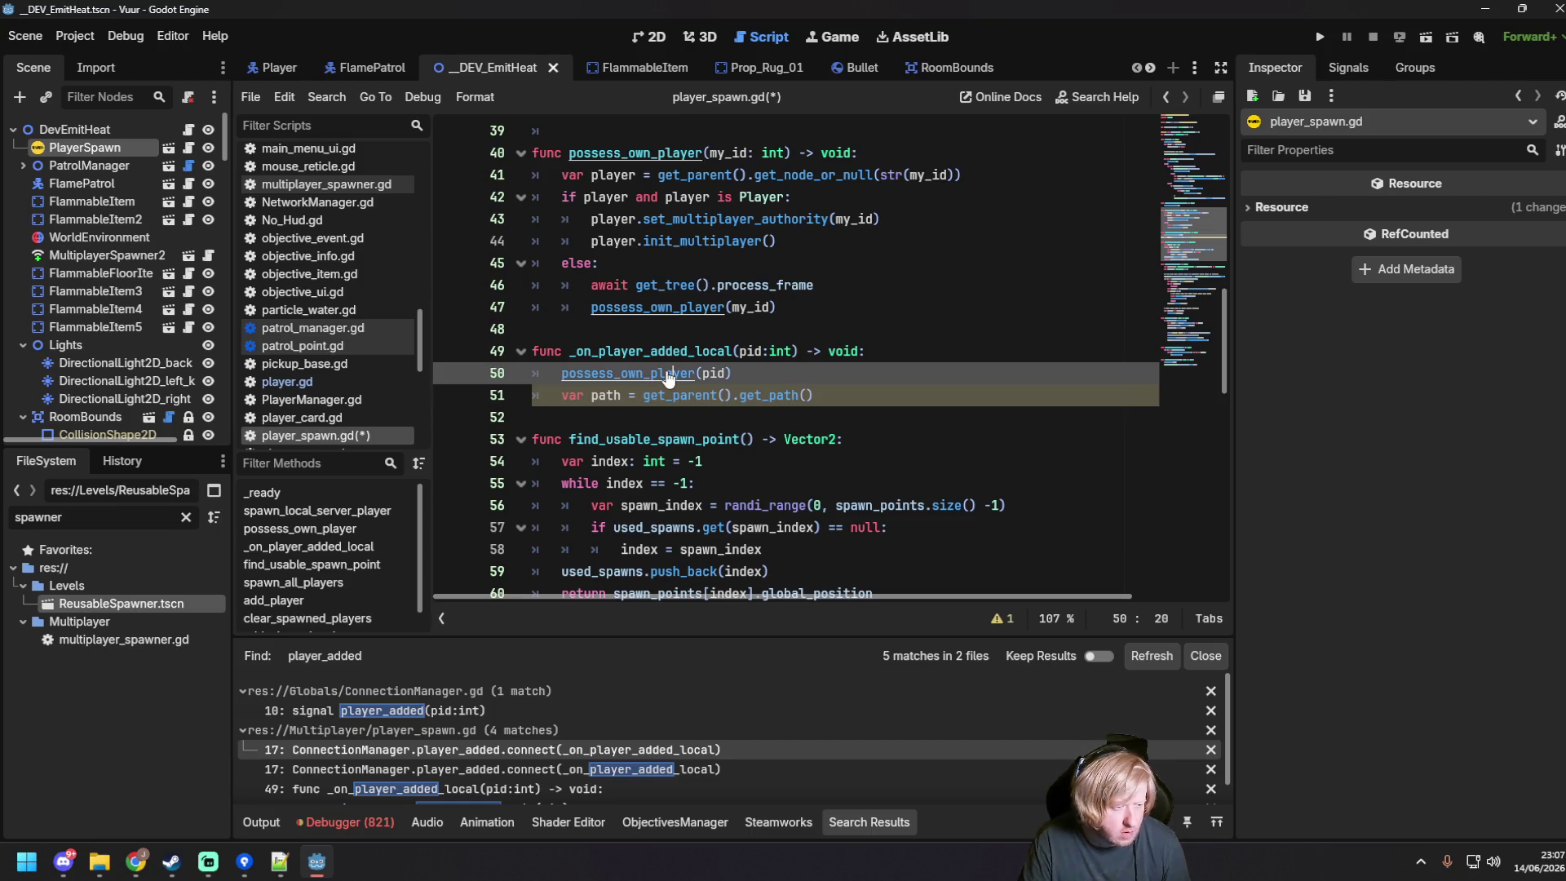
triple_click(650, 395)
key(BackSpace)
key(BackSpace)
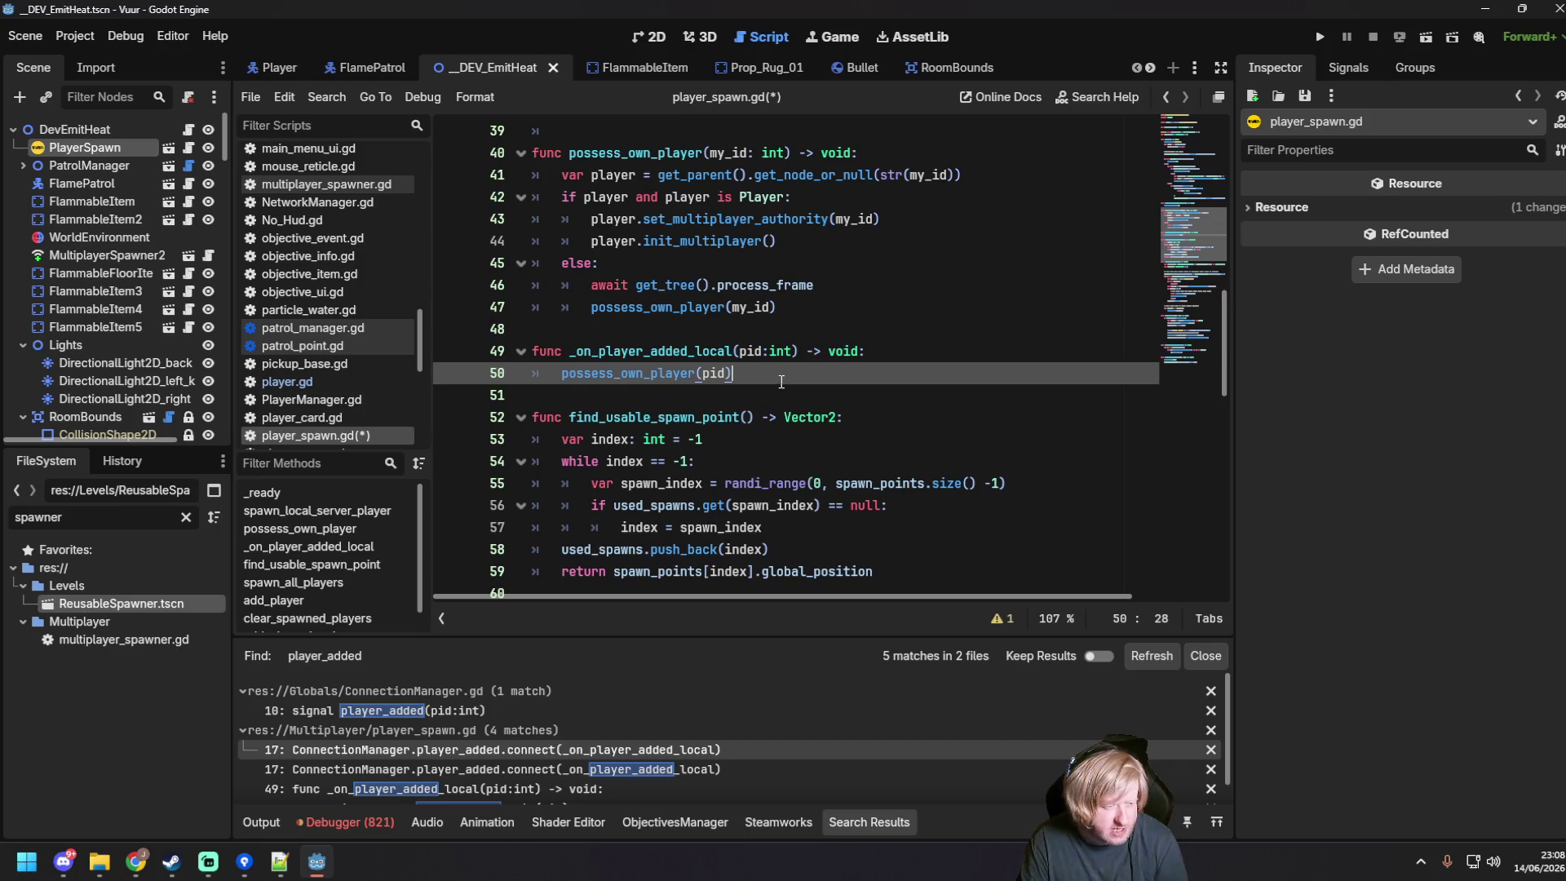
key(ctrl+s)
Add 'player.global_position = find_usable_spawn_point()' under init_multiplayer(), save, and run the game
scroll(836, 302, up, 2)
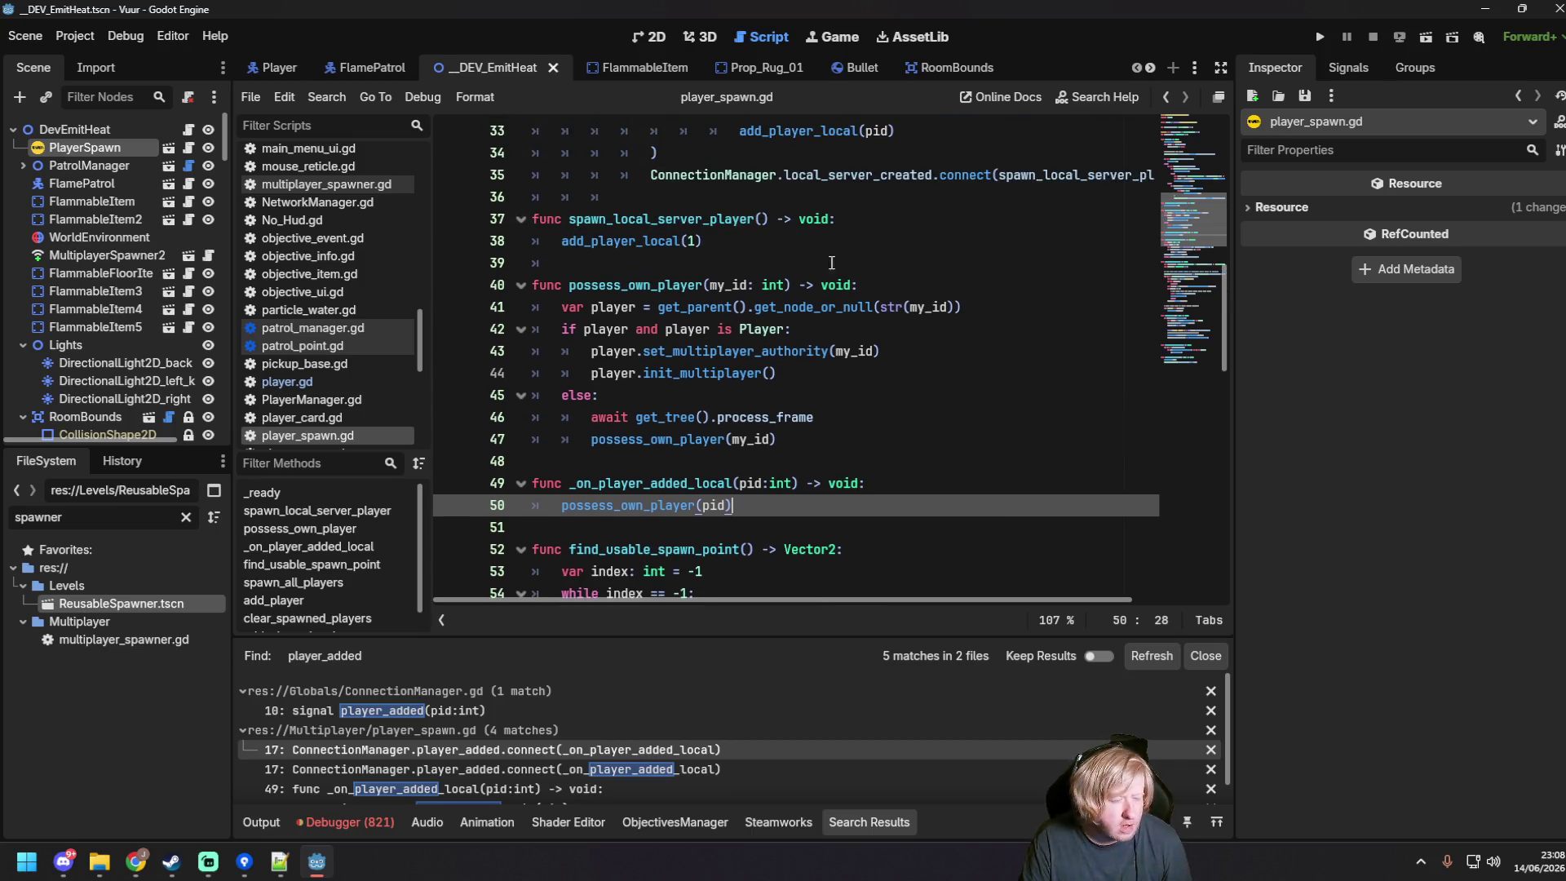
click(819, 307)
click(674, 329)
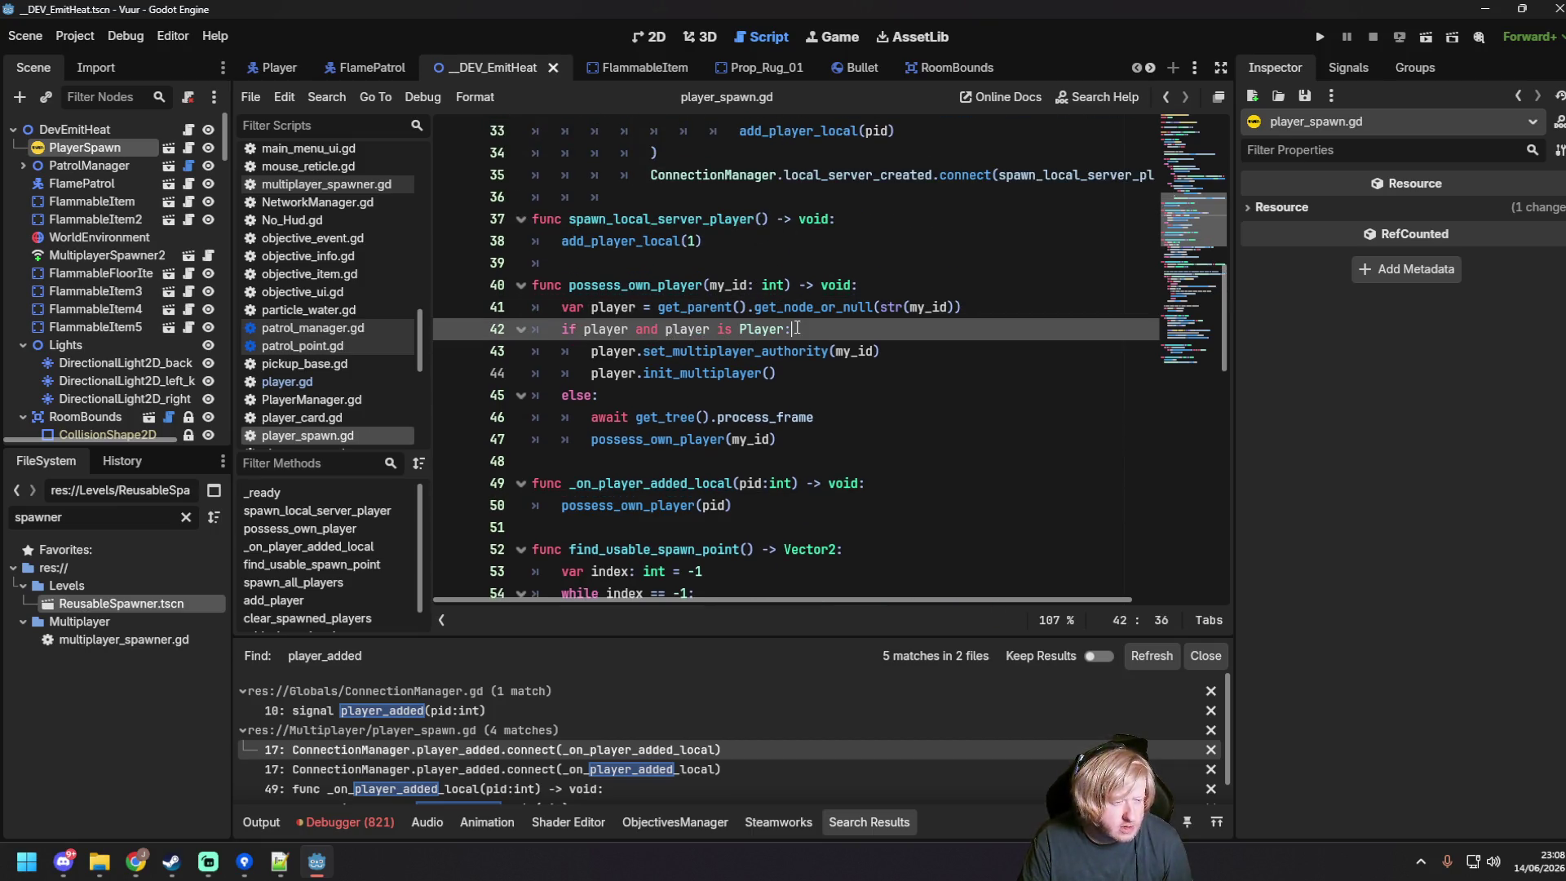
click(805, 373)
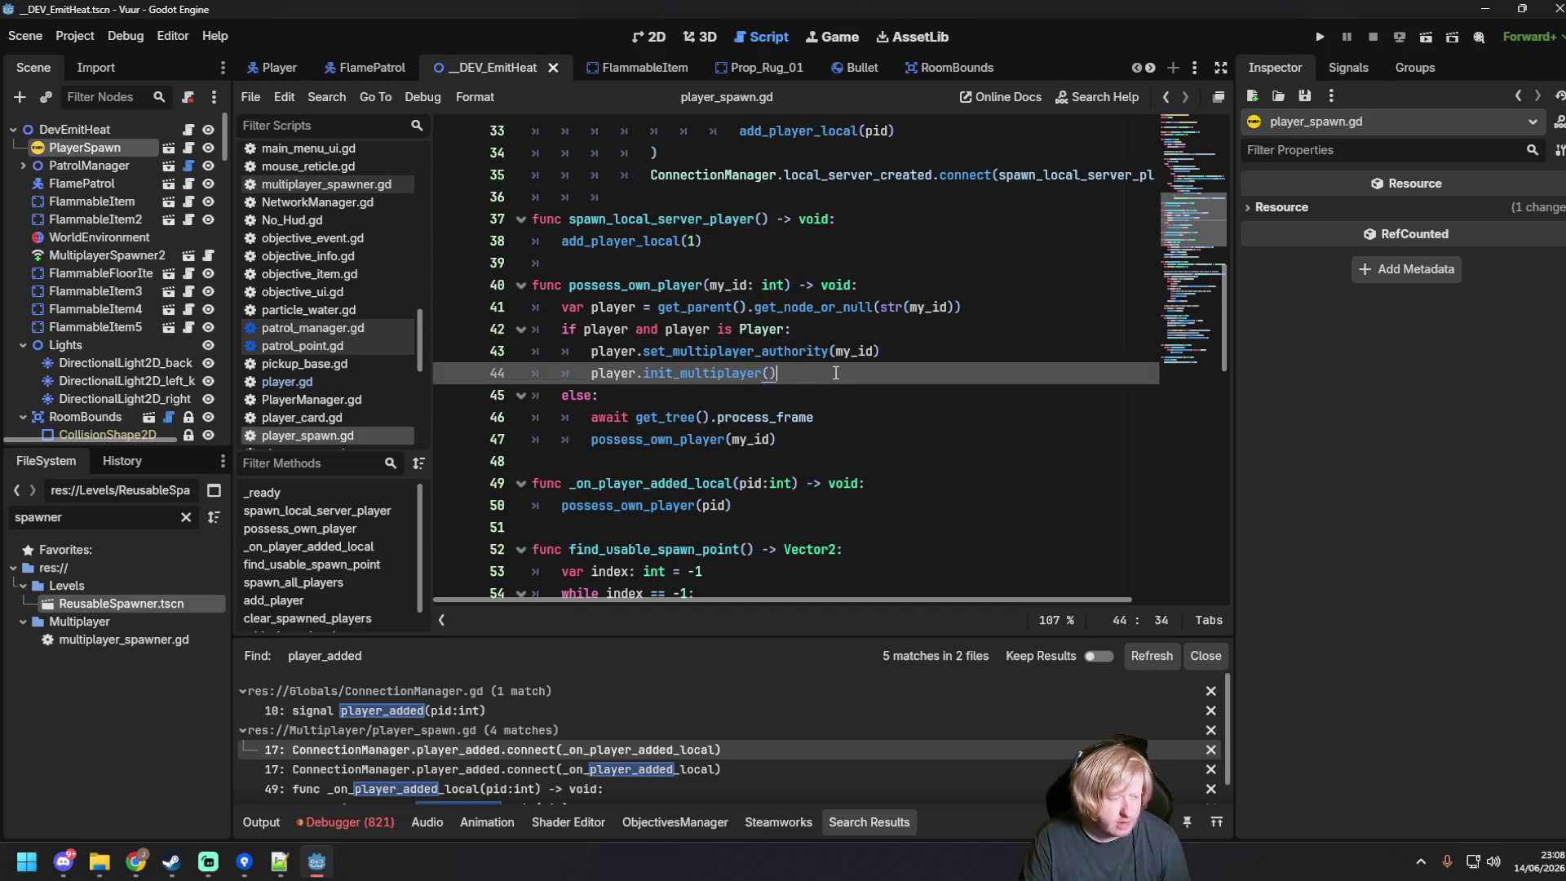
key(Return)
text(play)
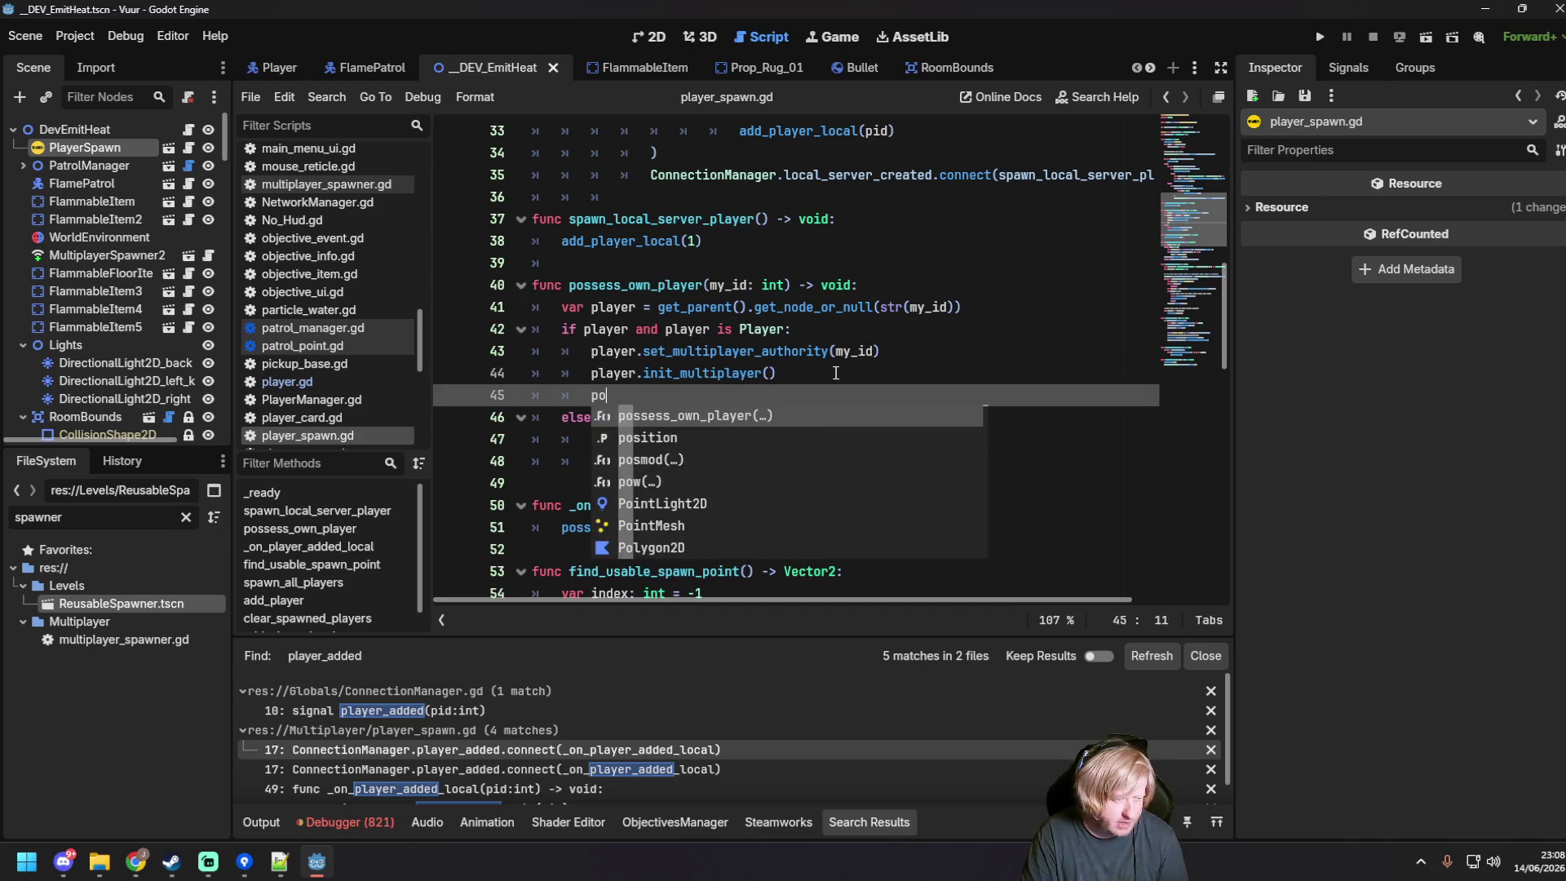
text(er.)
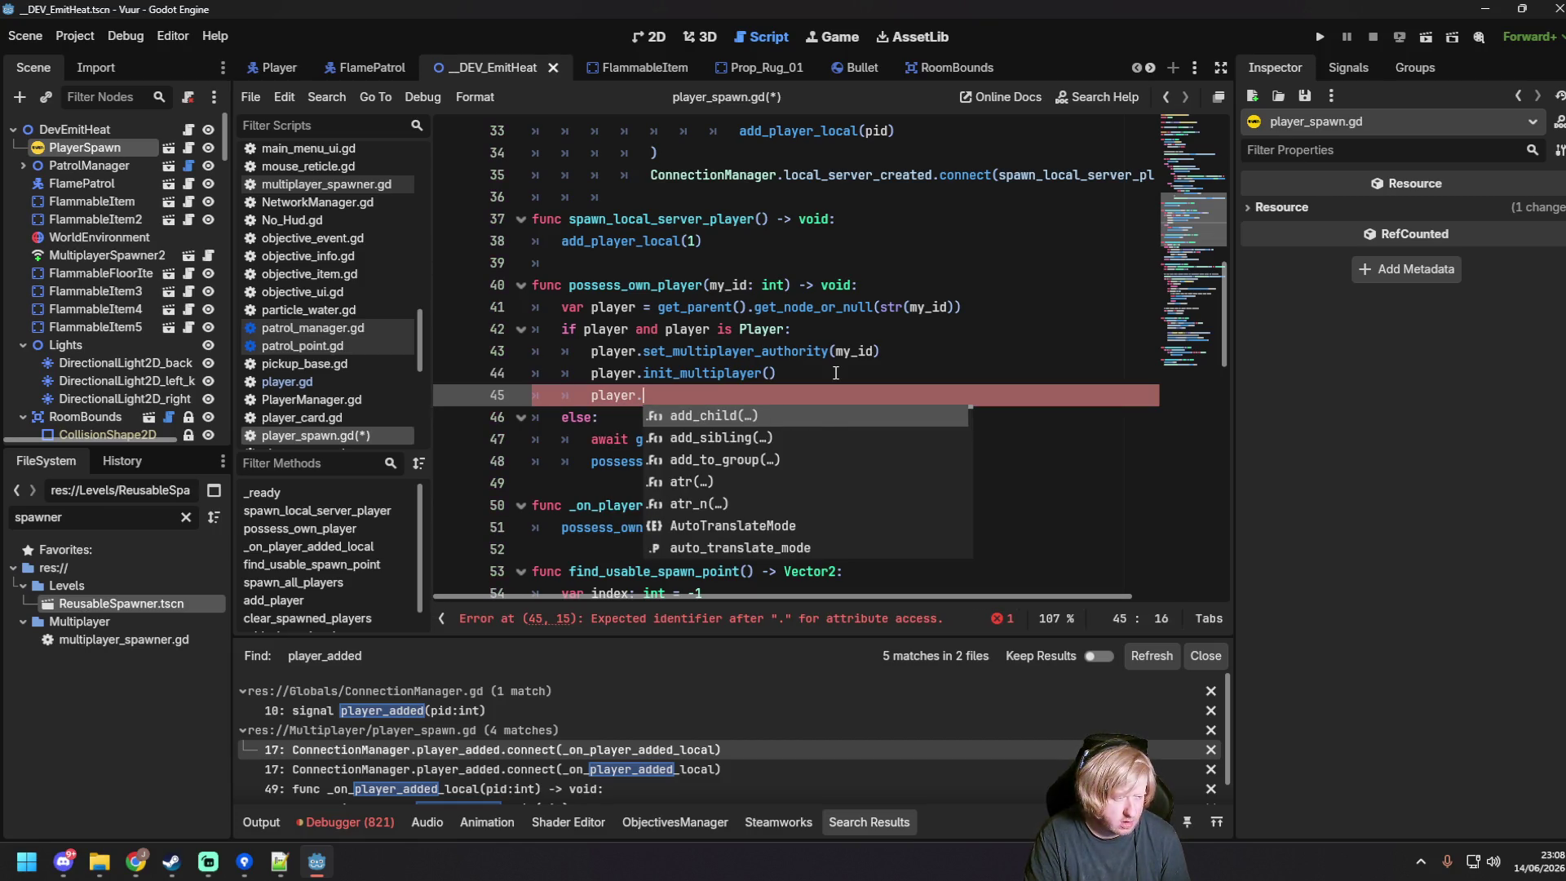
text(global_posi)
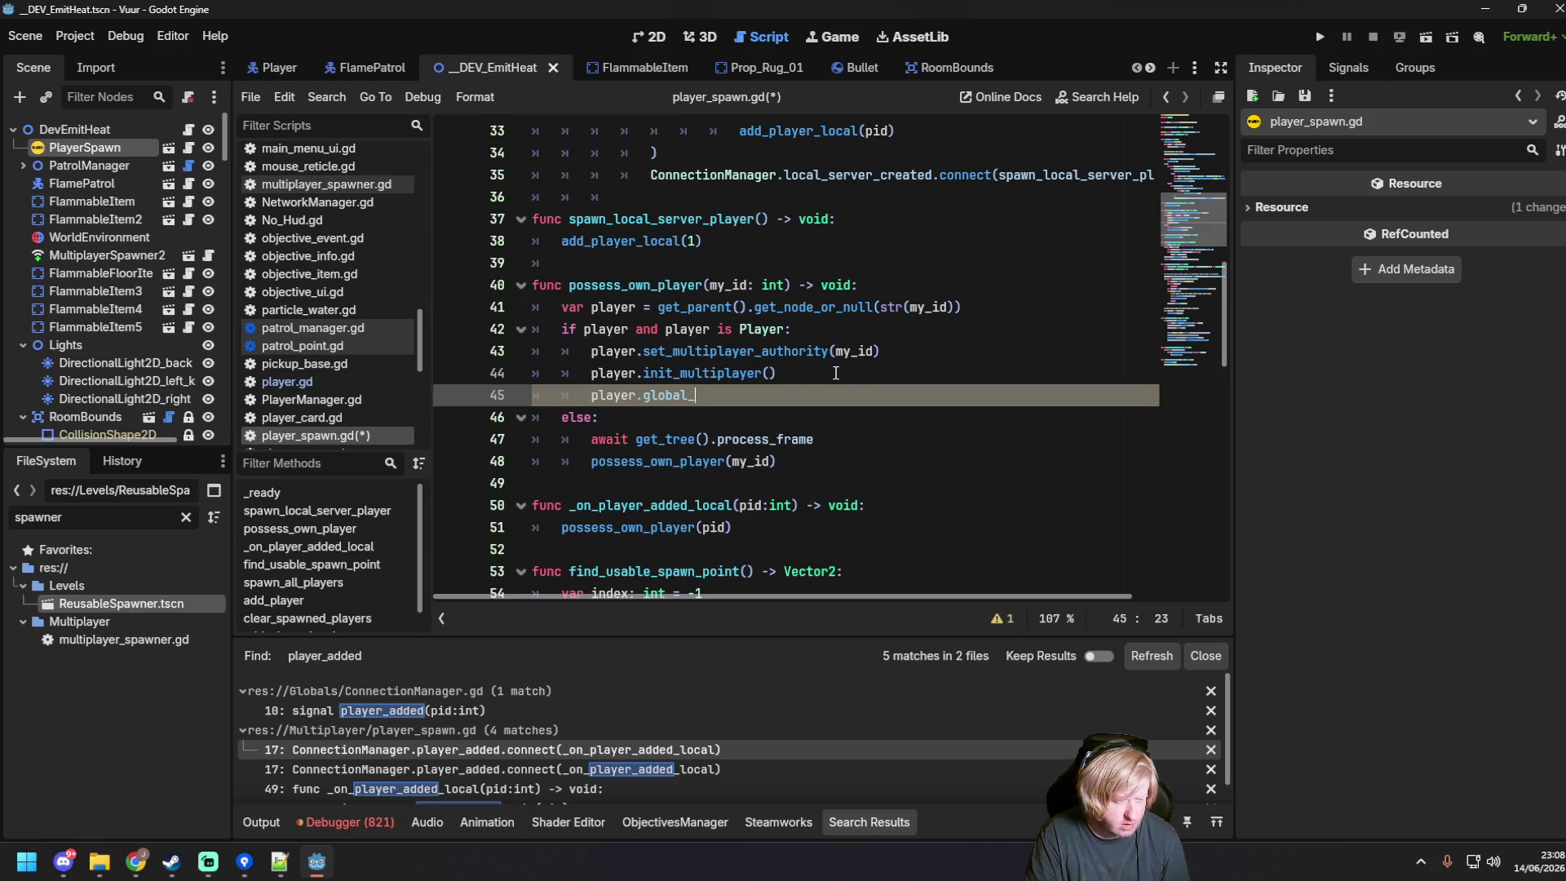
text(tion = )
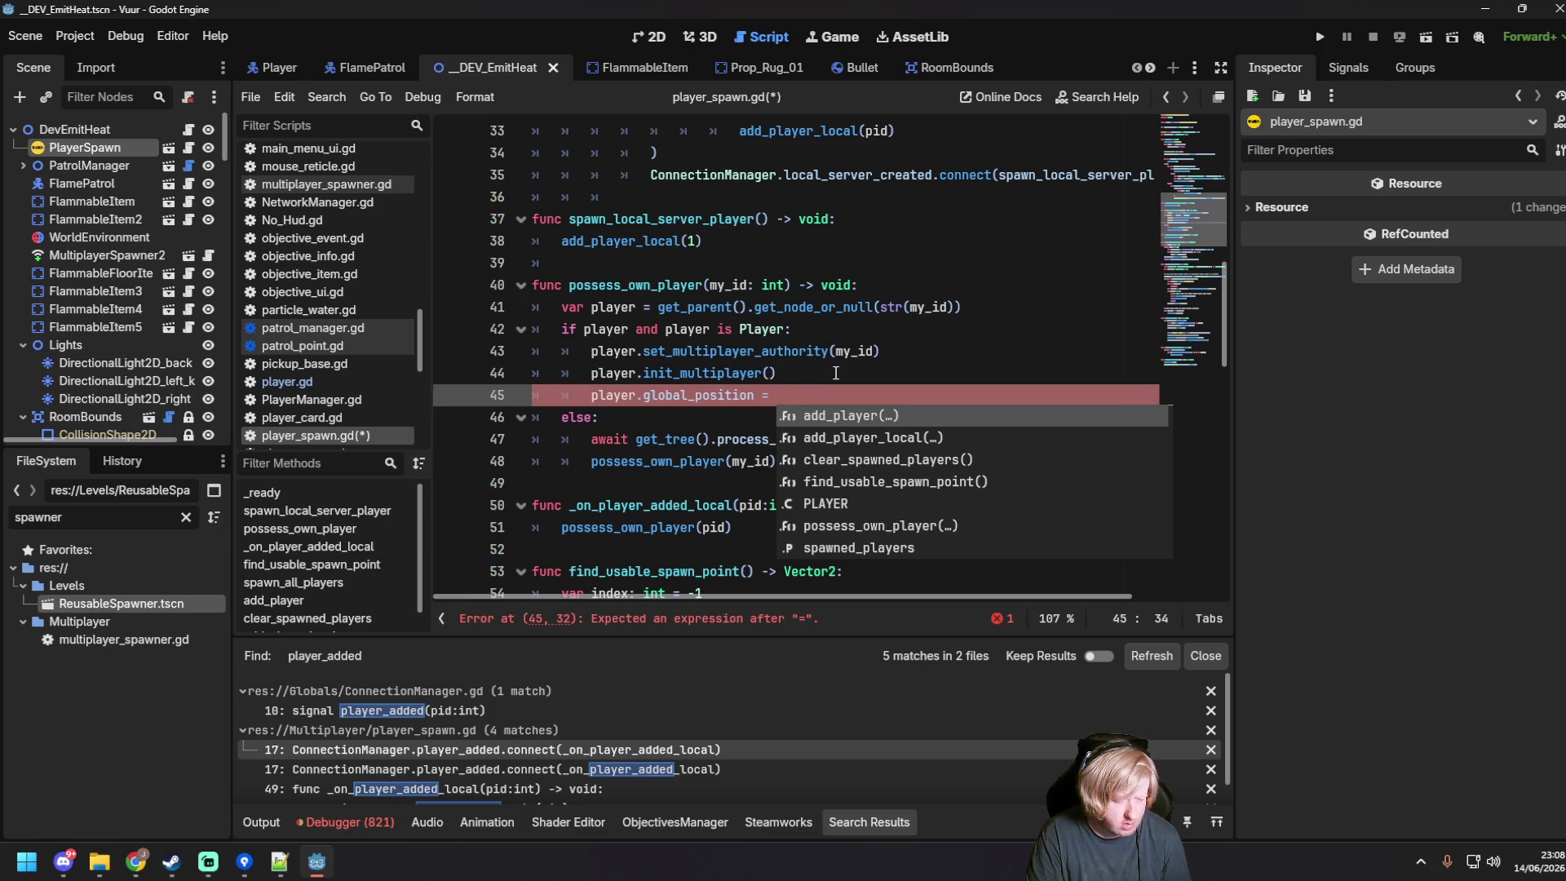
text(f)
key(Return)
key(ctrl+s)
click(905, 287)
Run the scene, host a server, join as a client, then stop the game with F8
key(F6)
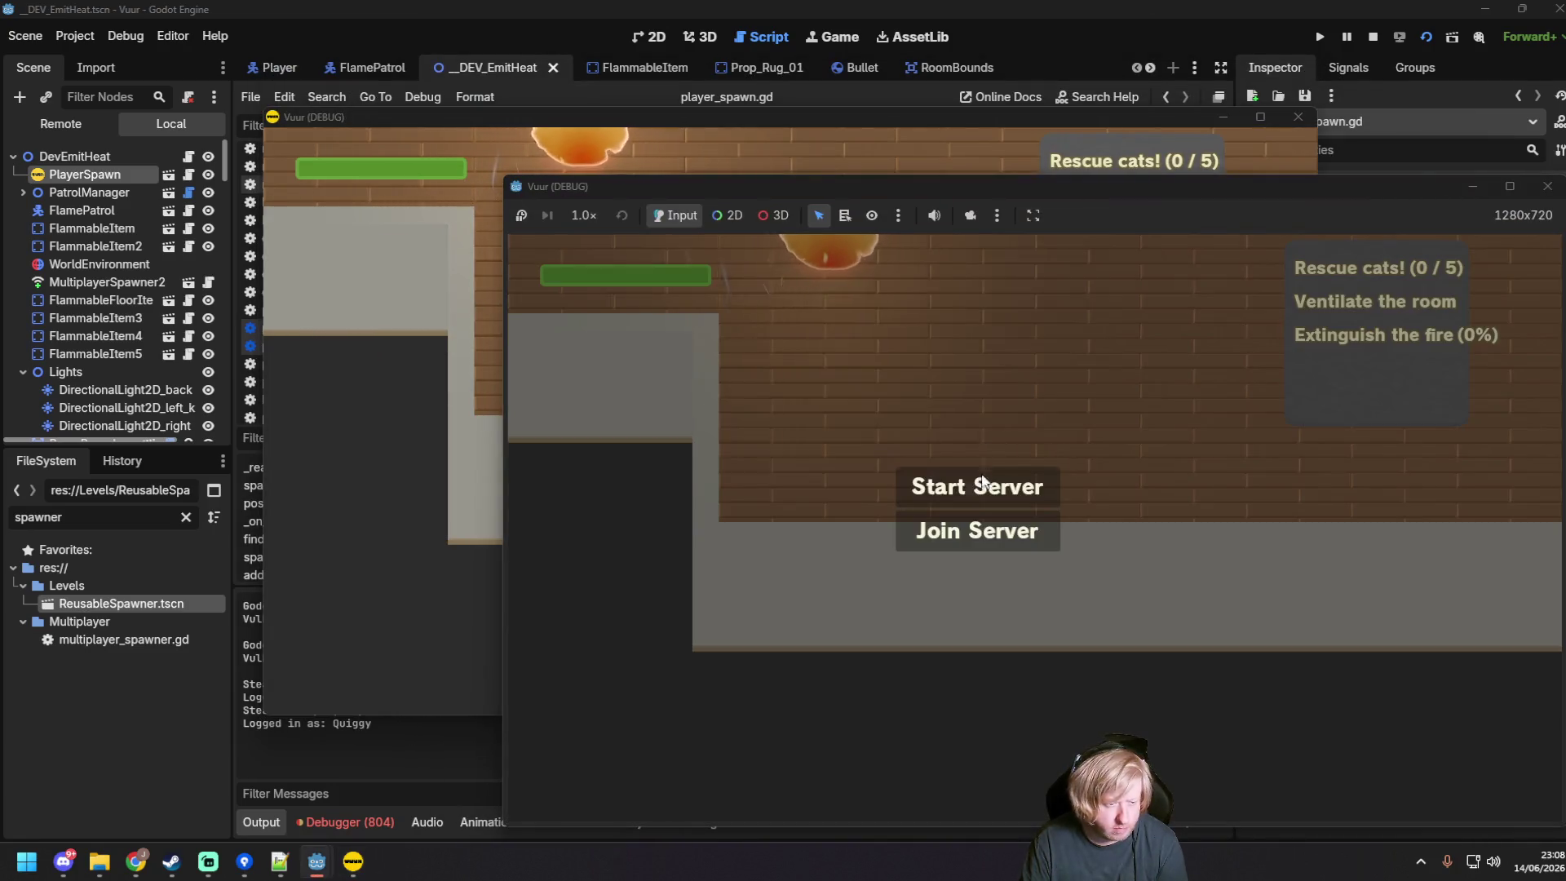
click(982, 477)
click(402, 326)
click(746, 438)
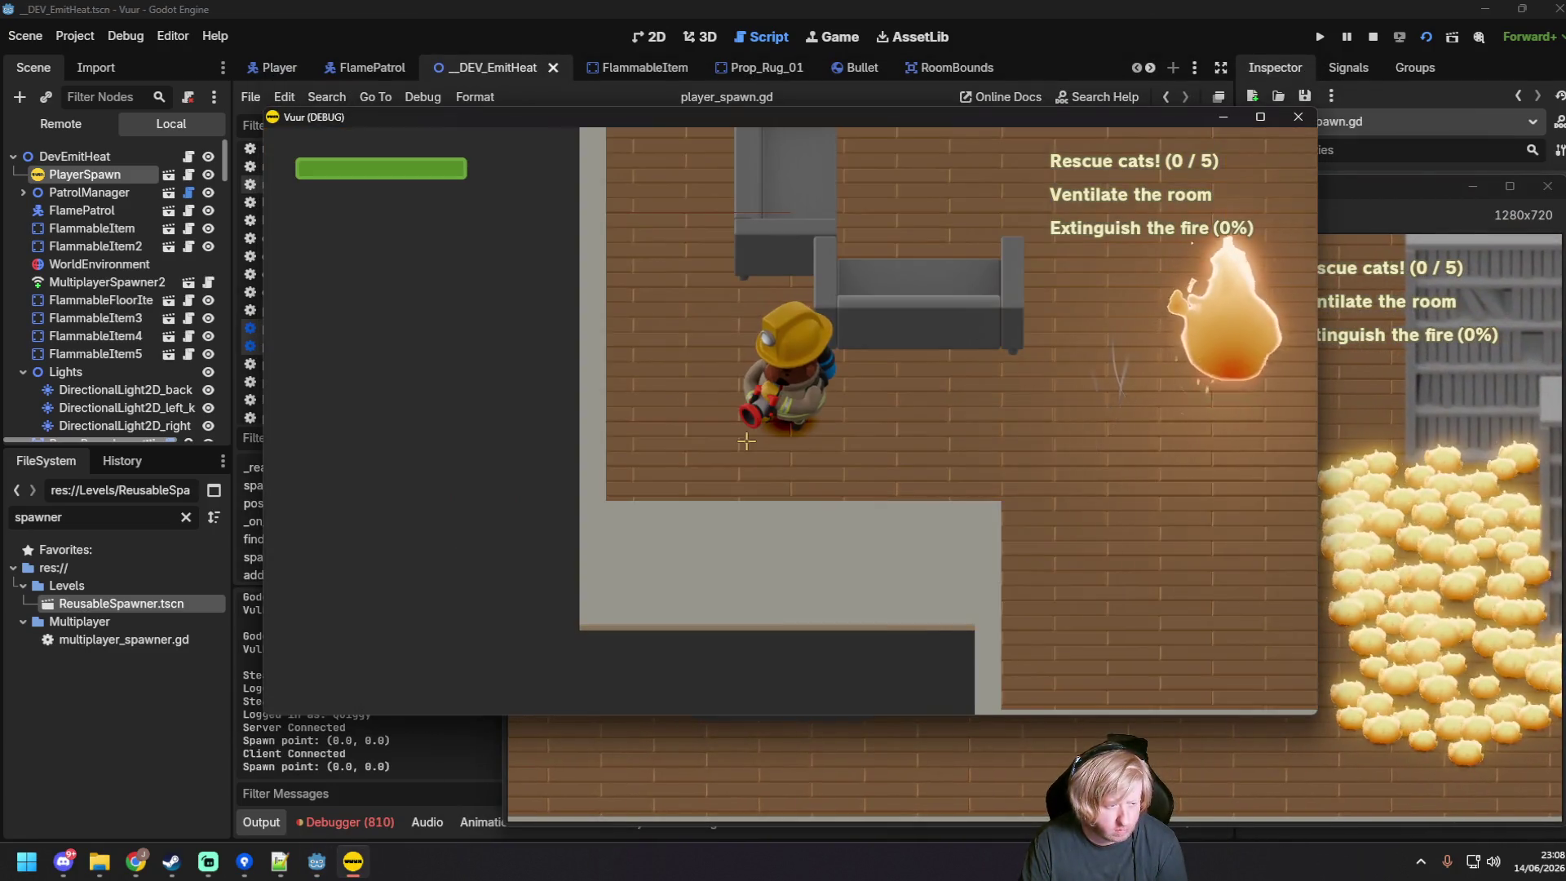
key(F8)
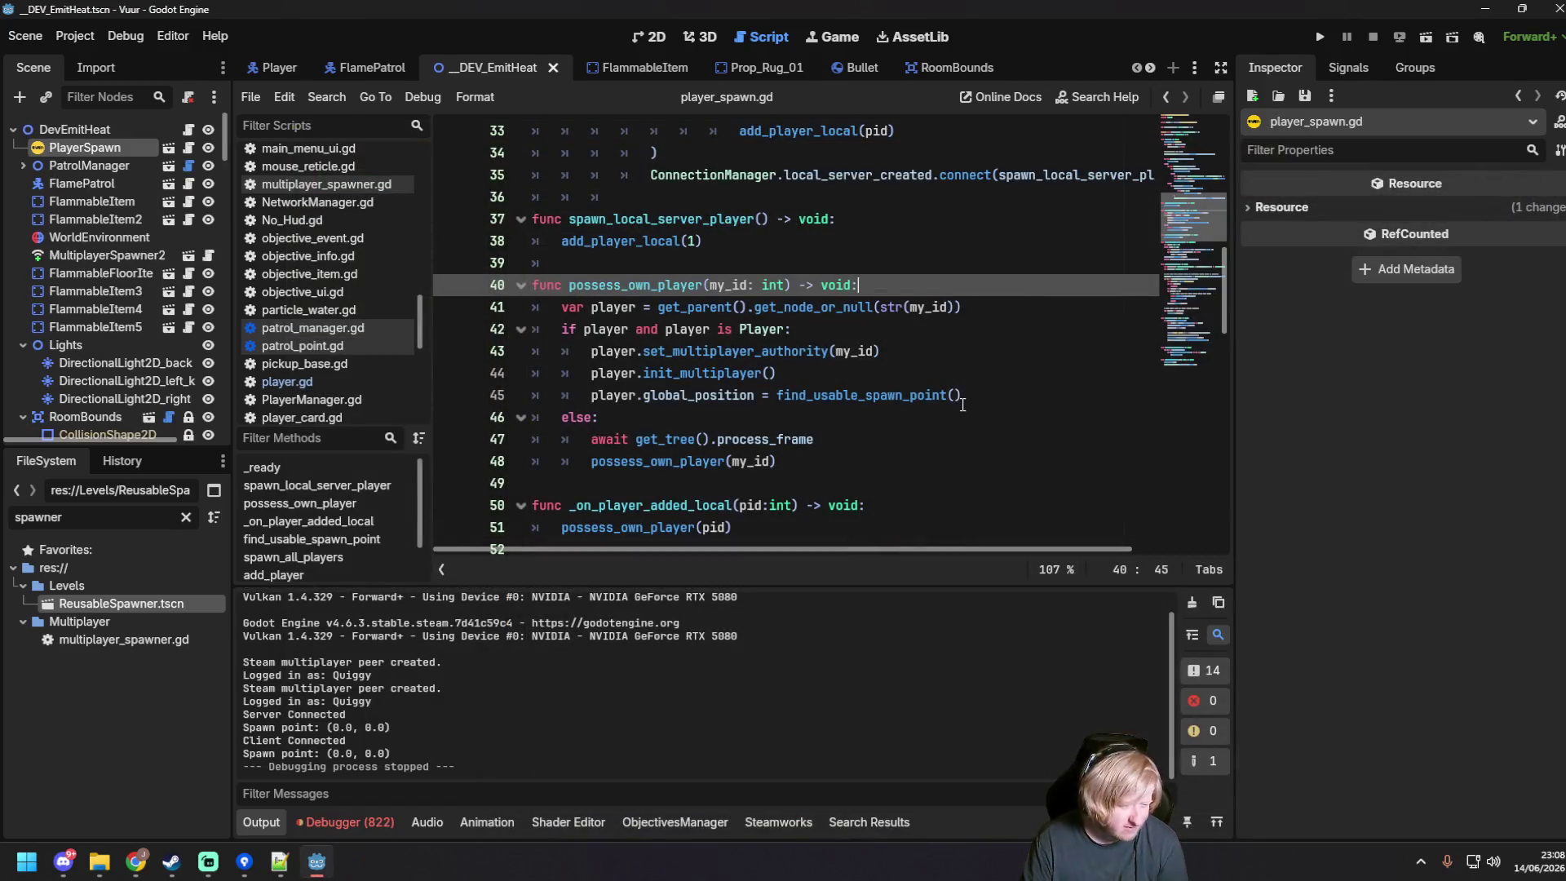
Delete the 'Spawn point' print line and its blank line from add_player
click(963, 395)
scroll(859, 438, down, 13)
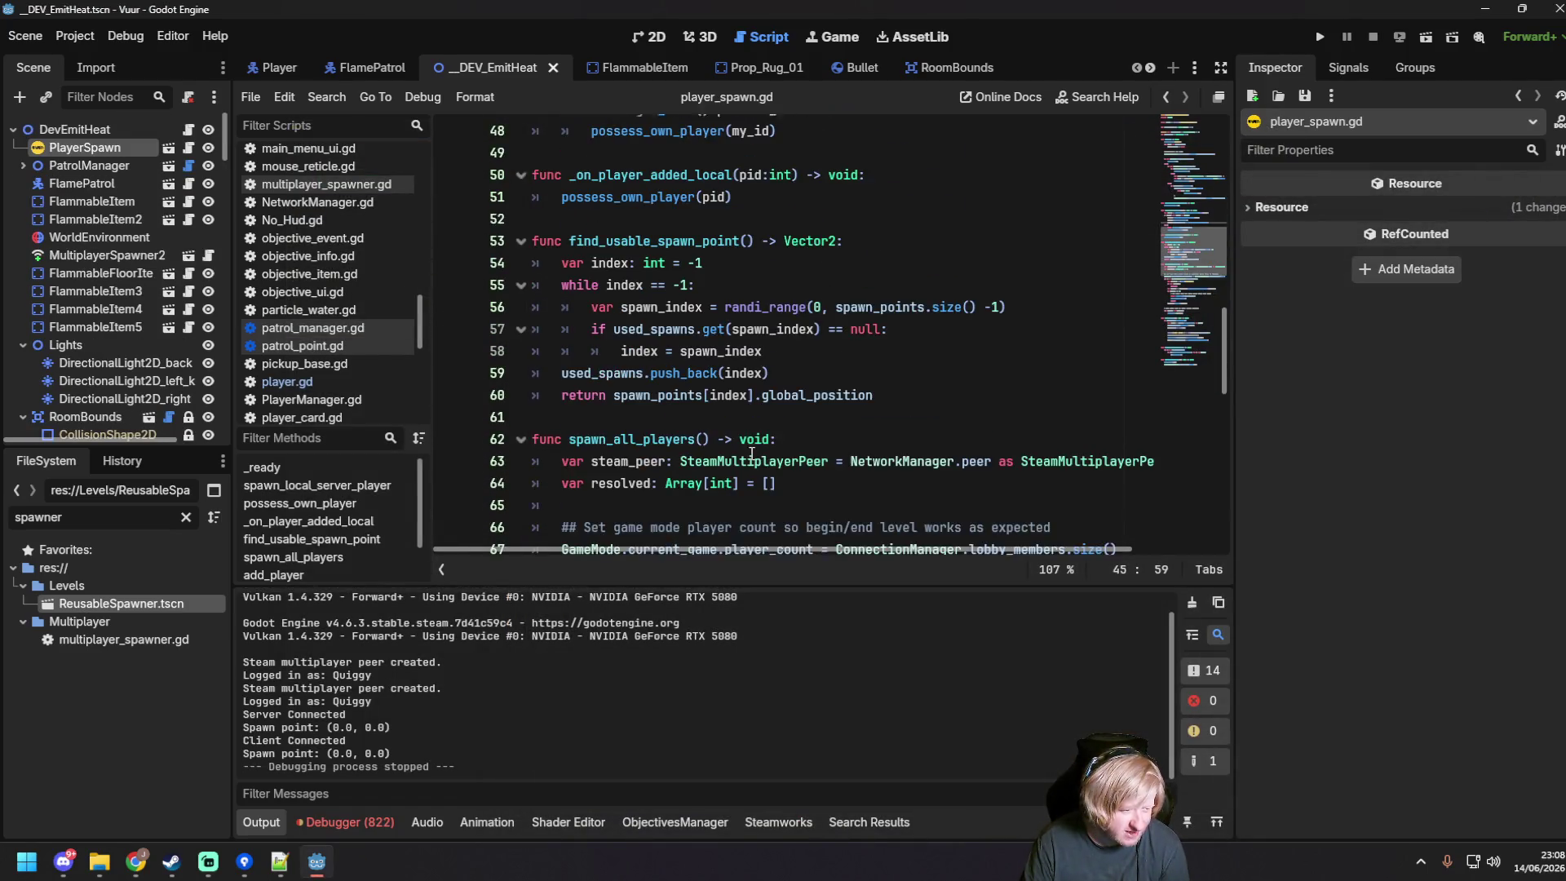
scroll(767, 444, down, 5)
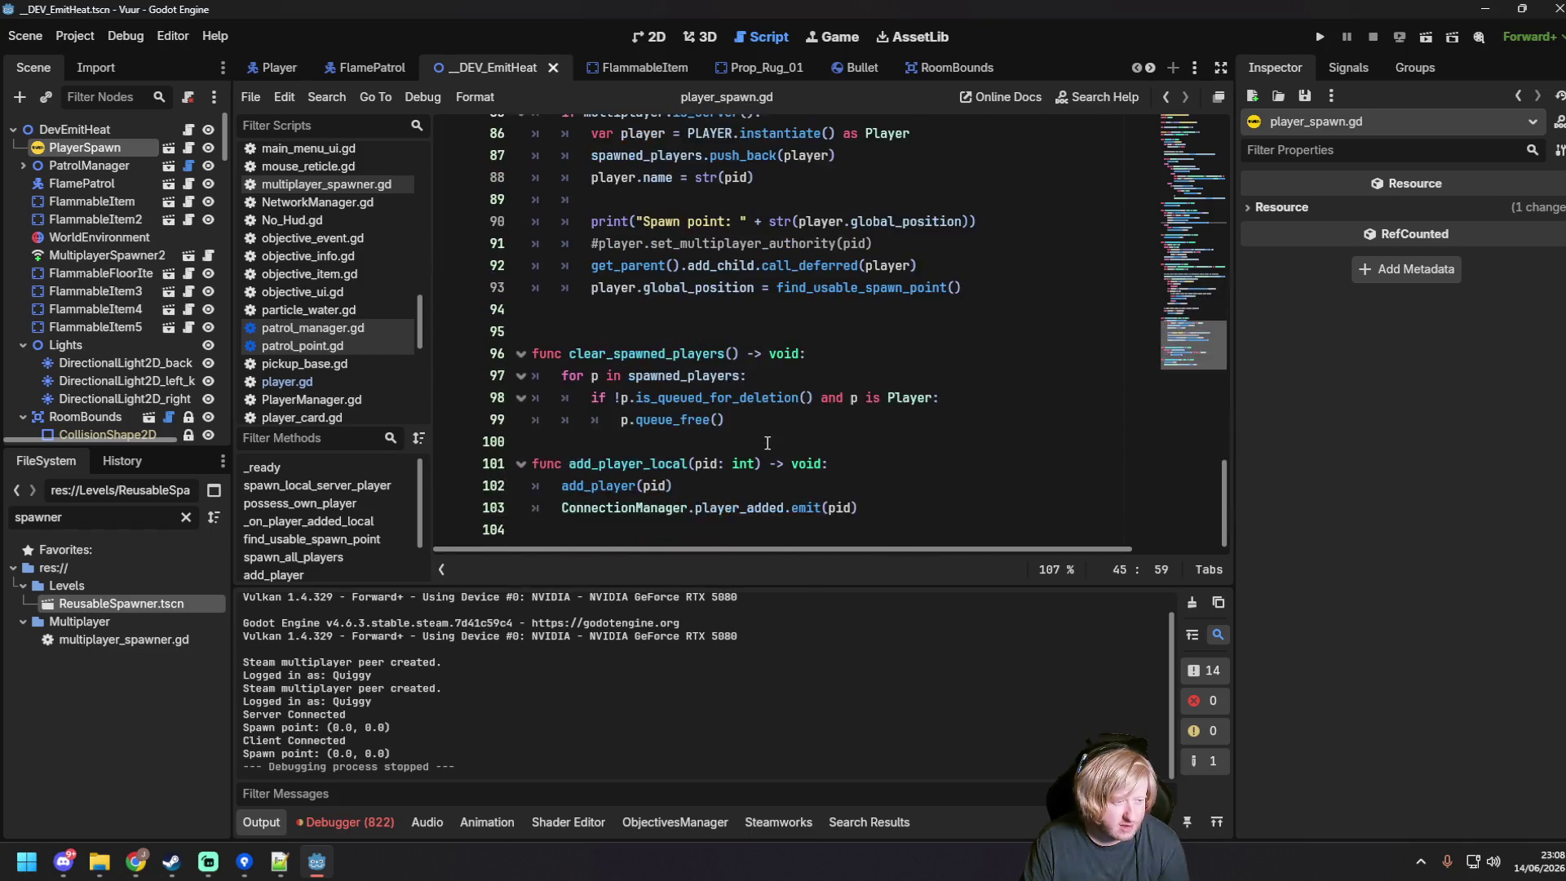
scroll(734, 408, up, 2)
click(484, 353)
key(BackSpace)
key(BackSpace)
key(BackSpace)
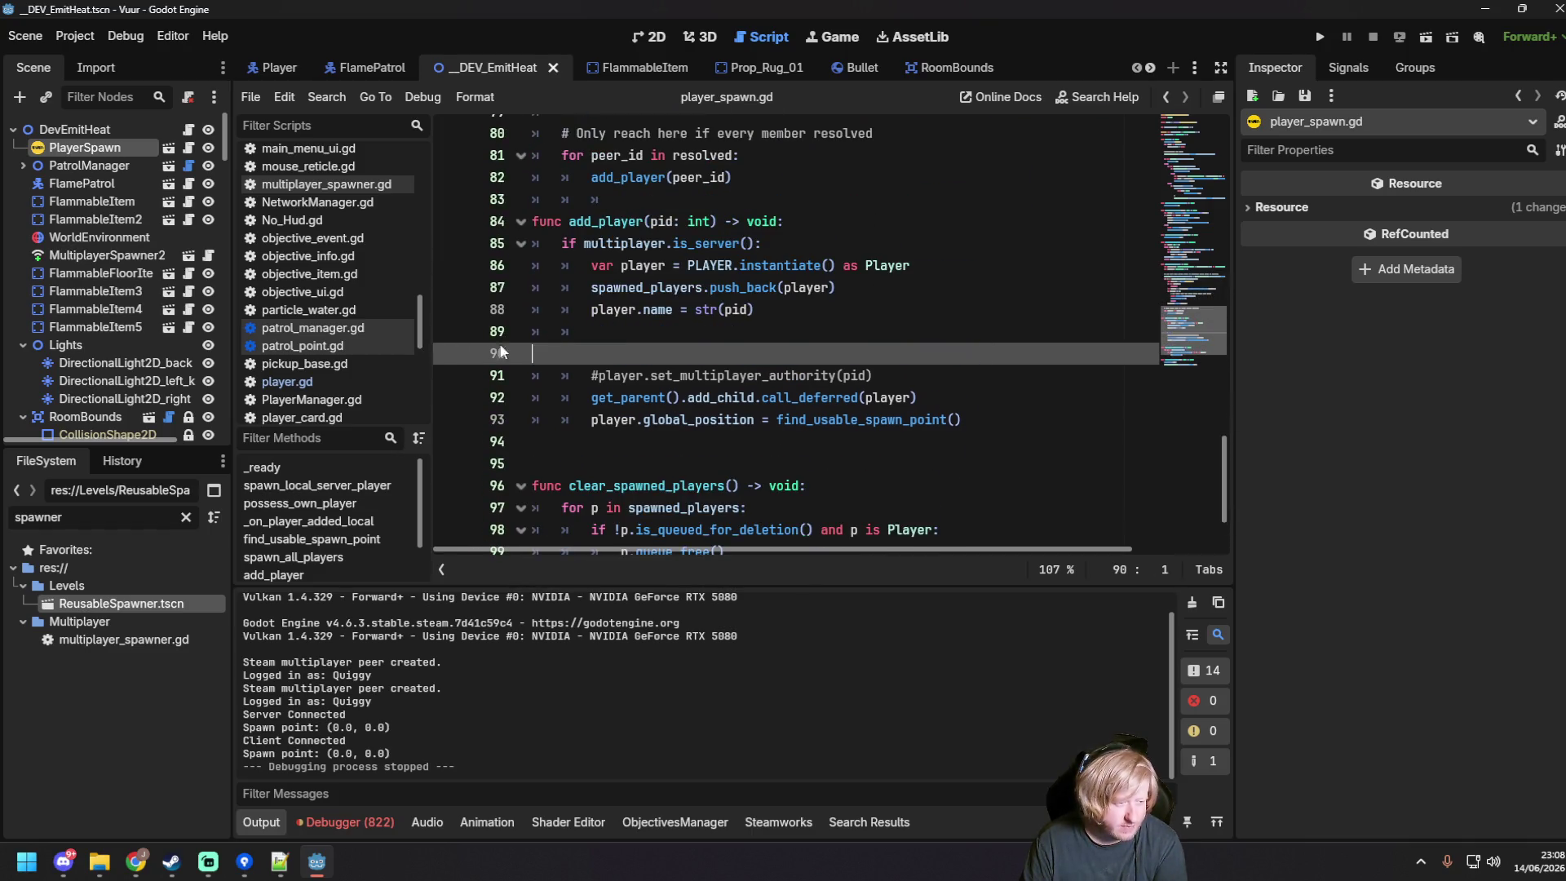
key(Down)
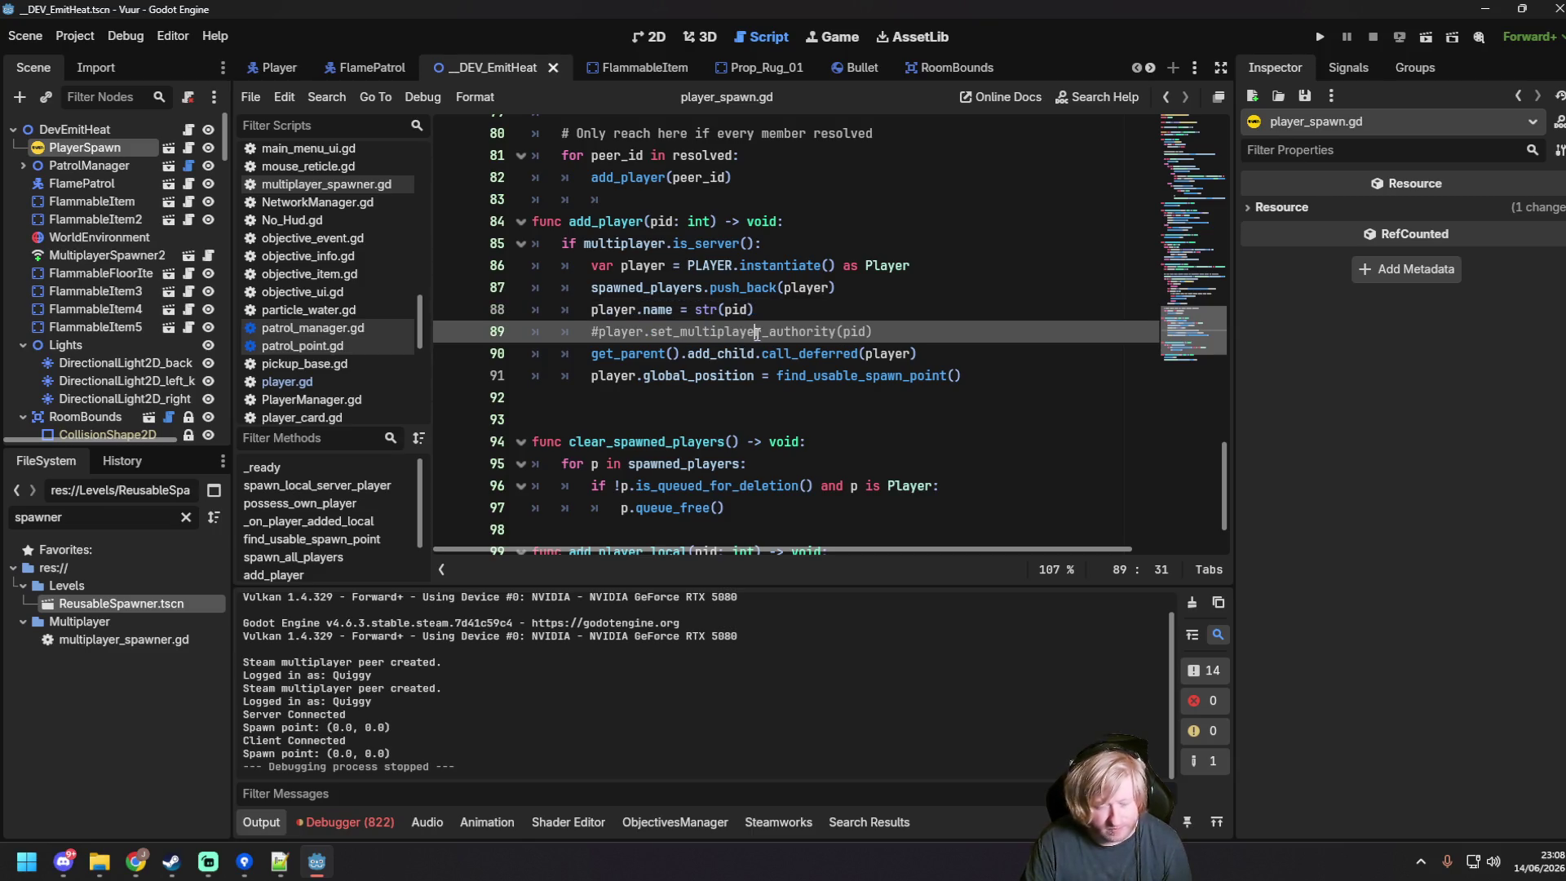
scroll(812, 364, up, 11)
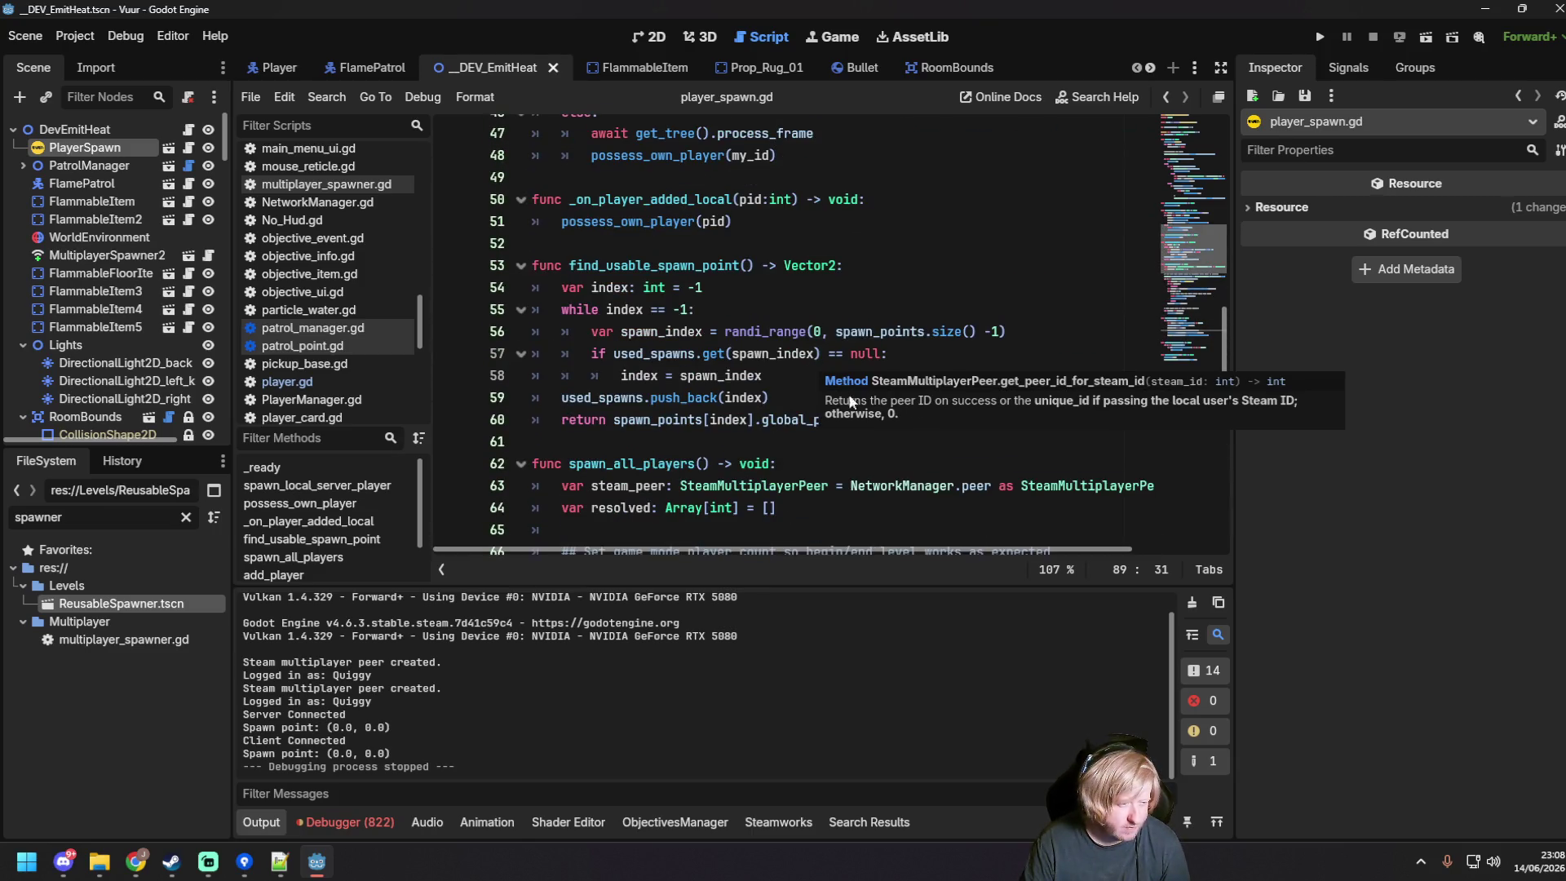
scroll(815, 397, up, 3)
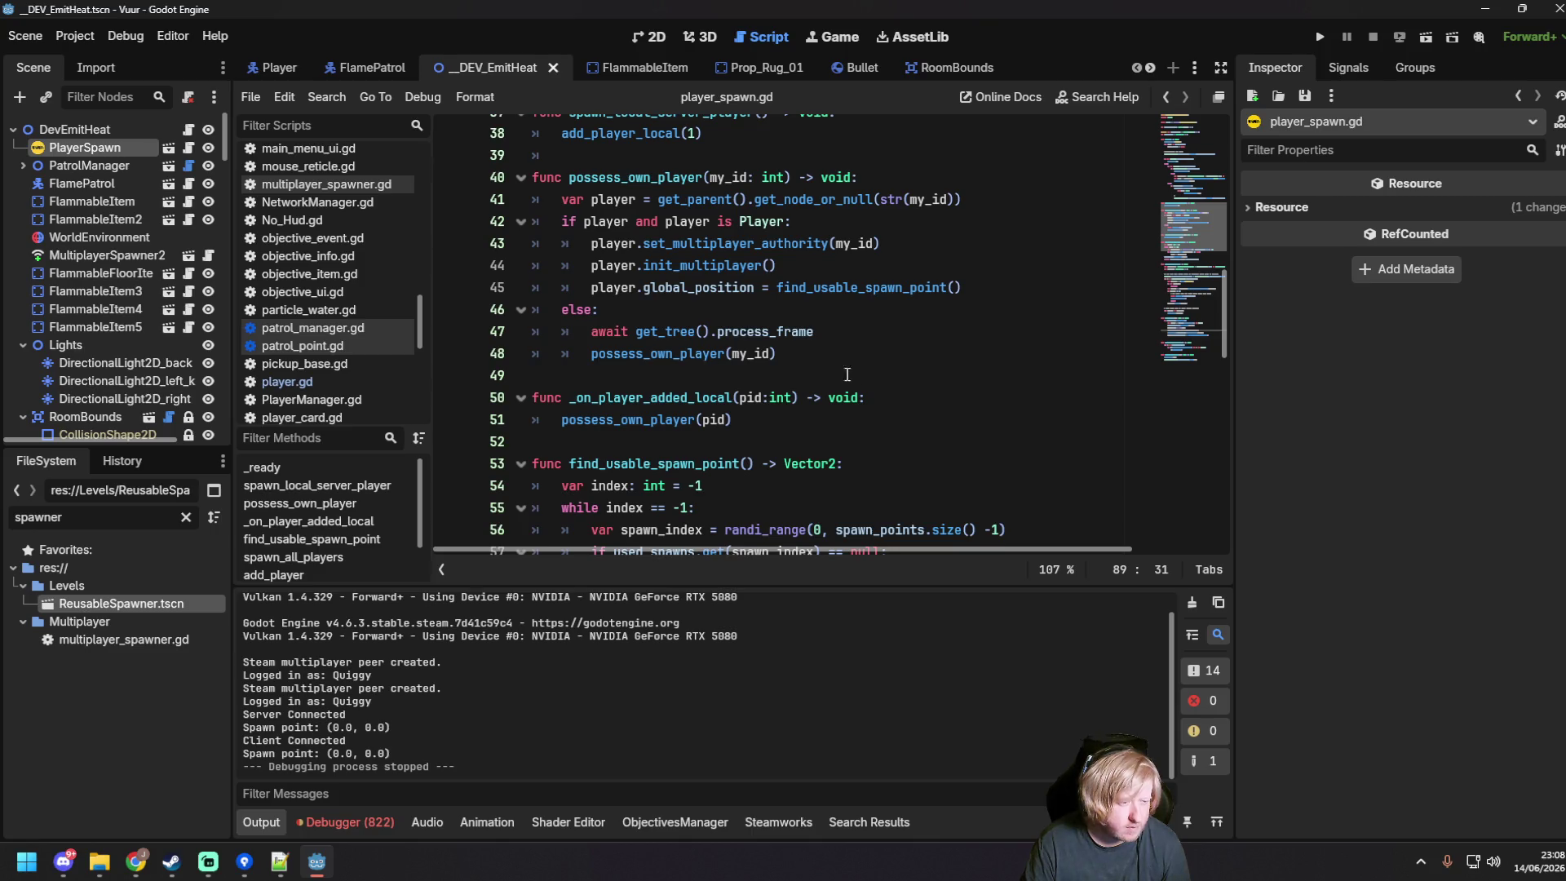
scroll(835, 372, up, 1)
click(823, 398)
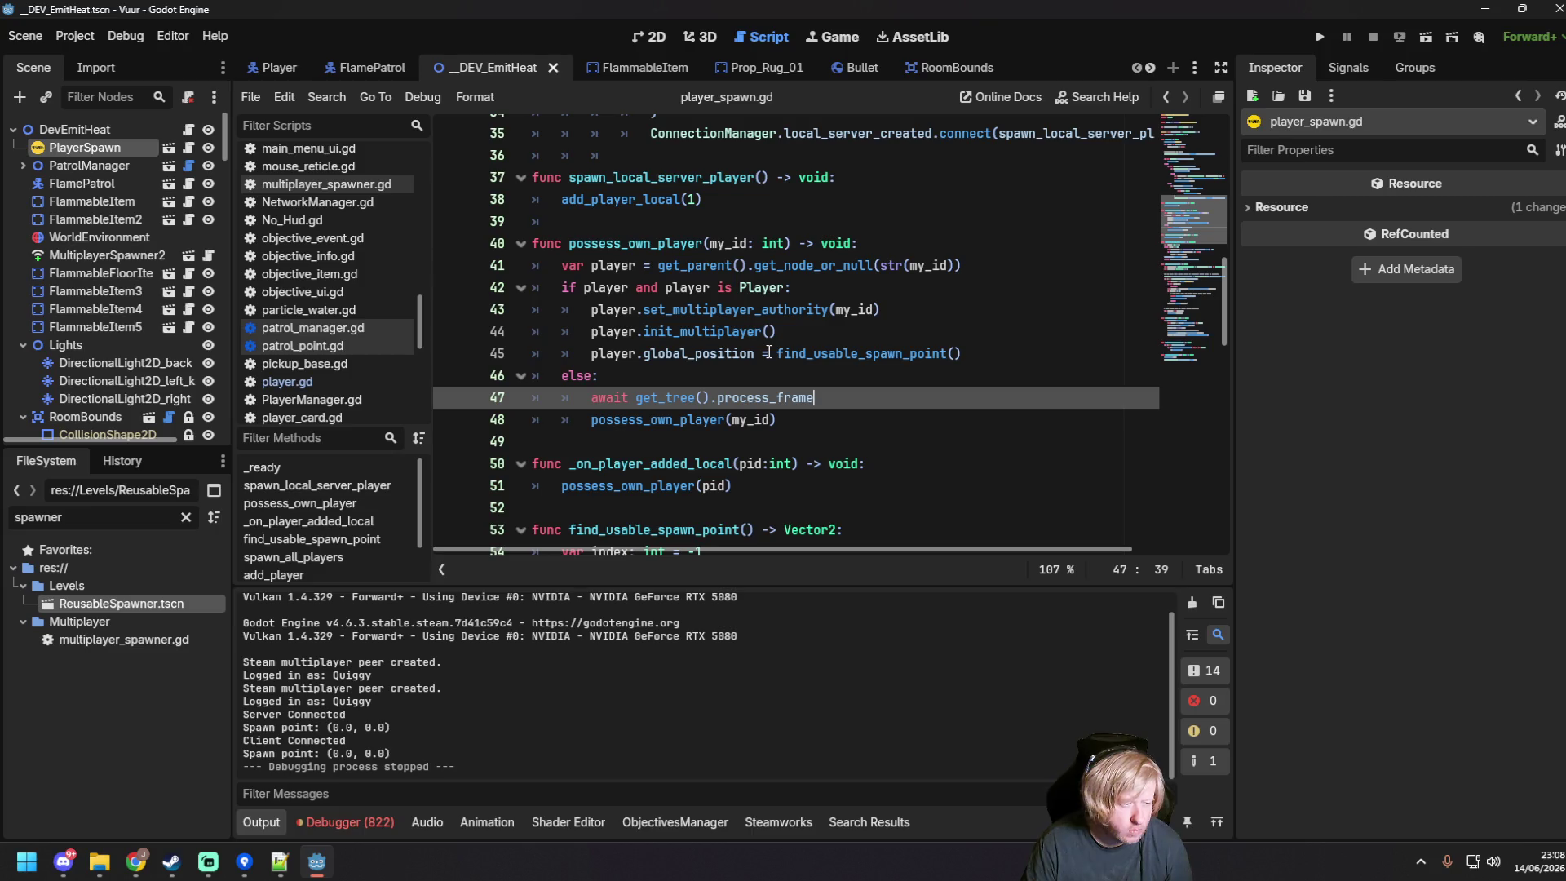
mouse_move(779, 352)
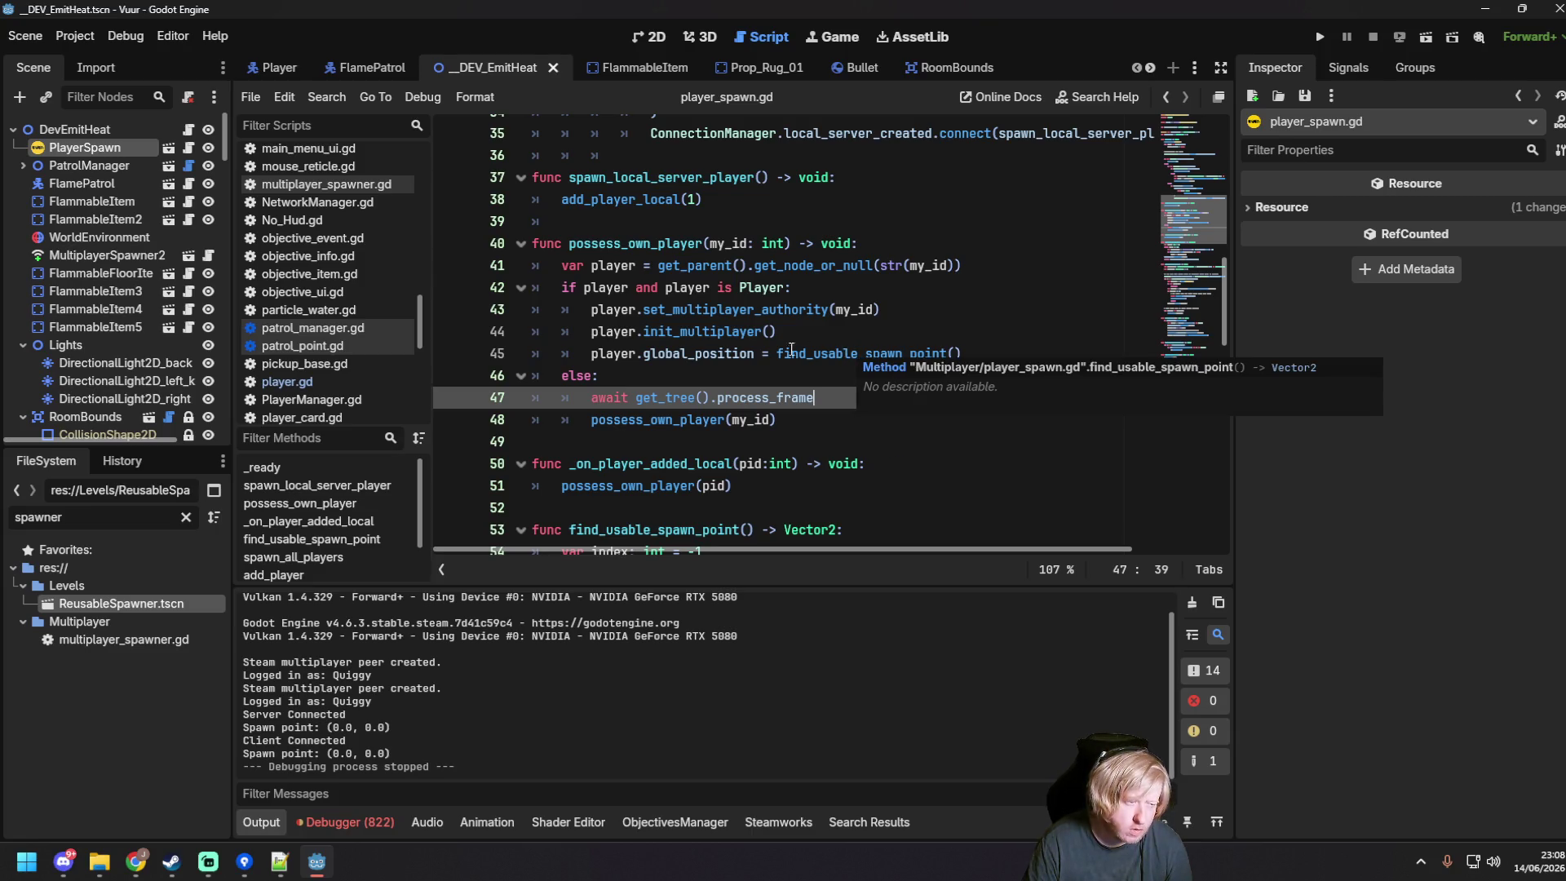
Break on line 43, run the game, start the server and continue past the break
click(449, 309)
key(Up)
key(Up)
key(Up)
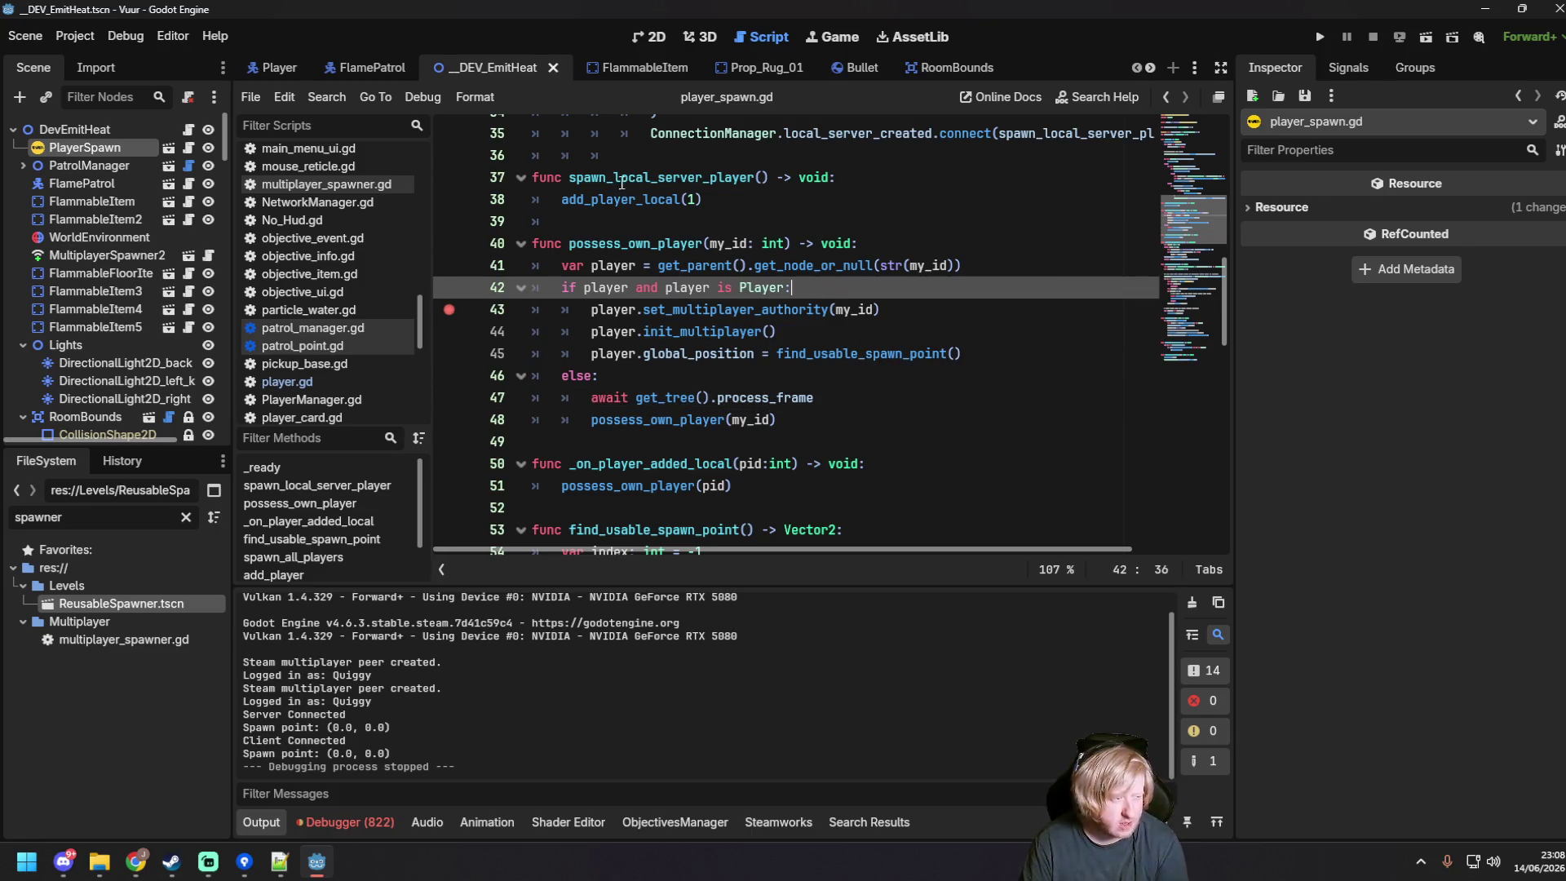
key(F5)
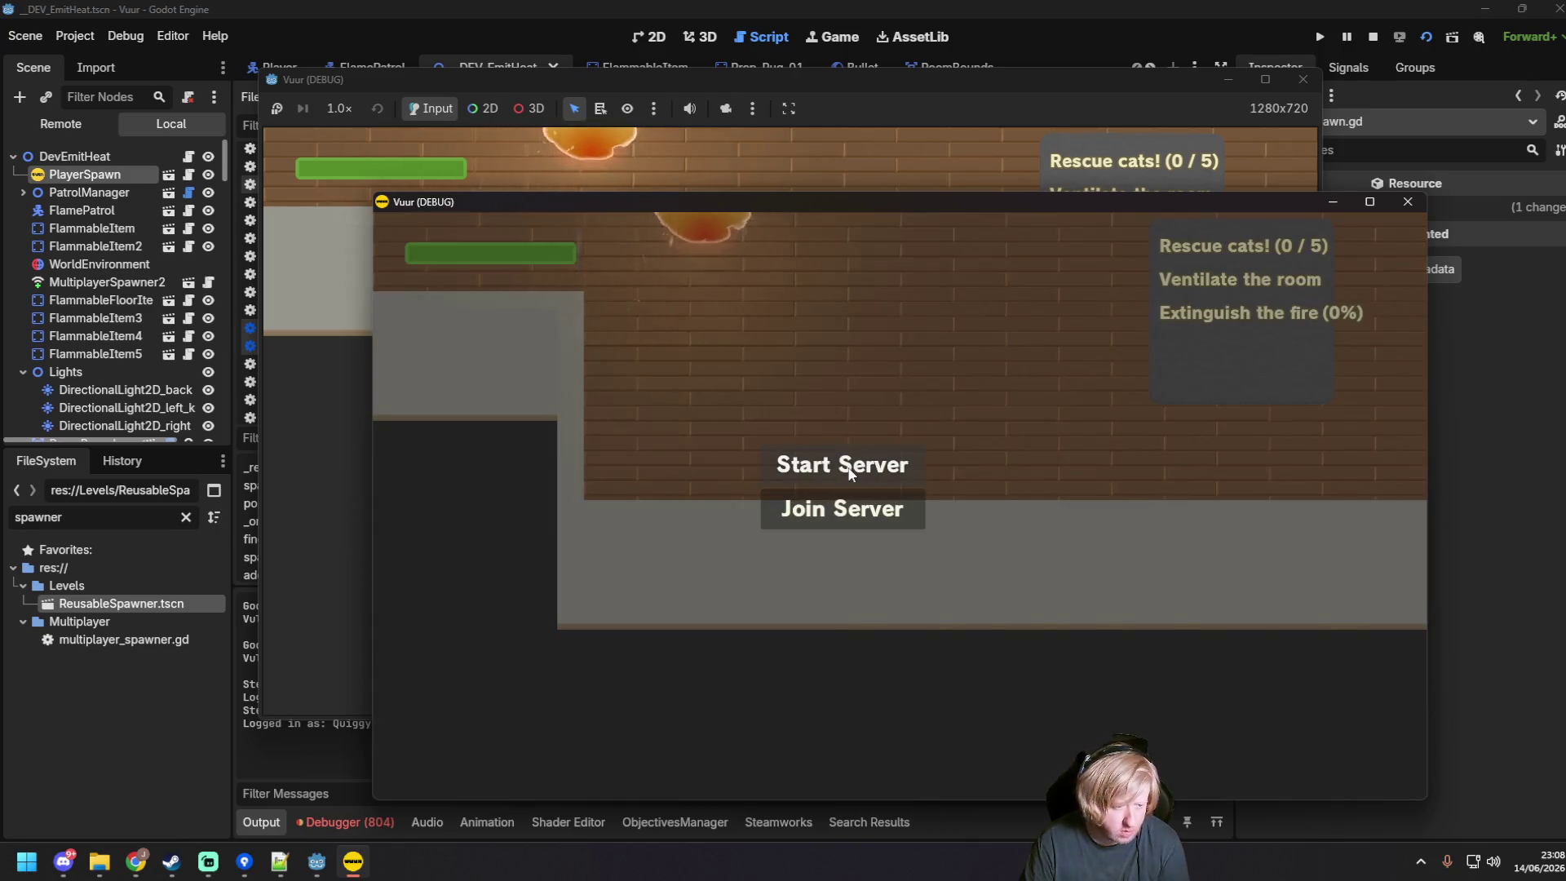
click(849, 464)
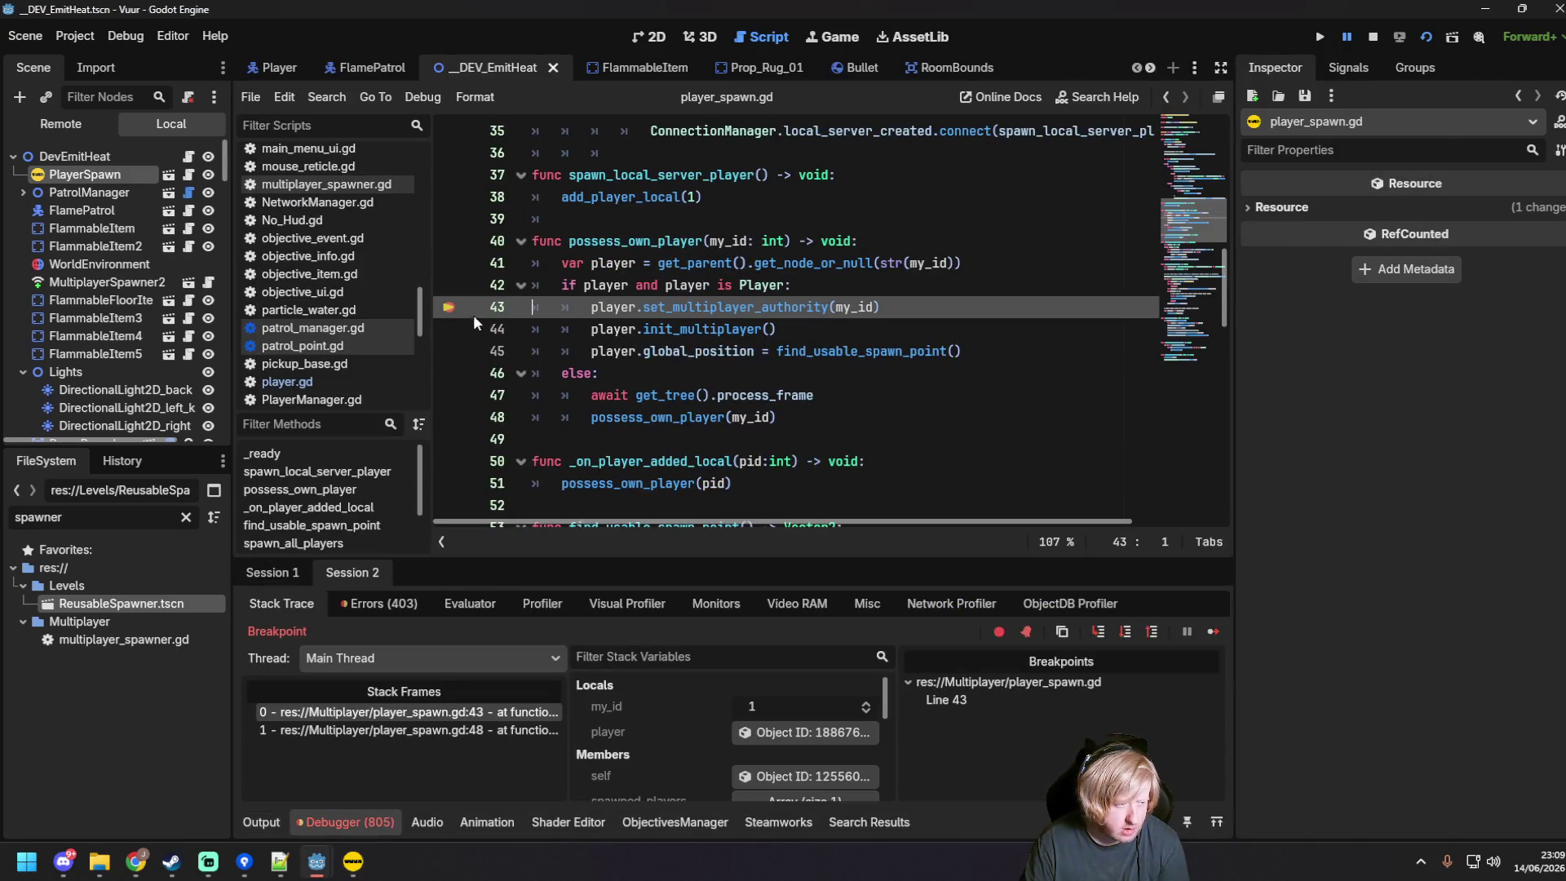
click(1213, 630)
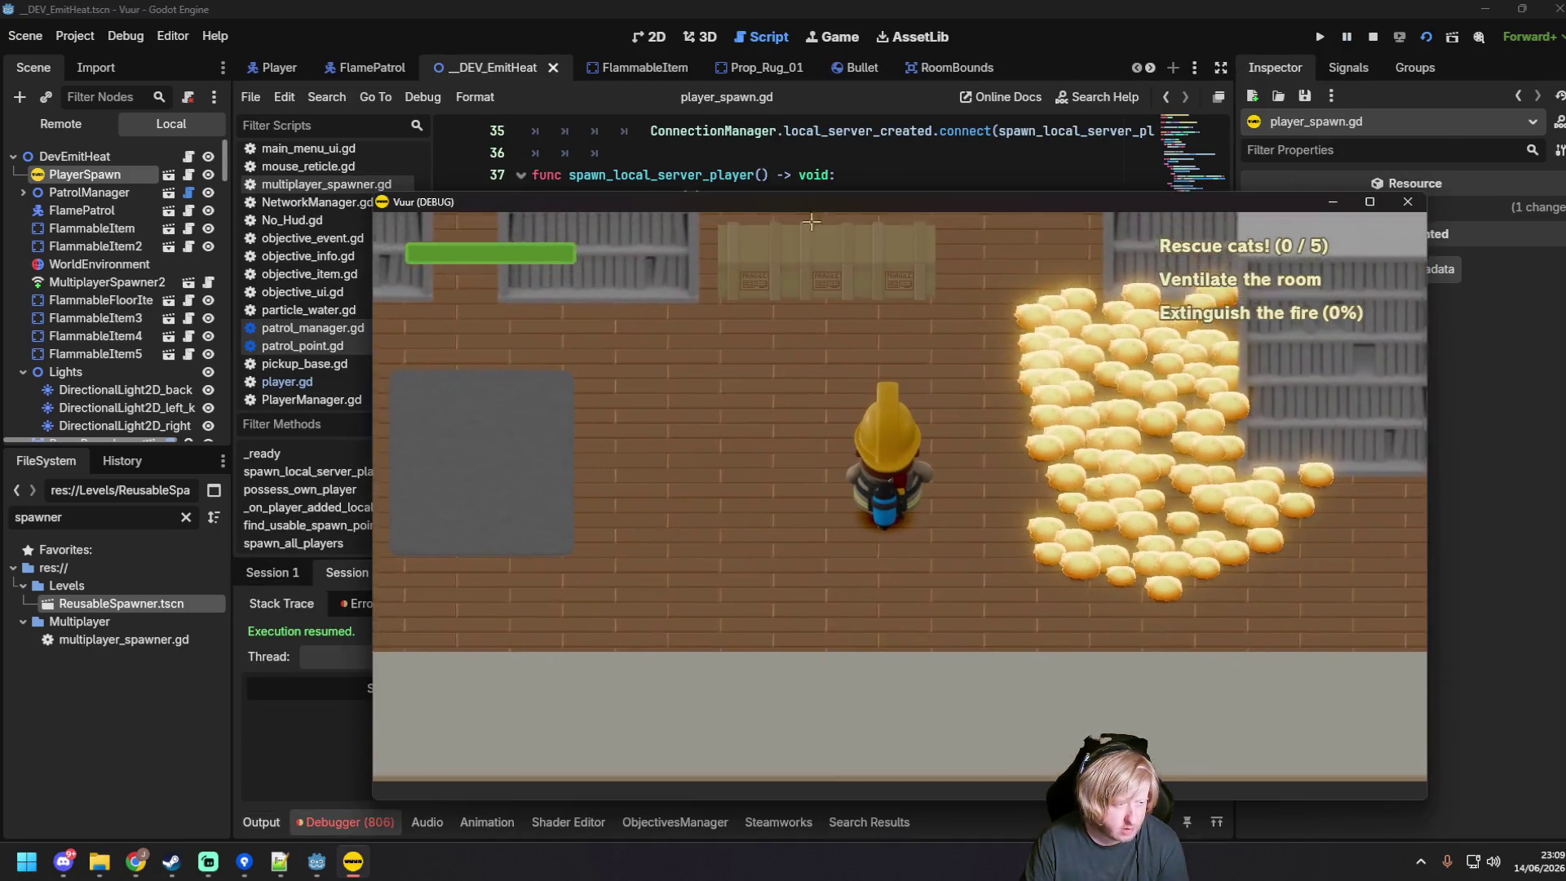
Join from the second game window, add breakpoints on lines 44 and 45, and continue through them
mouse_move(317, 861)
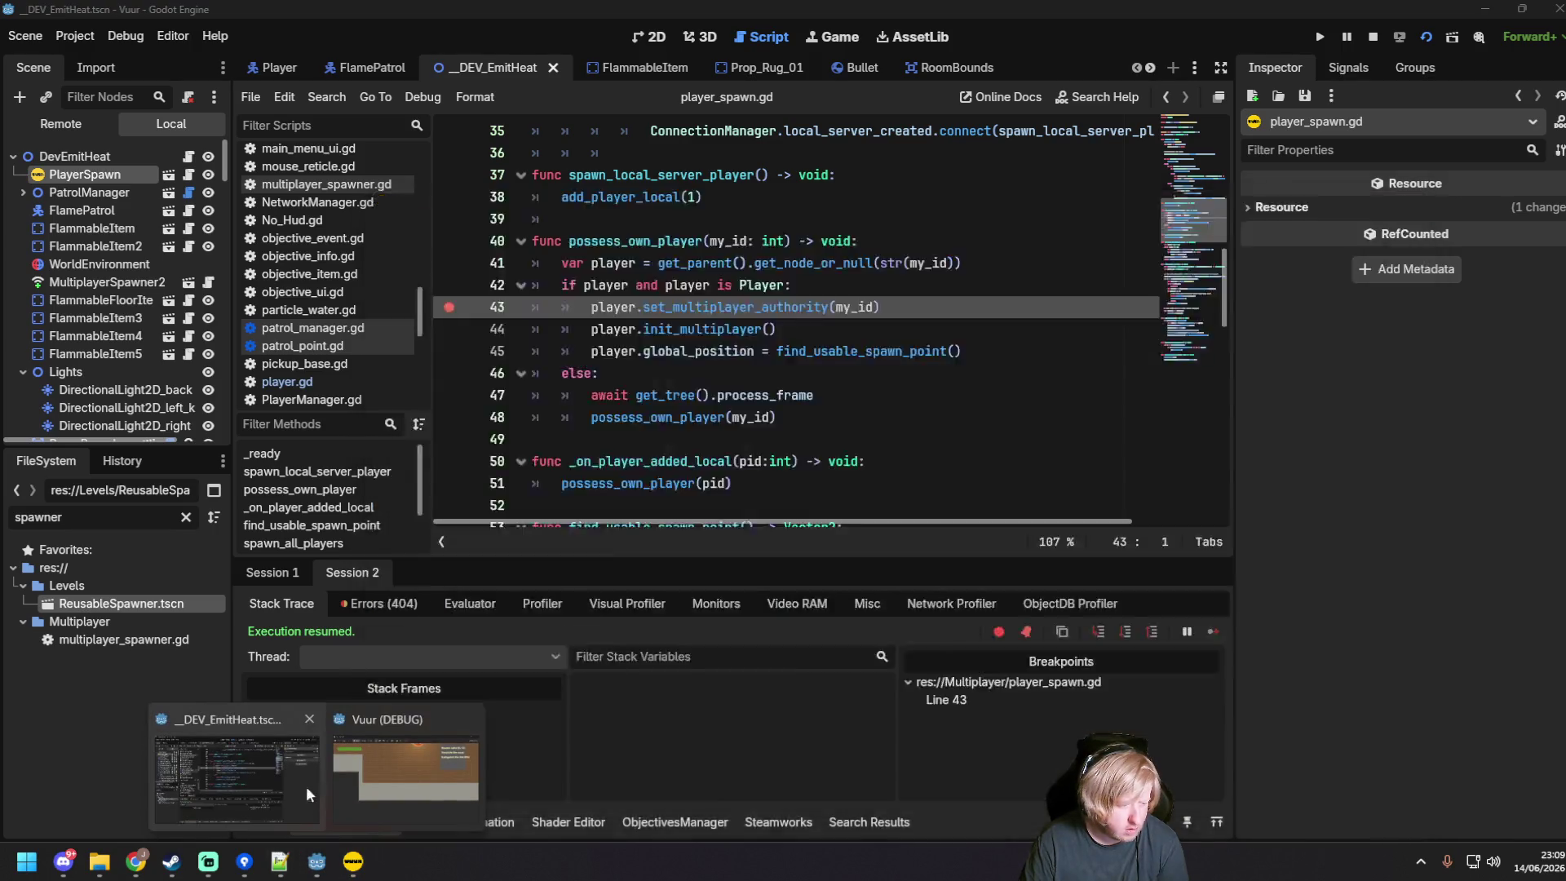
click(296, 786)
click(716, 418)
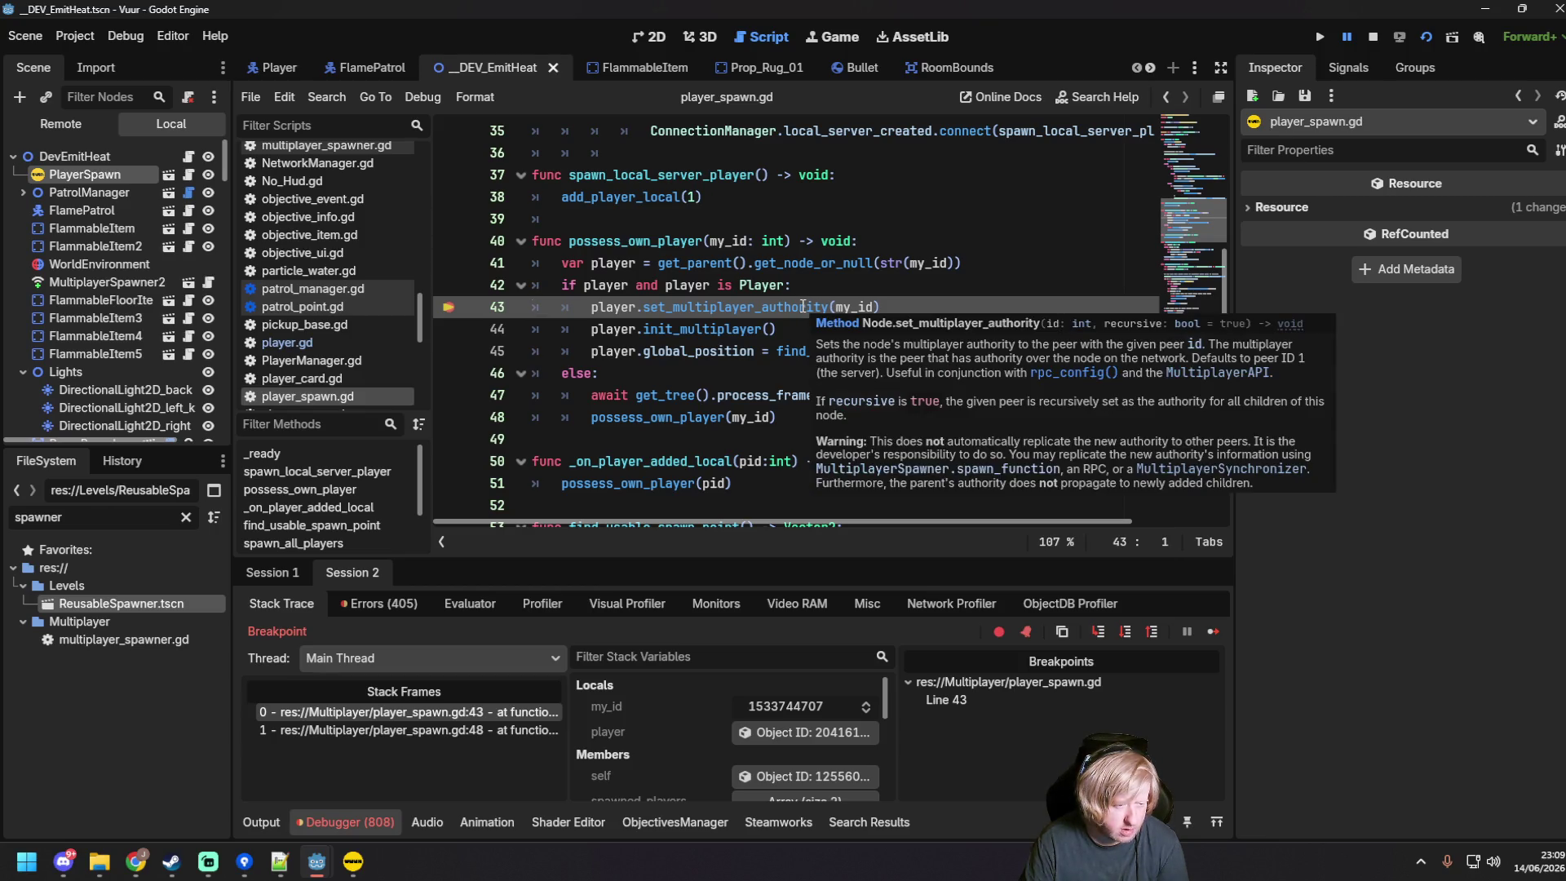
mouse_move(850, 306)
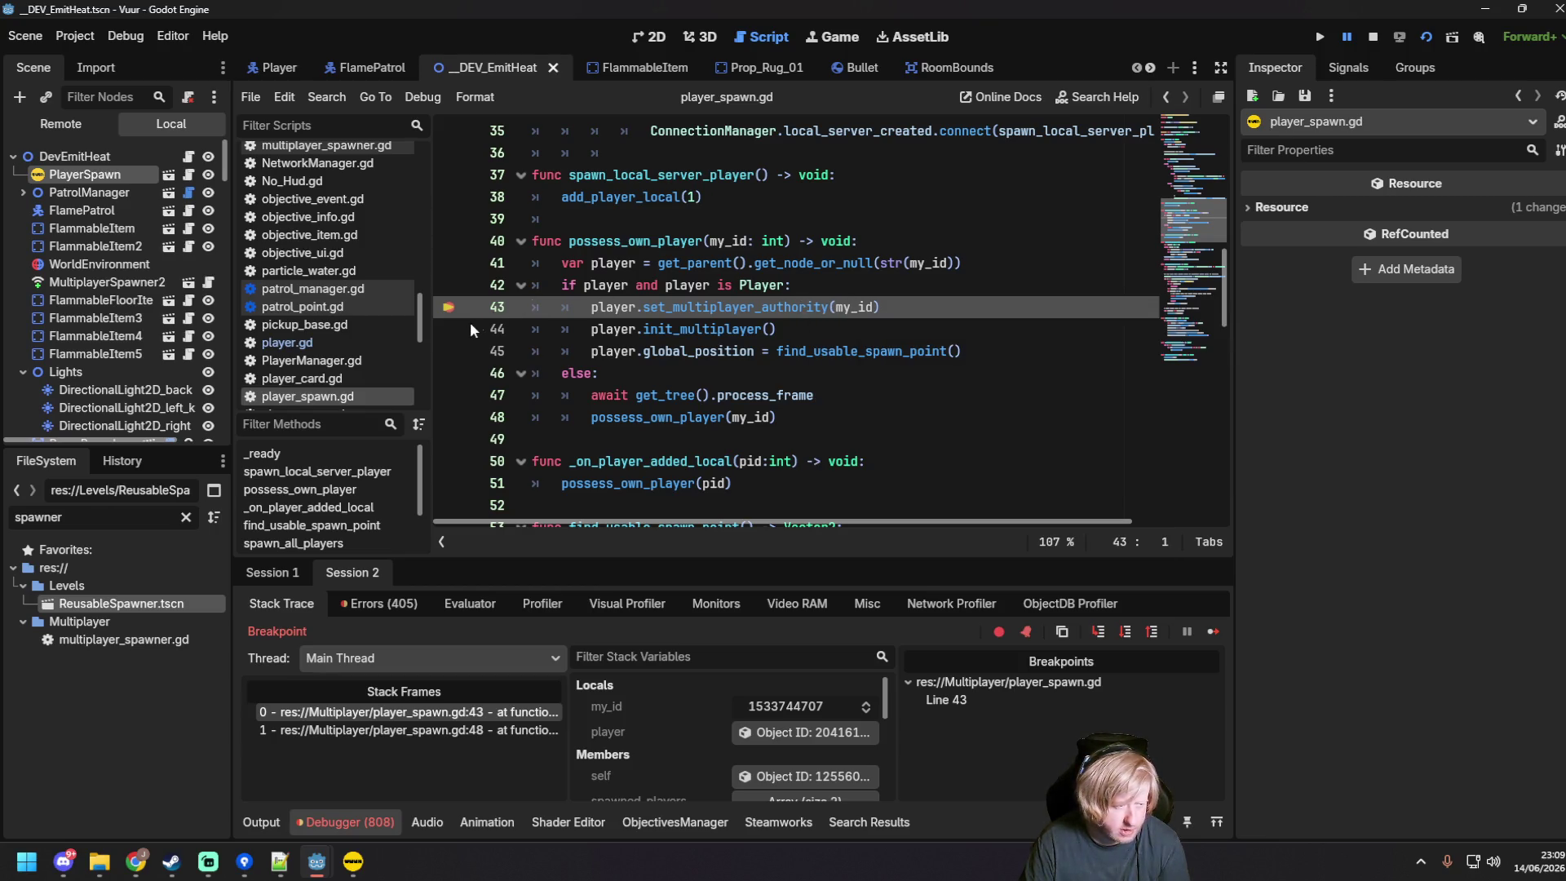
click(449, 329)
click(449, 351)
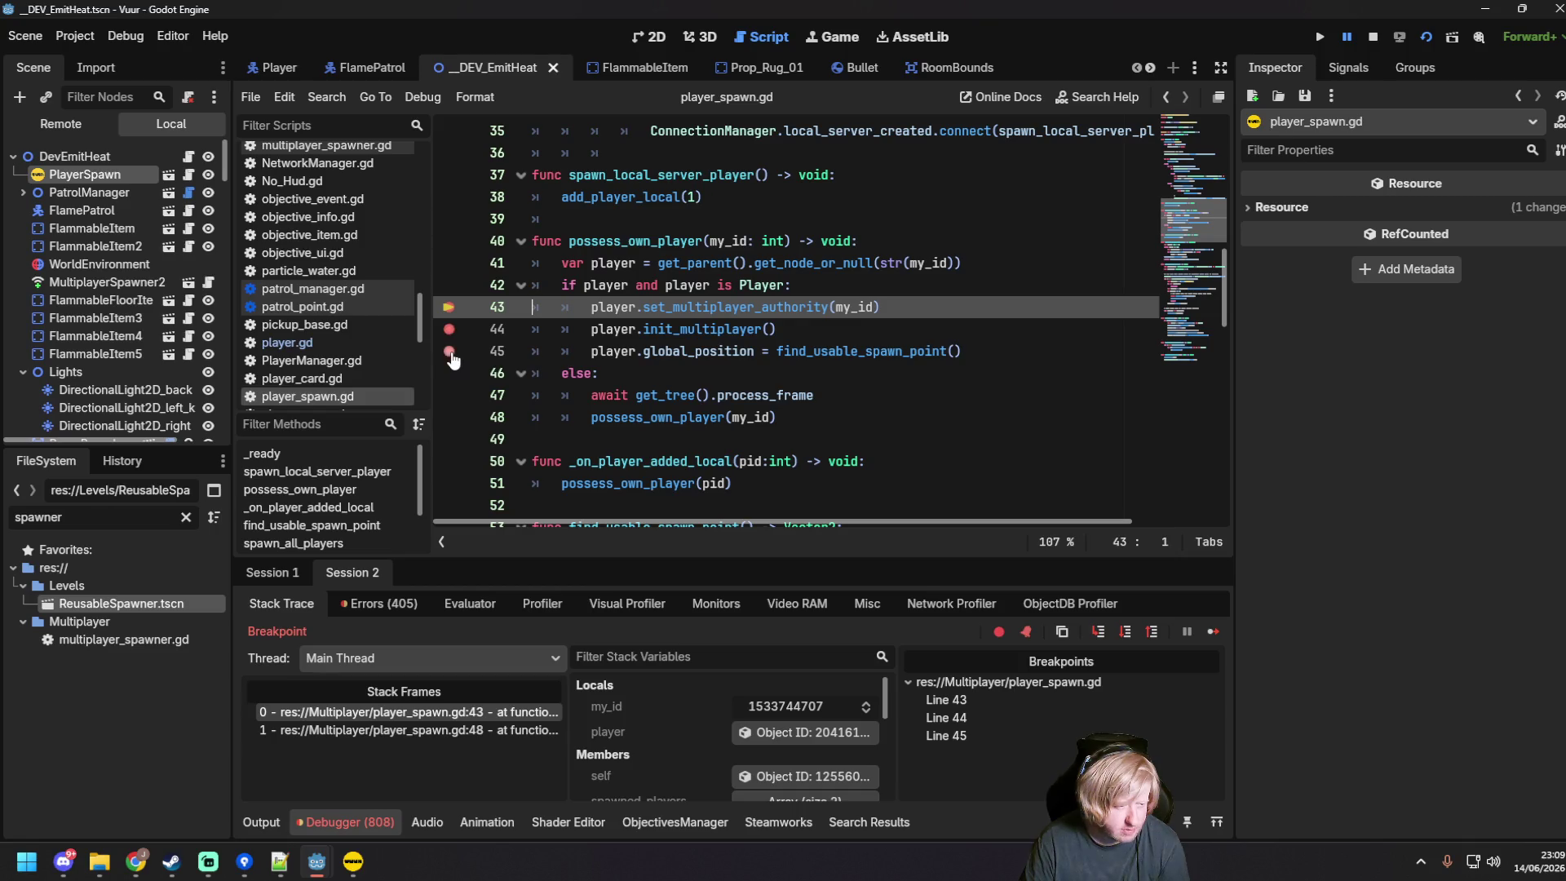
click(1214, 632)
click(1216, 635)
click(1216, 634)
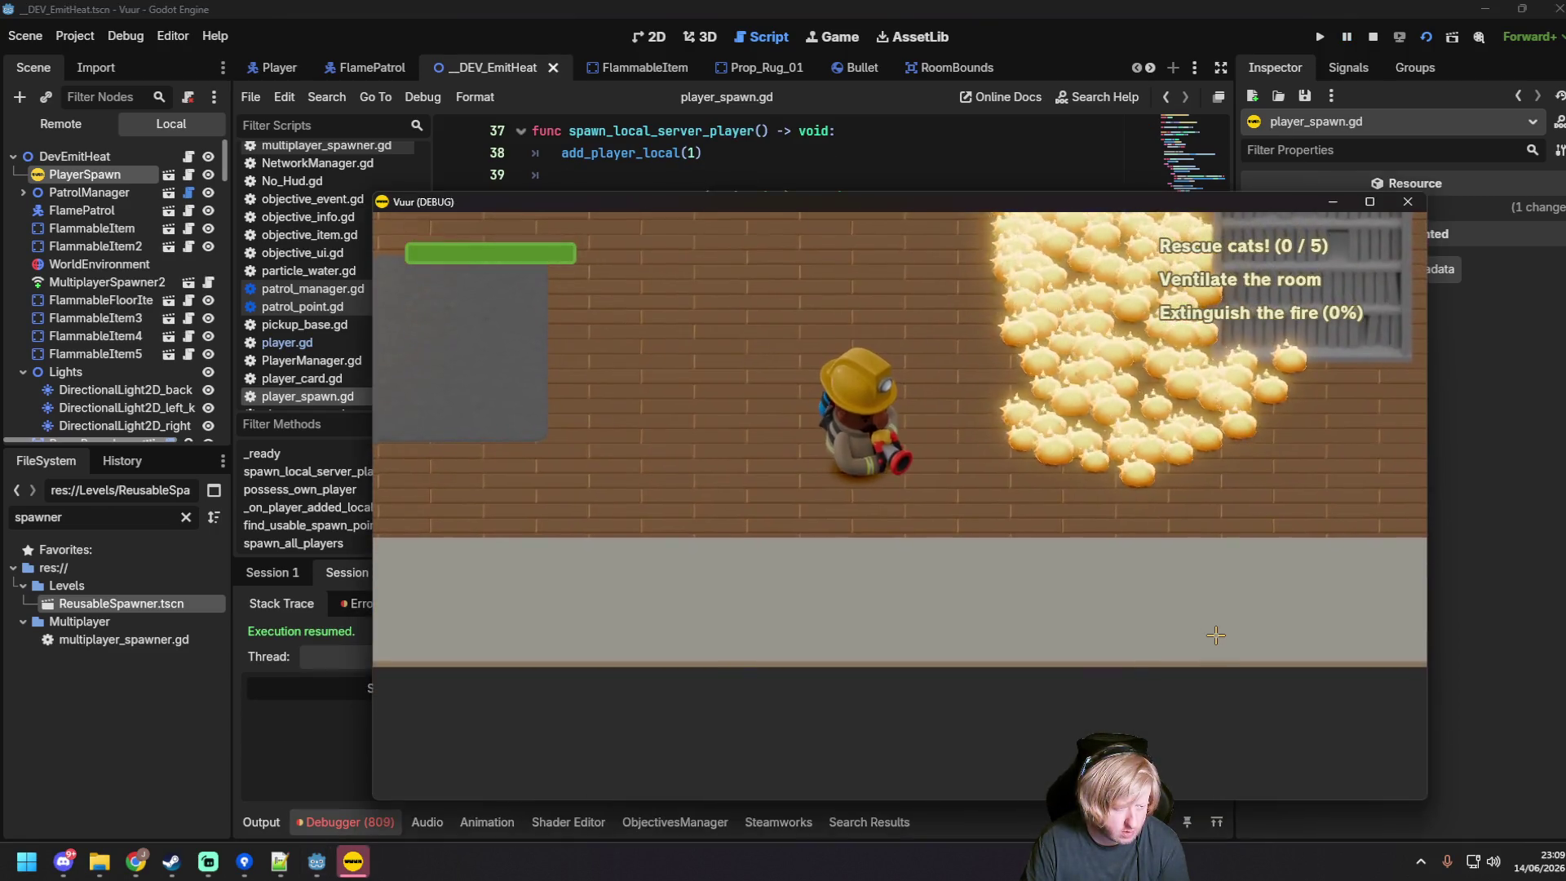
Walk the firefighter to the fire, spray water on it, then stop the game
mouse_move(341, 845)
click(405, 779)
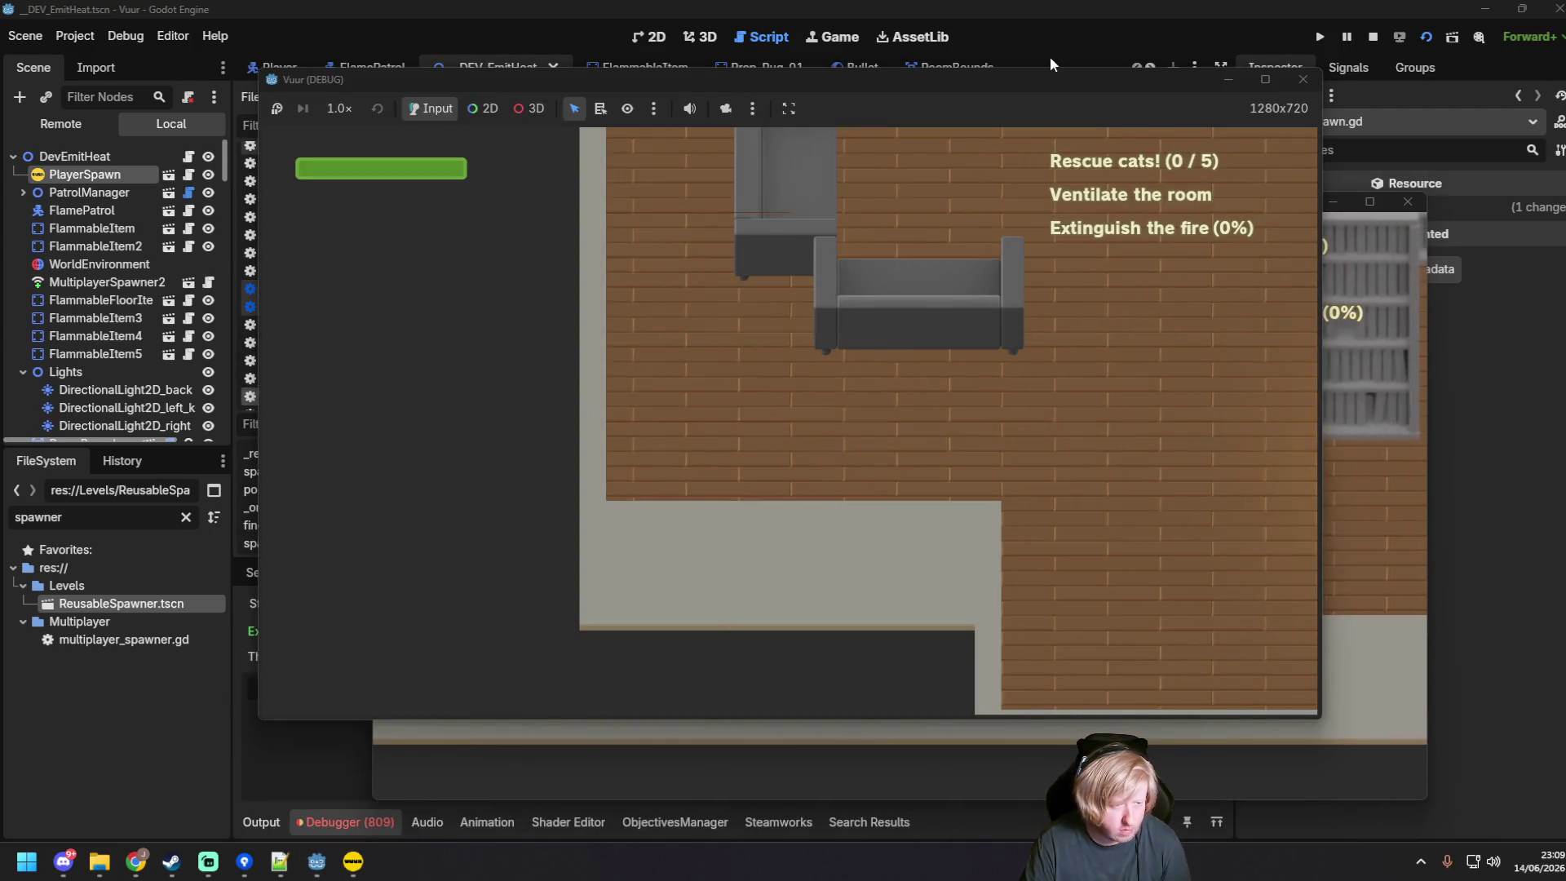
drag(1029, 80, 803, 101)
click(1146, 434)
key(a)
key(w)
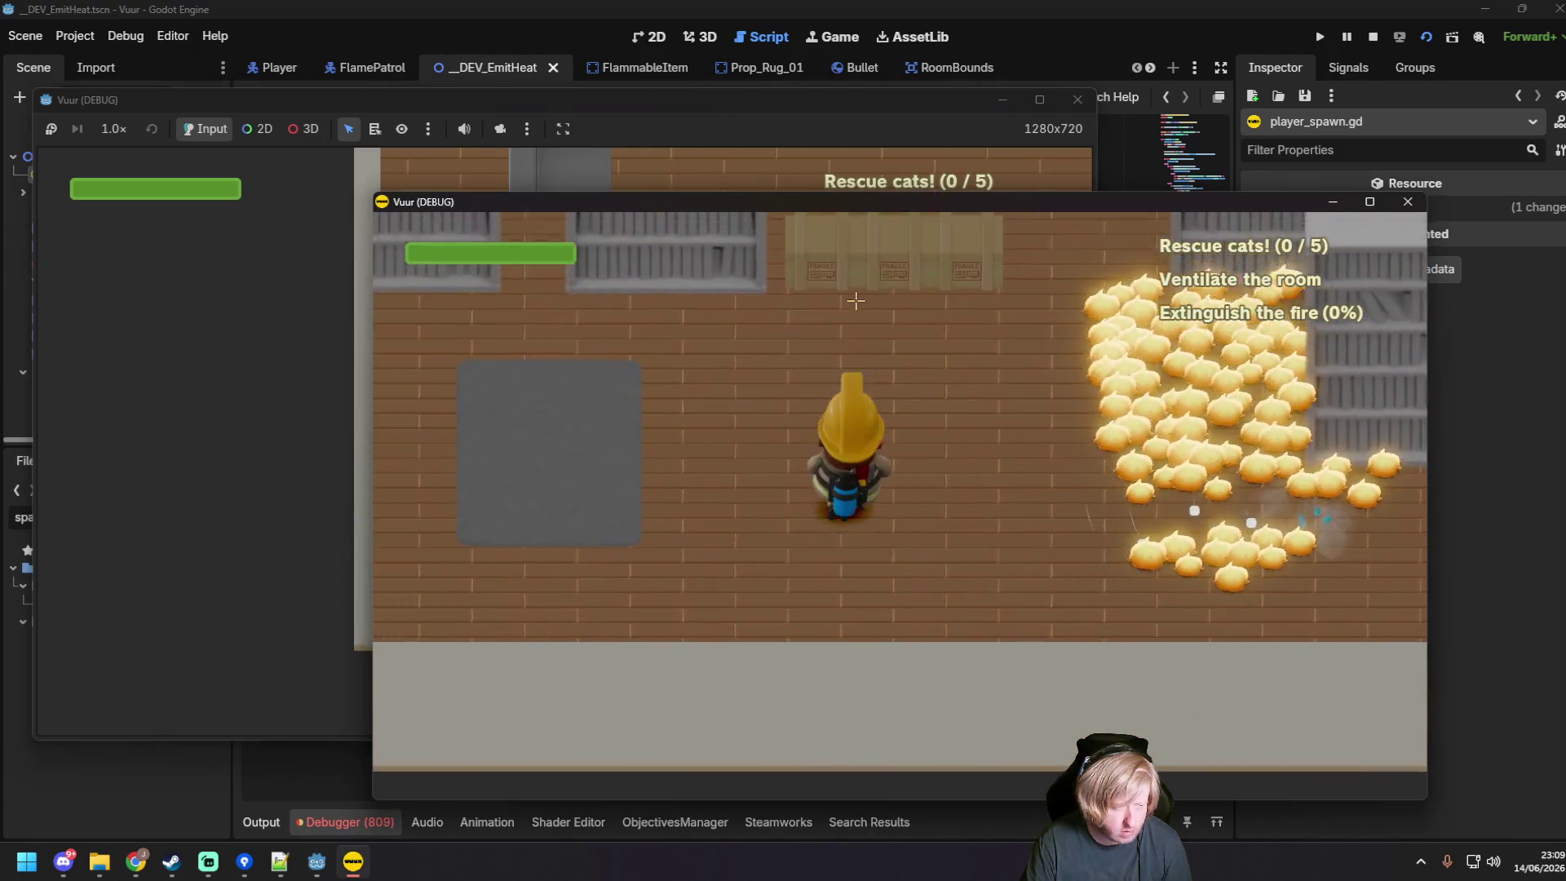
key(s)
mouse_move(604, 375)
mouse_down()
mouse_move(620, 440)
mouse_move(710, 449)
mouse_move(816, 637)
mouse_up()
key(w)
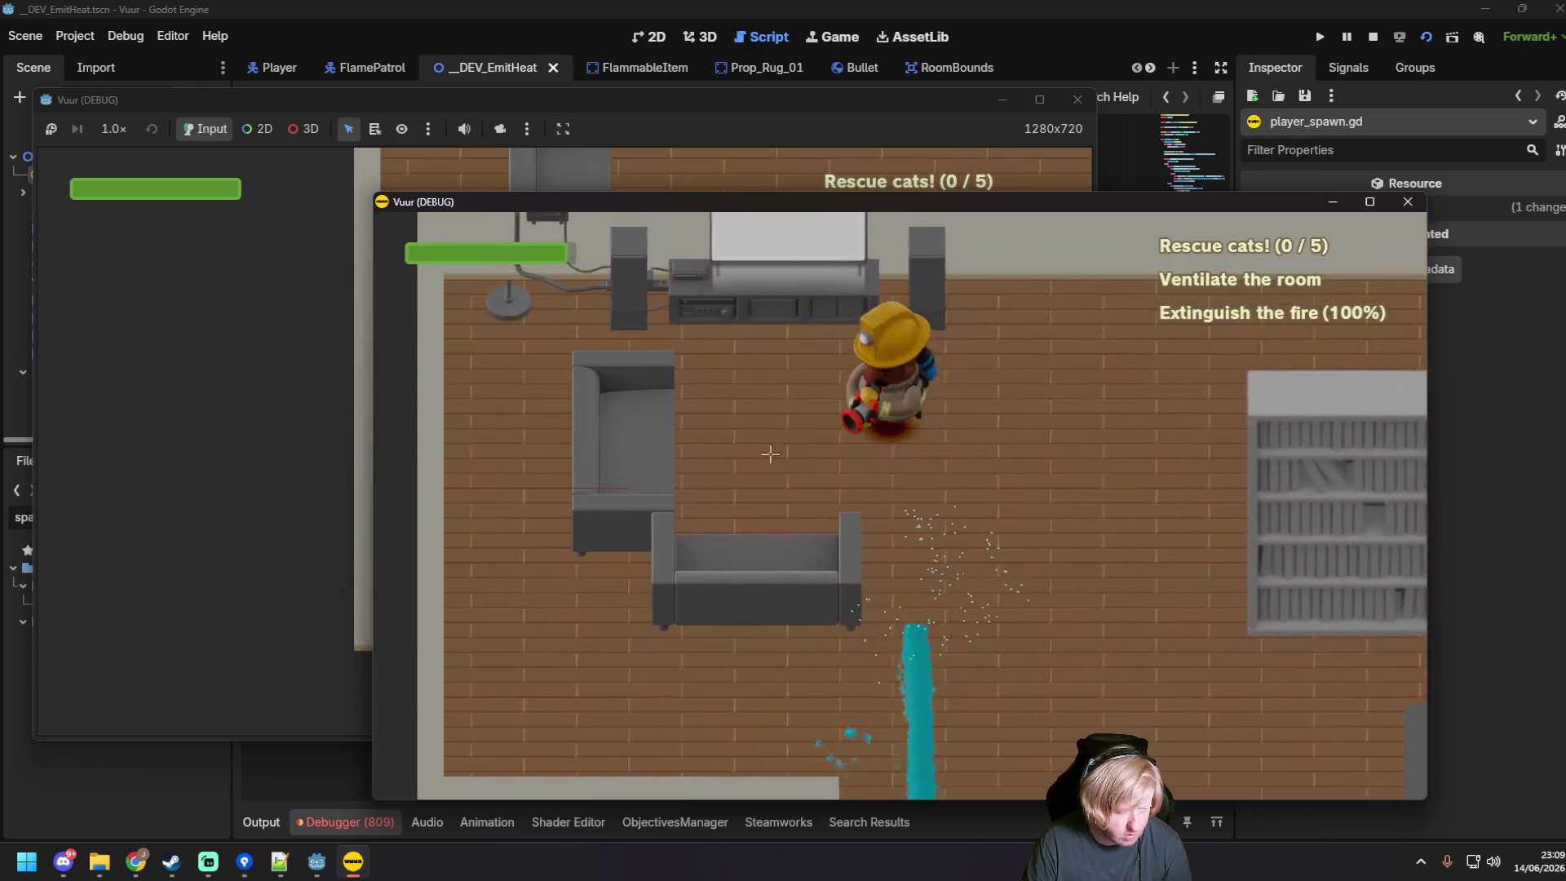
click(296, 236)
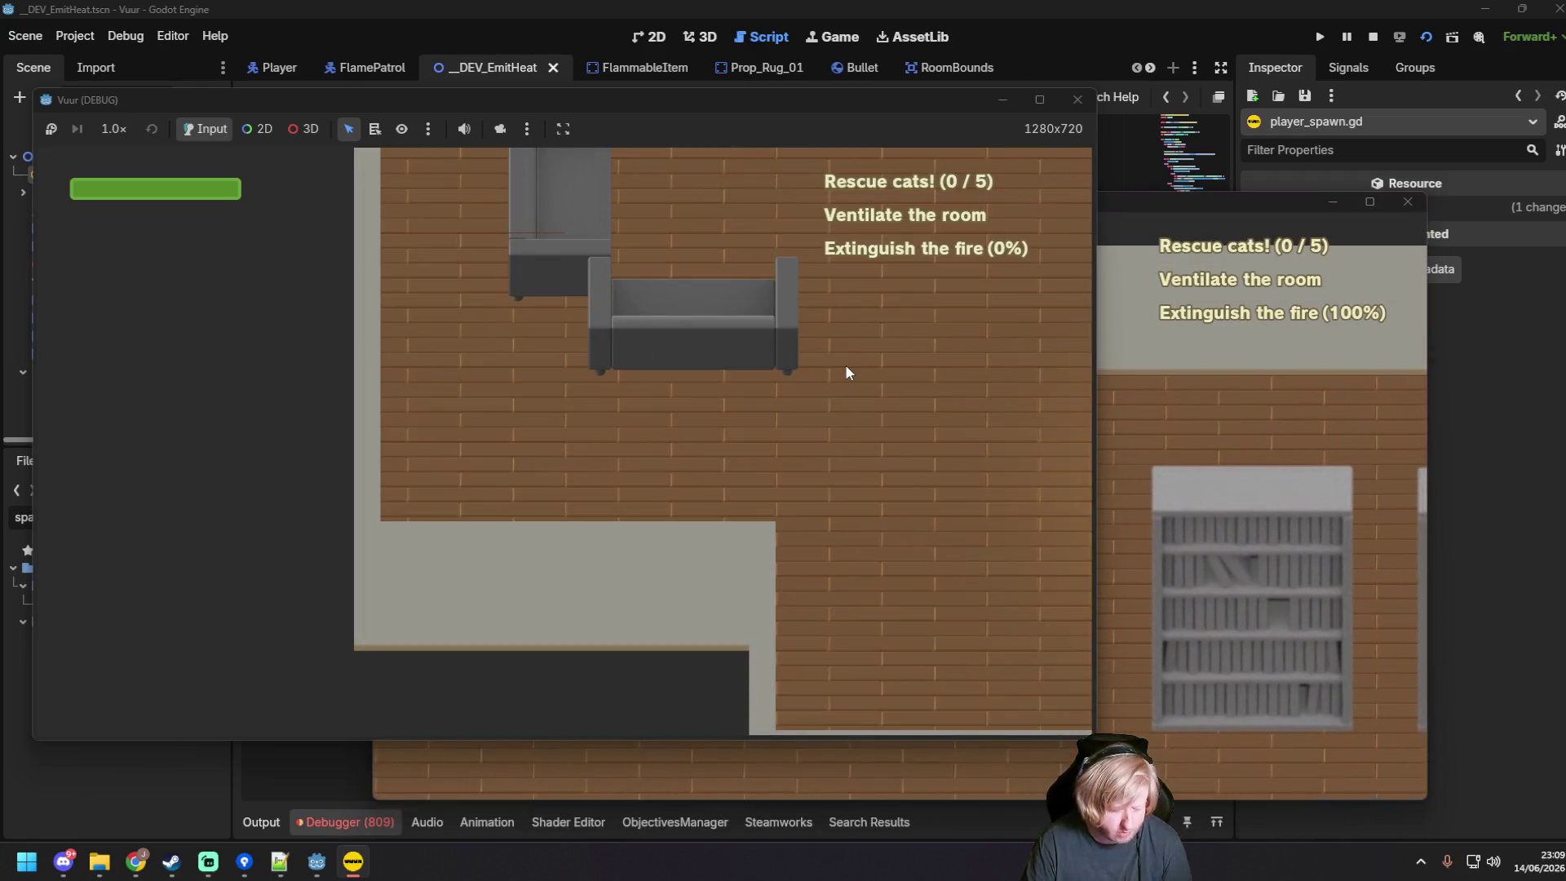
click(1077, 99)
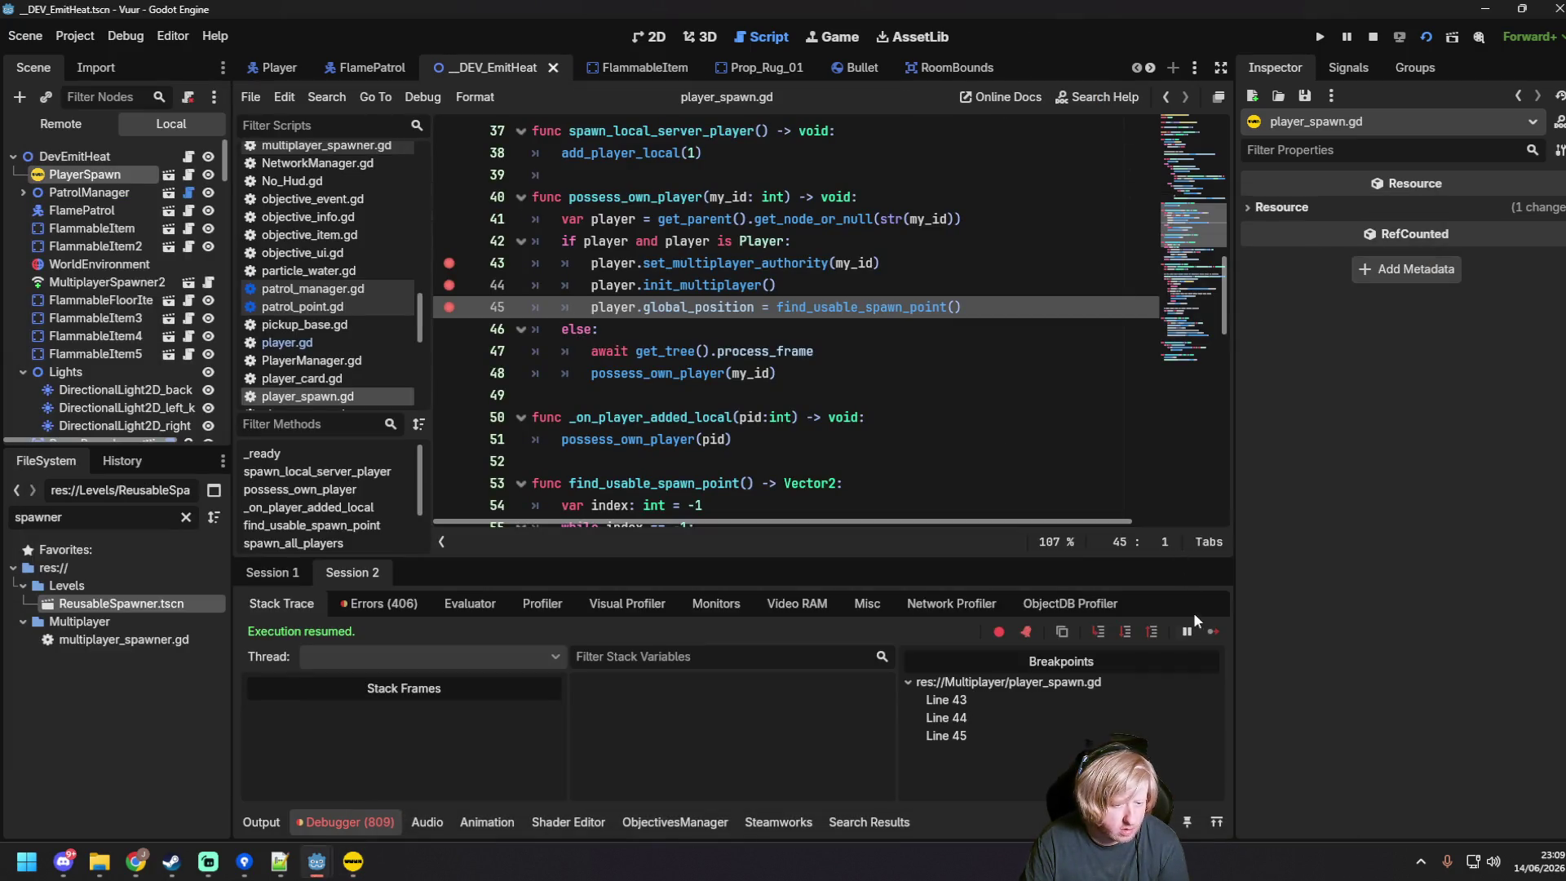
Remove the breakpoints on lines 43, 44 and 45
click(449, 263)
click(449, 285)
click(449, 307)
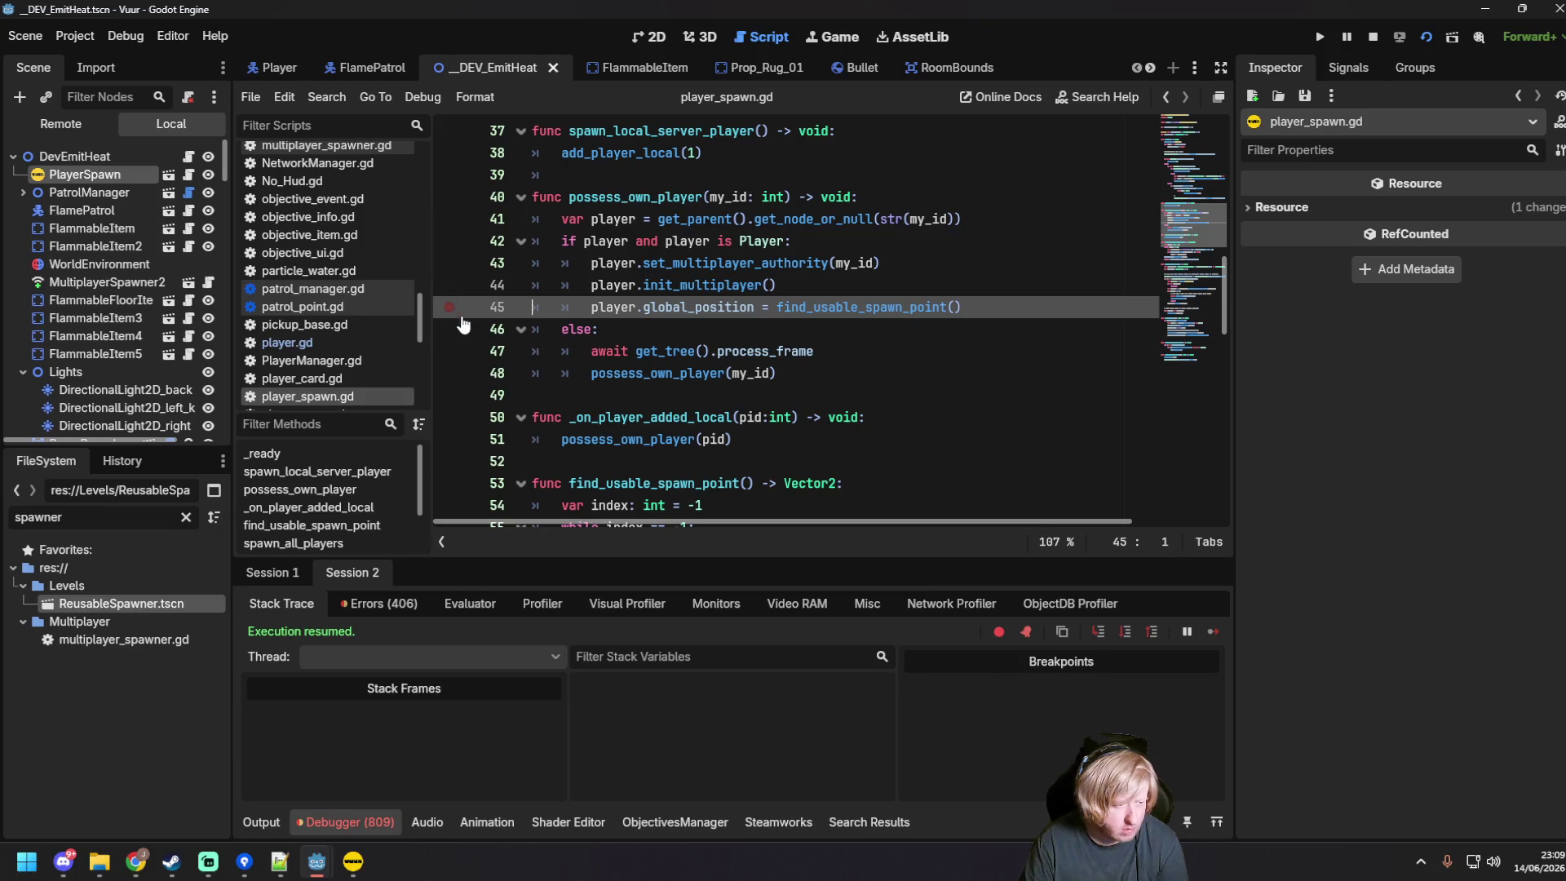
click(1006, 314)
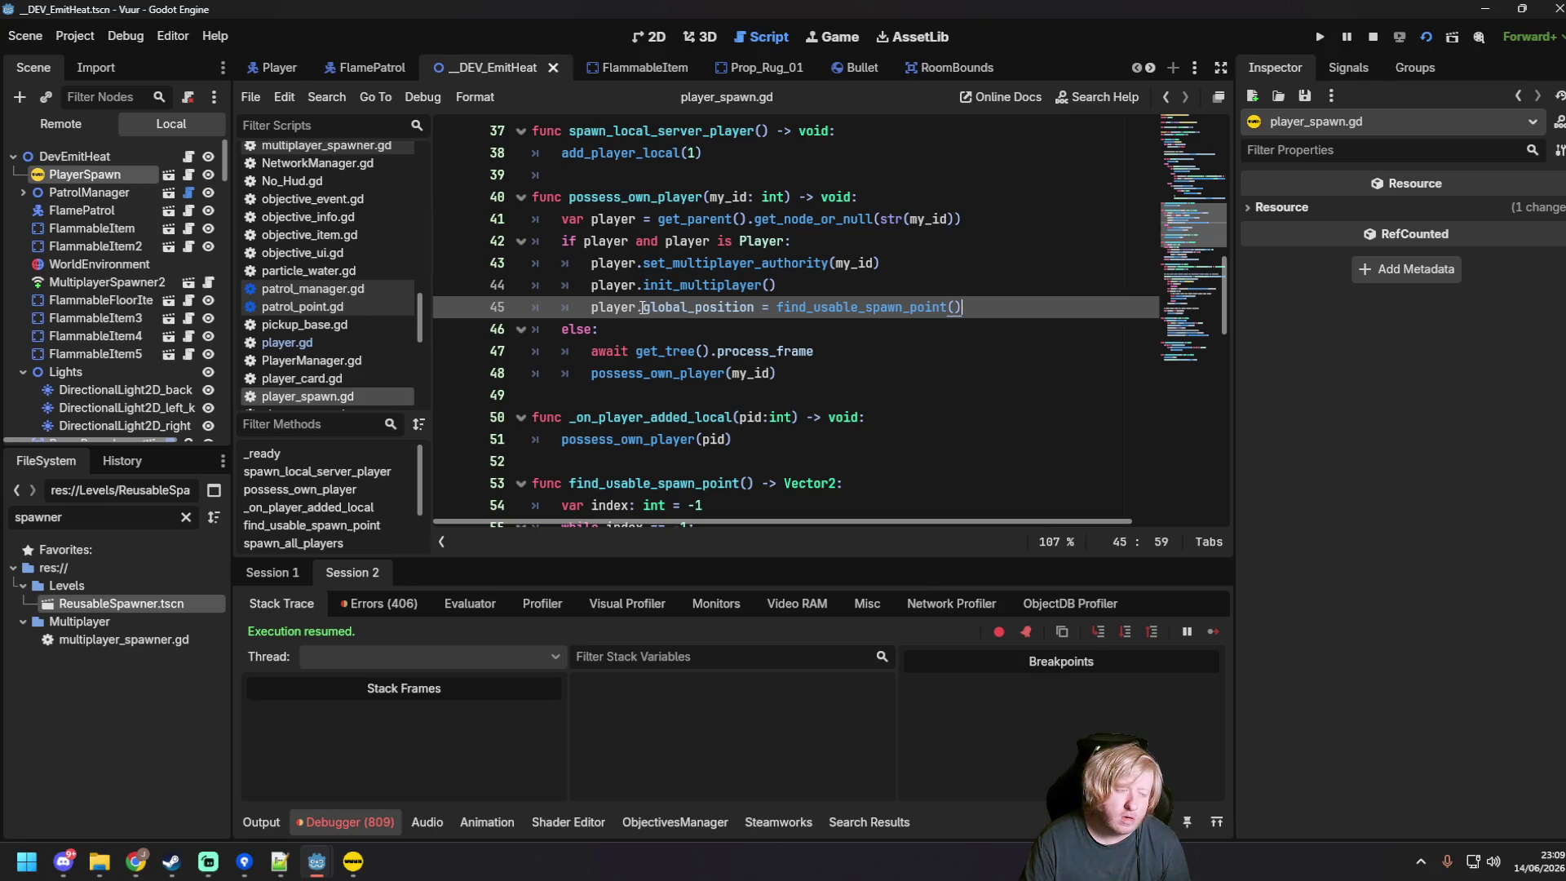
Drop 'global_' from line 45, then test a Start Server and Join run and stop it
drag(643, 306, 694, 306)
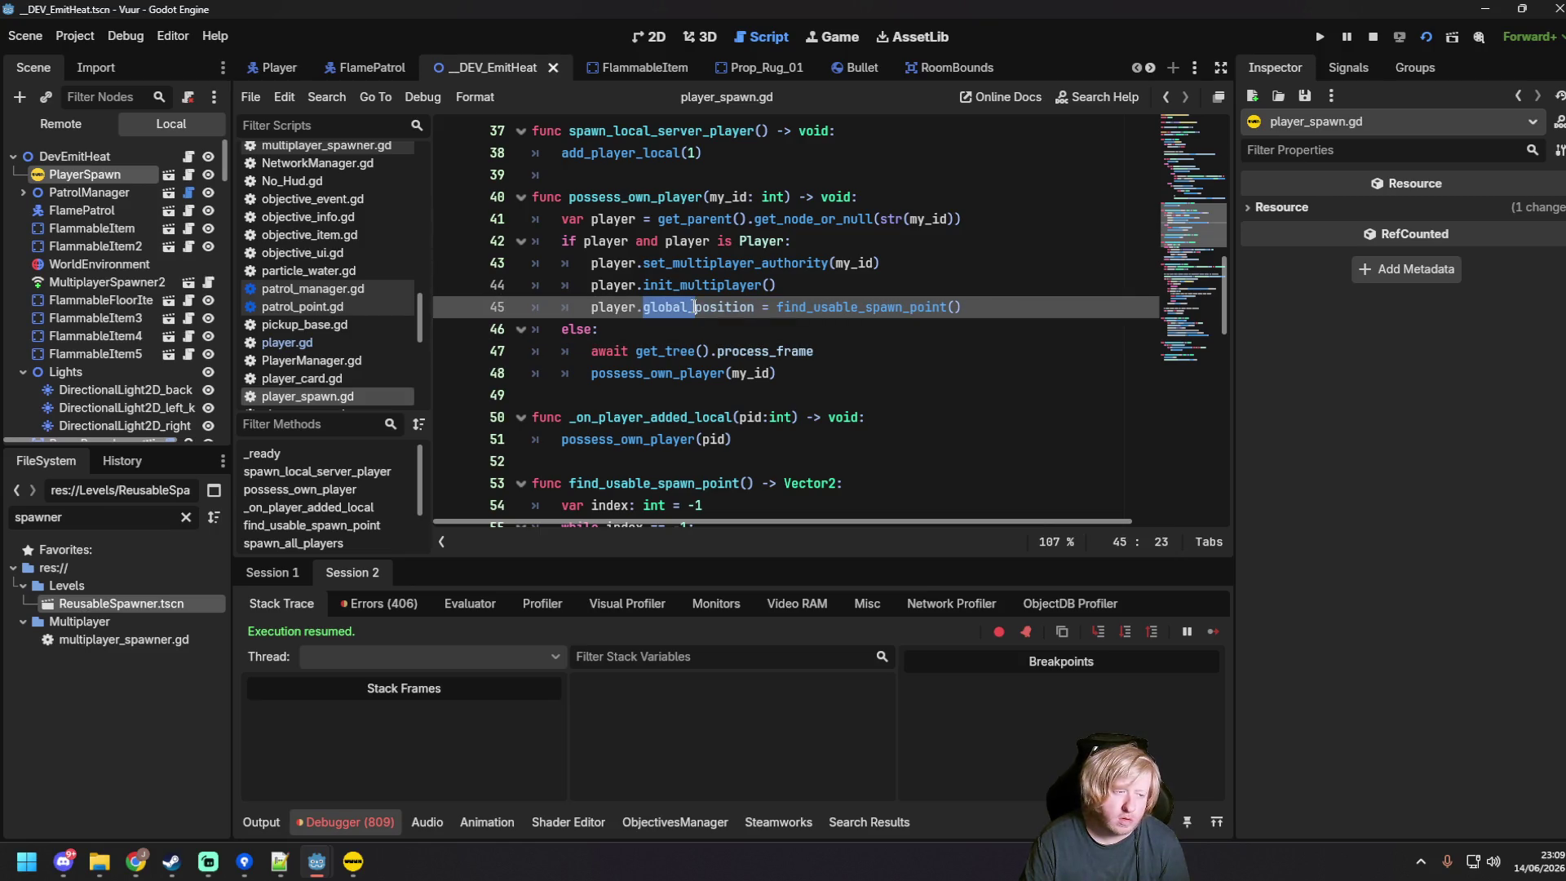
key(BackSpace)
key(F5)
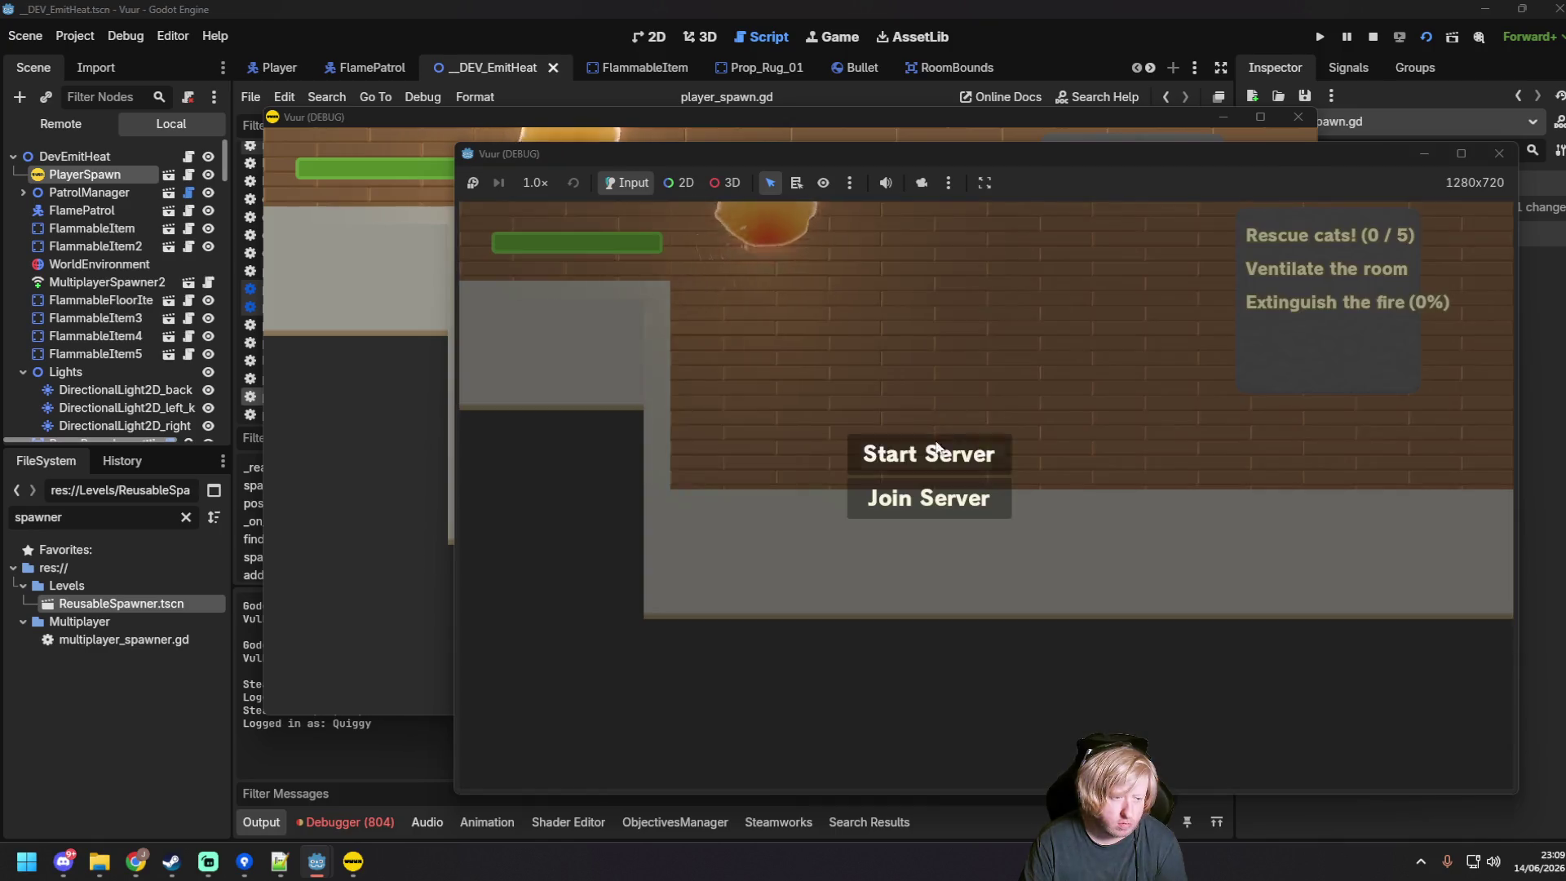
click(936, 448)
click(399, 368)
click(734, 424)
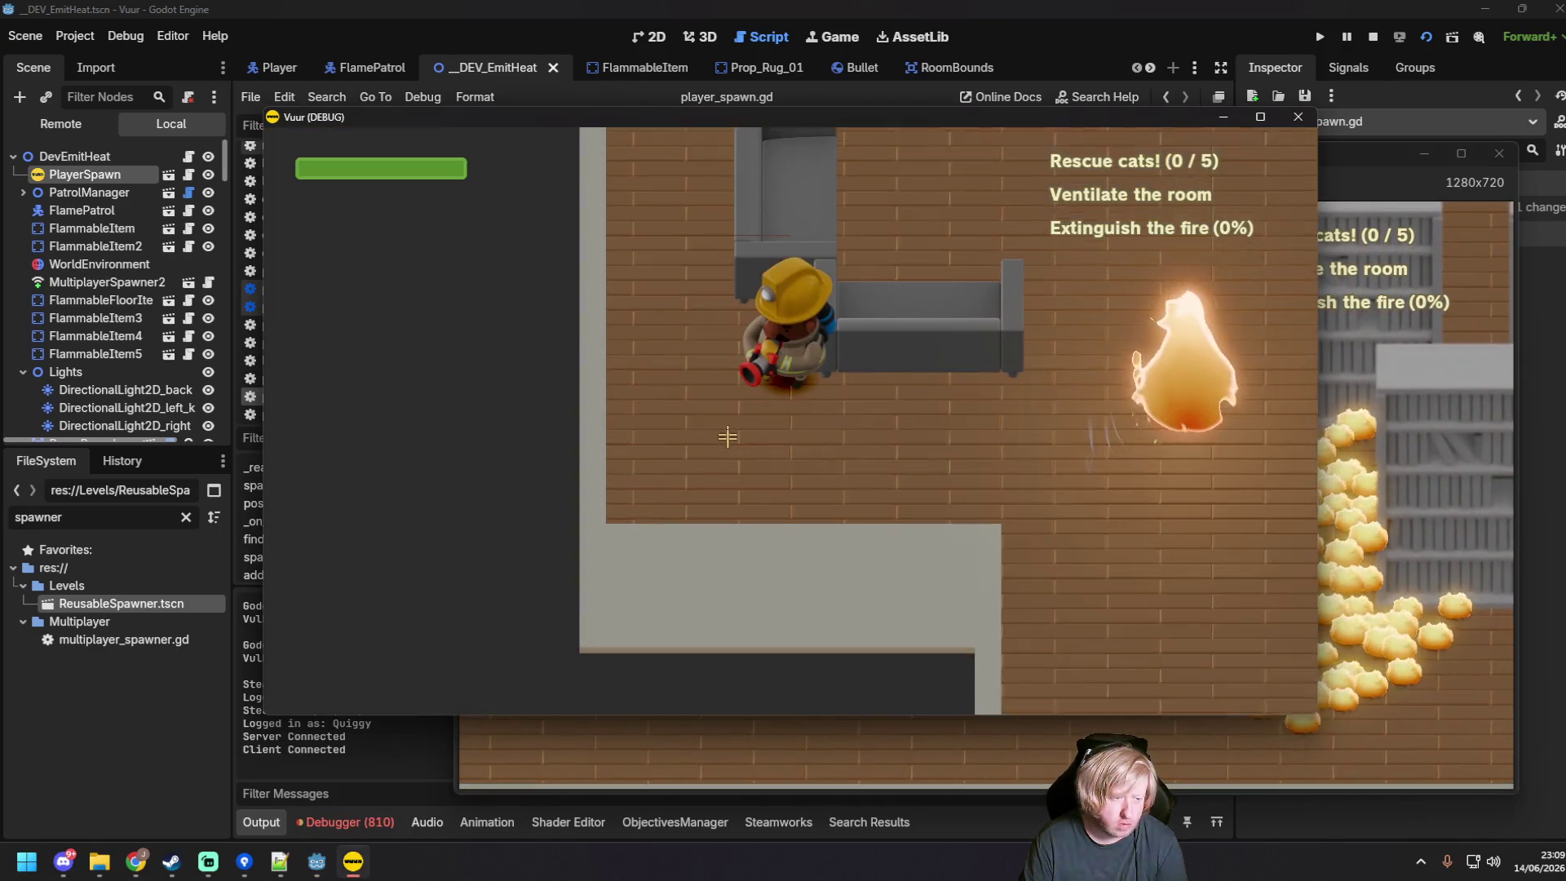
key(F8)
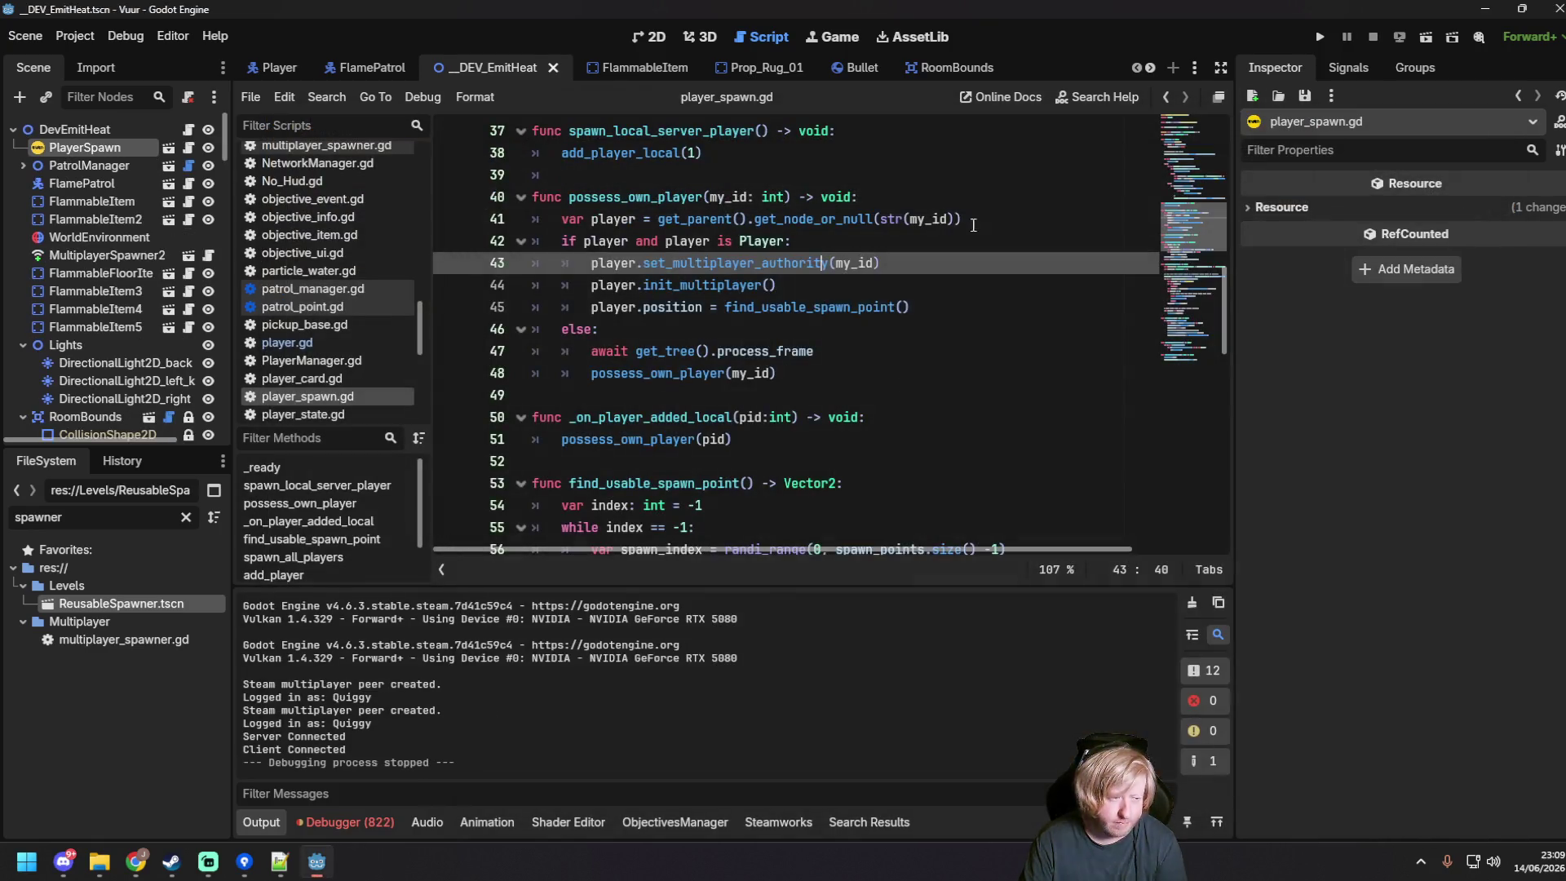
Retype 'global_' so line 45 uses player.global_position, then jump to find_usable_spawn_point
click(875, 308)
click(643, 306)
text(global_)
click(982, 304)
ctrl+click(878, 310)
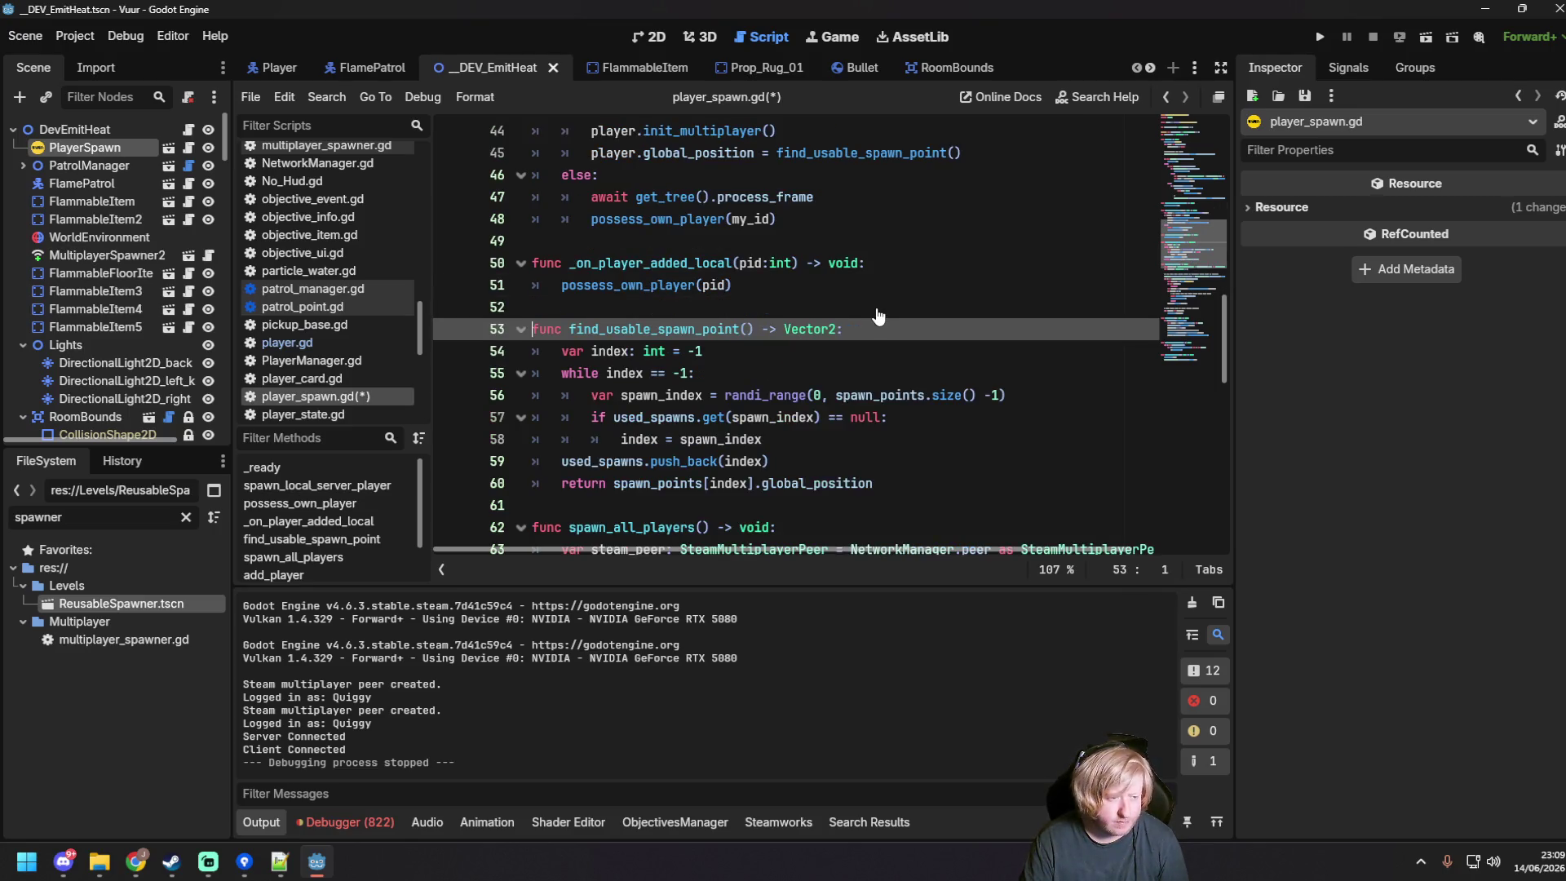
Save player_spawn.gd and read the documentation popup for line 57's used_spawns call
scroll(811, 301, down, 1)
click(989, 349)
key(ctrl+s)
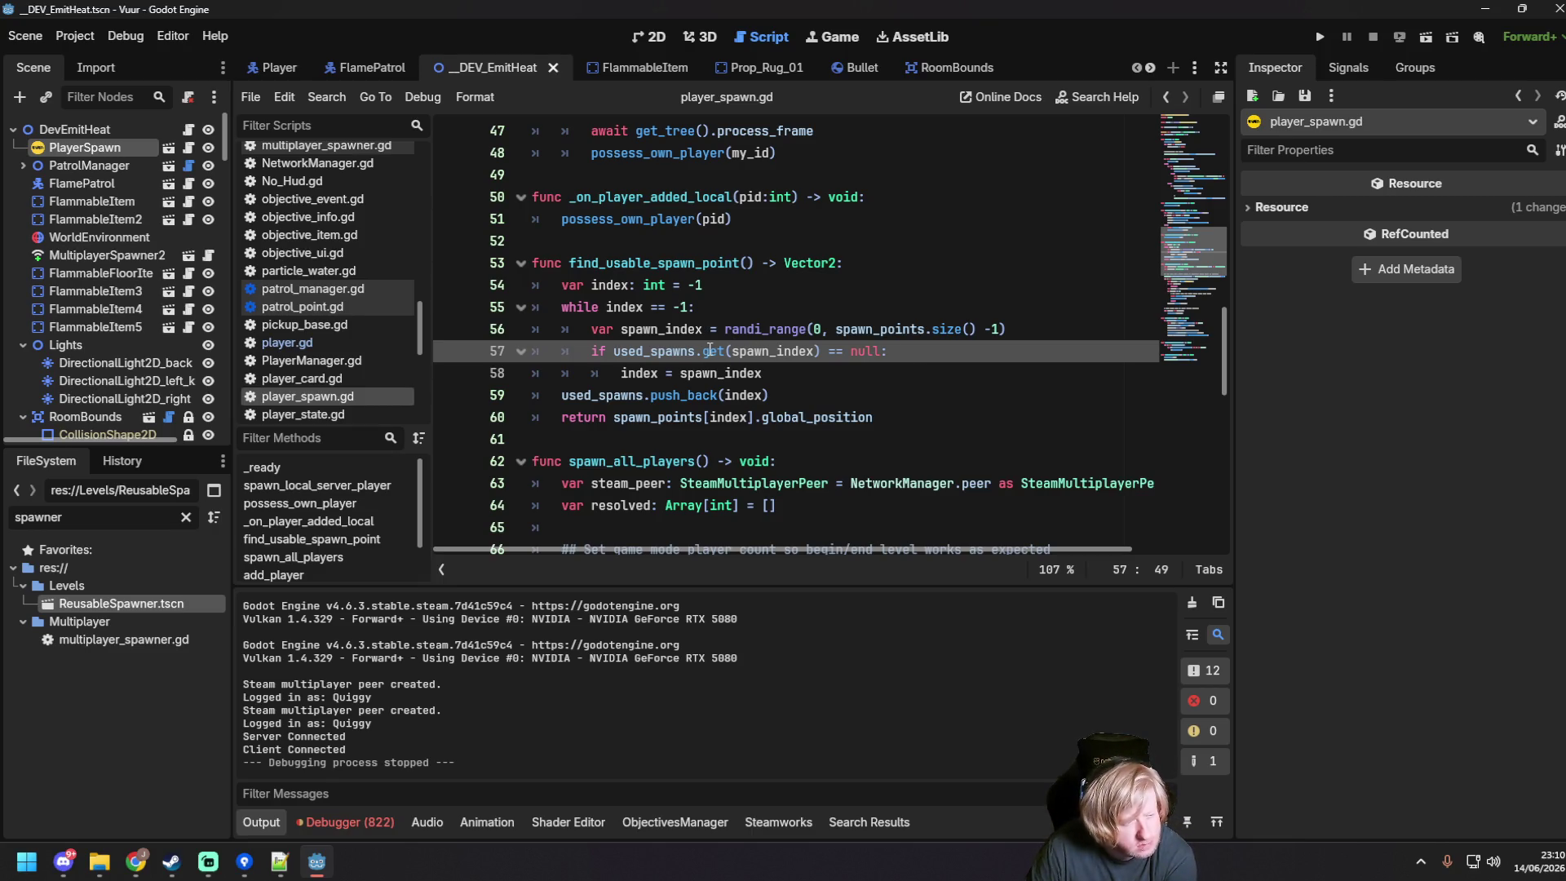
mouse_move(710, 349)
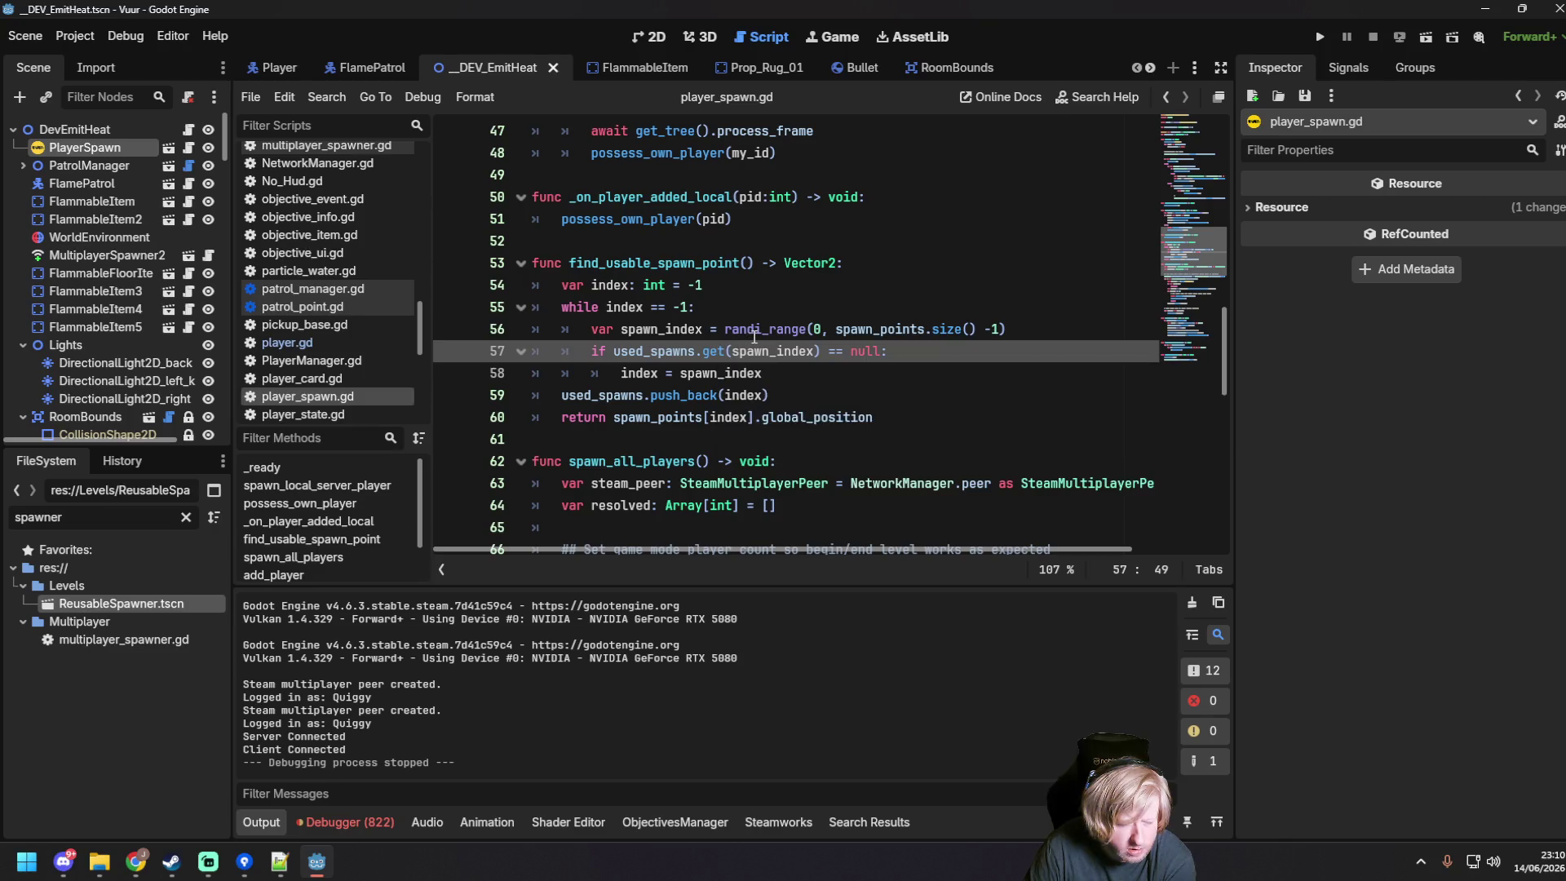
mouse_move(750, 335)
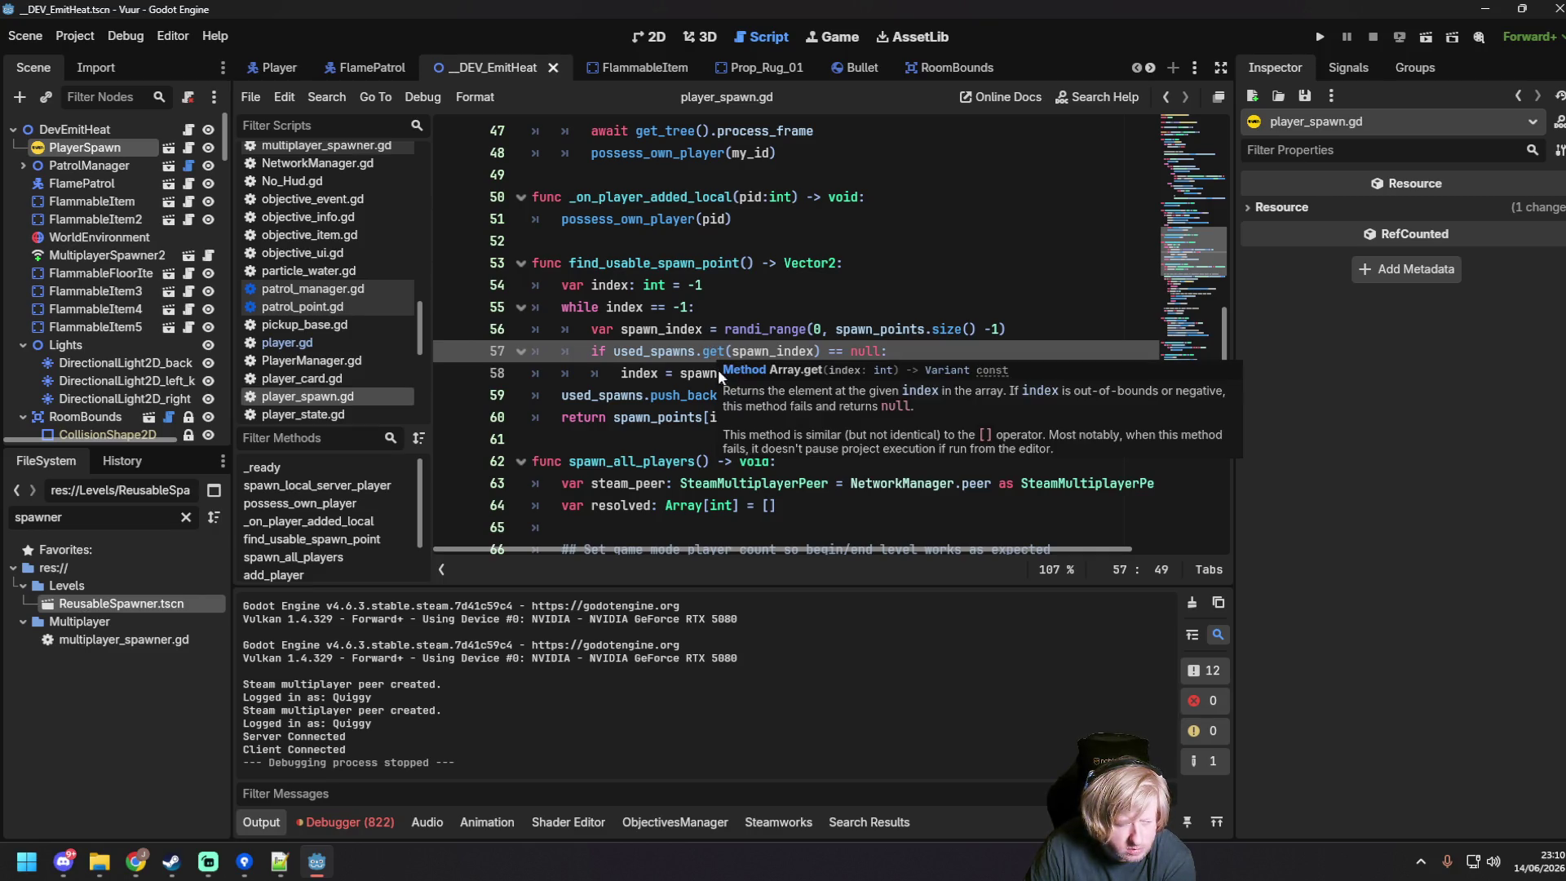
click(829, 331)
click(790, 371)
Change used_spawns.get to used_spawns.find on line 57, save, then test-run and stop the game
drag(702, 351, 726, 351)
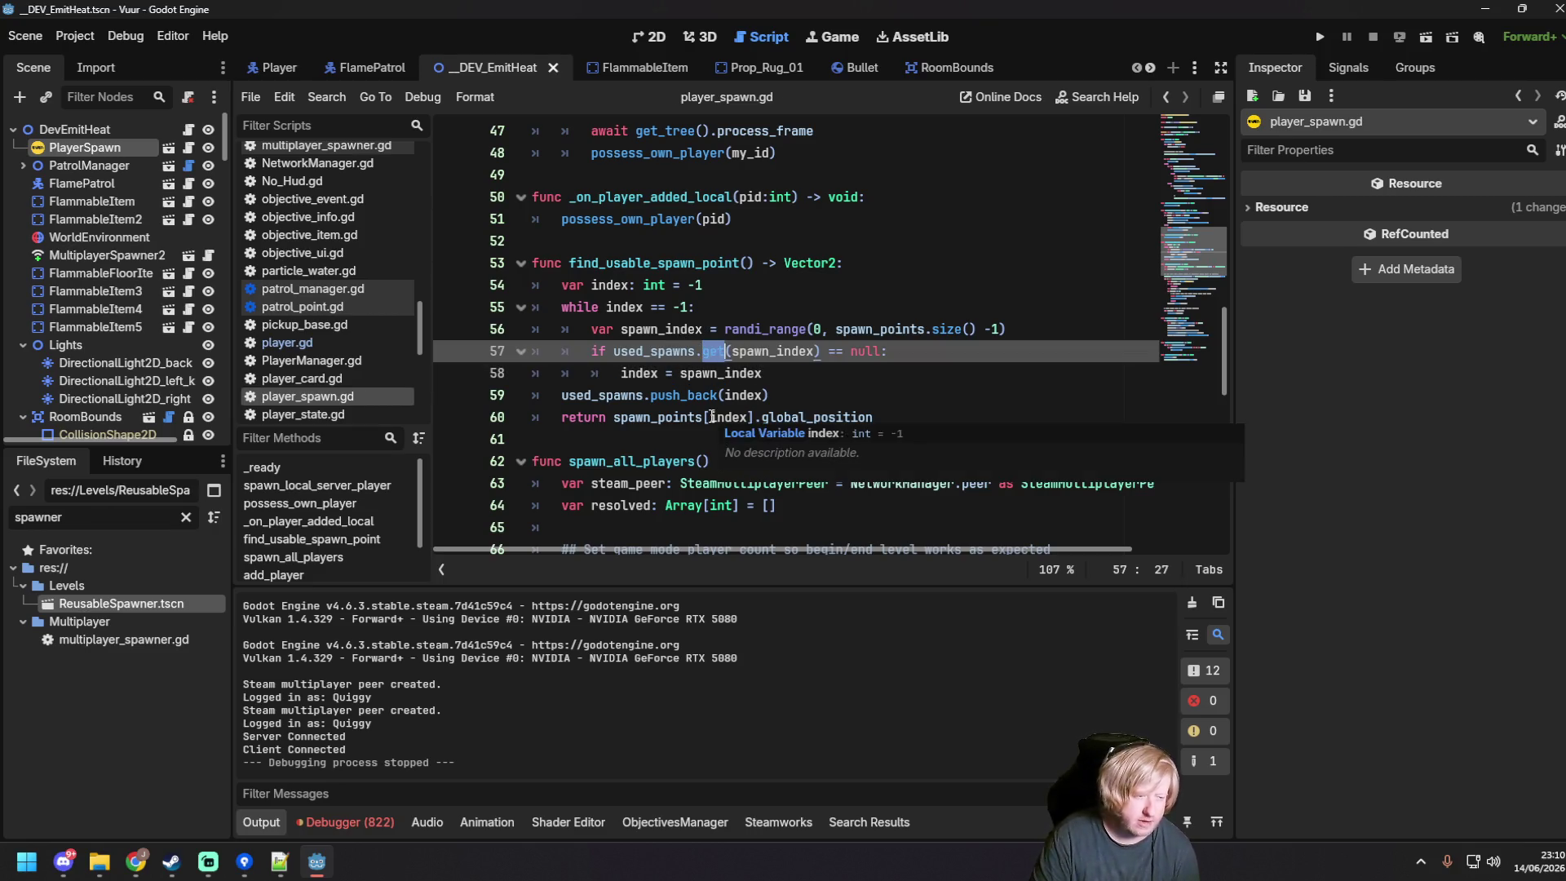
text(find)
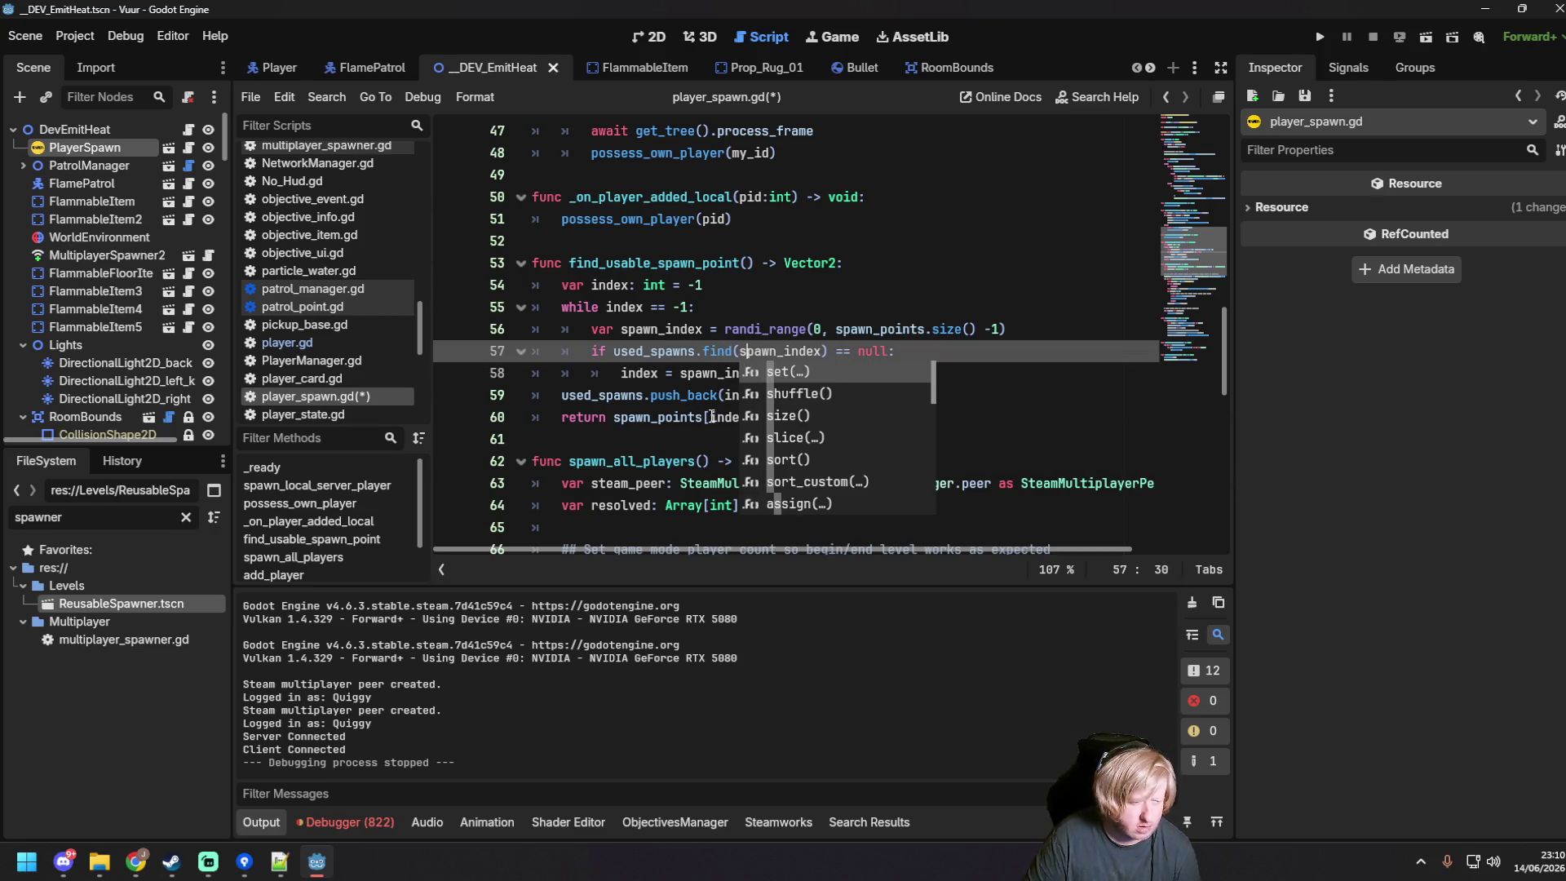
key(Escape)
key(Up)
key(Up)
click(793, 351)
key(ctrl+s)
mouse_move(721, 351)
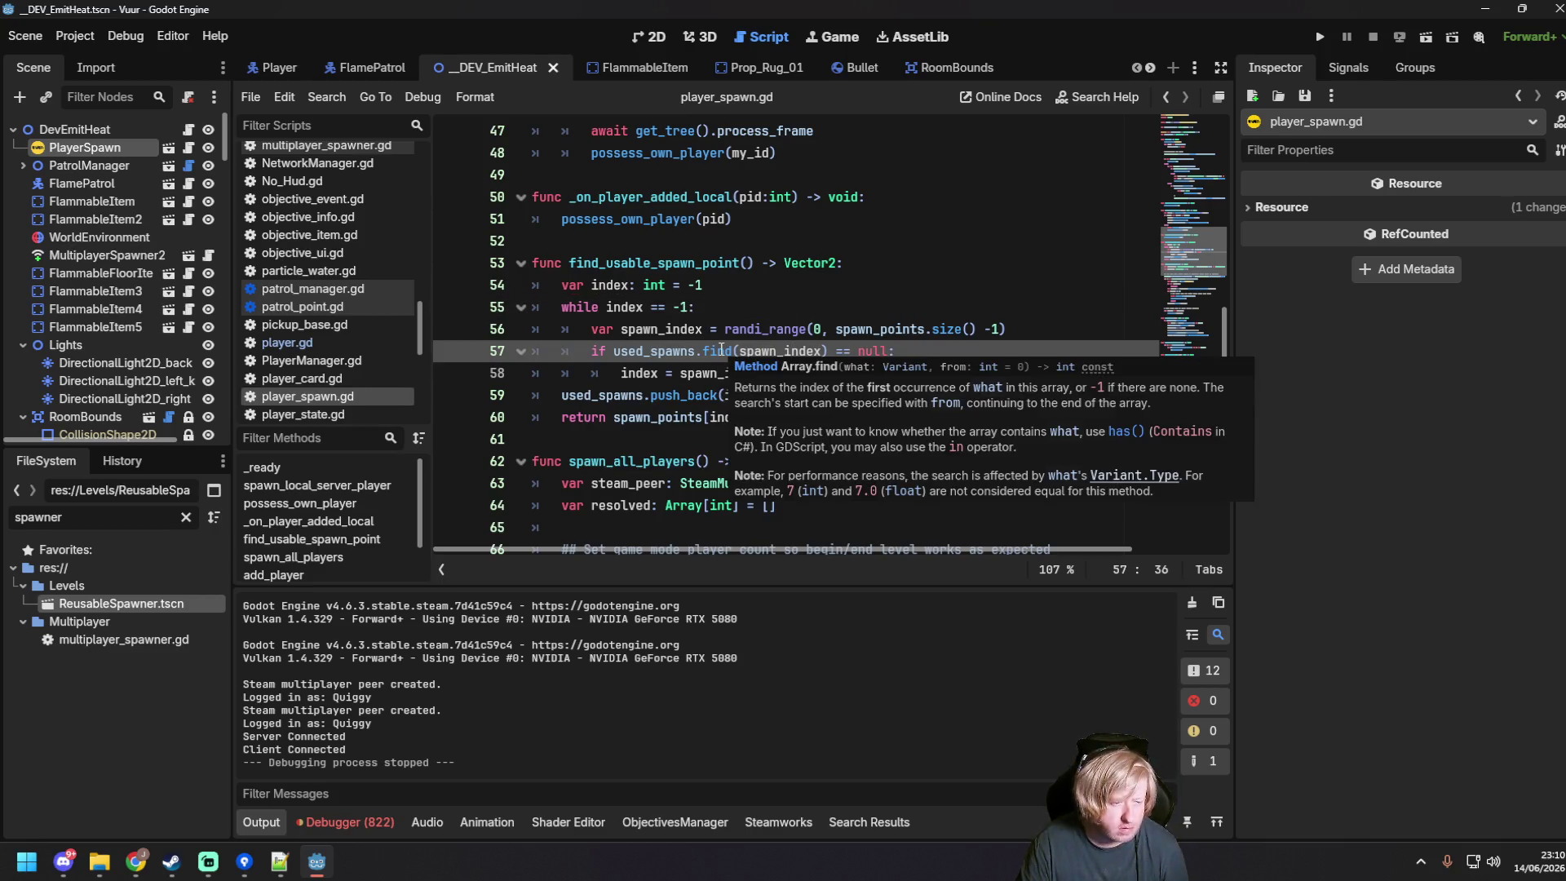
key(F6)
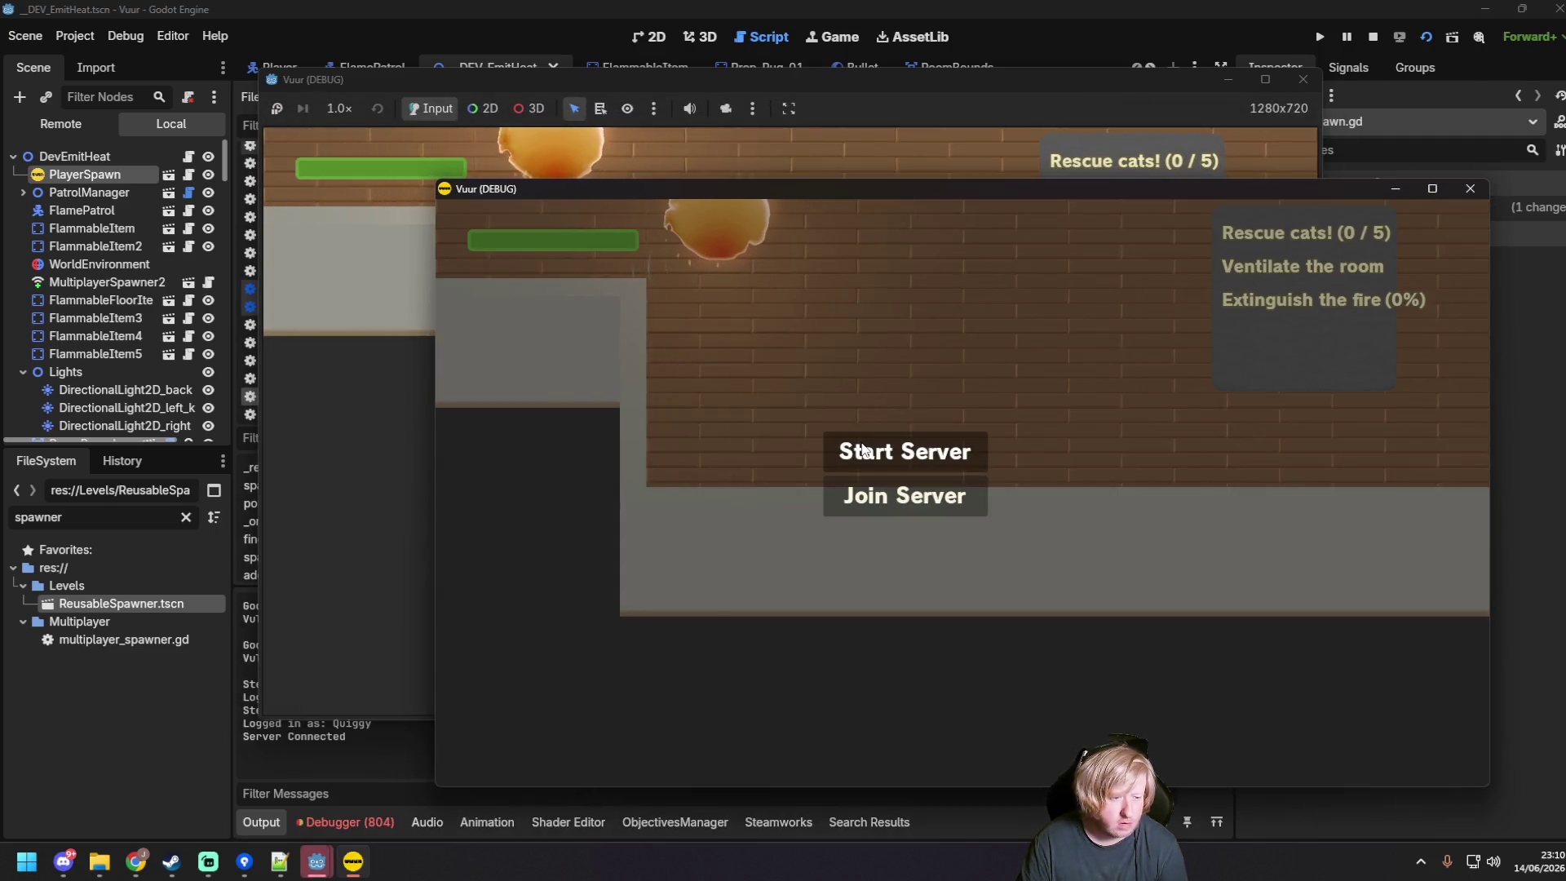
key(F8)
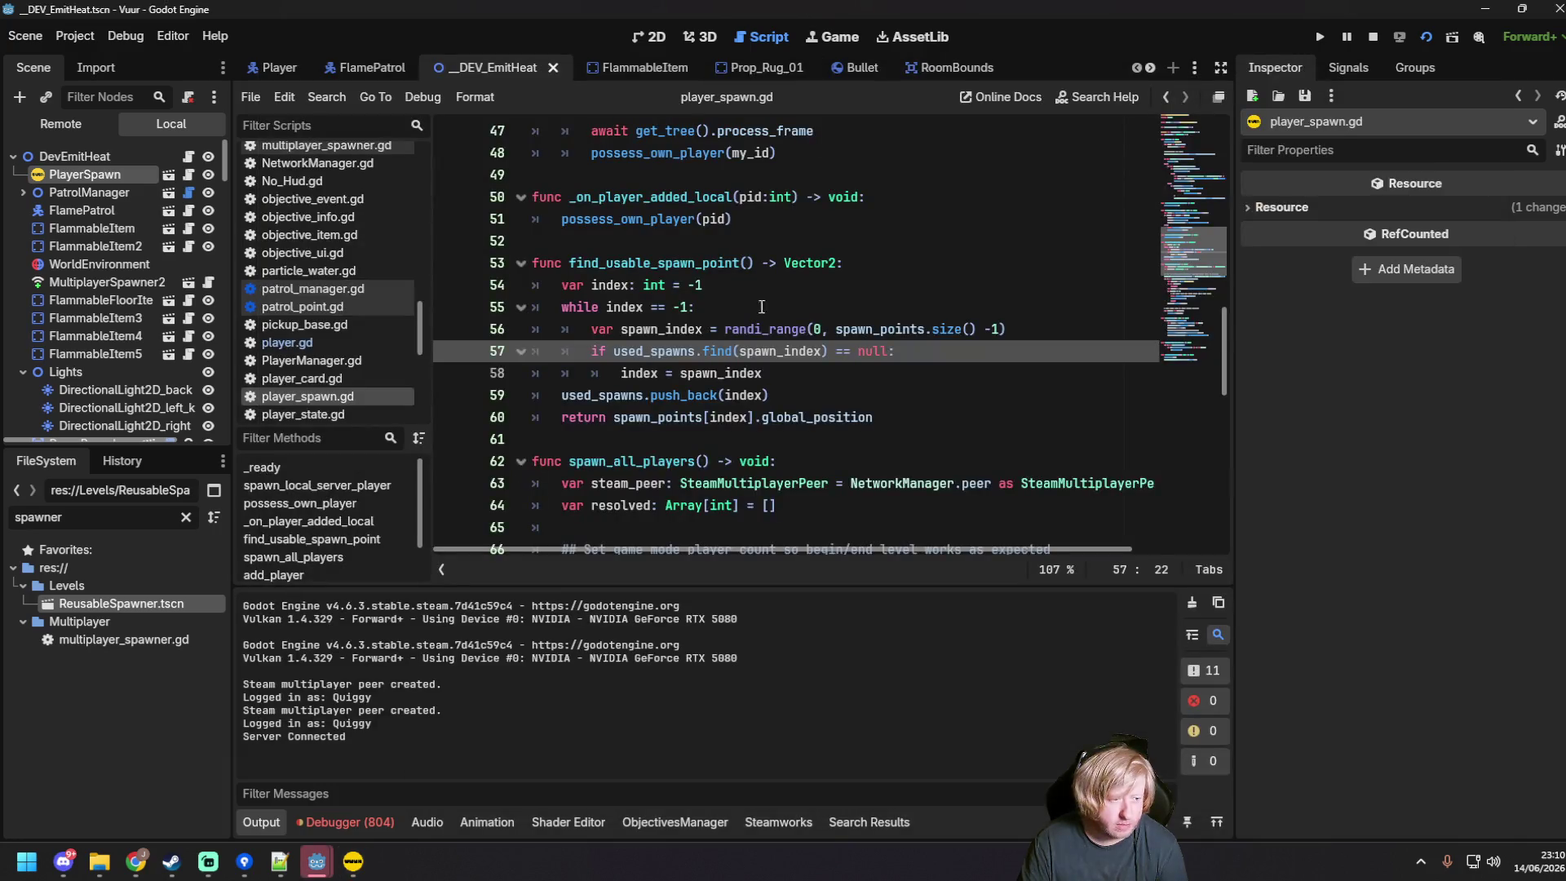
click(749, 350)
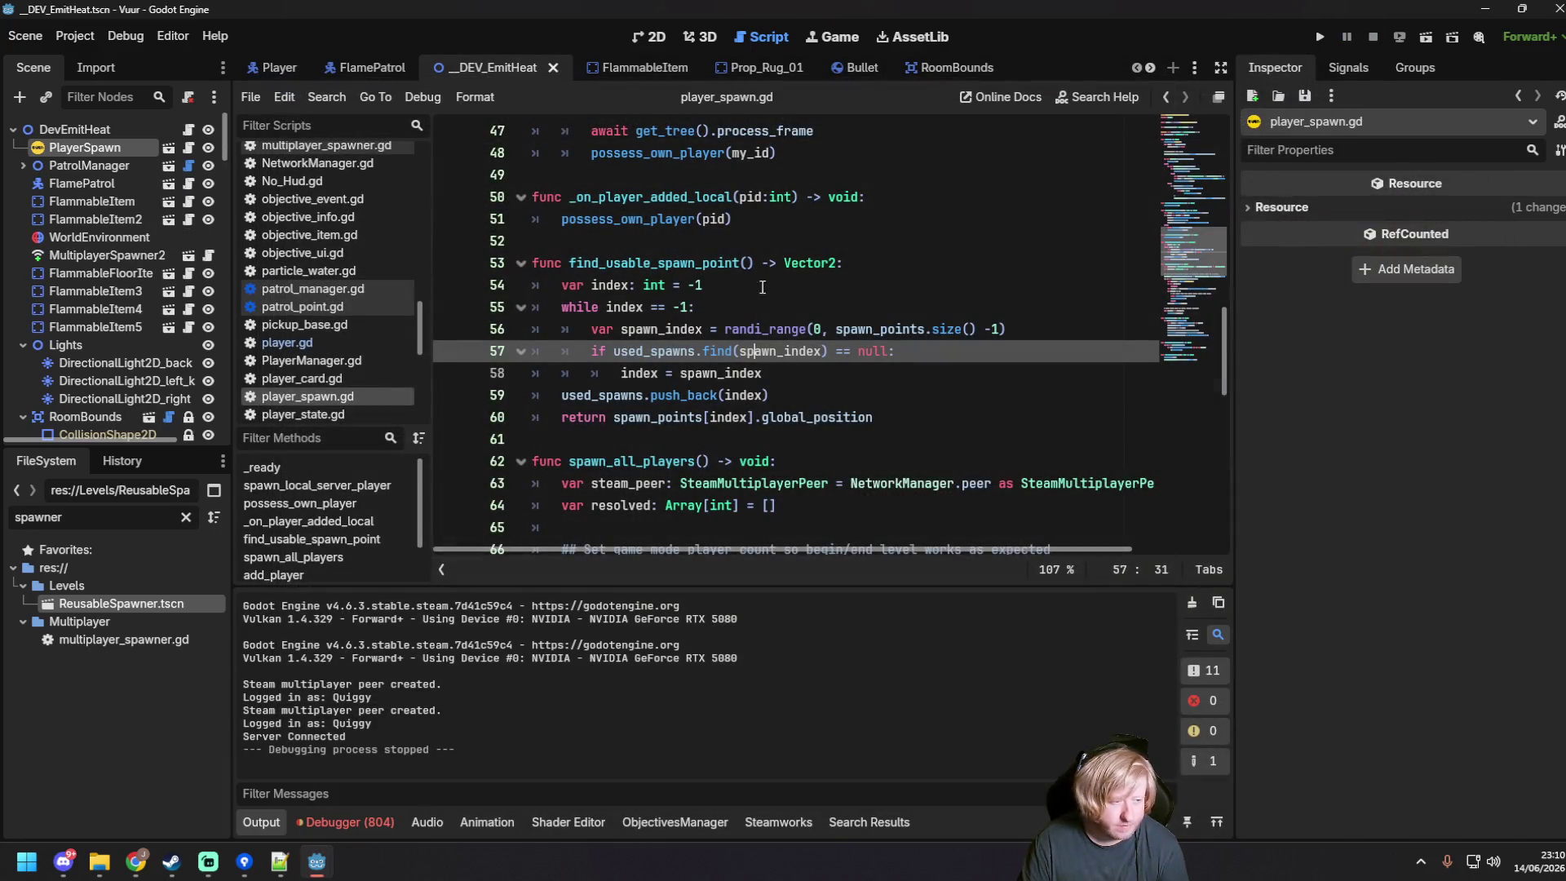
Declare 'var attempts: int = 0' below the index declaration
click(823, 387)
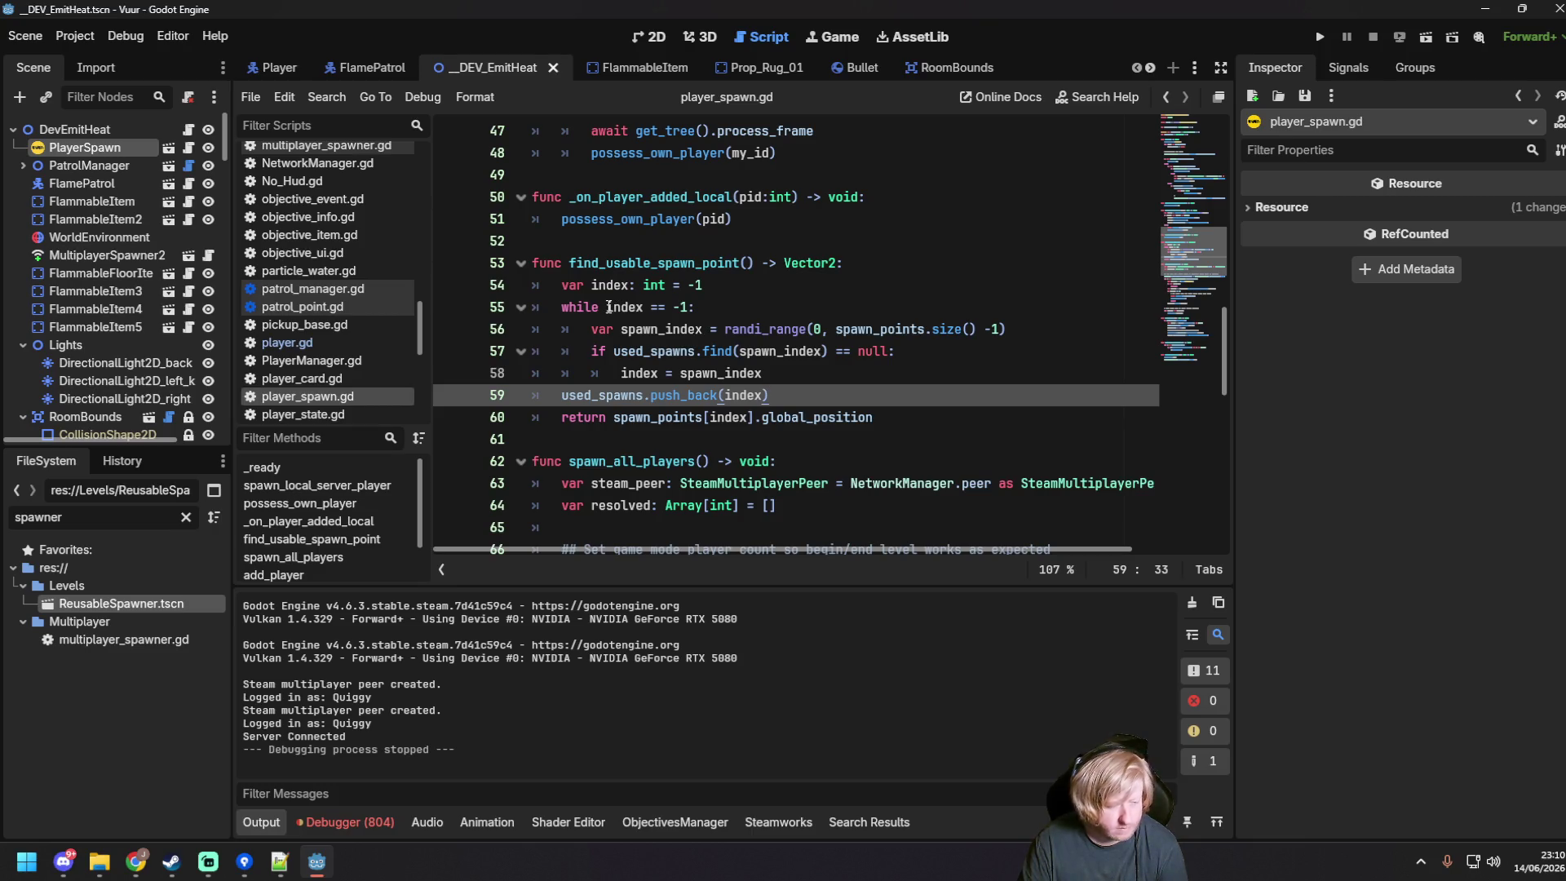
mouse_move(613, 309)
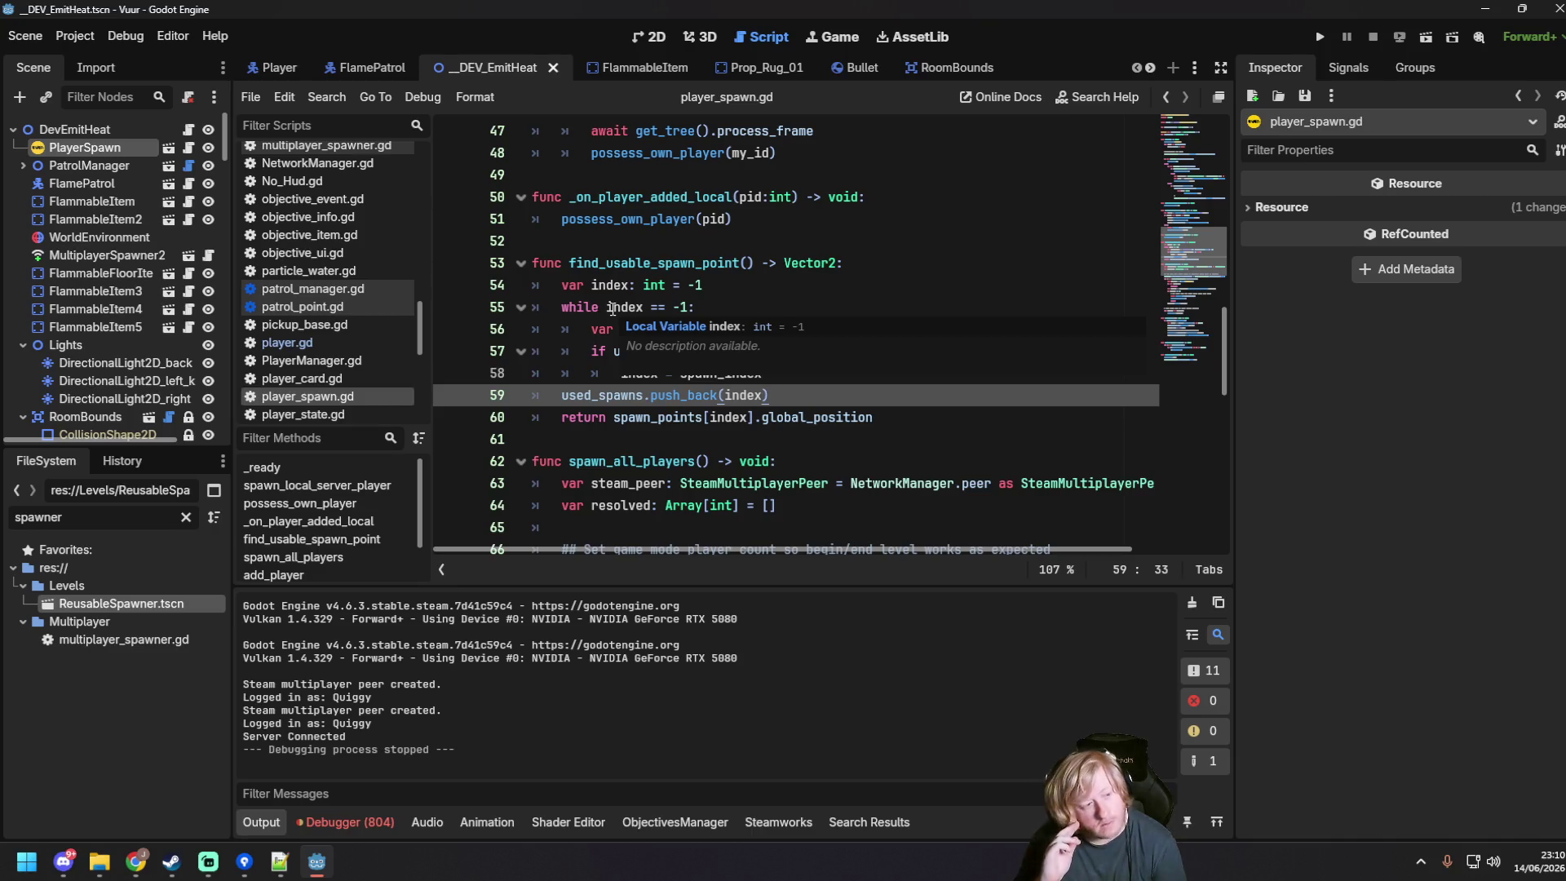
click(612, 308)
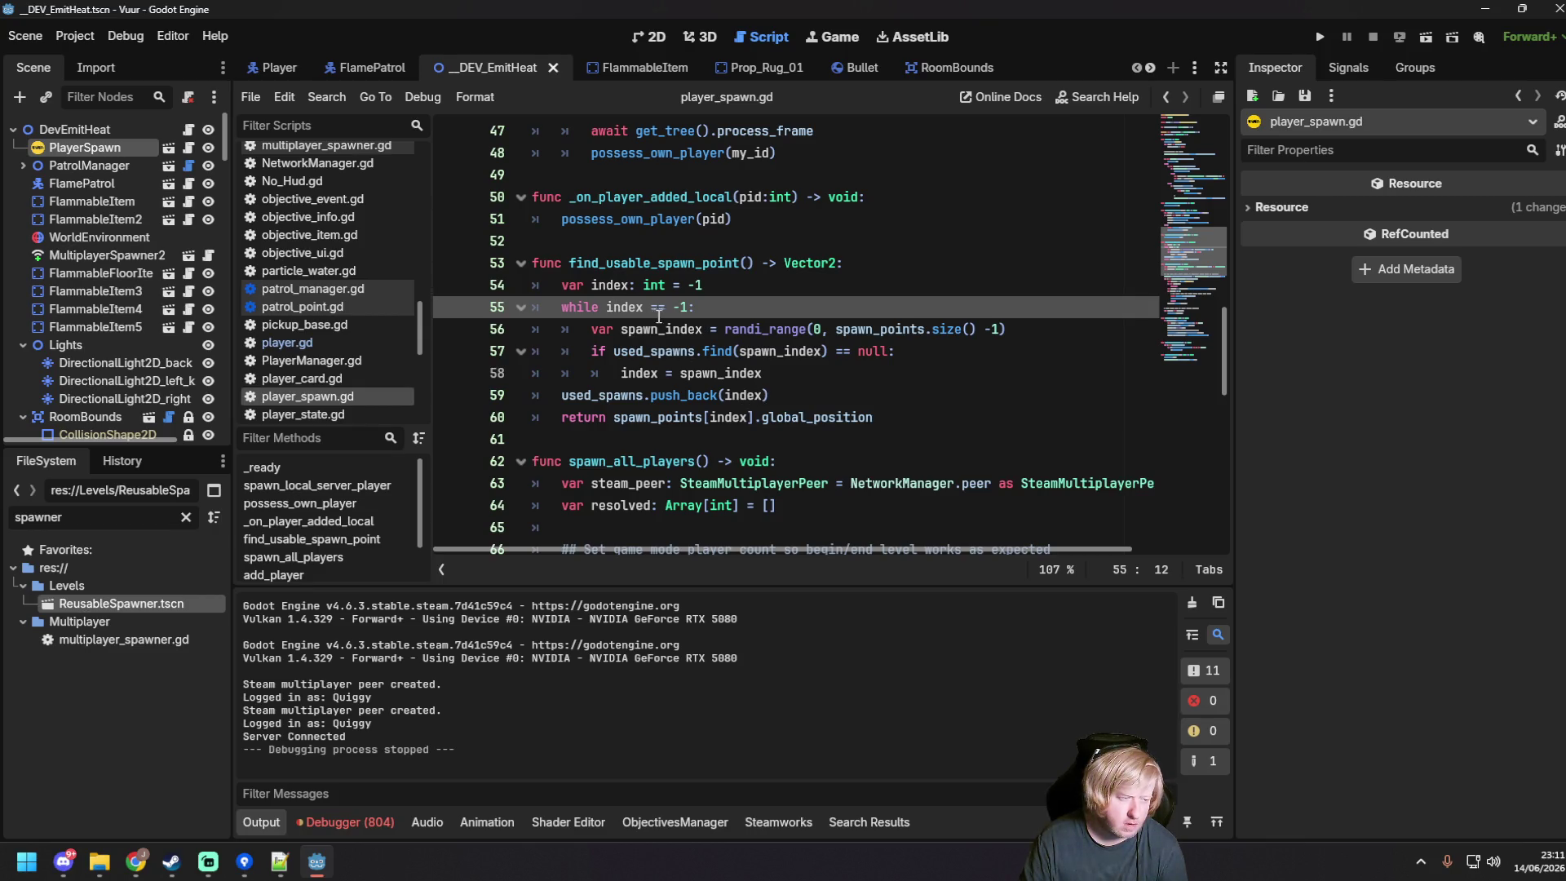
click(715, 286)
key(Return)
text(varatte)
key(BackSpace)
key(BackSpace)
key(BackSpace)
text(attempts =)
key(BackSpace)
key(BackSpace)
text(: int = 0)
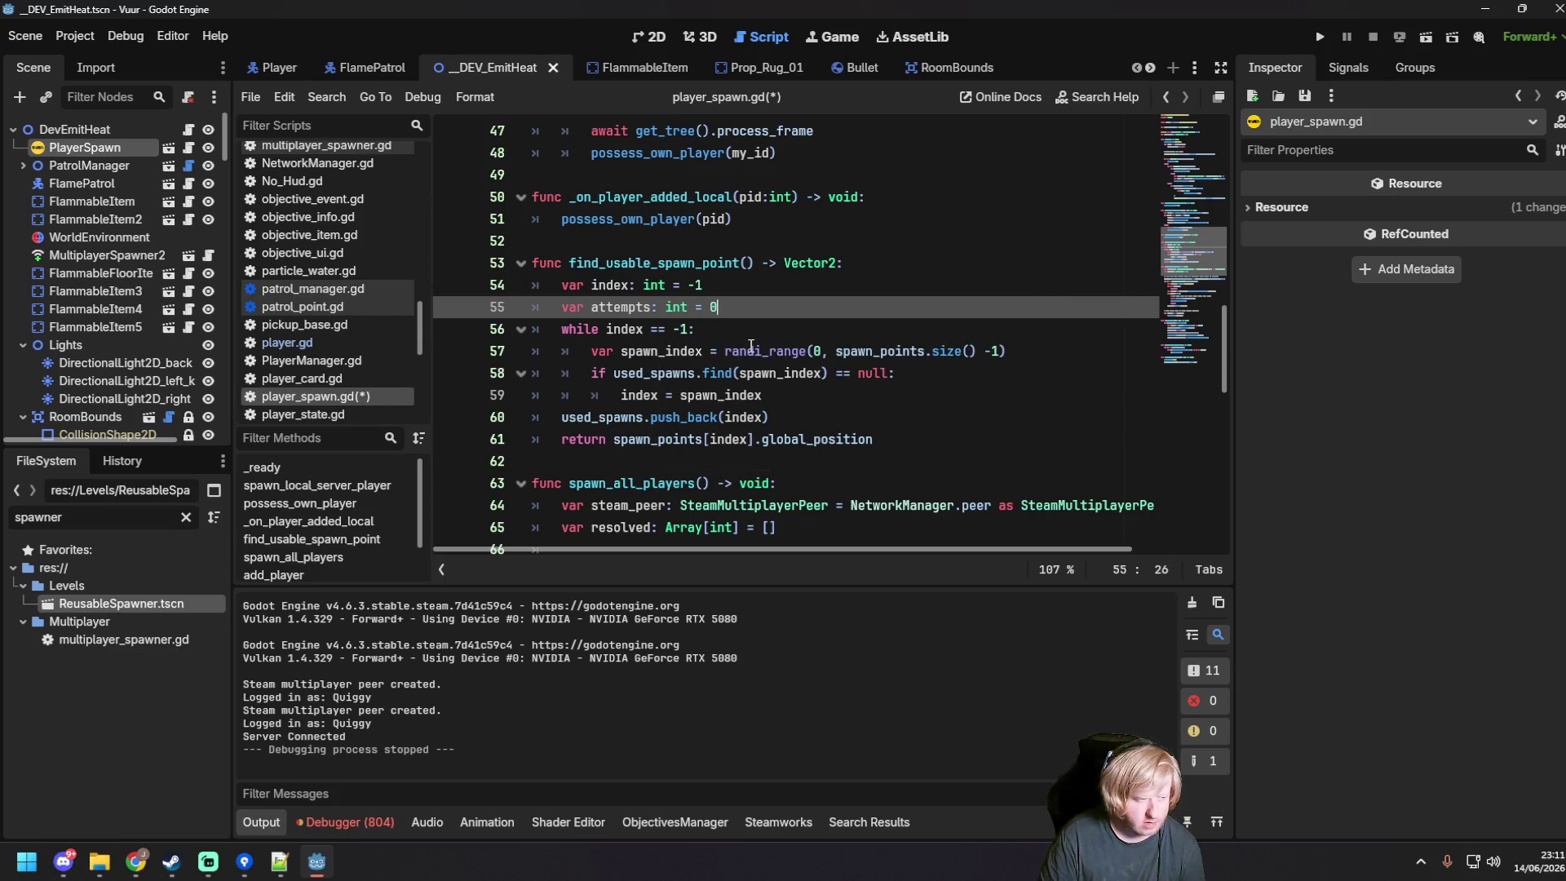
Add 'attempts += 1' inside the while loop after the index assignment
scroll(751, 346, up, 2)
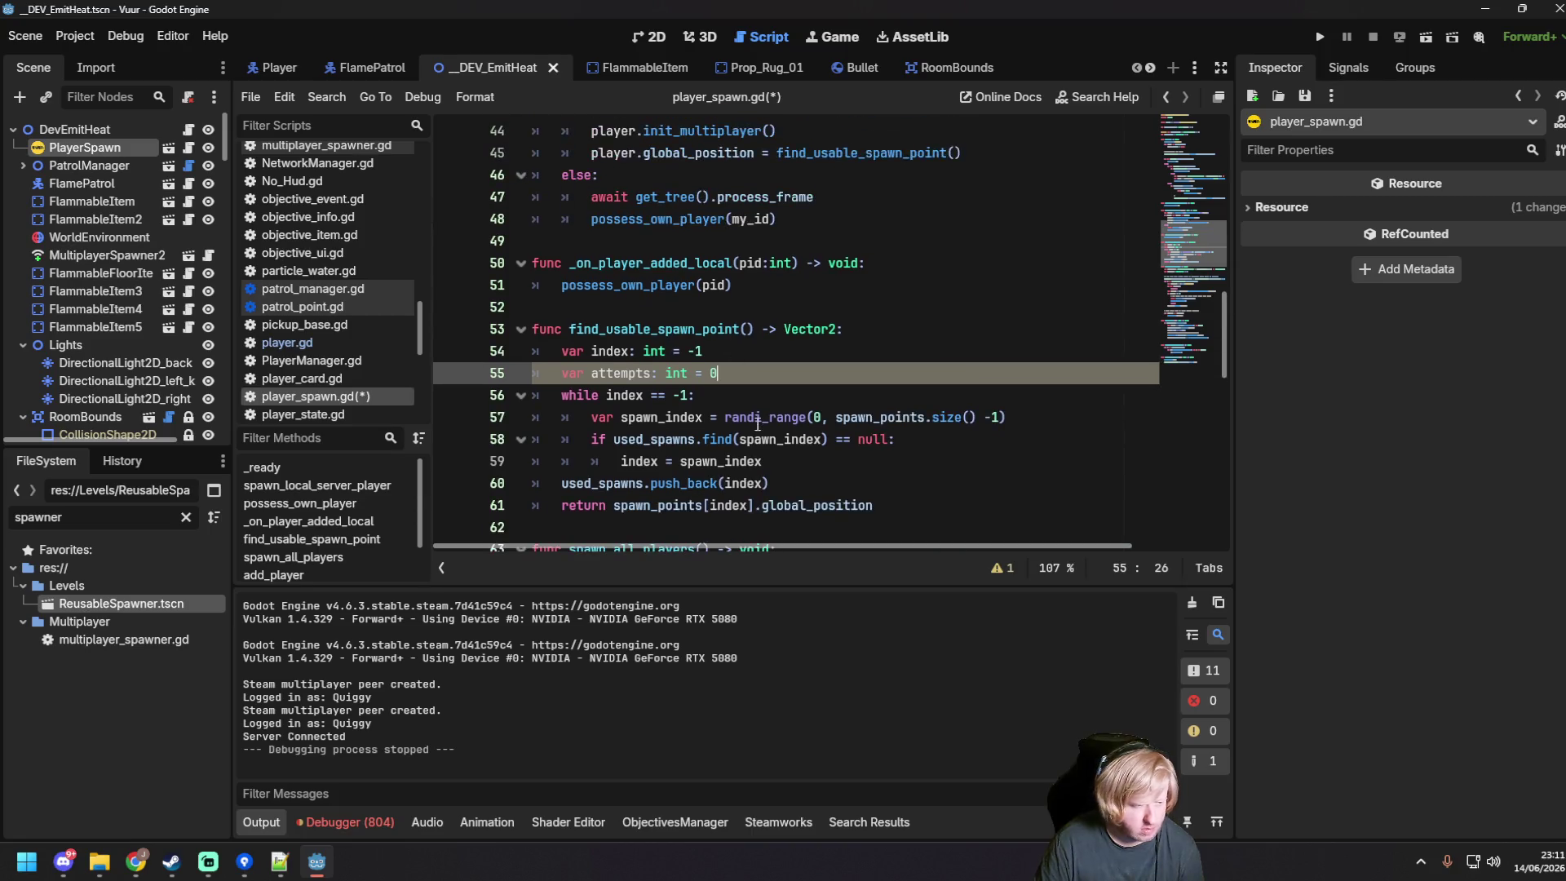
scroll(779, 414, down, 2)
click(798, 395)
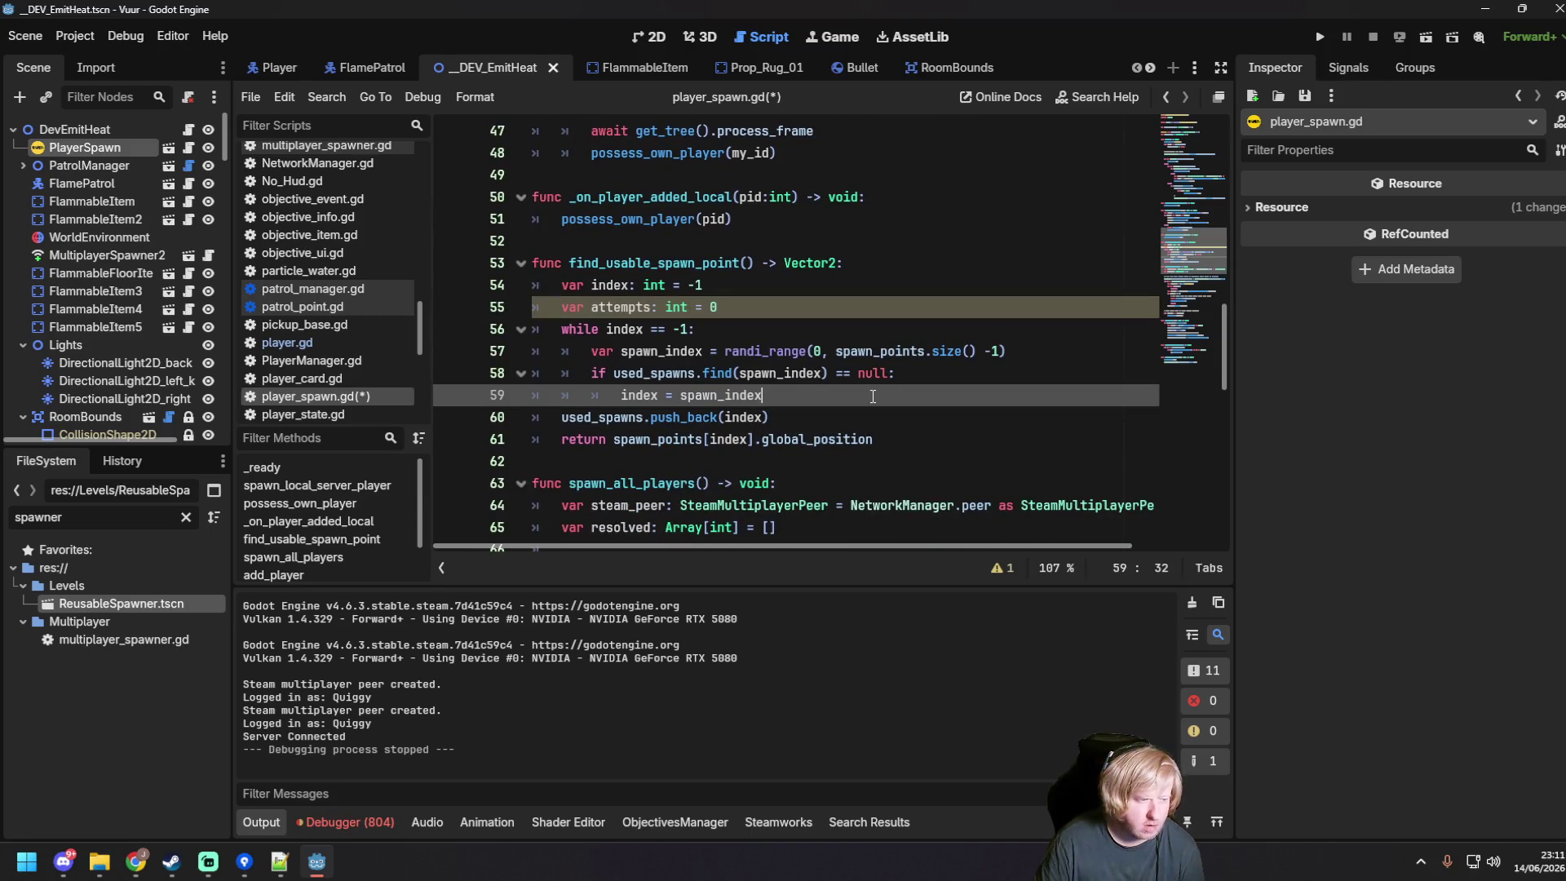
key(Return)
key(BackSpace)
text(attempts)
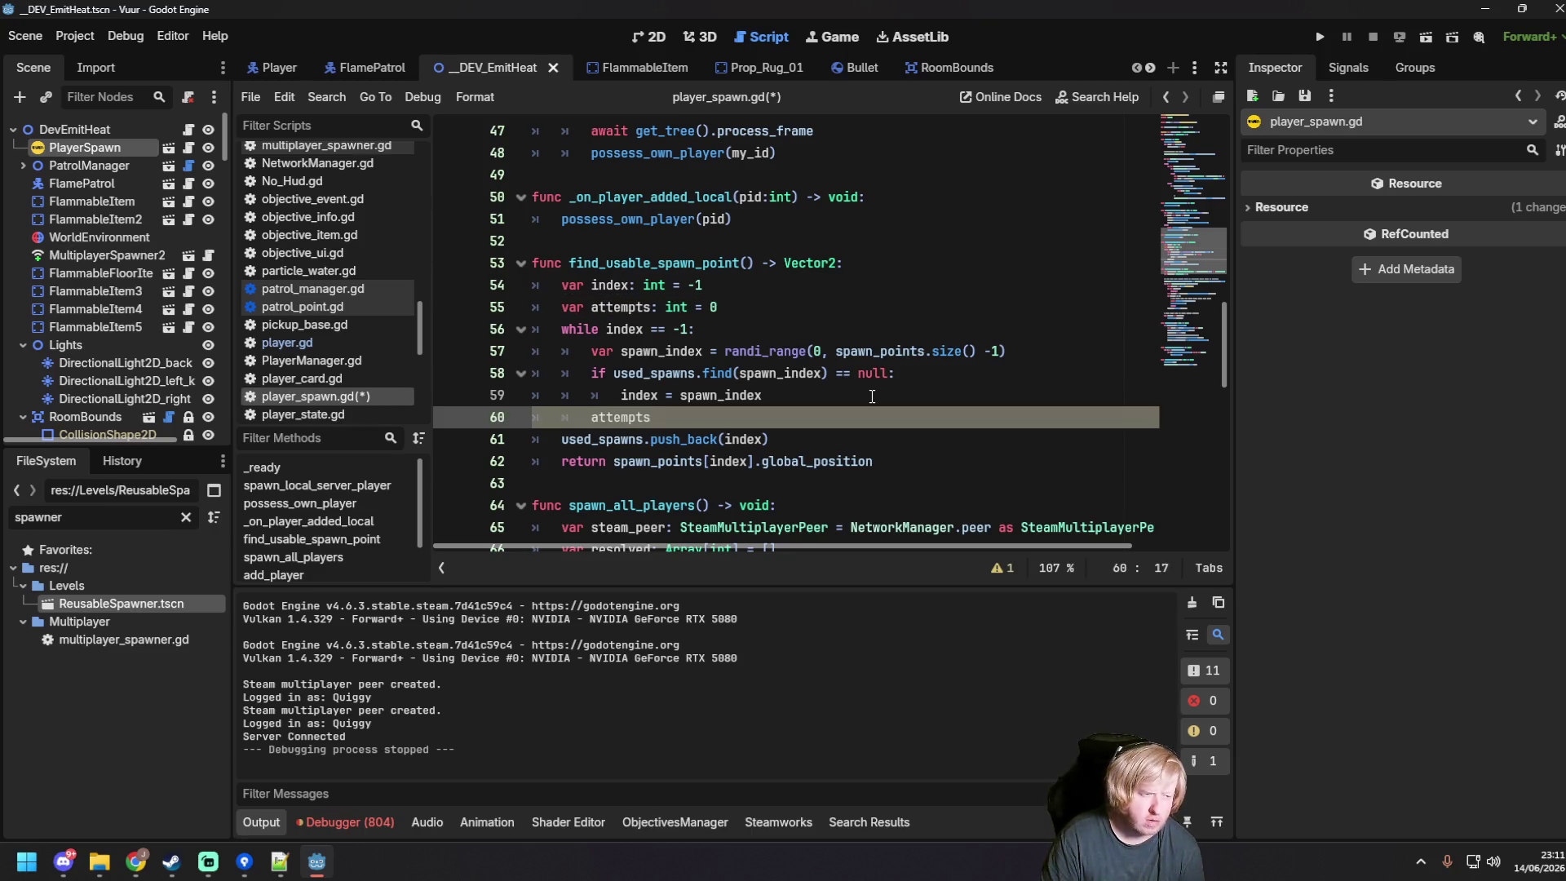
key(BackSpace)
text(++)
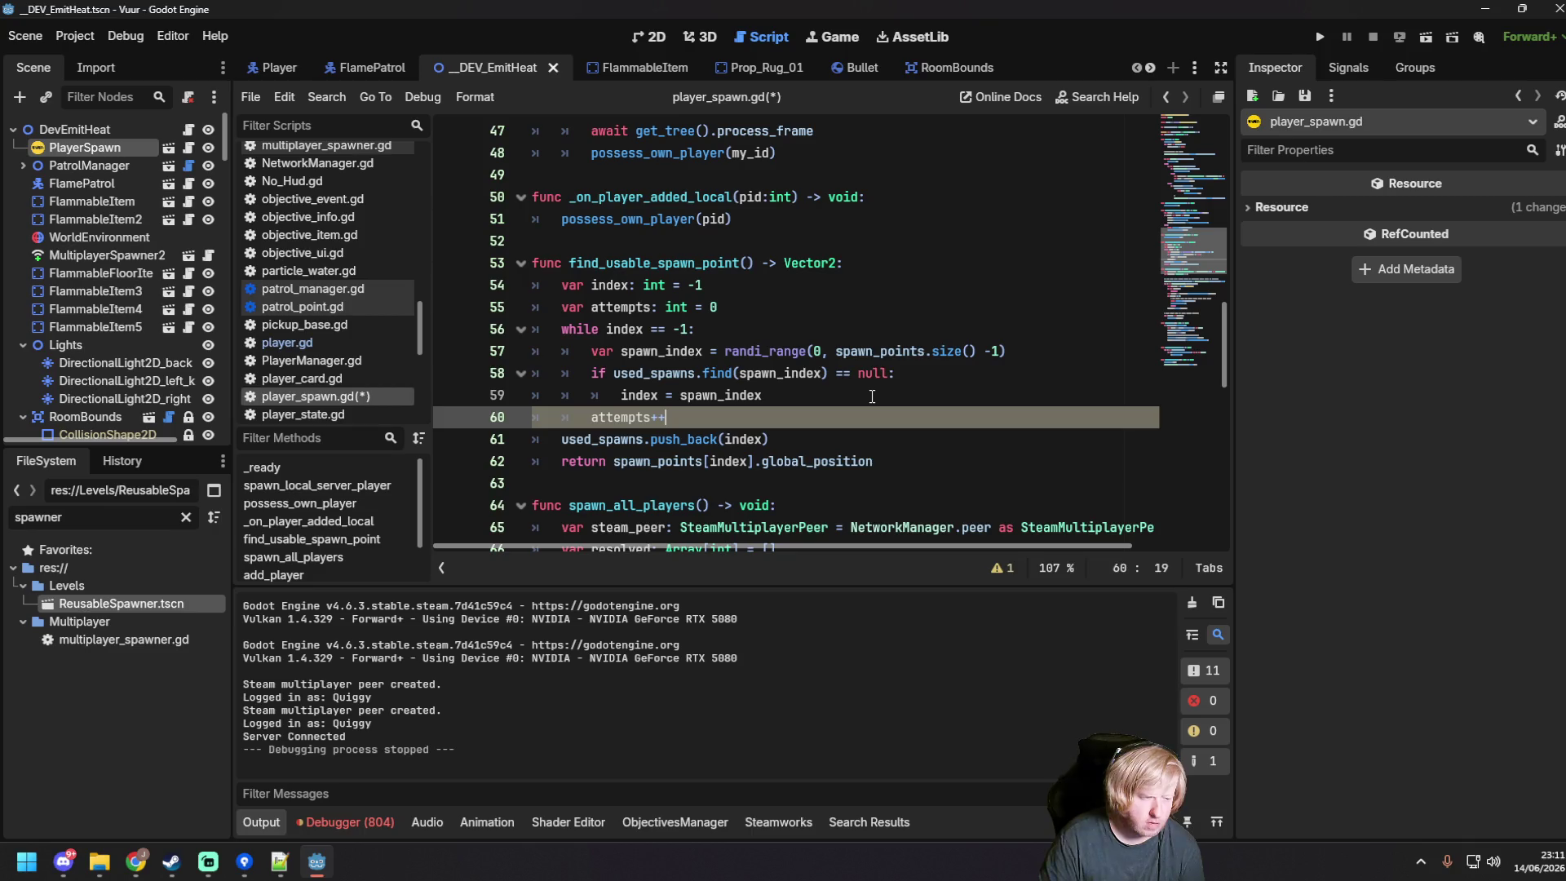
click(585, 278)
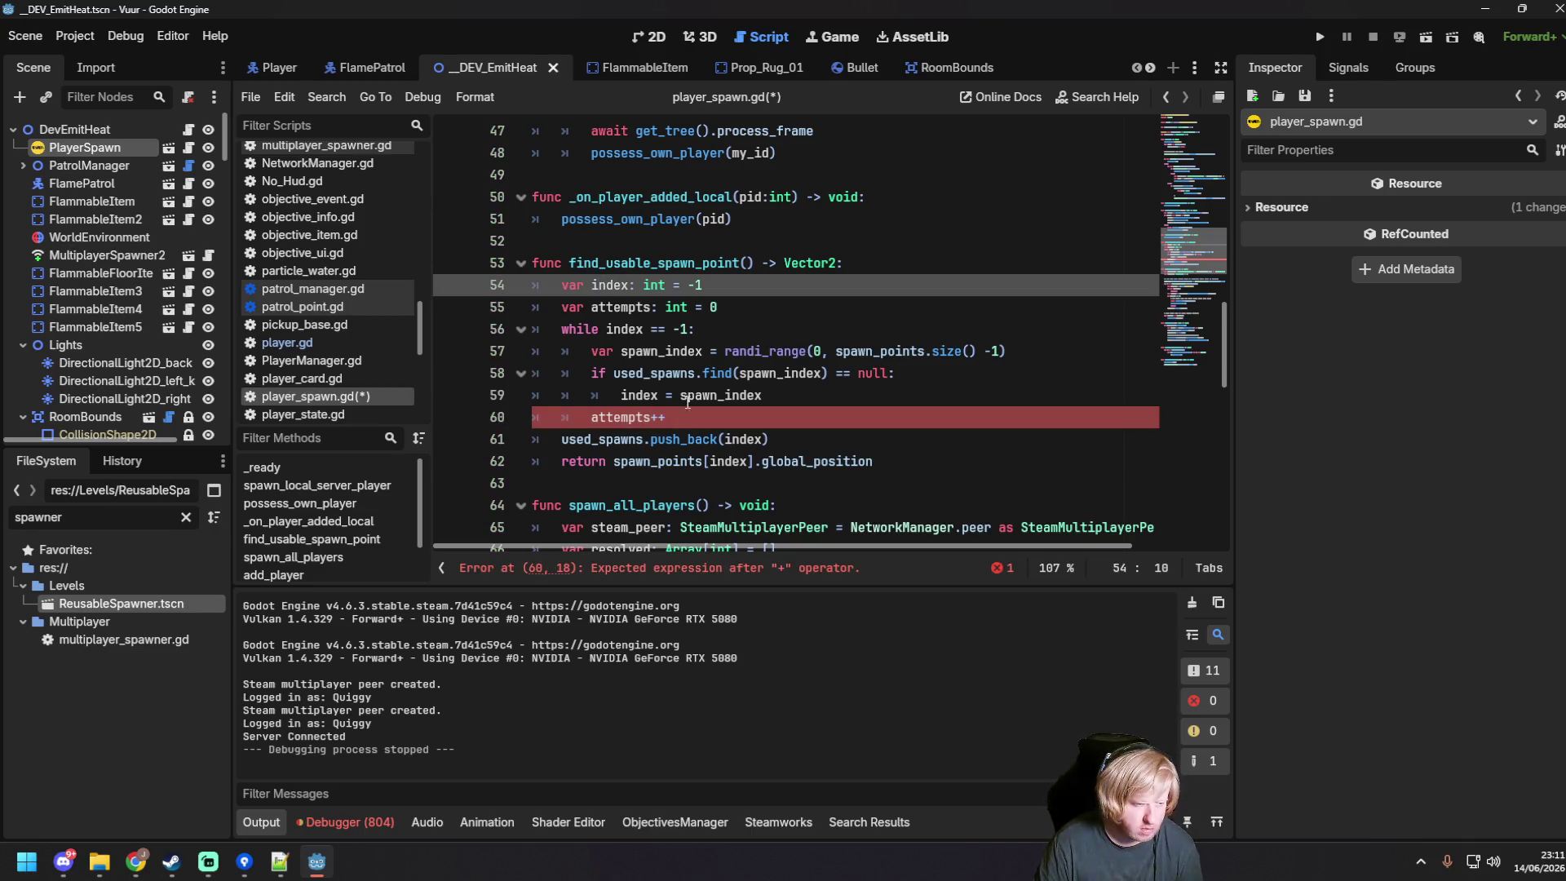
click(659, 417)
key(BackSpace)
key(Right)
text(= 1)
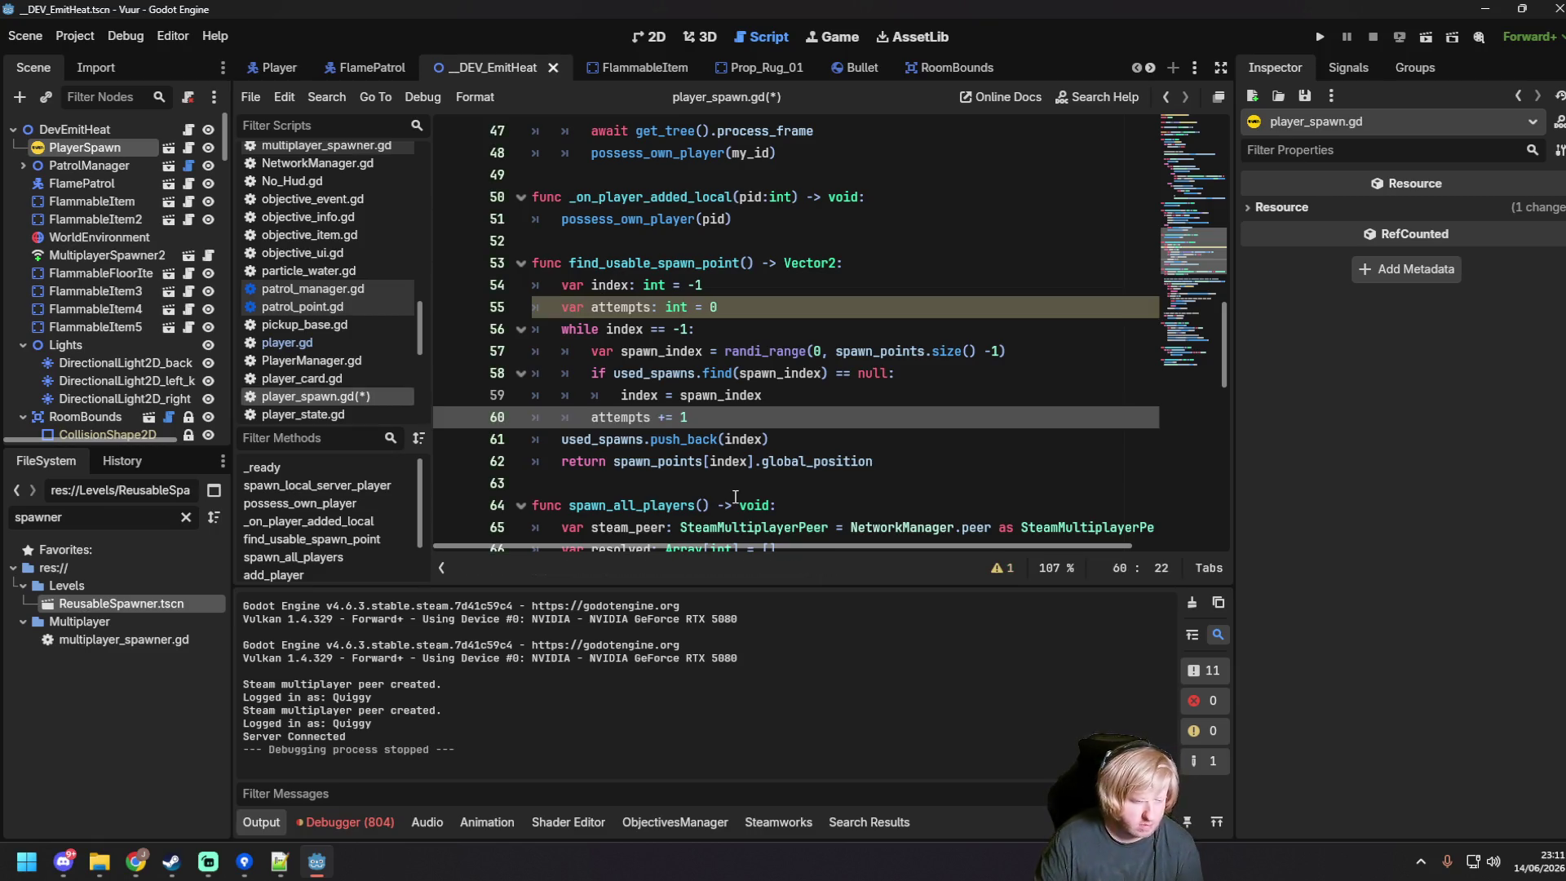
Append 'or attempts < 60' to the while condition, save, and launch a test run
click(714, 316)
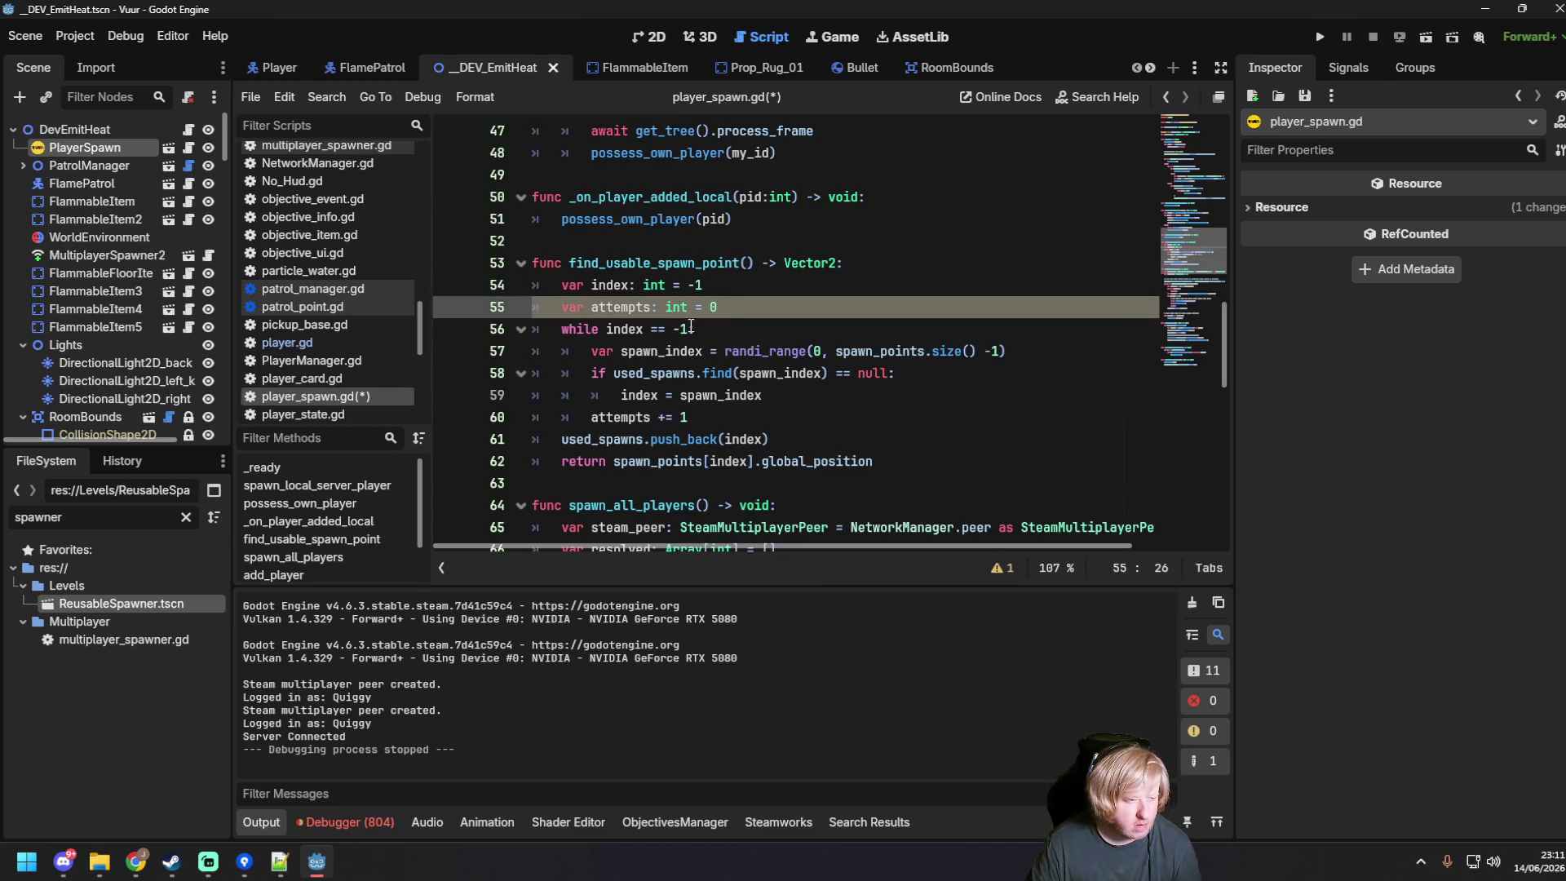
click(691, 329)
text(:)
text( |)
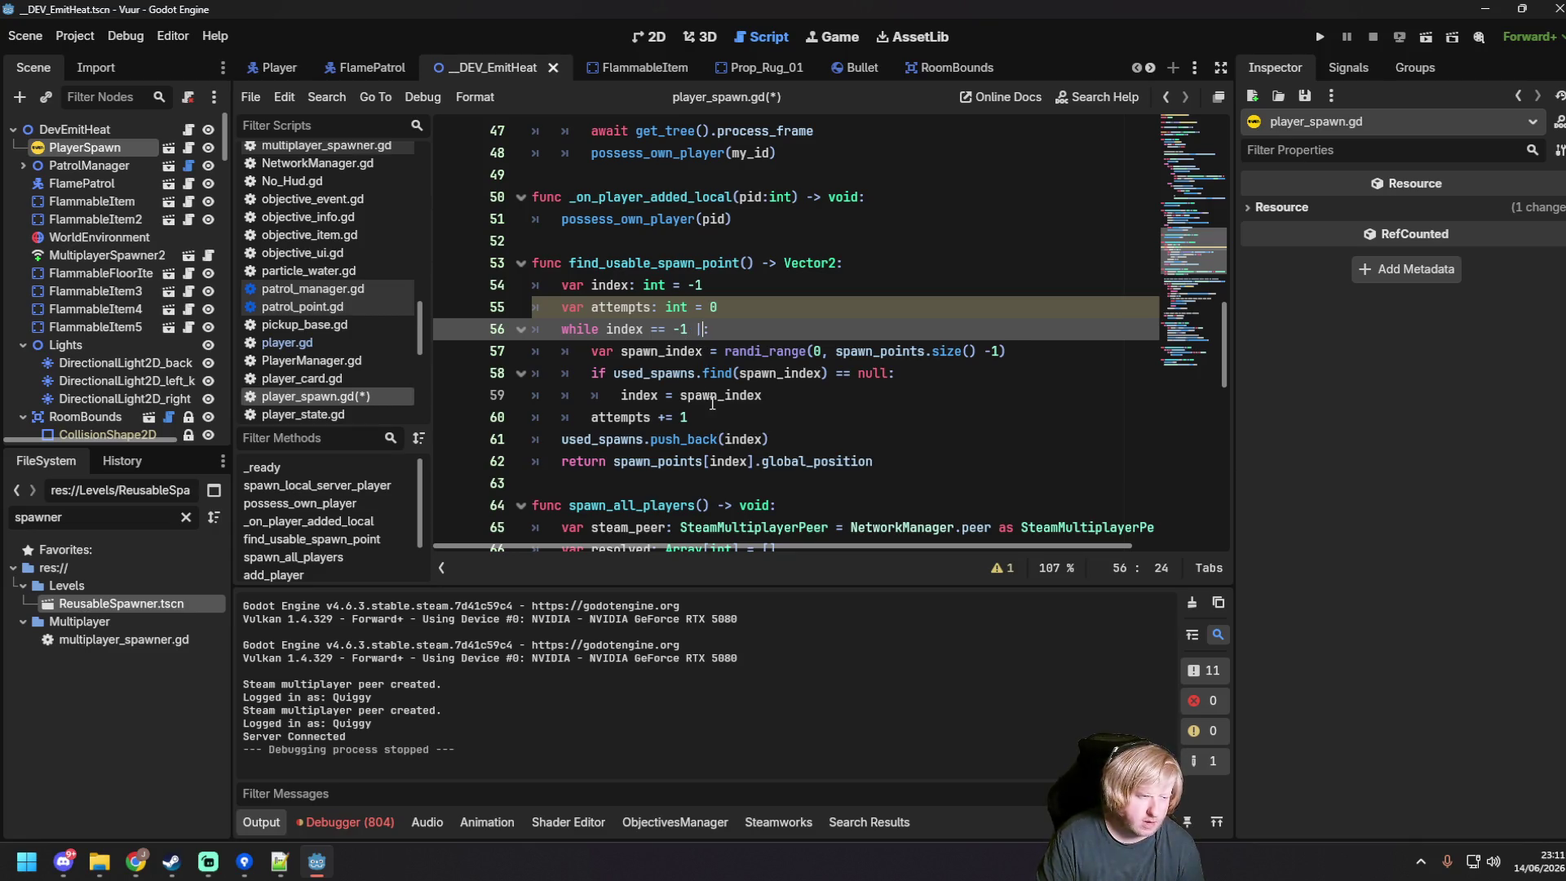
key(BackSpace)
key(BackSpace)
text(or )
text(attempts < 30)
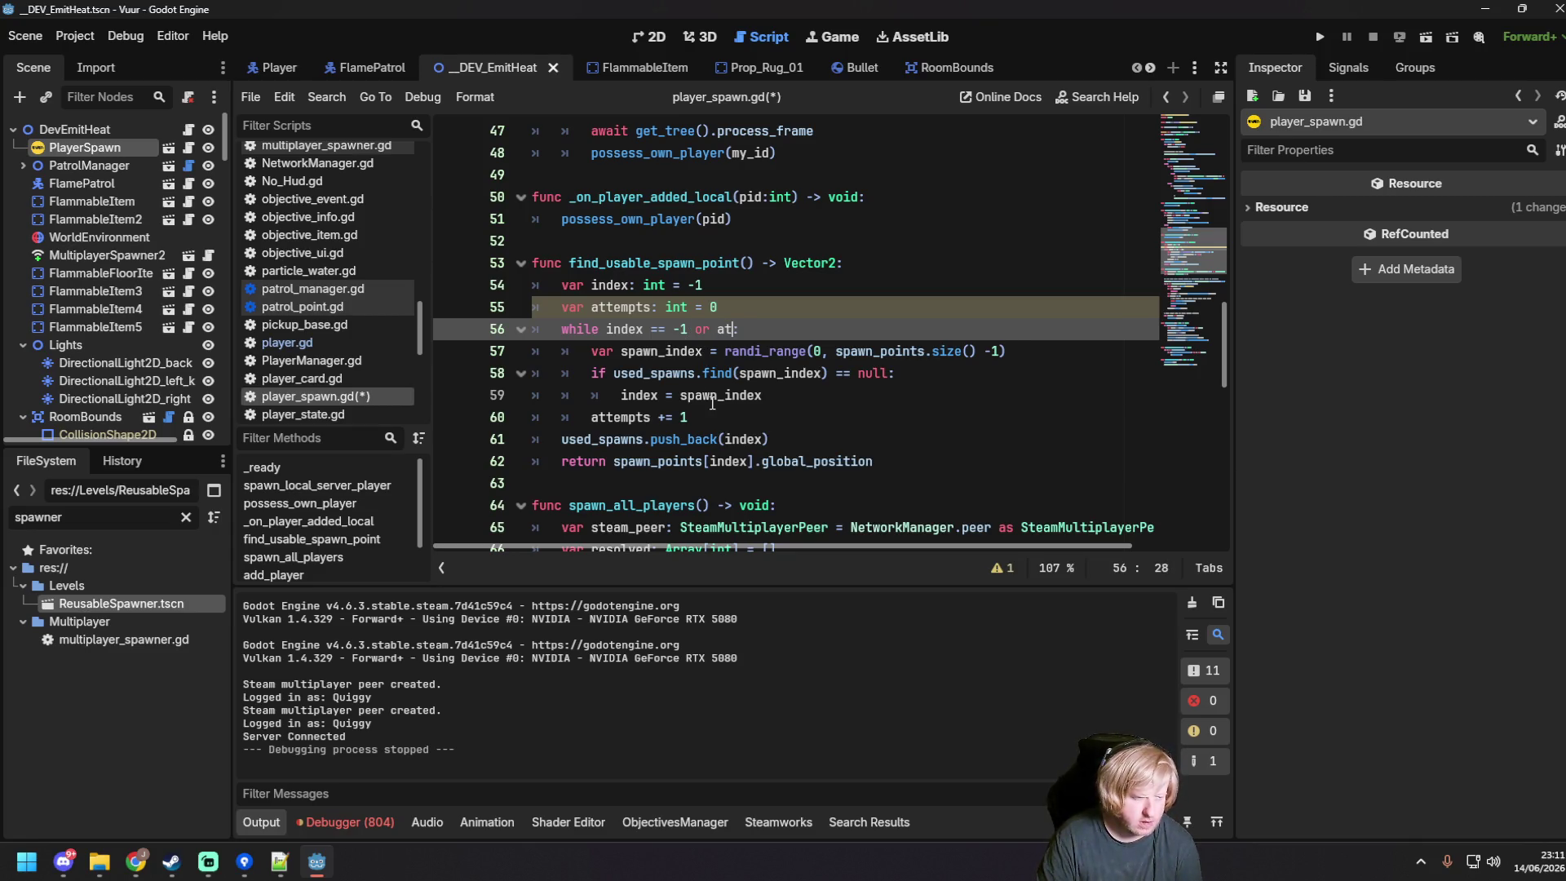
key(BackSpace)
key(BackSpace)
text(60)
key(End)
key(ctrl+s)
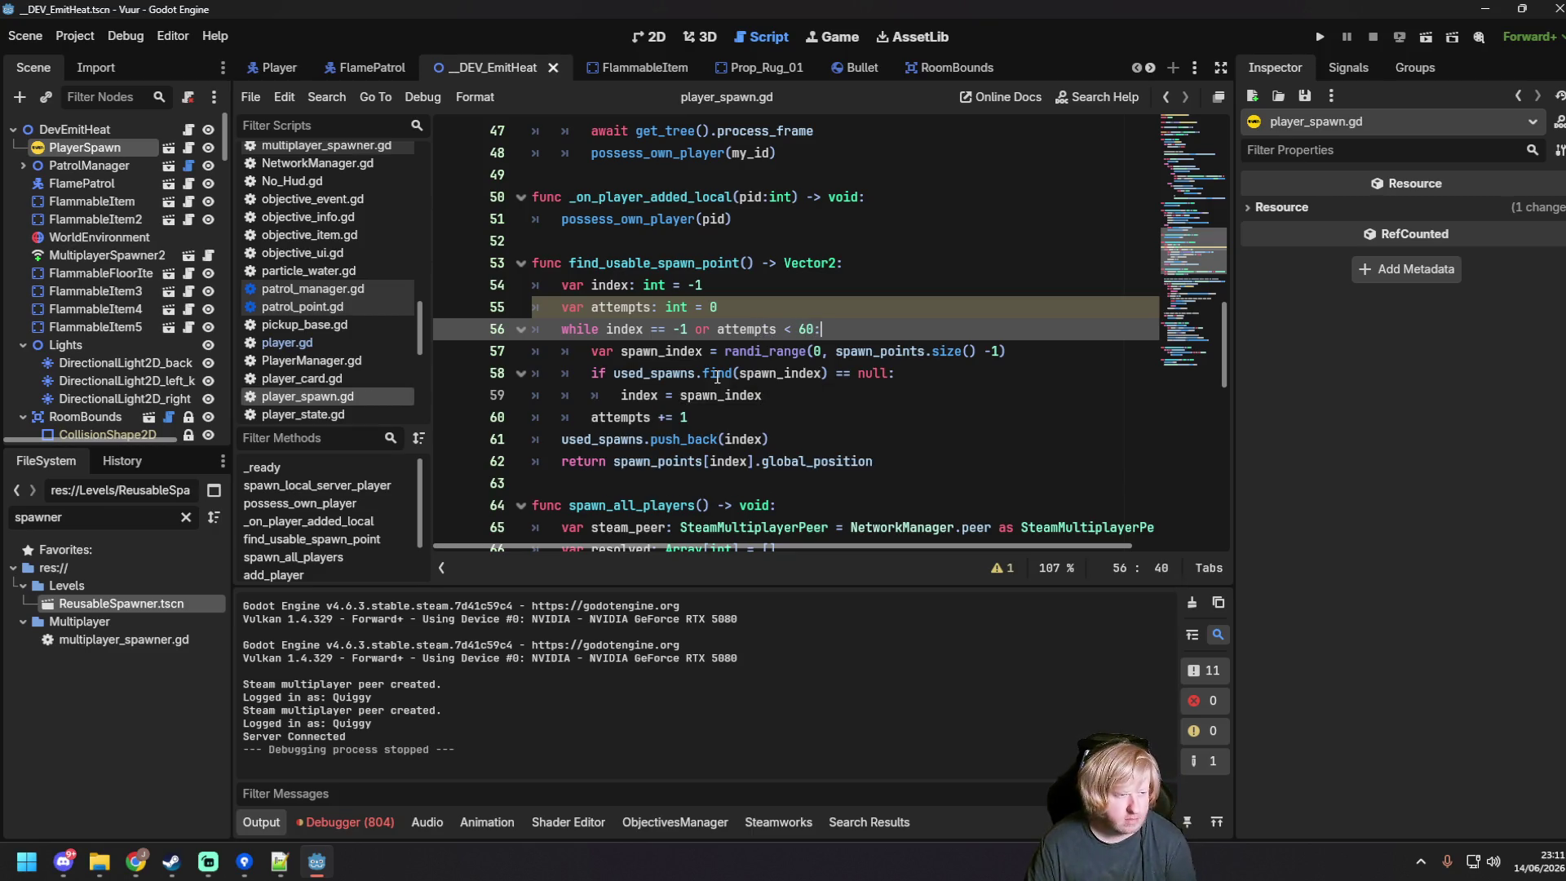
key(Up)
key(Up)
key(F6)
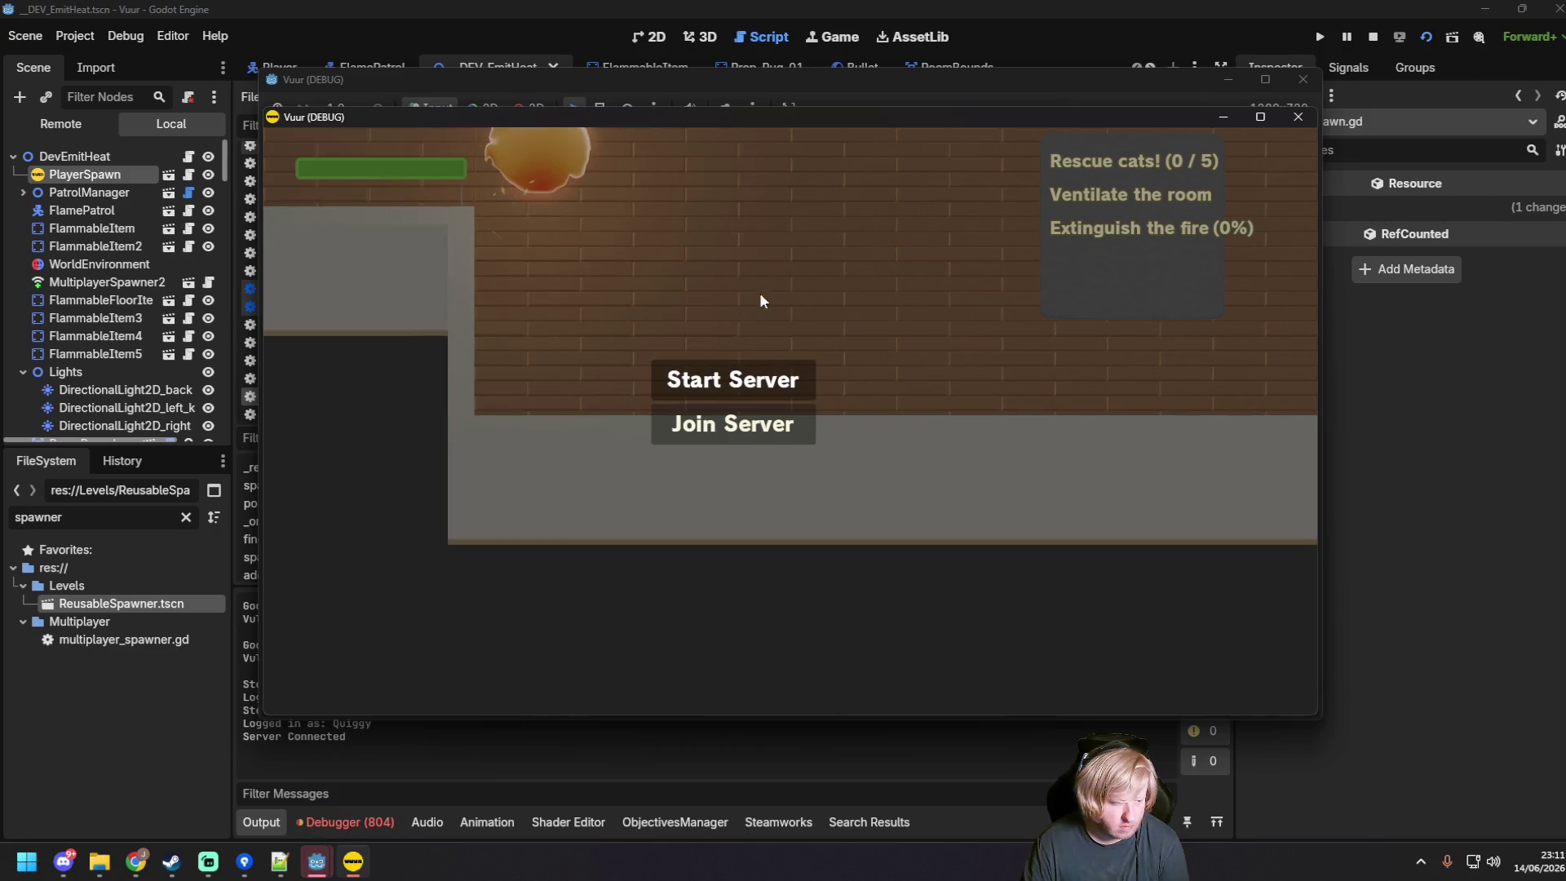
Set a breakpoint on line 56, the while-loop line of find_usable_spawn_point
mouse_move(316, 862)
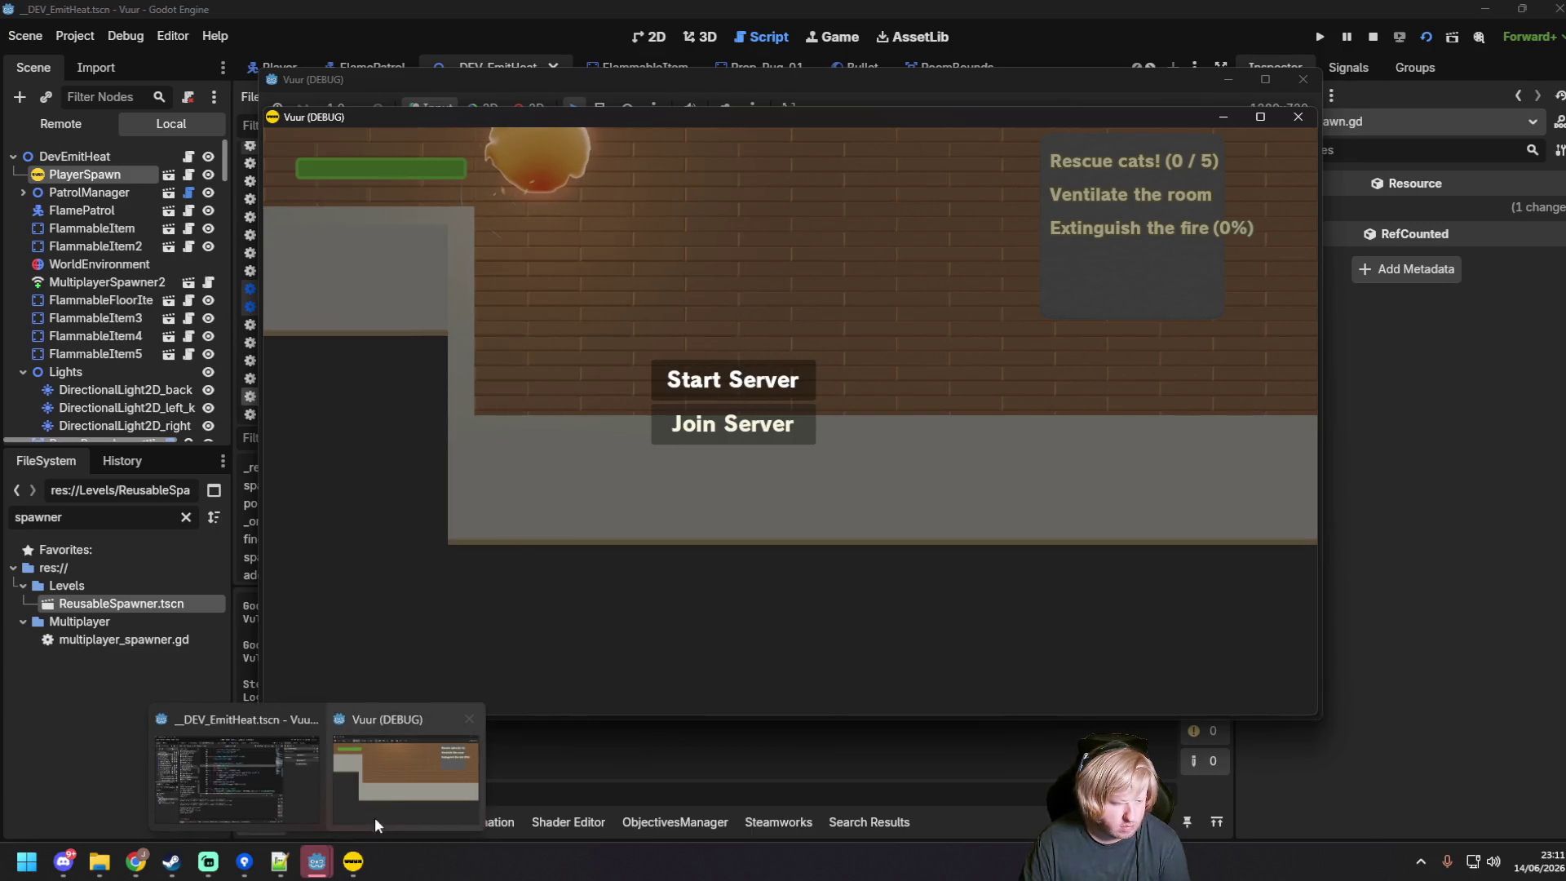
click(403, 794)
click(1009, 8)
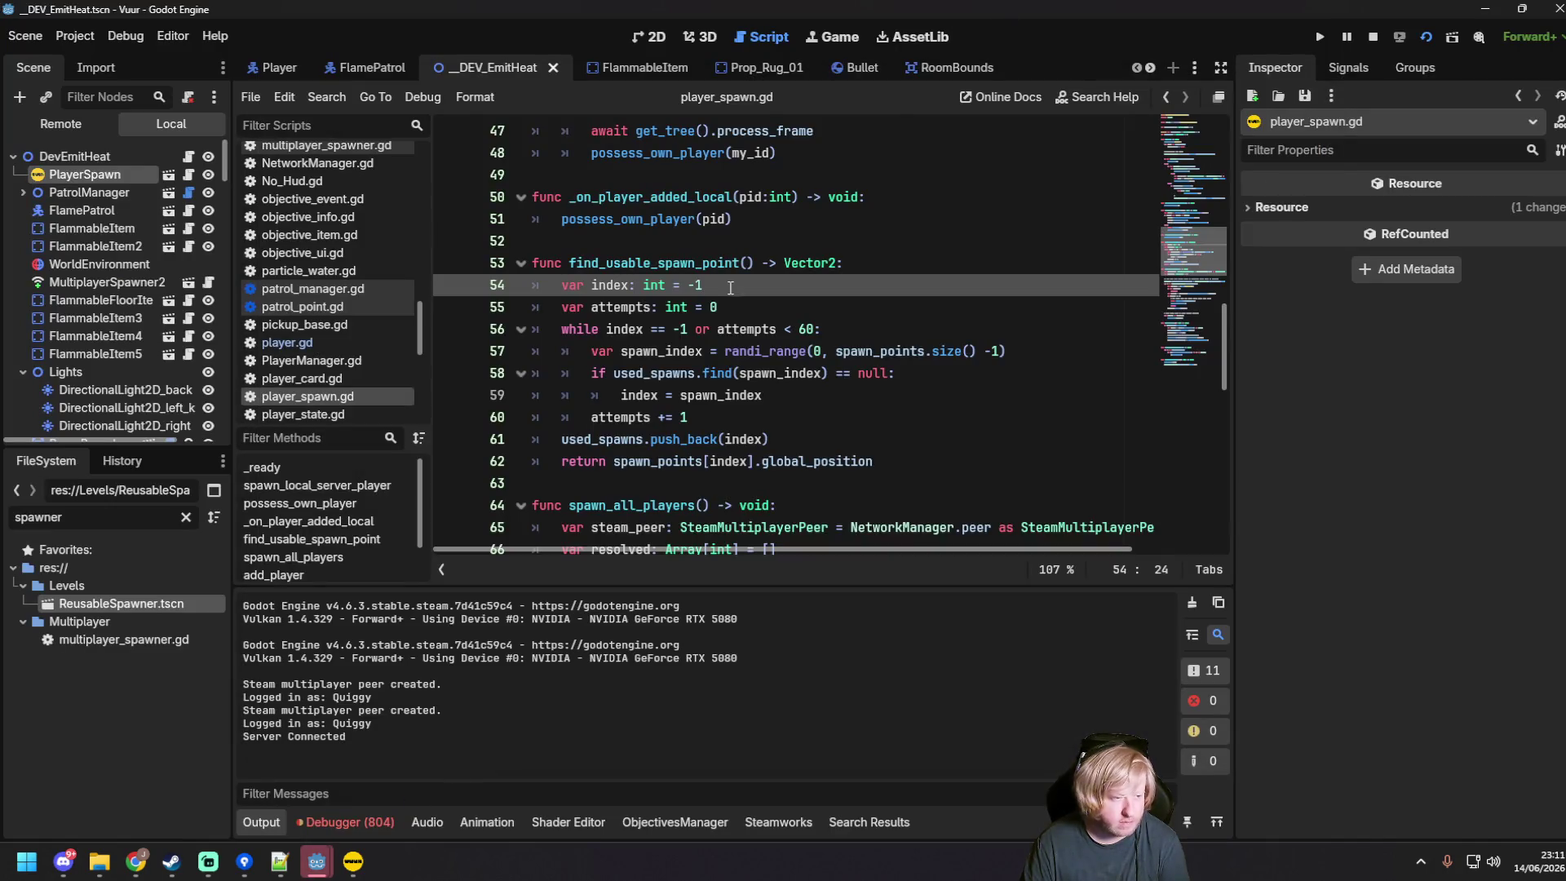
click(749, 310)
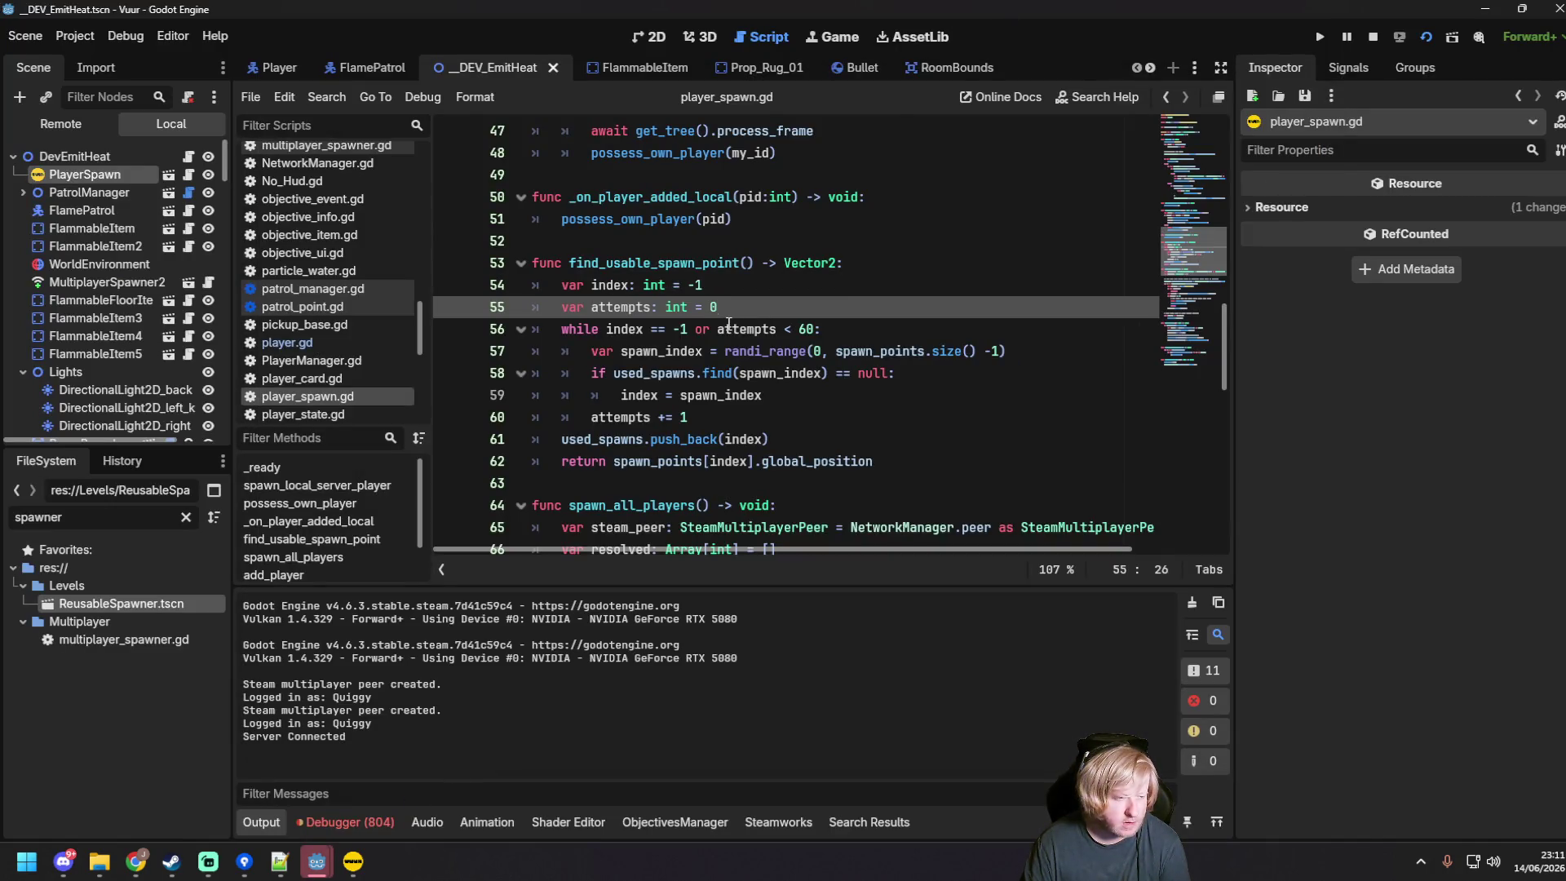
click(616, 307)
click(449, 329)
Force-close the unresponsive Vuur (DEBUG) game and its debug window
mouse_move(314, 871)
click(435, 731)
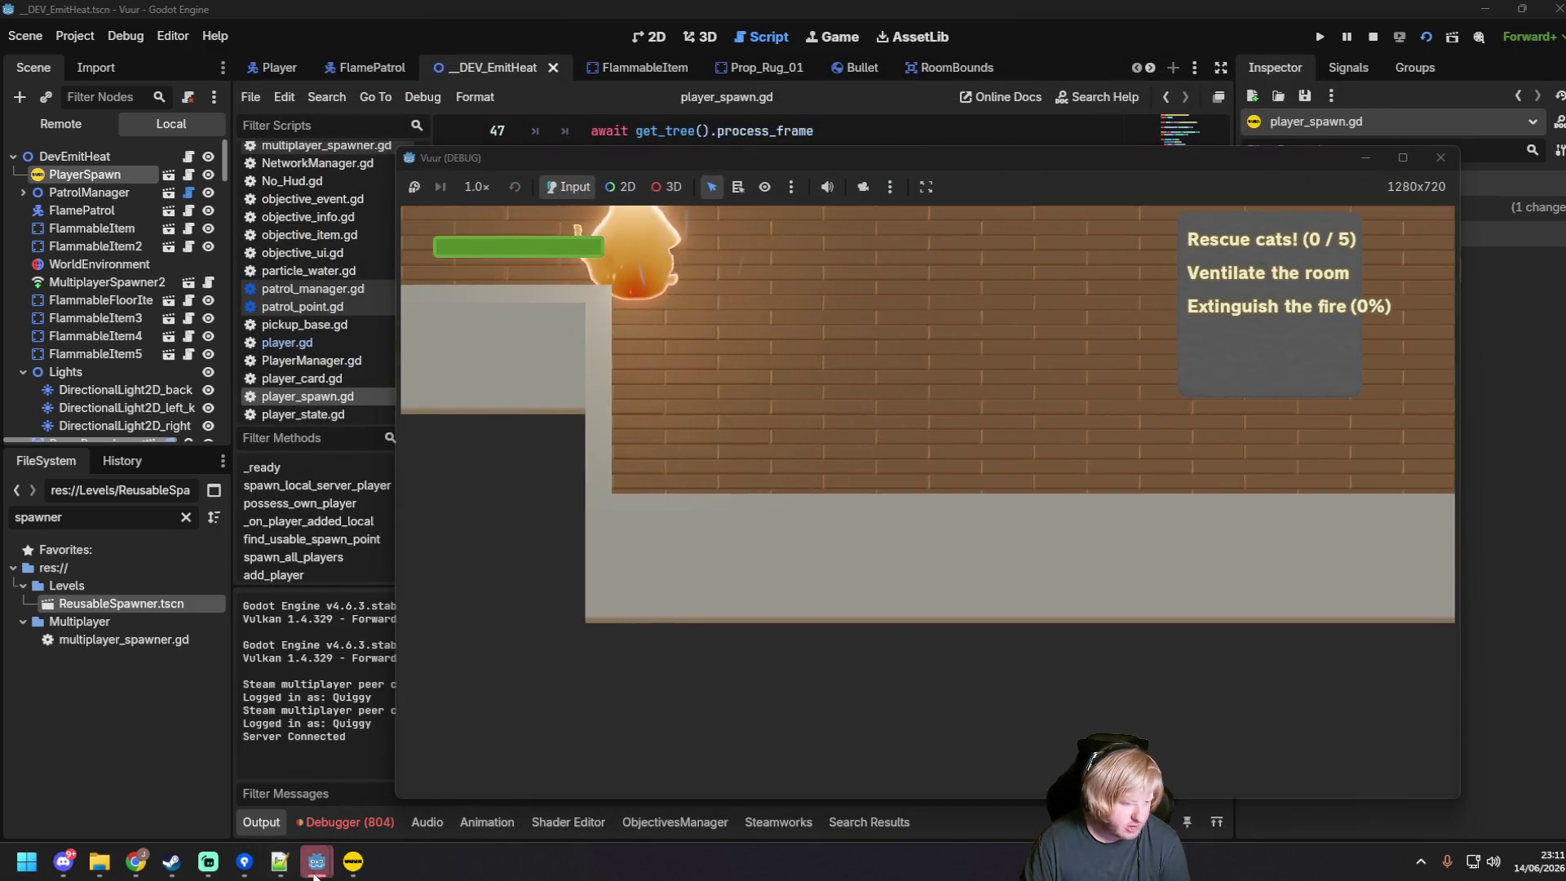
mouse_move(316, 861)
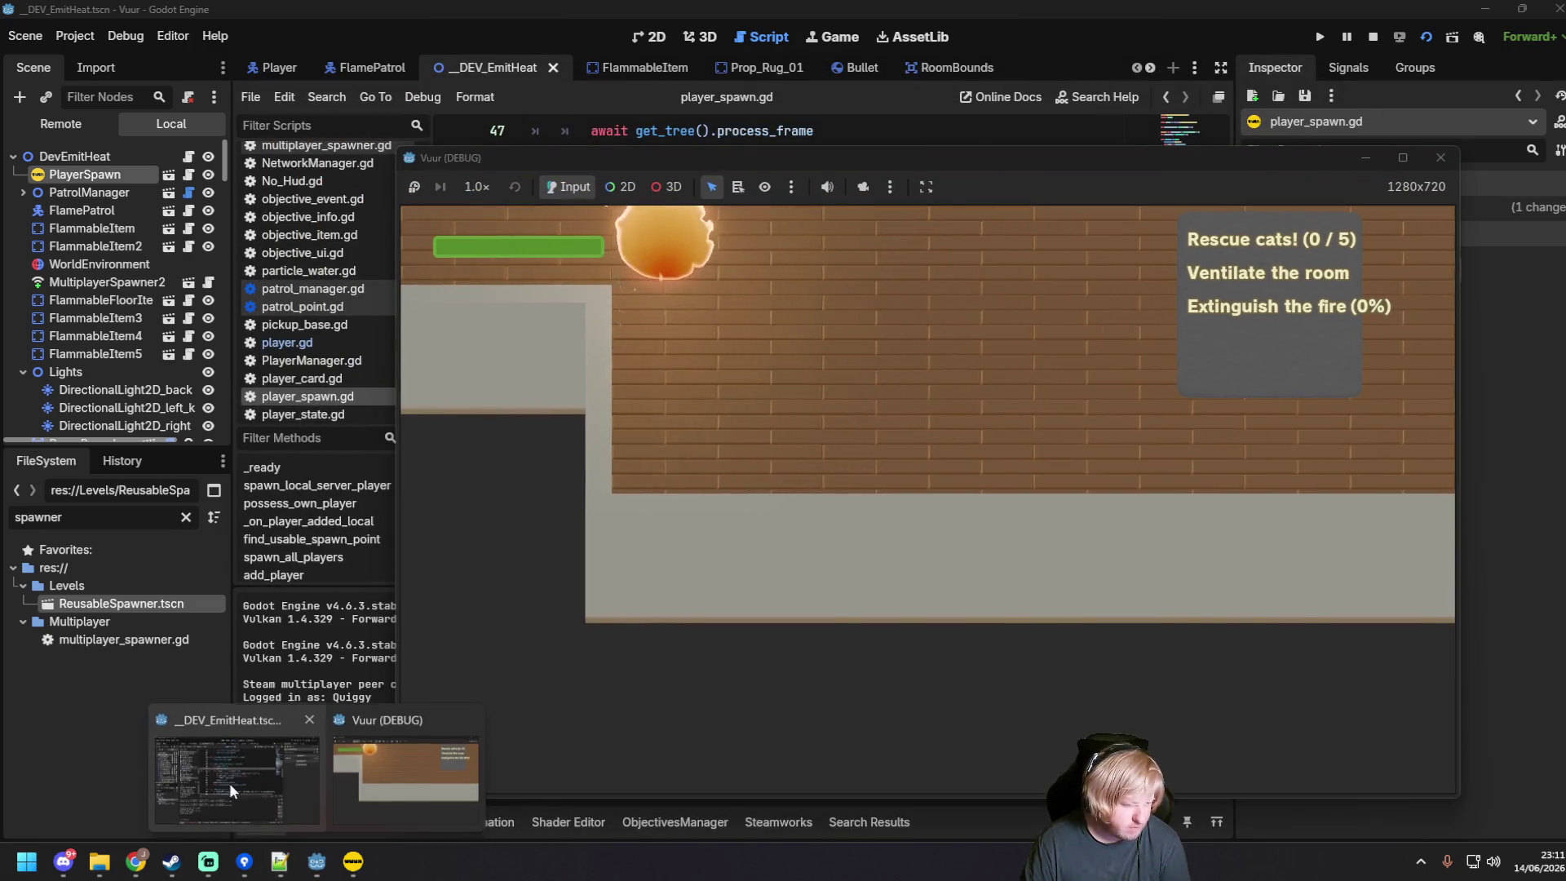
click(225, 785)
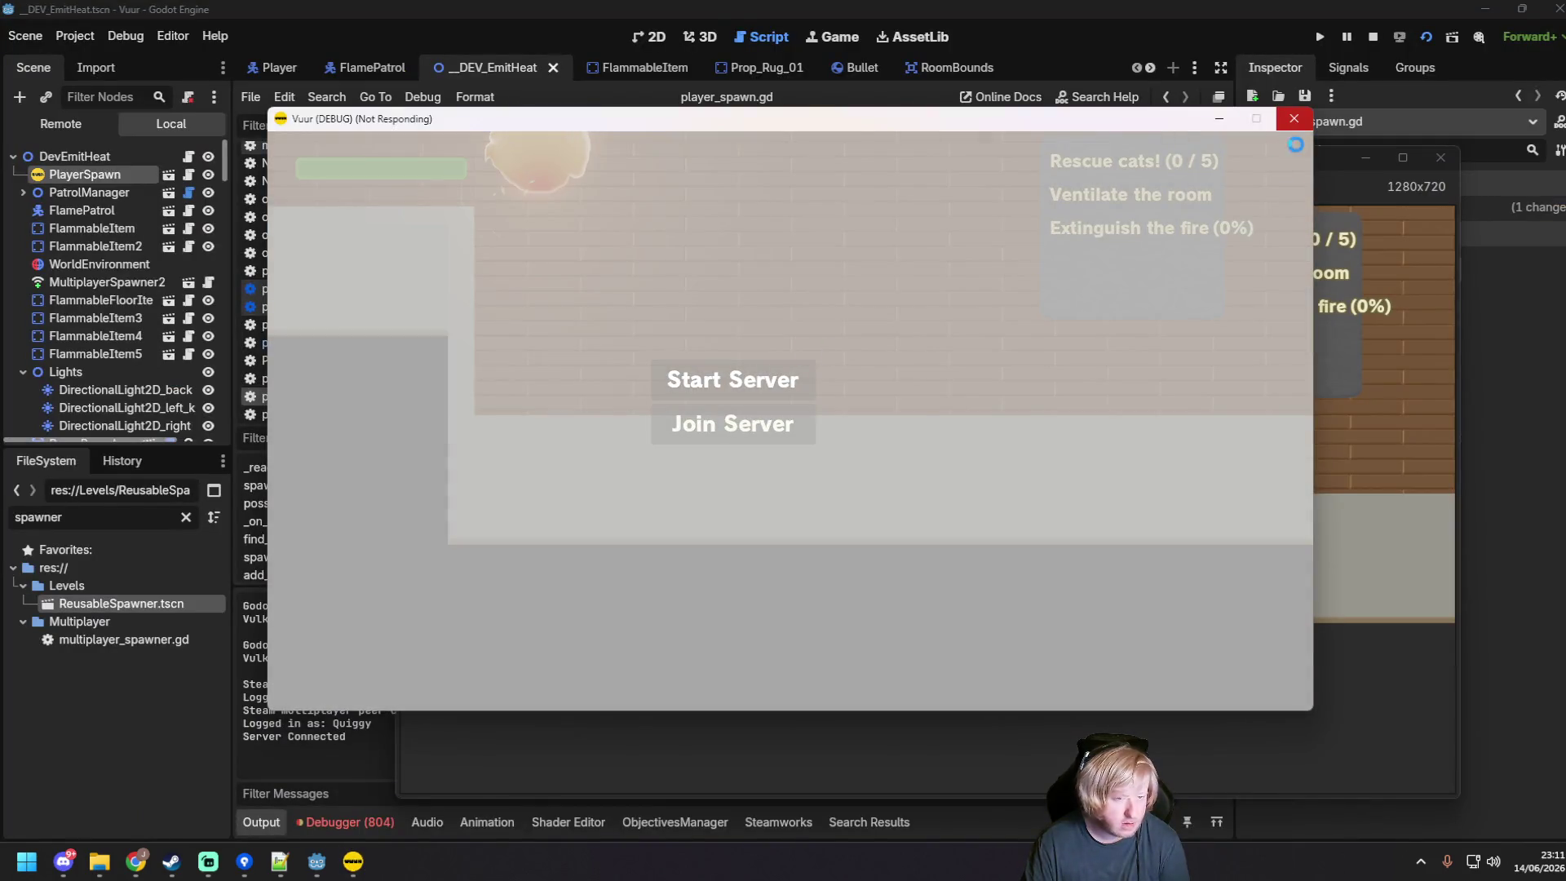
click(1293, 119)
click(744, 432)
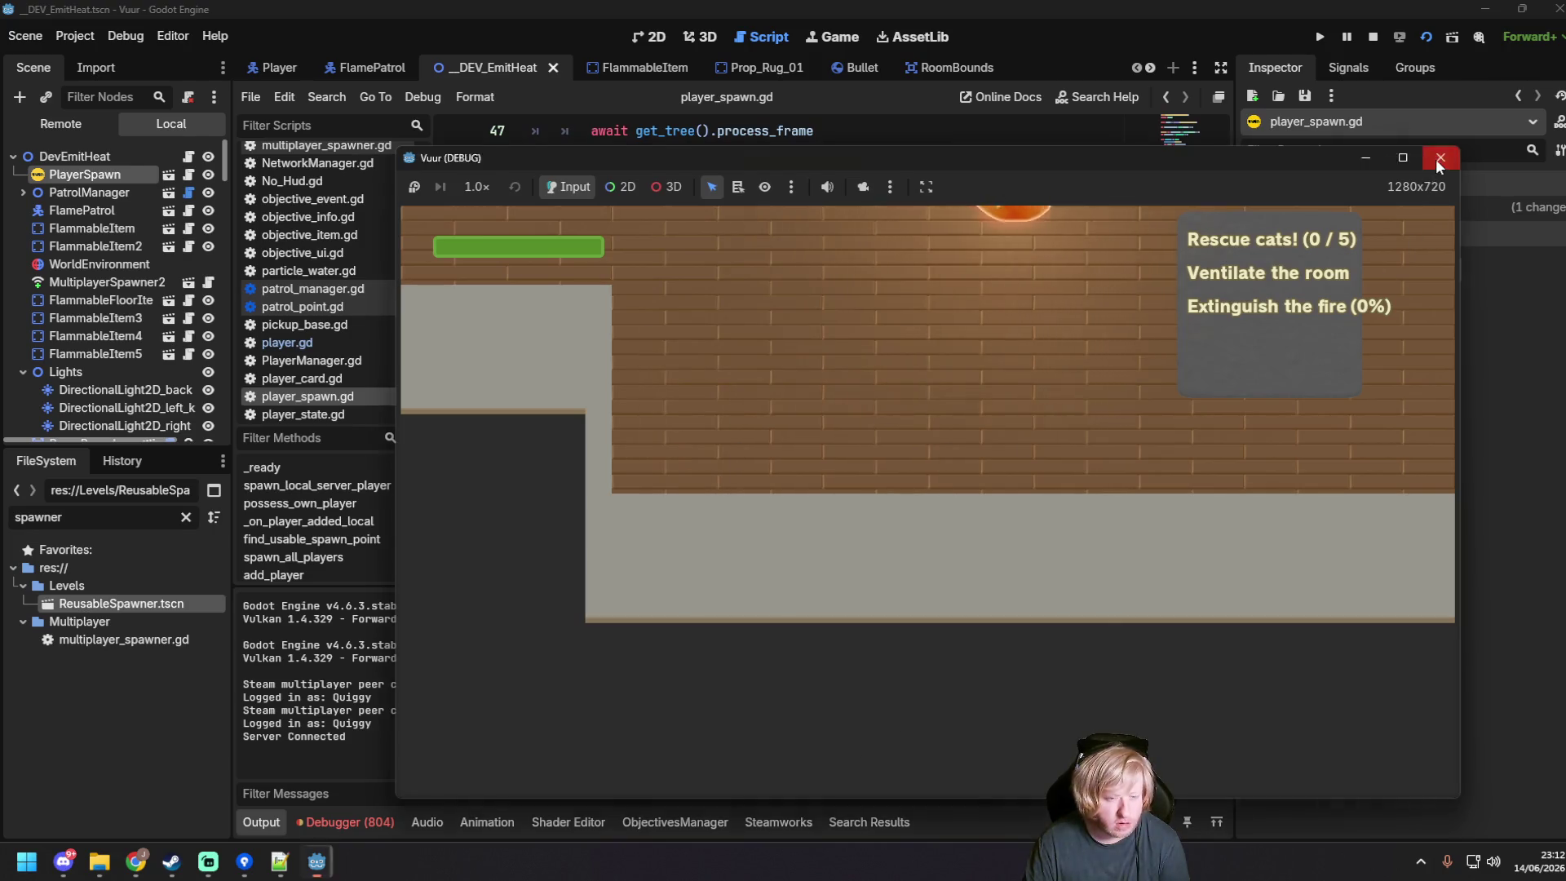
click(1438, 162)
click(799, 418)
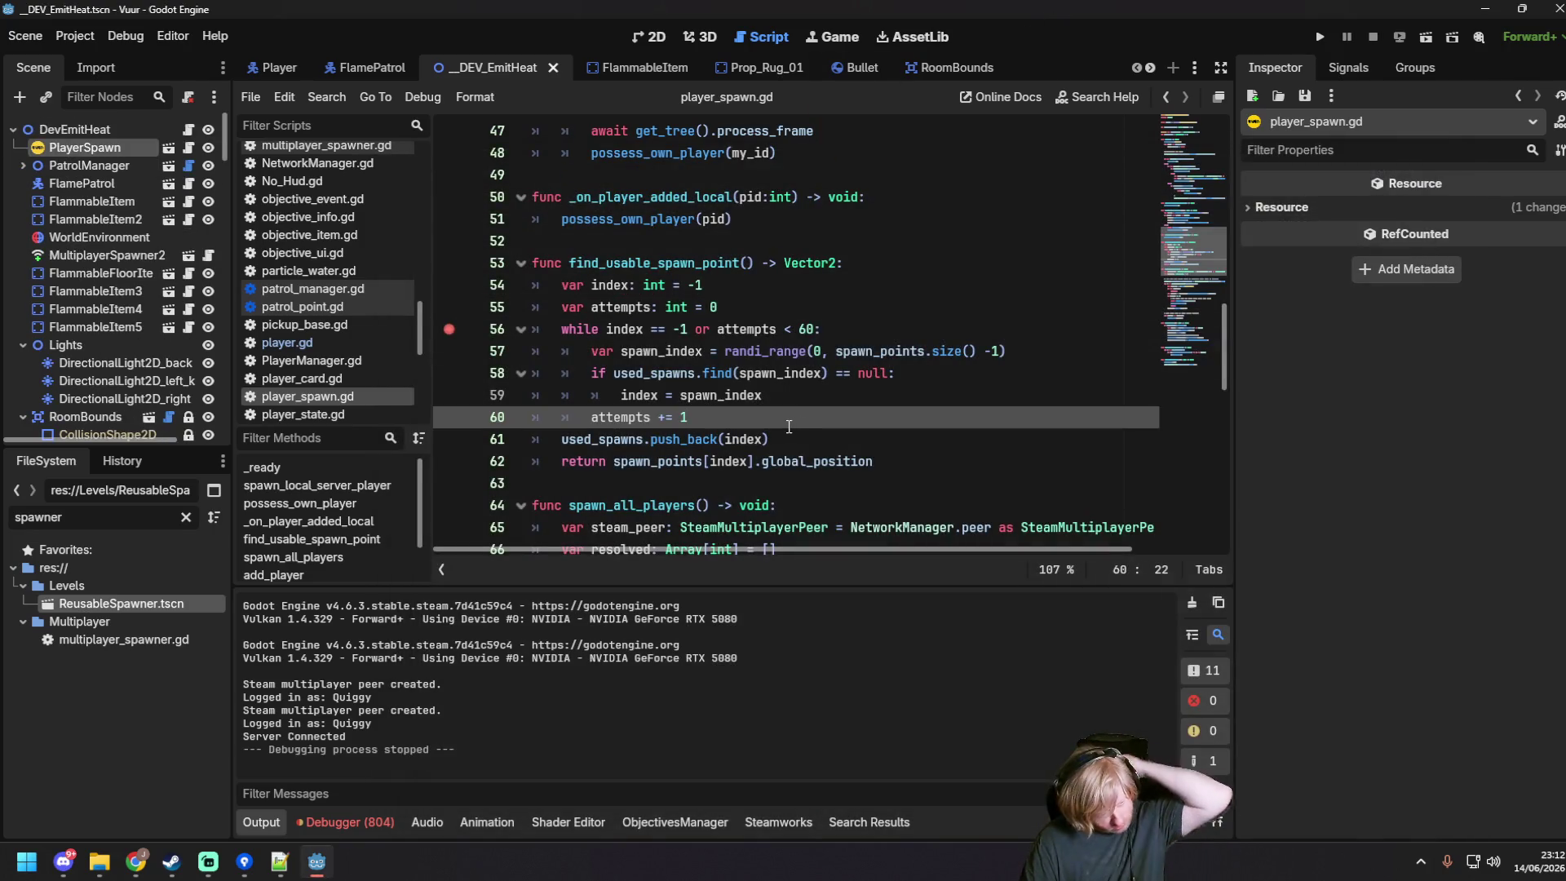
Replace 'or' with 'and' in line 56's while condition, save, and run two debug instances
click(698, 330)
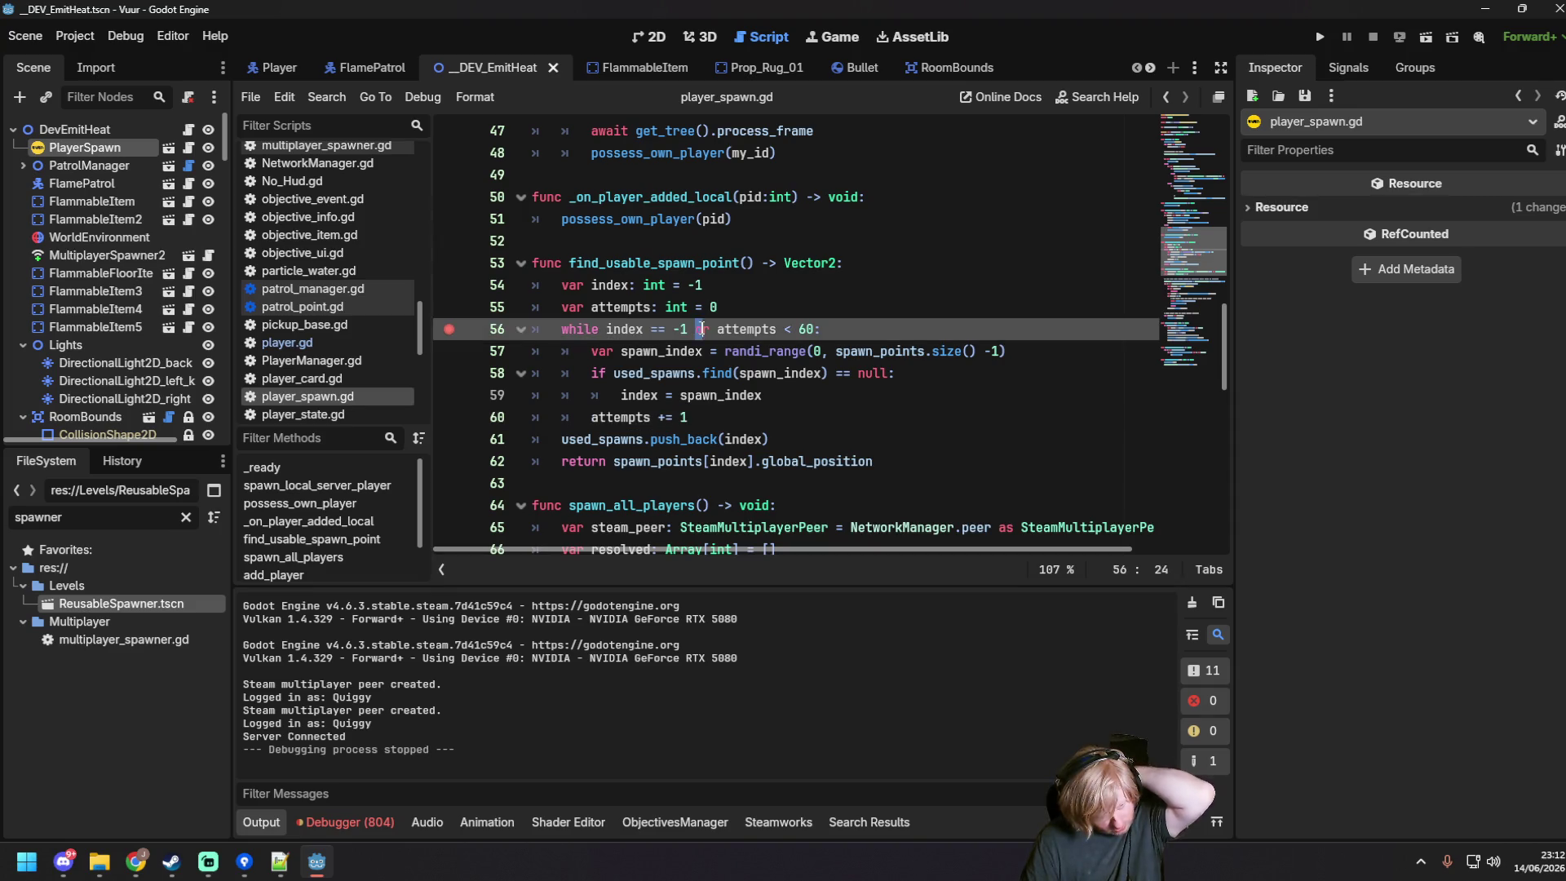
text(and)
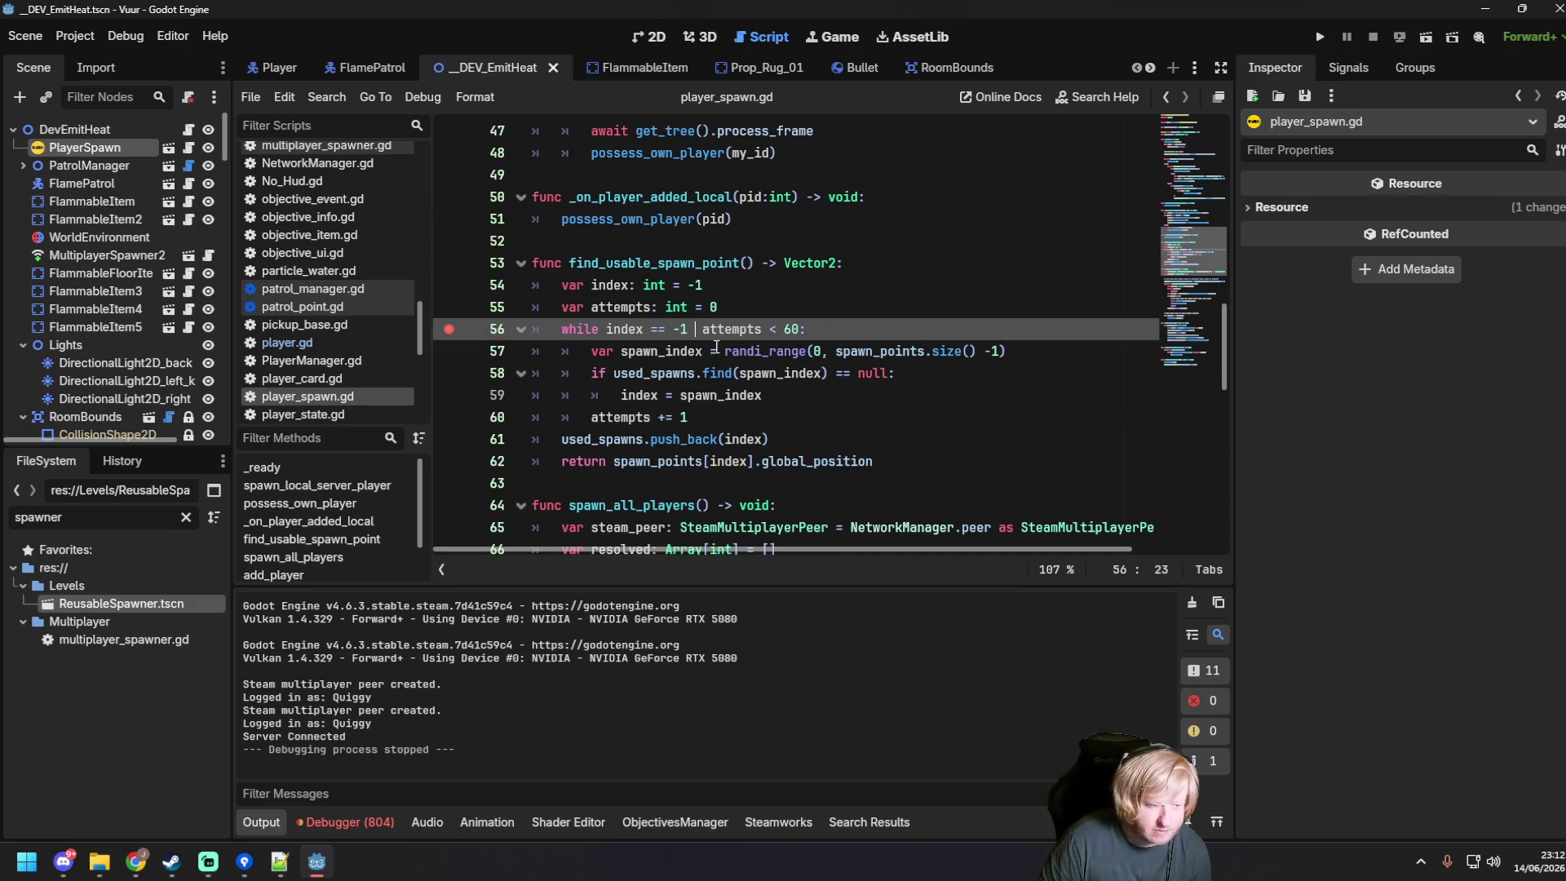
key(ctrl+s)
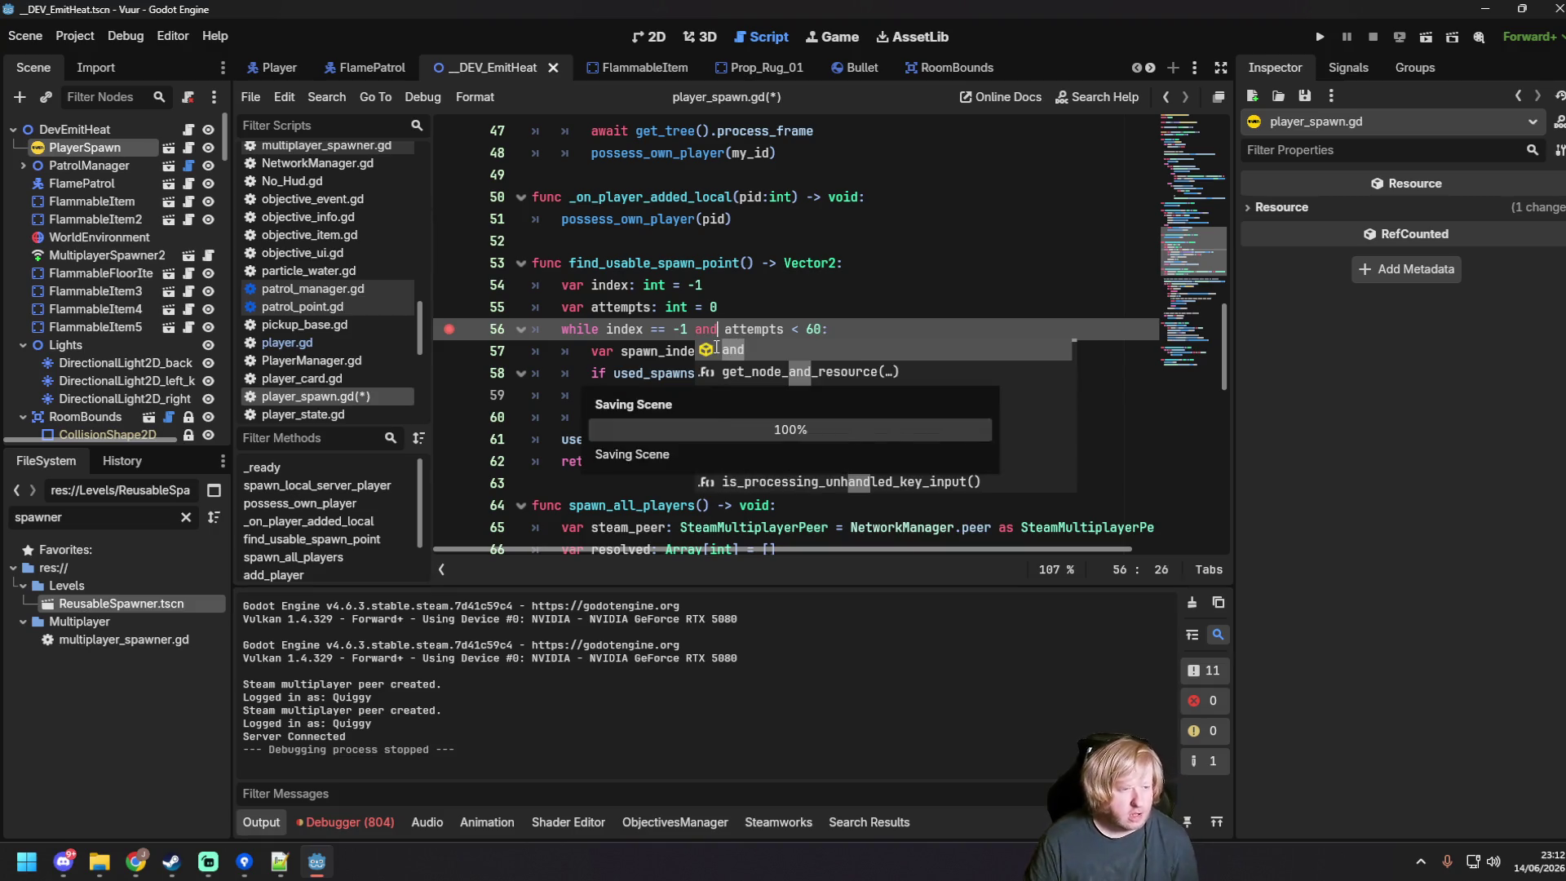
click(786, 328)
key(F6)
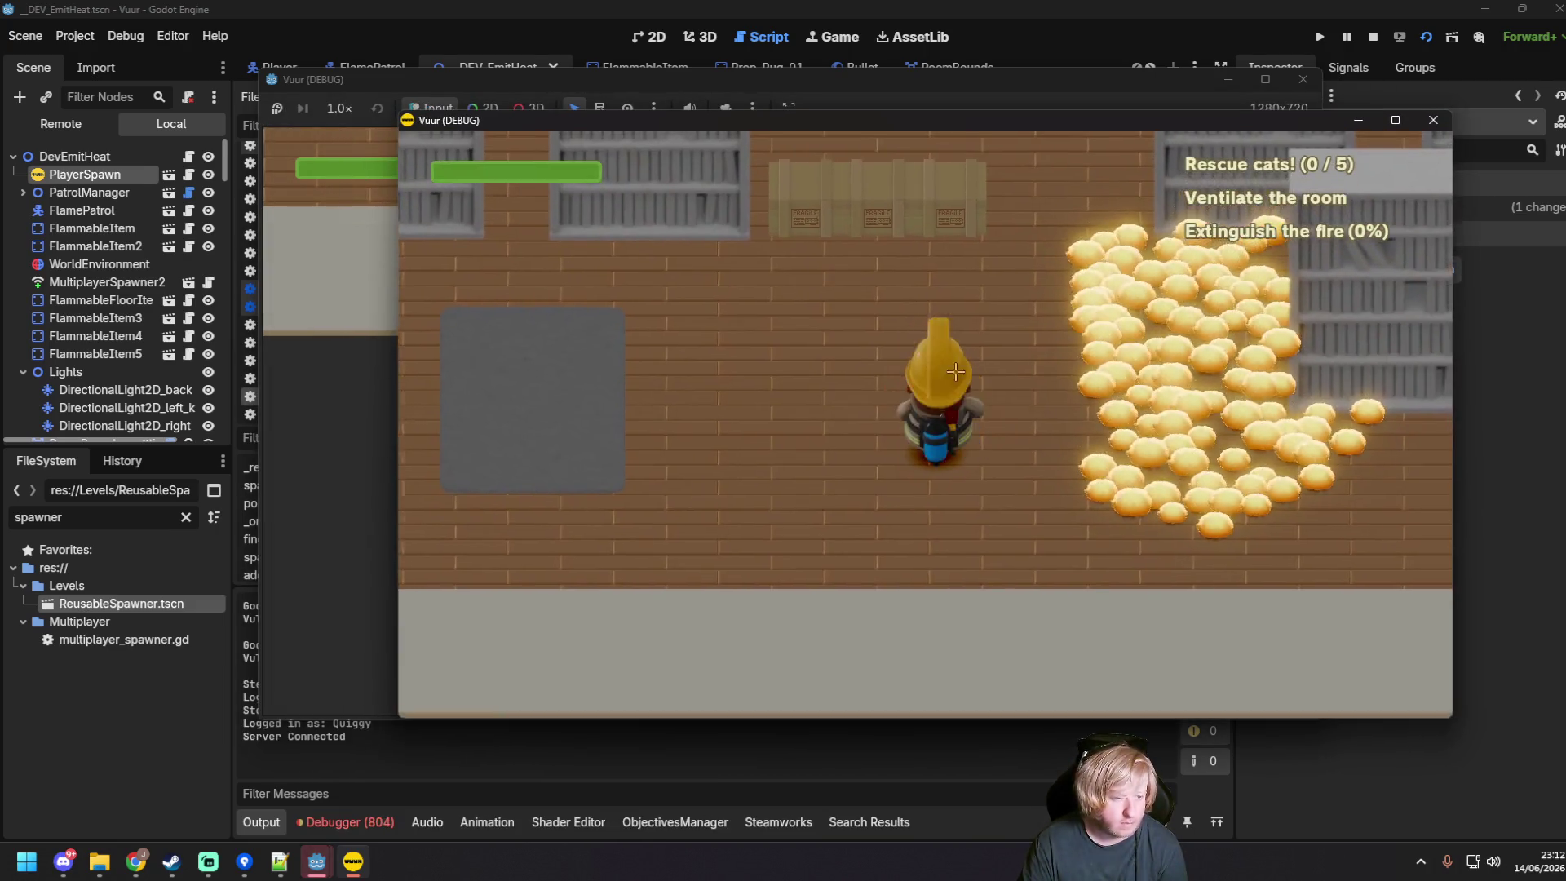
Join the server, walk the firefighter and extinguish the fire, then close both windows and save
click(350, 308)
click(688, 423)
key(d)
key(s)
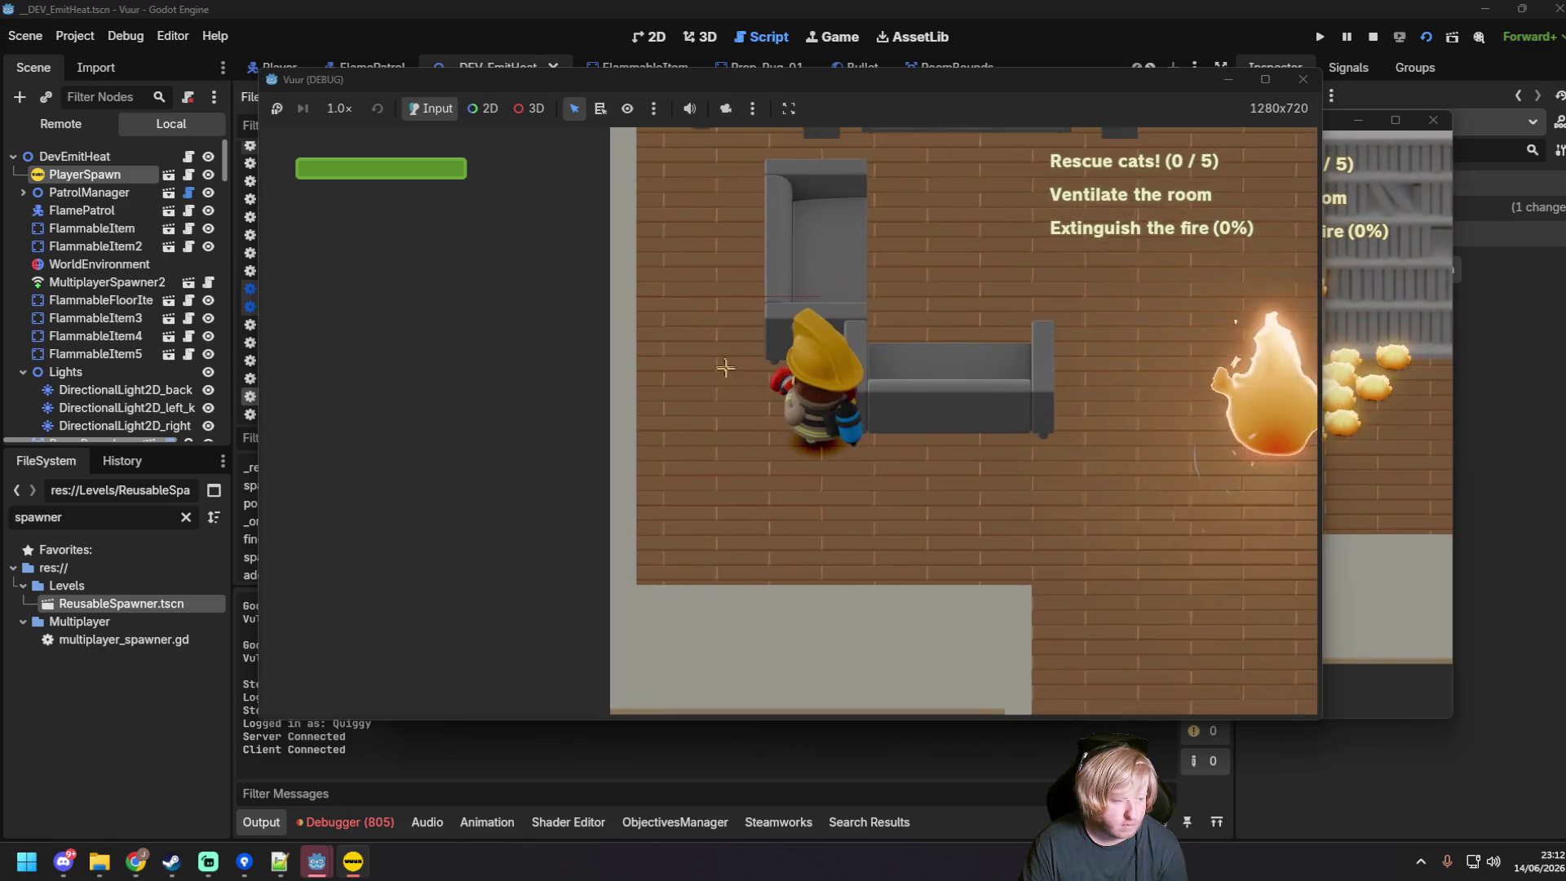
mouse_move(1087, 399)
mouse_down()
mouse_move(1060, 375)
mouse_move(946, 81)
mouse_move(1305, 138)
mouse_up()
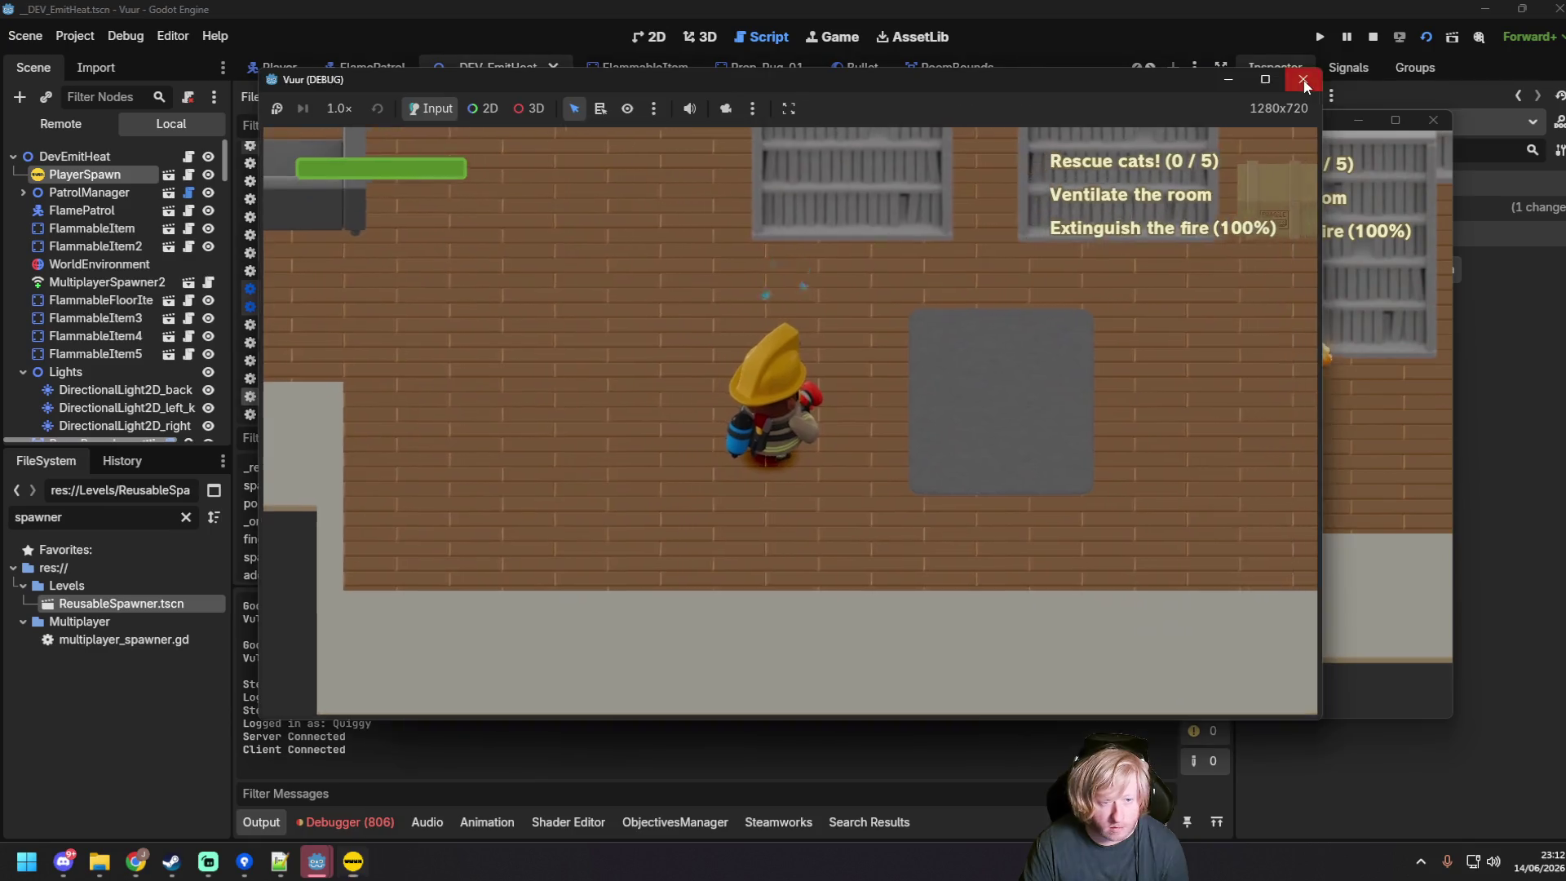
click(1302, 79)
click(1433, 120)
click(730, 308)
key(ctrl+s)
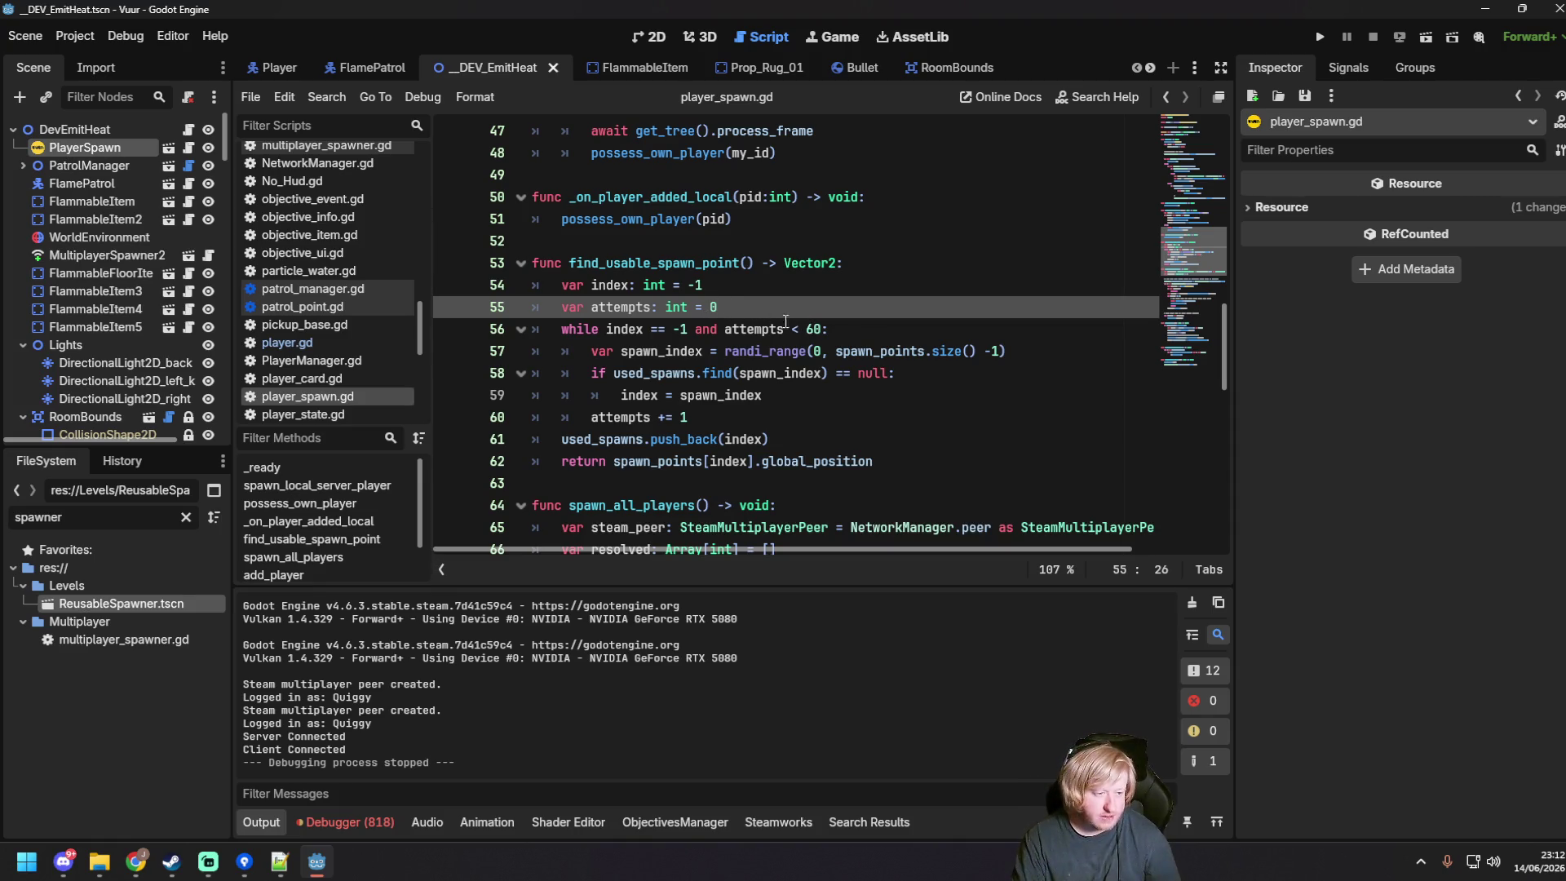
click(813, 328)
key(BackSpace)
text(1)
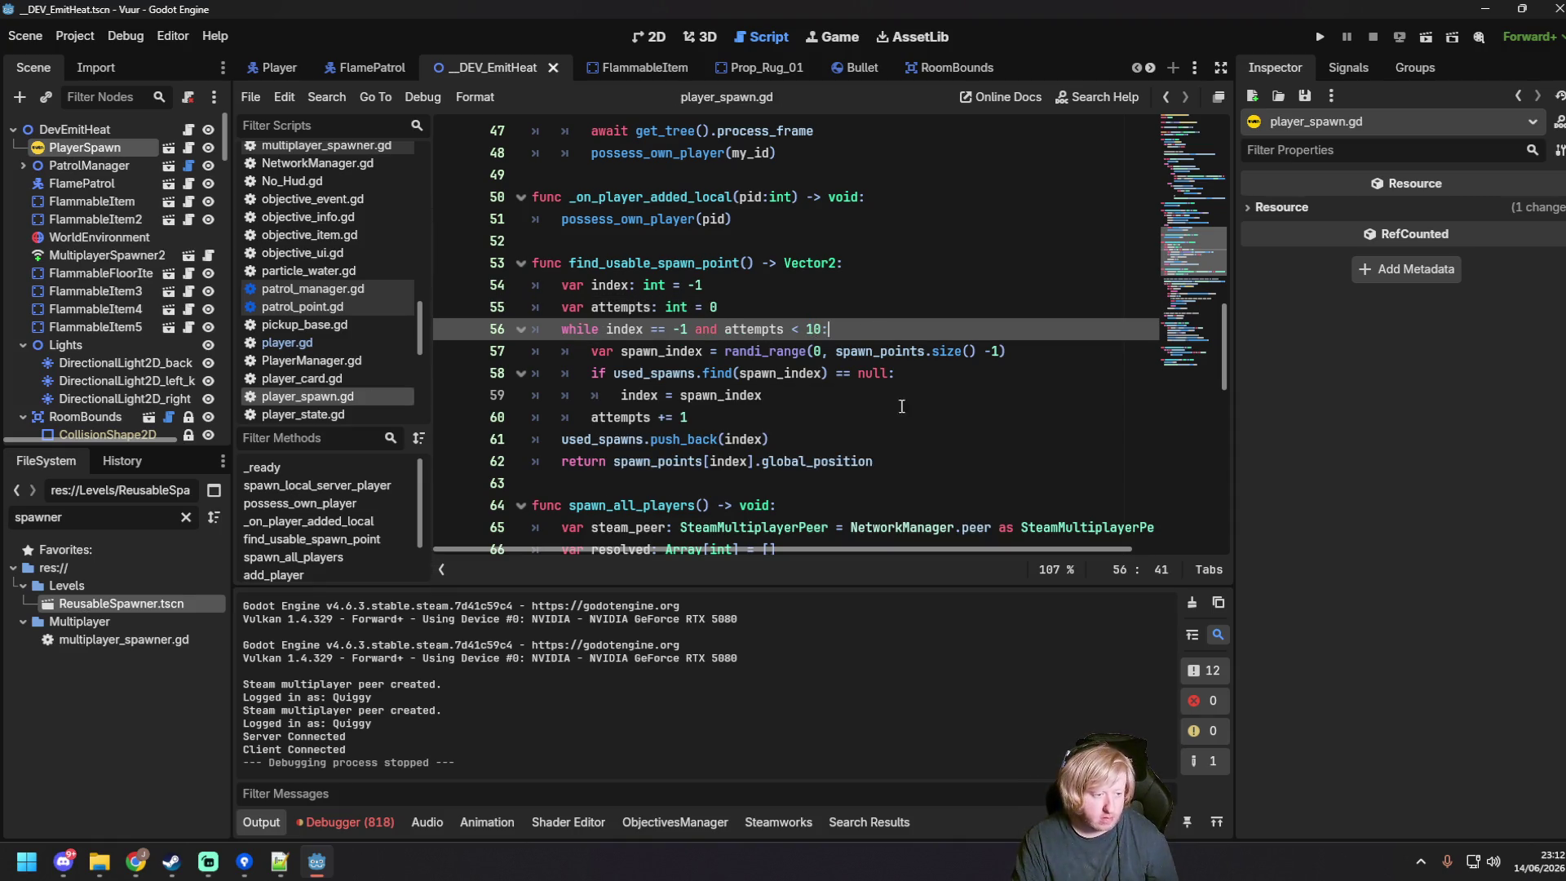
click(920, 373)
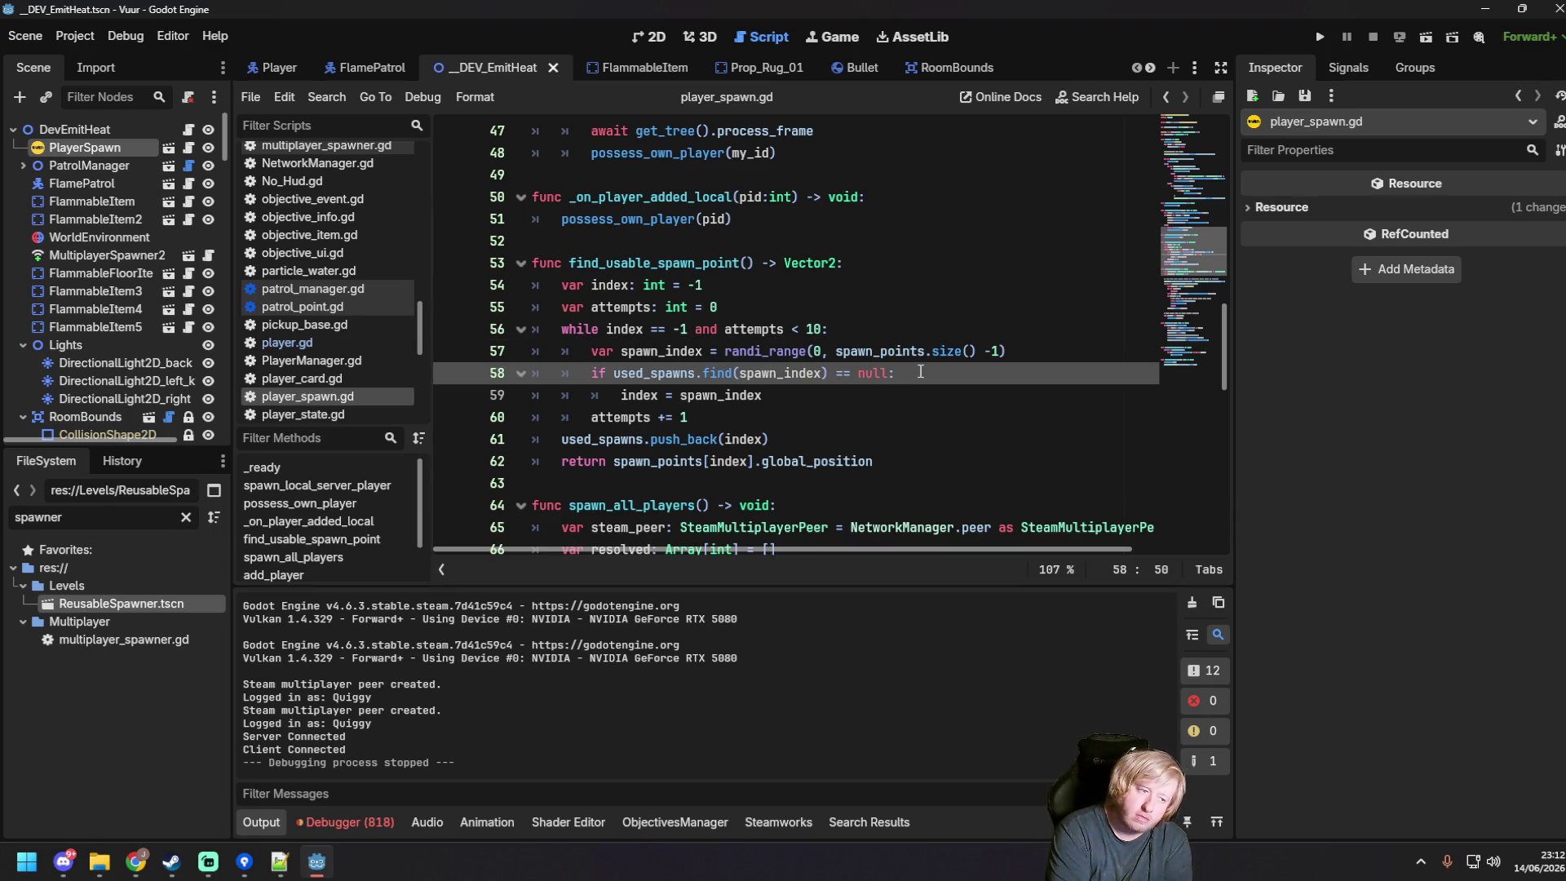
click(888, 330)
key(ctrl+z)
key(ctrl+s)
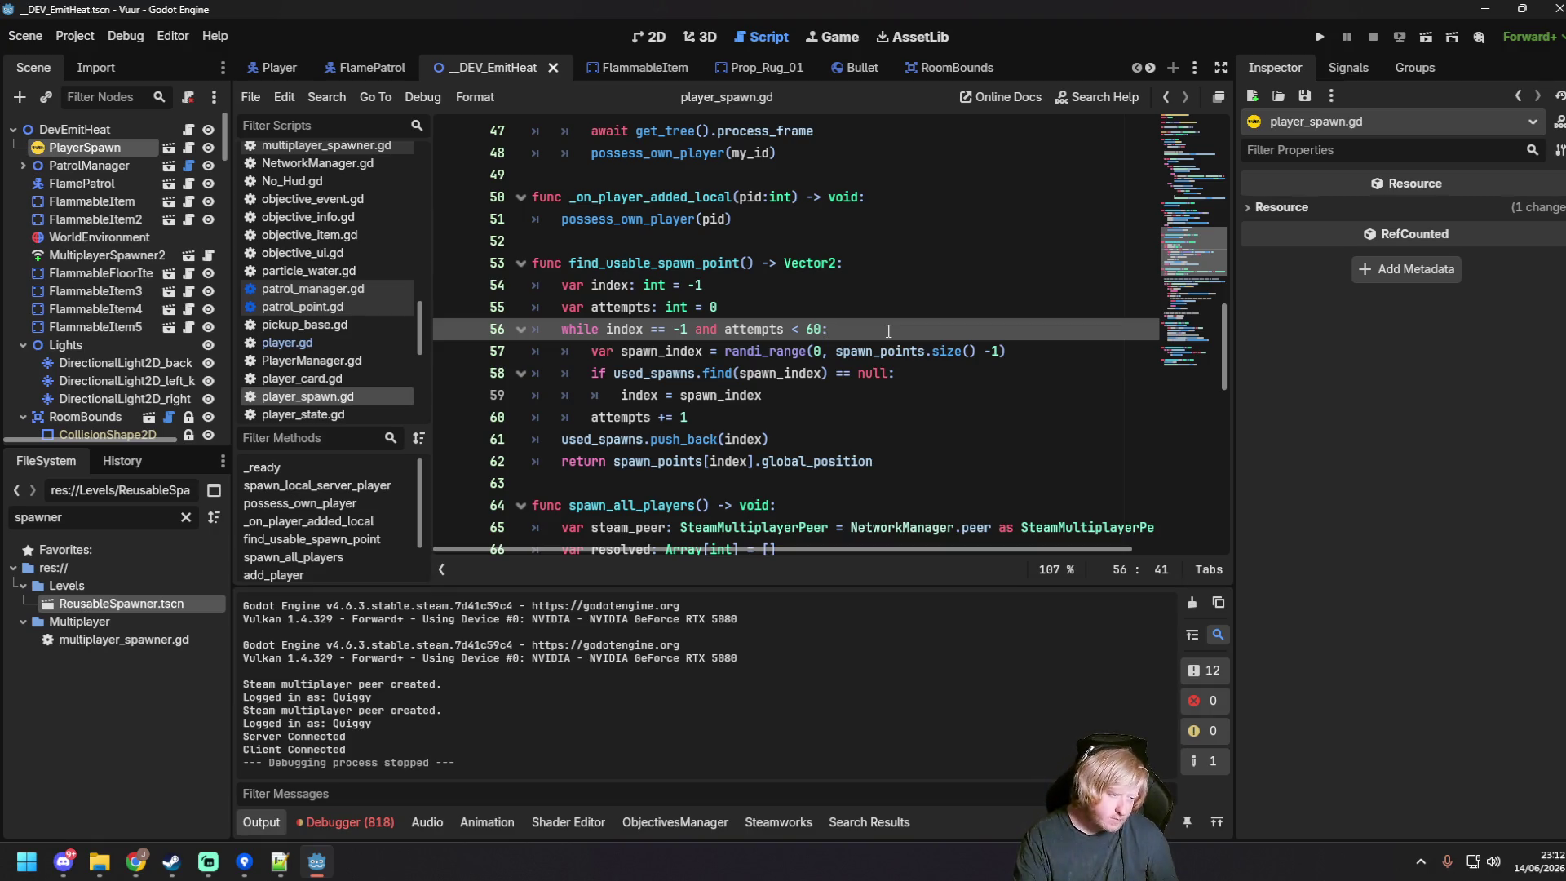
scroll(657, 401, down, 1)
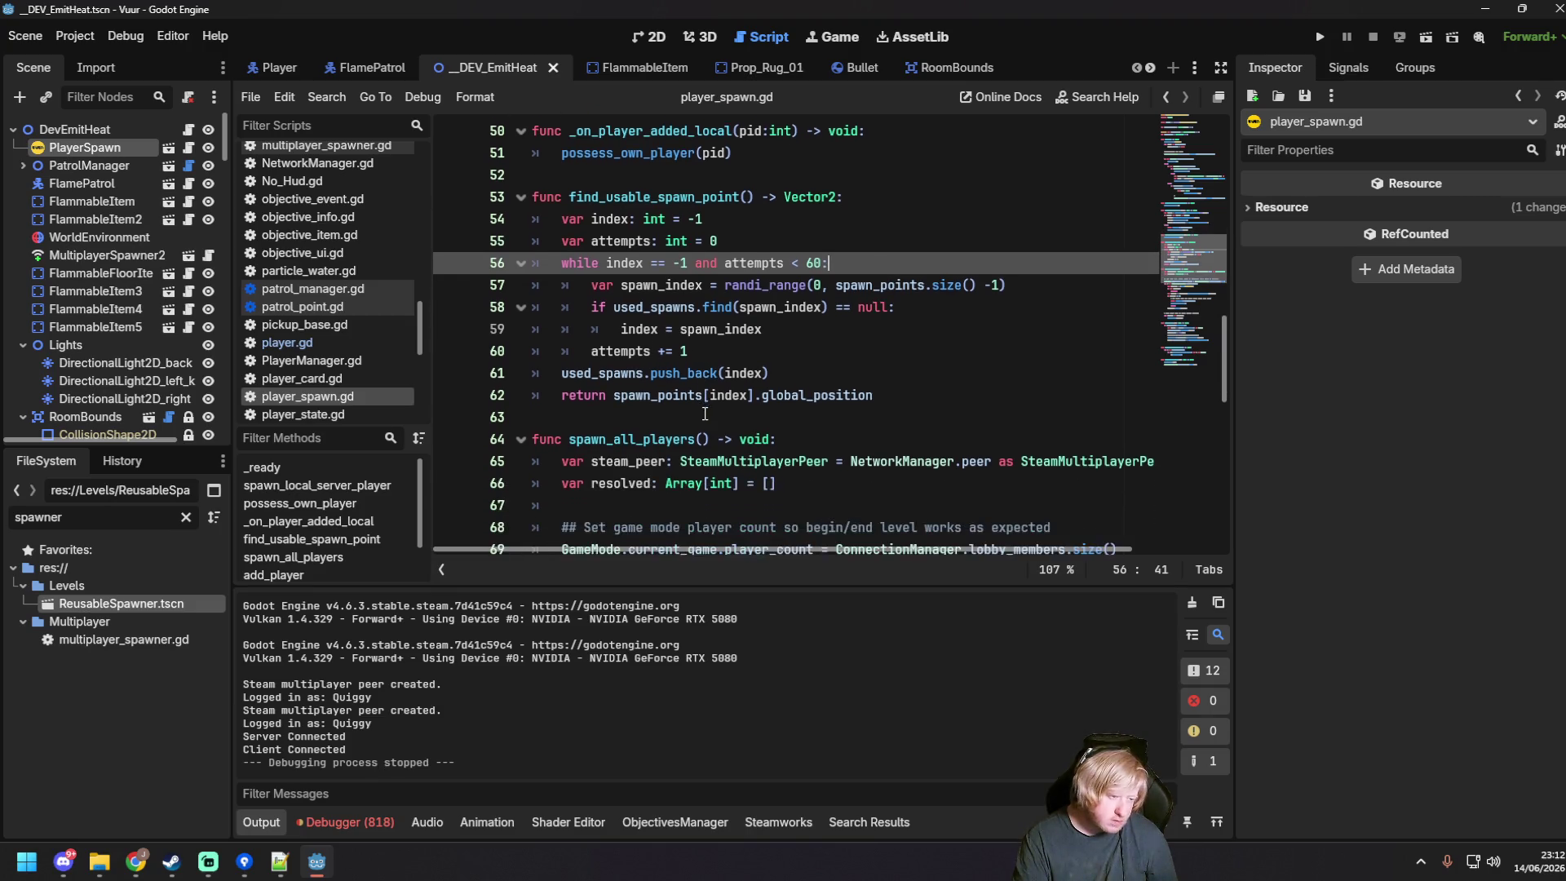
click(906, 394)
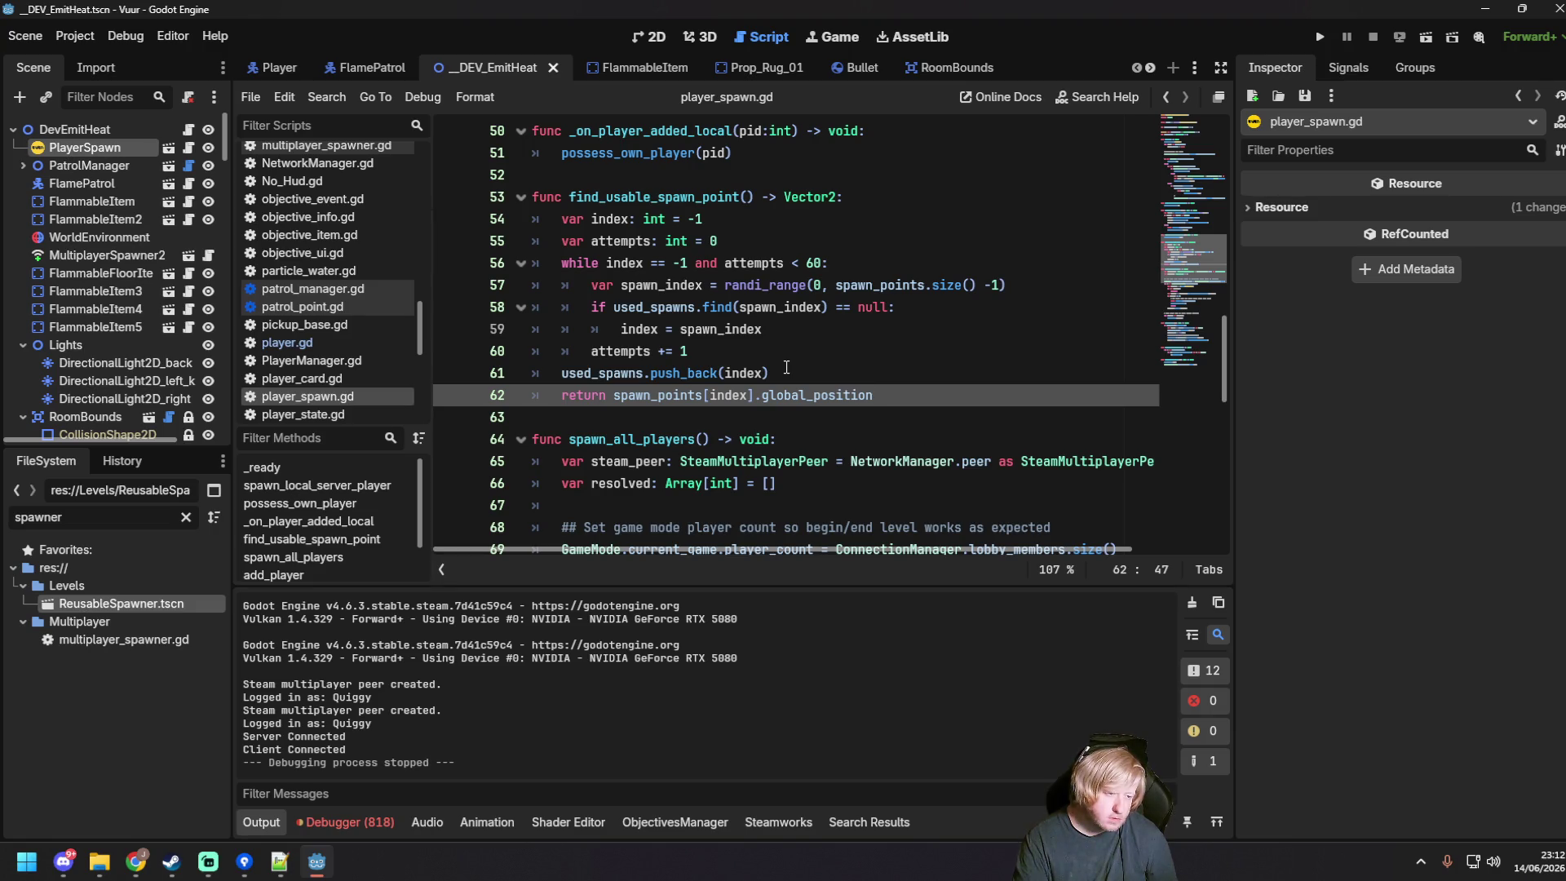
After line 61, add 'if index == -1:' with 'return Vector2.ZERO' before the final return
click(786, 368)
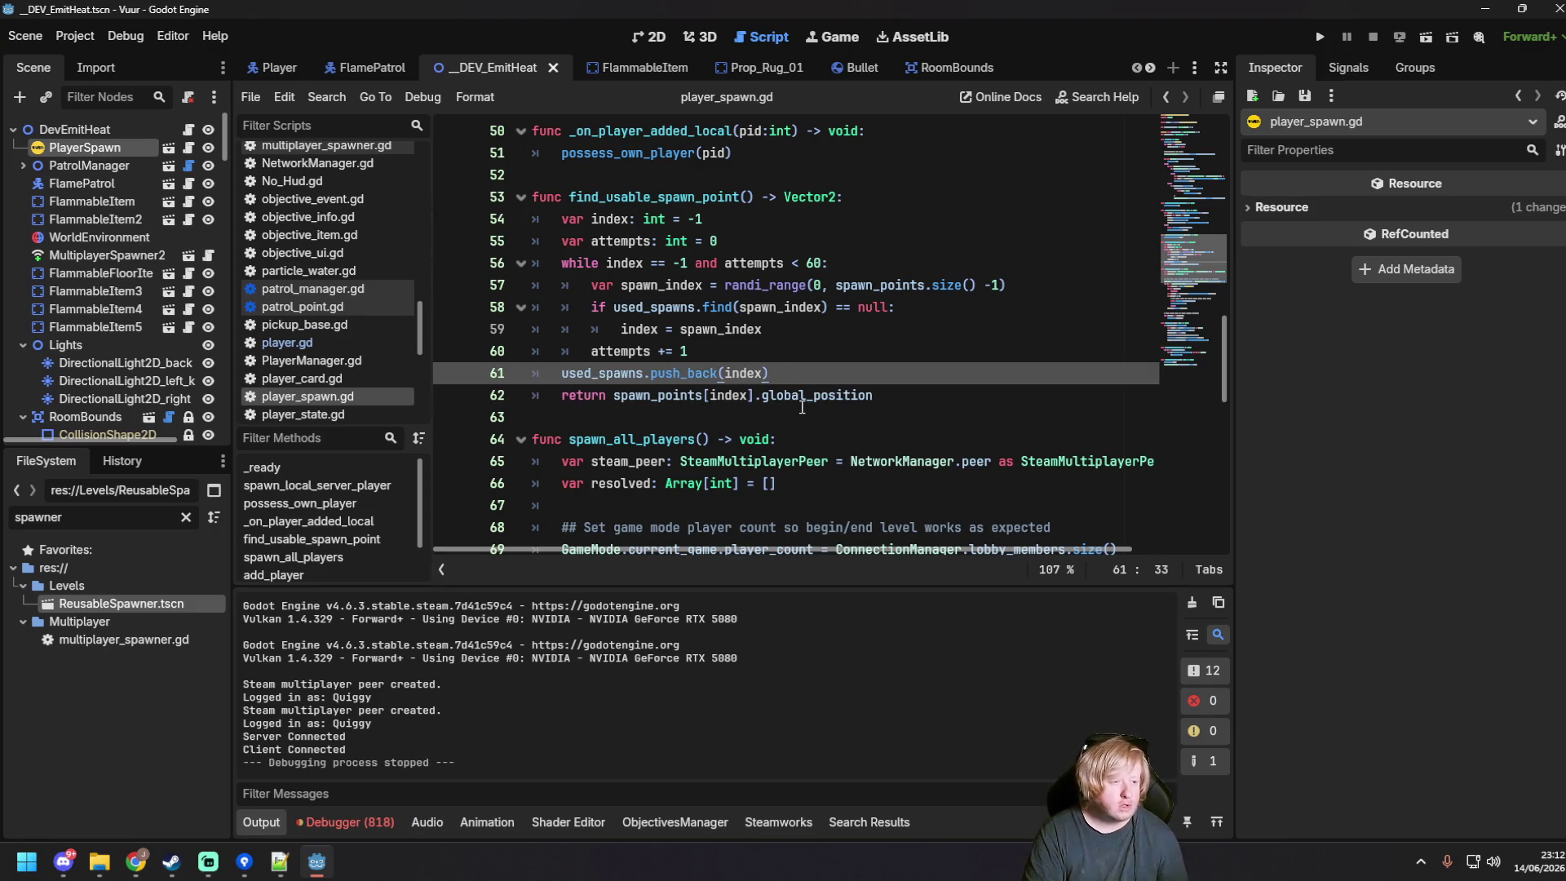
key(Return)
text(if index == 1)
key(BackSpace)
text(-1:)
key(Return)
text(return Vector2.ZERO)
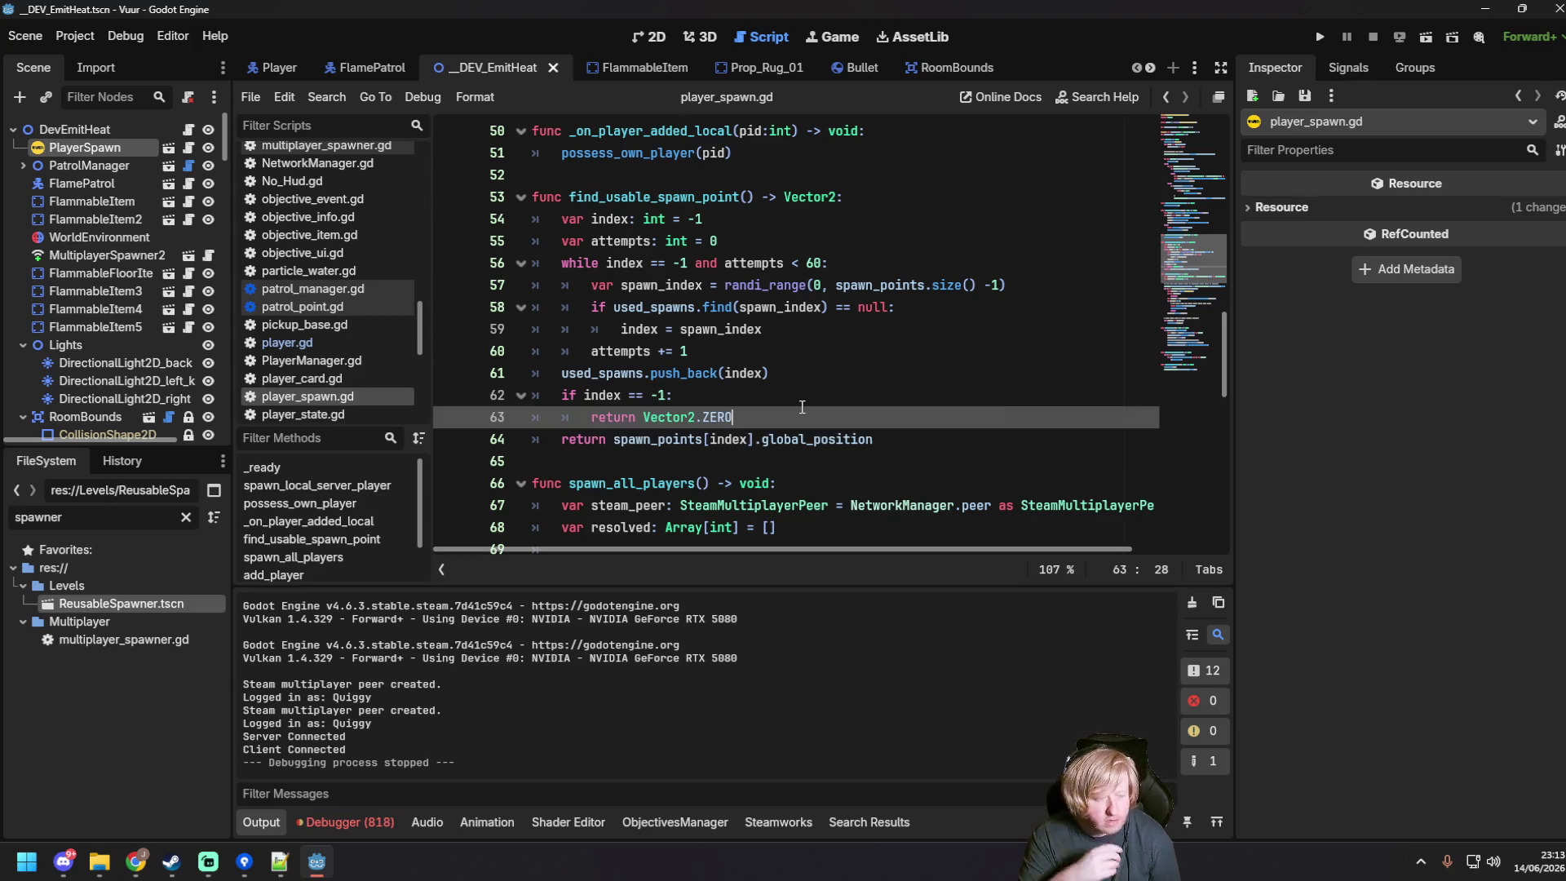
click(827, 349)
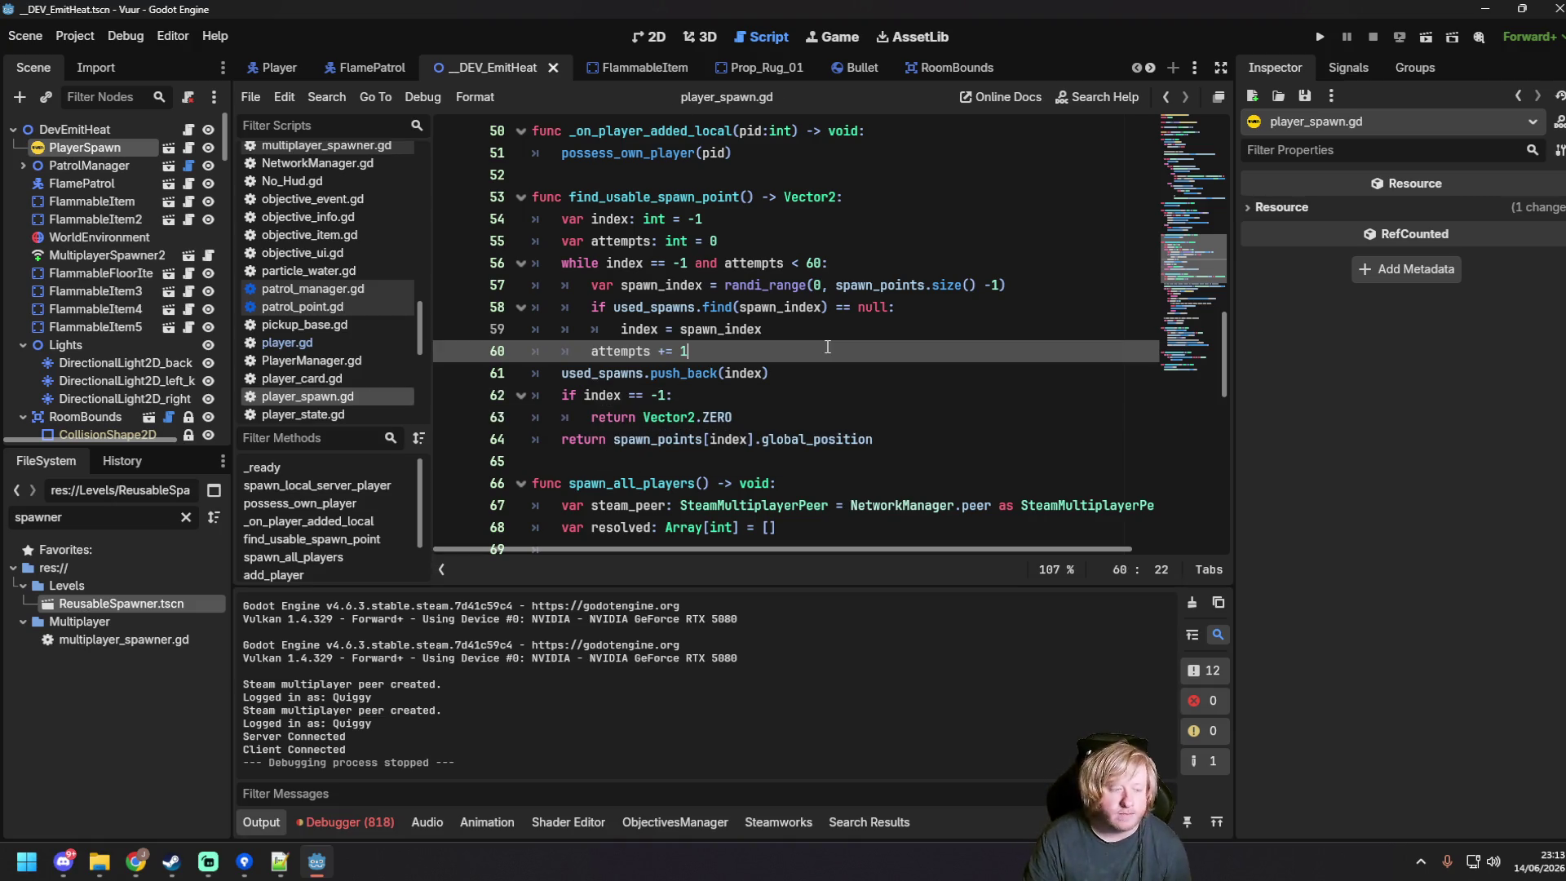
click(816, 420)
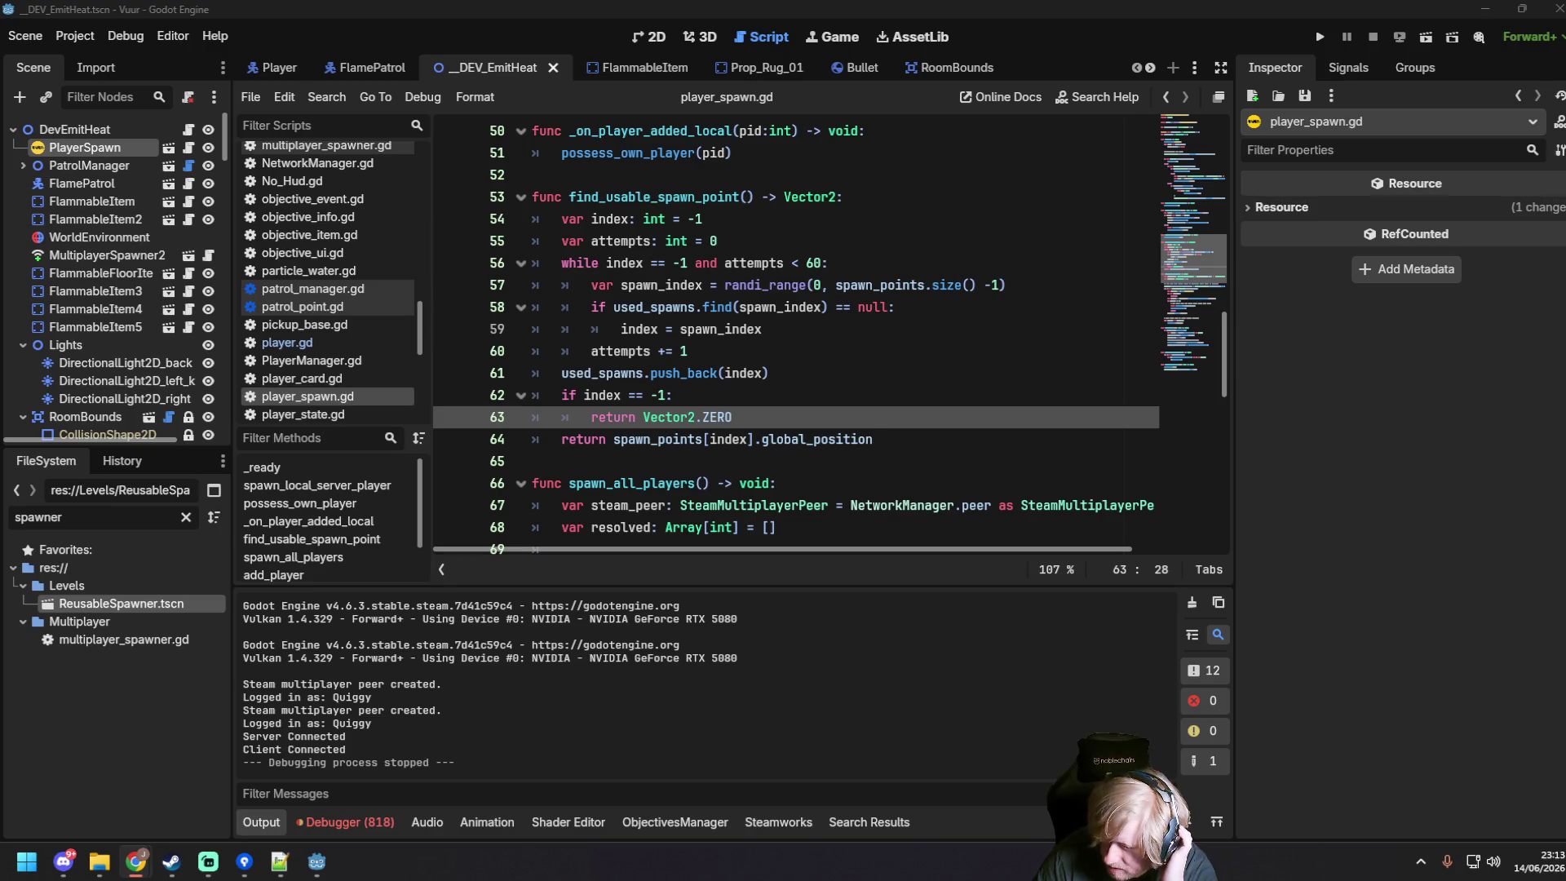
key(alt+Tab)
key(alt+Tab)
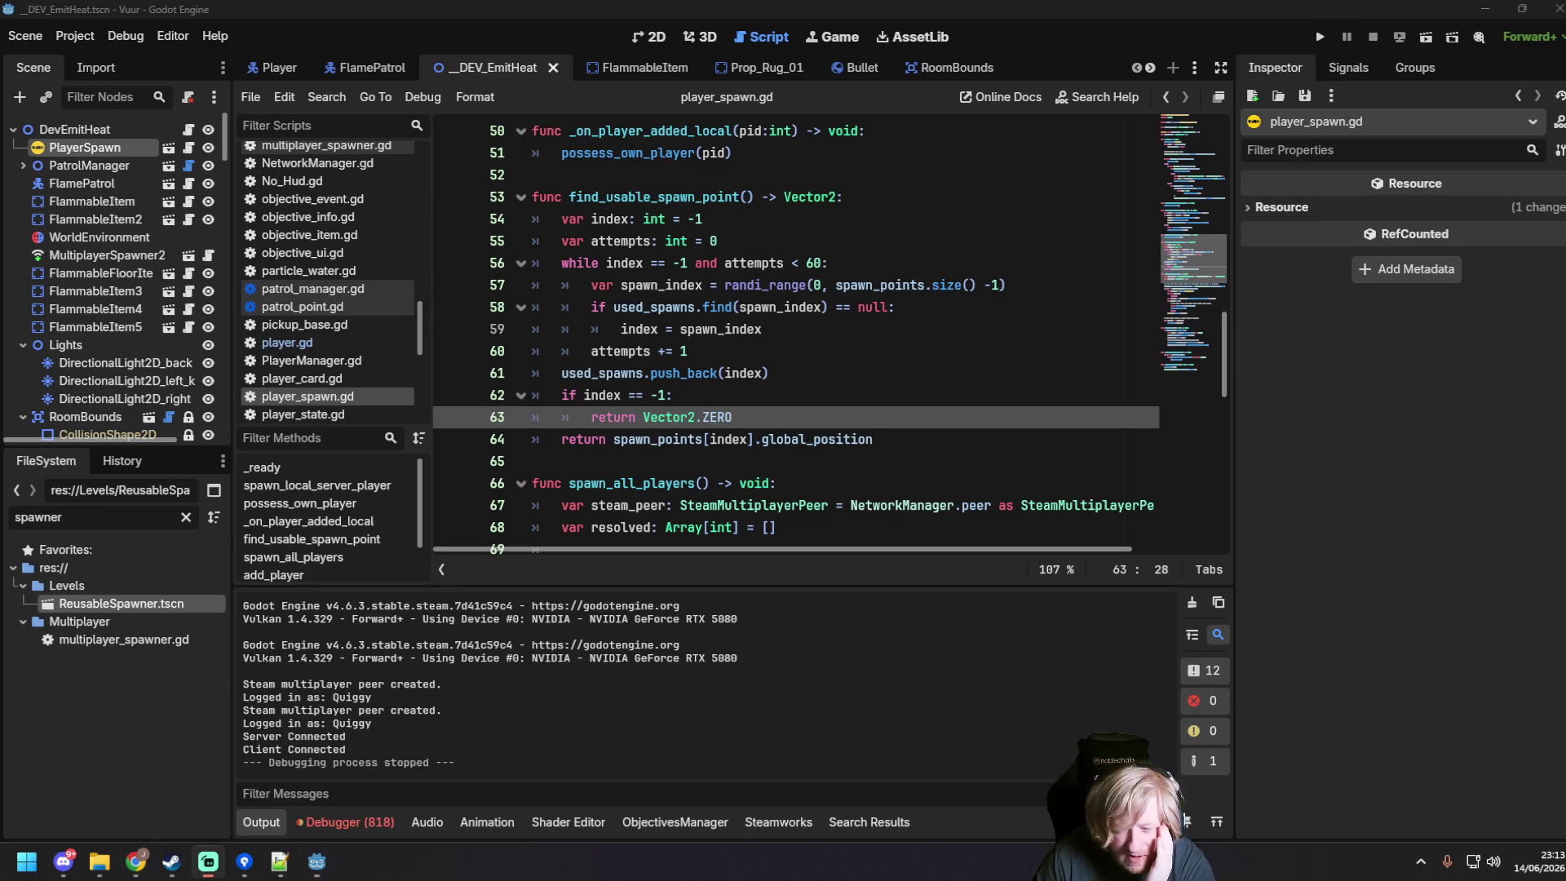
Clear the FileSystem filter and open Bullet.tscn from the file list
click(186, 517)
scroll(191, 682, down, 5)
scroll(225, 650, down, 15)
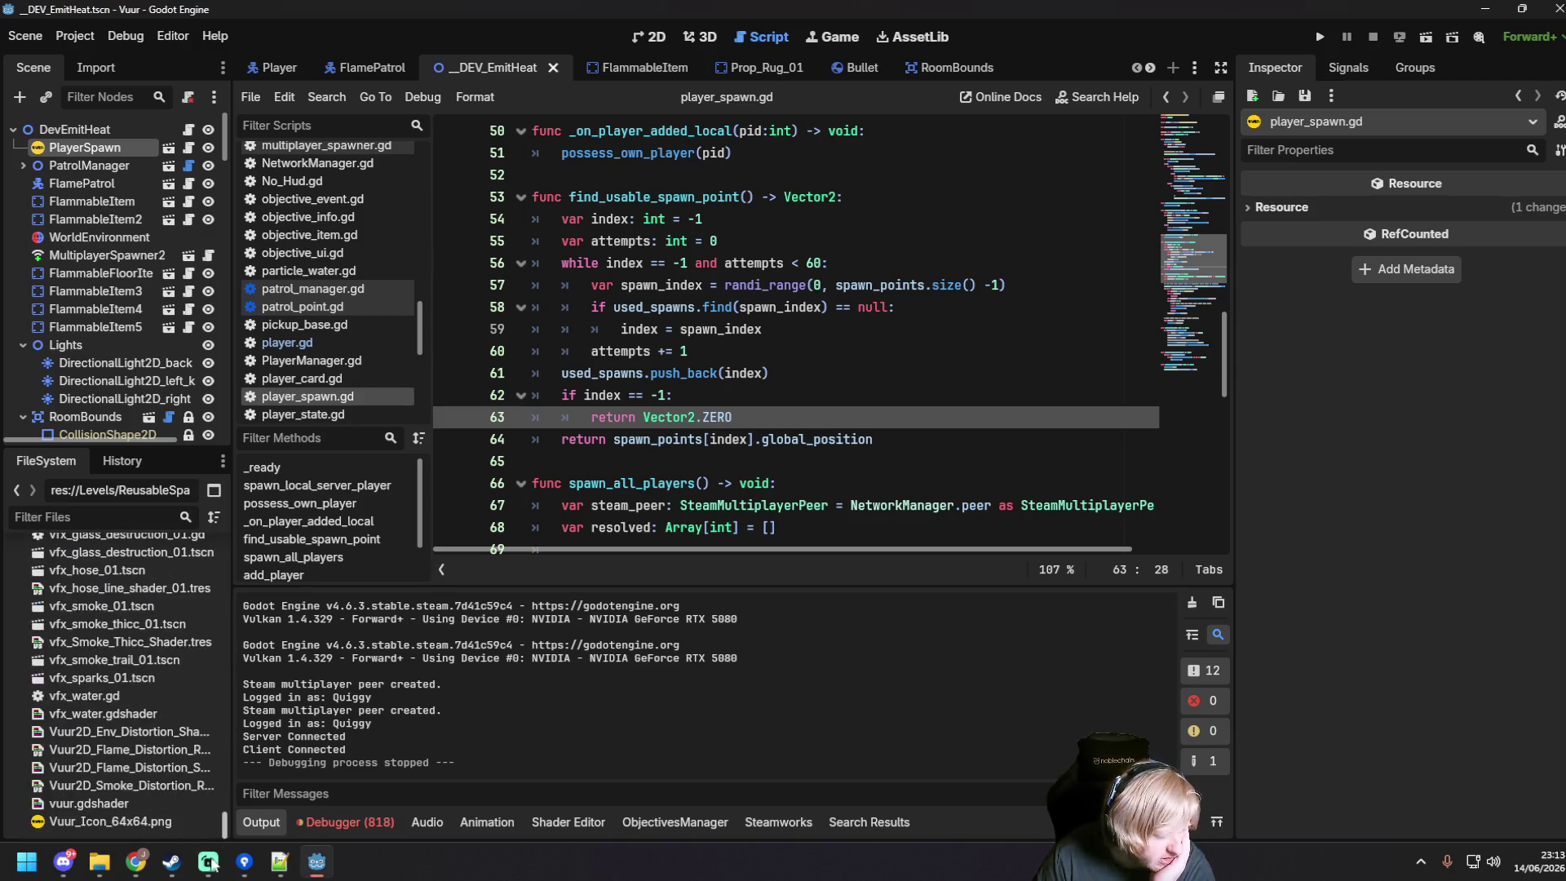
scroll(99, 763, up, 10)
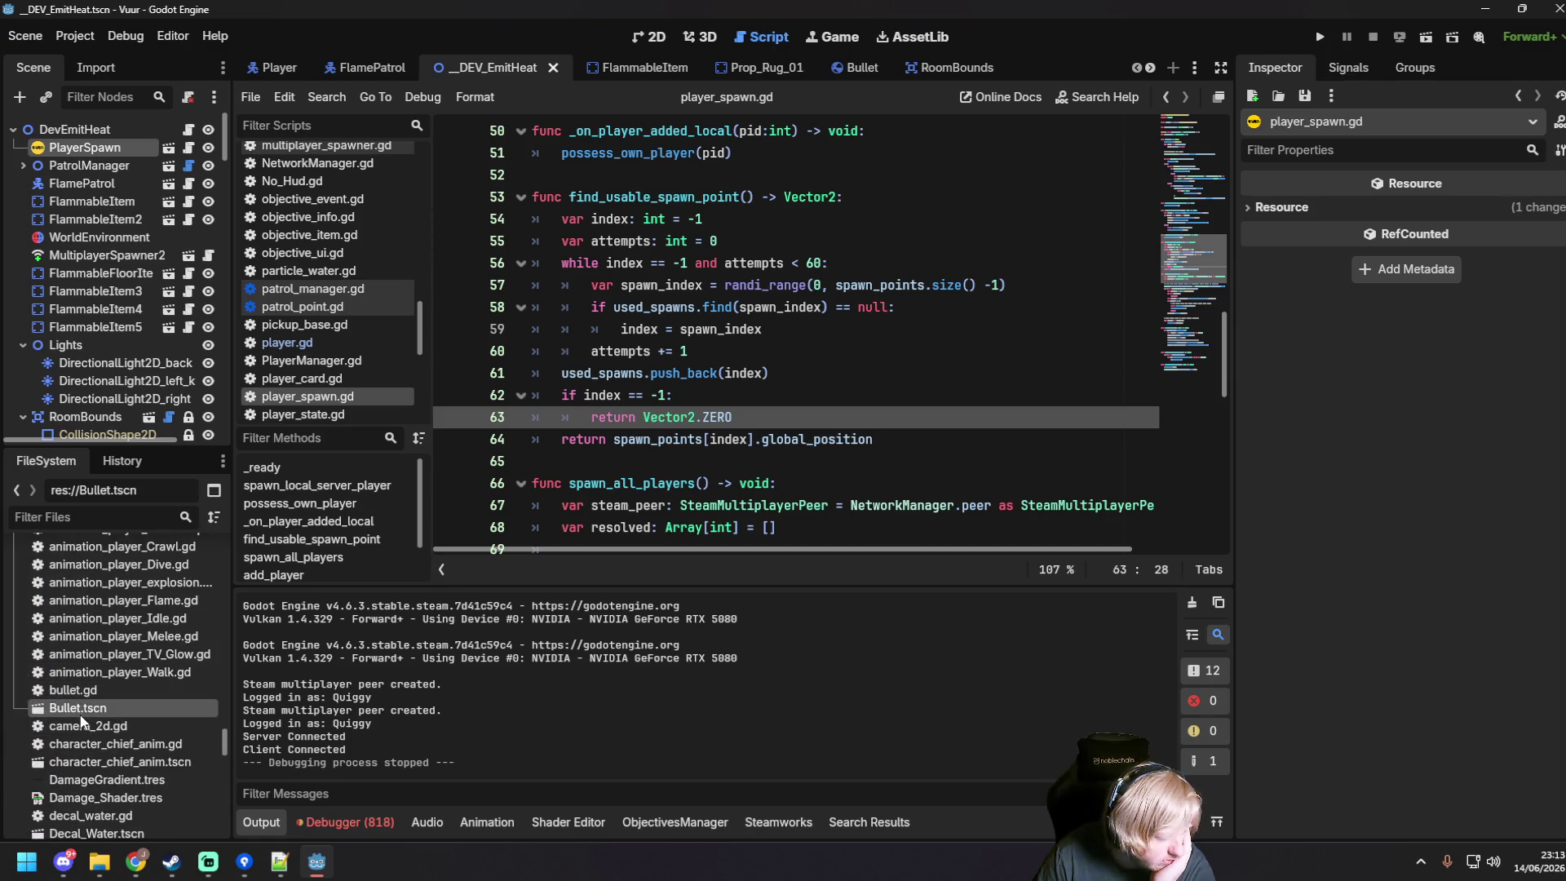
double_click(84, 709)
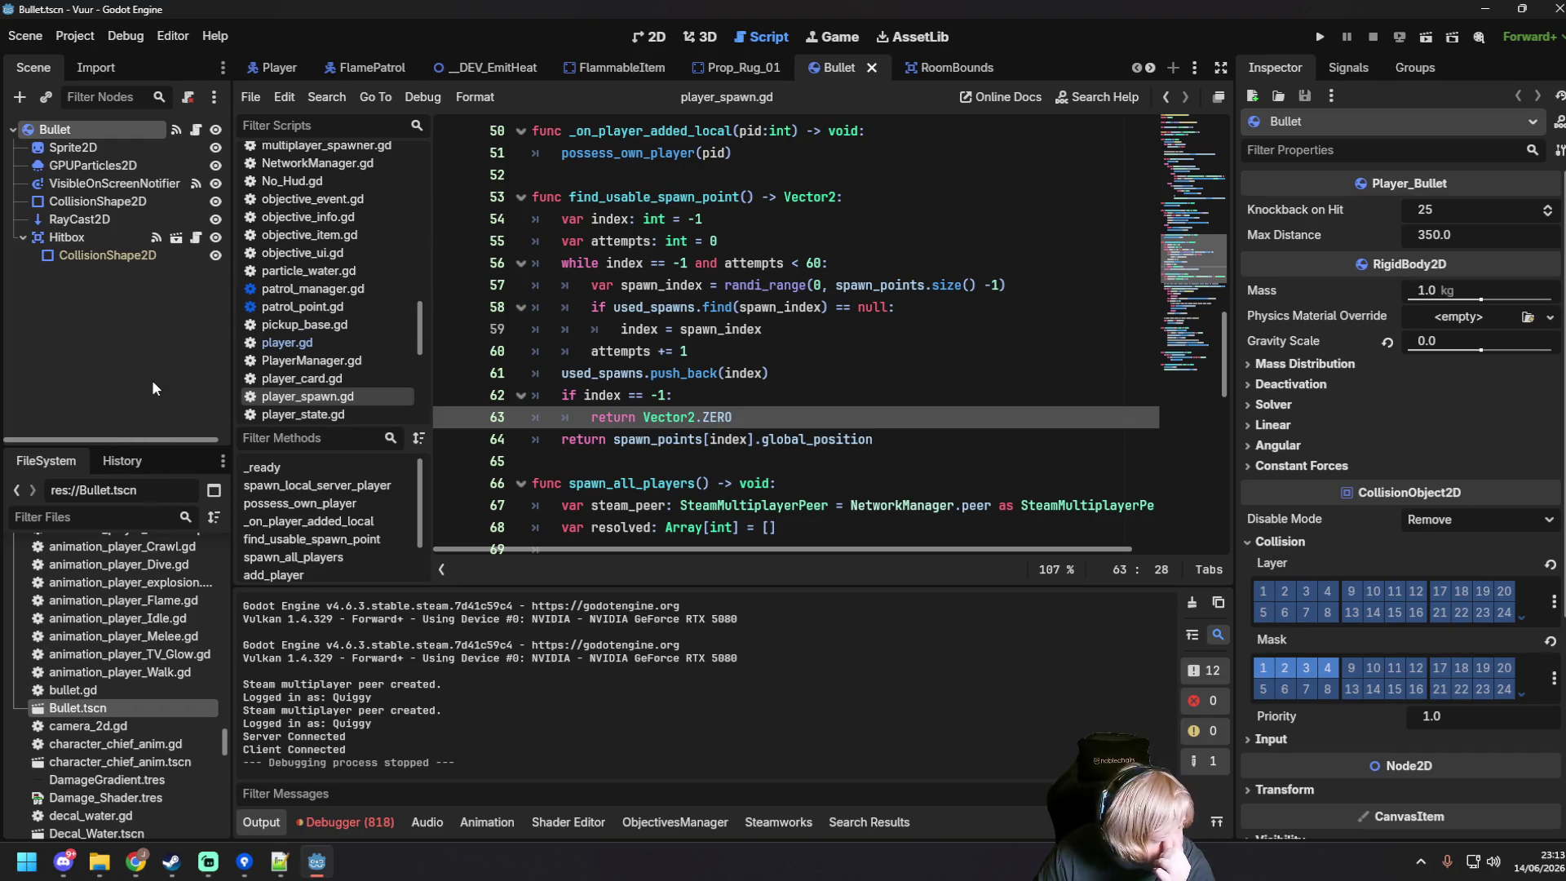